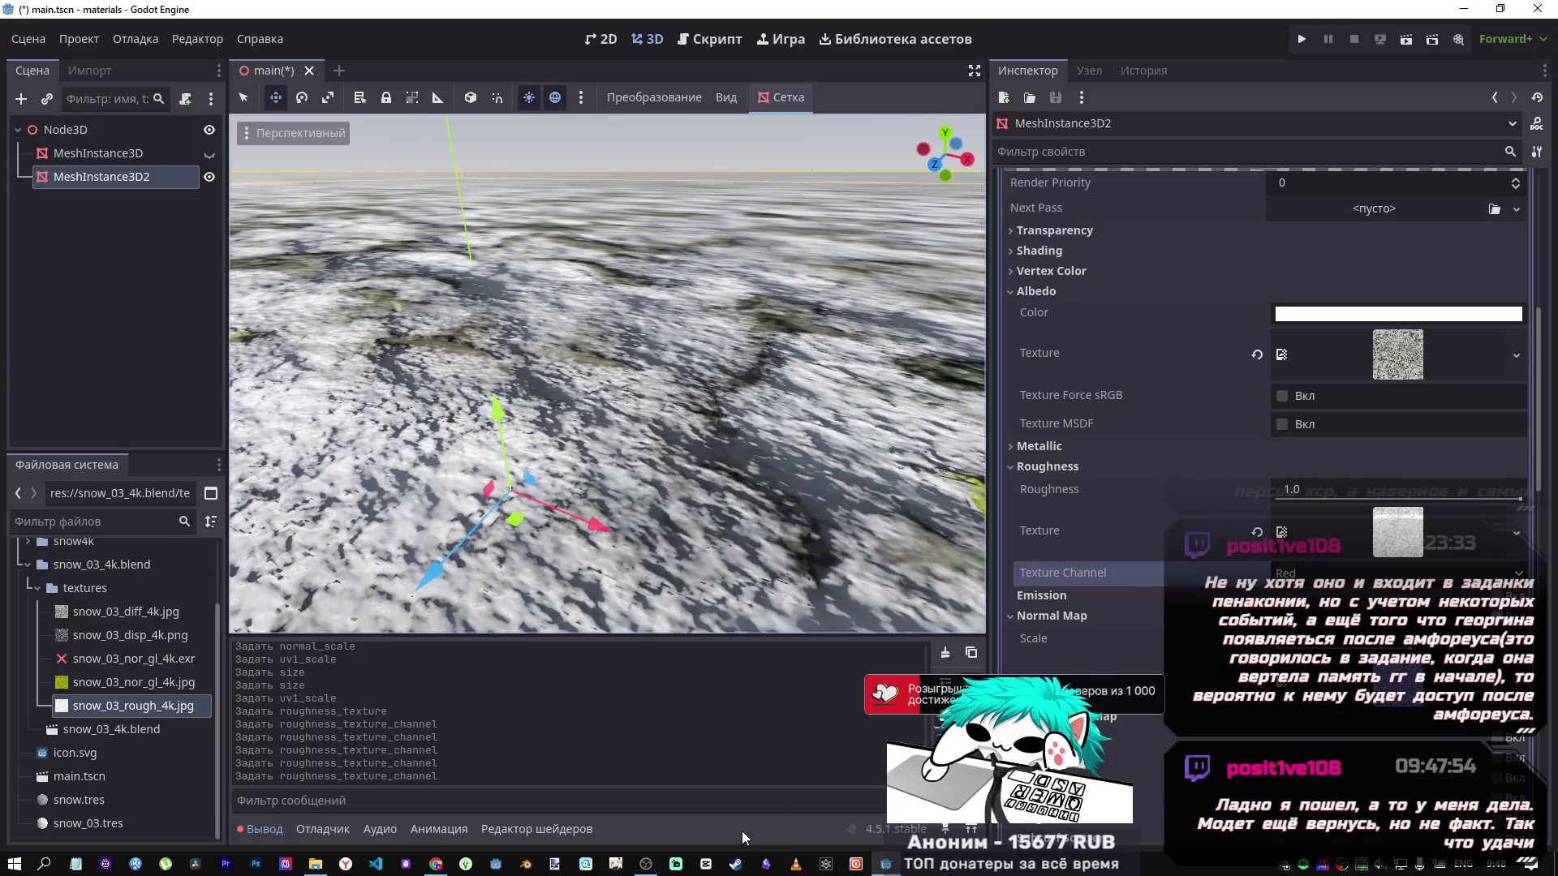
Turn off the snow material's Normal Map.
scroll(1155, 571, down, 5)
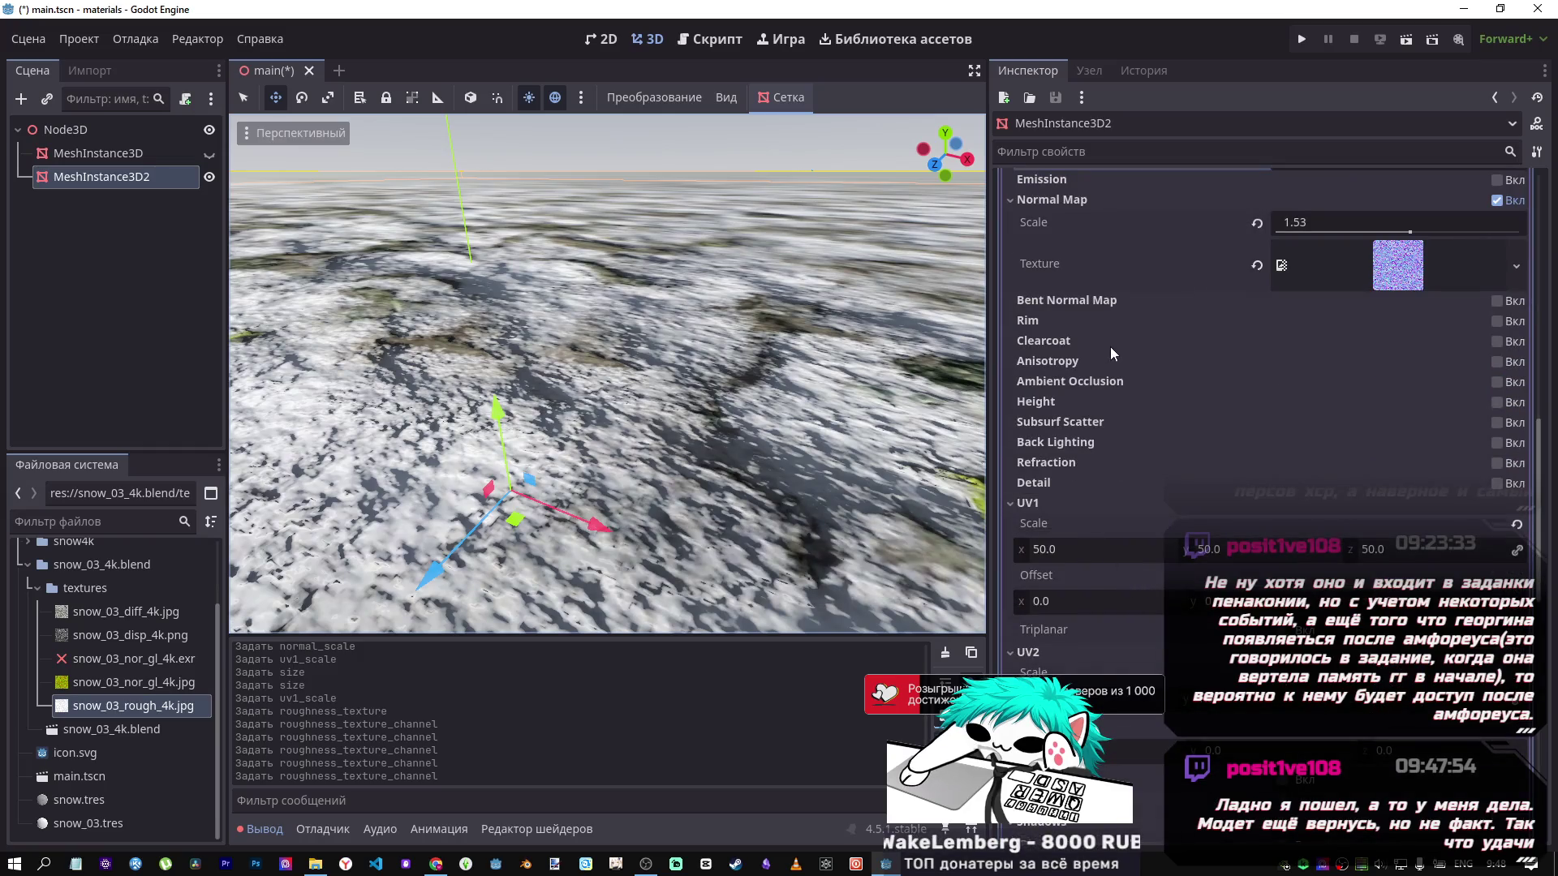
scroll(1223, 297, up, 1)
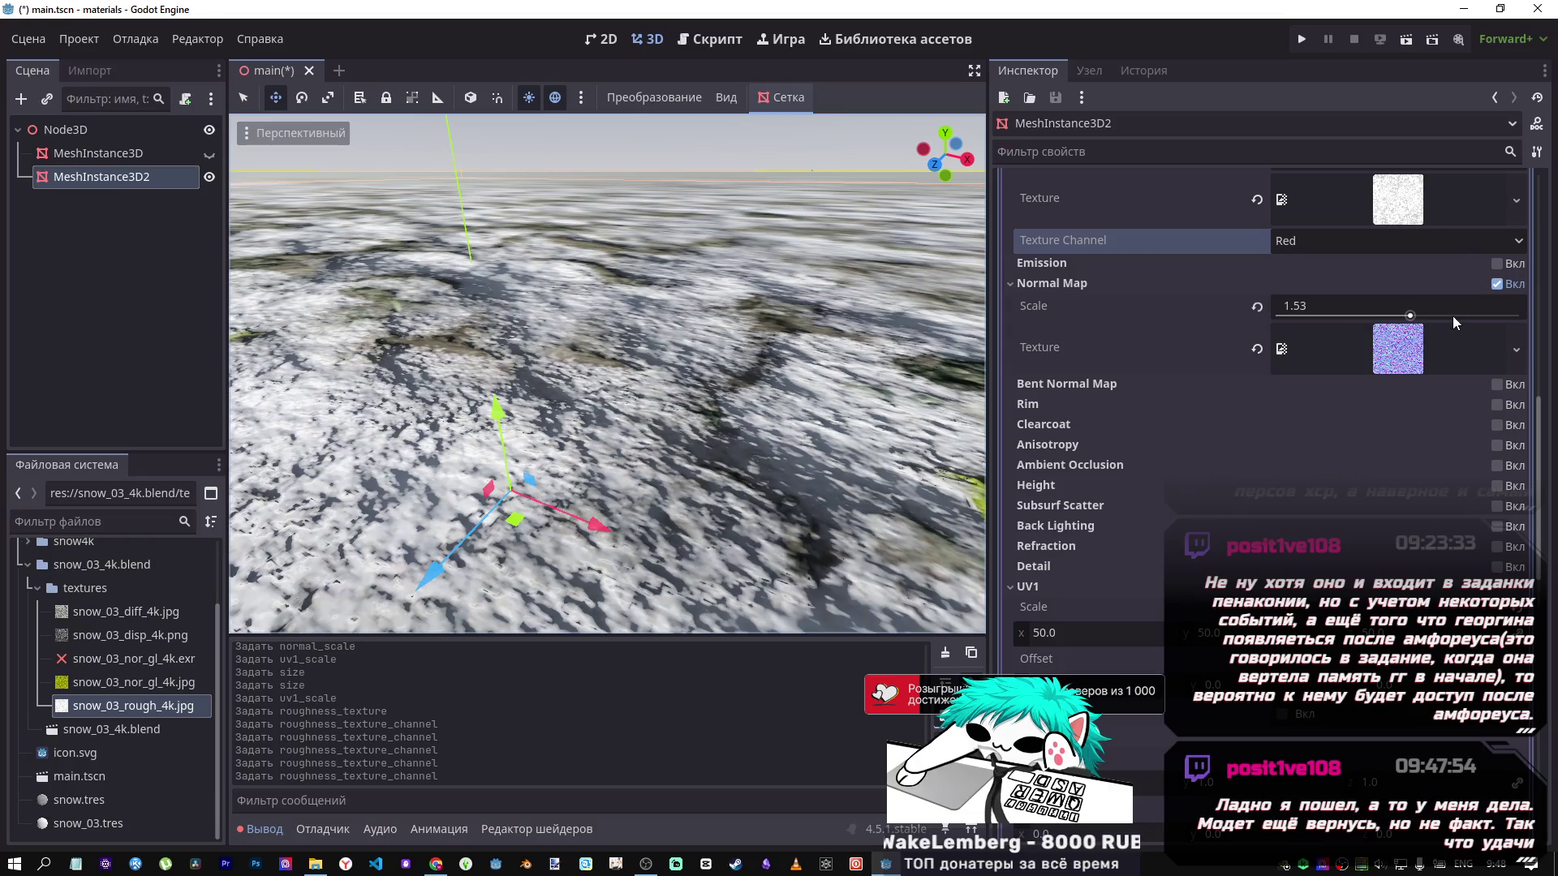
click(1495, 283)
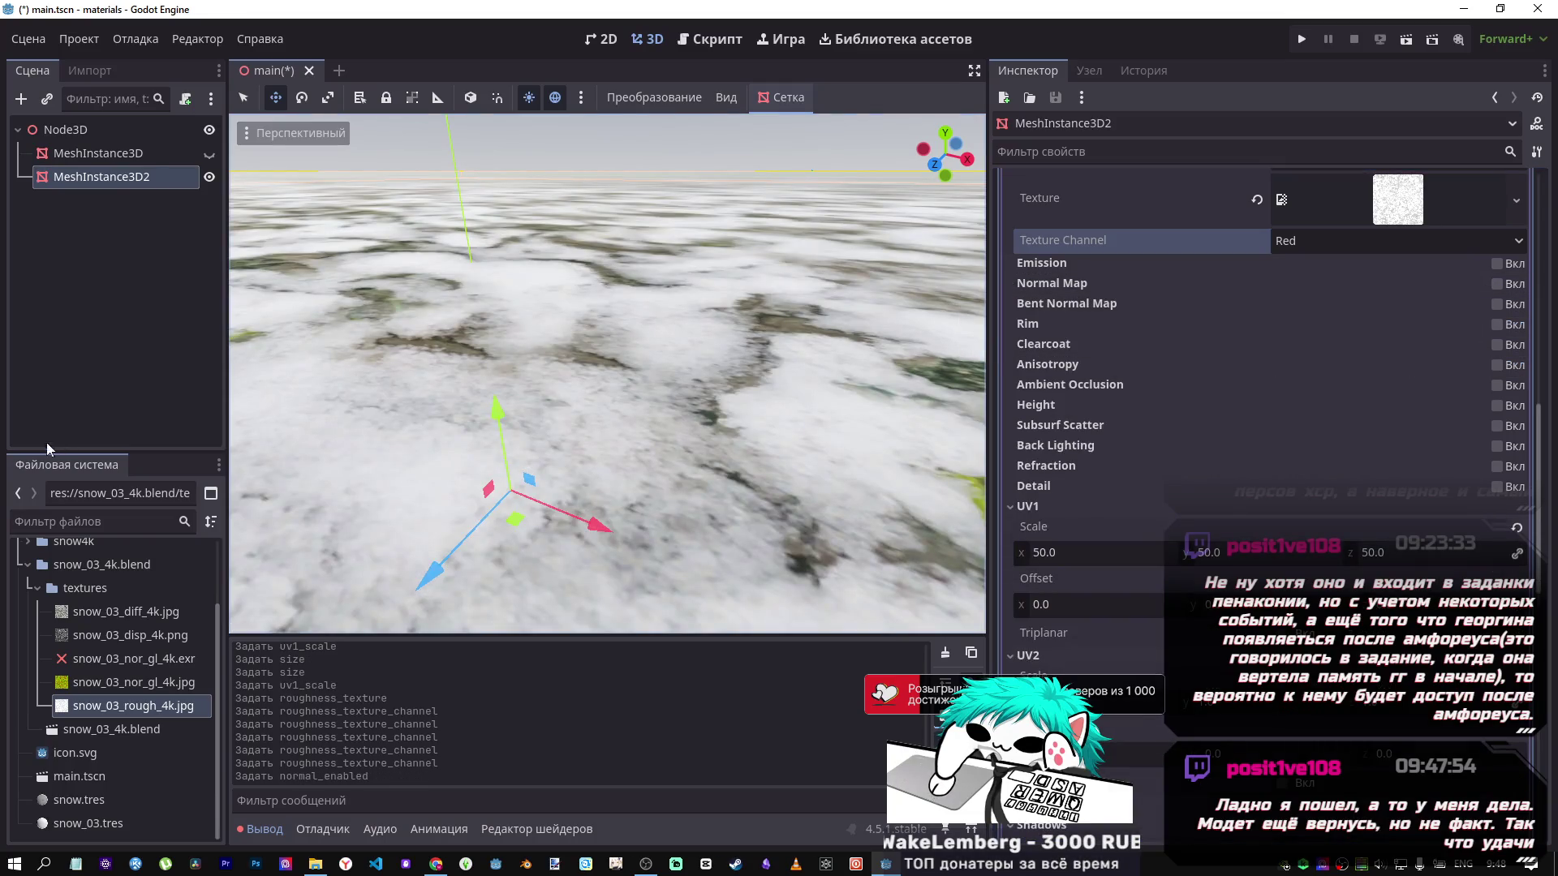
mouse_move(92, 685)
mouse_down()
mouse_move(620, 660)
mouse_move(1290, 464)
mouse_move(1497, 309)
mouse_up()
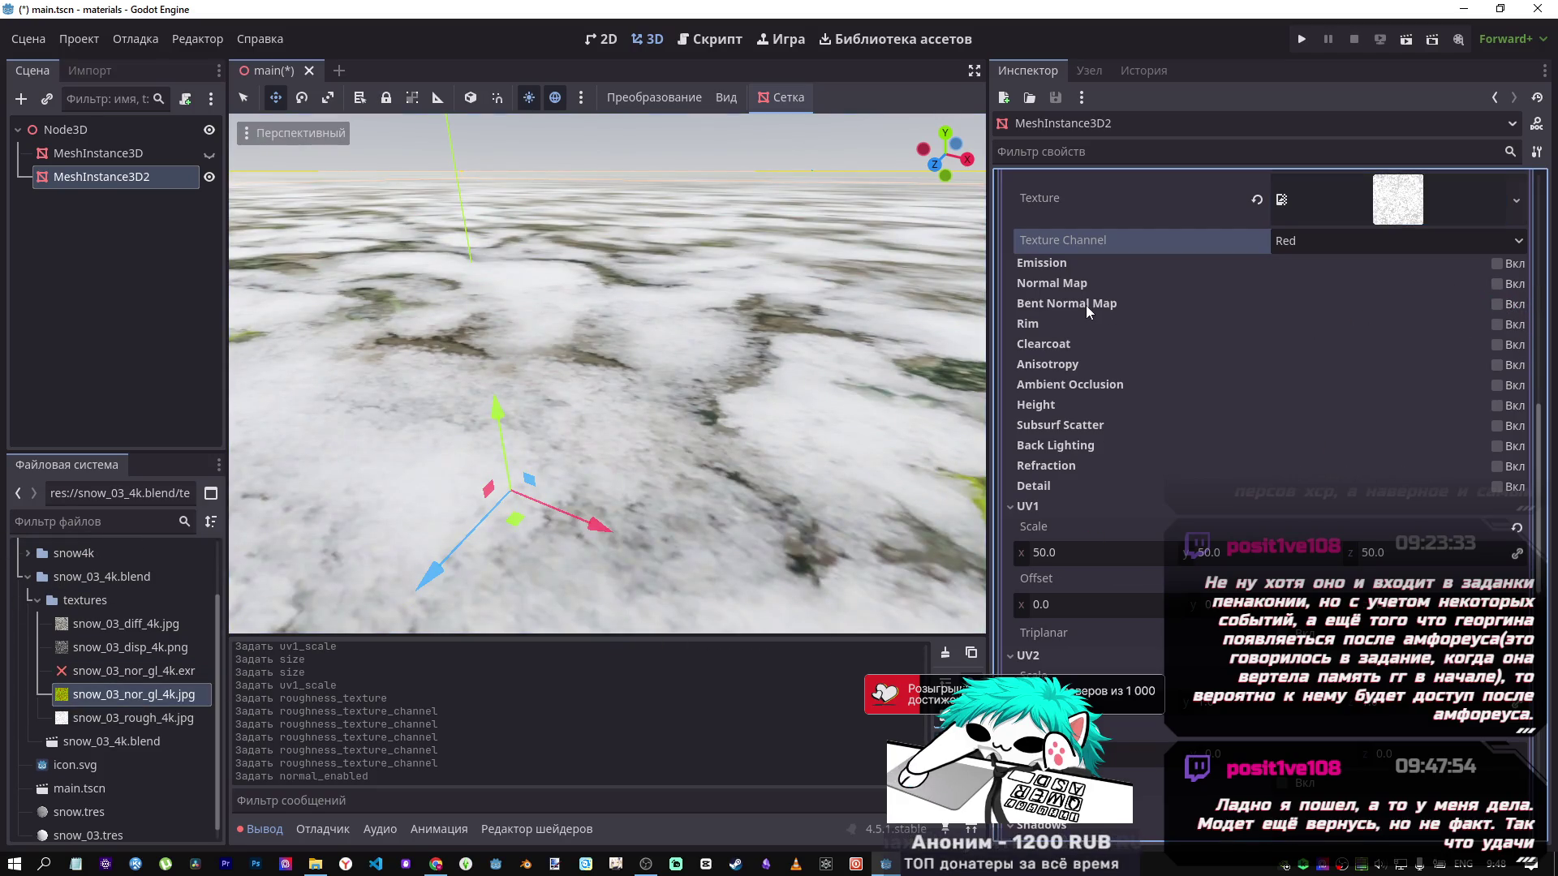
Enable Bent Normal Map and assign snow_03_nor_gl_4k.jpg as its texture.
click(1497, 305)
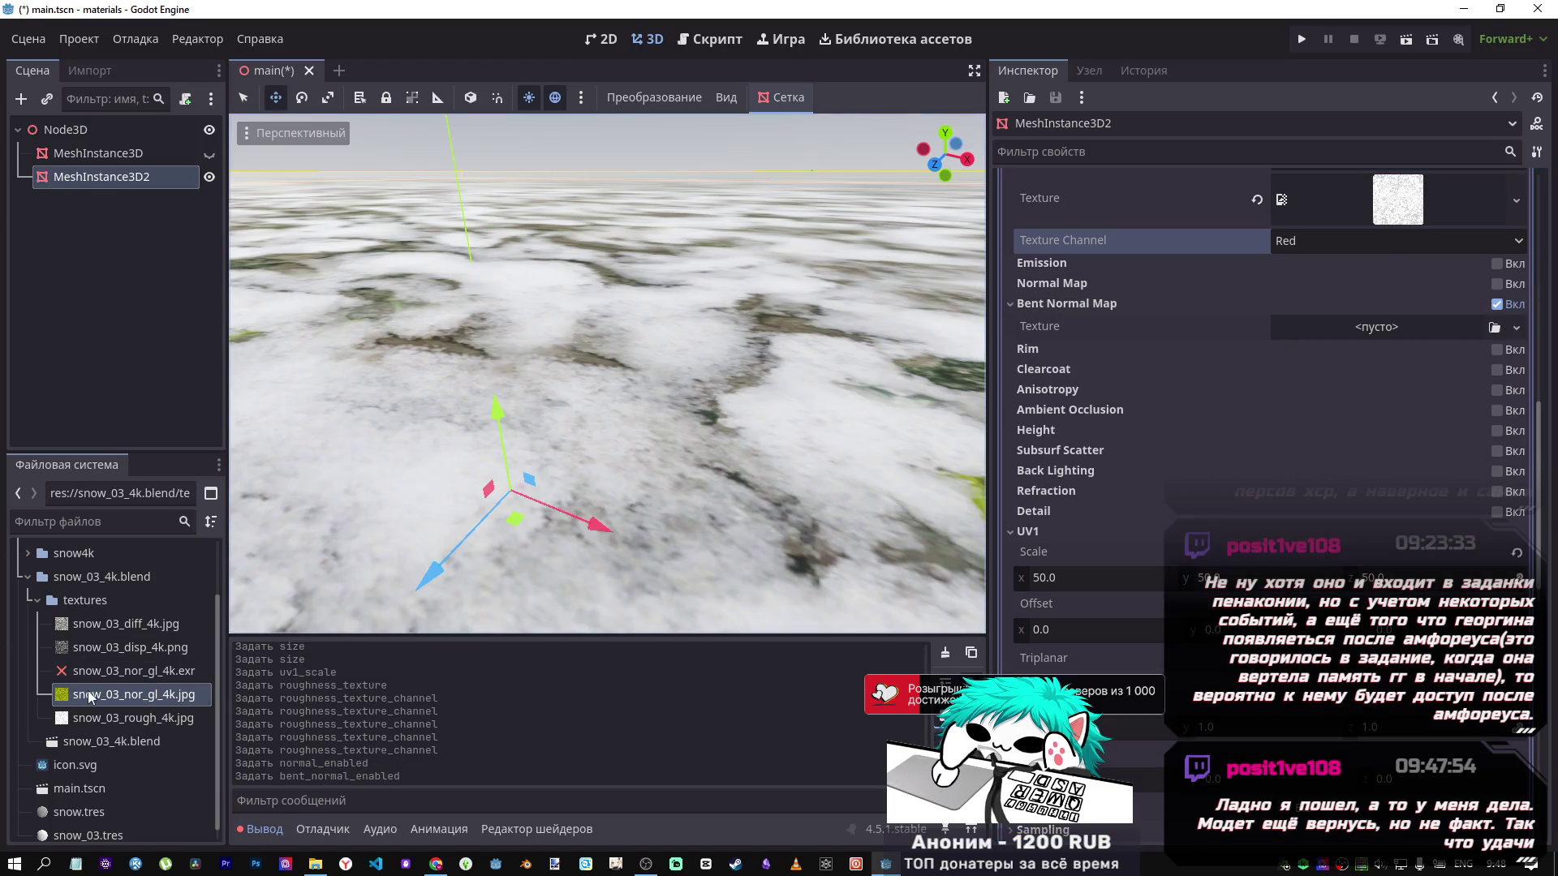
mouse_move(90, 698)
mouse_down()
mouse_move(1055, 487)
mouse_move(1379, 341)
mouse_move(1350, 341)
mouse_up()
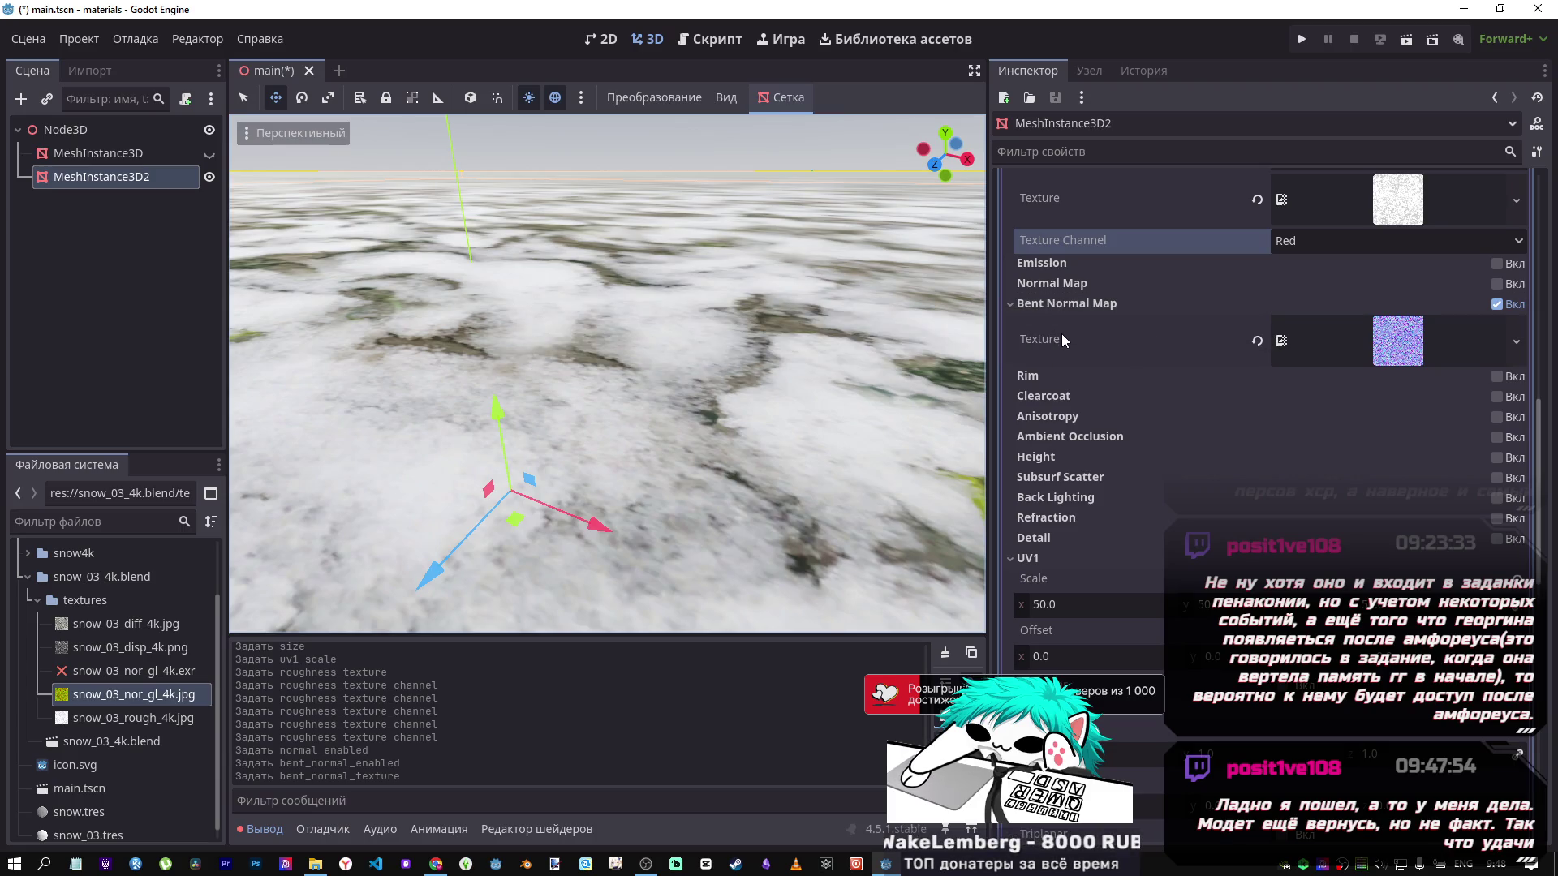
mouse_move(1062, 335)
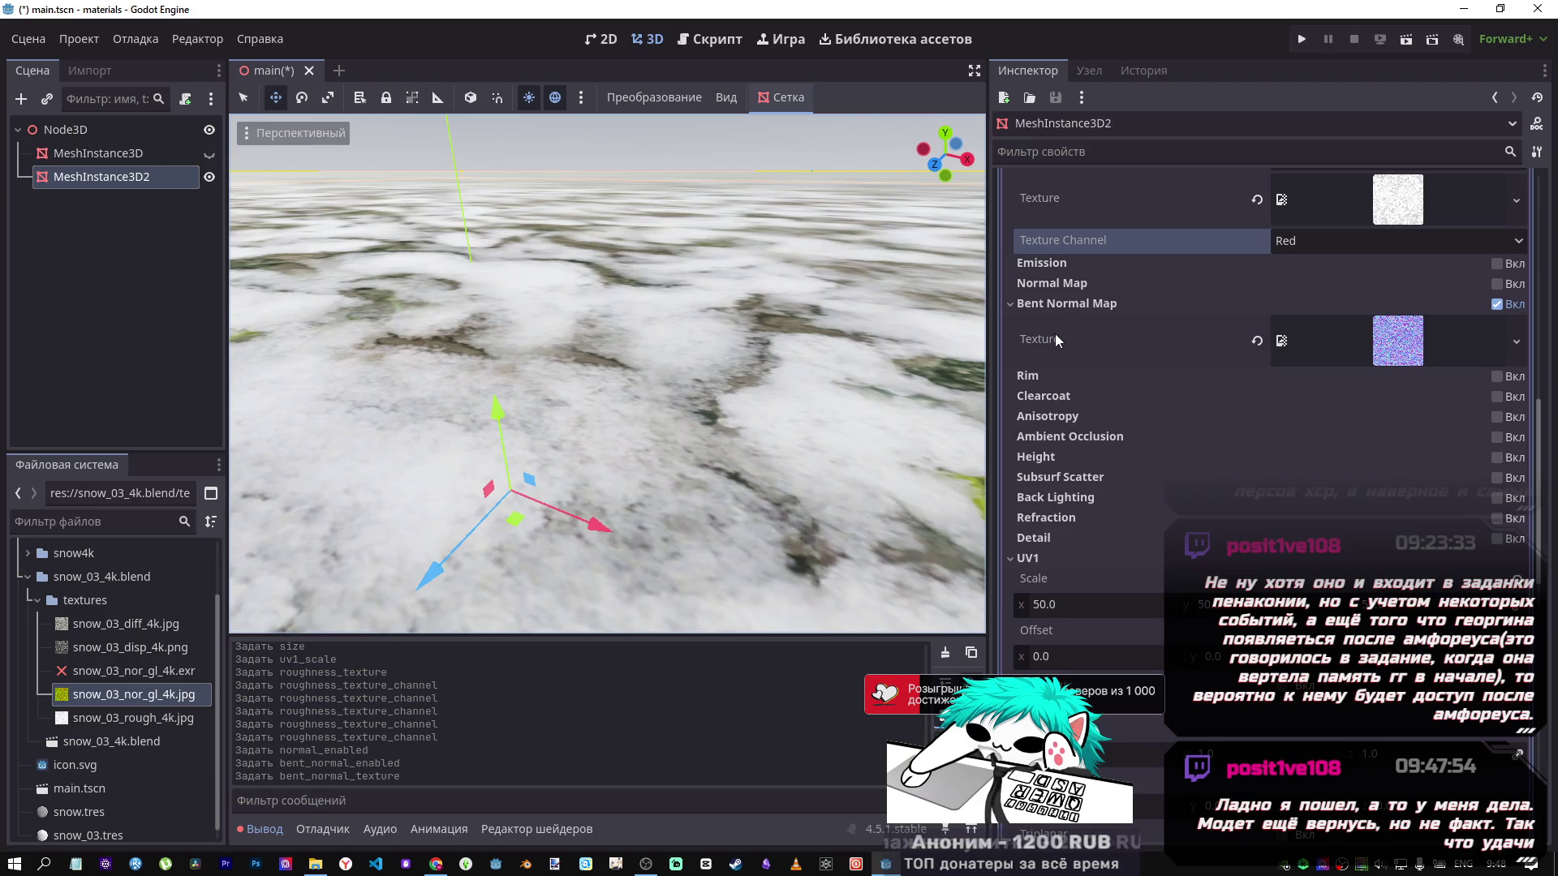
click(436, 864)
Close the file-conversion page and play the Reggae, then Innocence stations on Radio Record.
middle_click(1193, 13)
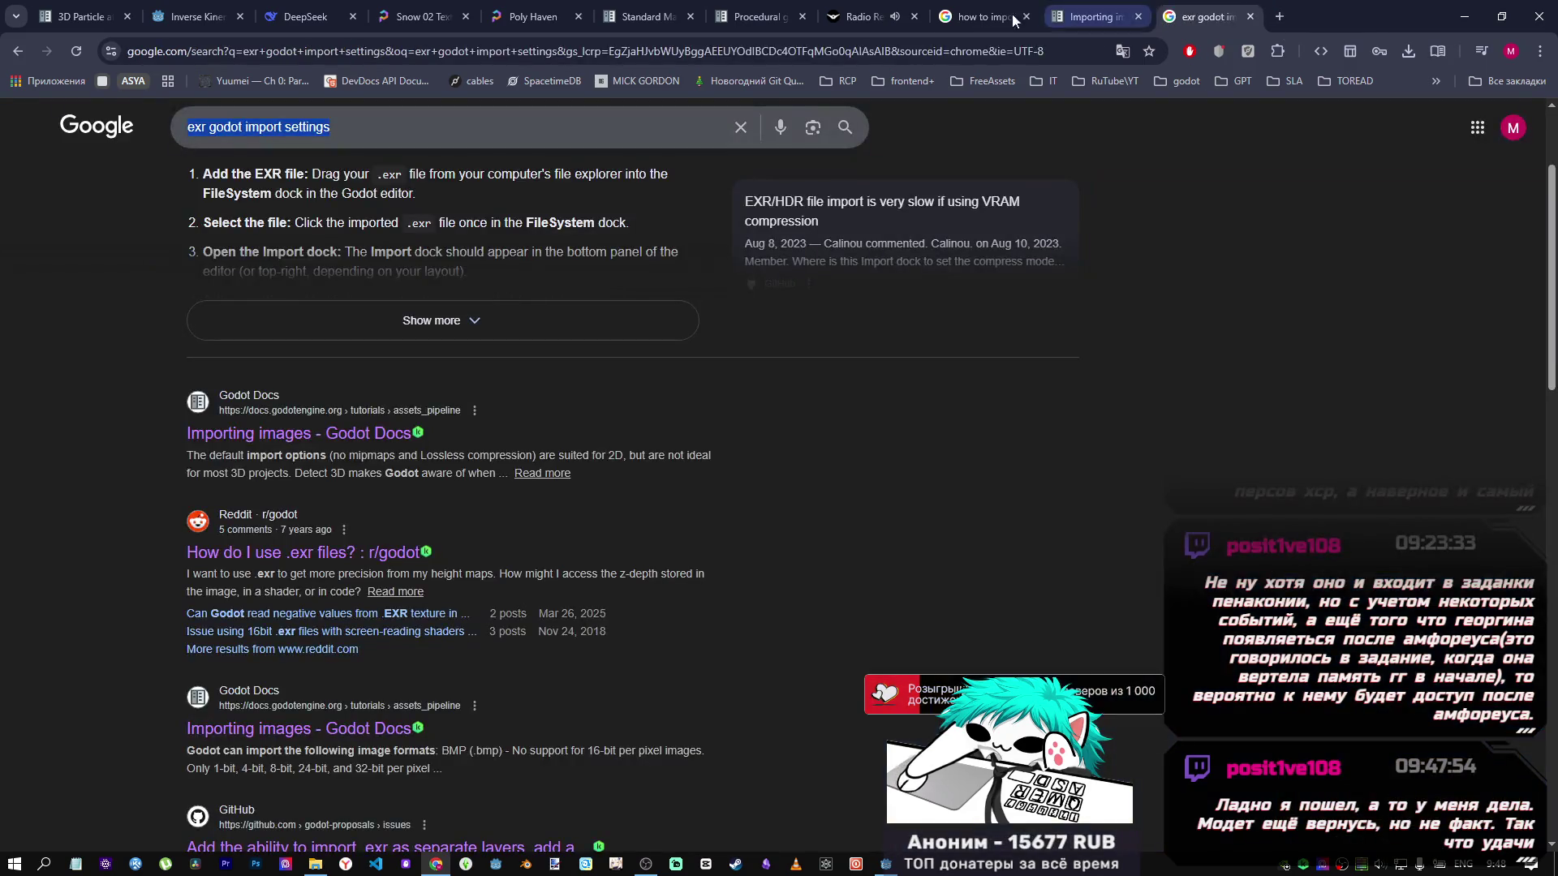
click(872, 17)
scroll(1047, 434, up, 4)
scroll(1048, 436, down, 1)
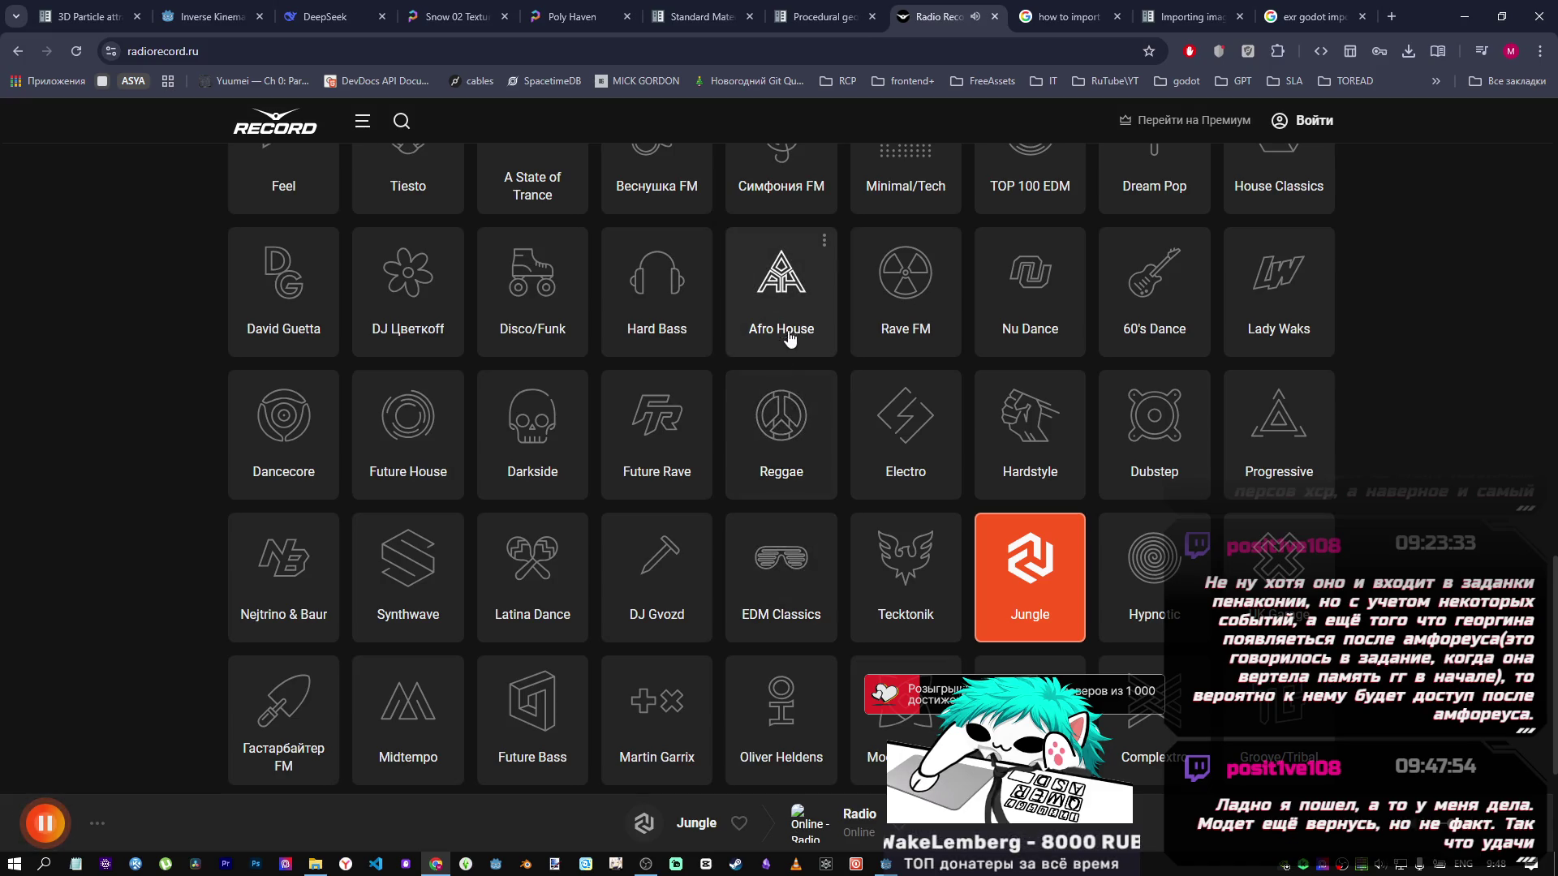
click(787, 462)
scroll(918, 485, up, 1)
scroll(918, 484, up, 10)
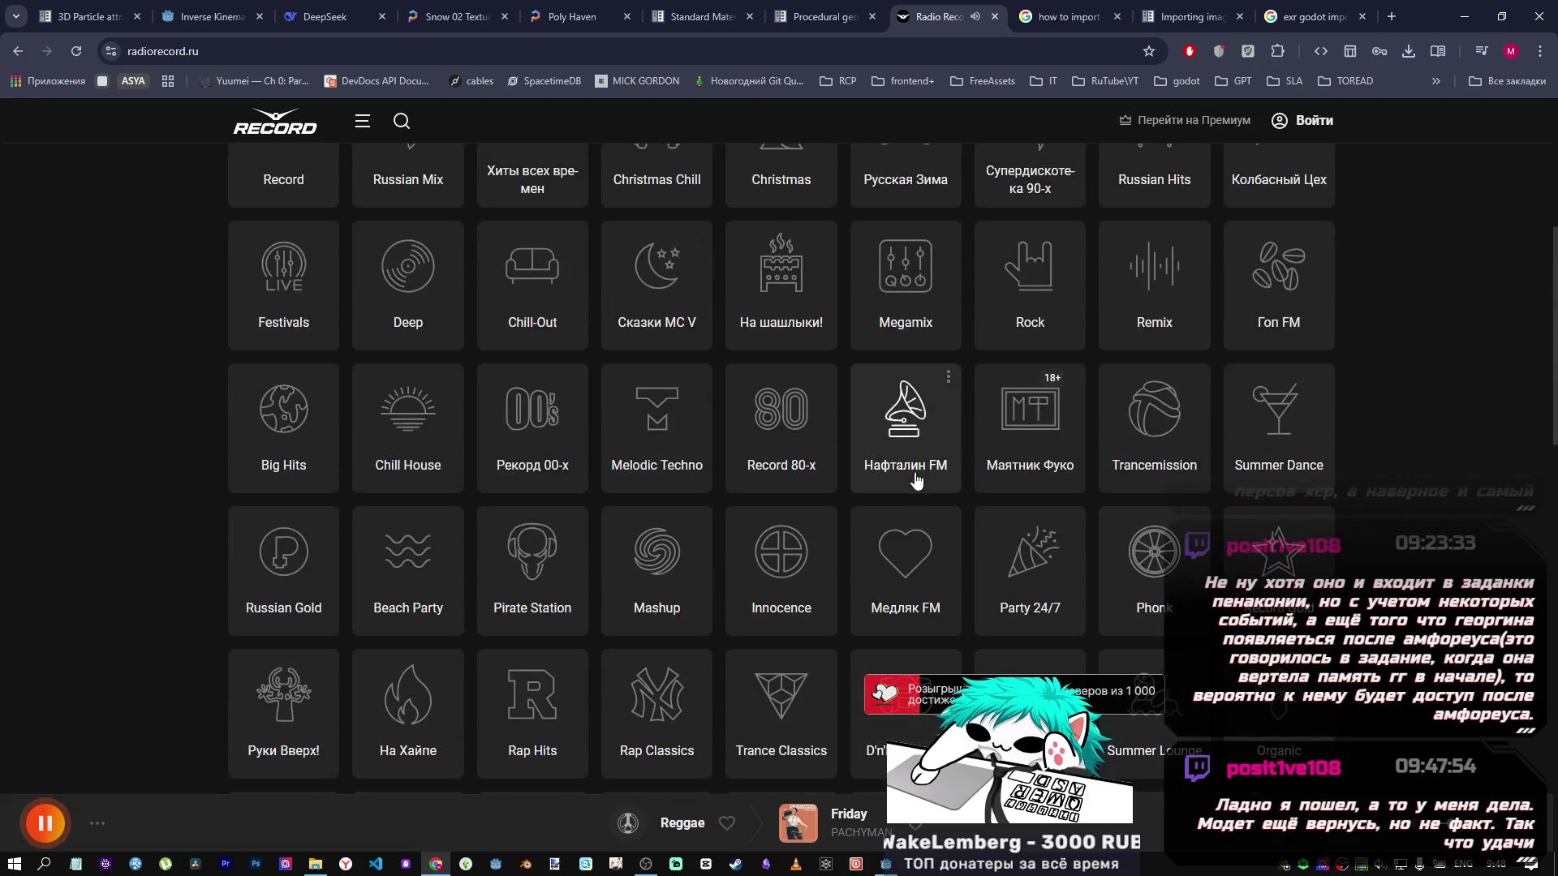
scroll(812, 479, down, 1)
click(781, 489)
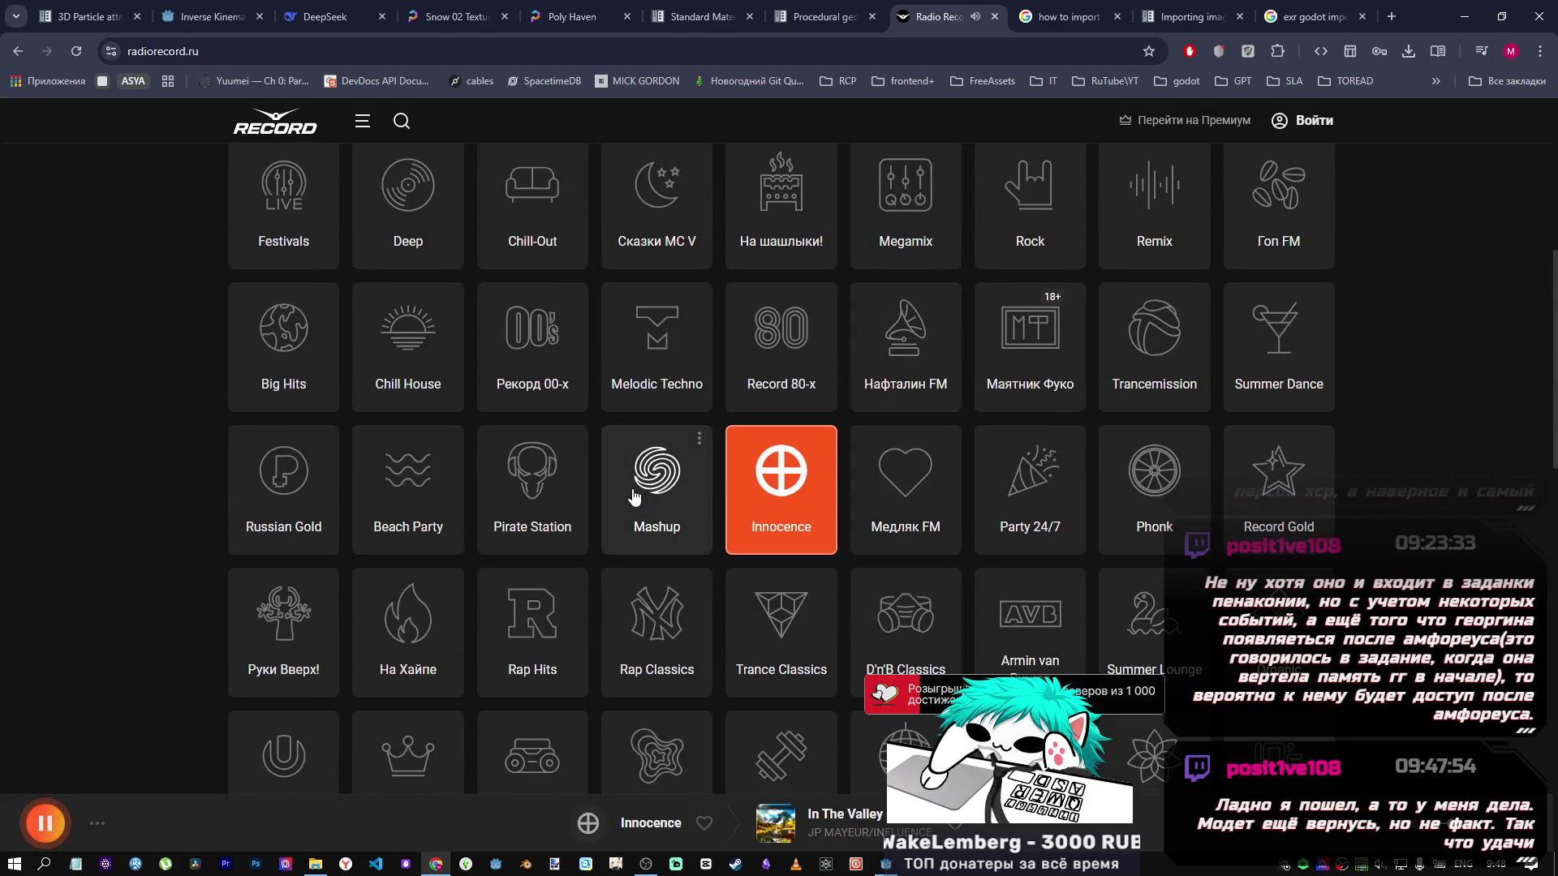
Dismiss the Звук ad and try the Pirate Station and Phonk stations.
scroll(568, 492, down, 2)
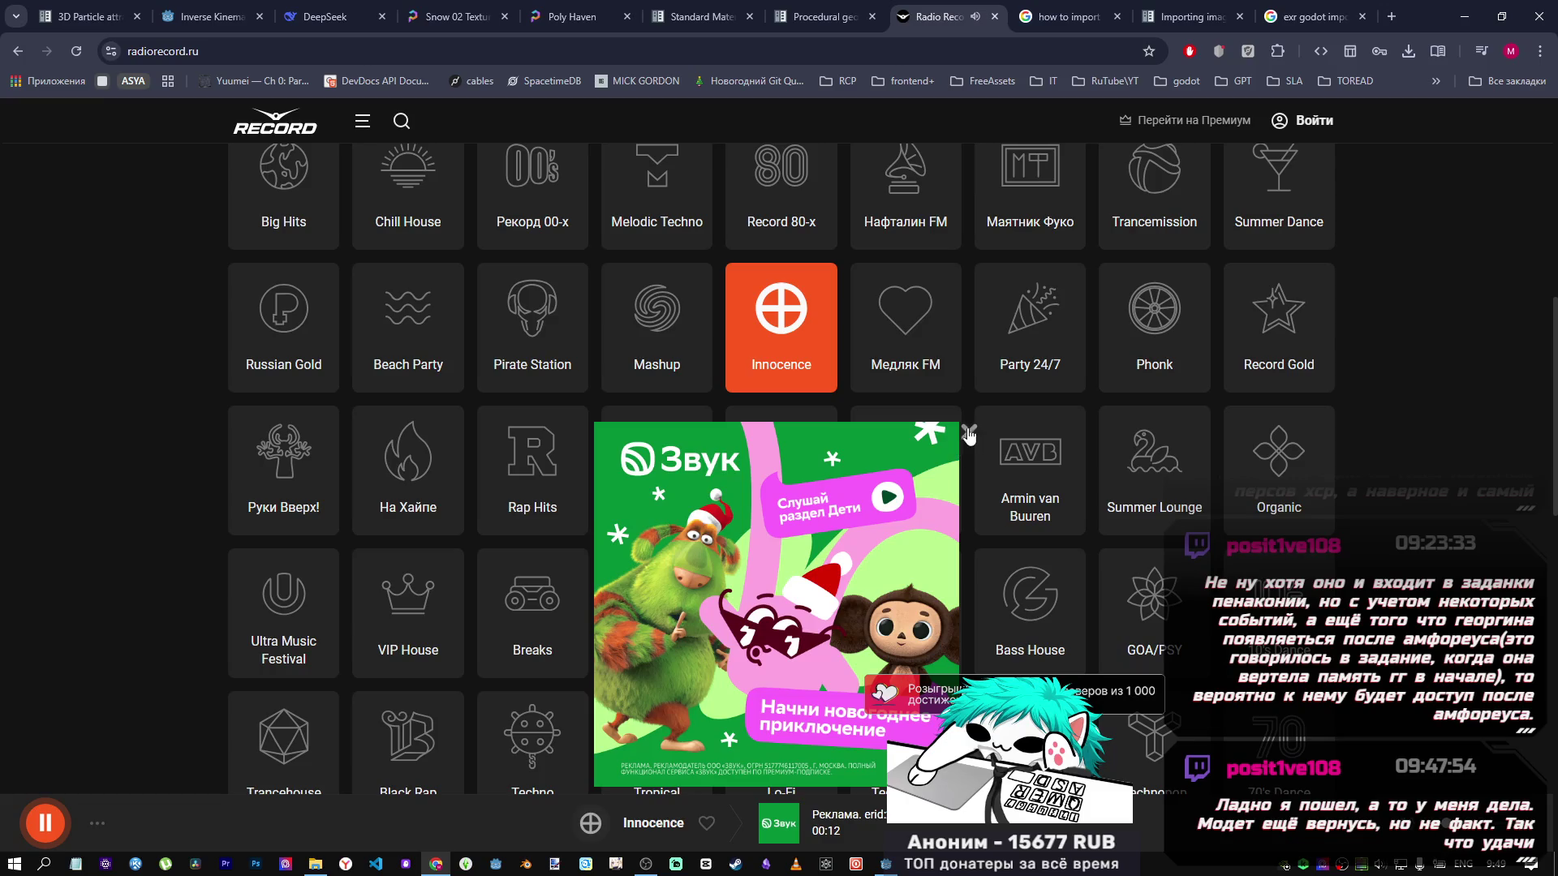
click(968, 435)
scroll(795, 388, up, 2)
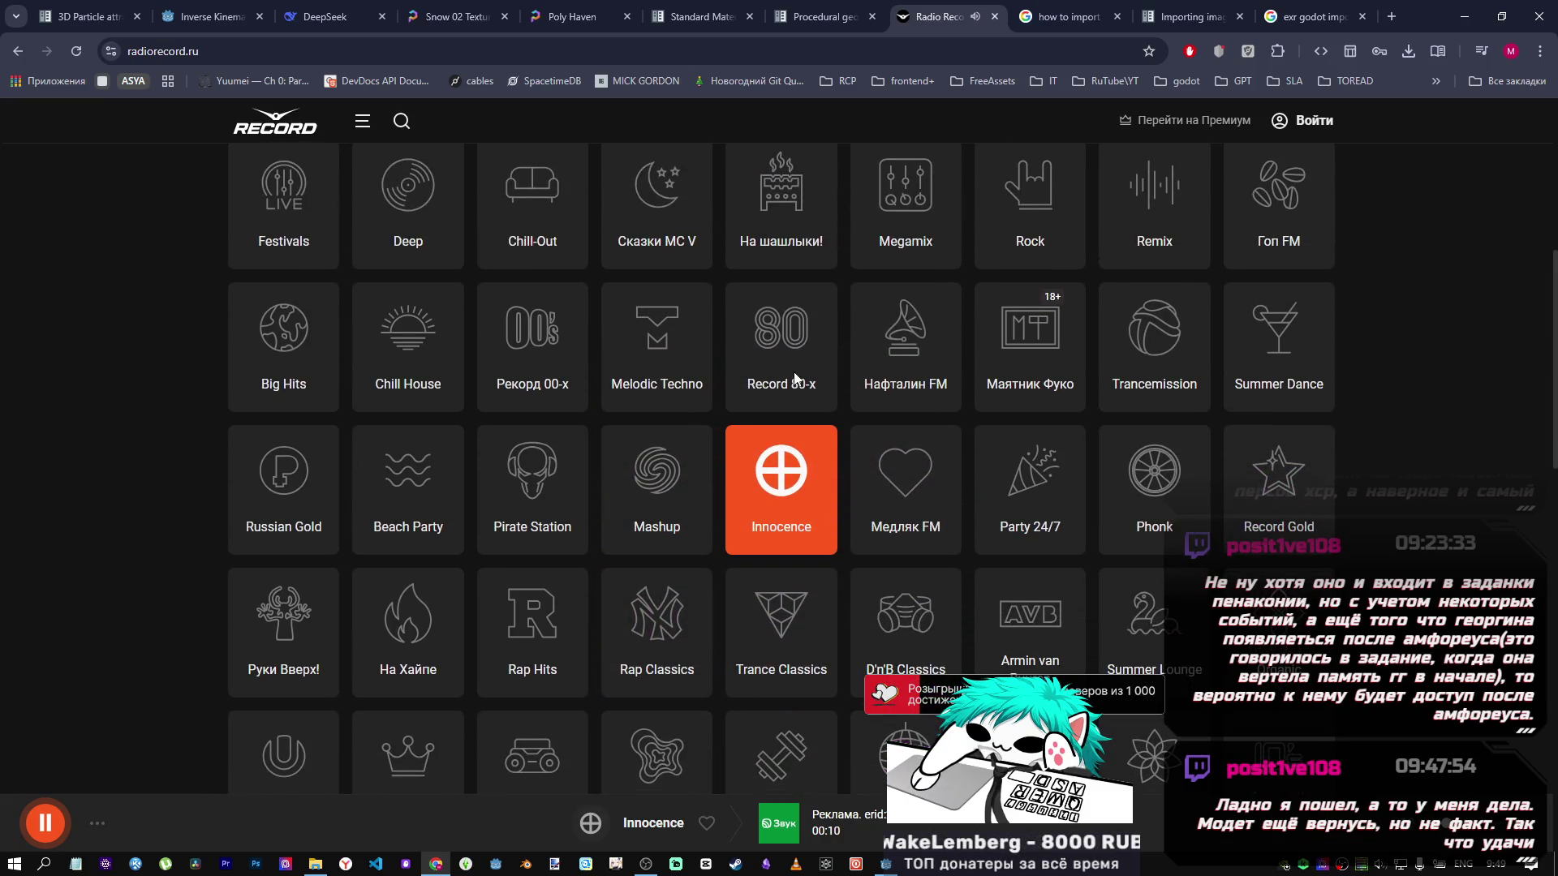
scroll(795, 377, down, 1)
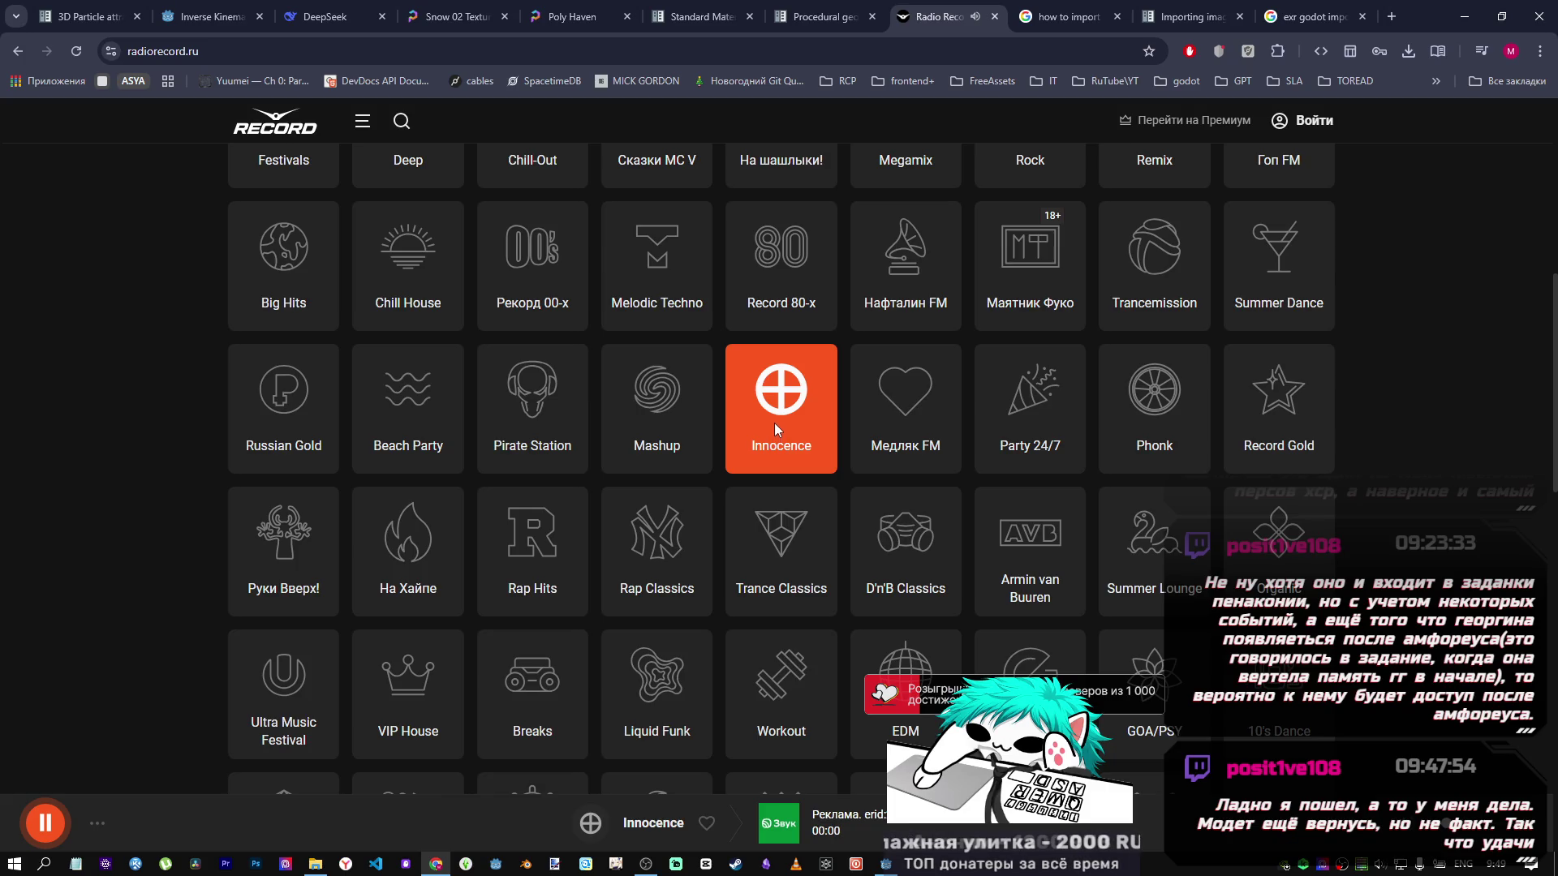
click(563, 419)
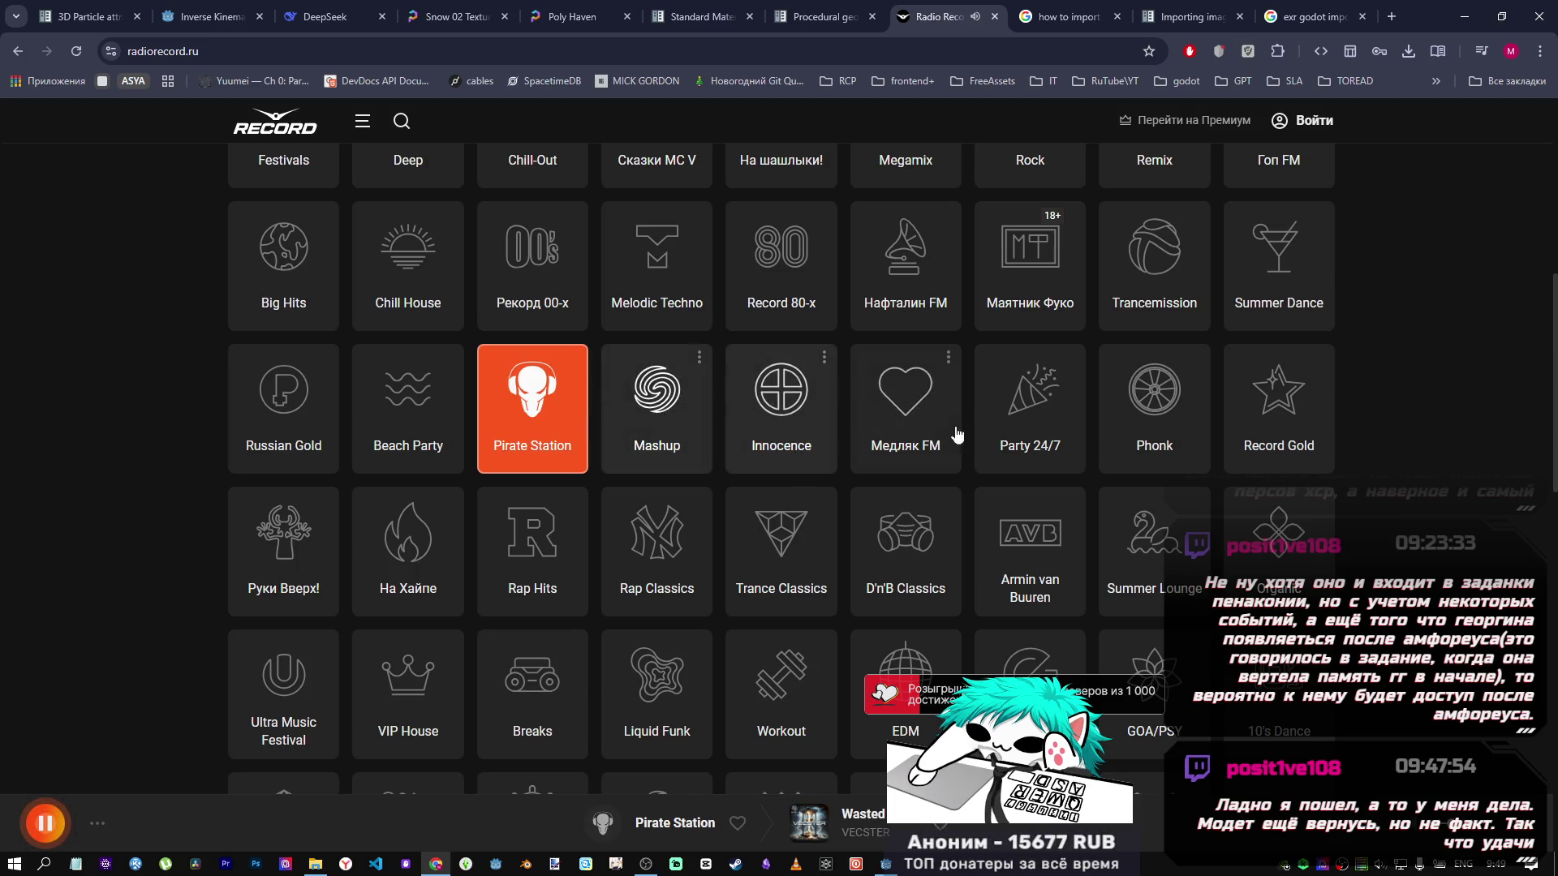
click(1162, 435)
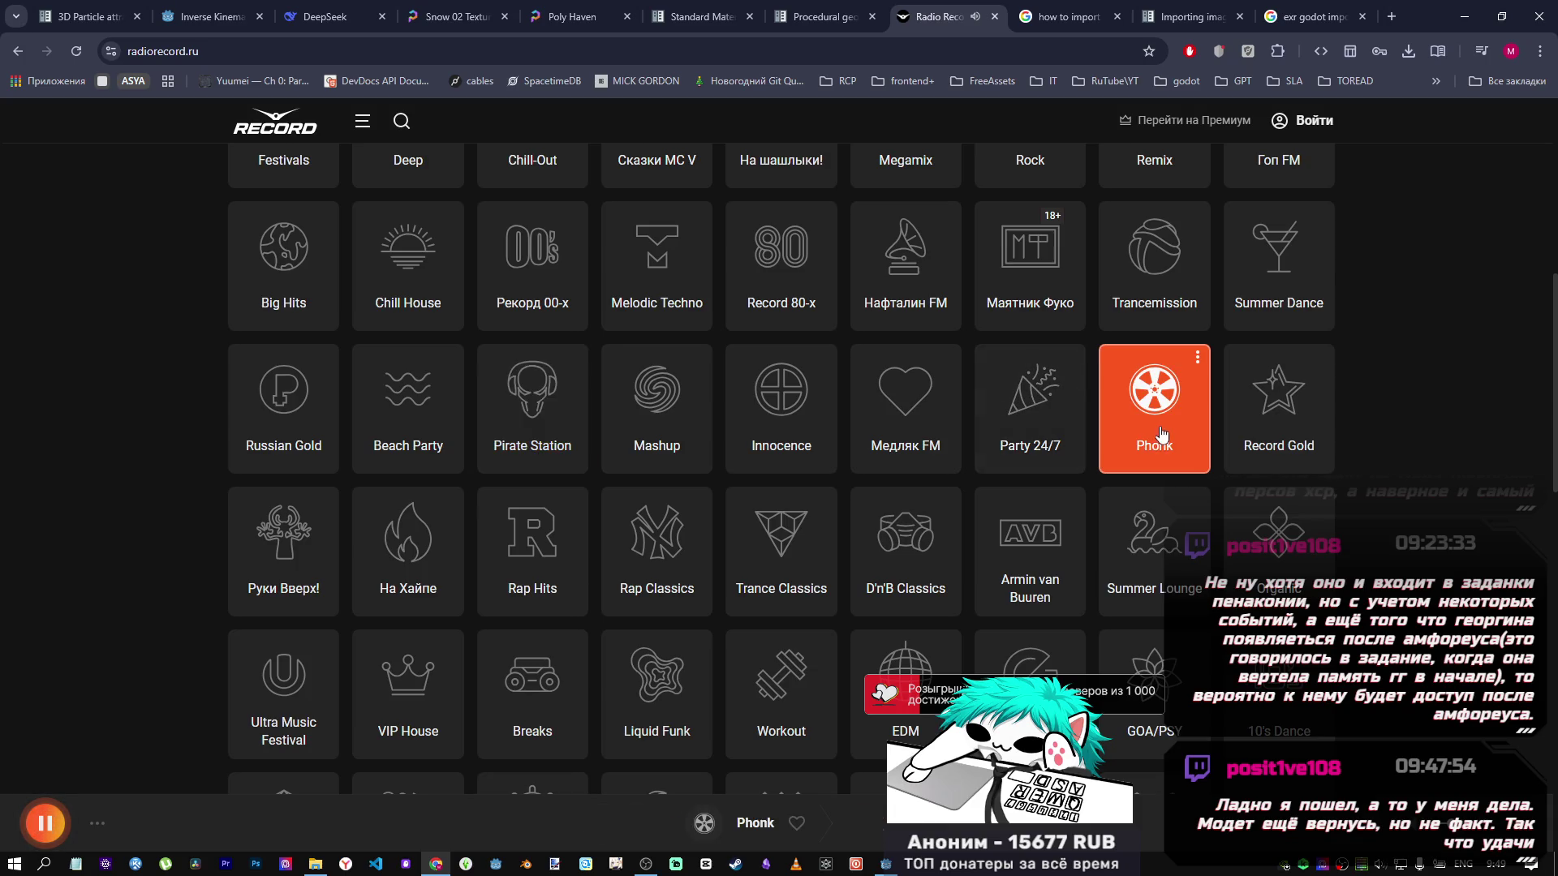
Try the Rap Classics, Christmas and Christmas Chill stations.
scroll(969, 436, up, 4)
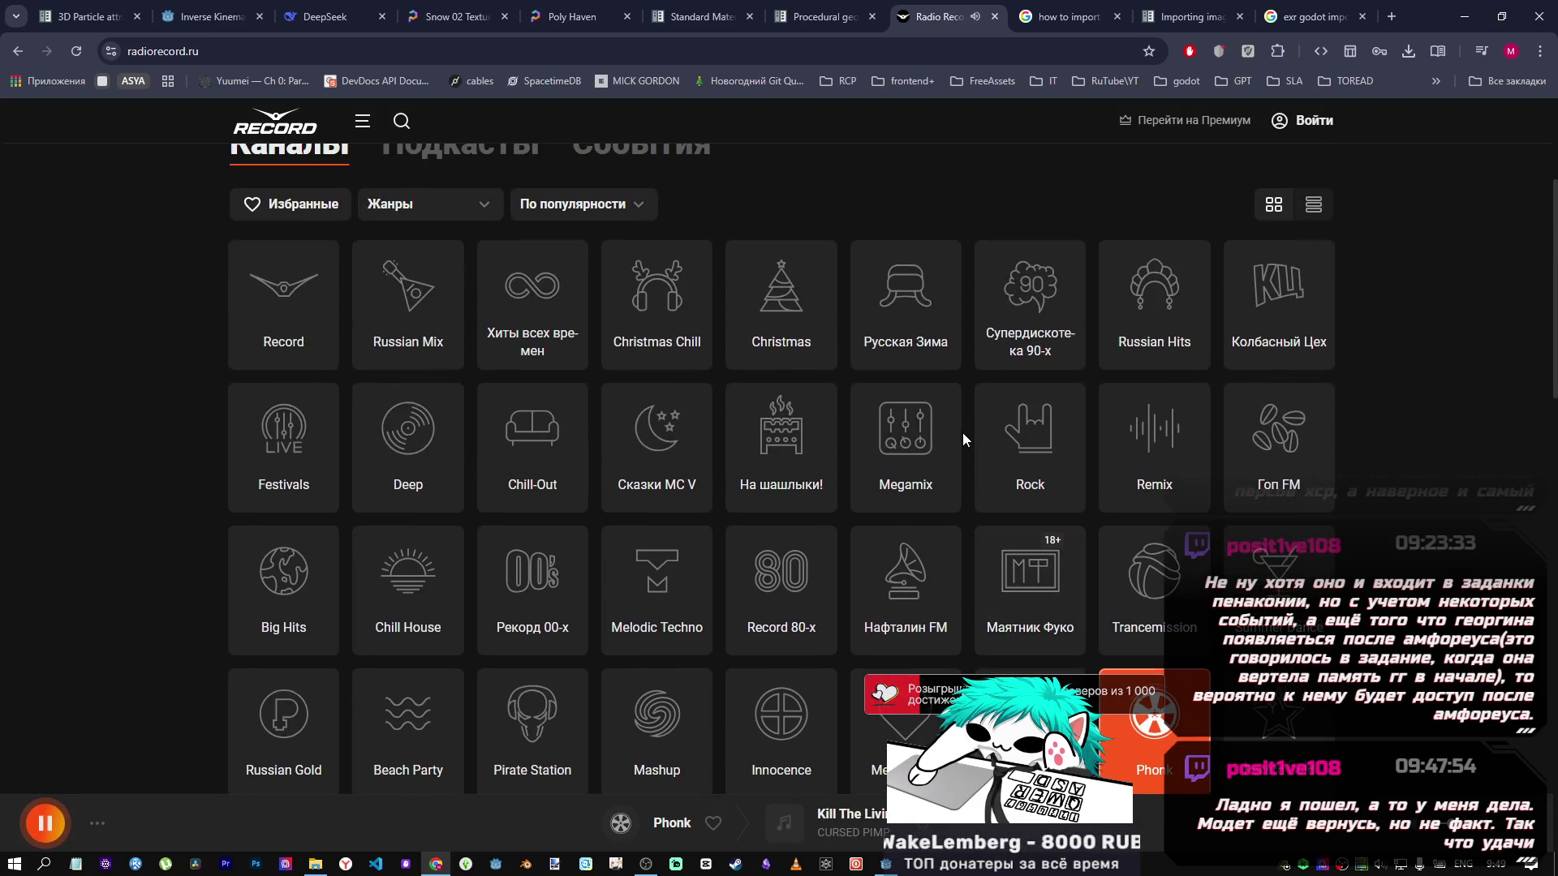
scroll(962, 432, down, 1)
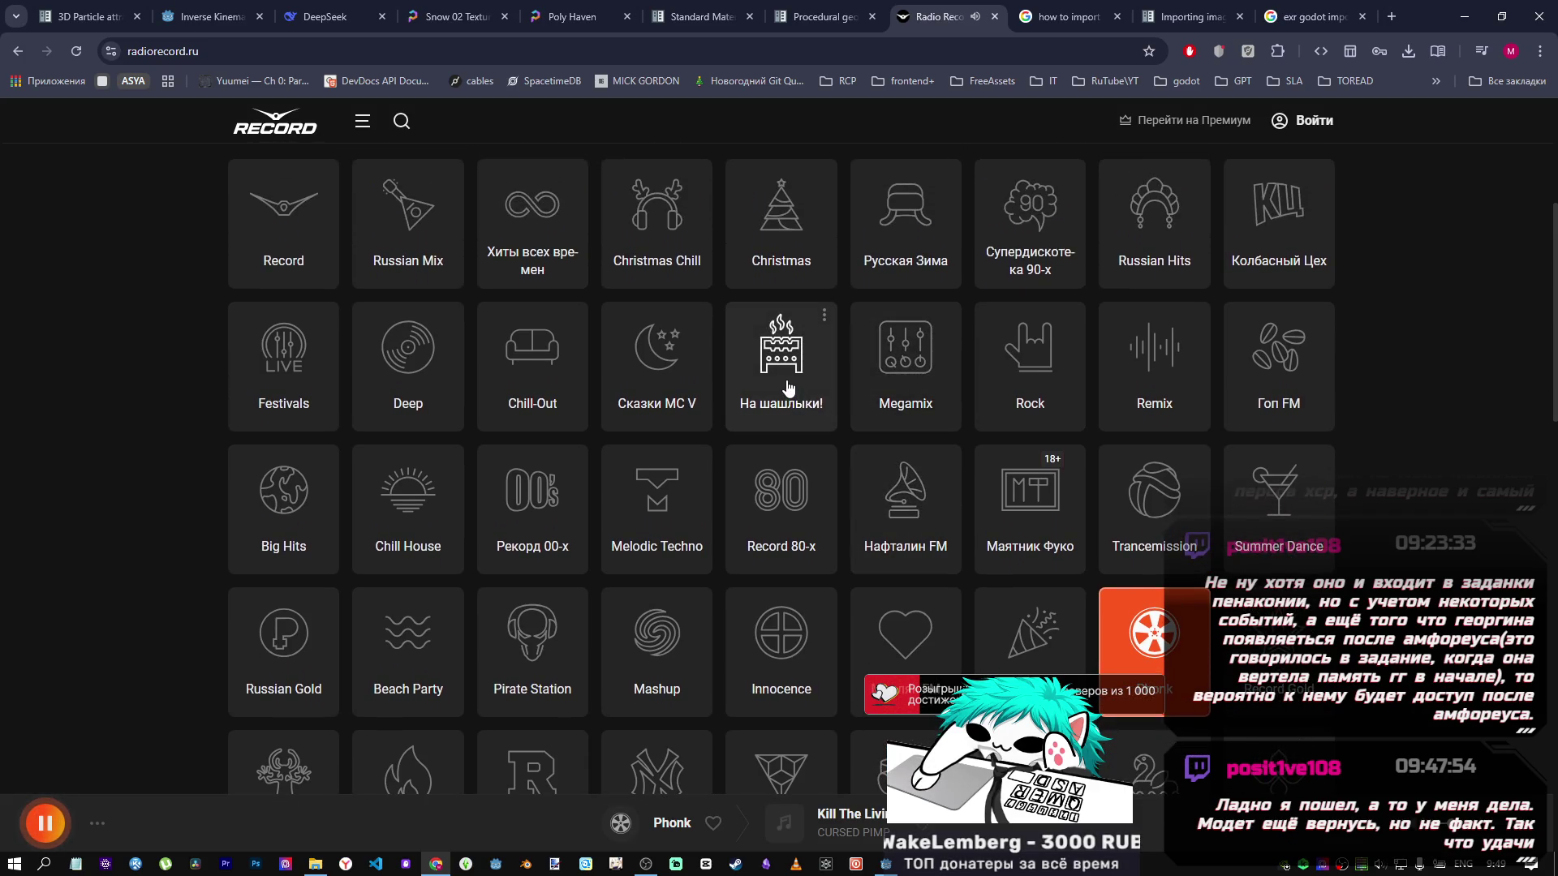
scroll(788, 388, down, 2)
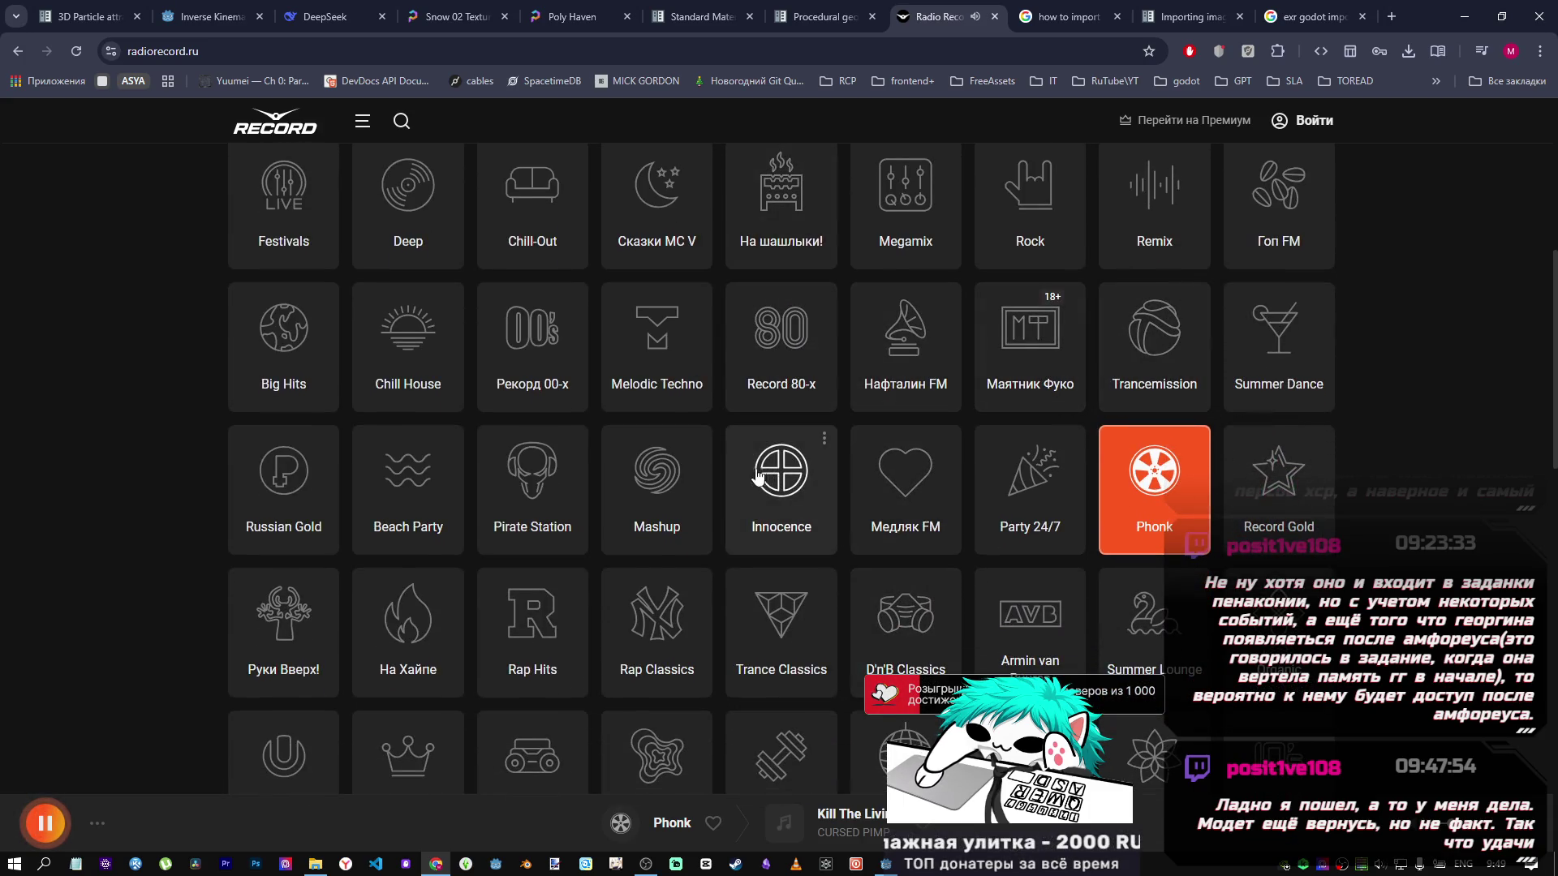
click(649, 626)
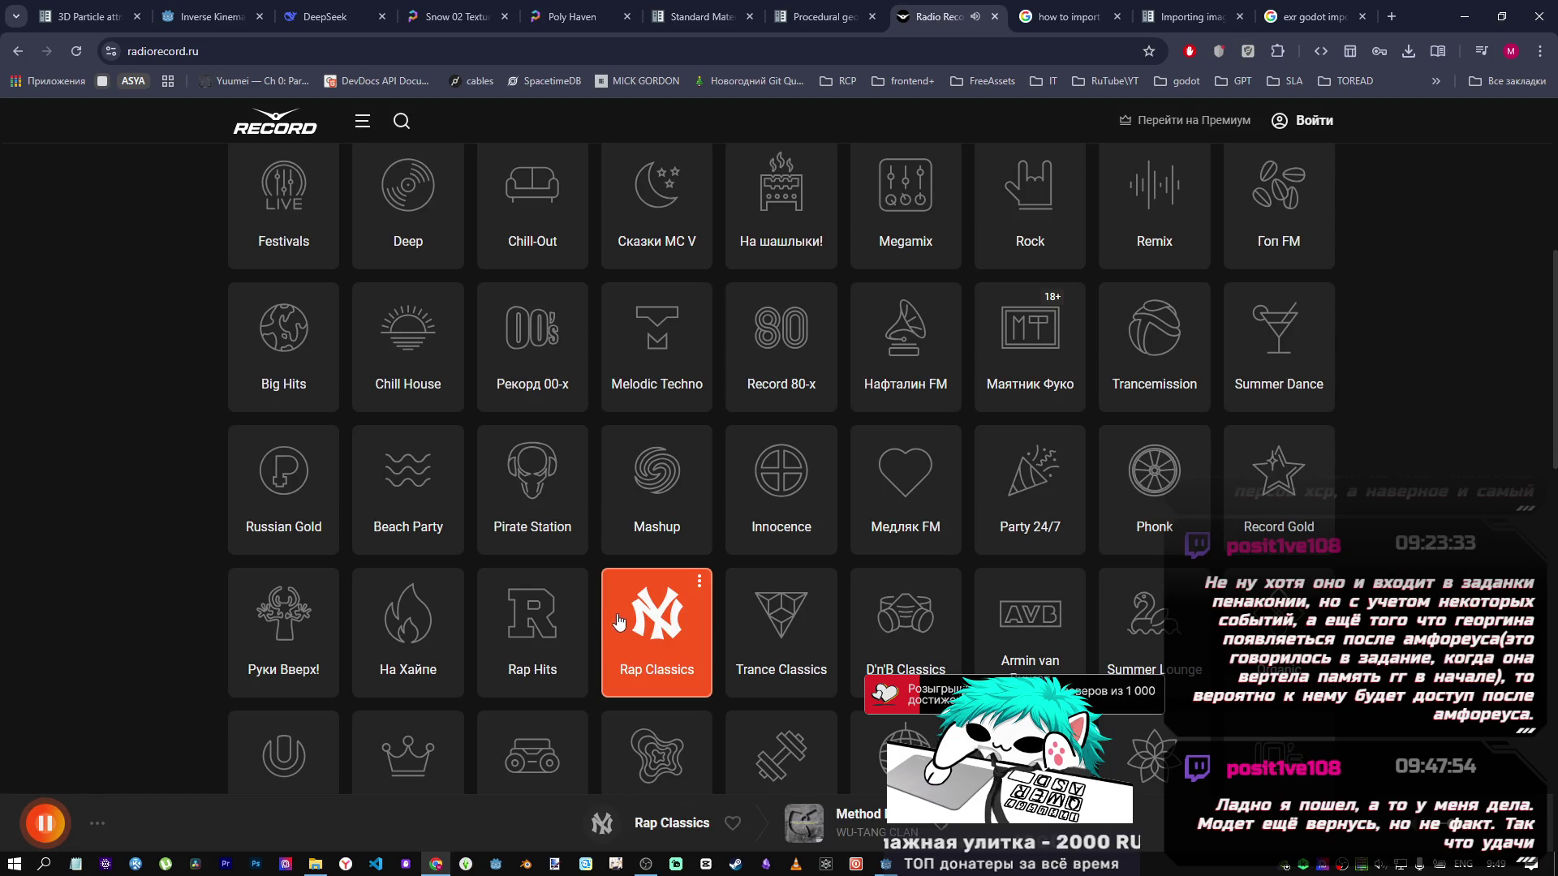
scroll(487, 617, up, 4)
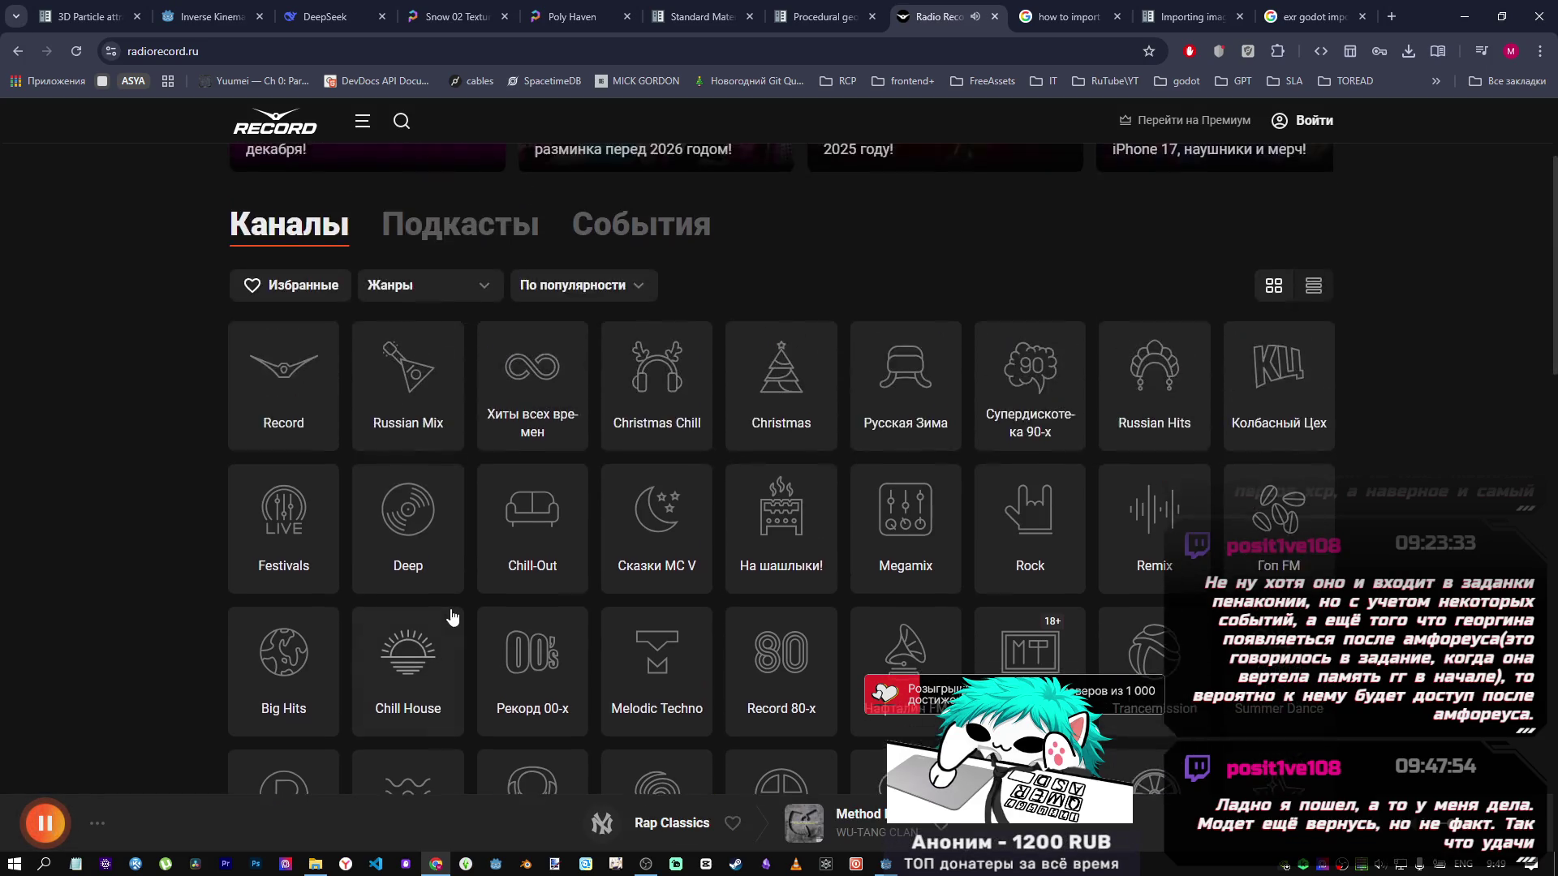
scroll(497, 612, down, 2)
scroll(568, 486, up, 1)
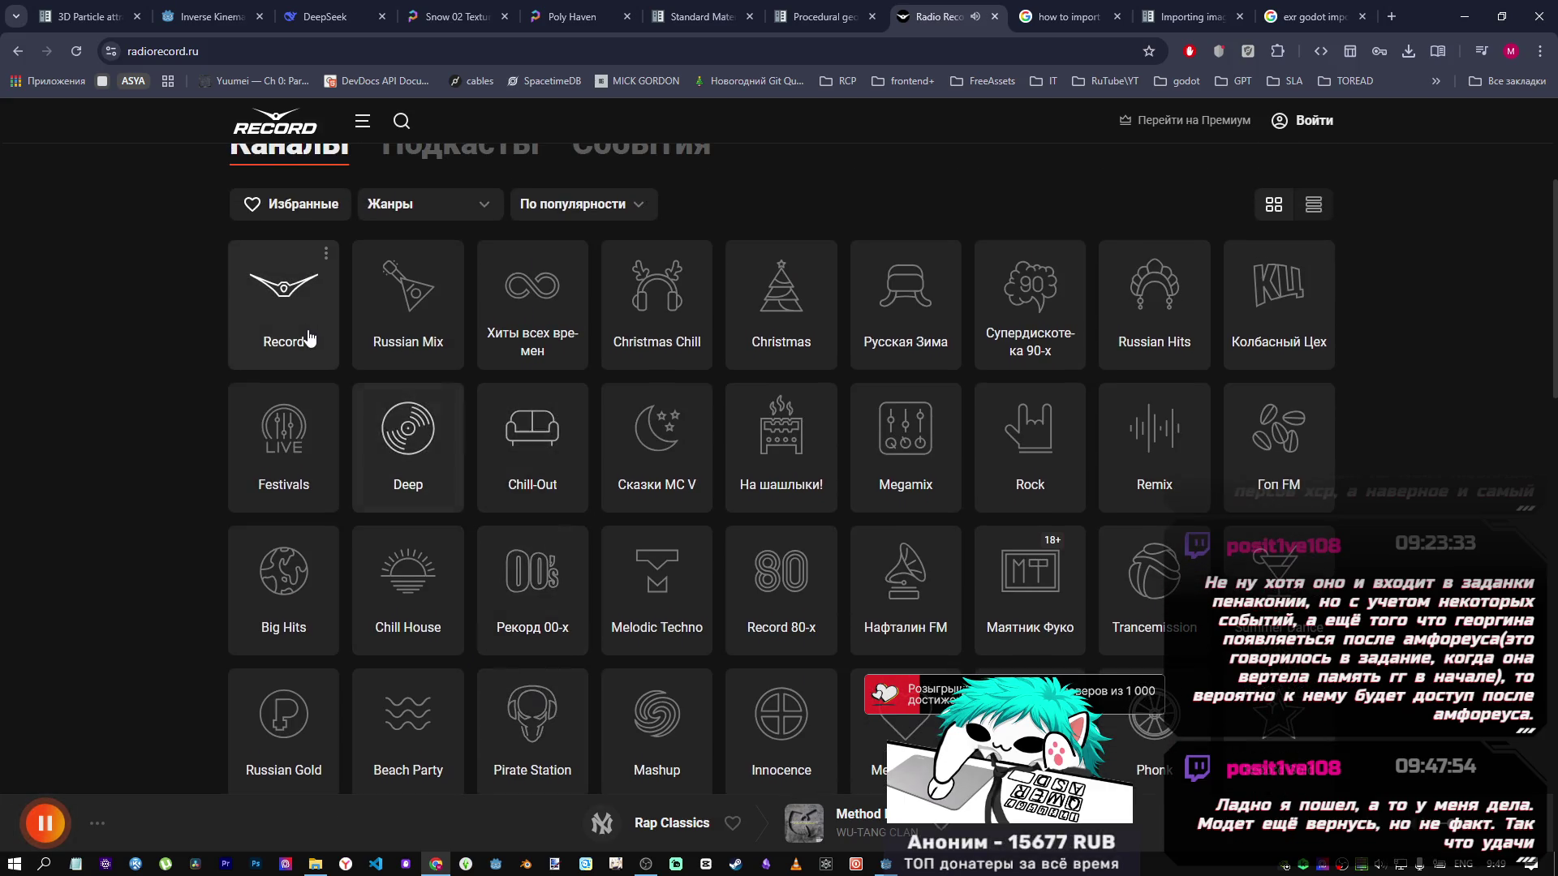
click(770, 340)
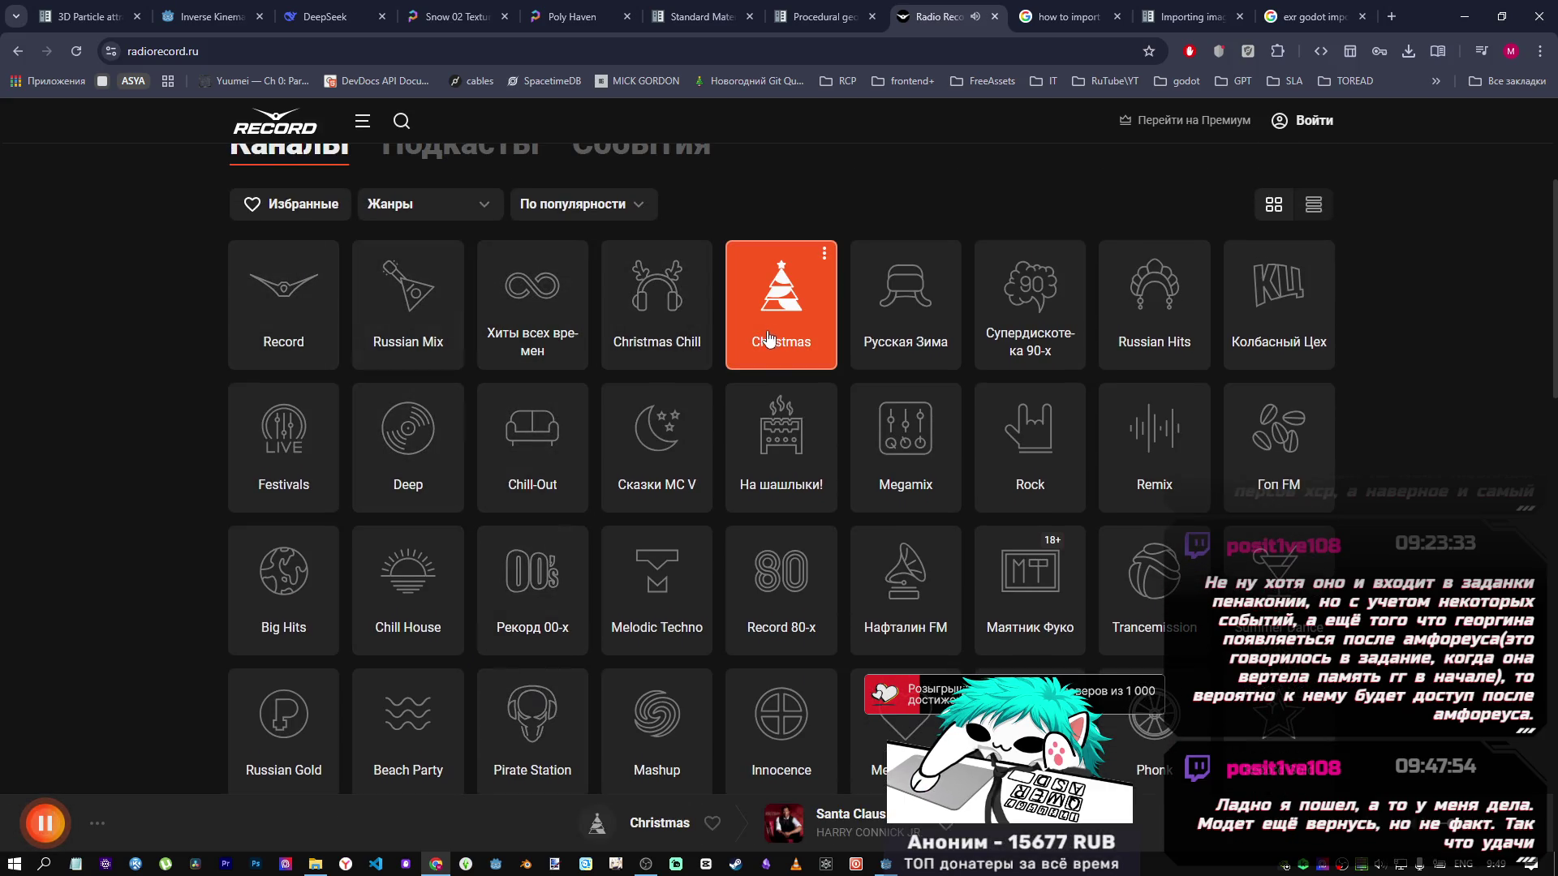
click(686, 339)
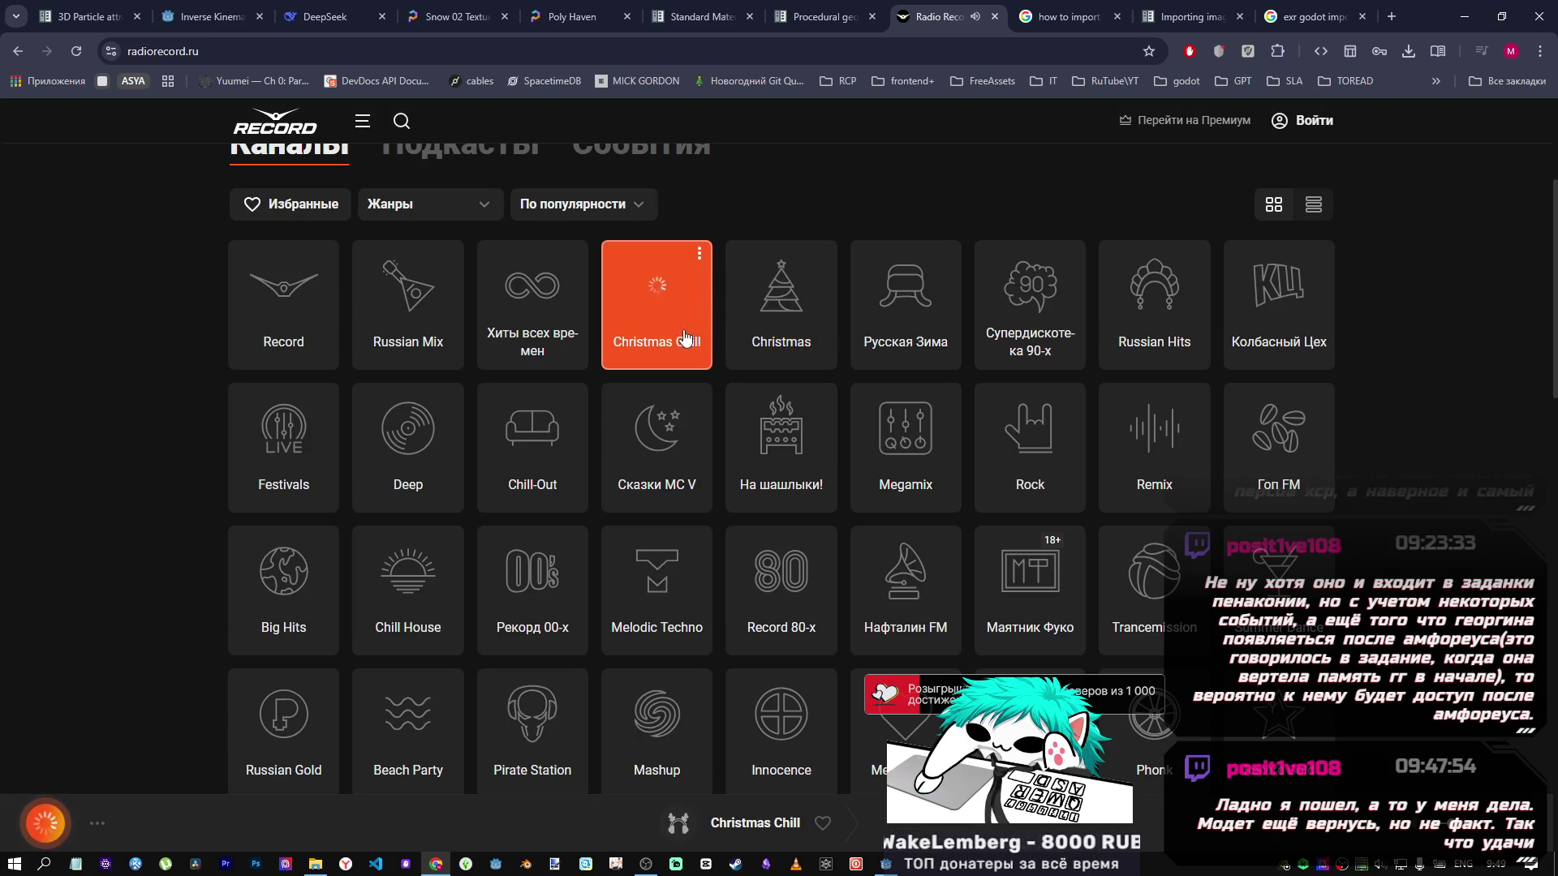
Try the Party 24/7, Phonk and Liquid Funk stations.
scroll(738, 487, down, 2)
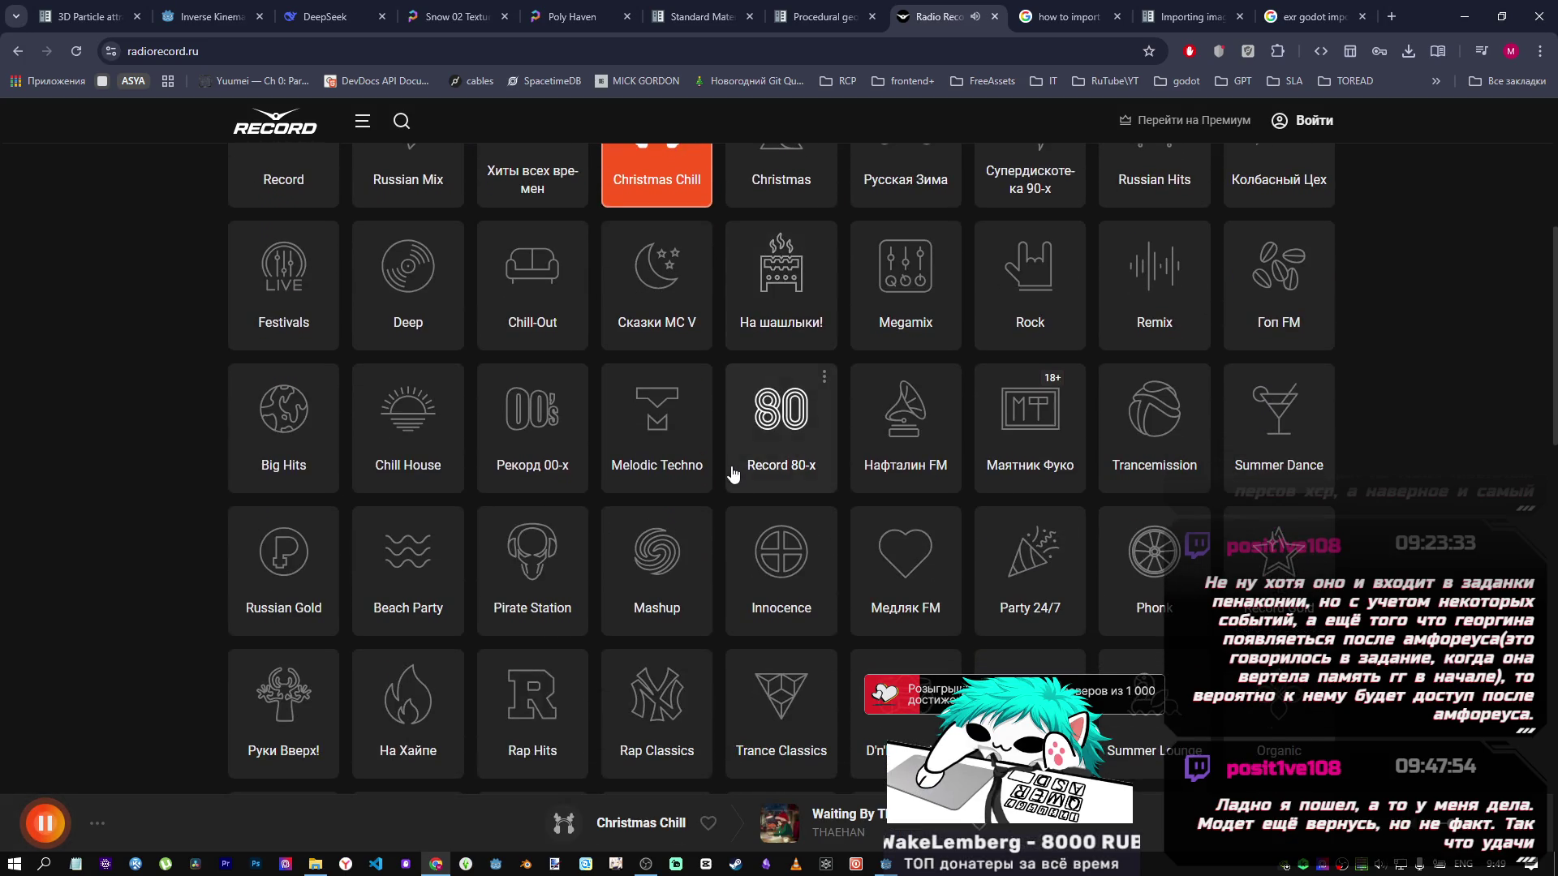
scroll(730, 475, down, 2)
click(1027, 418)
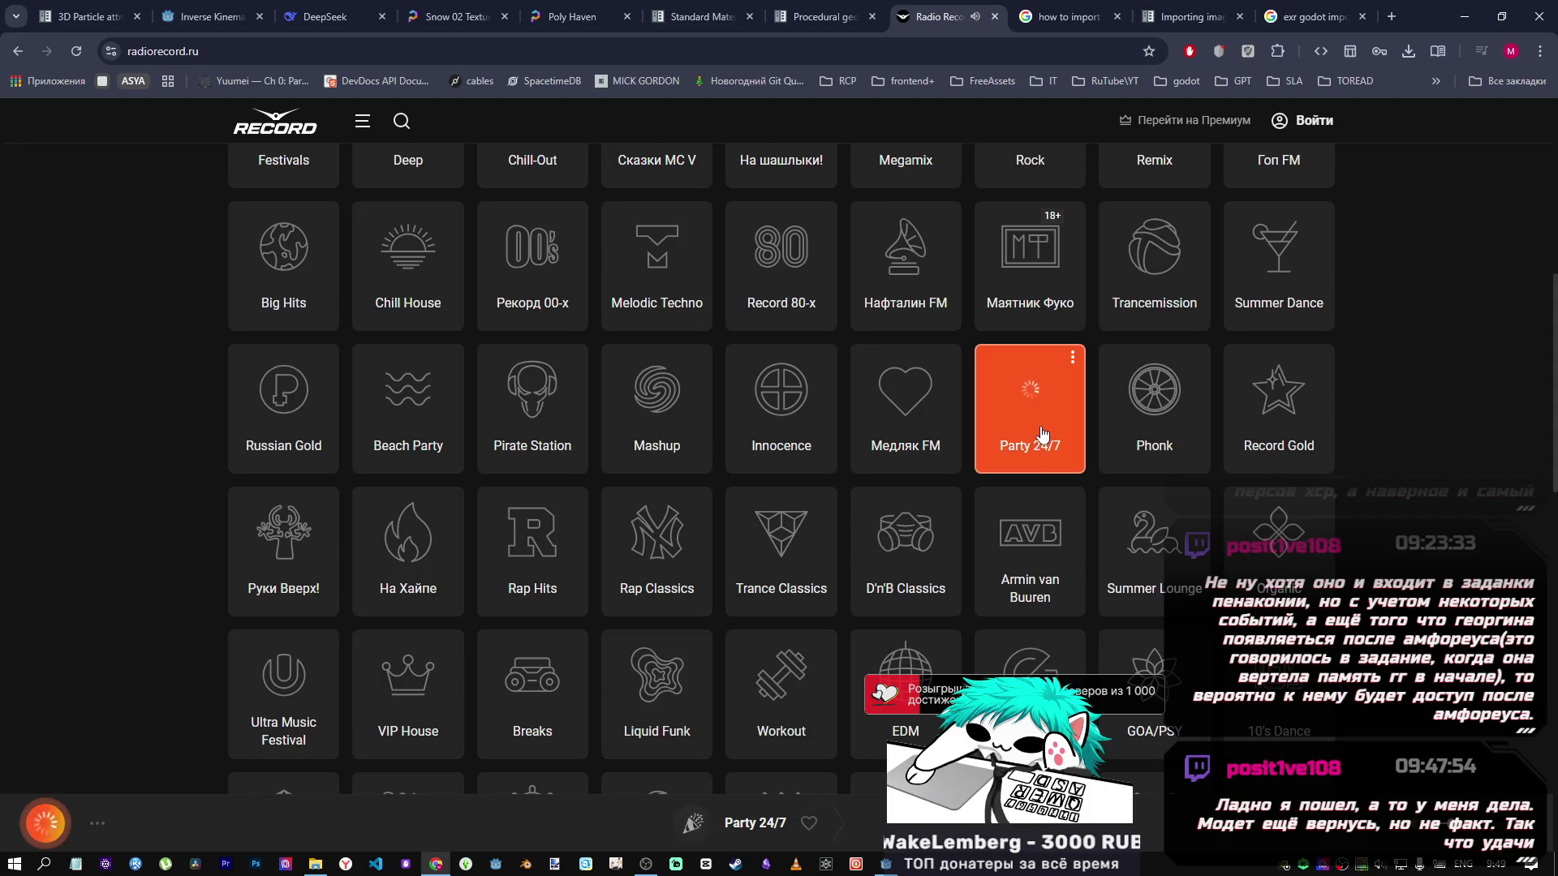
scroll(1016, 560, down, 4)
scroll(1006, 548, up, 3)
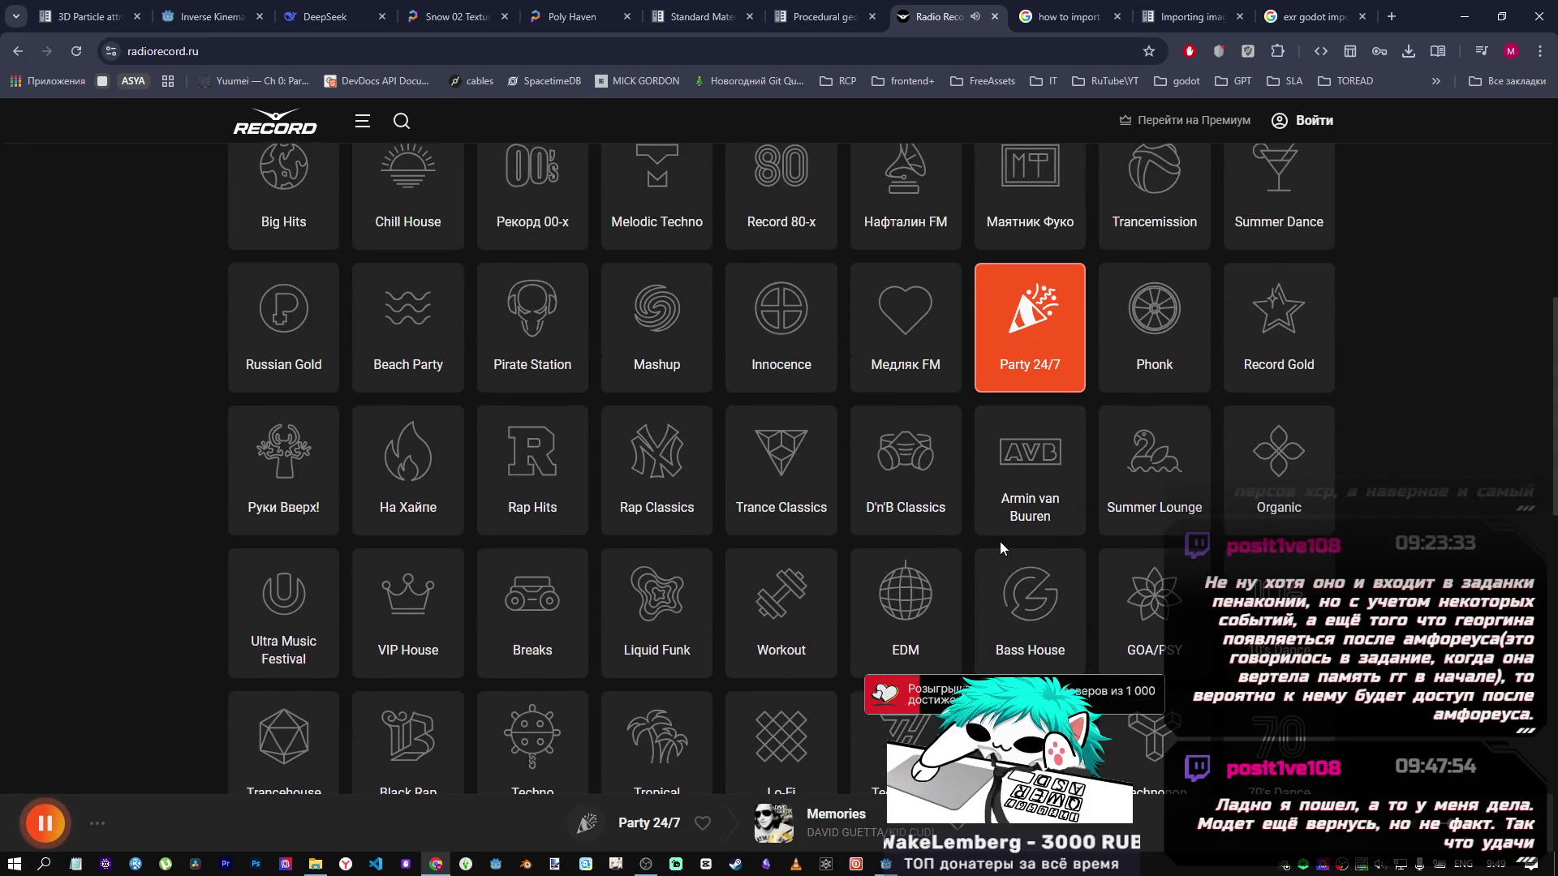
click(1134, 388)
scroll(527, 507, down, 3)
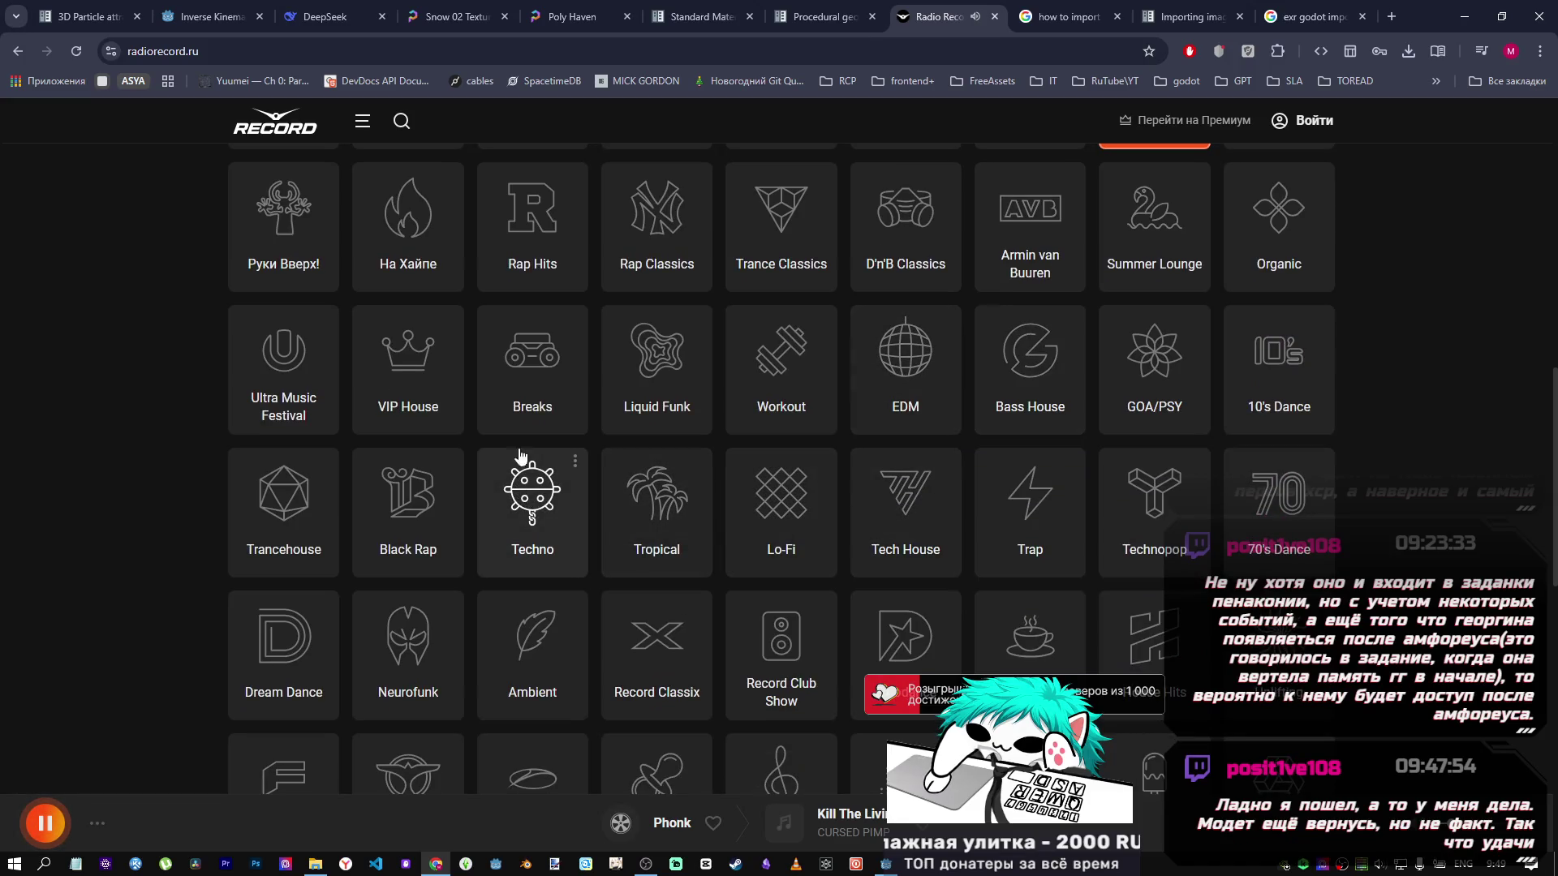
click(663, 392)
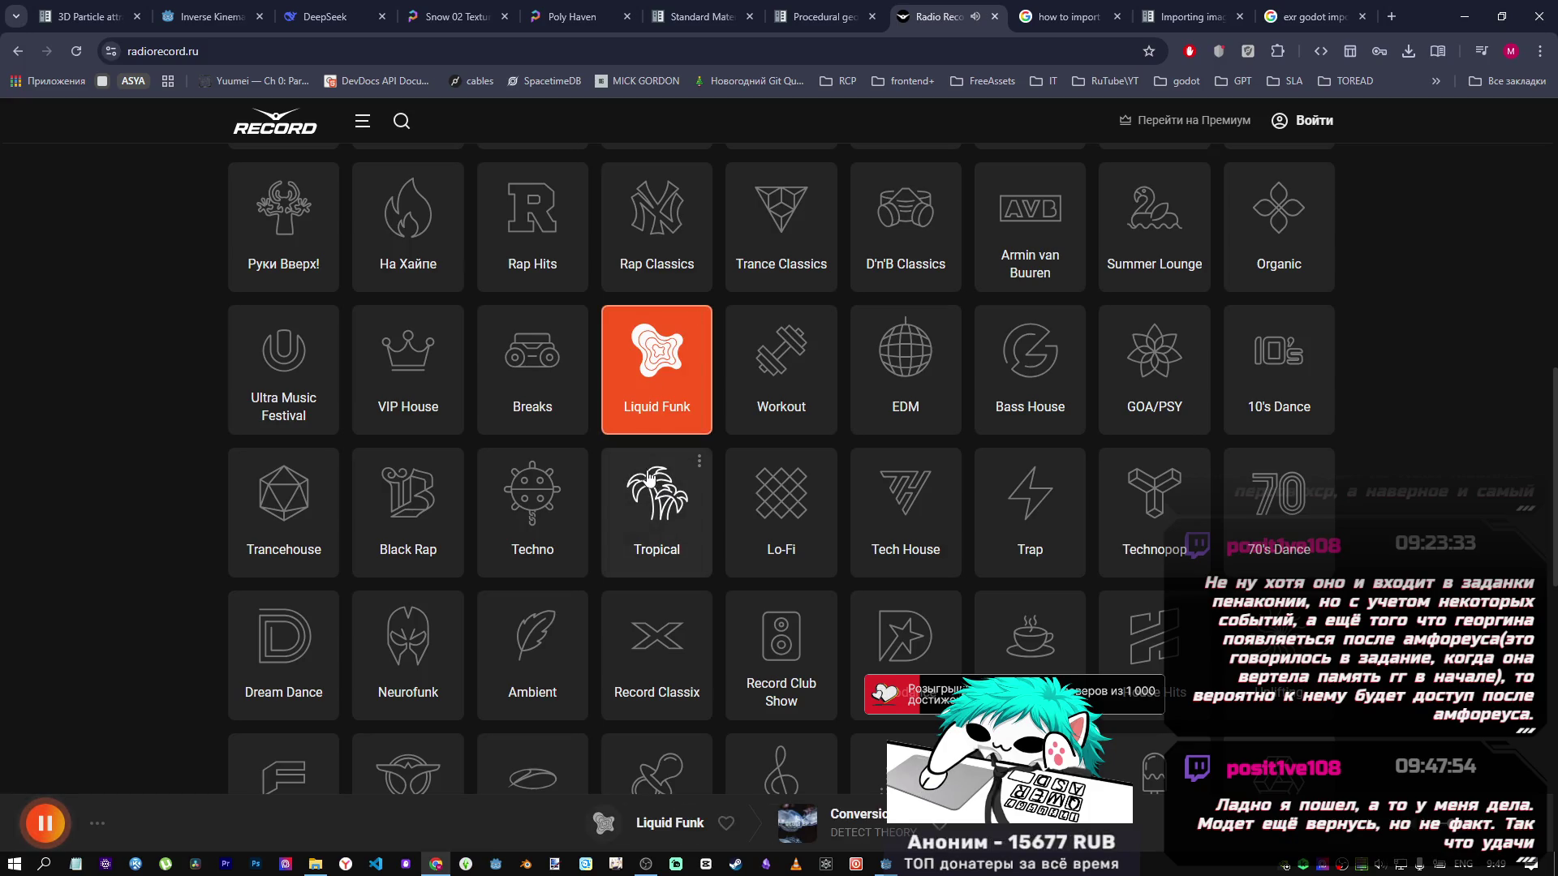
Play the Workout station, then settle on Neurofunk.
click(757, 367)
scroll(734, 524, down, 3)
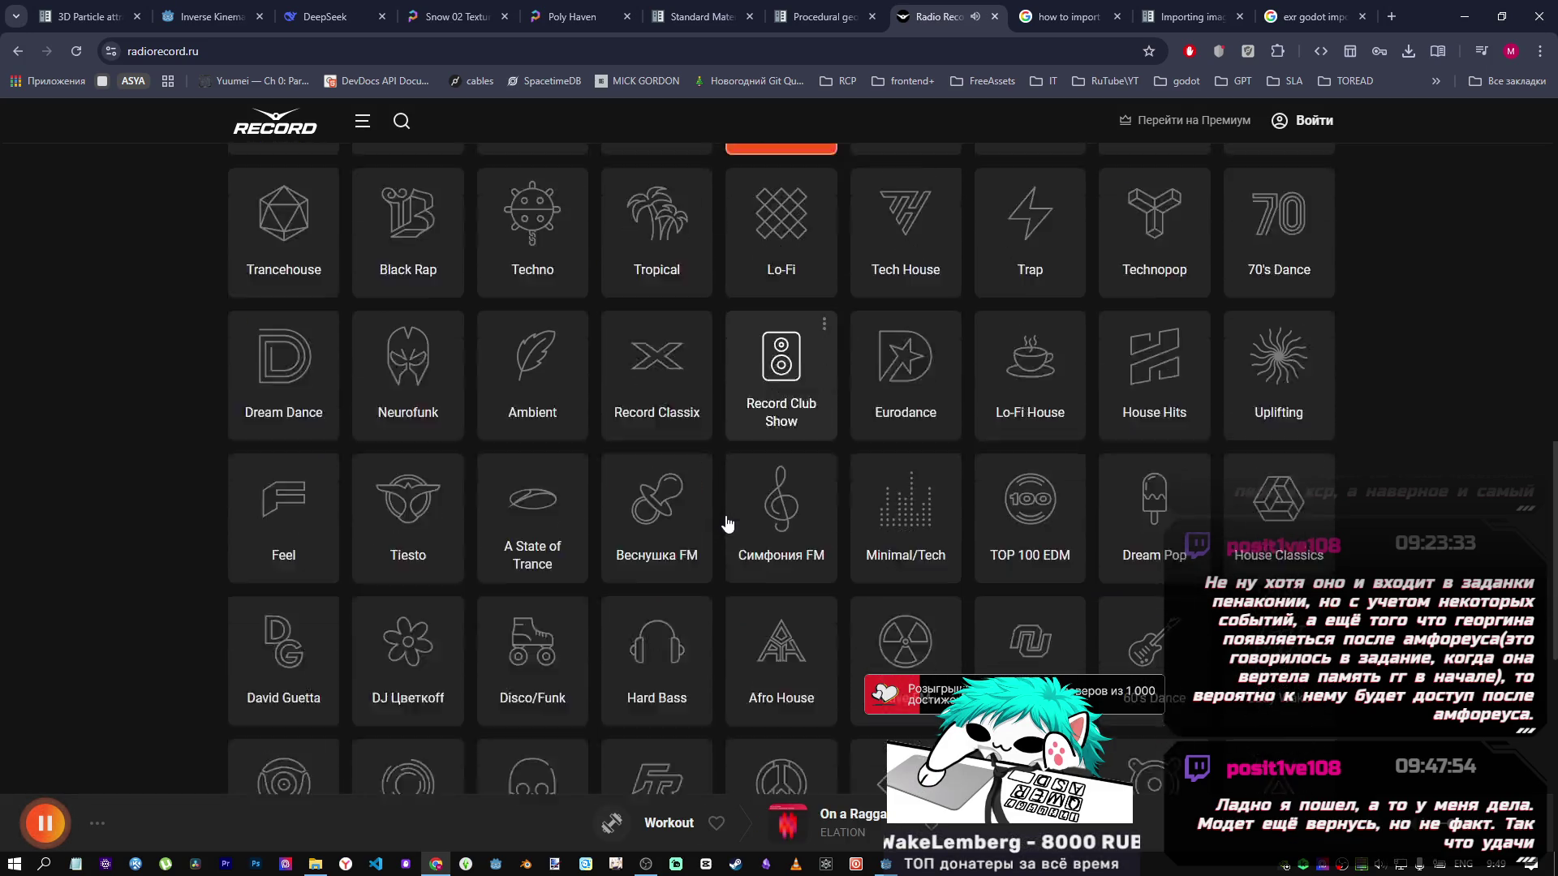
scroll(725, 519, down, 2)
scroll(723, 510, down, 2)
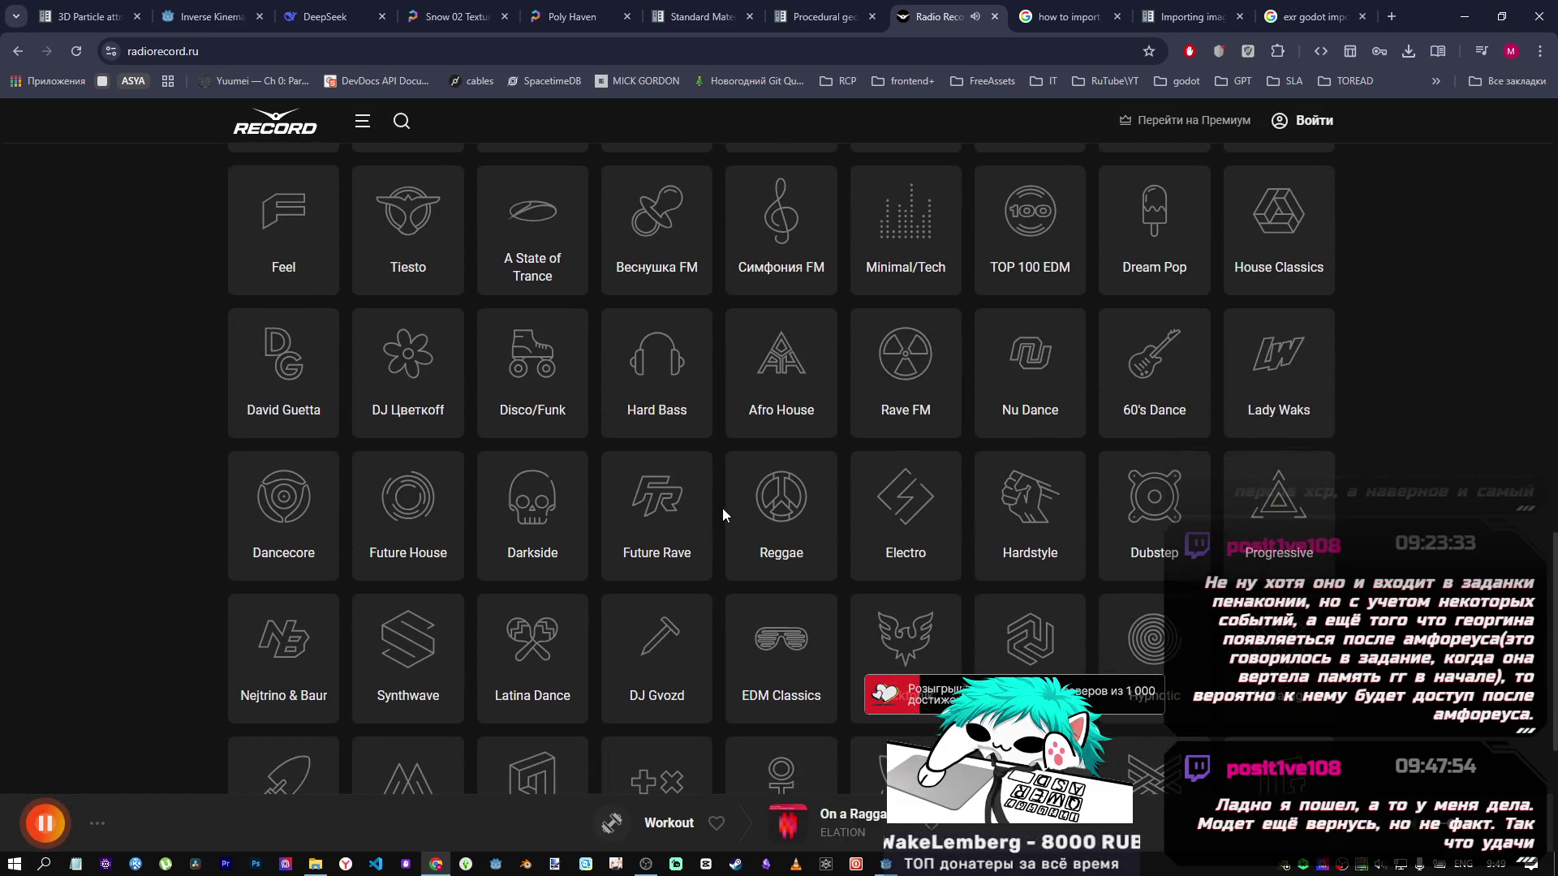
scroll(722, 507, up, 3)
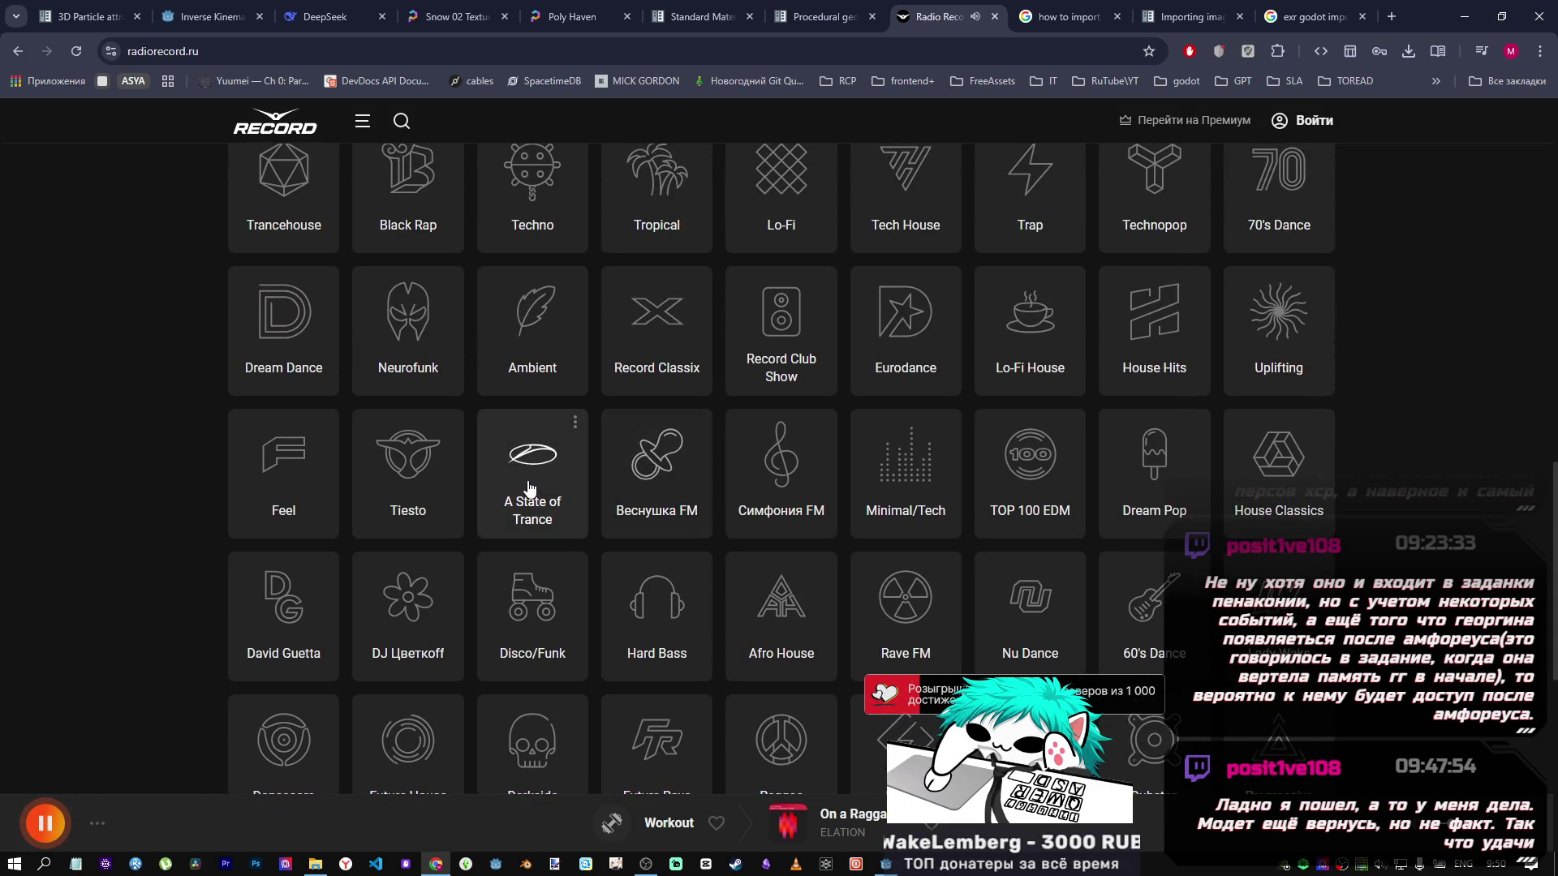
click(389, 339)
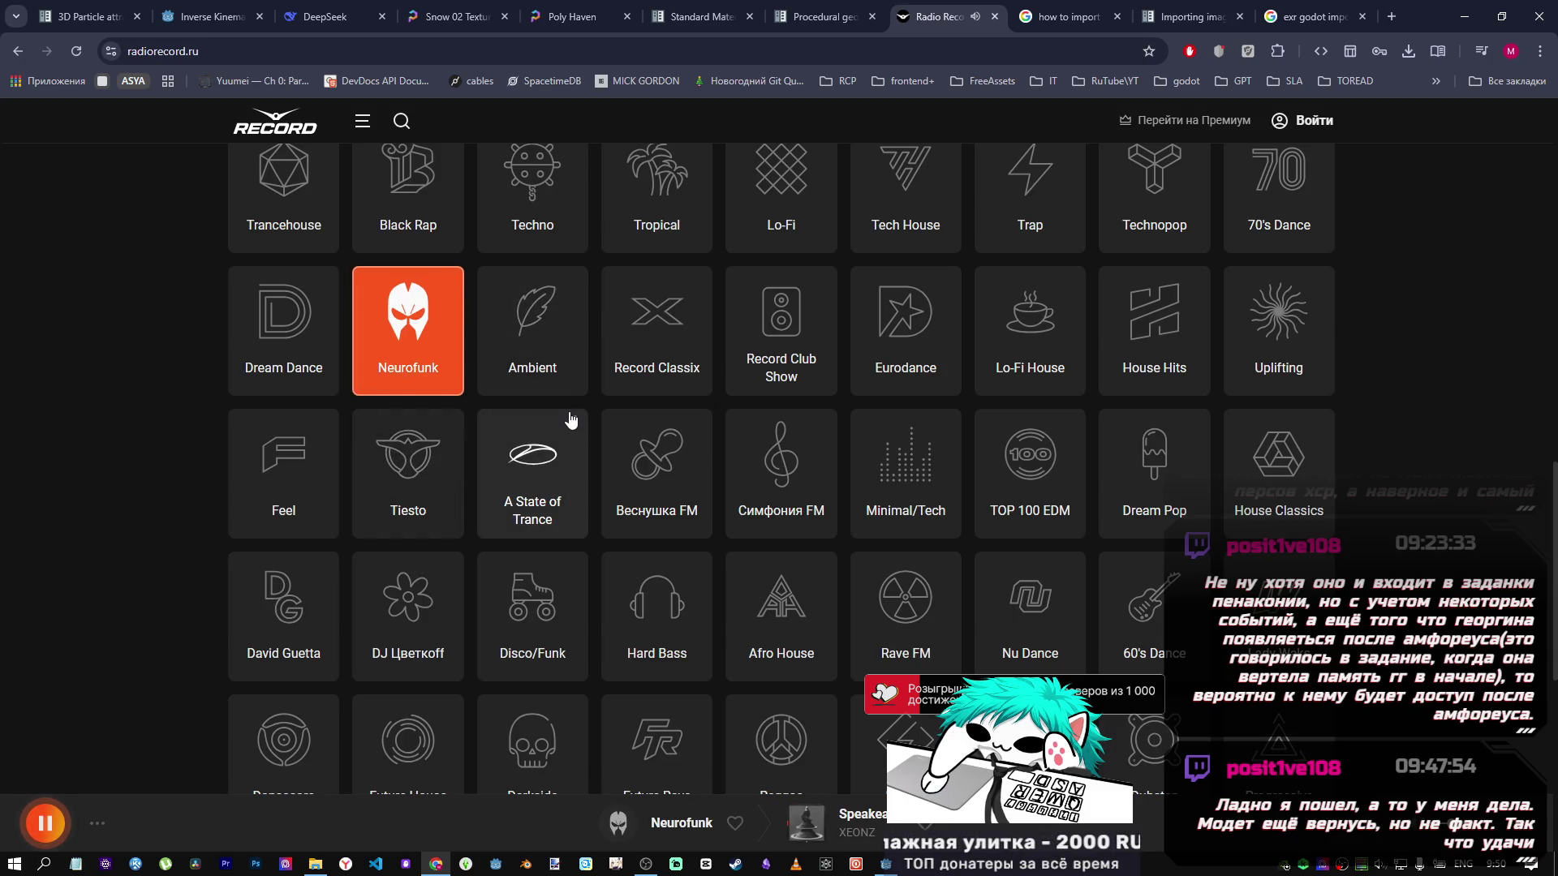
click(1304, 6)
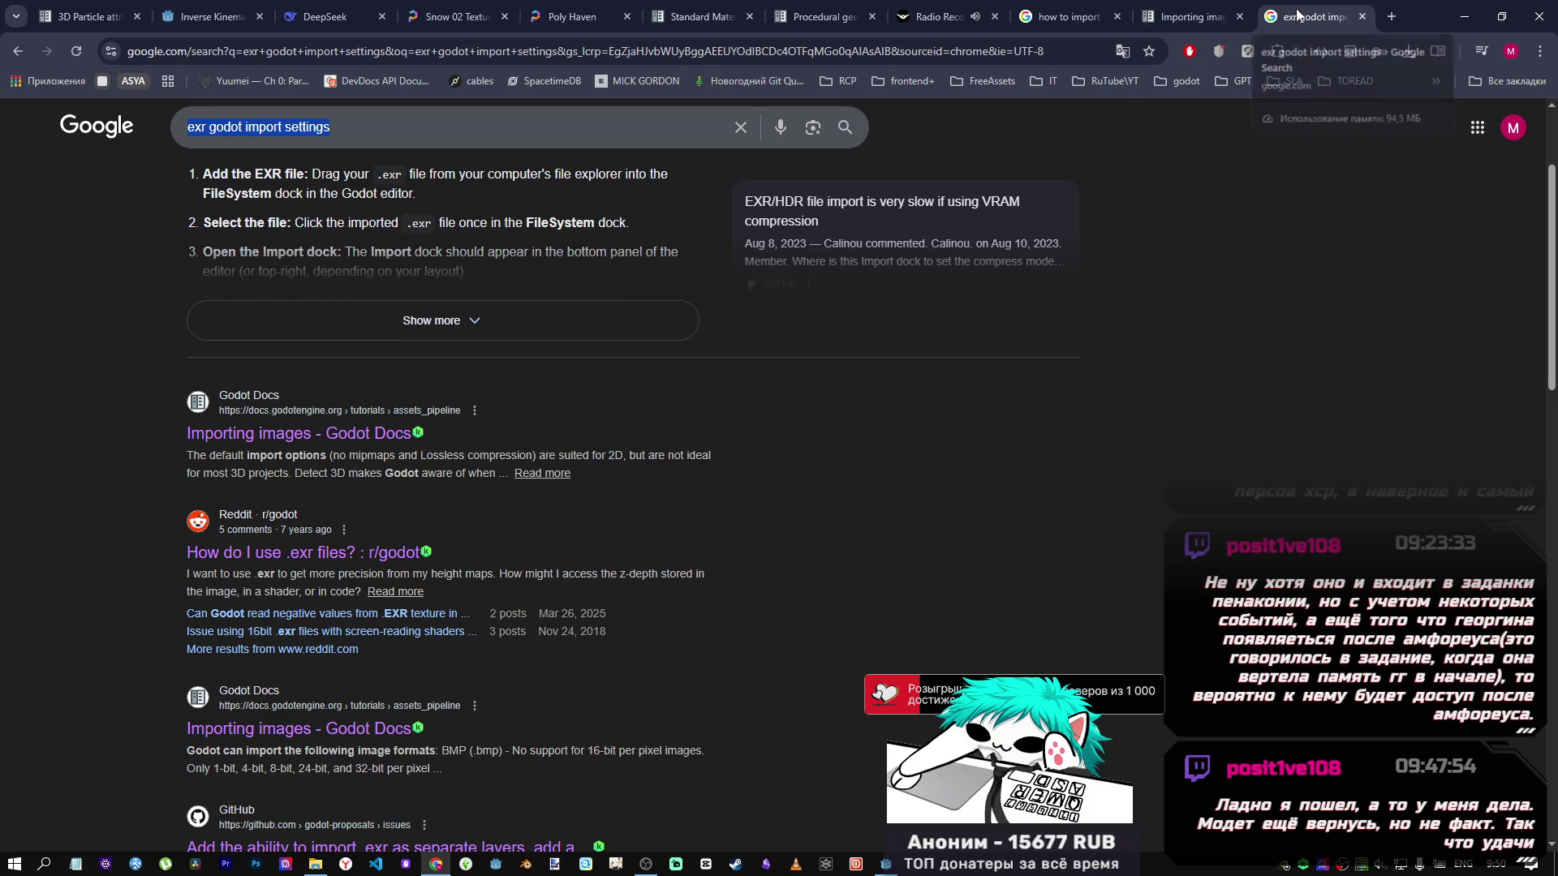
Check the Godot importing-images docs and EXR results, then select snow_03_nor_gl_4k.exr in Godot.
click(1244, 12)
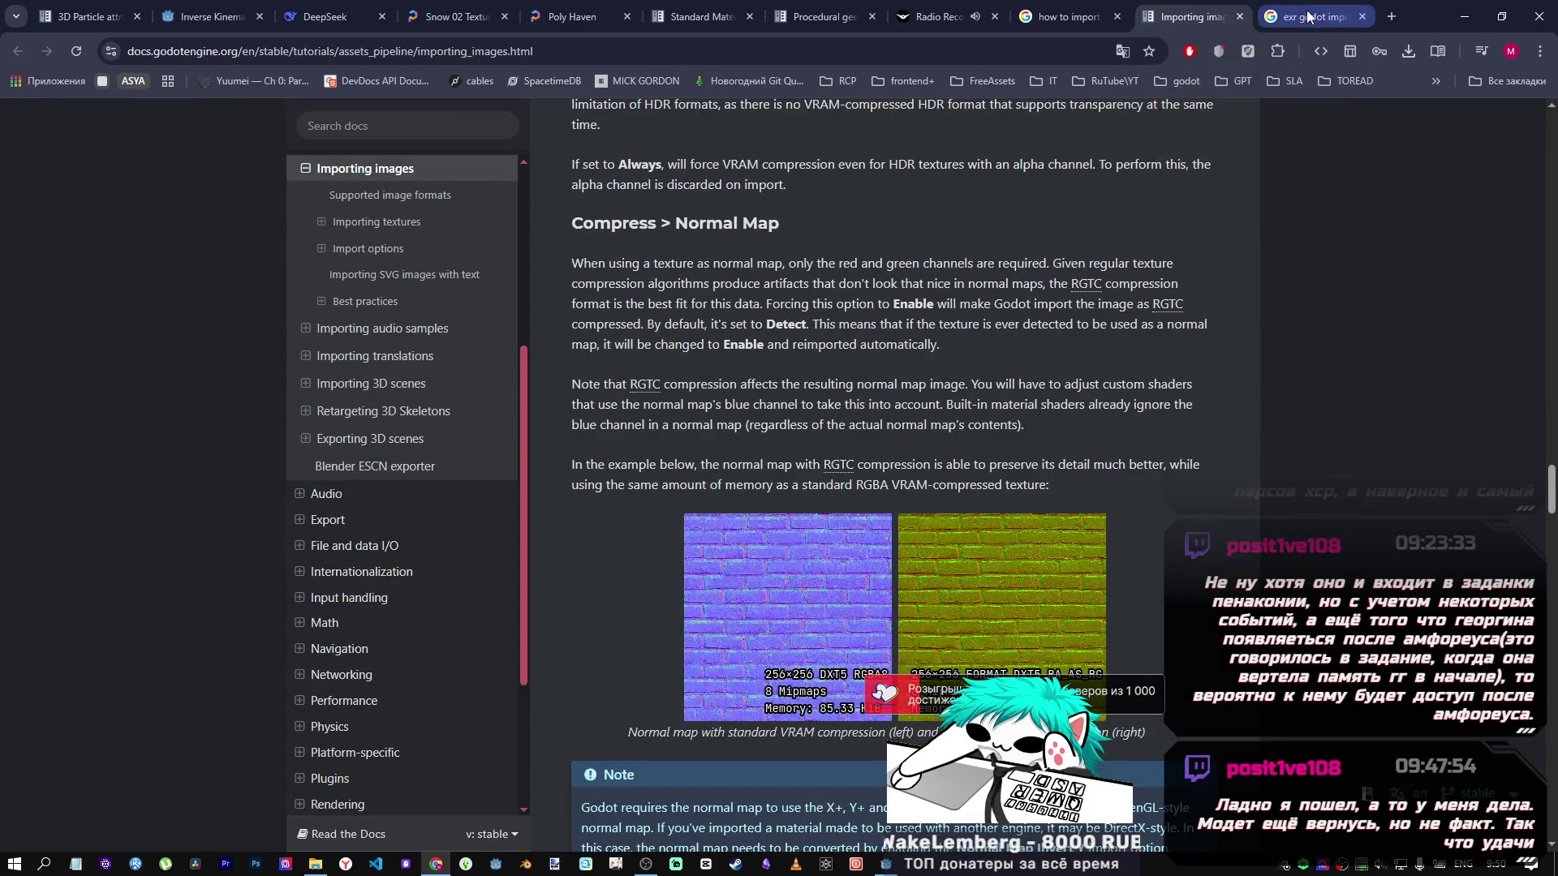
click(1308, 15)
scroll(814, 553, down, 9)
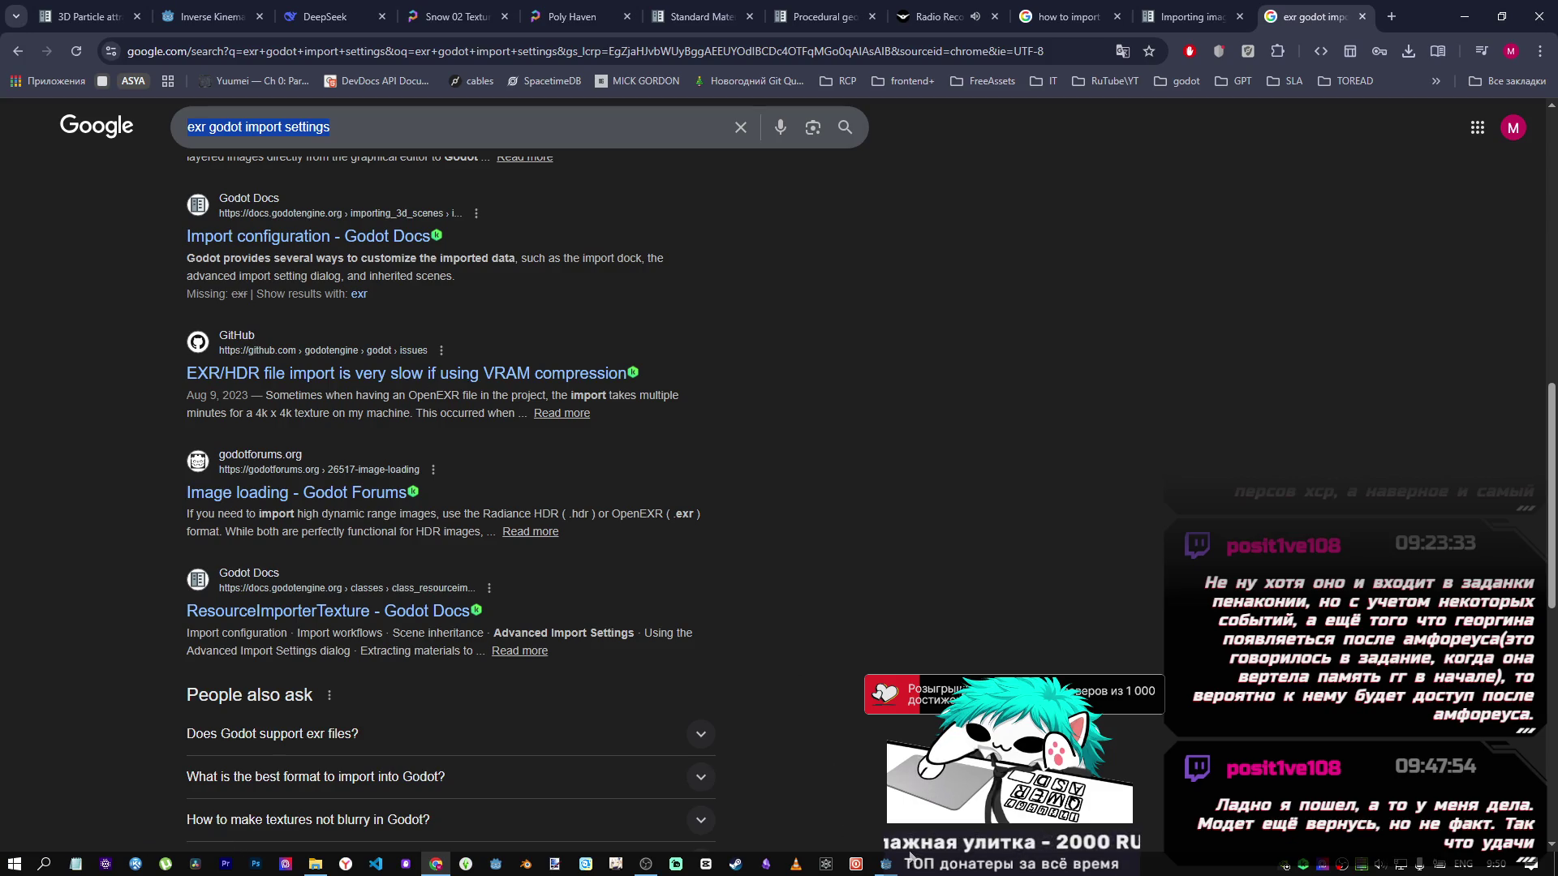
click(887, 865)
click(120, 670)
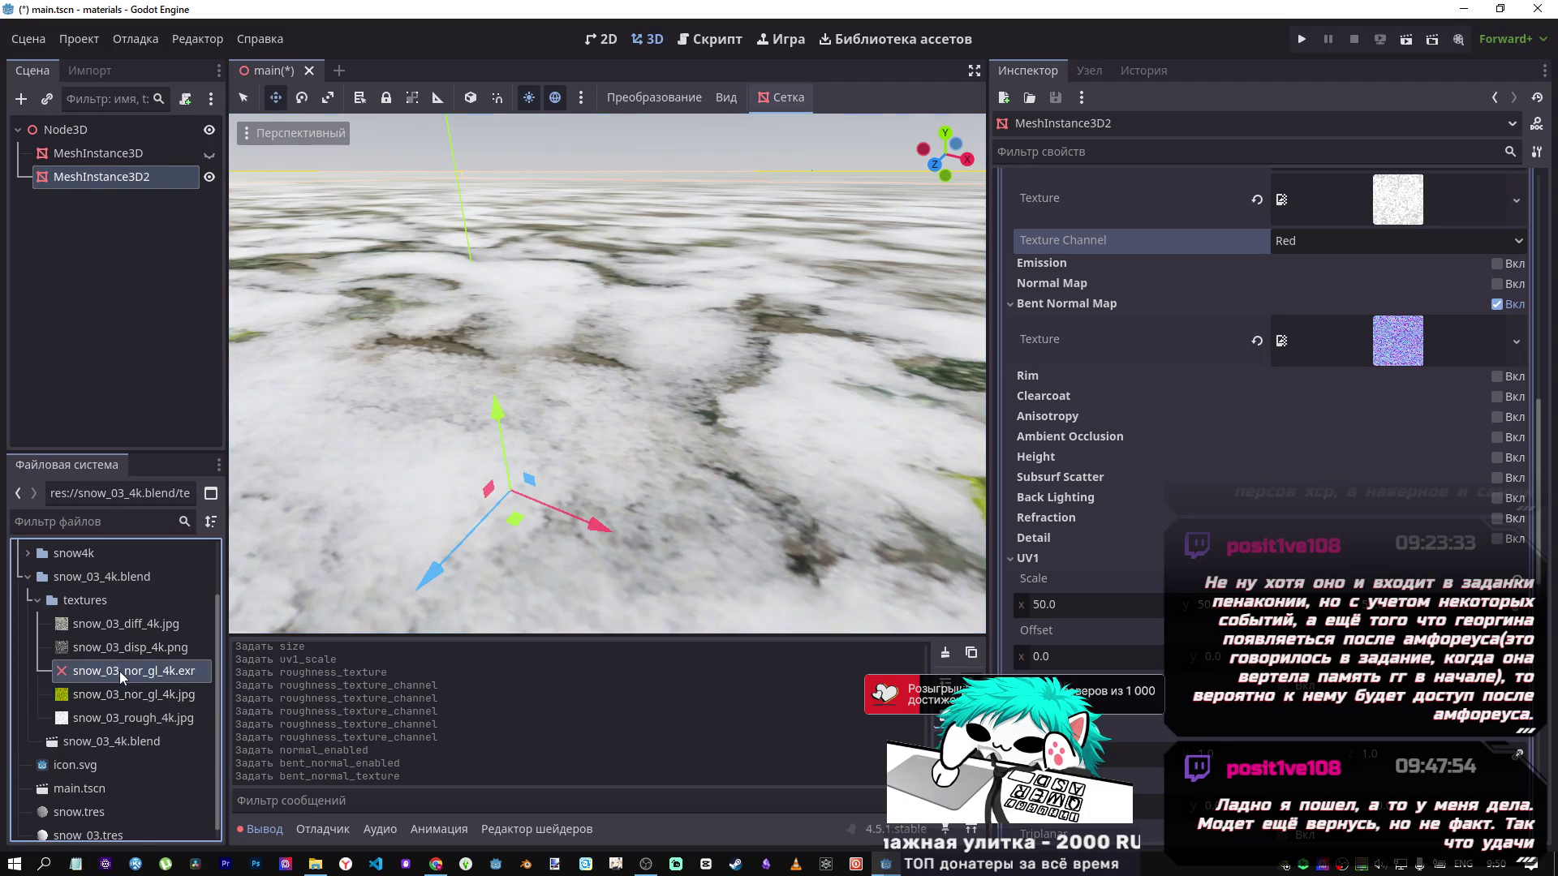
Reimport snow_03_nor_gl_4k.exr as a Texture3D with VRAM Compressed mode.
click(94, 73)
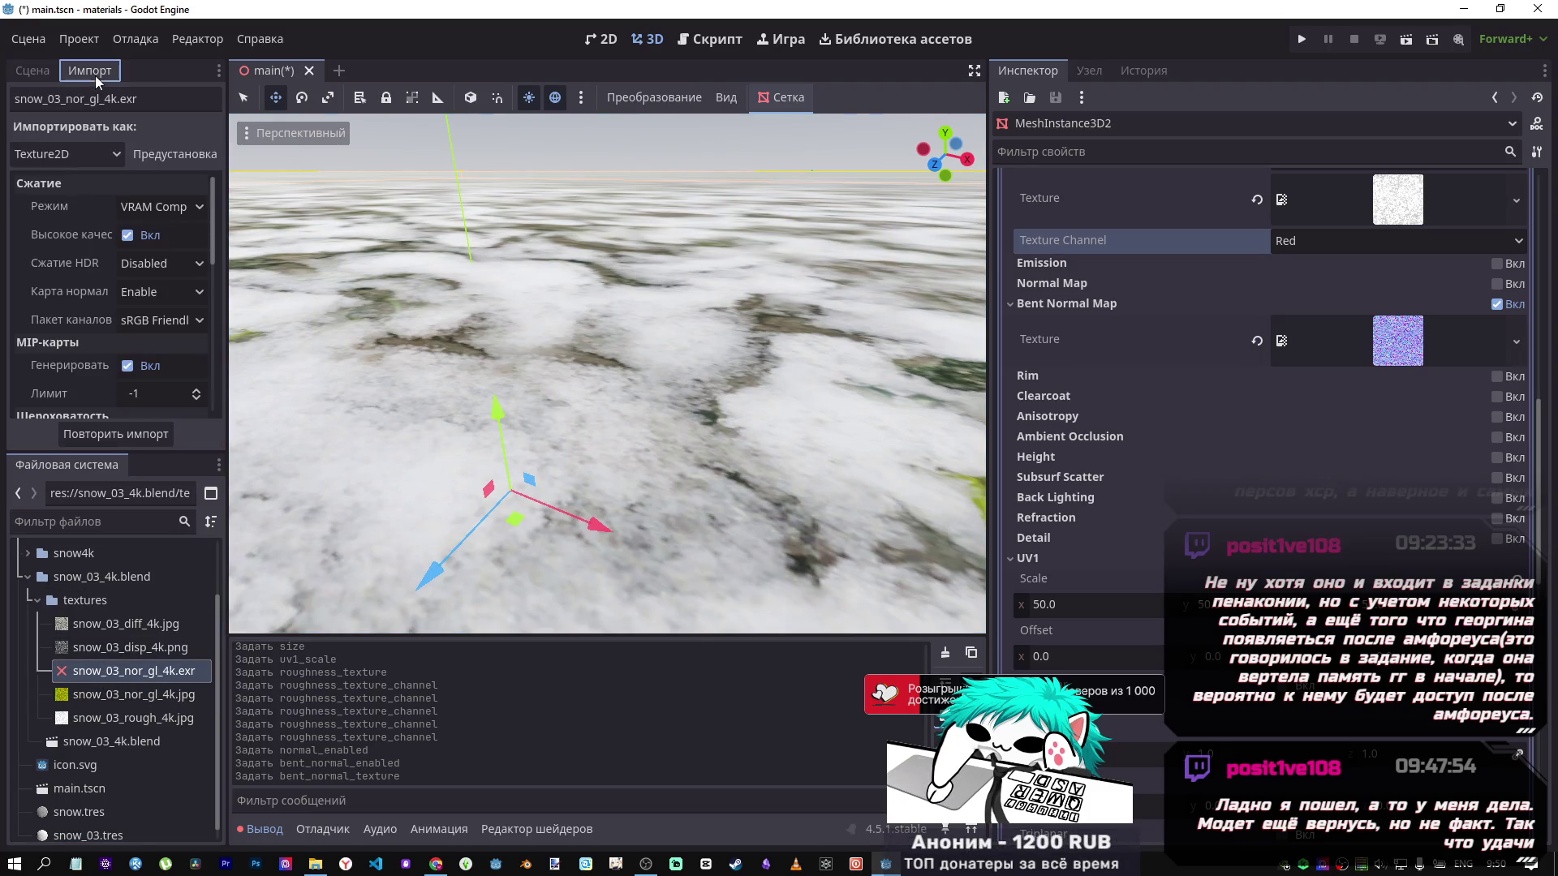
click(60, 157)
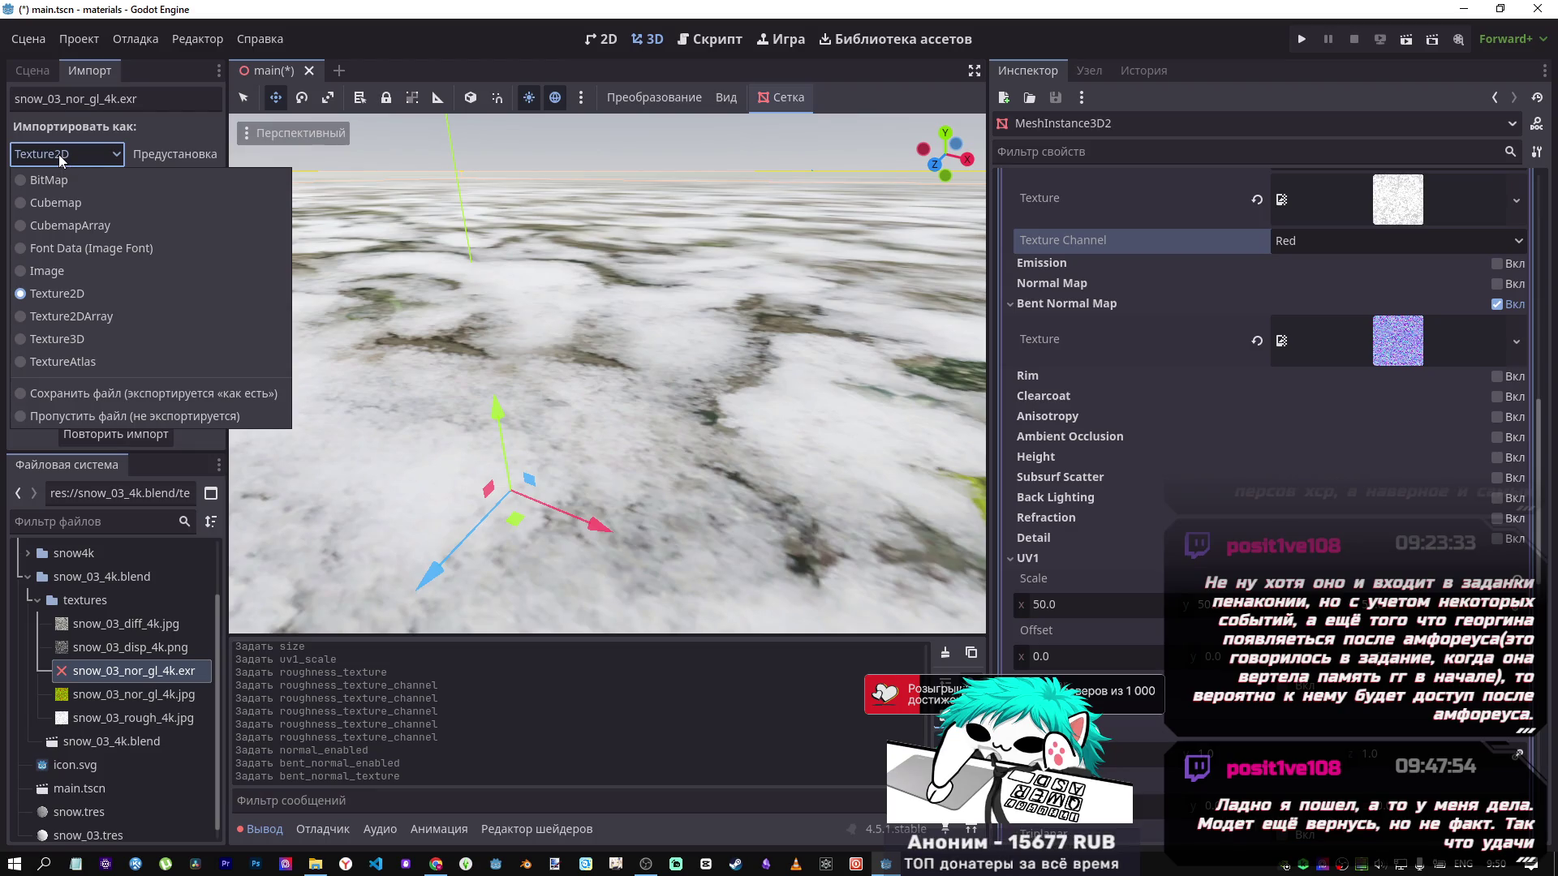
click(41, 338)
click(151, 211)
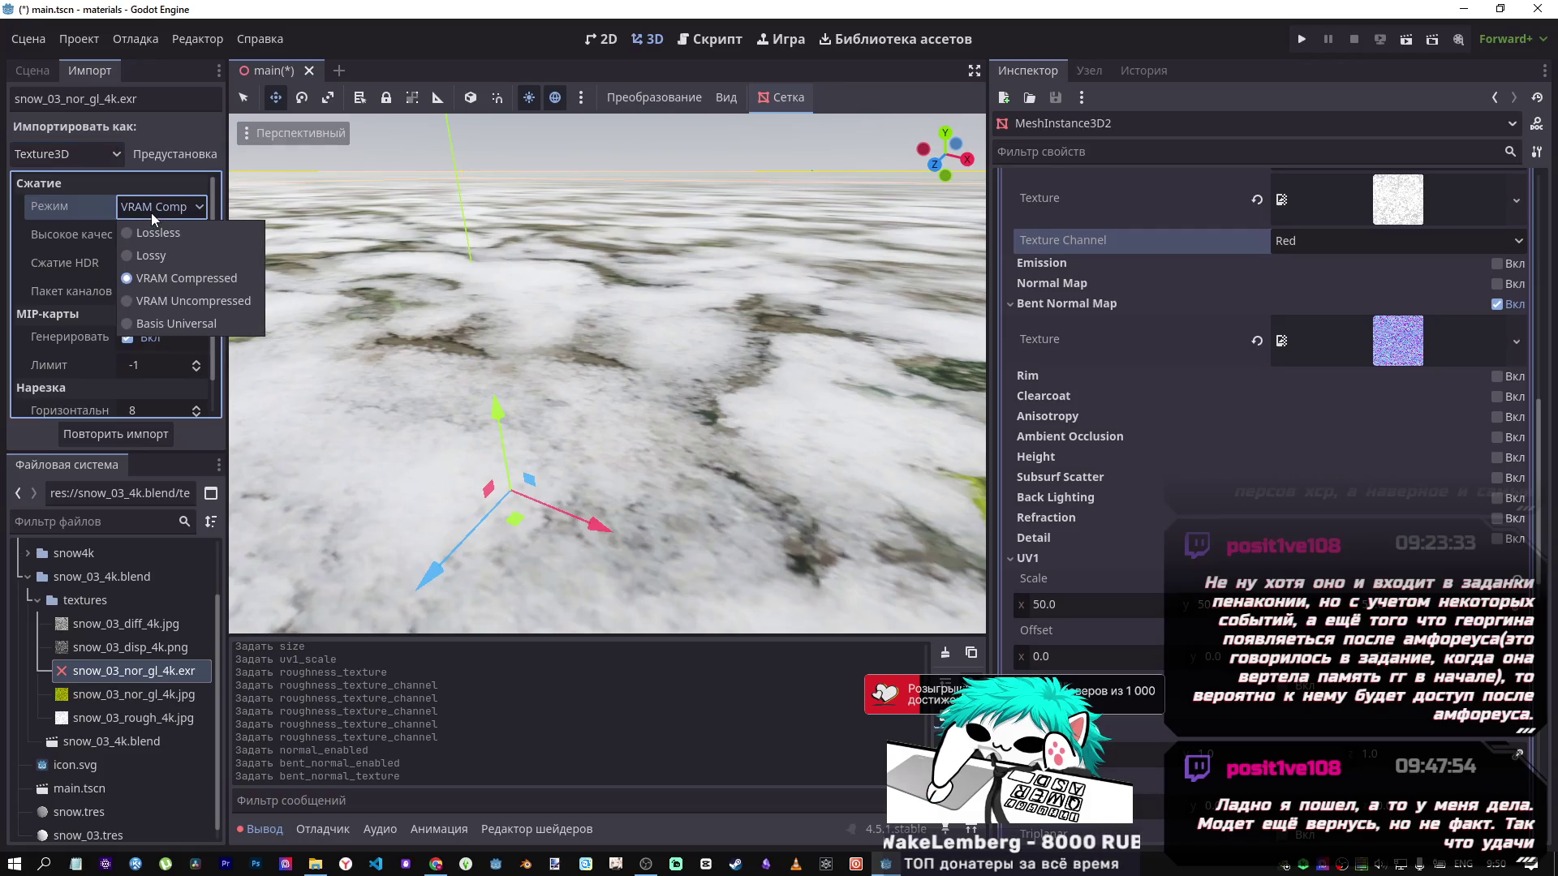
click(151, 213)
click(111, 436)
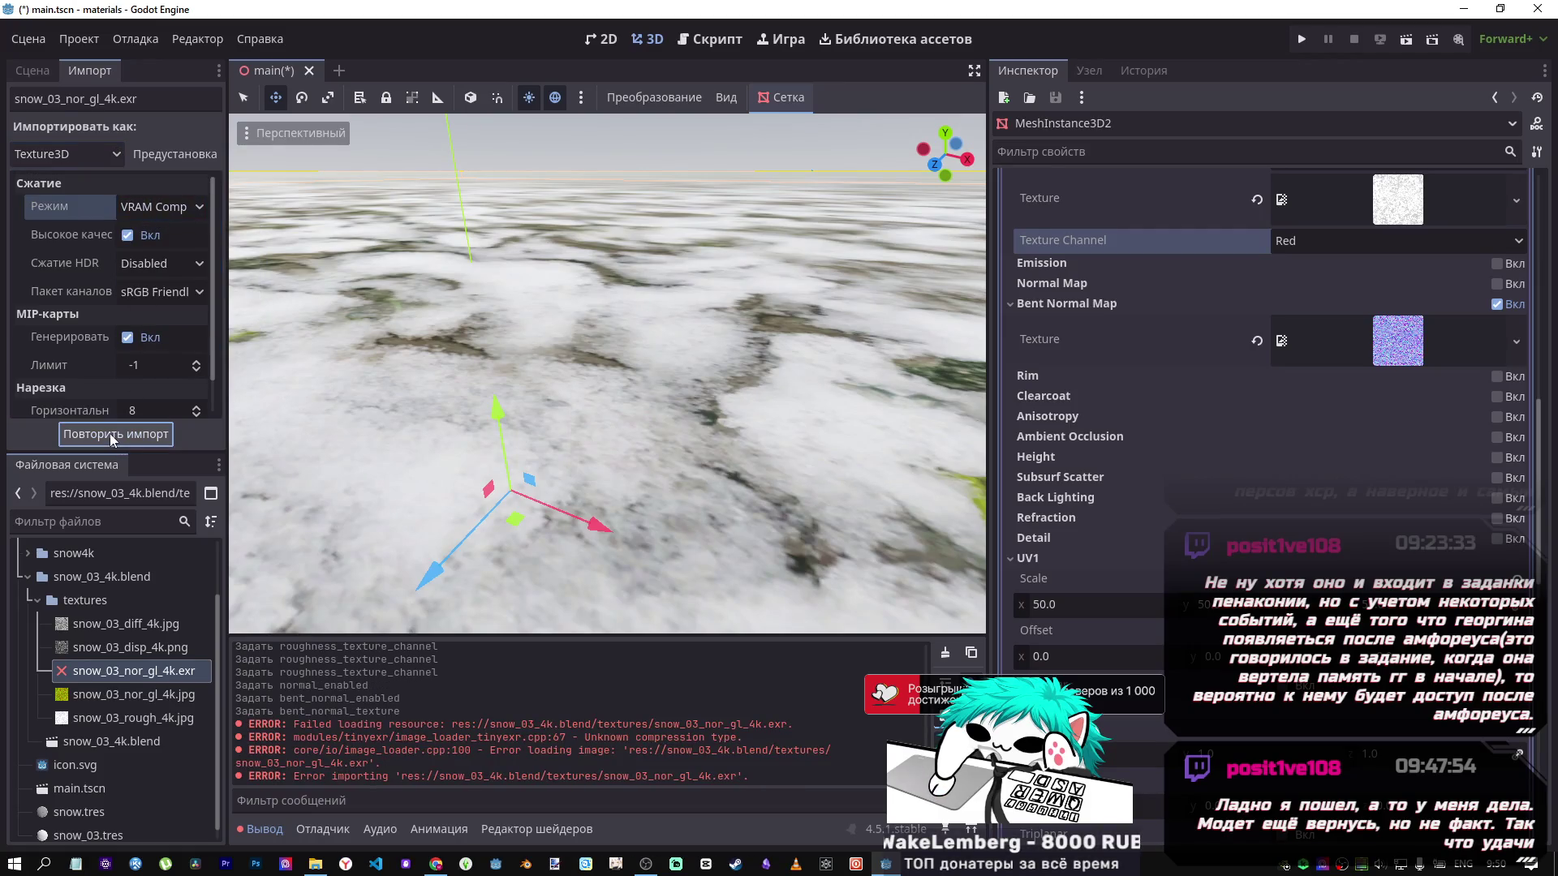
Reimport the EXR as a TextureAtlas without alpha trimming and try it as the bent normal texture.
click(54, 153)
click(46, 367)
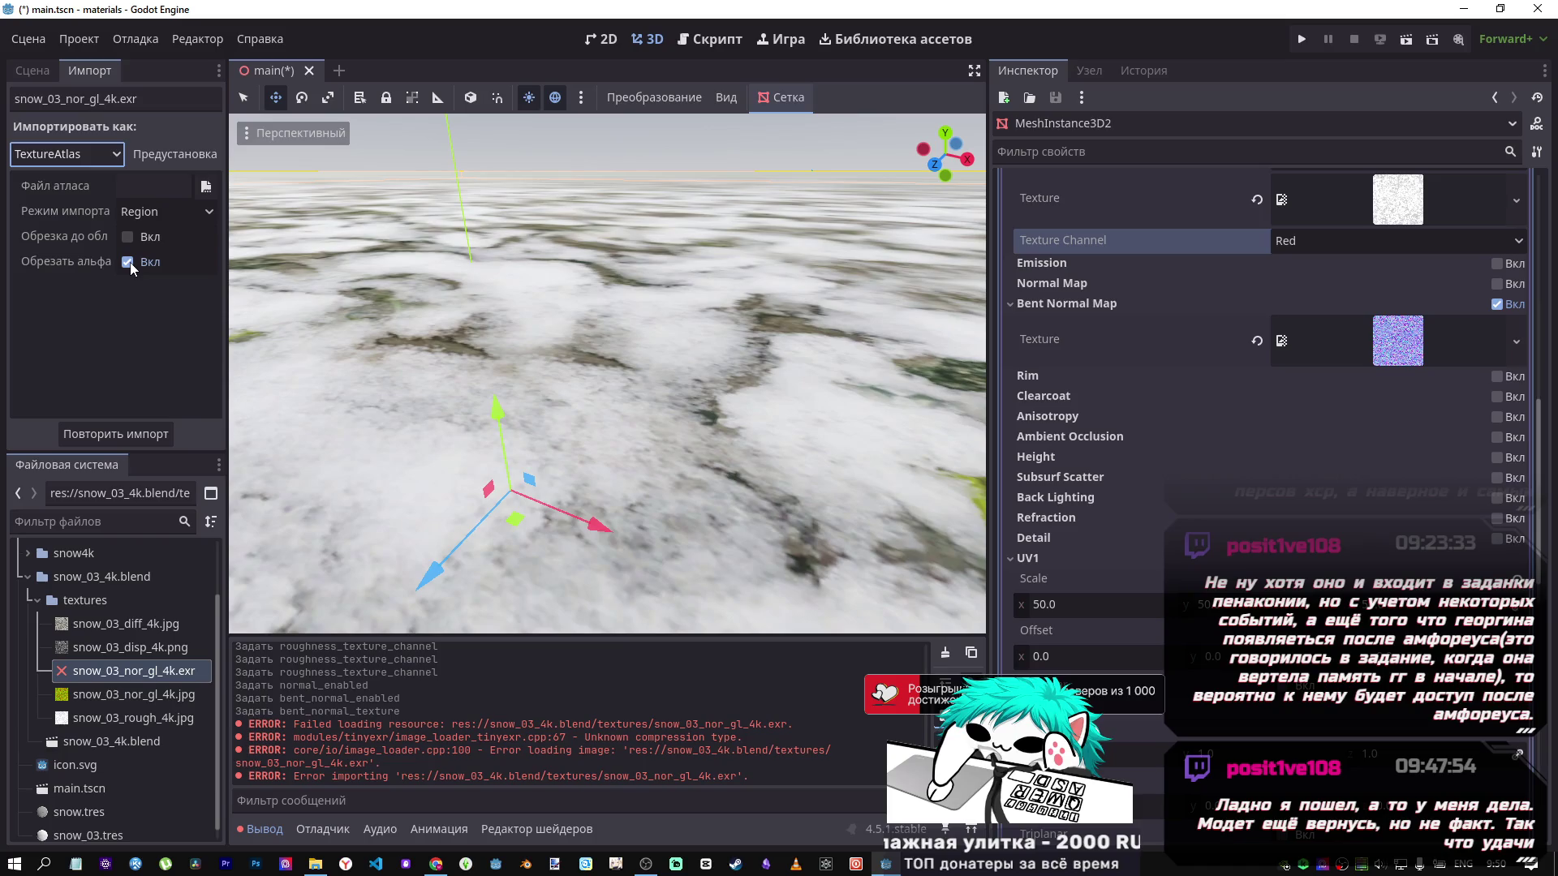
click(128, 262)
click(120, 435)
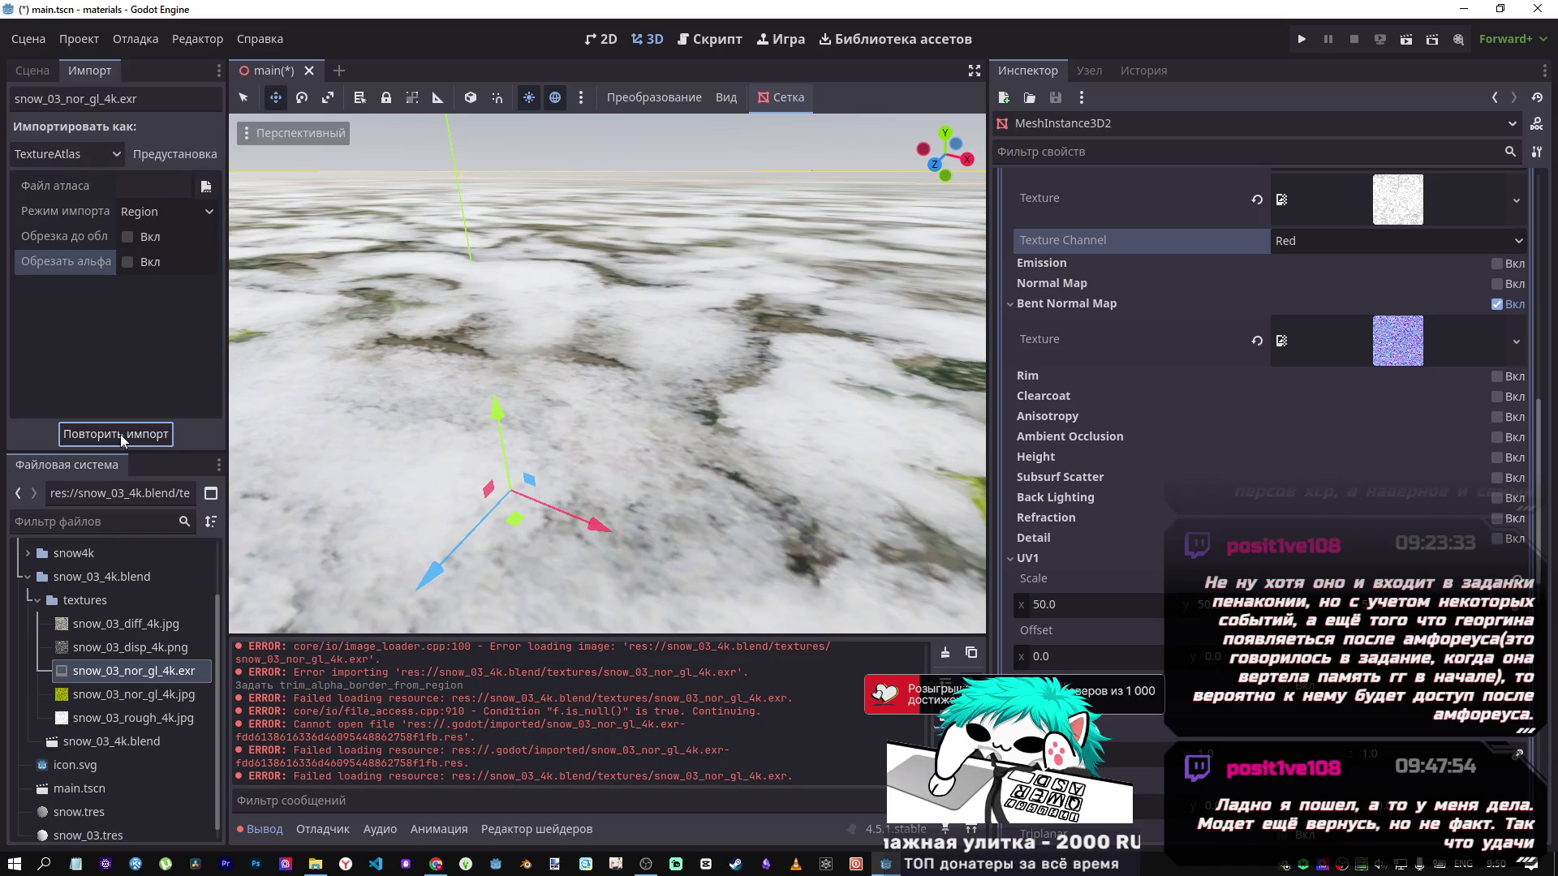
mouse_move(106, 670)
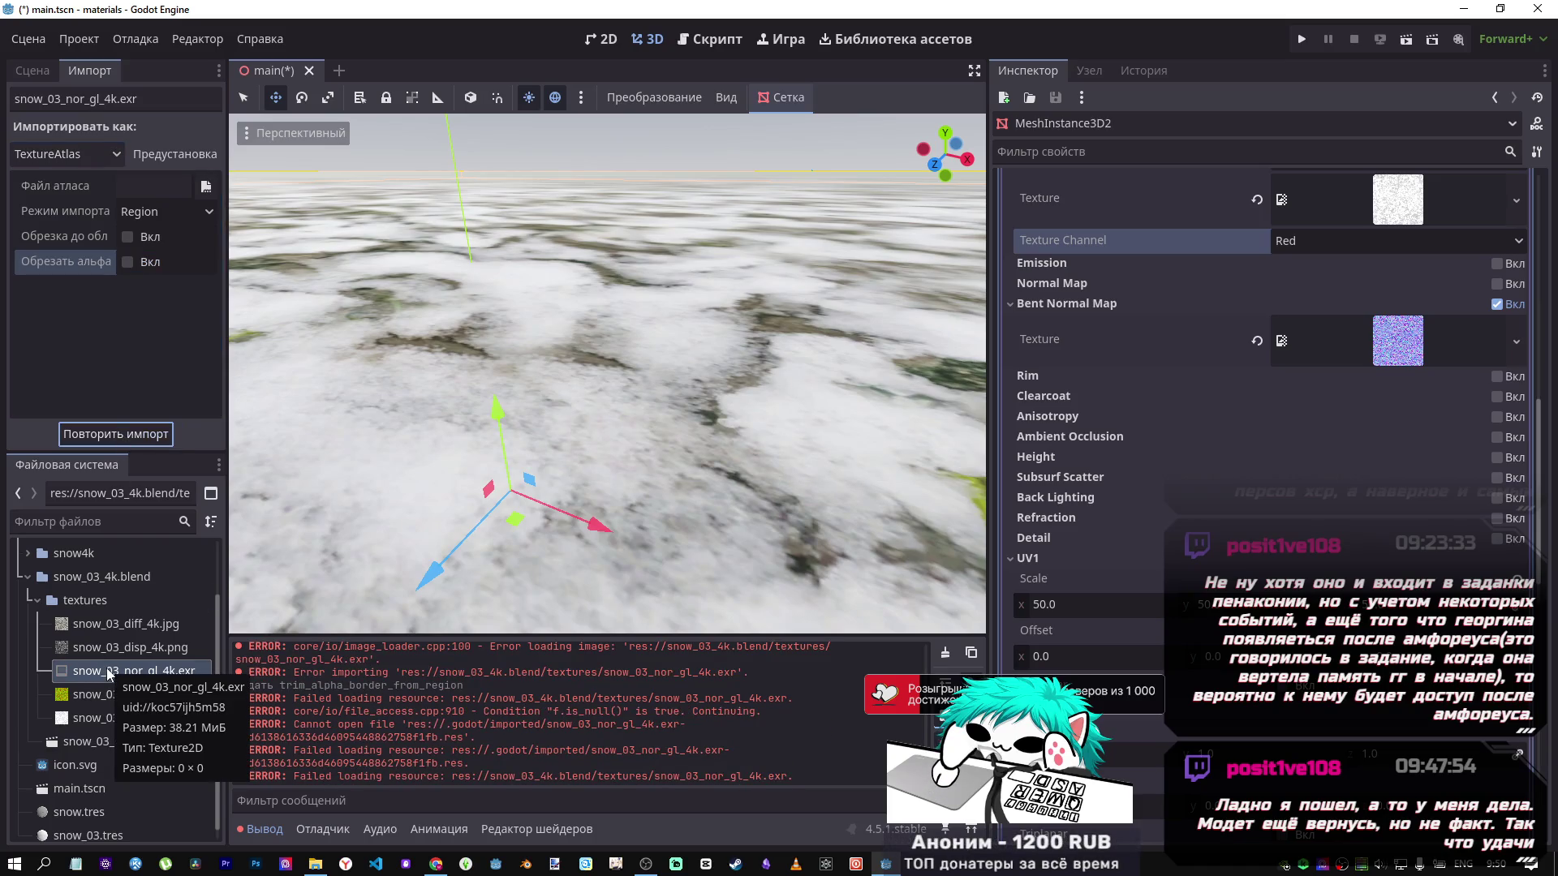
mouse_move(106, 671)
mouse_down()
mouse_move(938, 544)
mouse_move(1399, 342)
mouse_up()
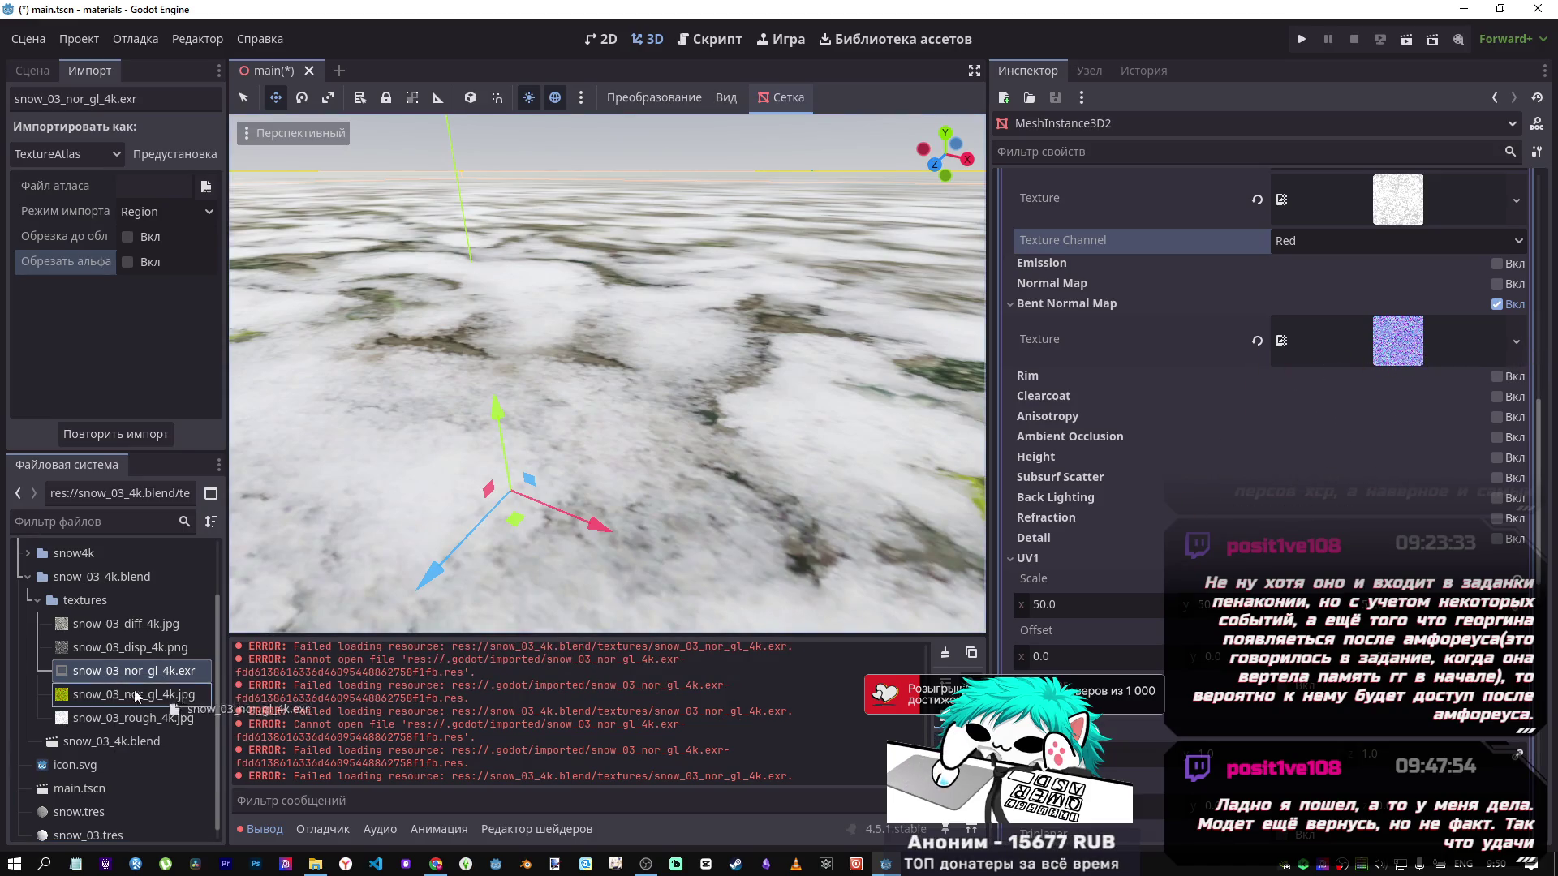
Reimport the atlas in Mesh2D mode, then back in Region mode with alpha trimming on.
click(130, 238)
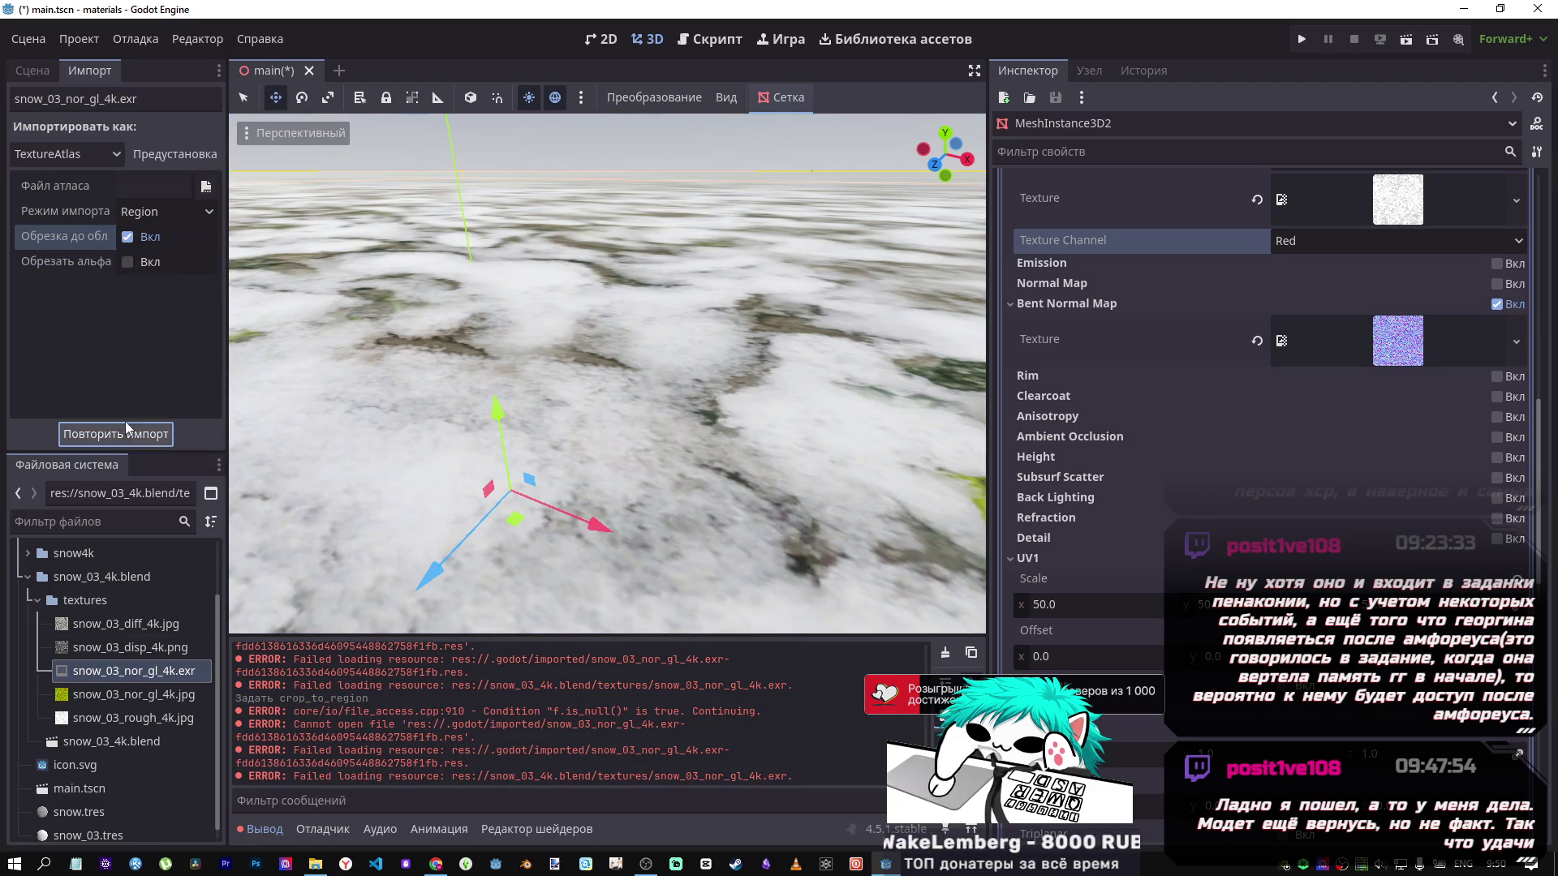
click(127, 237)
click(157, 209)
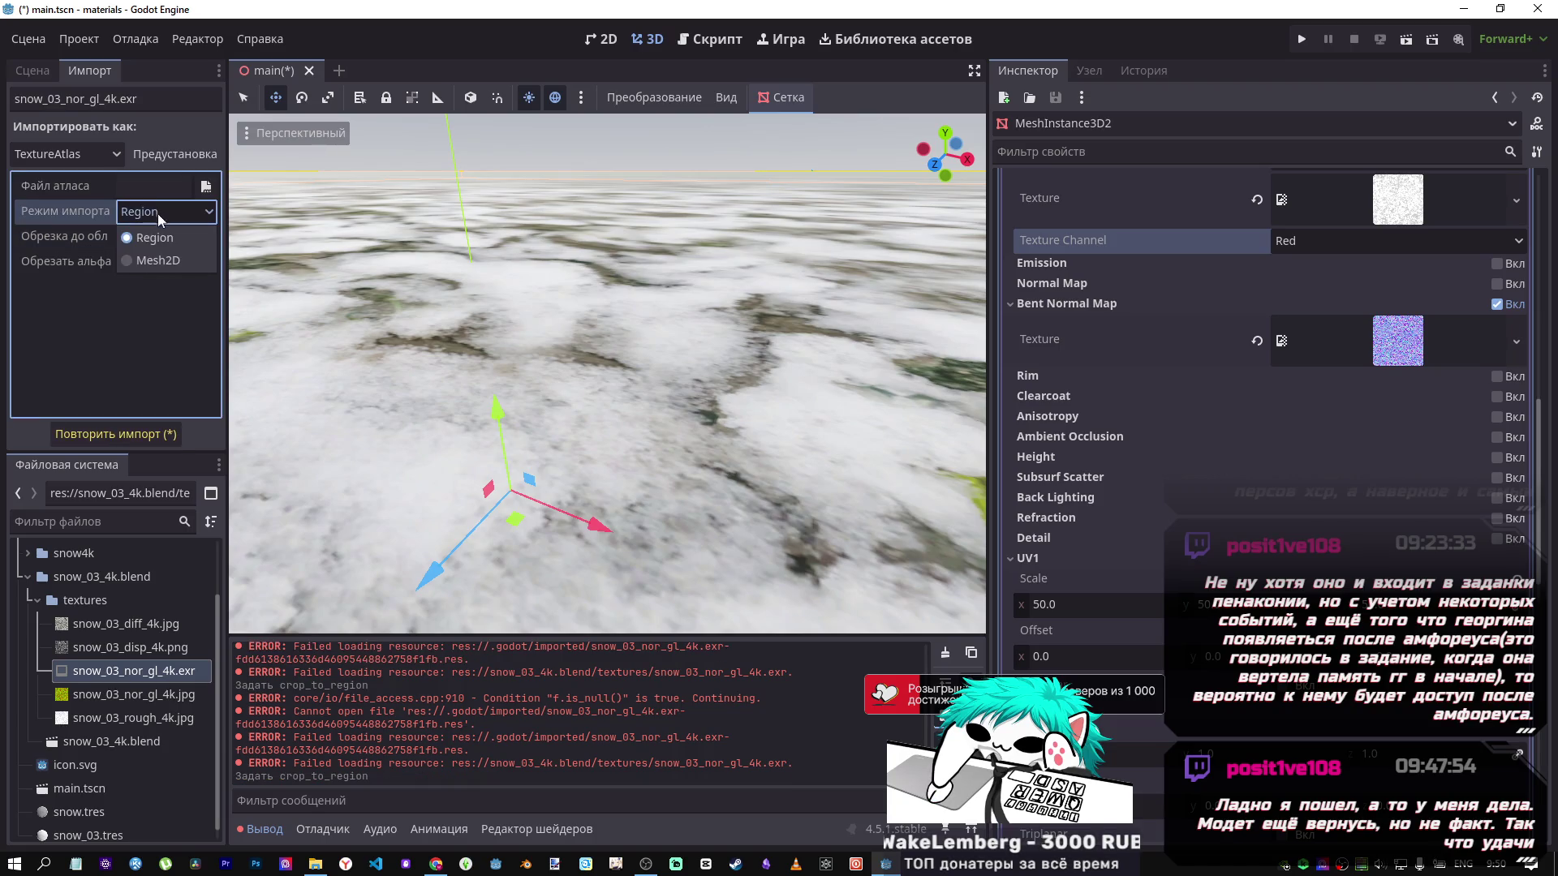
click(140, 261)
click(111, 433)
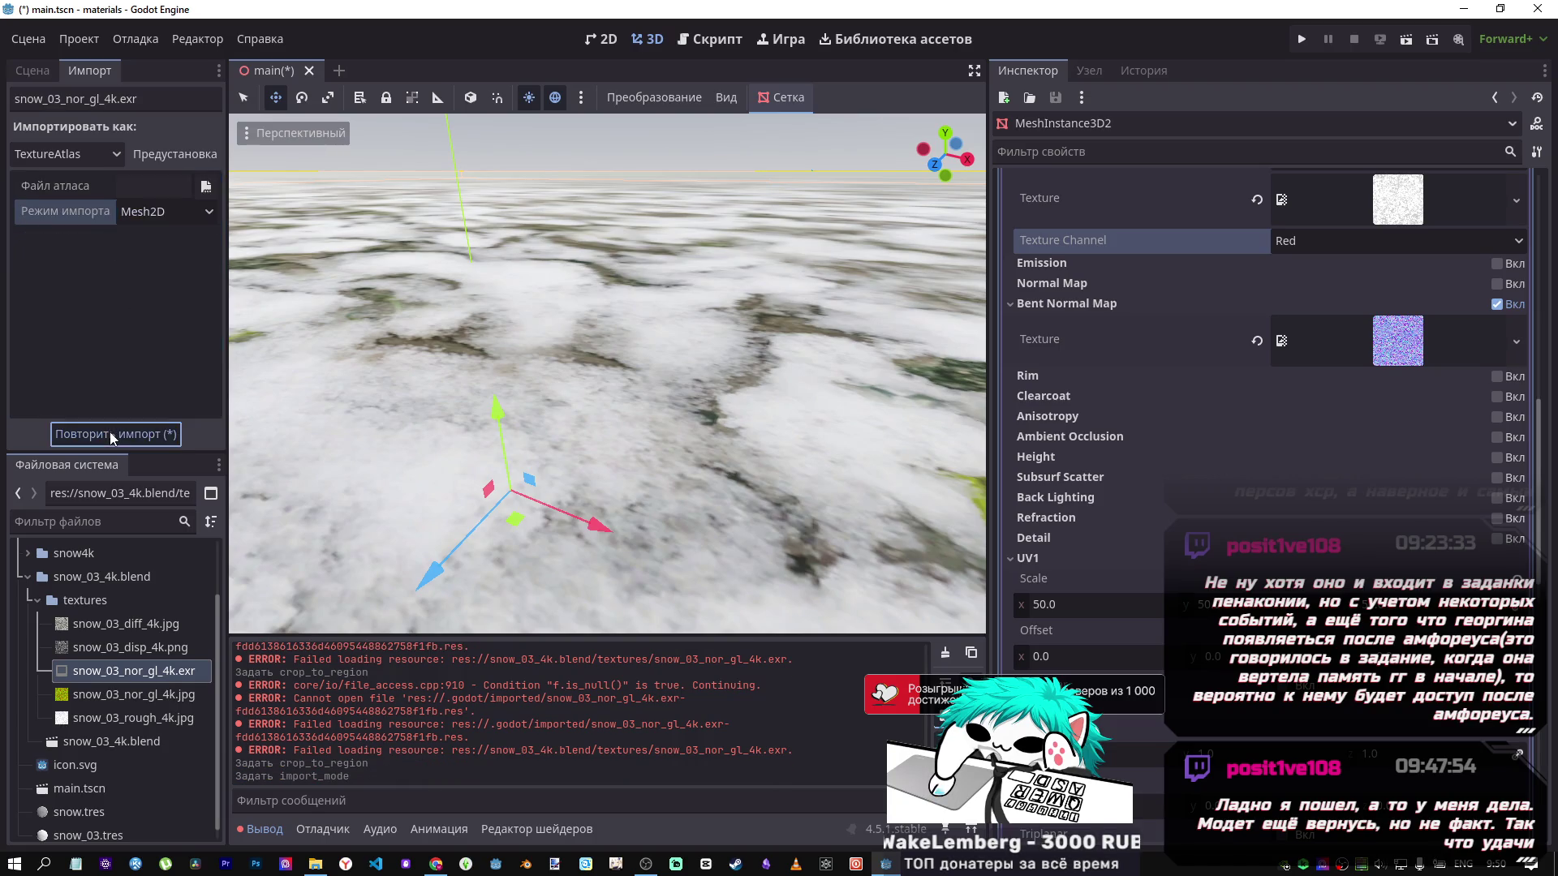
click(134, 212)
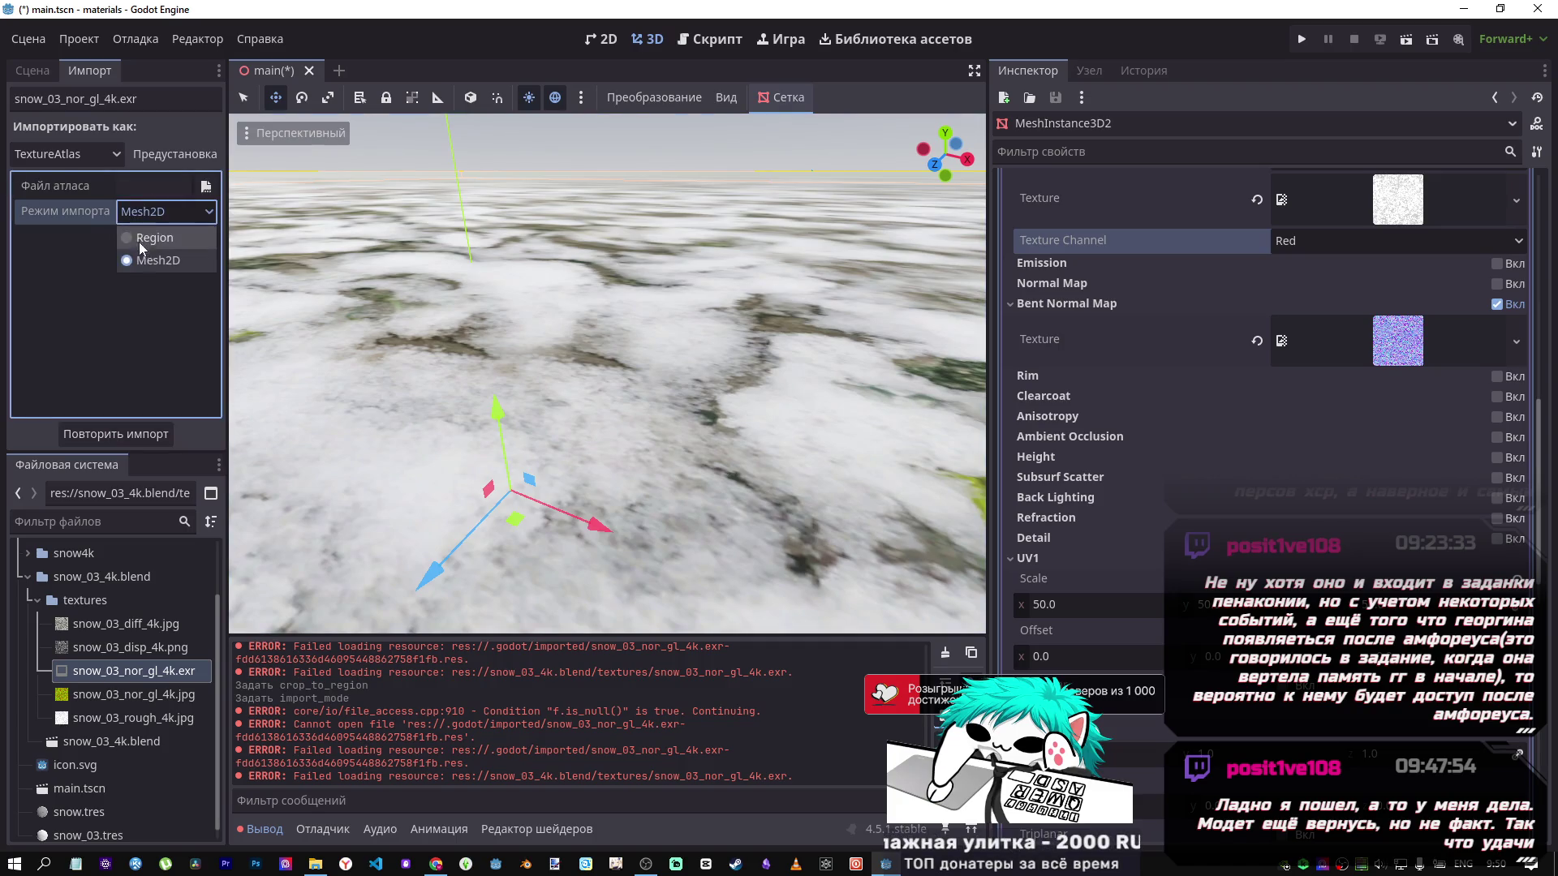
click(131, 238)
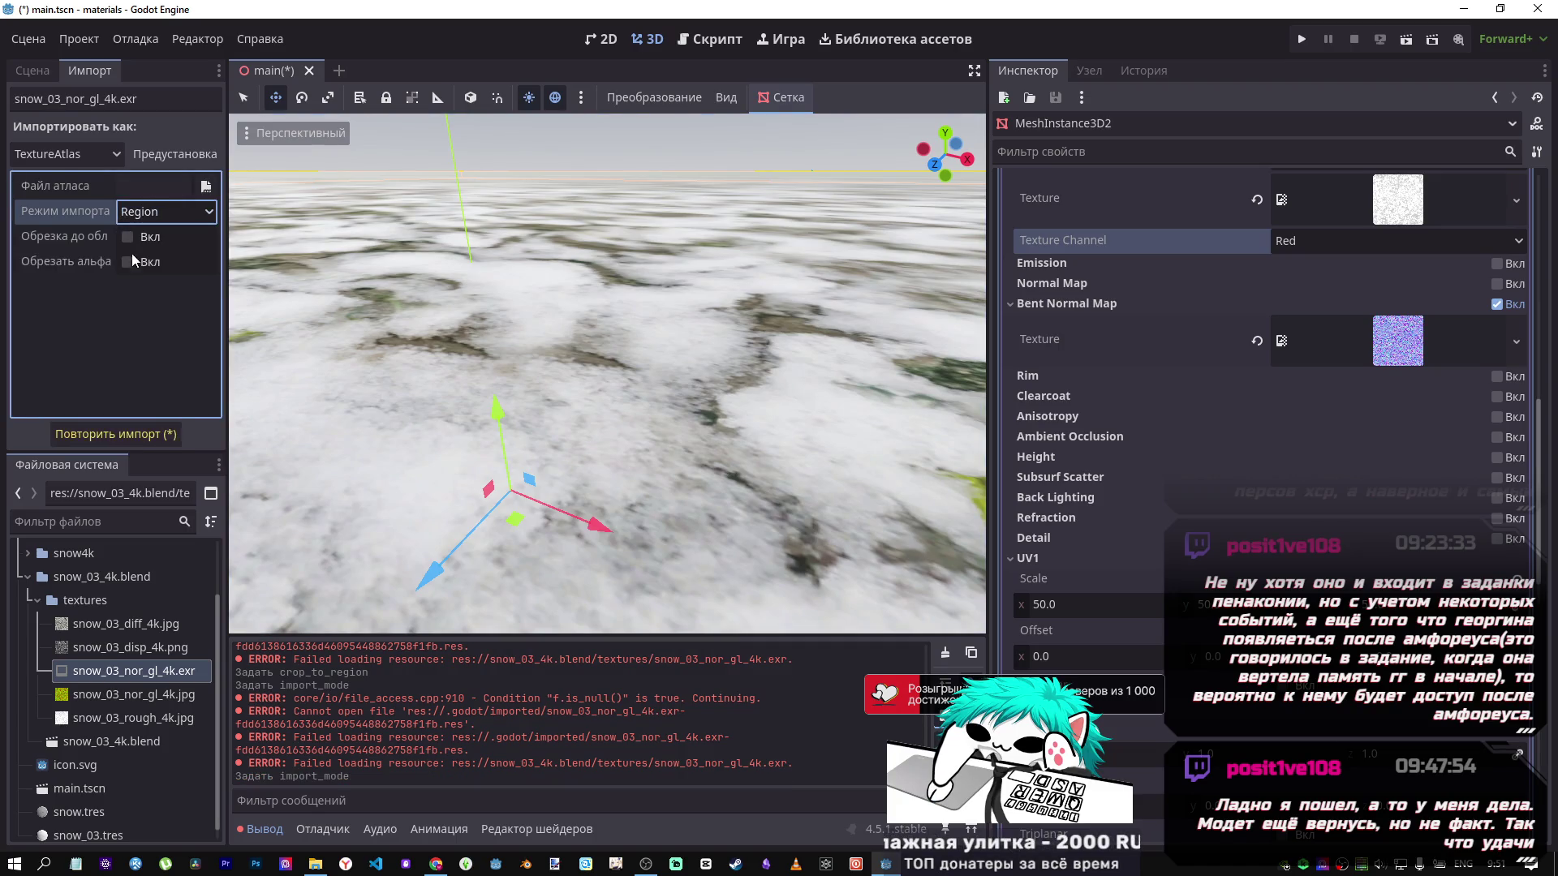
click(127, 261)
click(114, 436)
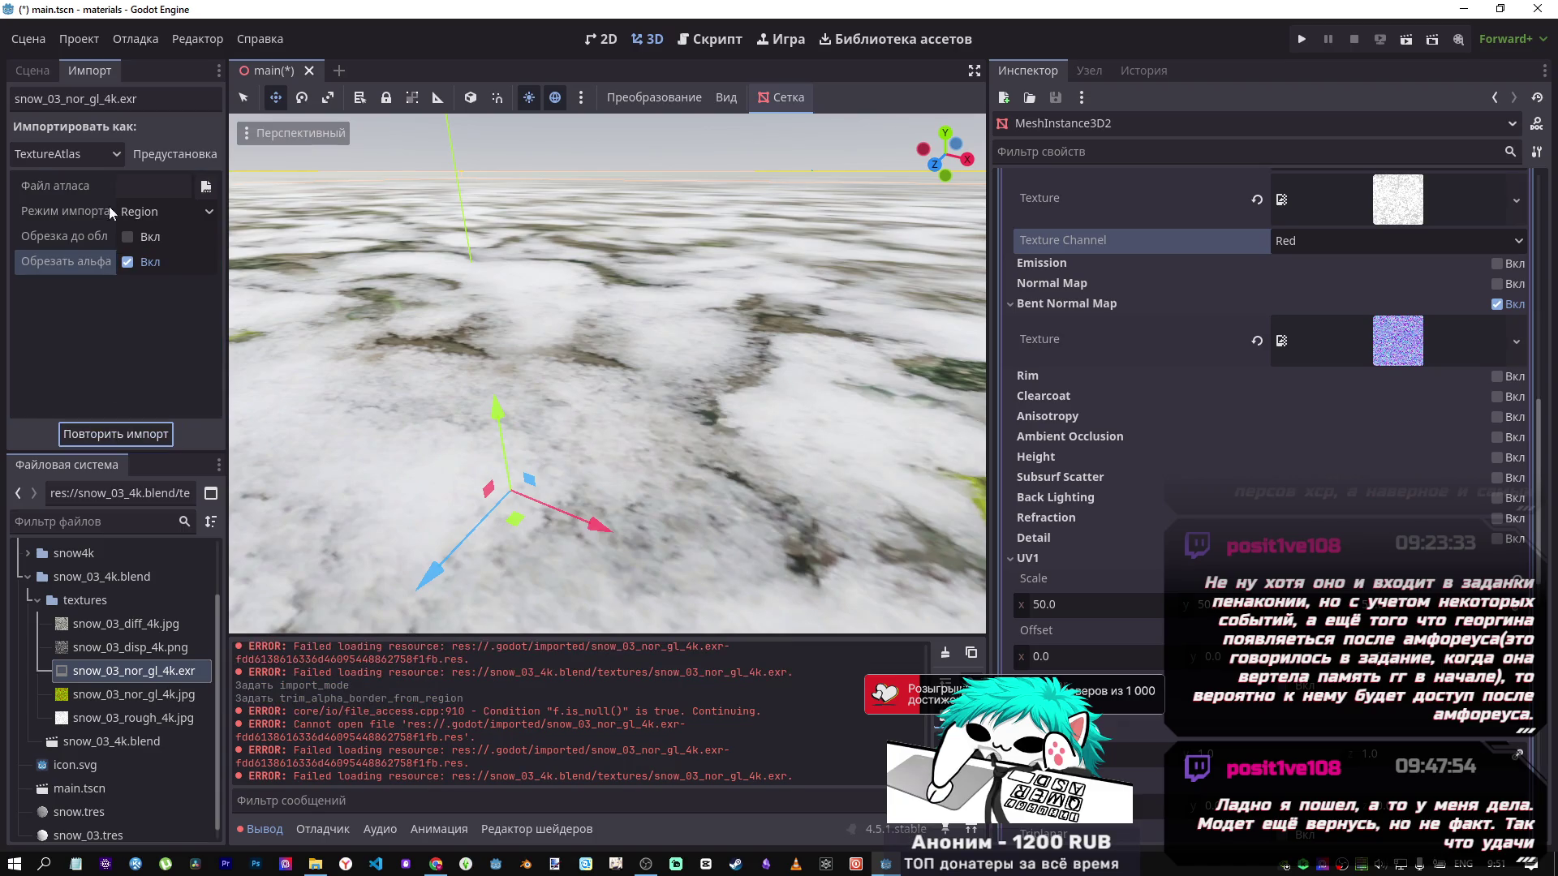
Set Import As to Keep File and reimport the EXR.
click(90, 151)
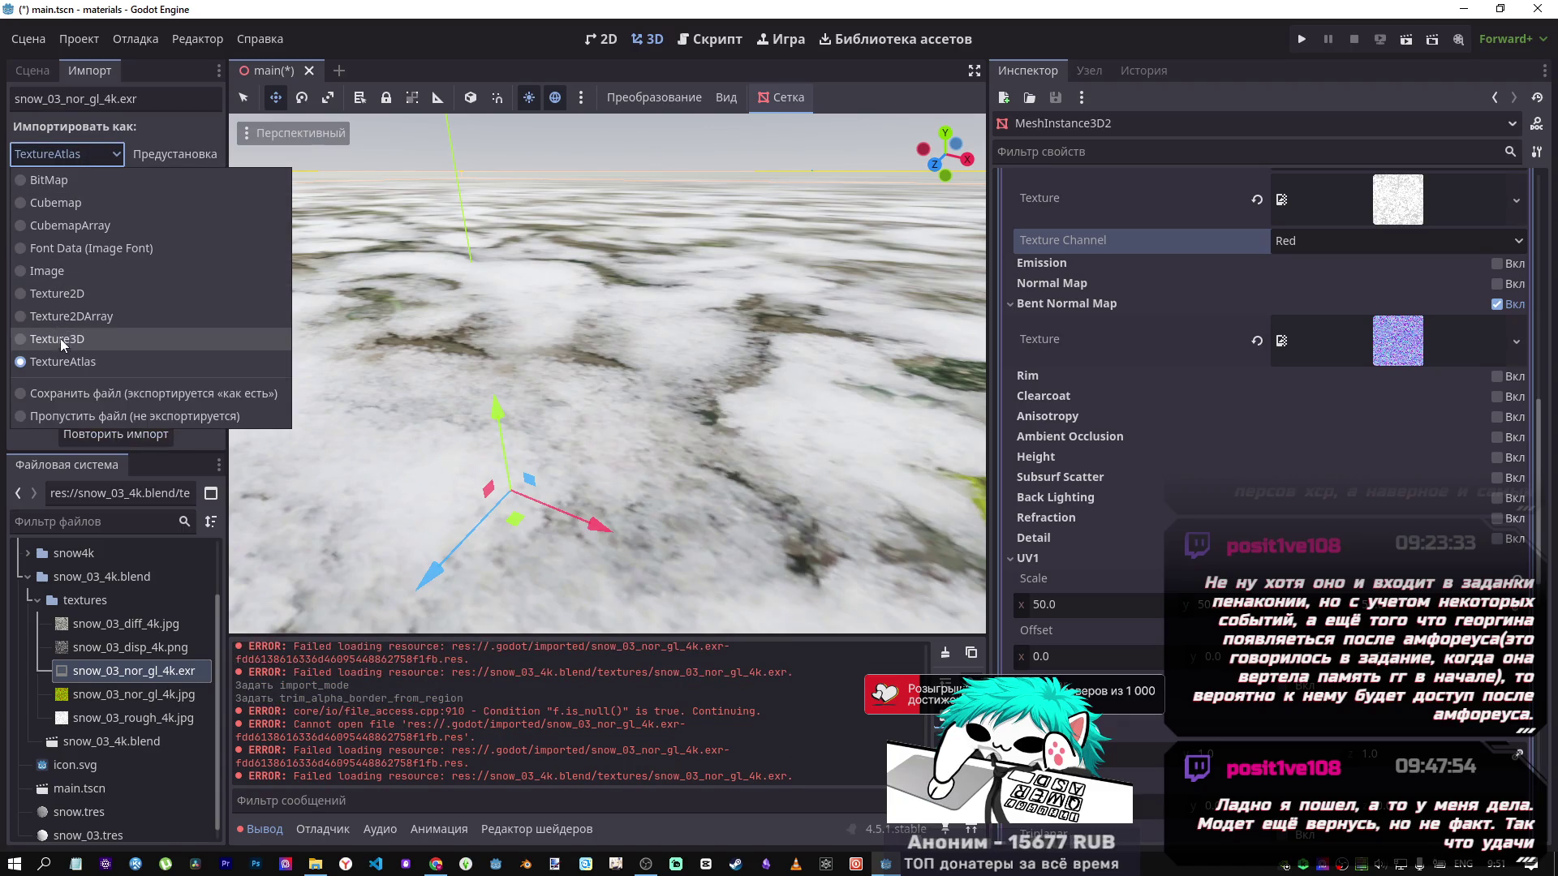
click(72, 391)
click(104, 435)
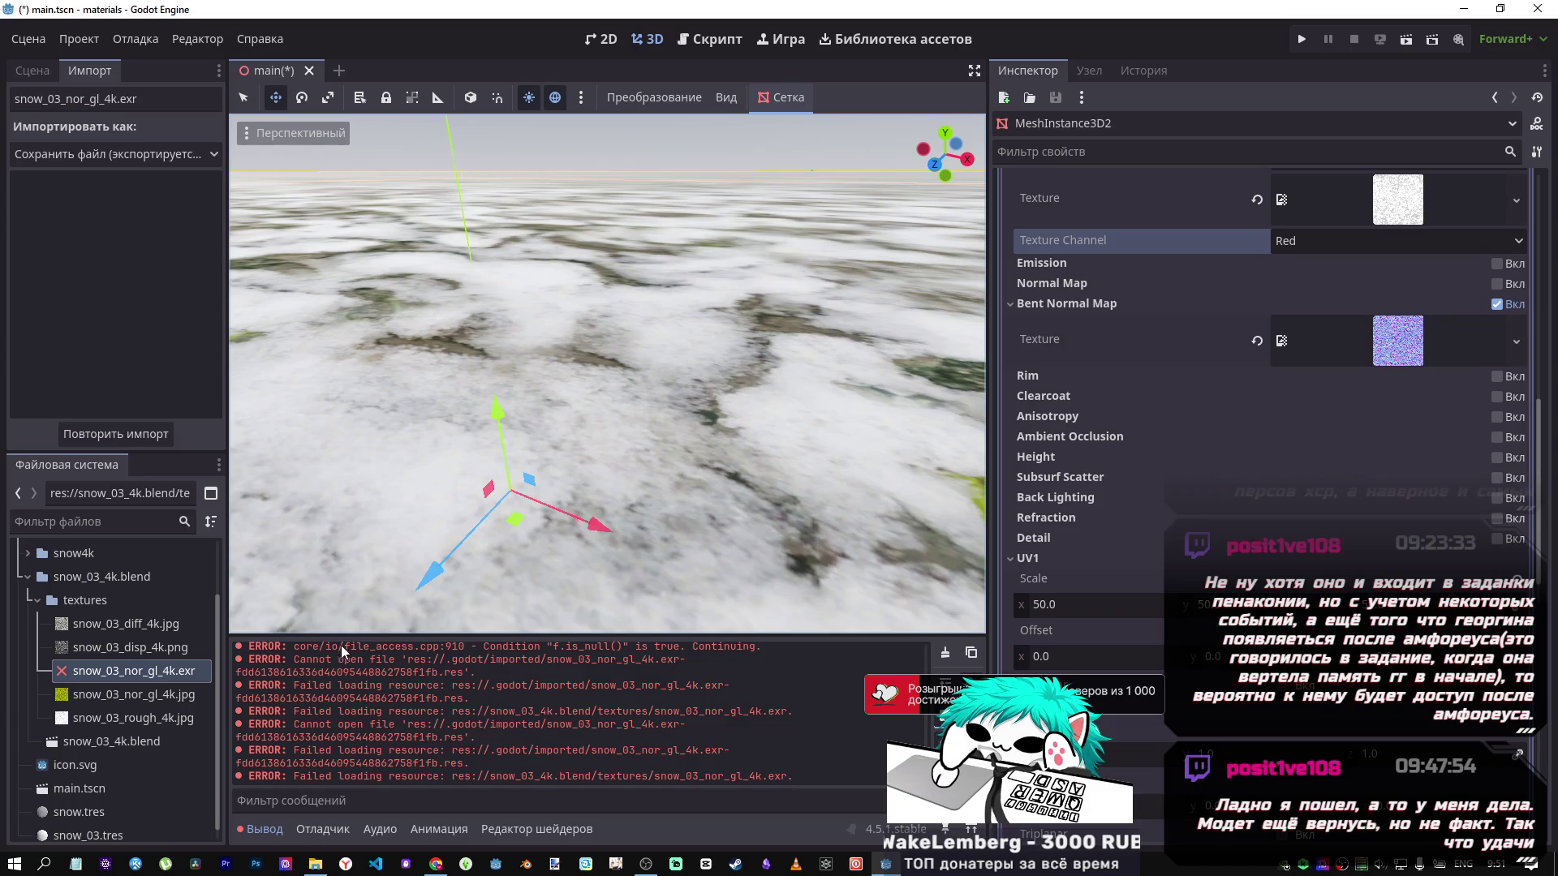
Open GitHub issue #80456 on slow EXR/HDR import from the search results and skim it.
mouse_move(427, 868)
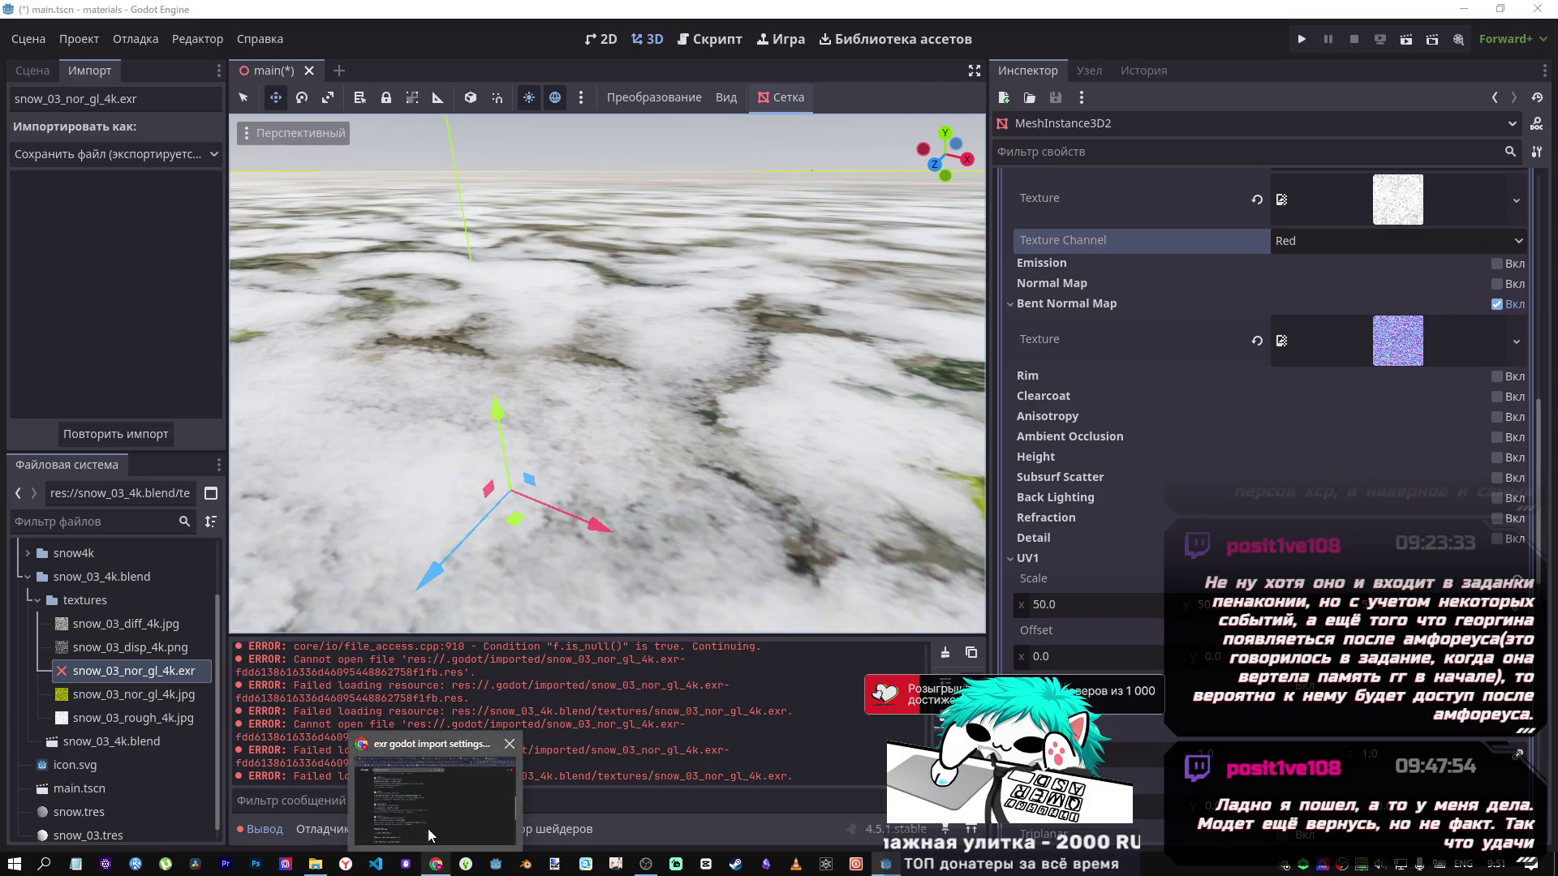
click(427, 829)
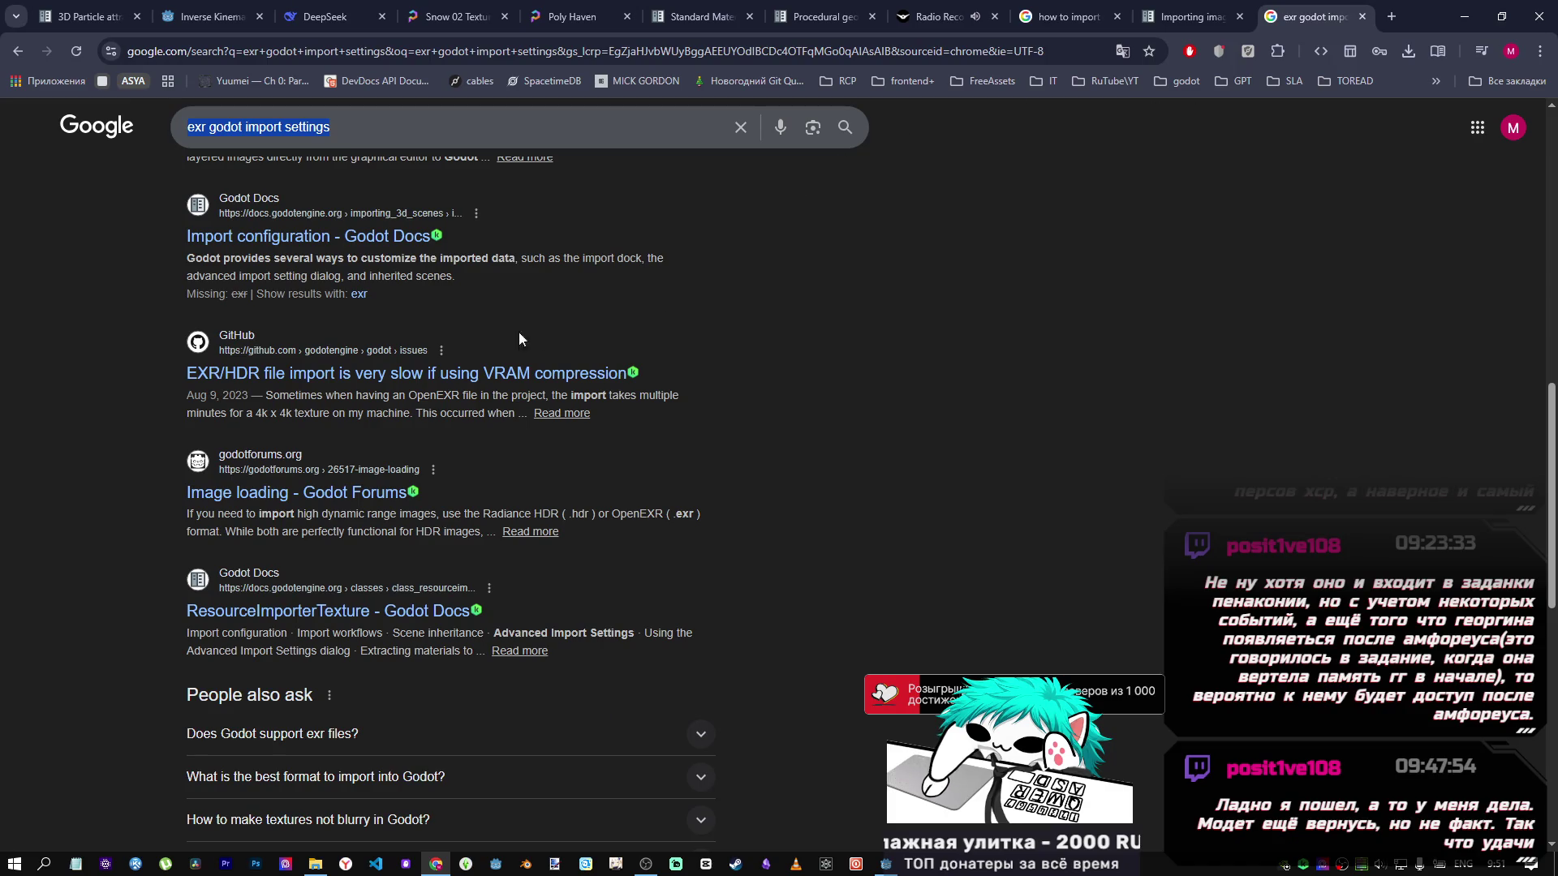
middle_click(465, 373)
click(1307, 6)
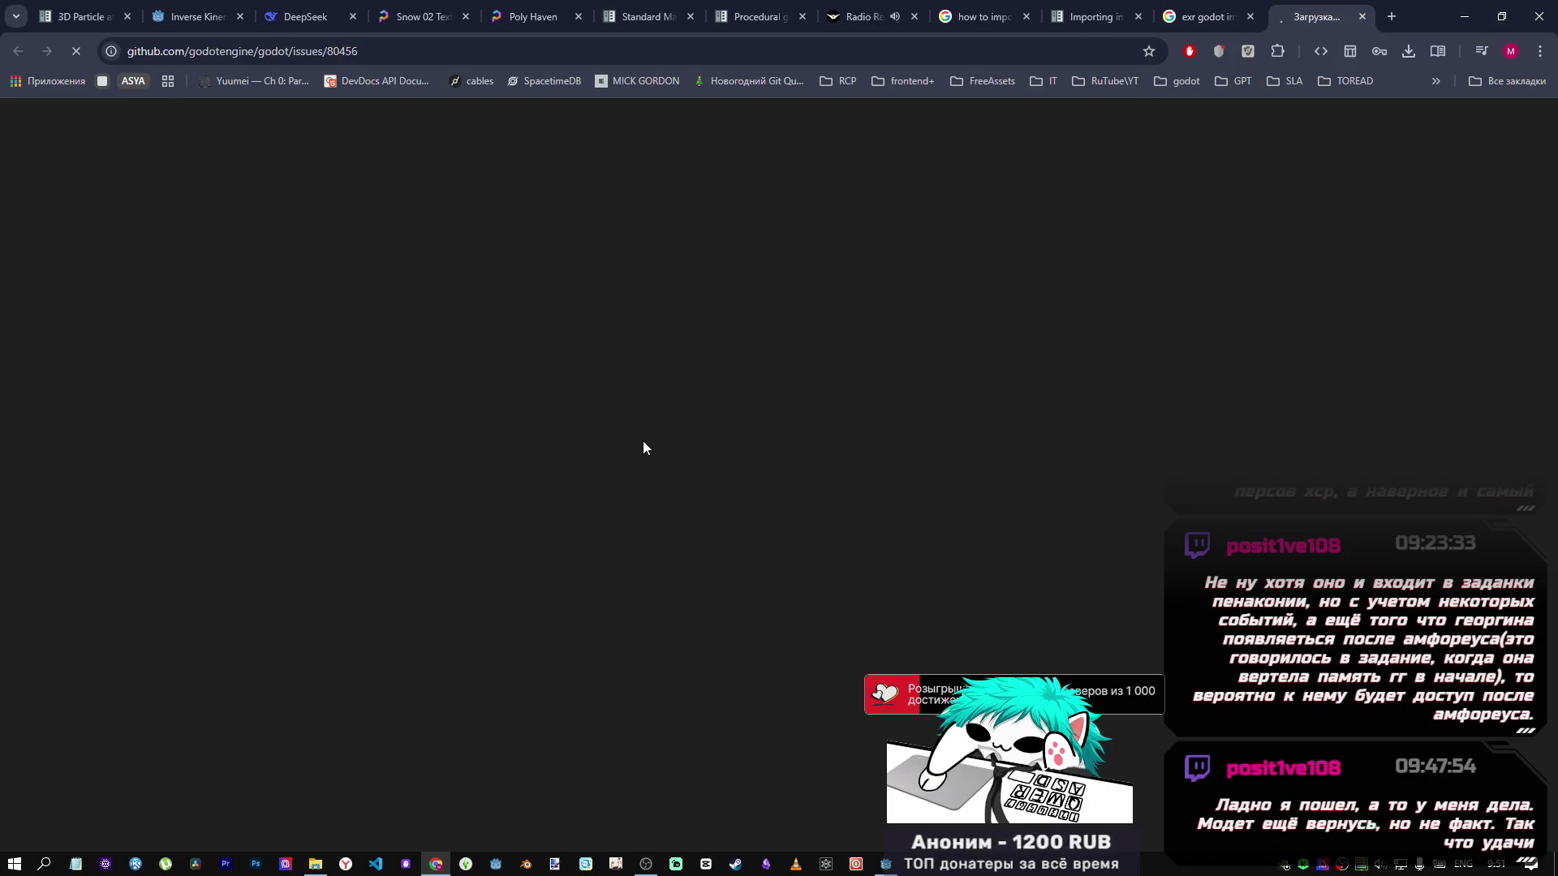
scroll(637, 440, down, 6)
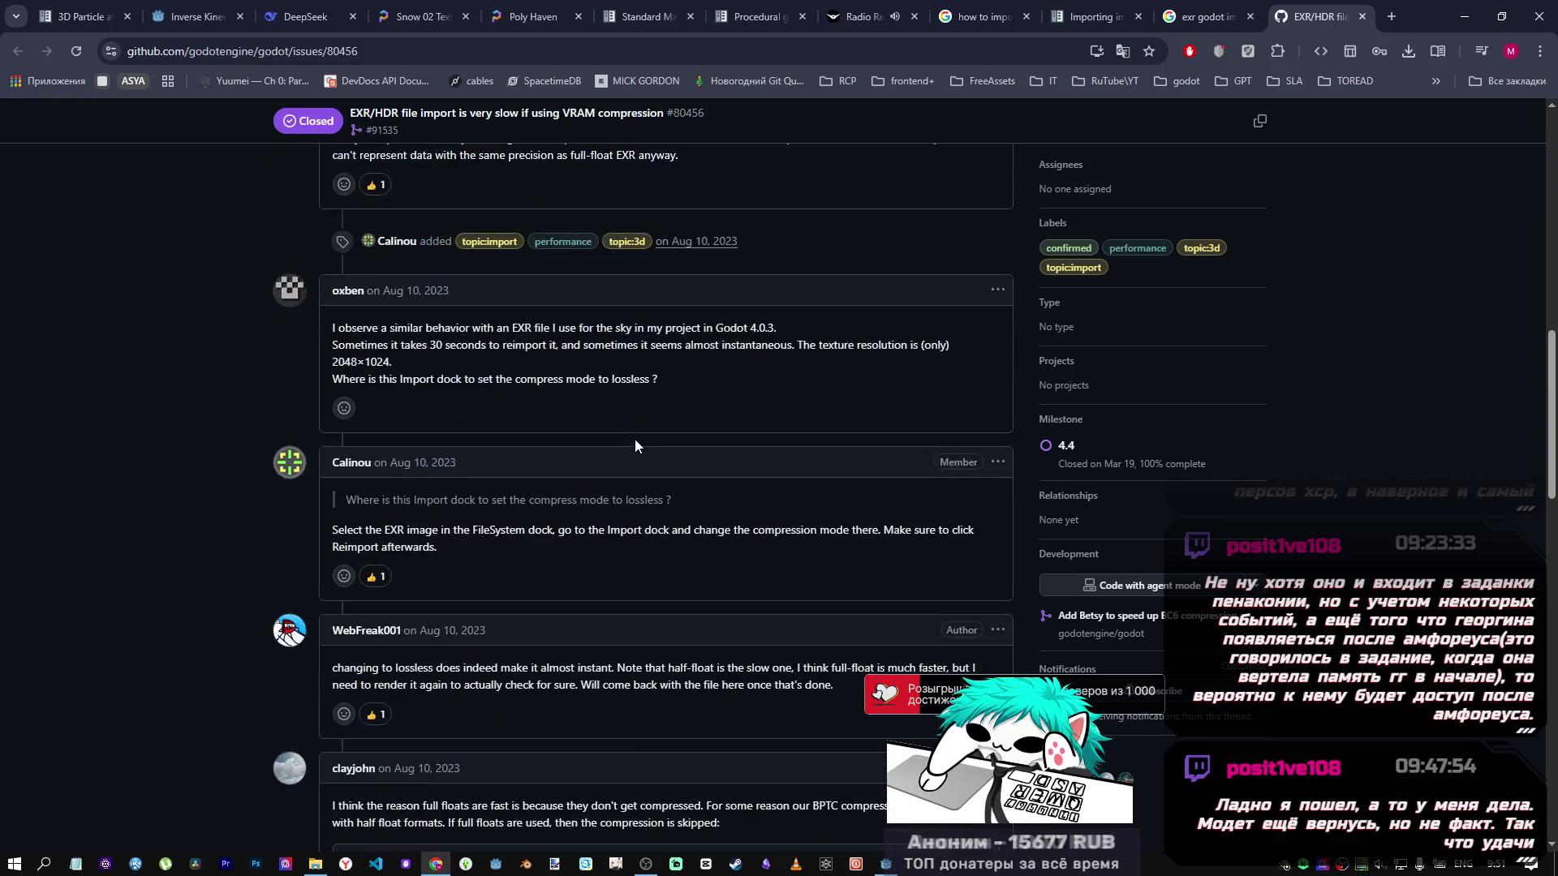
scroll(635, 440, up, 6)
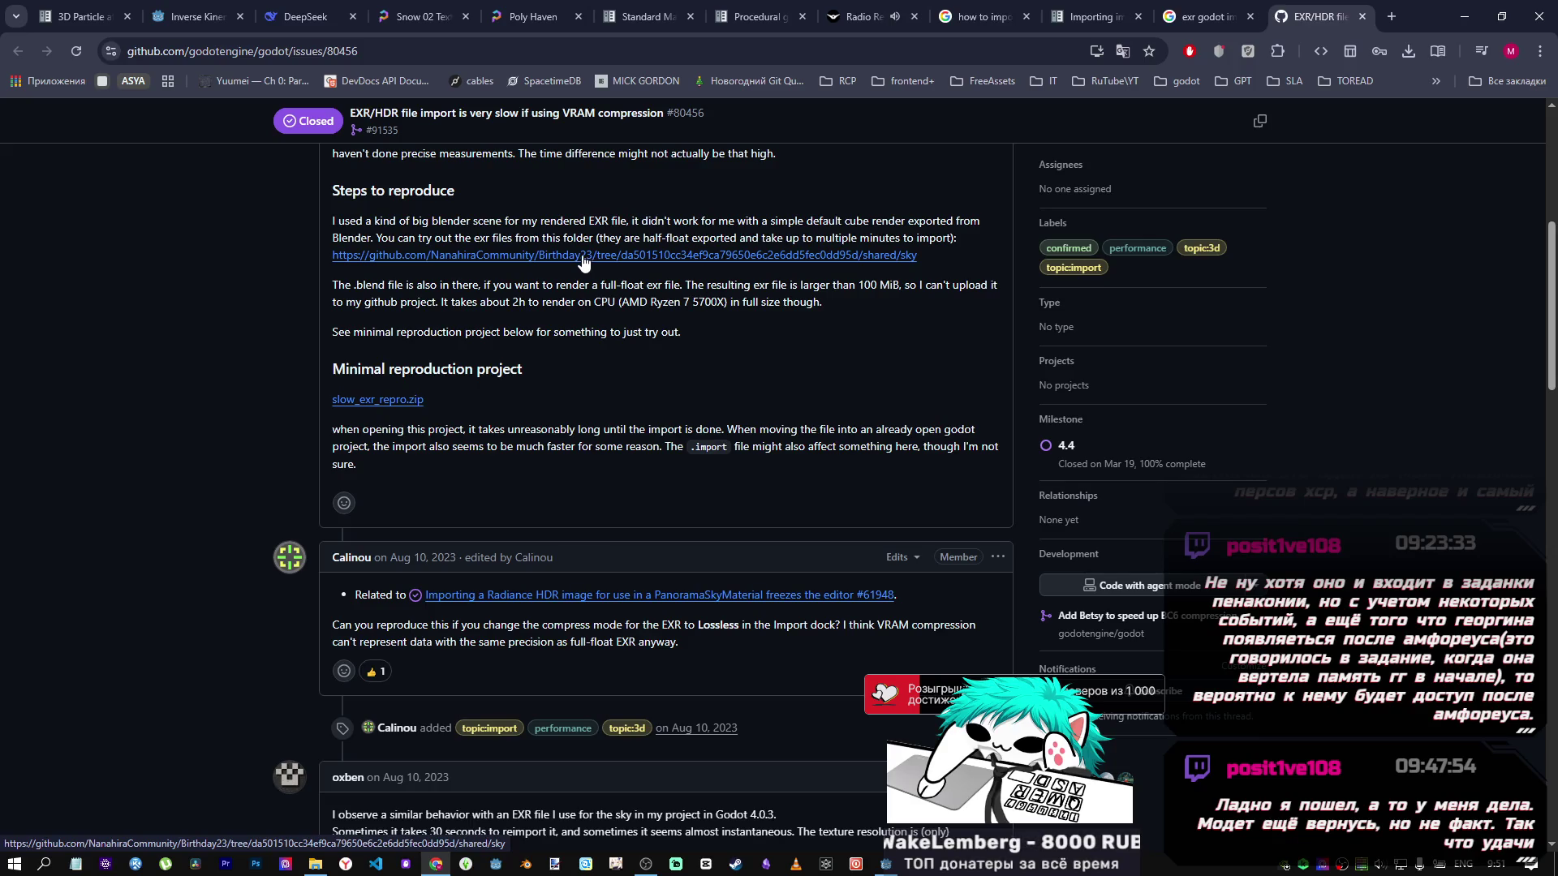
scroll(571, 376, down, 4)
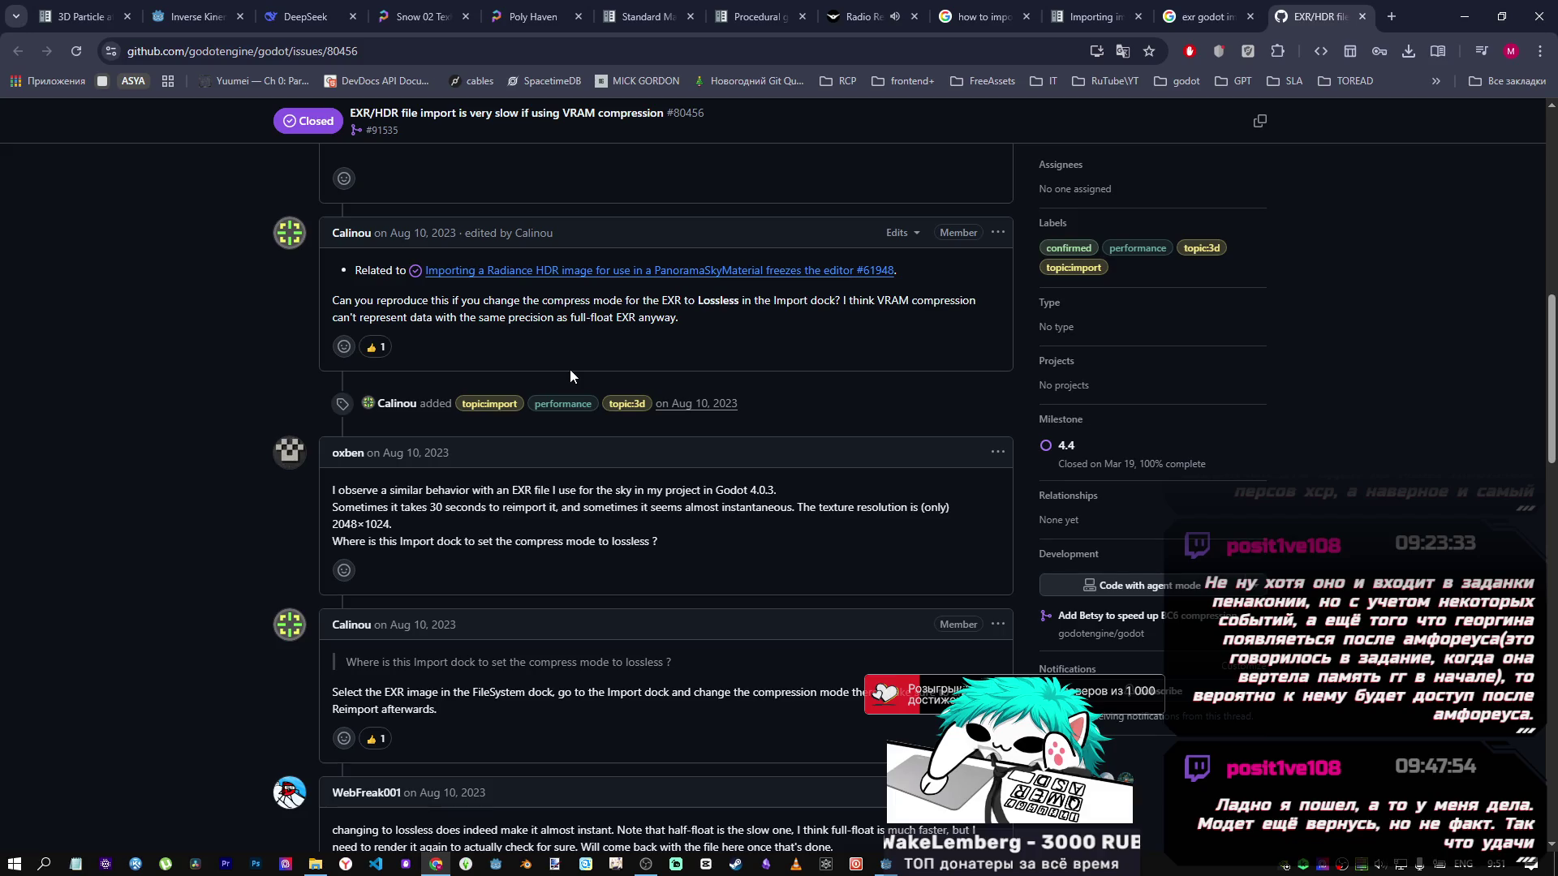
Open related HDR import issue #61948 in a background tab and finish reading #80456.
middle_click(578, 271)
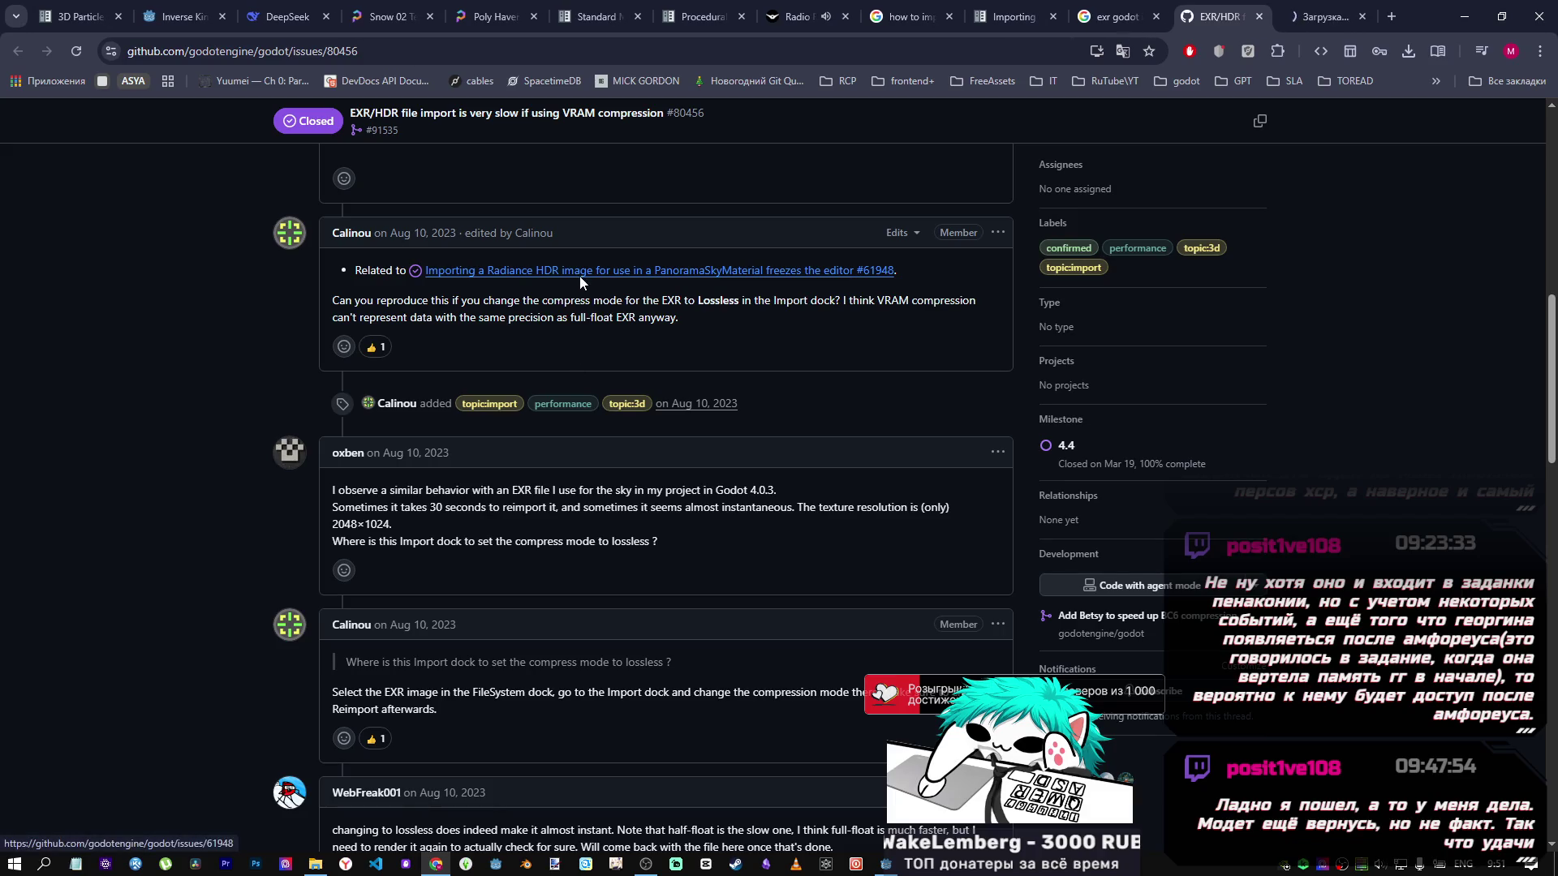
scroll(574, 308, down, 8)
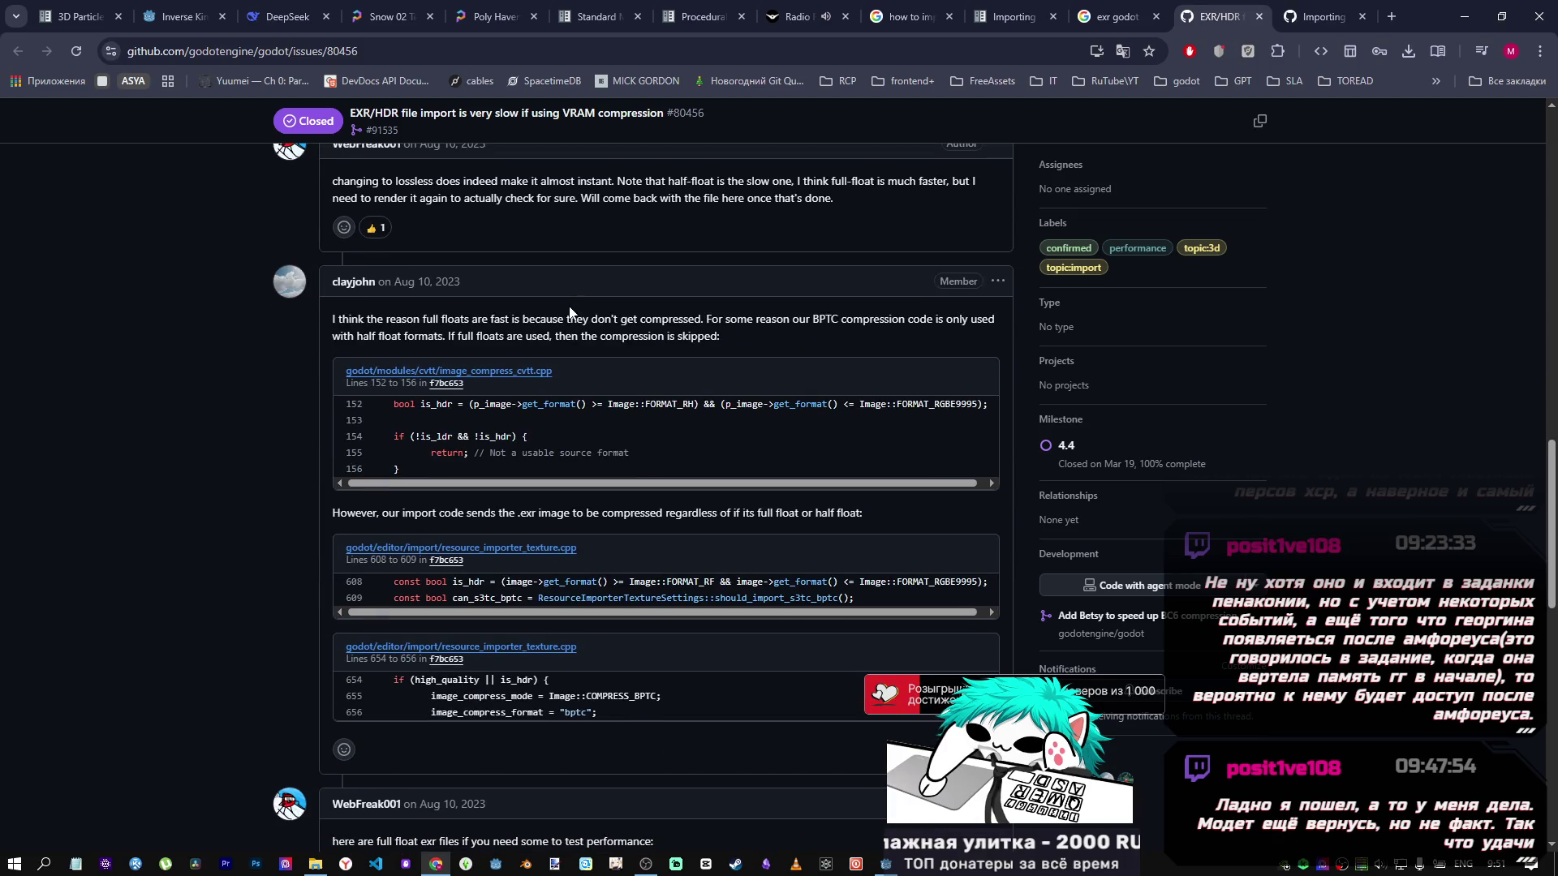
scroll(568, 308, down, 1)
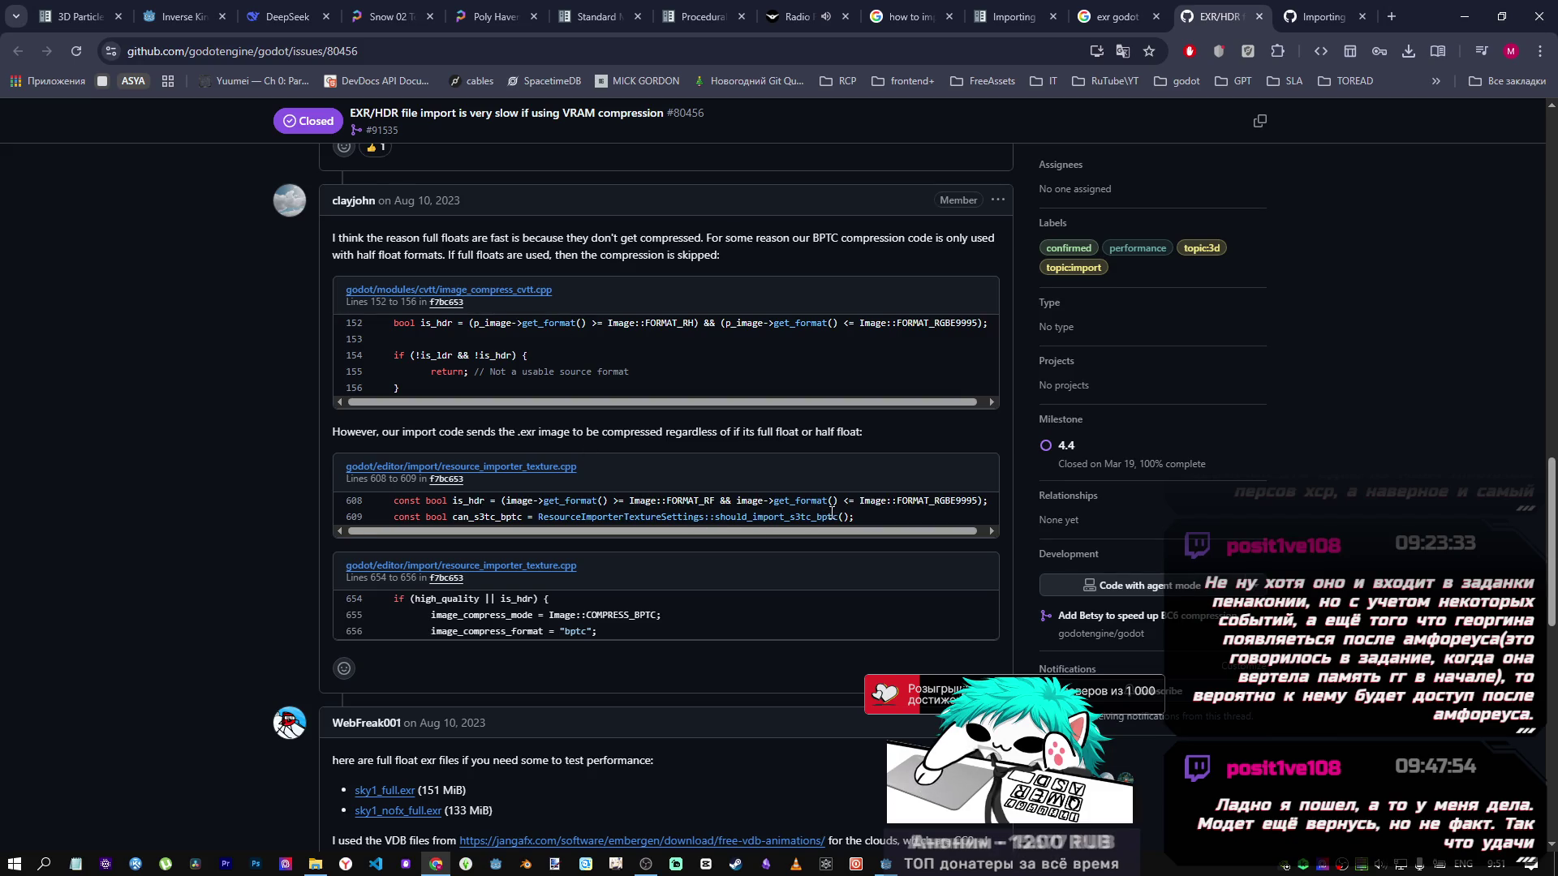
scroll(701, 474, down, 3)
scroll(683, 474, down, 3)
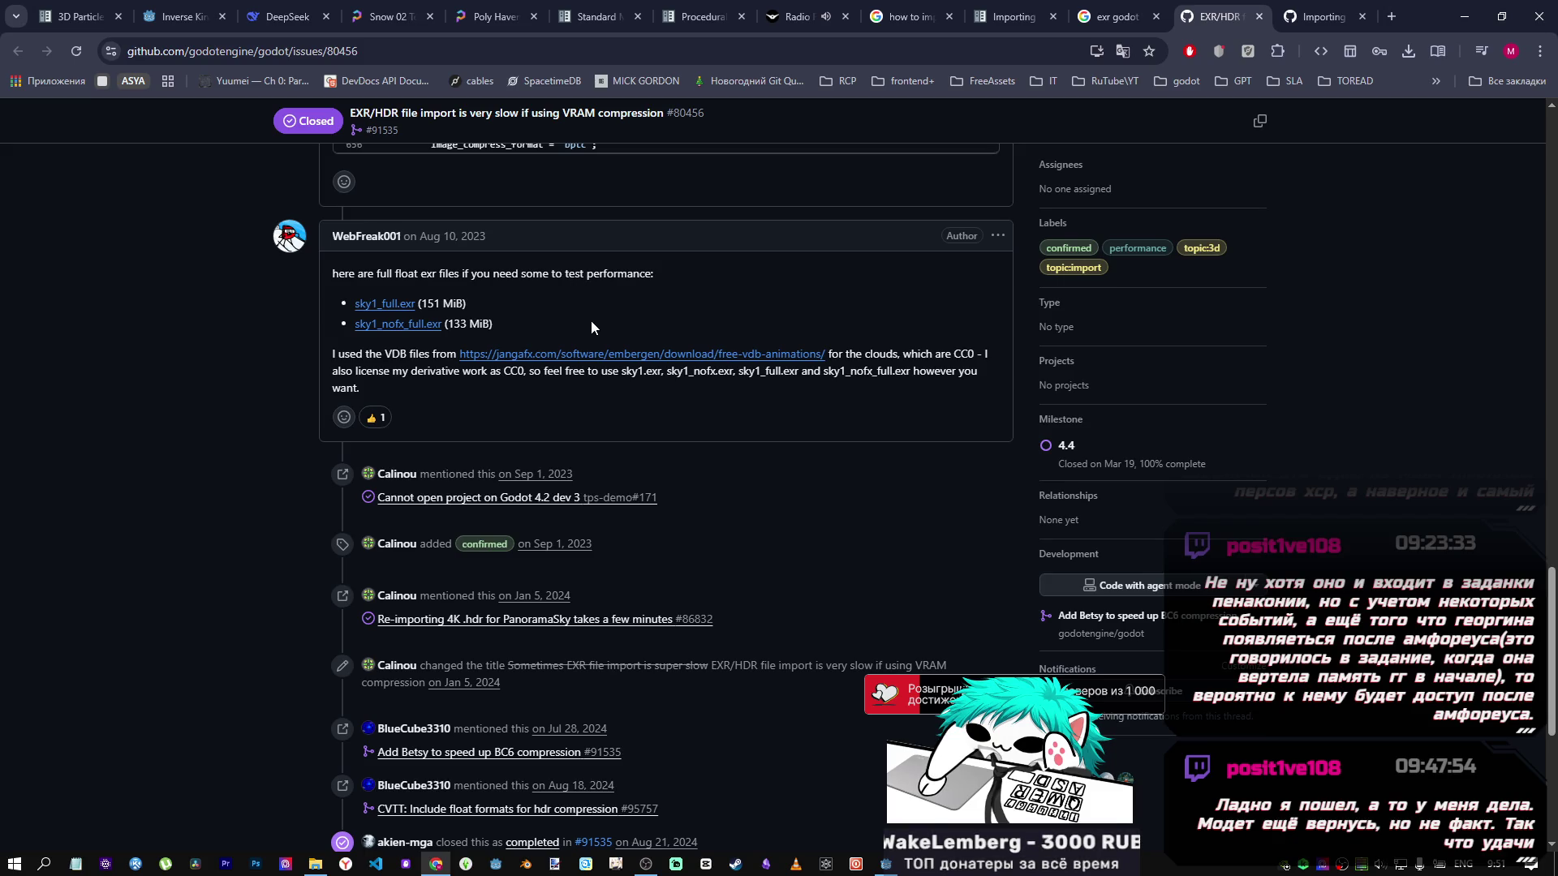
scroll(596, 323, down, 4)
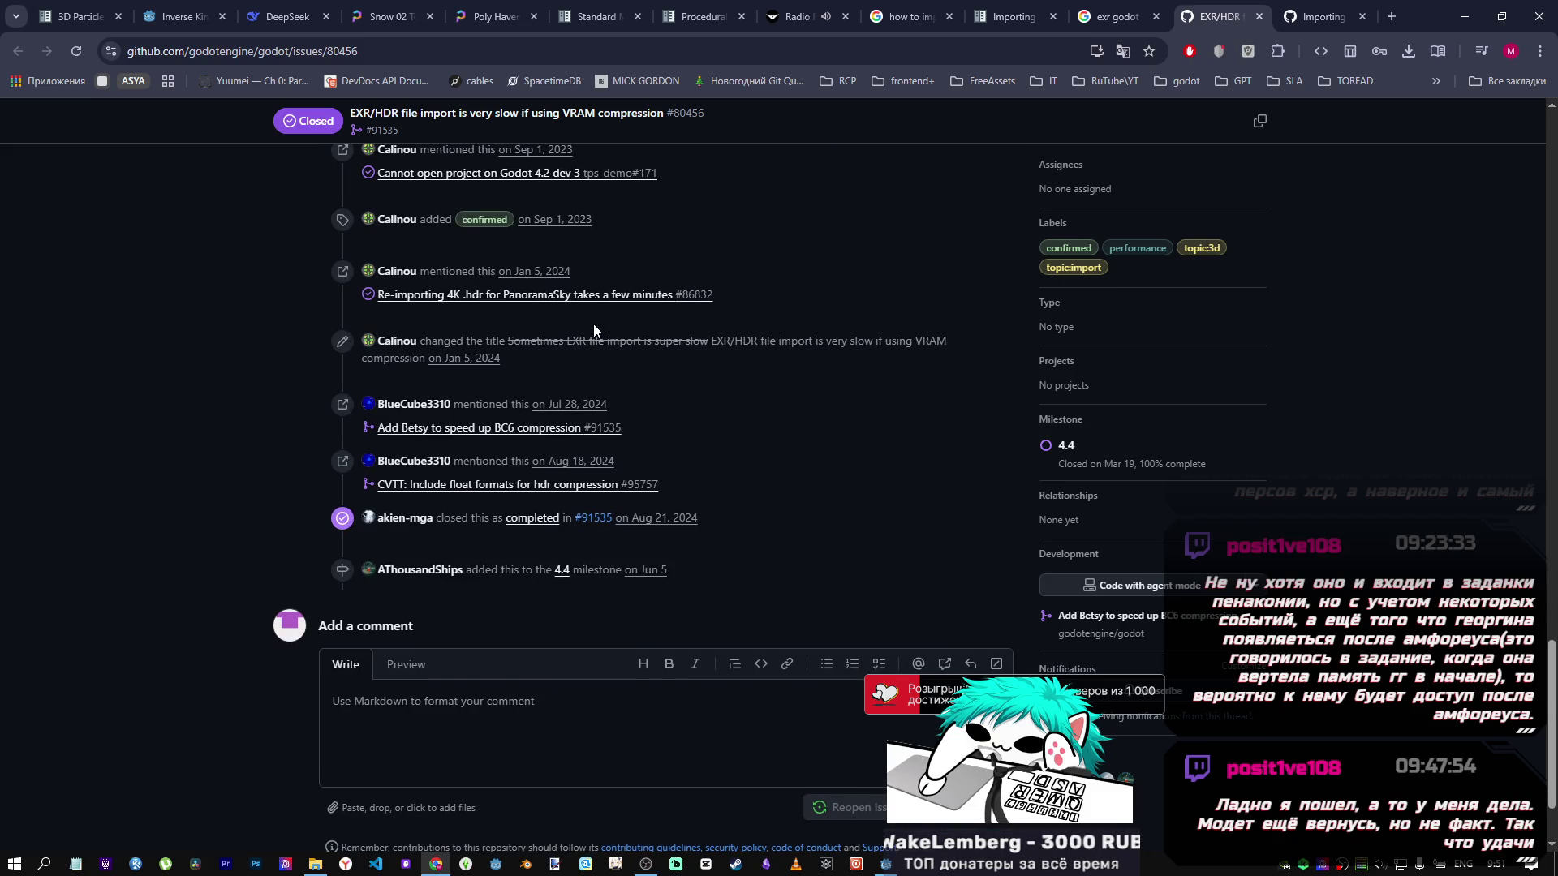
scroll(593, 323, up, 3)
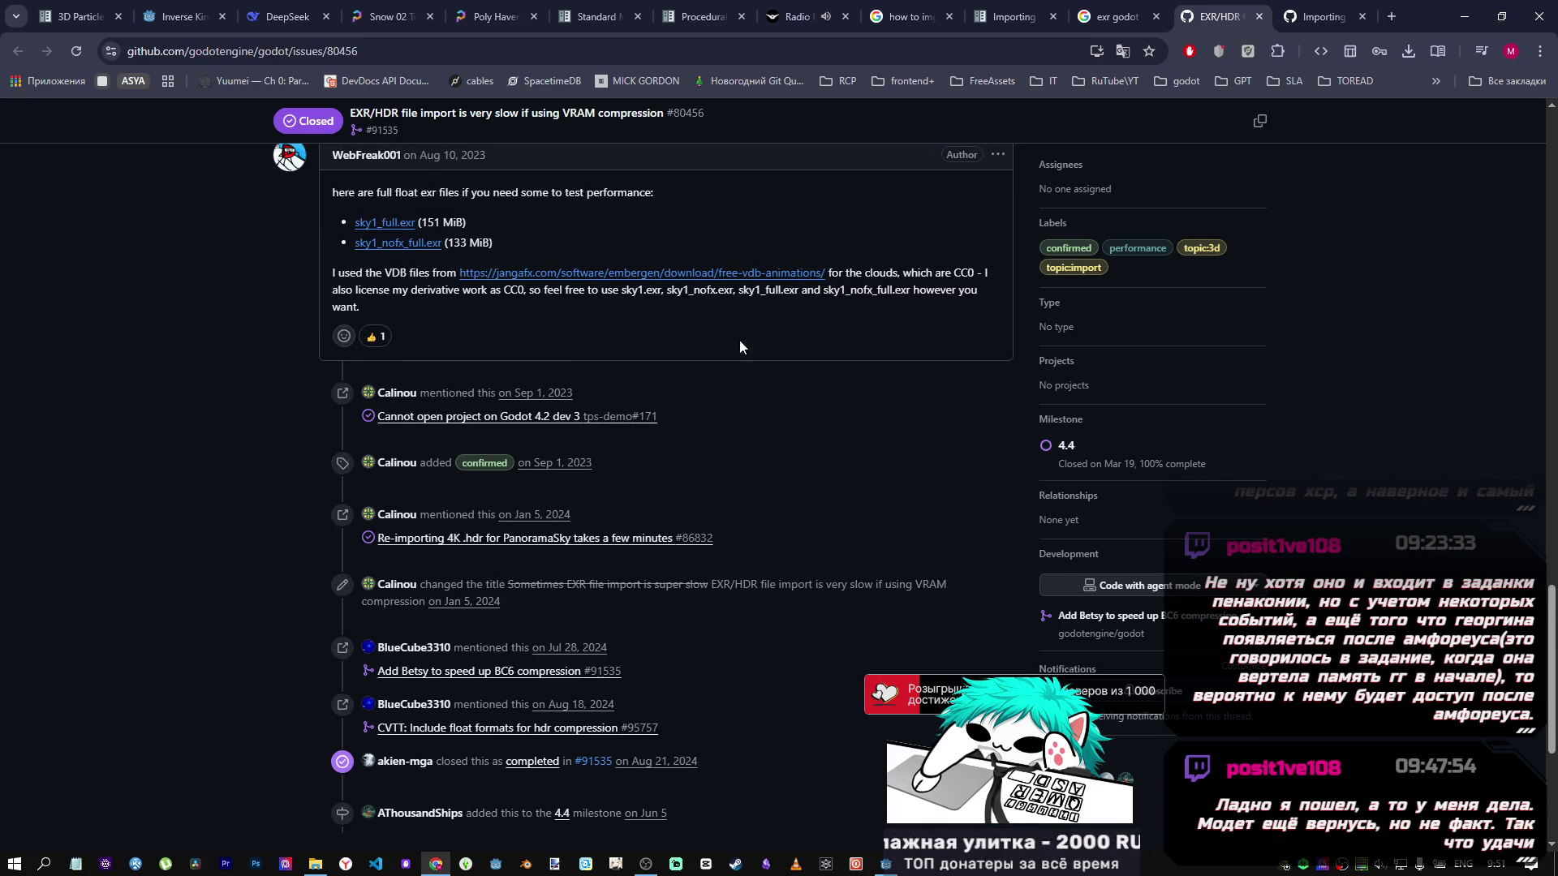
scroll(738, 339, up, 3)
scroll(581, 162, up, 10)
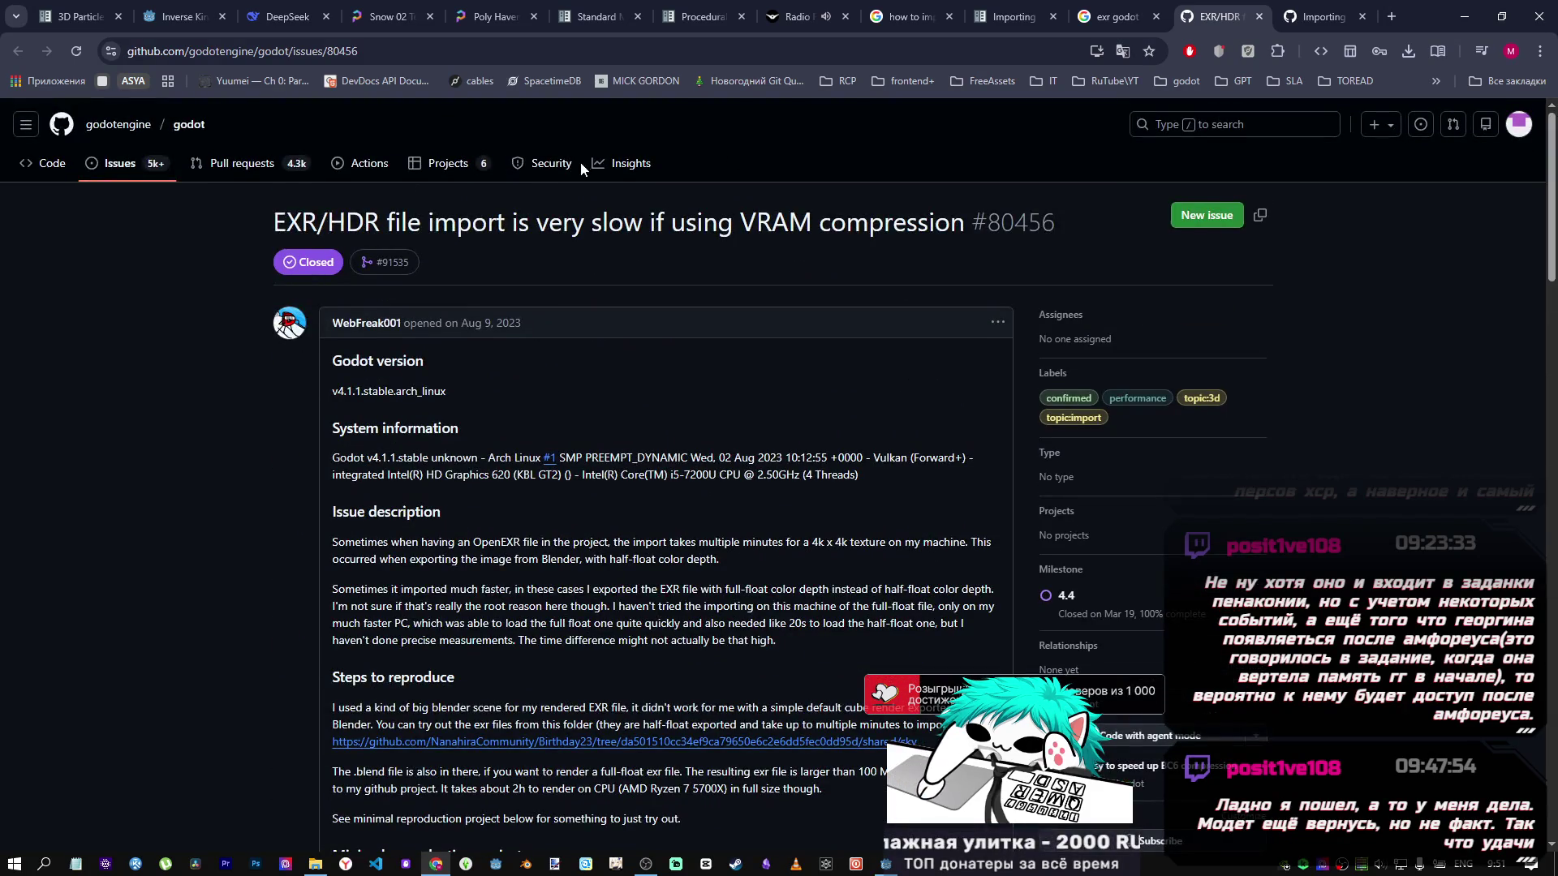
click(108, 171)
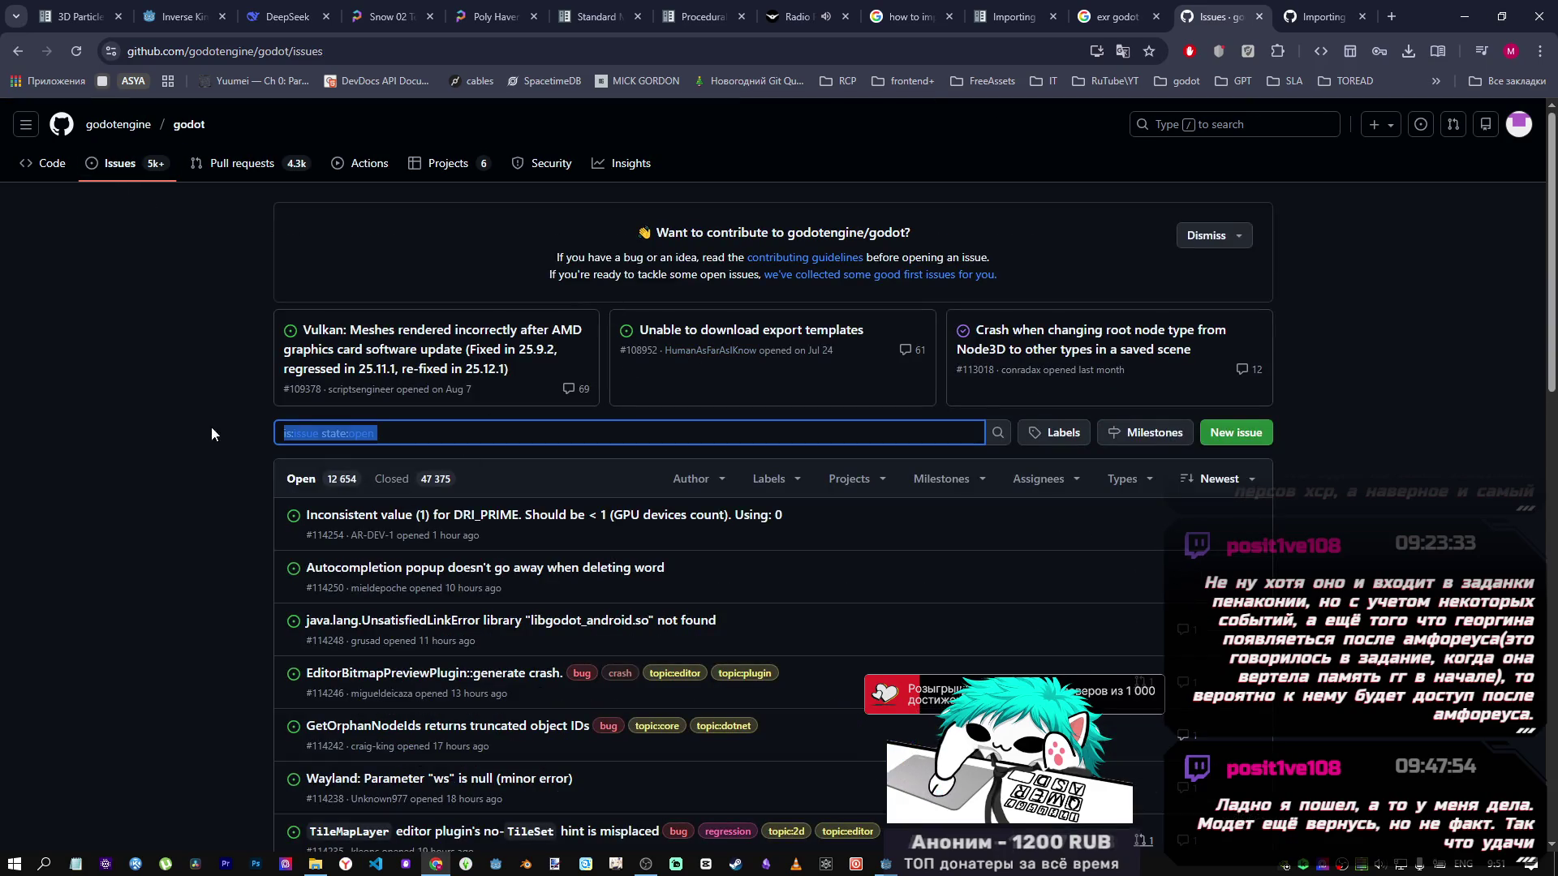
Search Godot issues for "exr import error" and check the opengl3_angle lightmaps issue.
text(exr)
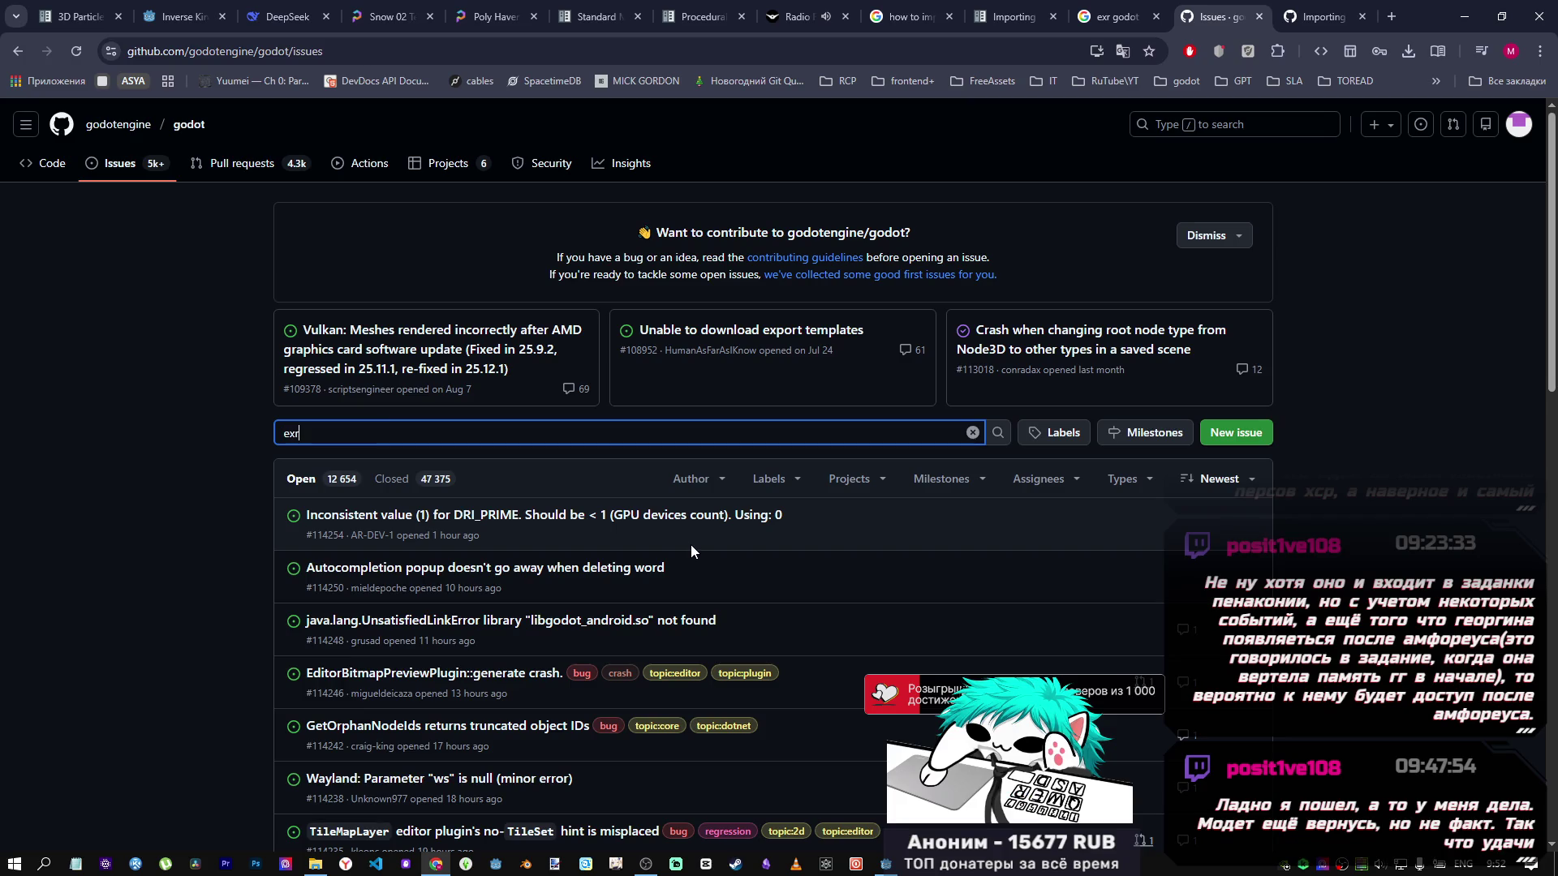
text( import)
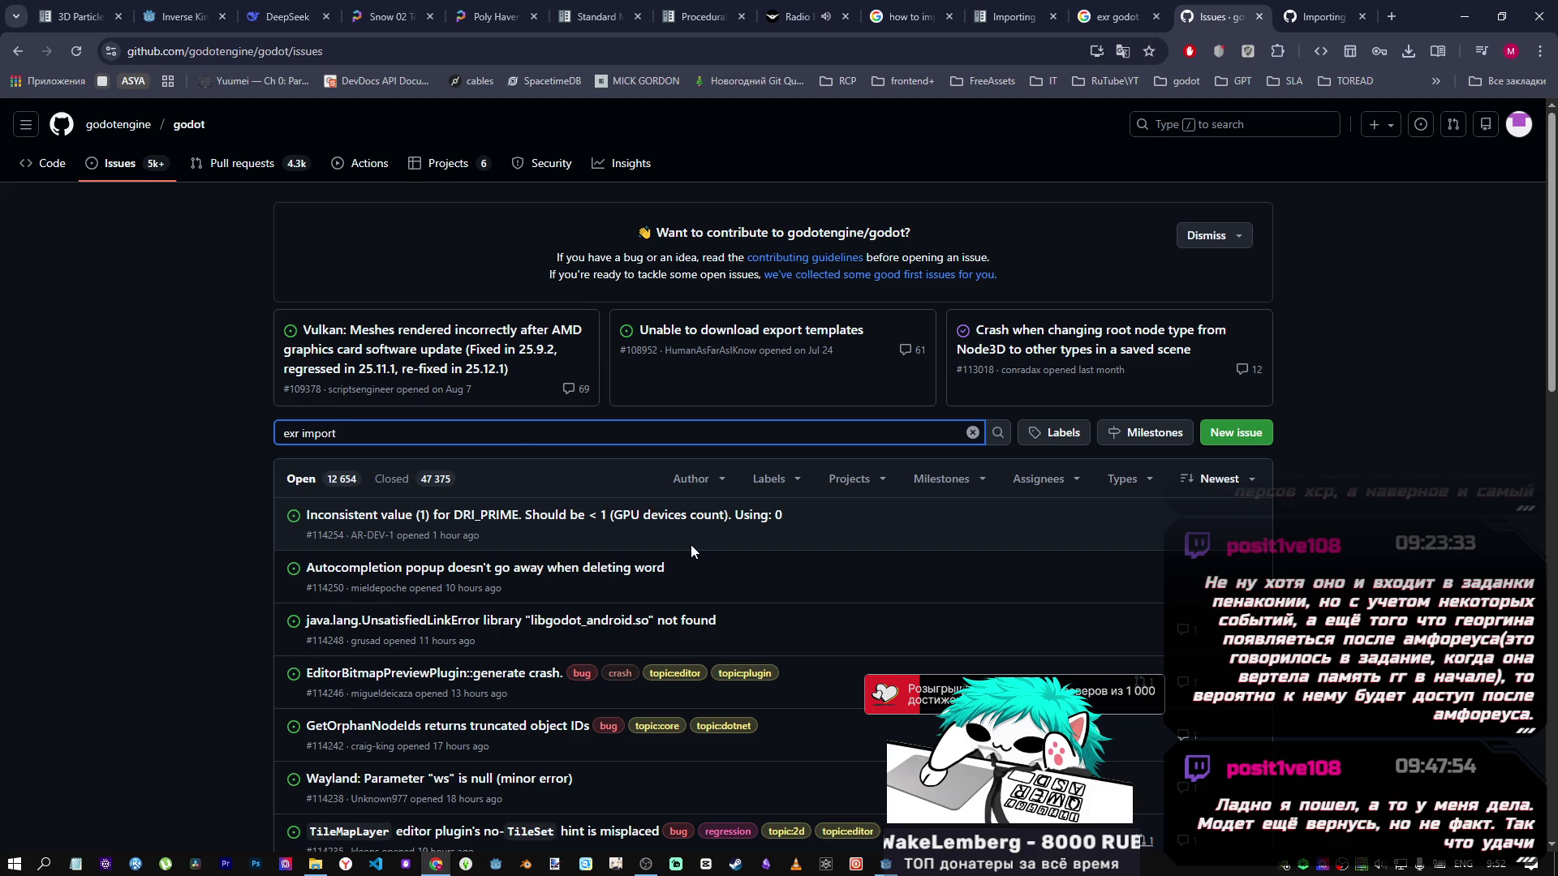
text( err)
text(or)
key(Return)
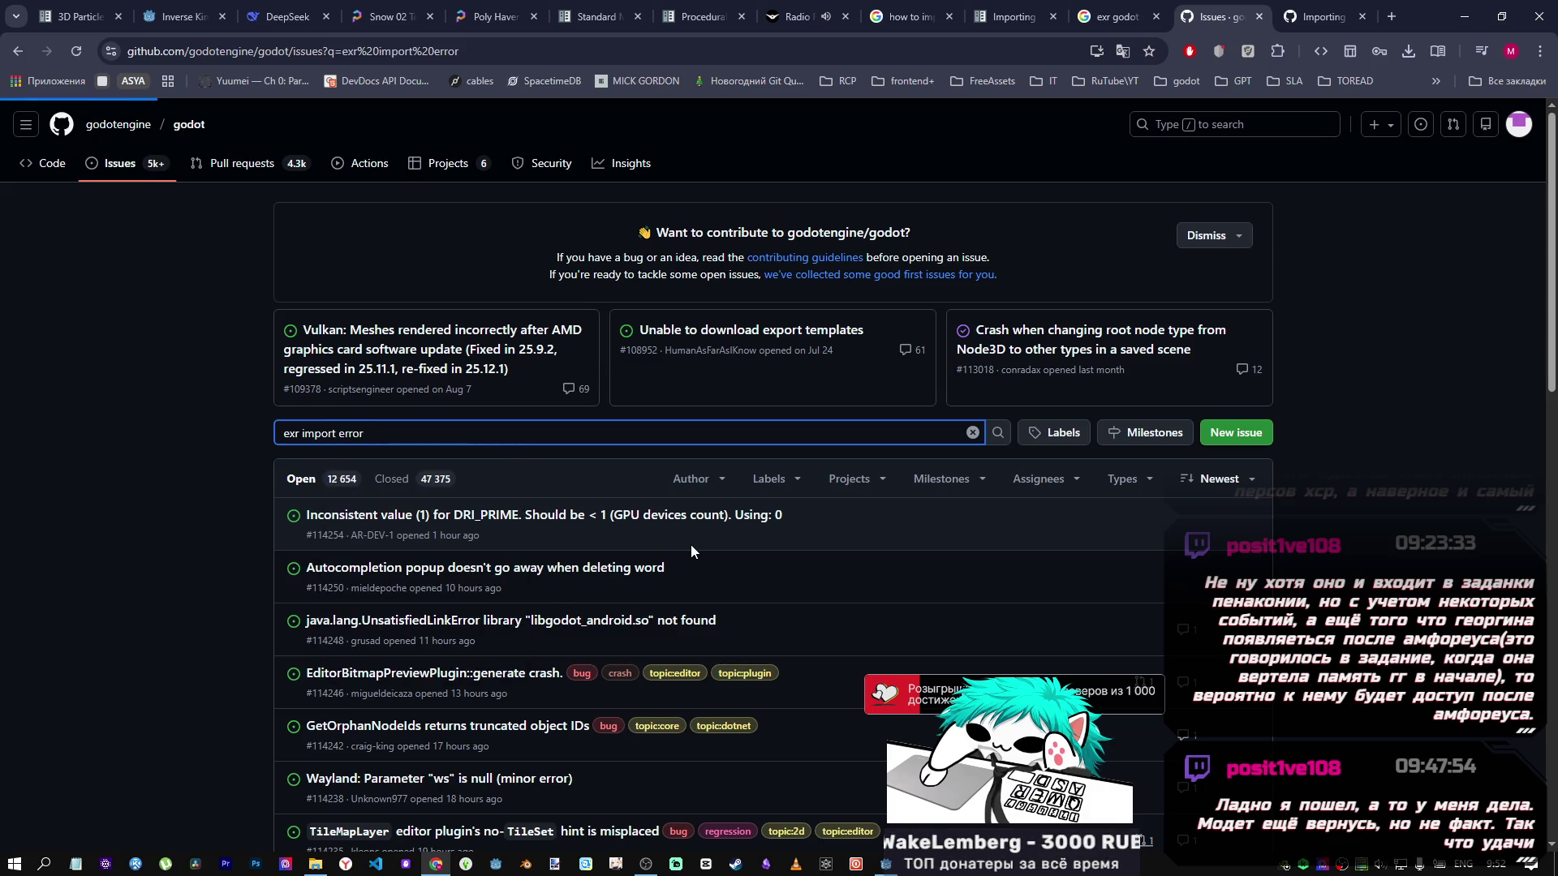
mouse_move(576, 517)
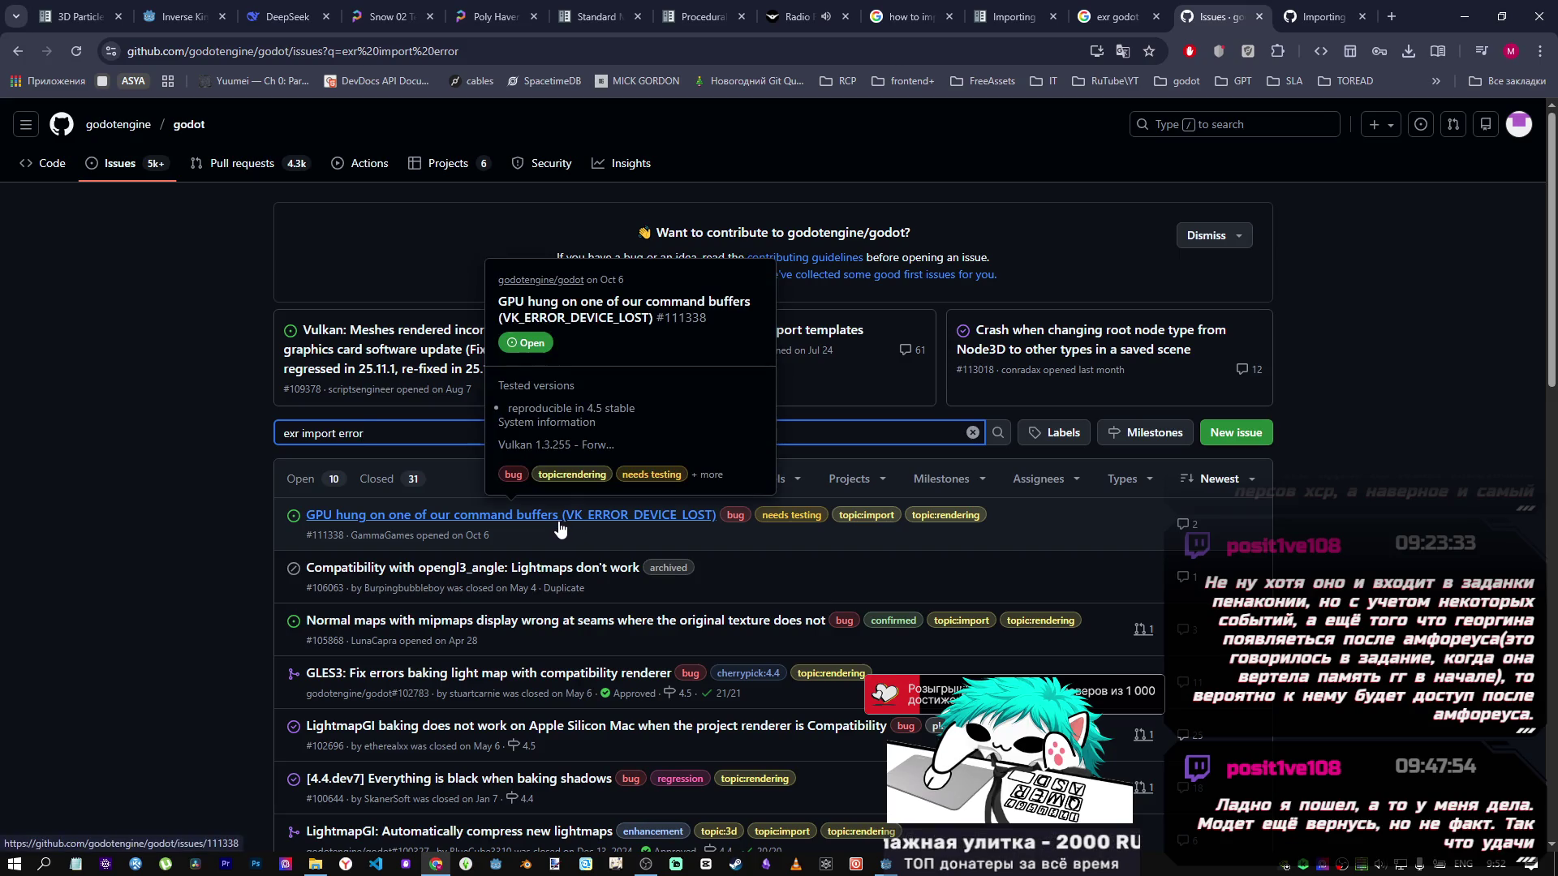
scroll(558, 529, down, 1)
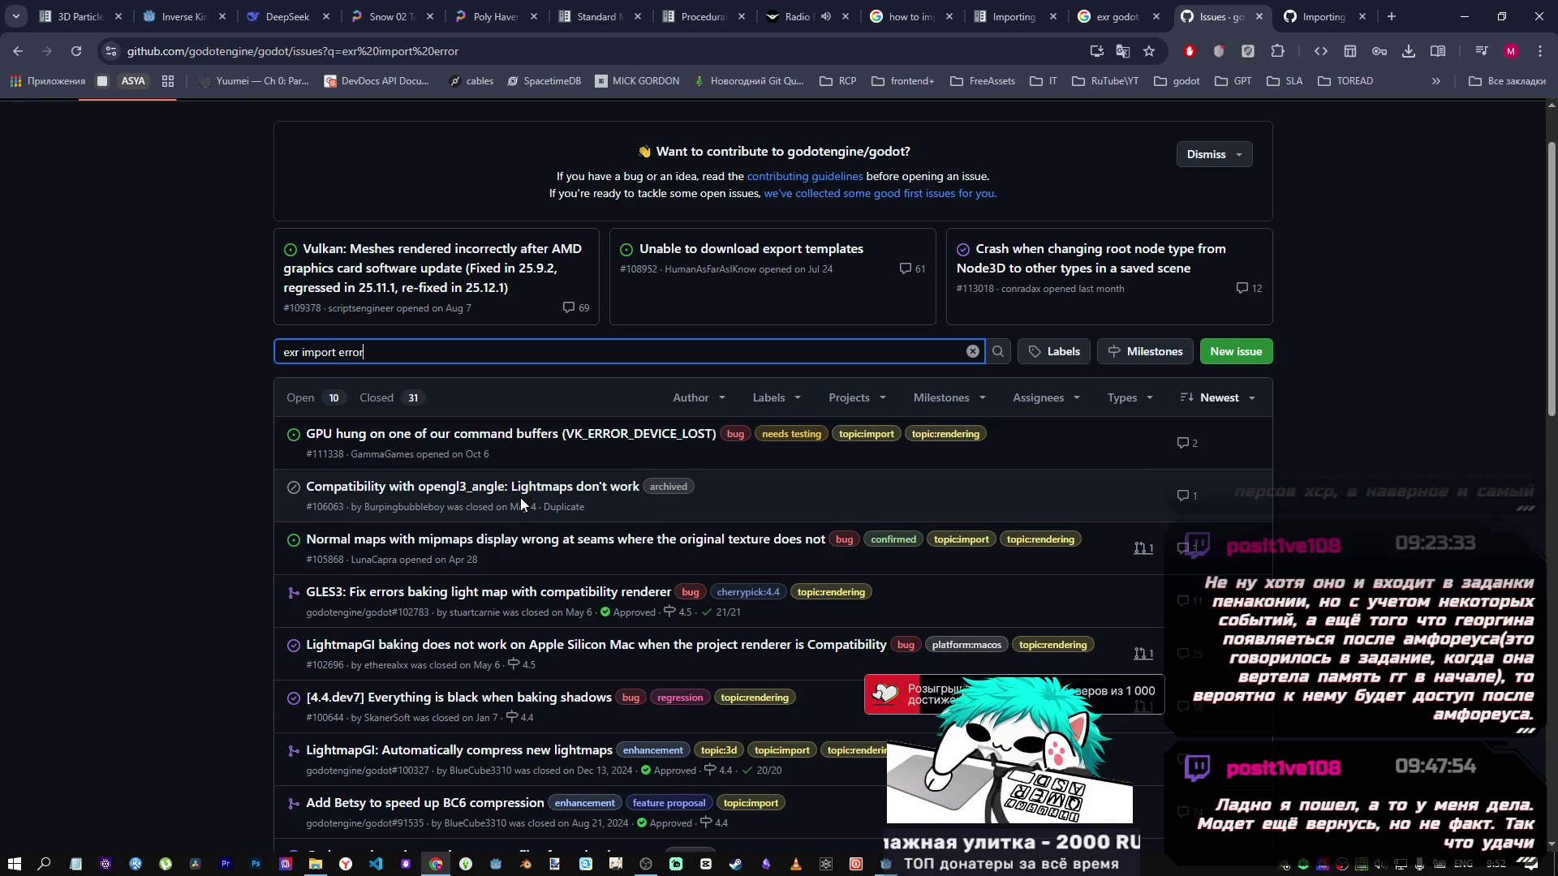
mouse_move(523, 496)
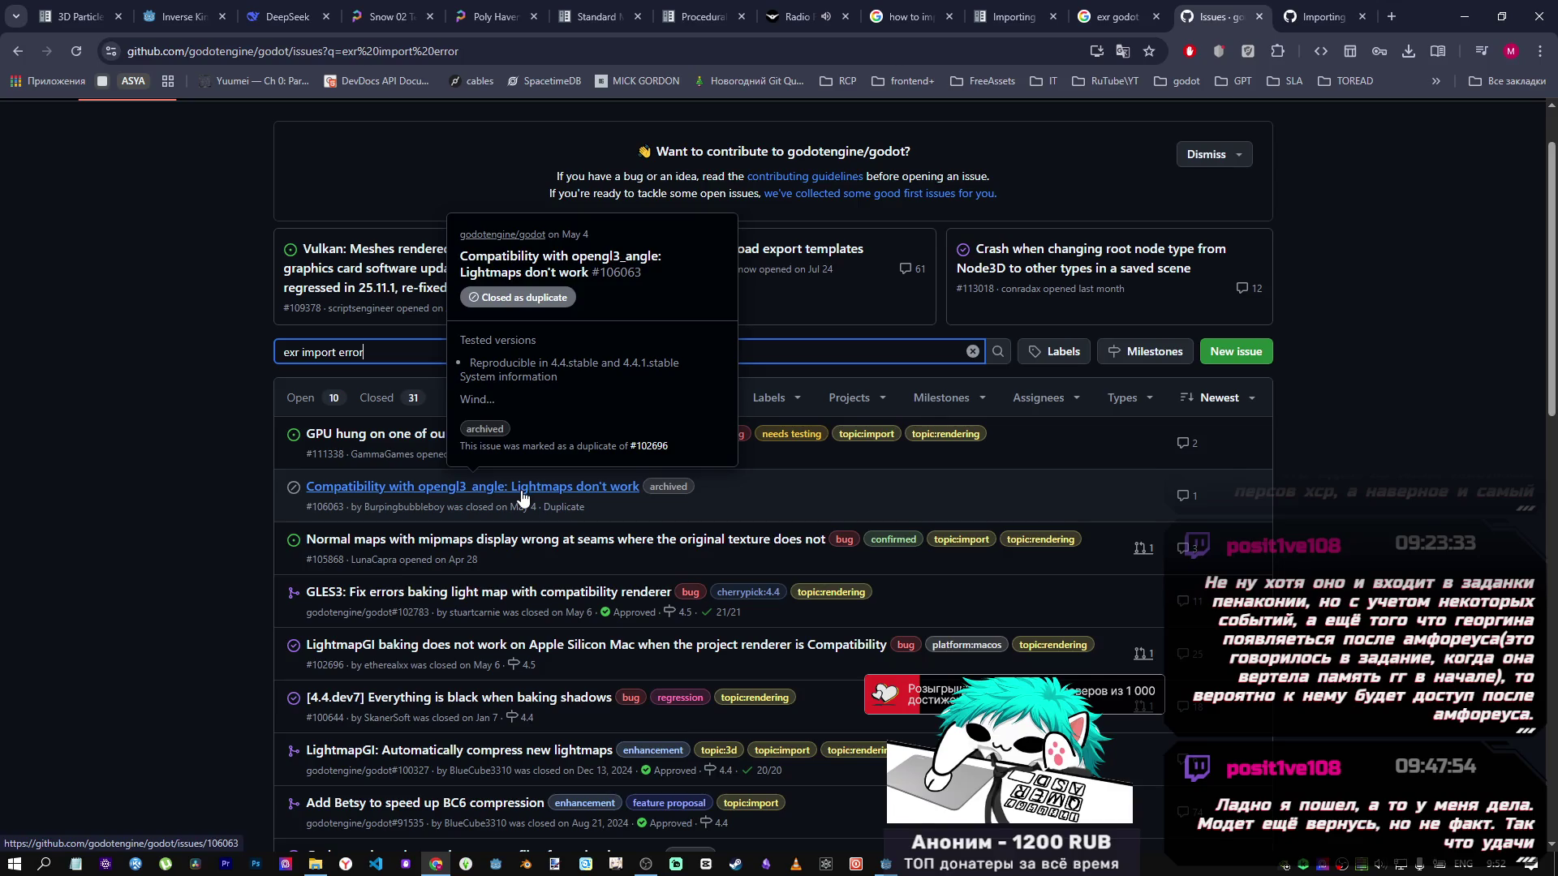
click(521, 490)
scroll(507, 520, down, 7)
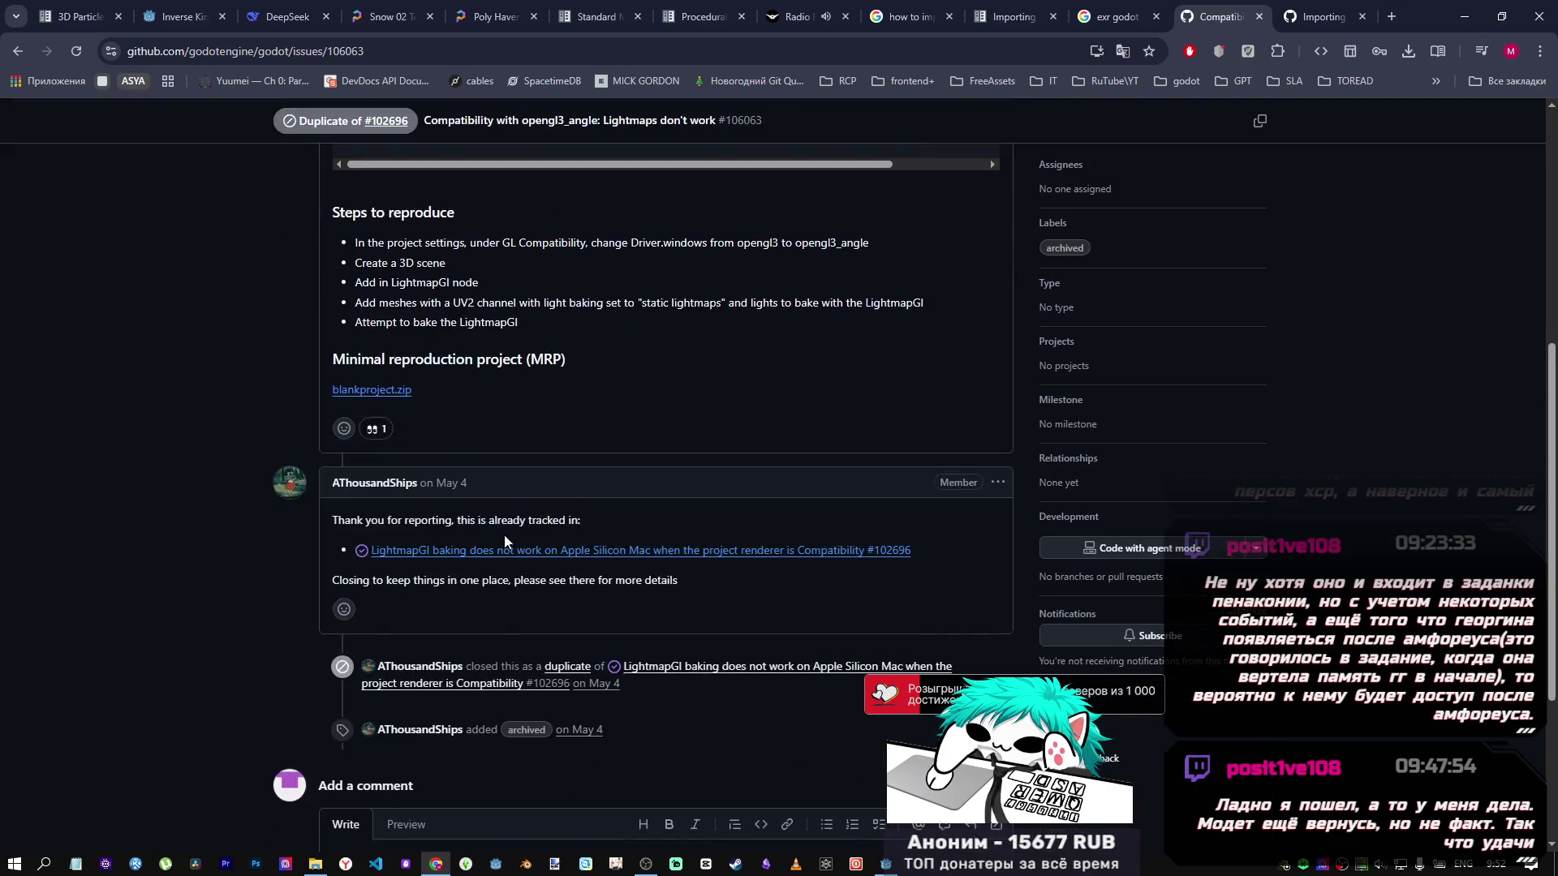
scroll(504, 534, down, 3)
click(16, 55)
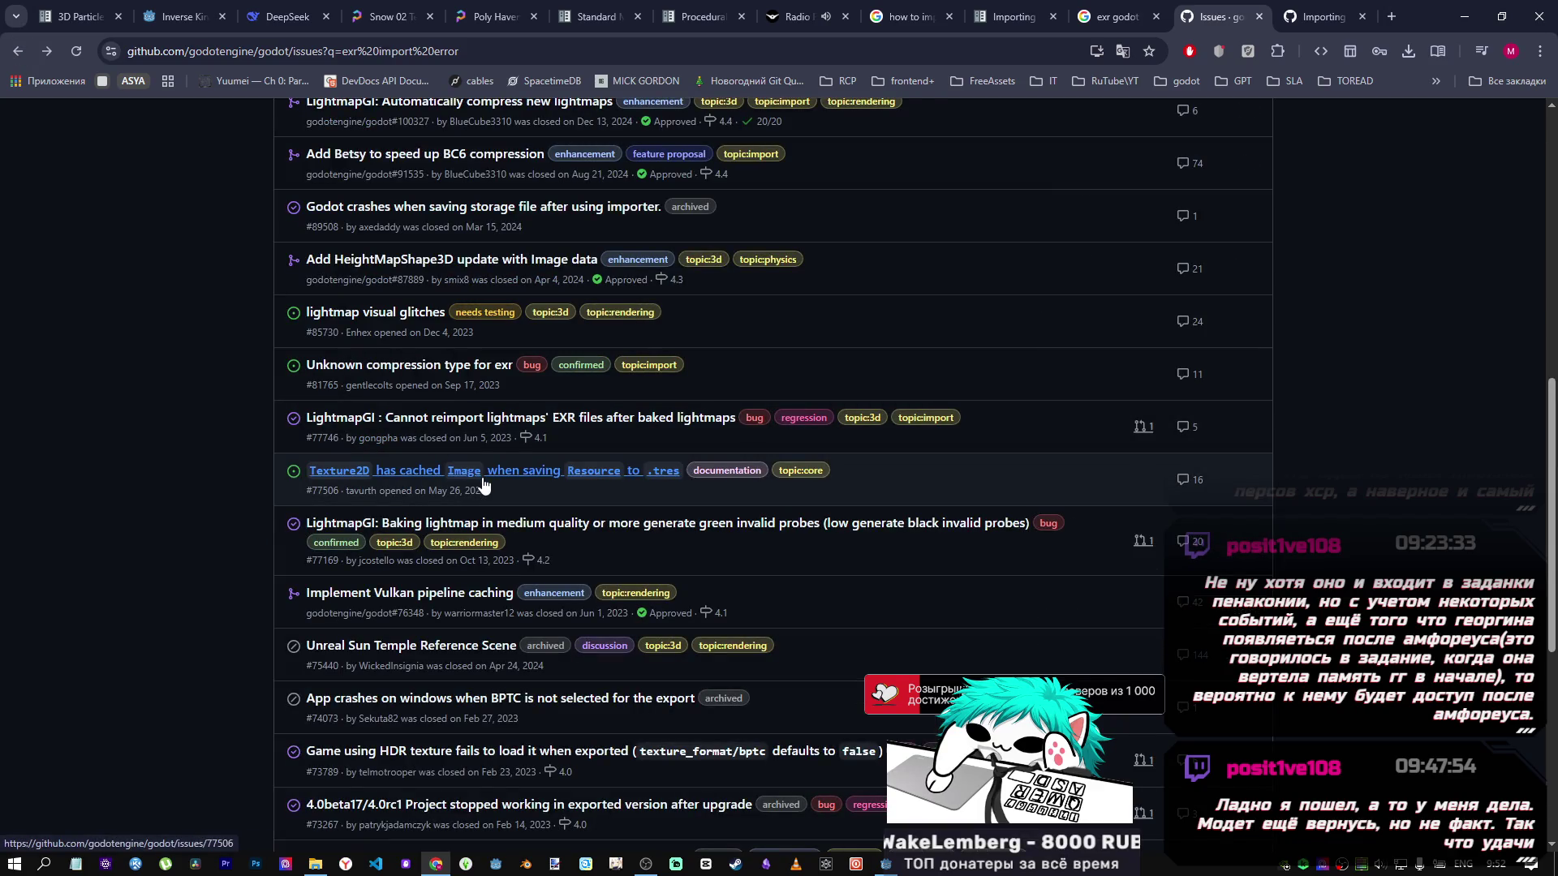
Browse the results and open issue #73789 about HDR textures failing after export.
scroll(438, 452, up, 2)
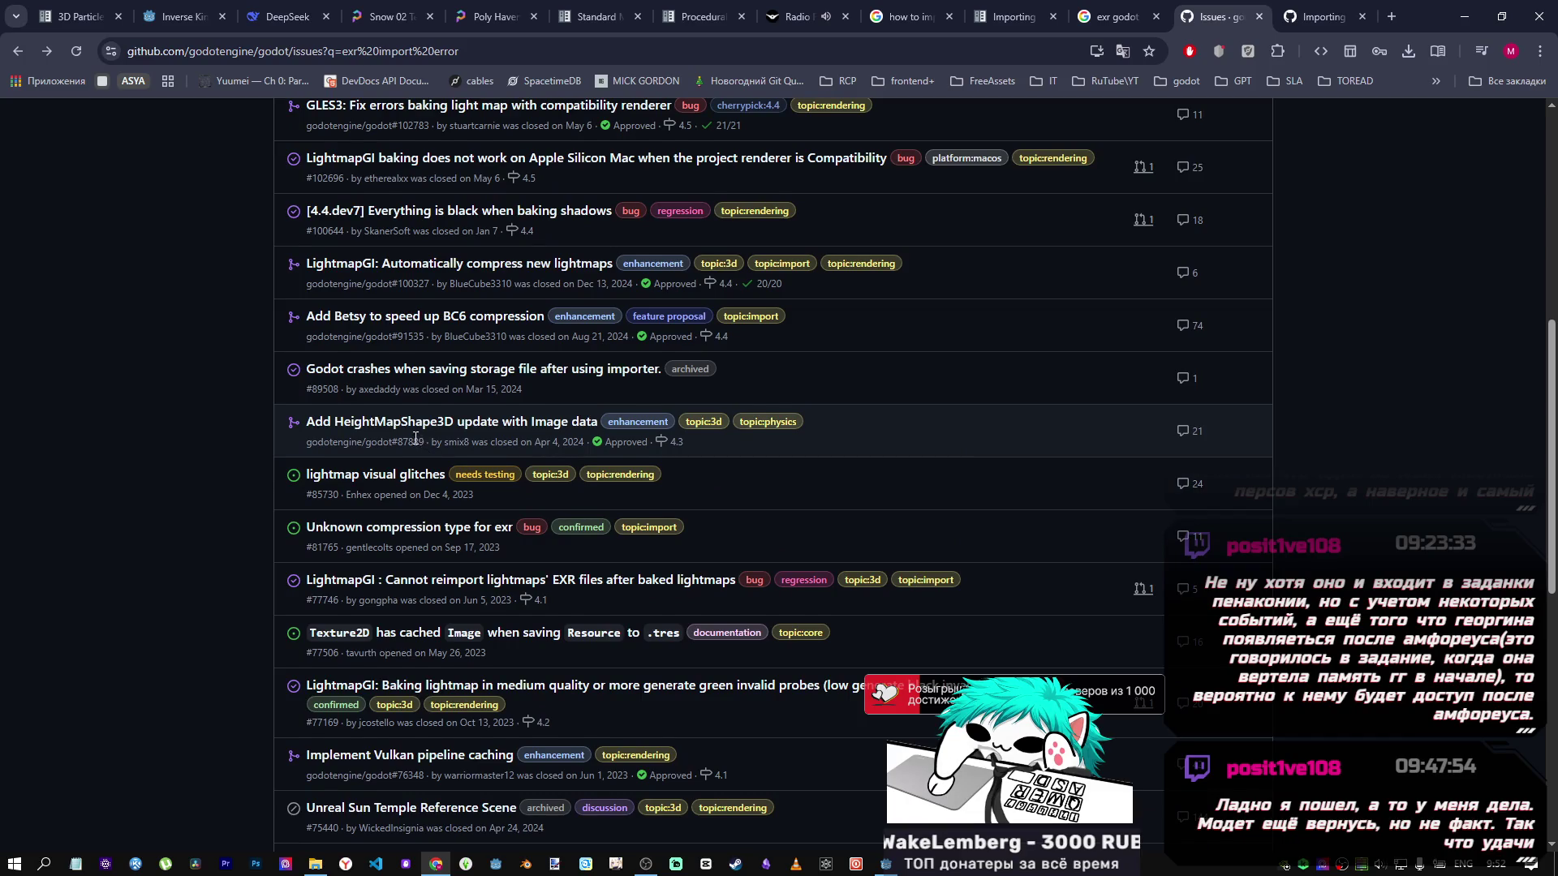
scroll(415, 438, up, 1)
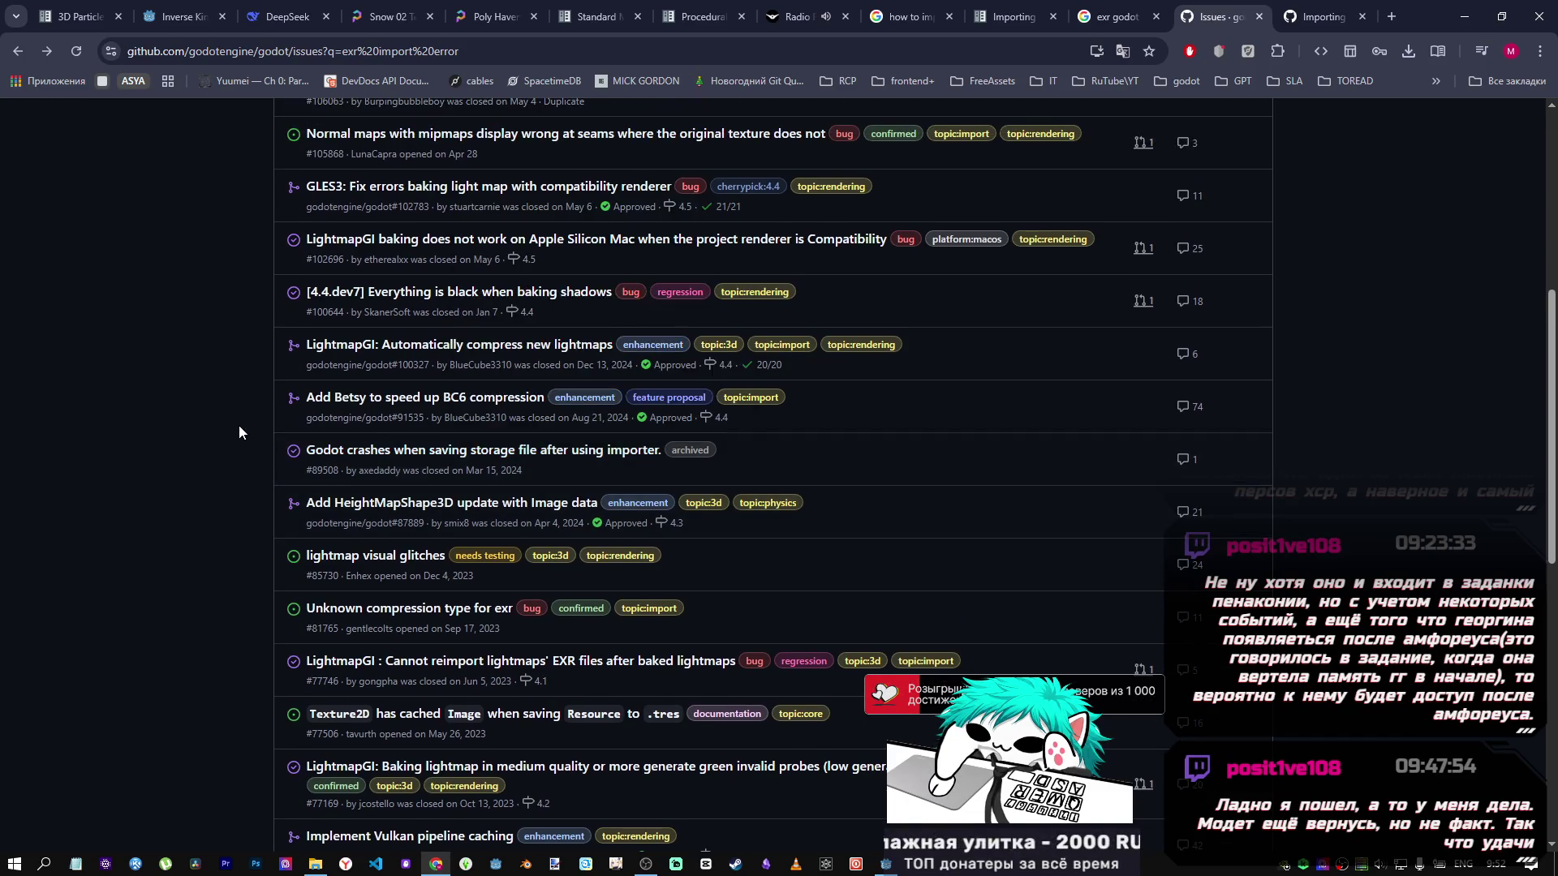
scroll(239, 426, up, 2)
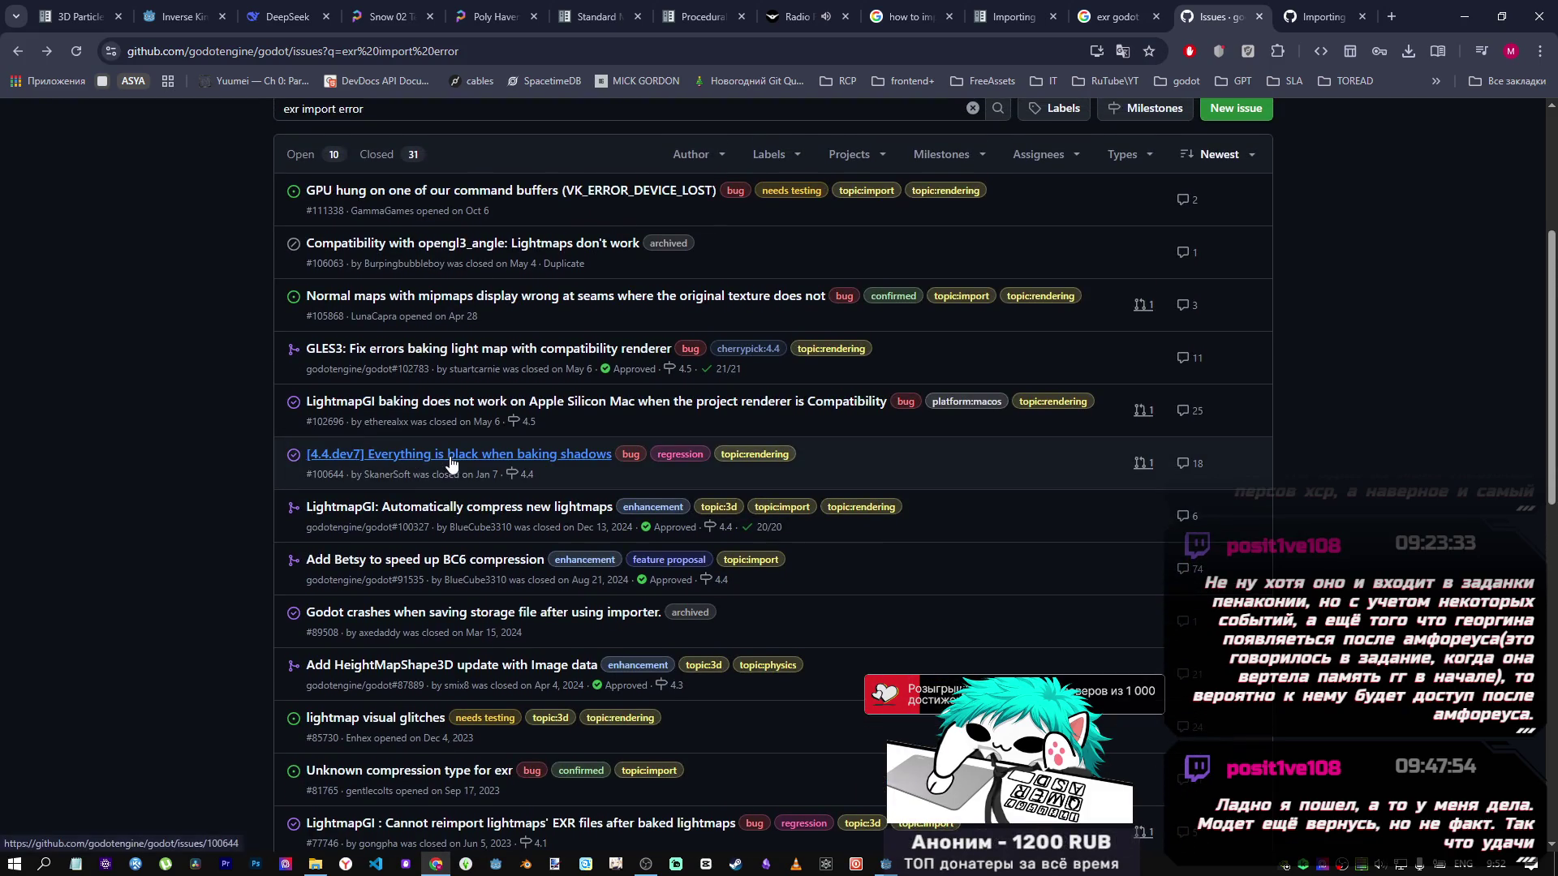
mouse_move(449, 464)
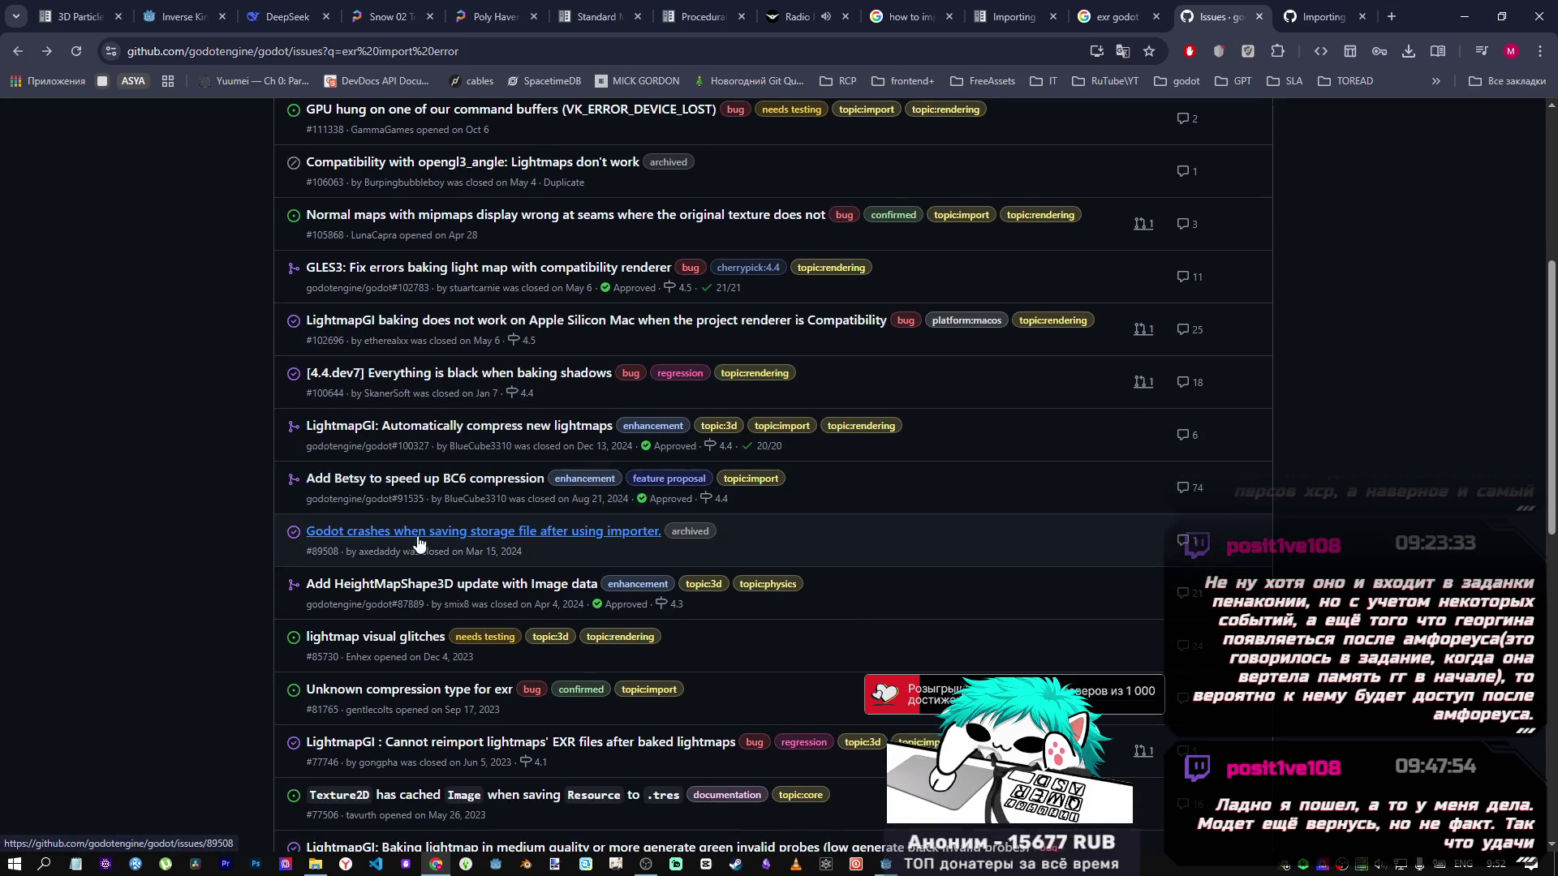
scroll(419, 519, down, 3)
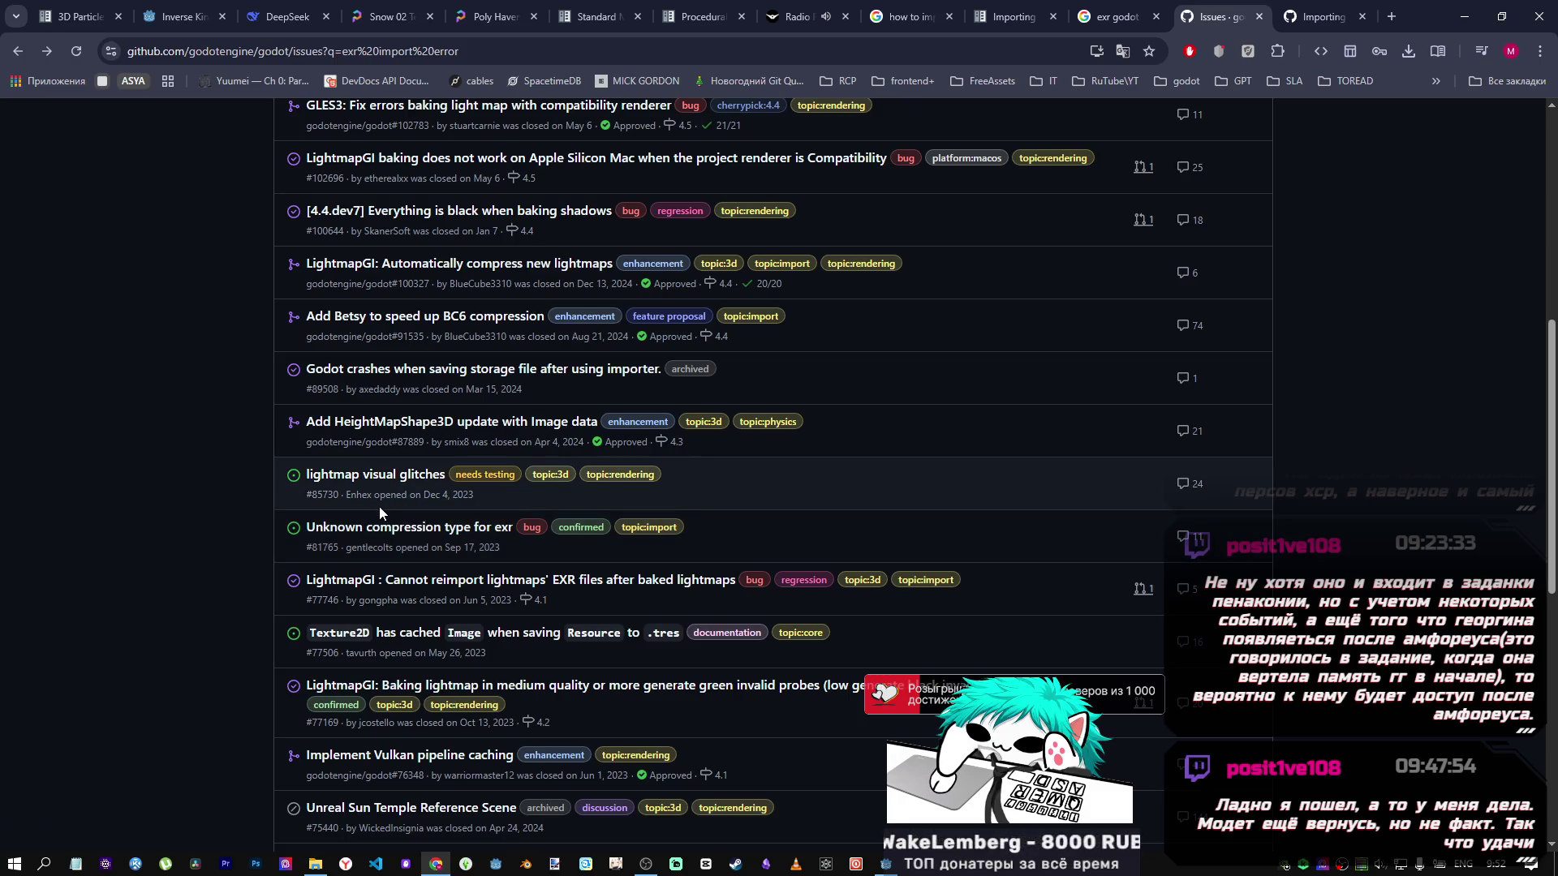
scroll(354, 473, down, 5)
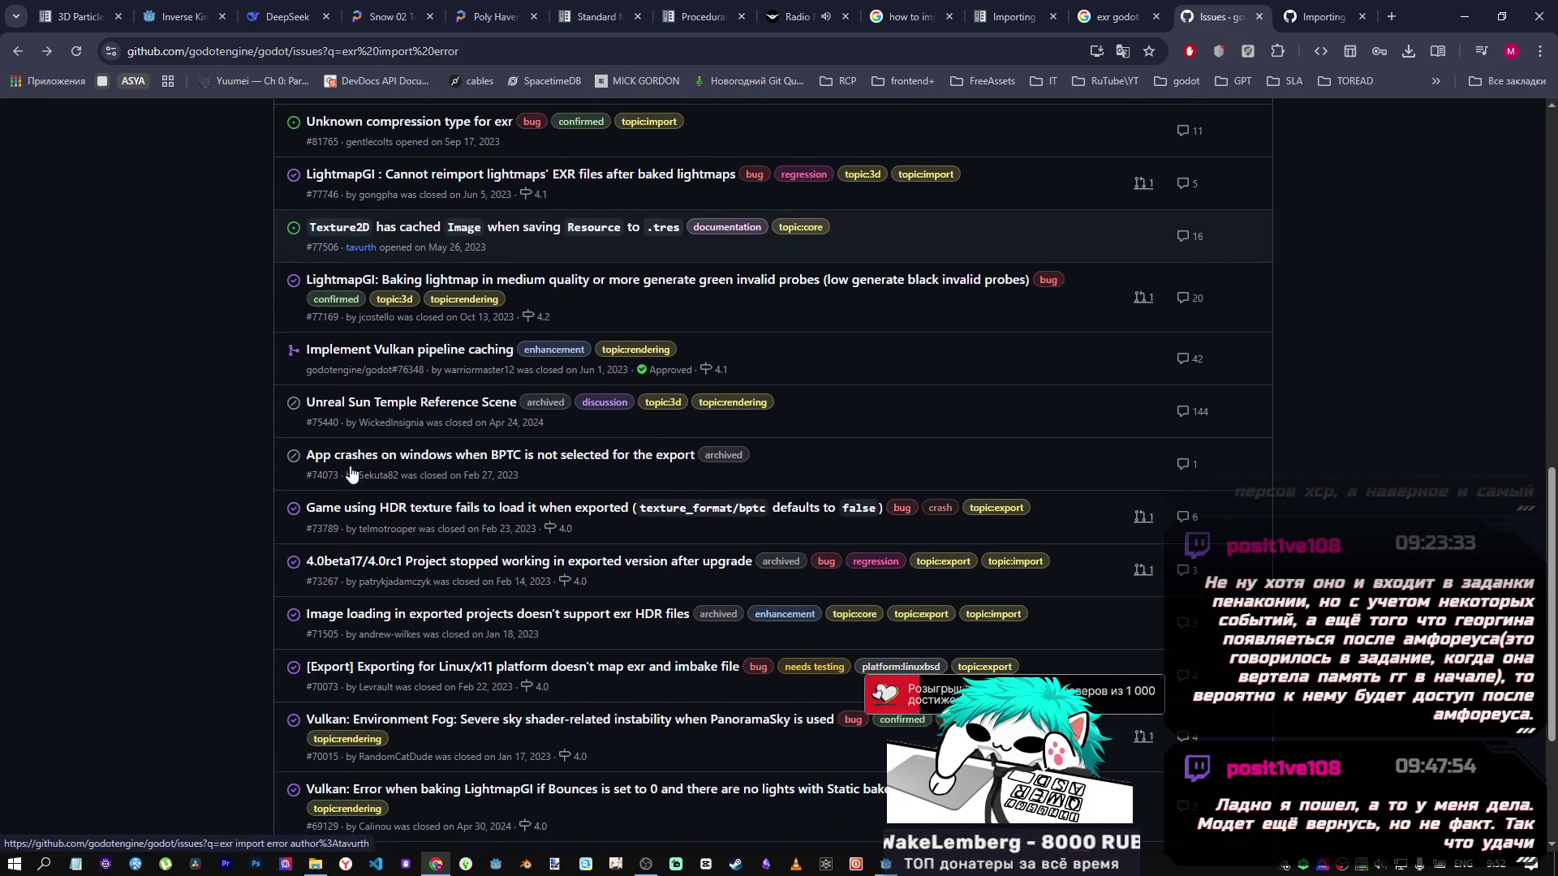
scroll(337, 473, down, 2)
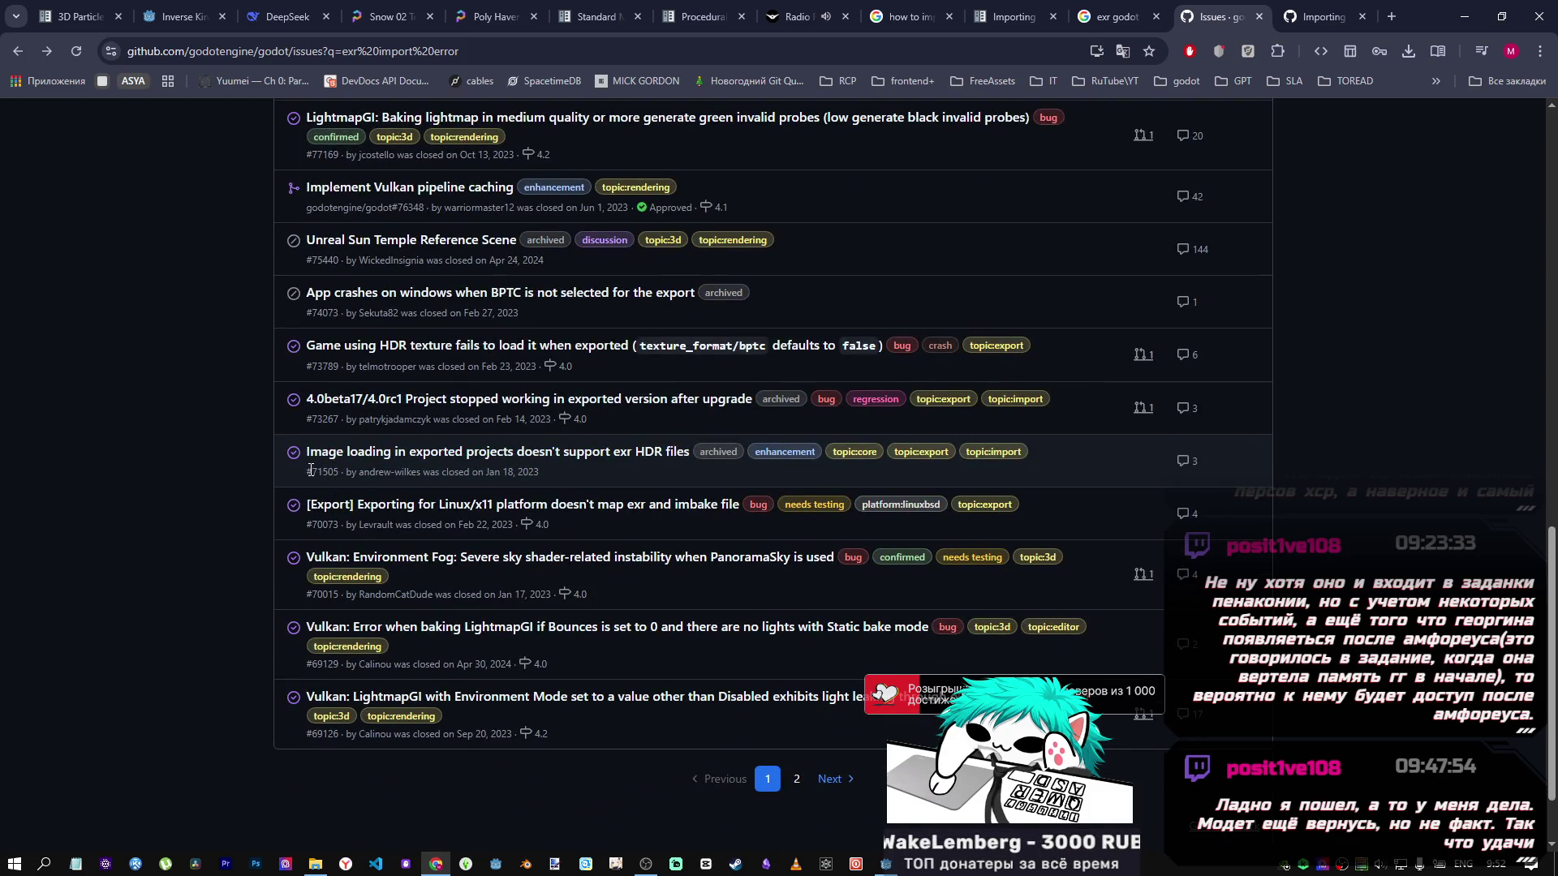
click(479, 349)
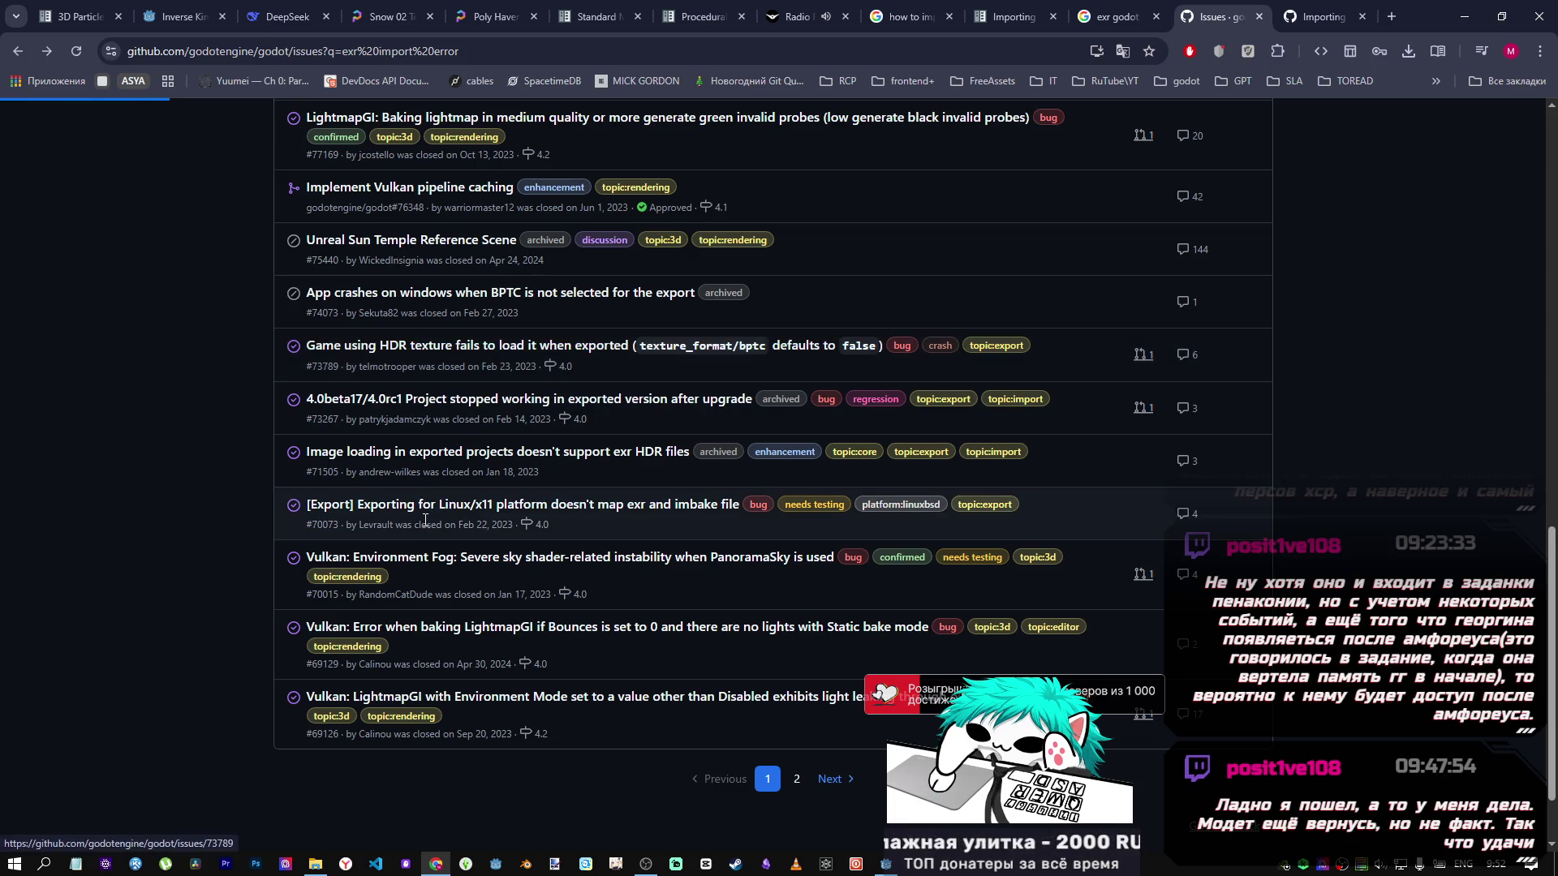
mouse_move(404, 516)
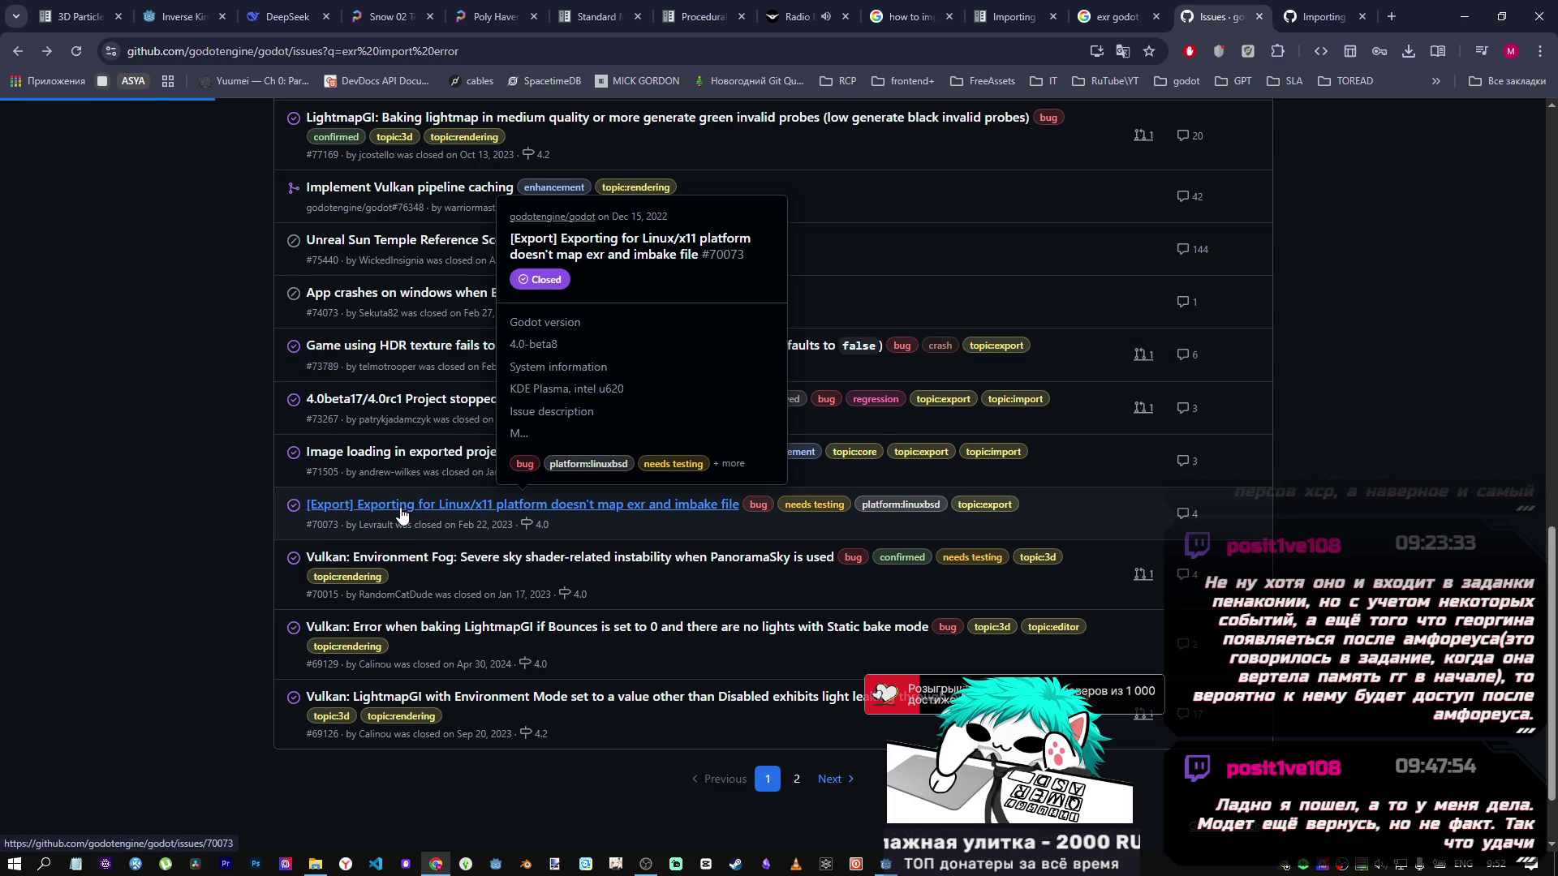
scroll(401, 506, down, 10)
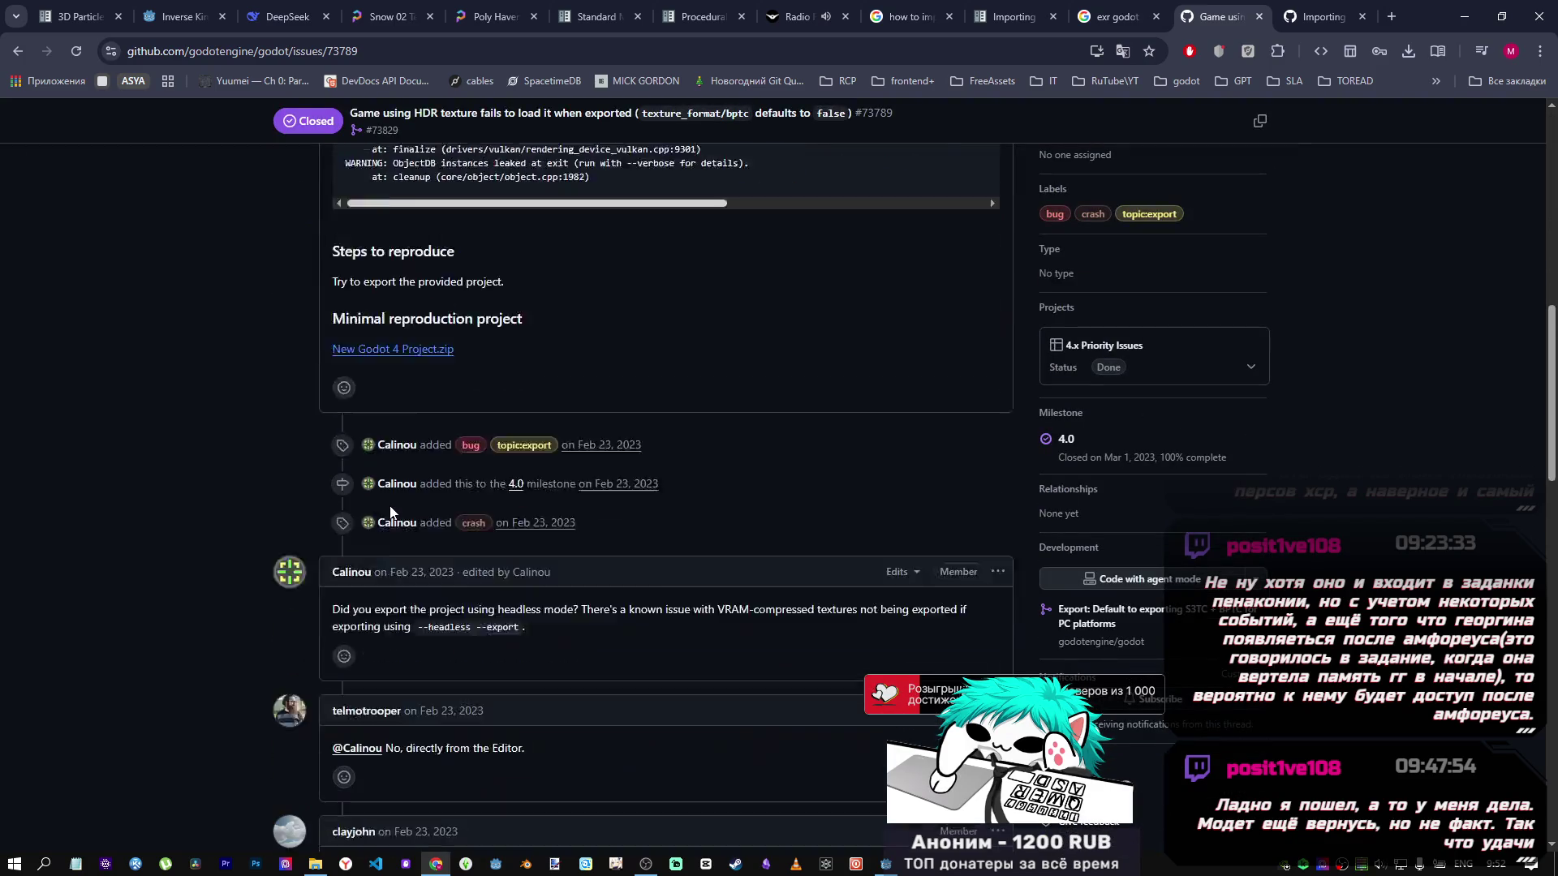
Open pull request #73715 from issue #73789 and read its review timeline.
scroll(390, 512, down, 3)
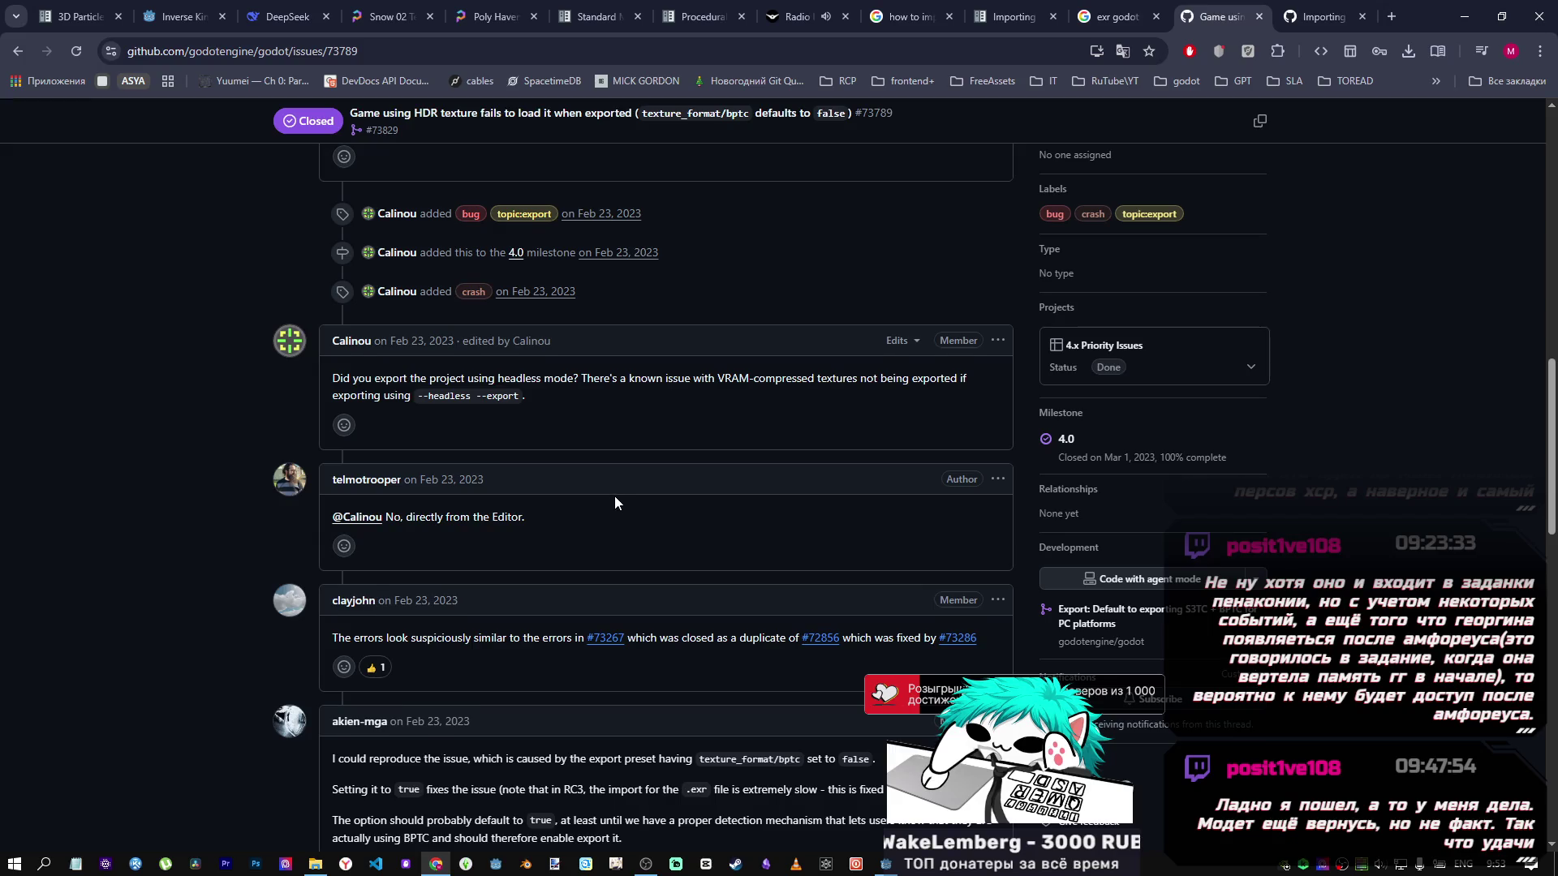
scroll(615, 495, down, 5)
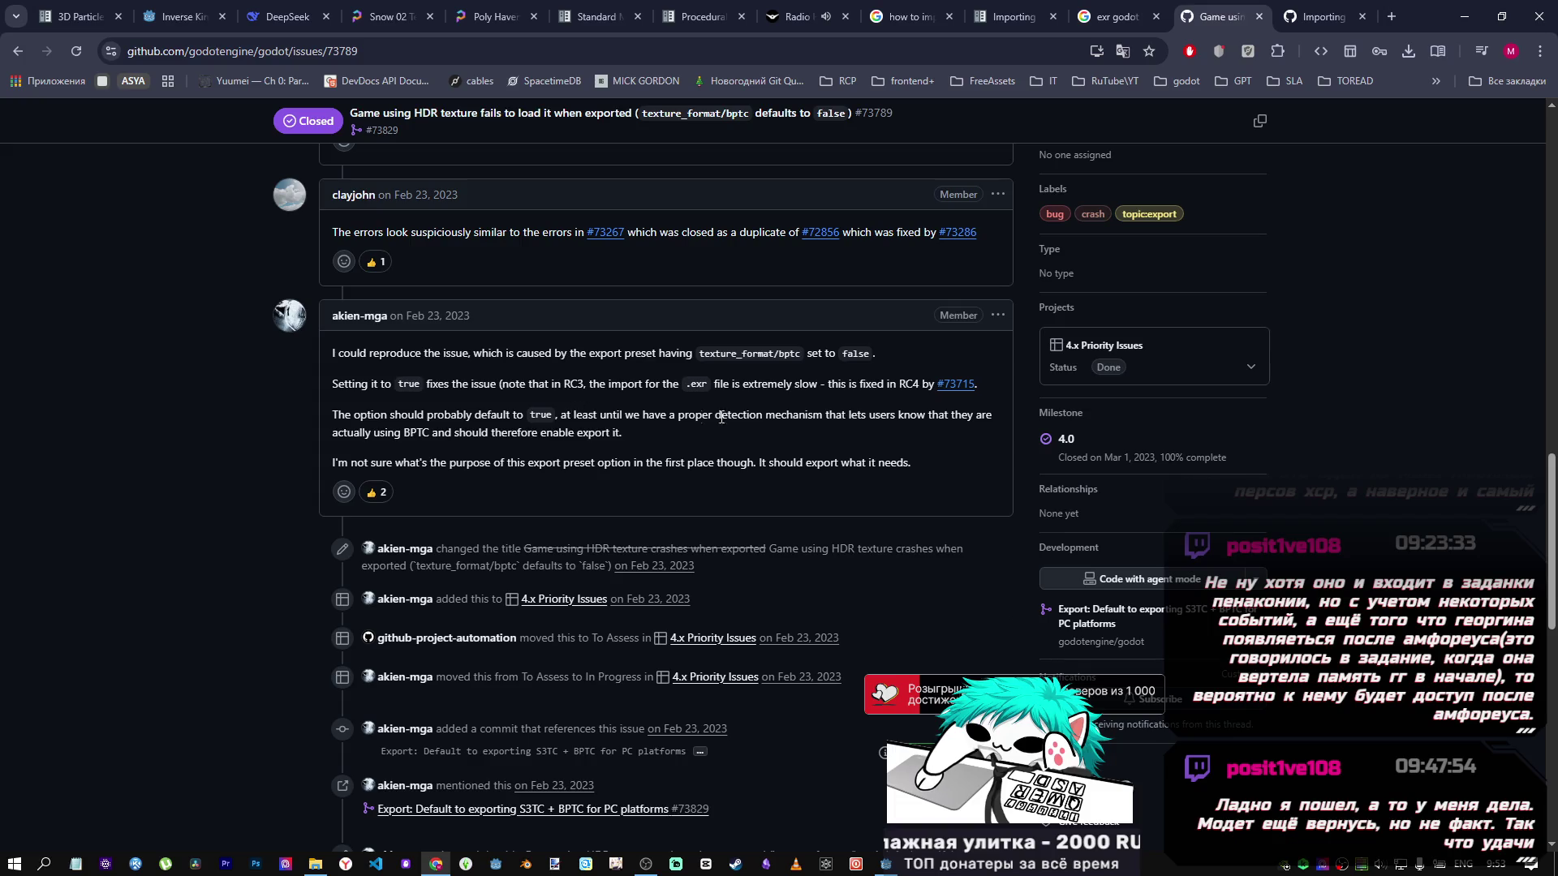
click(963, 387)
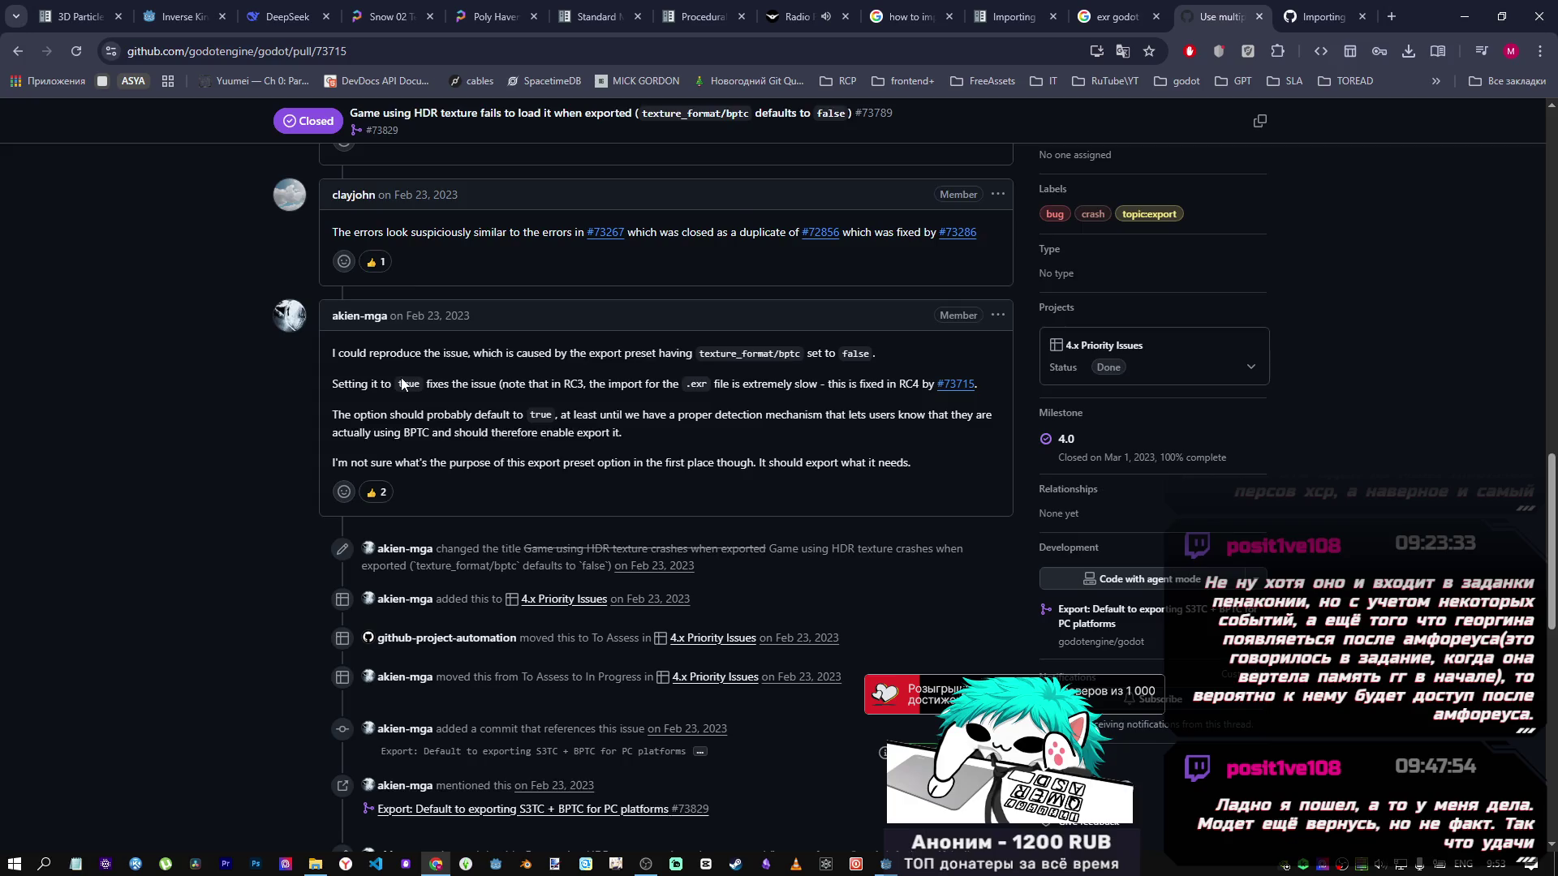
scroll(396, 386, down, 8)
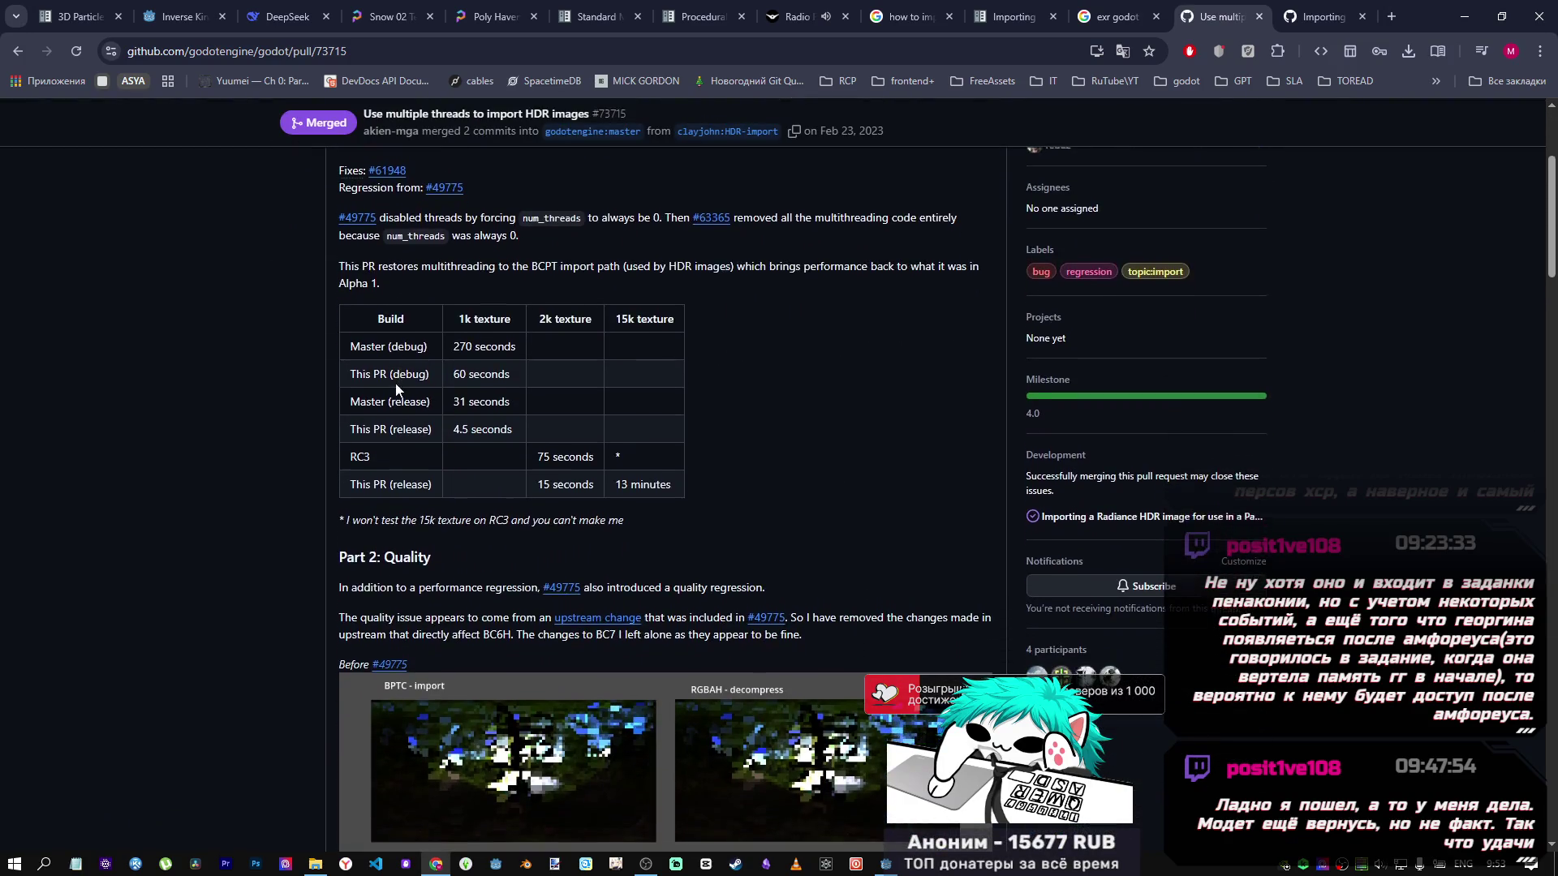
scroll(390, 395, down, 15)
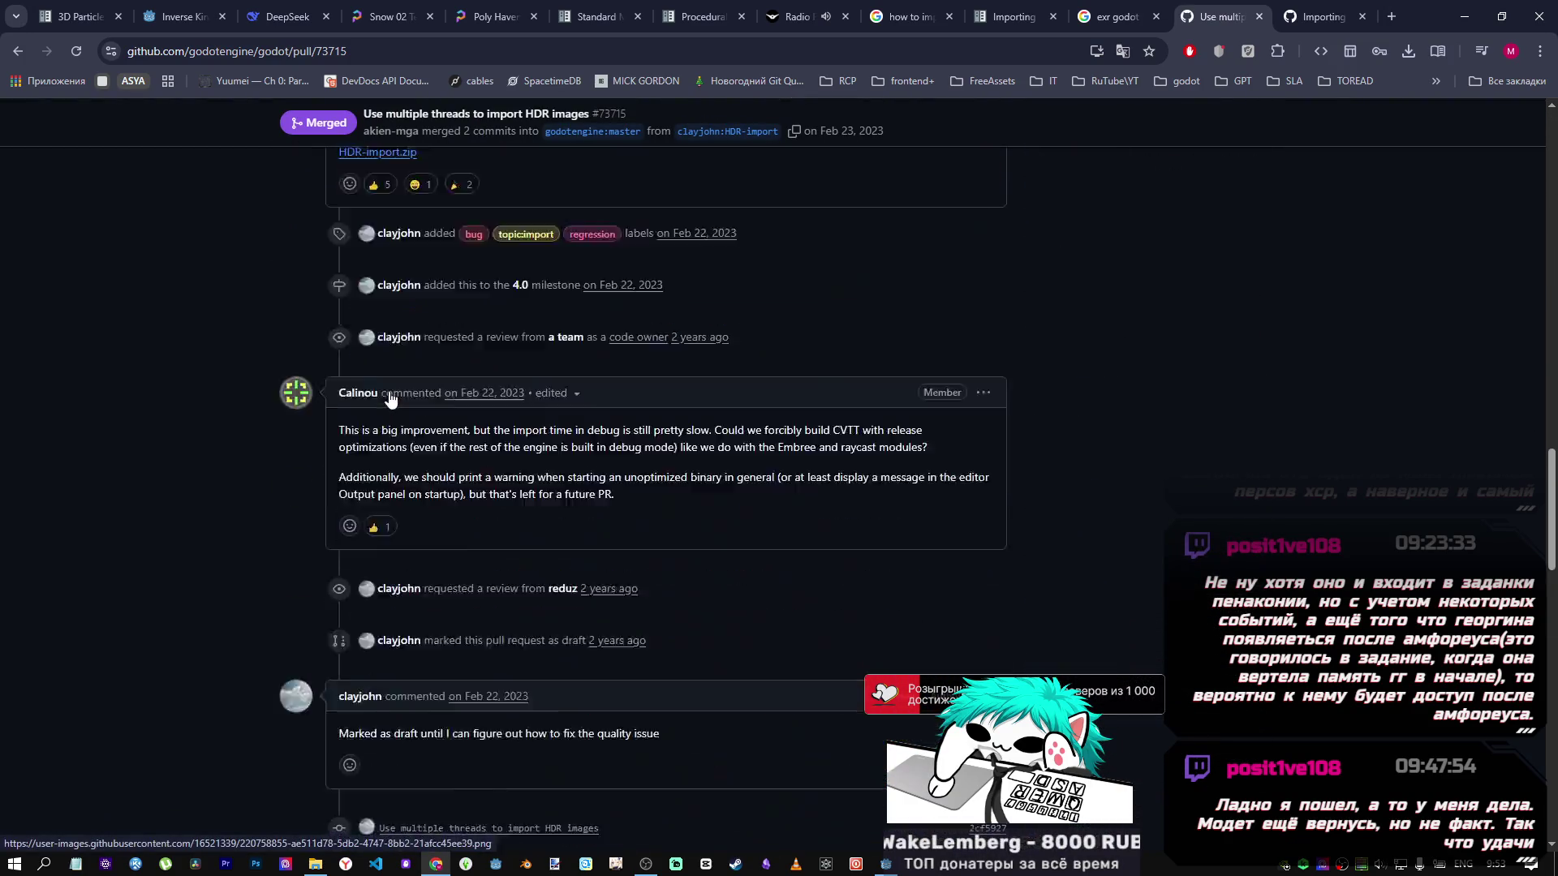
scroll(392, 388, down, 2)
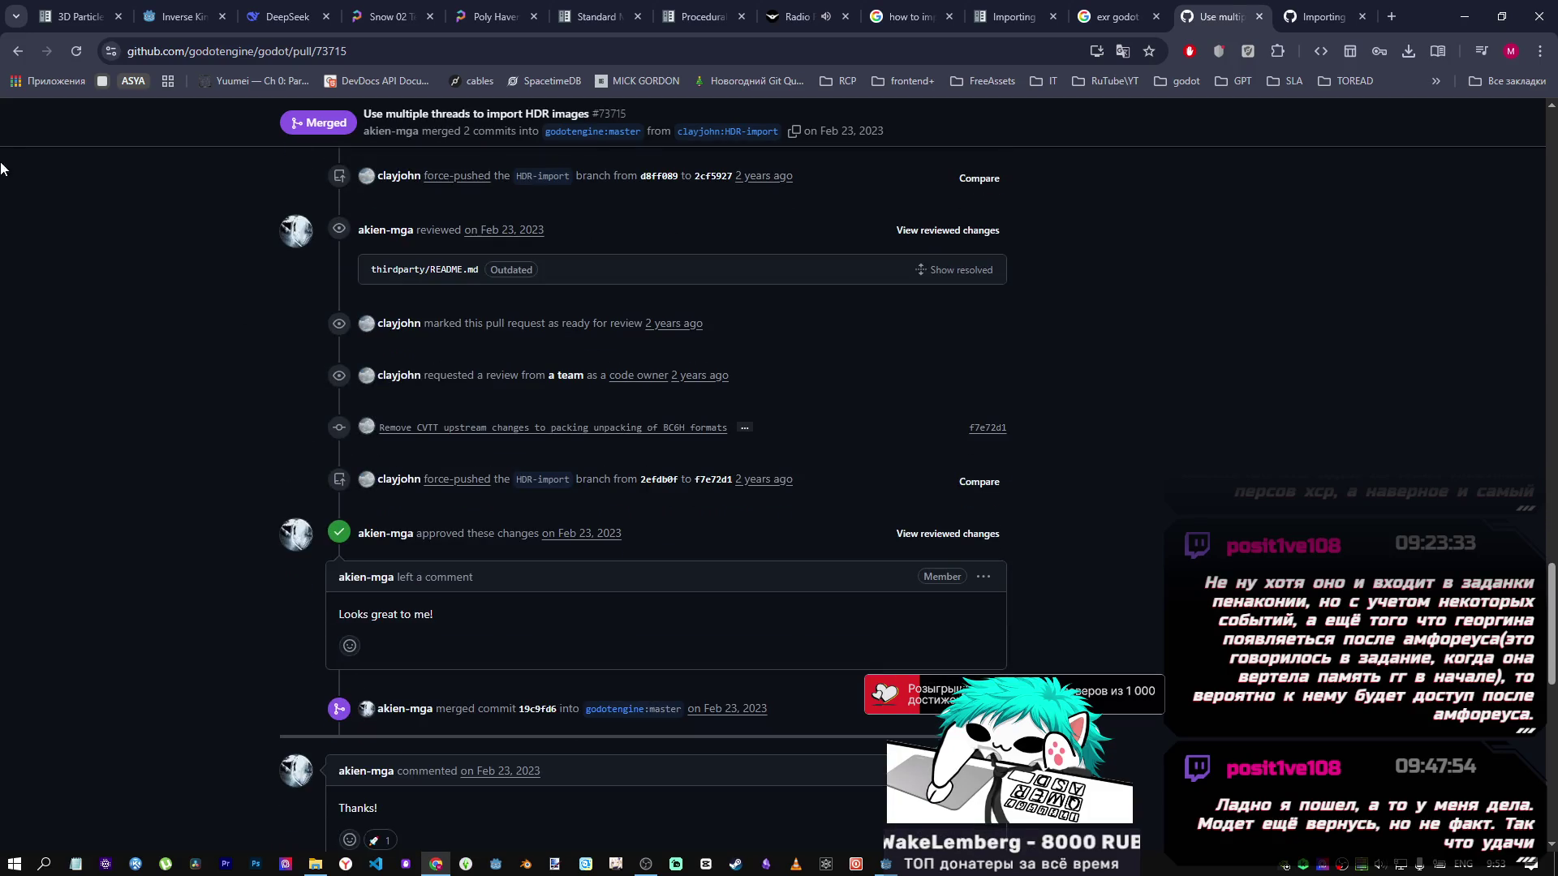
click(17, 52)
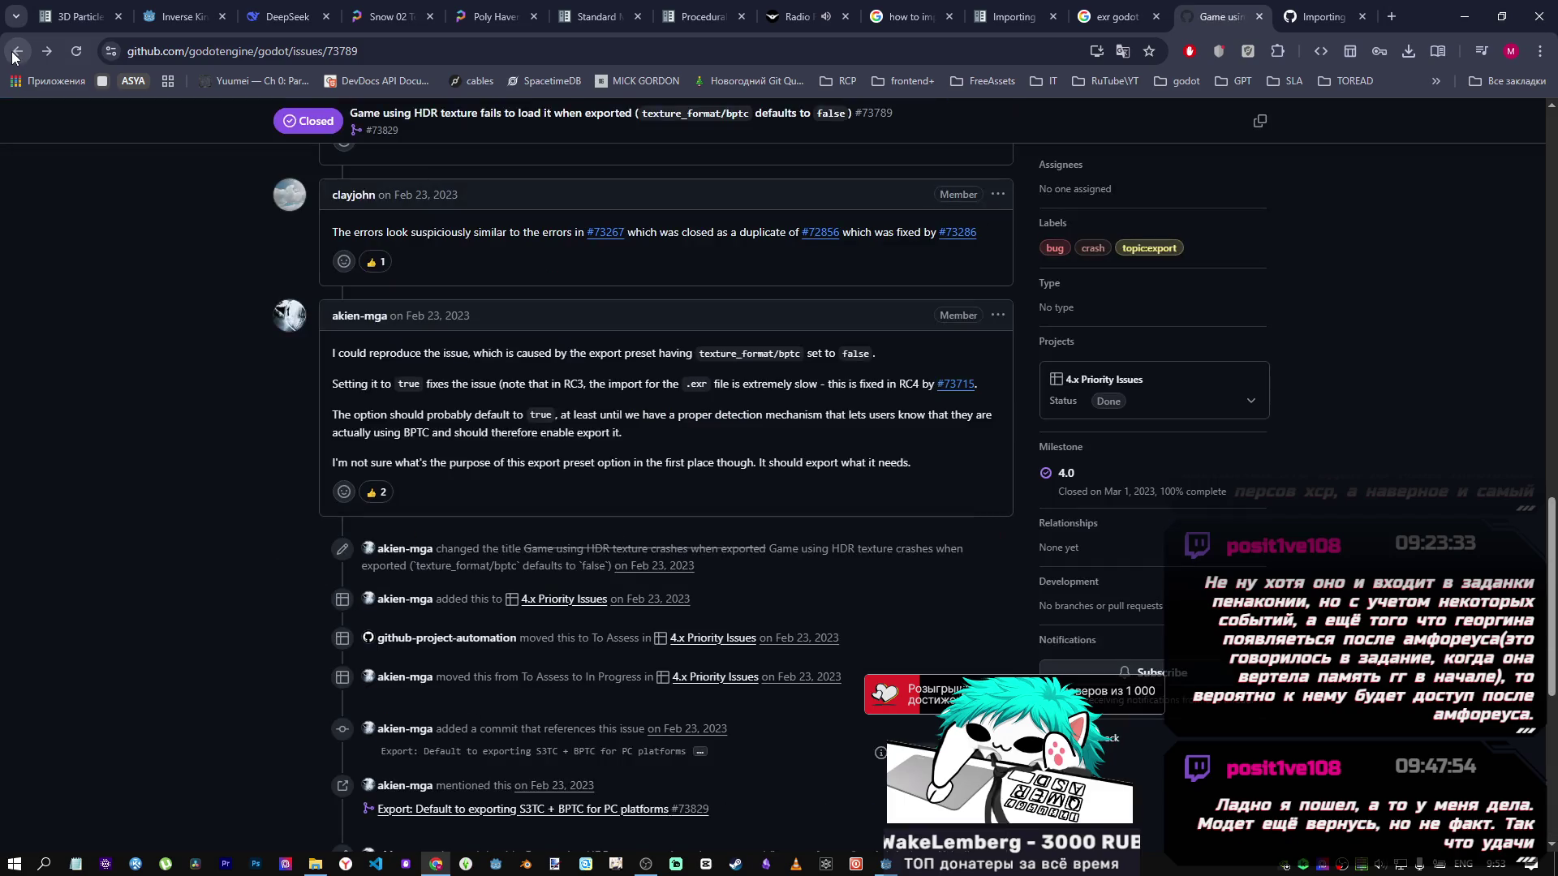
Read issue #70073 on exr not mapped in Linux export, then return to the results.
click(17, 52)
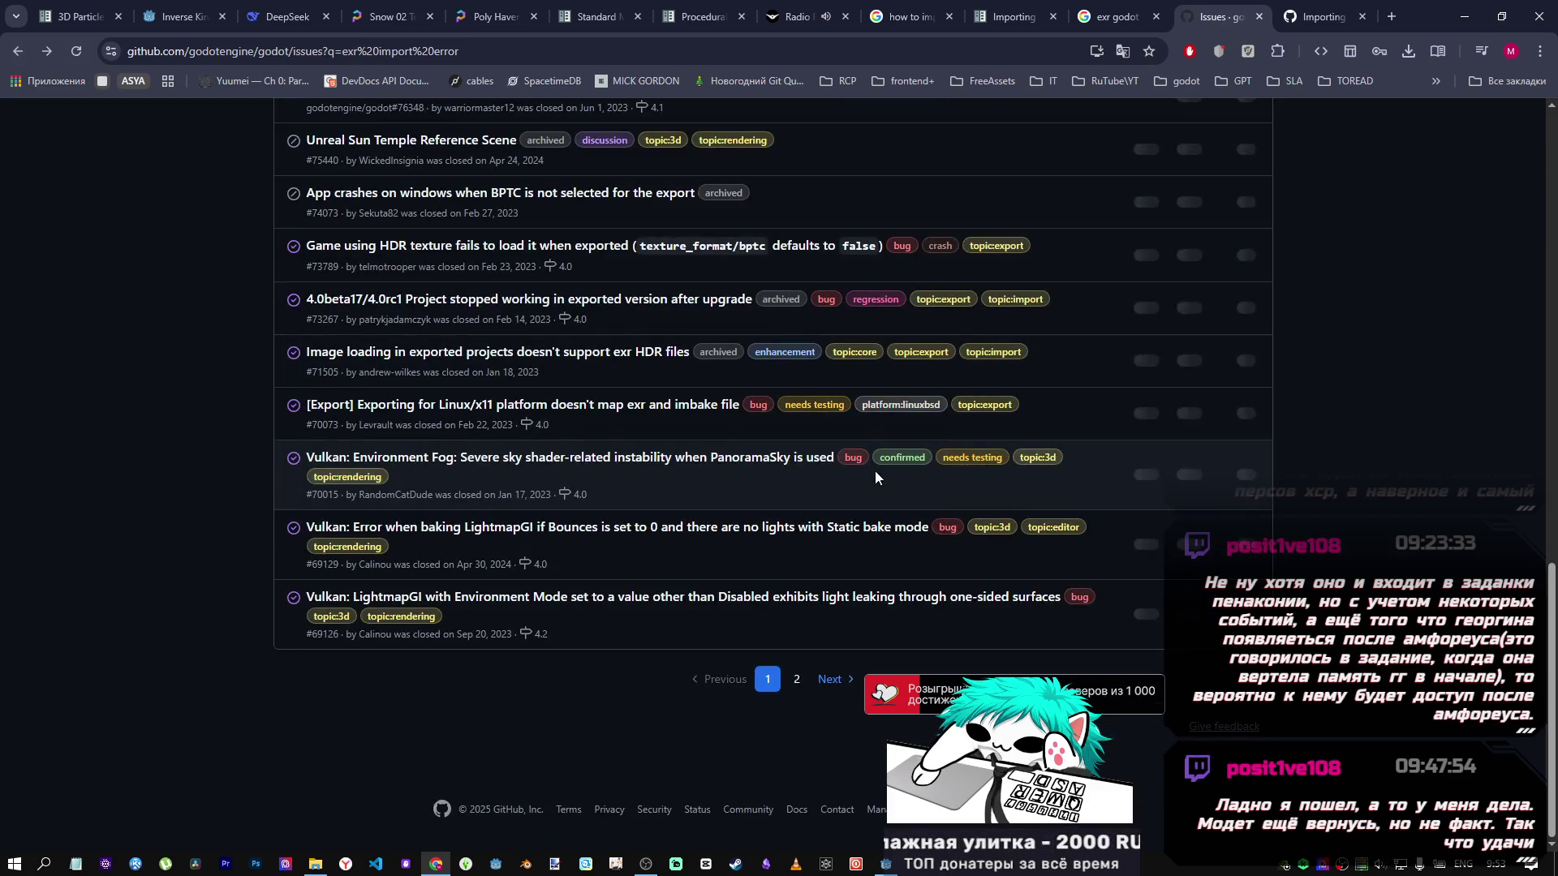
scroll(567, 504, up, 2)
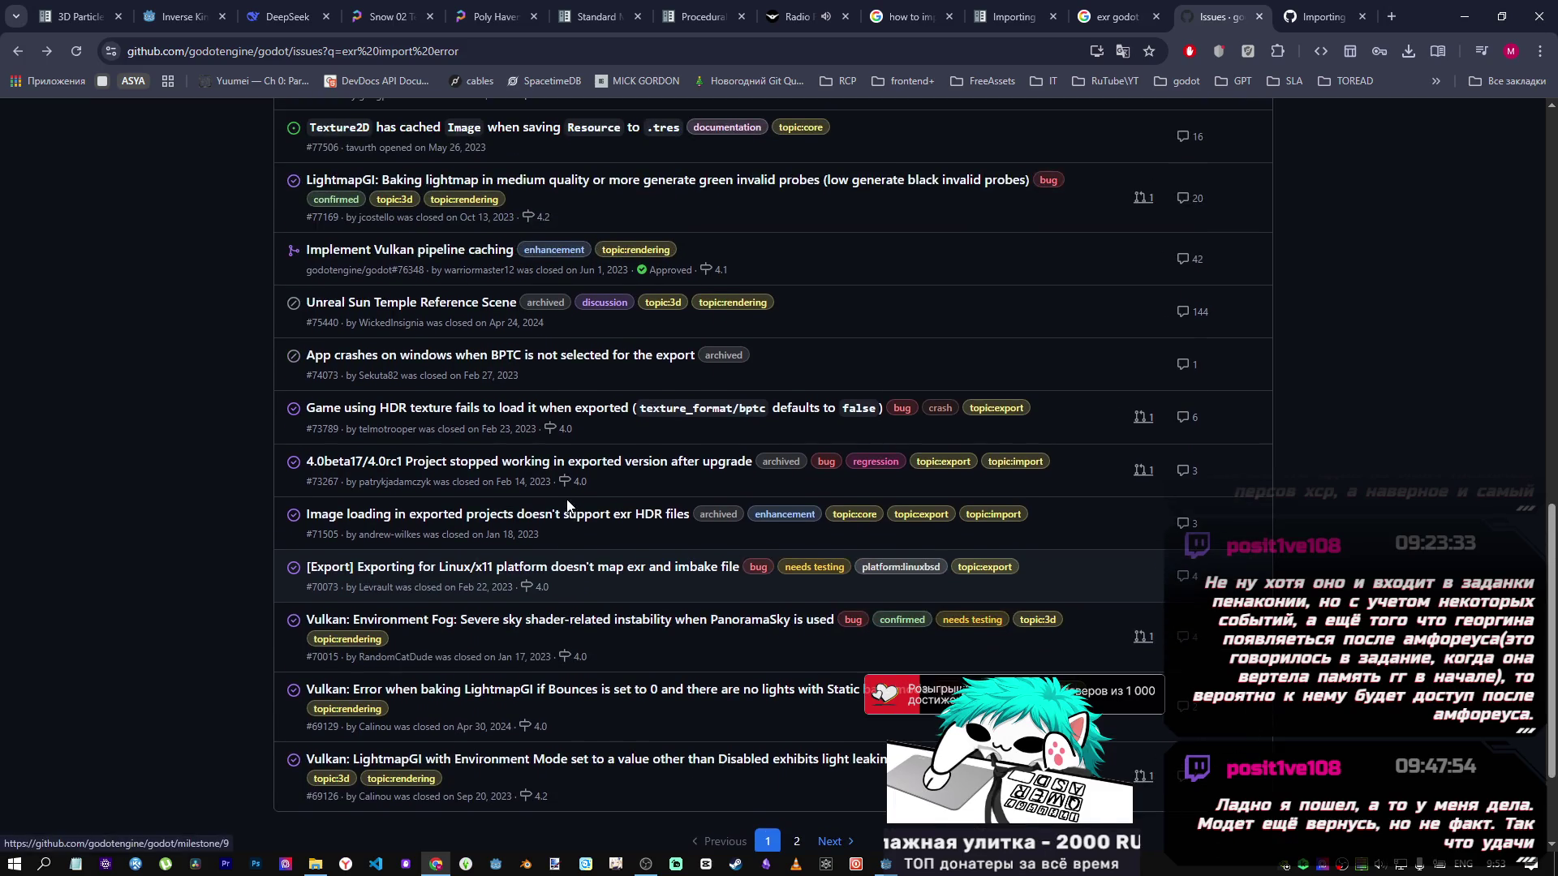
click(499, 568)
scroll(709, 576, down, 15)
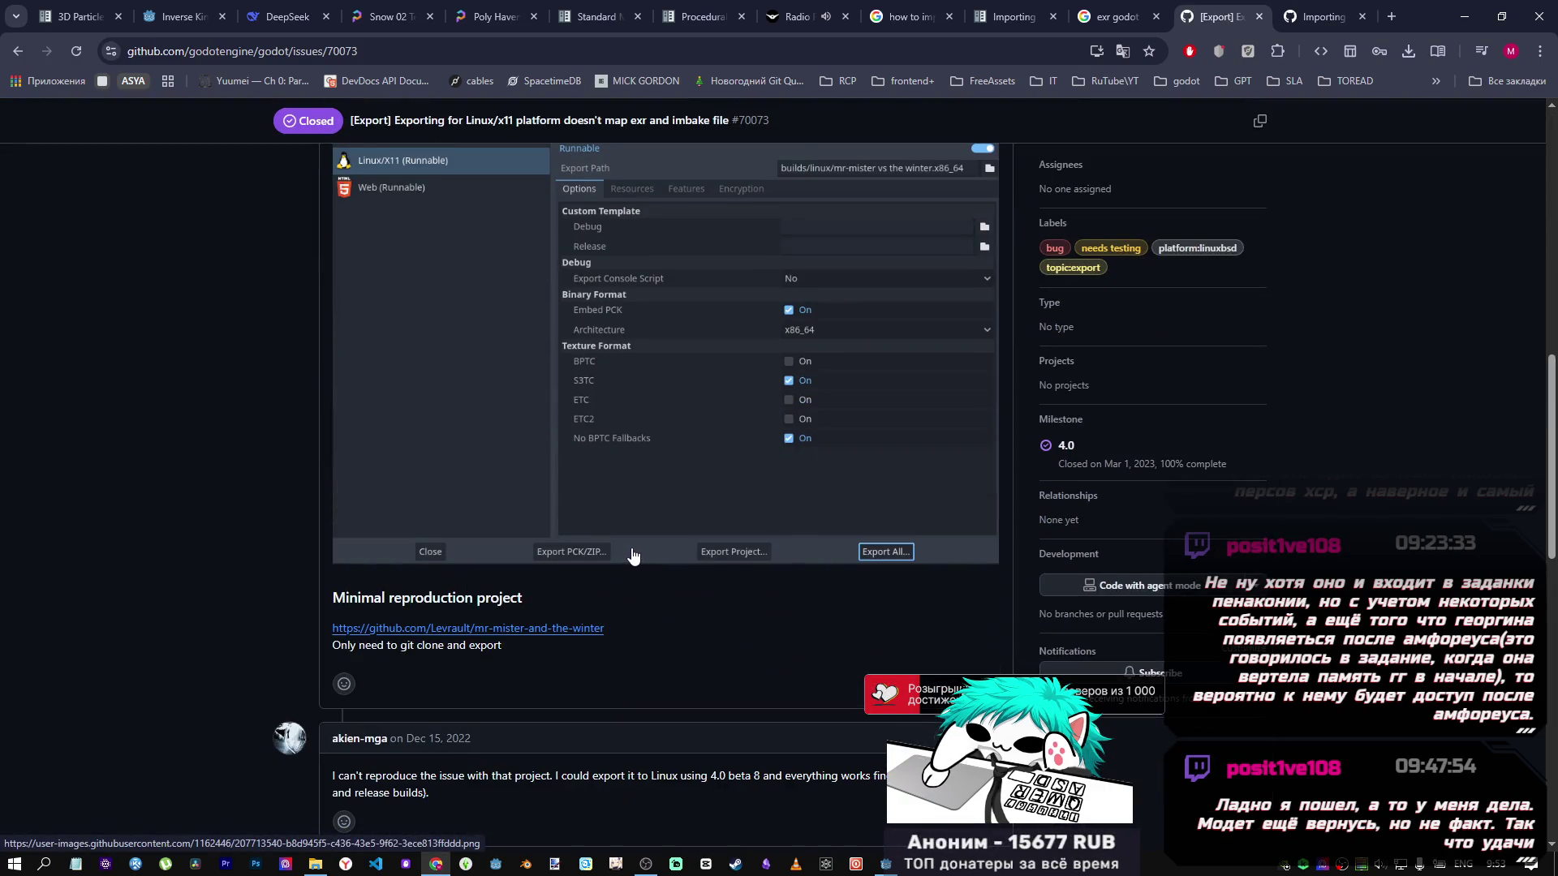
scroll(632, 554, up, 2)
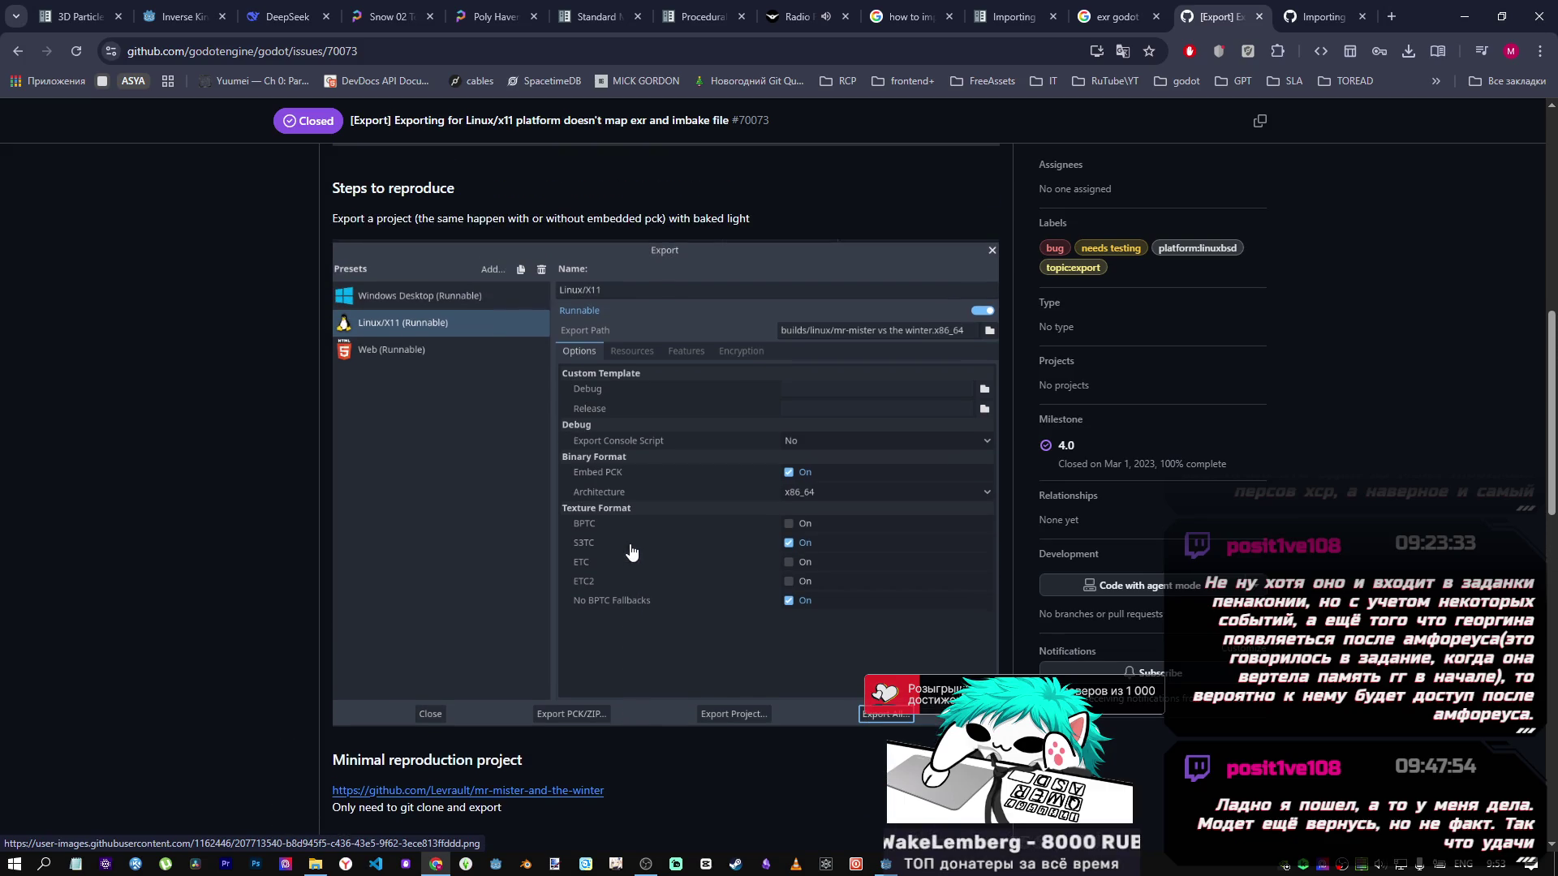
scroll(628, 546, down, 13)
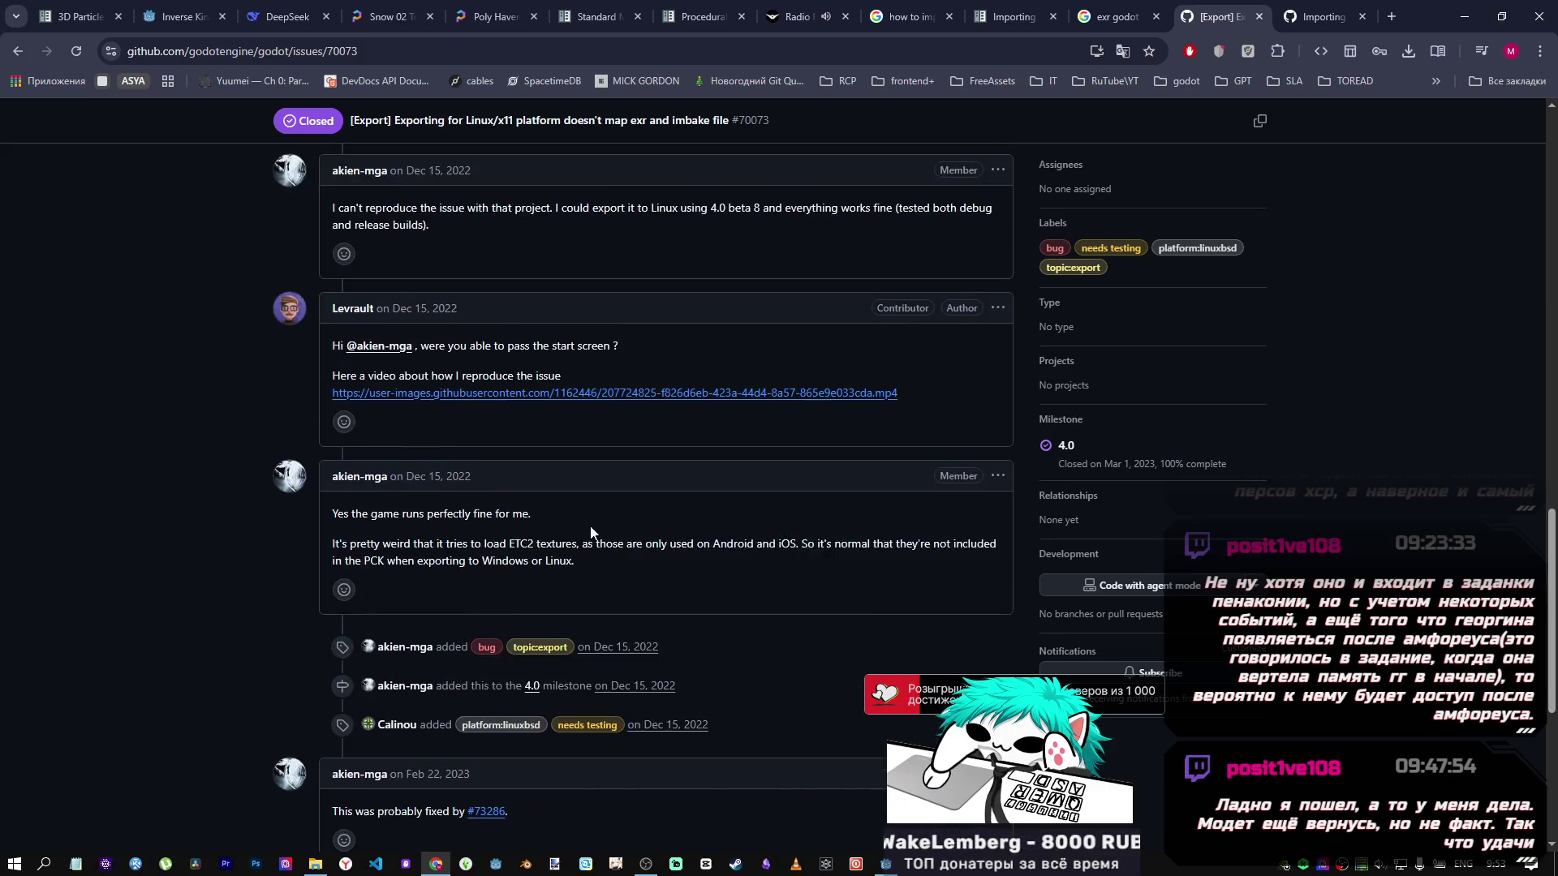
scroll(114, 162, down, 5)
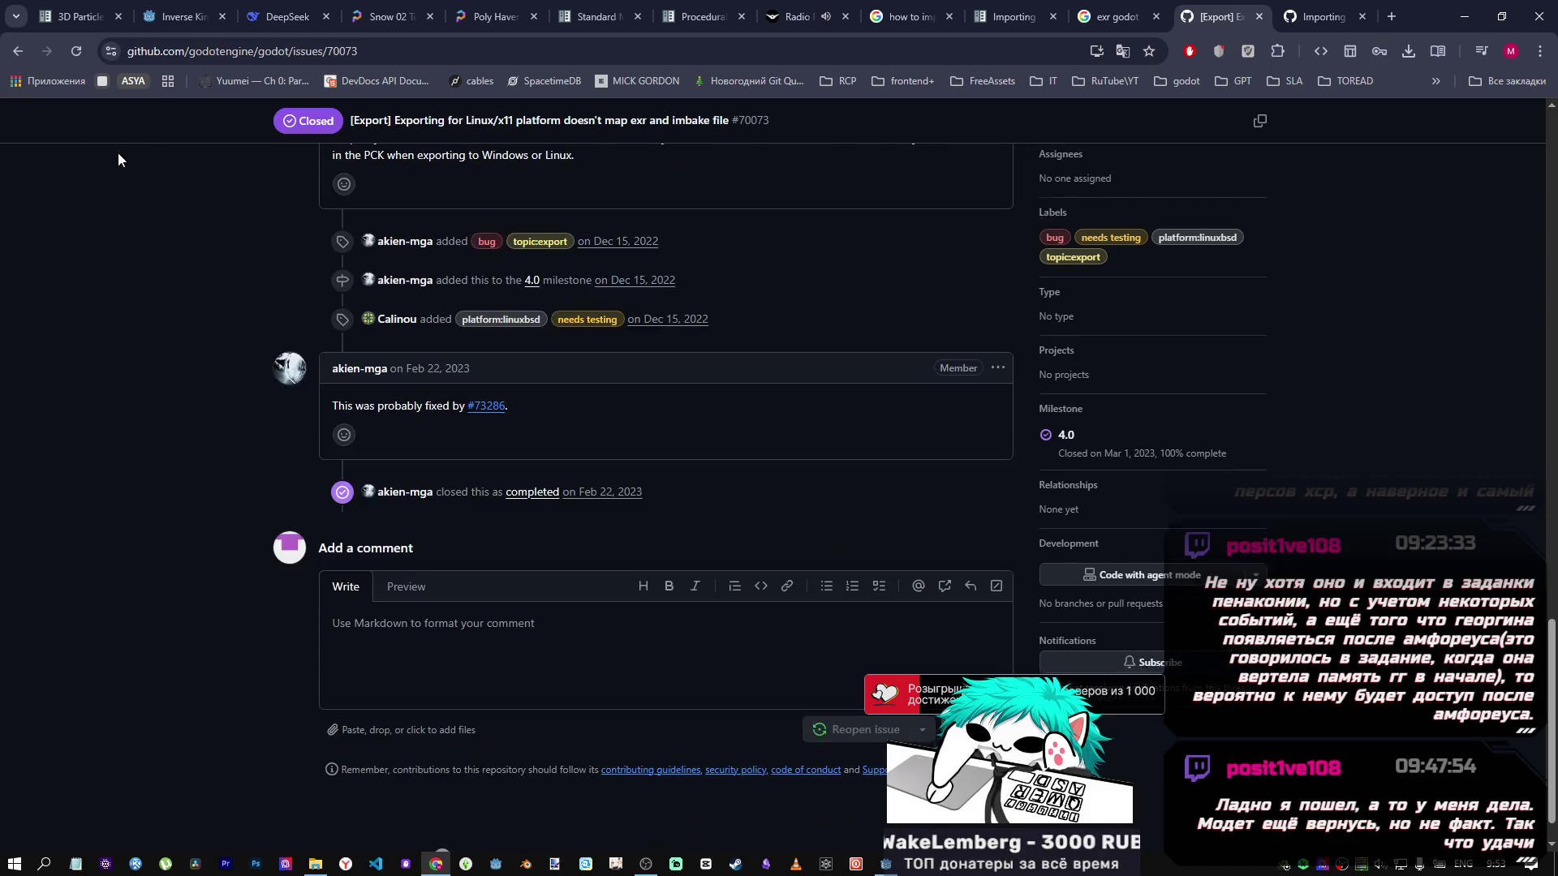
scroll(71, 146, up, 4)
click(17, 51)
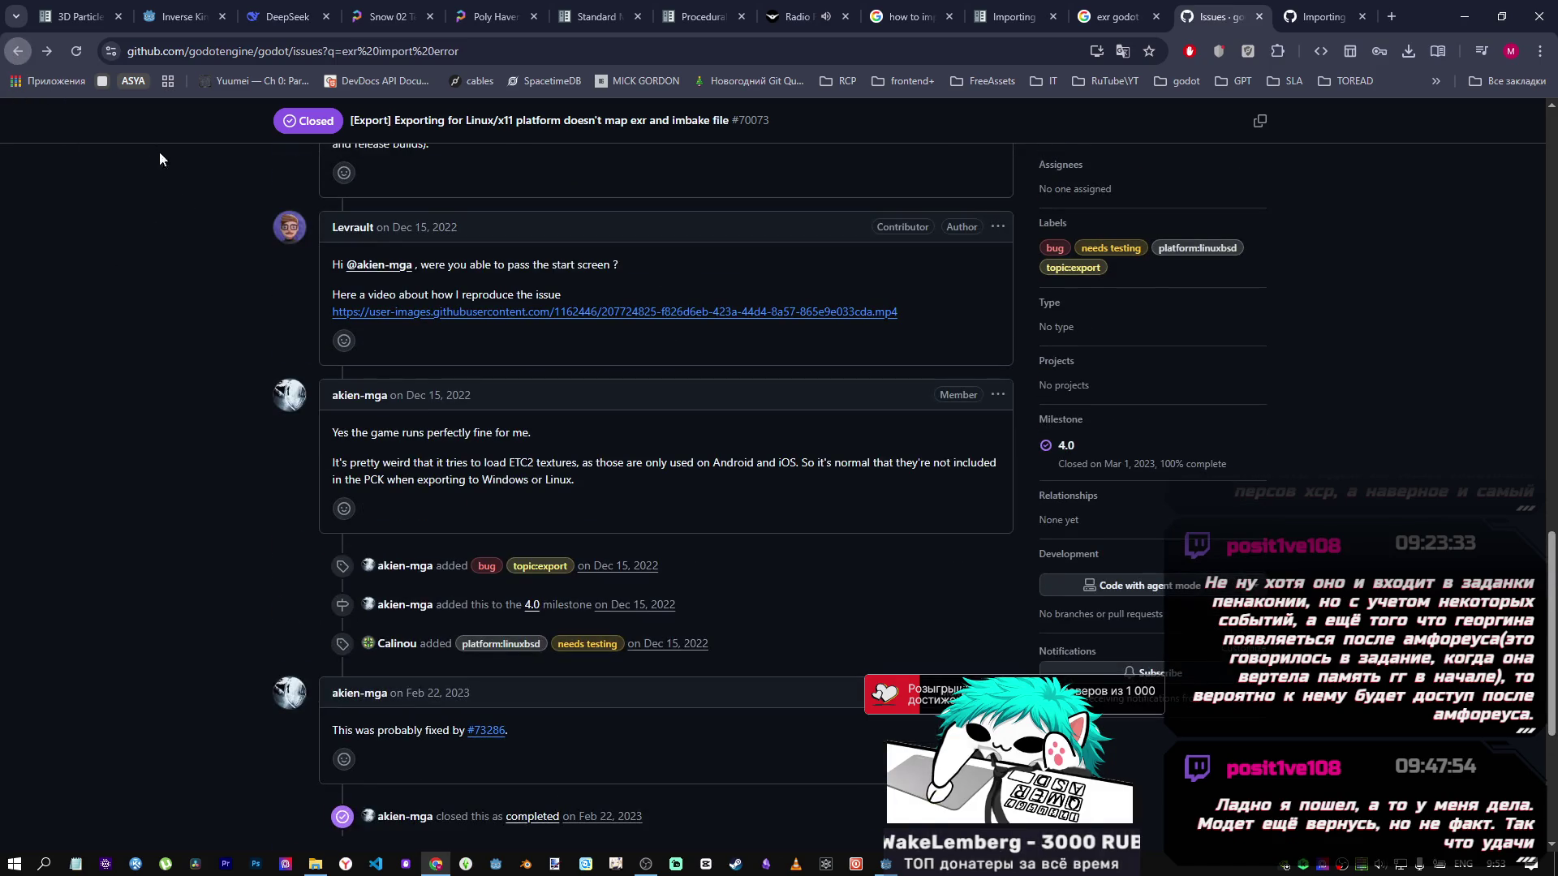
mouse_move(370, 221)
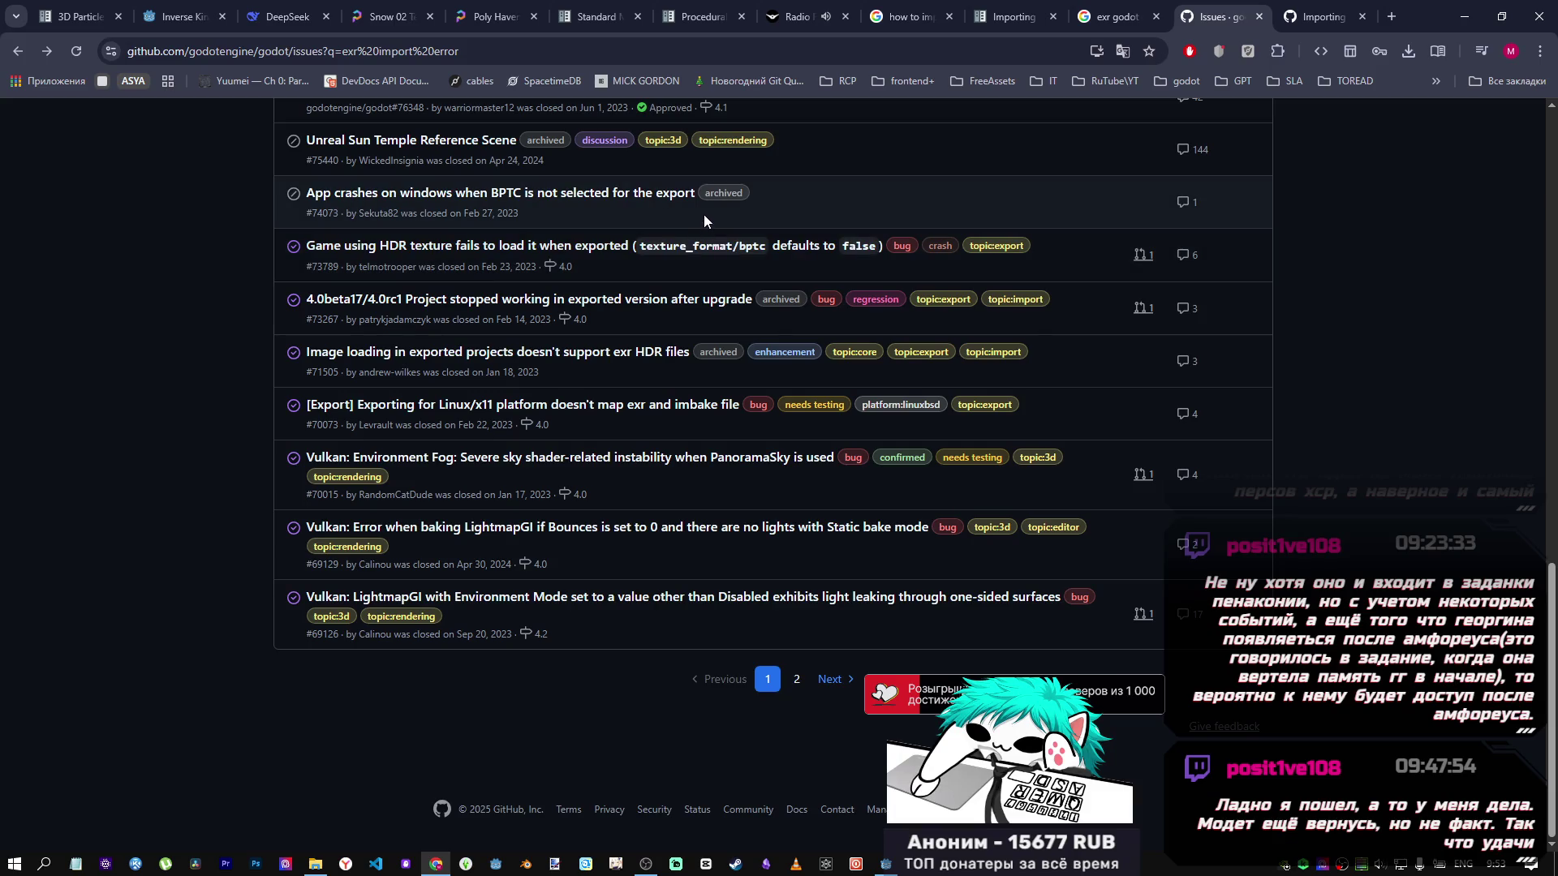
mouse_move(1551, 626)
mouse_down()
mouse_move(1533, 438)
mouse_move(1362, 713)
mouse_up()
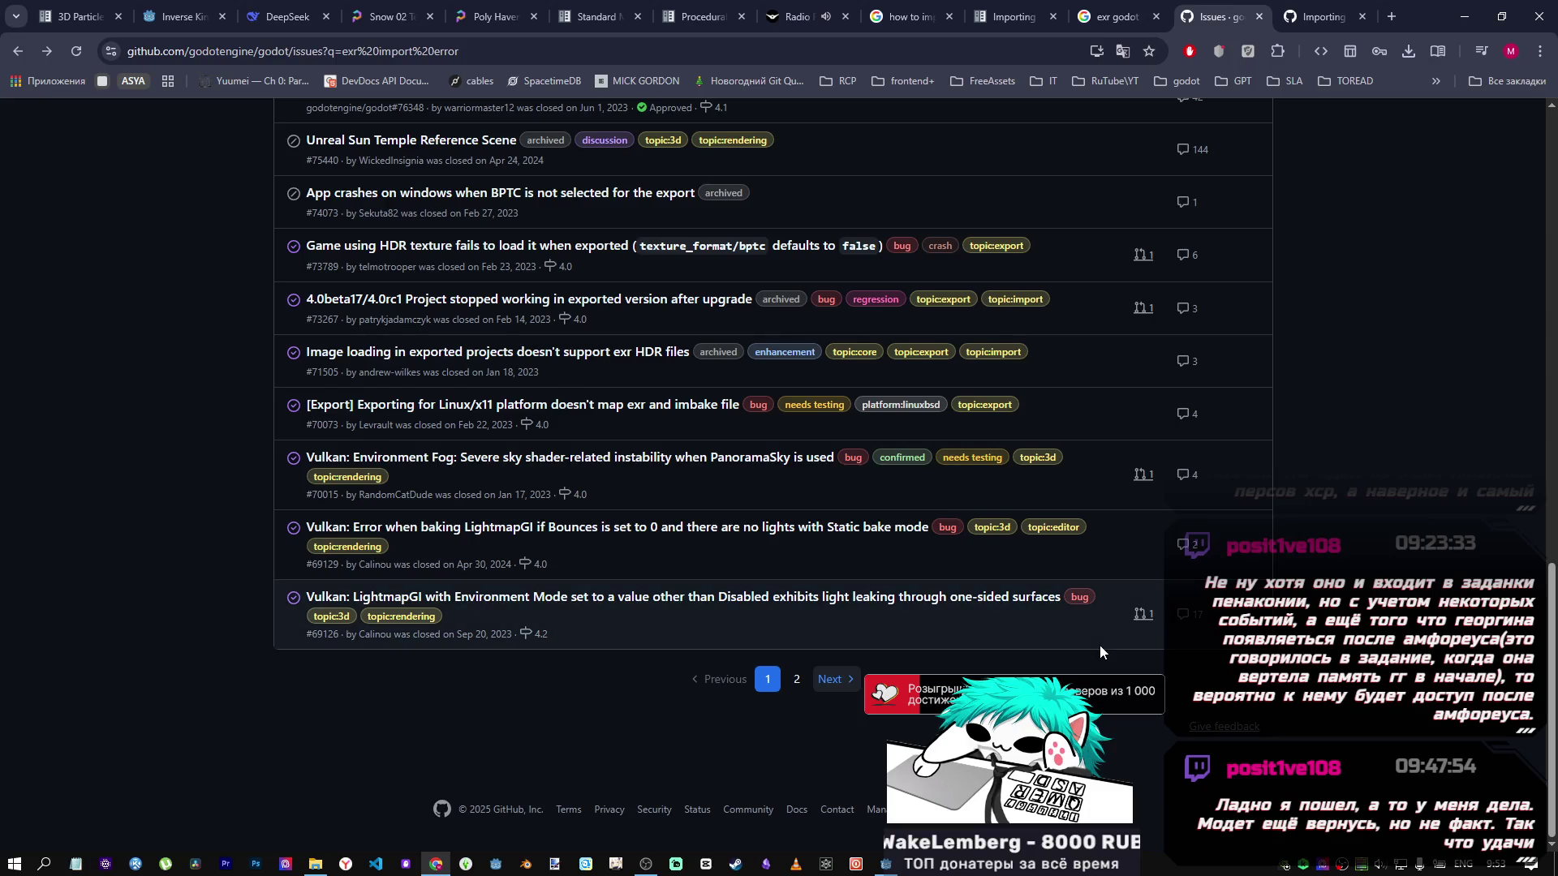
Show page 2 of the exr import error issue results and scan it.
click(819, 680)
scroll(781, 563, down, 6)
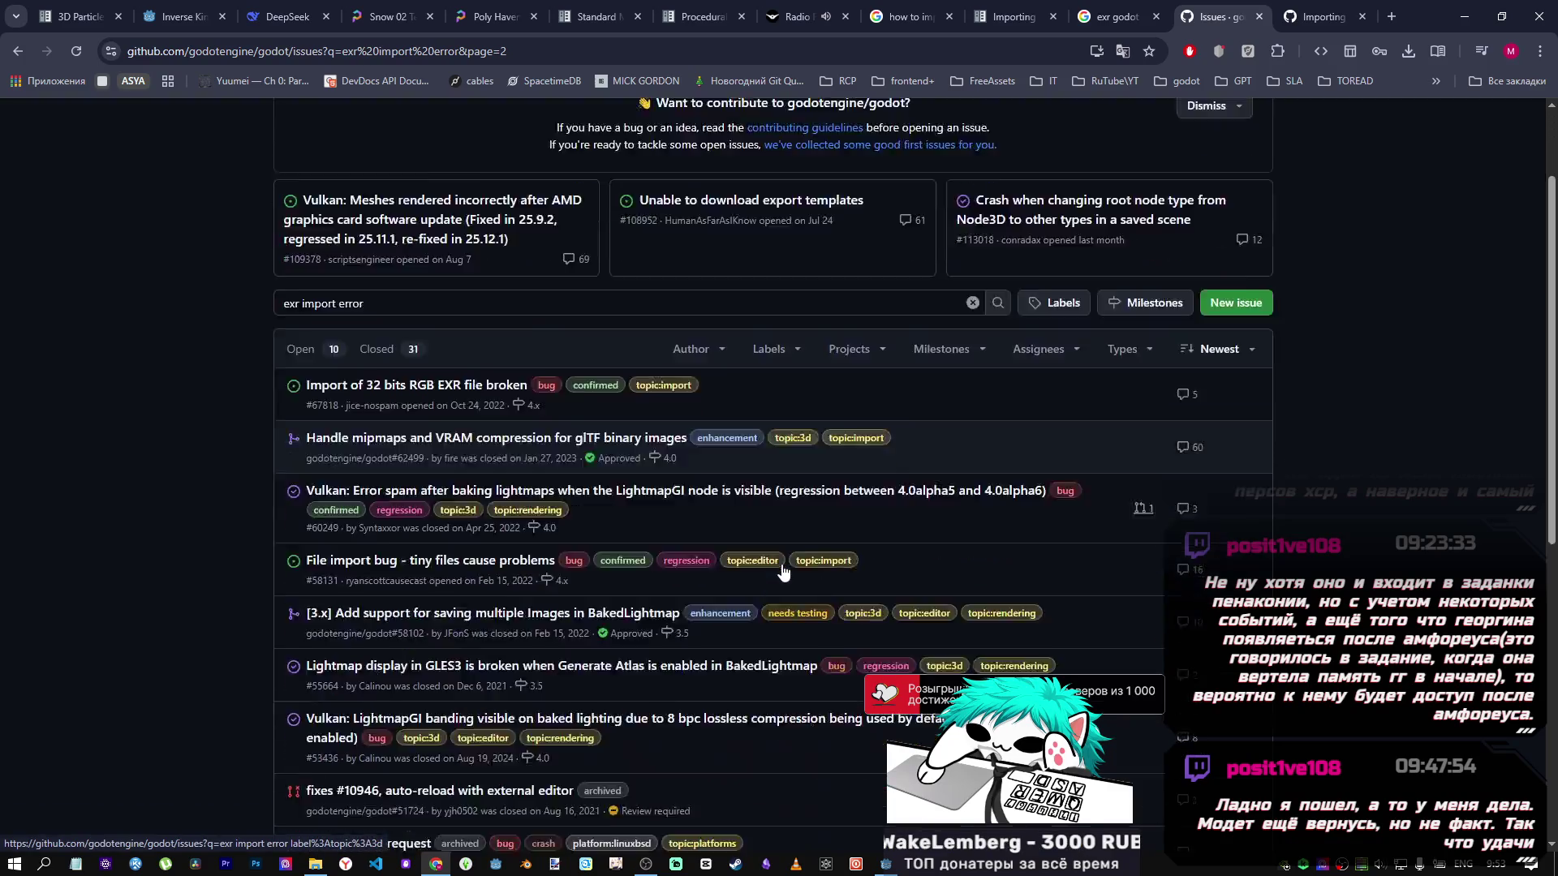
scroll(781, 566, down, 2)
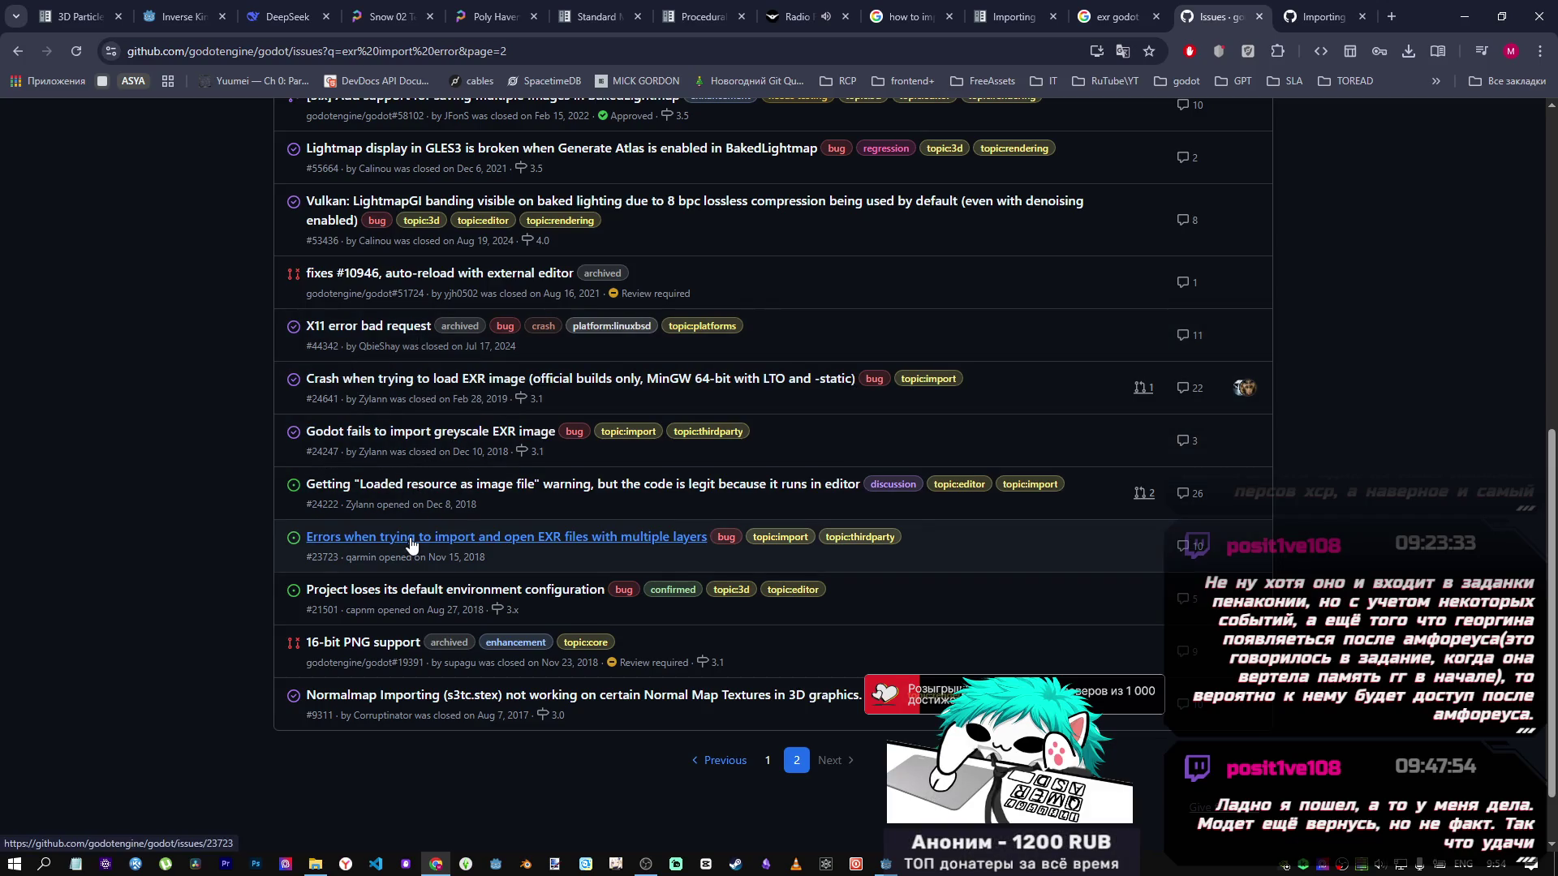
Read Normalmap Importing issue #9311, then close it and the #61948 Radiance HDR tab.
click(384, 705)
scroll(385, 692, down, 6)
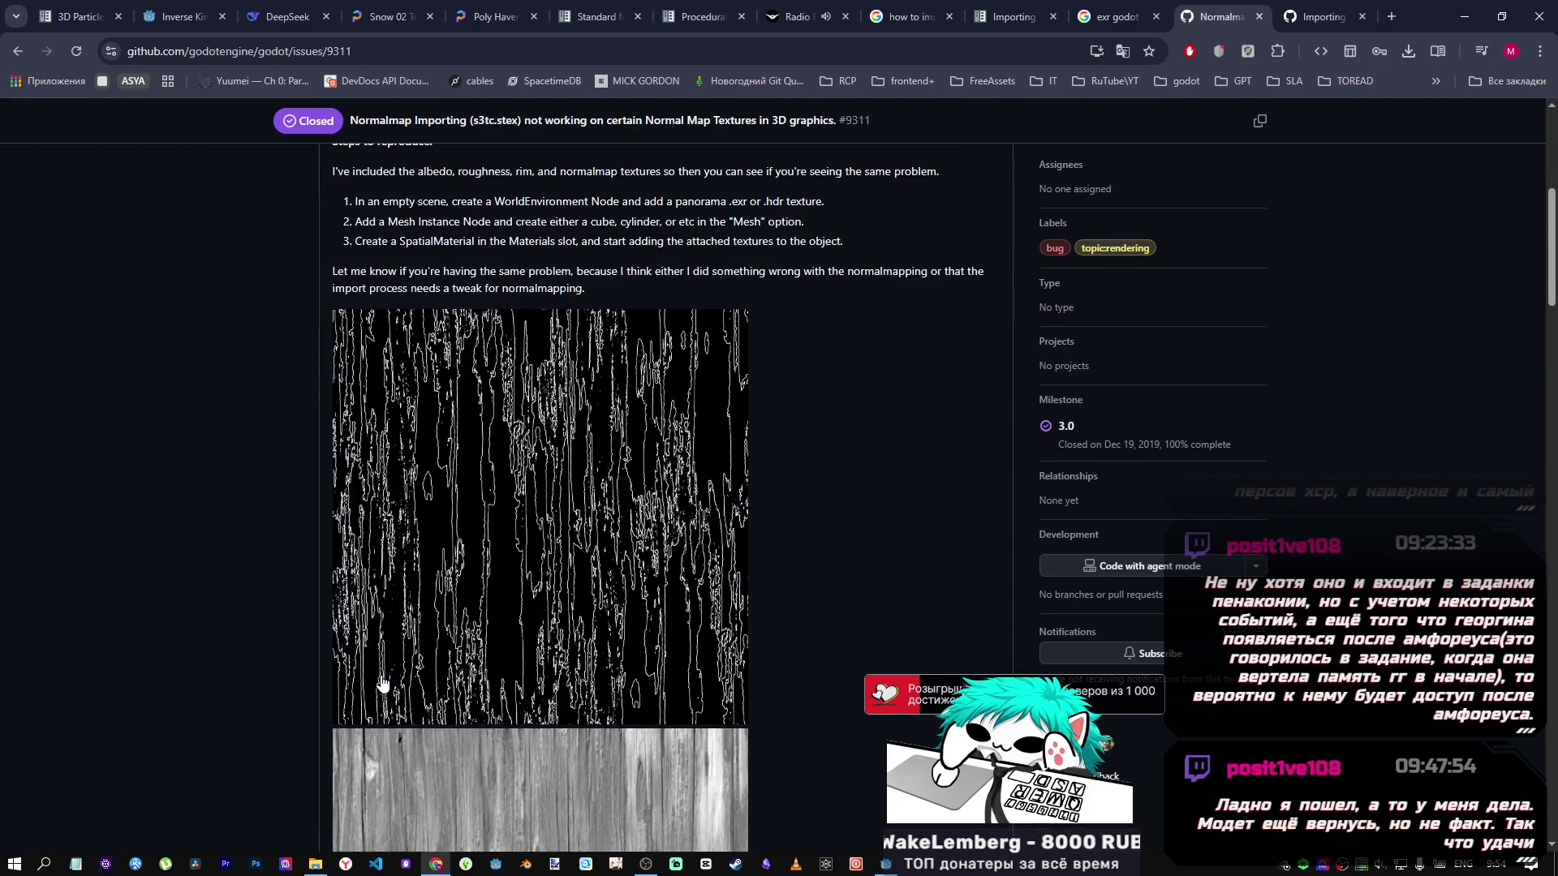
scroll(381, 684, down, 7)
scroll(380, 684, down, 10)
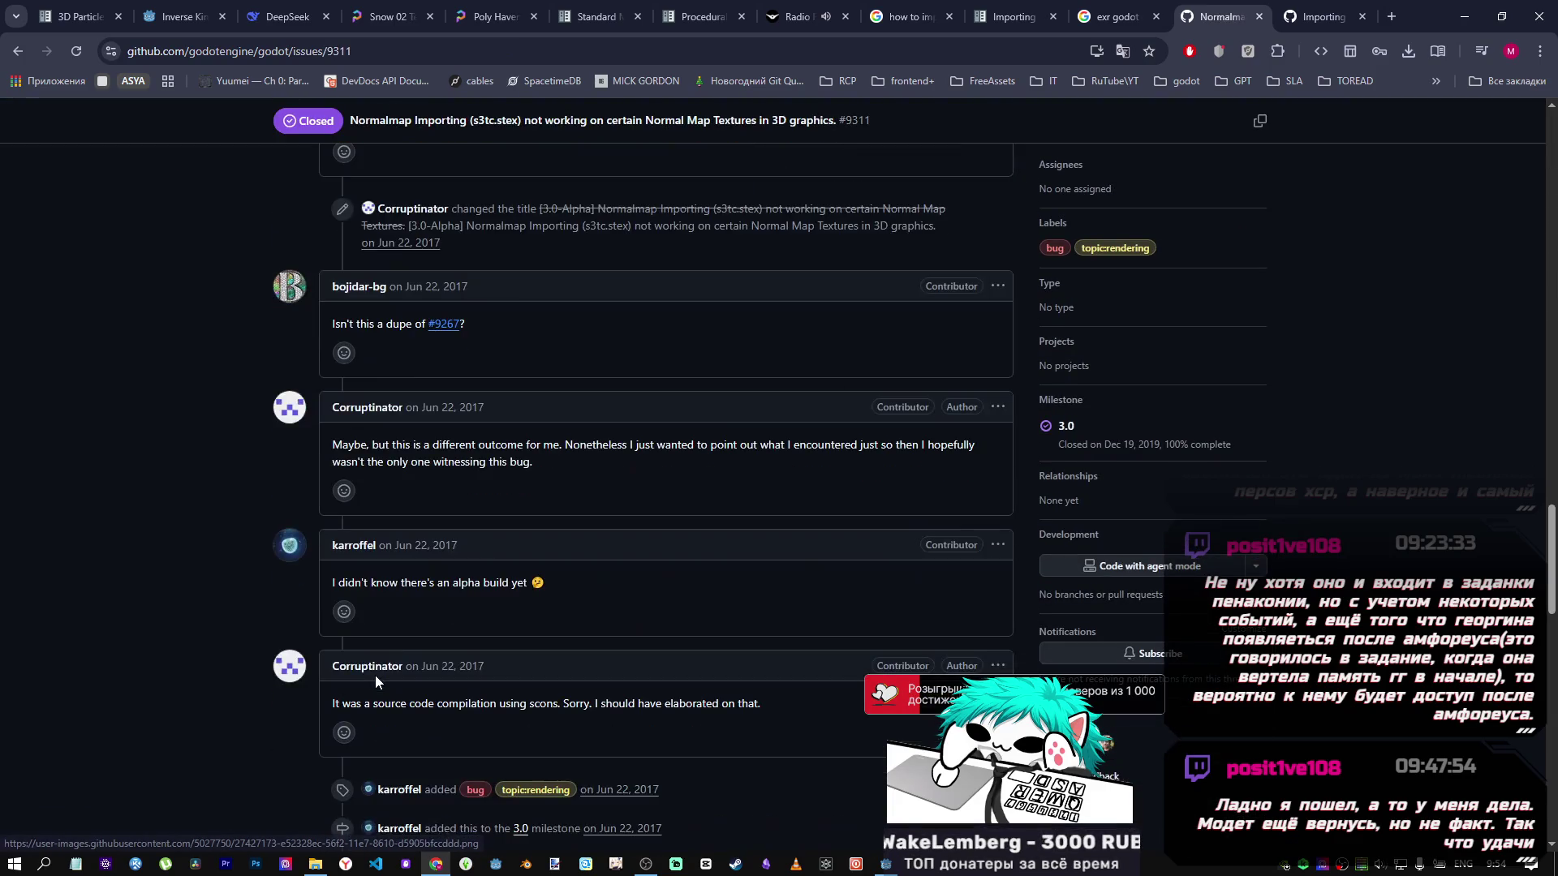
scroll(373, 674, down, 1)
scroll(375, 680, down, 4)
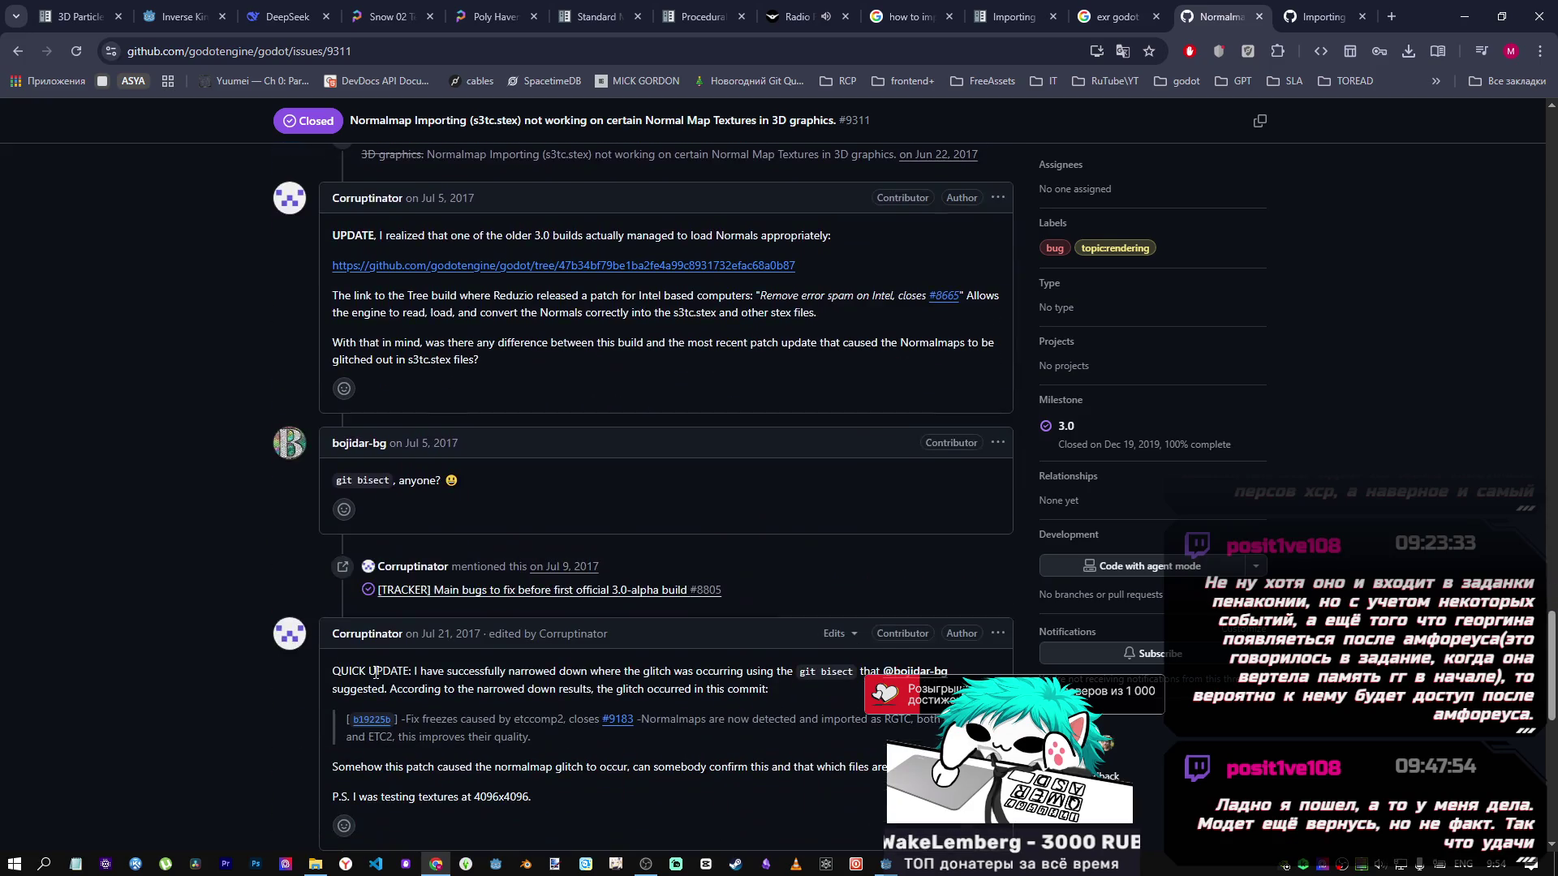
scroll(373, 667, down, 10)
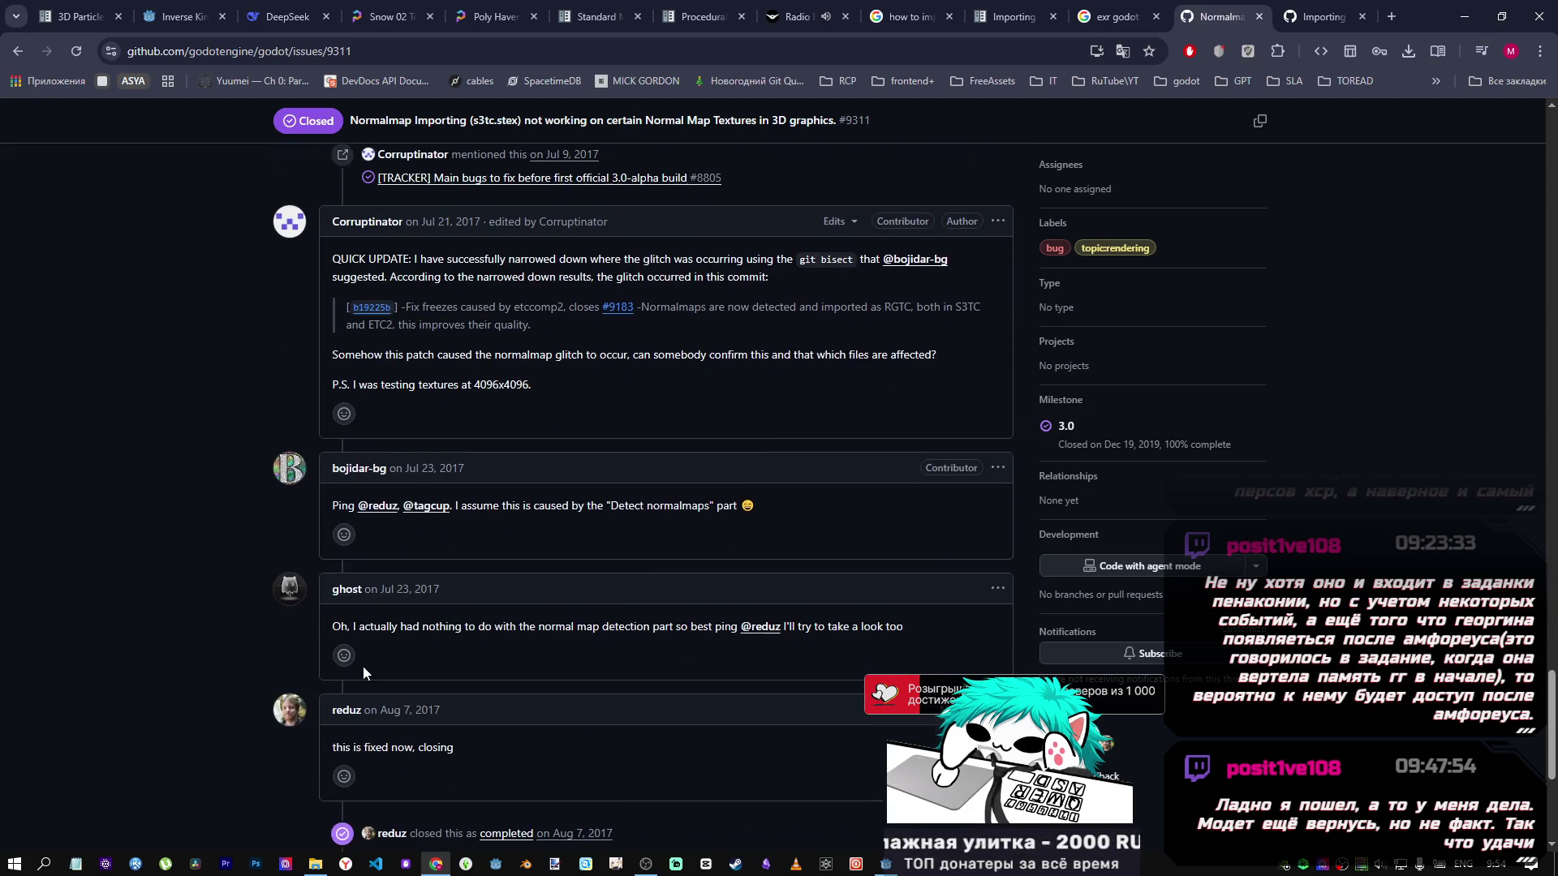
middle_click(1225, 9)
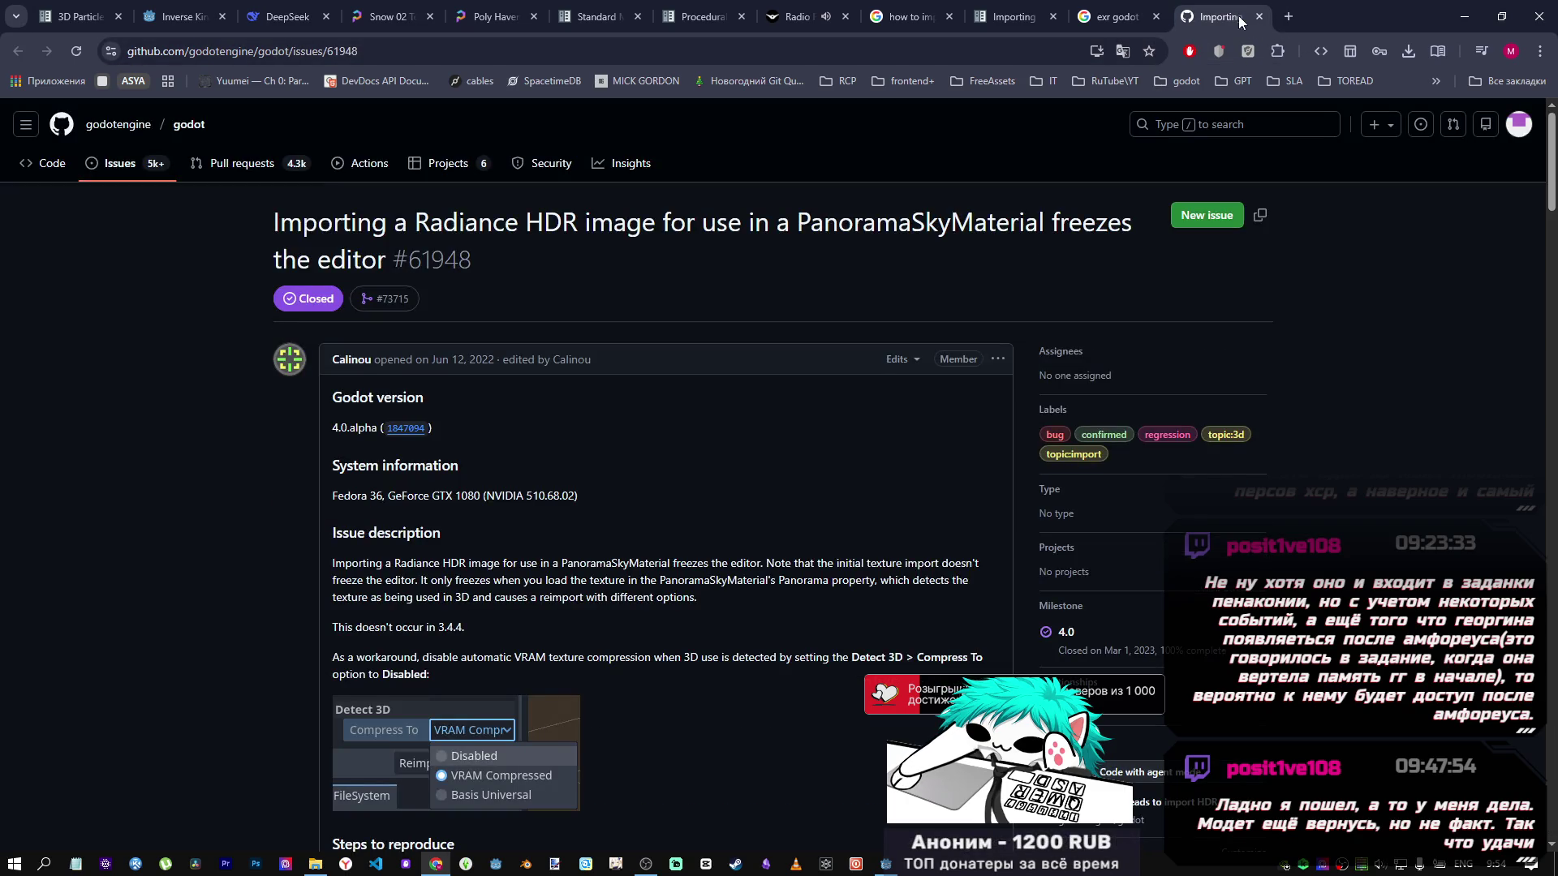
middle_click(1239, 22)
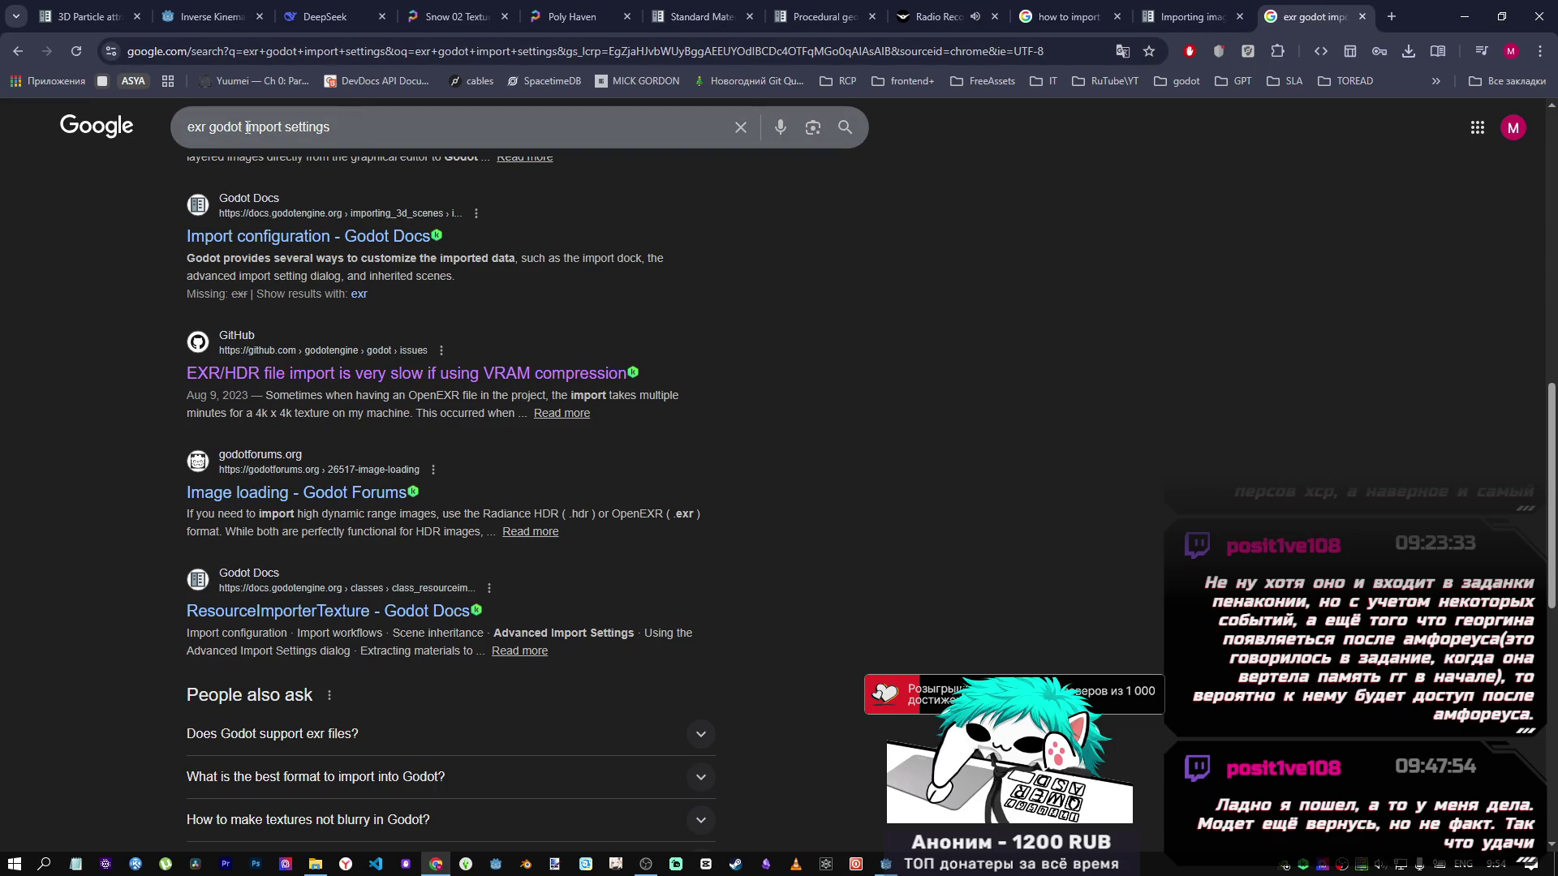
Search Google for 'exr godot support' and expand the AI Overview answer.
click(437, 128)
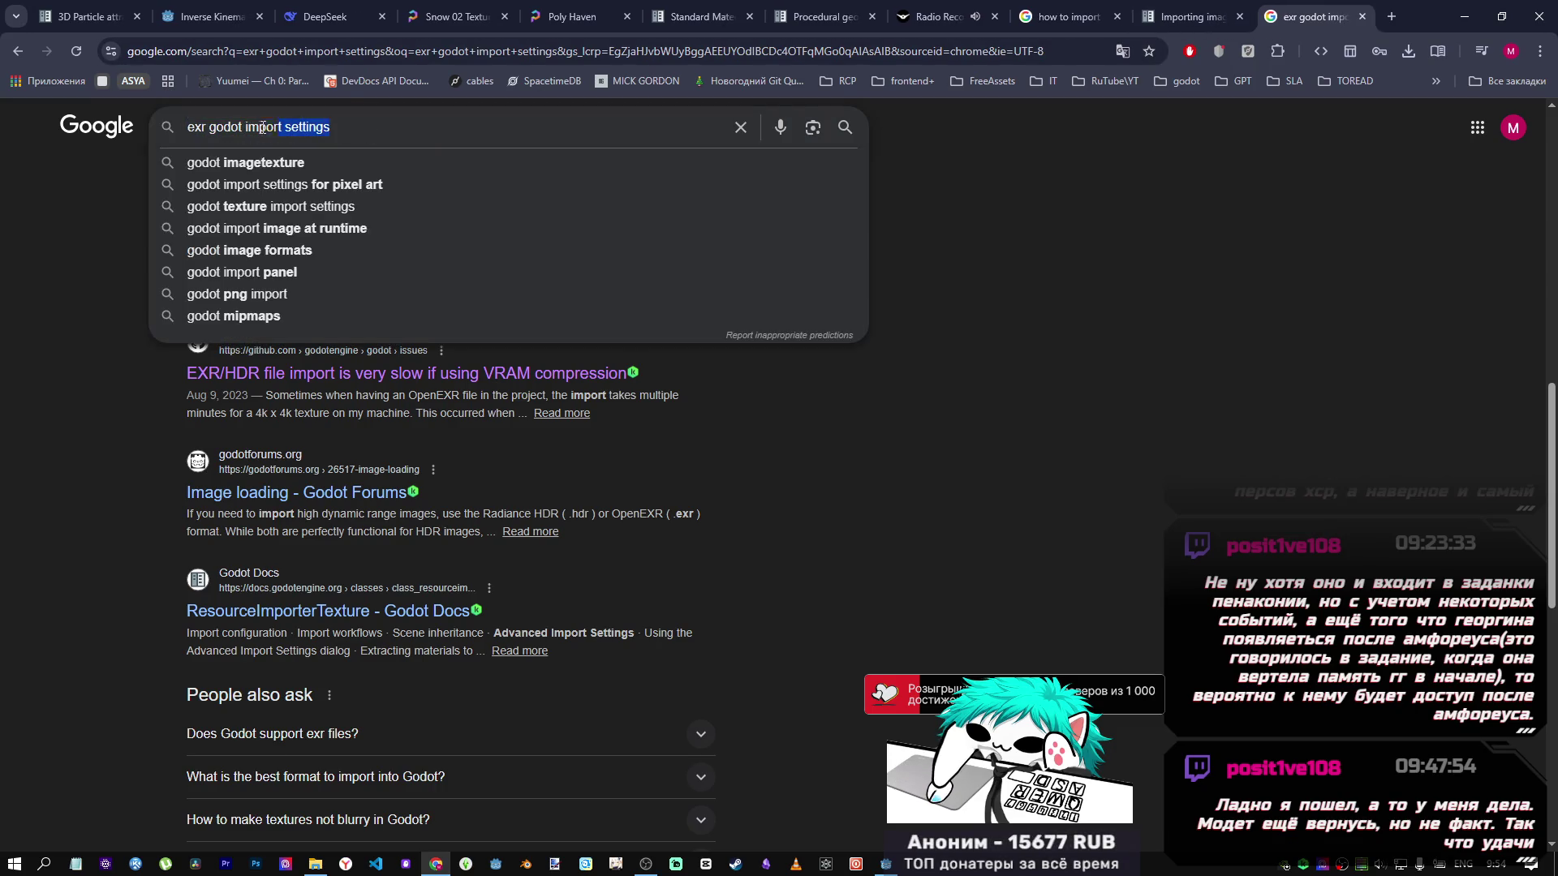
text(supp)
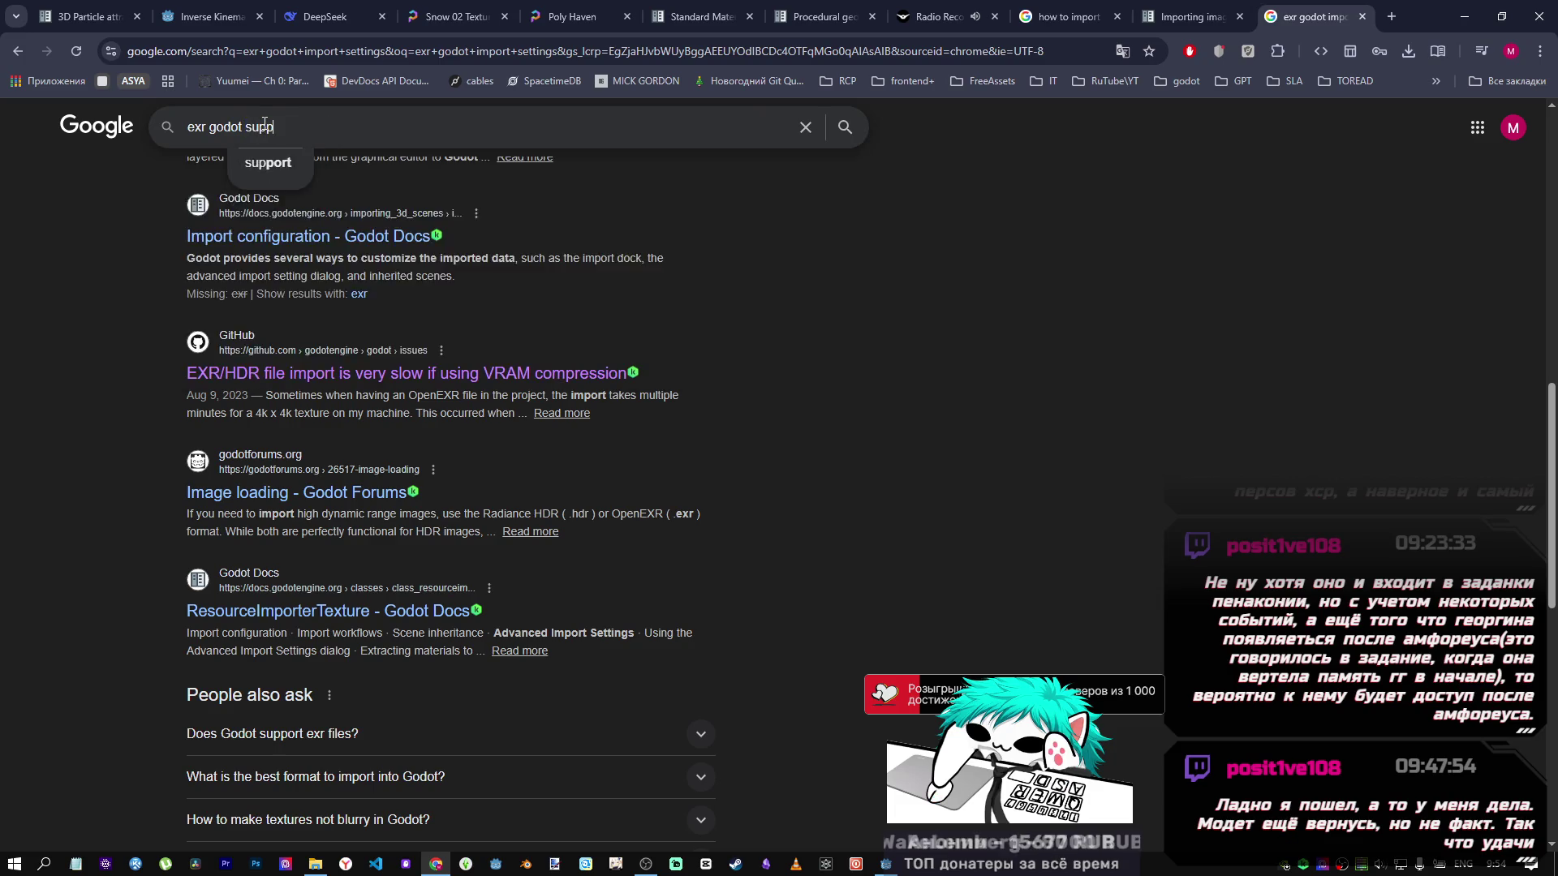
text(ort)
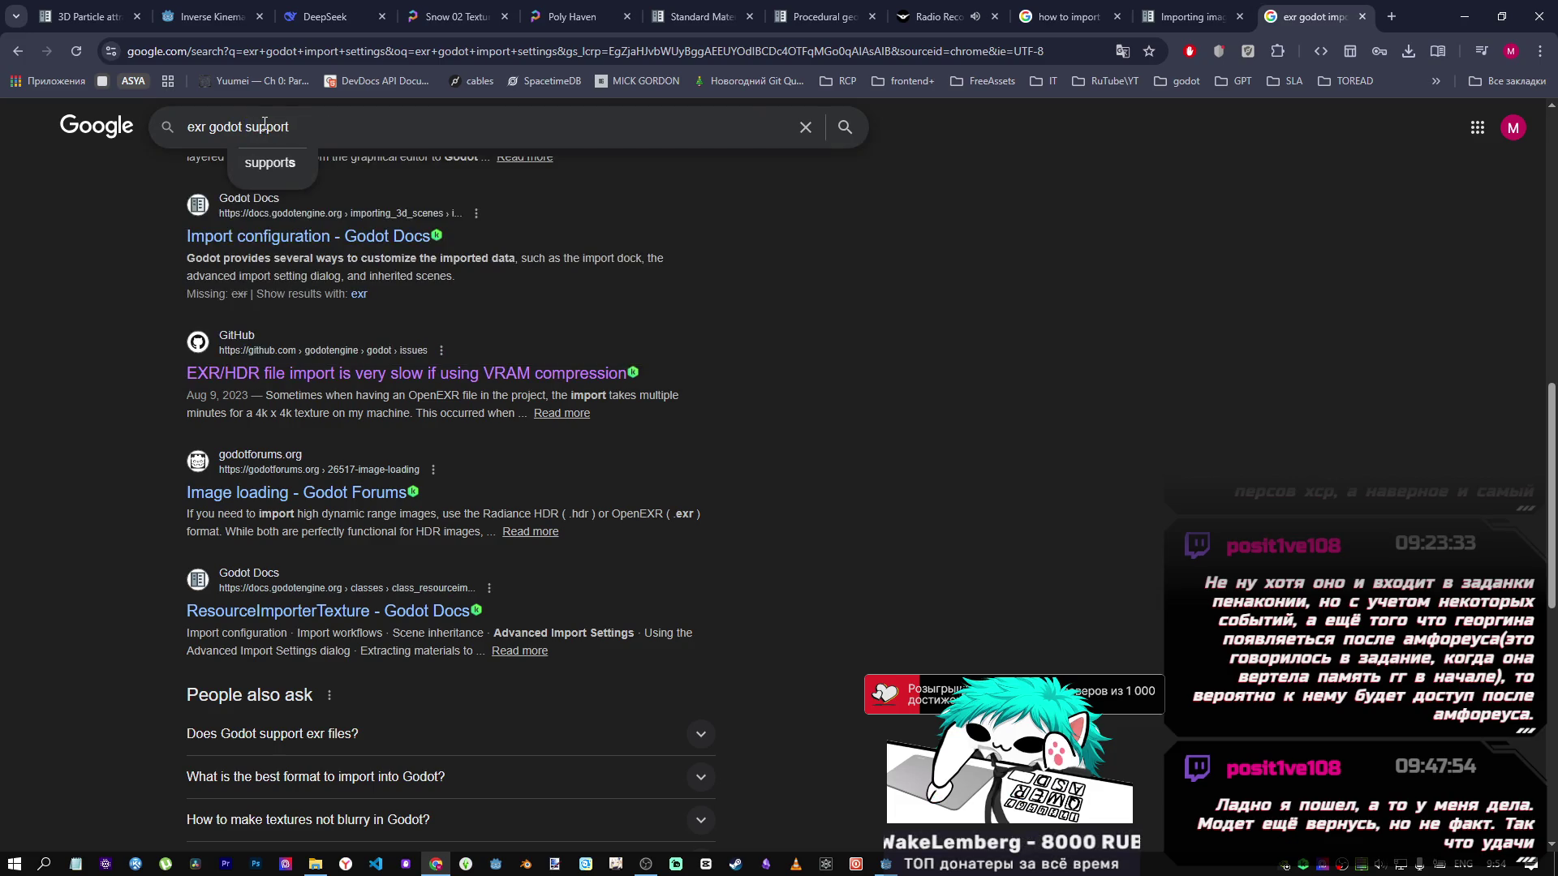
key(Return)
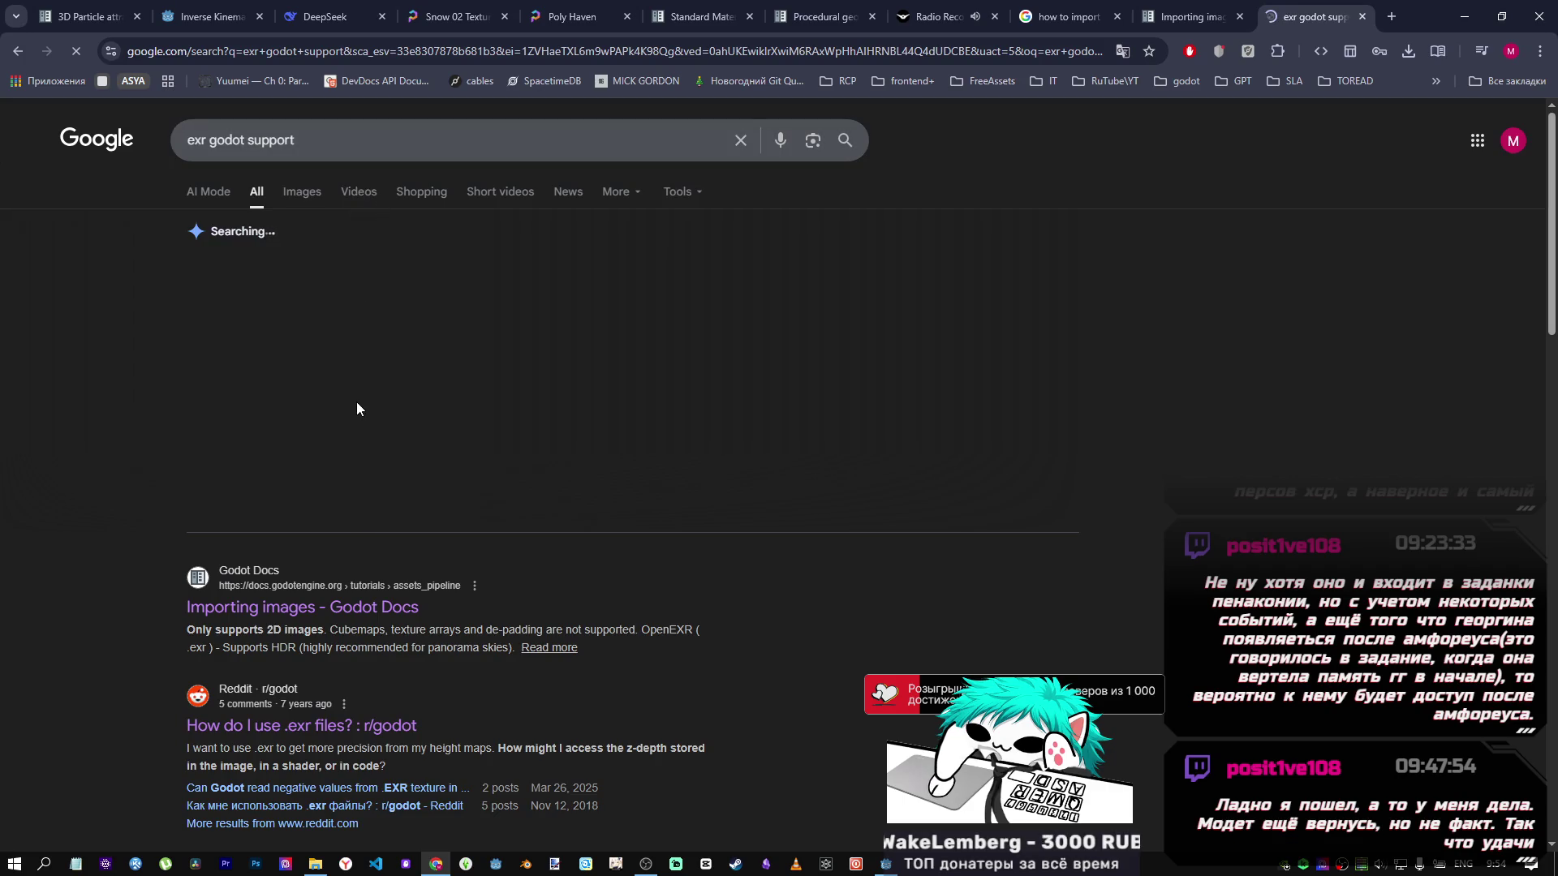
scroll(357, 388, down, 1)
click(406, 417)
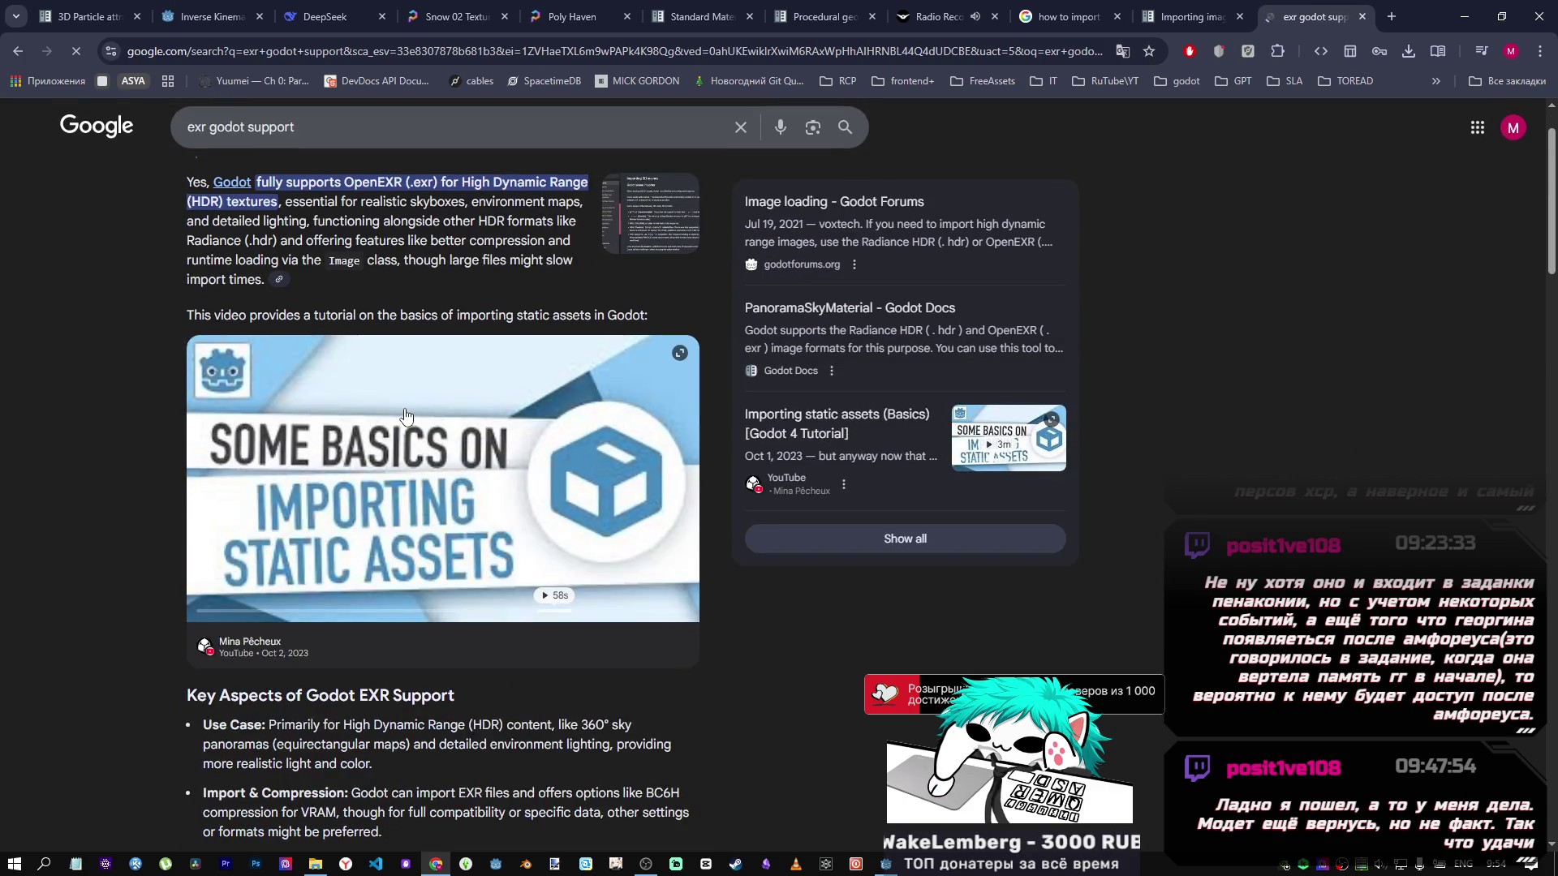
scroll(406, 398, up, 1)
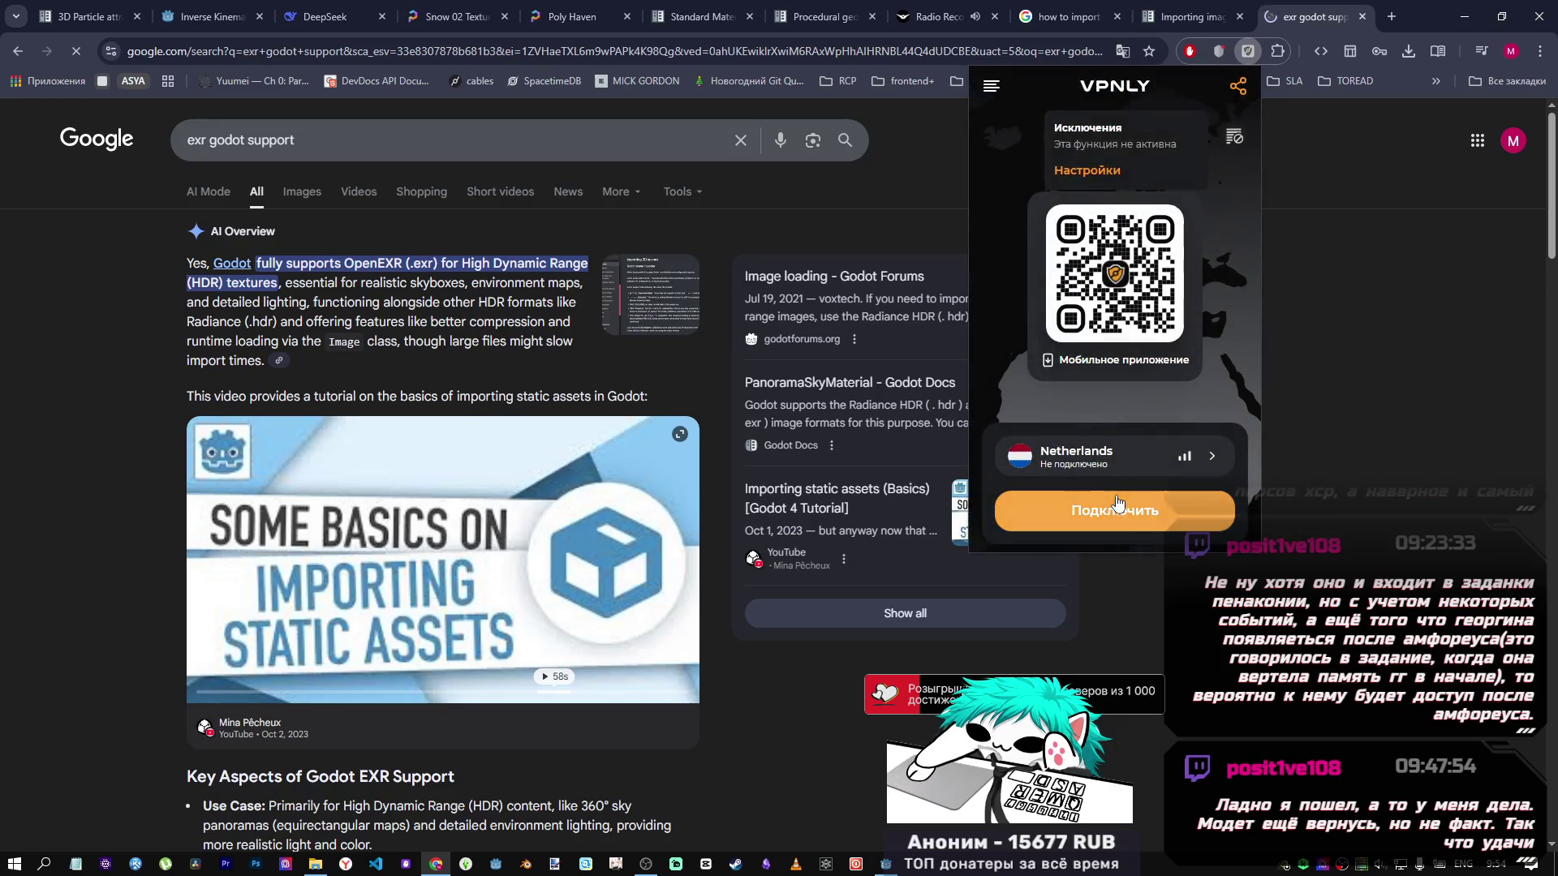
Close the radio stream tab and look over the exr godot support results.
click(937, 17)
click(995, 16)
click(1192, 17)
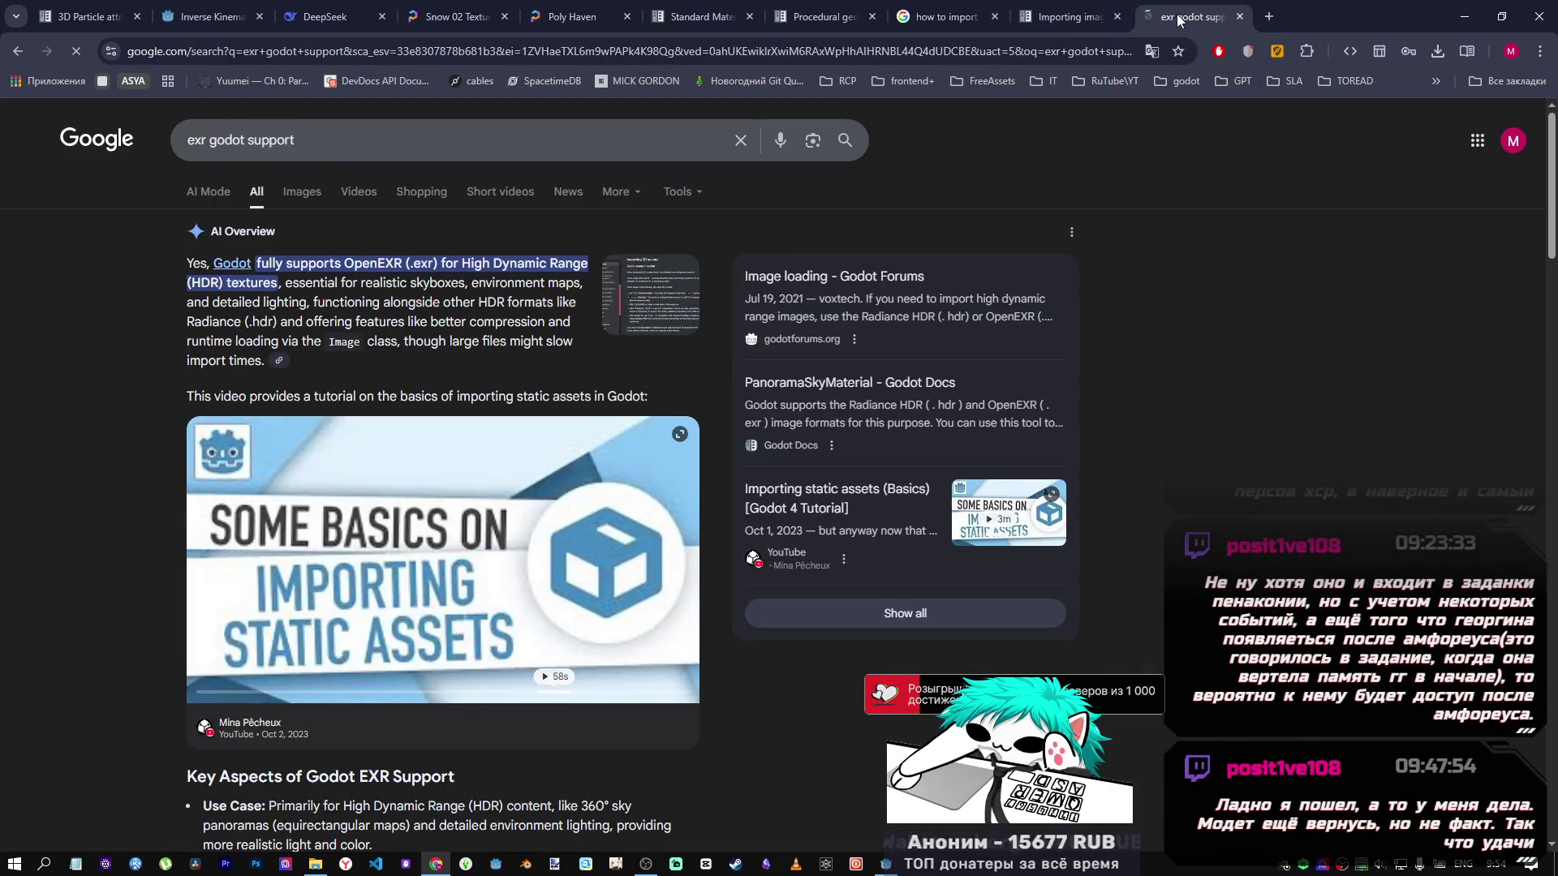
scroll(269, 674, down, 6)
scroll(269, 674, down, 8)
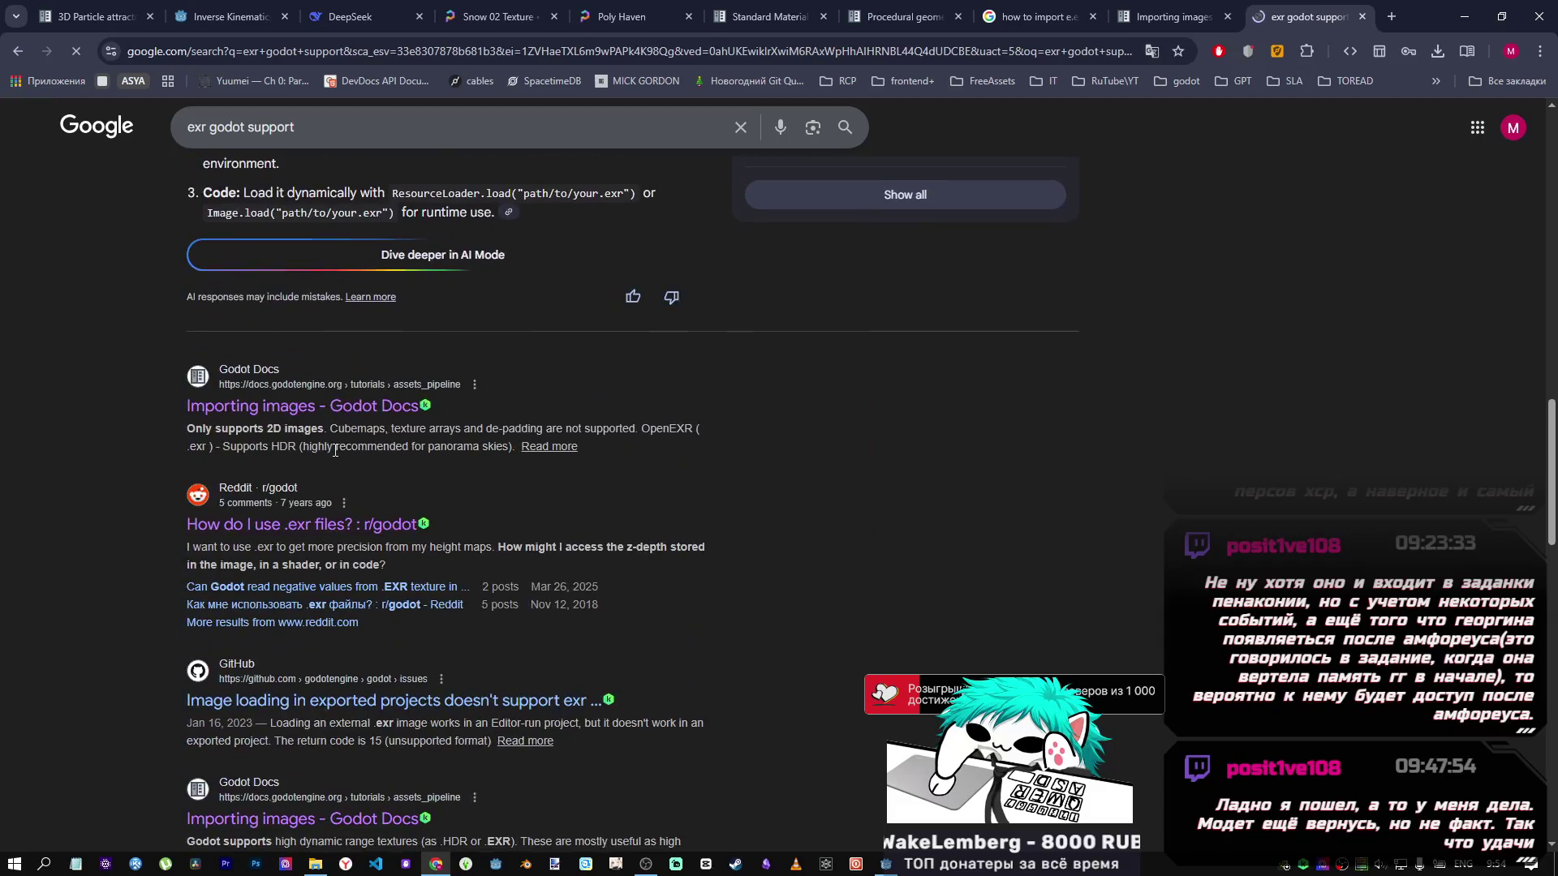
scroll(342, 438, up, 6)
scroll(342, 438, up, 8)
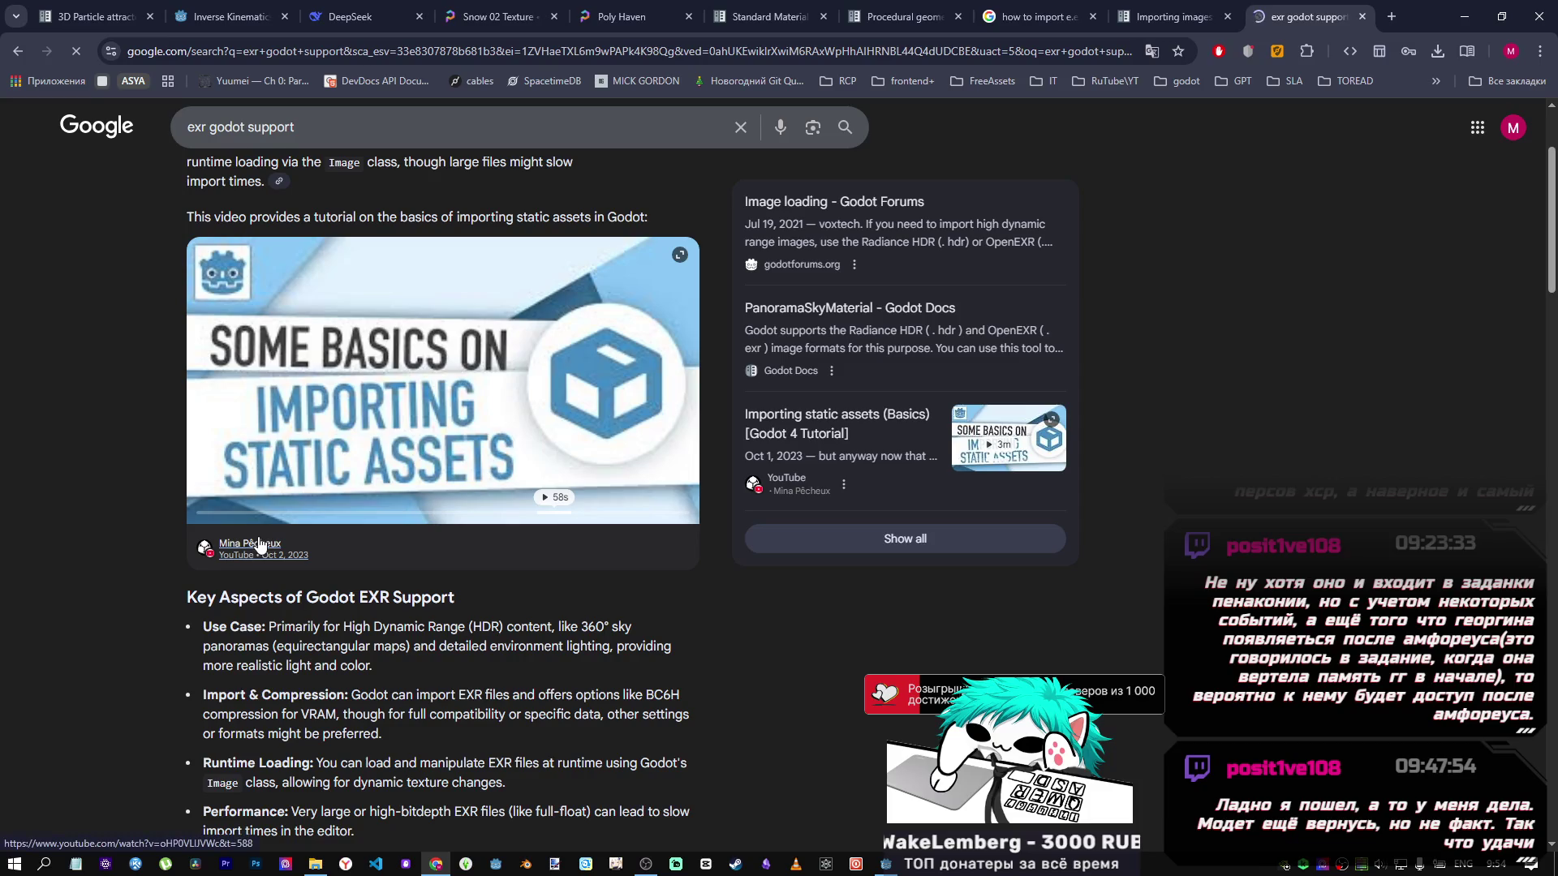
Open the Importing static assets video, pass the captcha, and return to the results.
click(259, 546)
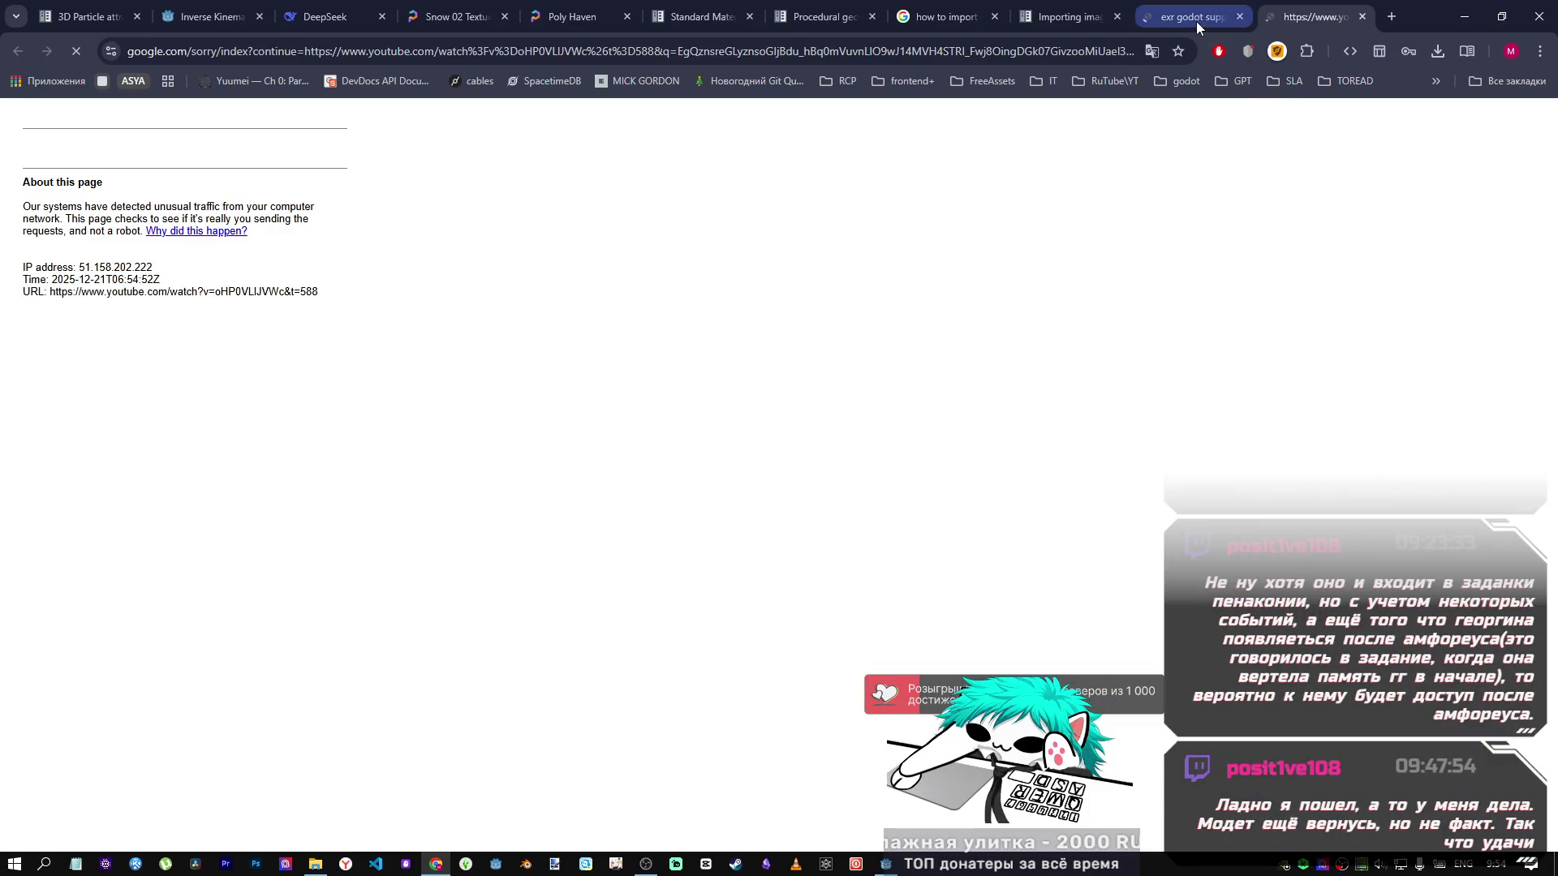
click(46, 185)
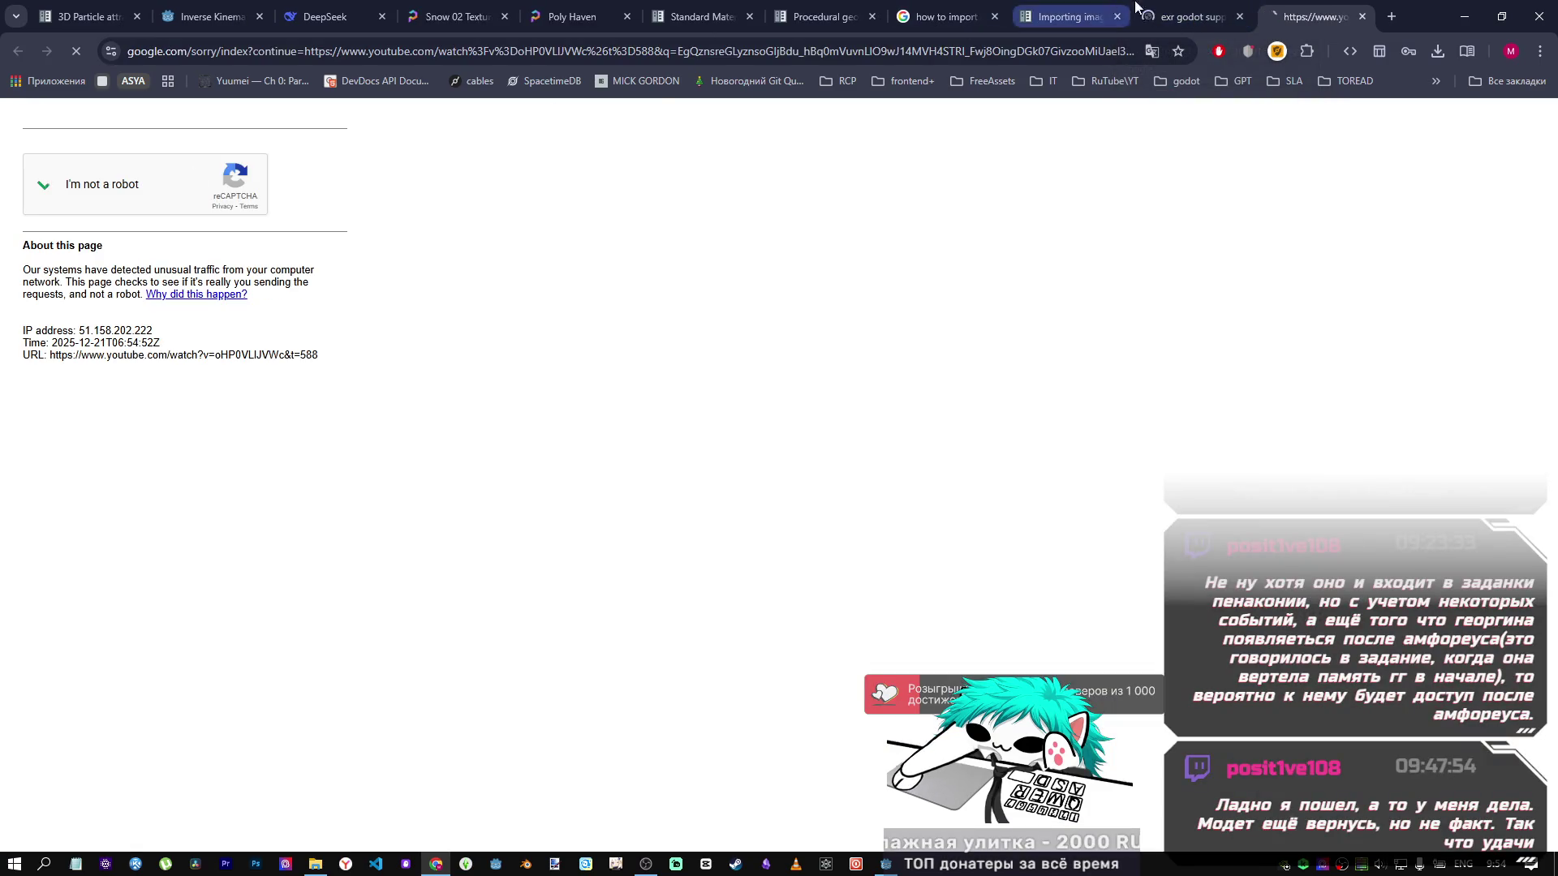
click(1186, 16)
scroll(419, 408, down, 15)
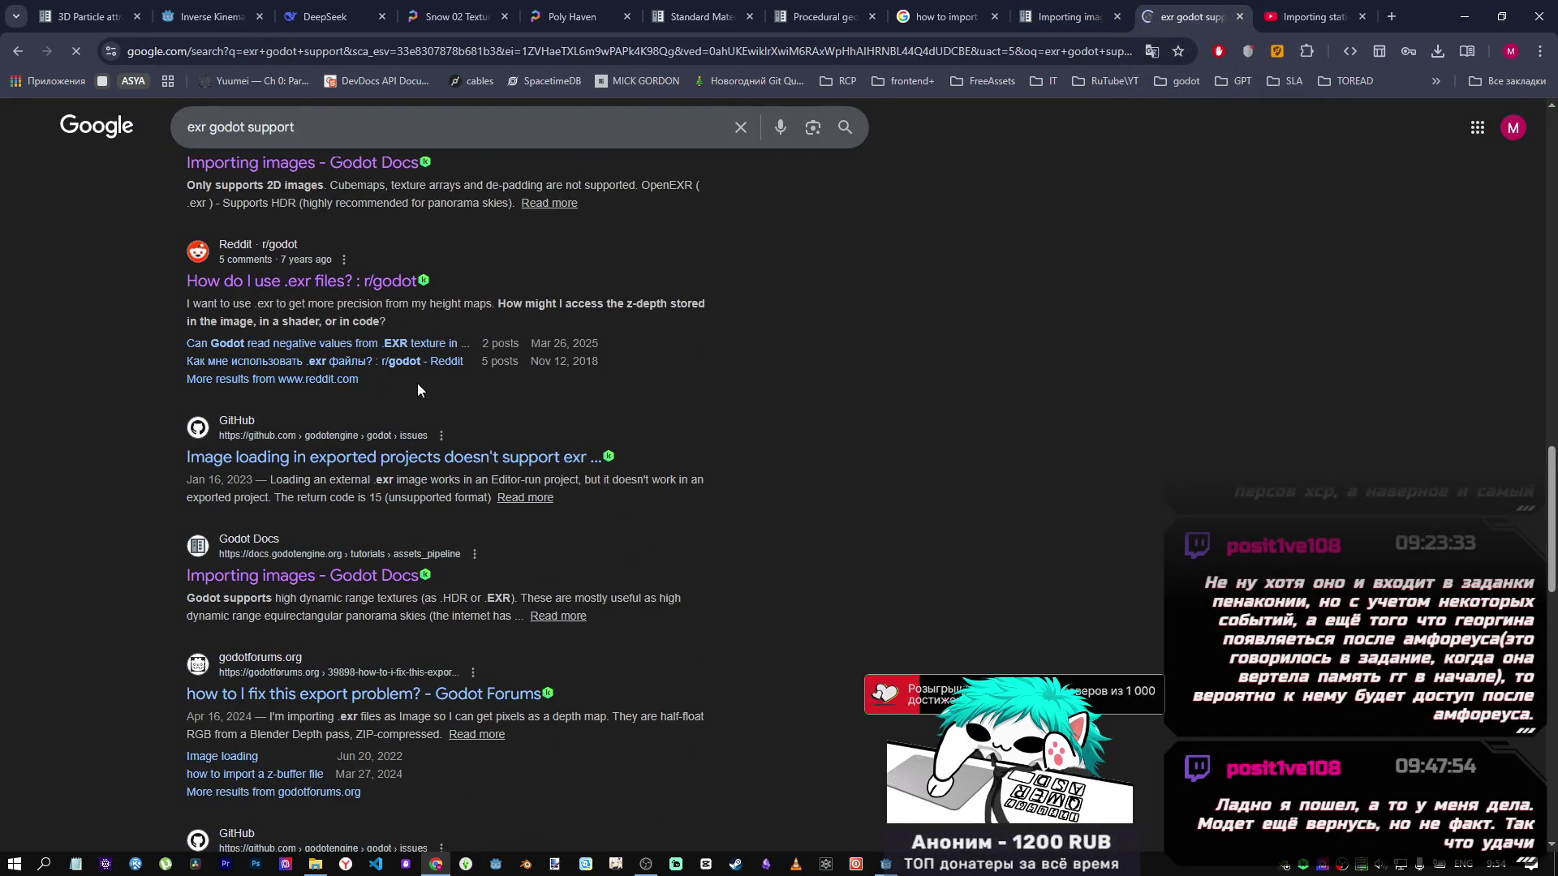
scroll(417, 383, down, 2)
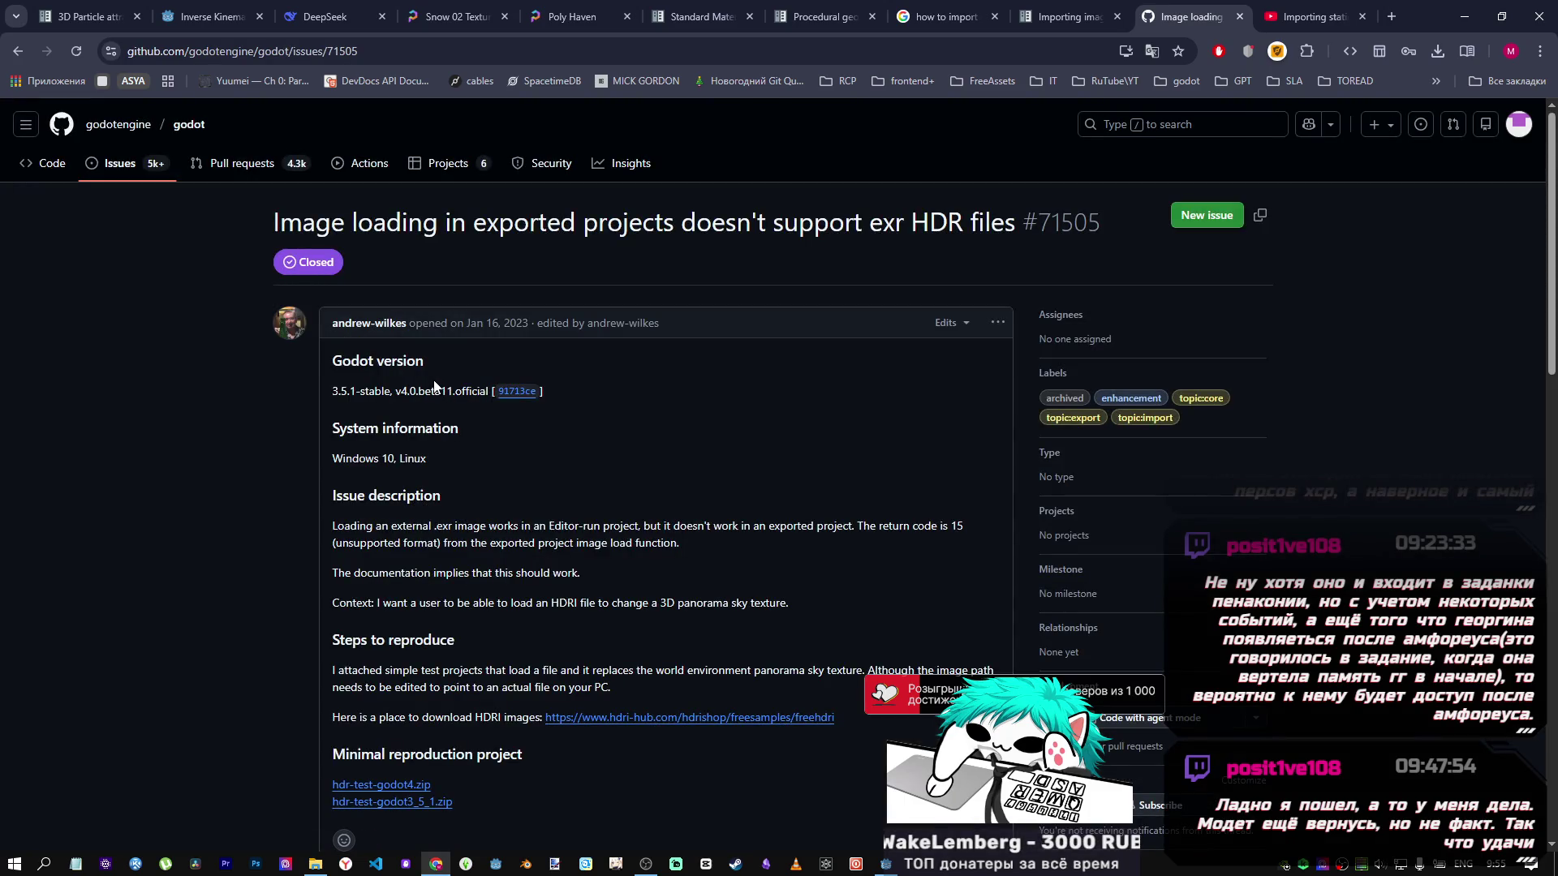
Check the tinyexr config.py file linked in Calinou's comment, then close it.
scroll(434, 387, down, 9)
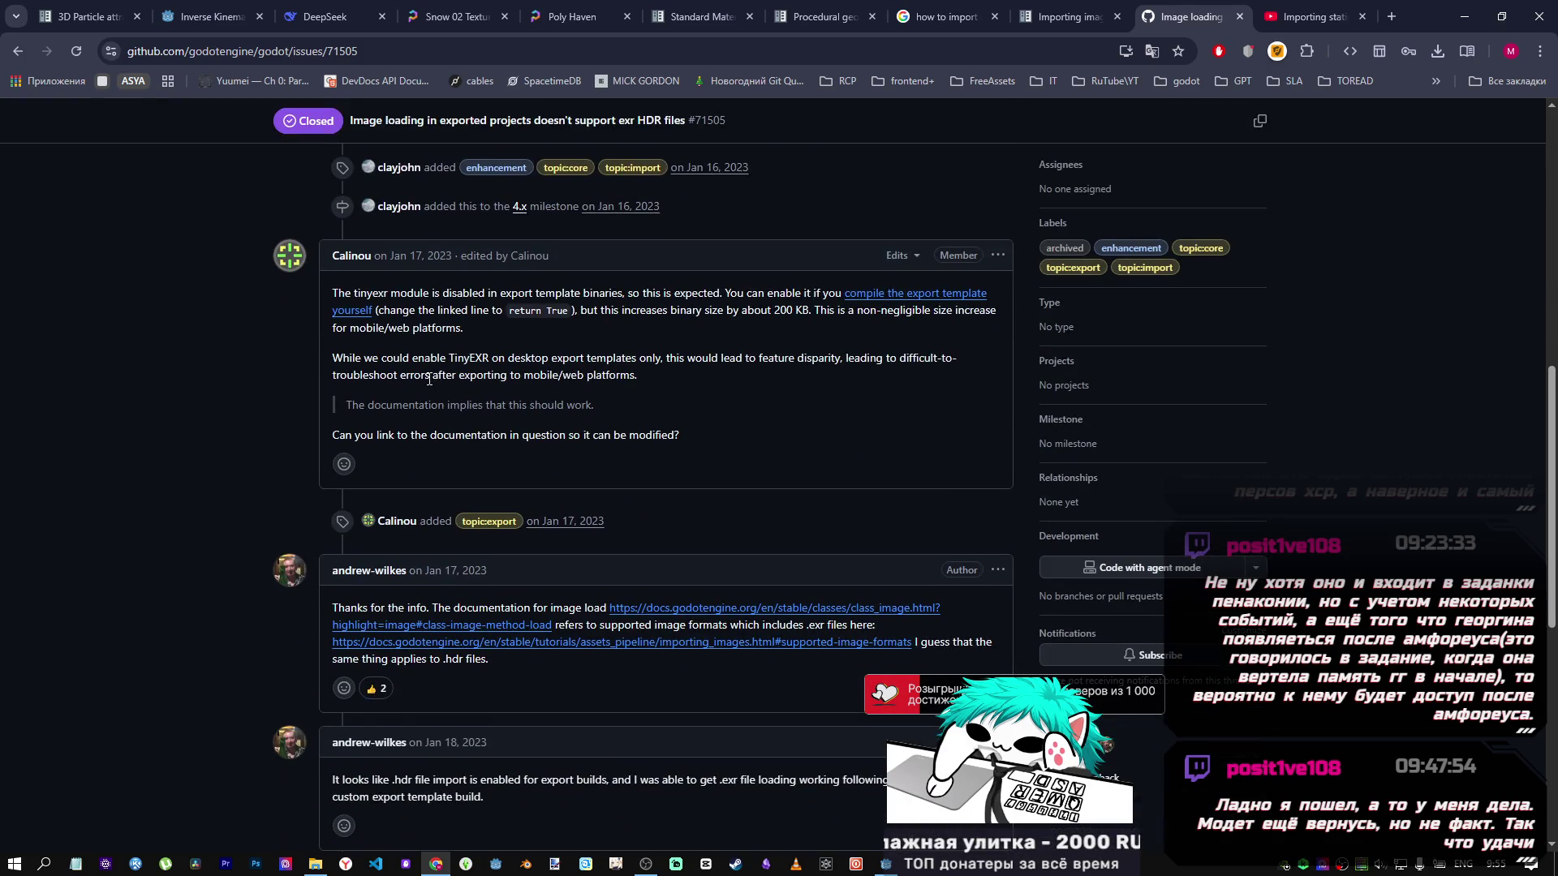
middle_click(883, 294)
click(1296, 18)
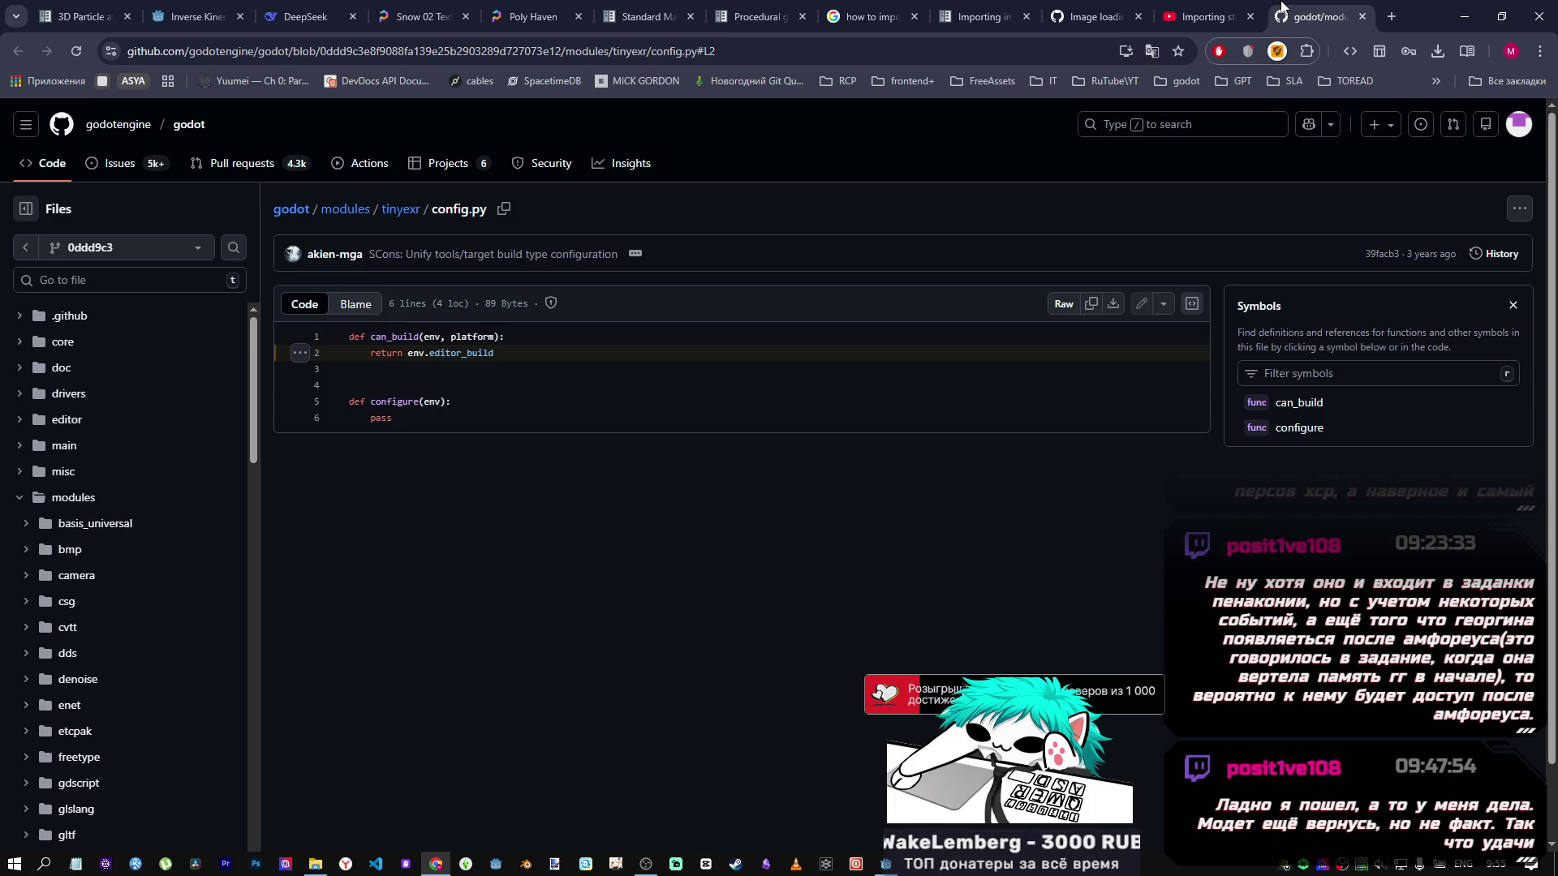
middle_click(1282, 13)
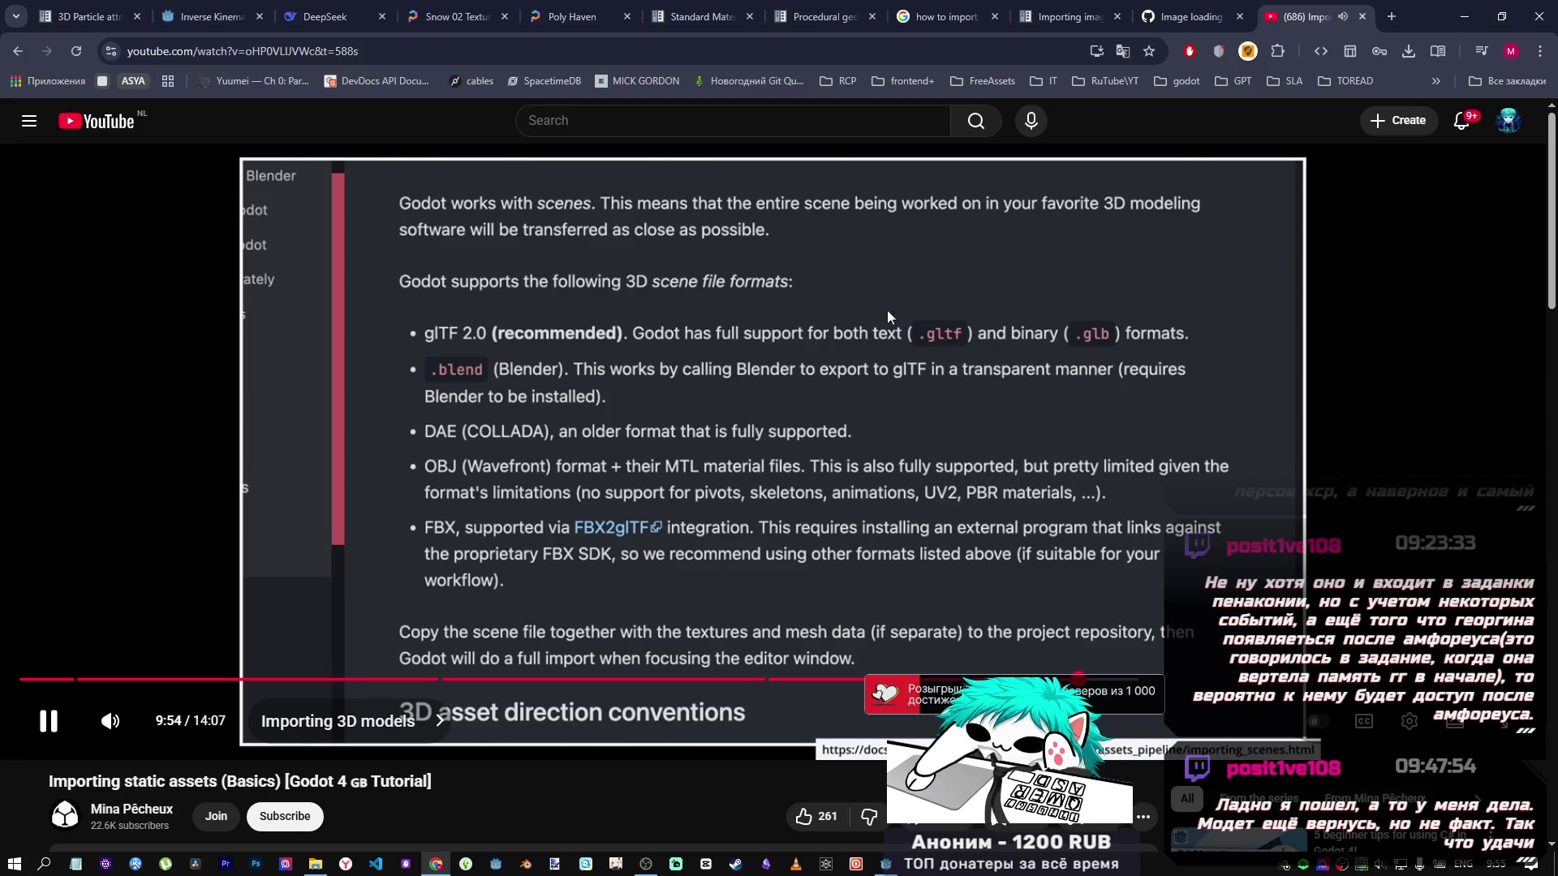
click(1191, 18)
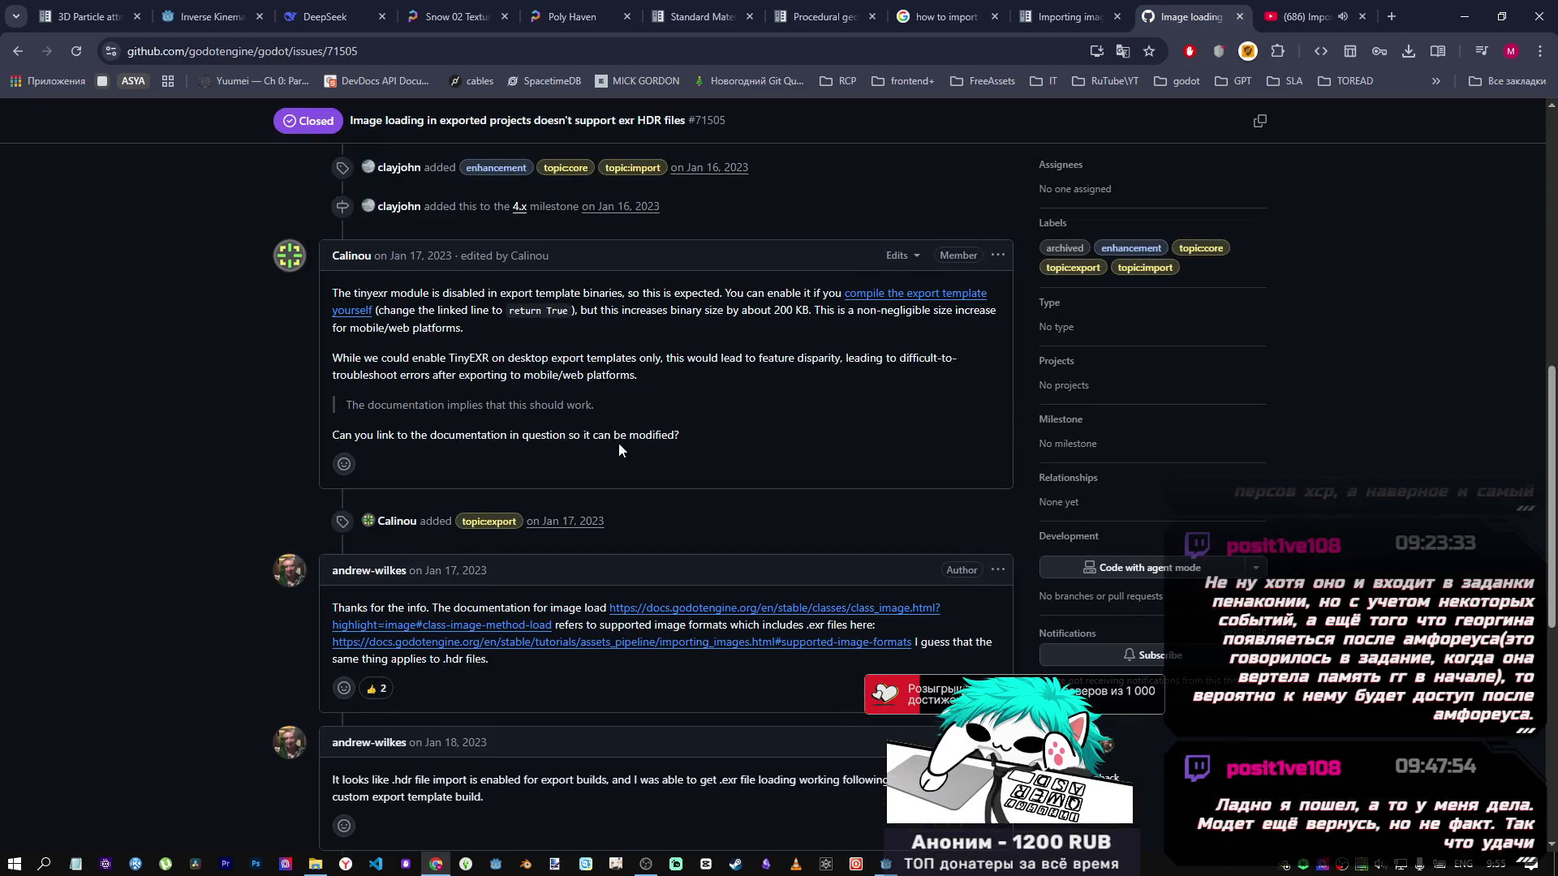
Open the Image load documentation from andrew-wilkes' comment in a new tab.
scroll(615, 438, down, 5)
scroll(611, 431, up, 3)
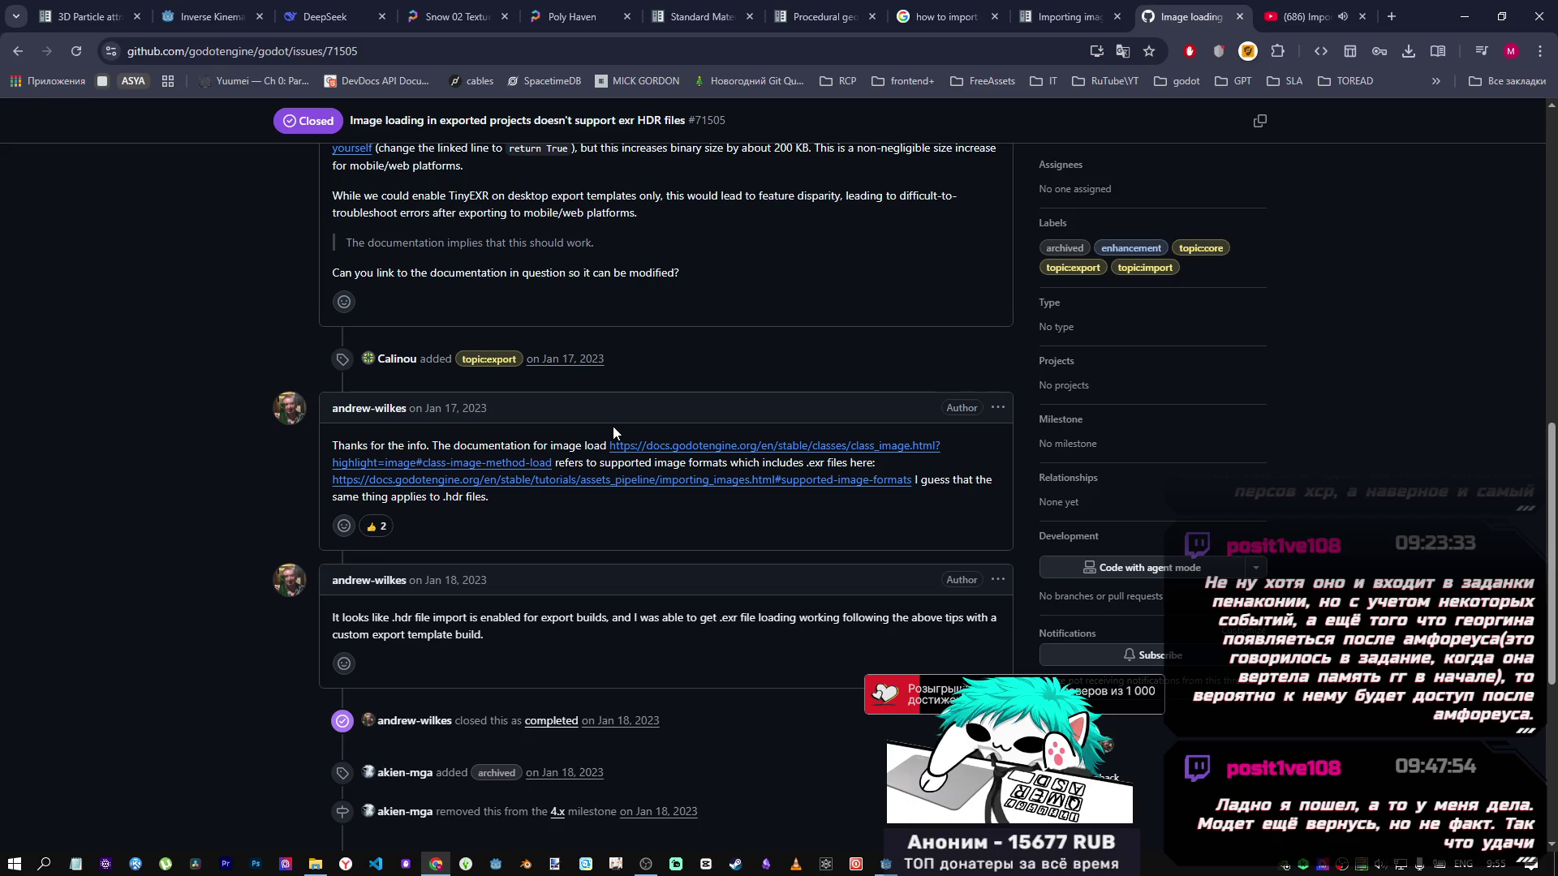
scroll(732, 361, up, 1)
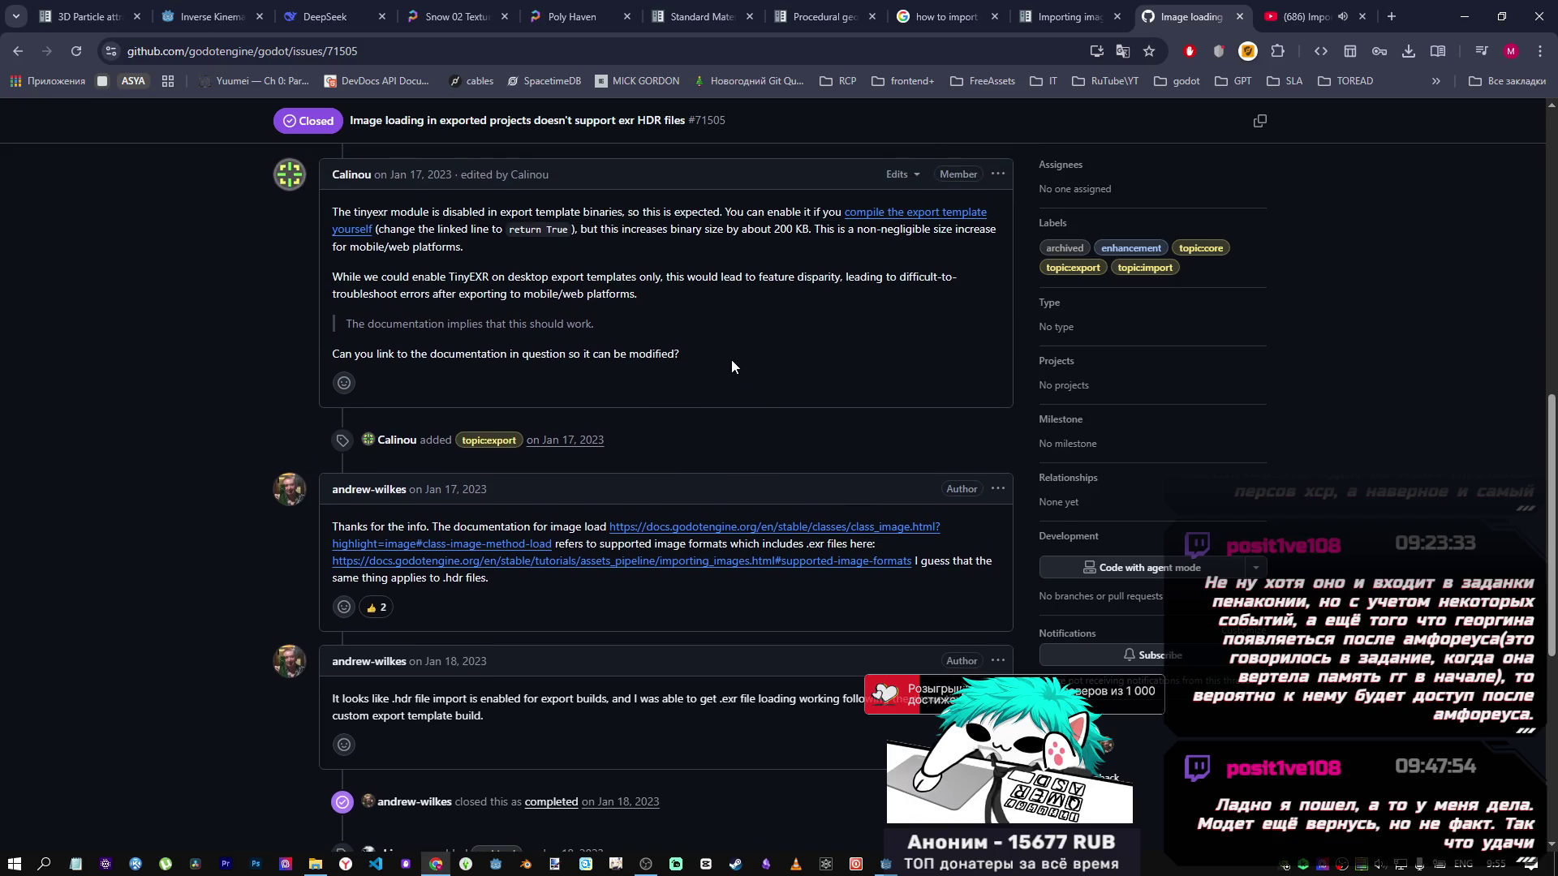
middle_click(680, 529)
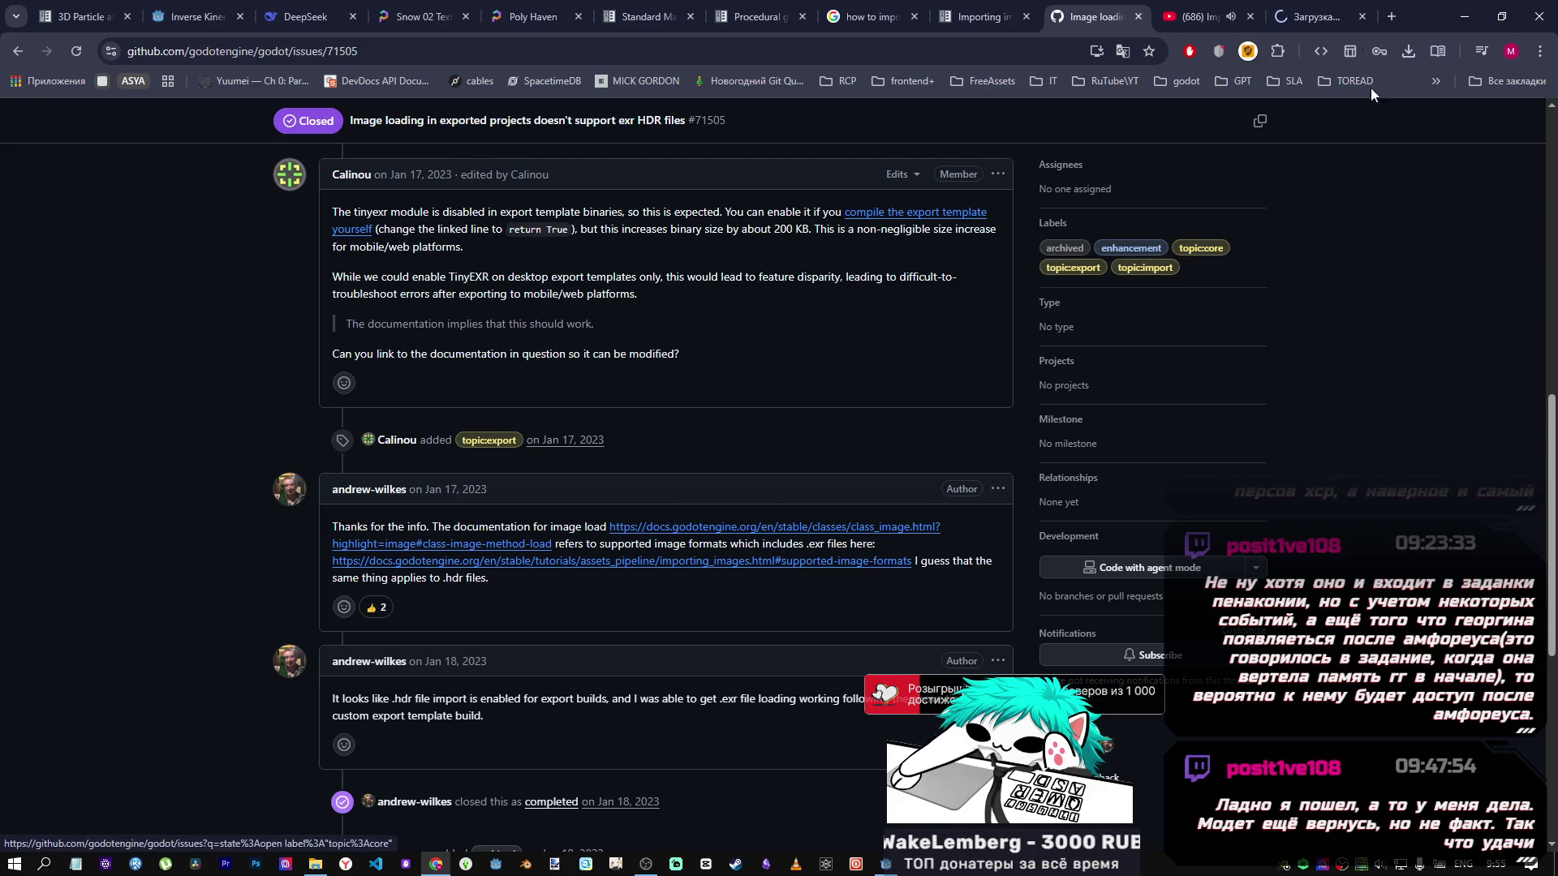
Read the Image.load() warning about exported projects, then return to the Importing static assets video.
click(1312, 10)
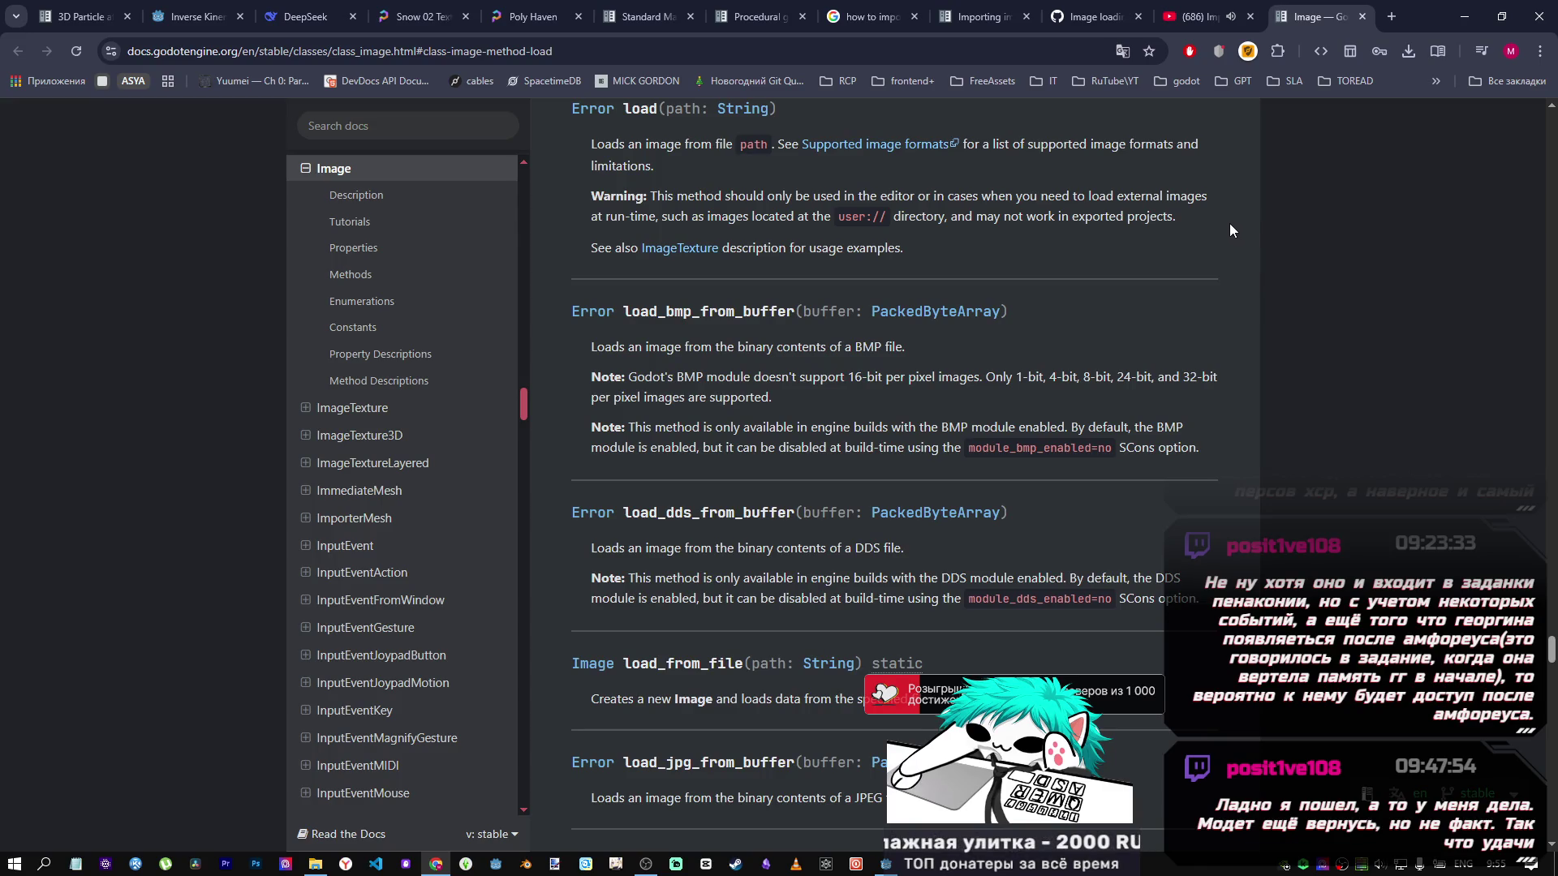
scroll(1176, 237, down, 2)
scroll(1172, 251, up, 2)
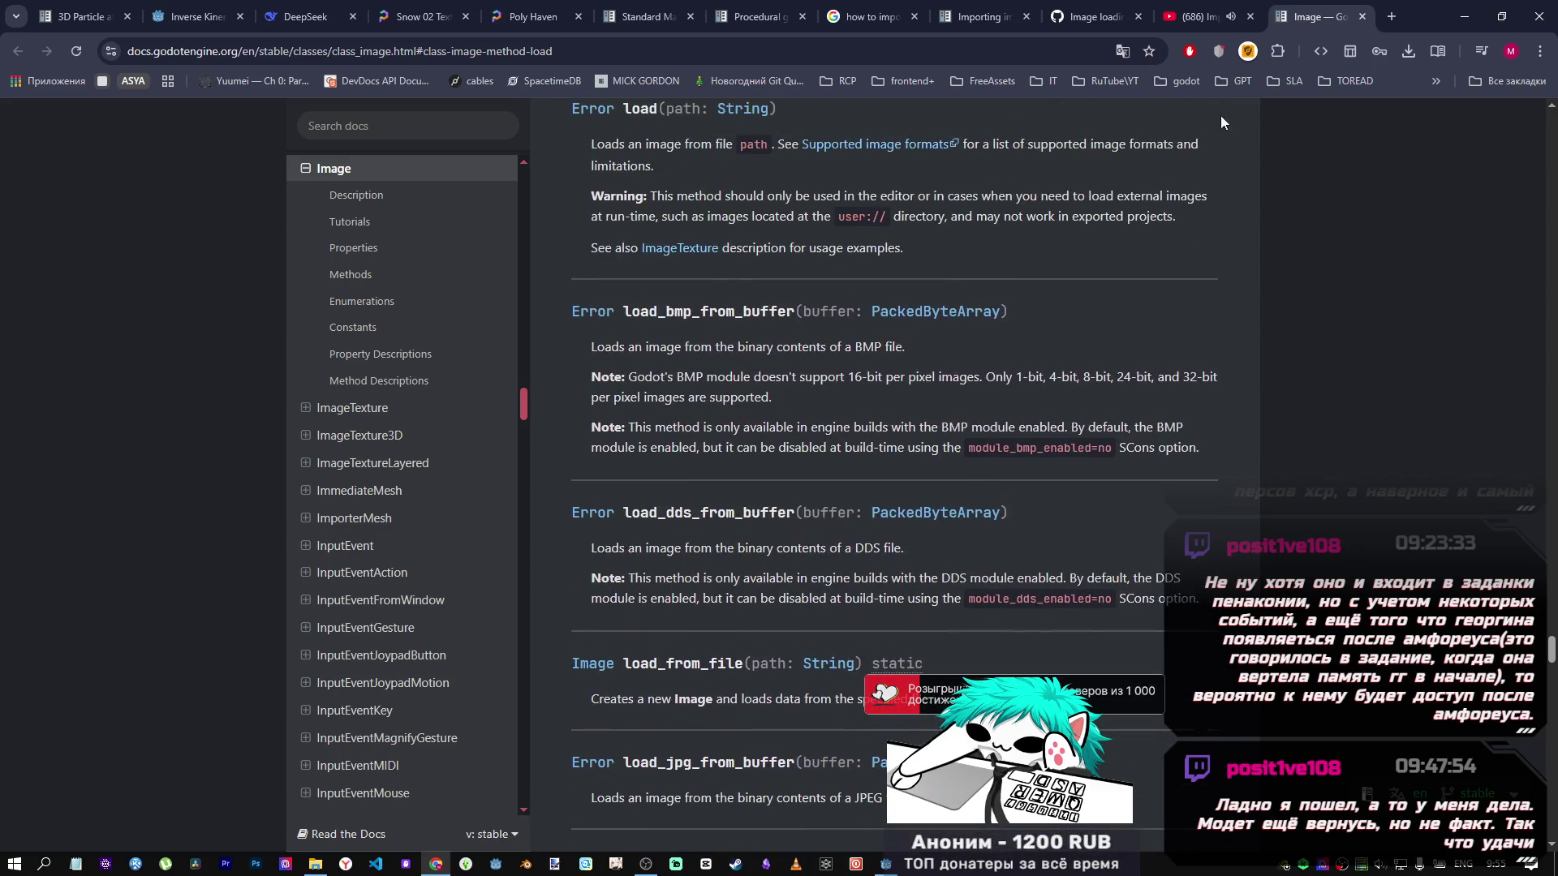
click(1208, 10)
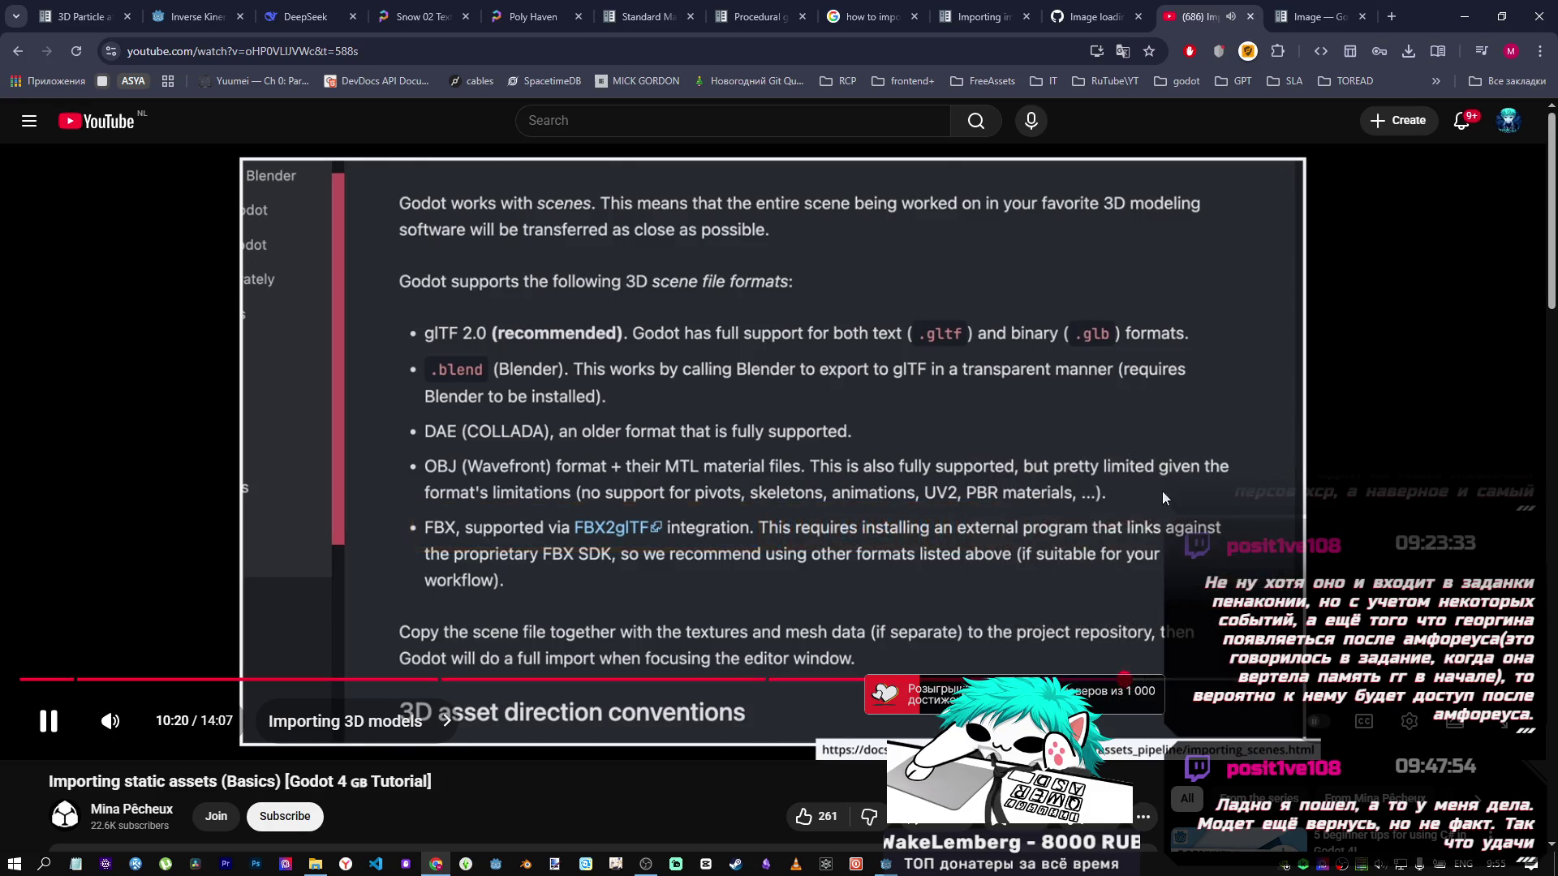
Seek the video back to its supported image formats part near 4:05 and type 'exr import settings goto' into search.
click(1145, 684)
key(Right)
key(Right)
key(Right)
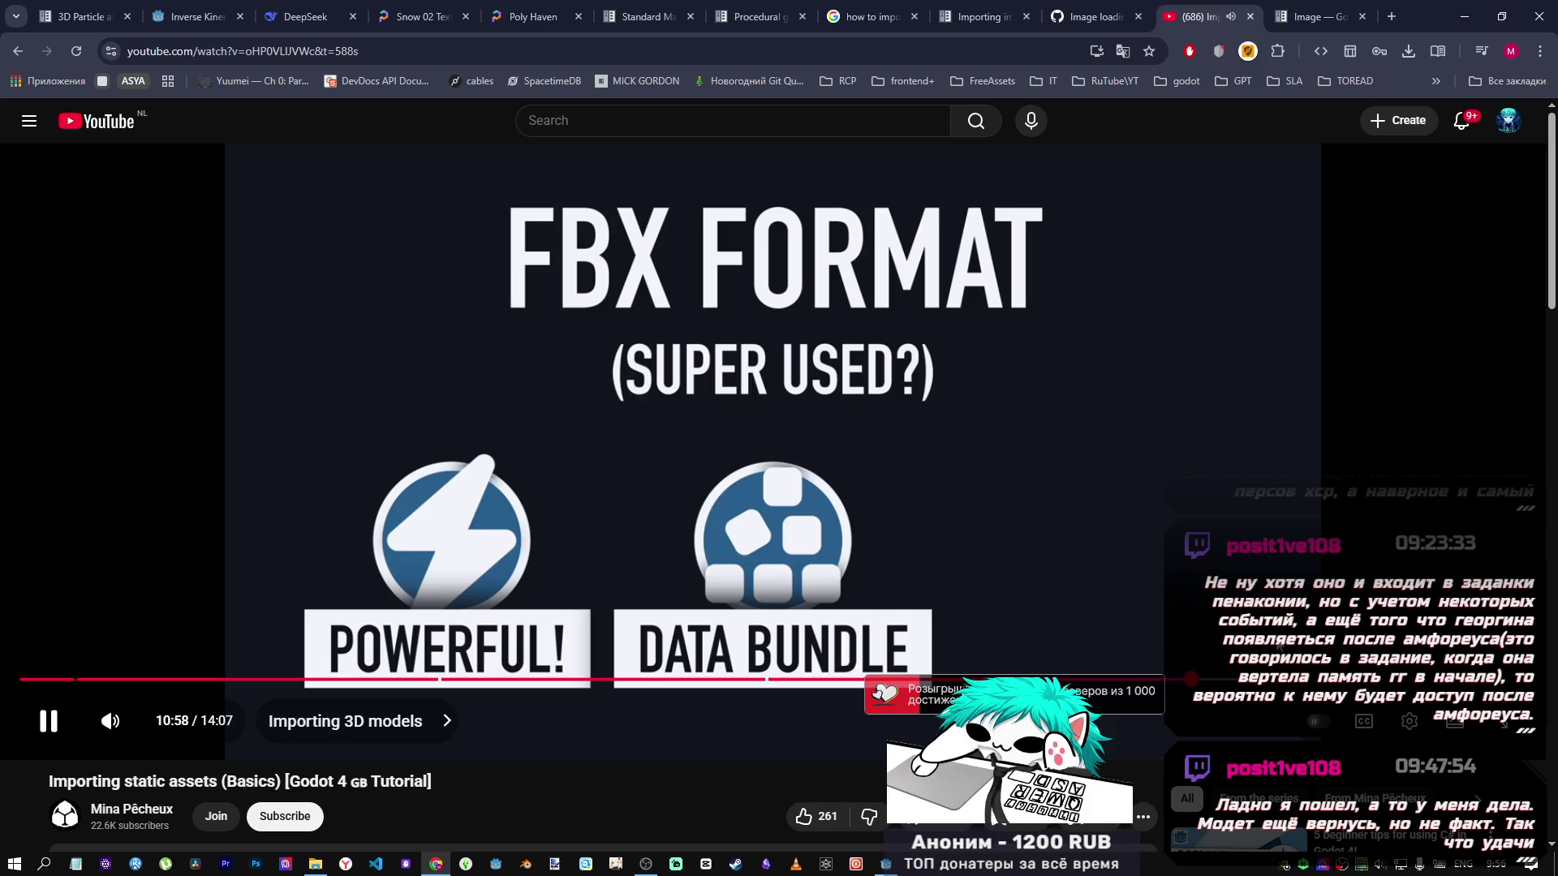
drag(1192, 678, 1237, 680)
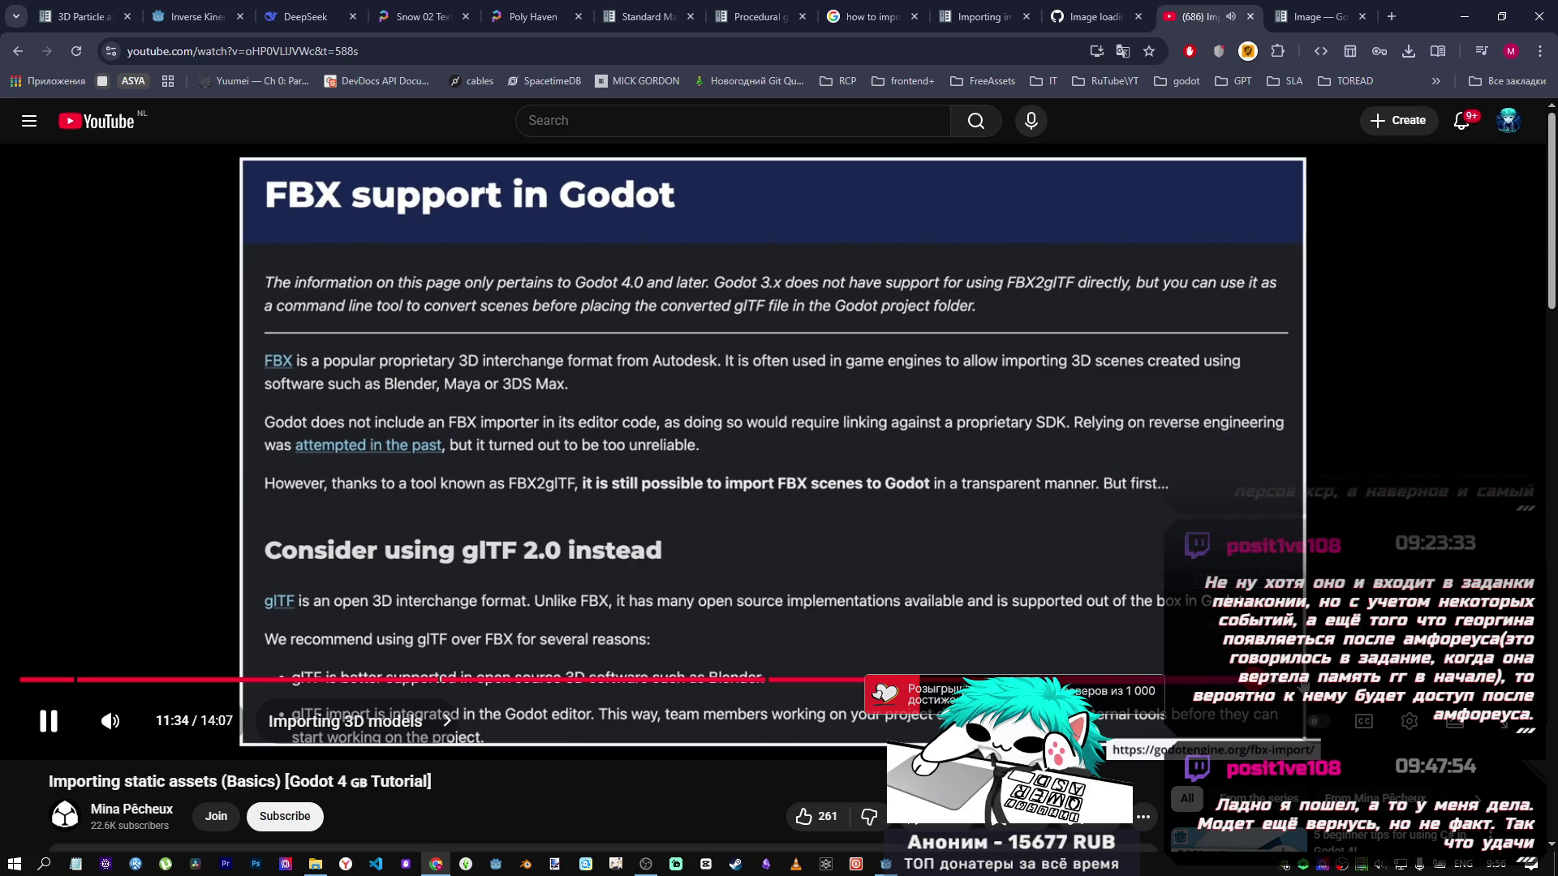
click(1276, 686)
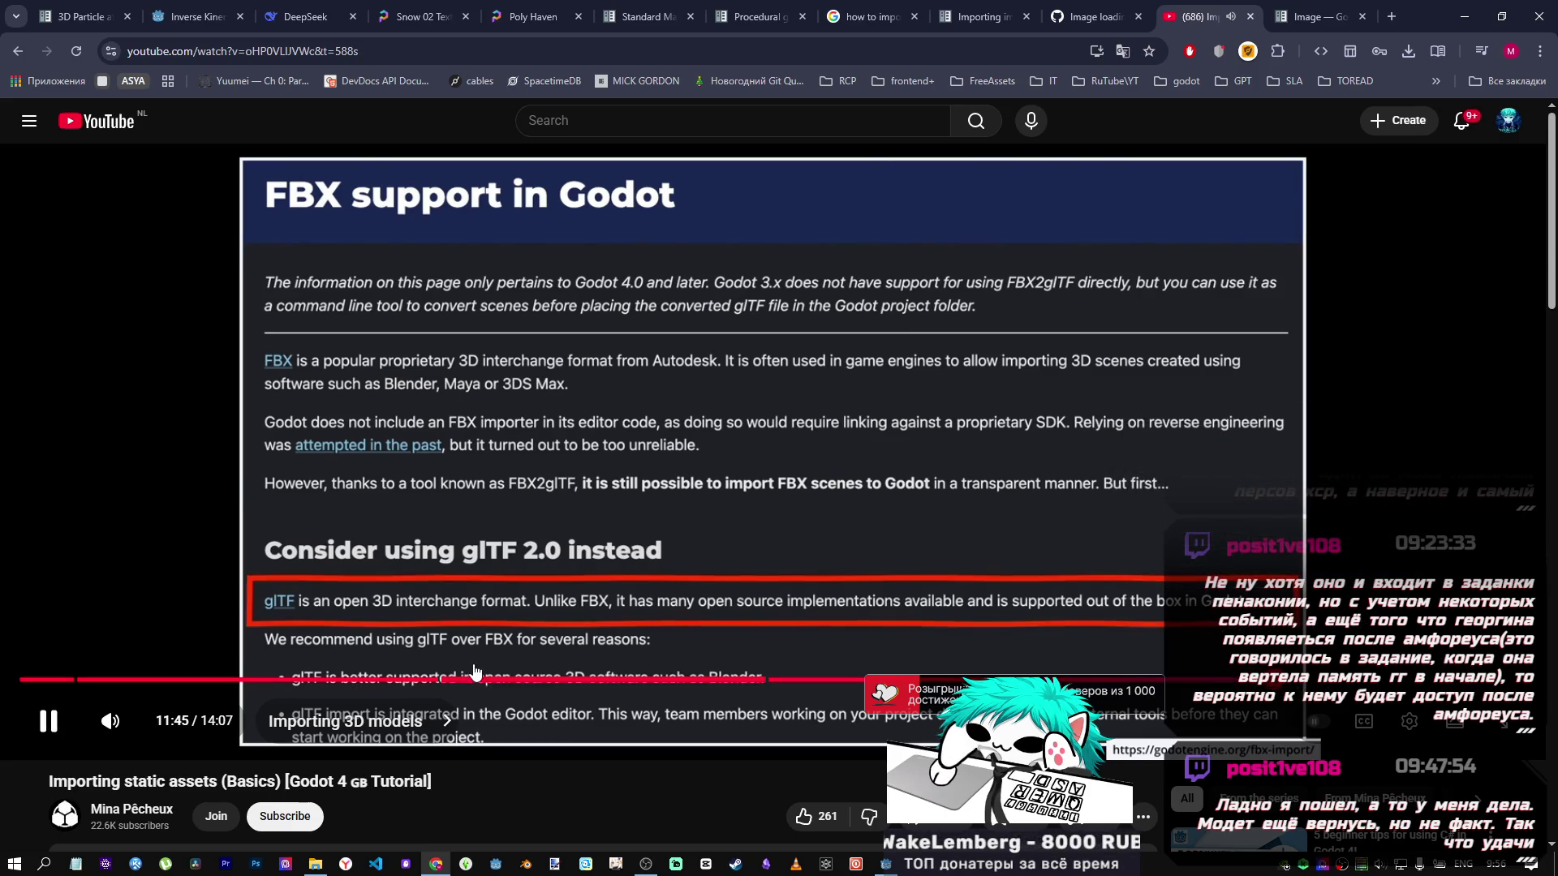
drag(474, 680, 459, 680)
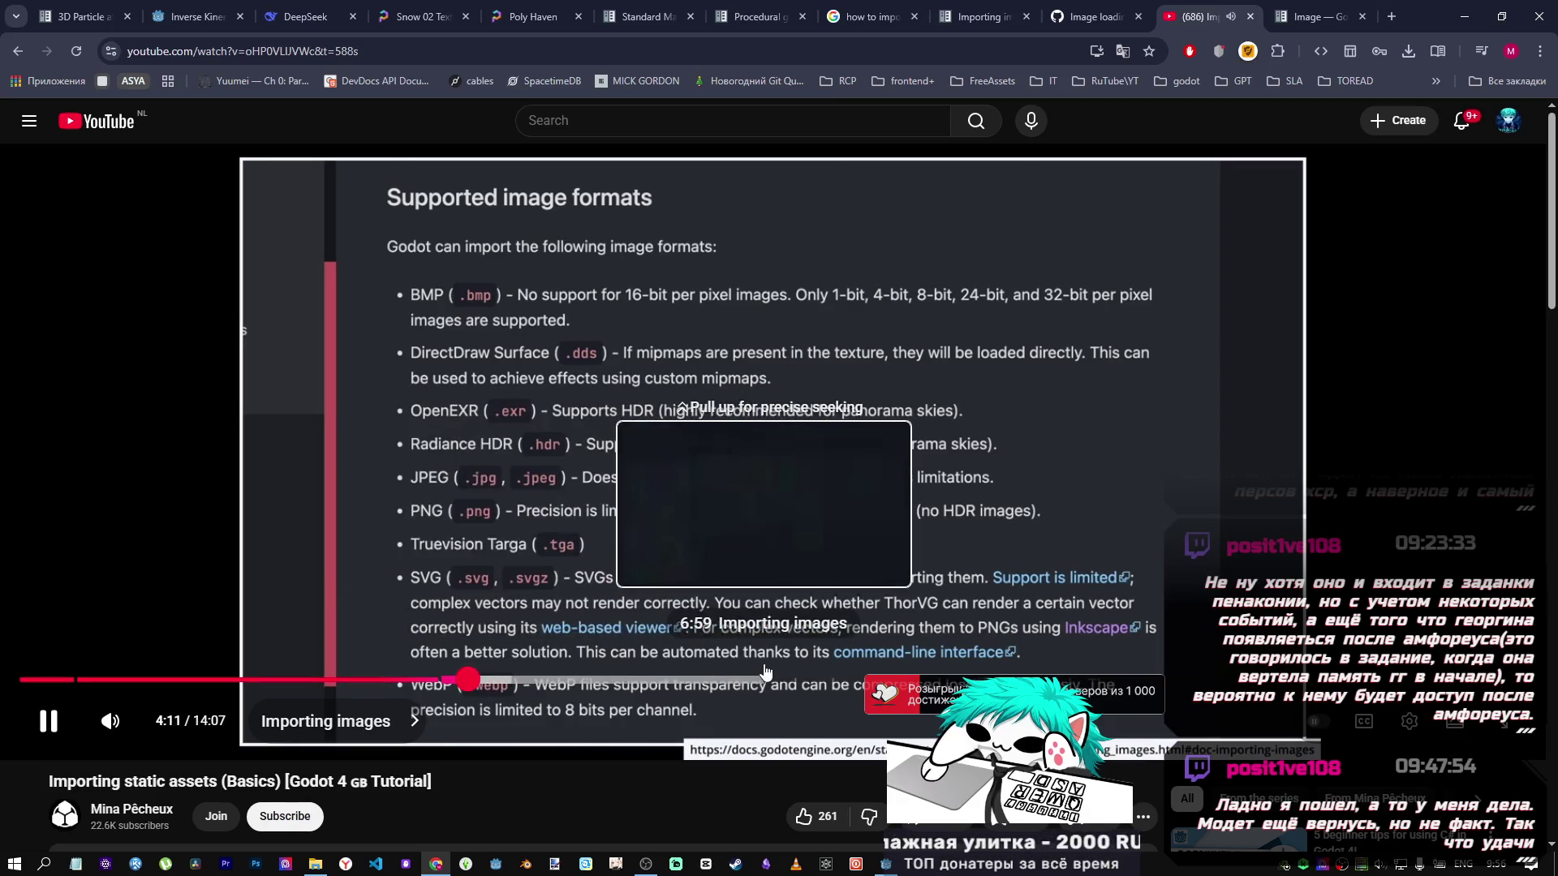
click(571, 135)
text(ex)
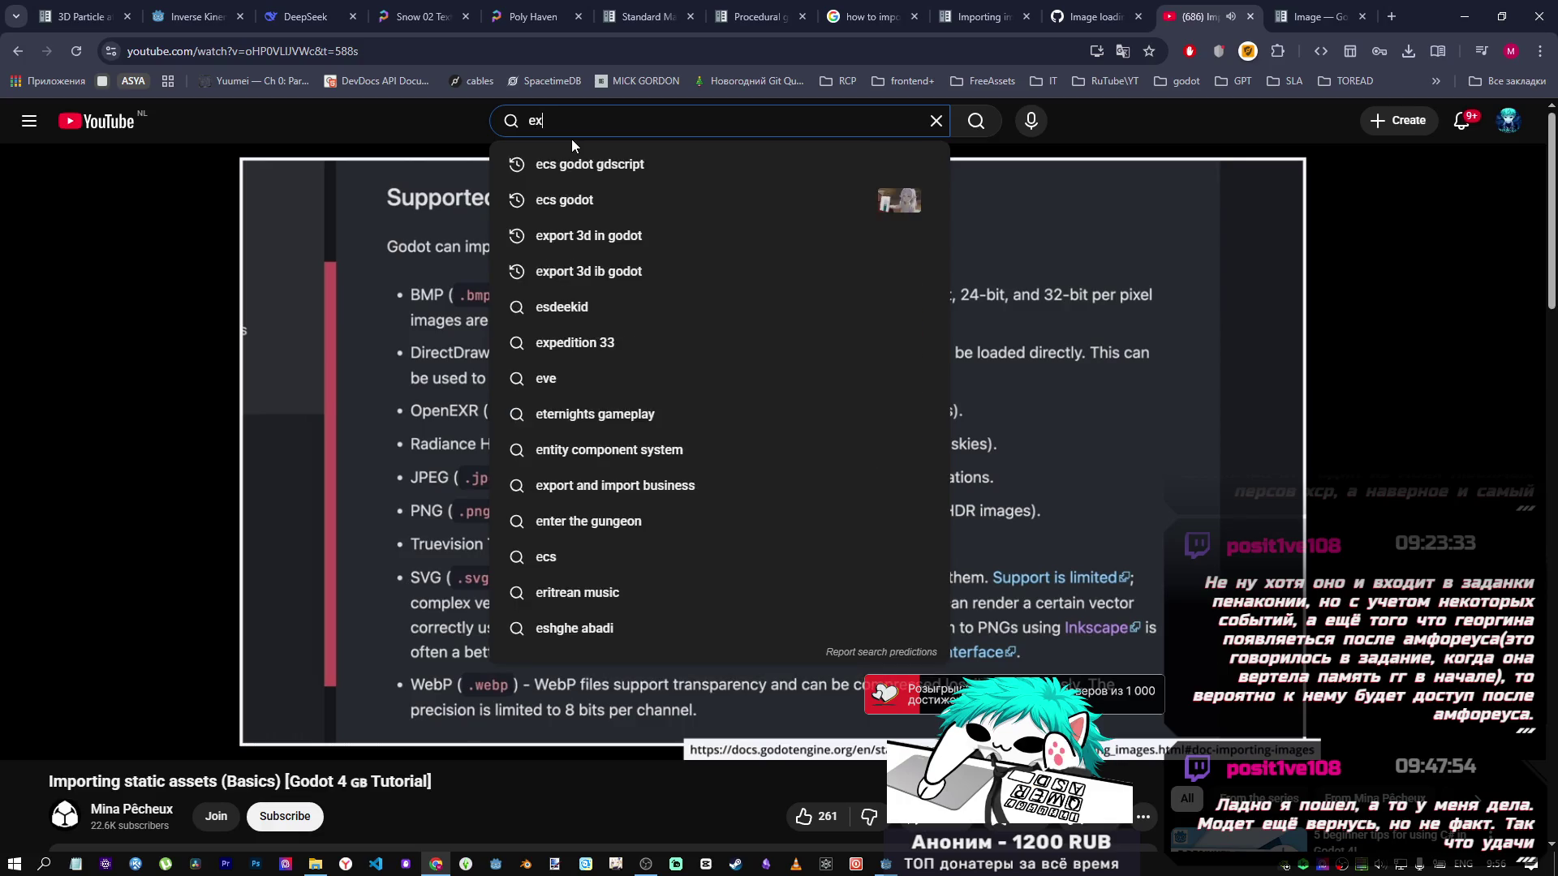
text(r import se)
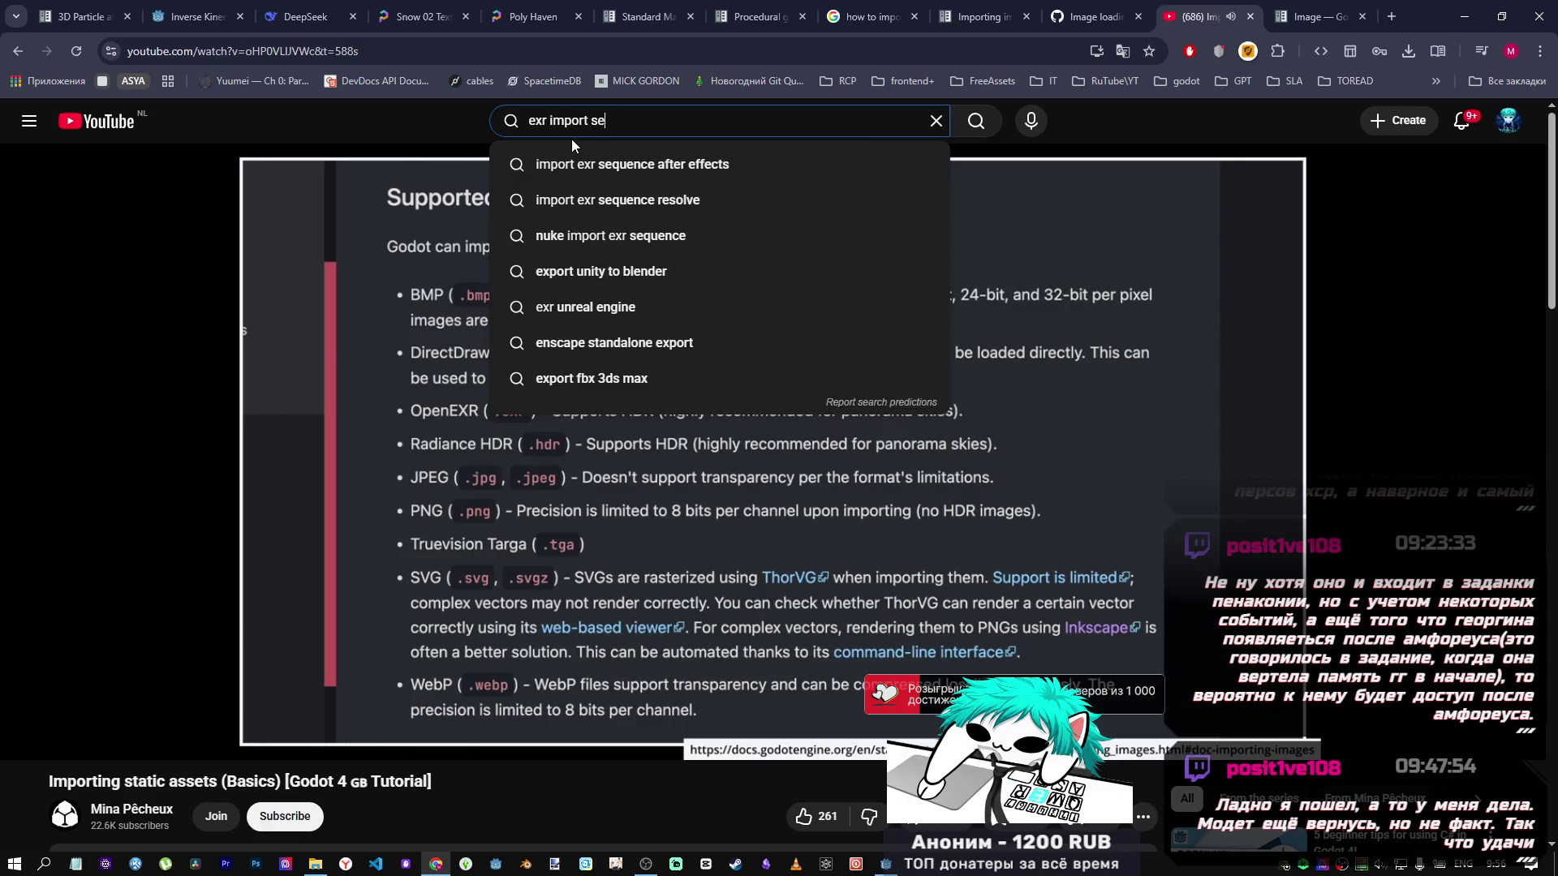
text(ttings g)
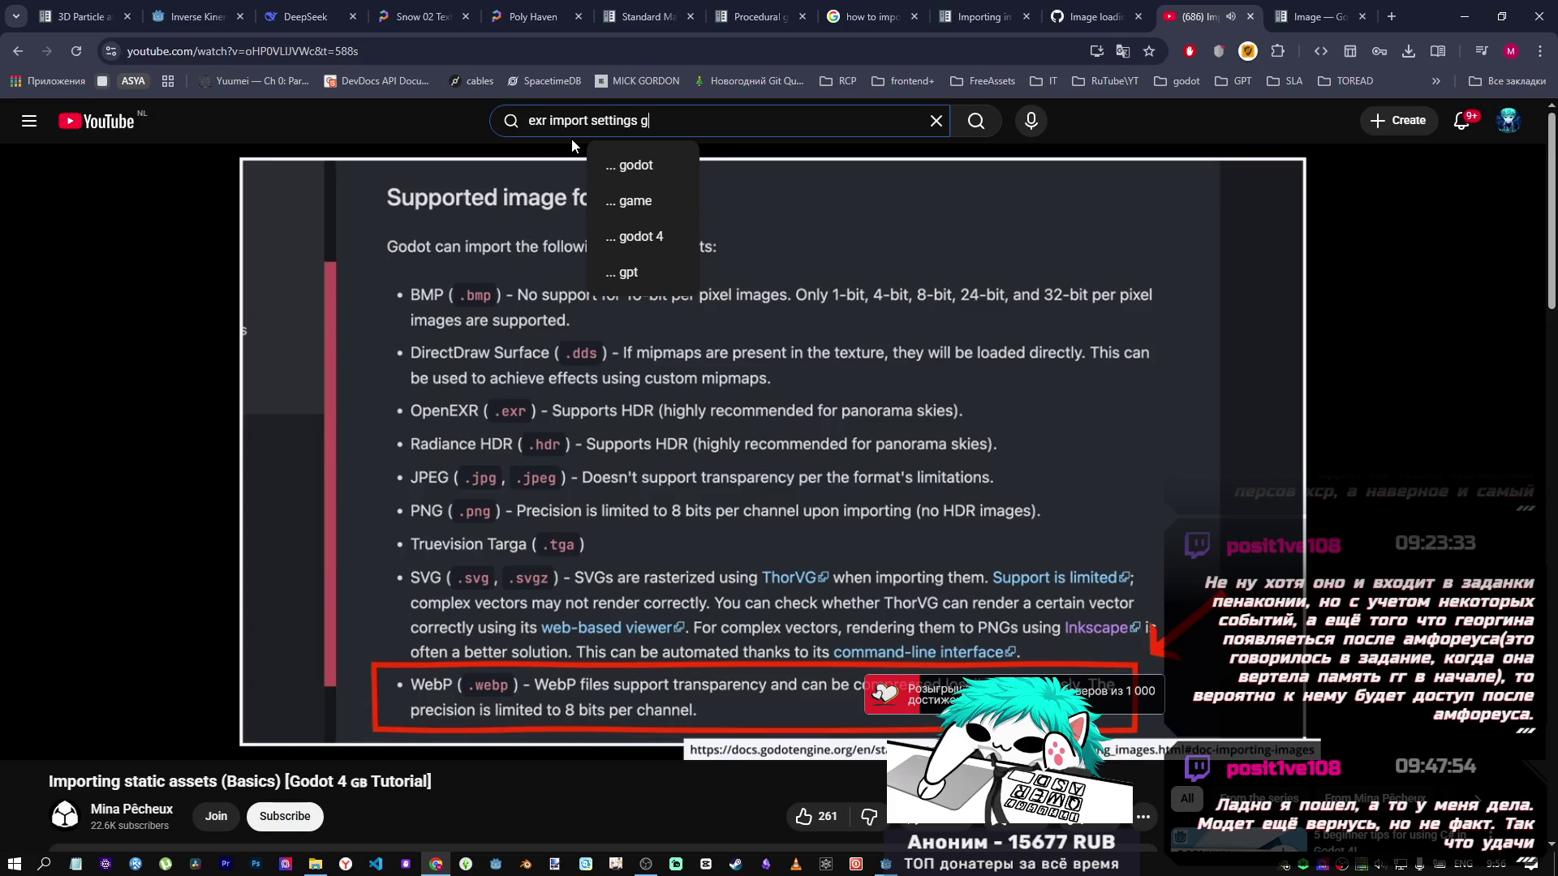
text(oto)
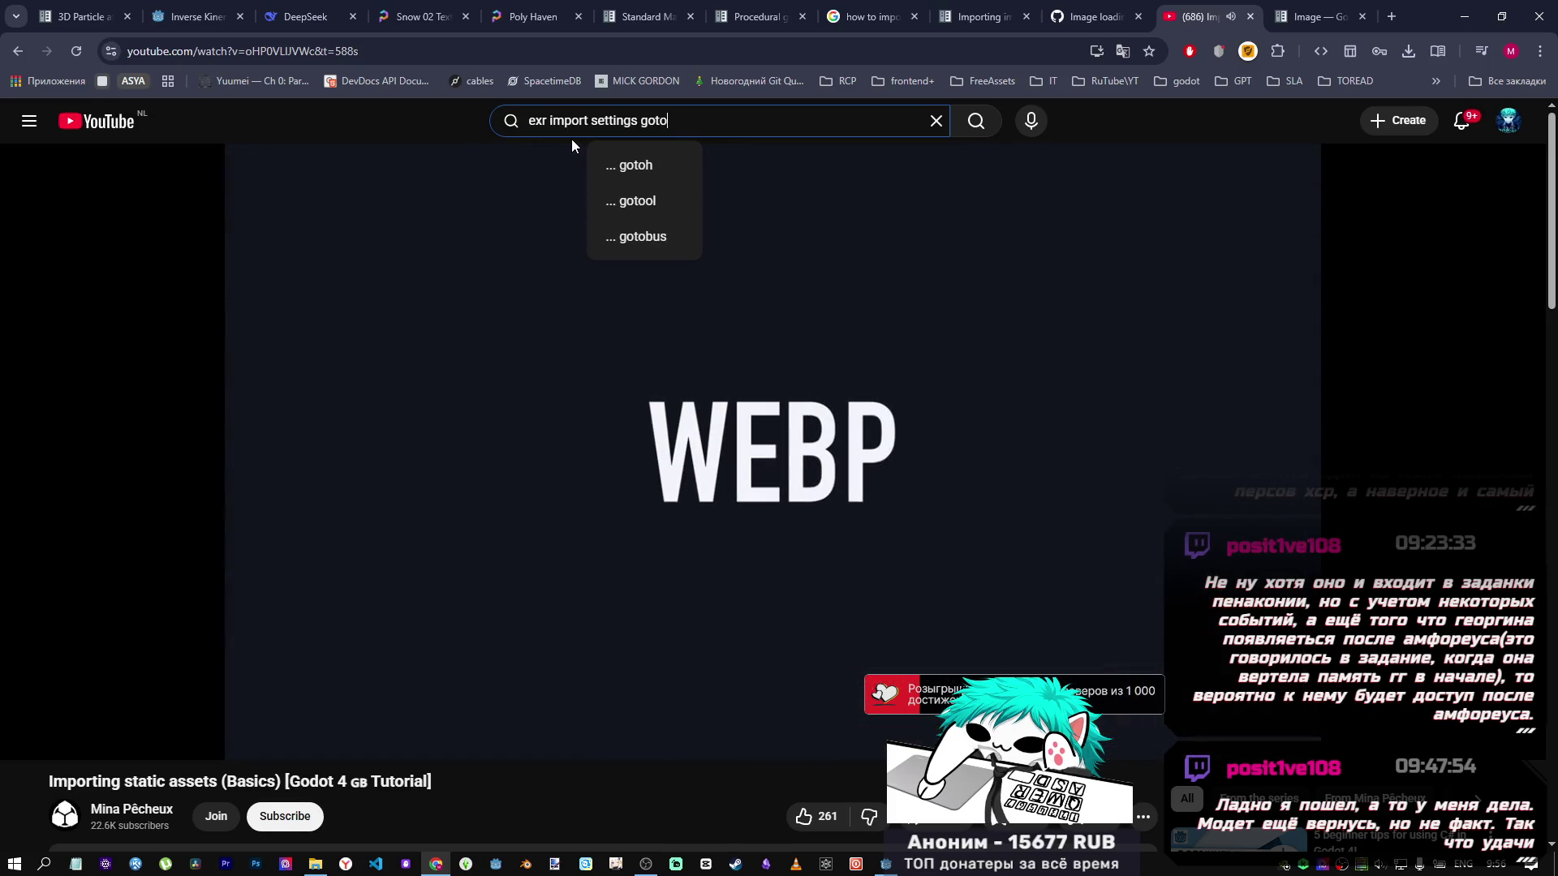
Correct the query to 'exr import settings godot', search it, and return to the Image docs.
key(BackSpace)
key(BackSpace)
text(dot)
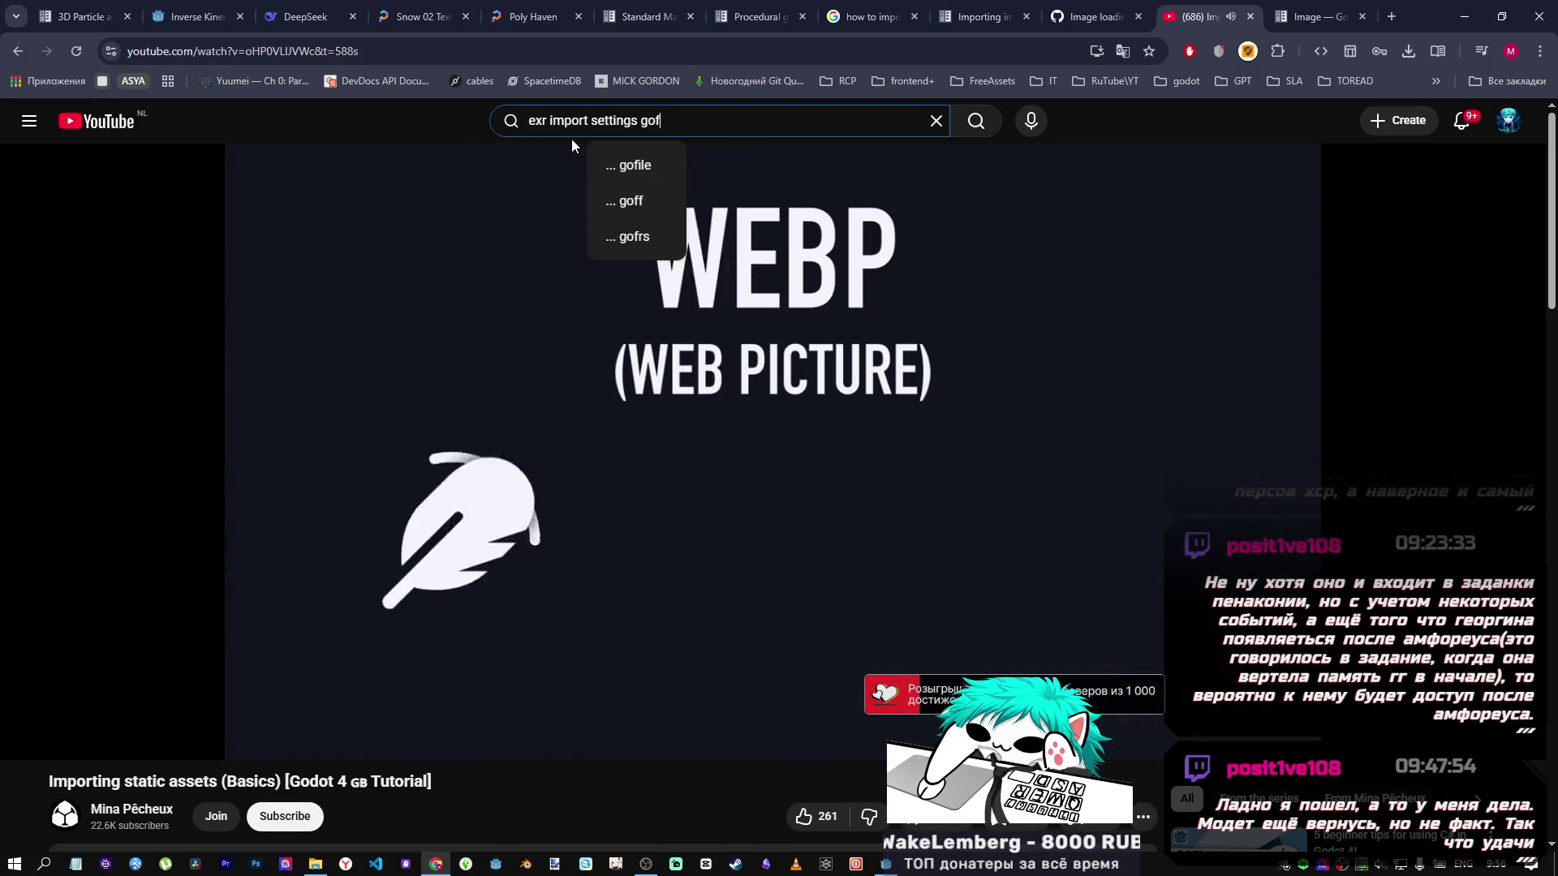
key(Return)
click(1314, 16)
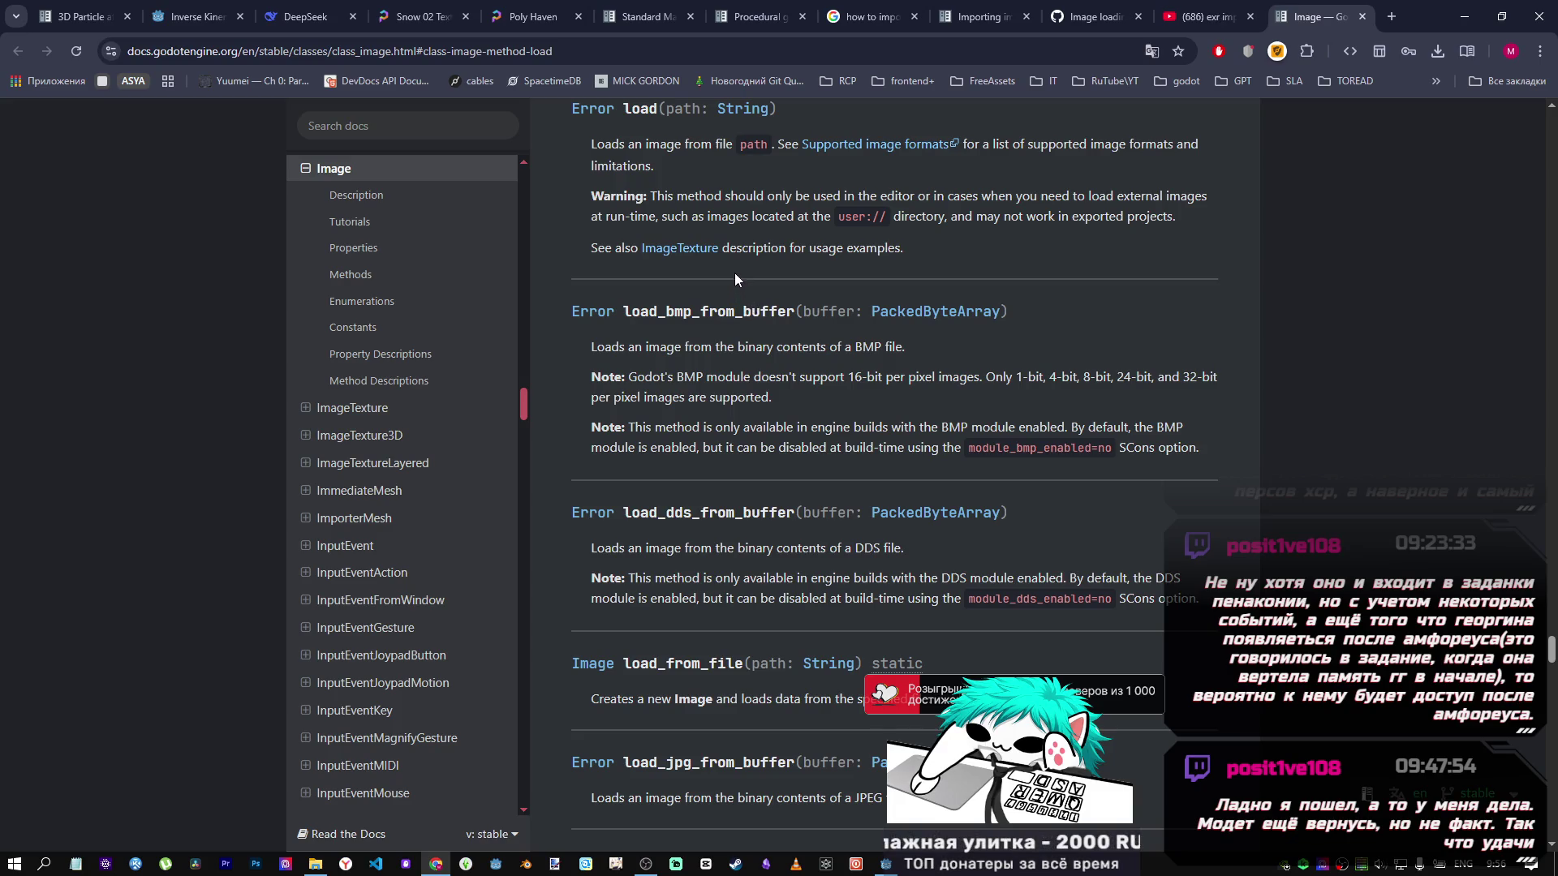
Look at the Supported image formats section, then go back to Image.load().
scroll(734, 272, down, 2)
scroll(736, 270, up, 4)
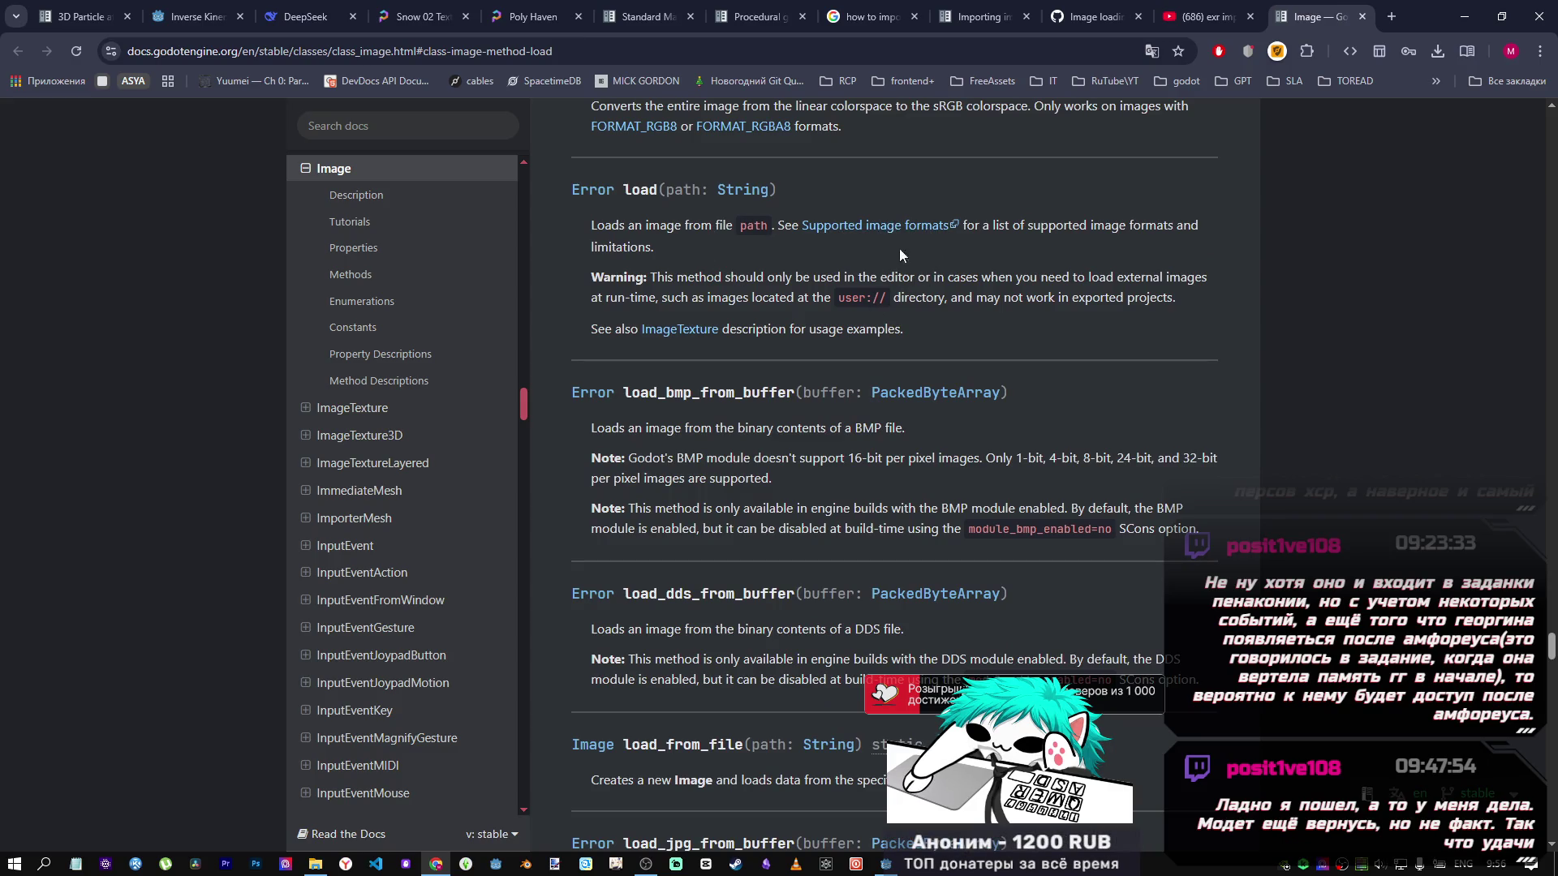
click(916, 225)
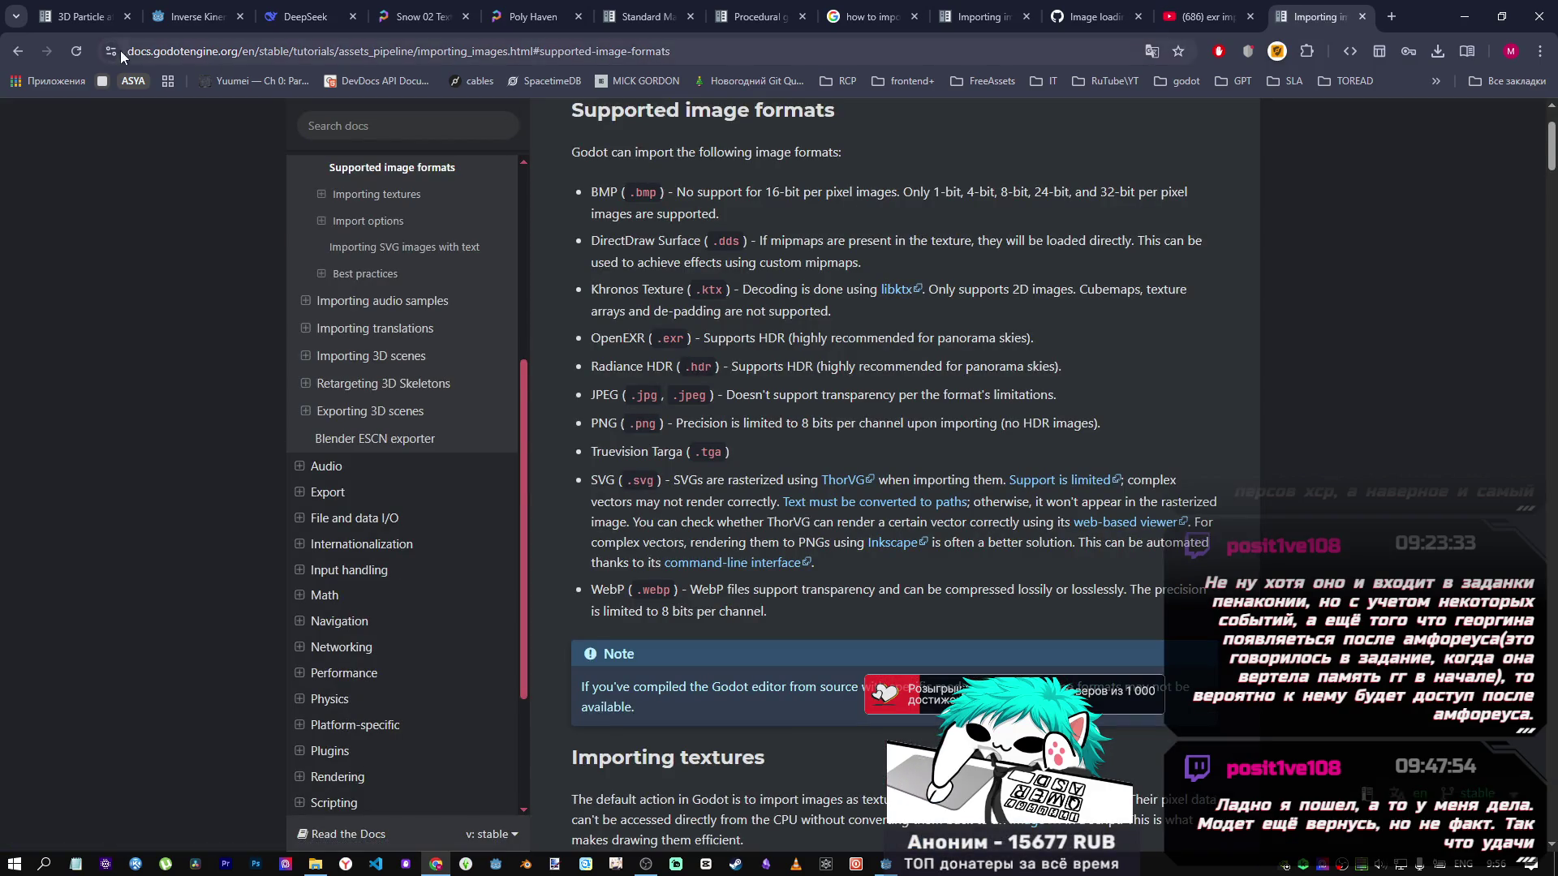
click(21, 50)
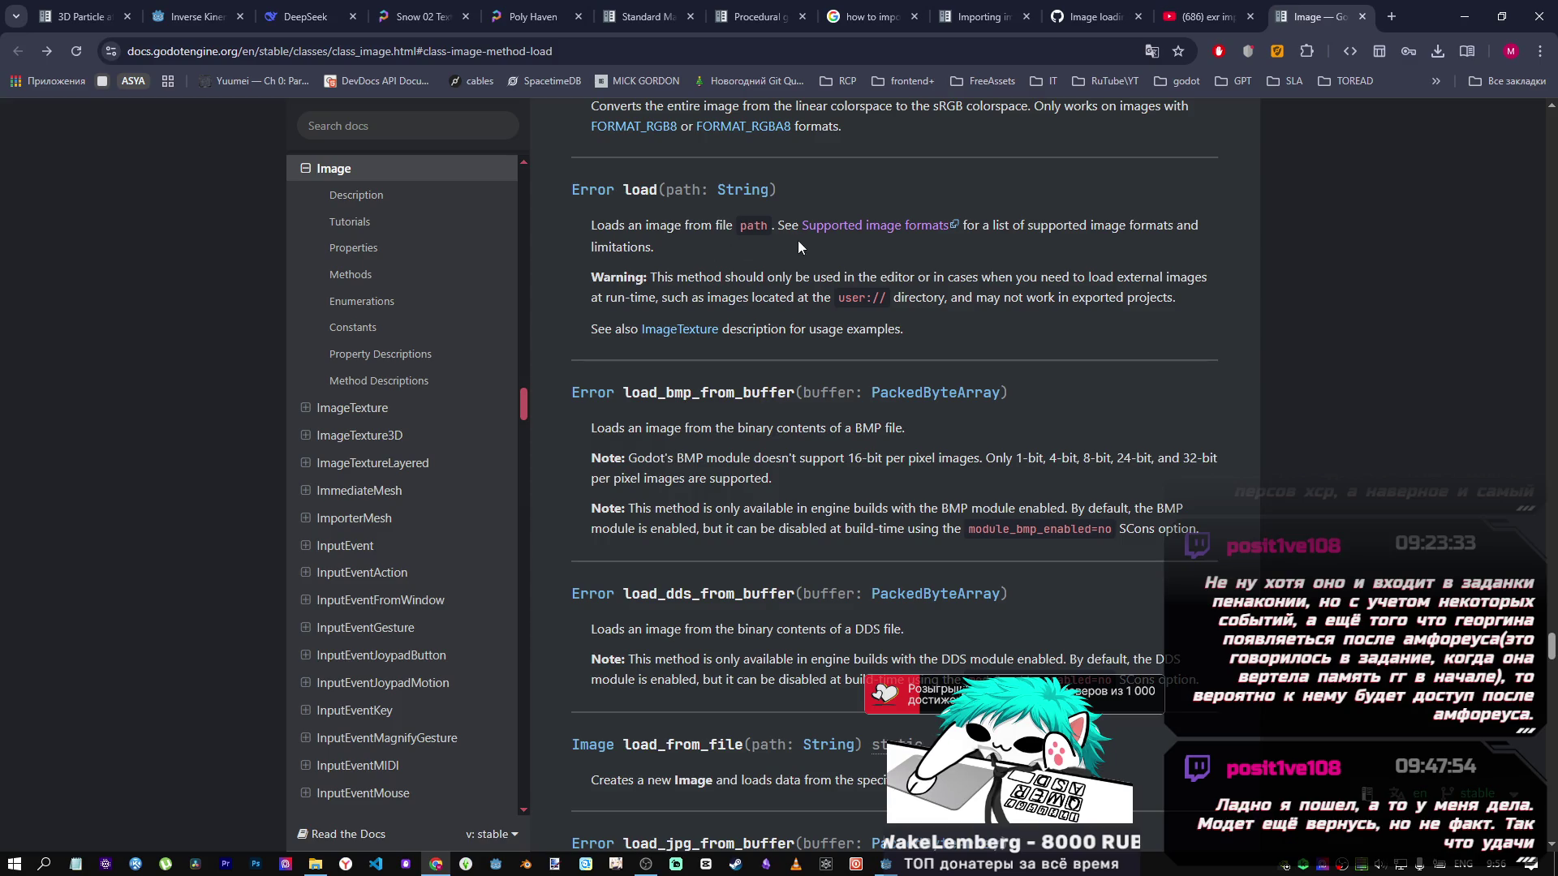
Read the ImageTexture class reference down to its user notes, then return to the YouTube results.
click(692, 330)
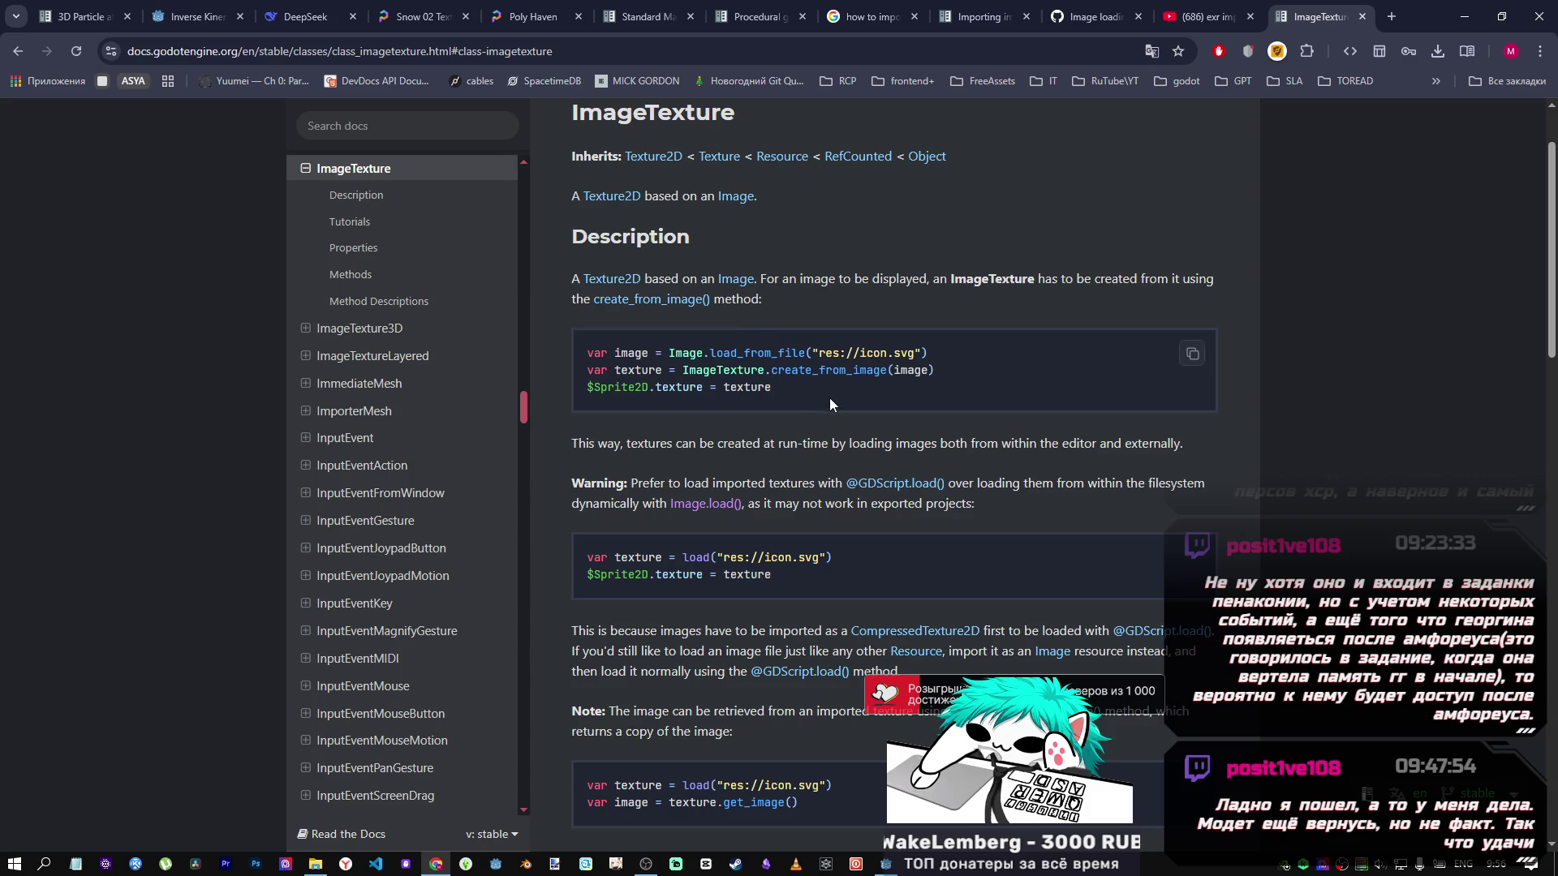
scroll(829, 396, down, 15)
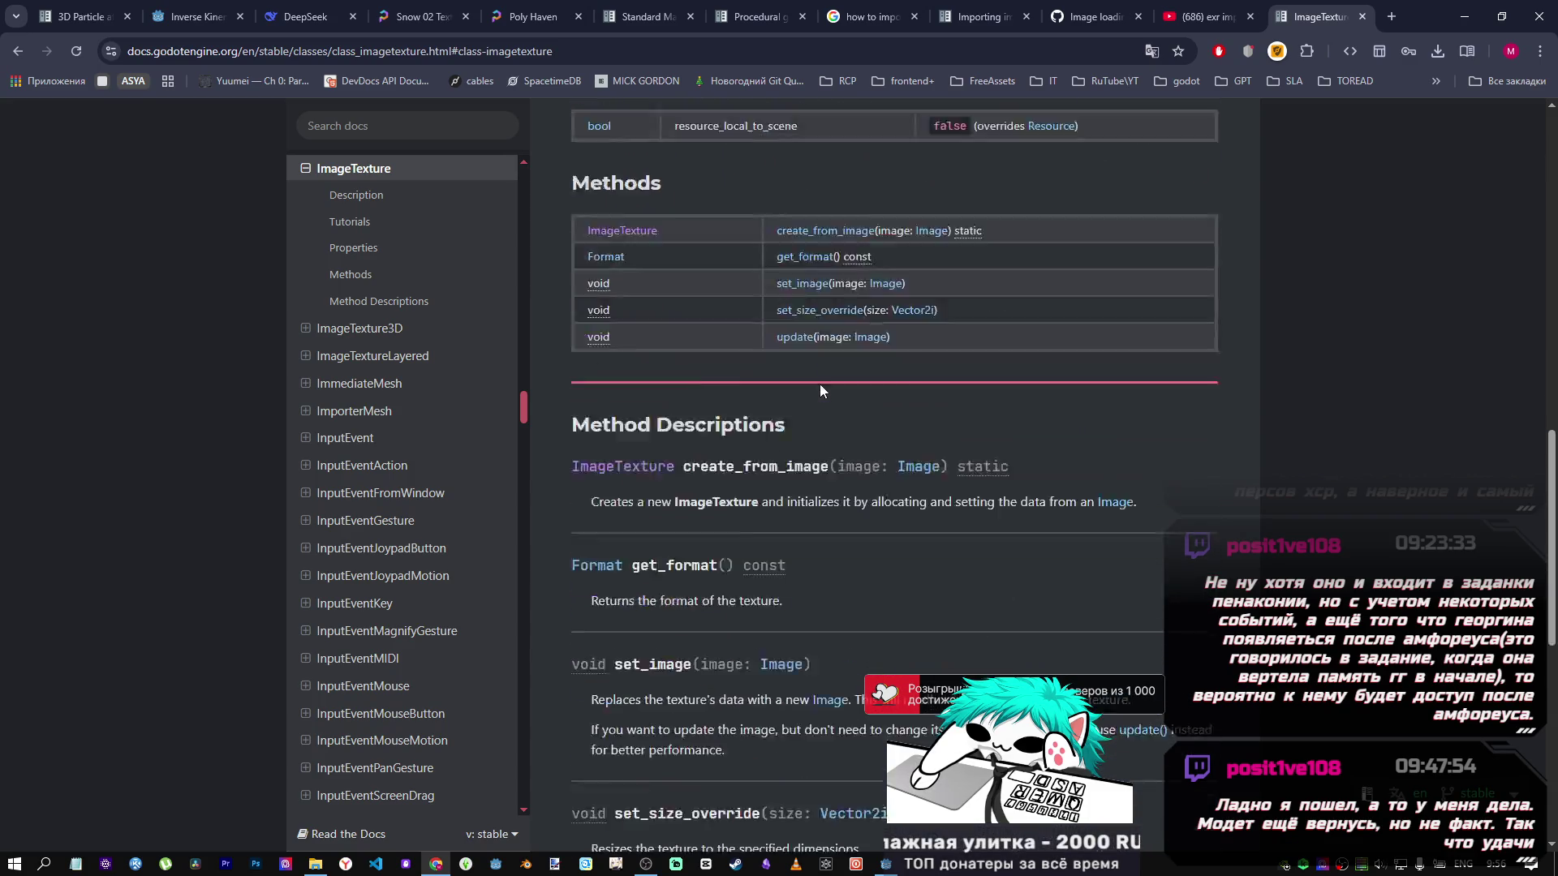
scroll(819, 389, down, 12)
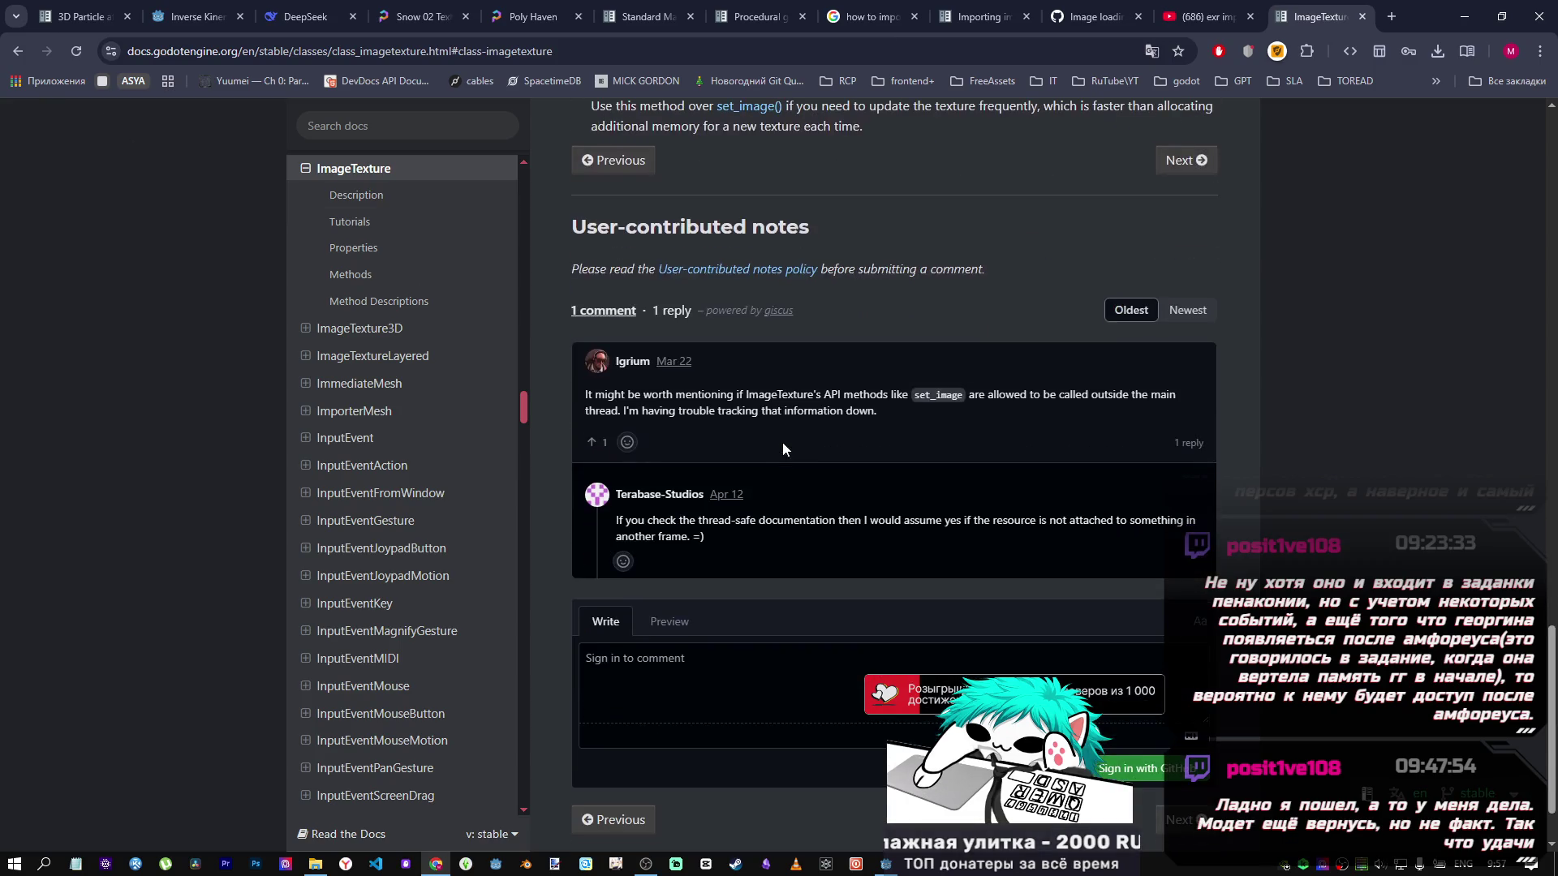
click(17, 51)
click(1217, 18)
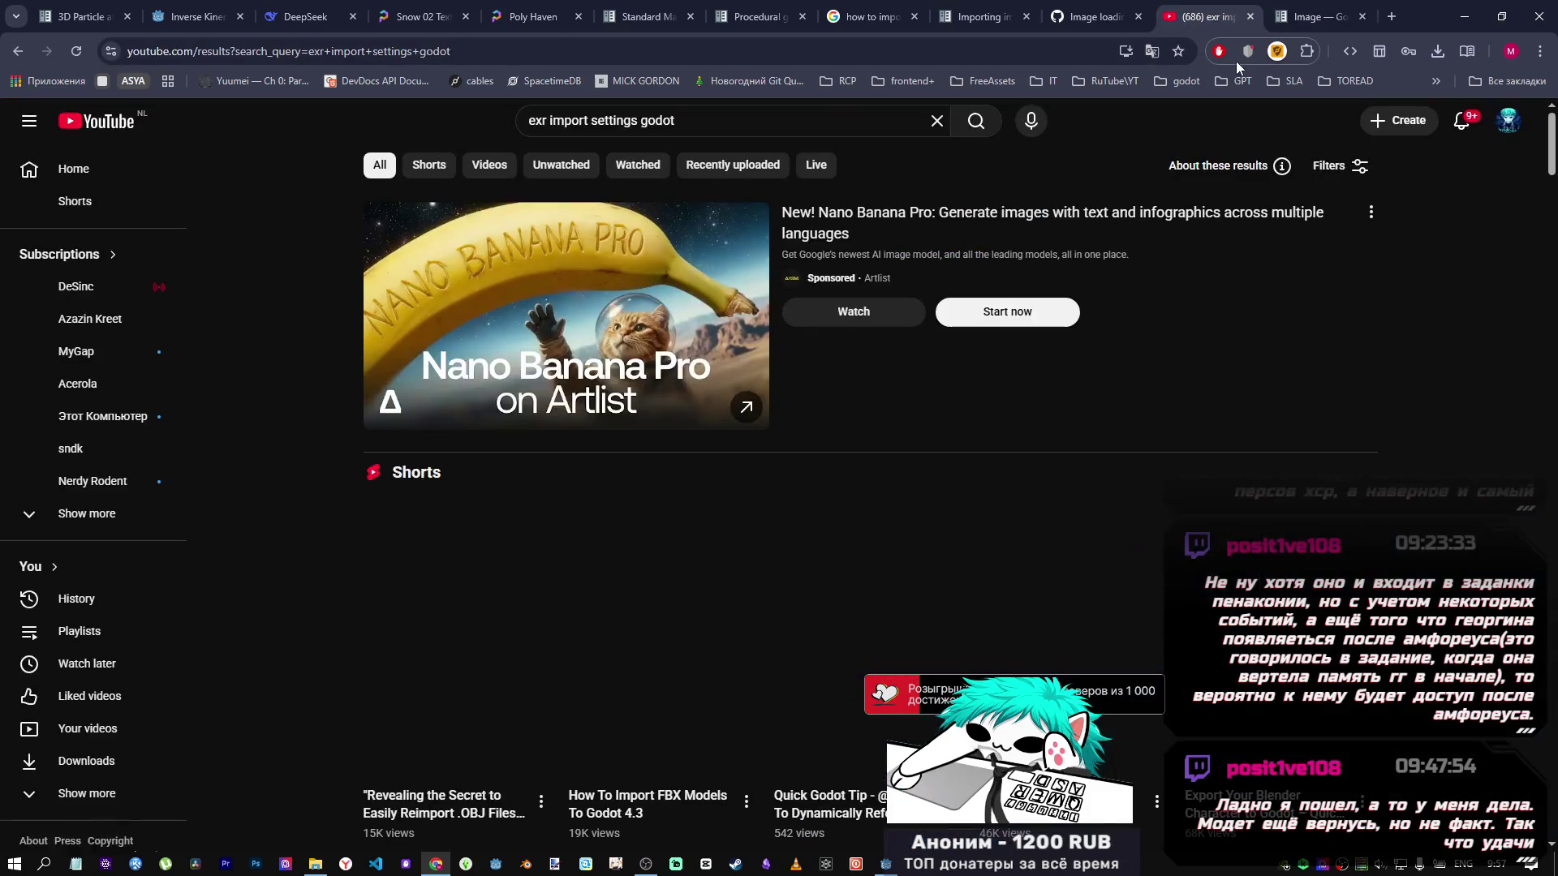
Browse the 'exr import settings godot' results and open the first Godot short in a background tab.
scroll(639, 280, down, 6)
scroll(666, 296, up, 6)
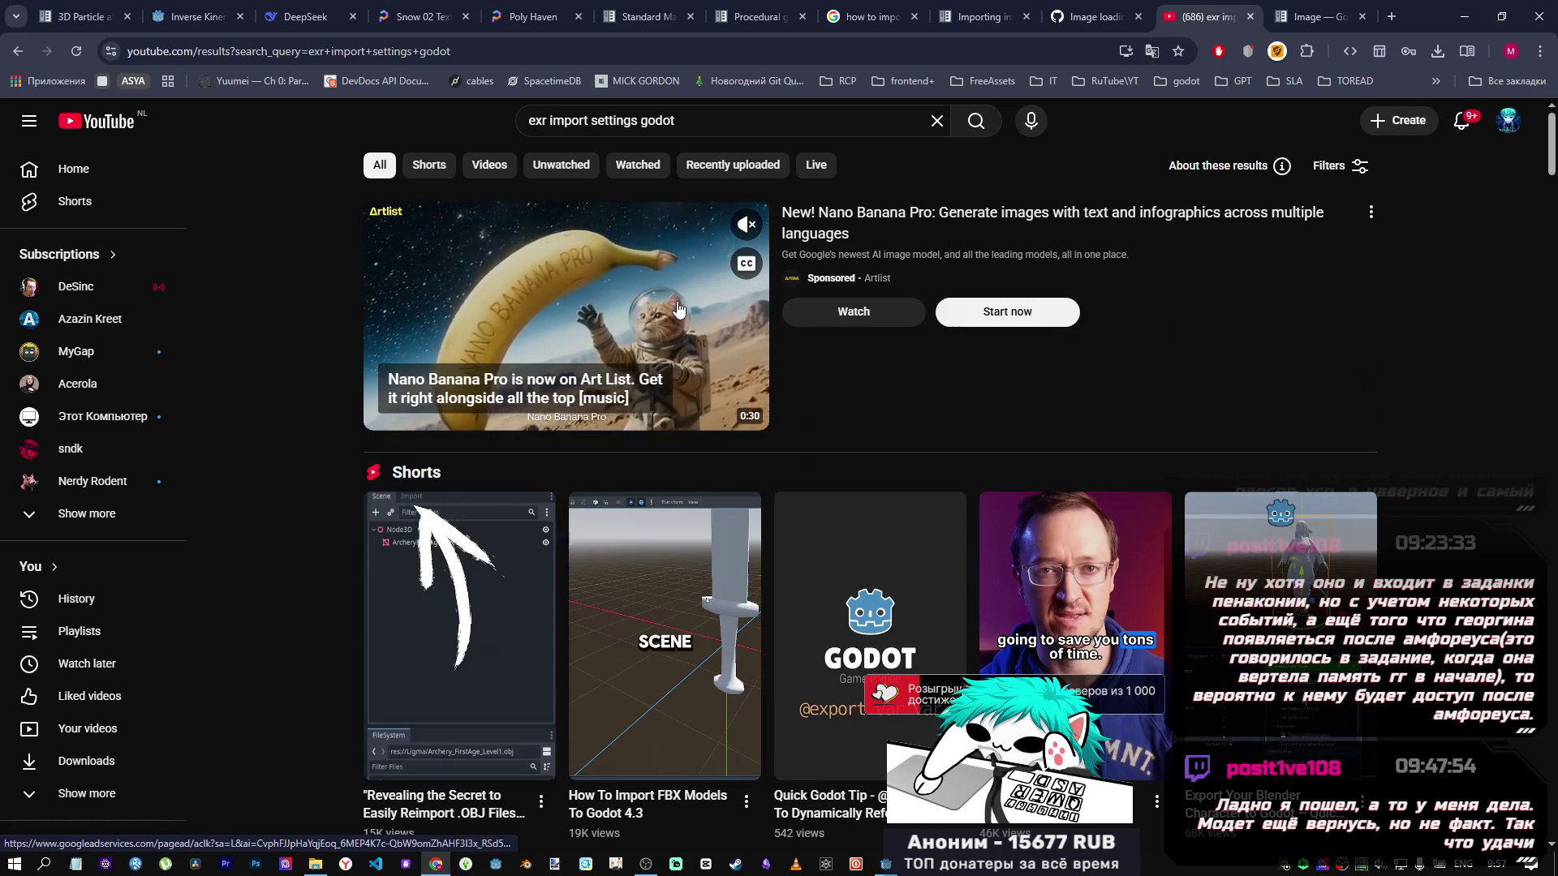
scroll(684, 316, down, 4)
scroll(685, 320, down, 2)
scroll(666, 316, up, 3)
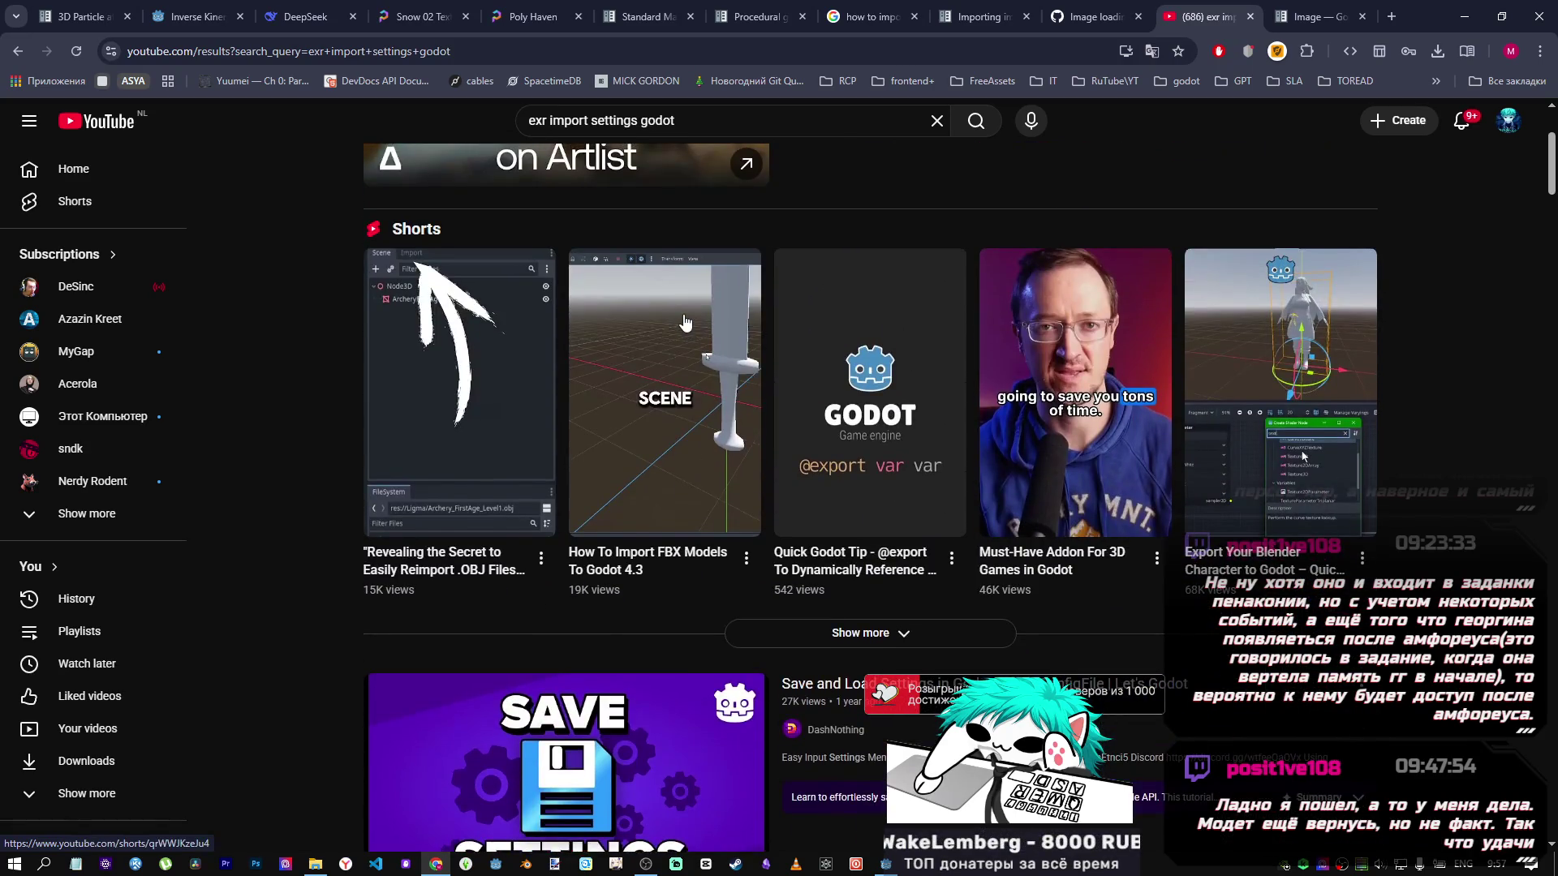
middle_click(512, 372)
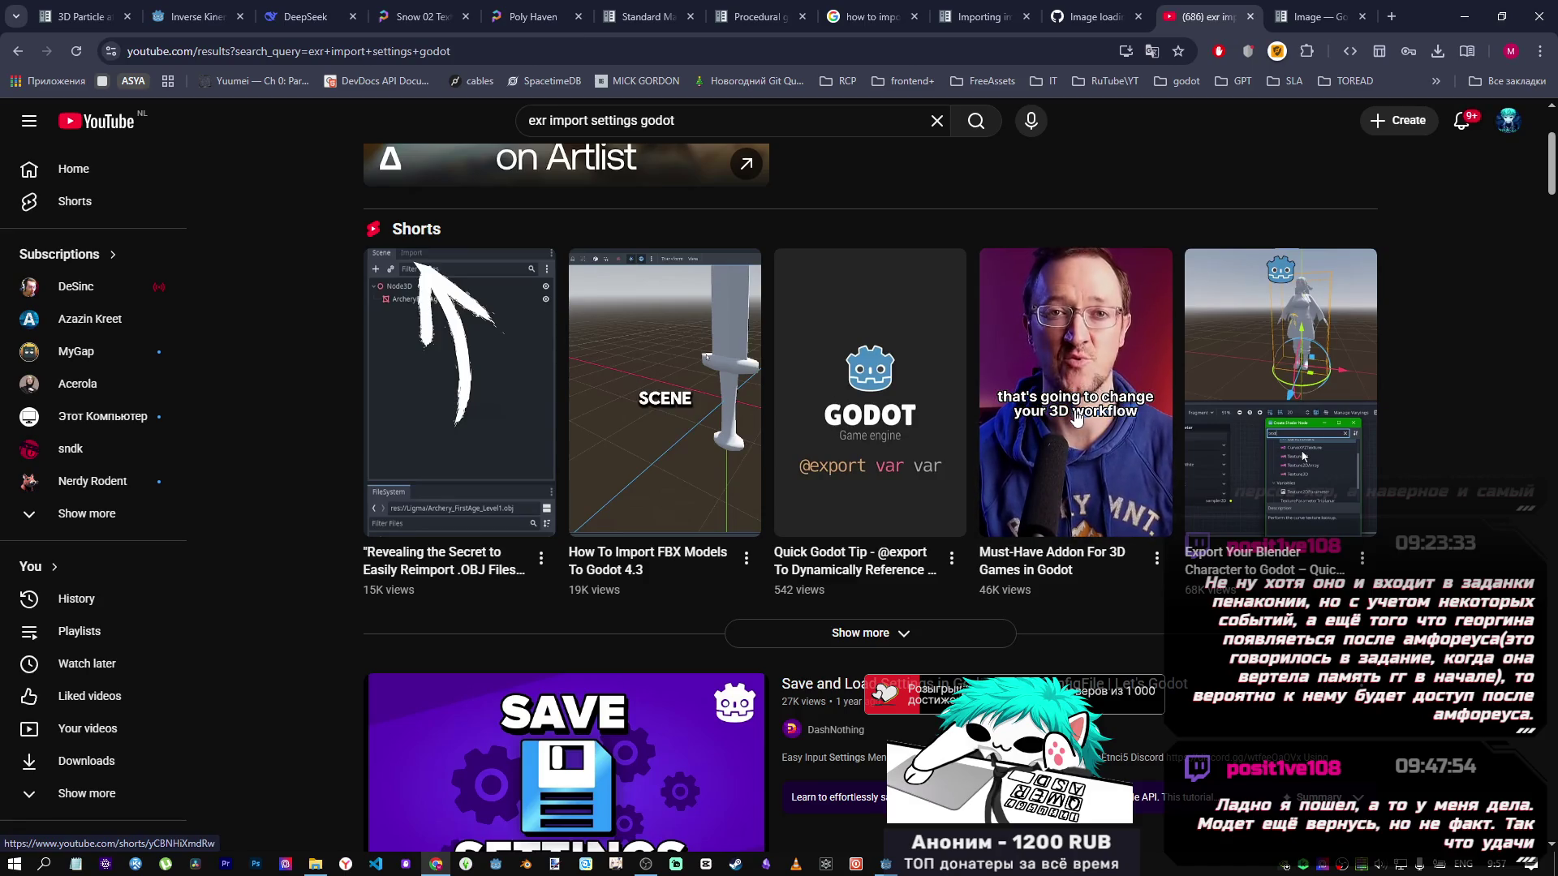
Scroll further through the results, then trim the query to 'exr import'.
scroll(588, 425, down, 5)
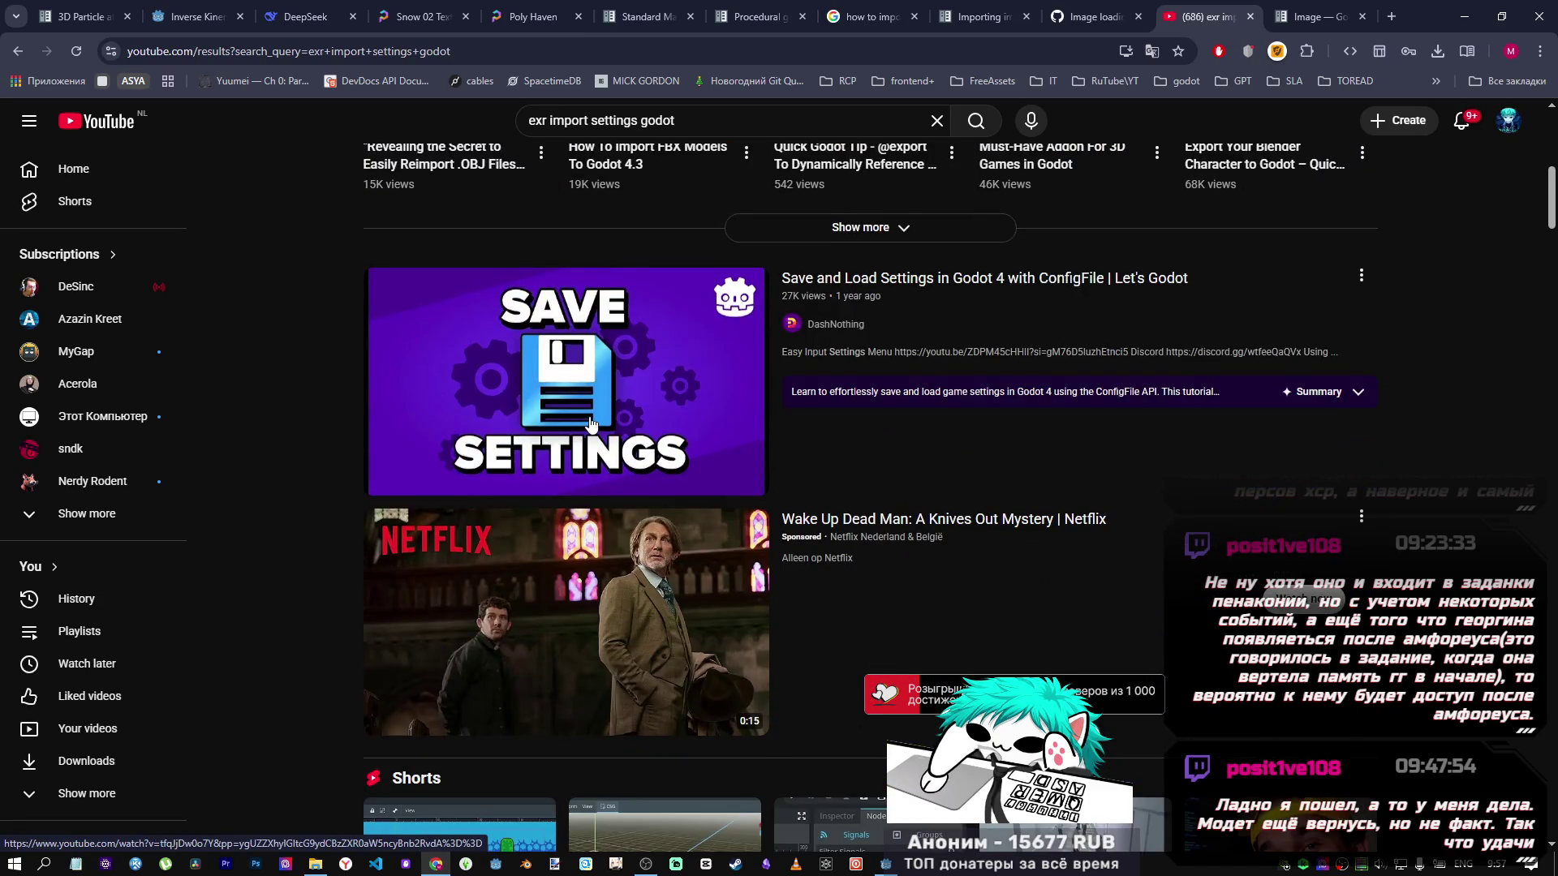
scroll(590, 423, down, 9)
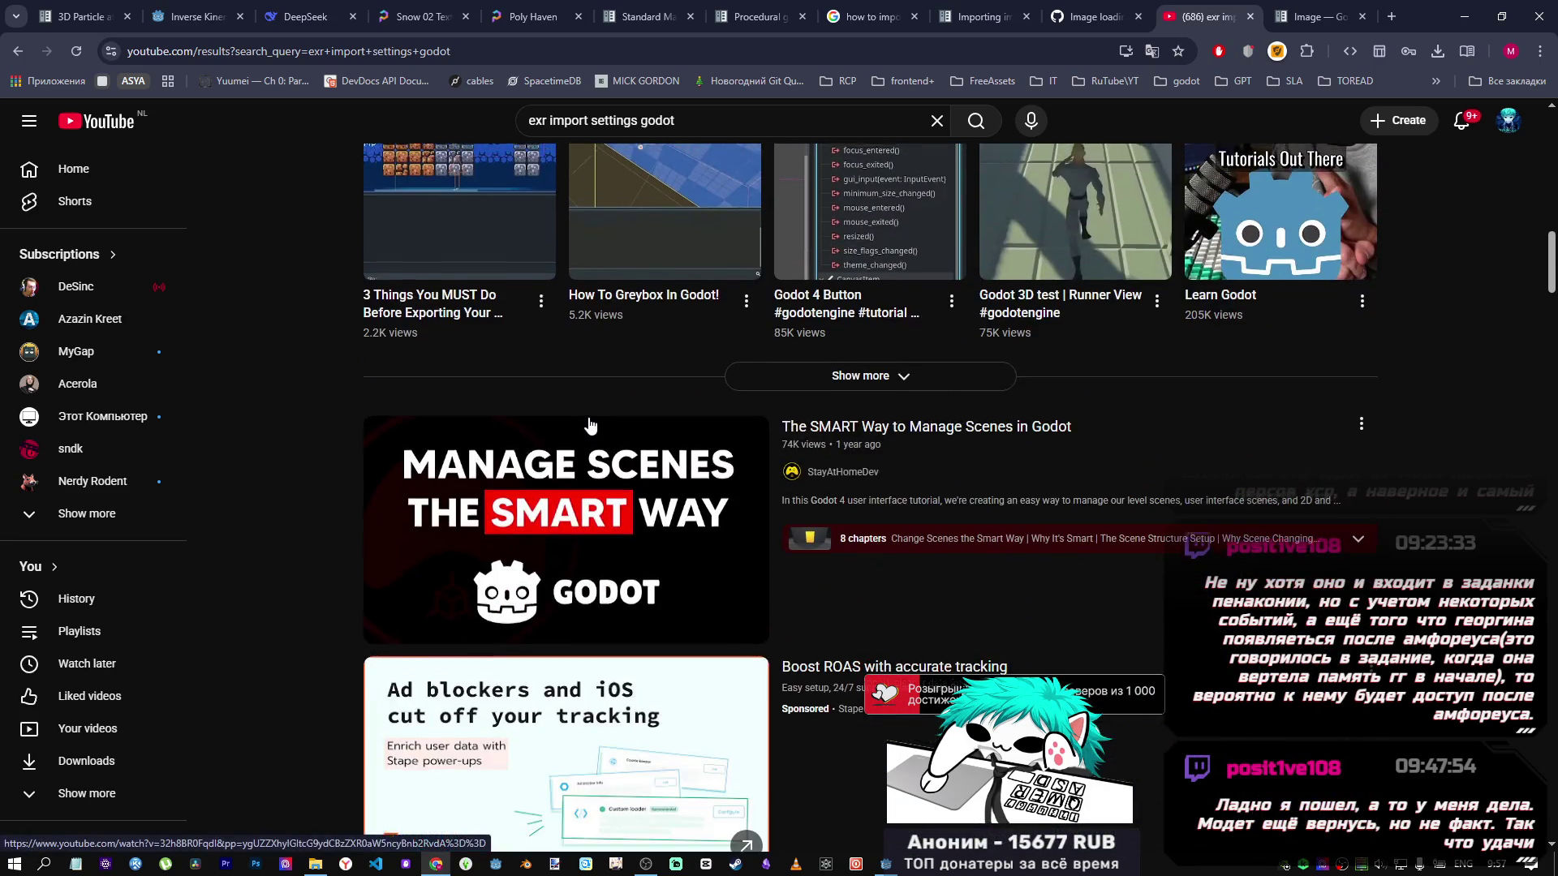
scroll(590, 423, up, 3)
mouse_move(898, 314)
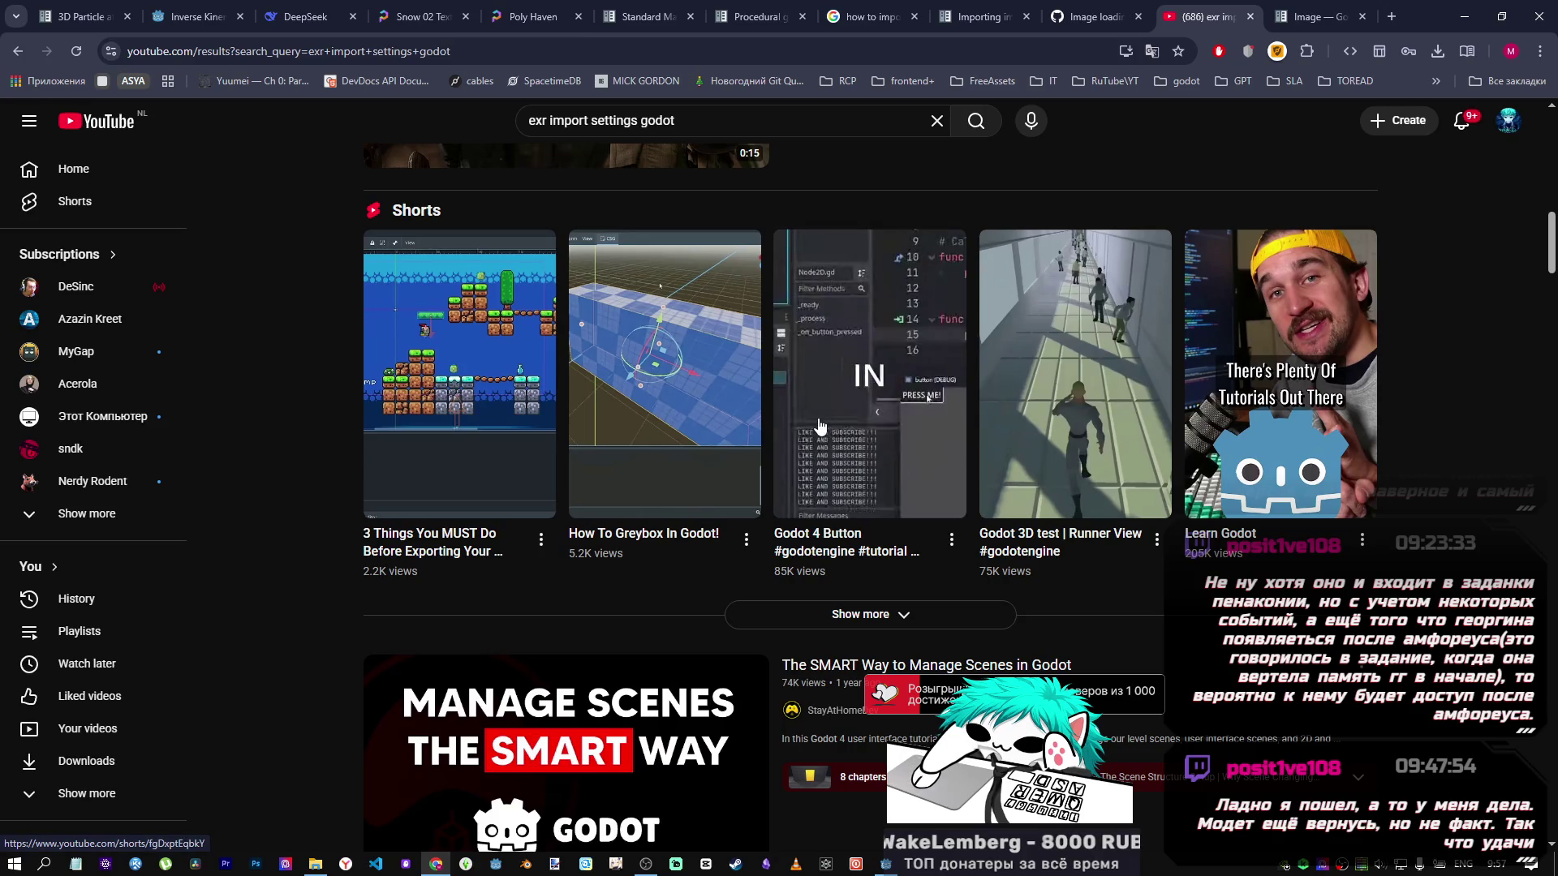
scroll(684, 428, down, 5)
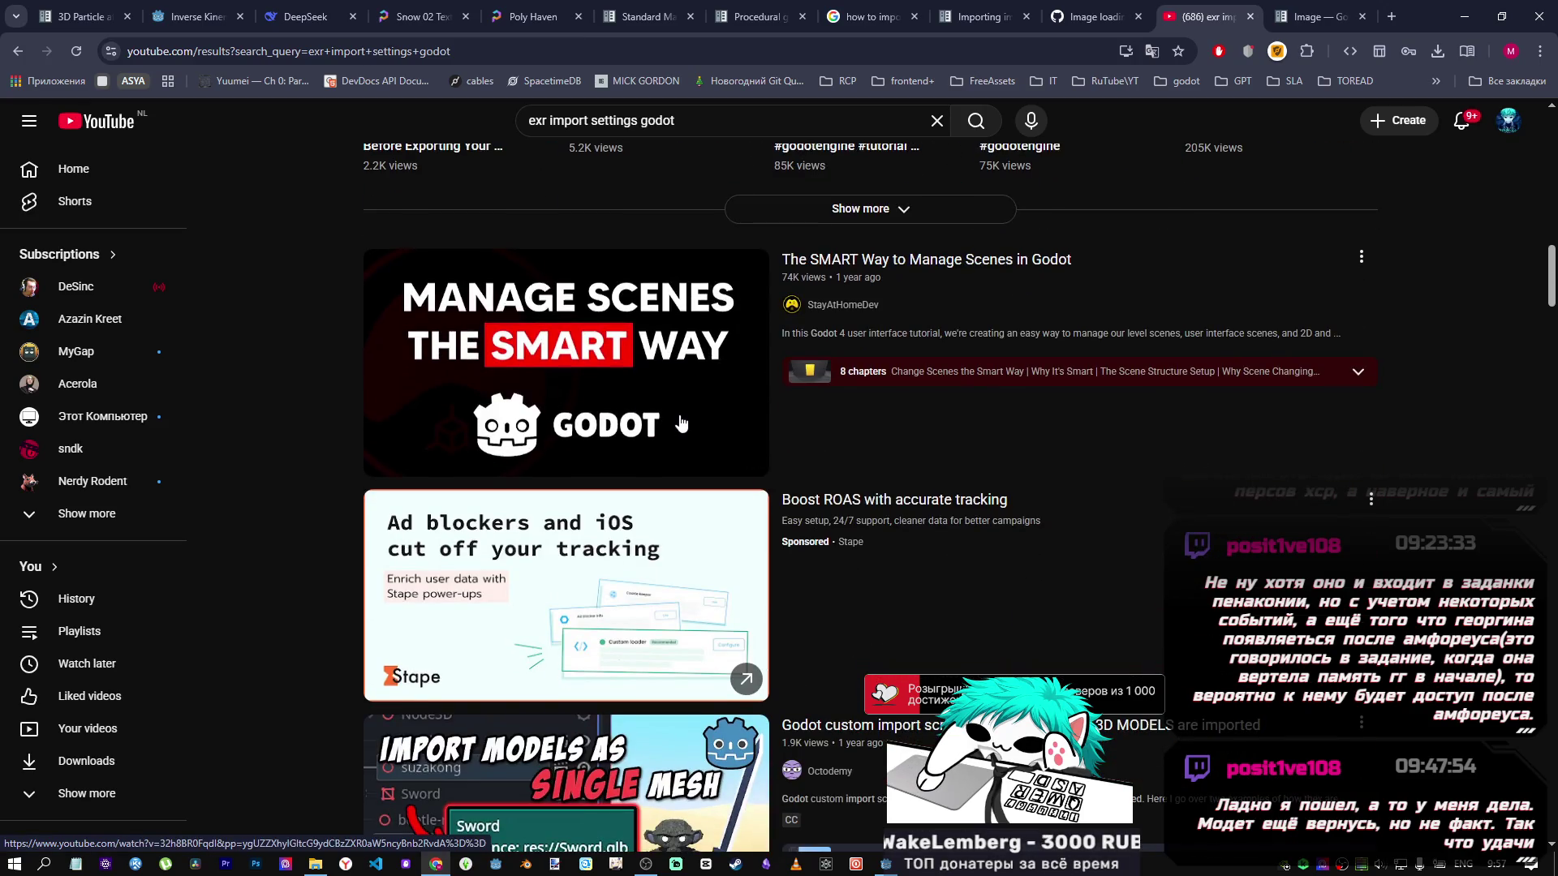
scroll(681, 423, down, 5)
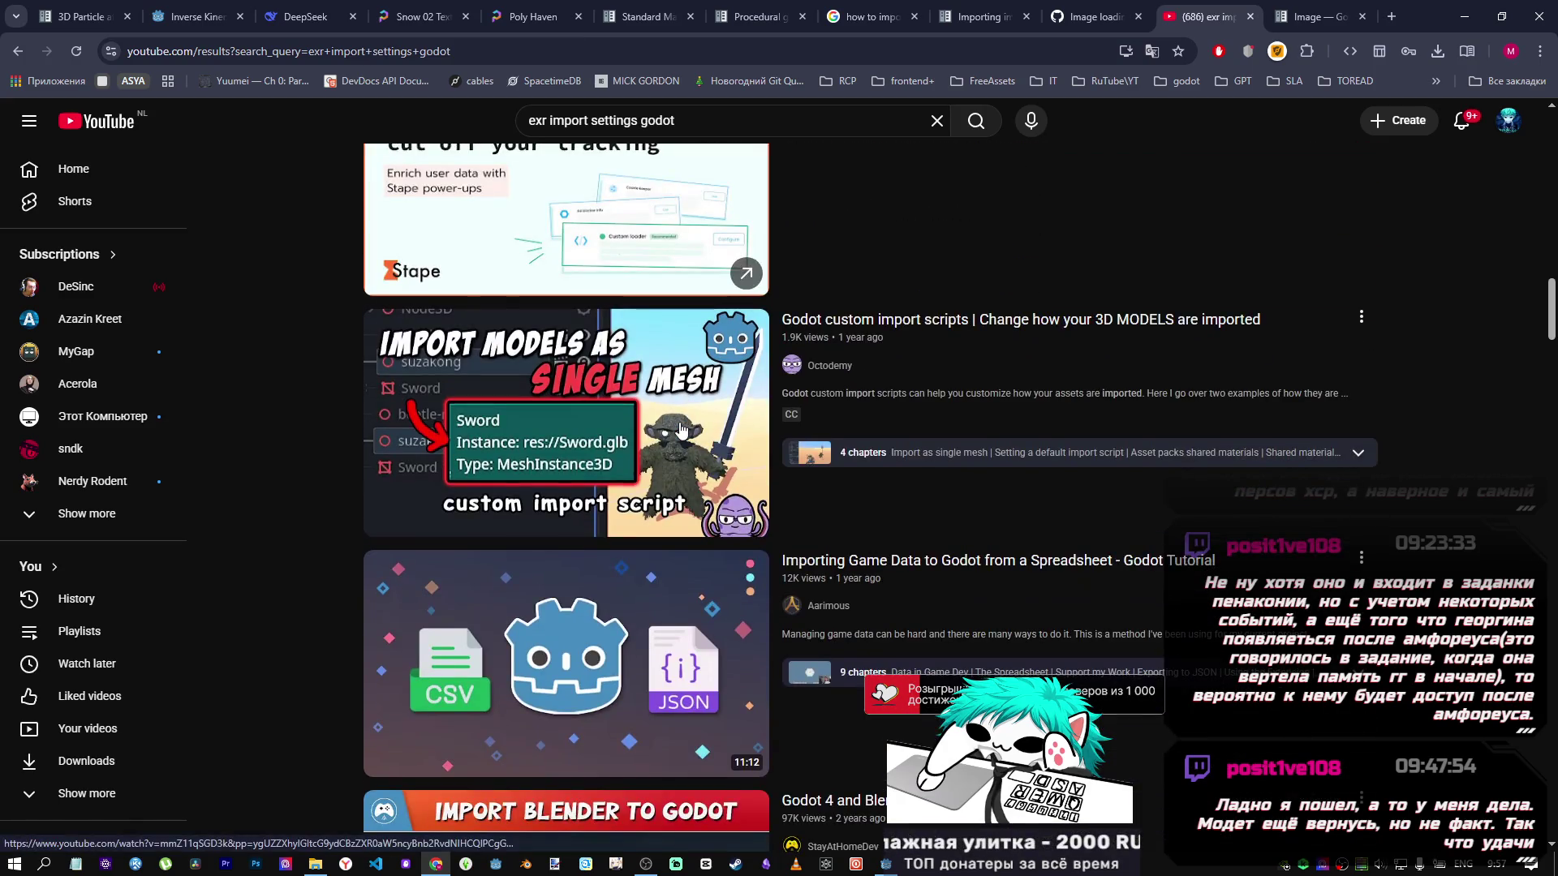
scroll(682, 422, down, 9)
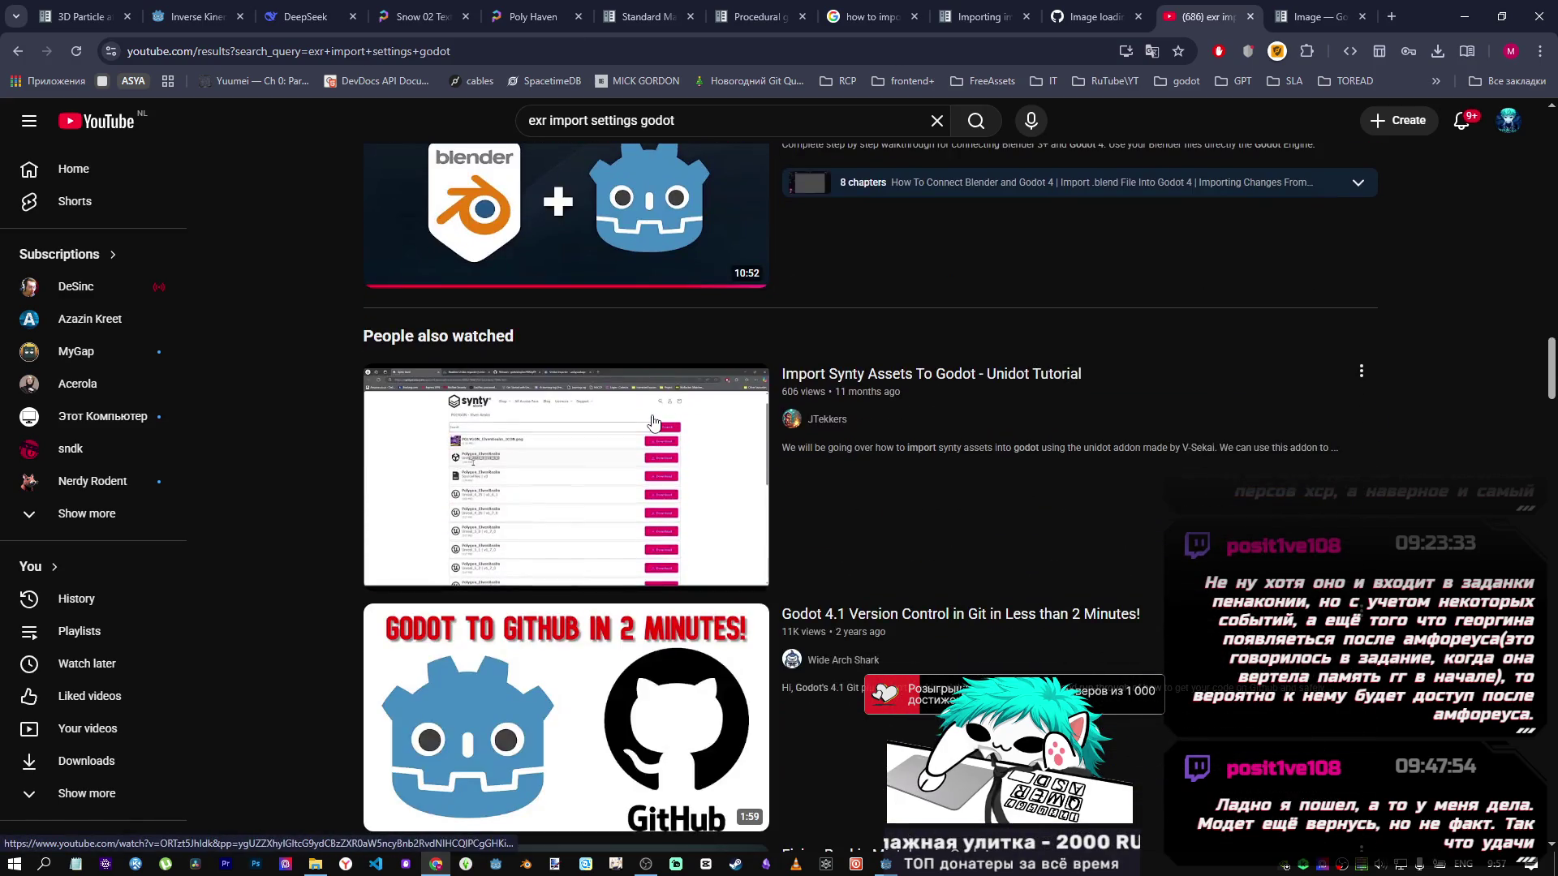
click(549, 123)
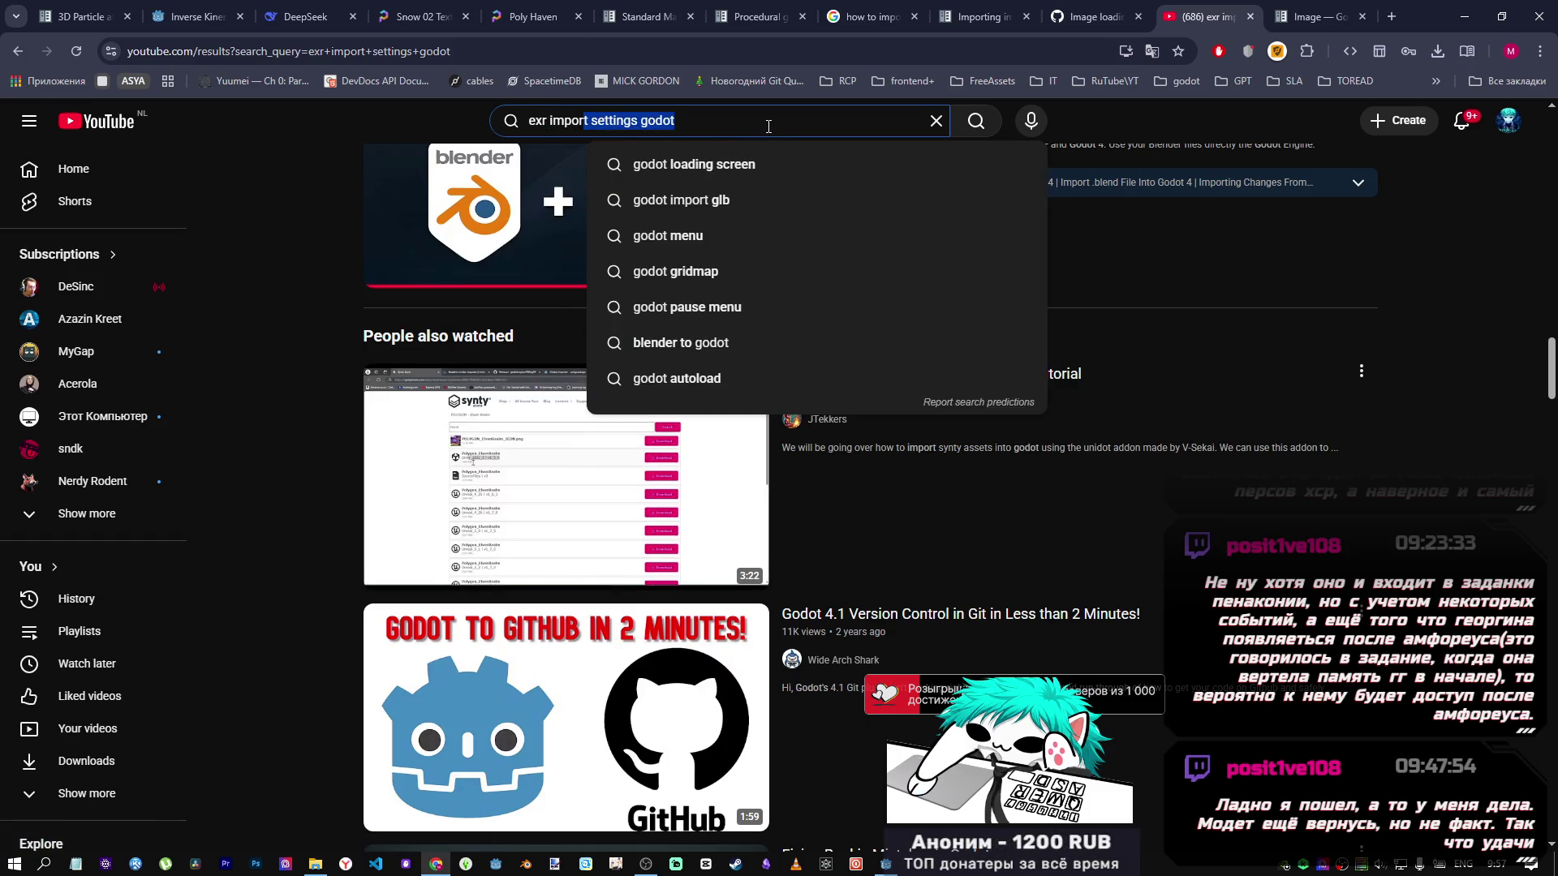
key(BackSpace)
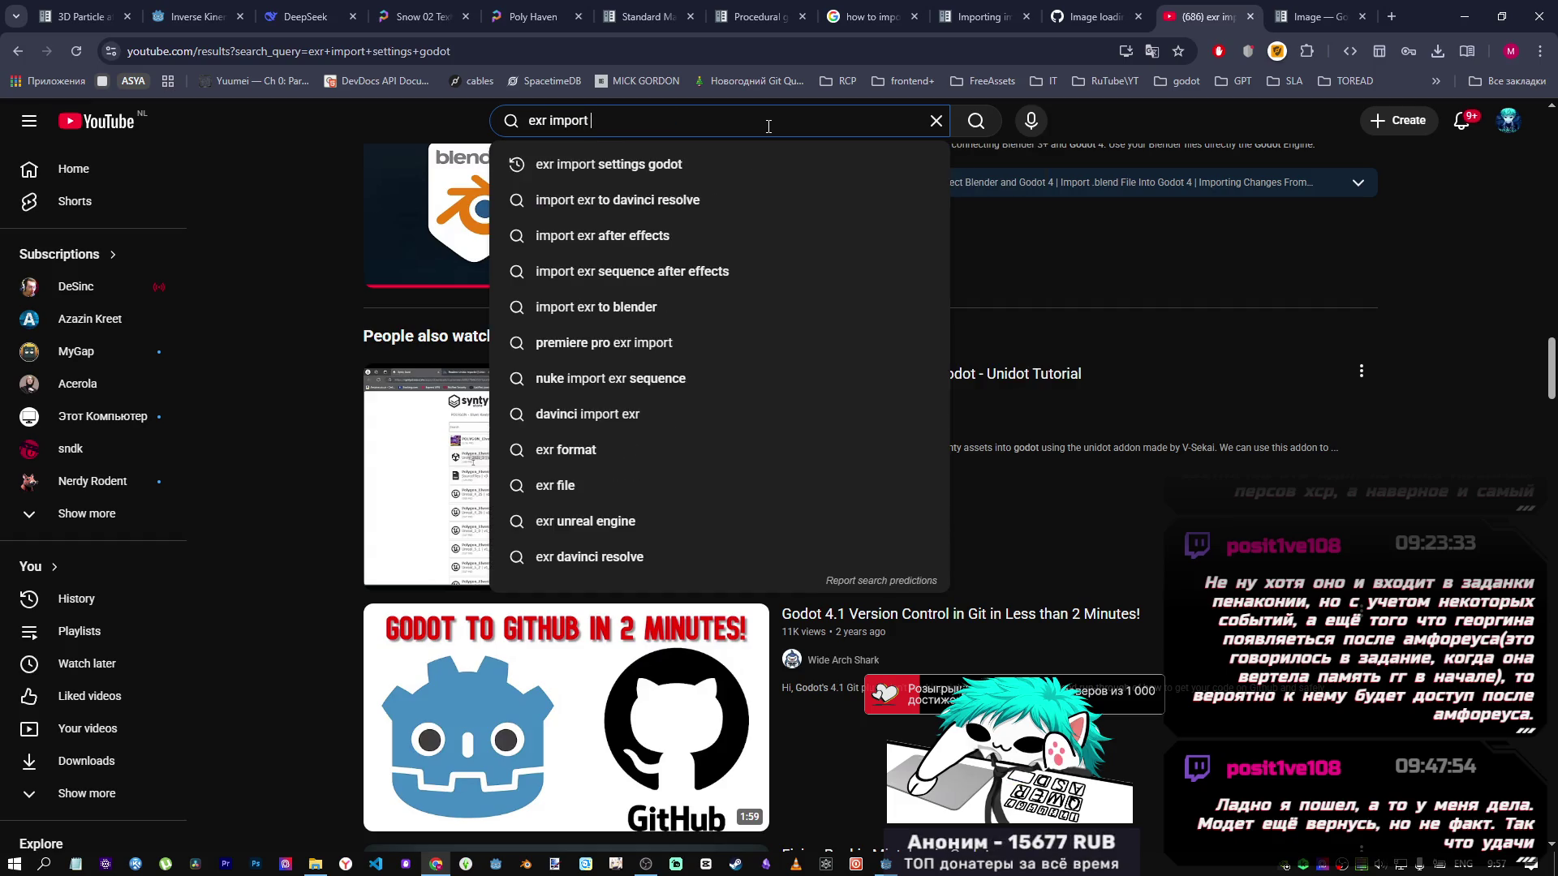
Search YouTube for 'exr import error in godot' using the suggestion and scan the results.
text(erorr)
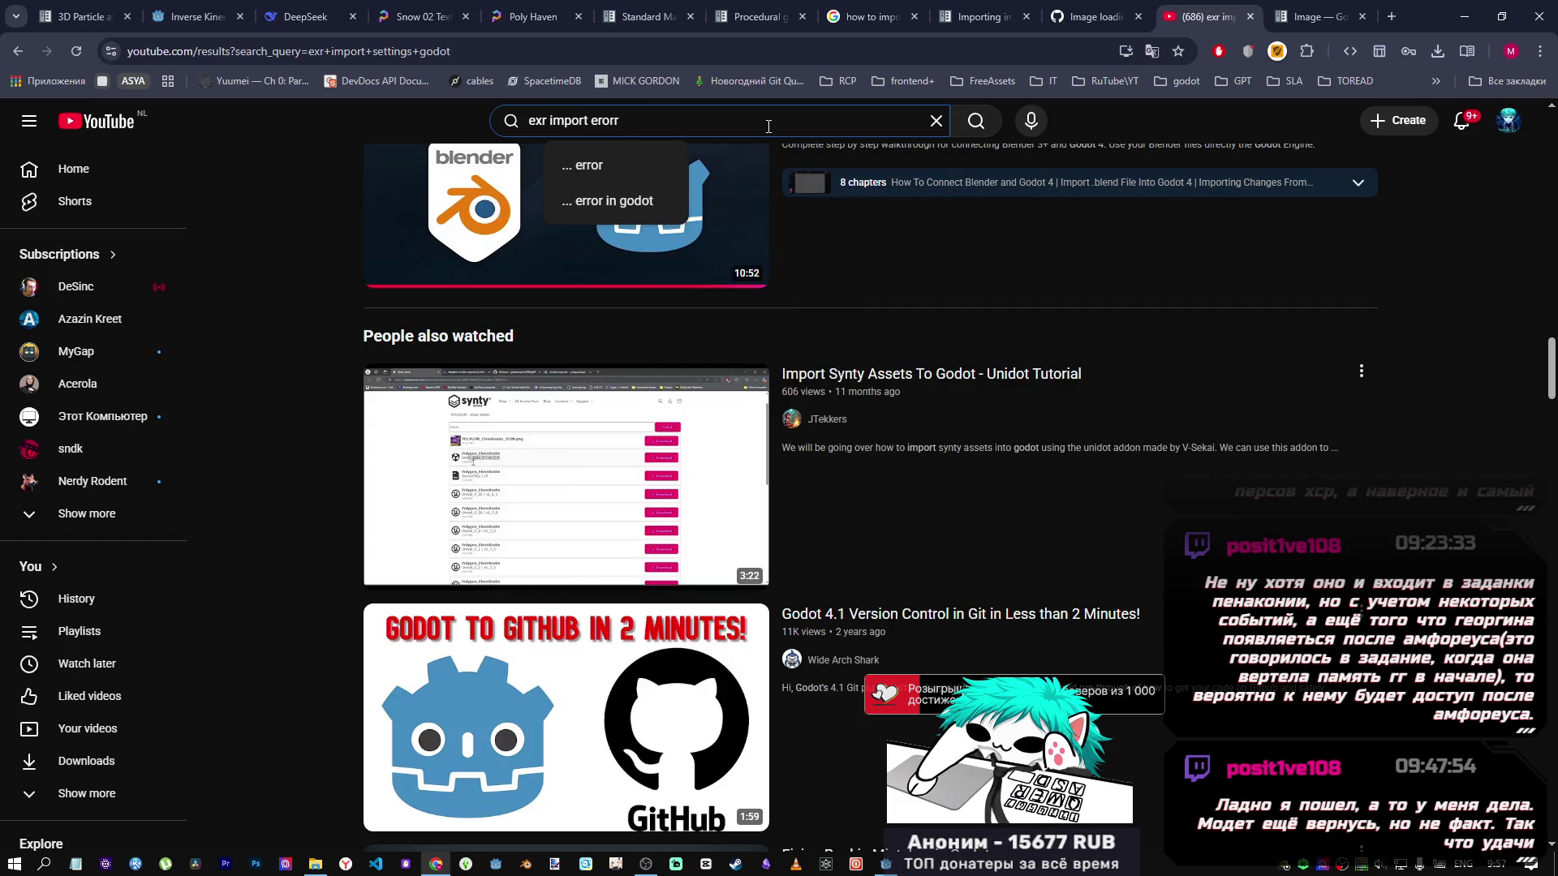
key(Down)
key(Down)
key(Return)
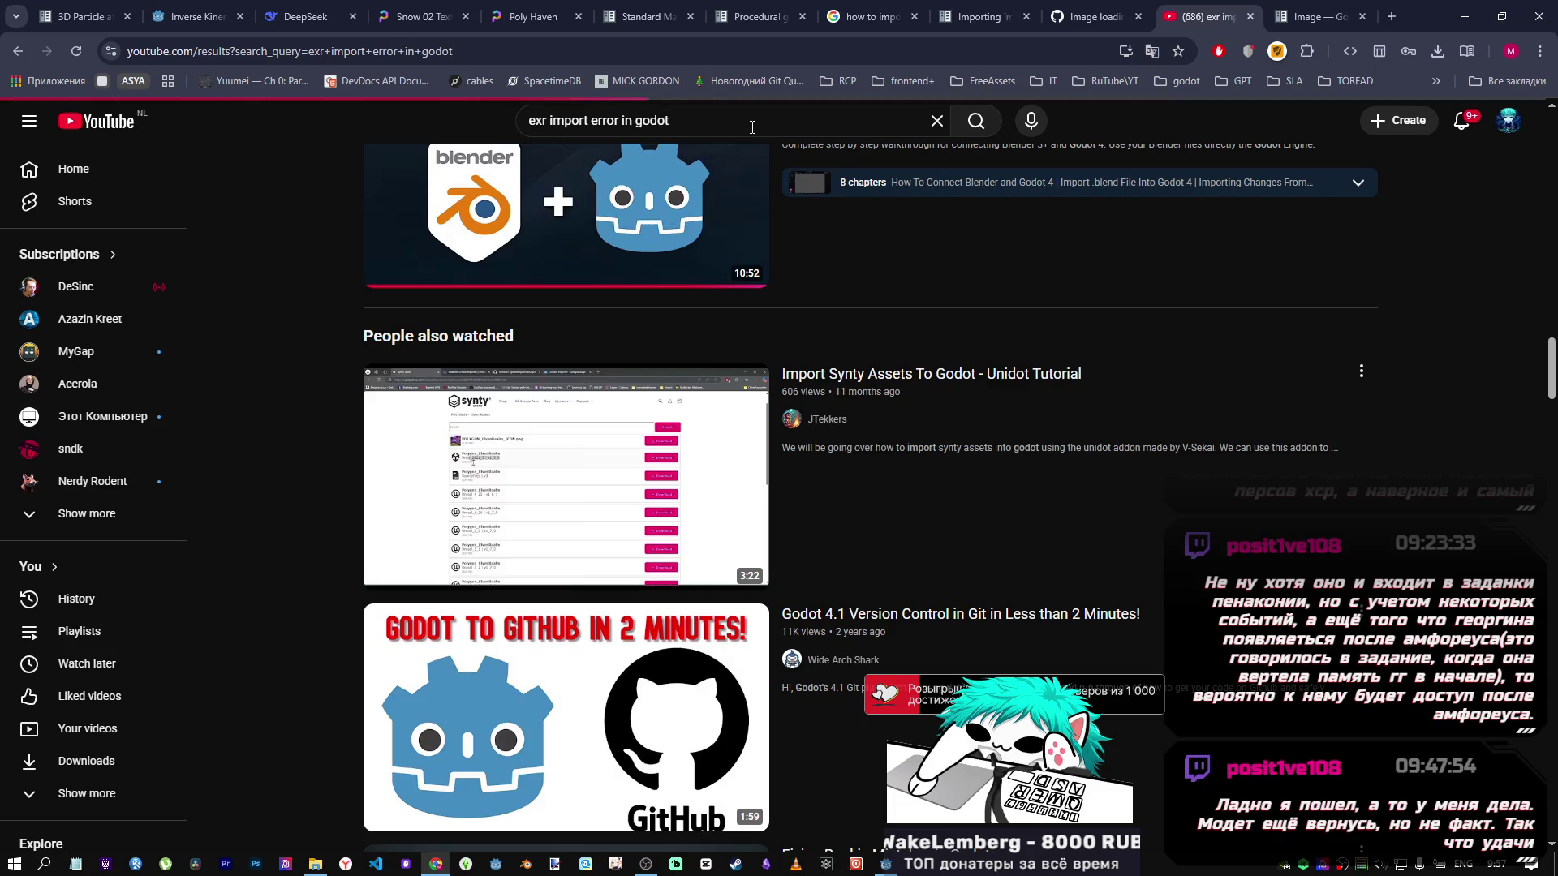
scroll(674, 392, down, 3)
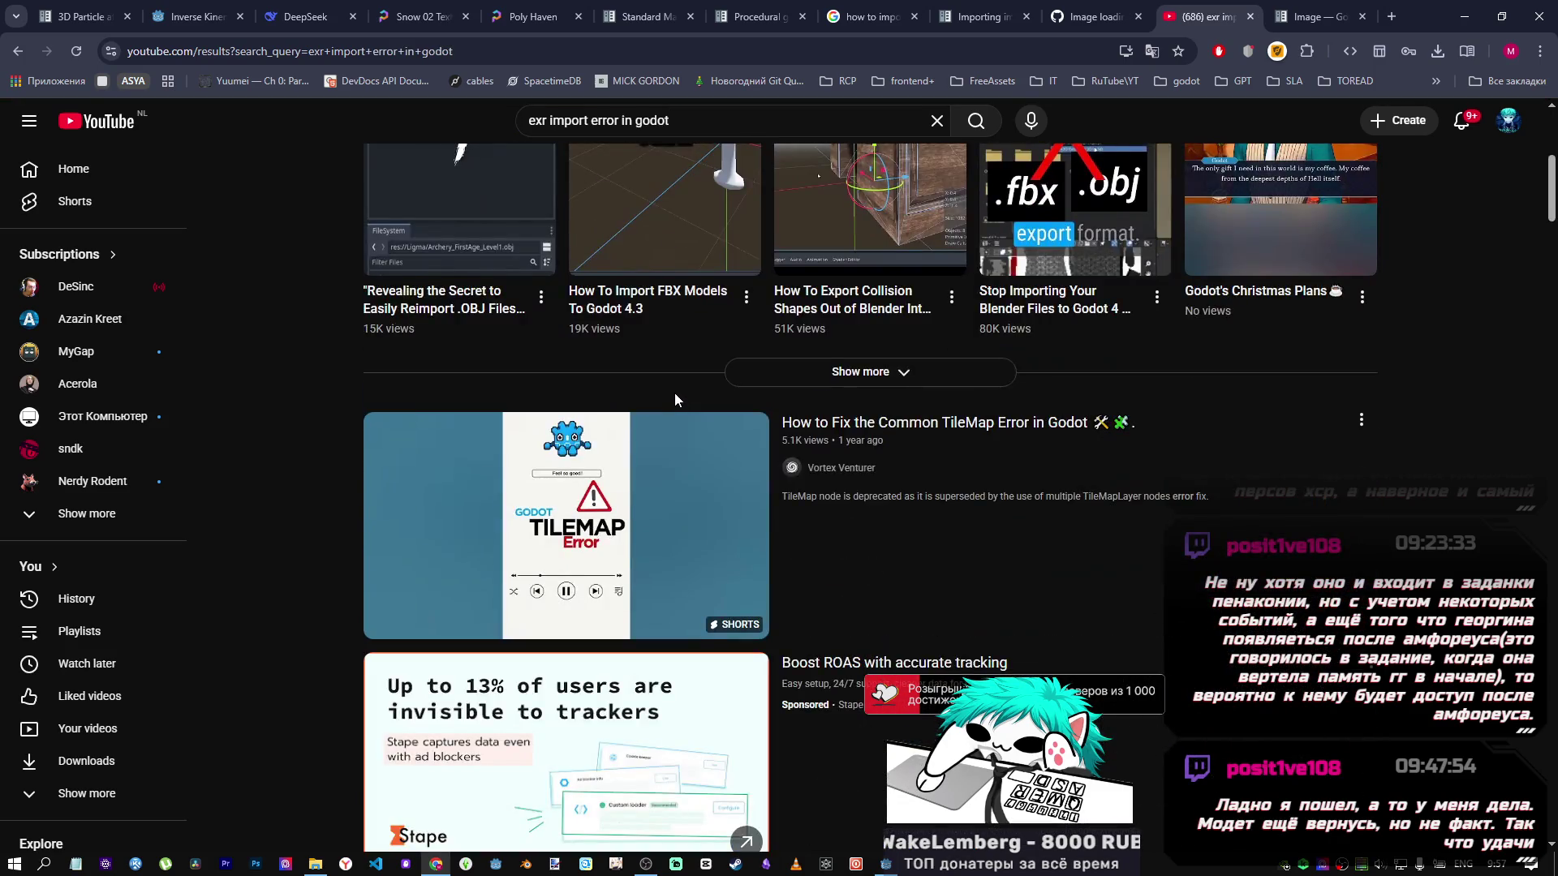
scroll(674, 392, down, 3)
scroll(603, 382, down, 3)
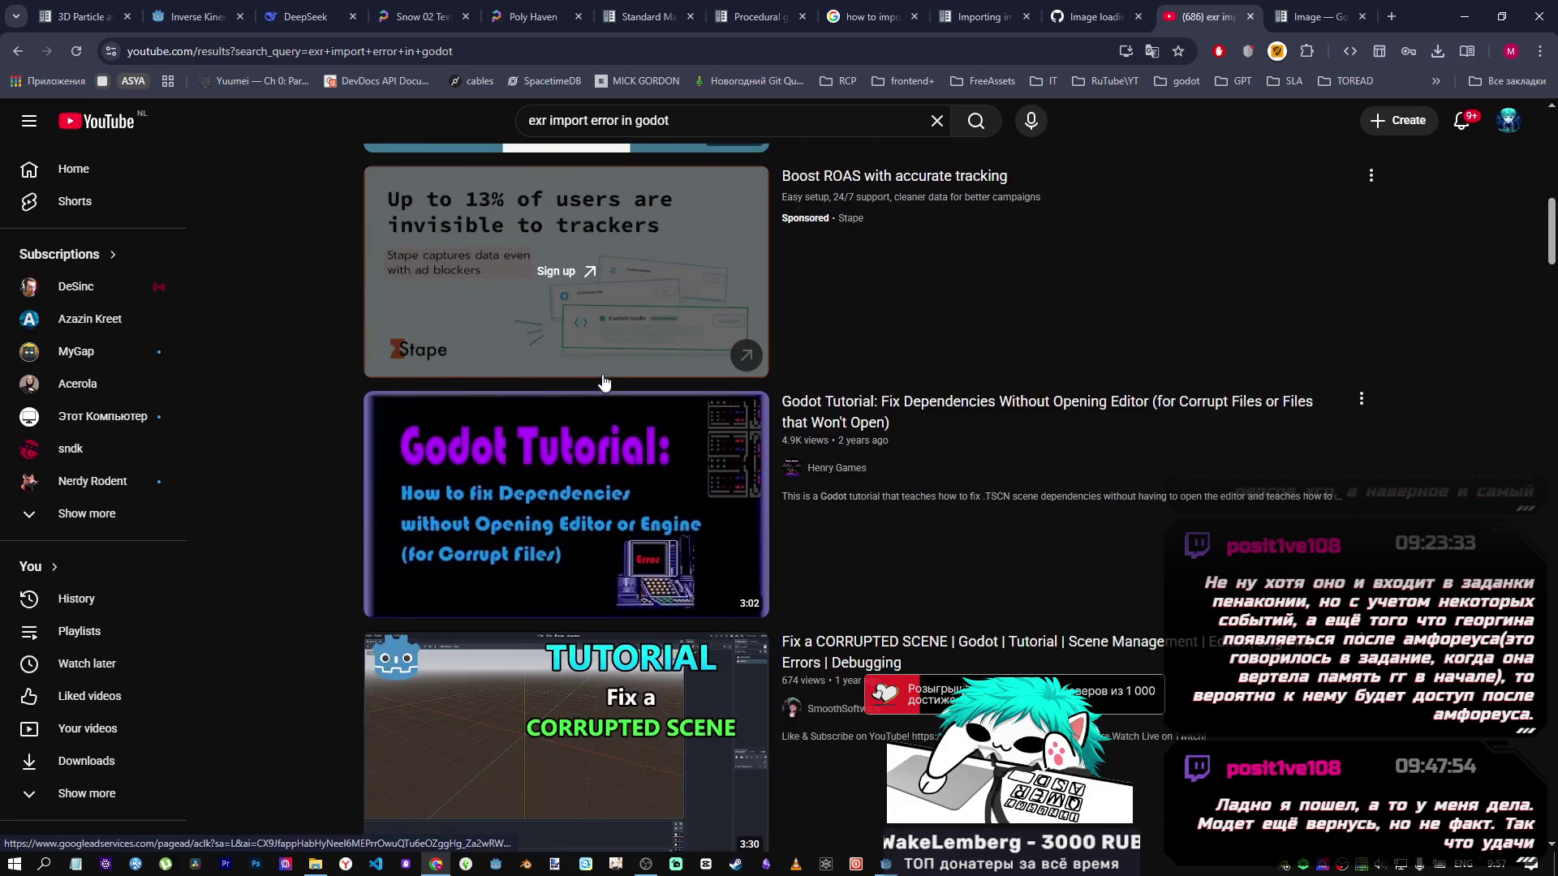
scroll(603, 381, down, 7)
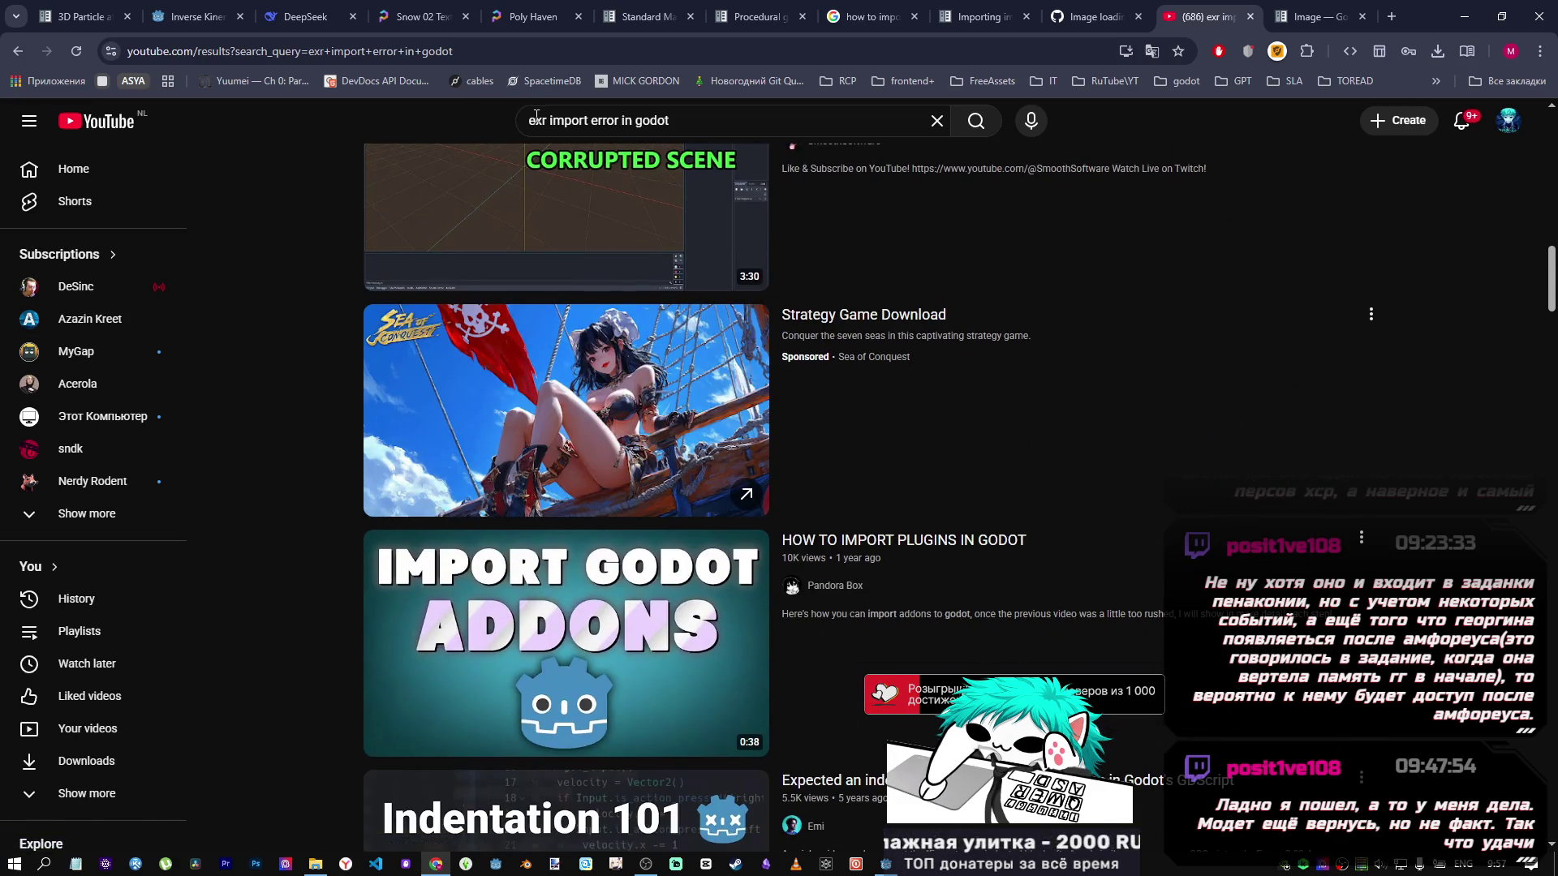
Search for '.exr import error in godot', scroll through the videos, and delete '.exr' from the query.
click(537, 118)
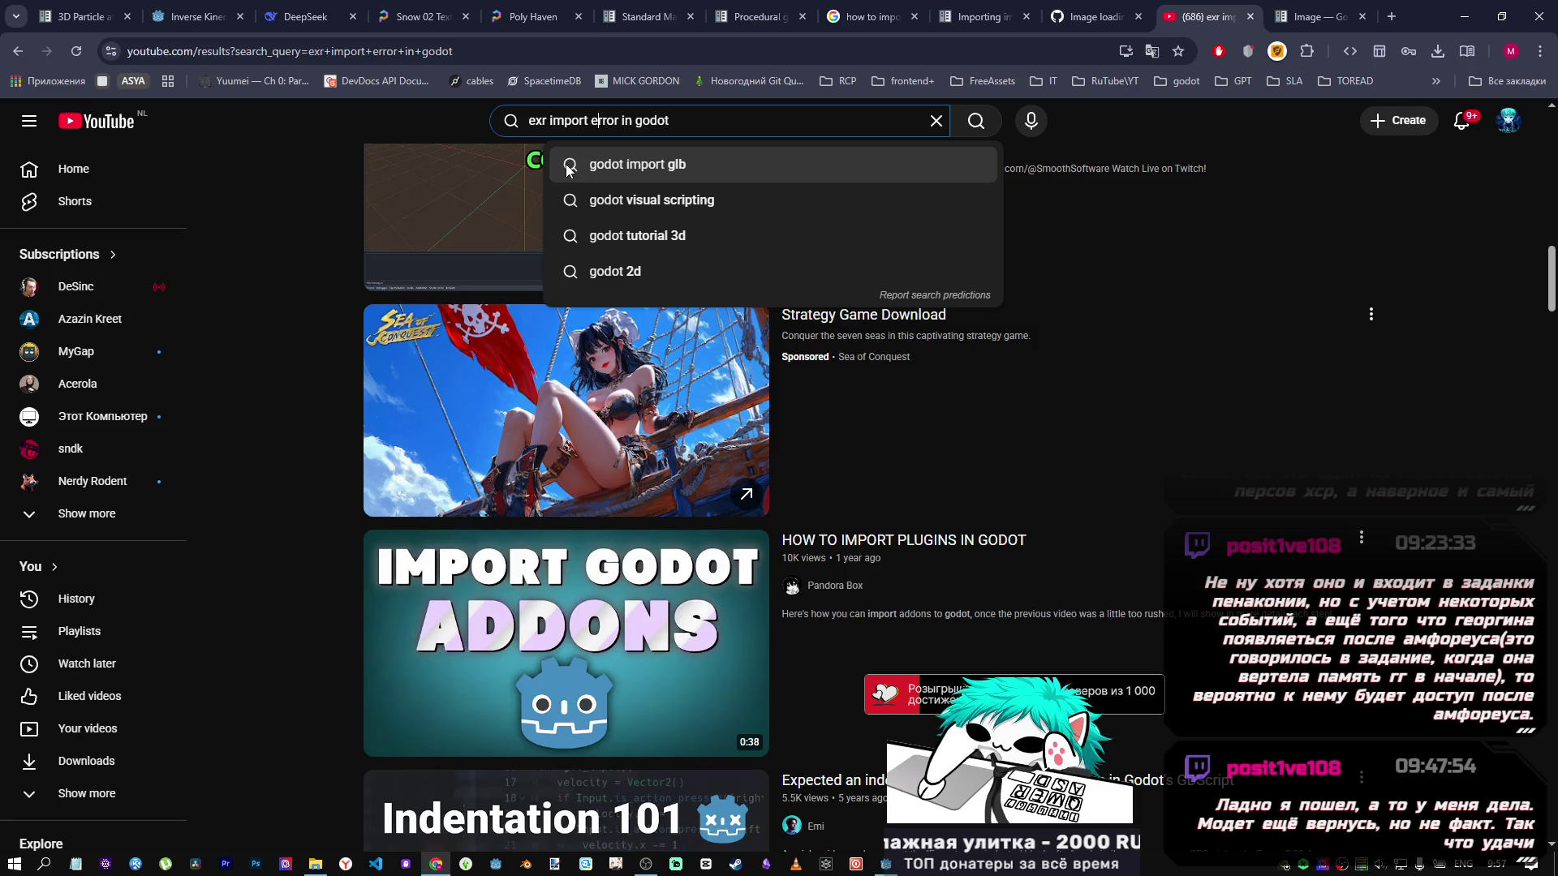
text(.)
key(Return)
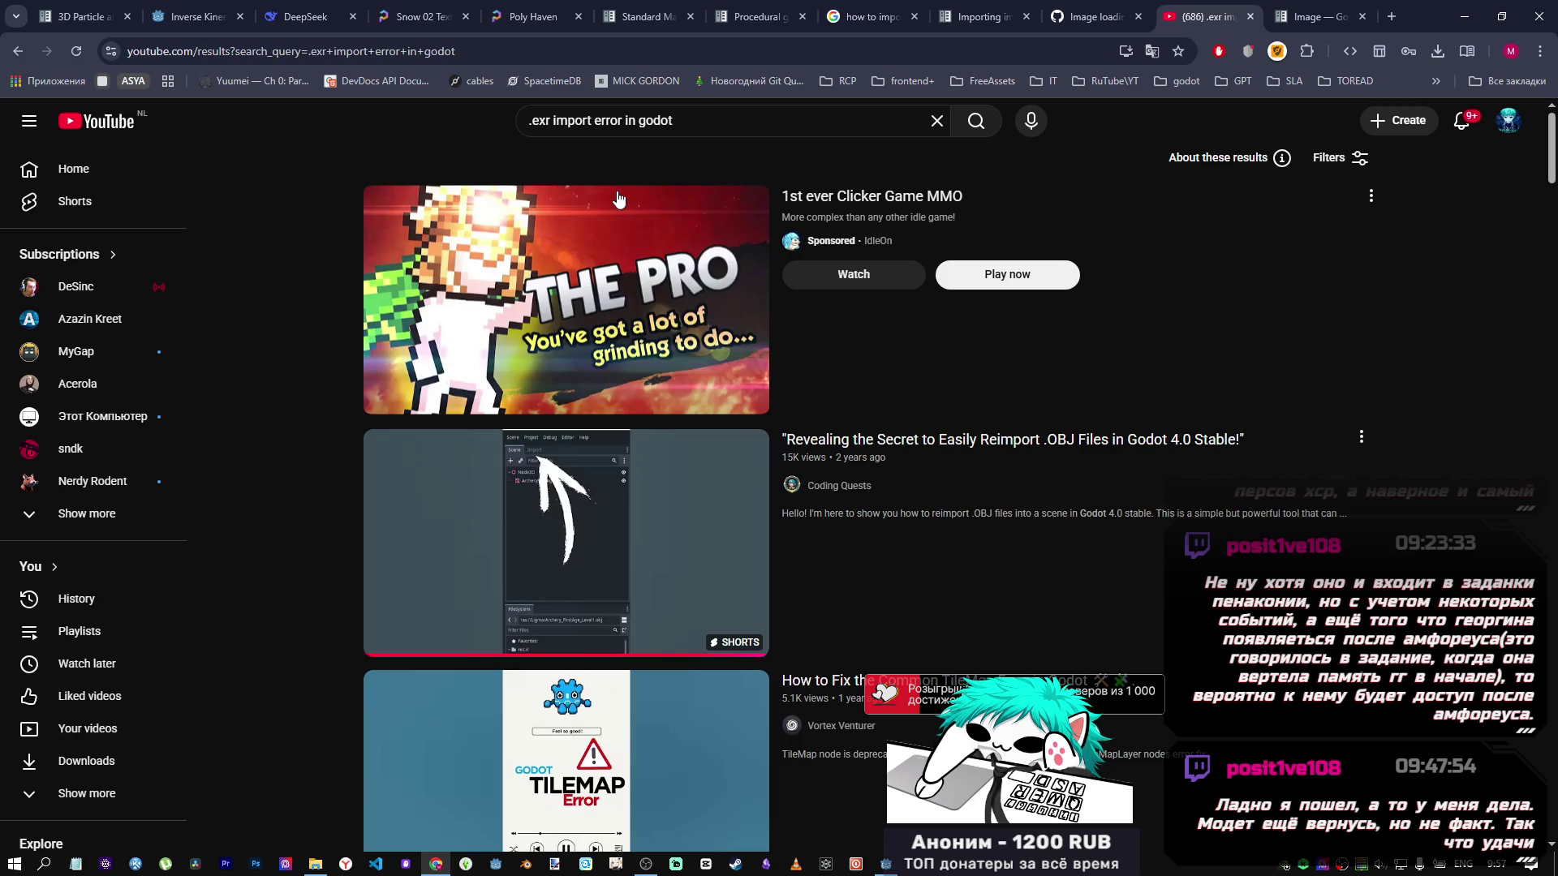
scroll(739, 441, down, 12)
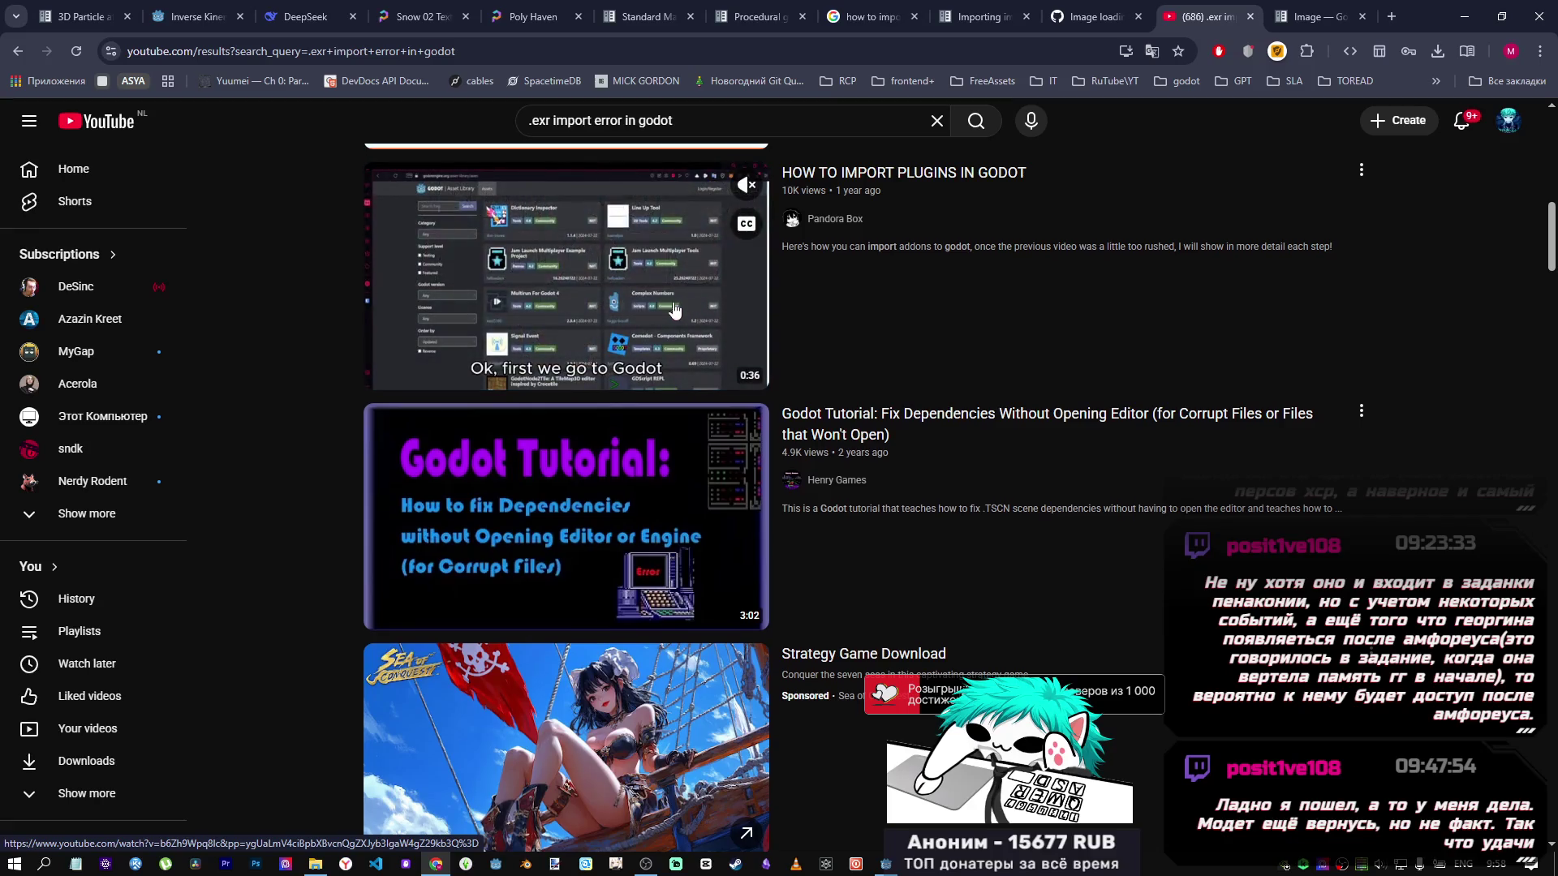
scroll(686, 303, down, 10)
scroll(687, 314, up, 2)
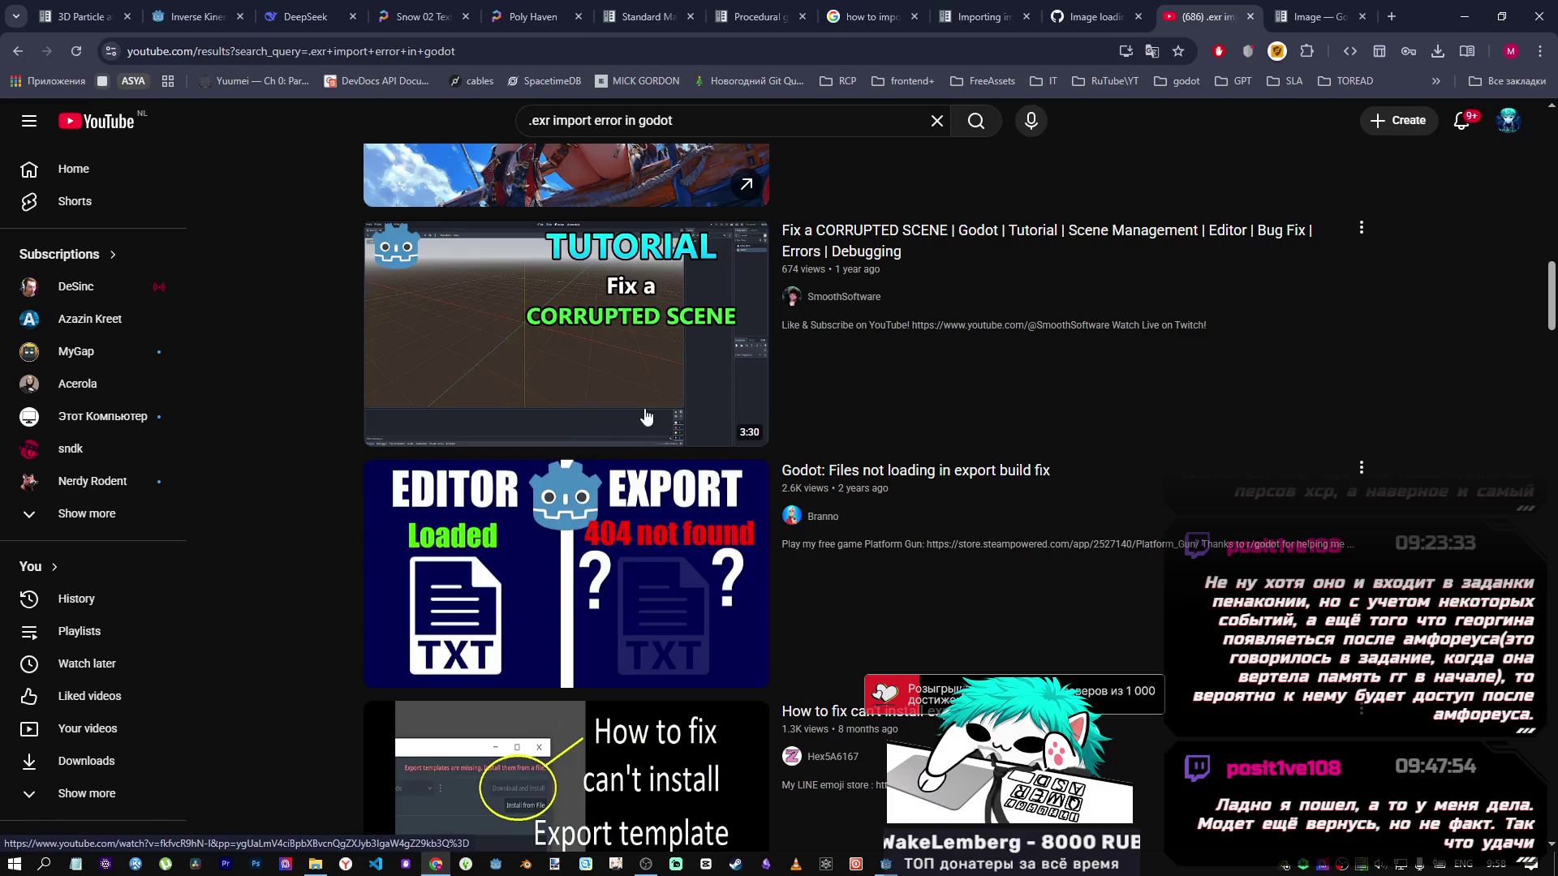
scroll(629, 411, down, 5)
scroll(624, 381, up, 3)
scroll(624, 381, down, 3)
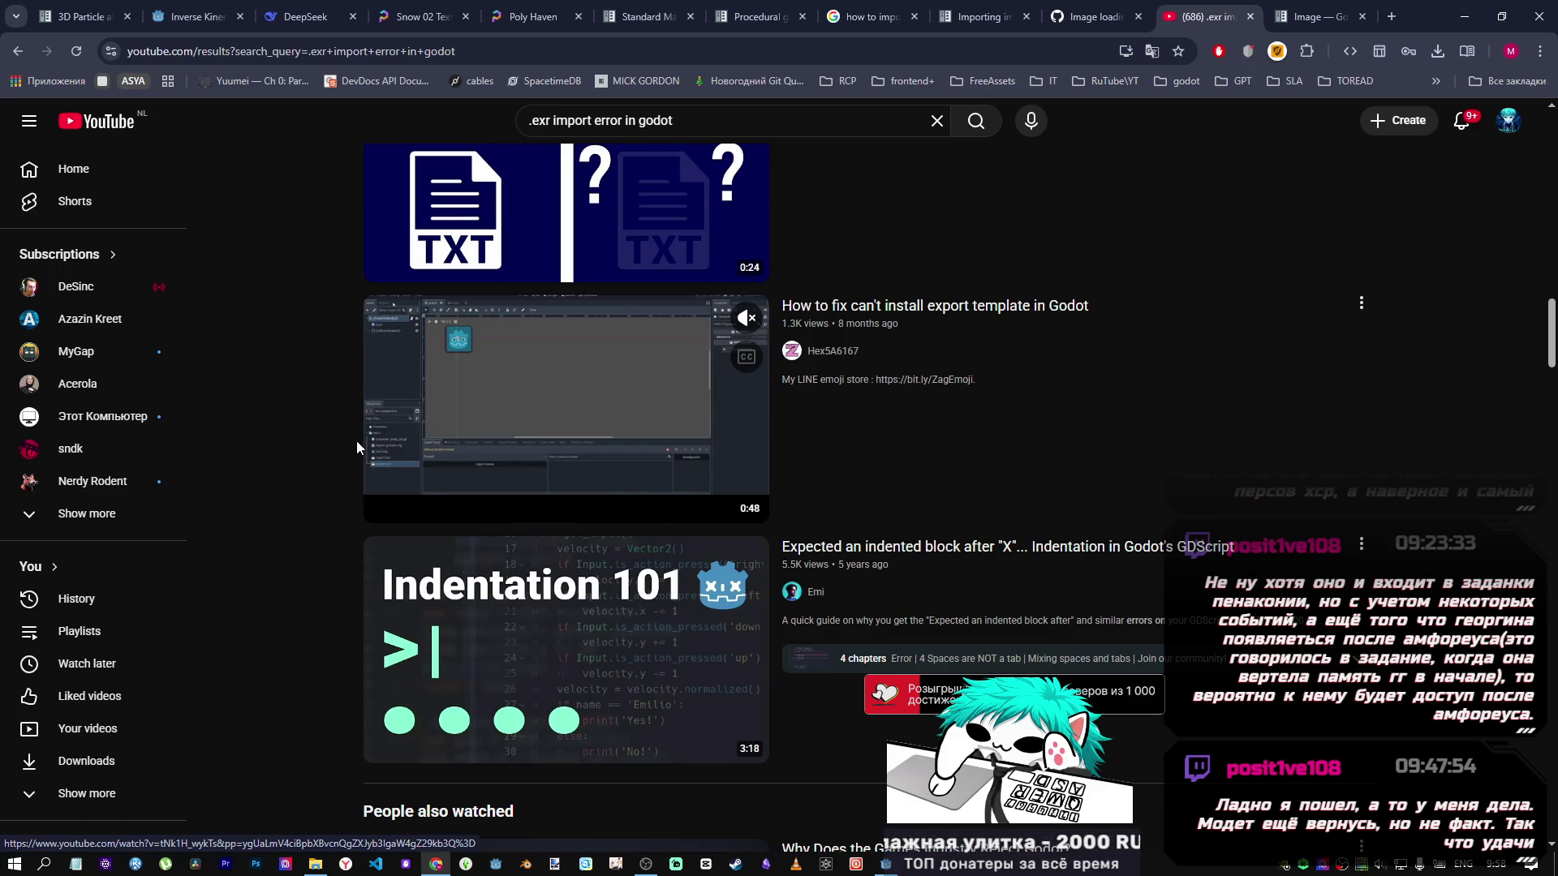
scroll(293, 460, down, 9)
scroll(297, 461, down, 10)
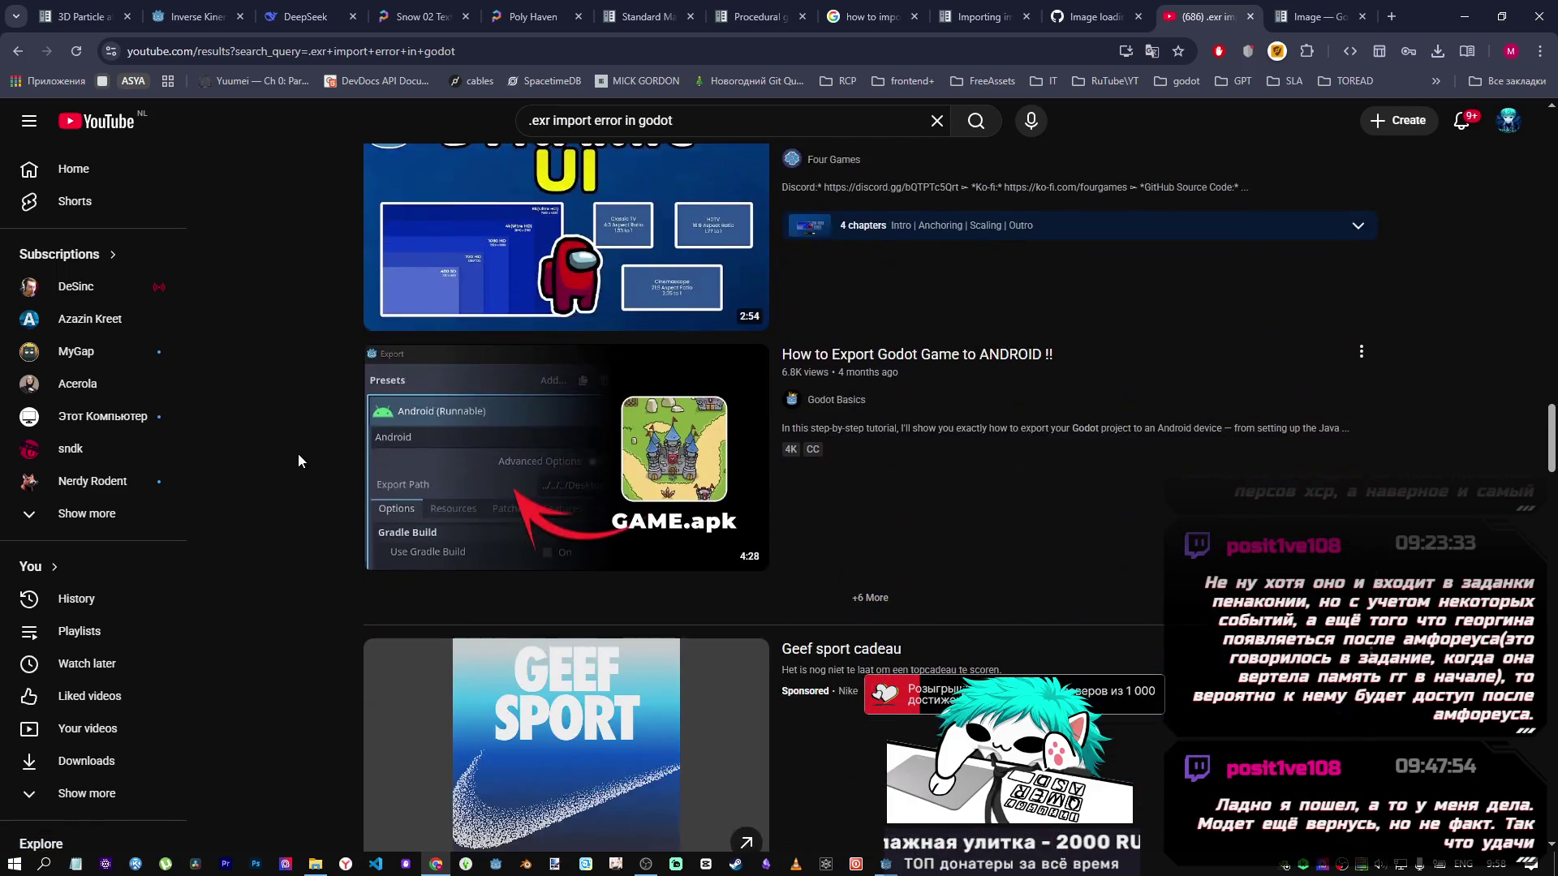
scroll(298, 462, up, 3)
scroll(299, 456, up, 6)
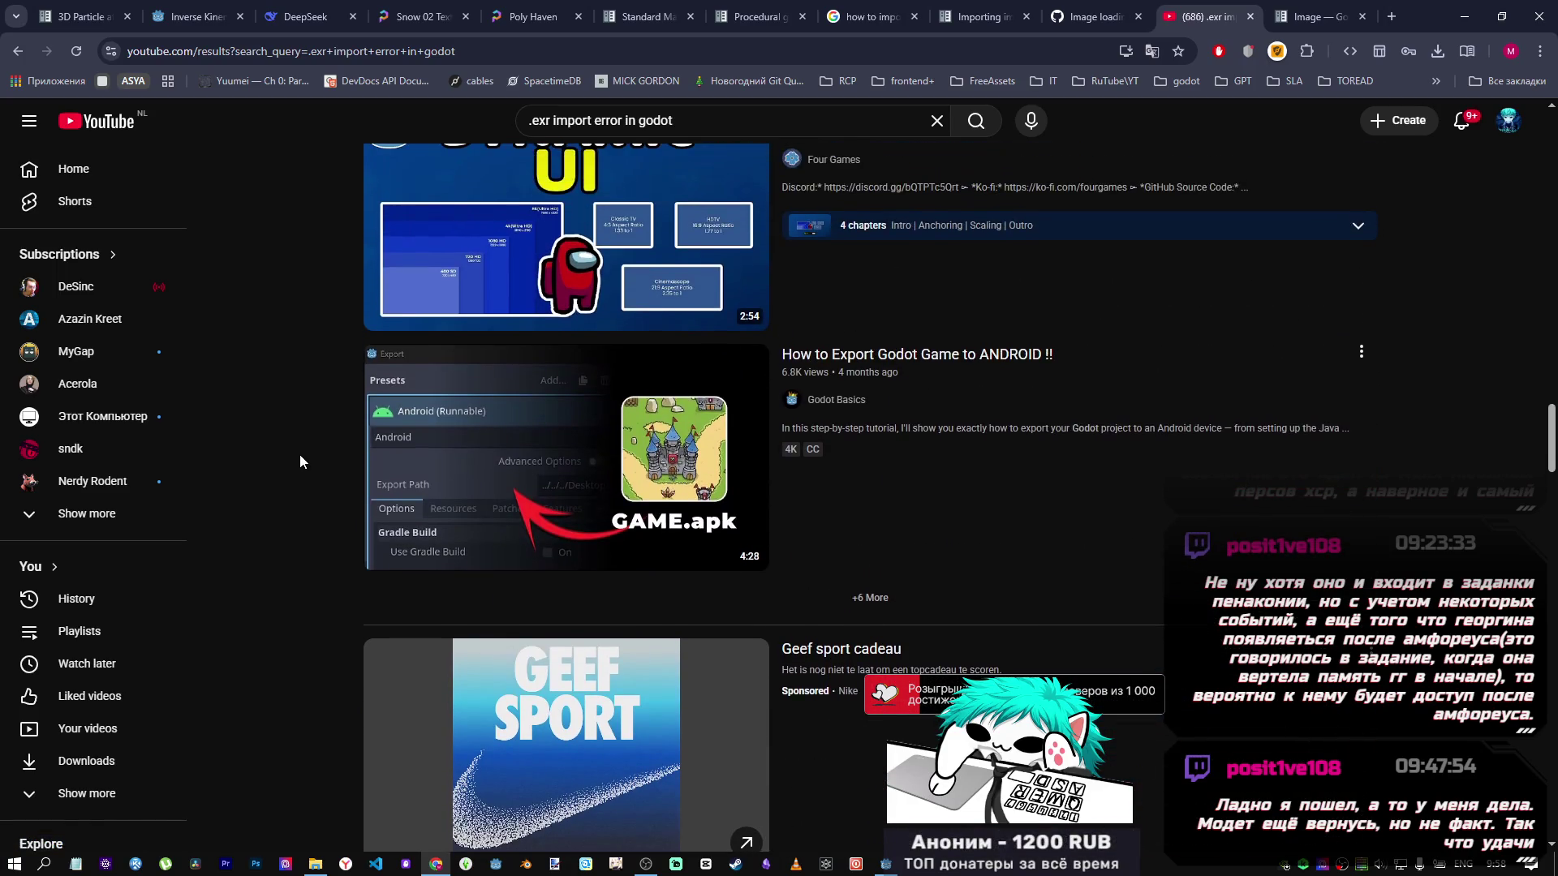
scroll(300, 458, down, 14)
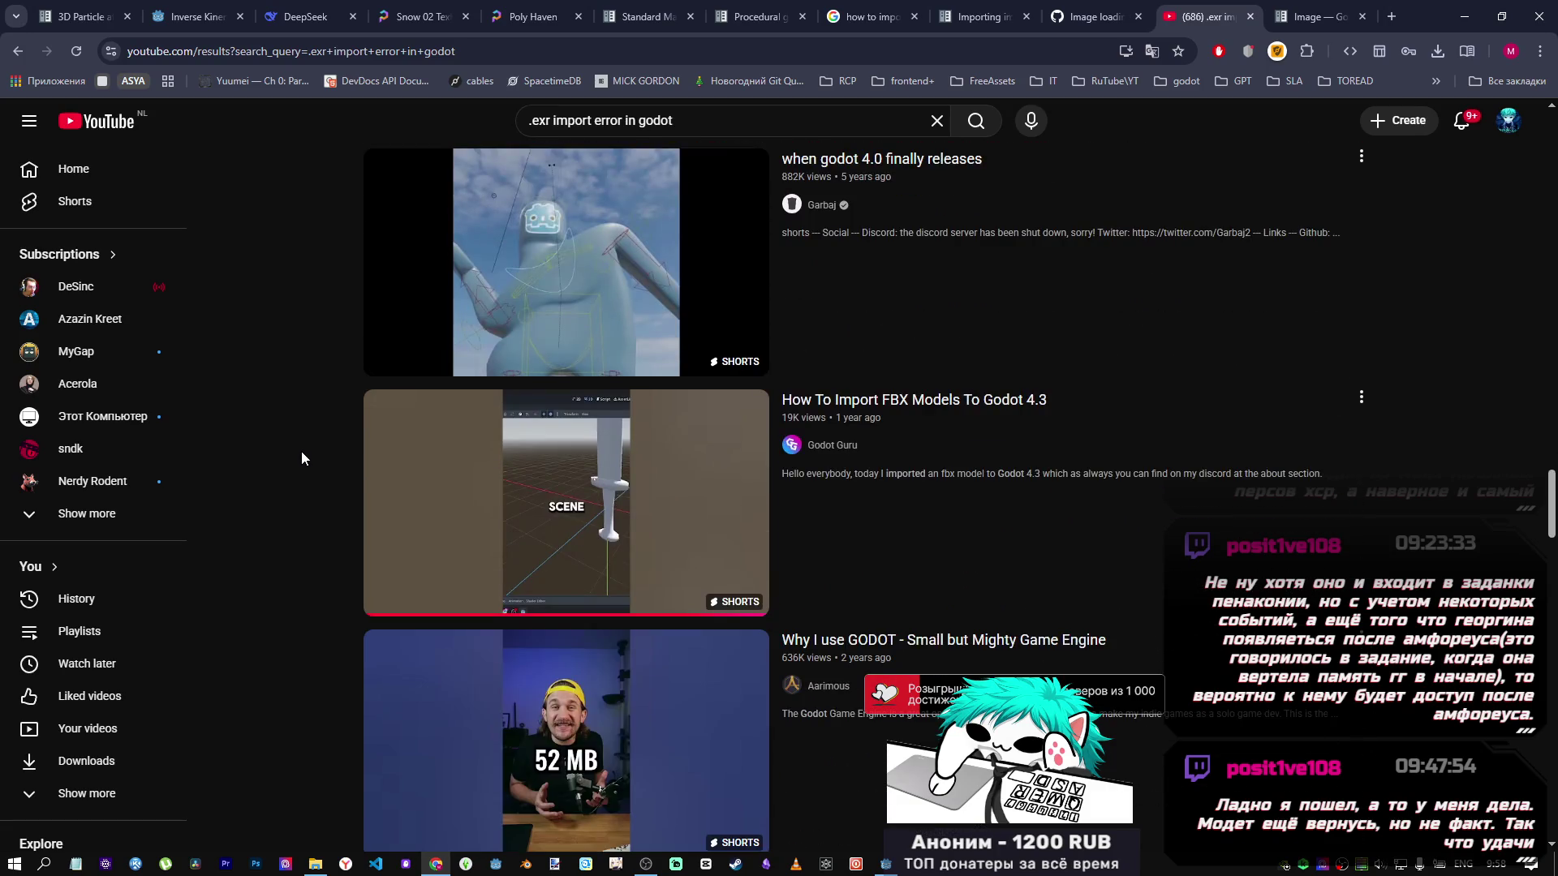
scroll(301, 460, down, 8)
scroll(303, 459, down, 9)
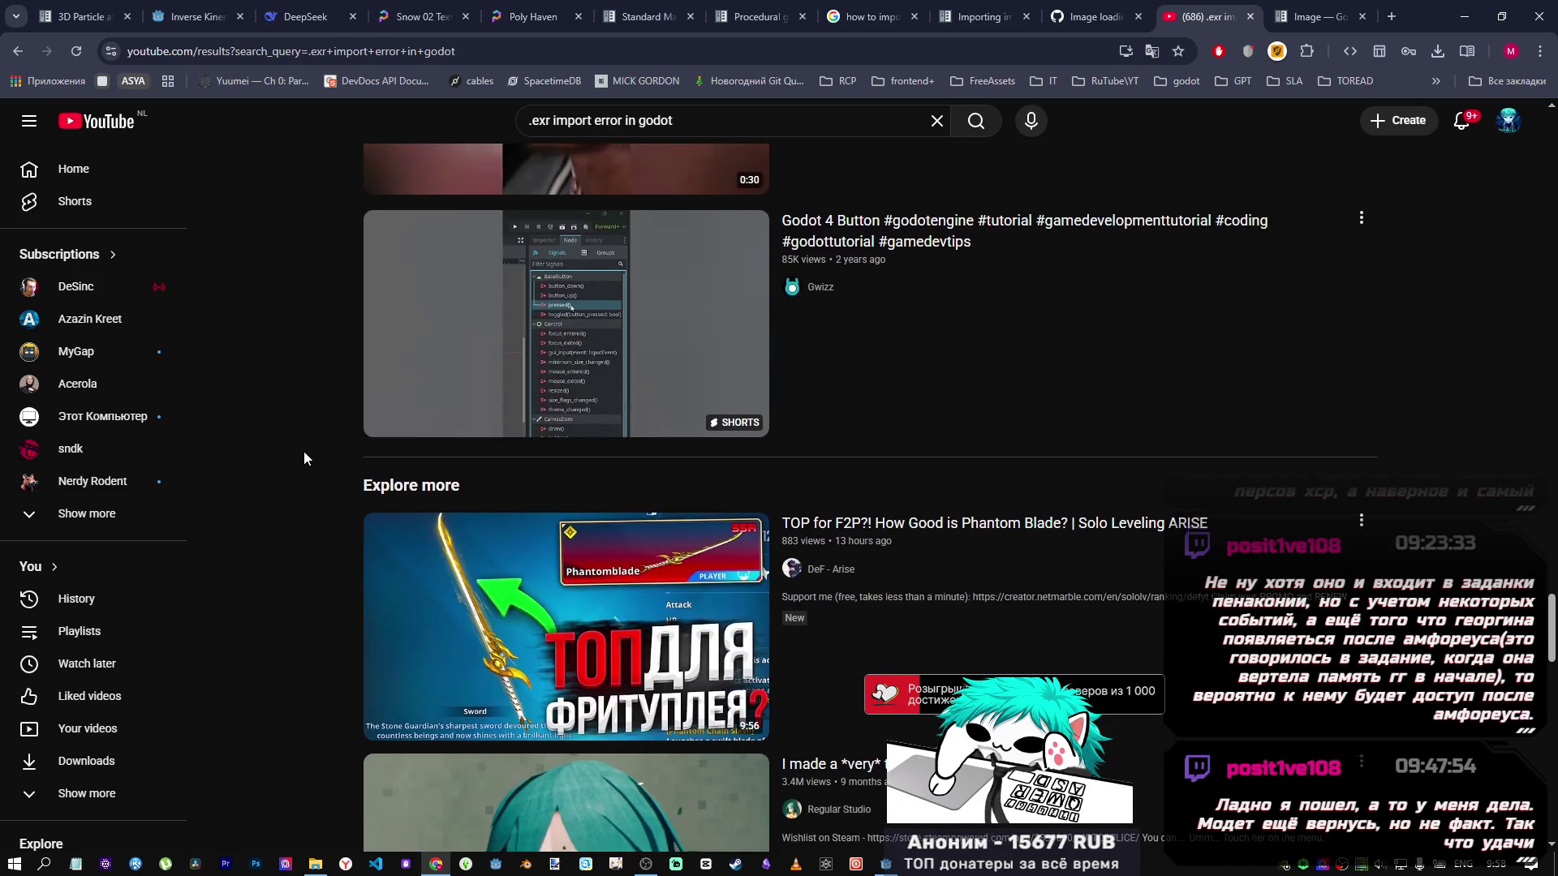
scroll(304, 451, down, 14)
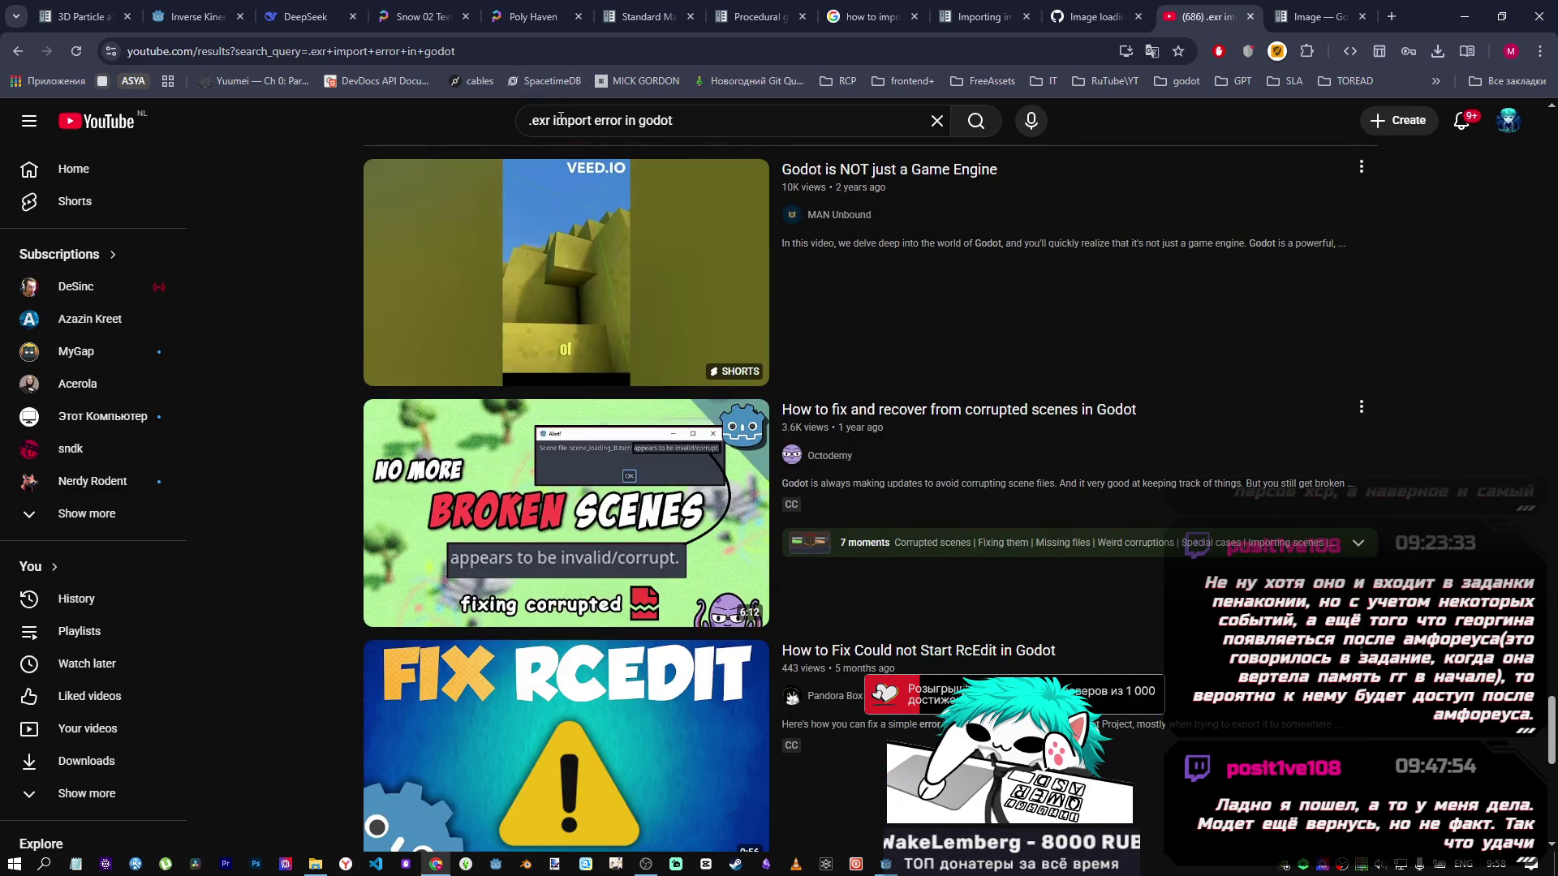
click(558, 120)
key(ctrl+BackSpace)
key(ctrl+BackSpace)
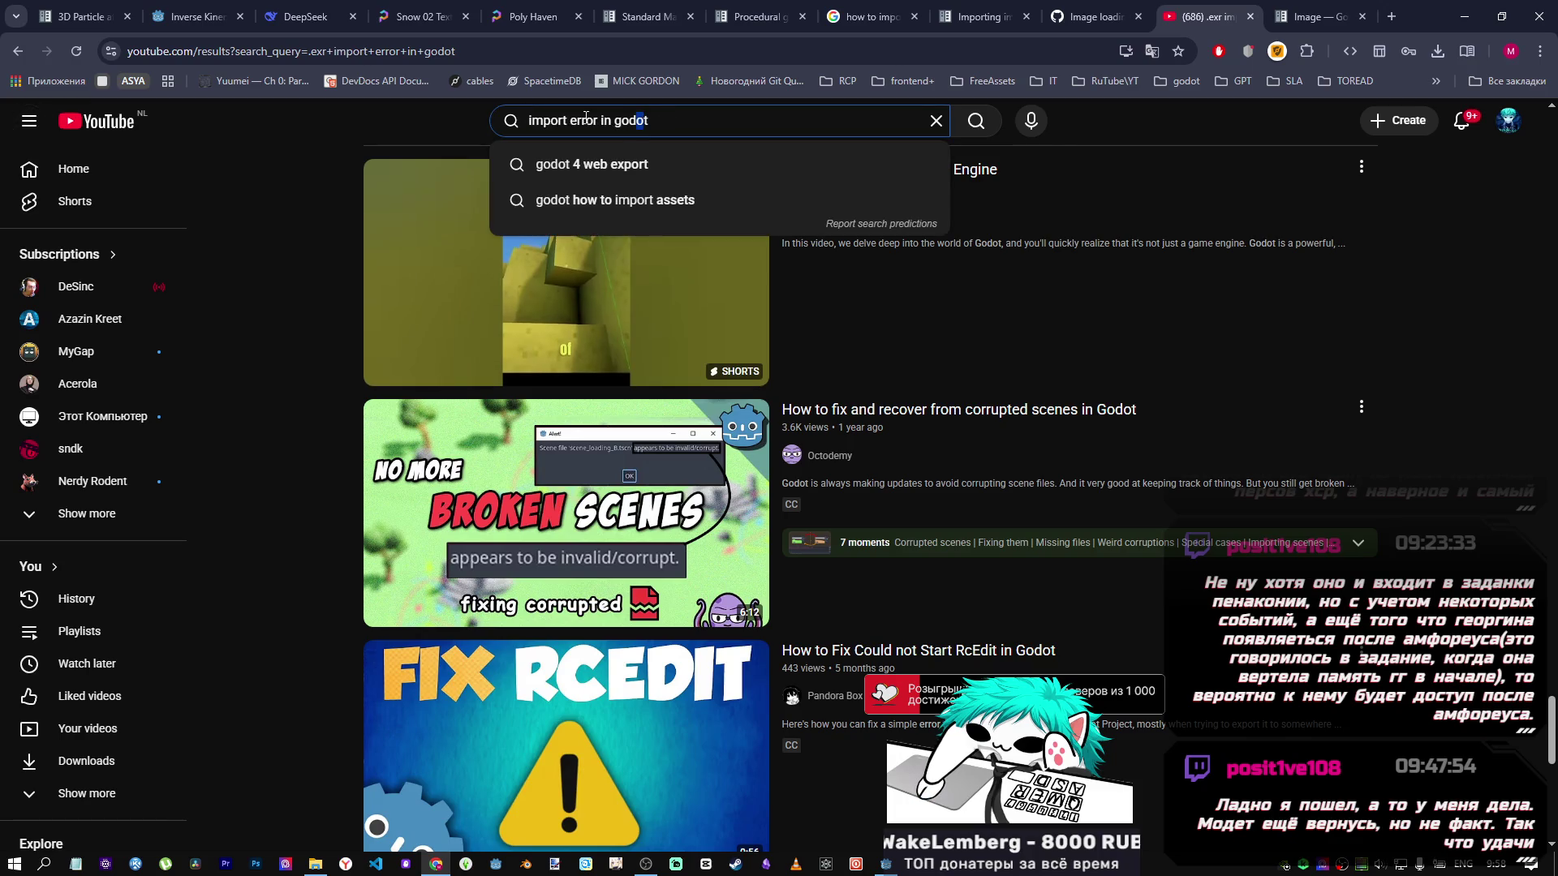
Search YouTube for 'import .exr' and scroll through the results.
drag(570, 120, 933, 122)
text(.exr)
key(Return)
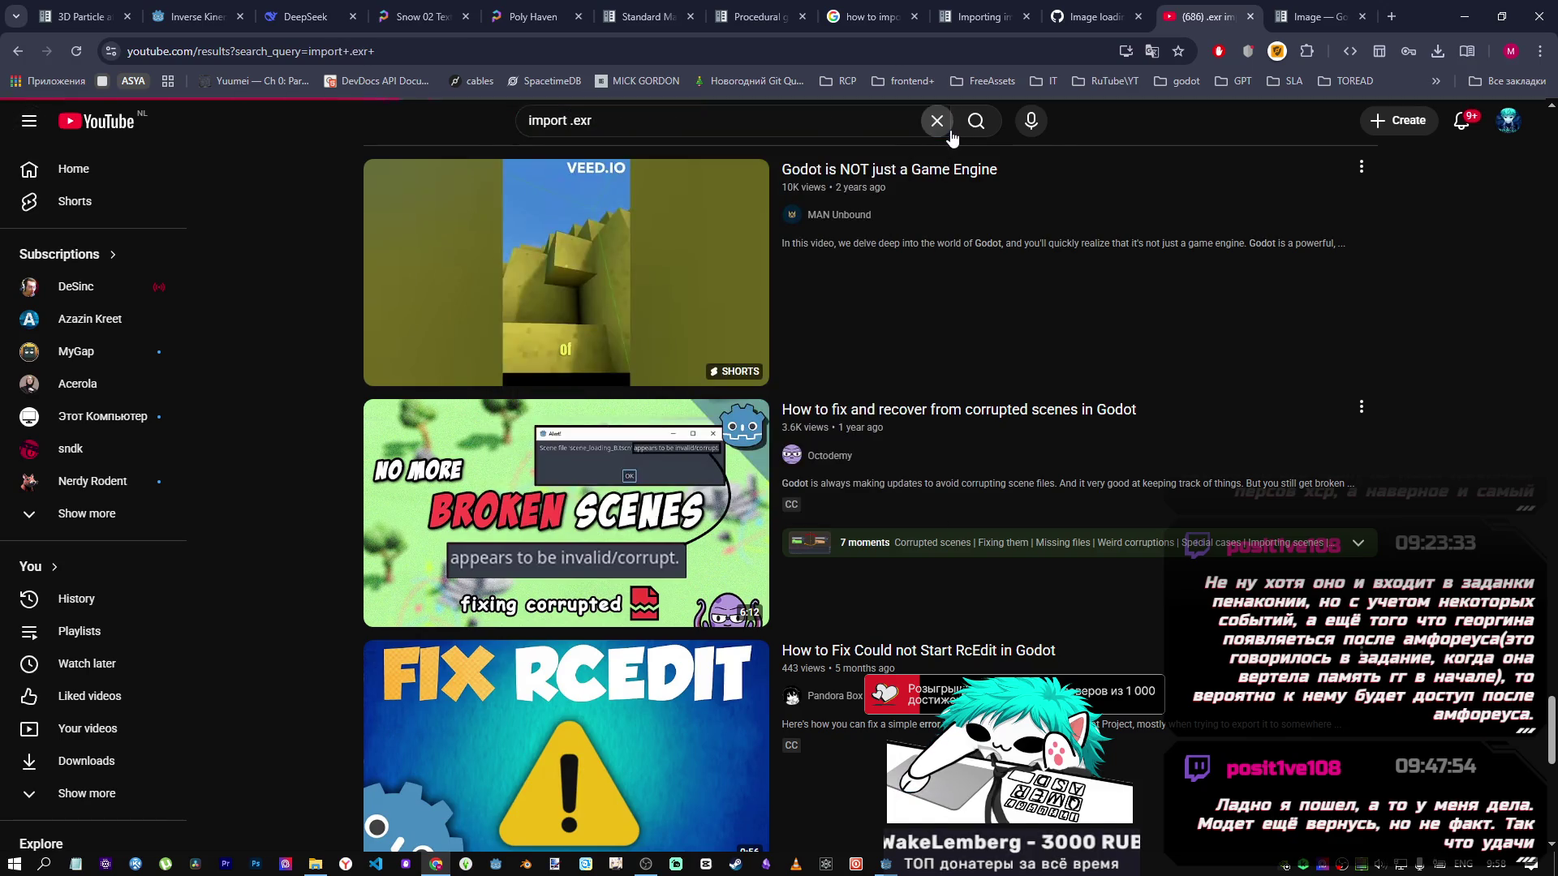
scroll(689, 335, down, 3)
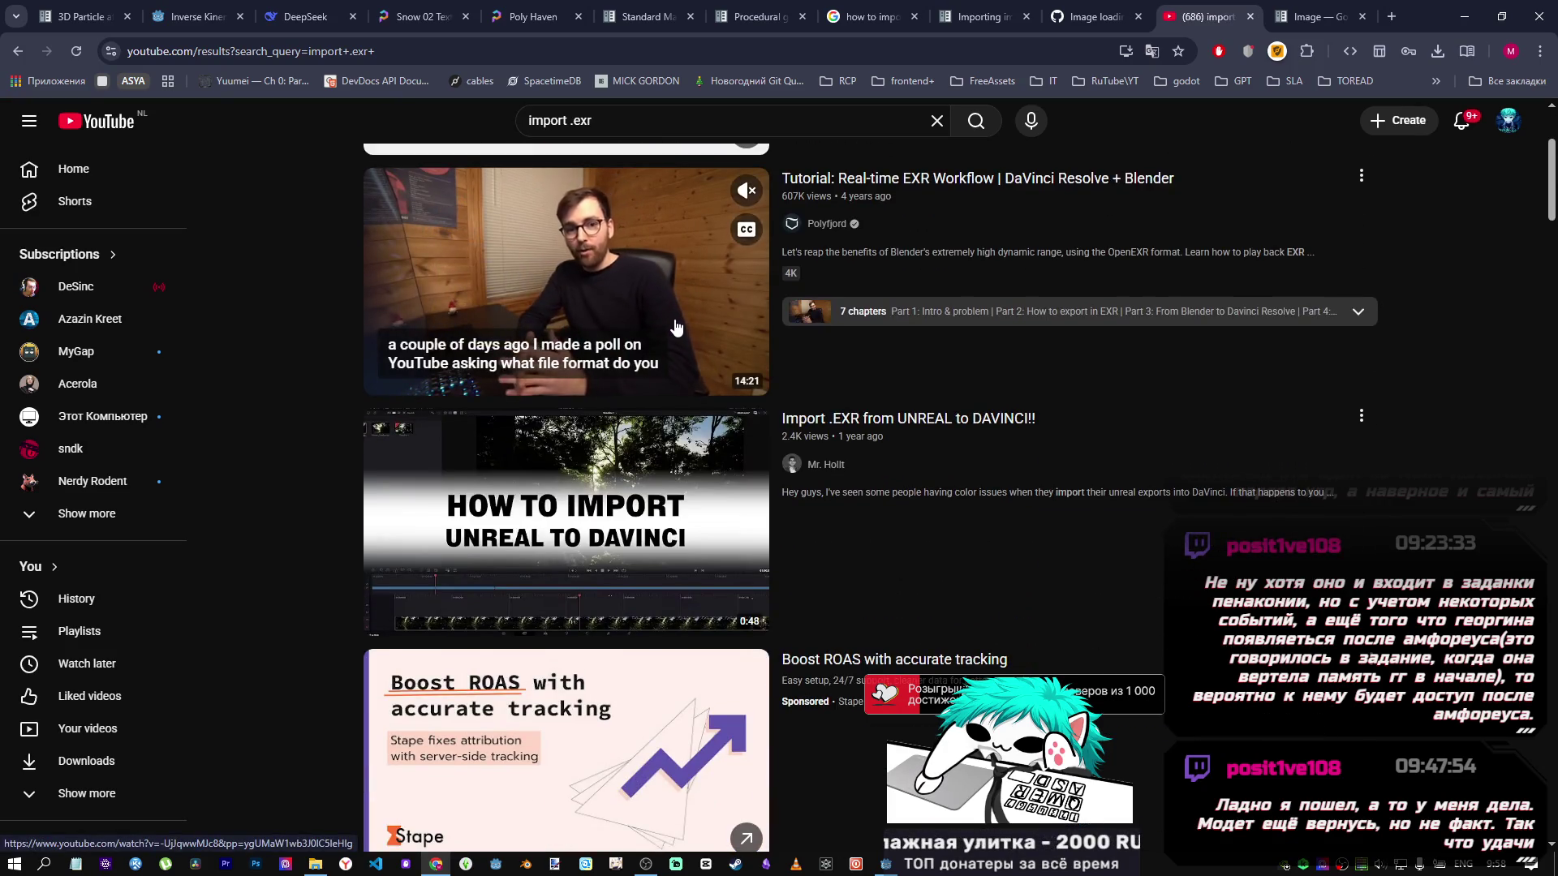
scroll(678, 329, down, 4)
scroll(677, 328, up, 6)
scroll(676, 329, down, 6)
scroll(676, 328, down, 4)
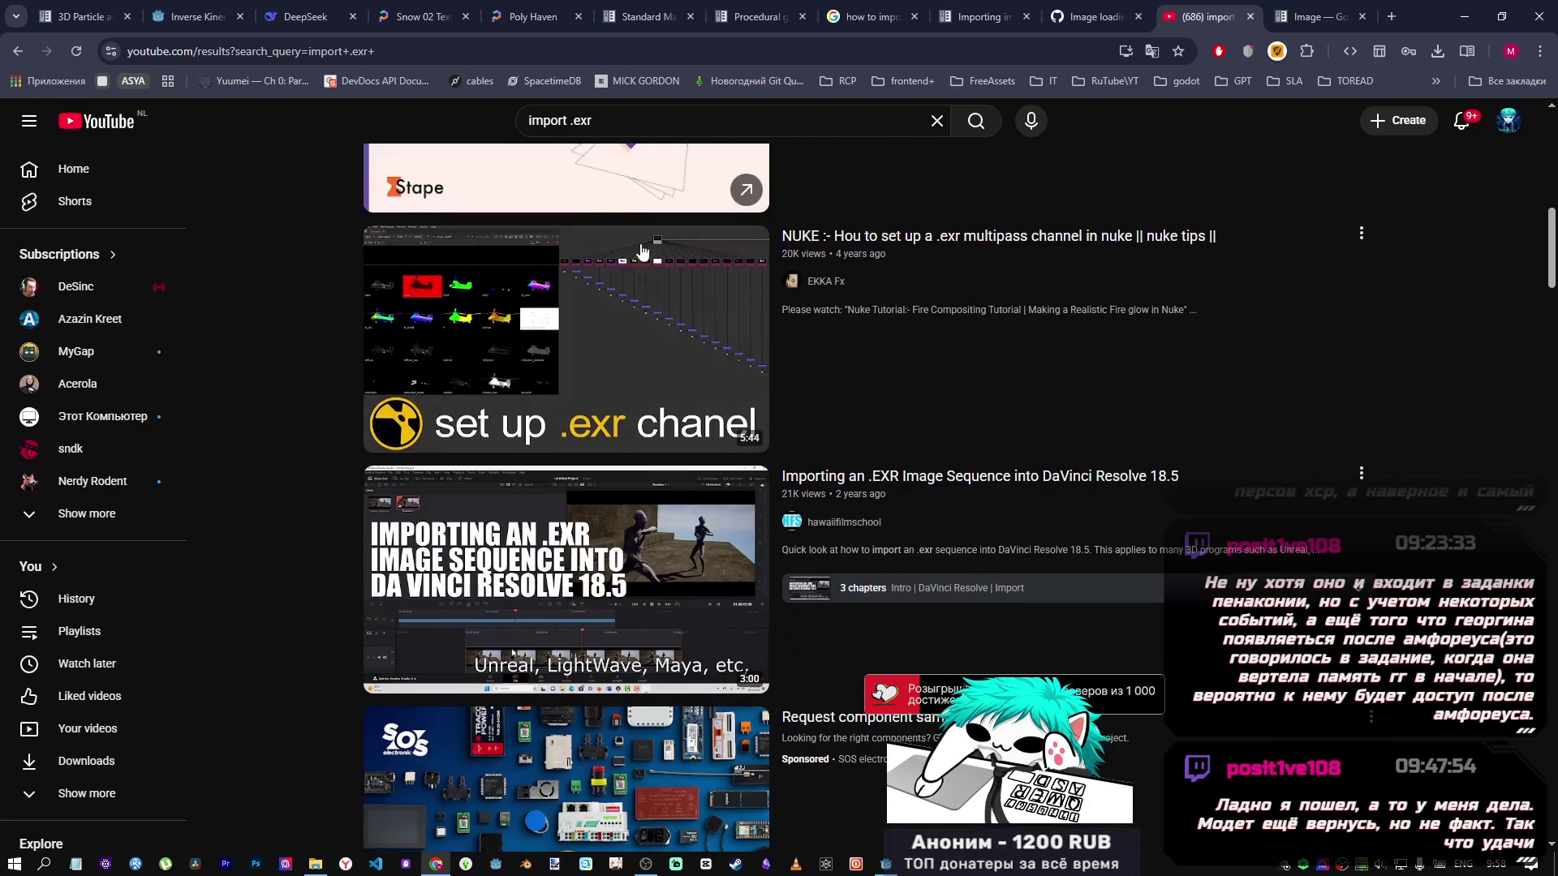
Refine the search to 'import .exr godot', copy the query, and switch to the DeepSeek chat.
click(627, 119)
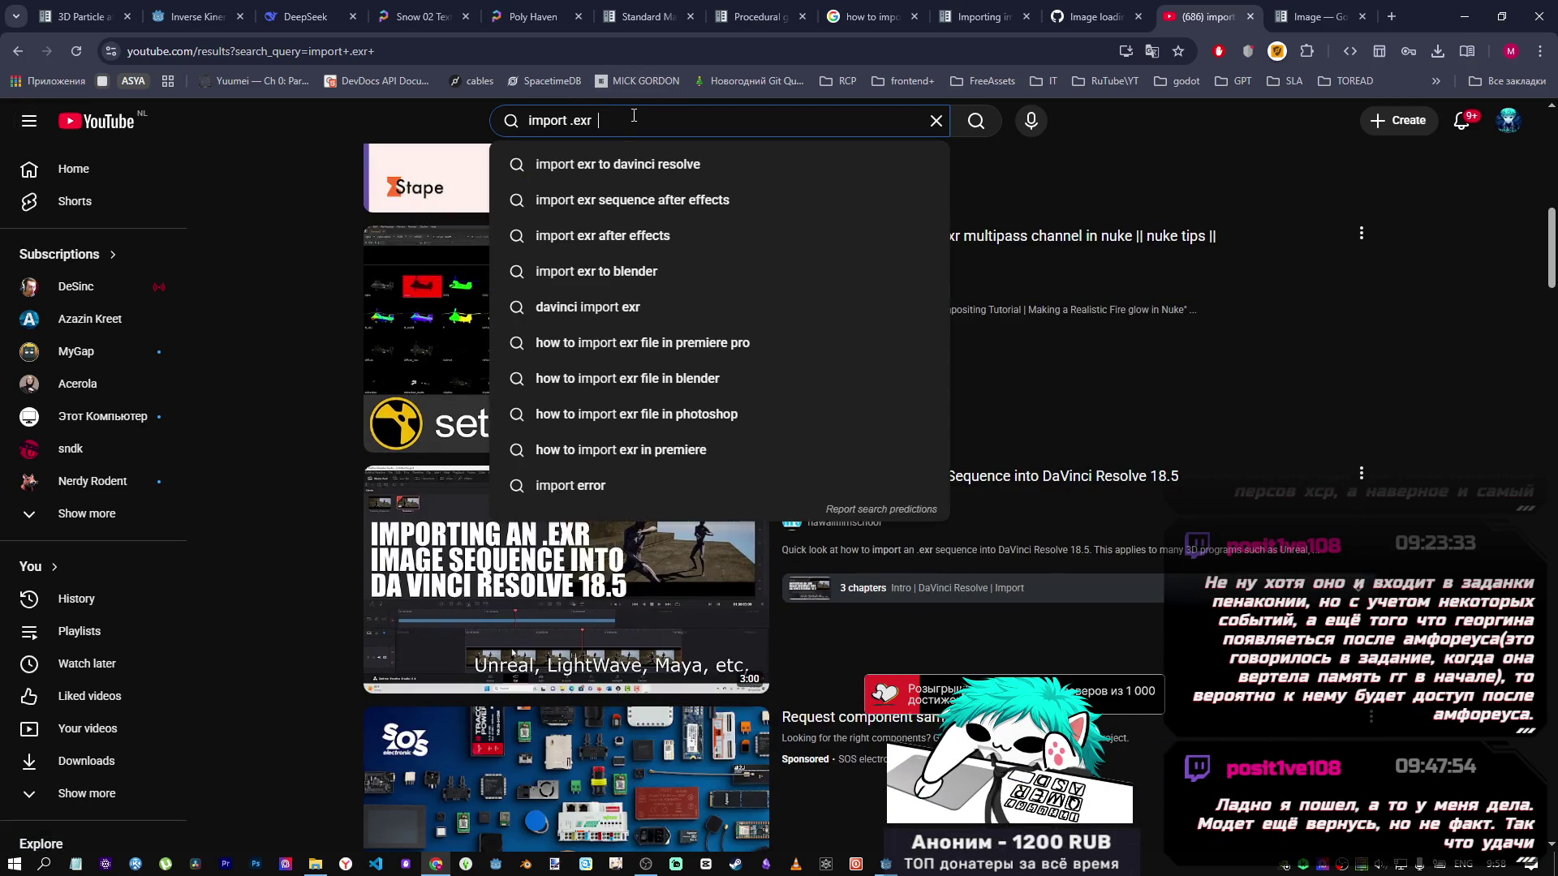
text(godot)
key(Return)
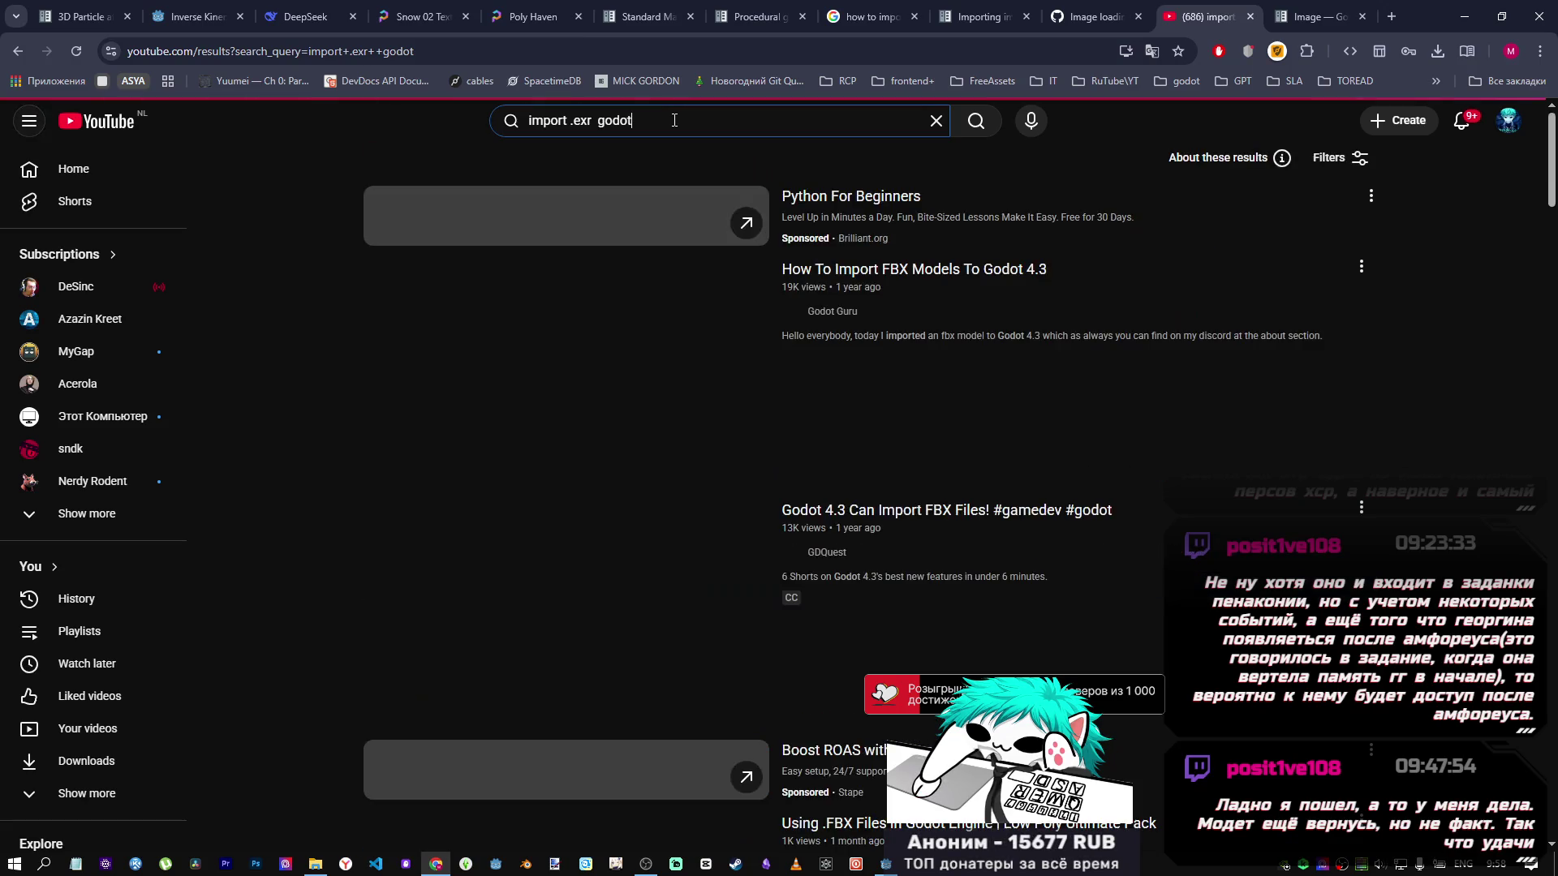
key(BackSpace)
key(BackSpace)
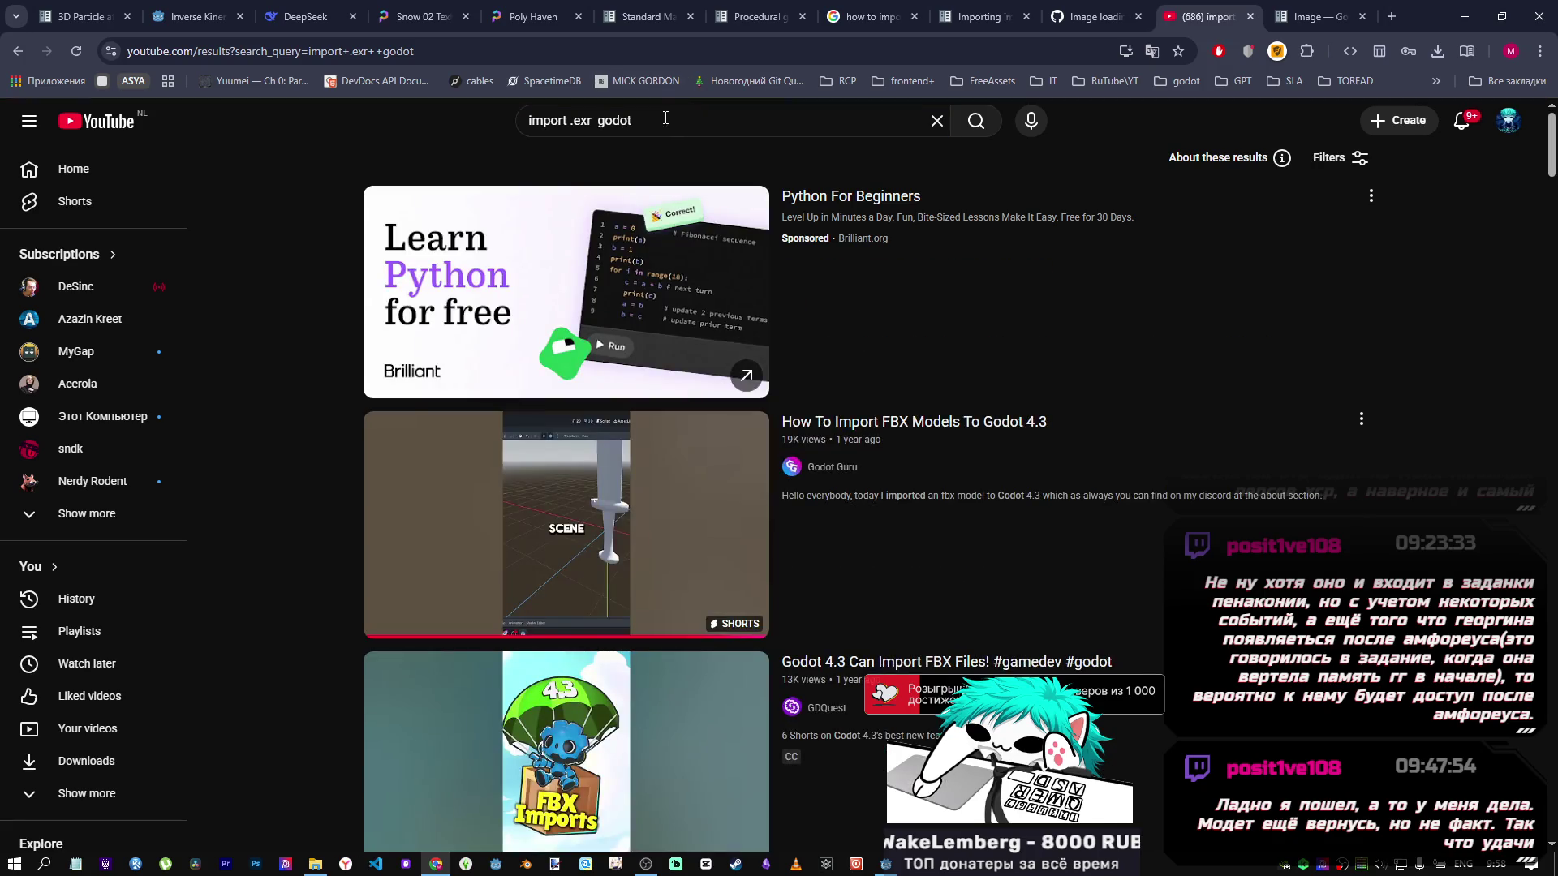
drag(645, 121, 417, 123)
key(ctrl+c)
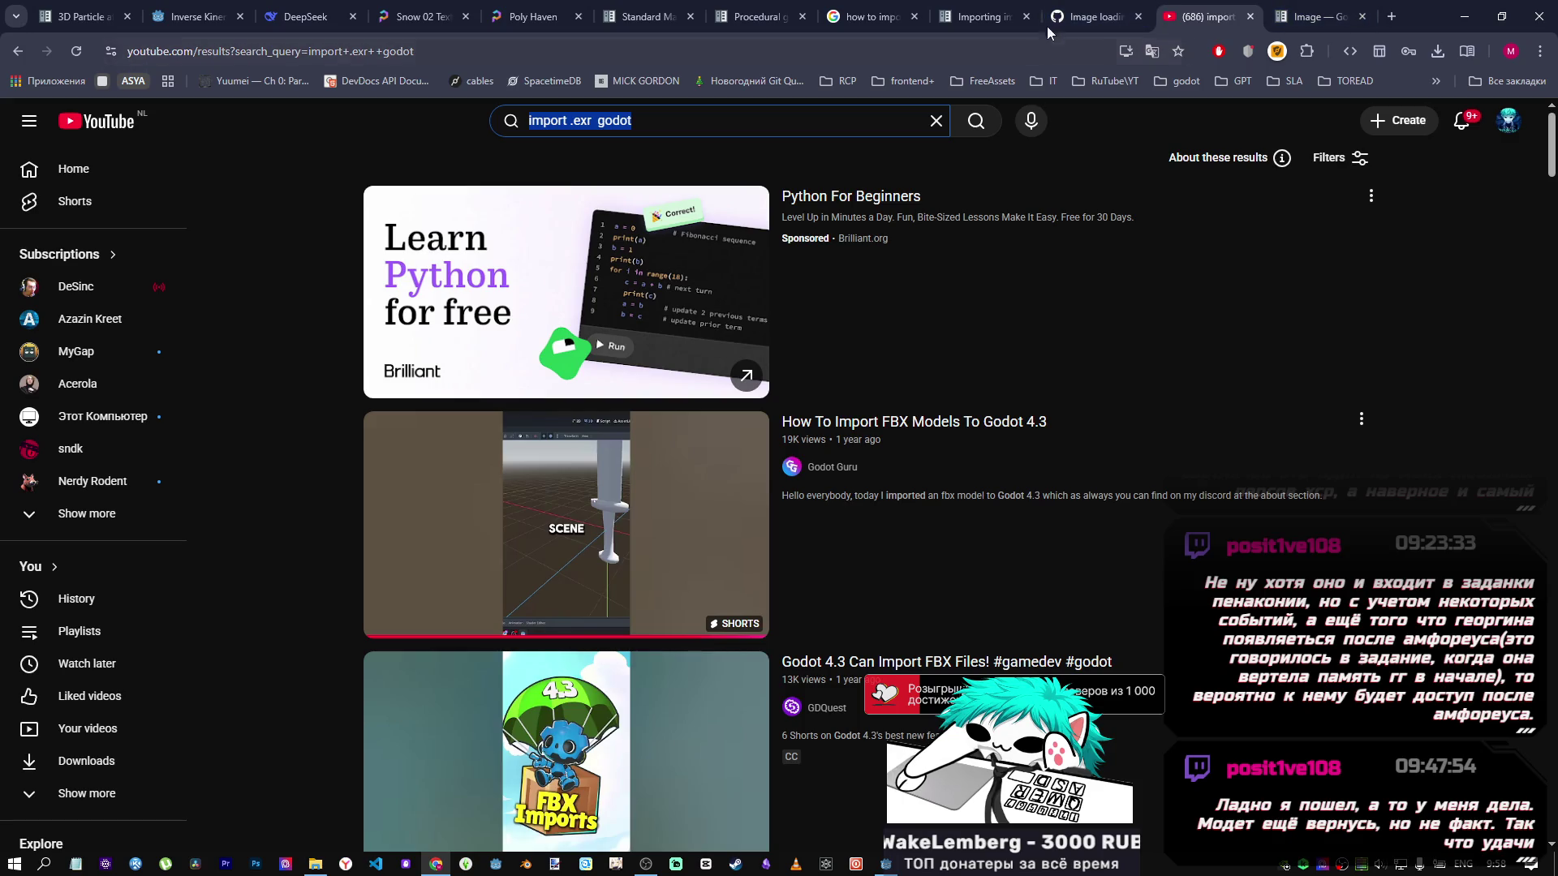
click(308, 16)
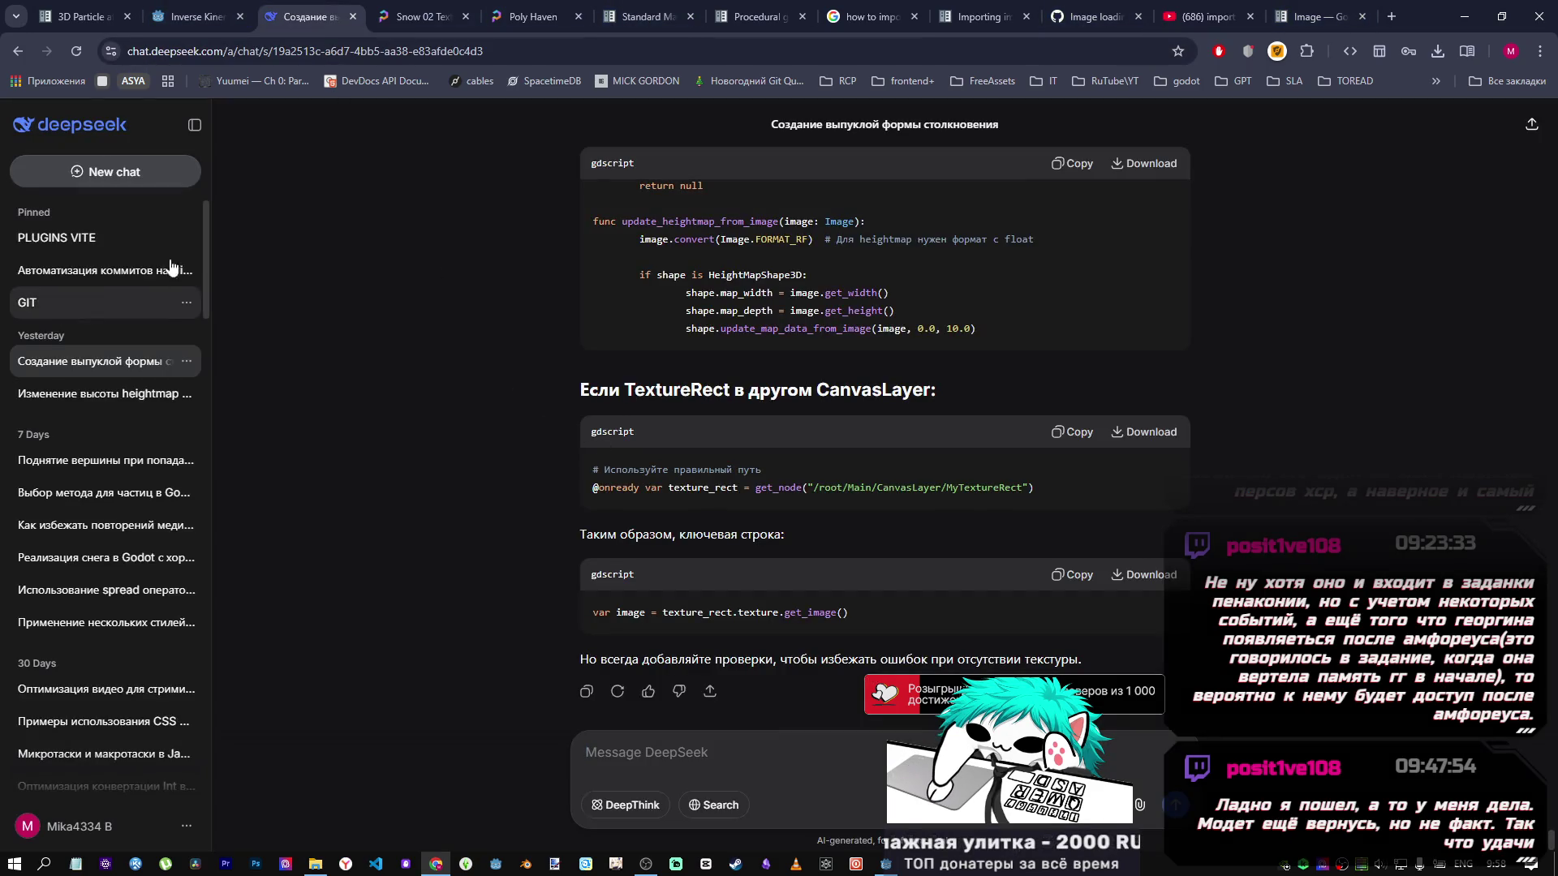
Ask DeepSeek in a new chat 'import .exr godot settings' and dock the browser on the left half.
click(174, 172)
key(ctrl+v)
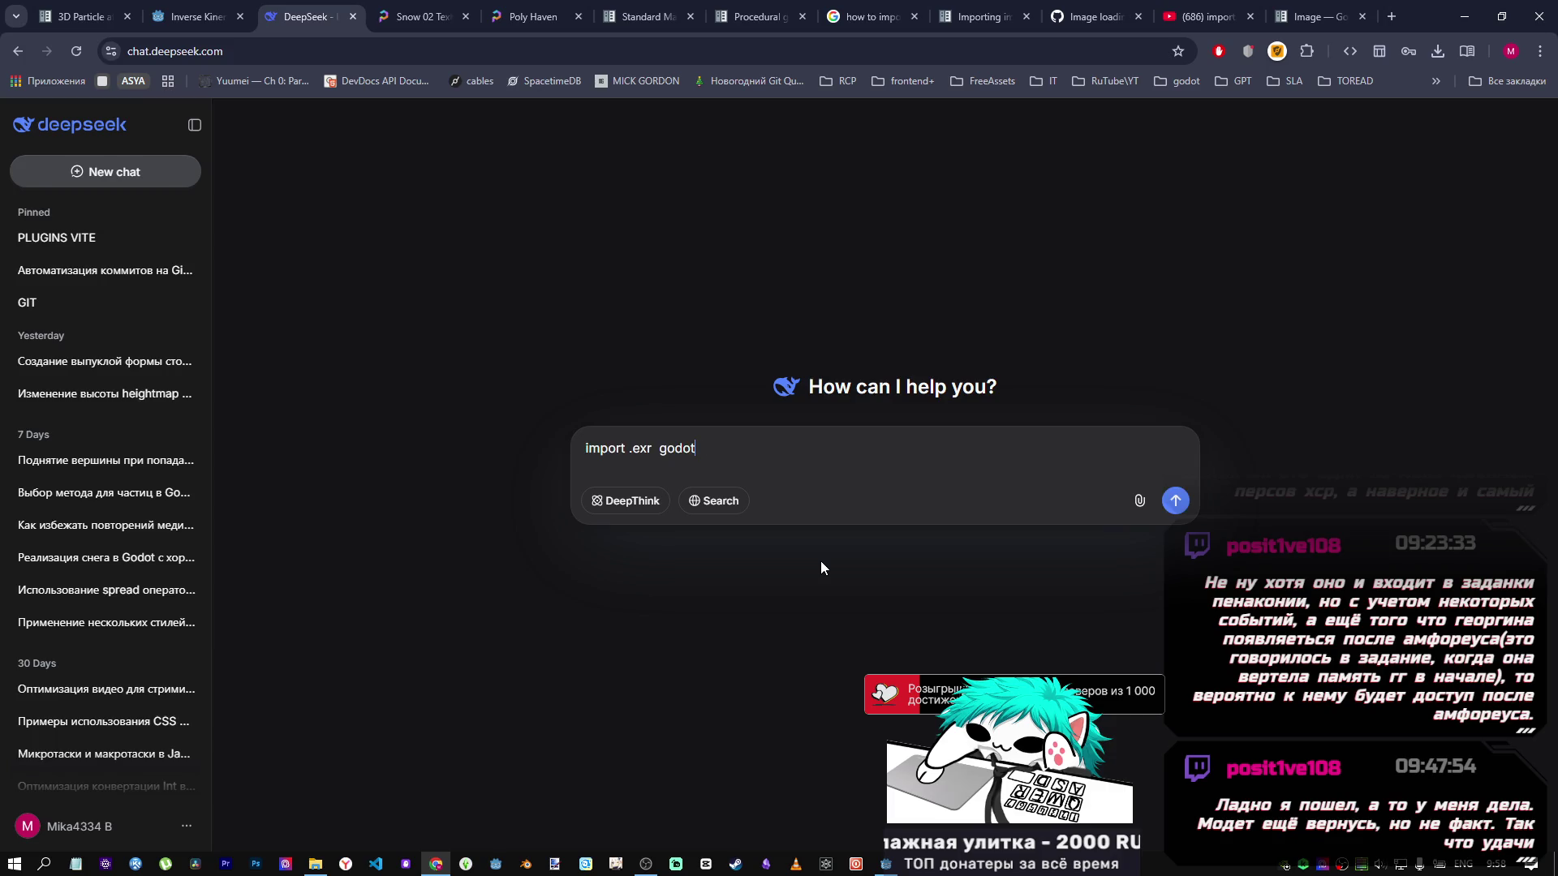
text( s)
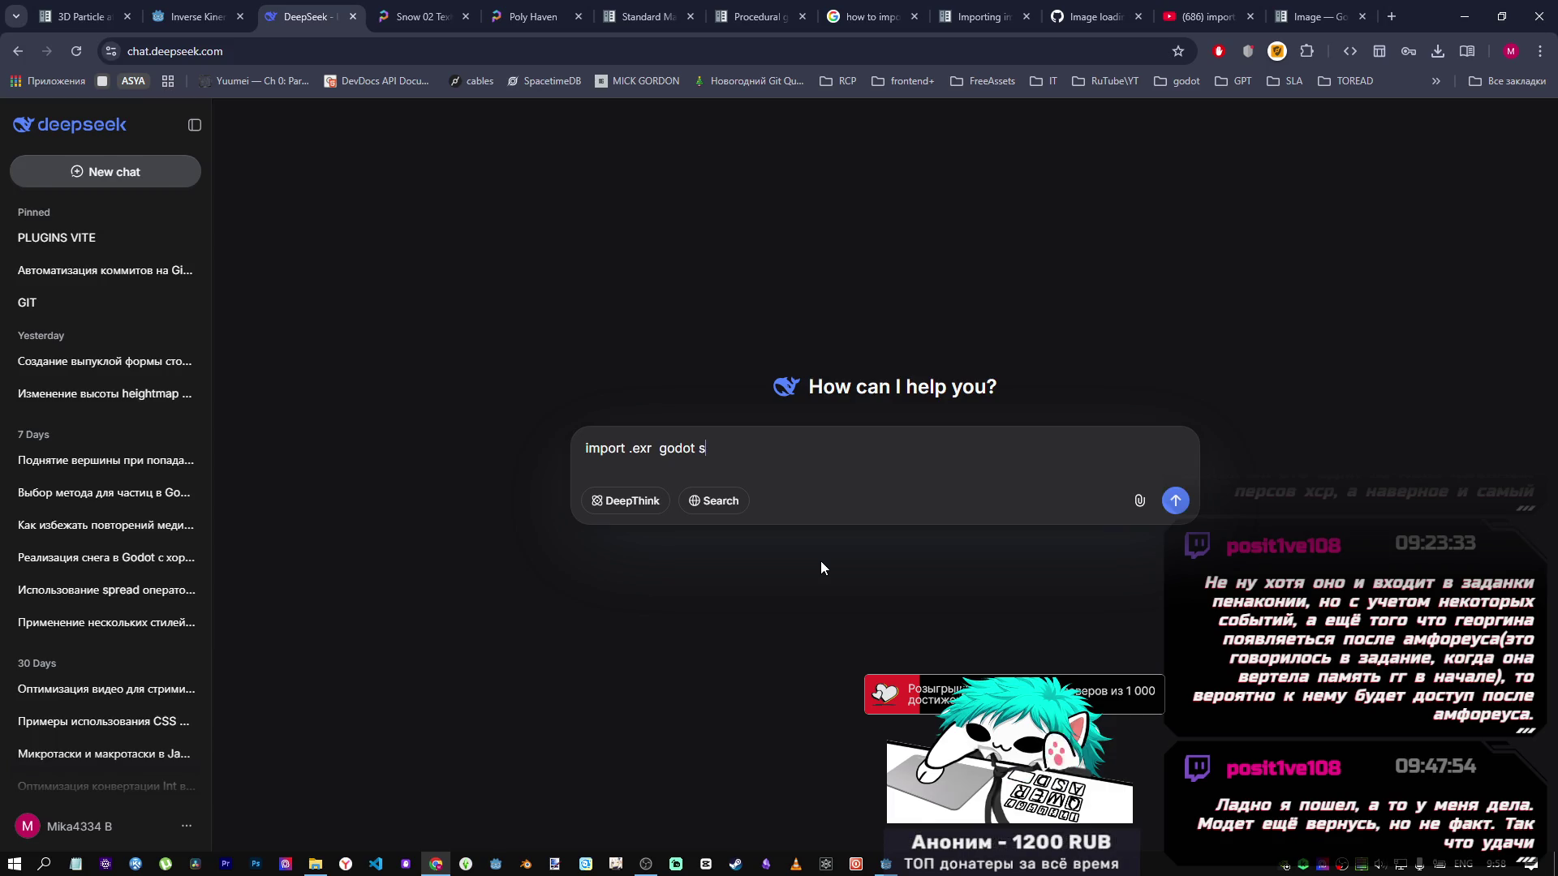
text(ettings)
key(Return)
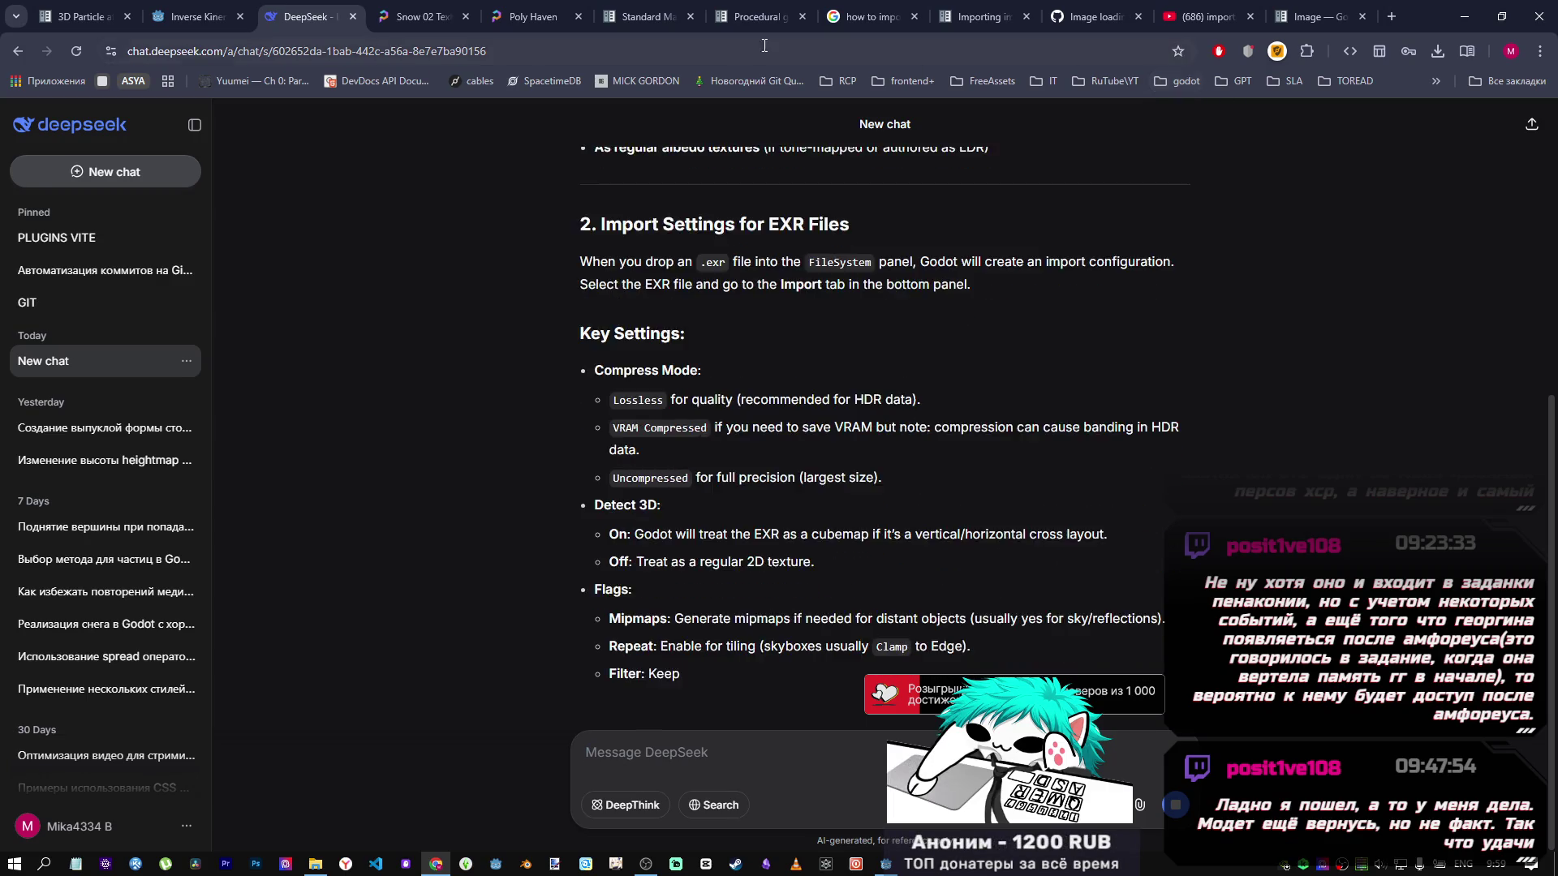
drag(1483, 19, 2, 16)
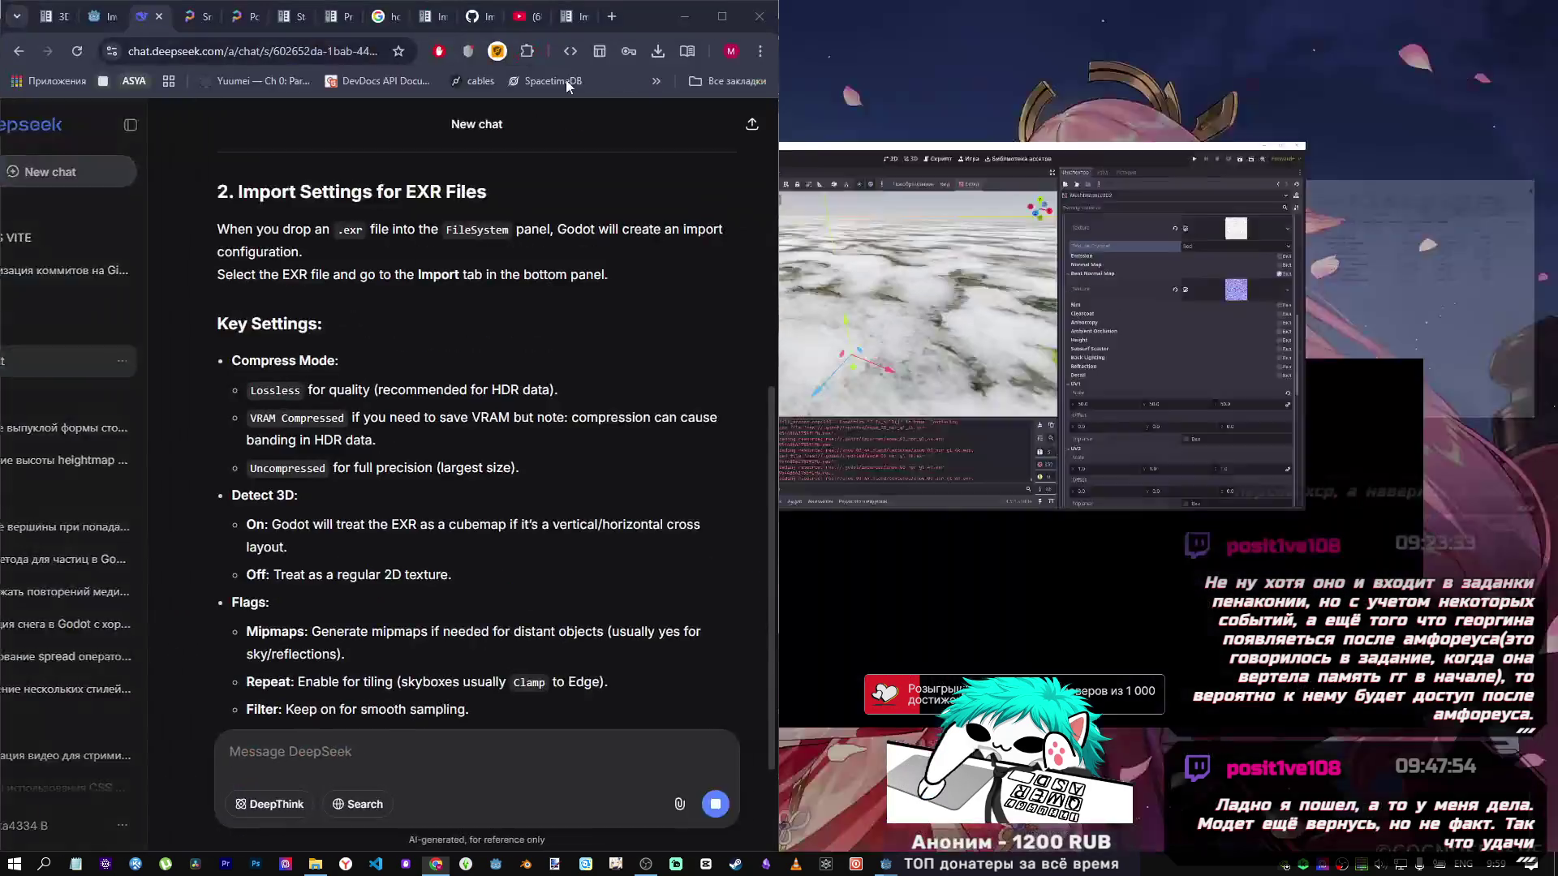
Place Godot on the right and set snow_03_nor_gl_4k.exr to import as Texture2D.
click(1041, 285)
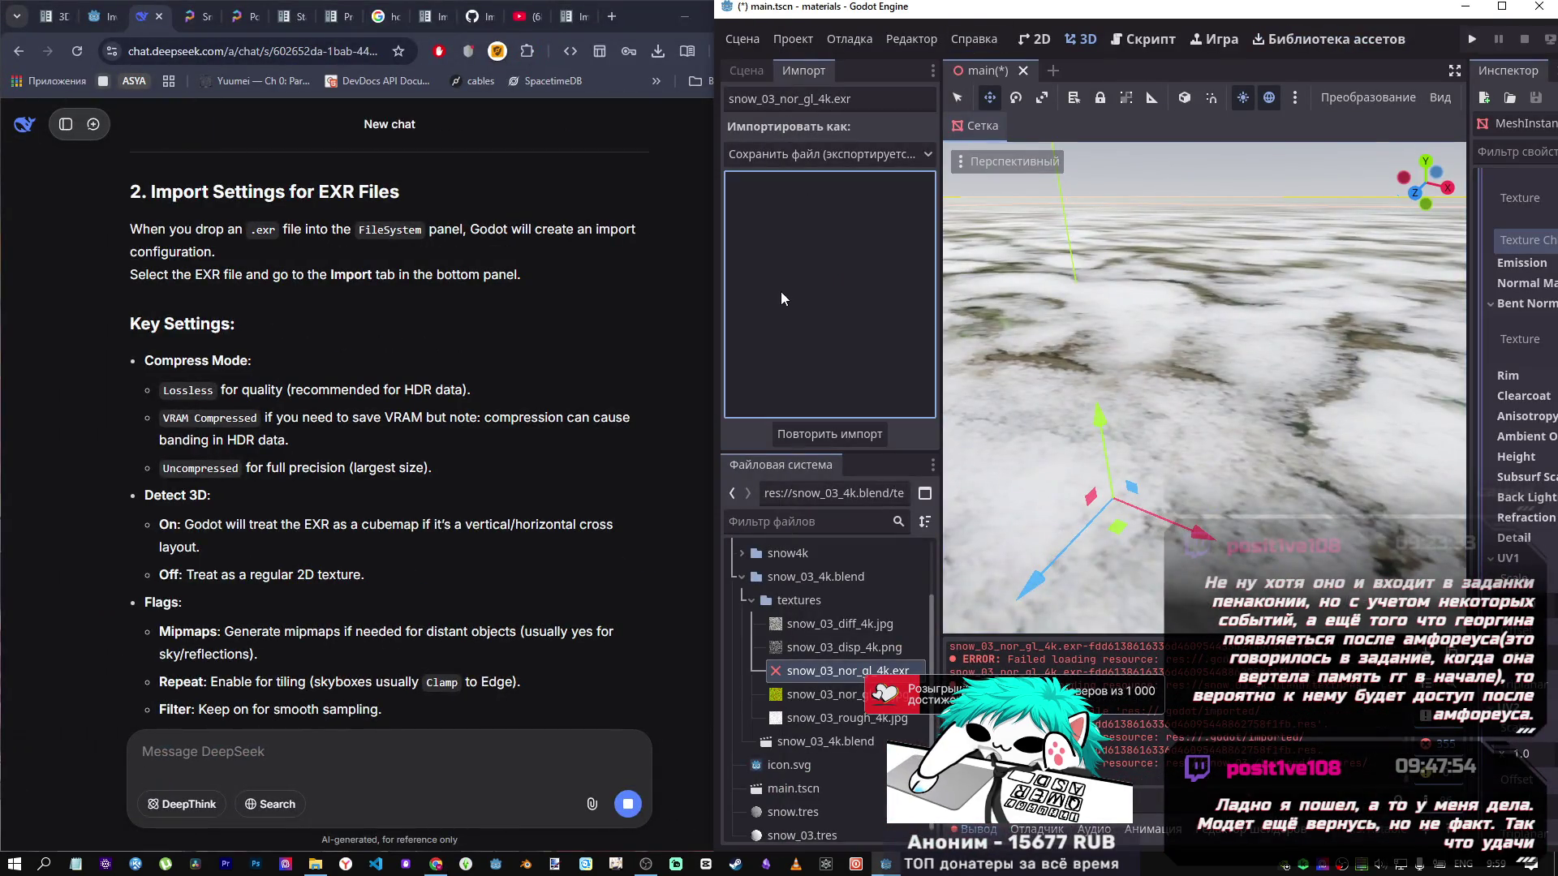
click(812, 155)
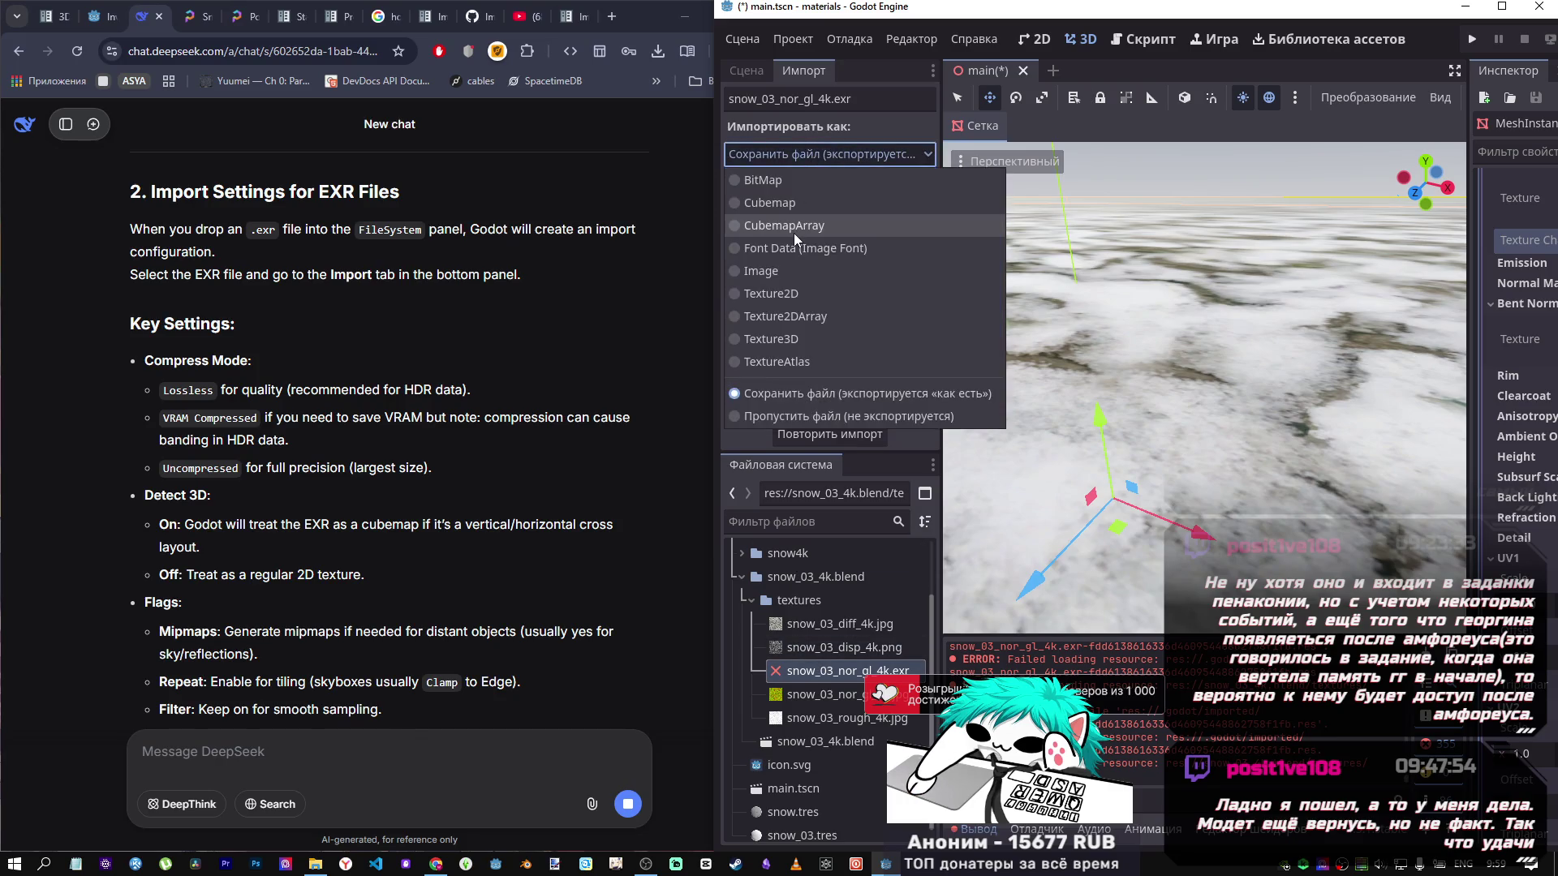
click(780, 293)
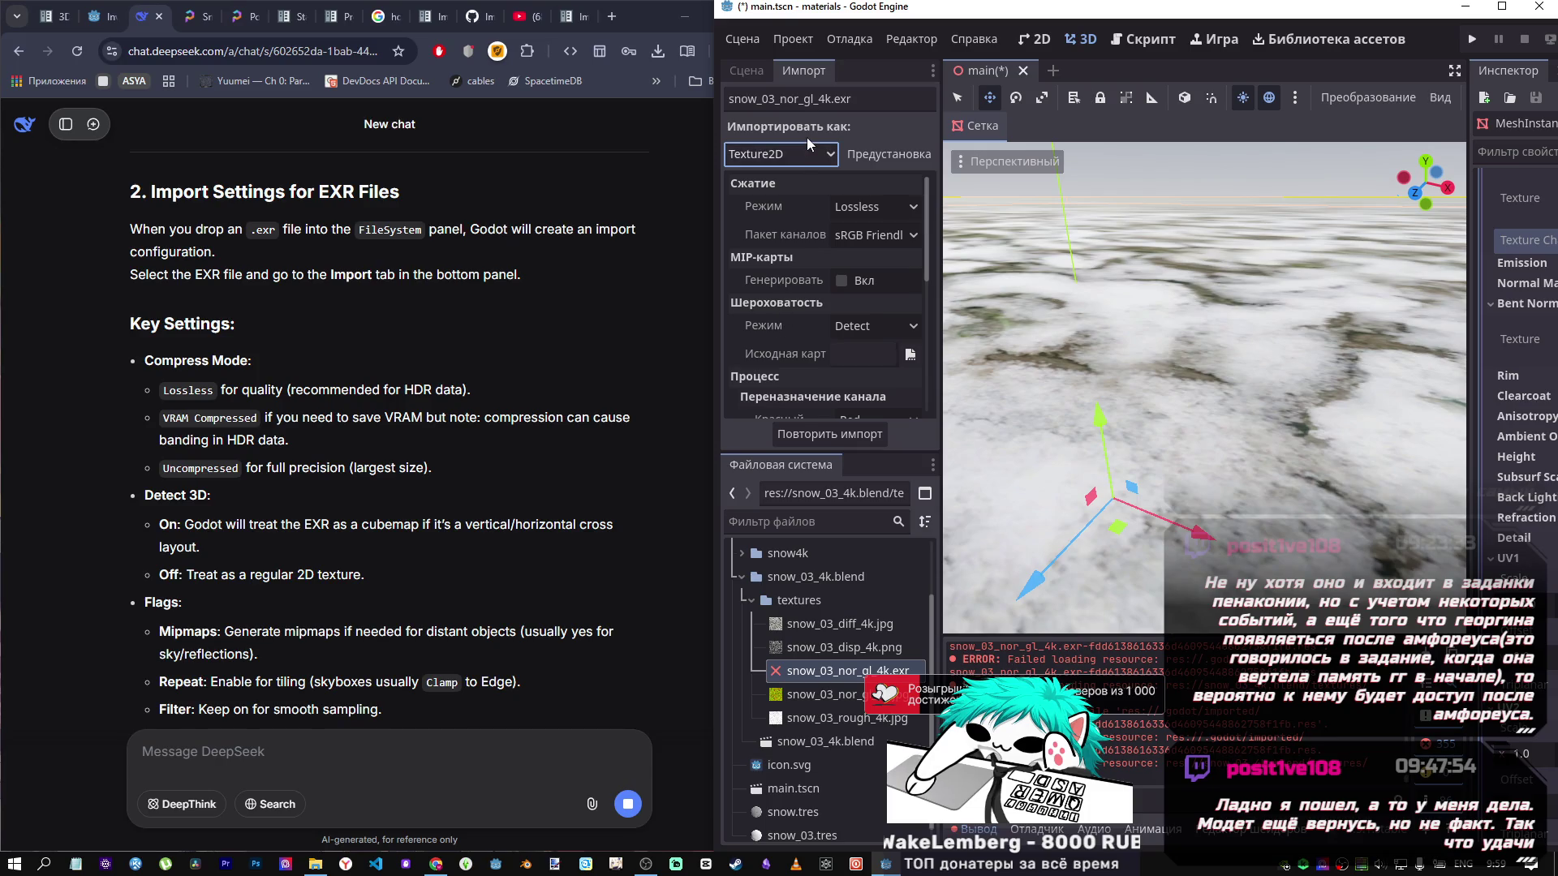
click(856, 207)
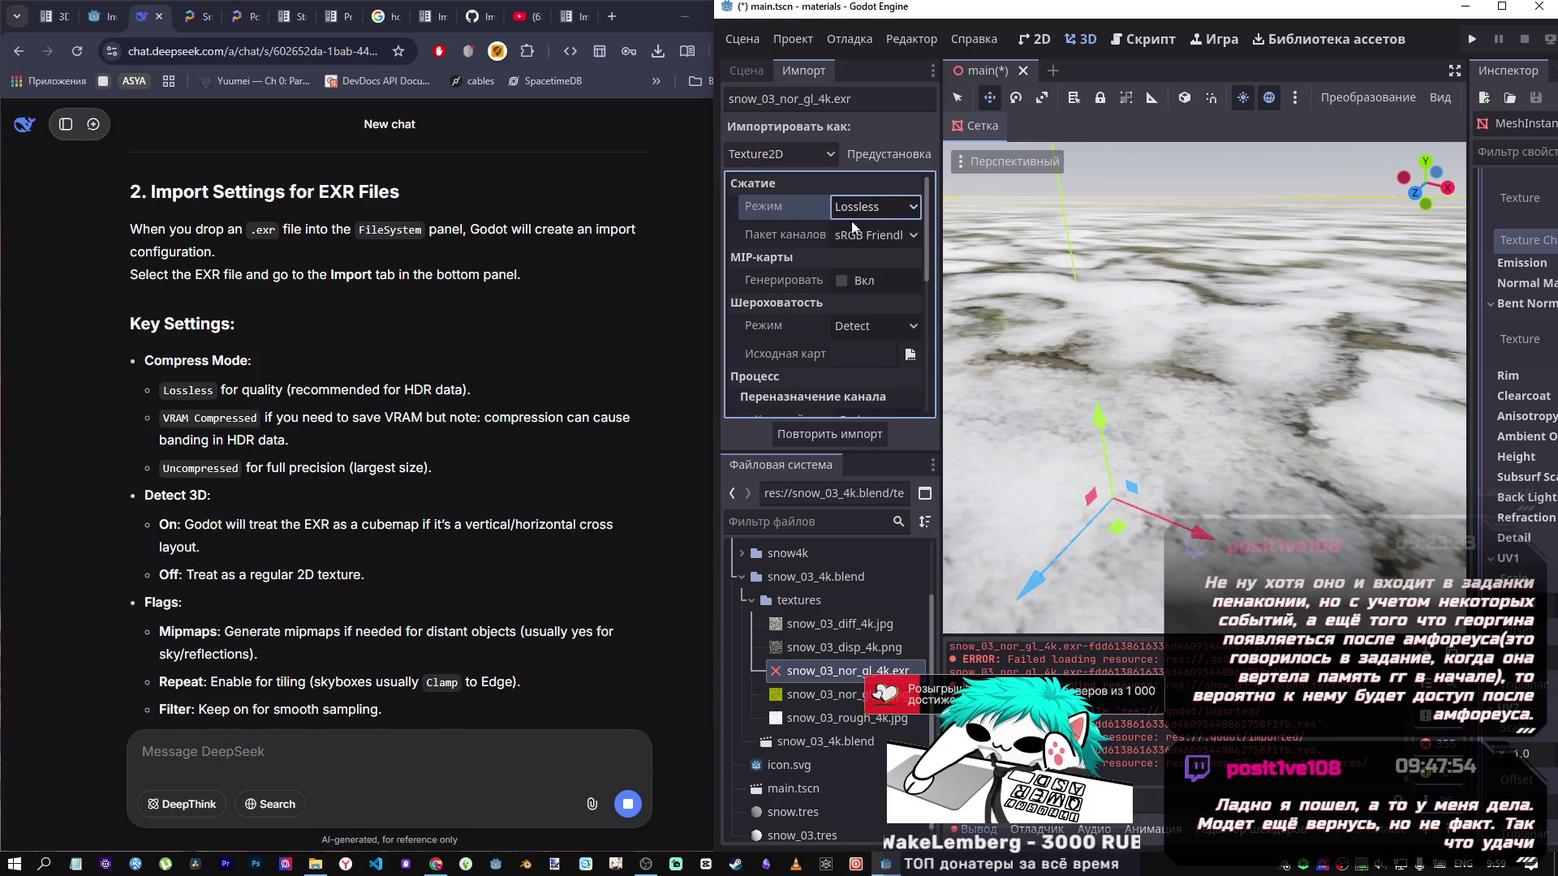
click(861, 233)
click(854, 235)
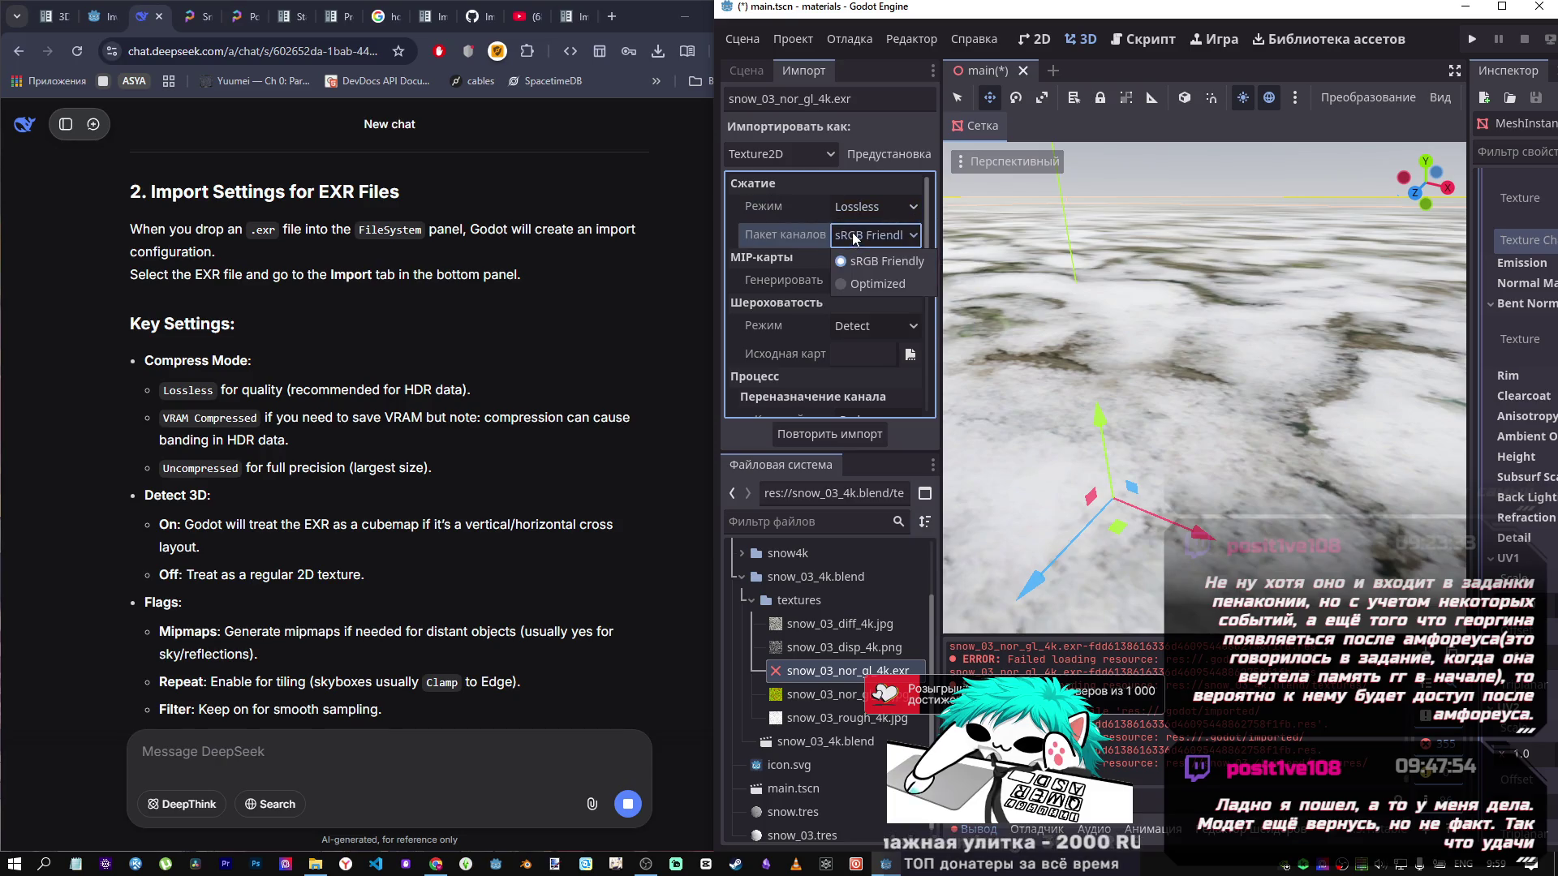
click(269, 377)
Change the EXR's Compress Mode to VRAM Compressed and reimport it.
scroll(271, 370, down, 1)
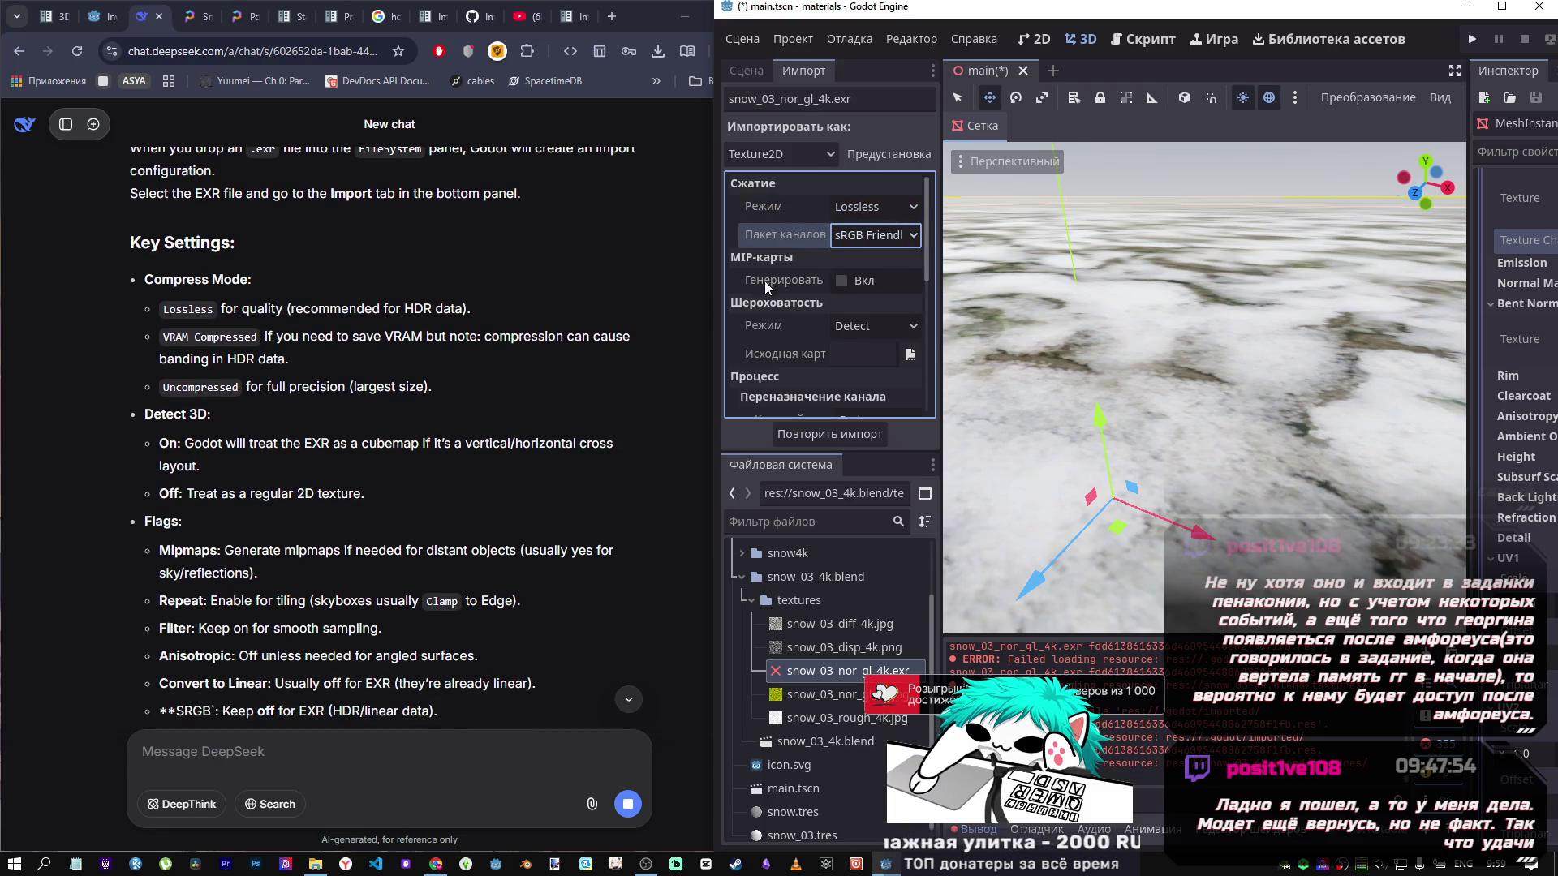
click(857, 207)
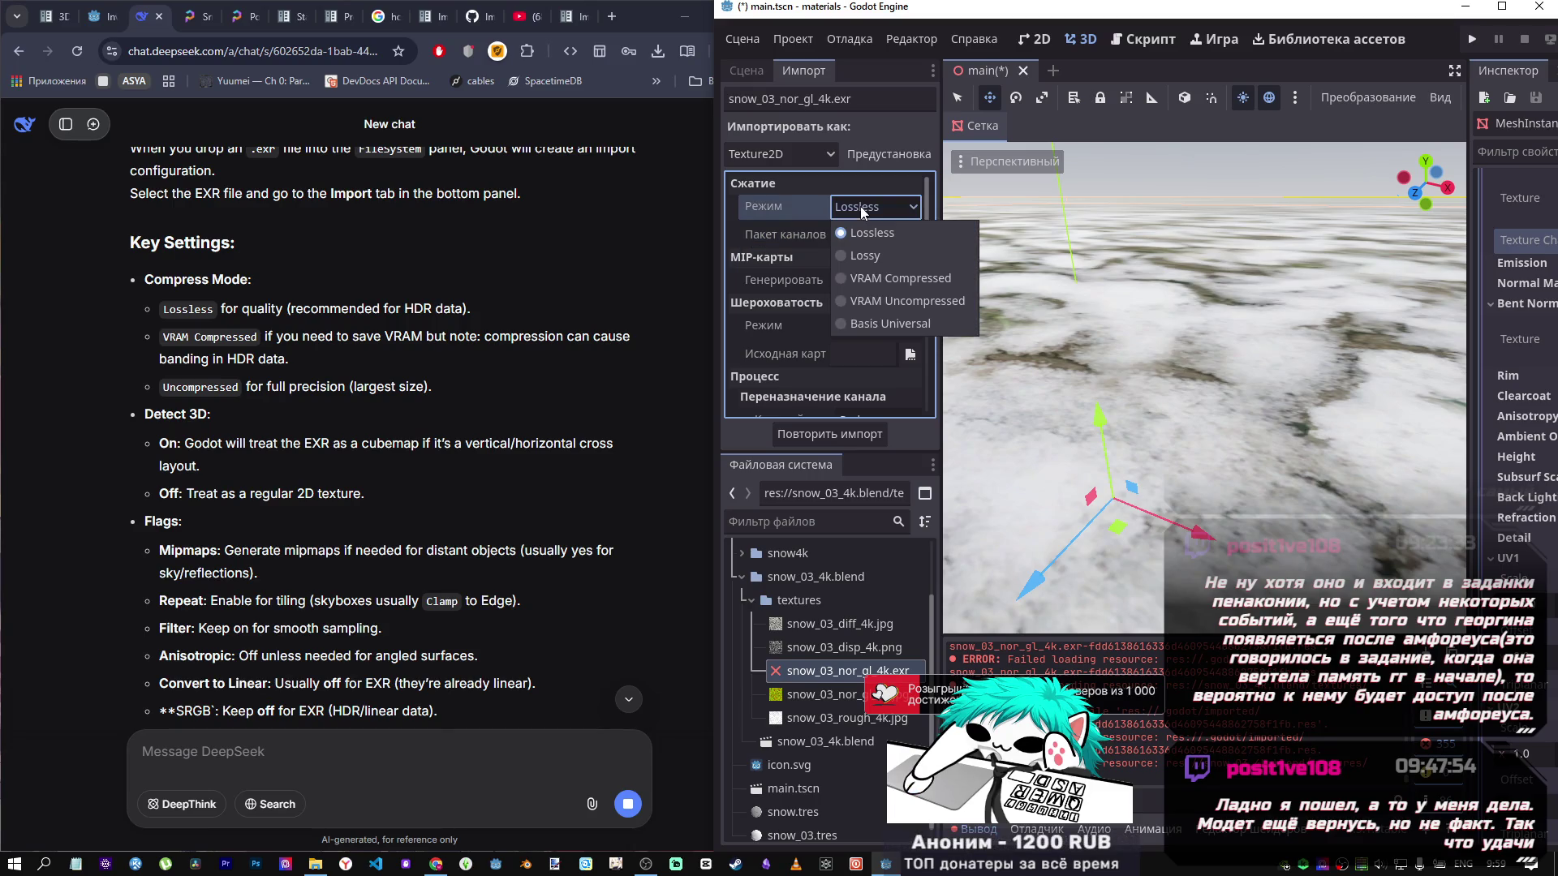
click(856, 211)
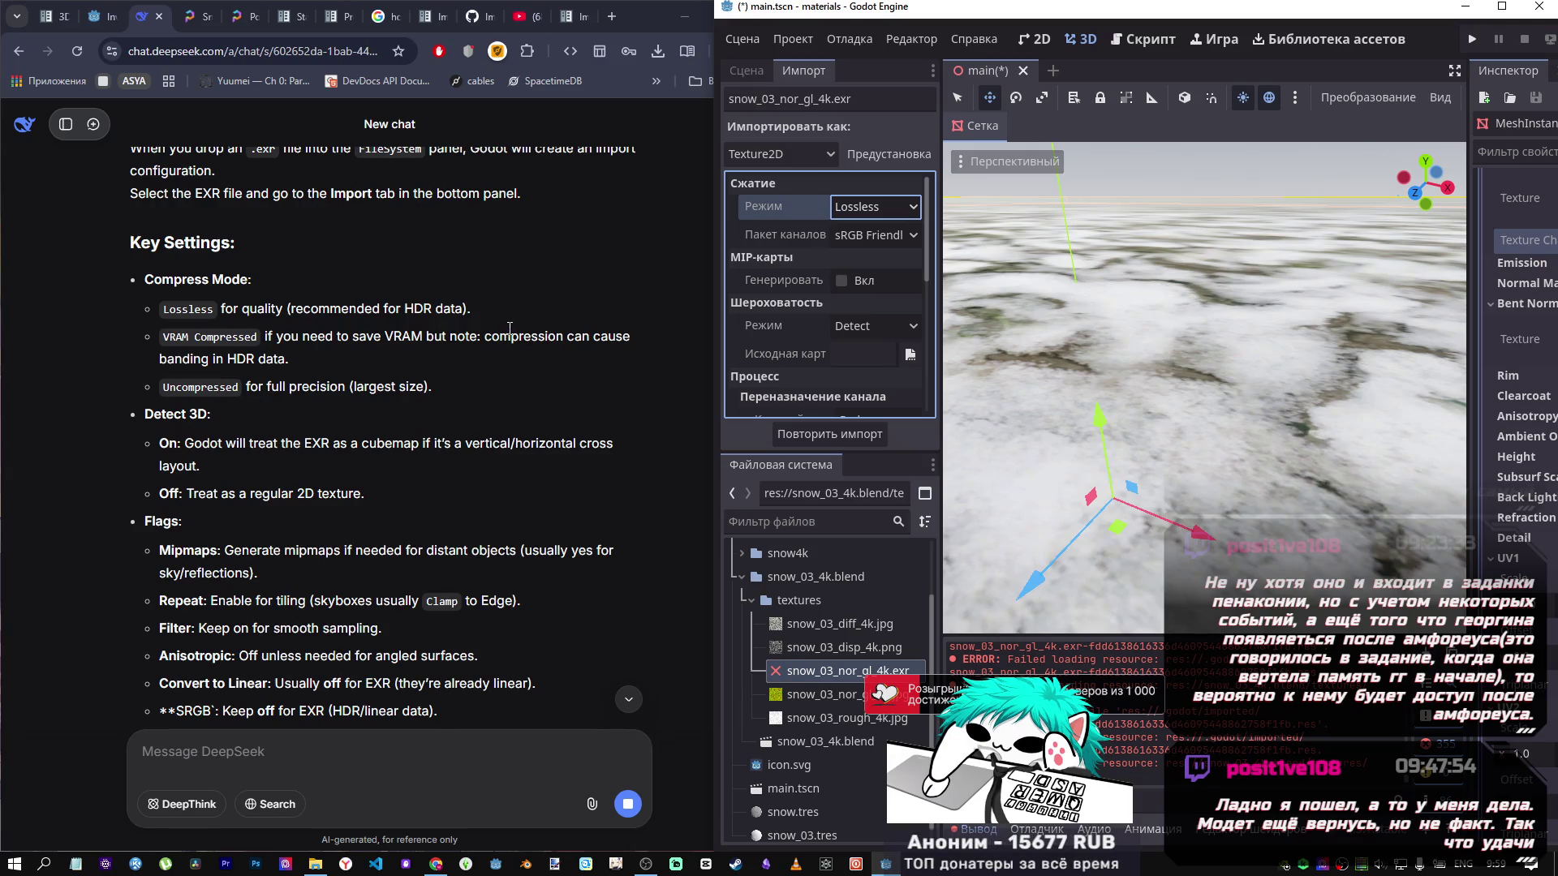
click(868, 207)
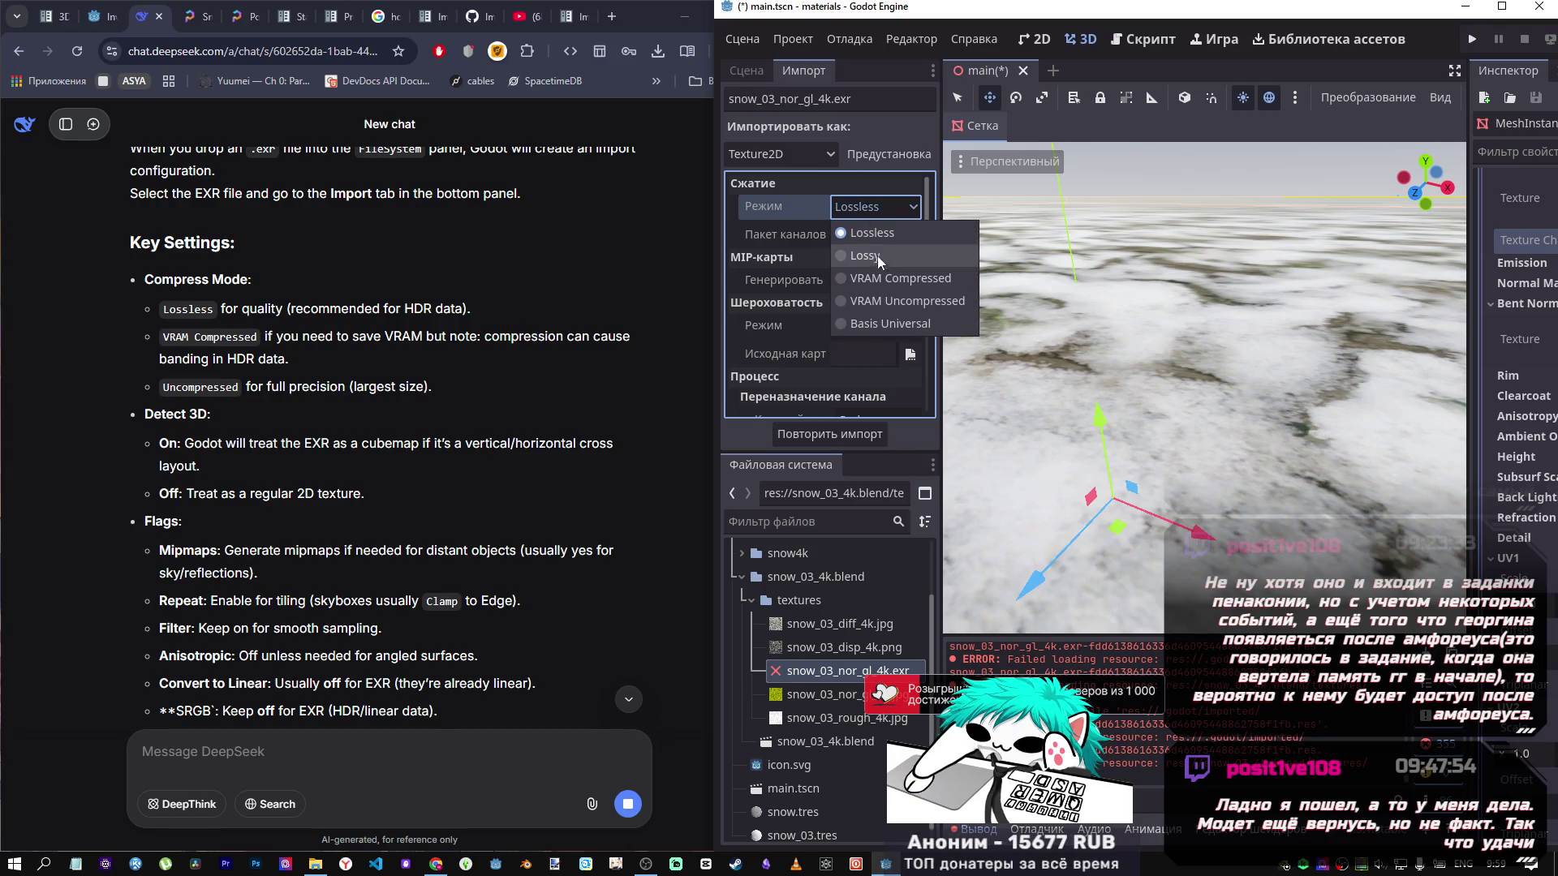
click(887, 278)
click(858, 437)
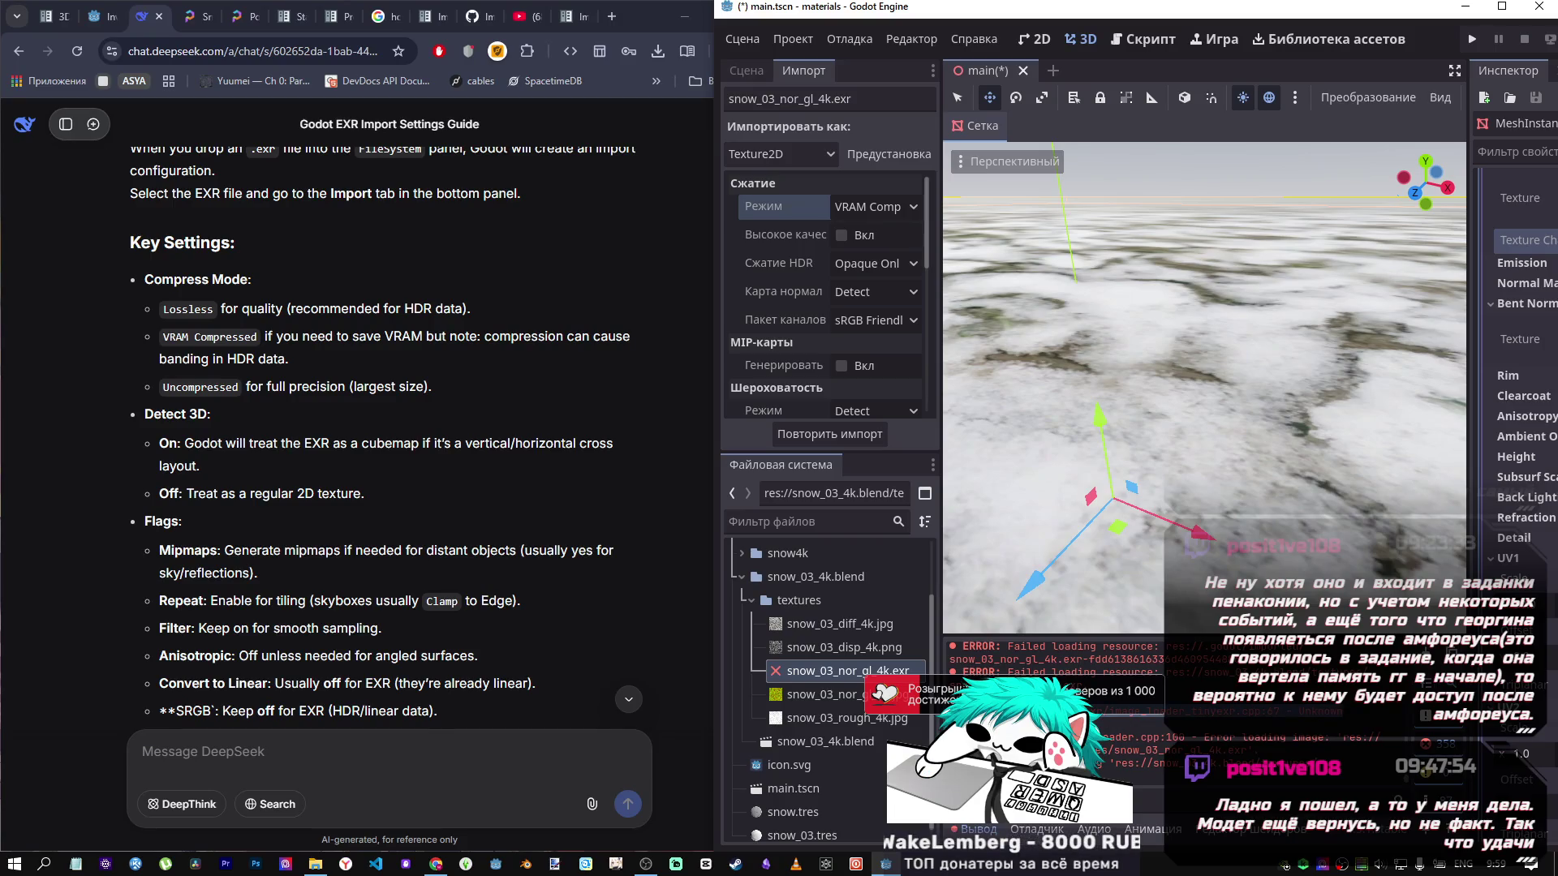
click(485, 766)
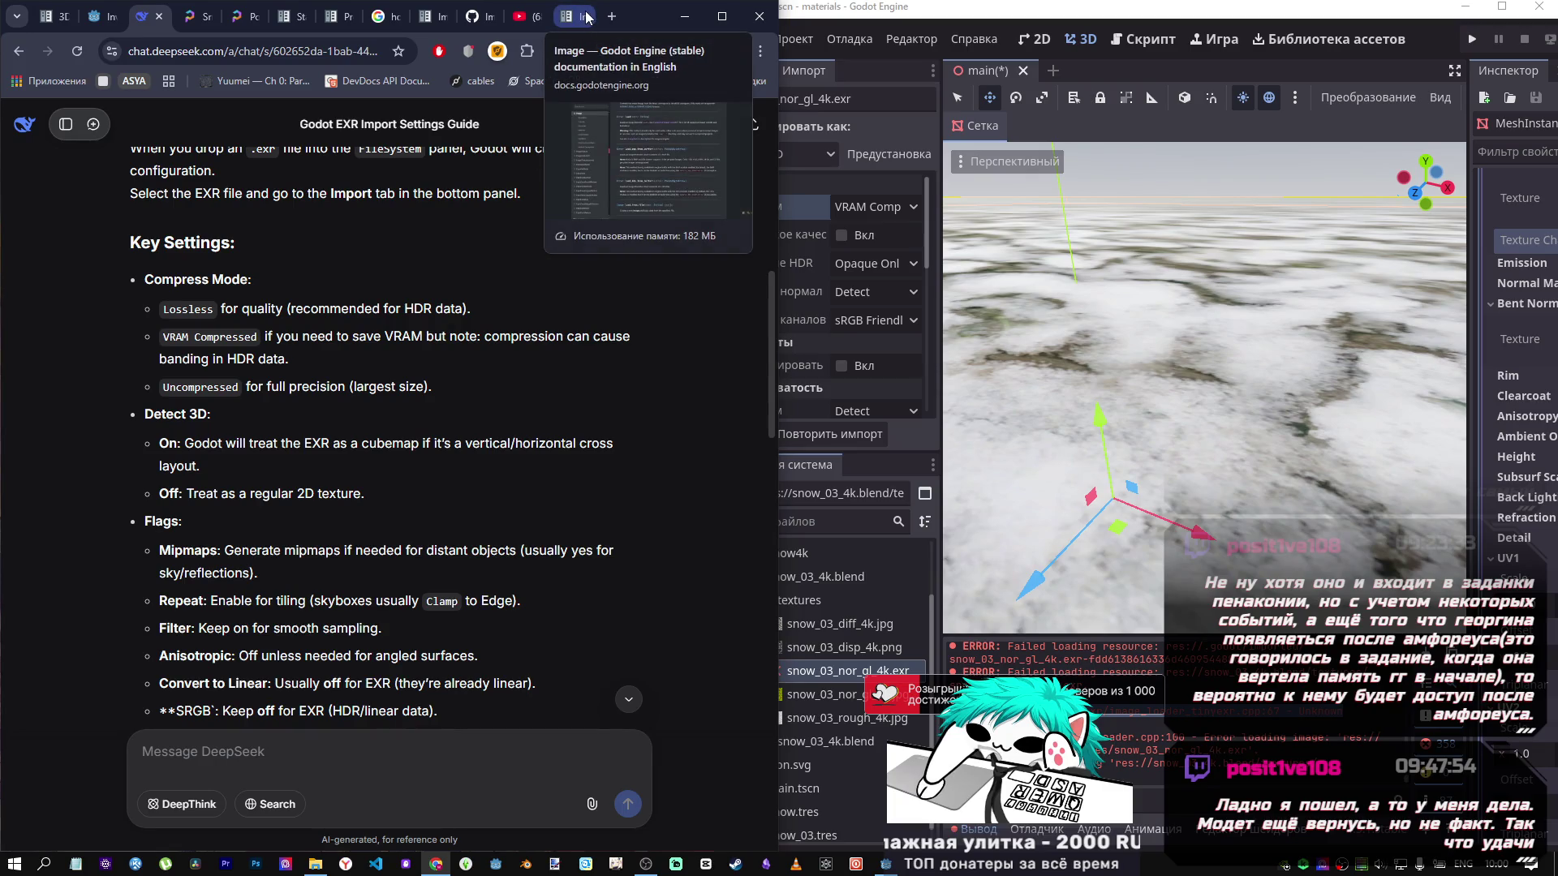
Search the web for the tinyexr error and open GitHub issue #81765, 'Unknown compression type for exr'.
key(ctrl+t)
text(modules/tinyexr/image_loader_tinyexr.cpp:67 - Unknown compression type.)
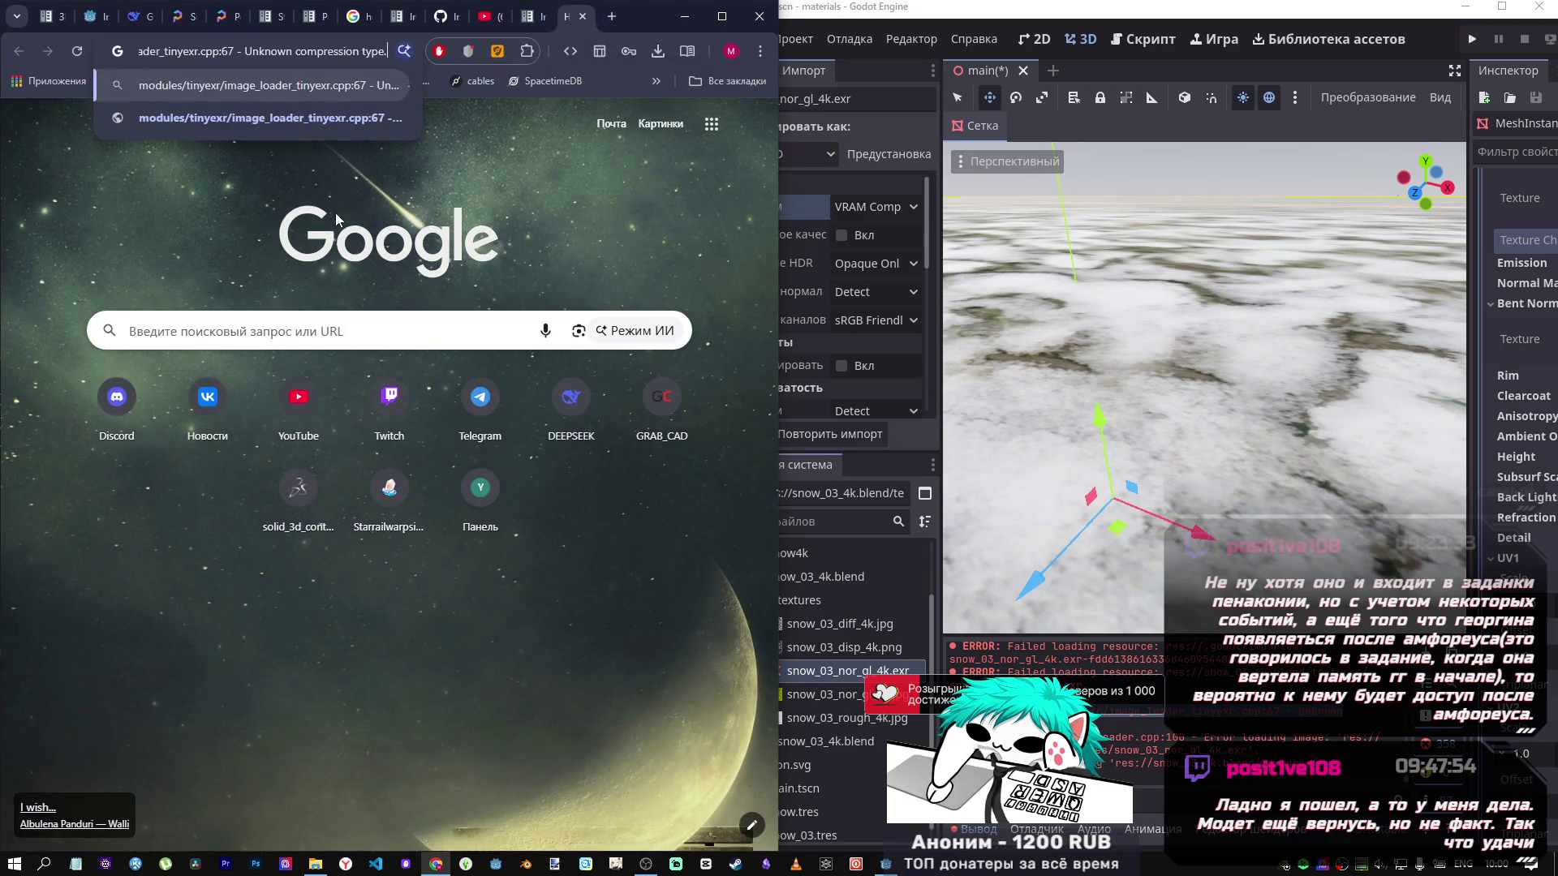
key(Return)
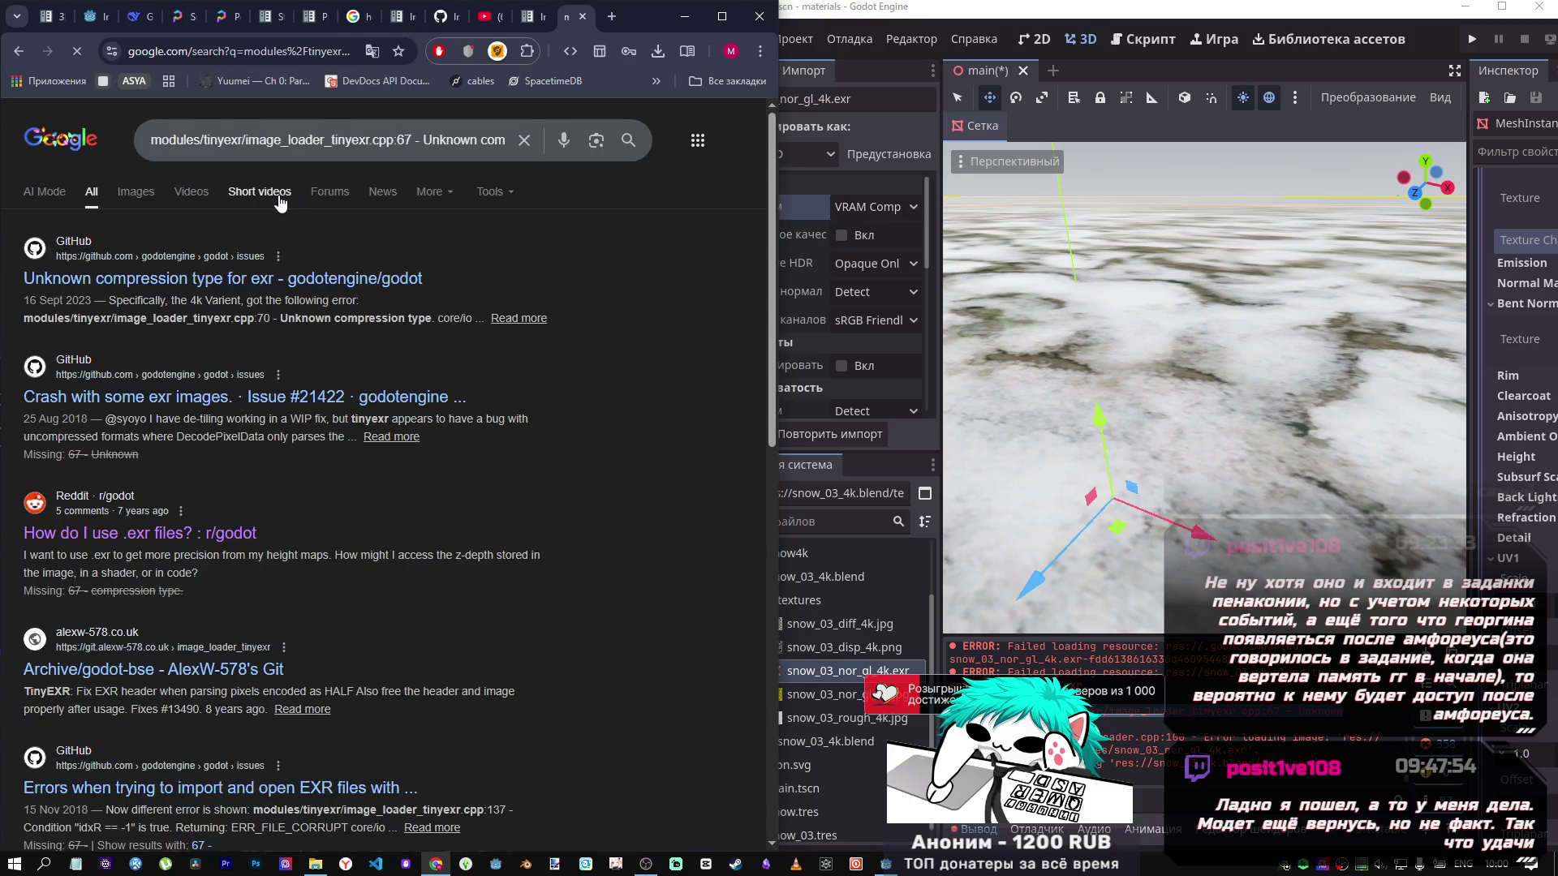
click(261, 277)
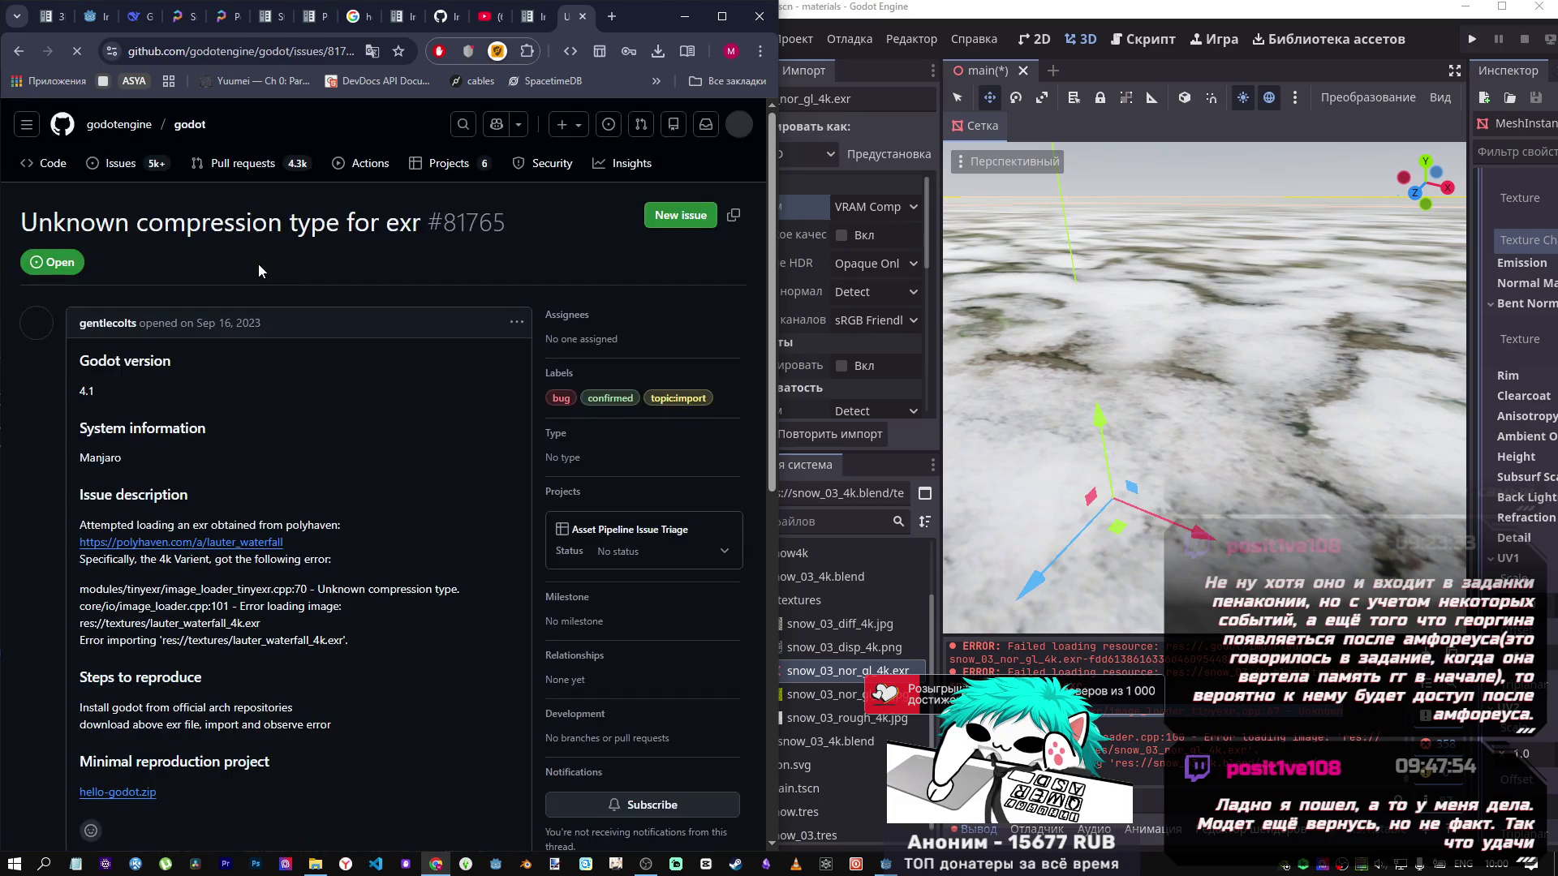
Read the issue's comments down to the Krita re-save and Radiance HDR workaround replies.
scroll(270, 446, down, 1)
scroll(270, 446, down, 2)
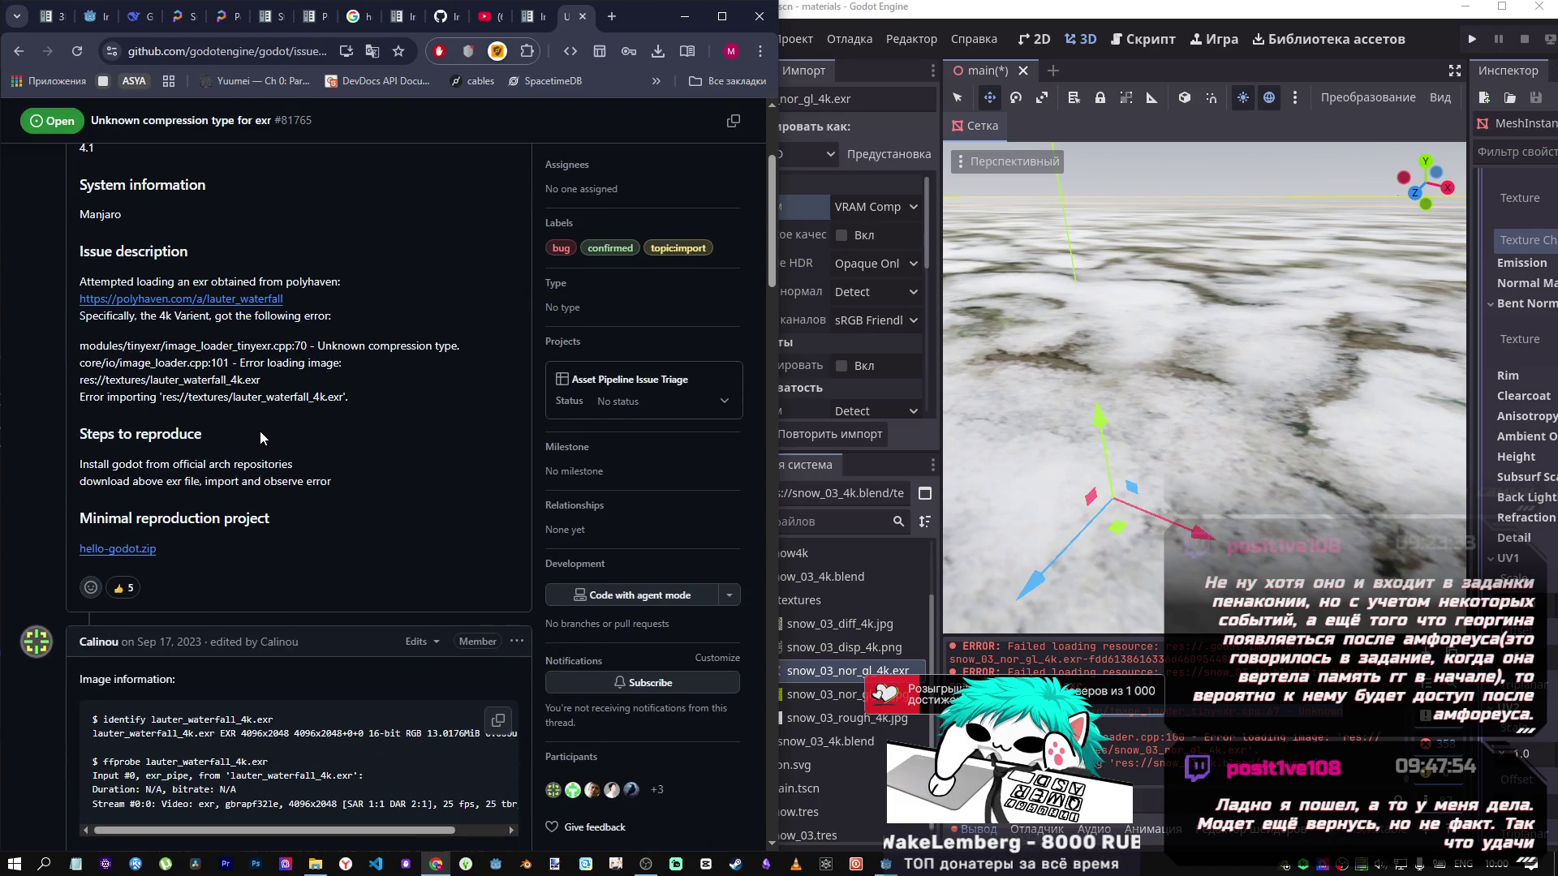
scroll(260, 437, down, 2)
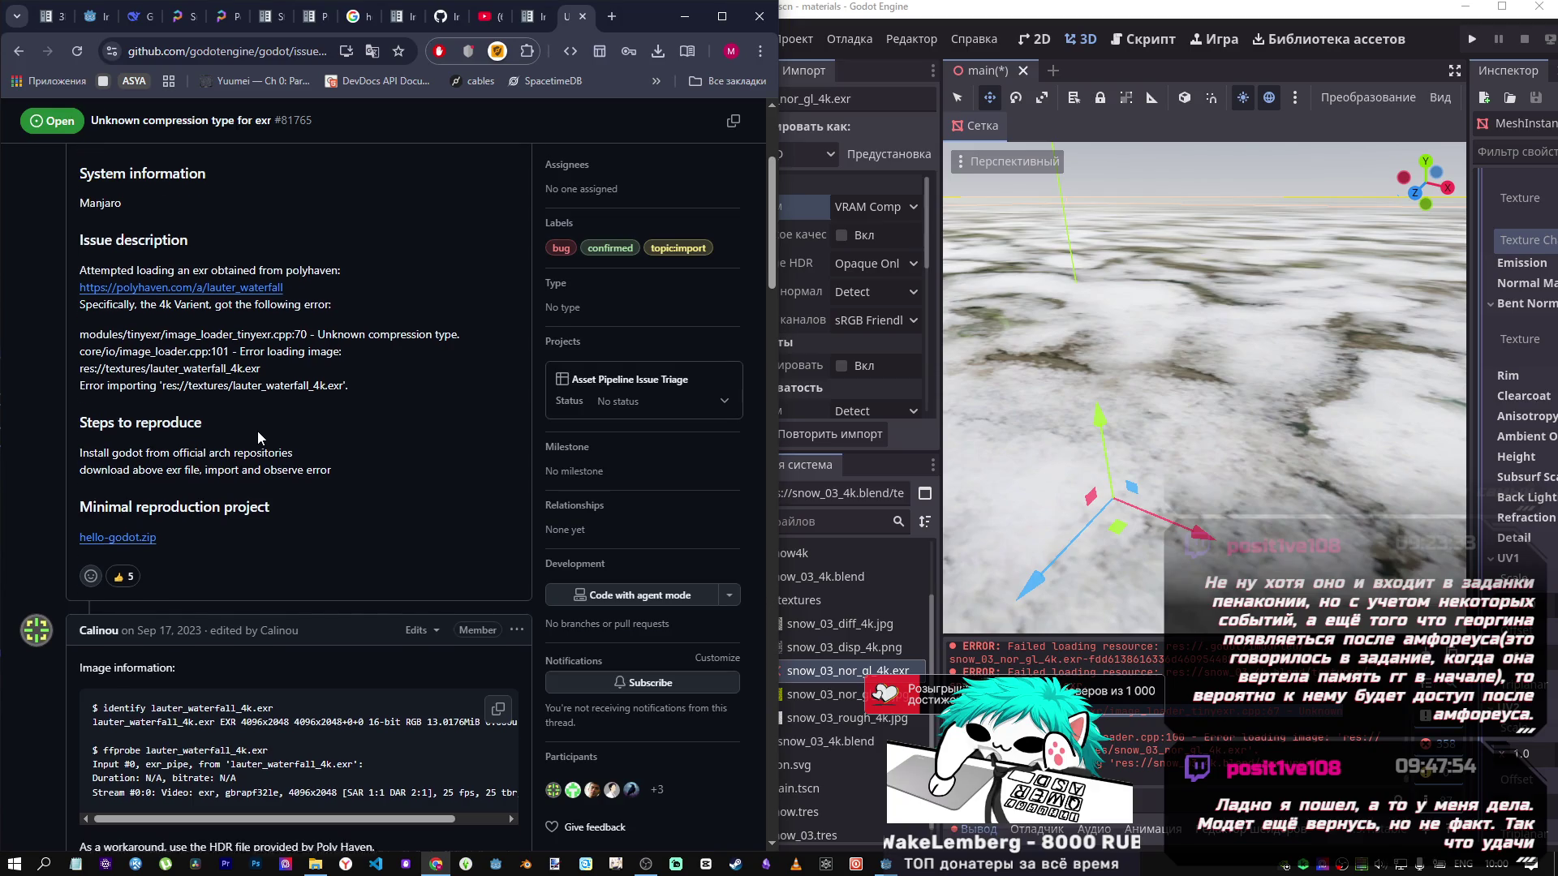
scroll(254, 432, up, 3)
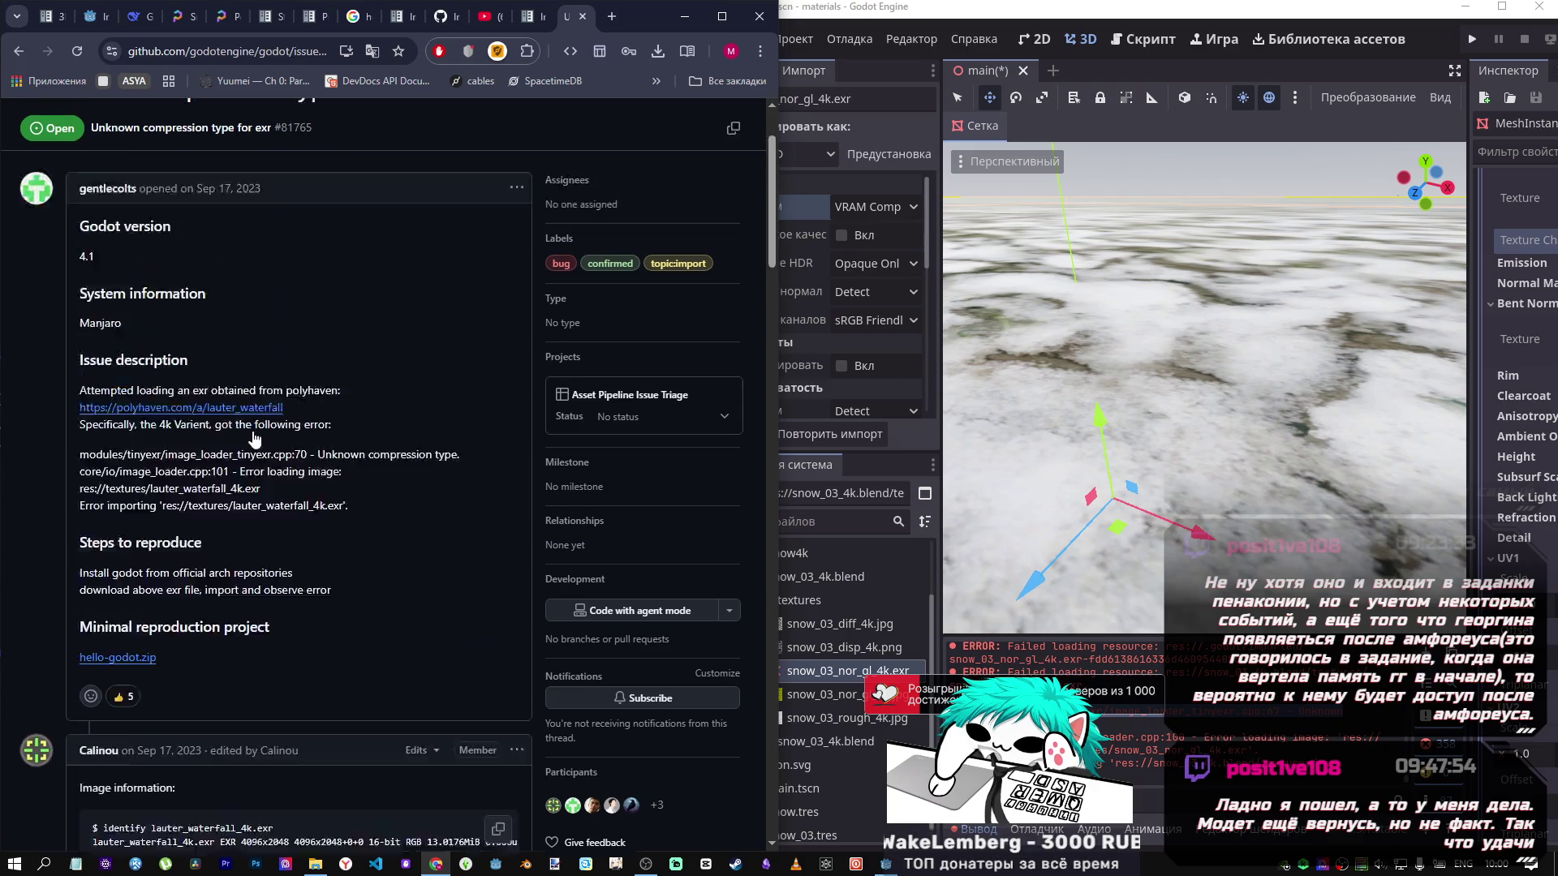
scroll(250, 432, down, 8)
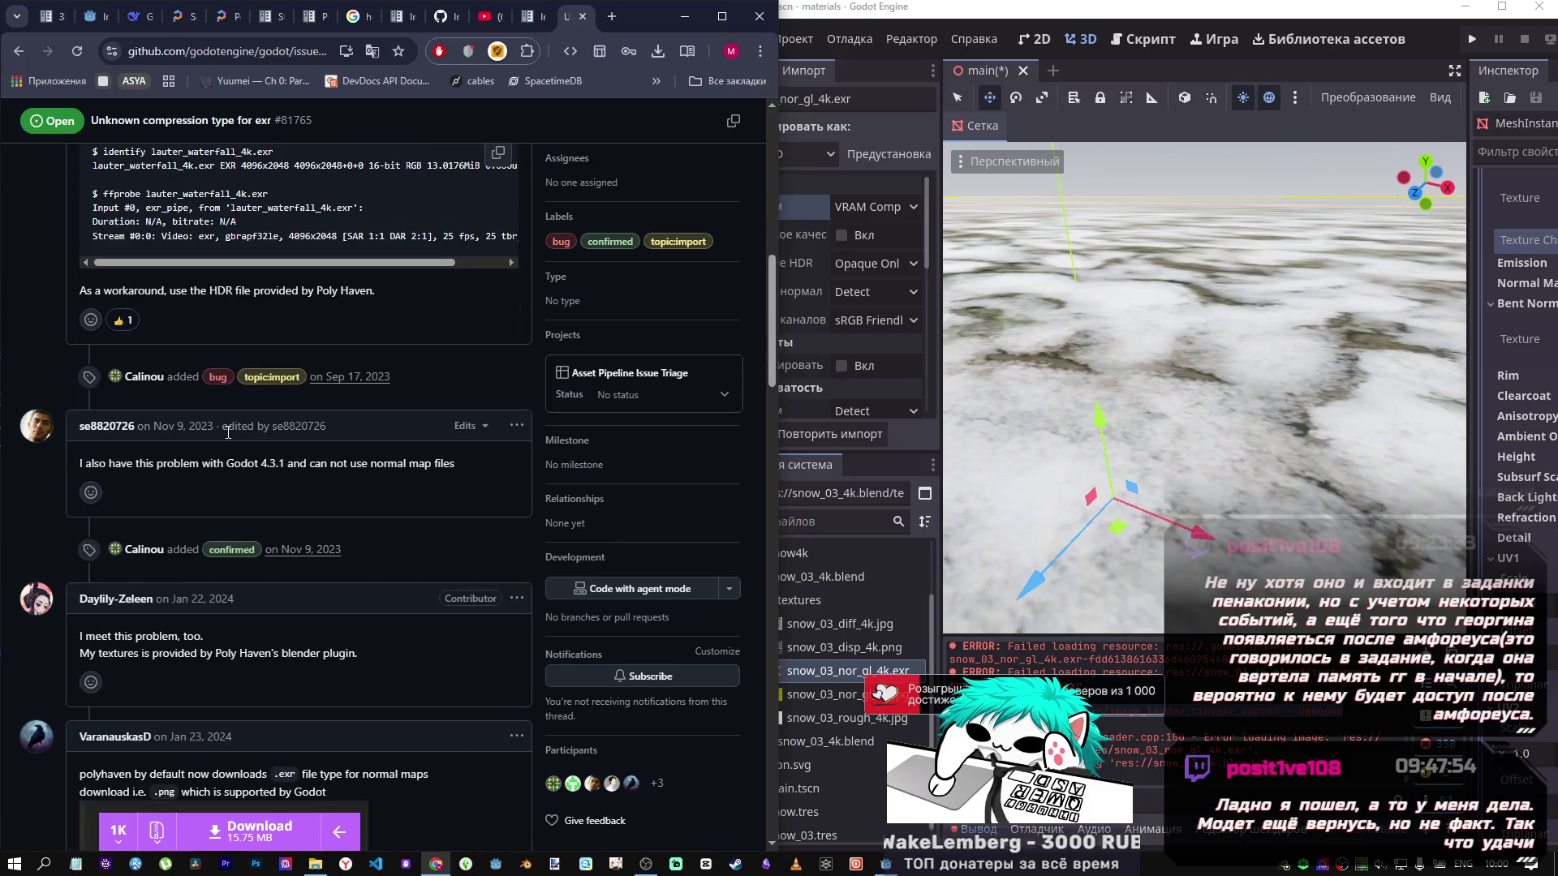
scroll(223, 426, down, 3)
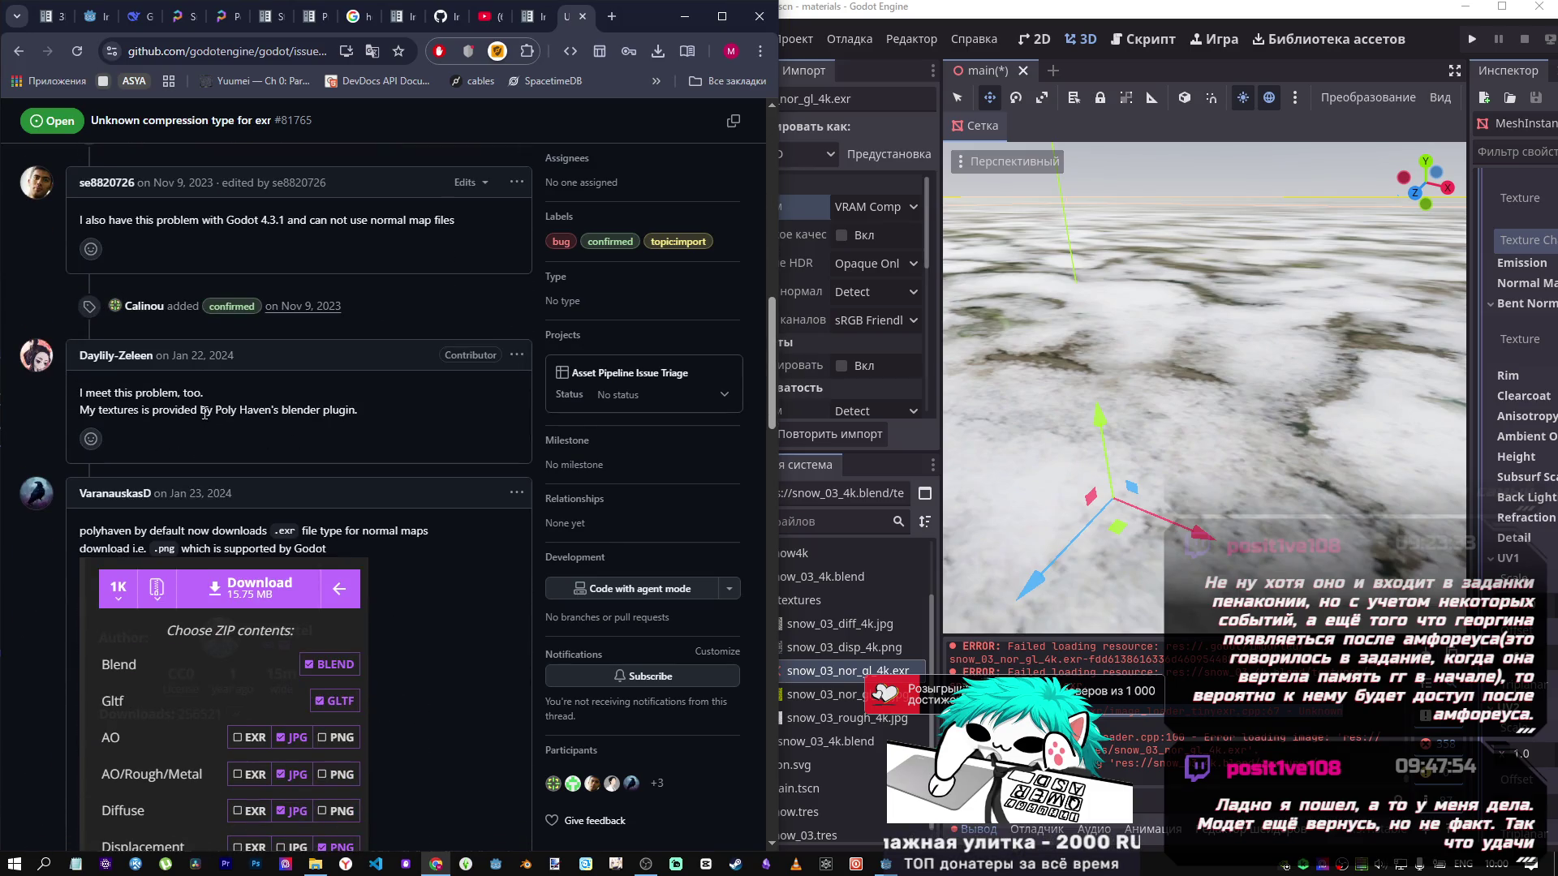
scroll(202, 412, down, 2)
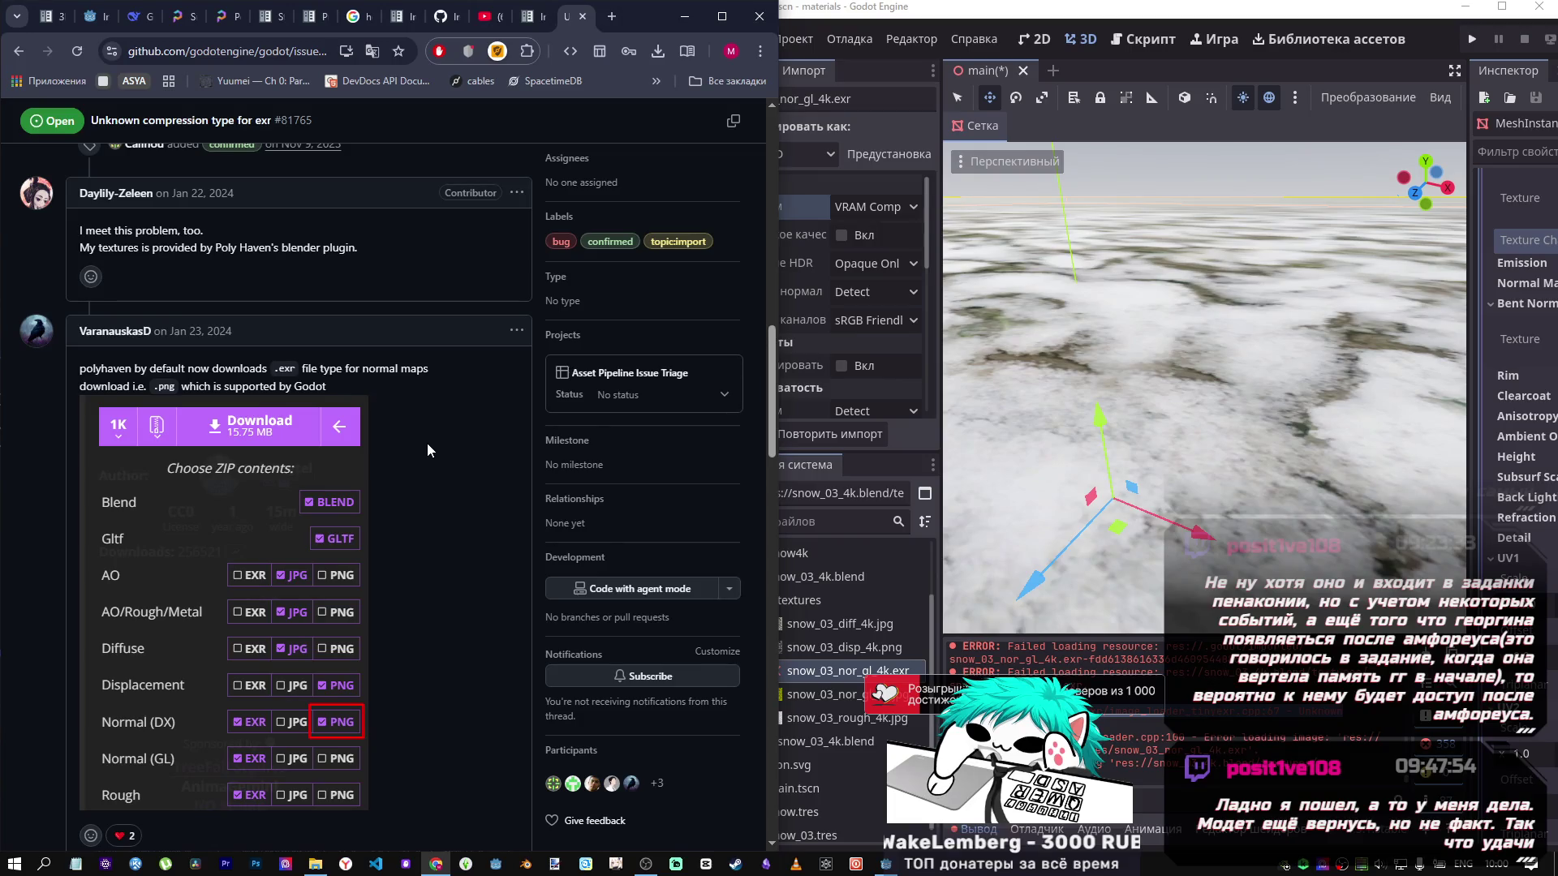
scroll(425, 442, down, 1)
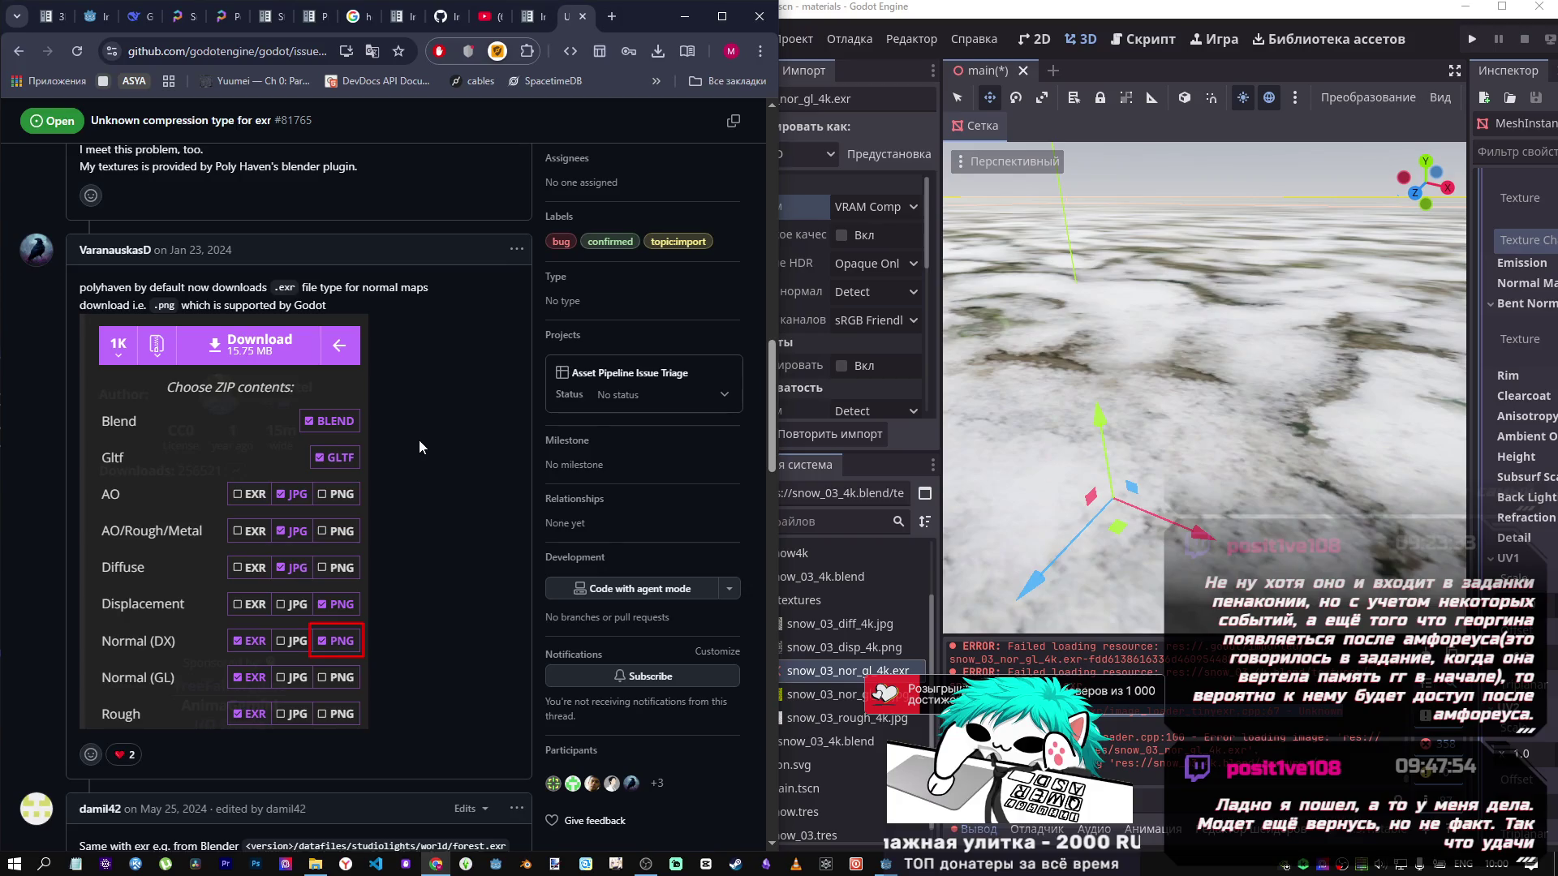
scroll(419, 444, down, 2)
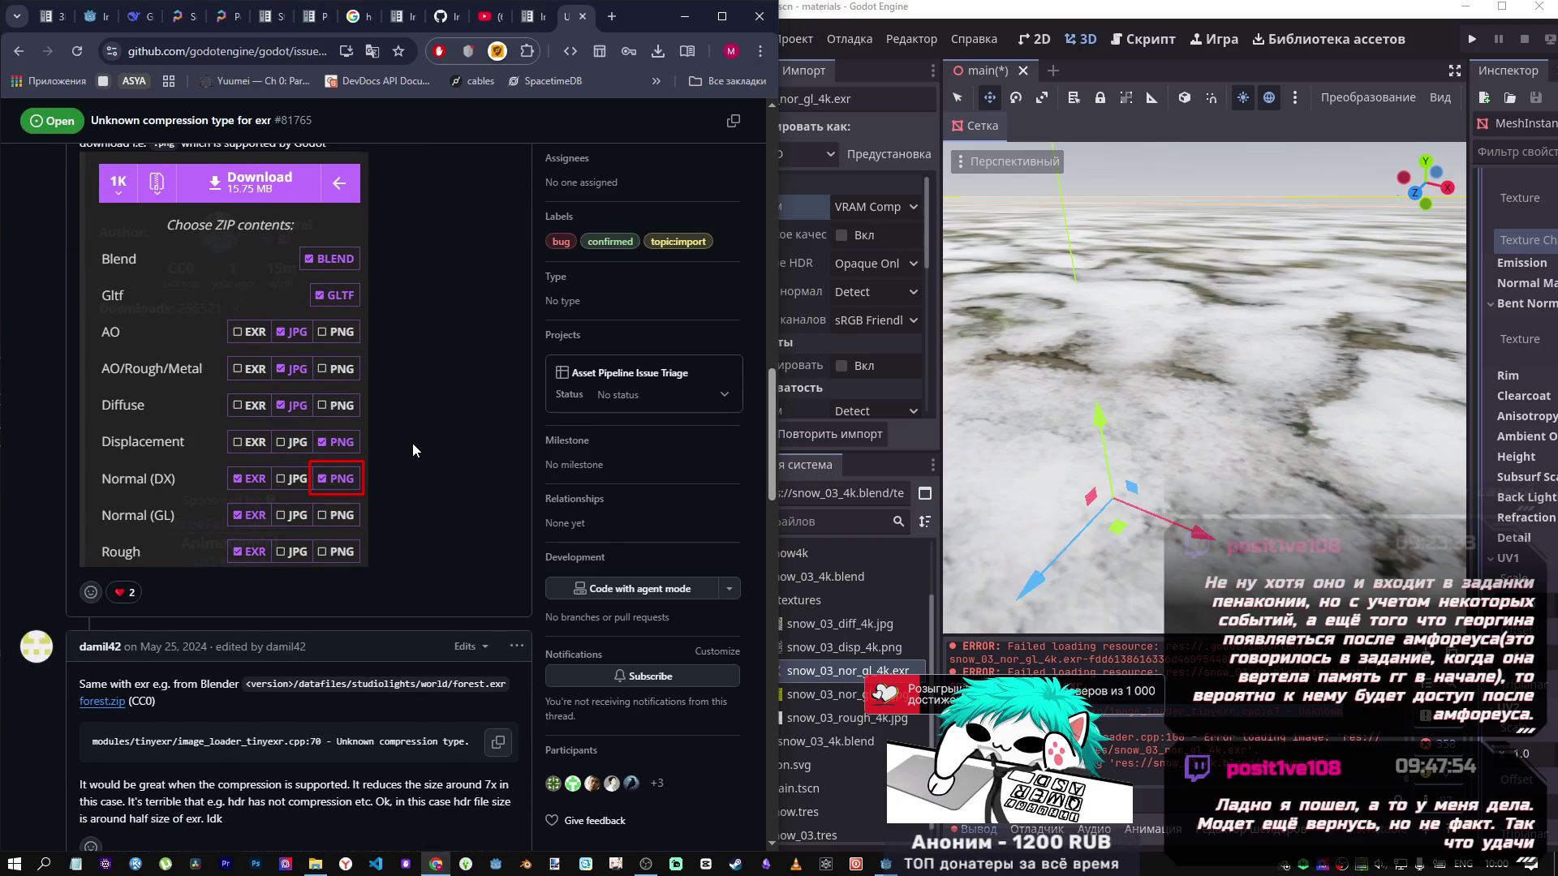
scroll(412, 450, down, 5)
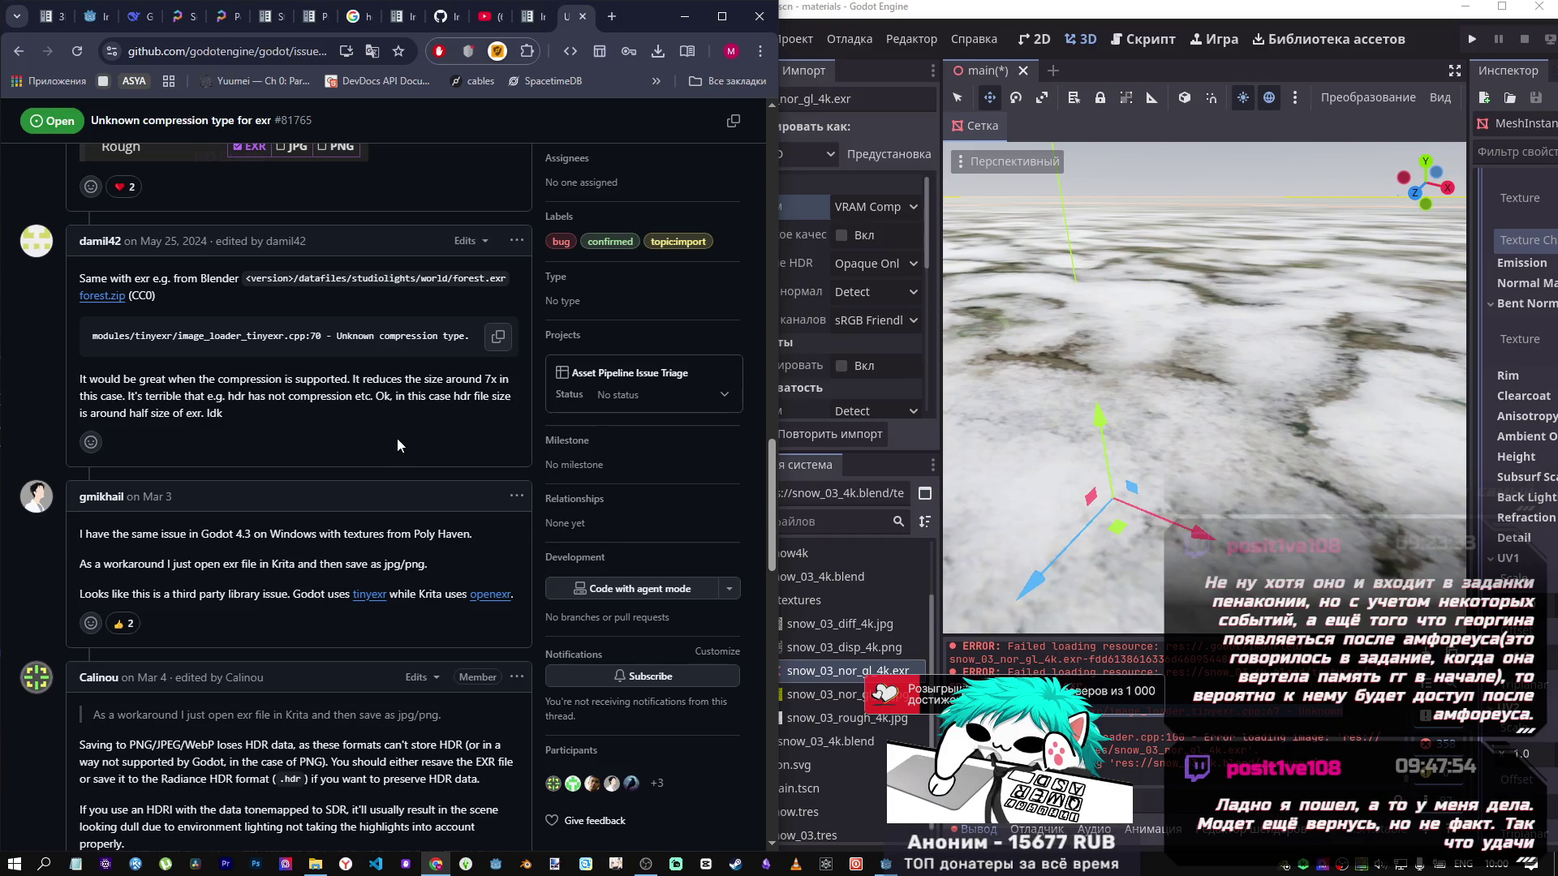
scroll(396, 439, down, 3)
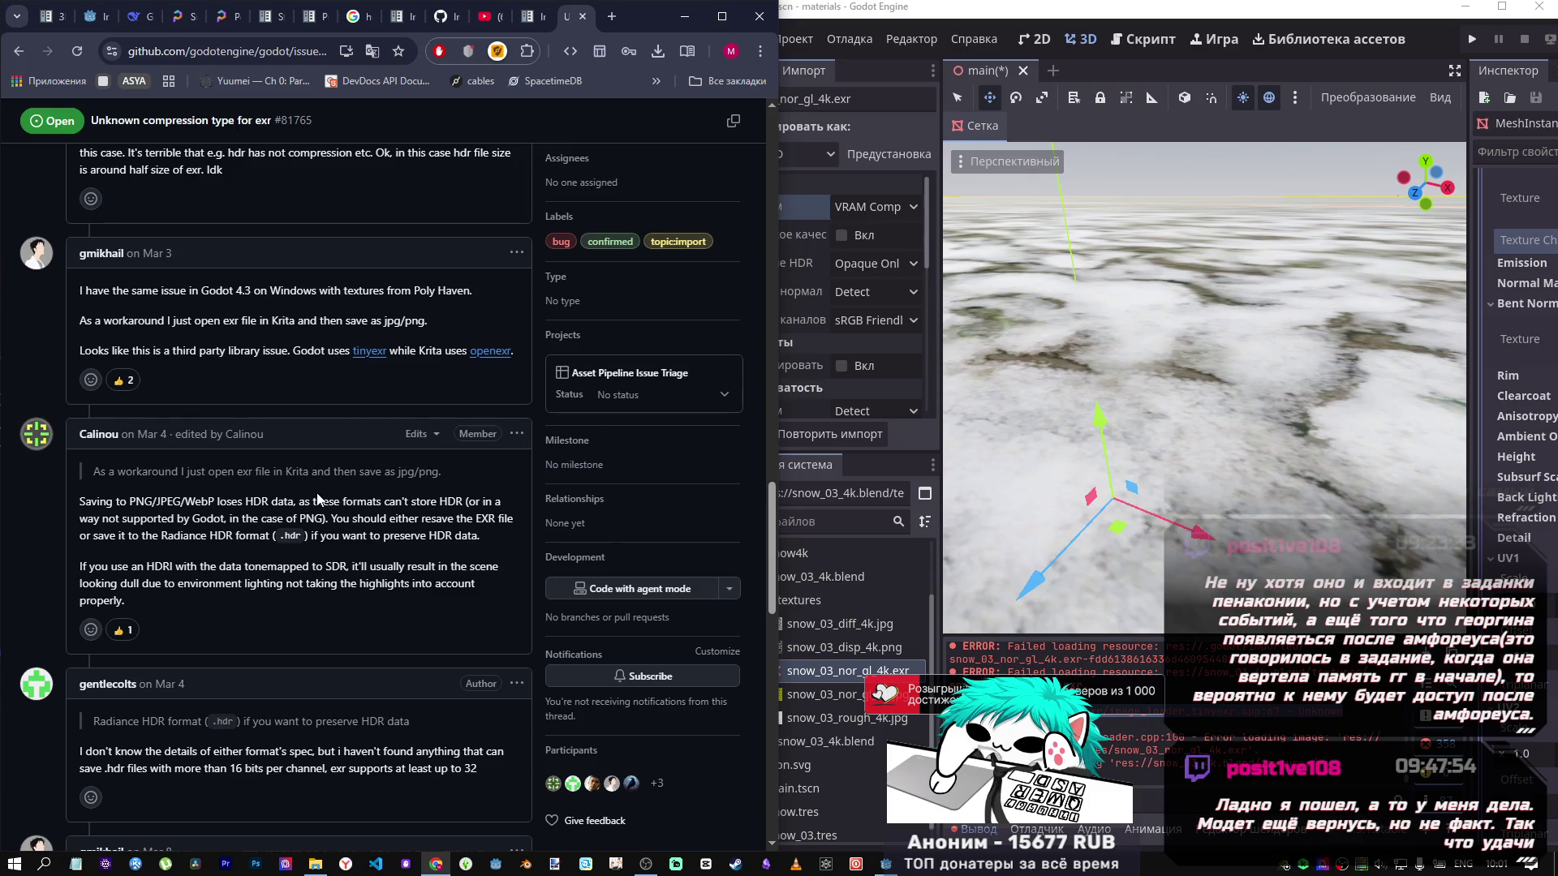
click(917, 8)
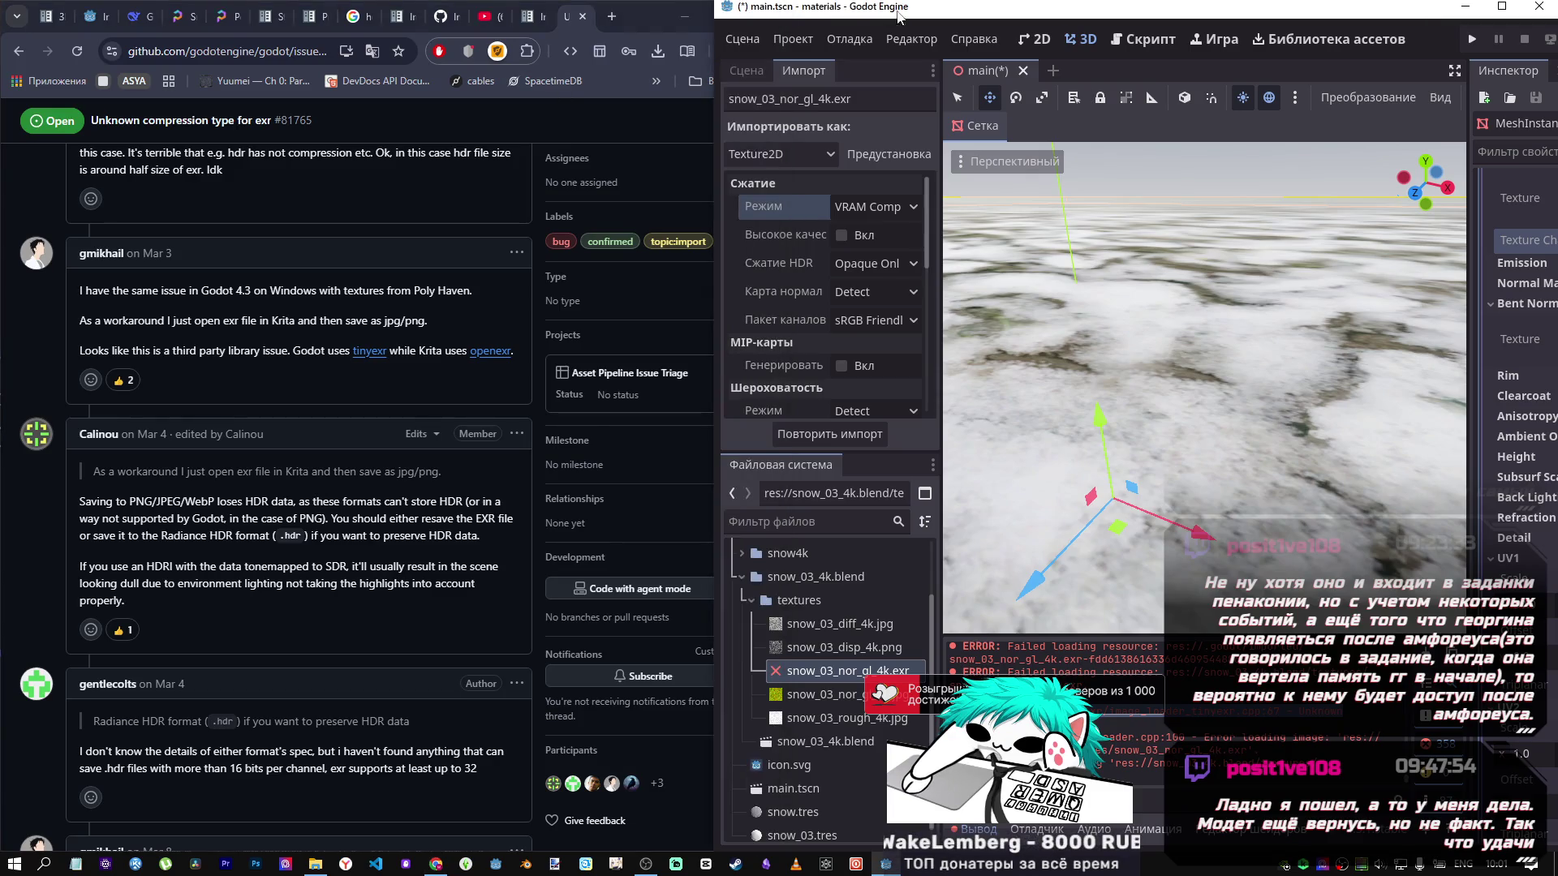
click(793, 39)
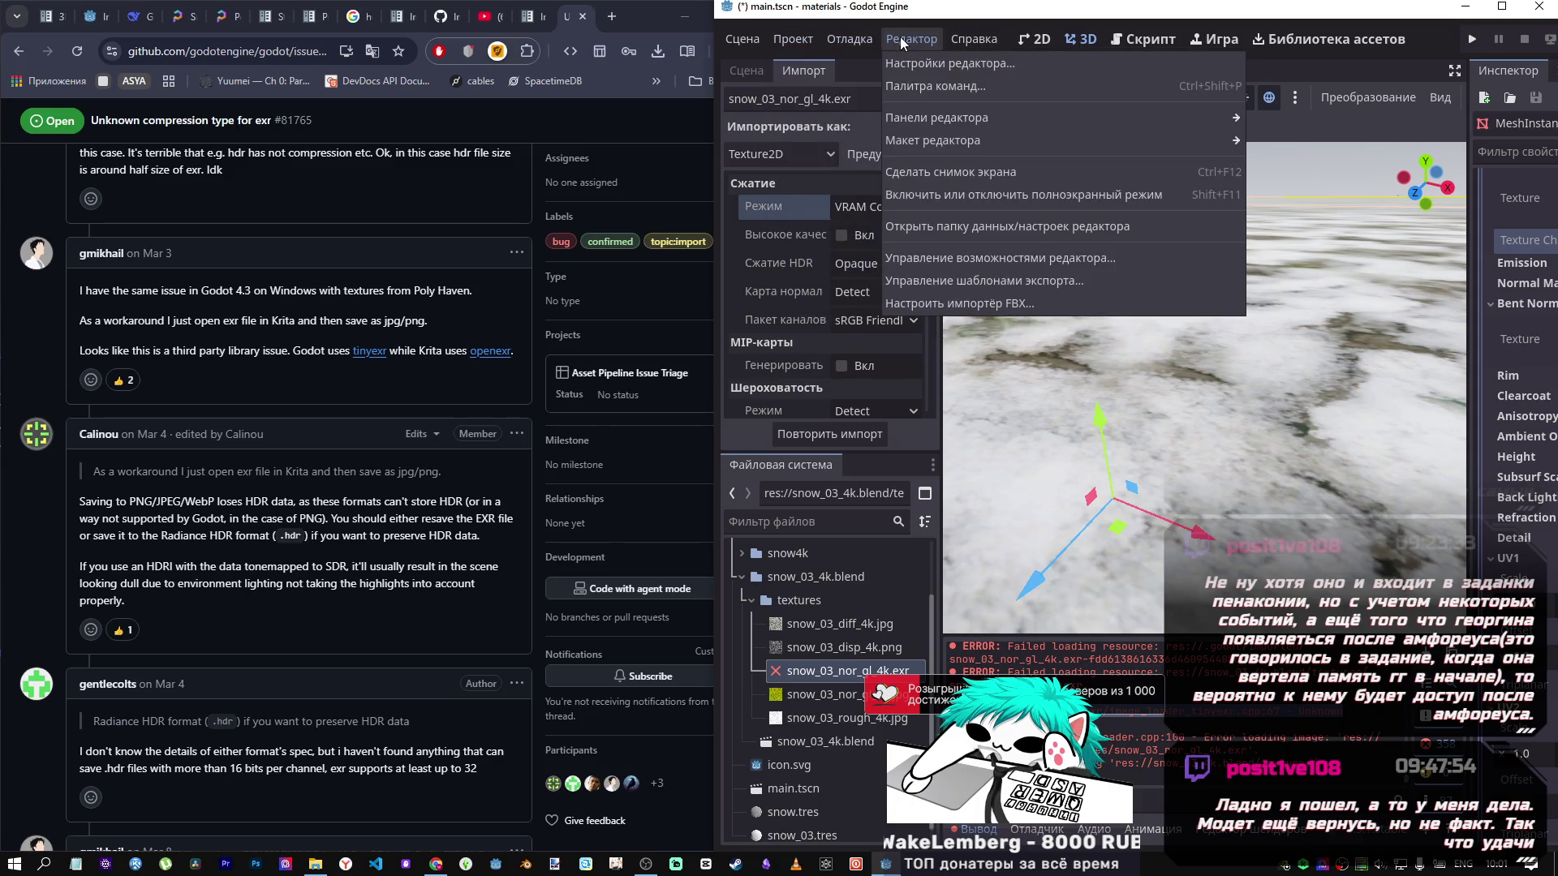
click(907, 65)
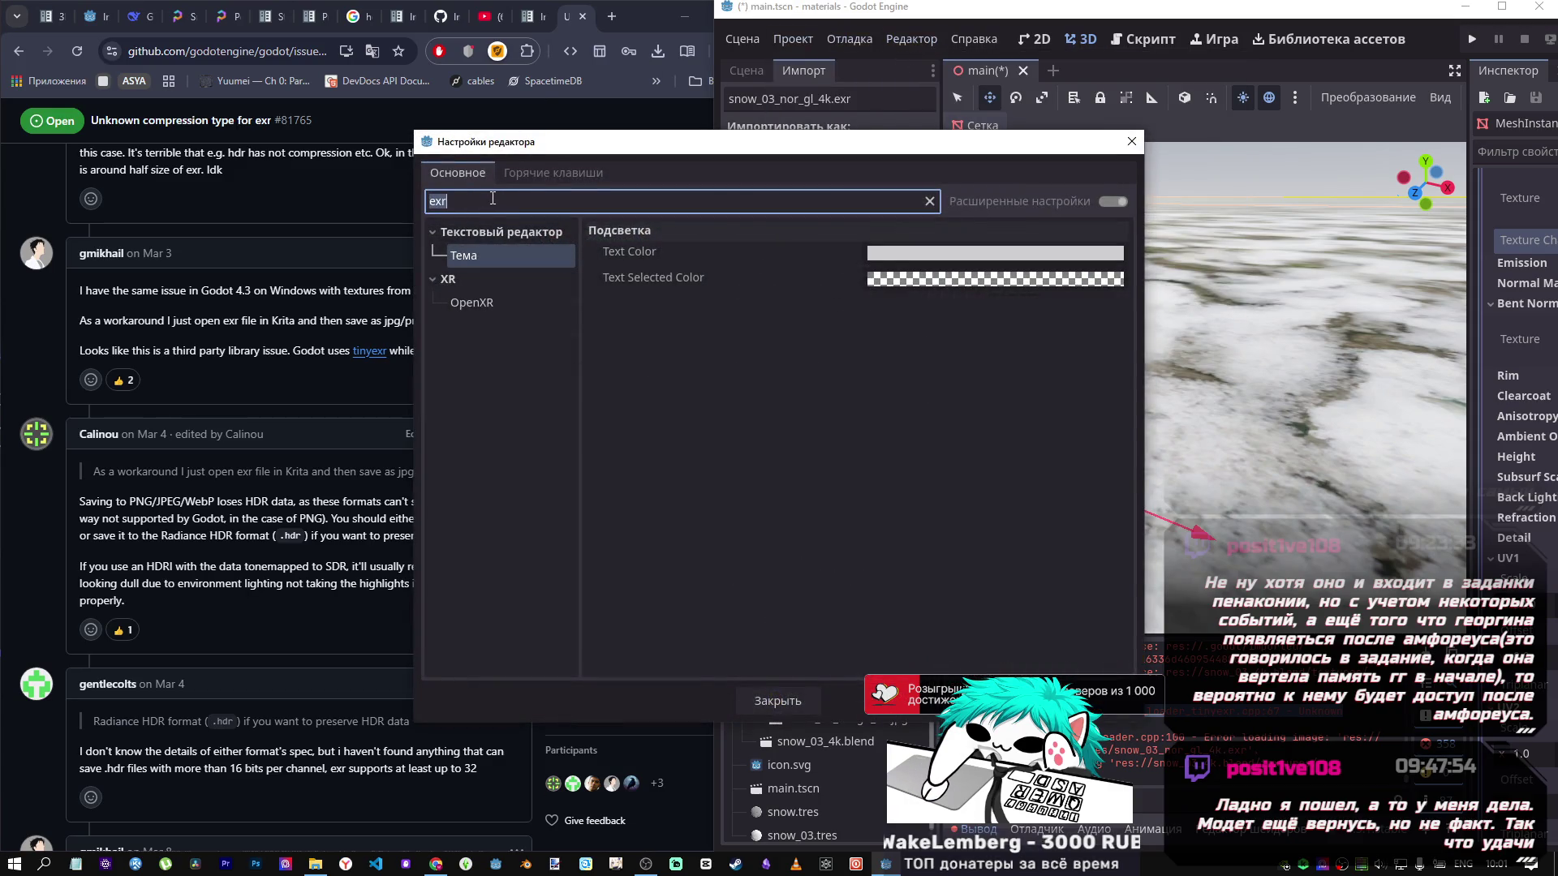
key(BackSpace)
text(tib)
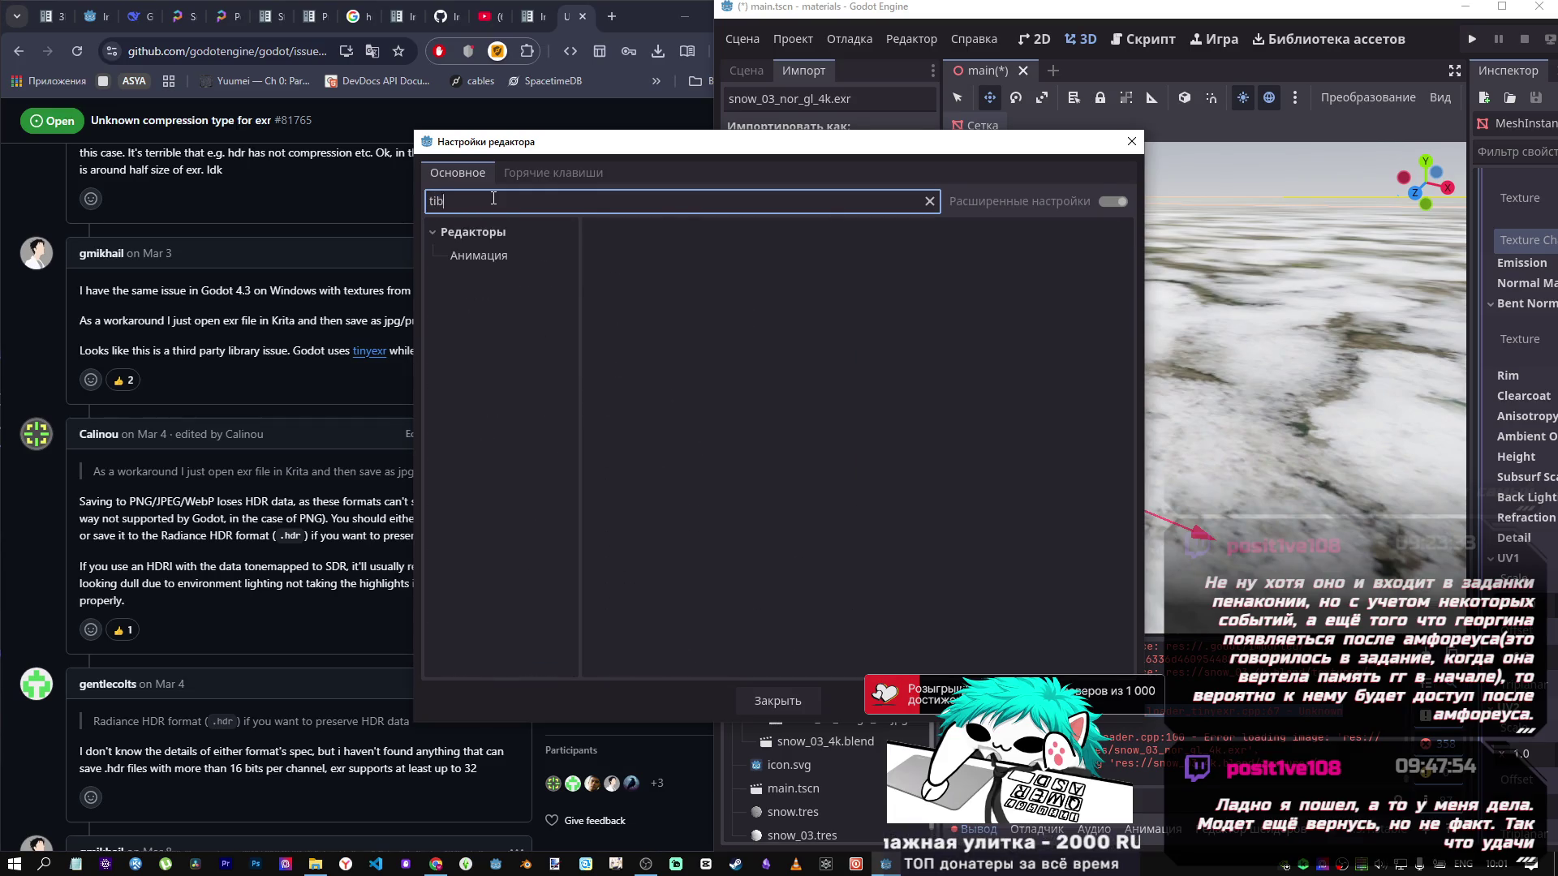
key(BackSpace)
text(ny)
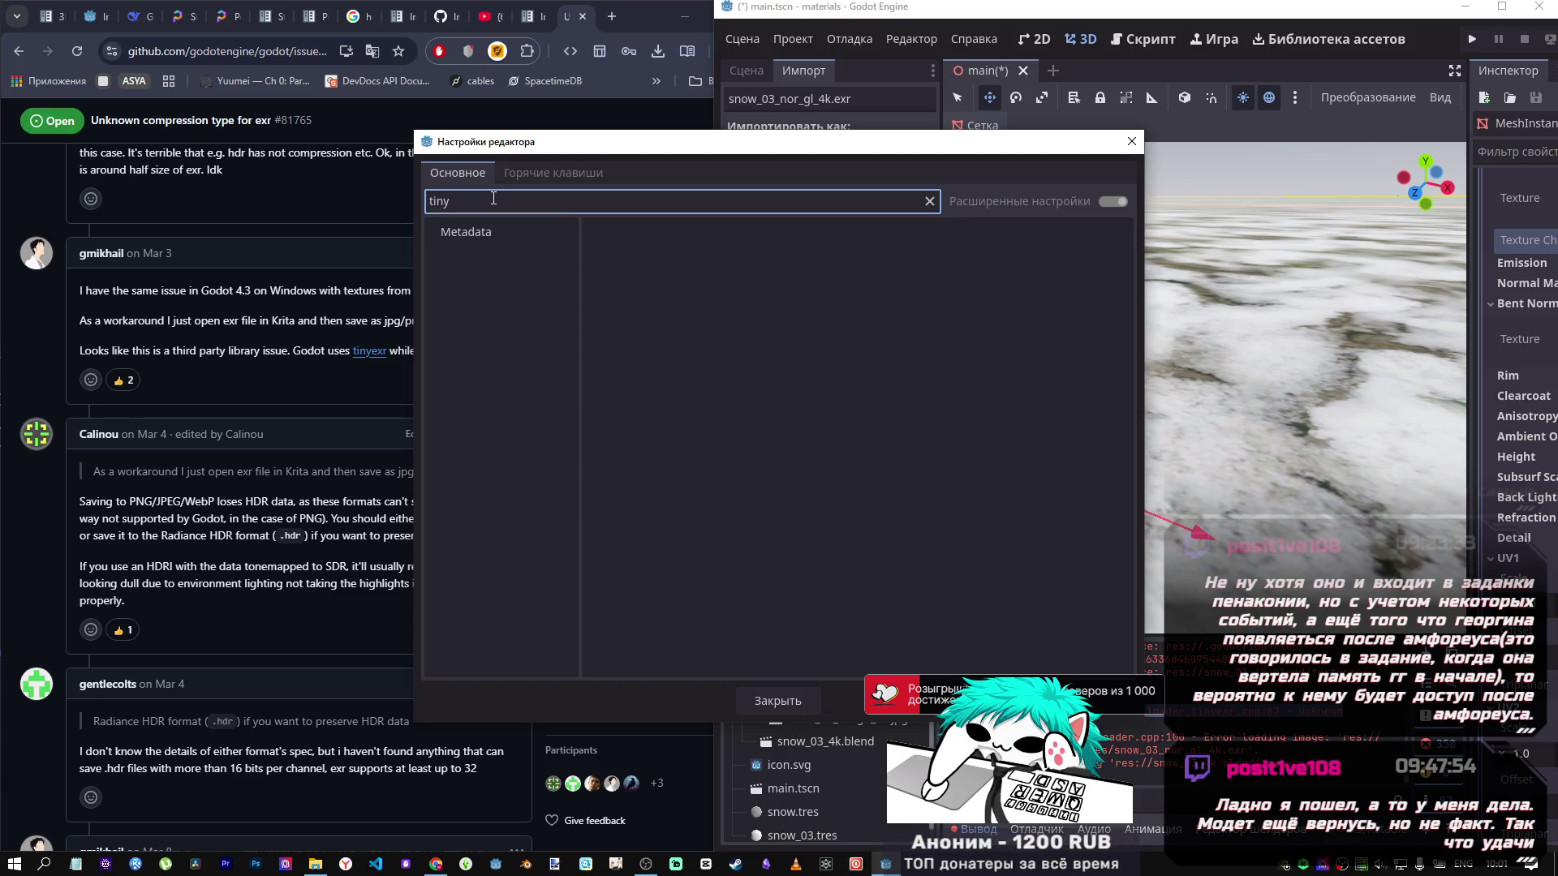
click(487, 234)
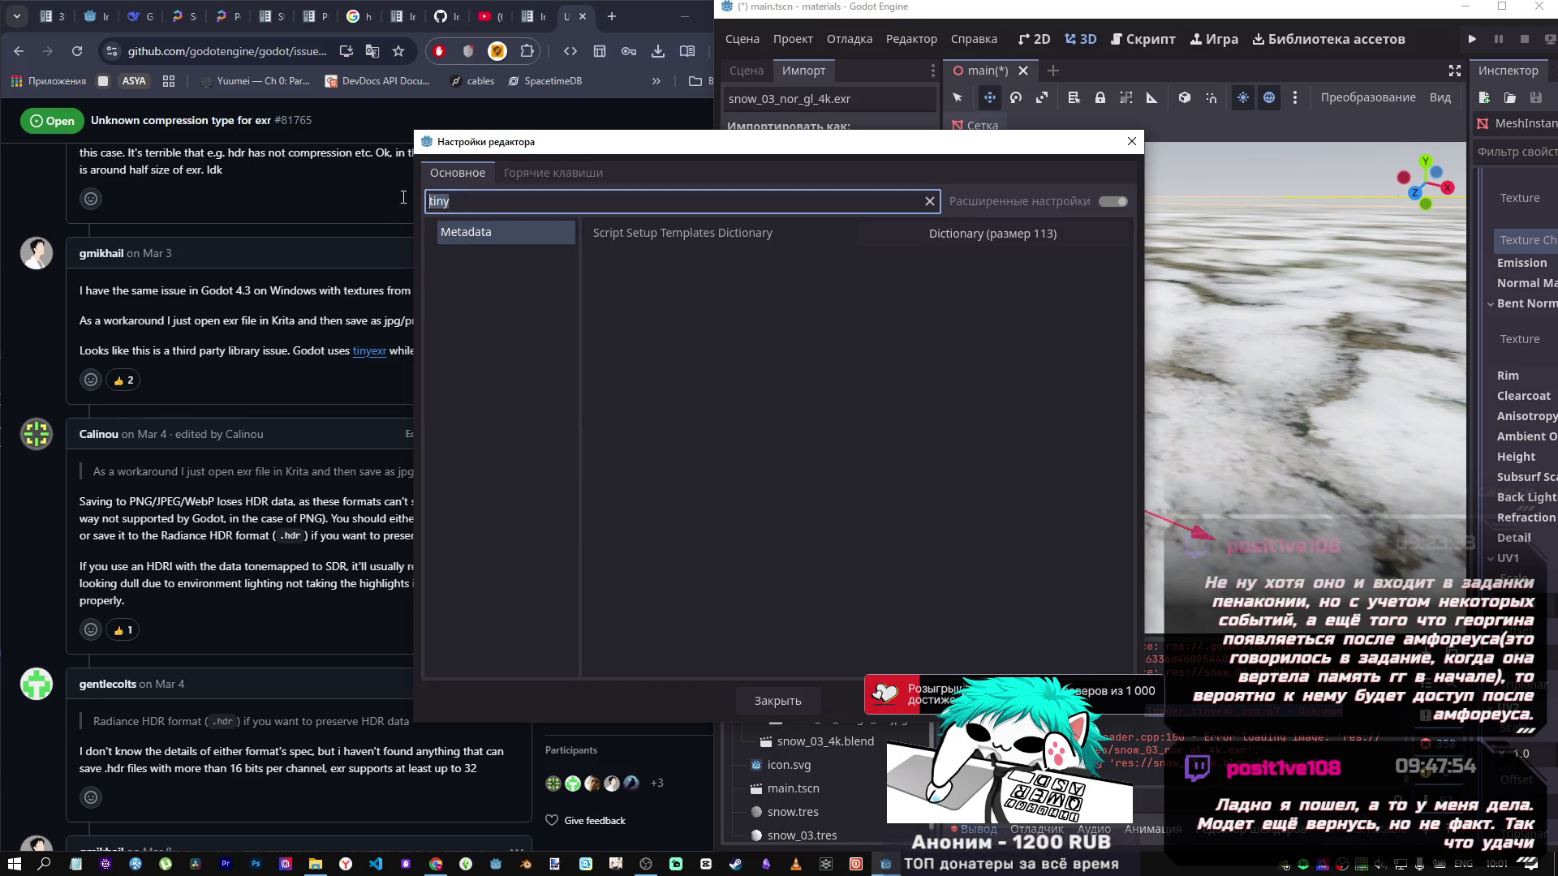
click(990, 233)
scroll(777, 372, down, 4)
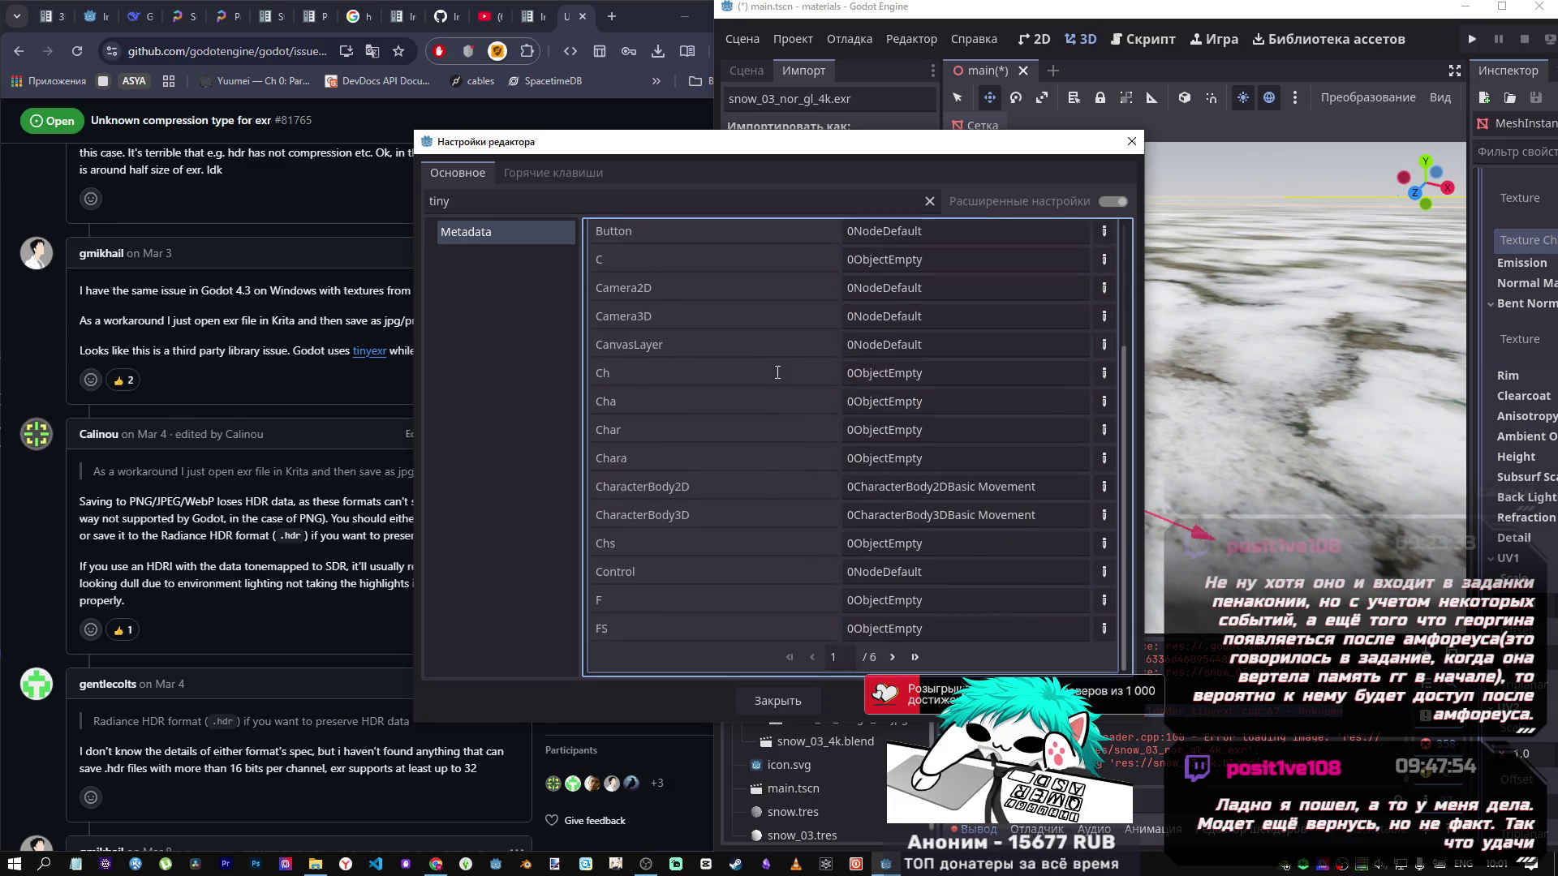
scroll(777, 370, up, 4)
key(ctrl+f)
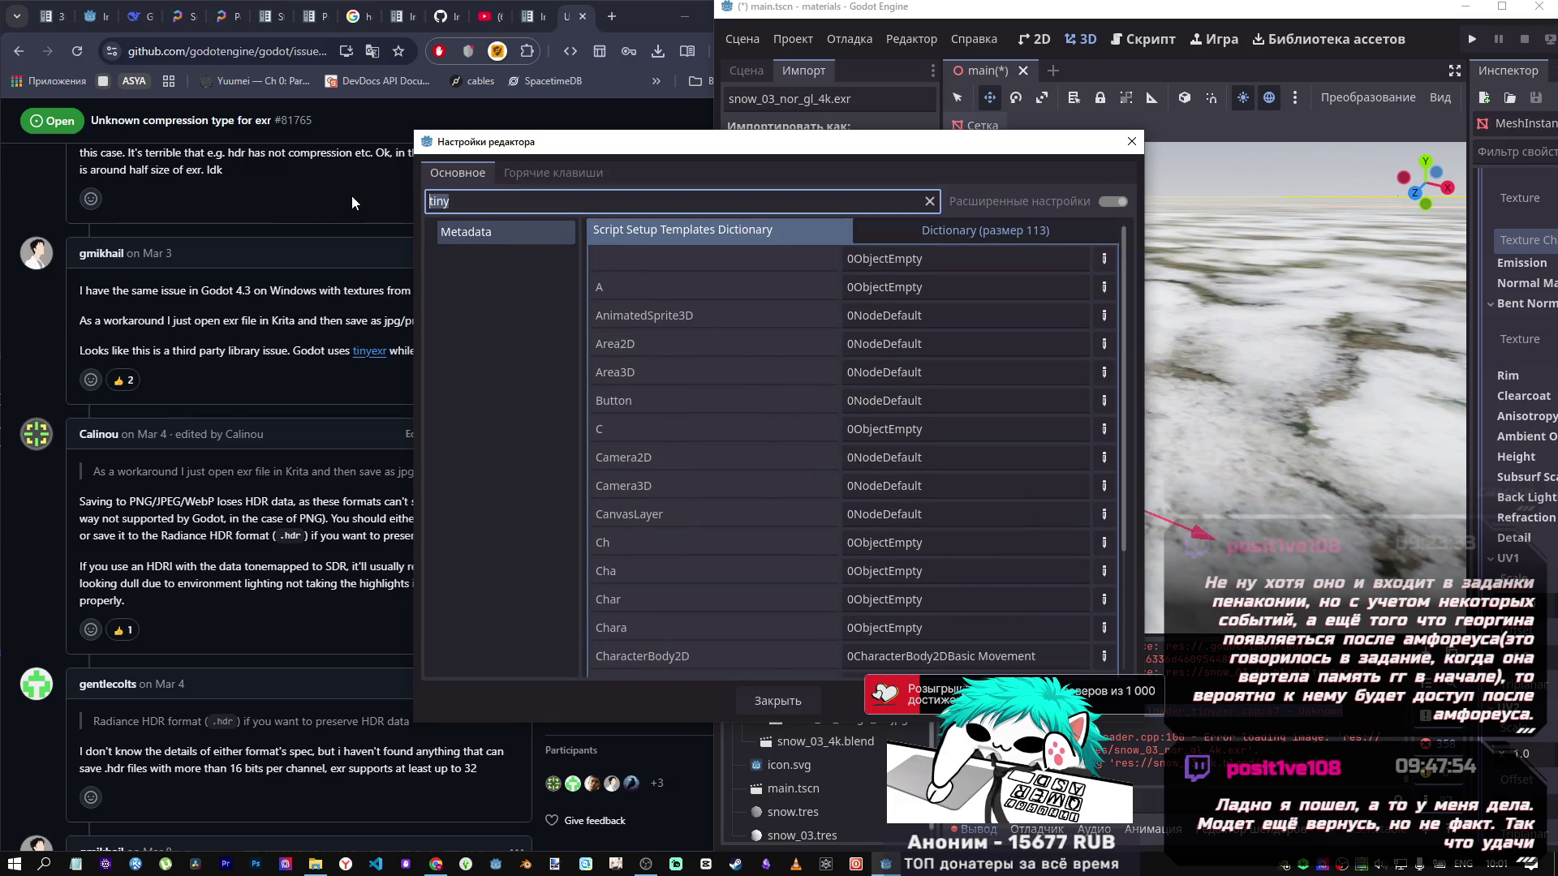
text(opne)
key(BackSpace)
key(BackSpace)
key(BackSpace)
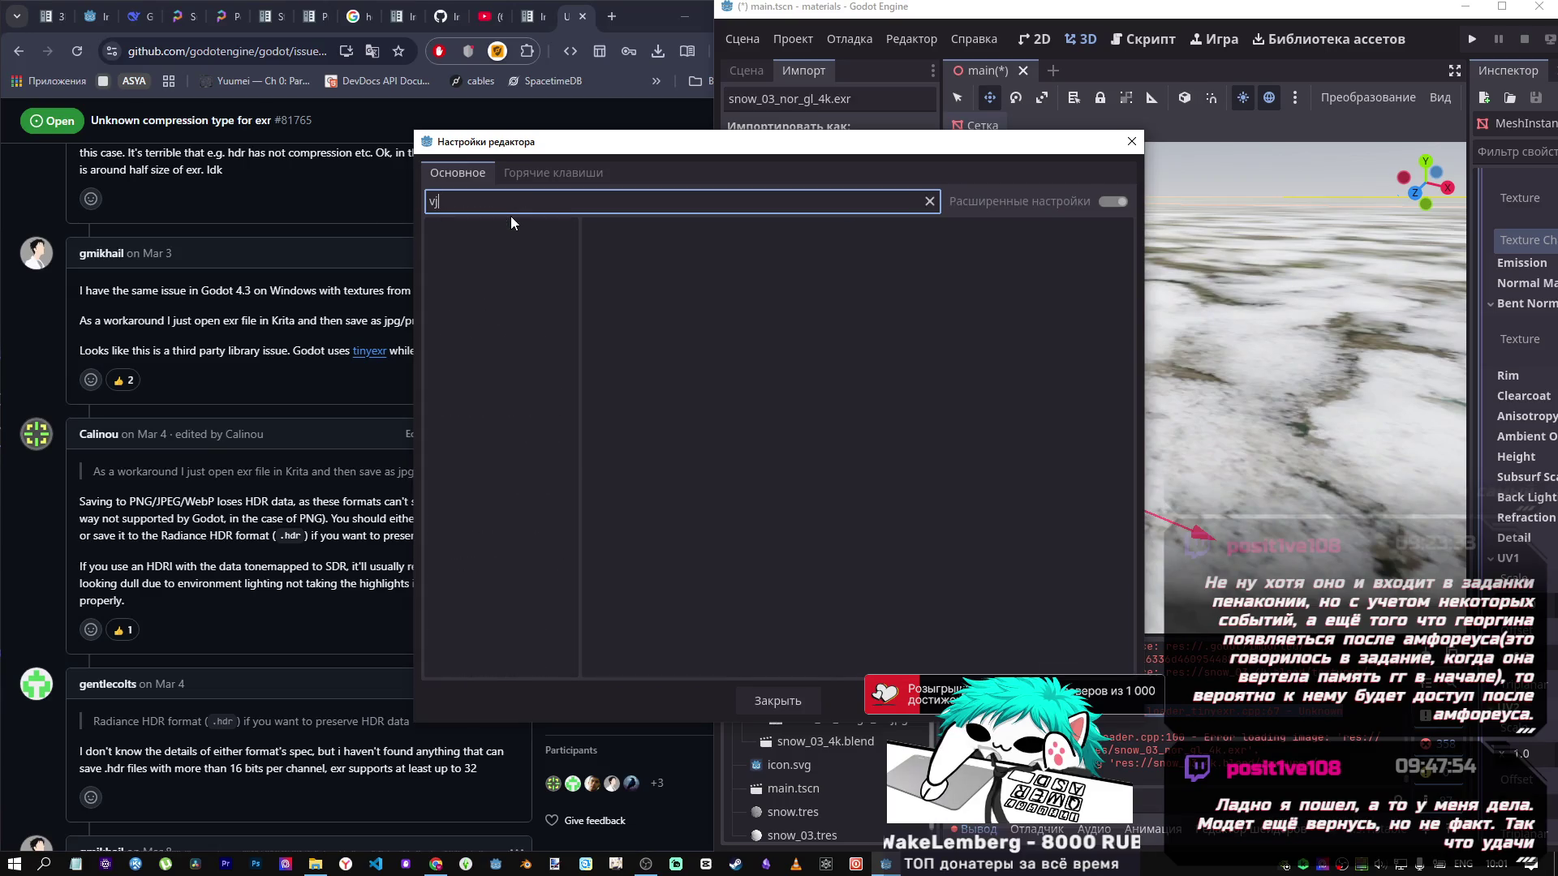
text(модул)
click(496, 229)
click(496, 201)
key(BackSpace)
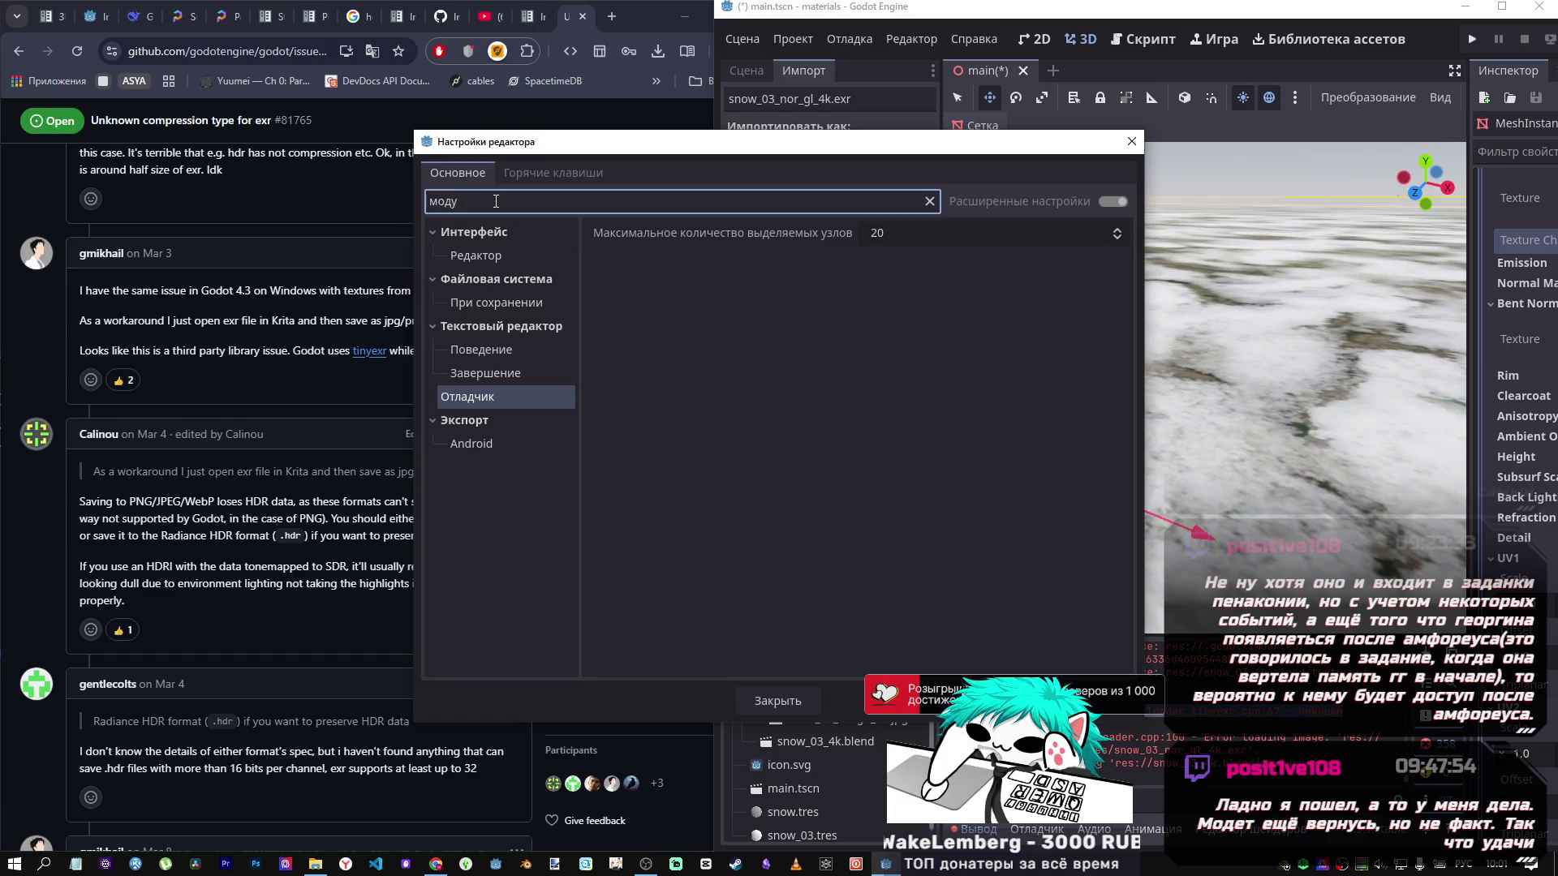
key(BackSpace)
click(553, 172)
click(458, 173)
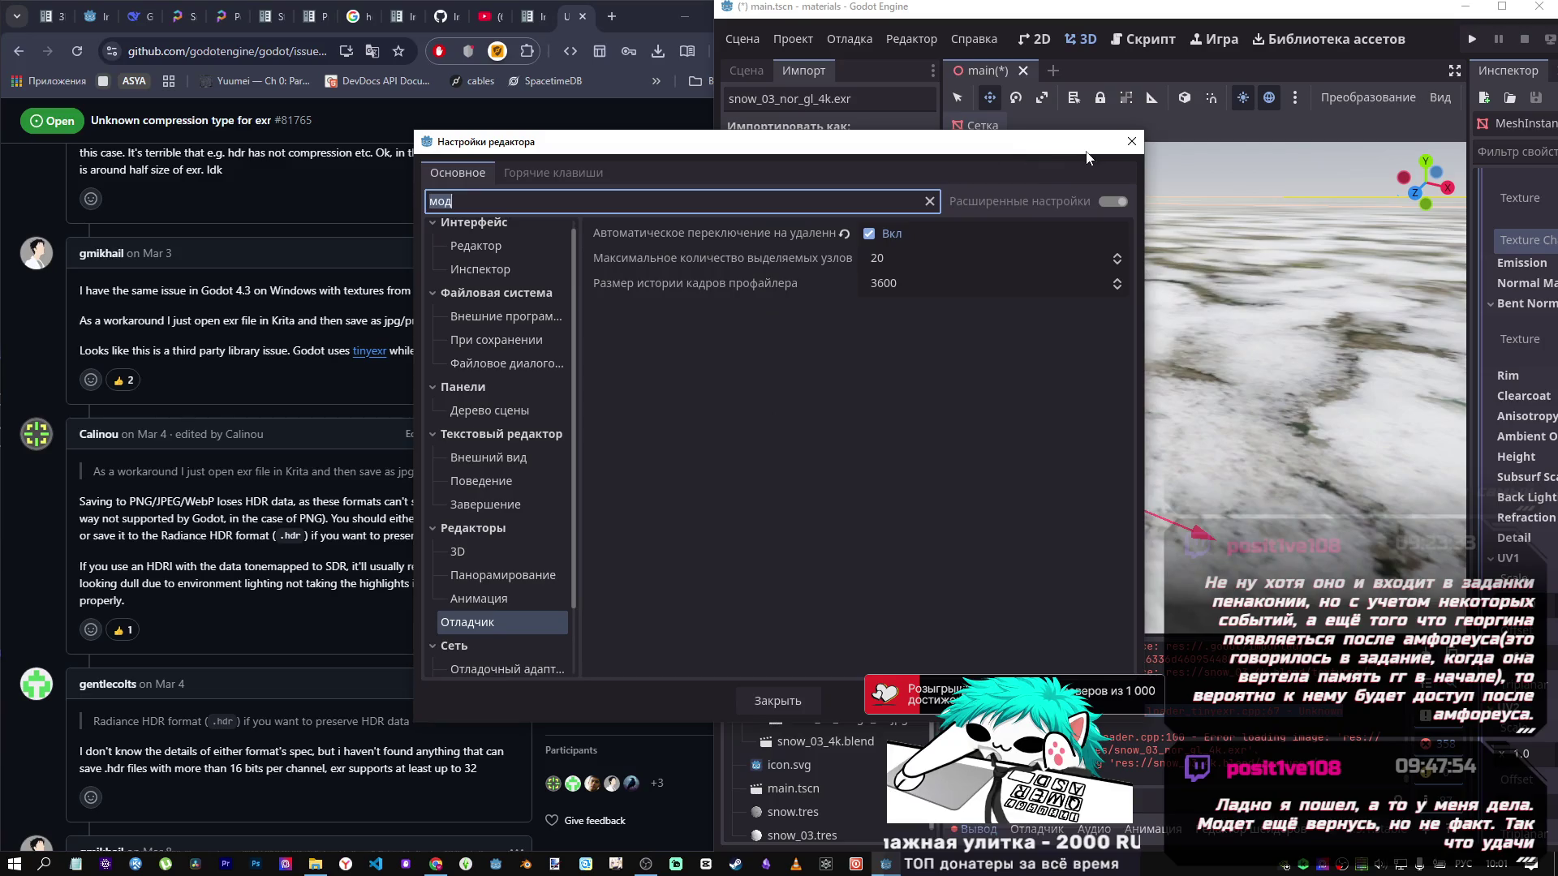
click(1131, 142)
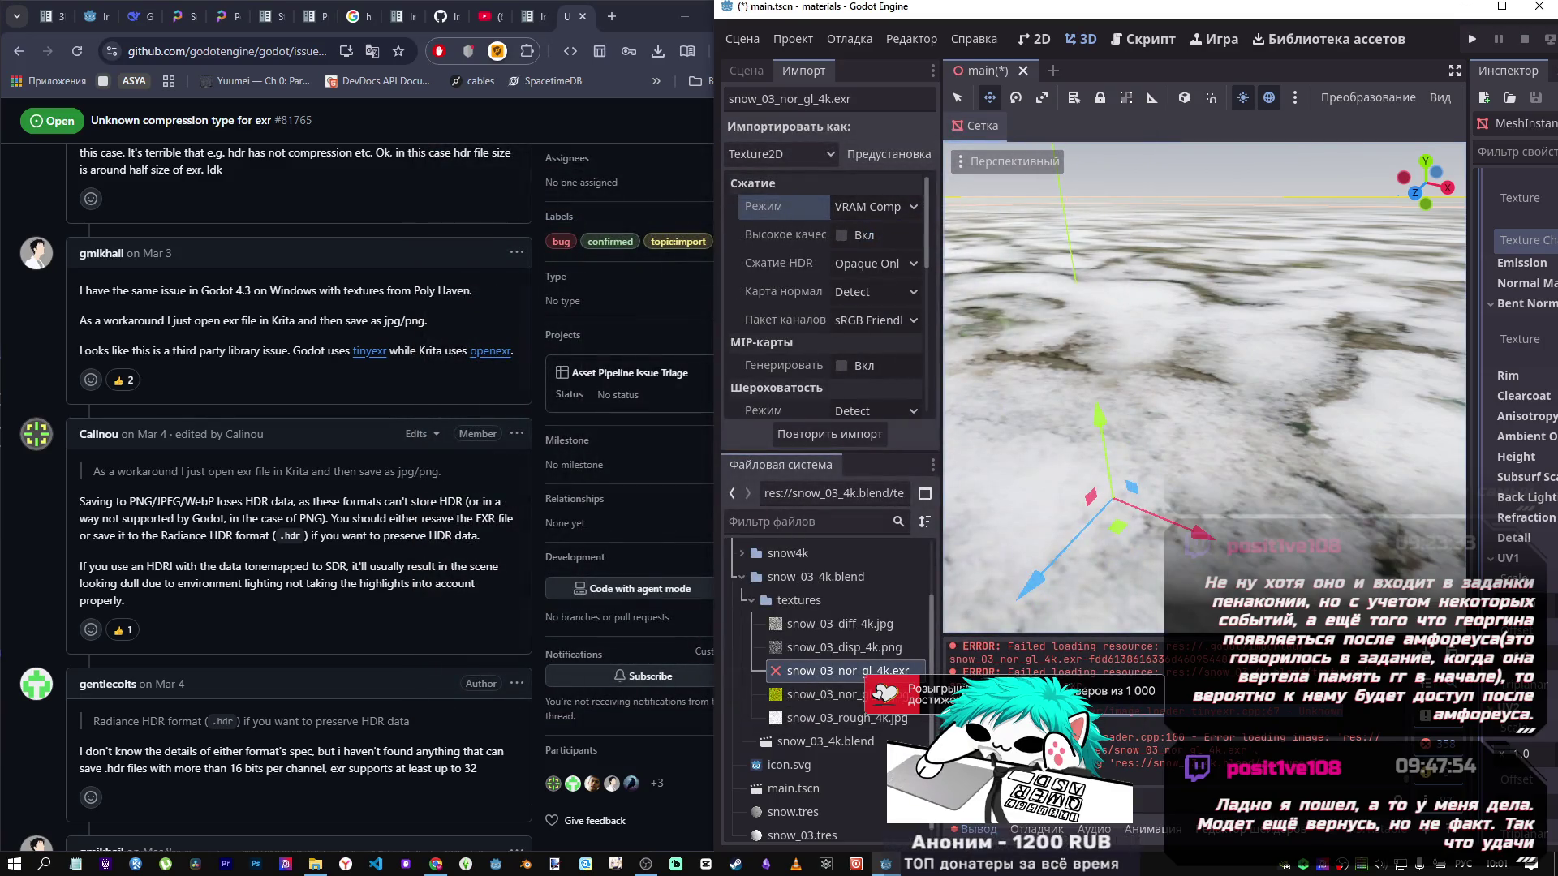
drag(392, 487, 395, 497)
click(395, 497)
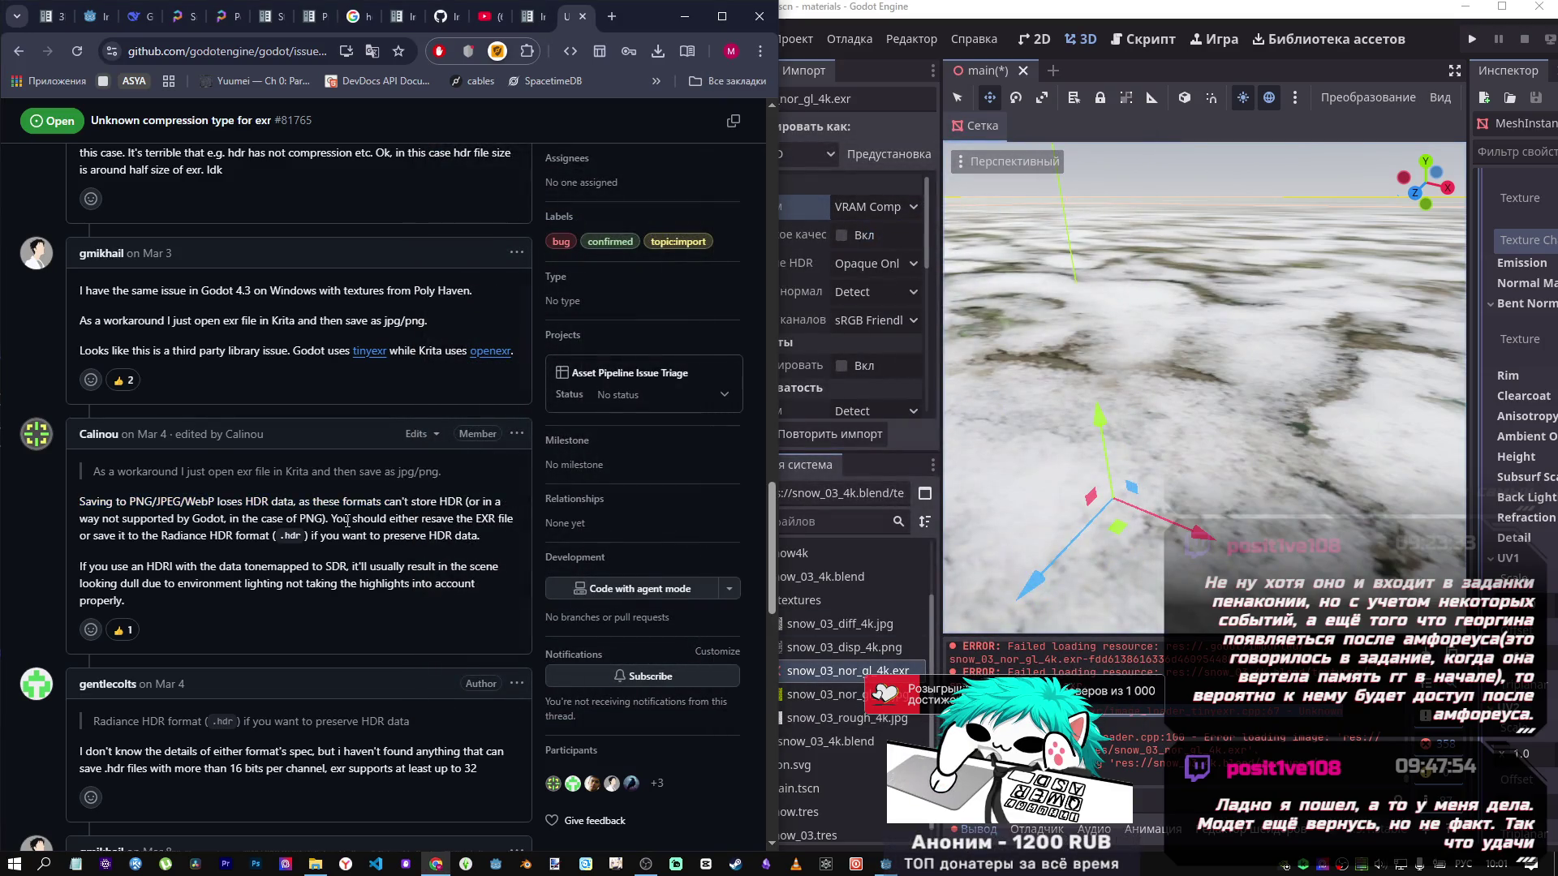
scroll(347, 520, down, 1)
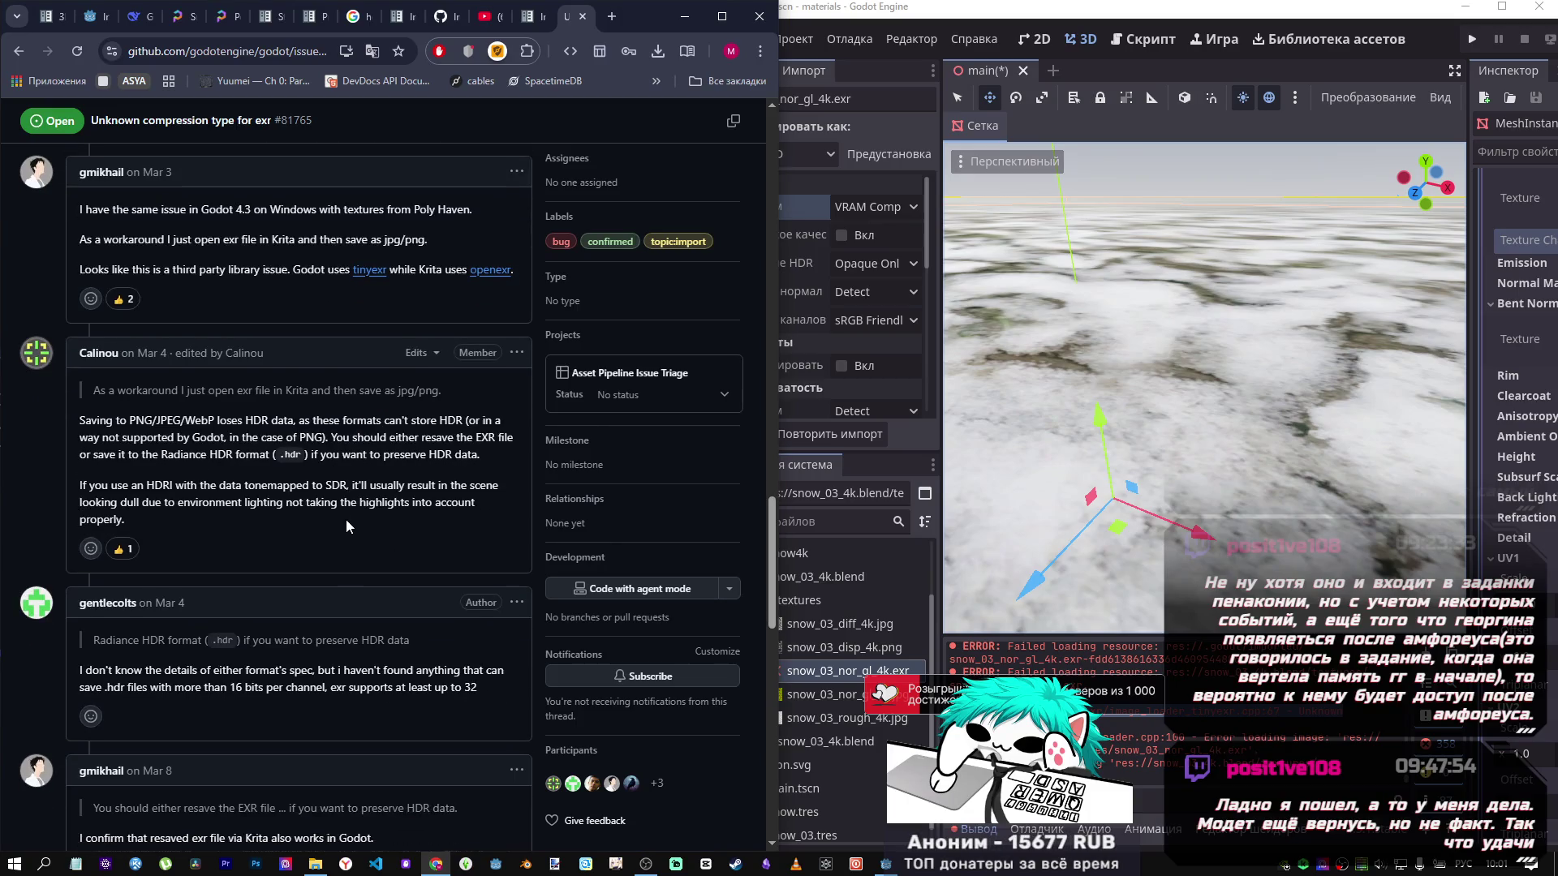
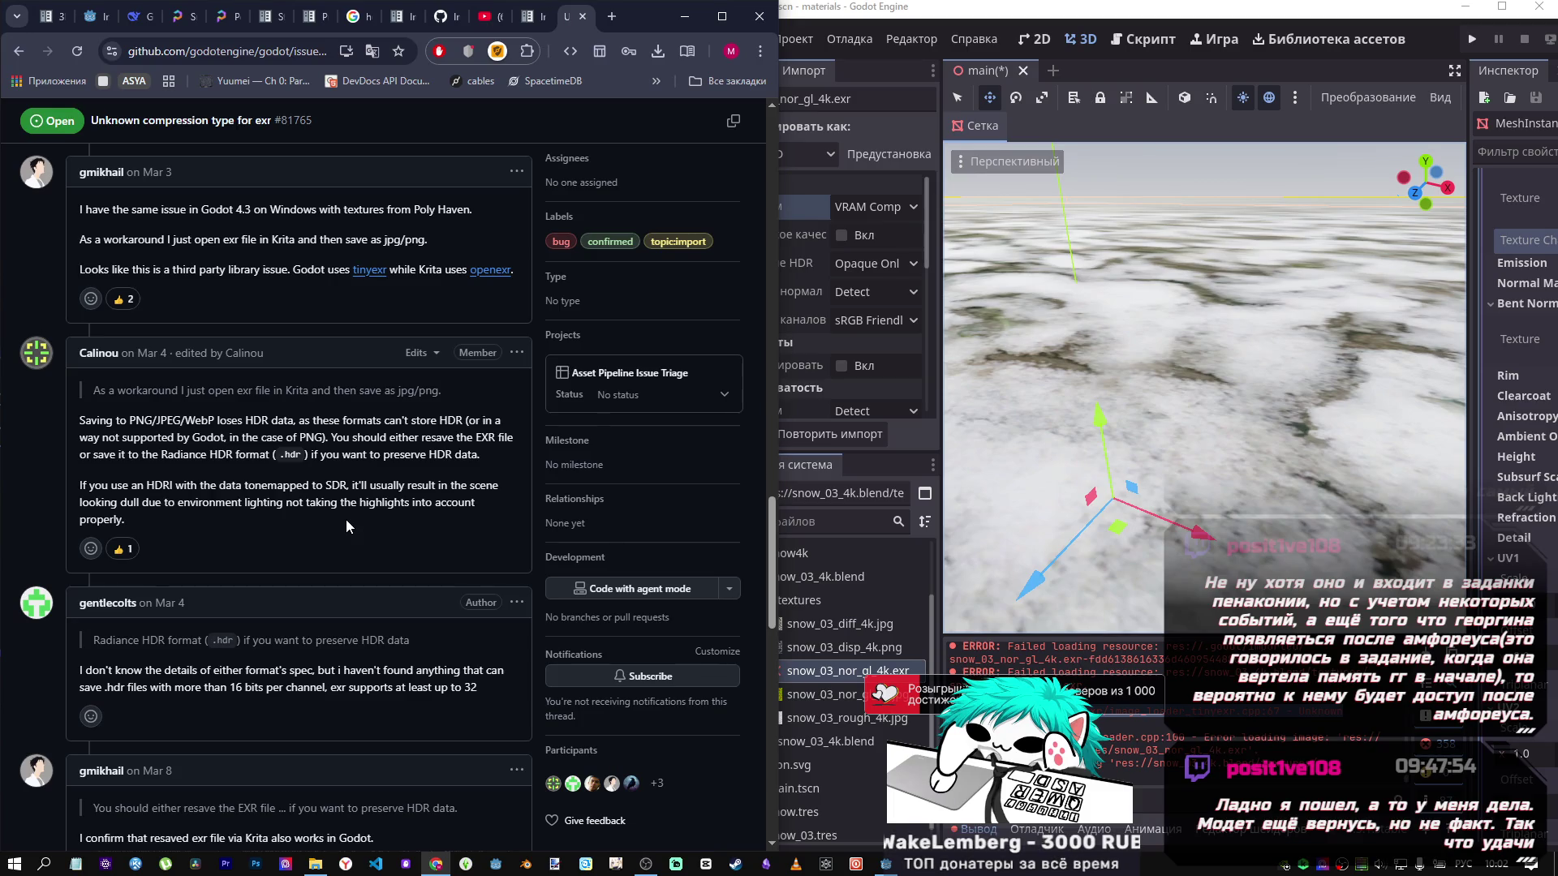
Open the tinyexr repository in a new tab from Calinou's comment on issue #81765.
scroll(345, 519, down, 3)
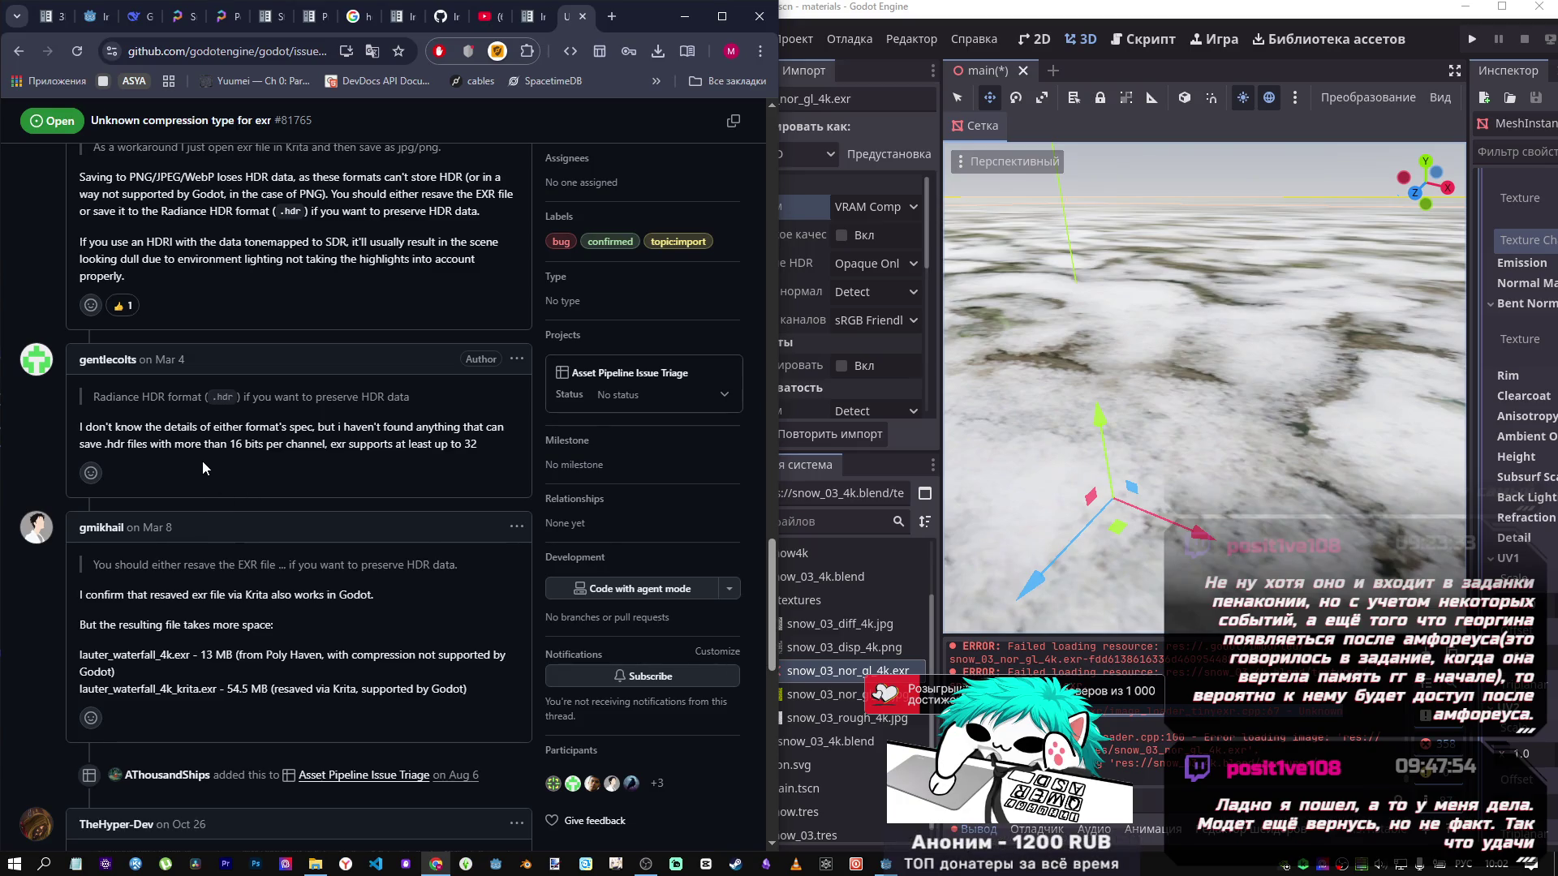
scroll(198, 465, down, 3)
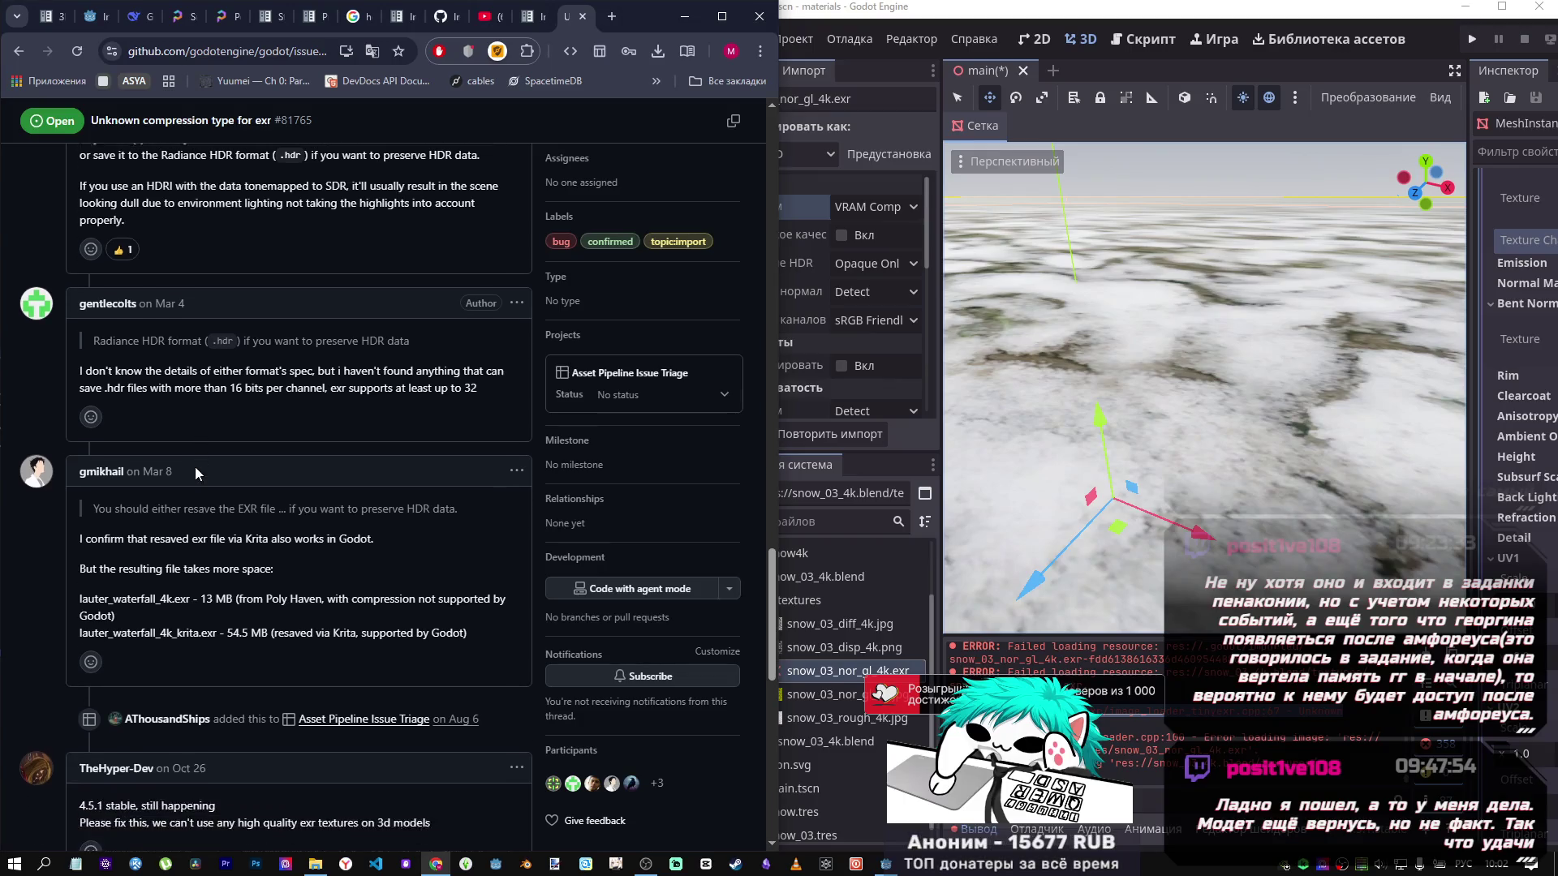
scroll(193, 476, down, 7)
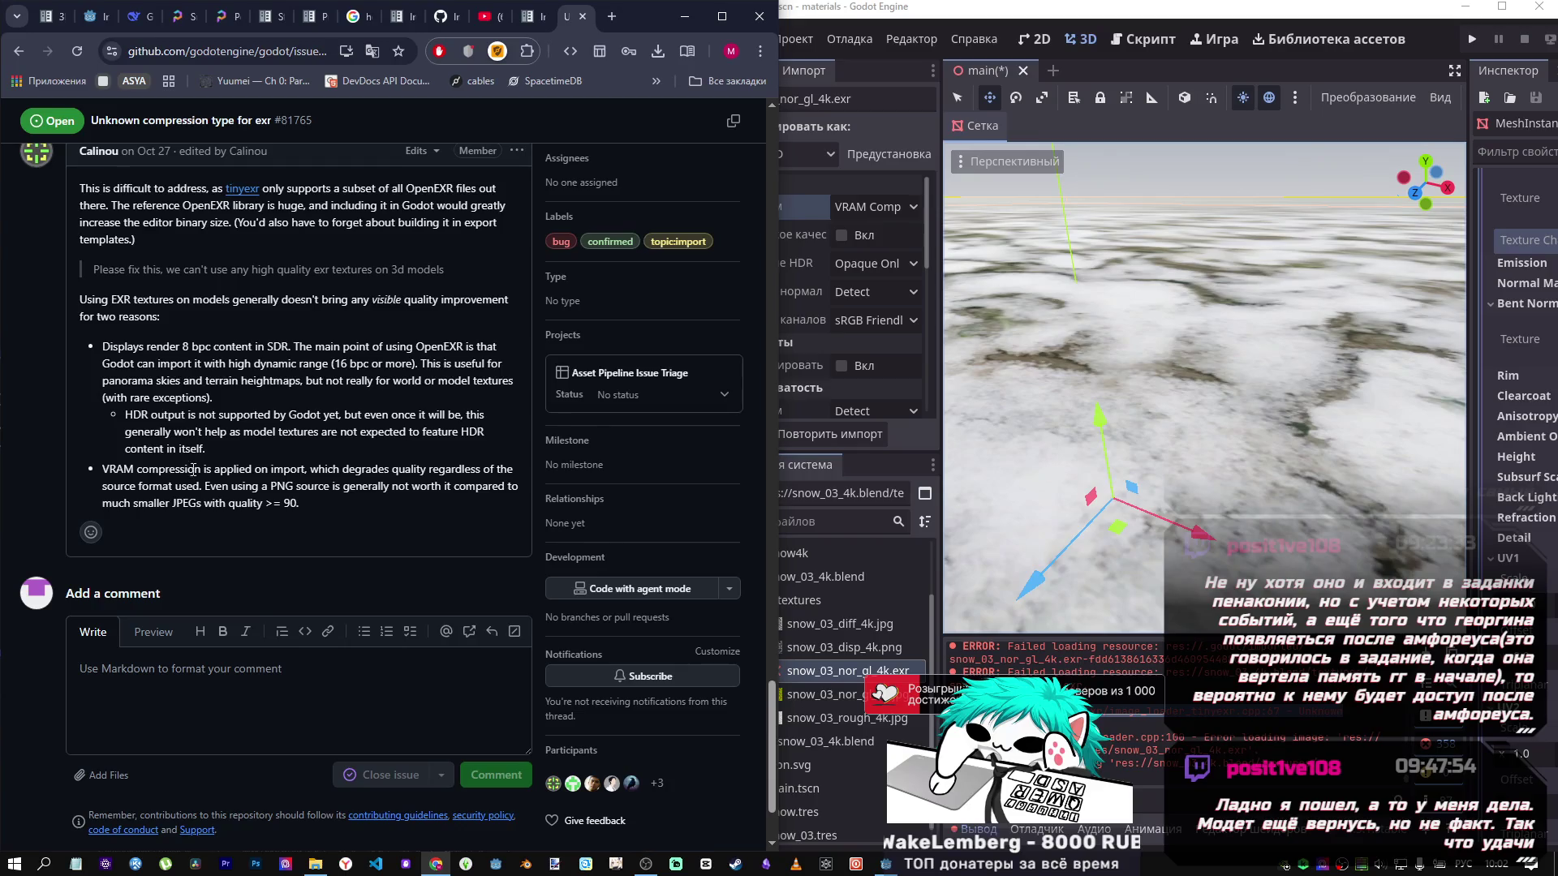
scroll(194, 469, up, 2)
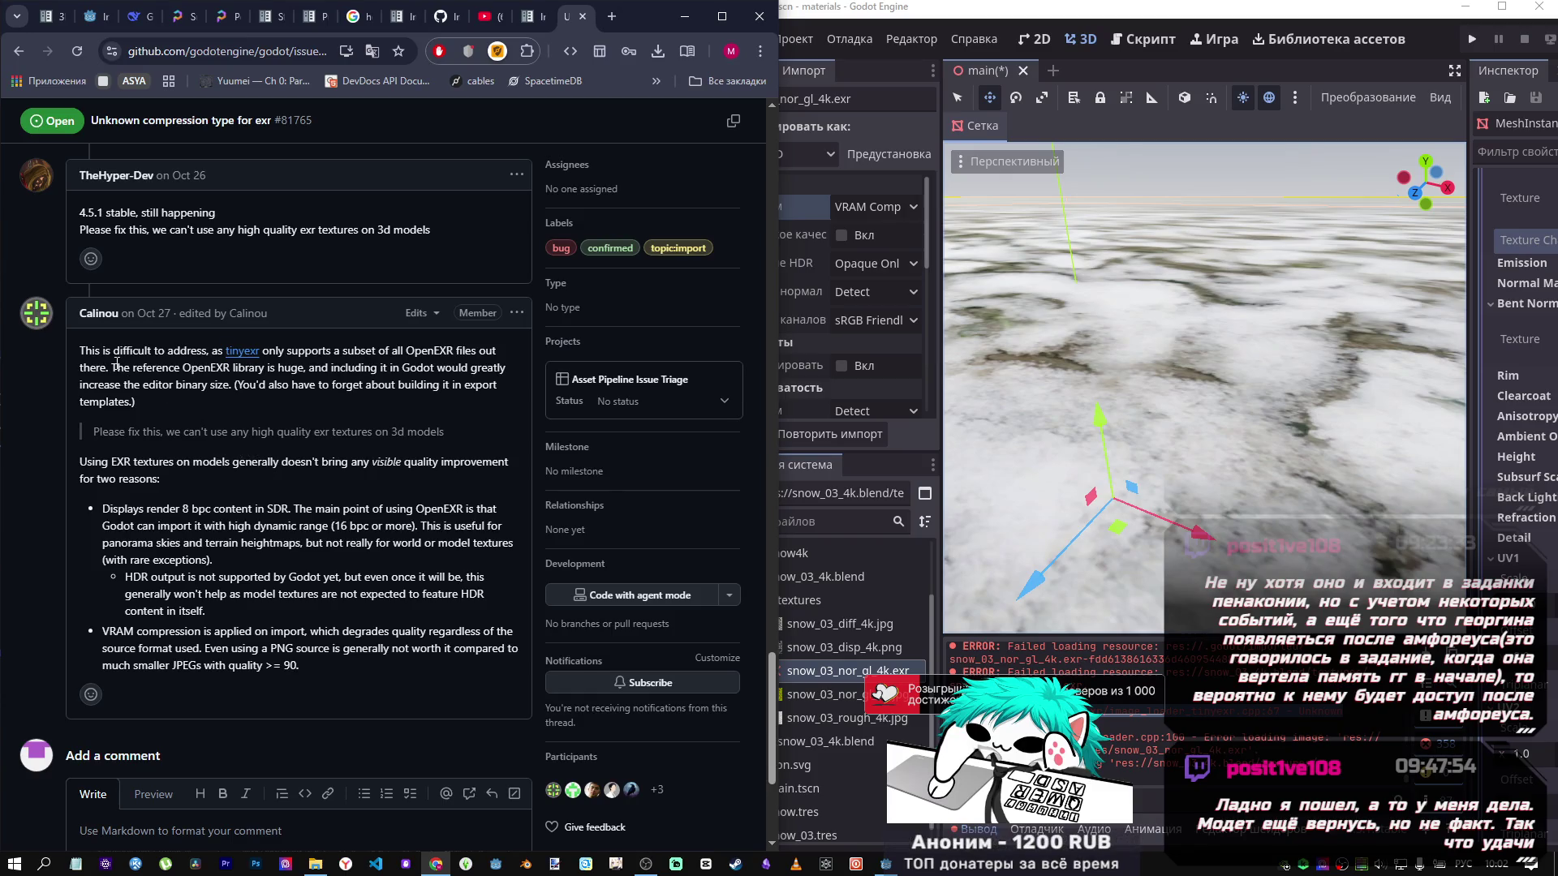
middle_click(244, 350)
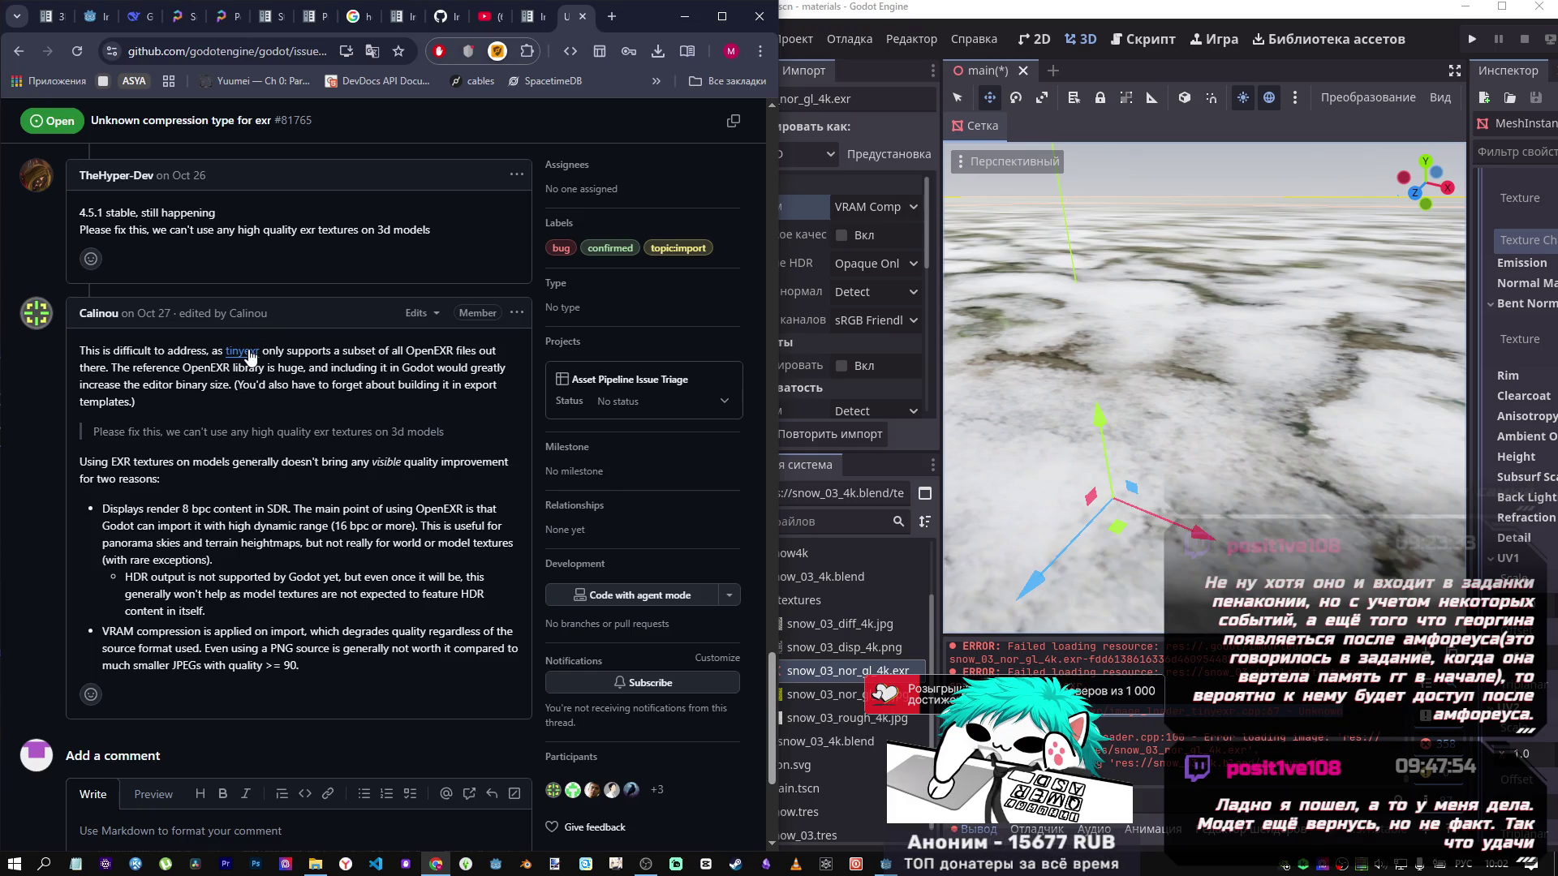
click(575, 21)
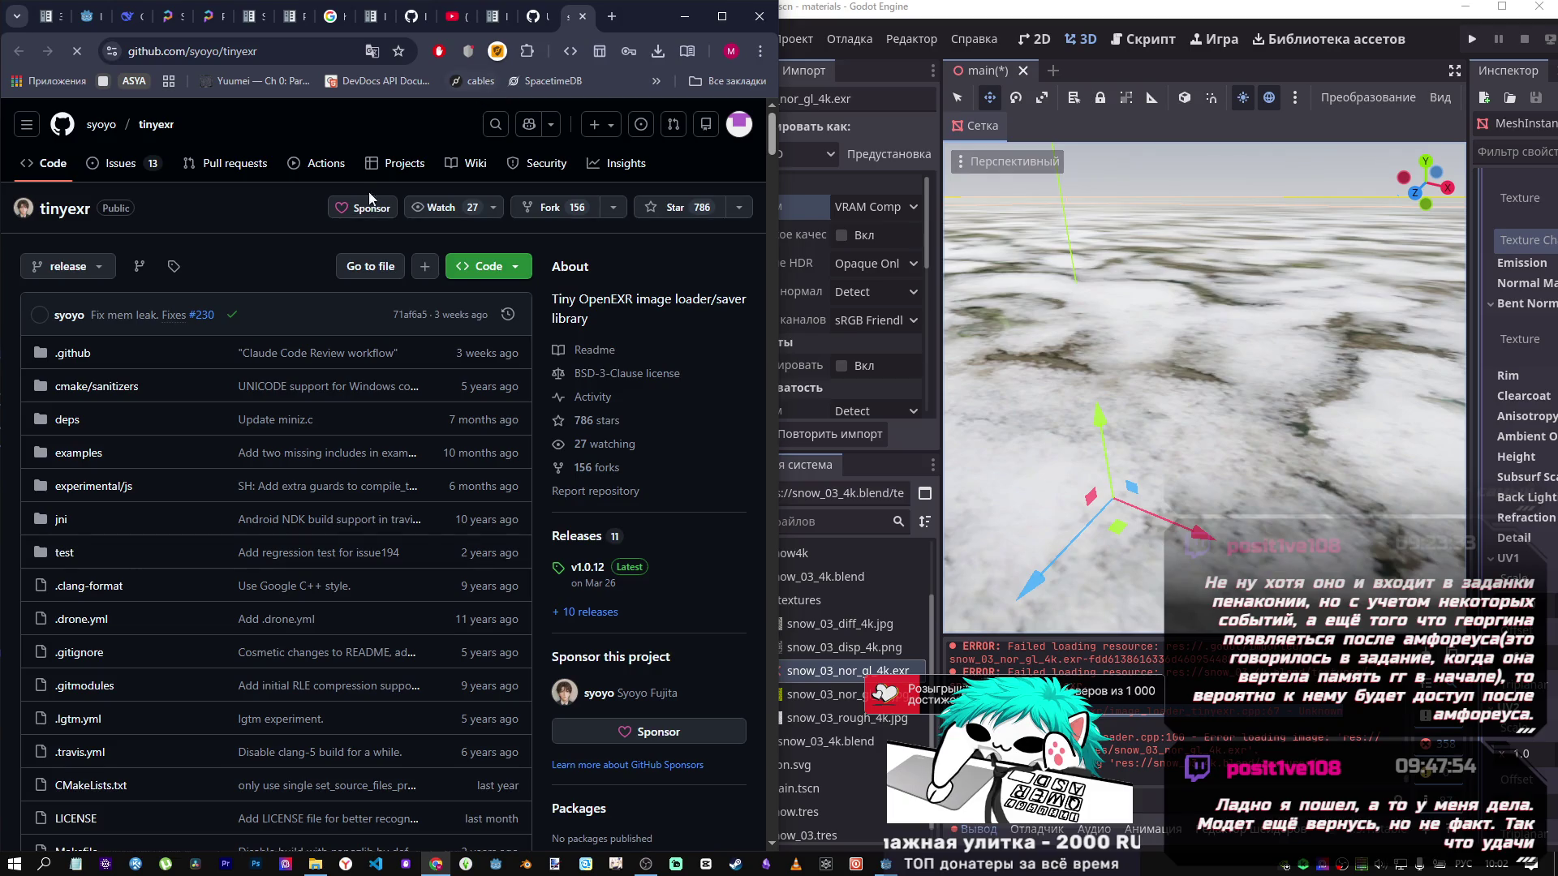
Read down tinyexr's README to review its supported compression types.
scroll(271, 333, down, 8)
scroll(271, 339, down, 8)
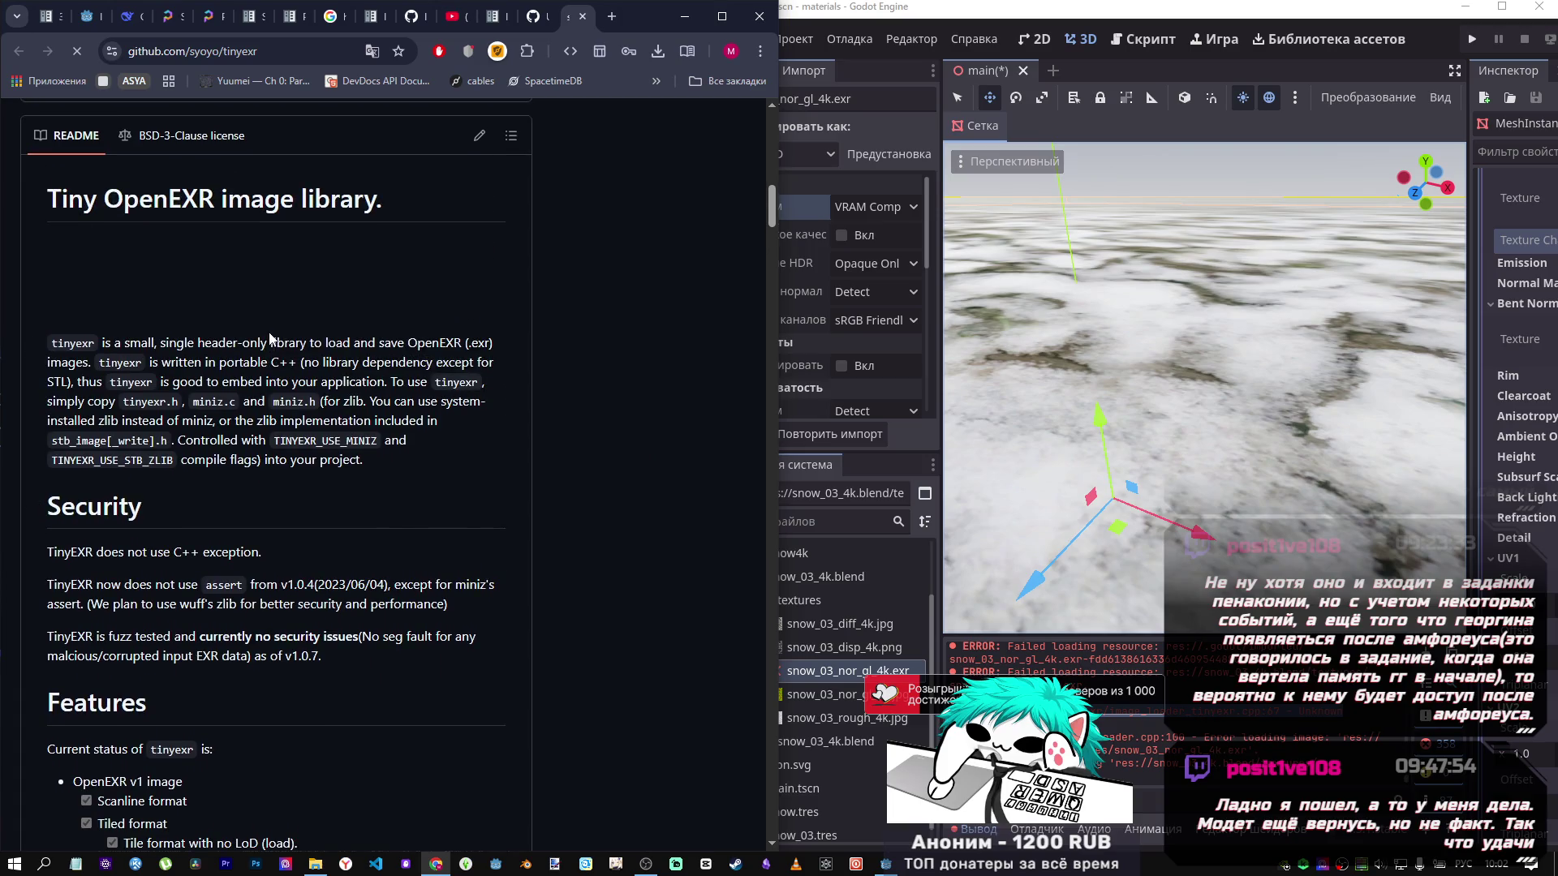
scroll(271, 339, down, 15)
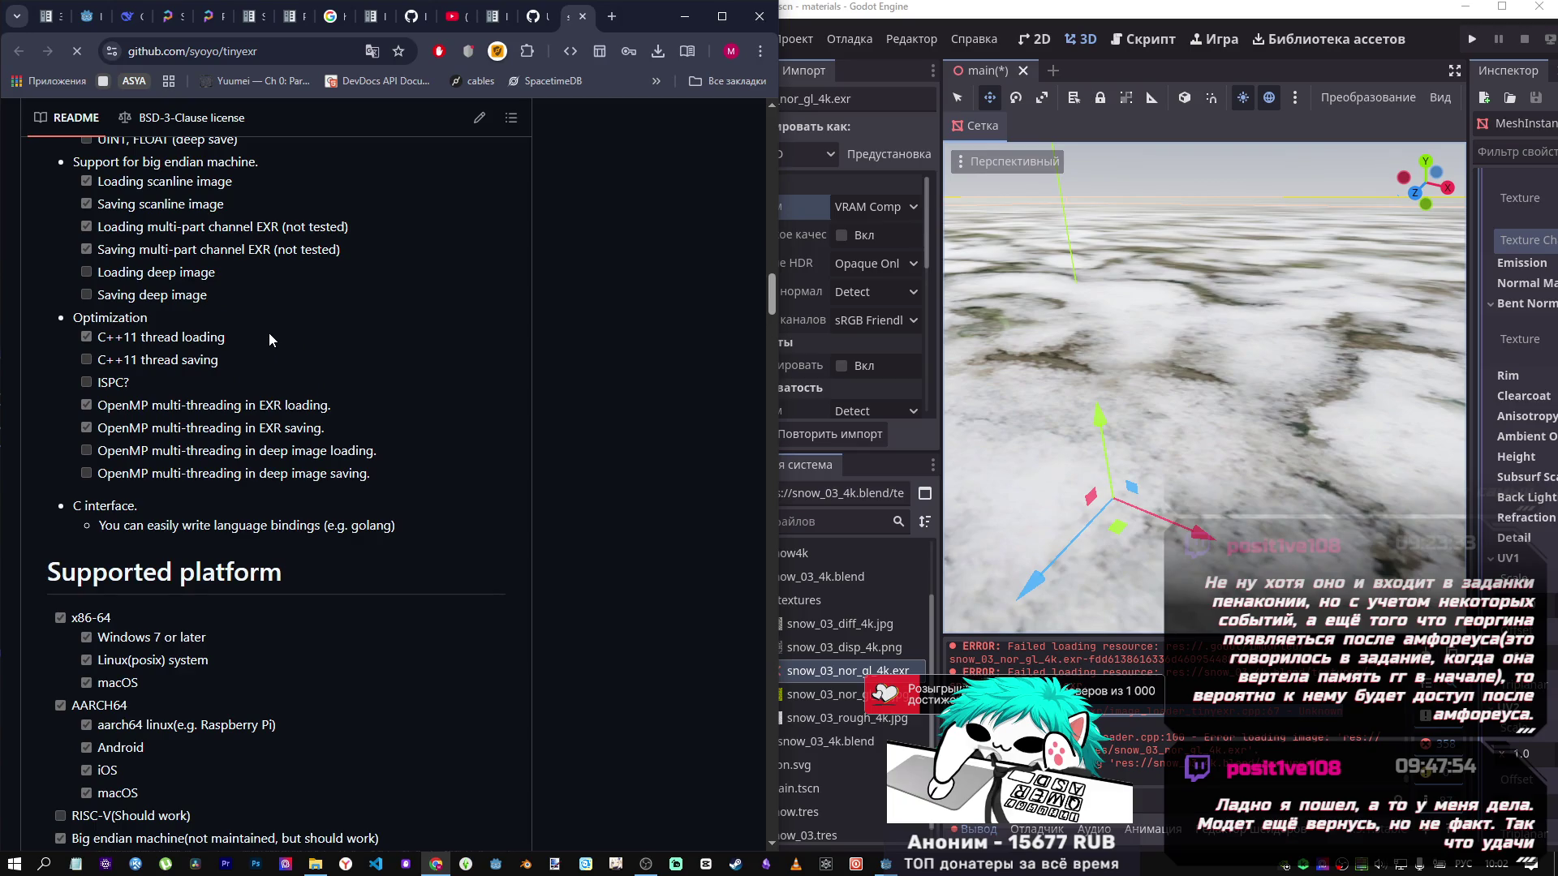
Return to issue #81765 and scroll to Calinou's Sep 17, 2023 workaround comment.
click(828, 191)
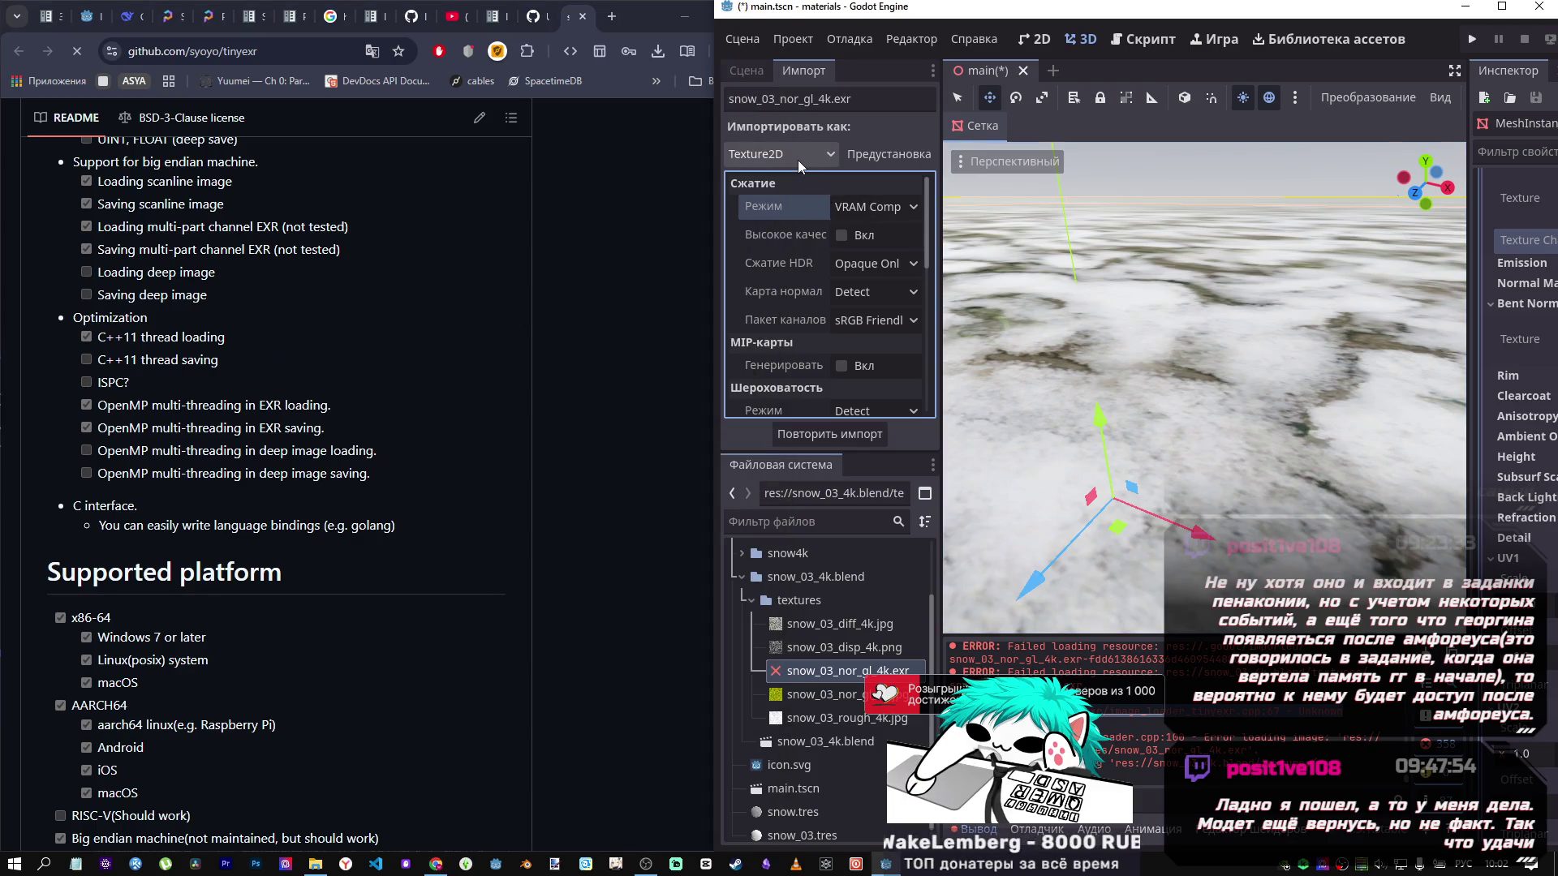
click(641, 16)
click(534, 24)
scroll(581, 374, down, 5)
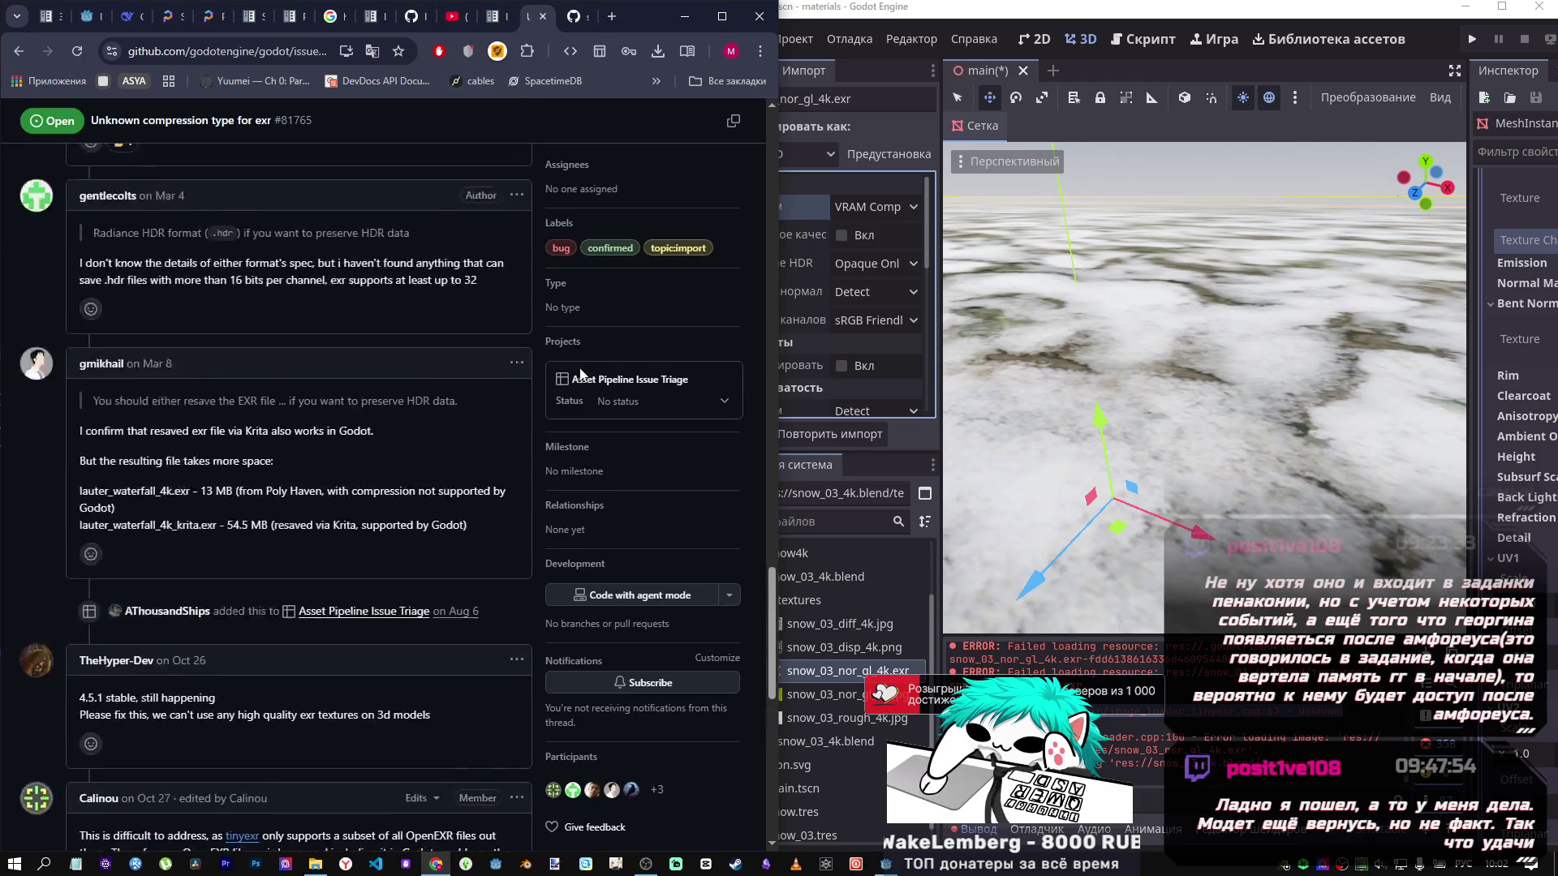
scroll(579, 365, up, 15)
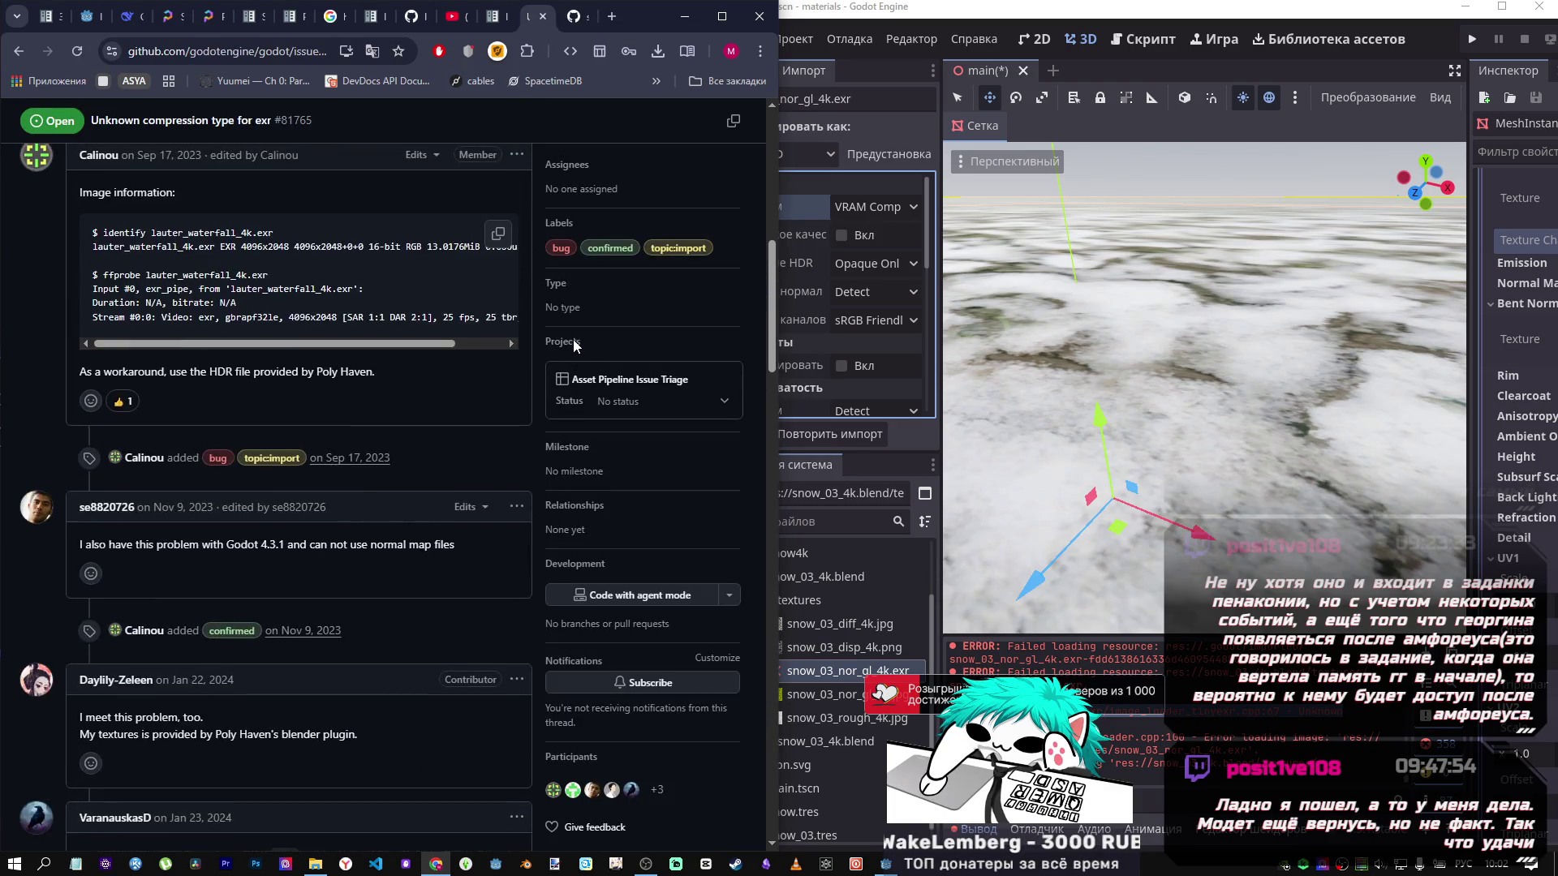
scroll(575, 343, up, 10)
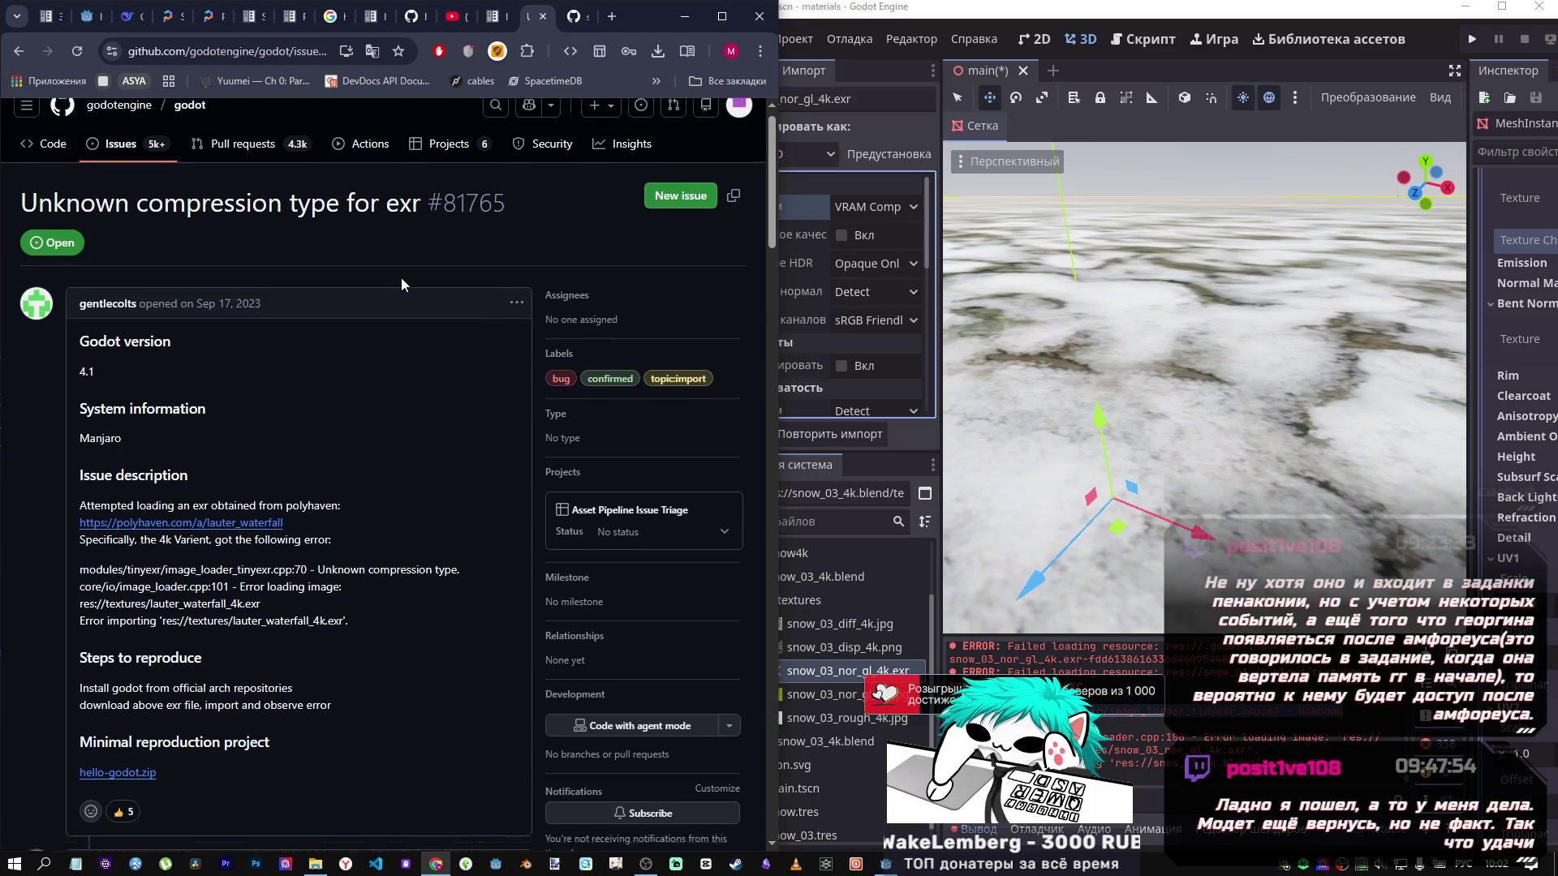
scroll(401, 280, down, 5)
scroll(397, 276, down, 1)
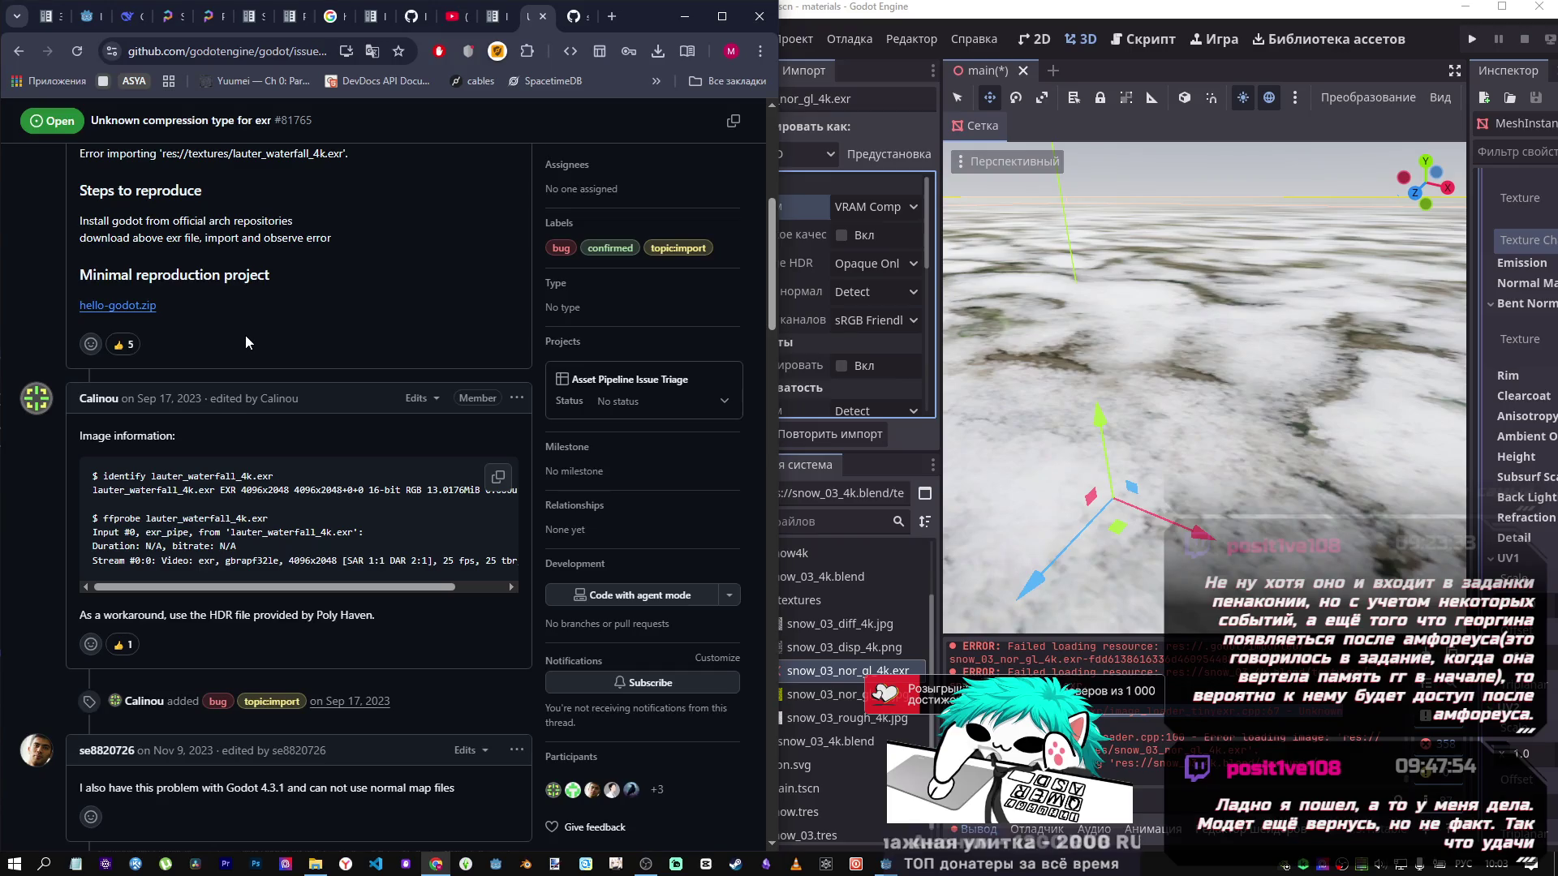
scroll(245, 335, down, 3)
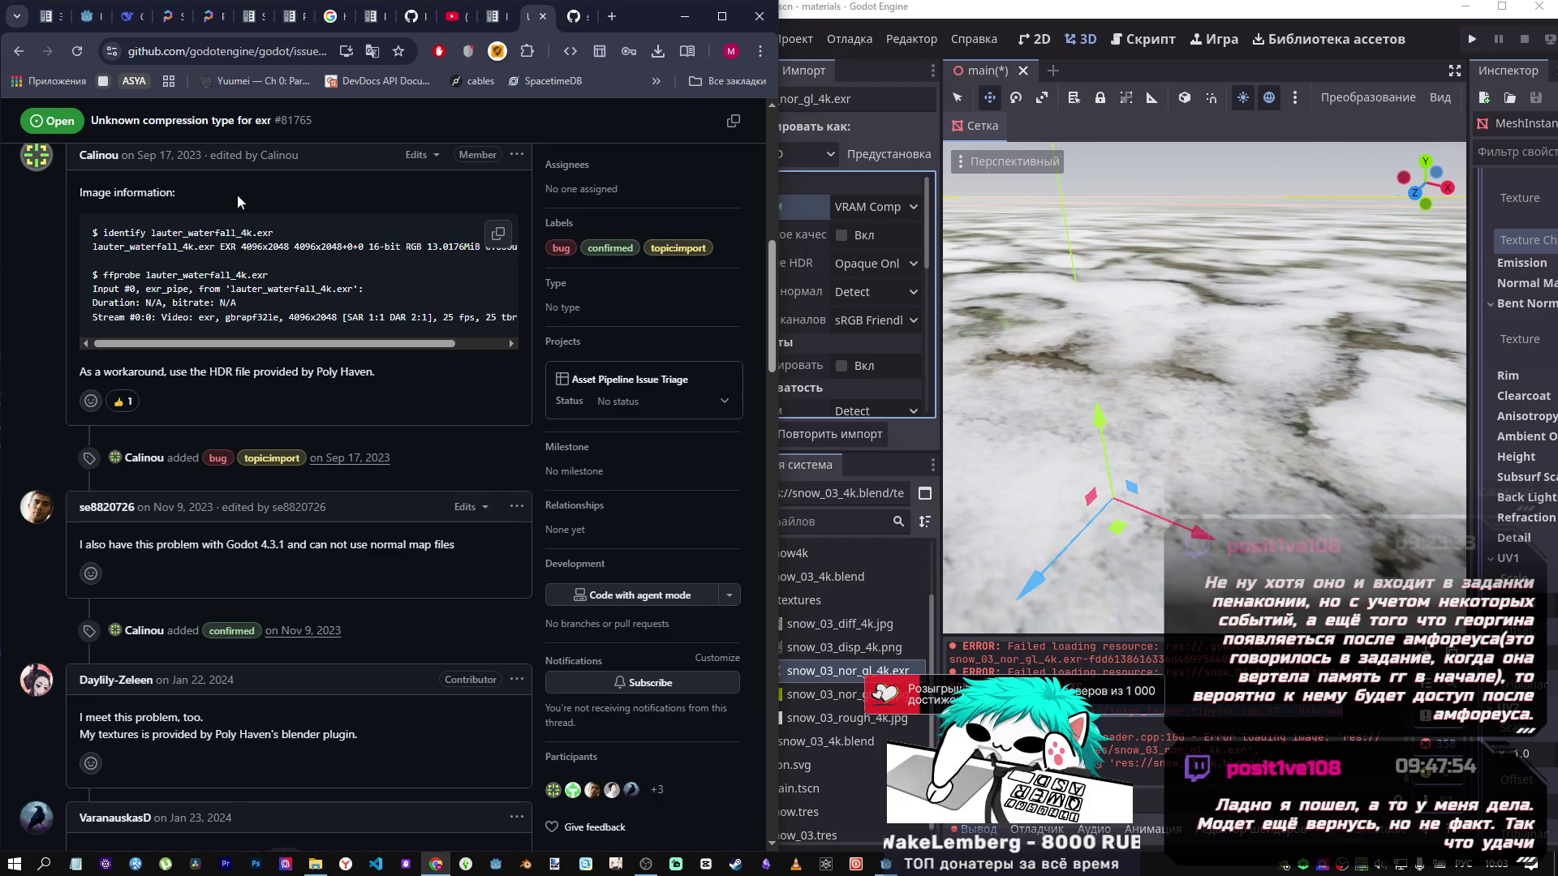
List snow_02's per-map EXR/JPG/PNG download formats on Poly Haven, then go to YouTube.
click(193, 25)
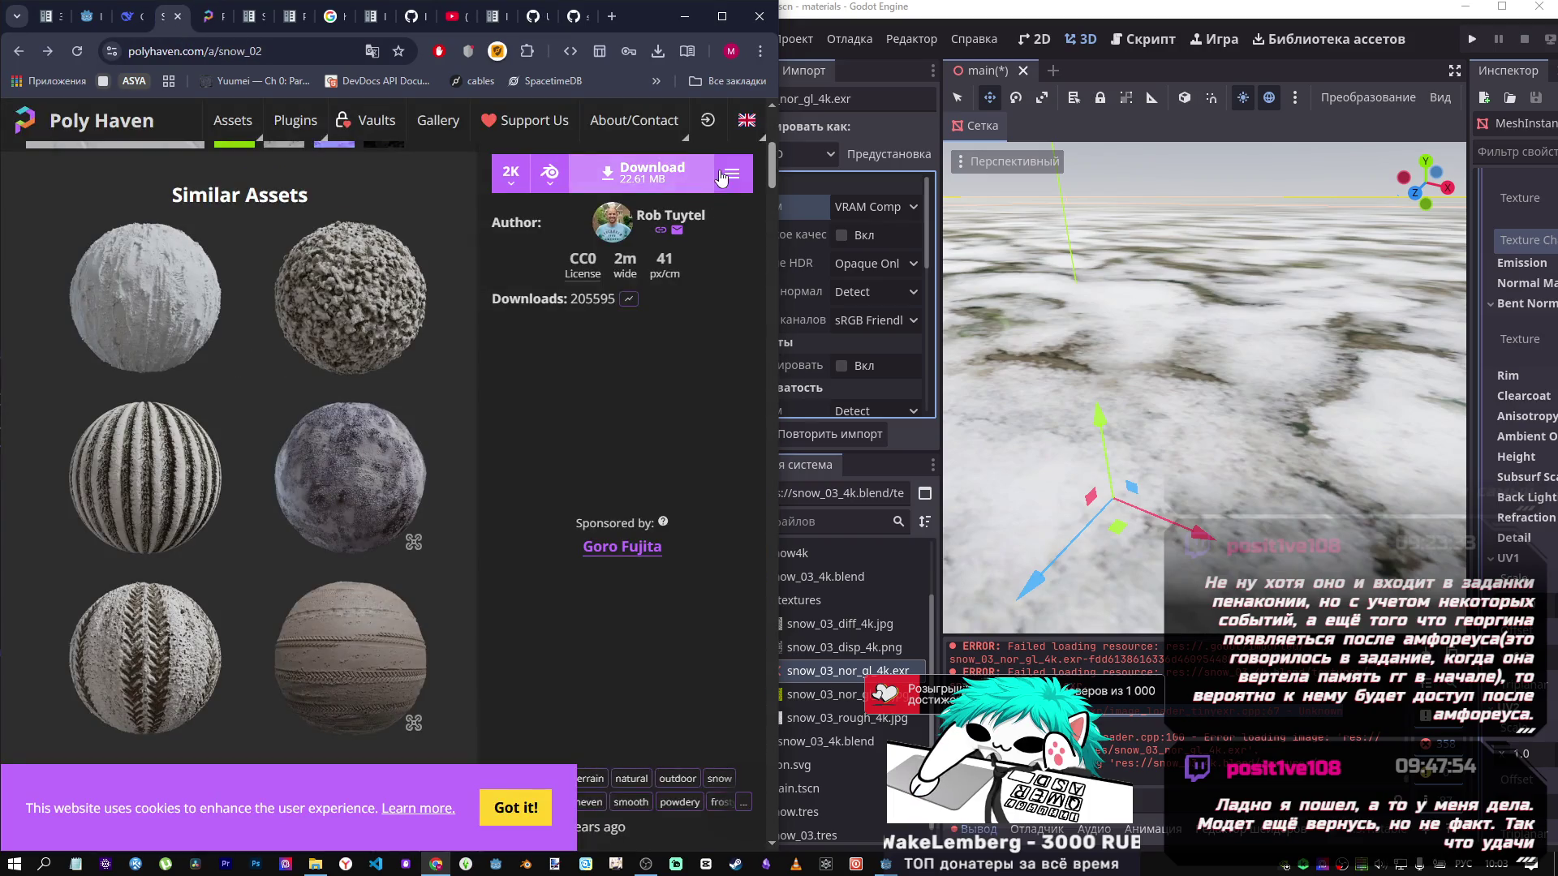
click(728, 177)
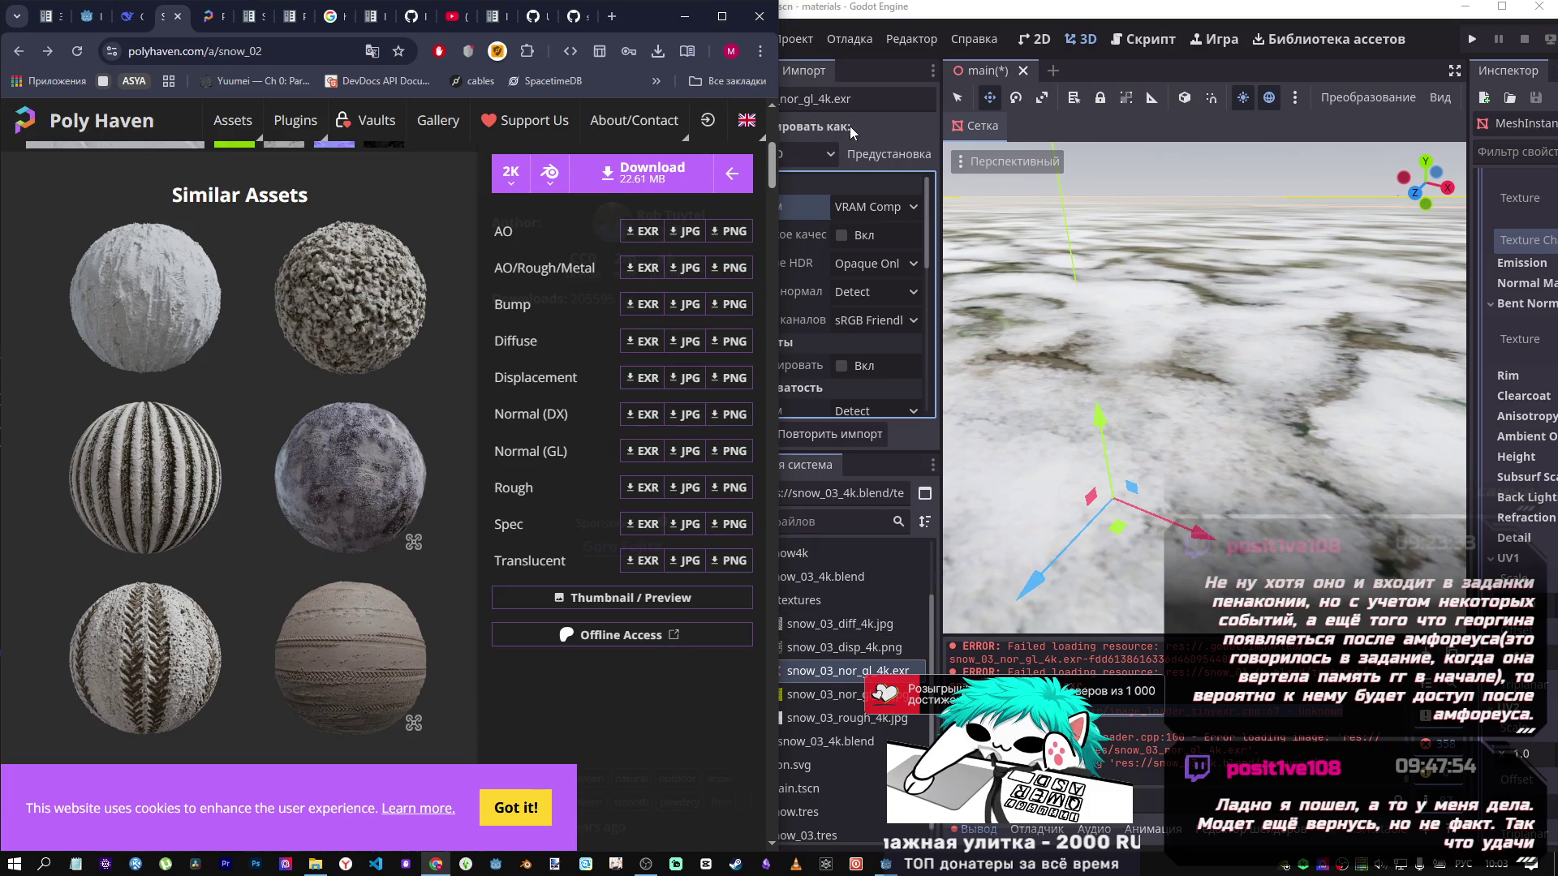
click(455, 16)
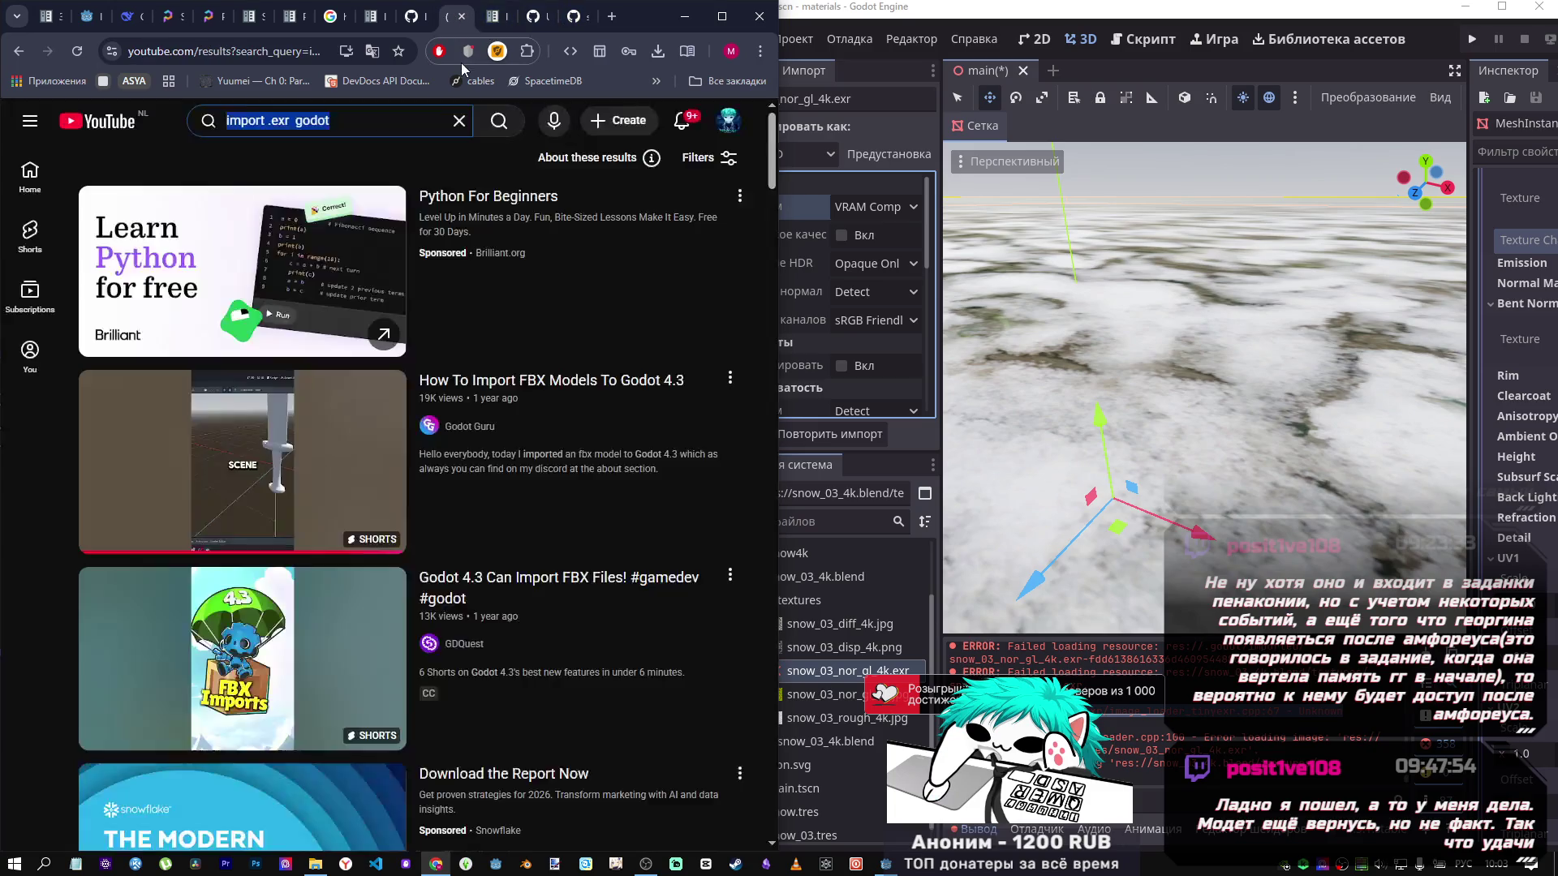
Browse through the 'import .exr godot' YouTube search results.
scroll(238, 423, down, 6)
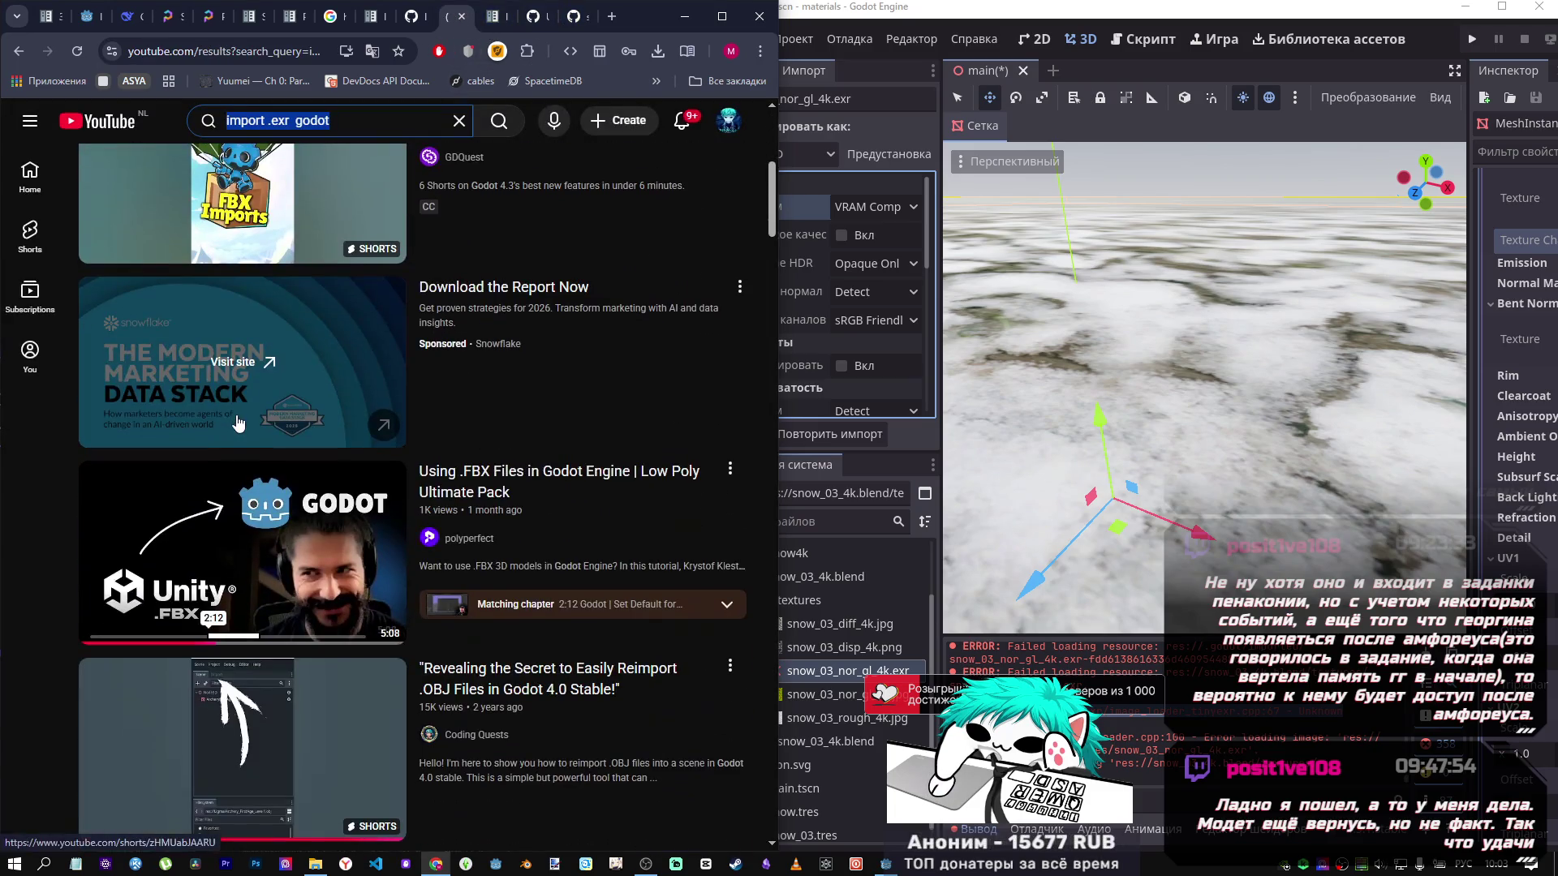
scroll(238, 423, down, 5)
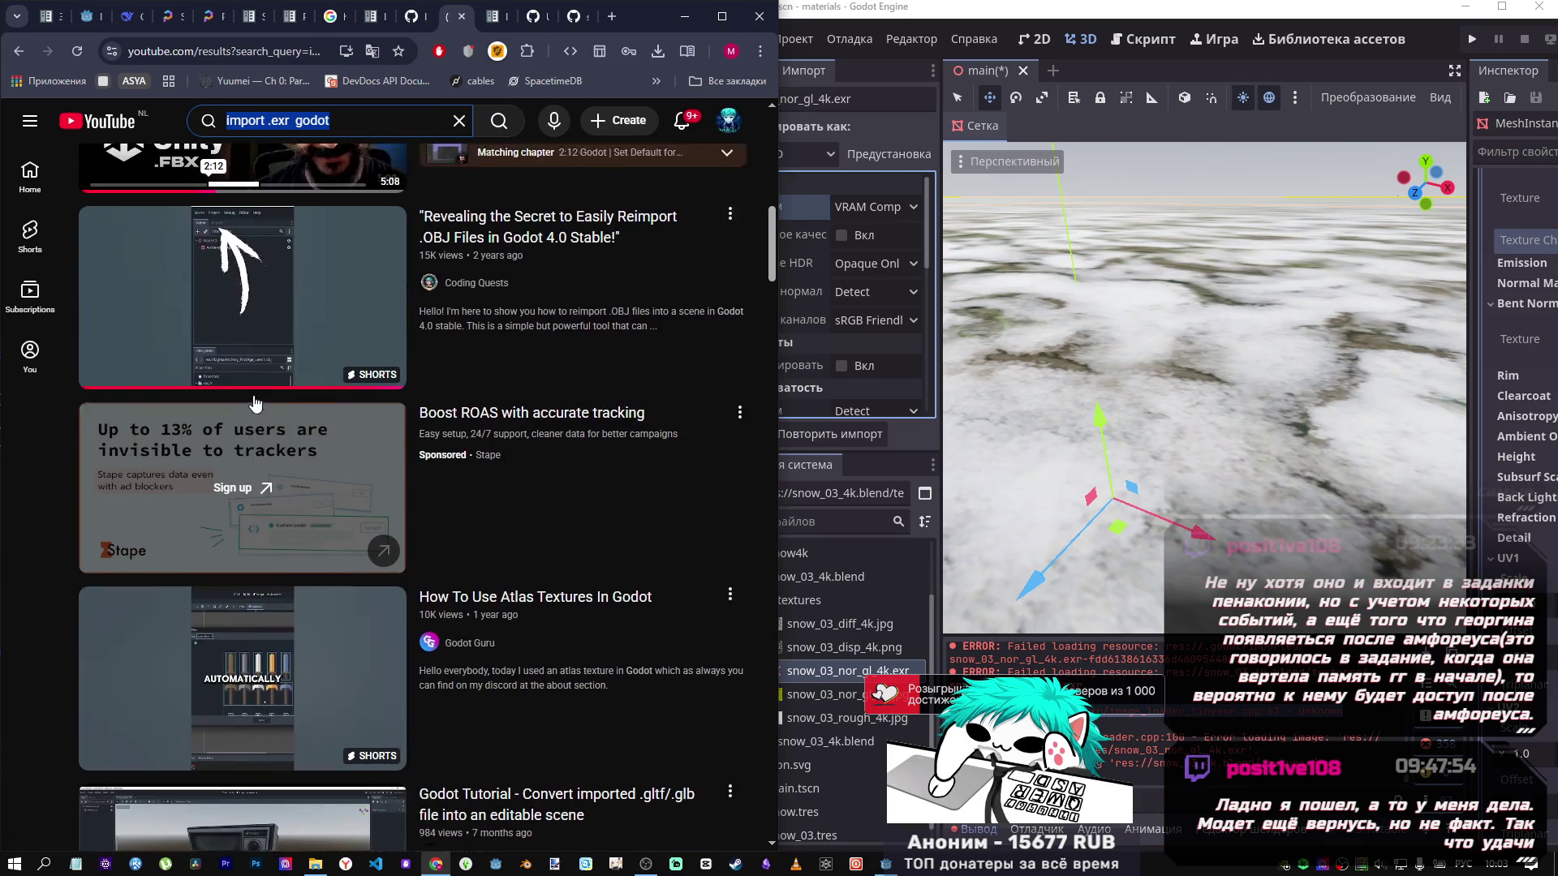
scroll(255, 403, down, 6)
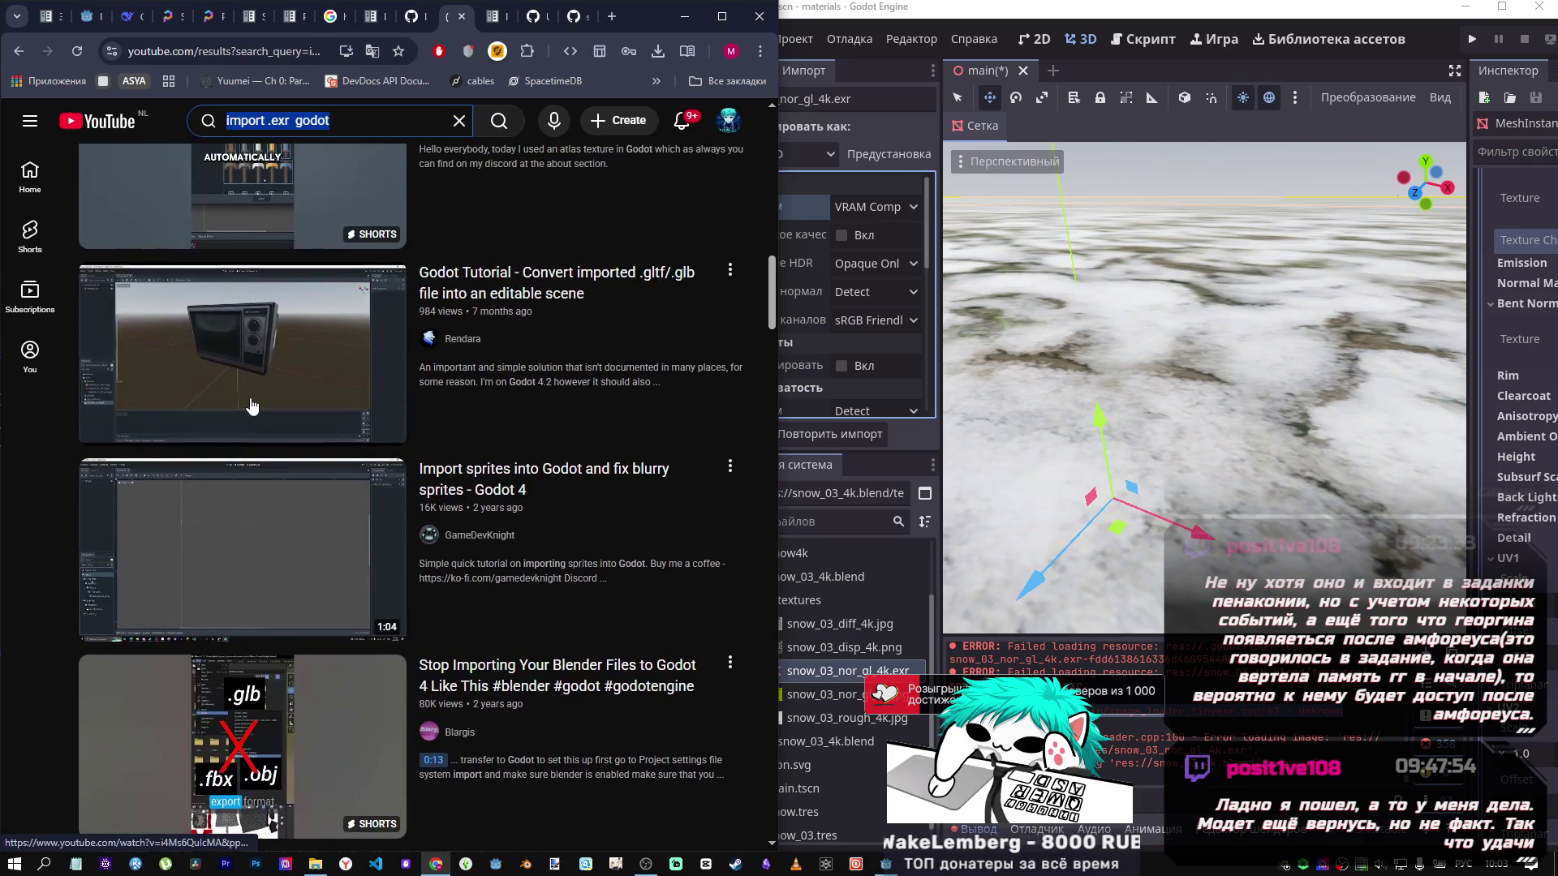
scroll(250, 405, down, 2)
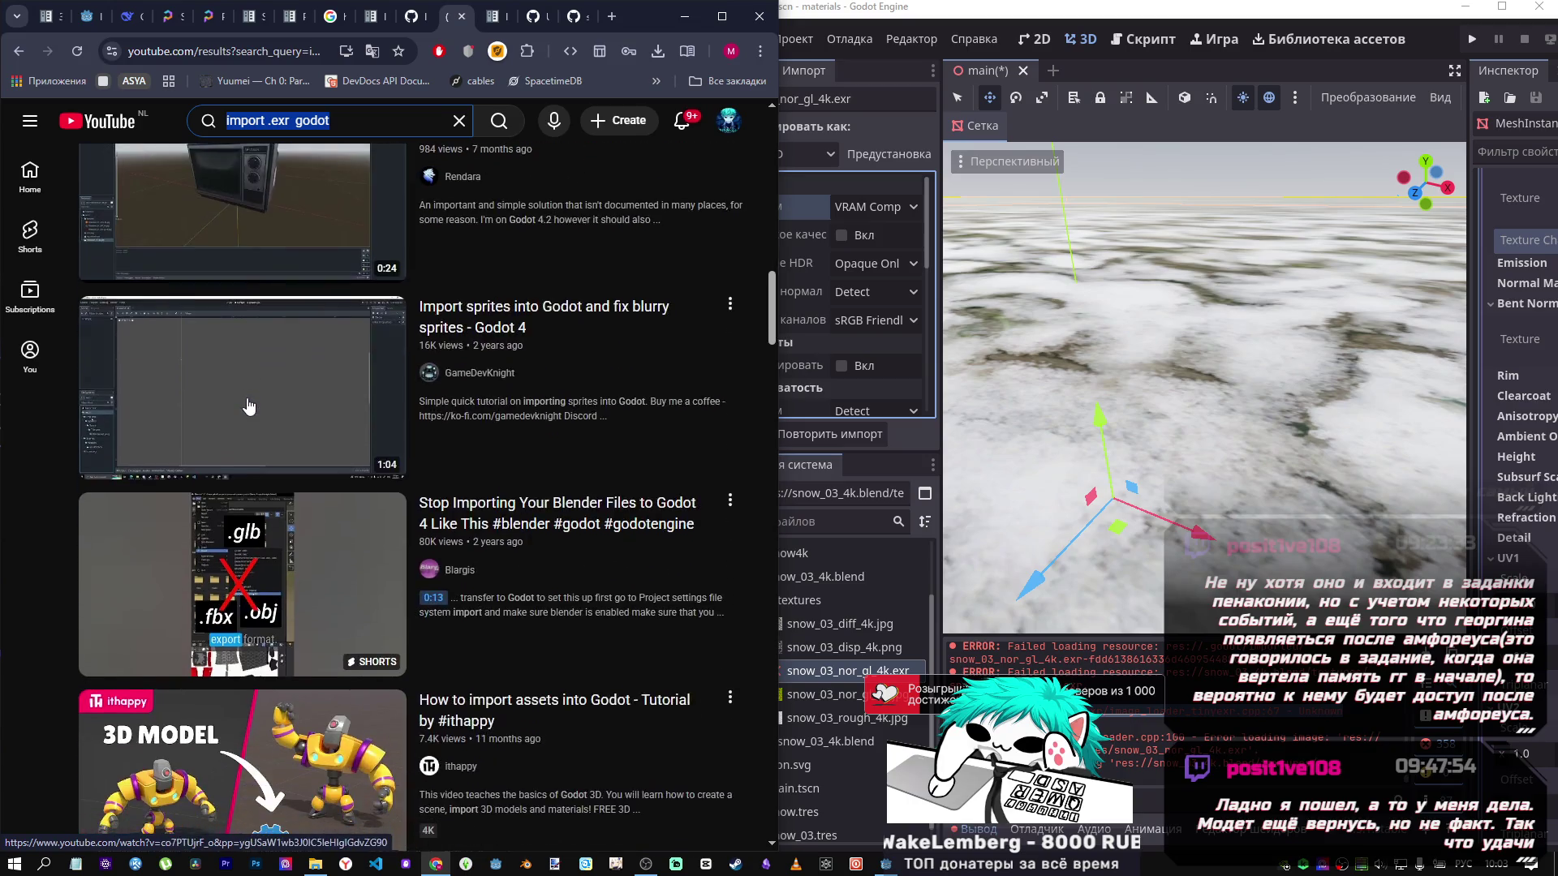
scroll(249, 406, down, 5)
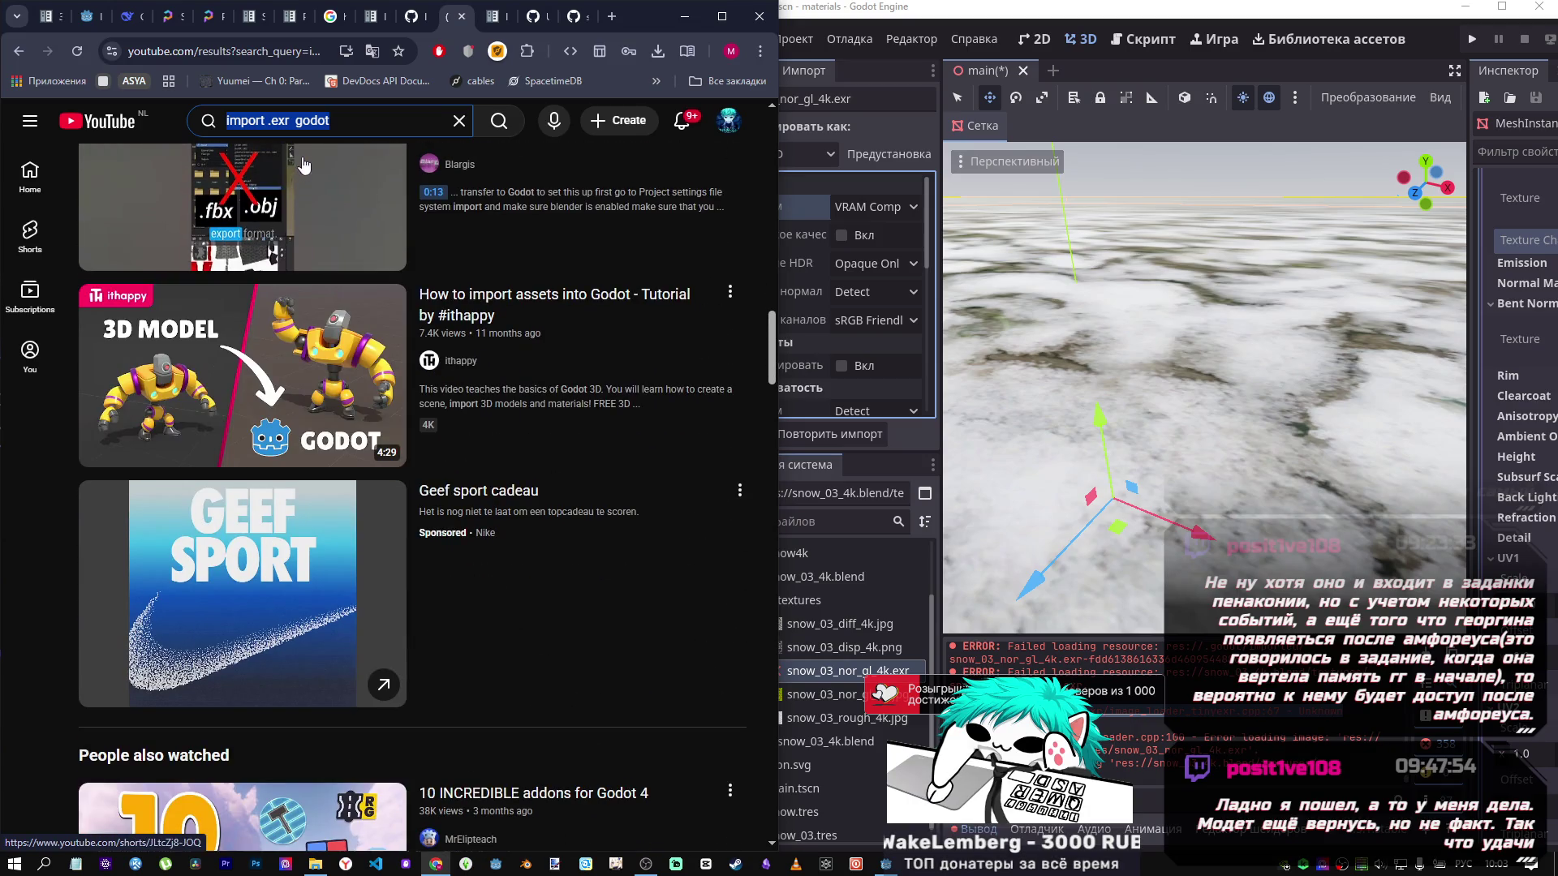
scroll(266, 419, down, 8)
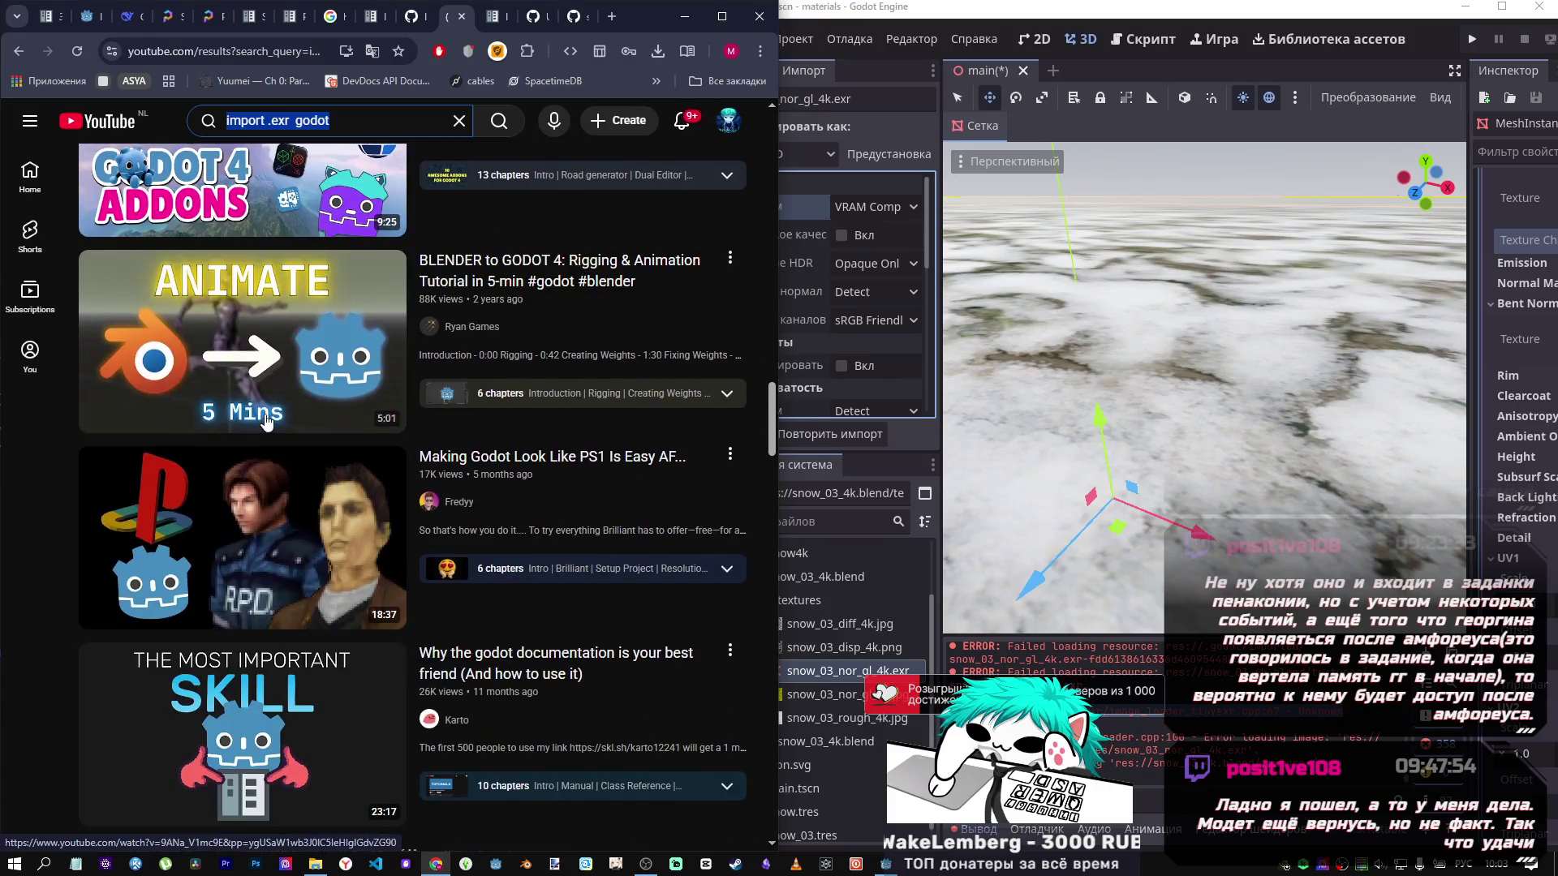
scroll(267, 405, up, 2)
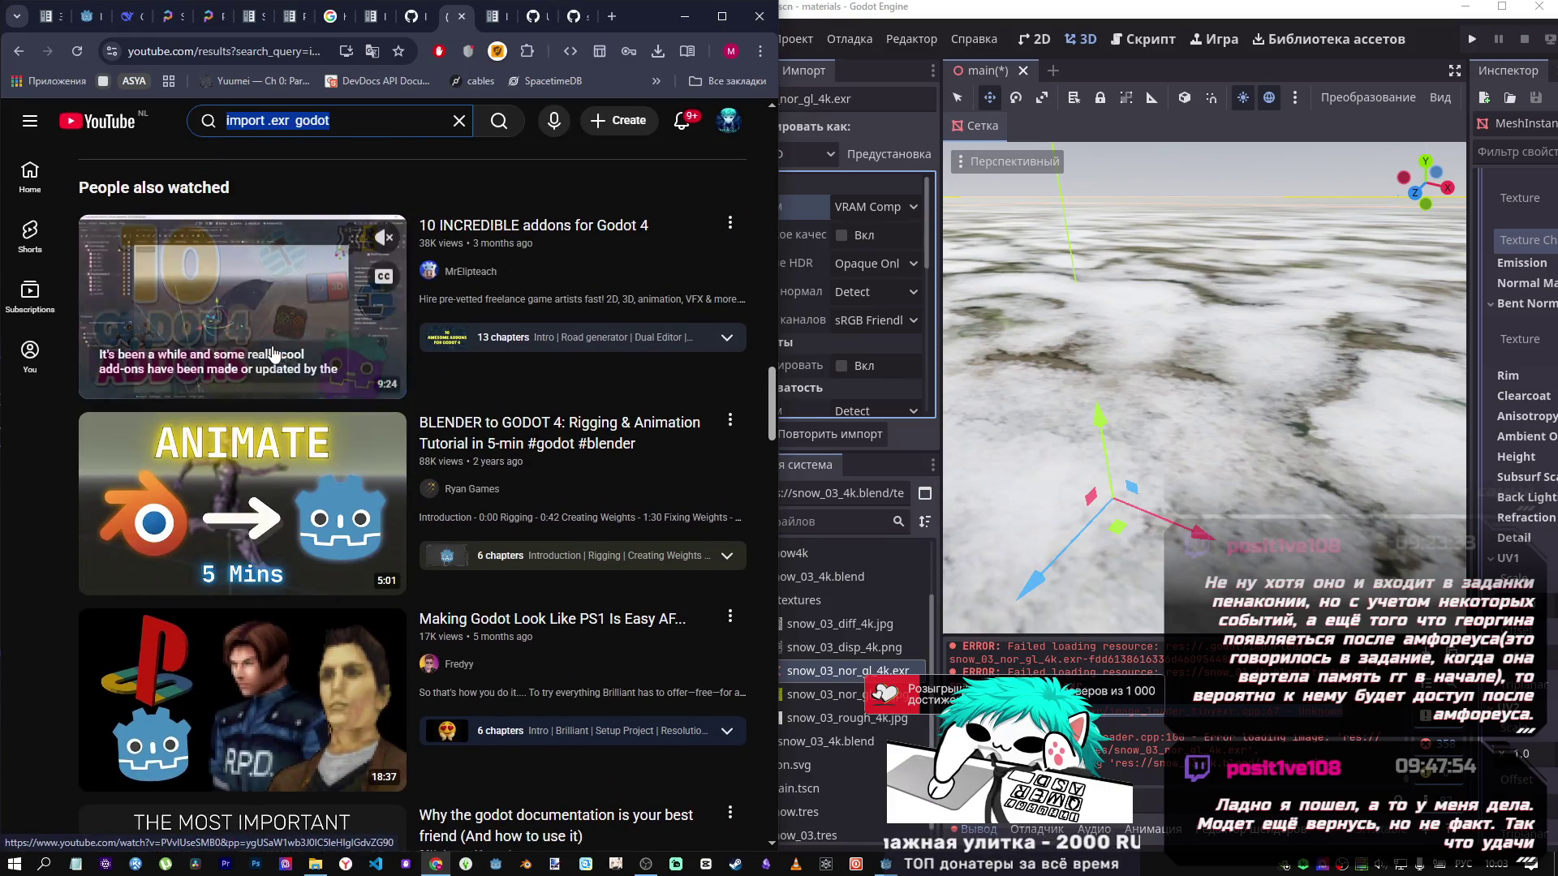
scroll(268, 361, down, 6)
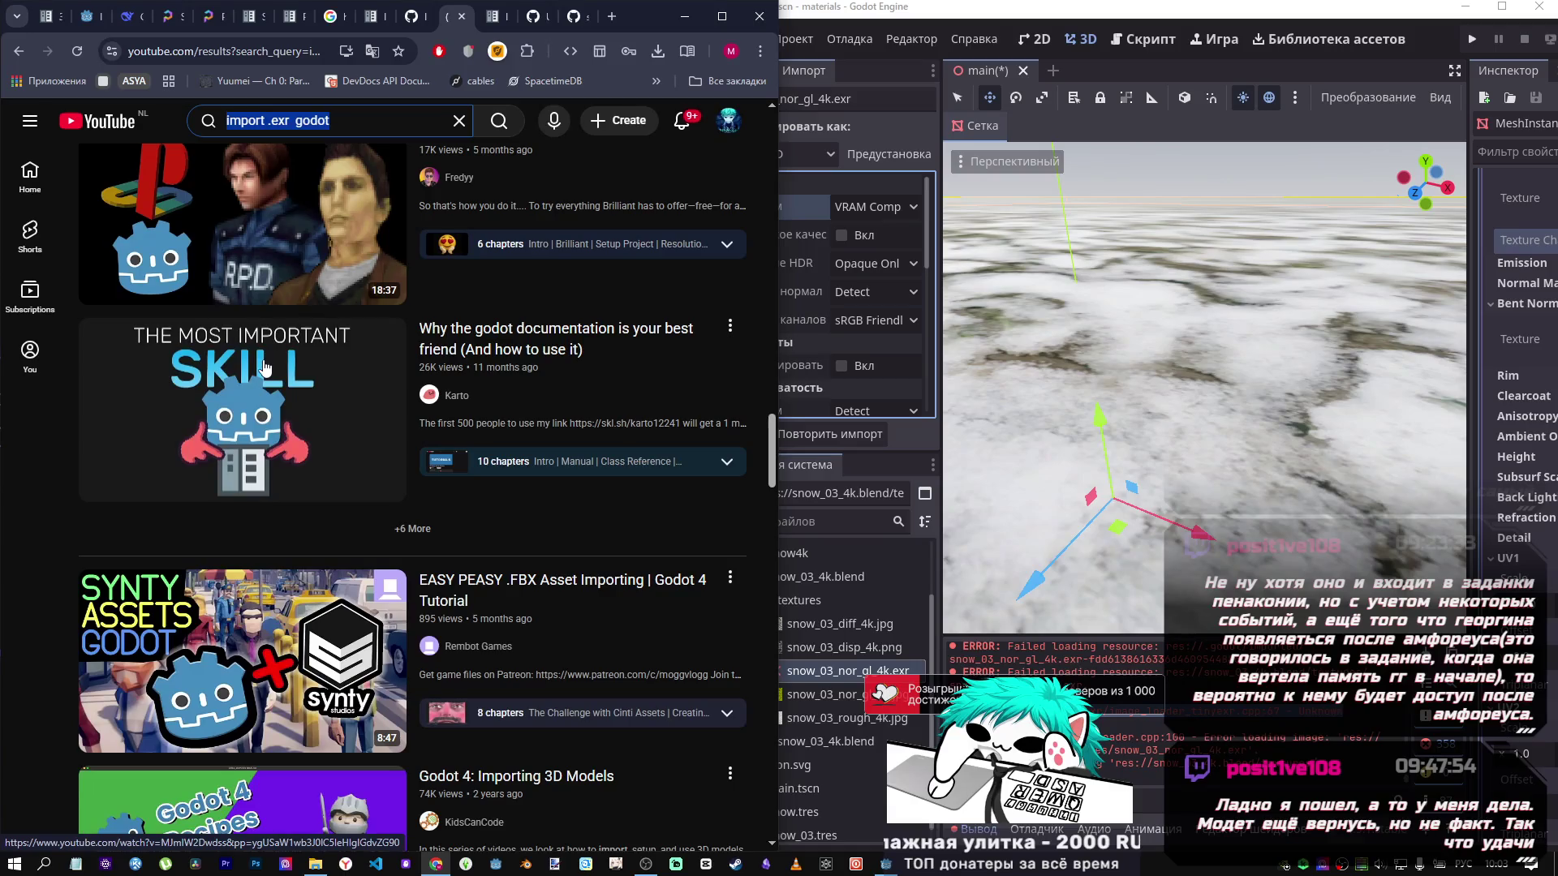
scroll(265, 367, down, 5)
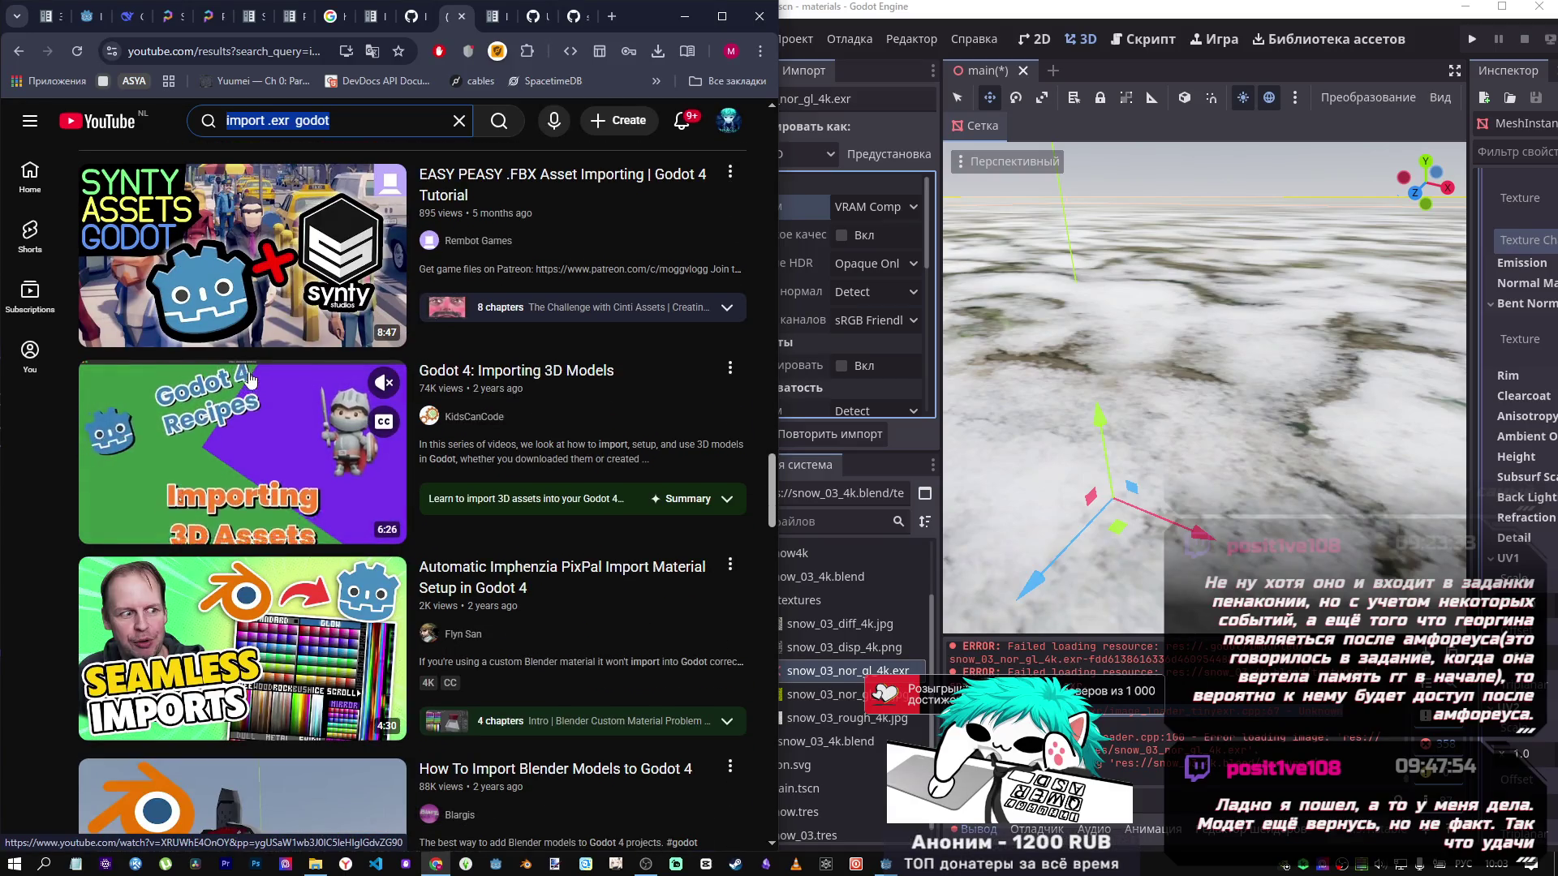
scroll(250, 383, down, 9)
scroll(248, 381, down, 8)
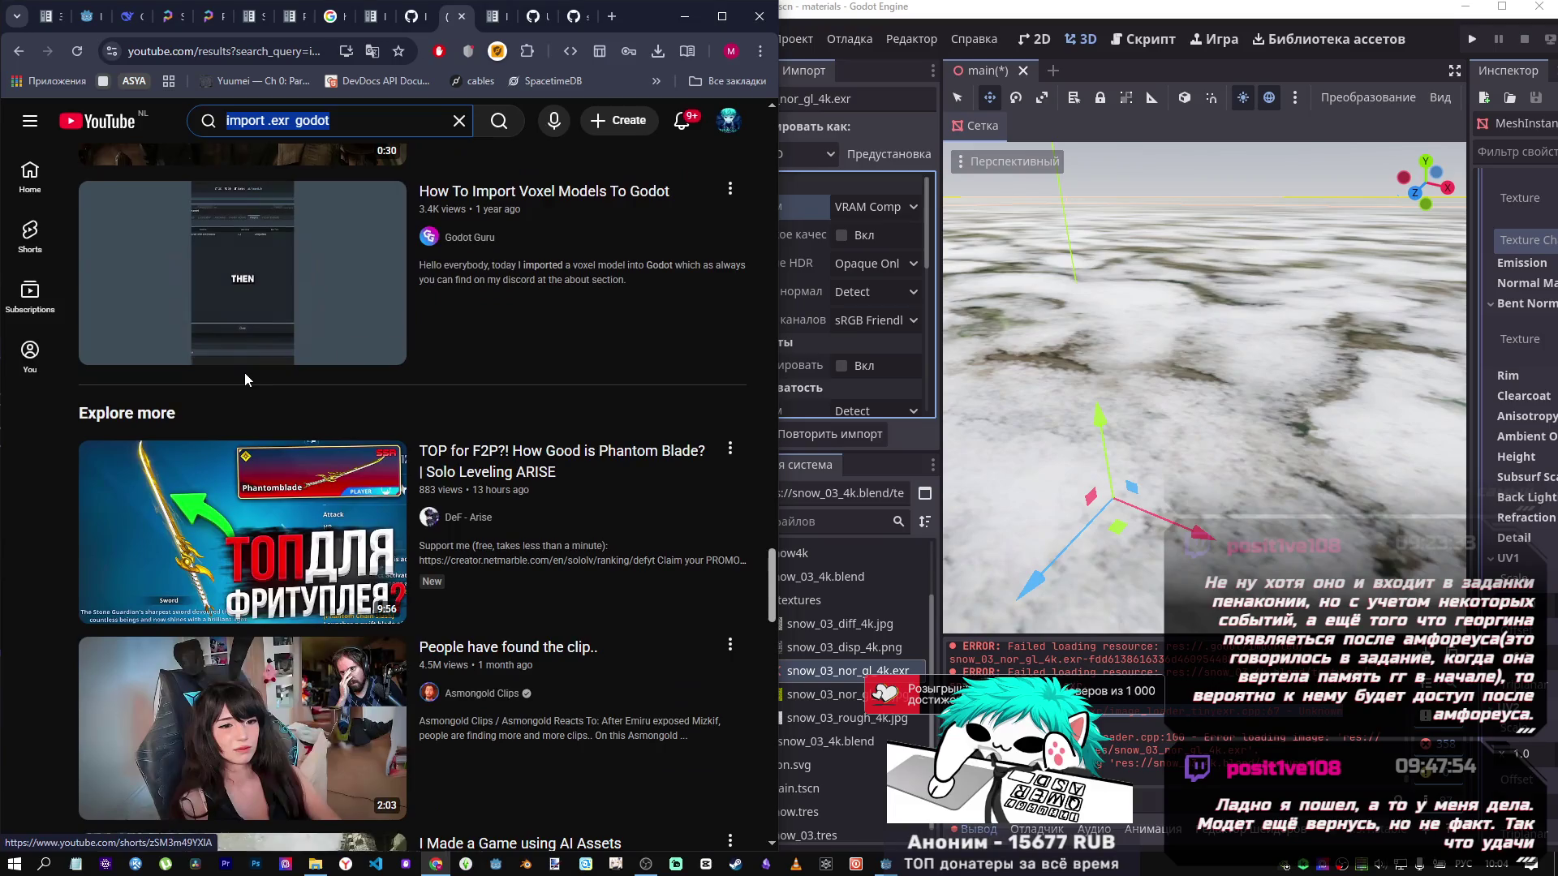
scroll(414, 409, down, 7)
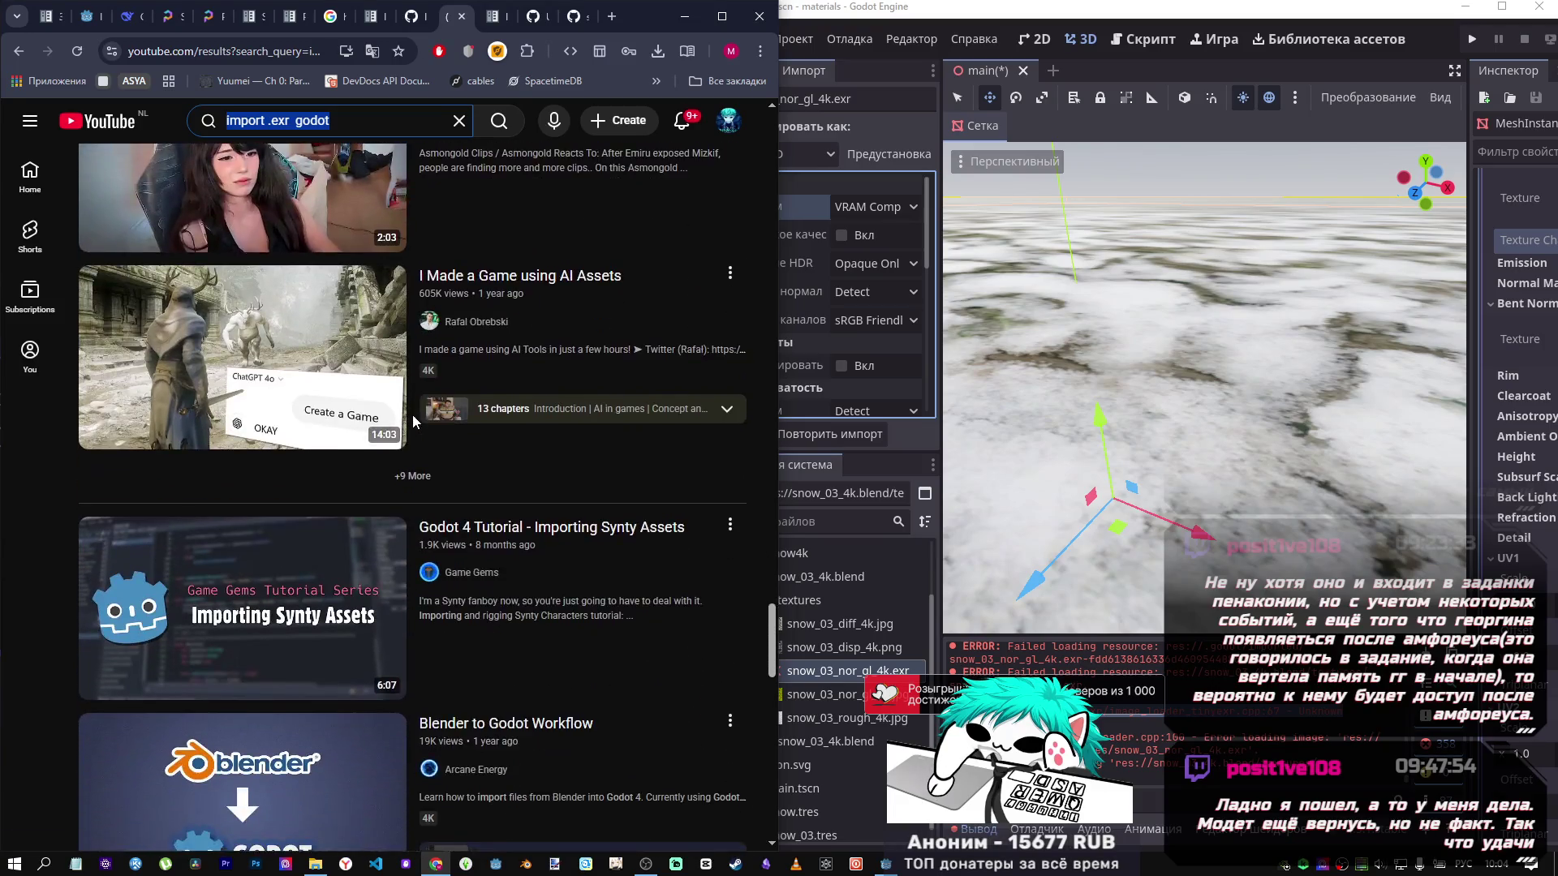
scroll(412, 416, up, 6)
scroll(408, 422, down, 11)
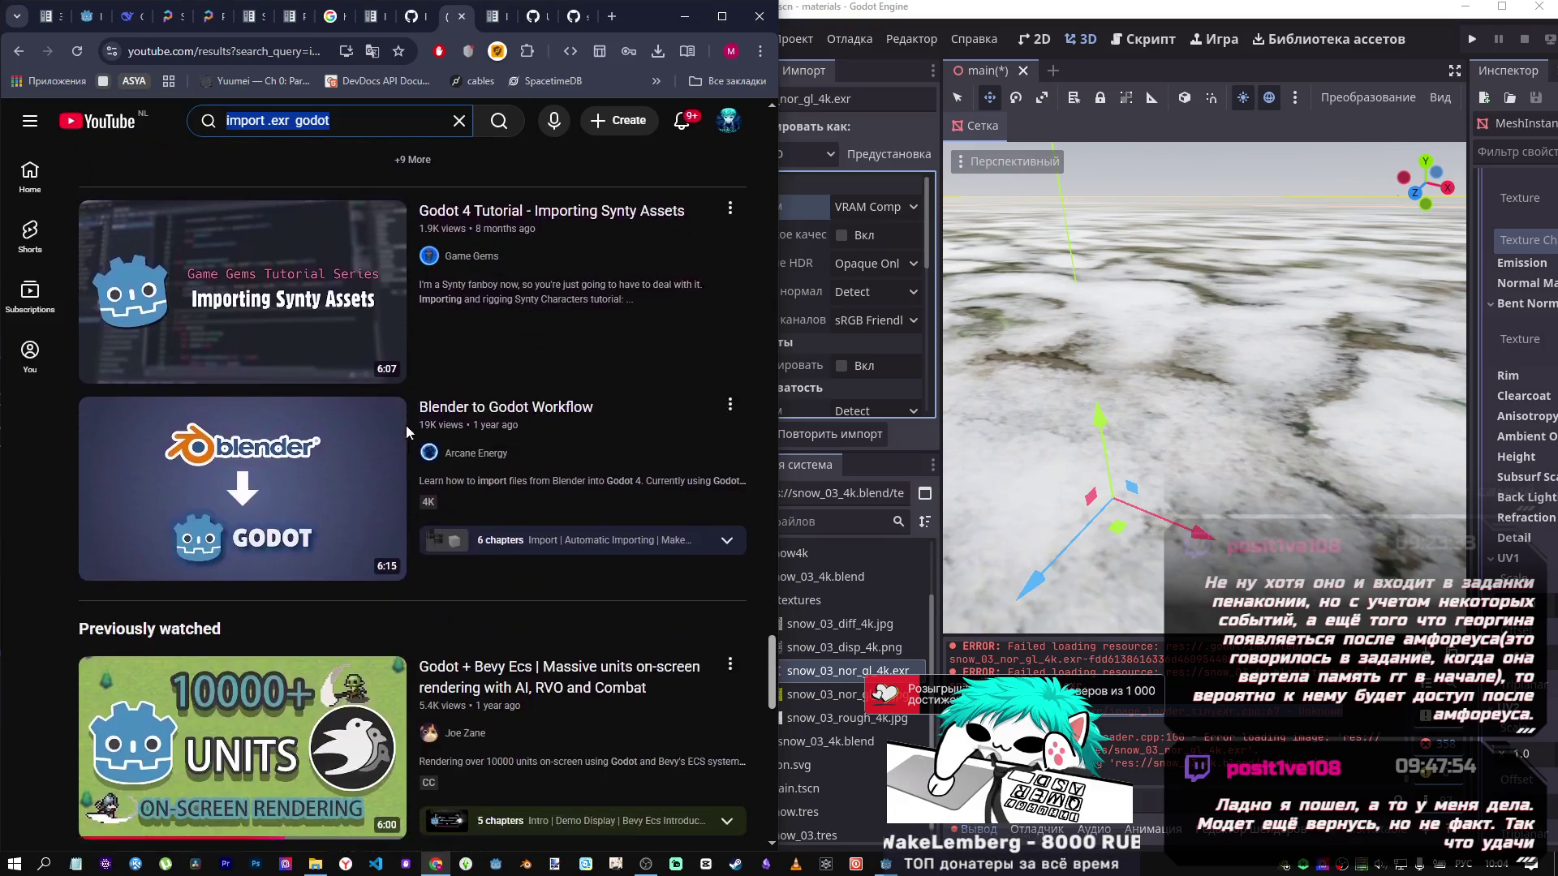
scroll(403, 427, down, 6)
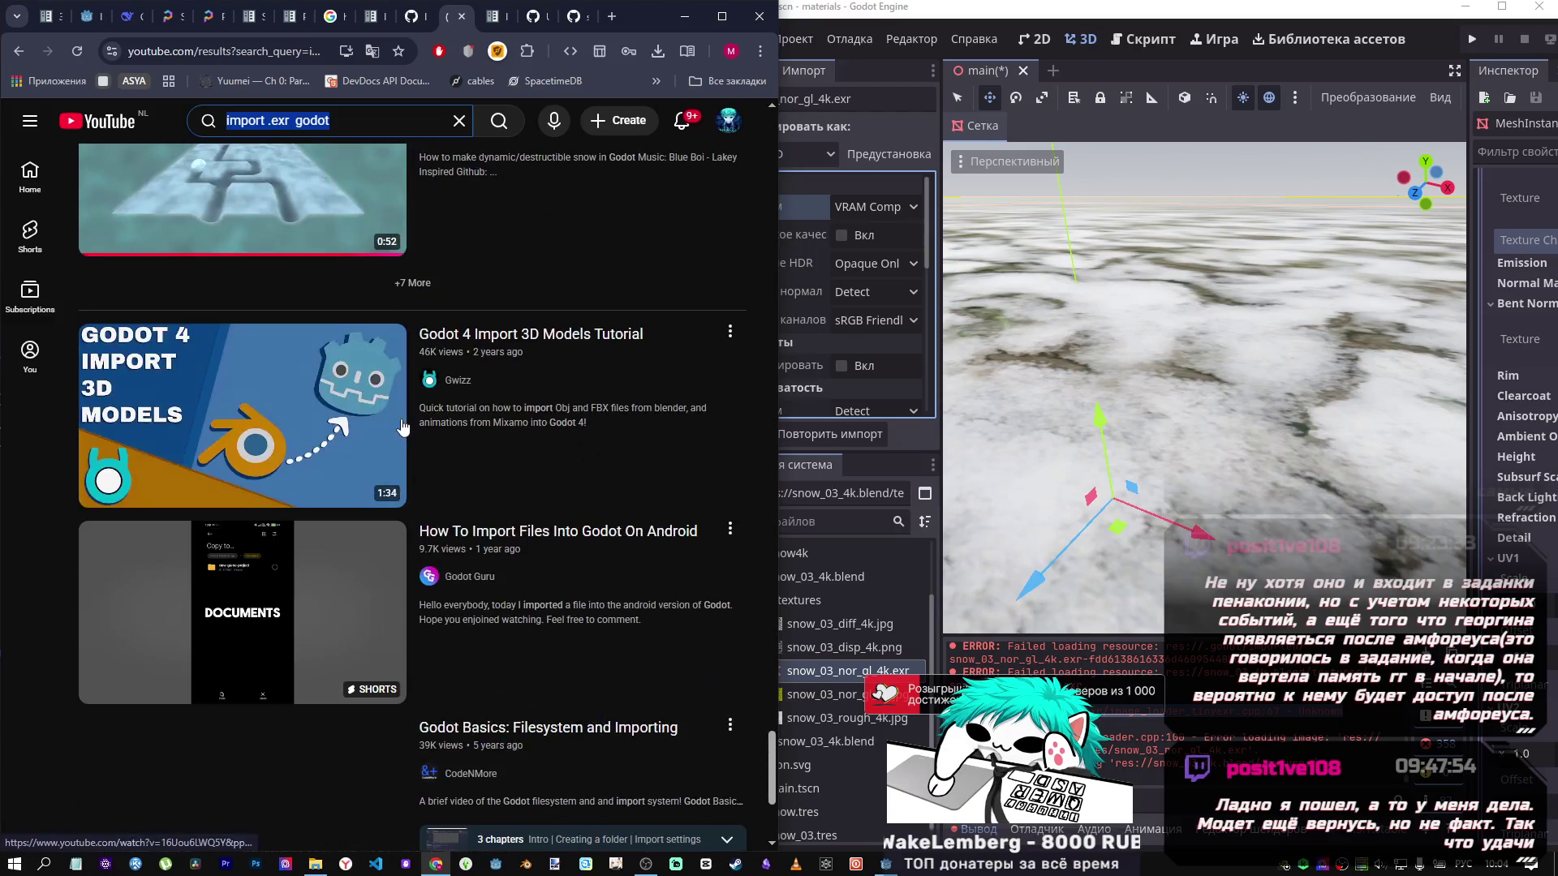
scroll(401, 427, down, 4)
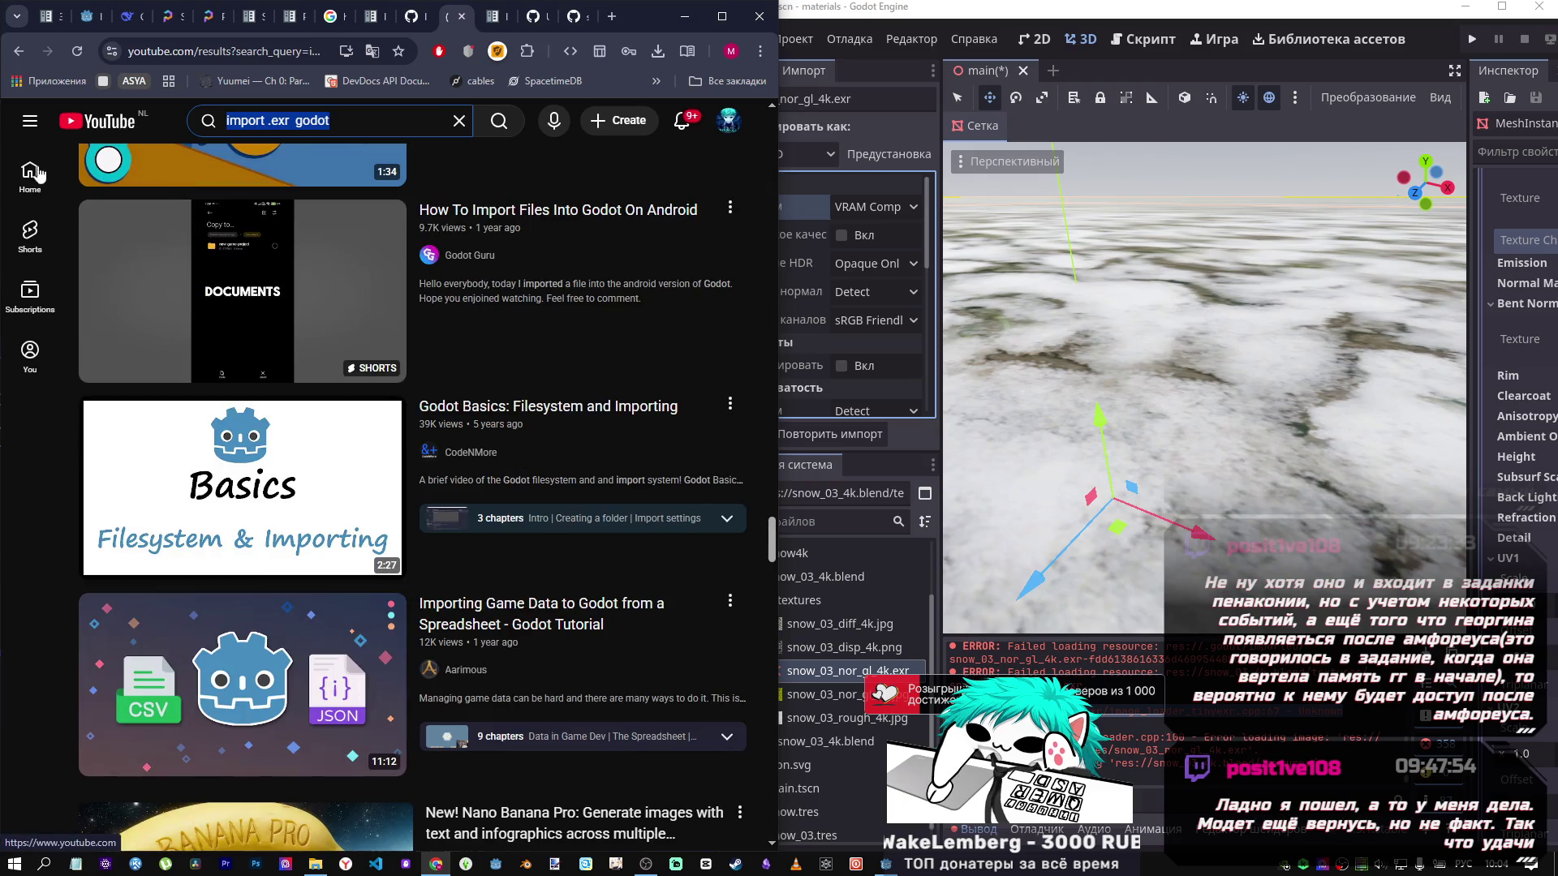
Return to the YouTube home feed and maximize the browser window with Super+Up.
click(84, 122)
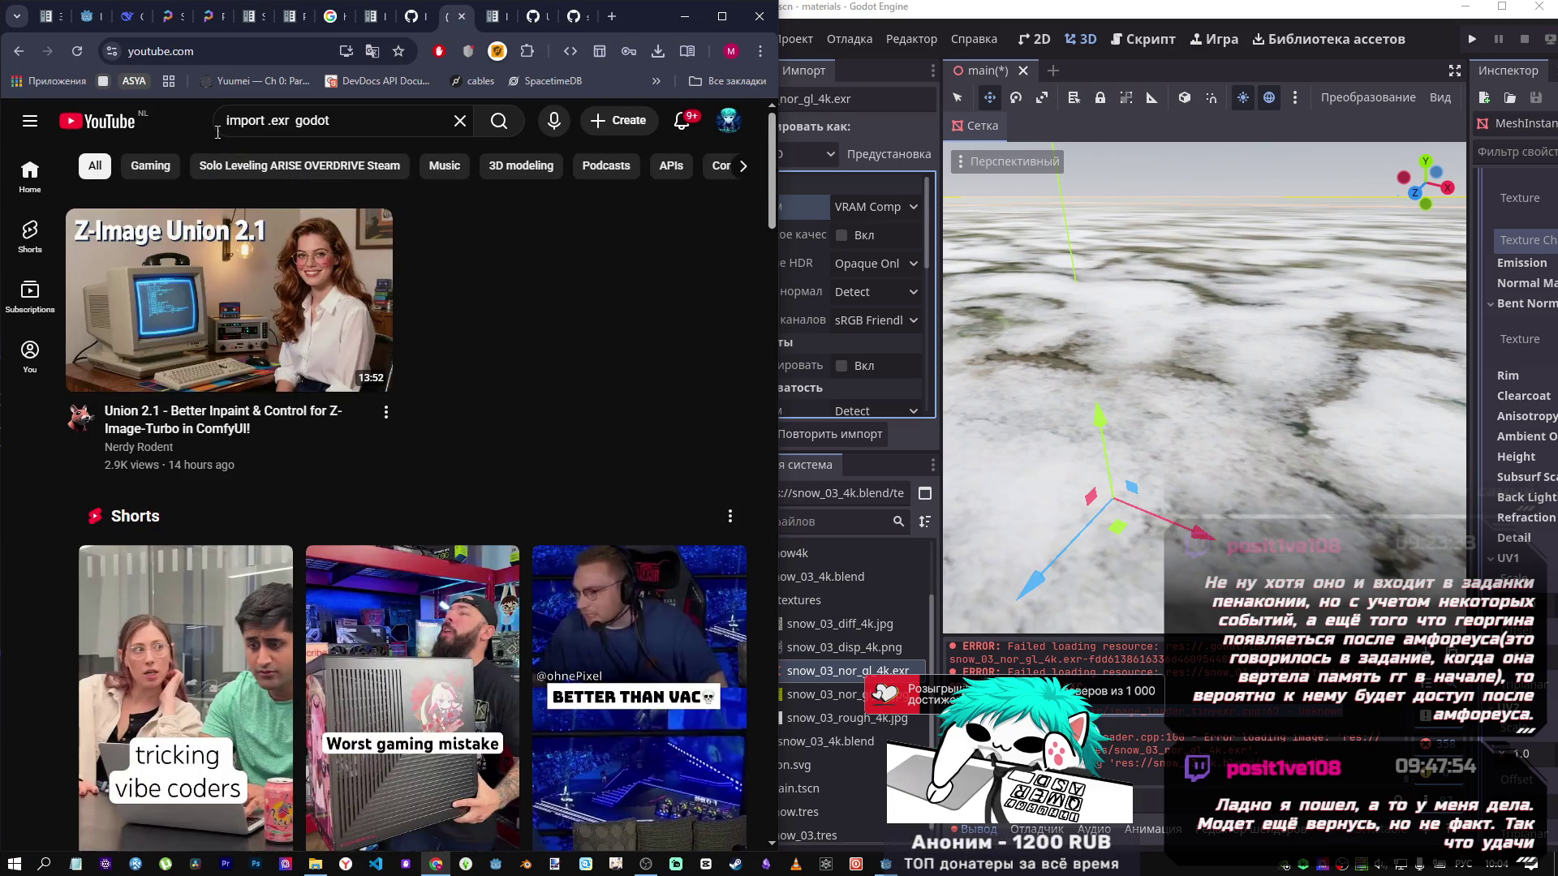
scroll(203, 440, down, 4)
scroll(204, 439, down, 3)
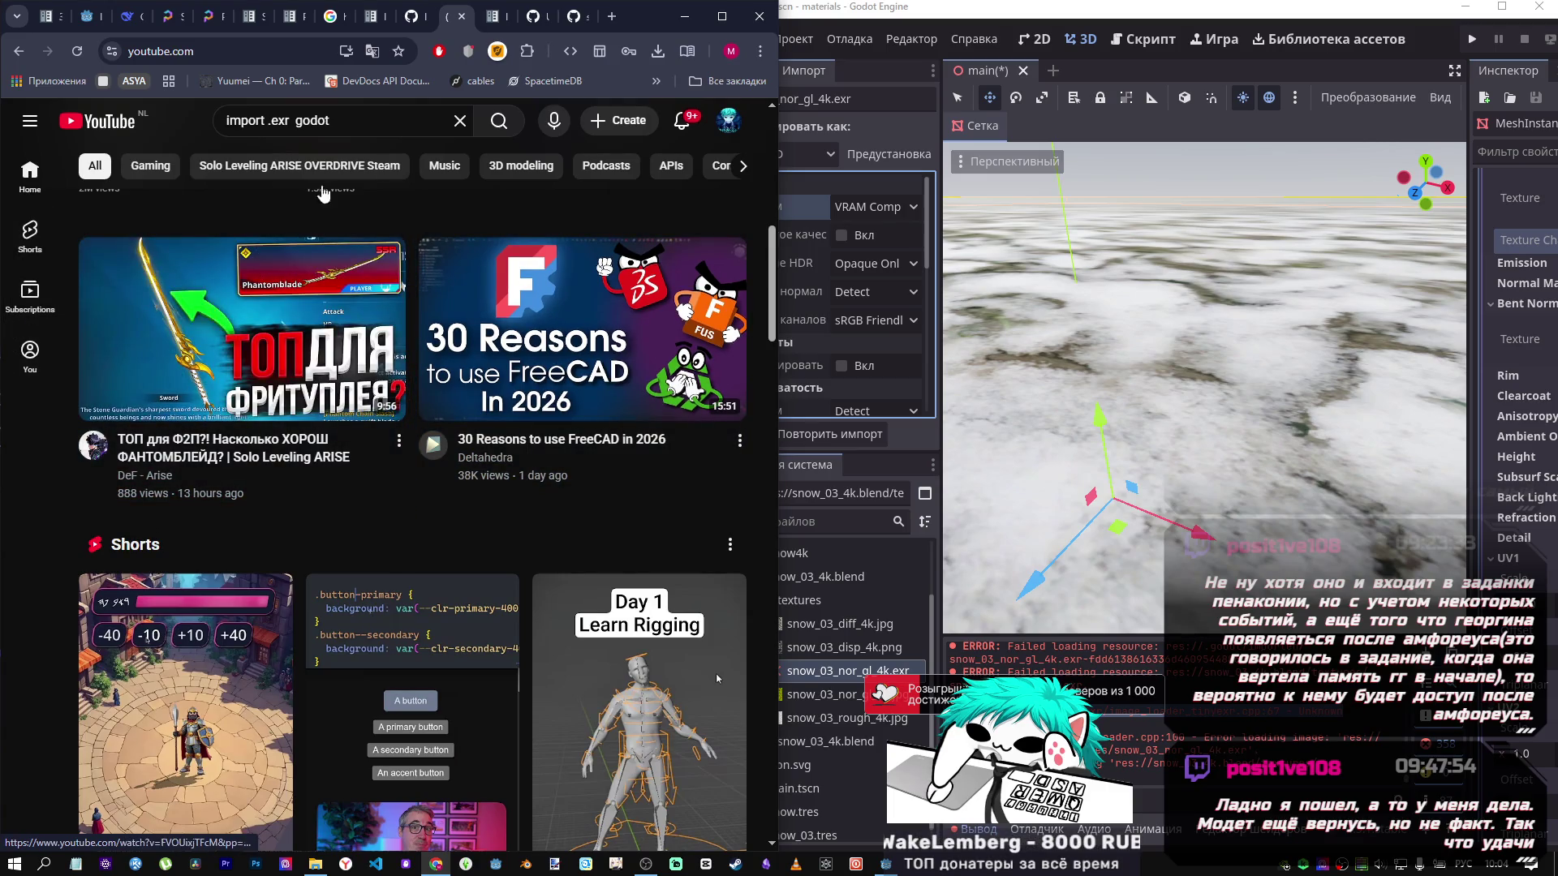
key(super+Up)
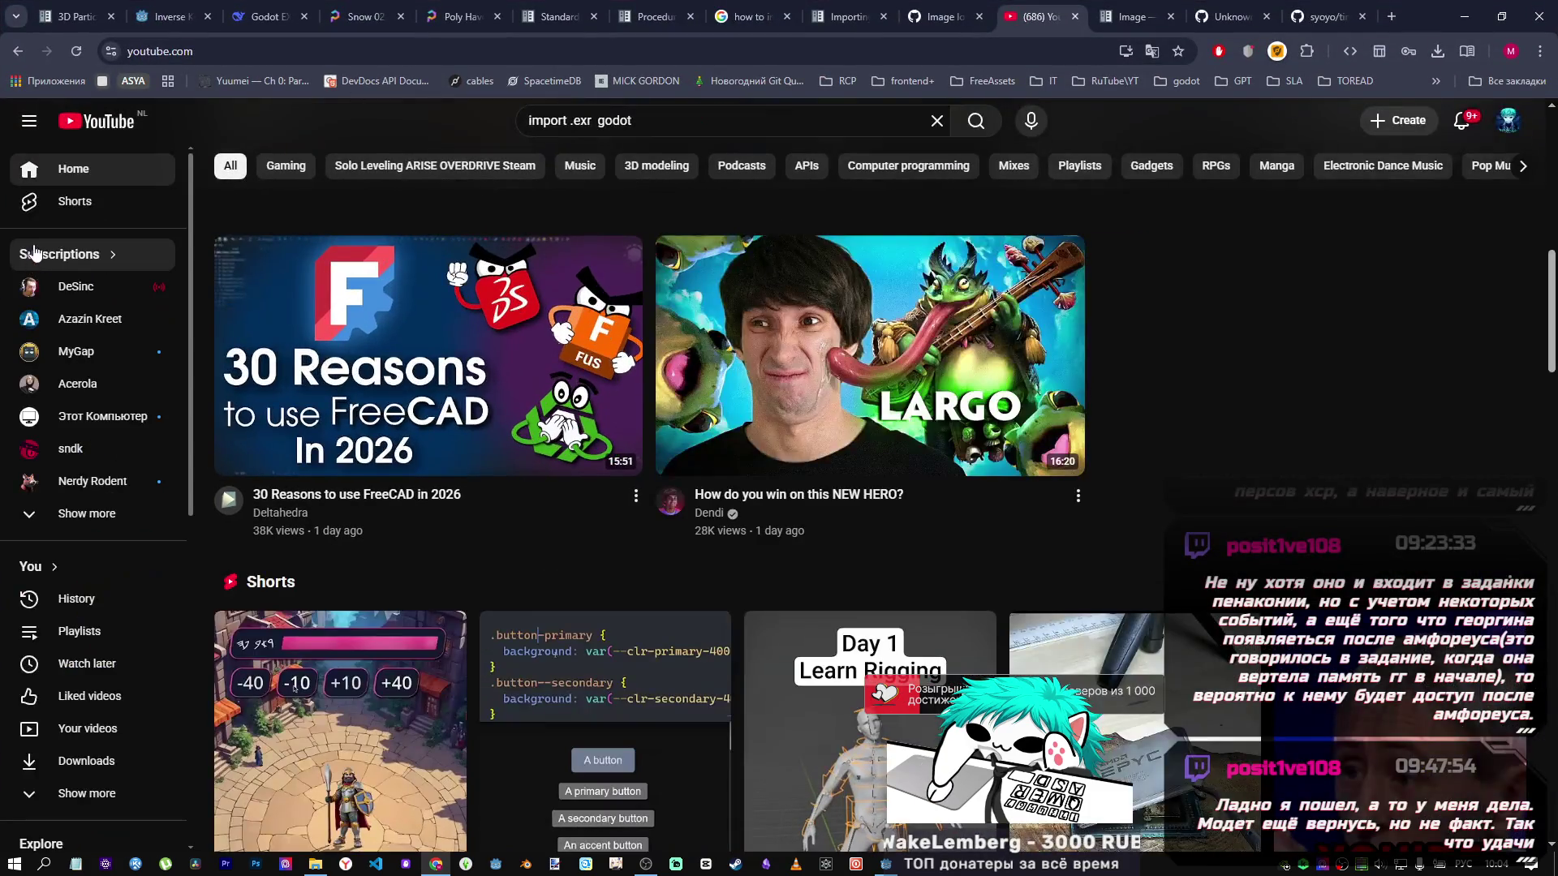
Play the 'quiet isolation' playlist, then return to issue #81765's Krita workaround comments.
click(108, 286)
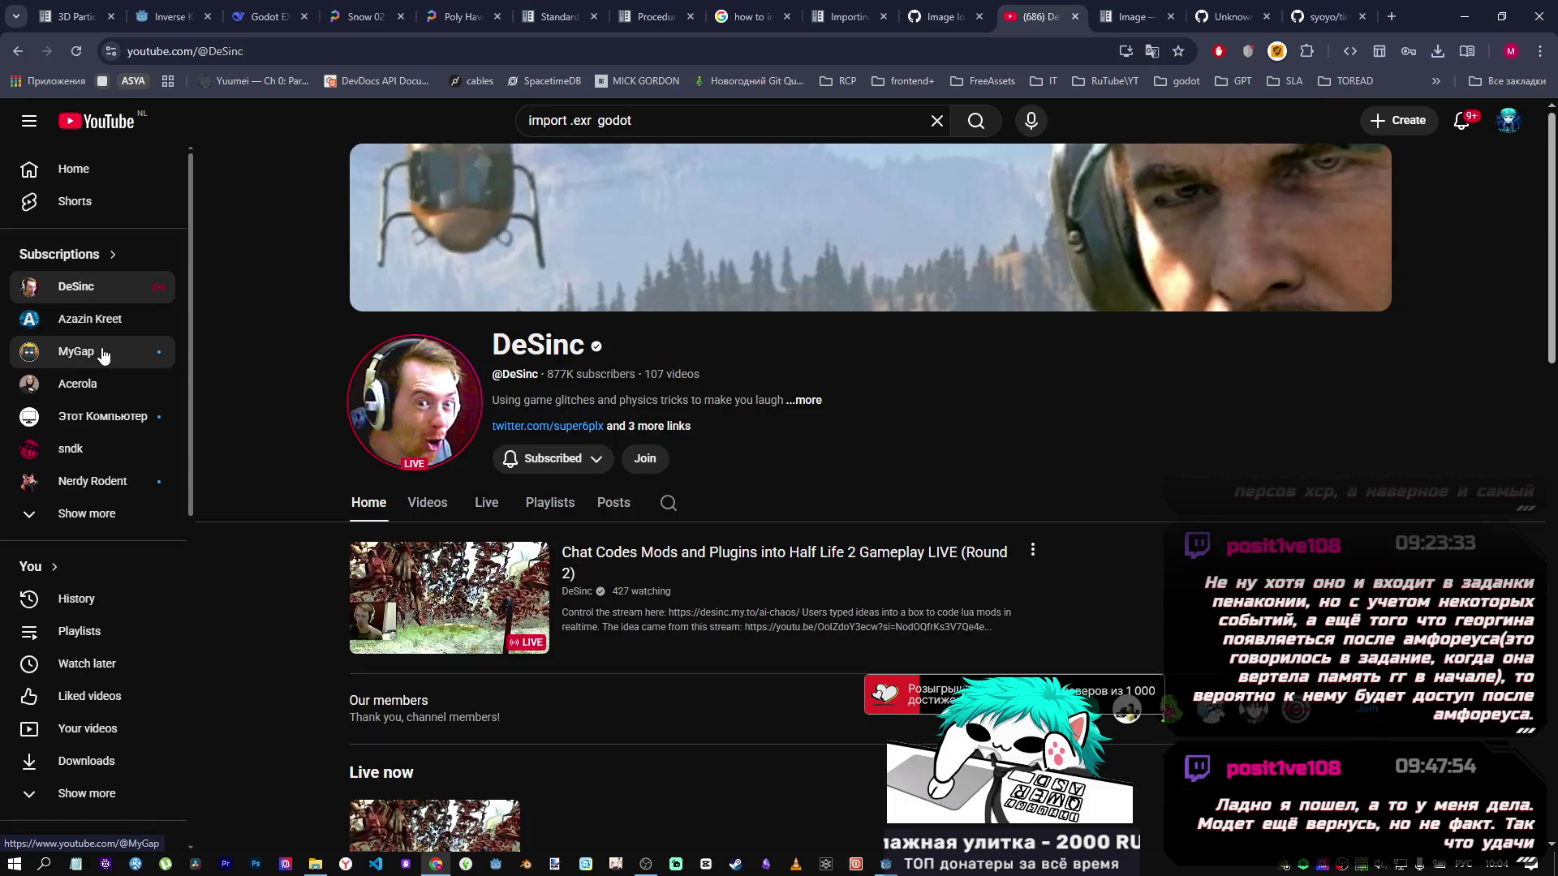
scroll(279, 439, down, 5)
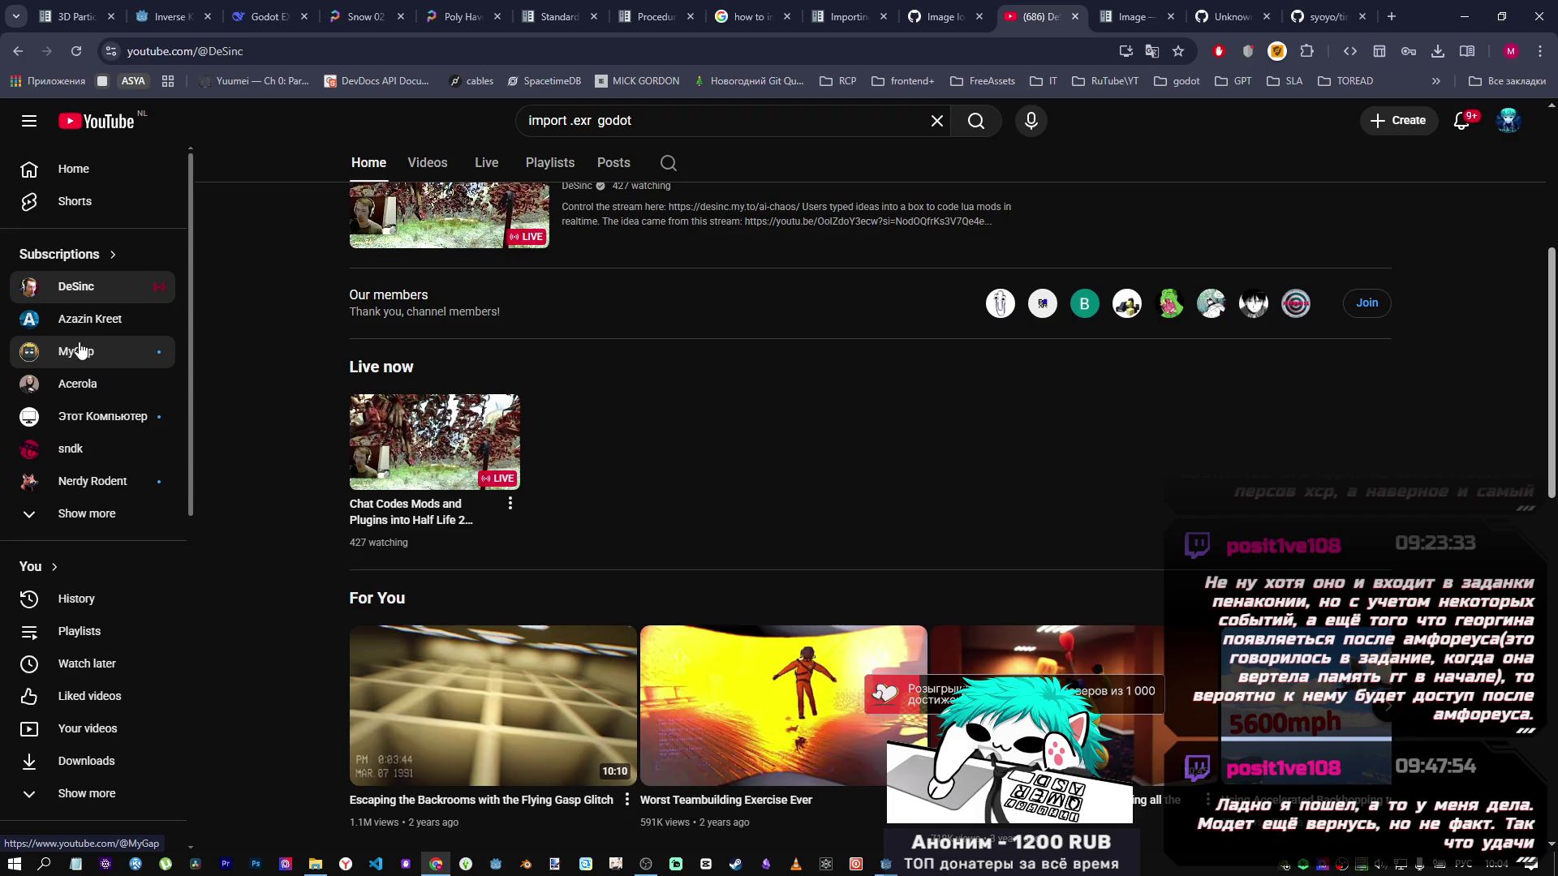
click(63, 169)
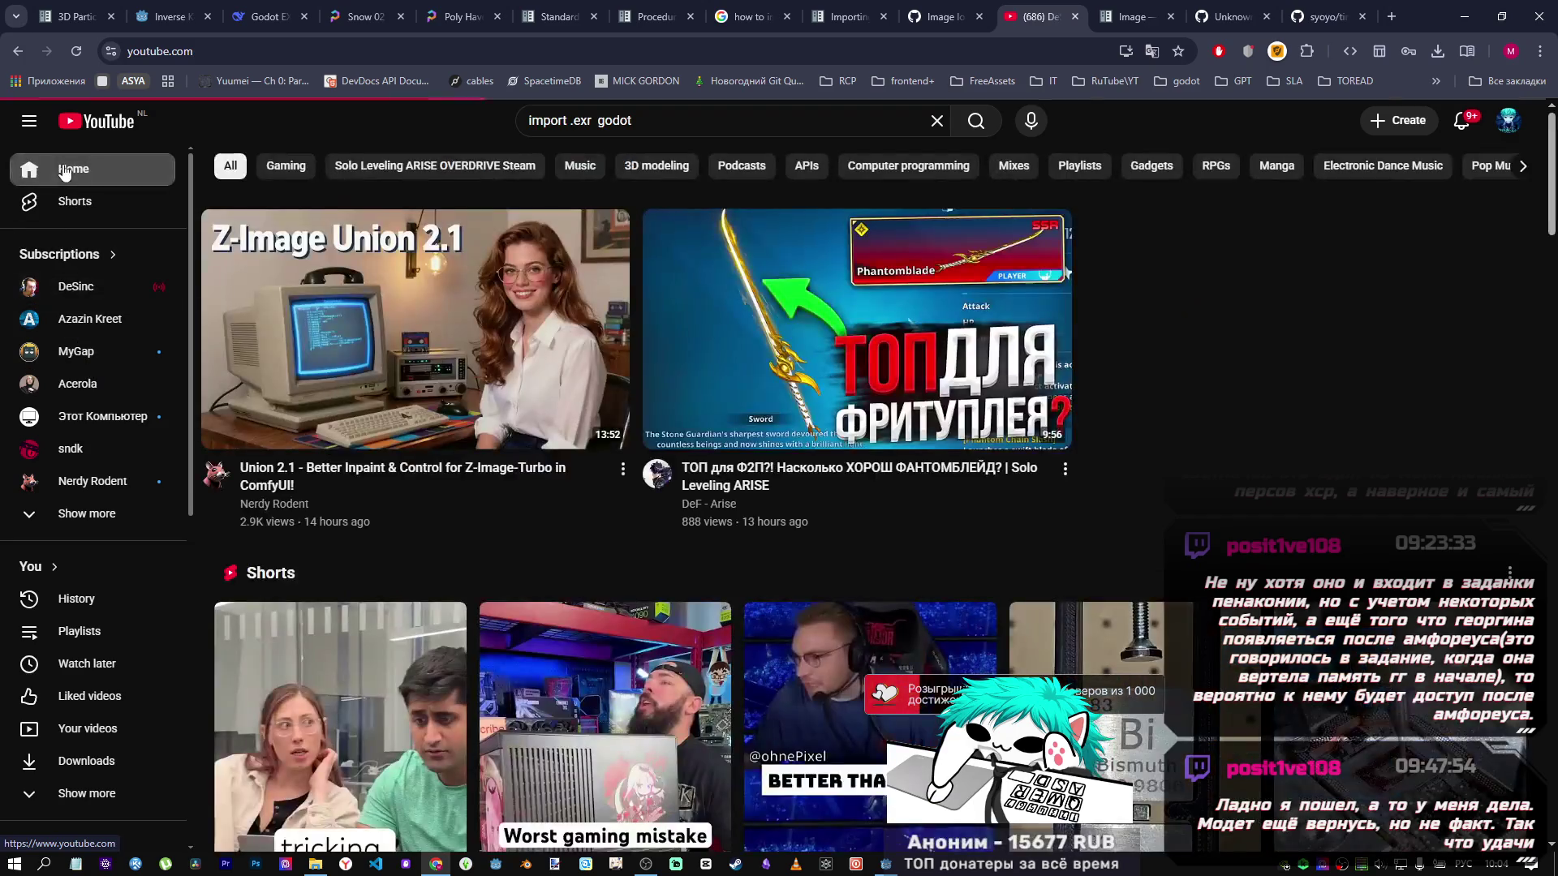
click(74, 629)
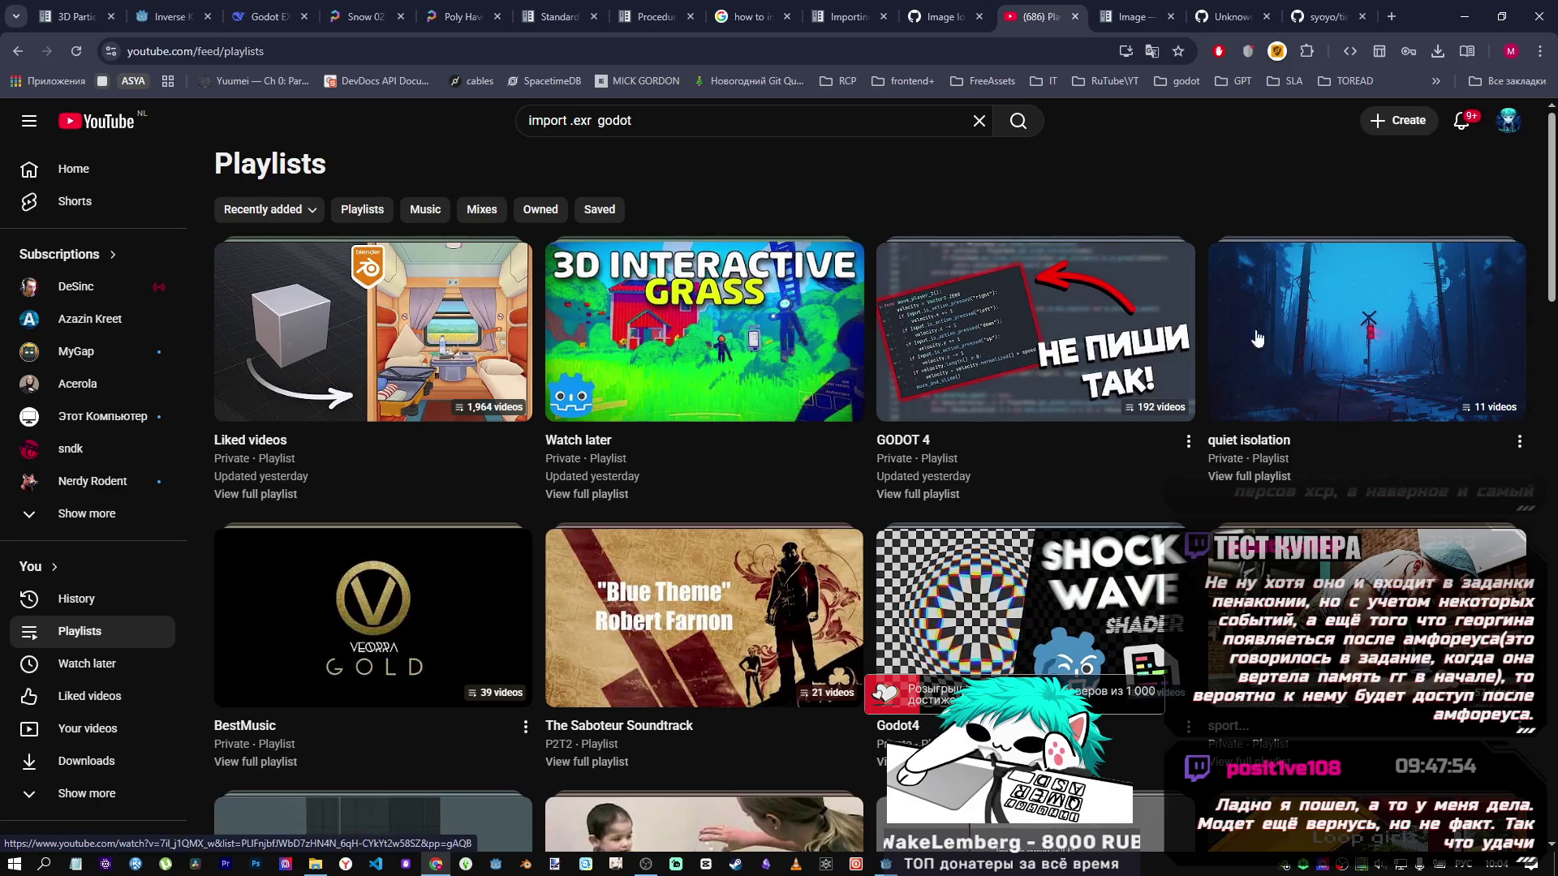
click(624, 365)
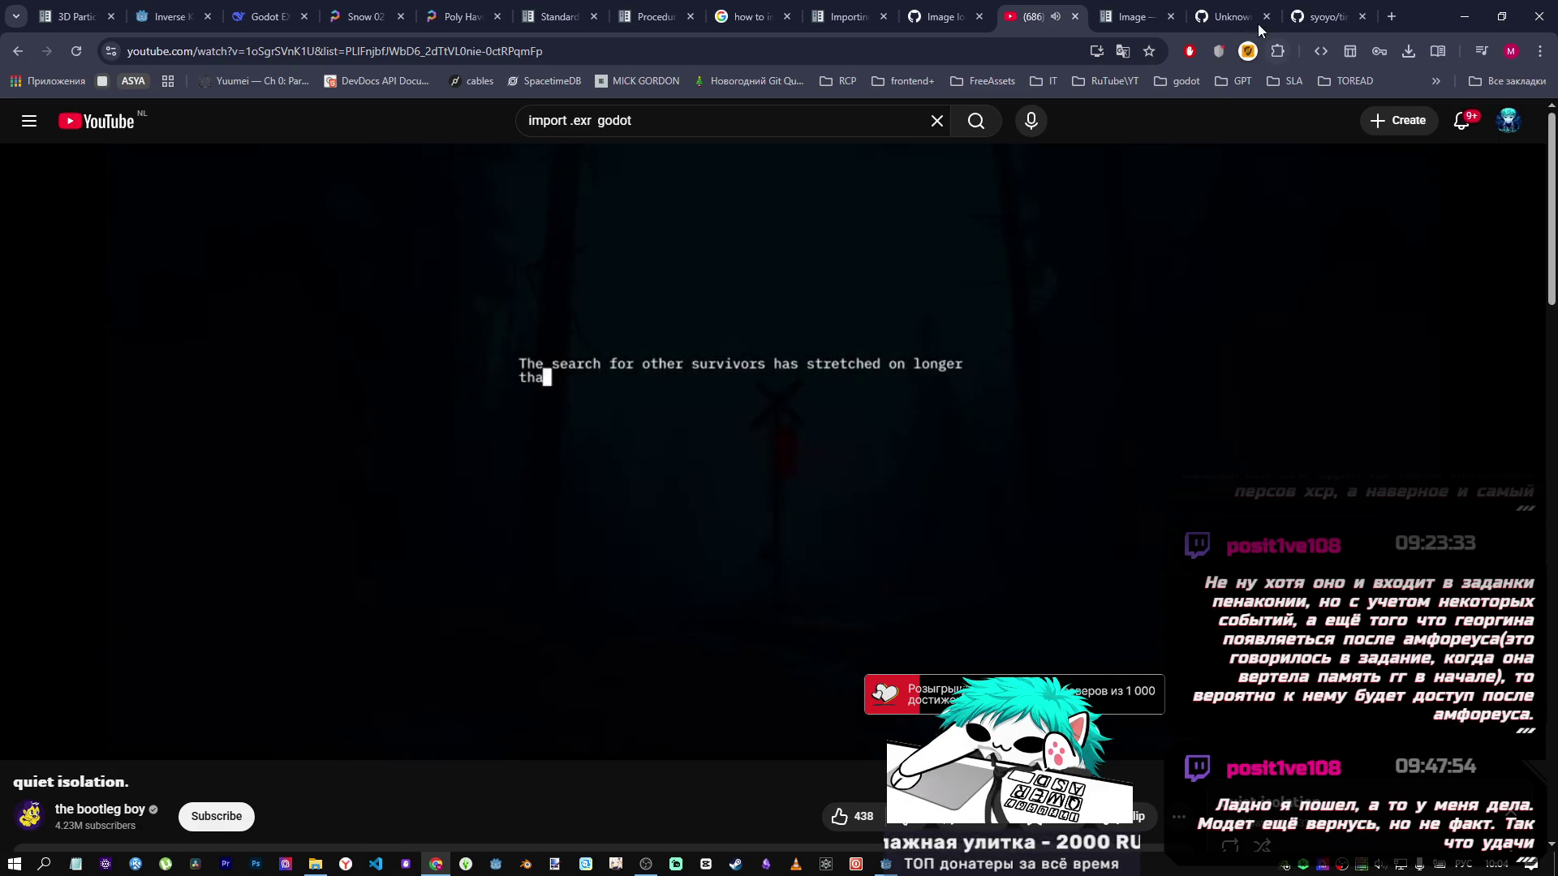
click(1229, 16)
scroll(634, 469, down, 15)
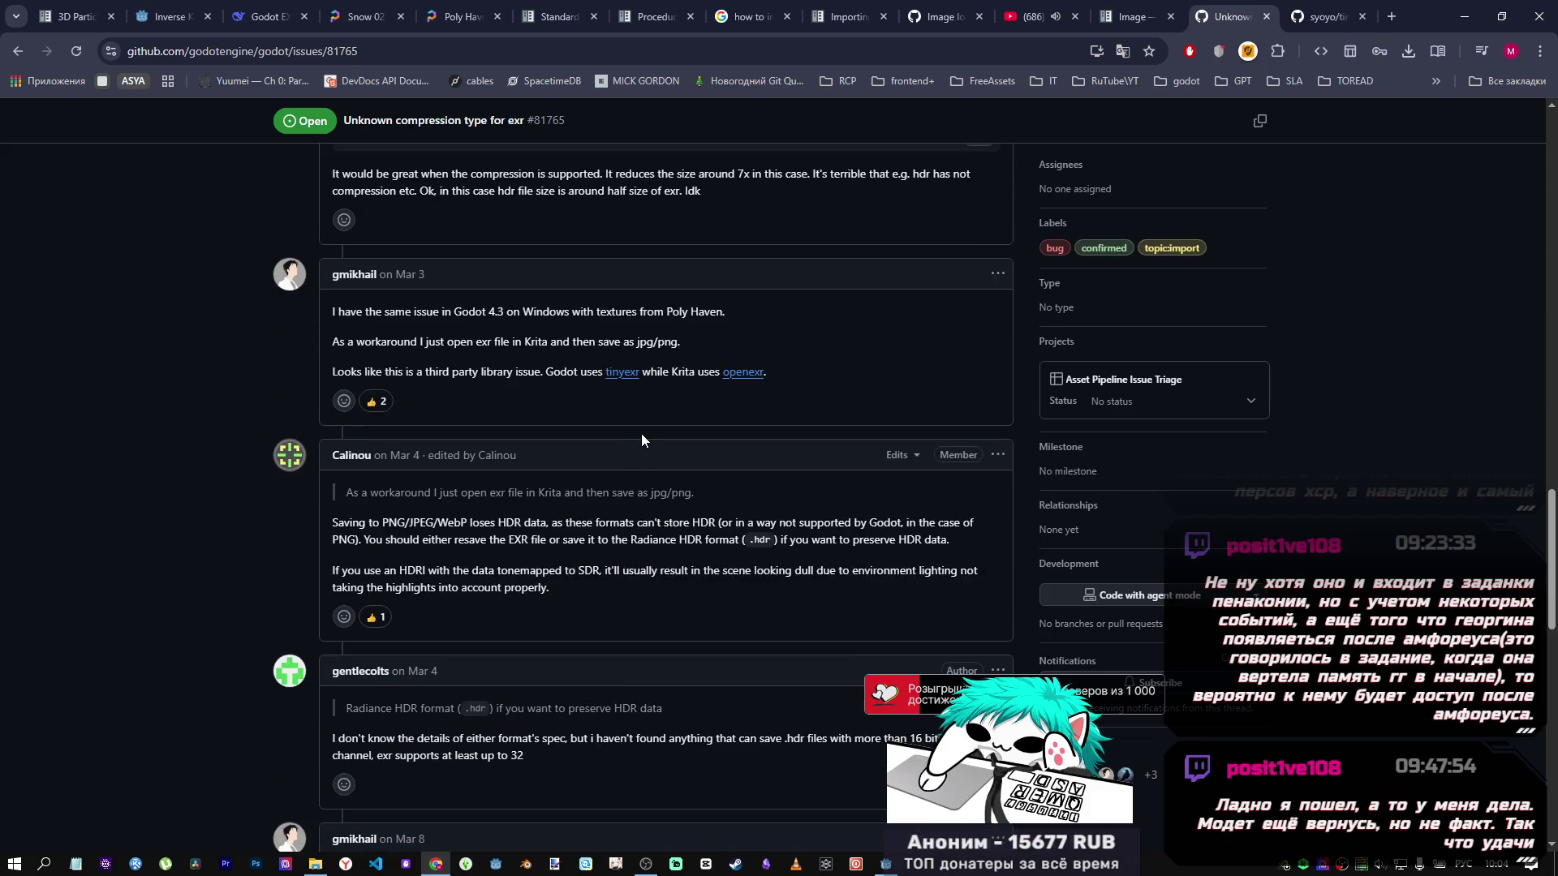
Search Google for Krita and start the portable zip download from krita.org's download page.
right_click(673, 368)
click(969, 350)
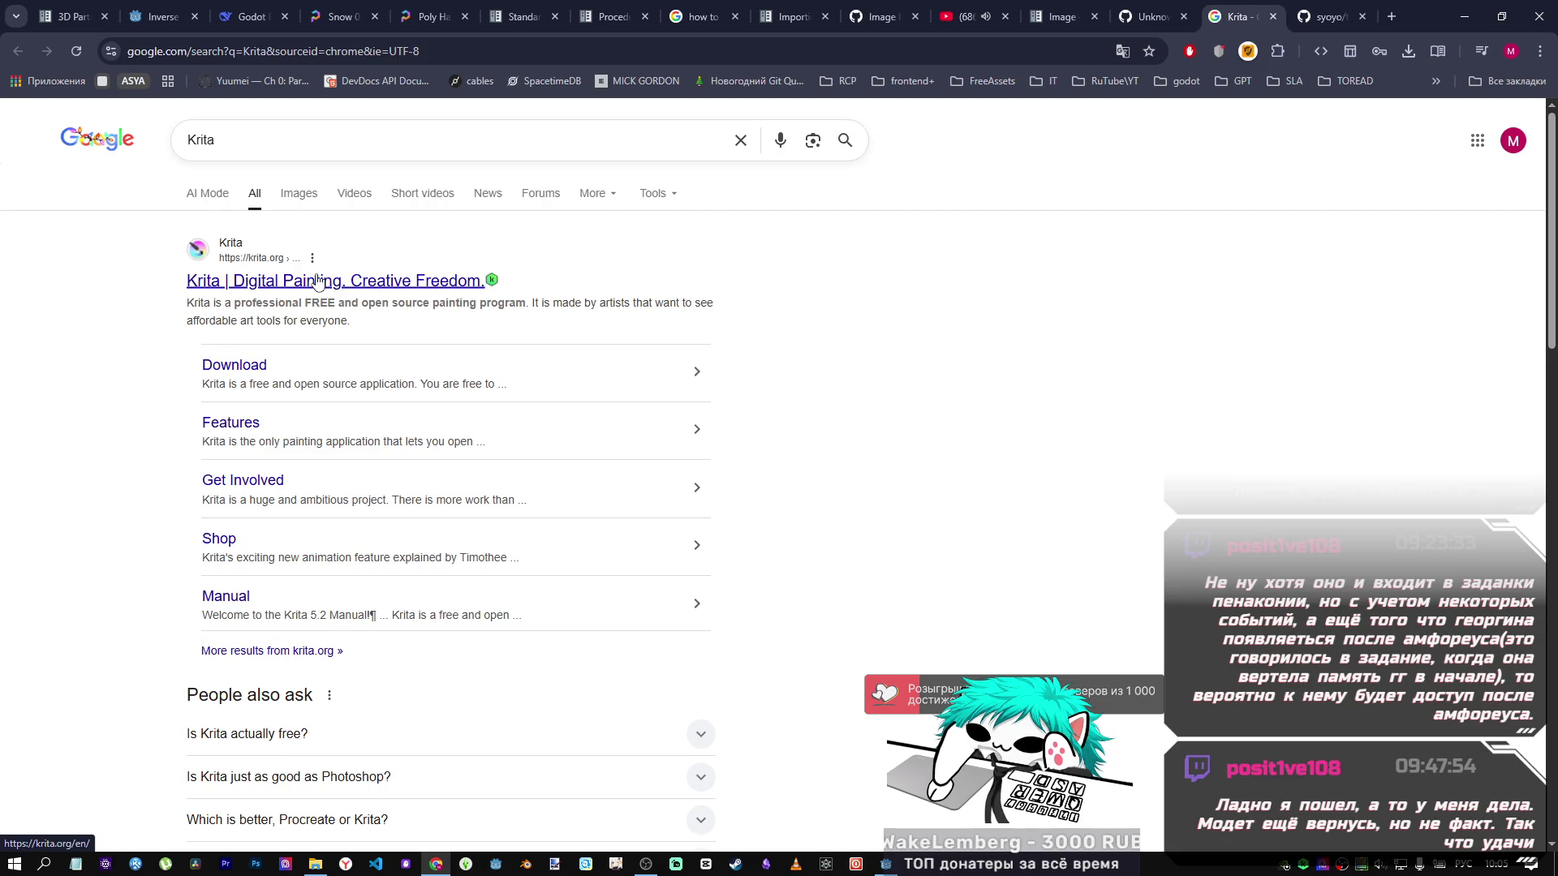
click(317, 280)
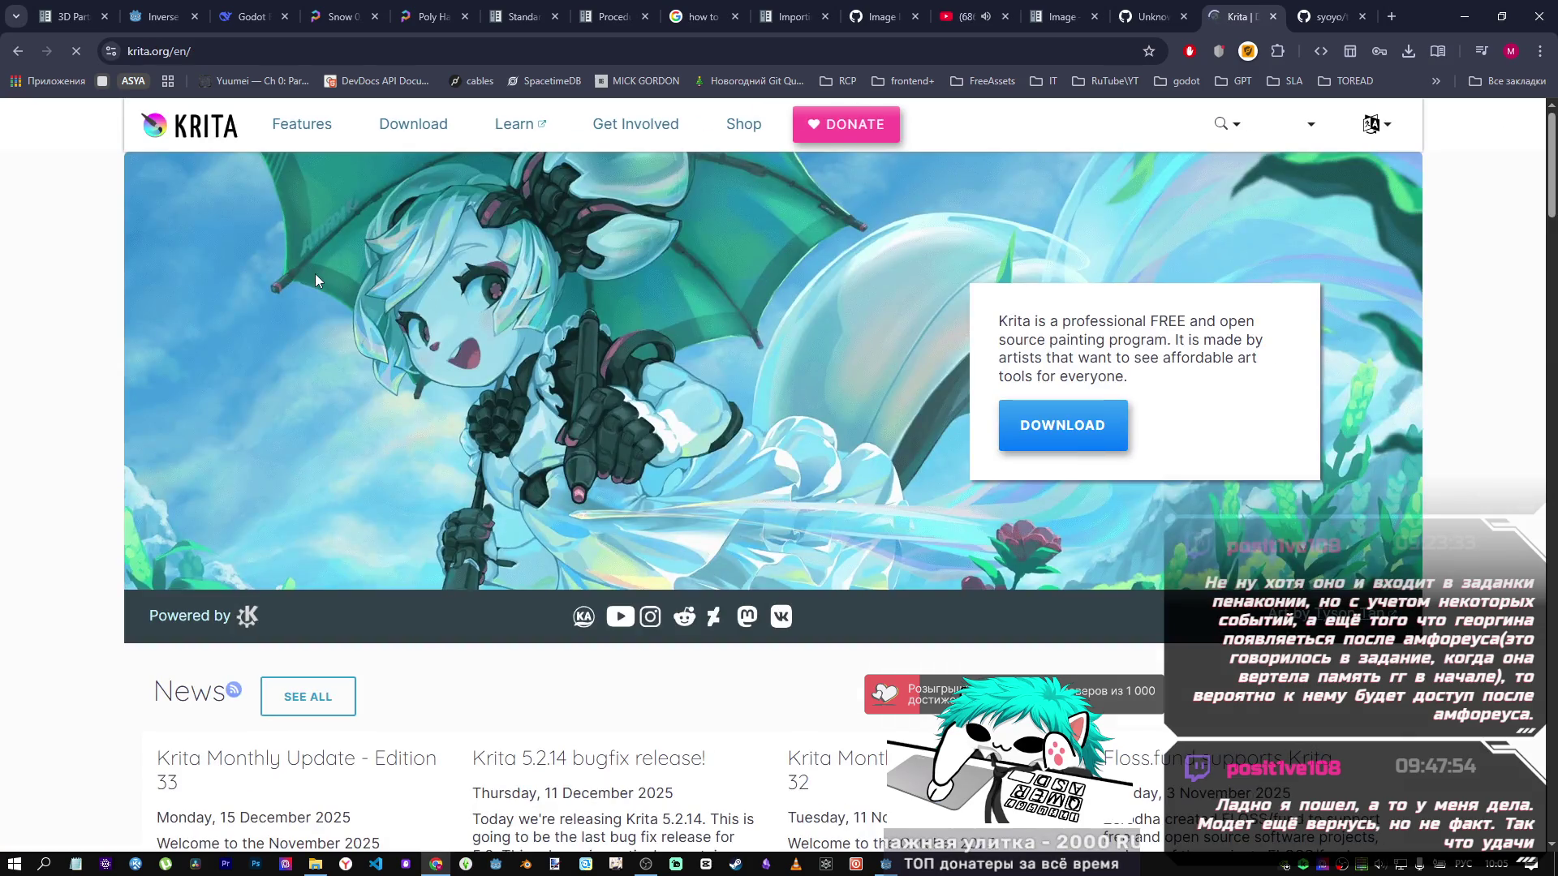
scroll(521, 423, down, 7)
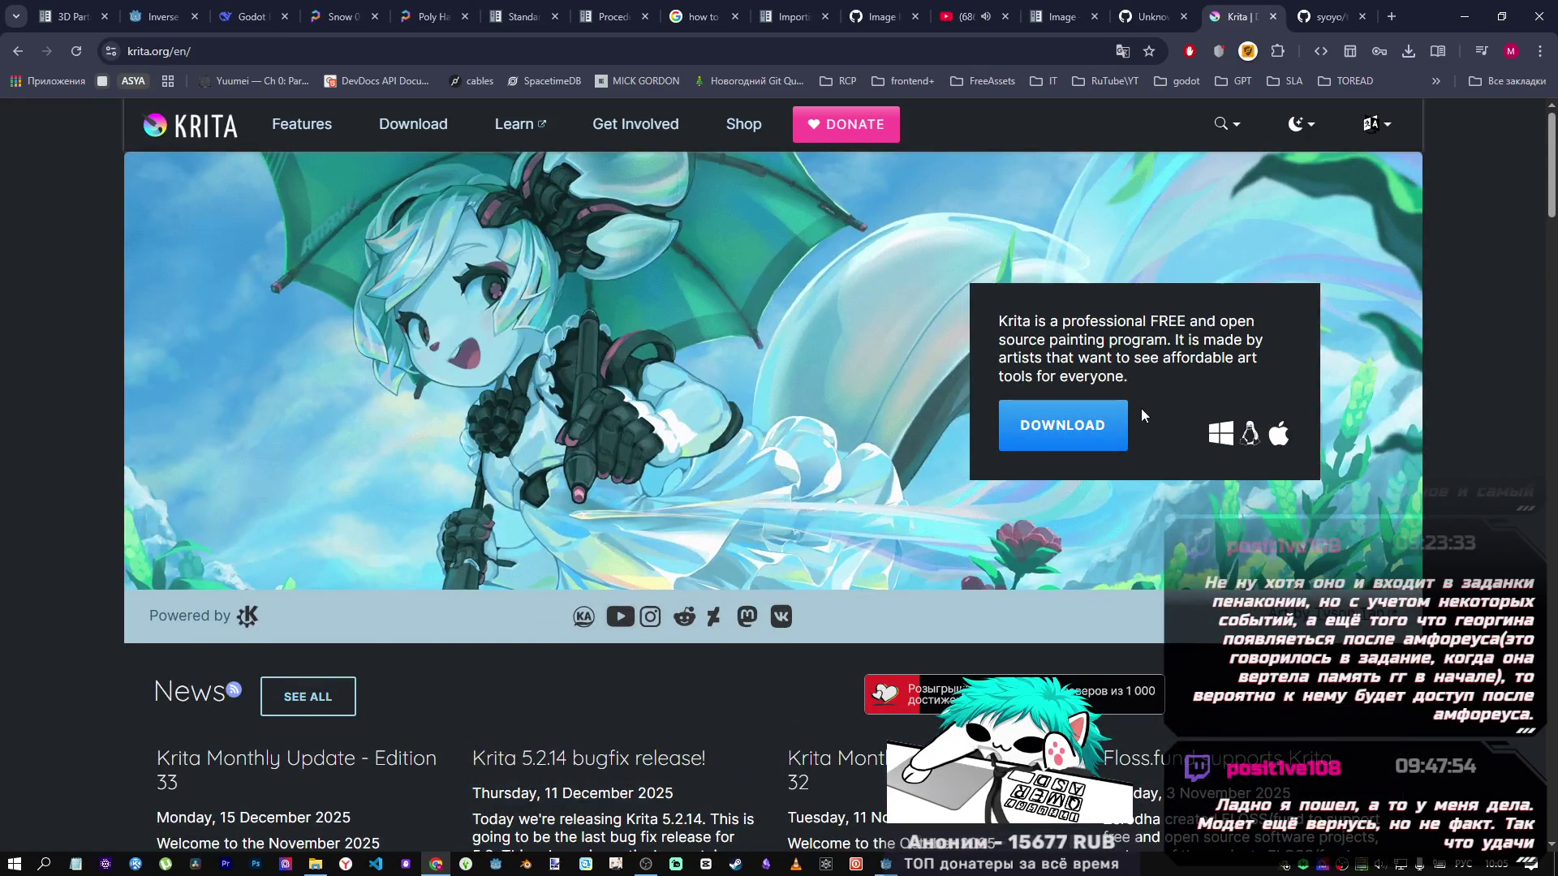
click(1053, 428)
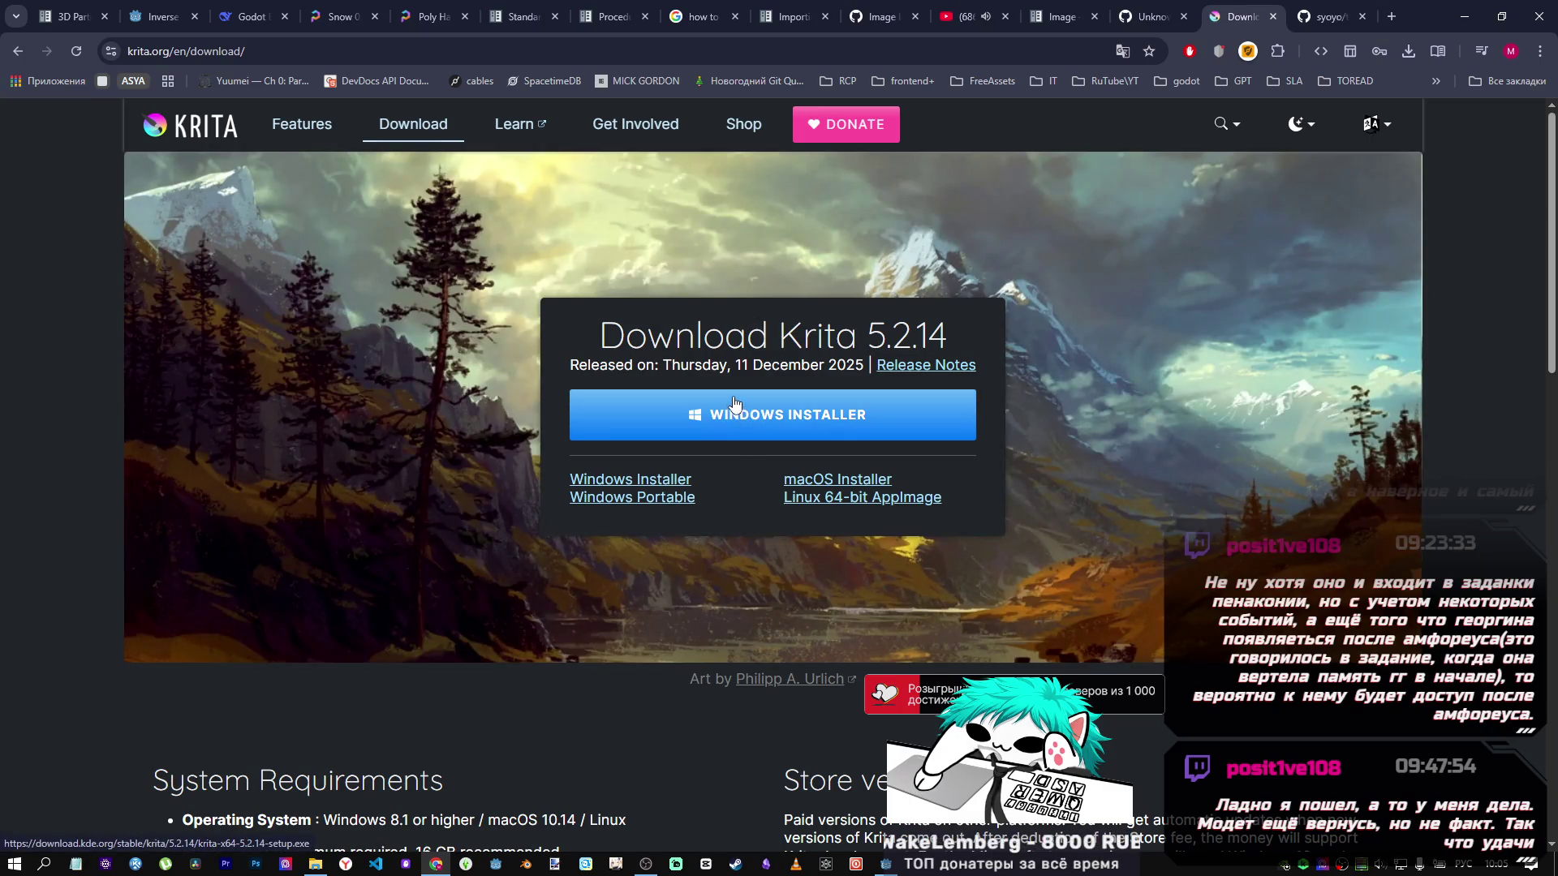
scroll(669, 385, down, 12)
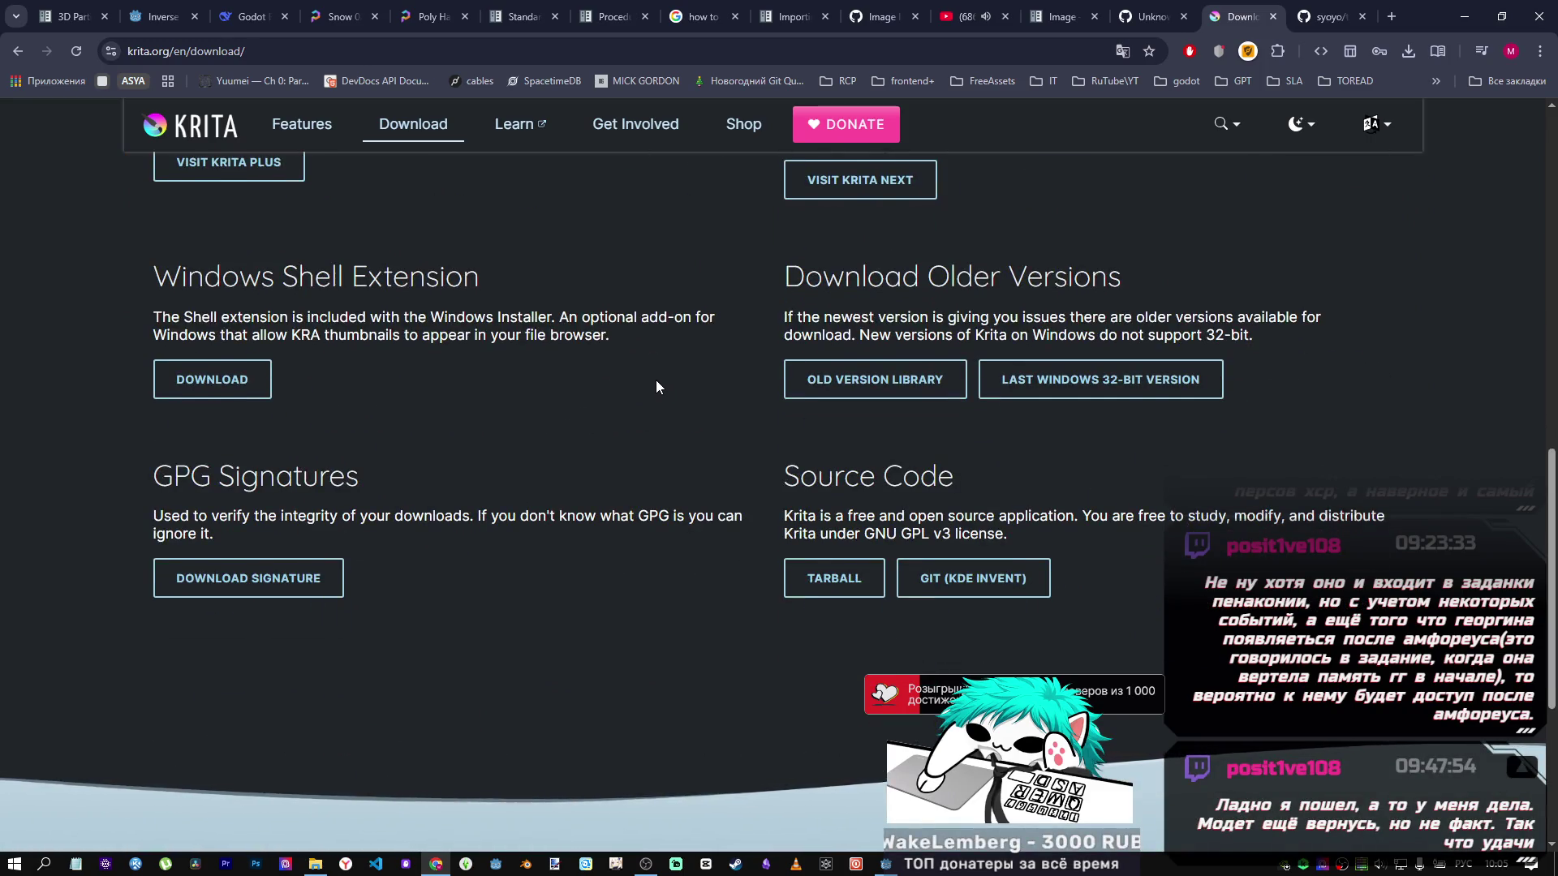
scroll(656, 383, up, 12)
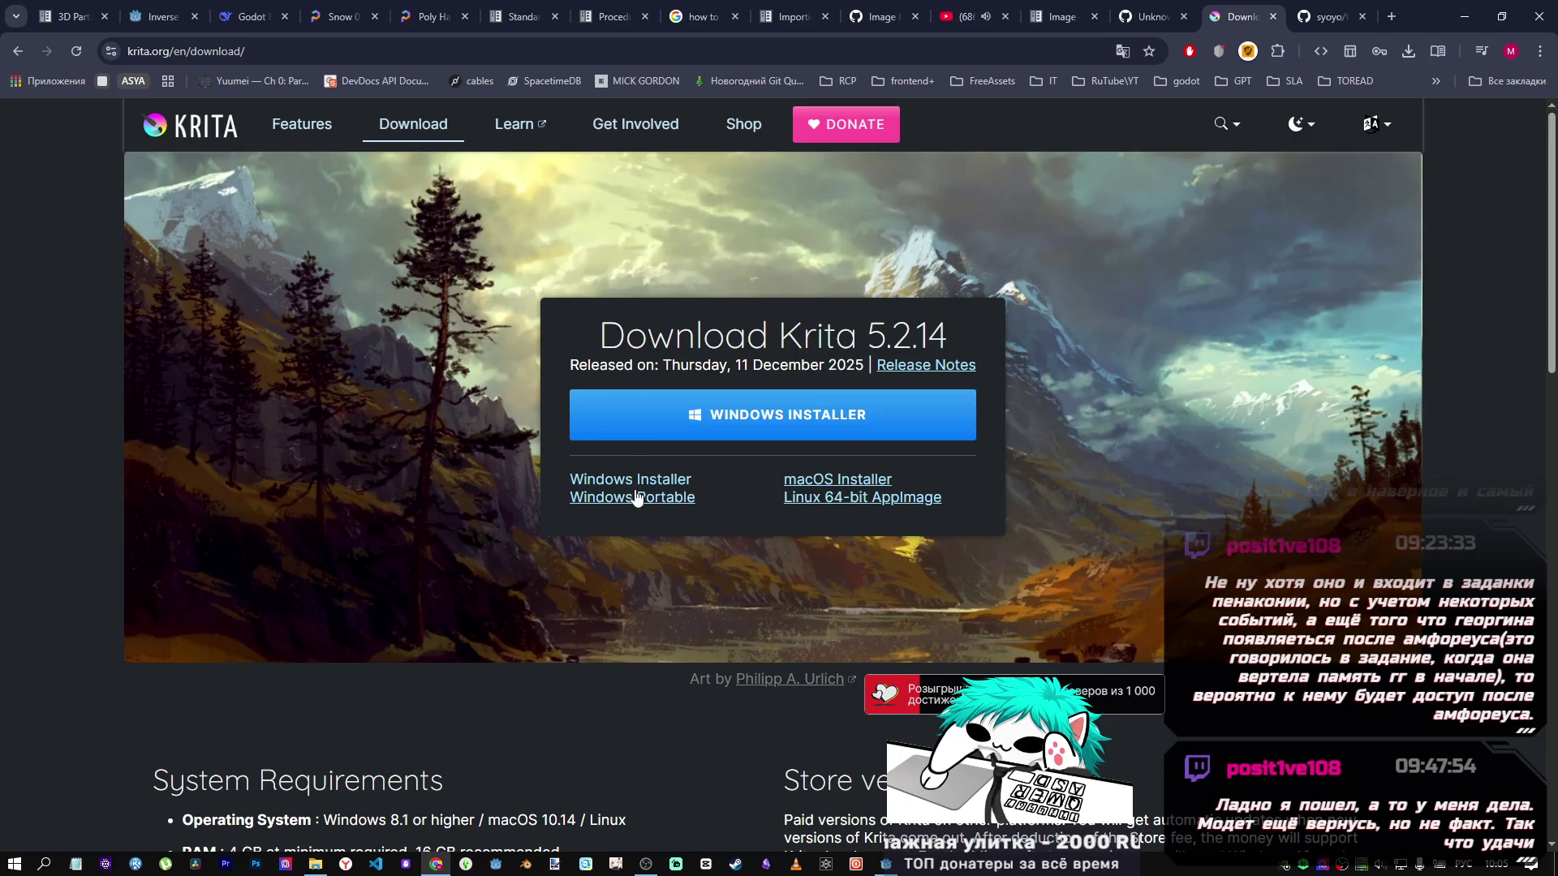
click(679, 486)
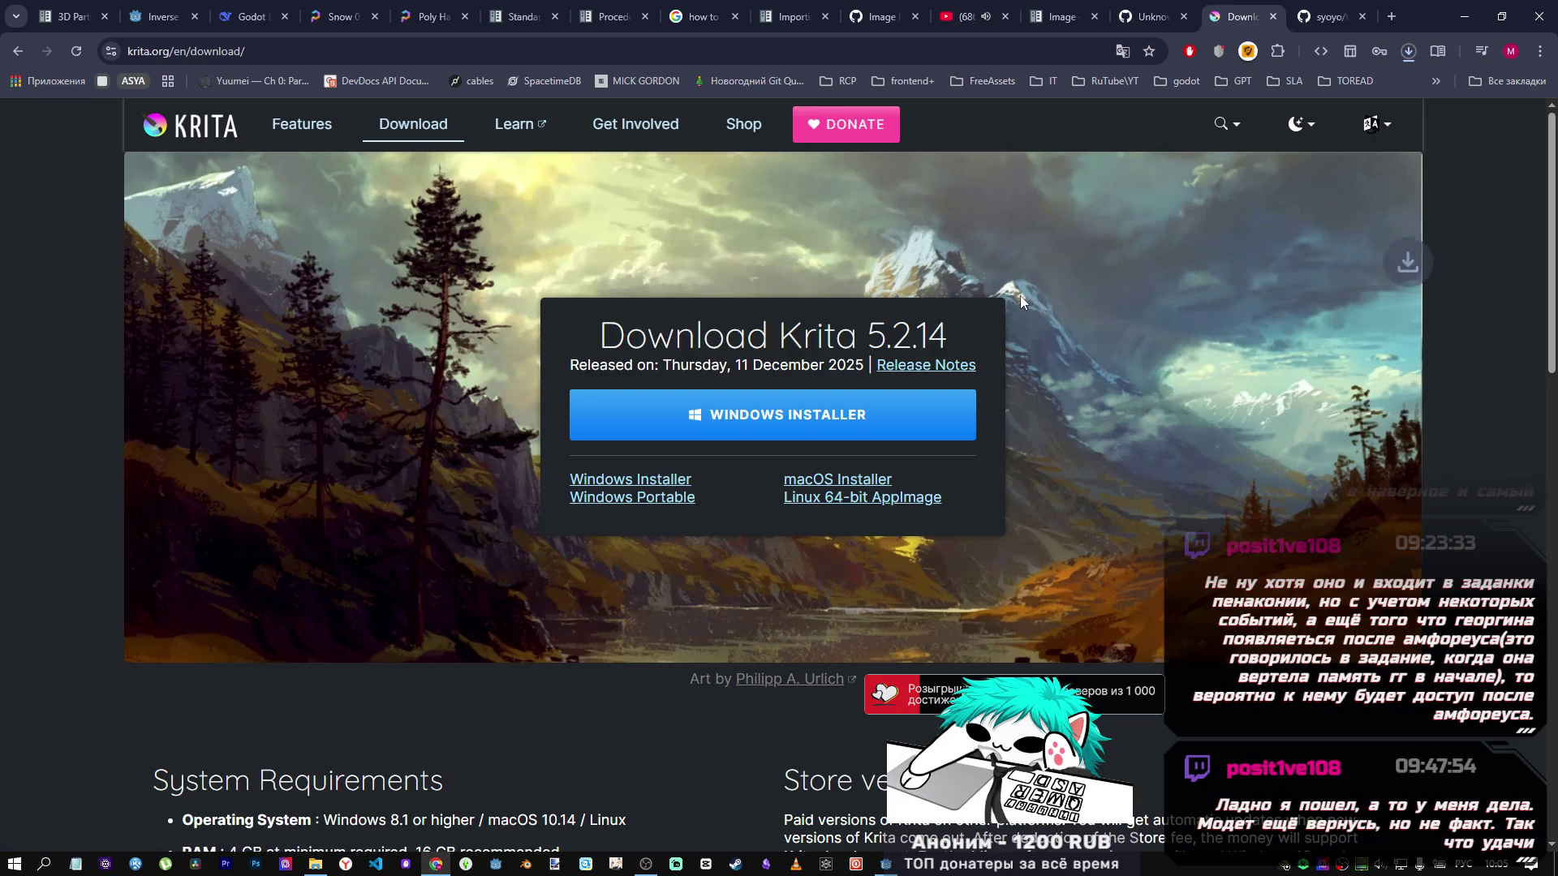
Copy the Windows Installer link address and cancel the krita-x64-5.2.14.zip download.
click(1406, 52)
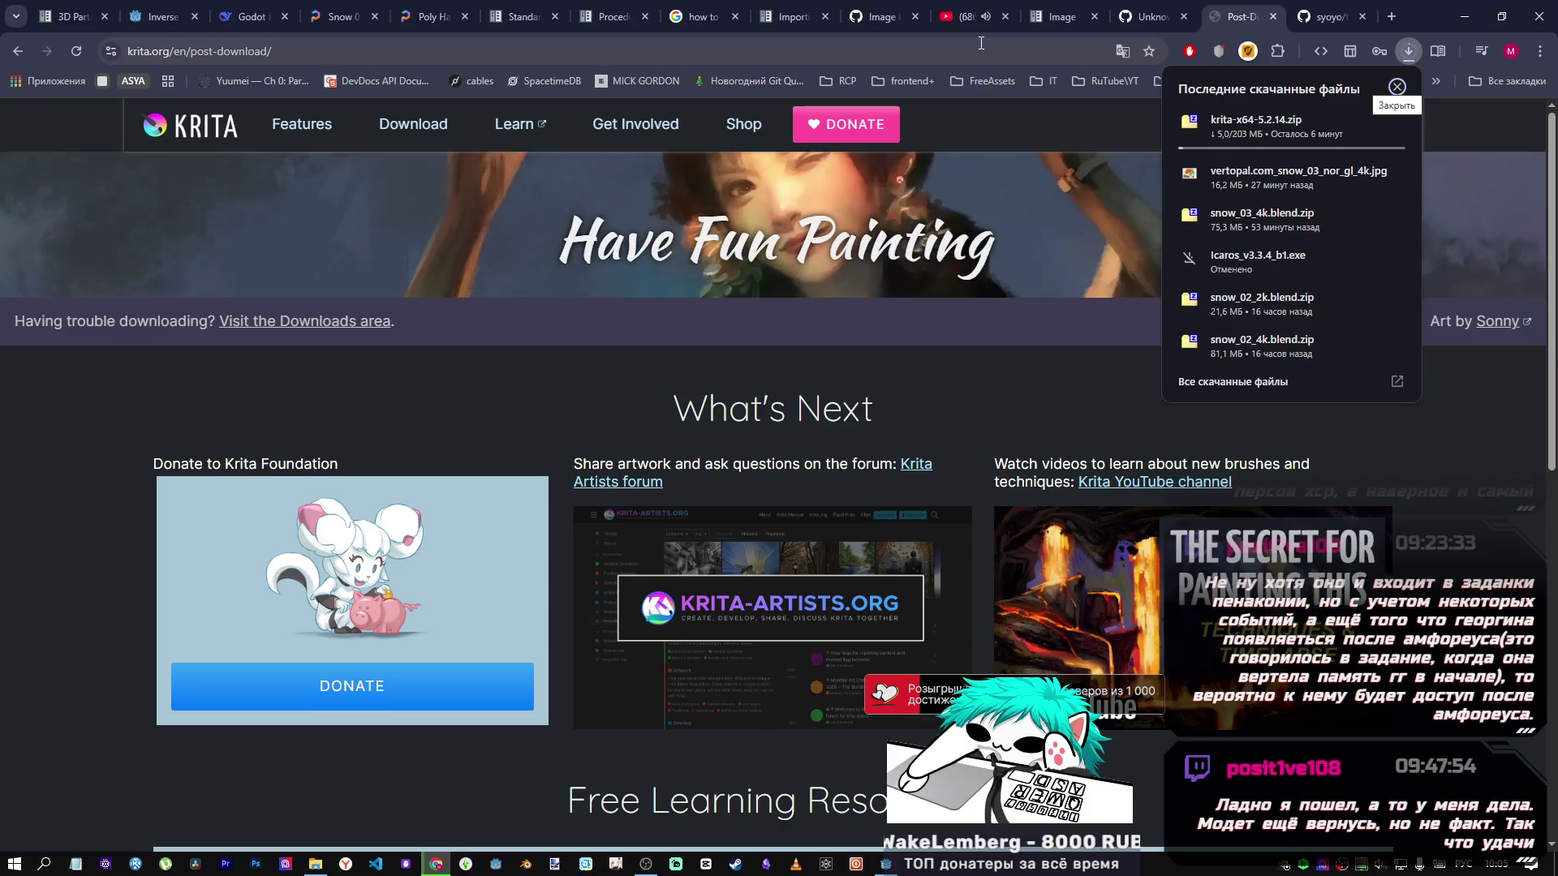
mouse_move(1235, 140)
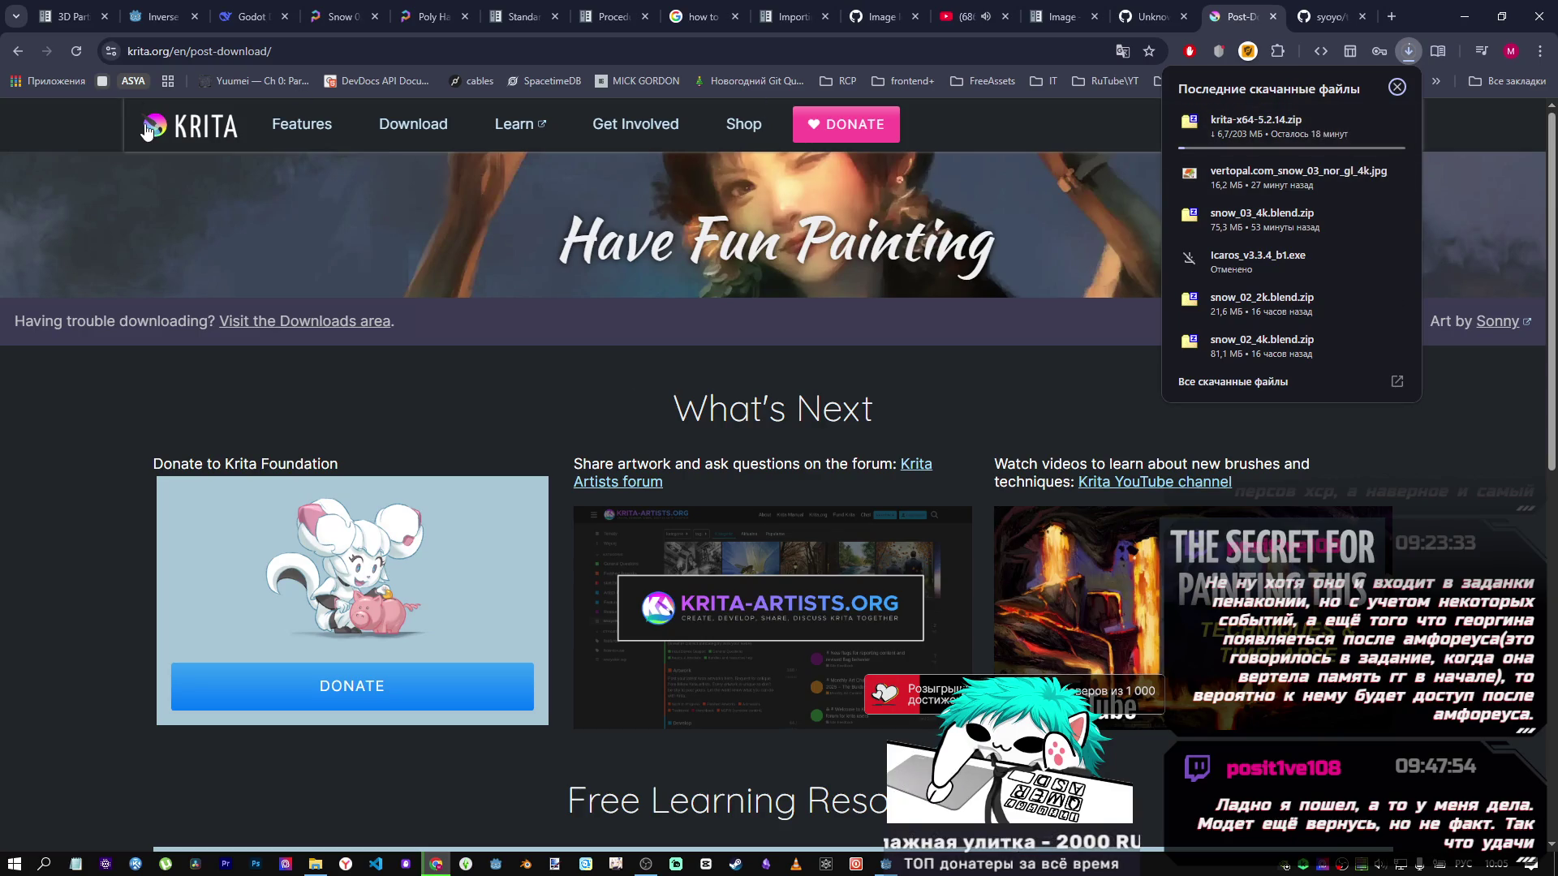
click(310, 51)
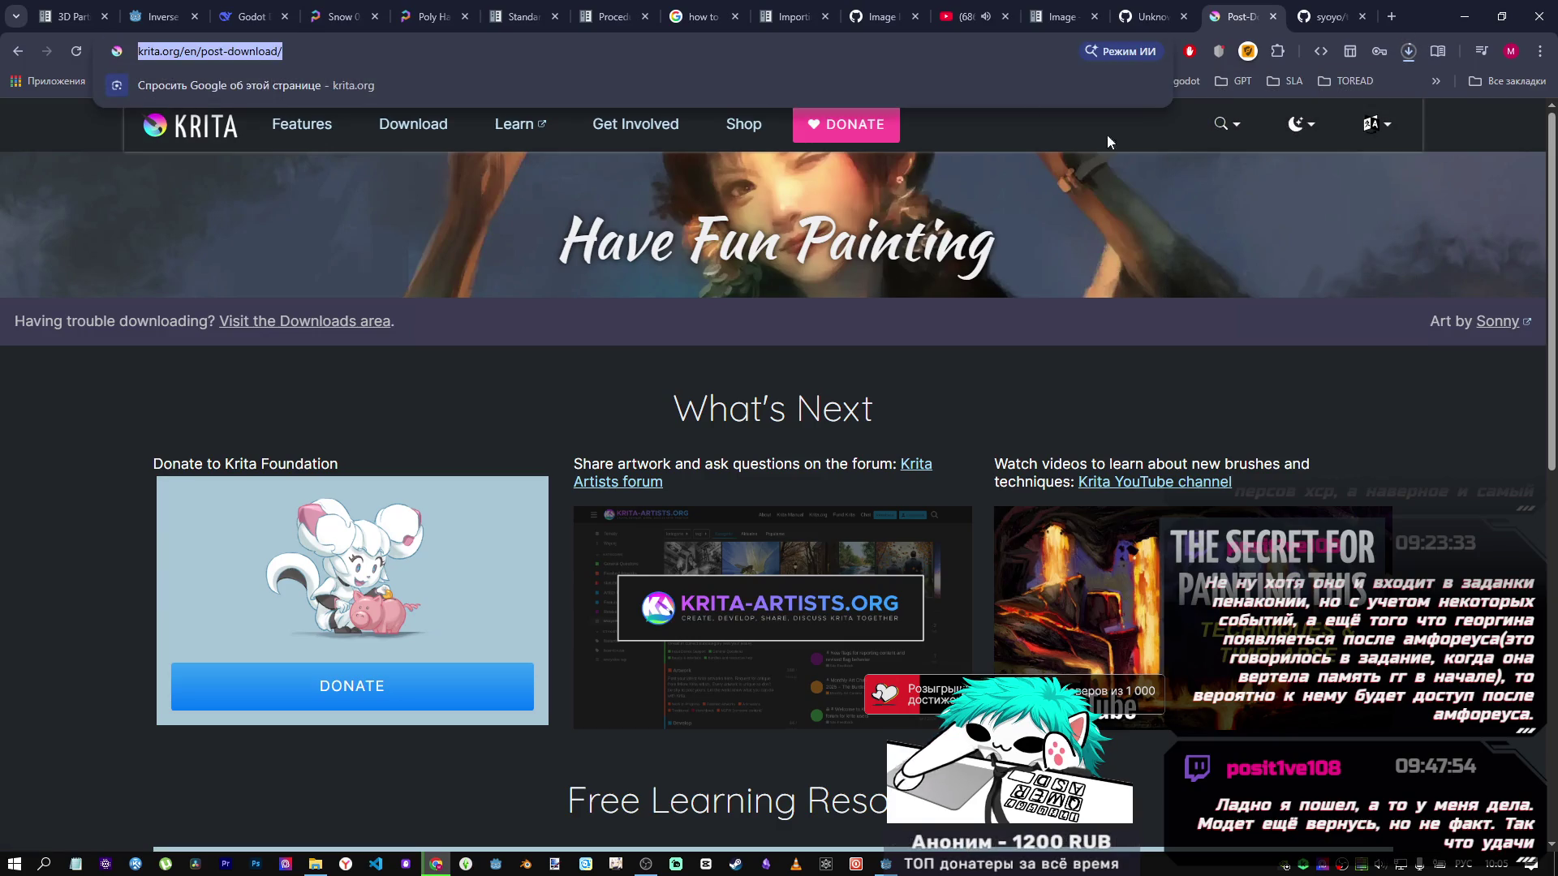
click(17, 51)
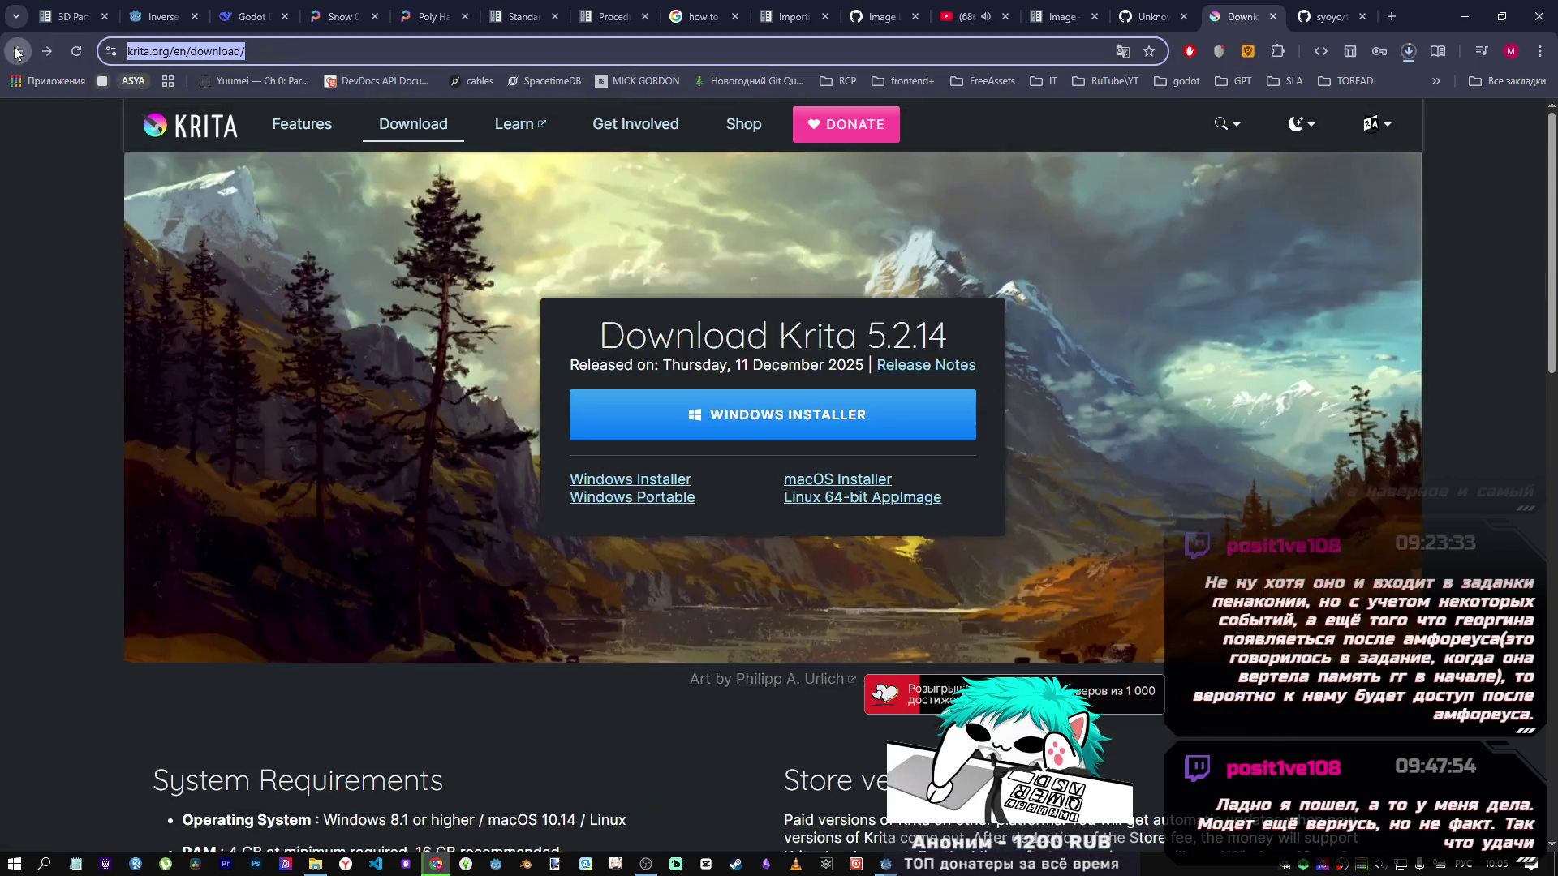
right_click(624, 484)
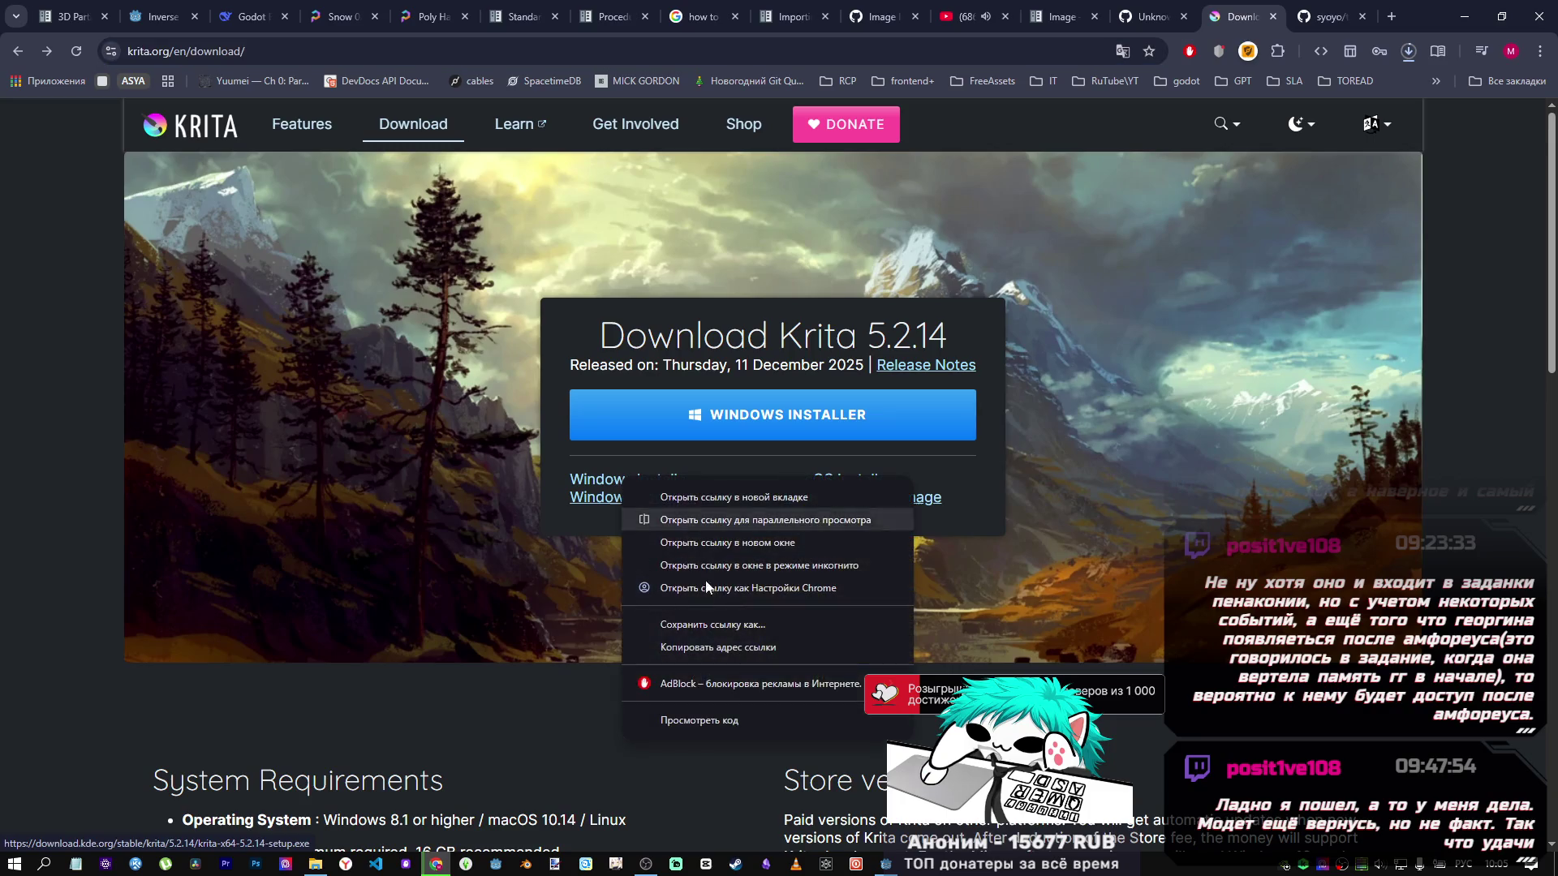
click(720, 649)
click(1409, 51)
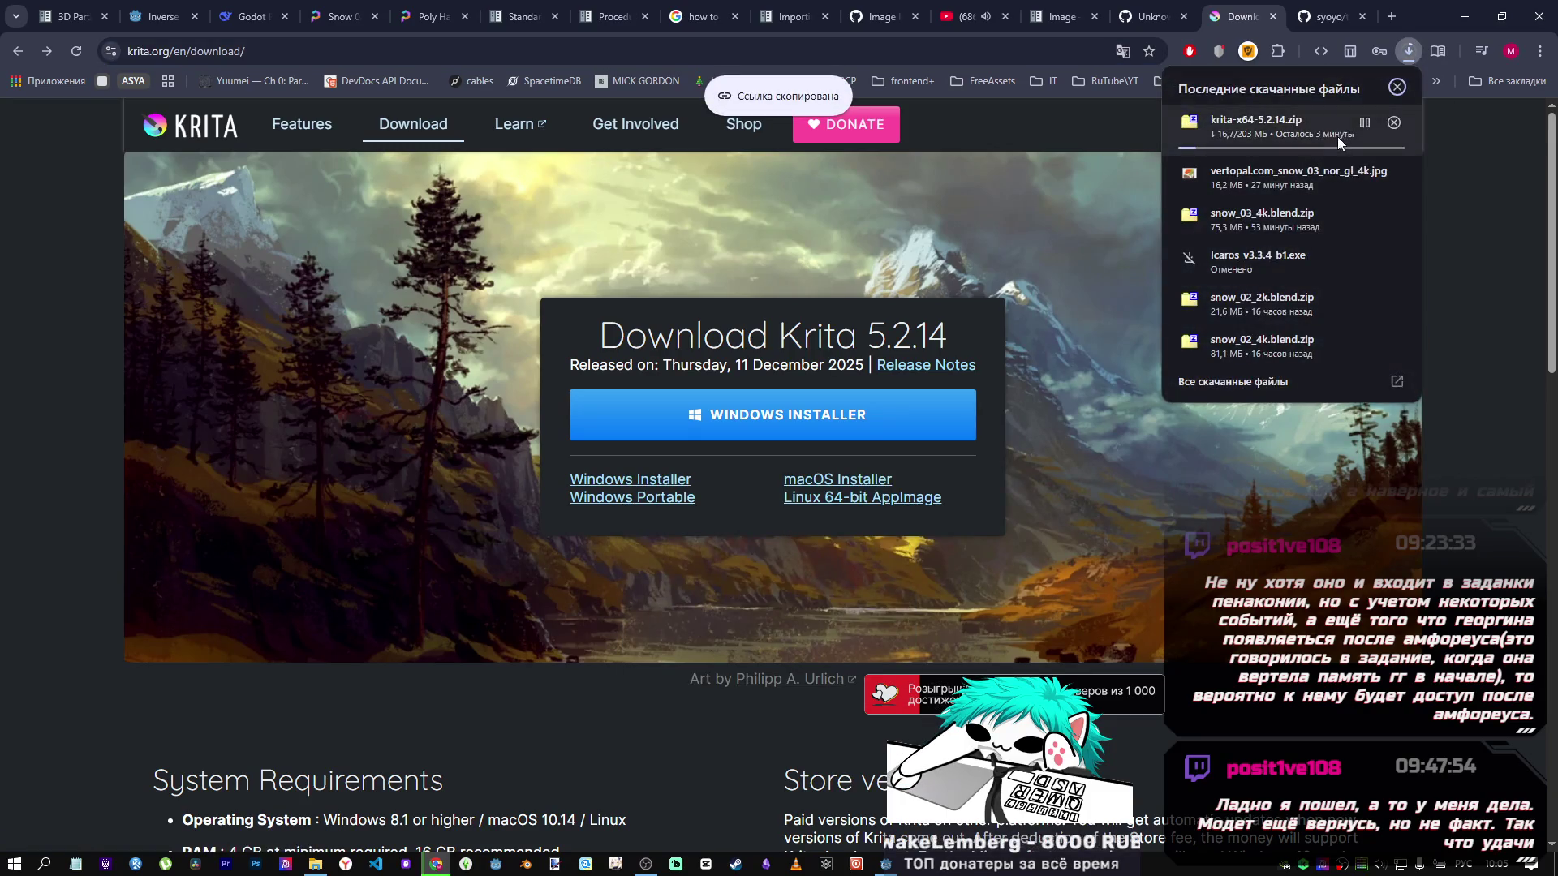
click(1394, 122)
Open the installer link in an incognito window and save krita-x64-5.2.14-setup.exe to Downloads.
key(ctrl+shift+n)
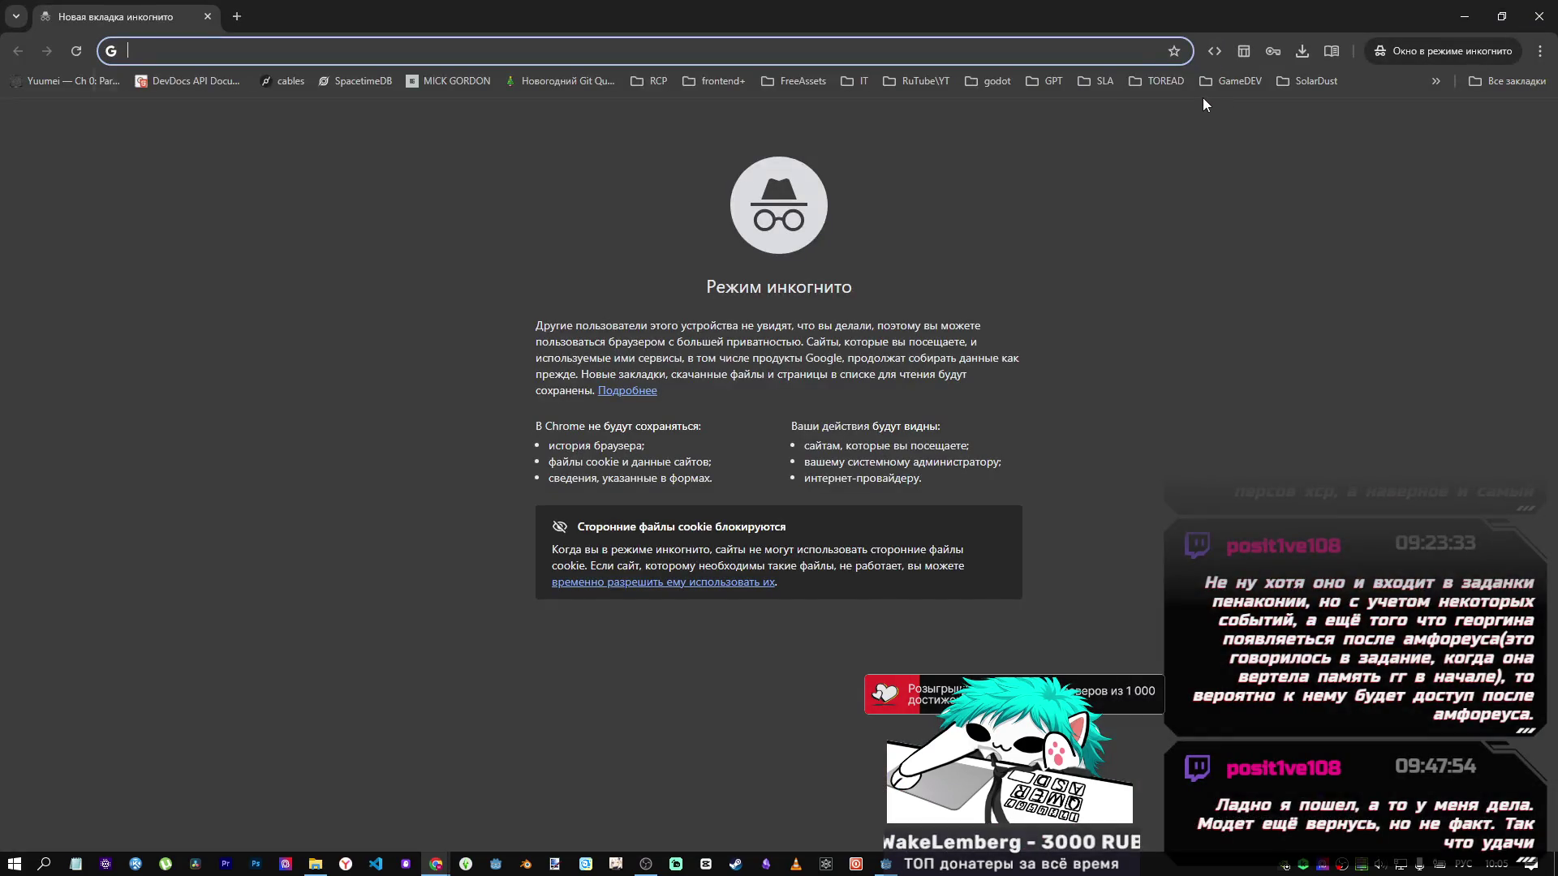
key(ctrl+v)
key(Return)
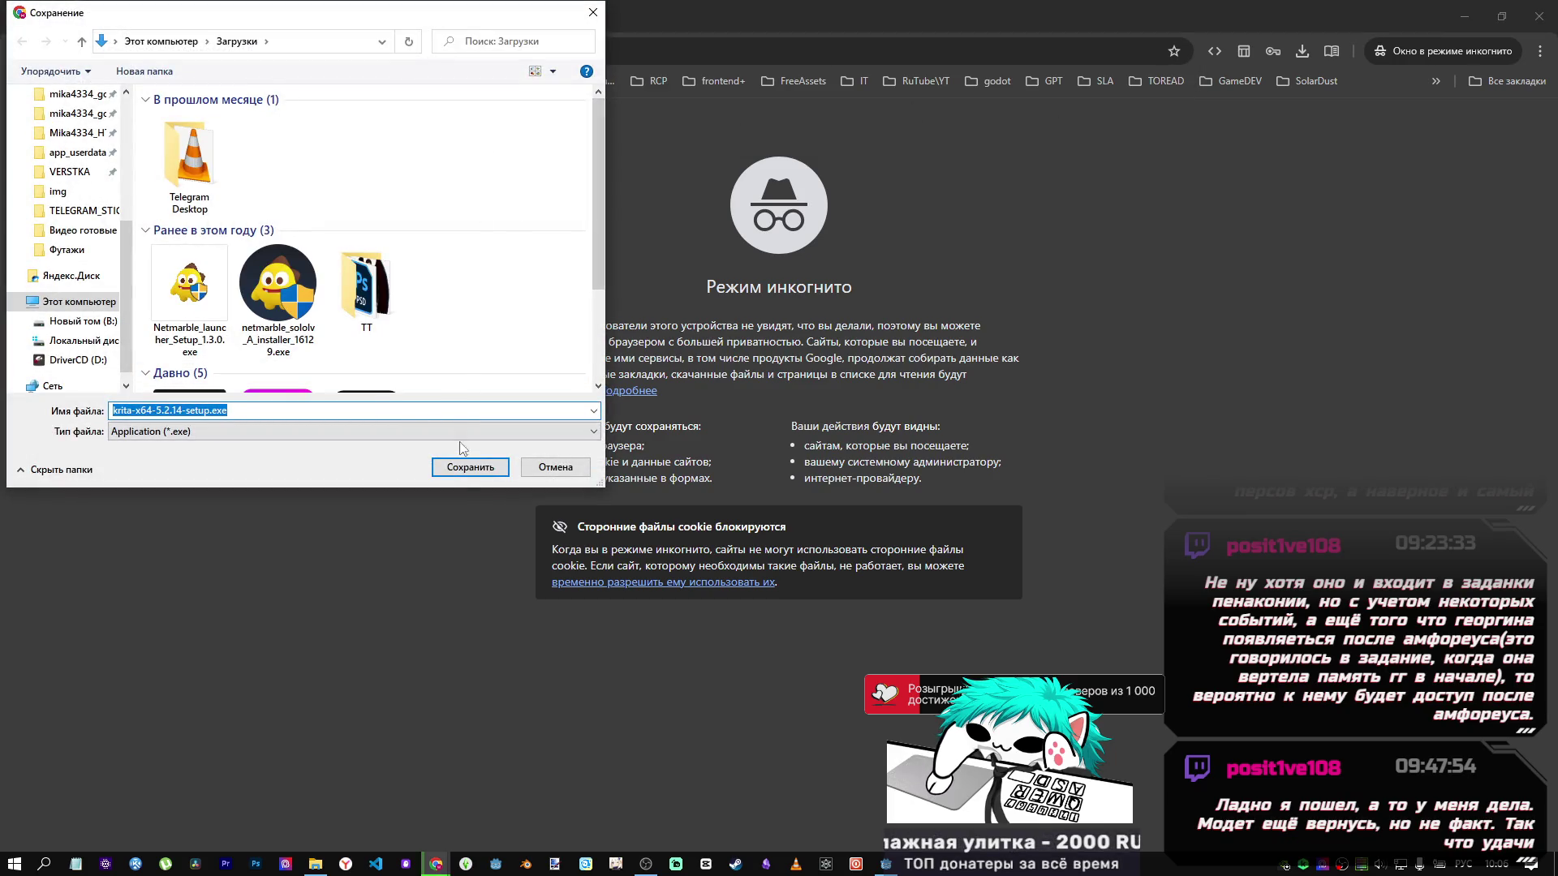
click(464, 469)
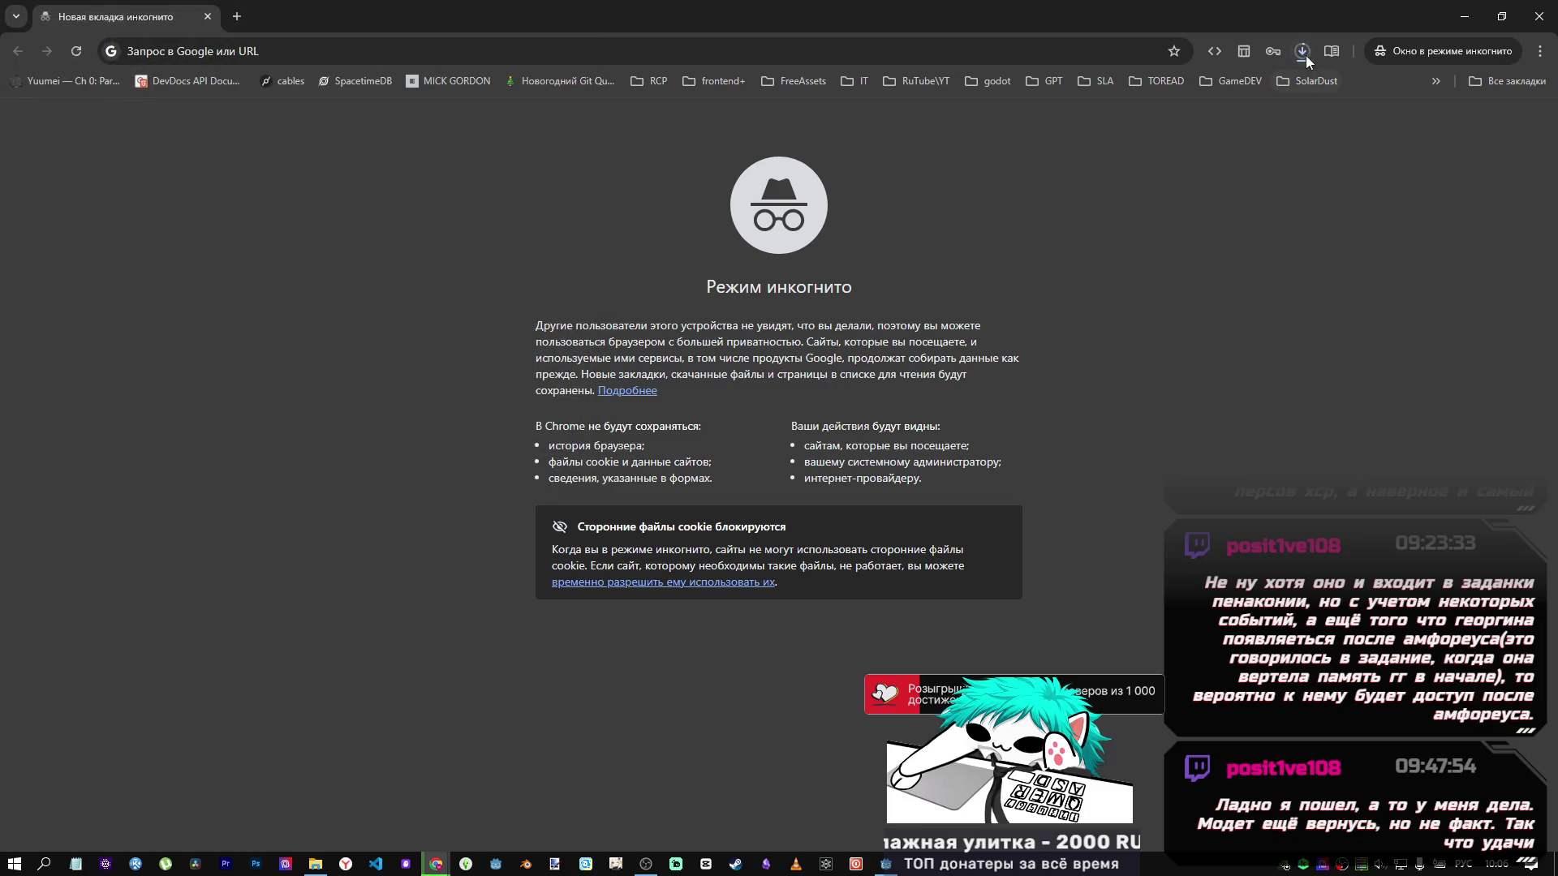
click(1305, 50)
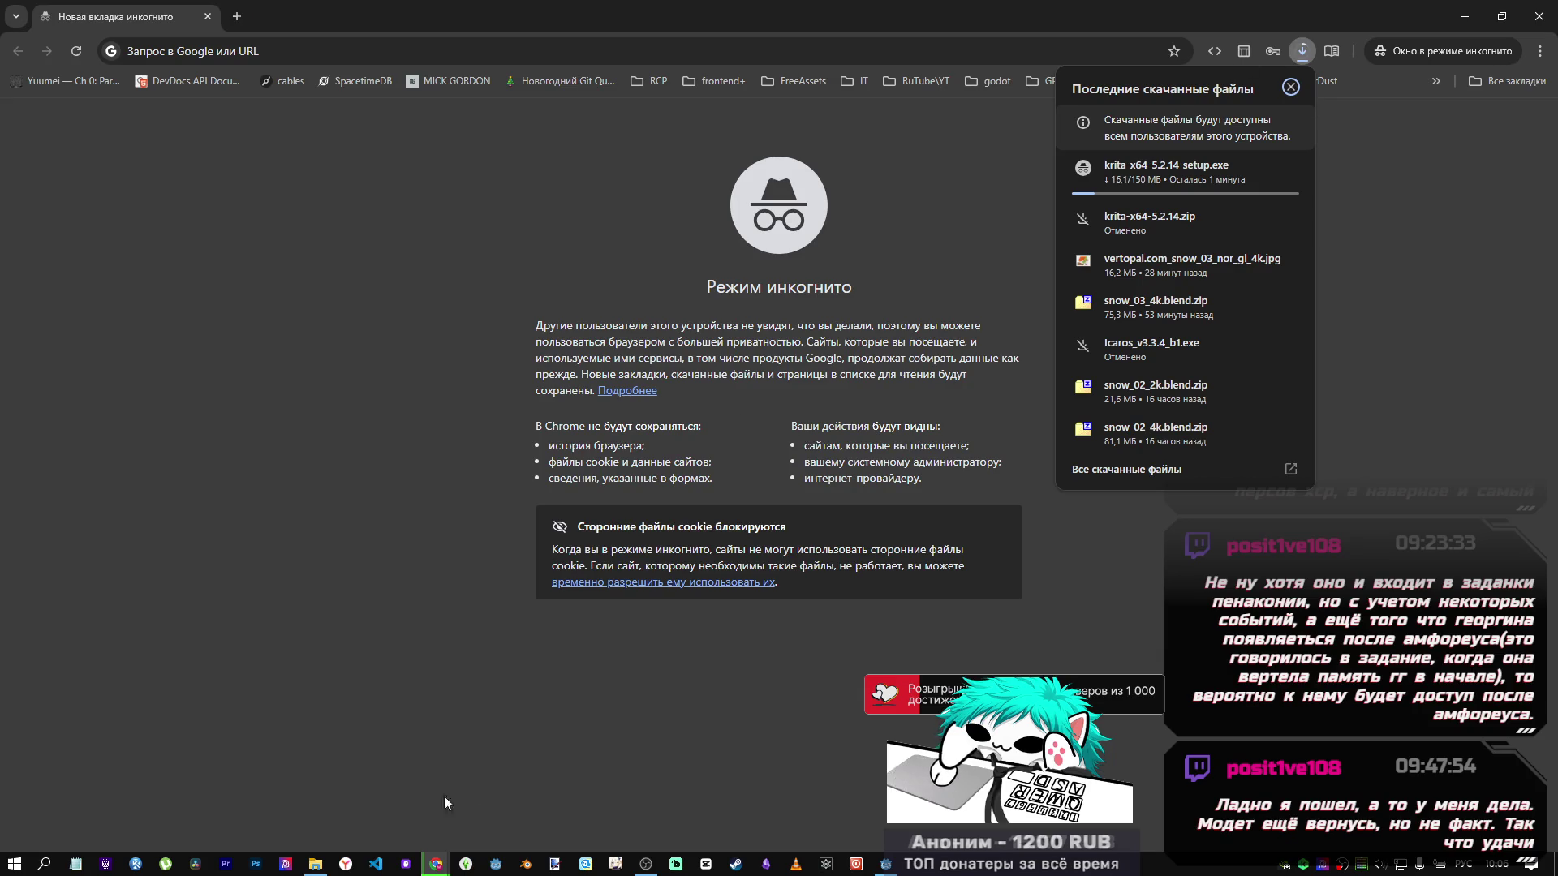
mouse_move(436, 864)
click(349, 791)
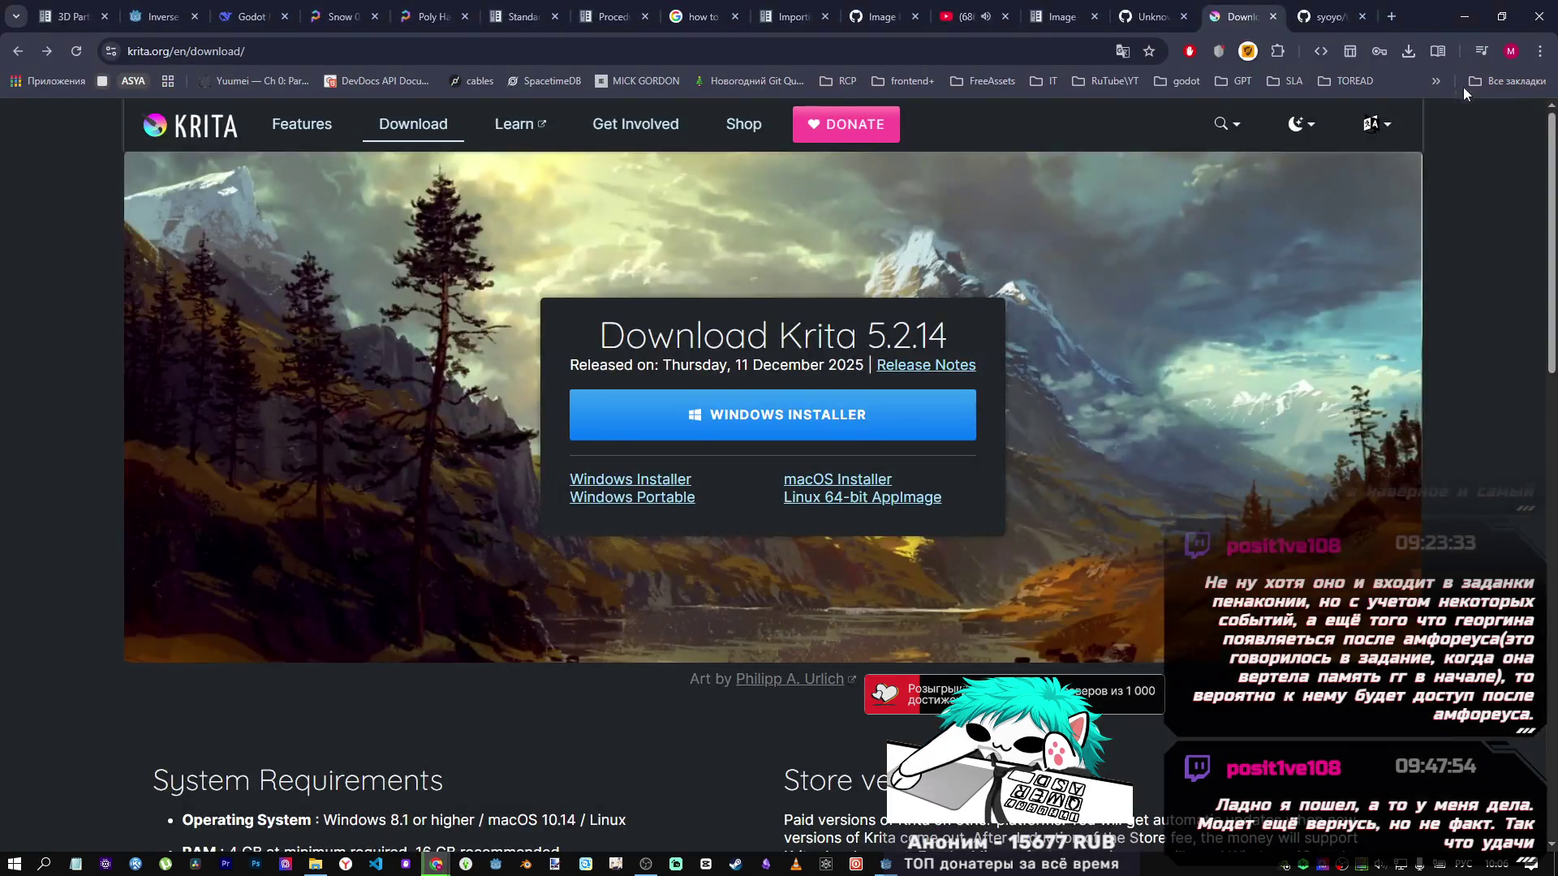
Close the Krita download tab and read through the tinyexr README.
middle_click(1254, 16)
click(1239, 24)
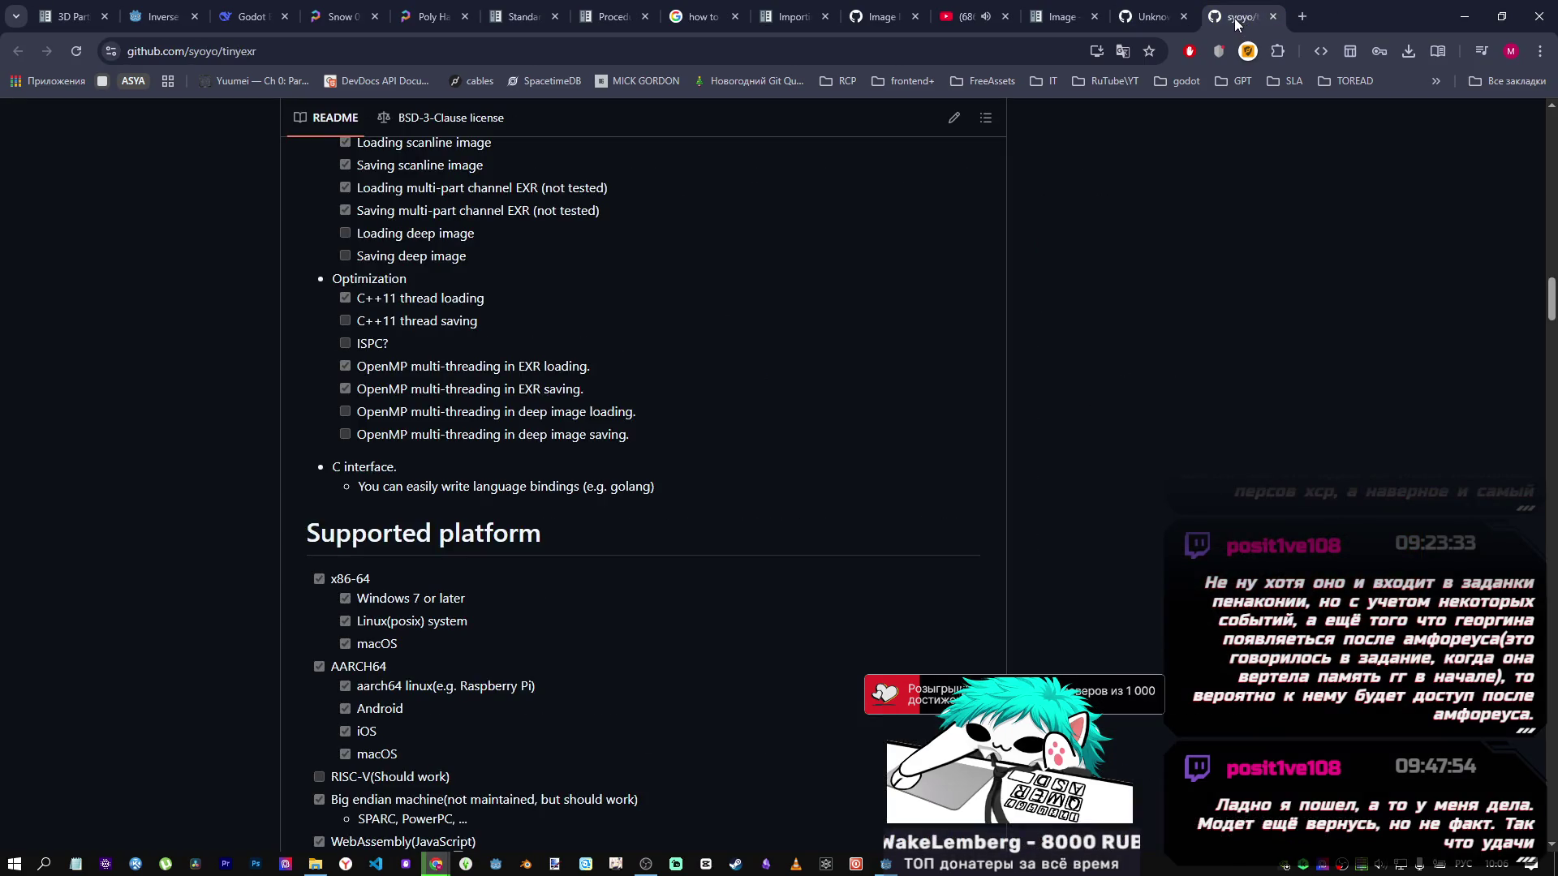
scroll(909, 446, down, 2)
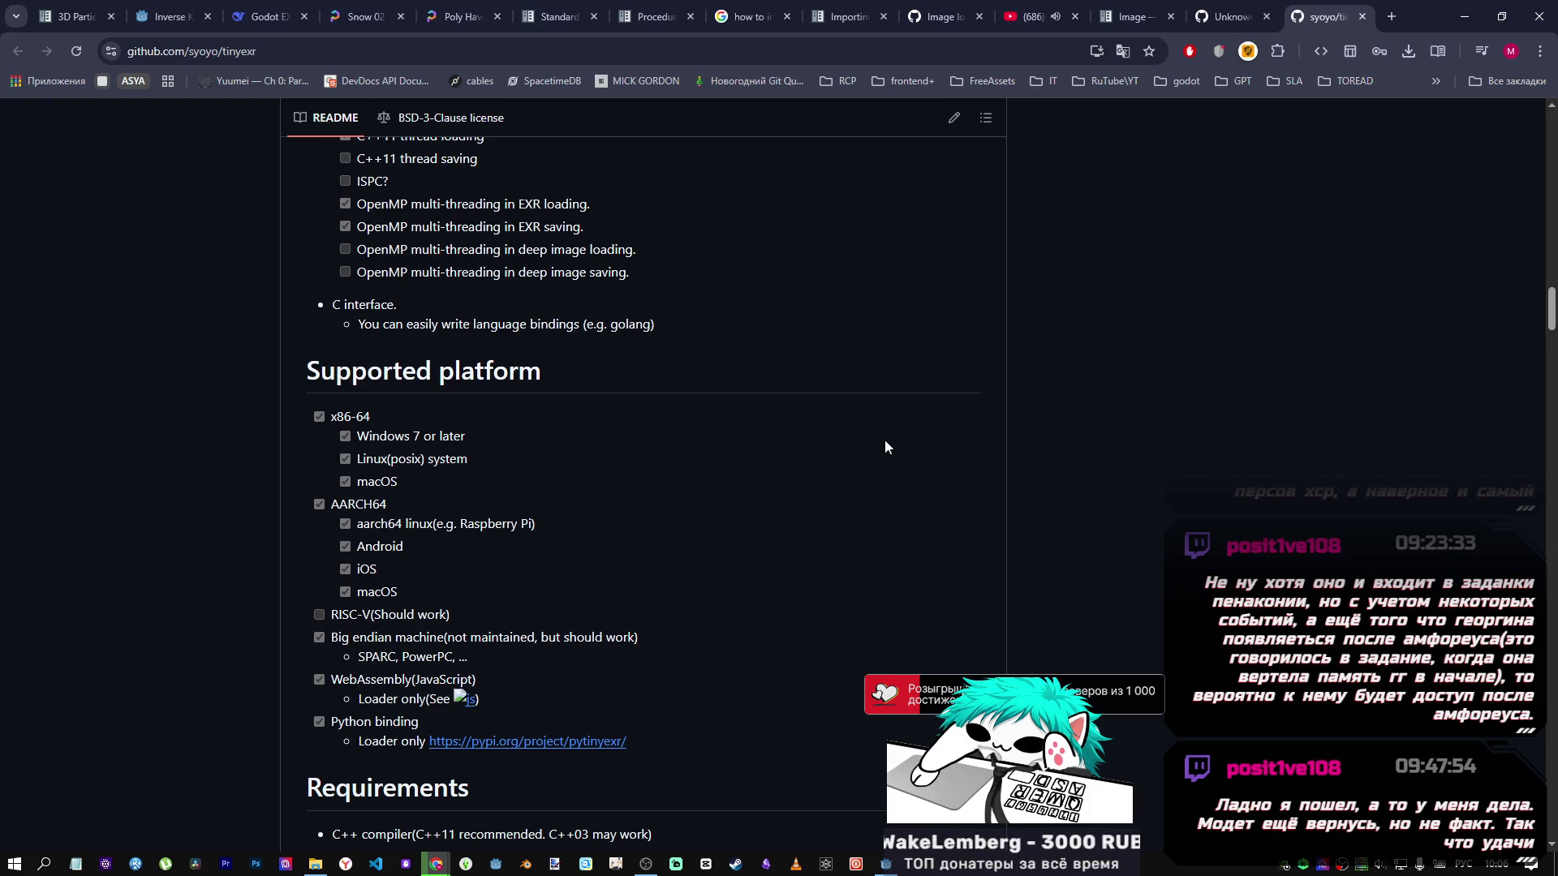
scroll(878, 430, down, 5)
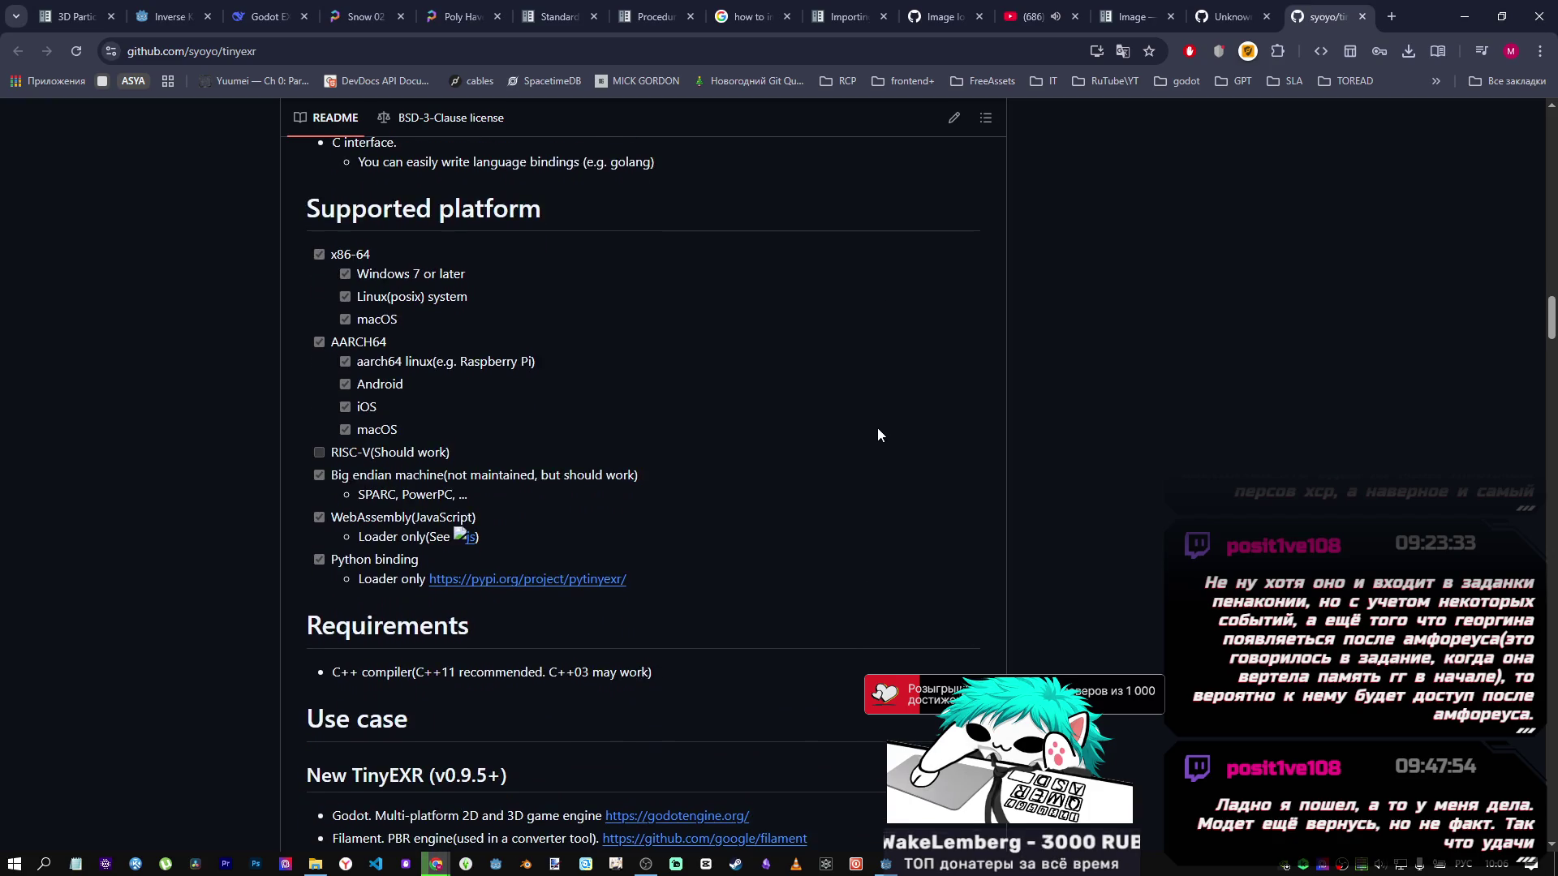
scroll(873, 430, down, 20)
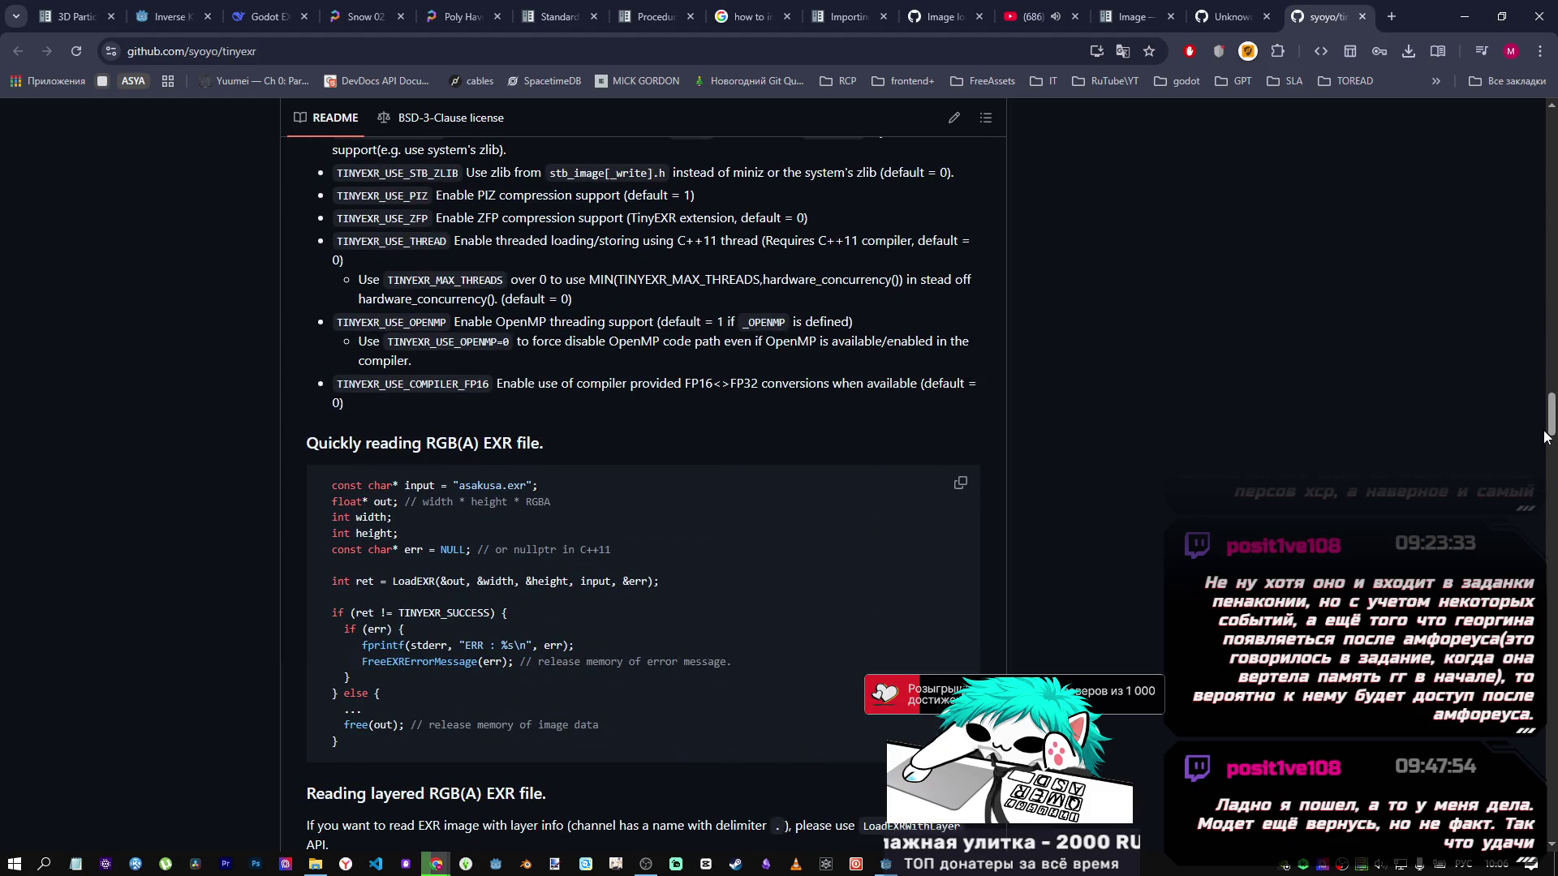
mouse_move(1545, 436)
mouse_down()
mouse_move(1549, 799)
mouse_move(1545, 443)
mouse_move(1497, 125)
mouse_up()
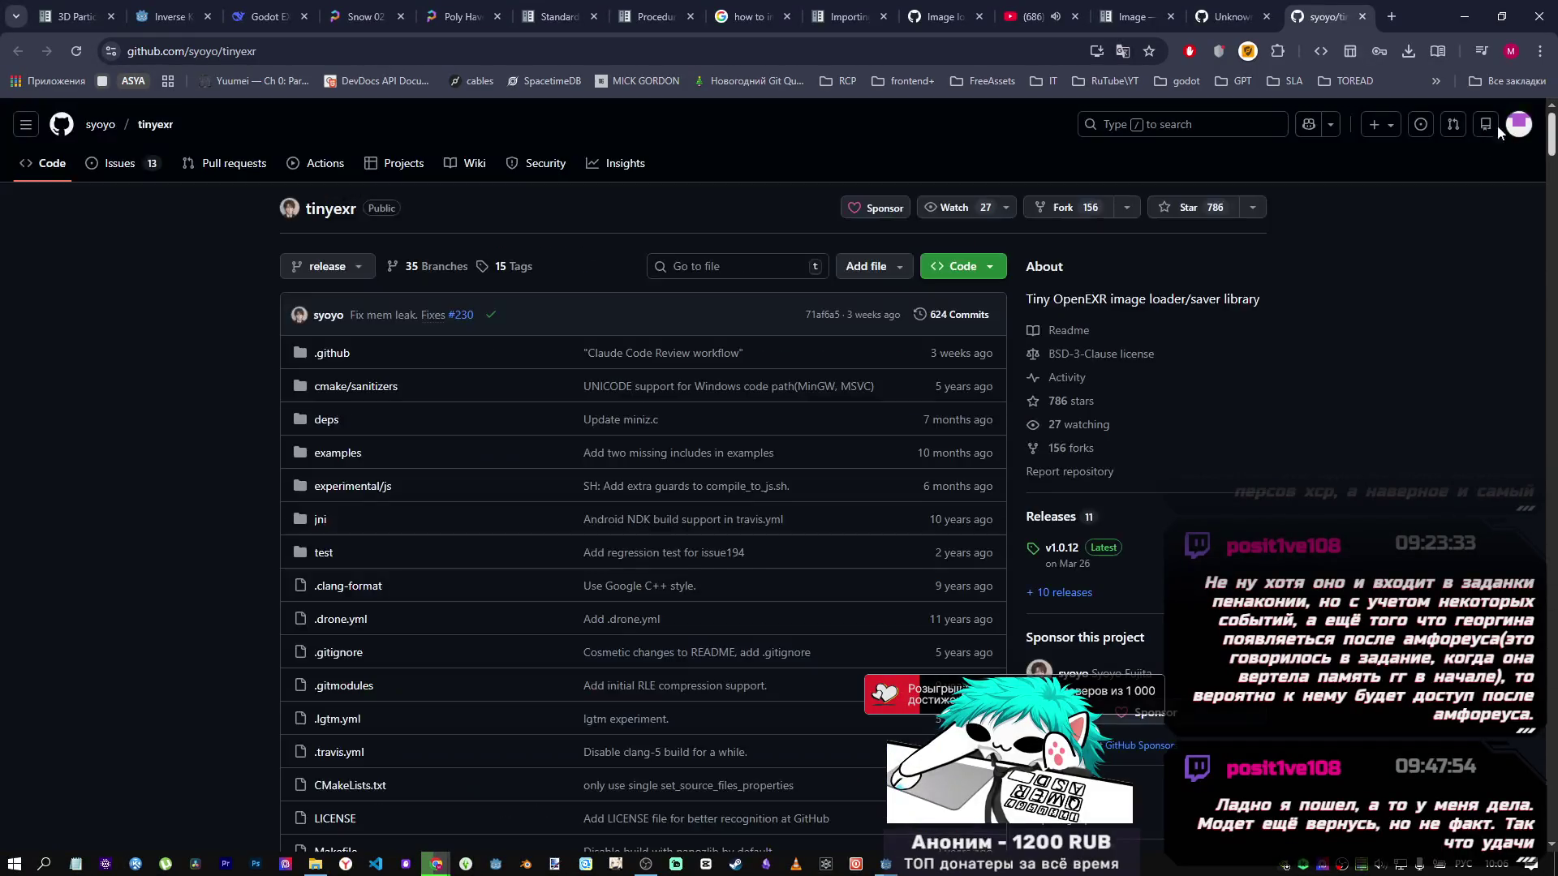
Visit the tinyexr repository page, then close the author's profile tab and the private window.
click(156, 128)
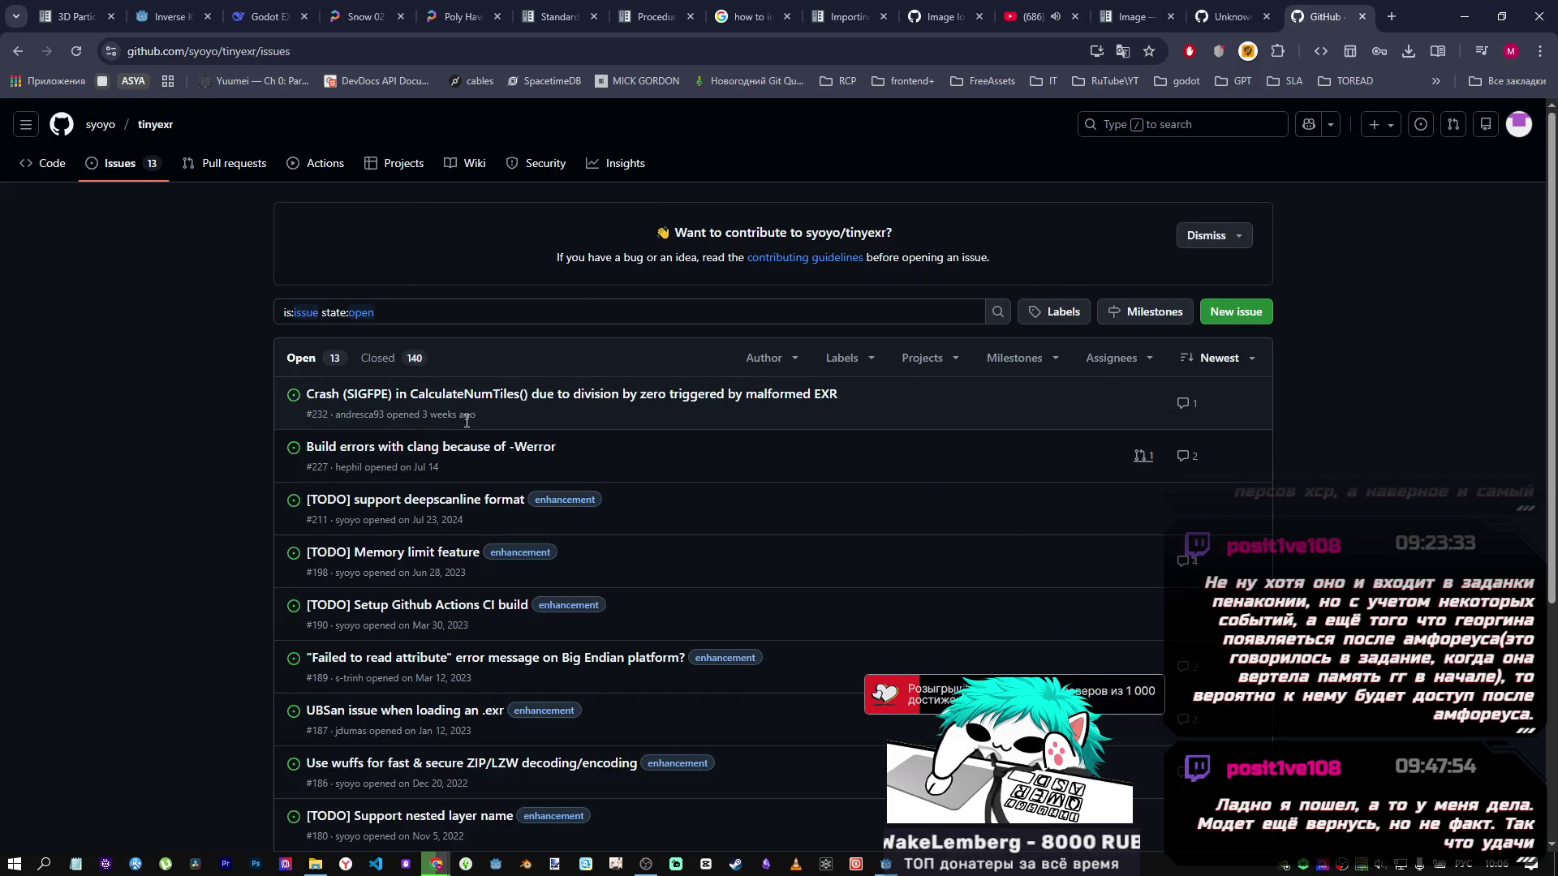
scroll(466, 420, down, 4)
key(alt+Left)
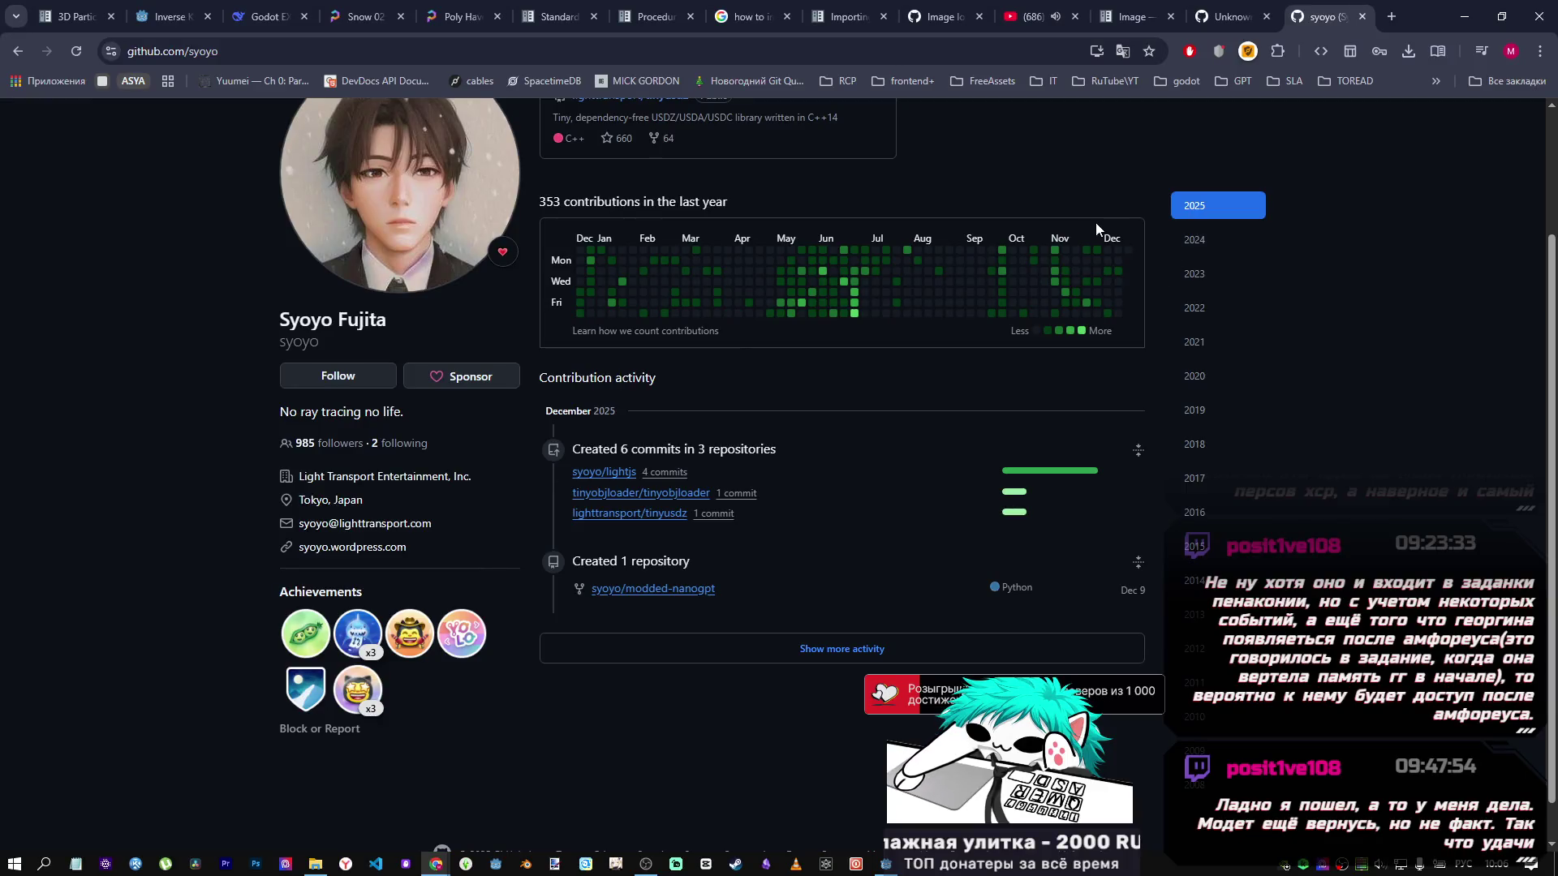
key(ctrl+w)
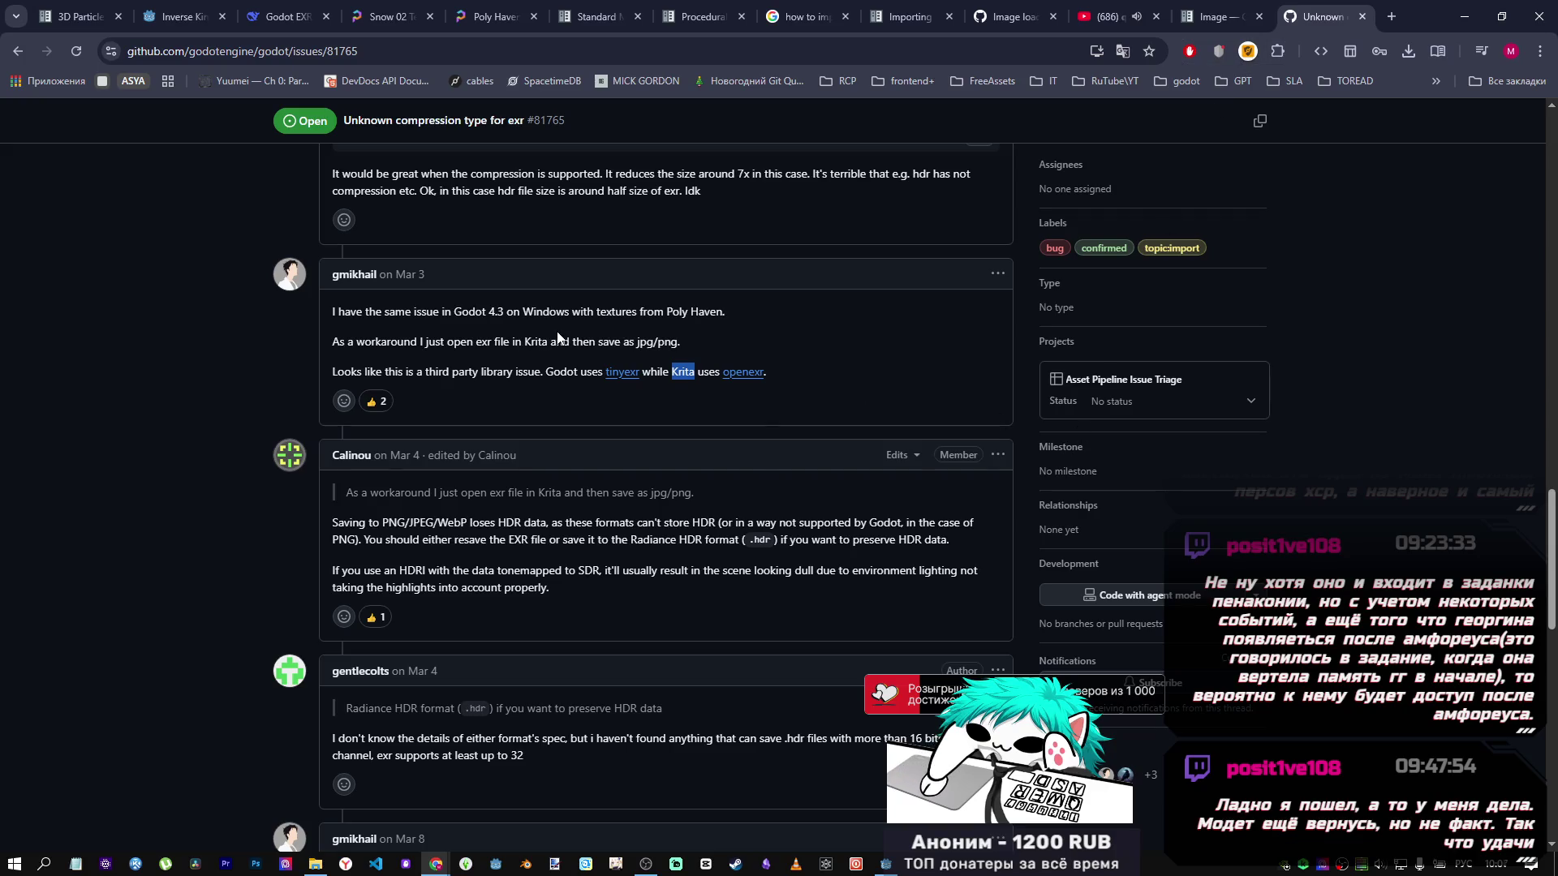
mouse_move(644, 863)
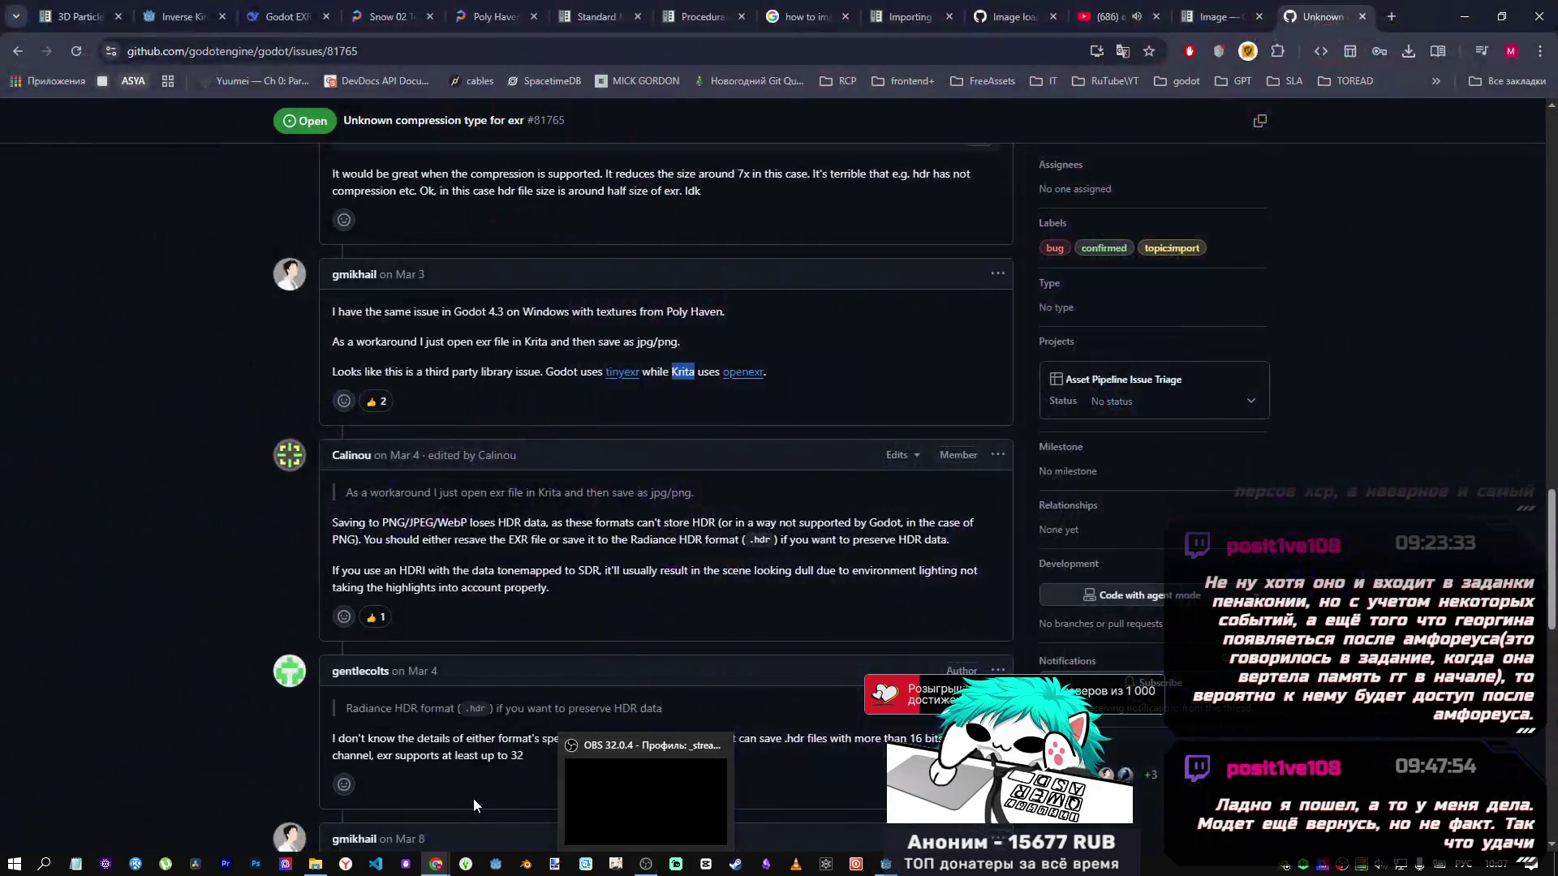
mouse_move(436, 854)
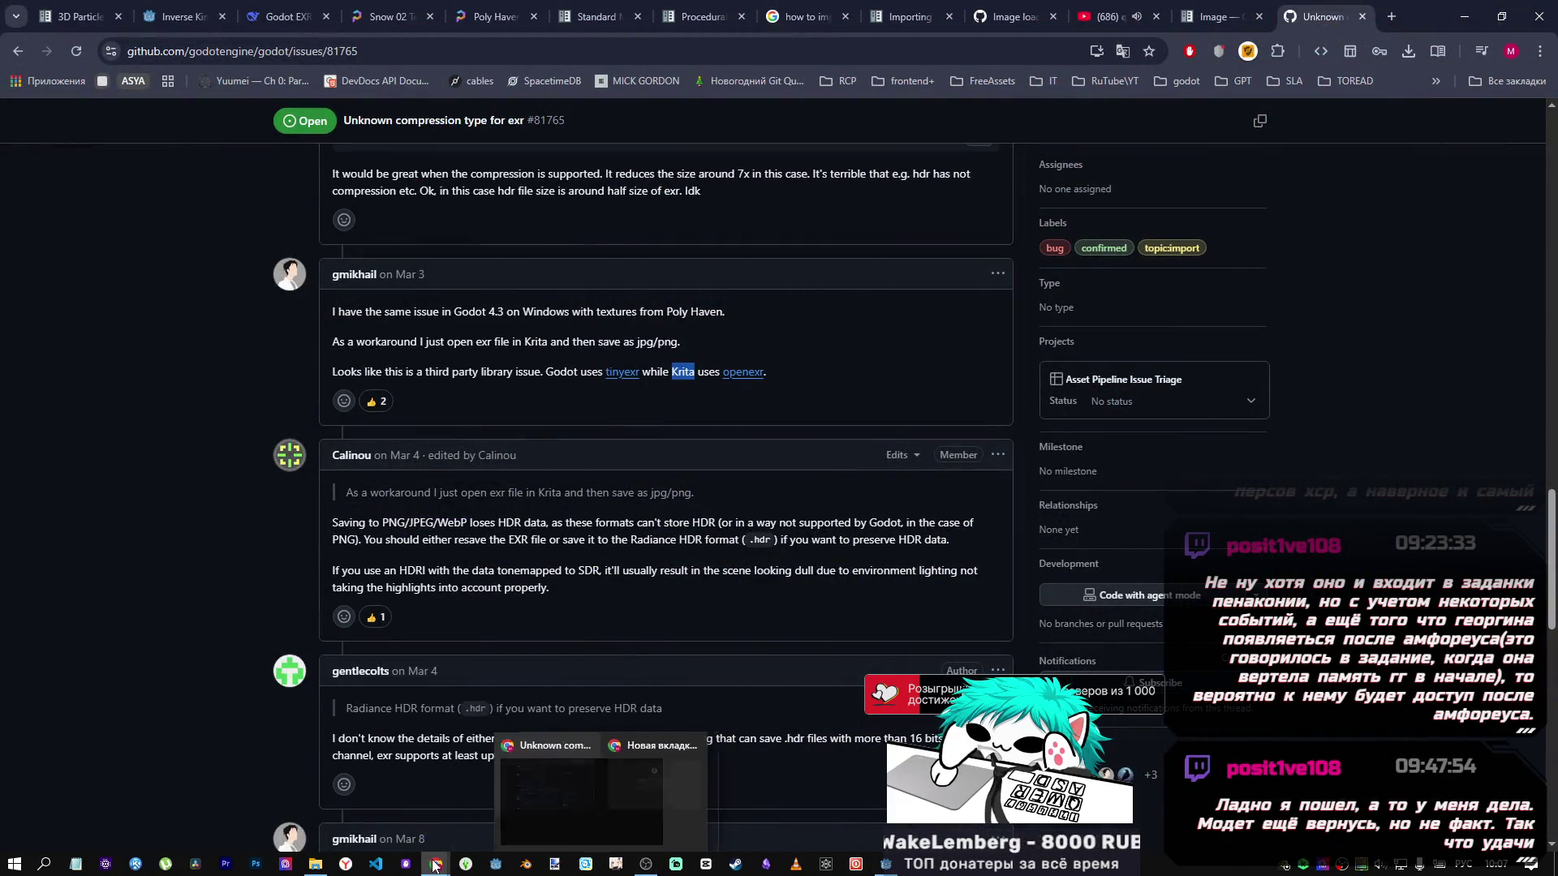
click(469, 816)
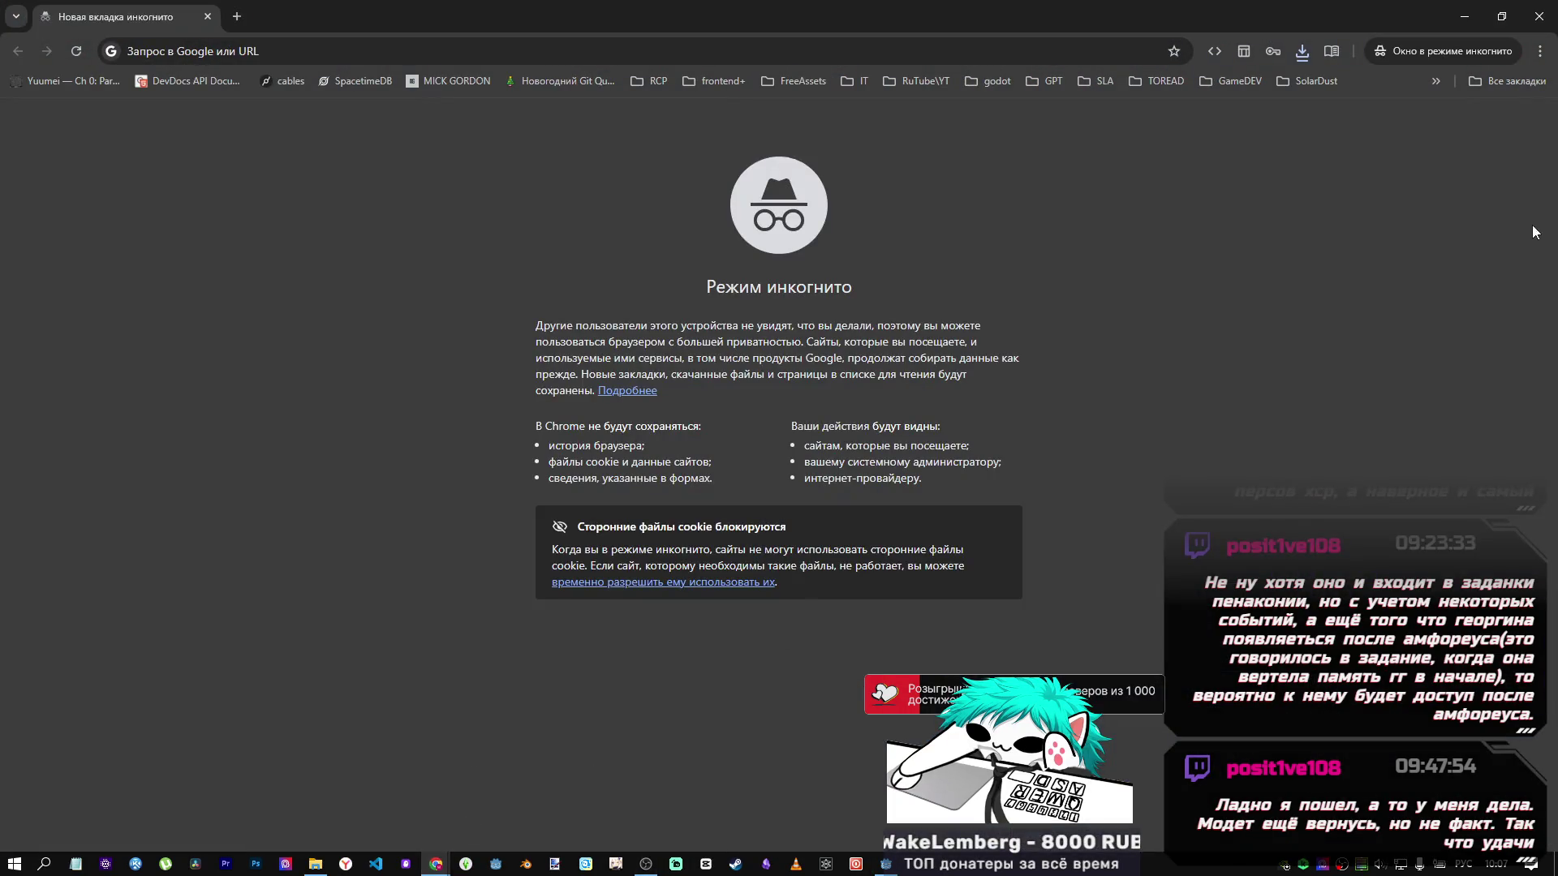
click(1548, 18)
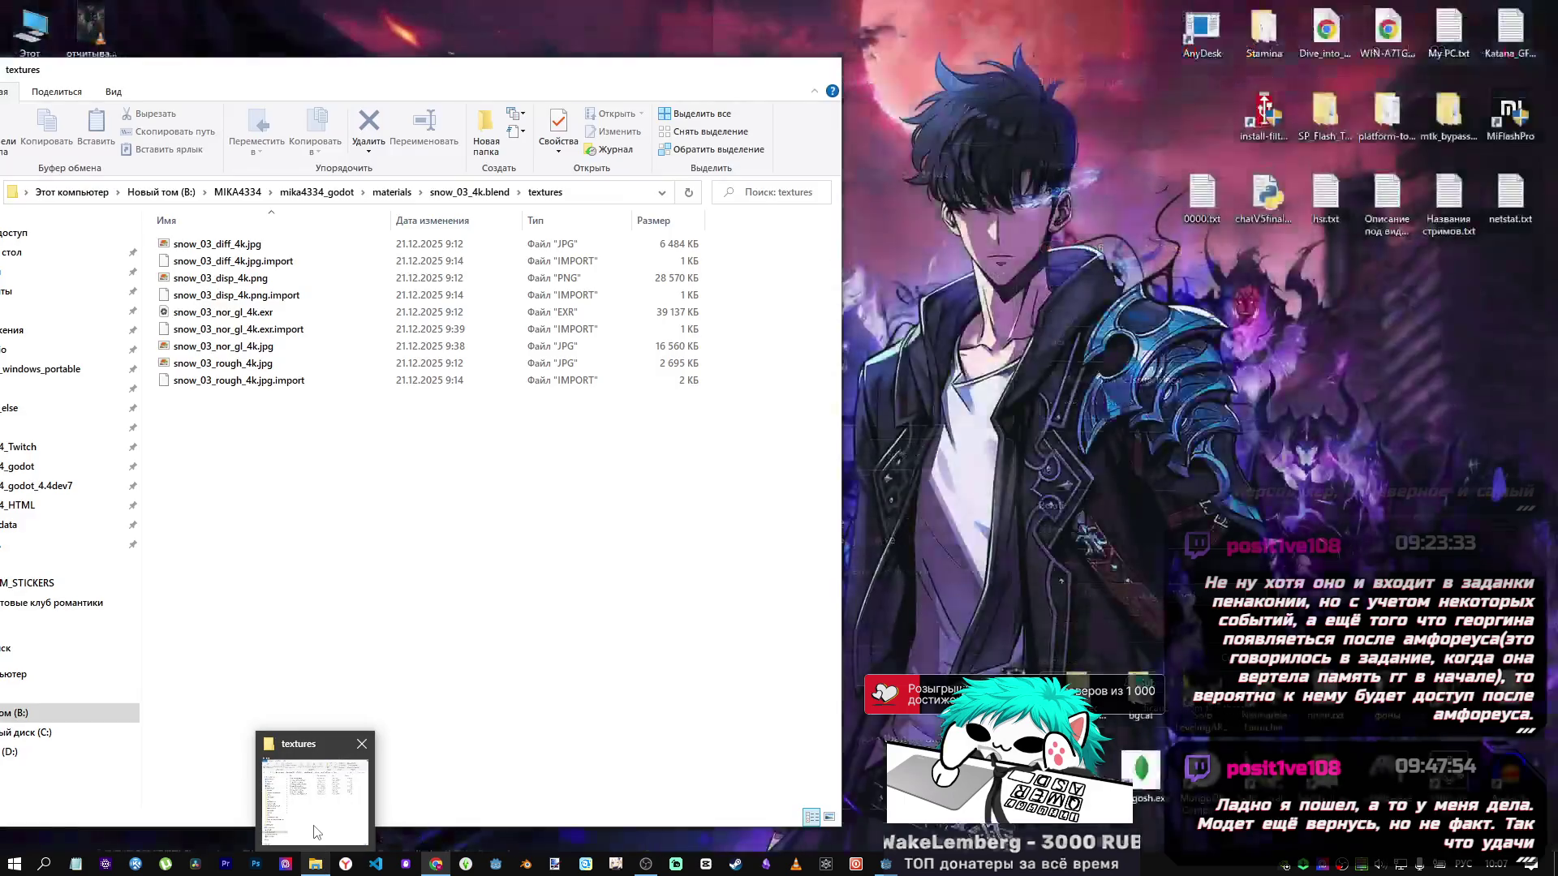
Locate krita-x64-5.2.14-setup.exe in Downloads, permanently delete it, and close File Explorer.
click(318, 834)
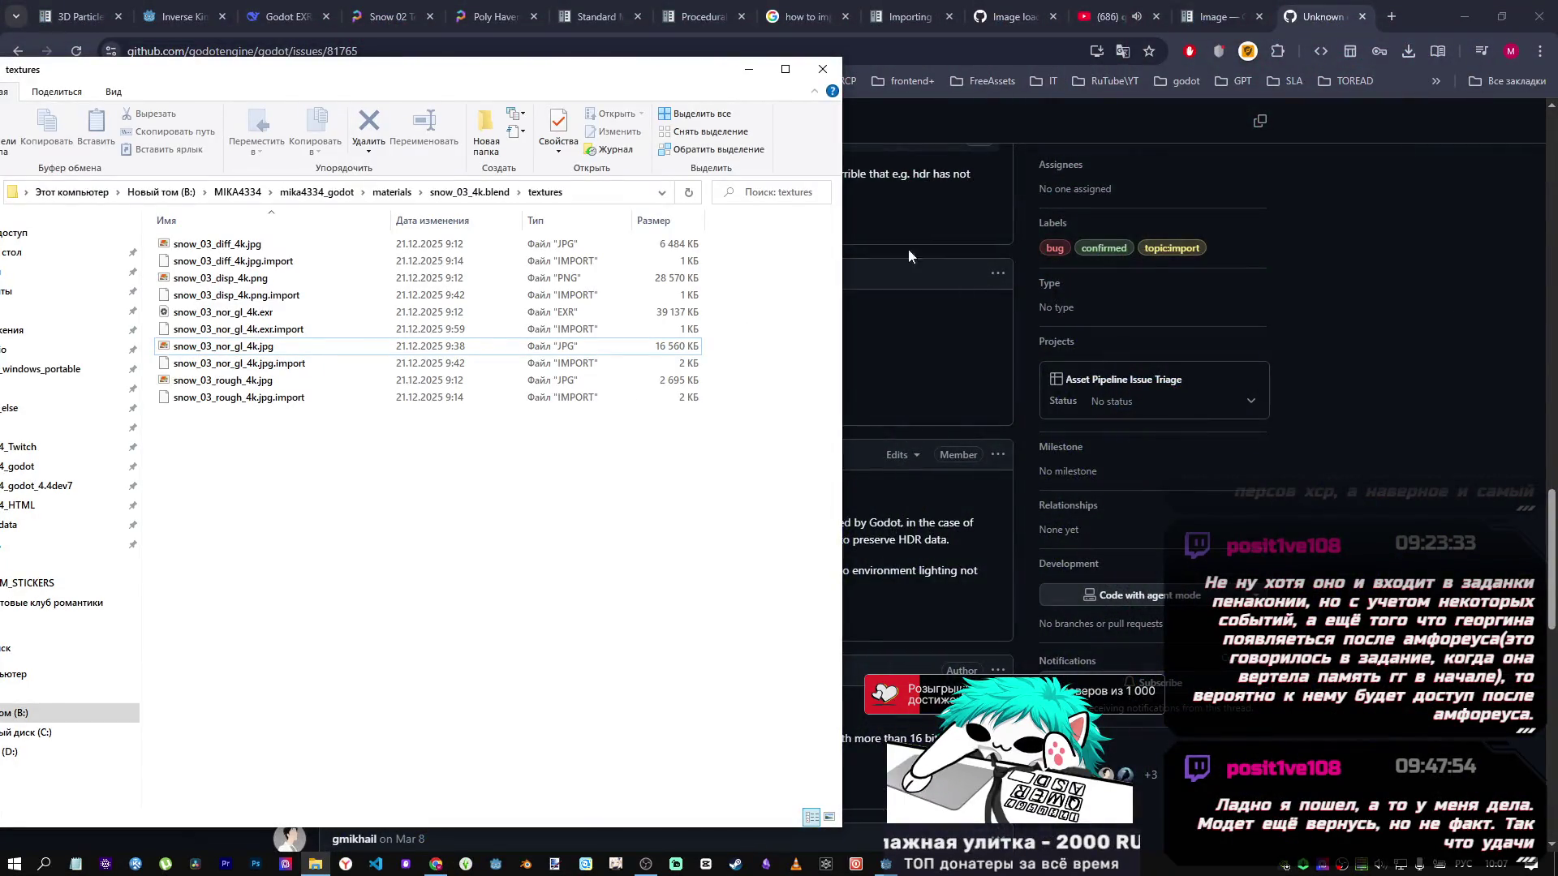
click(748, 69)
click(1411, 51)
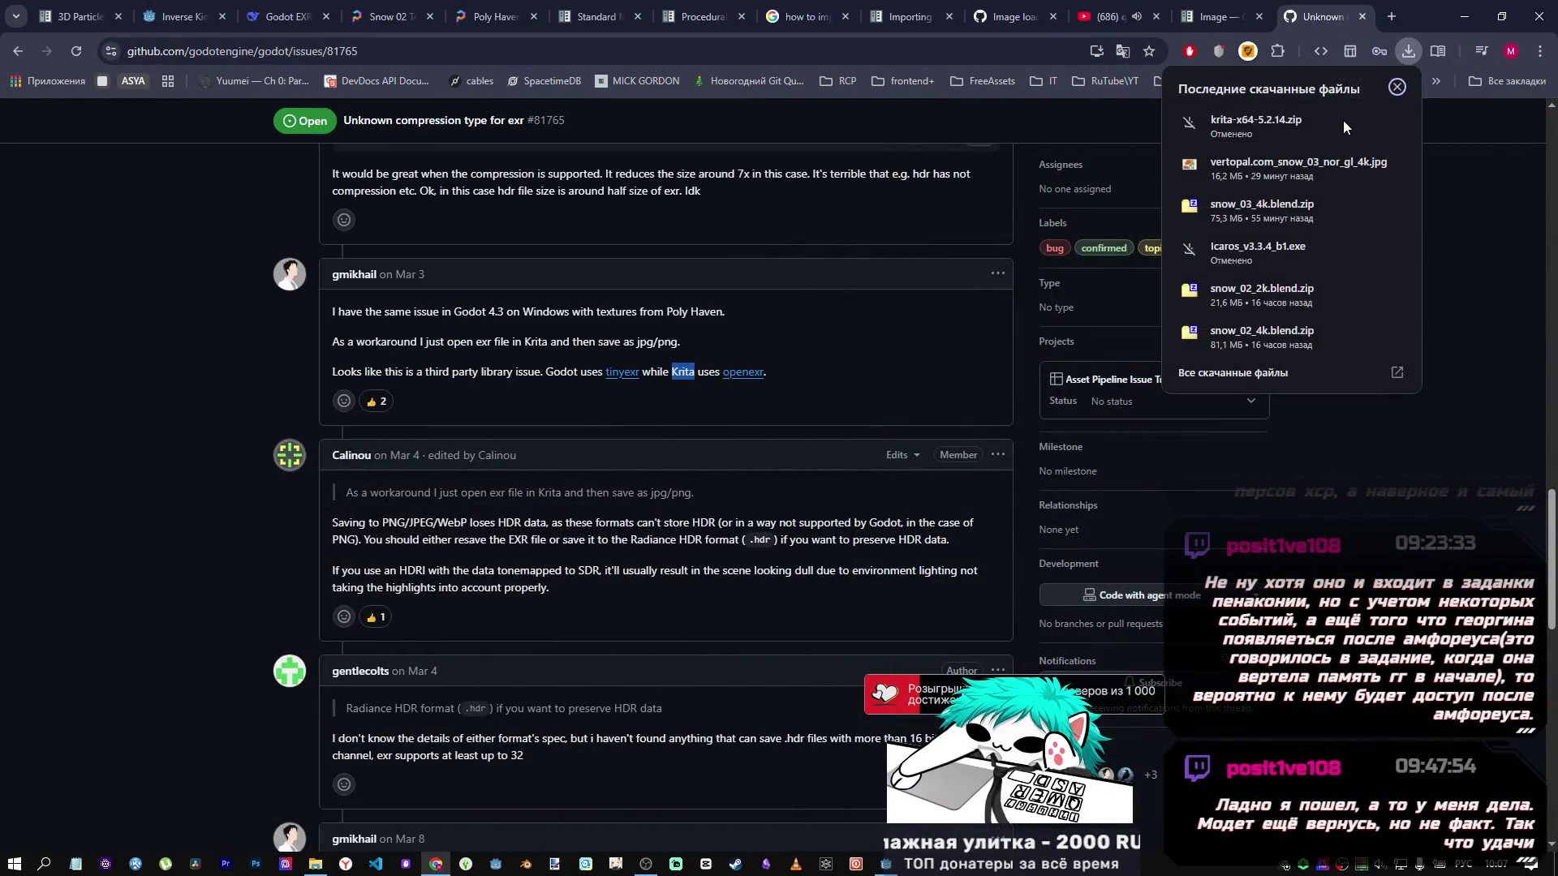
click(1393, 165)
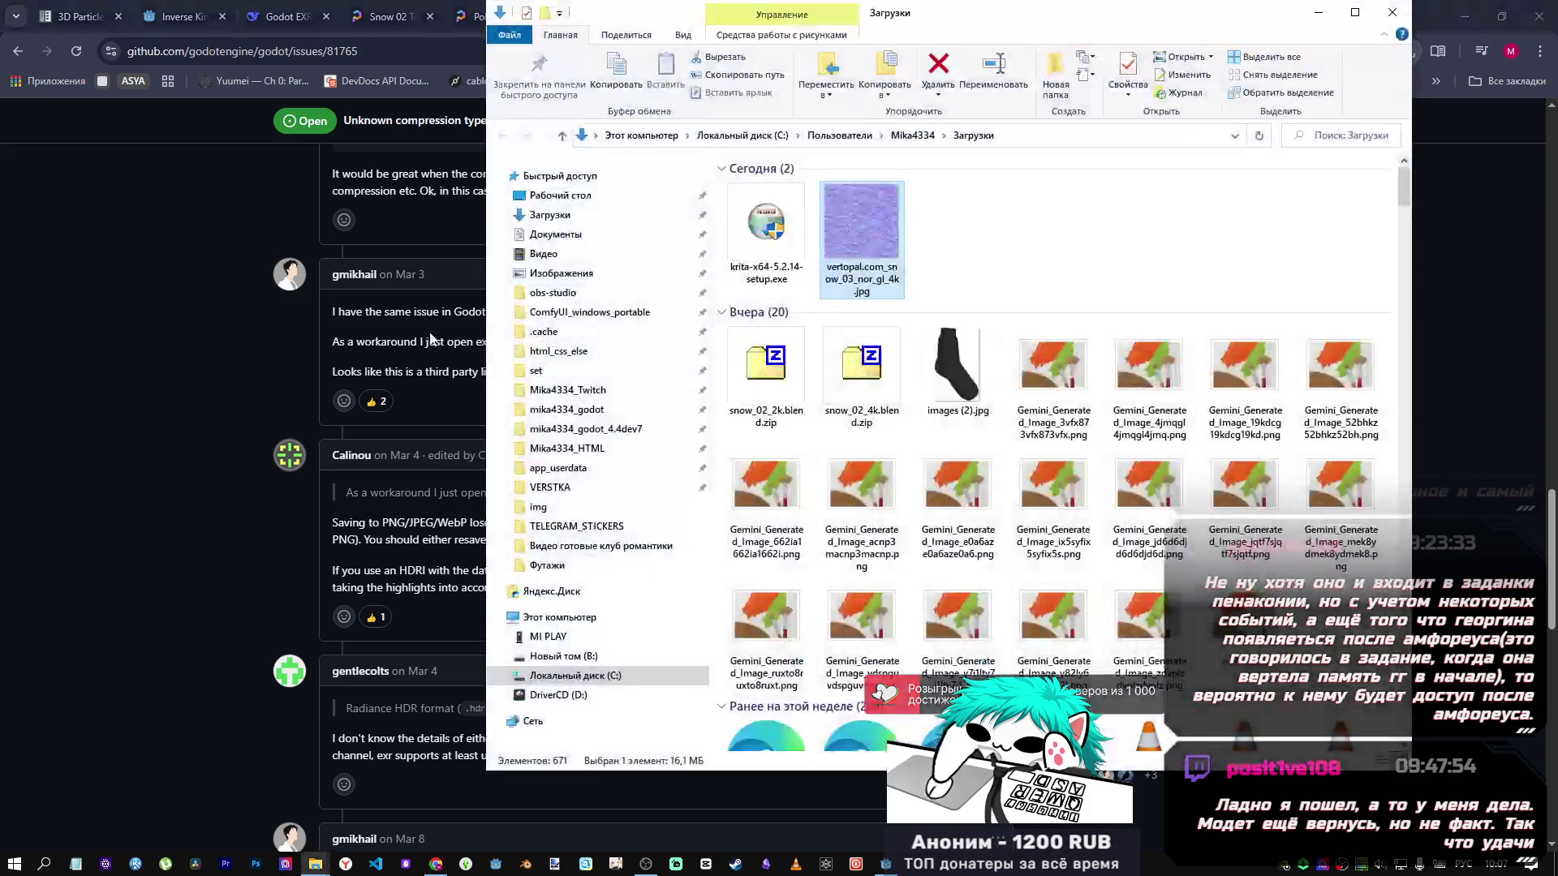
right_click(971, 237)
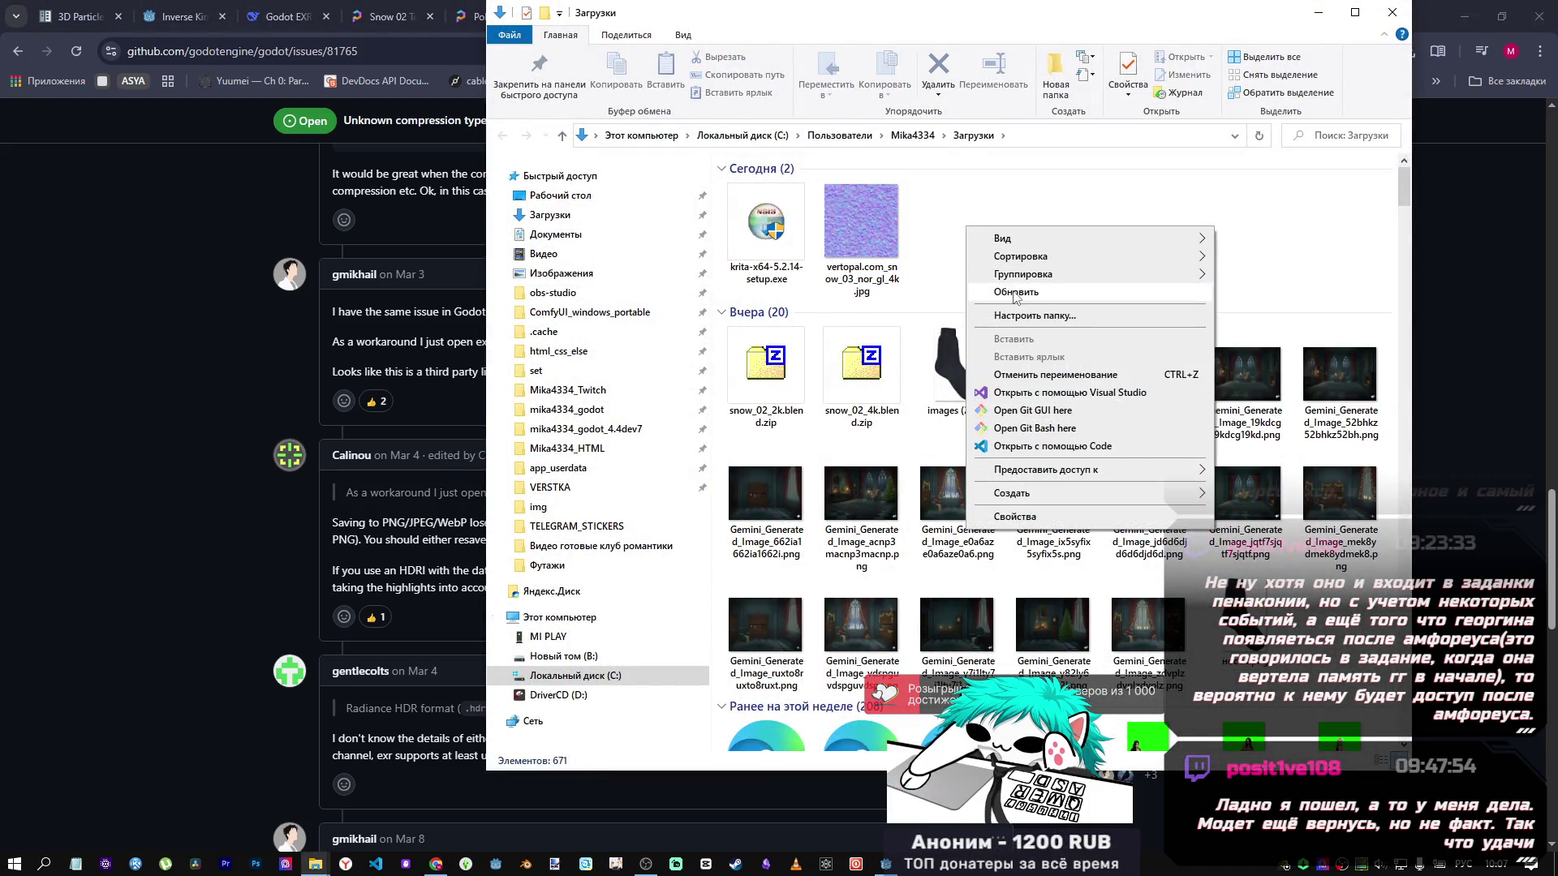
key(Escape)
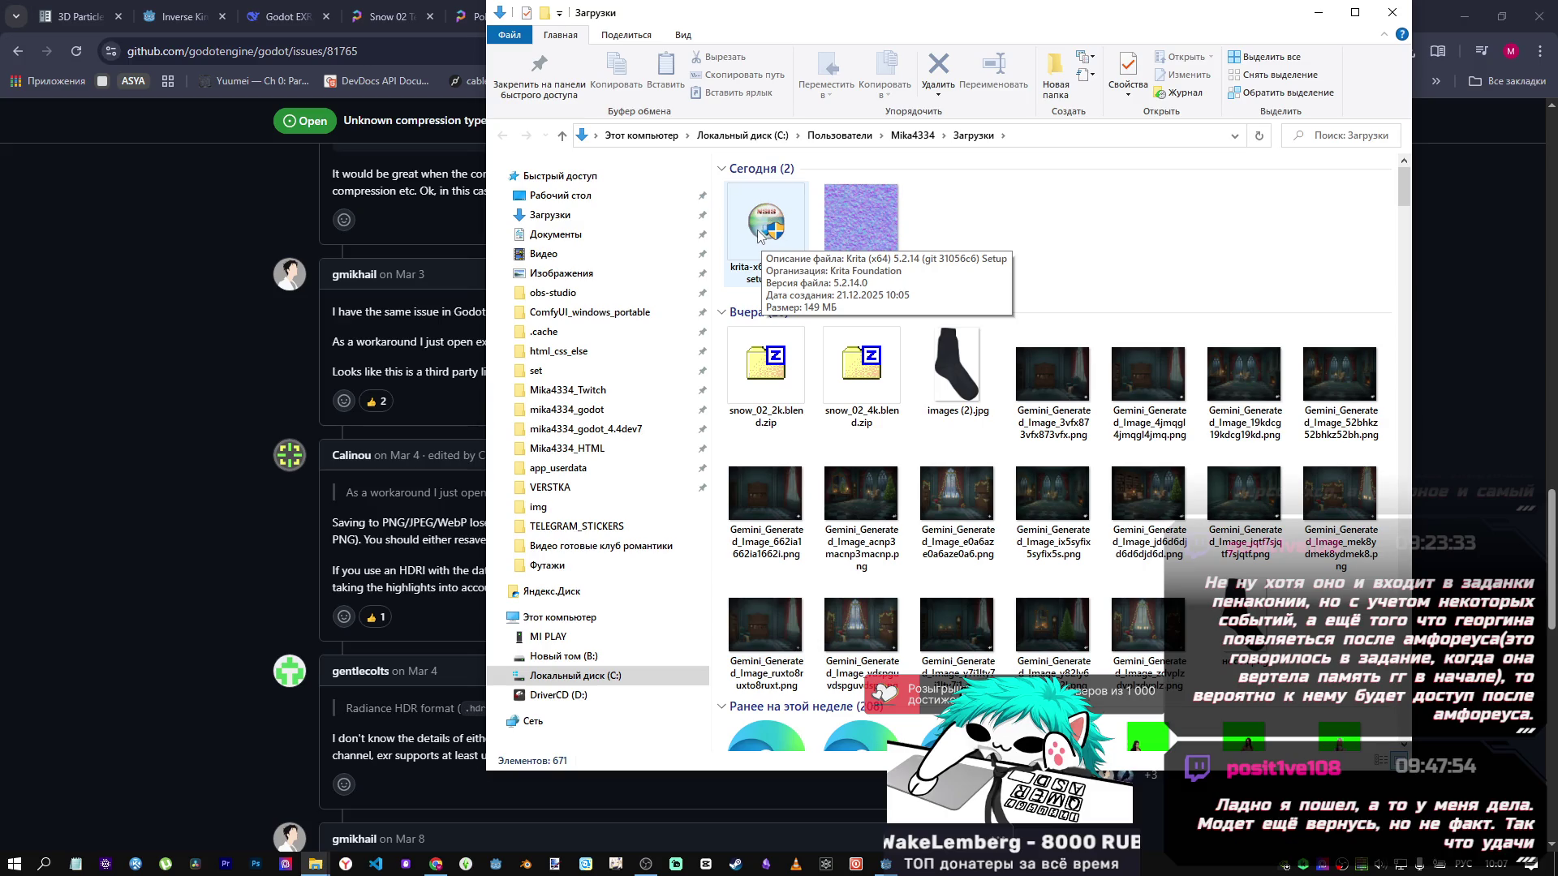
click(760, 236)
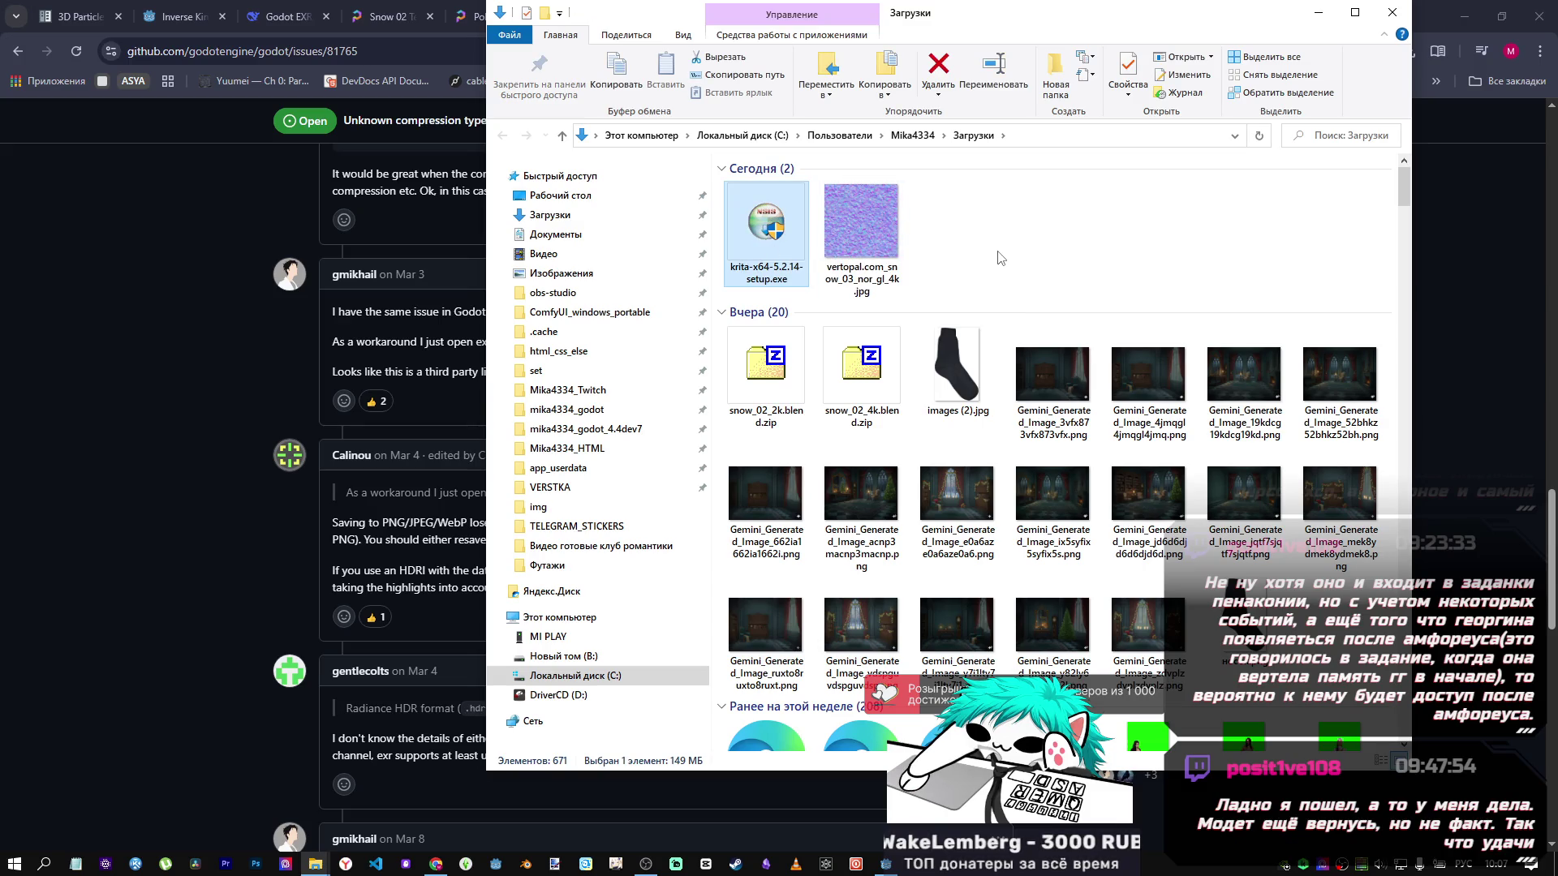
key(Delete)
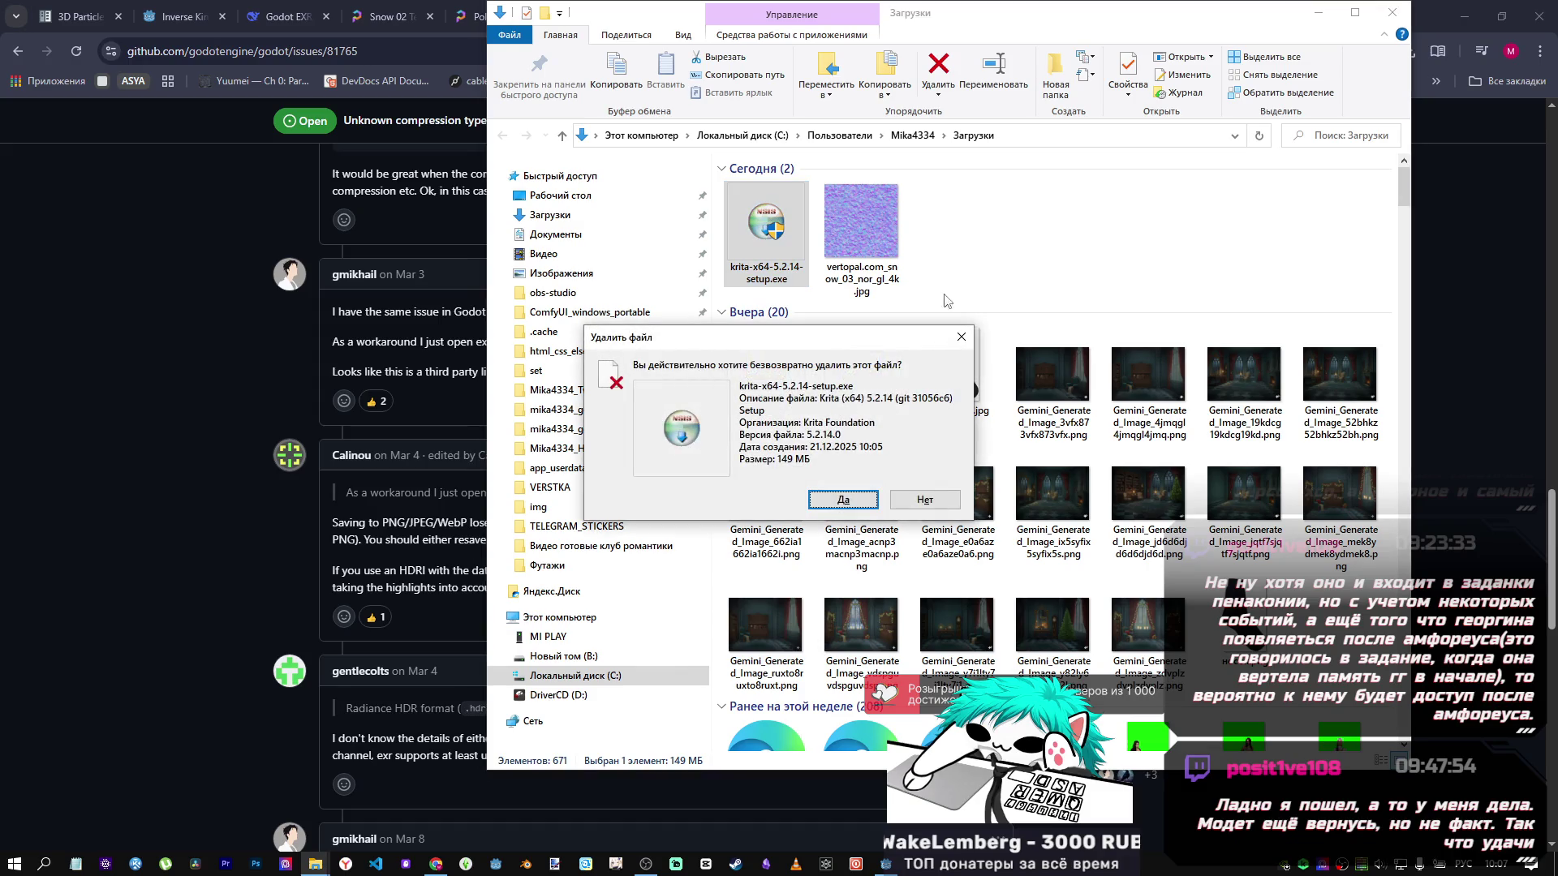
key(Return)
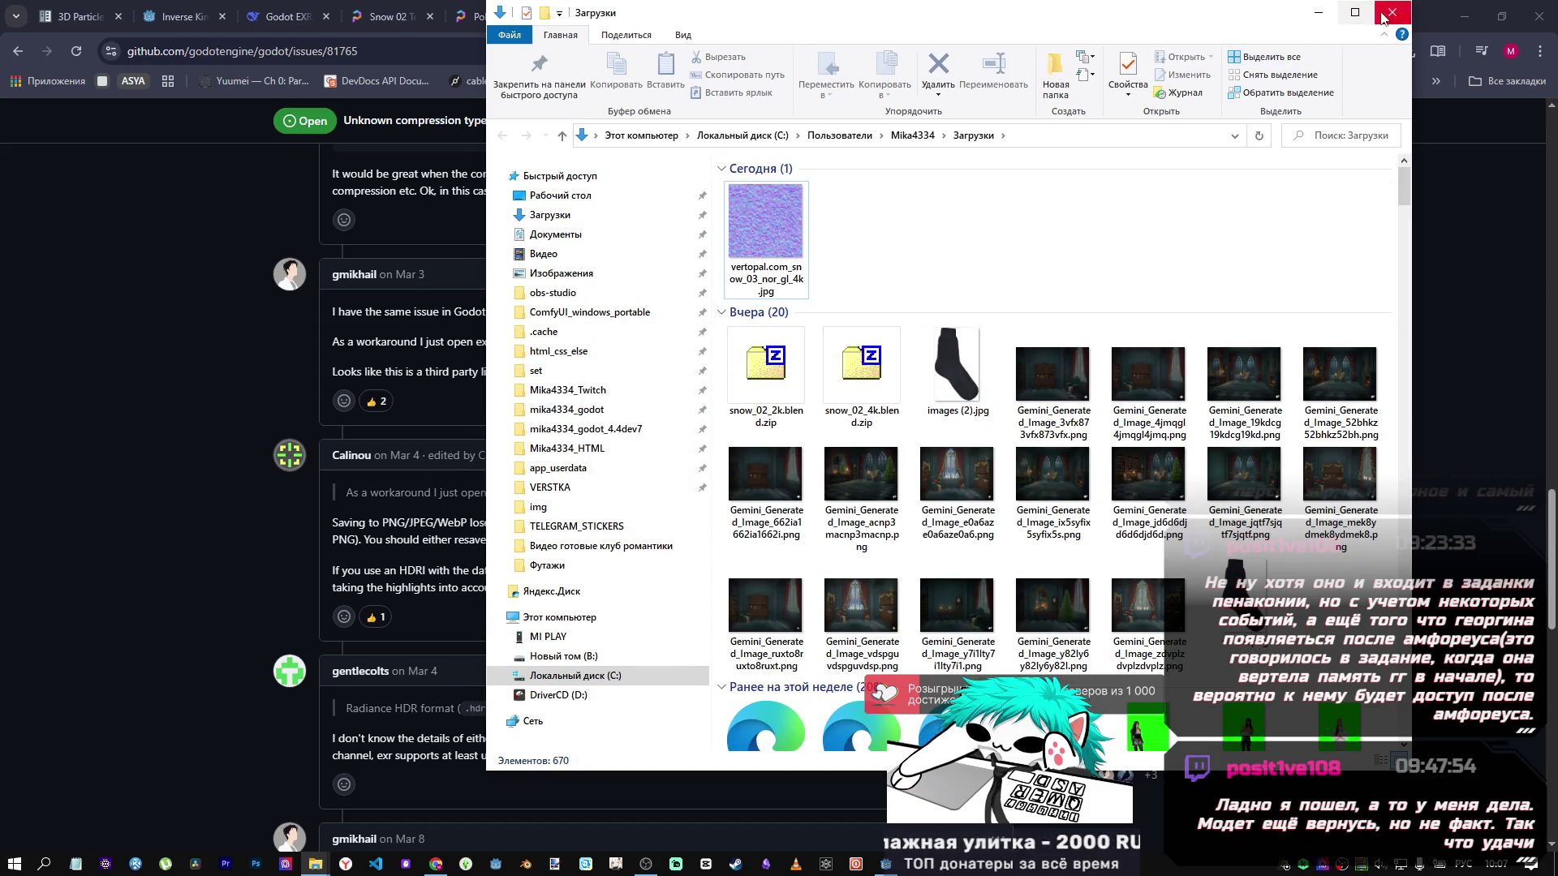
click(1318, 12)
click(1391, 16)
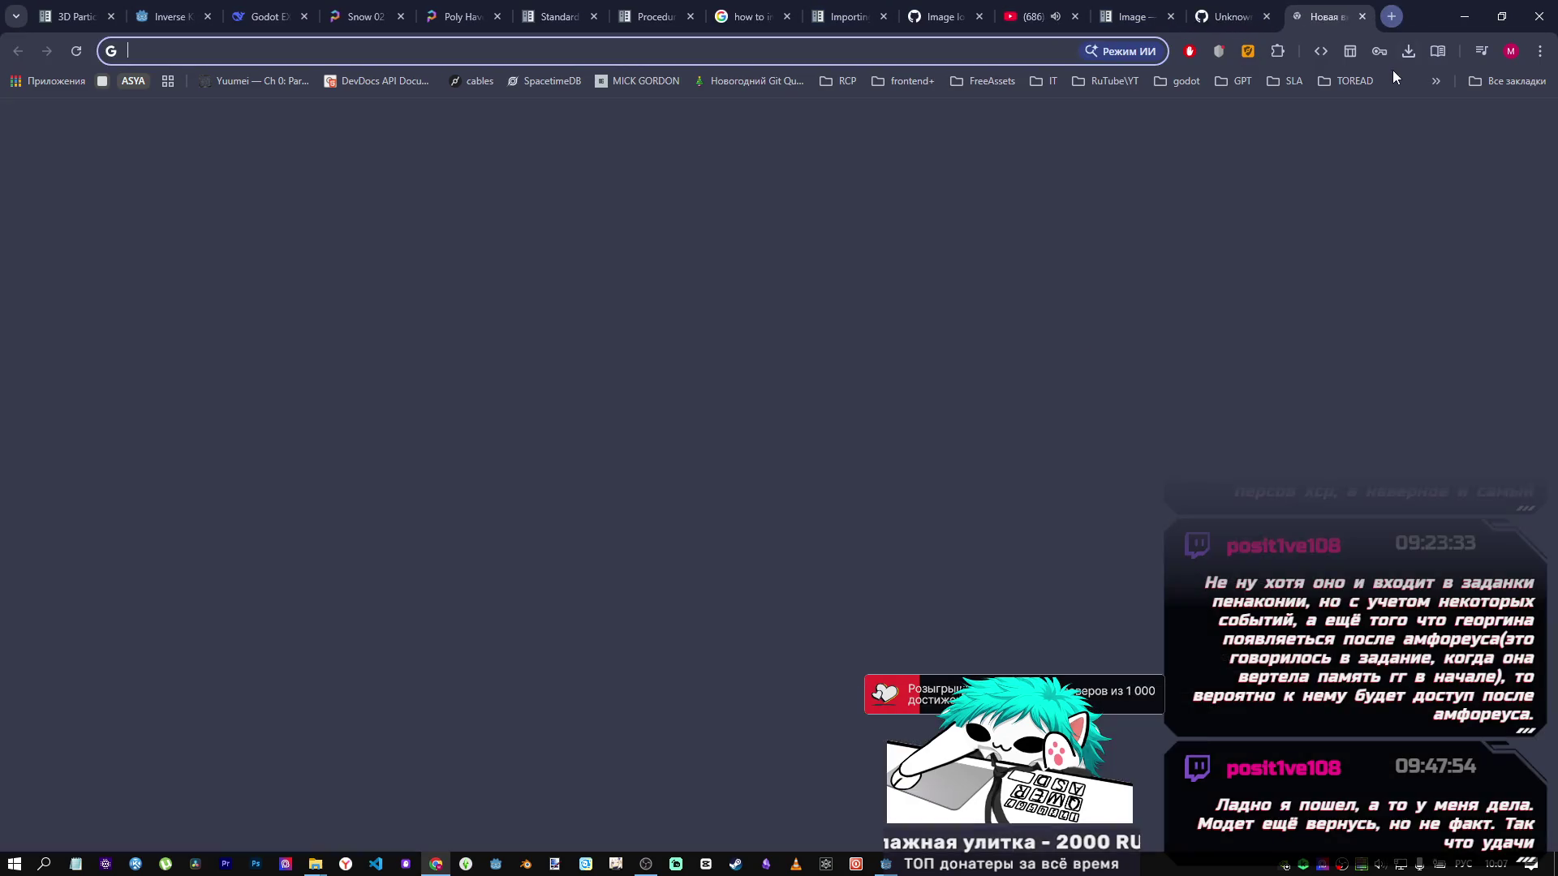
Search for Krita (typed as 'лкшеф') and open krita.org's download page.
text(лкшеф)
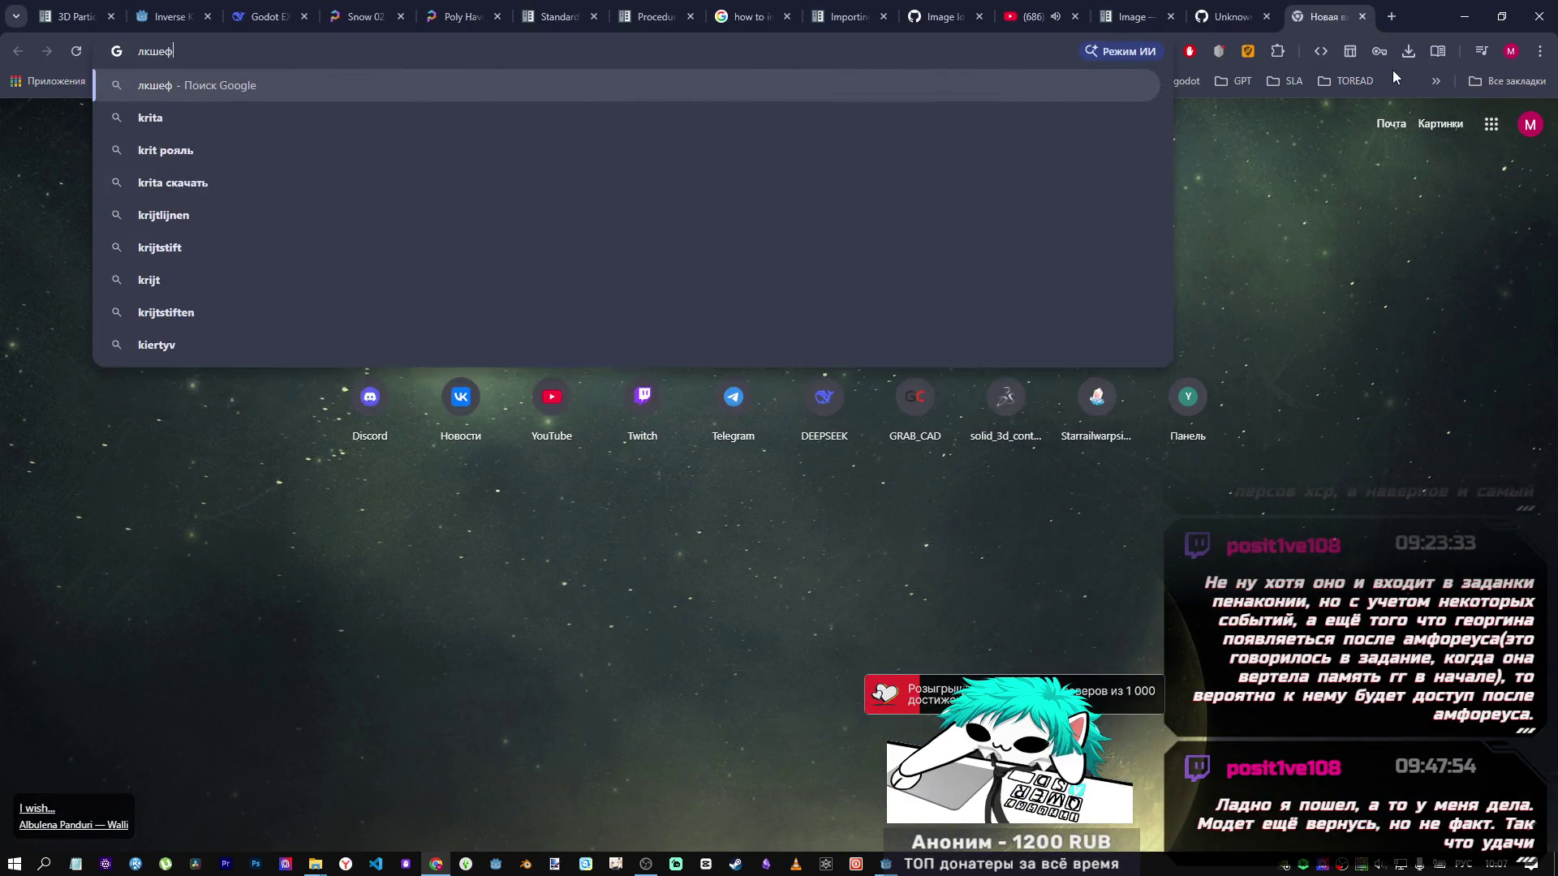
key(Return)
click(268, 286)
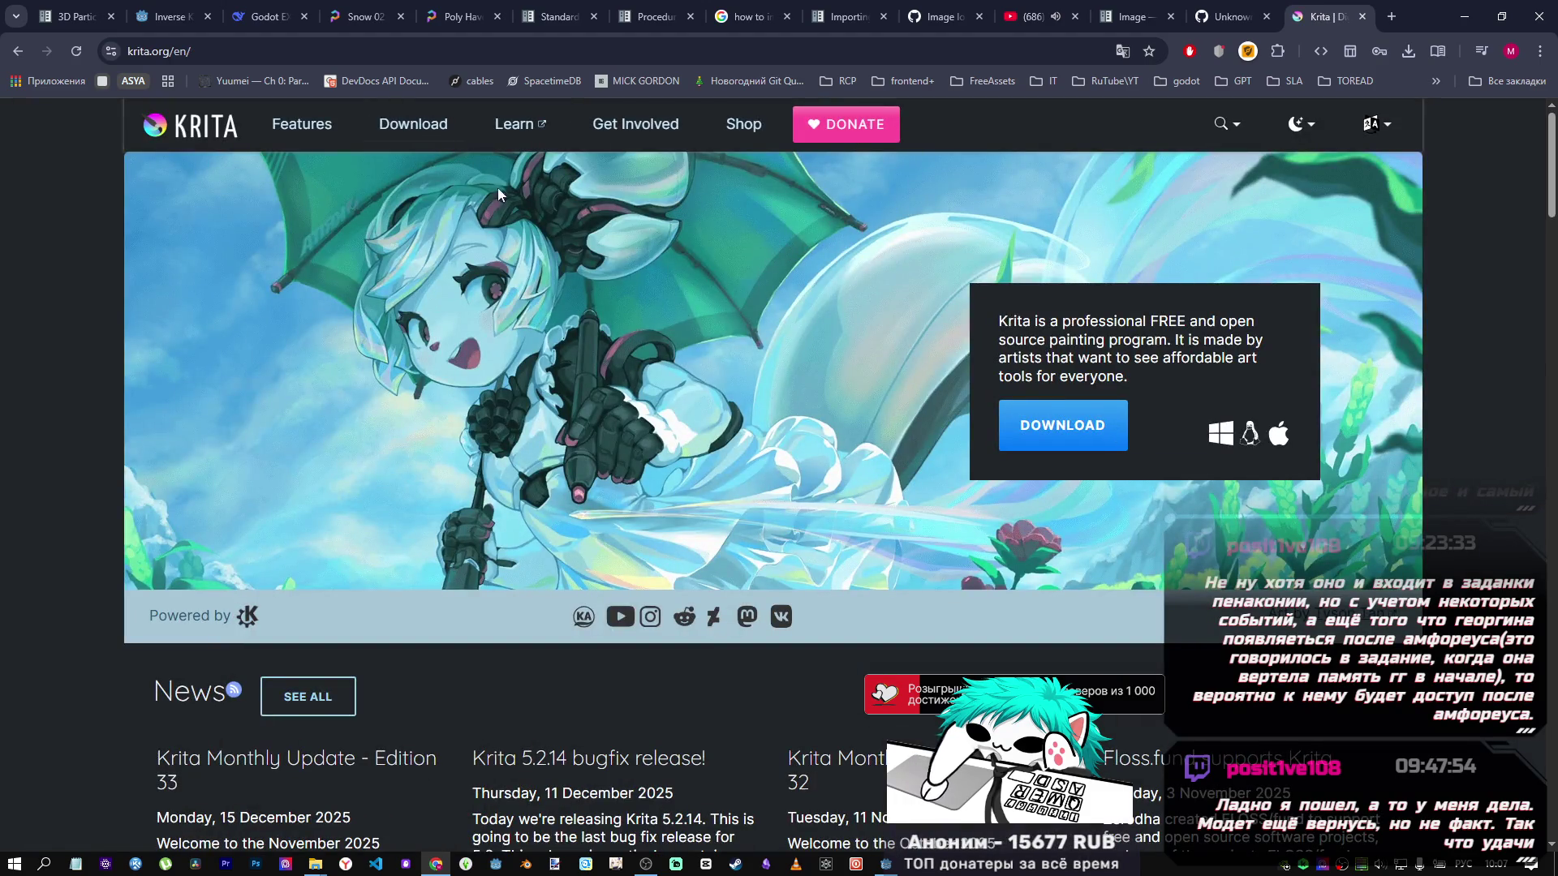
scroll(503, 569, down, 5)
scroll(503, 569, up, 5)
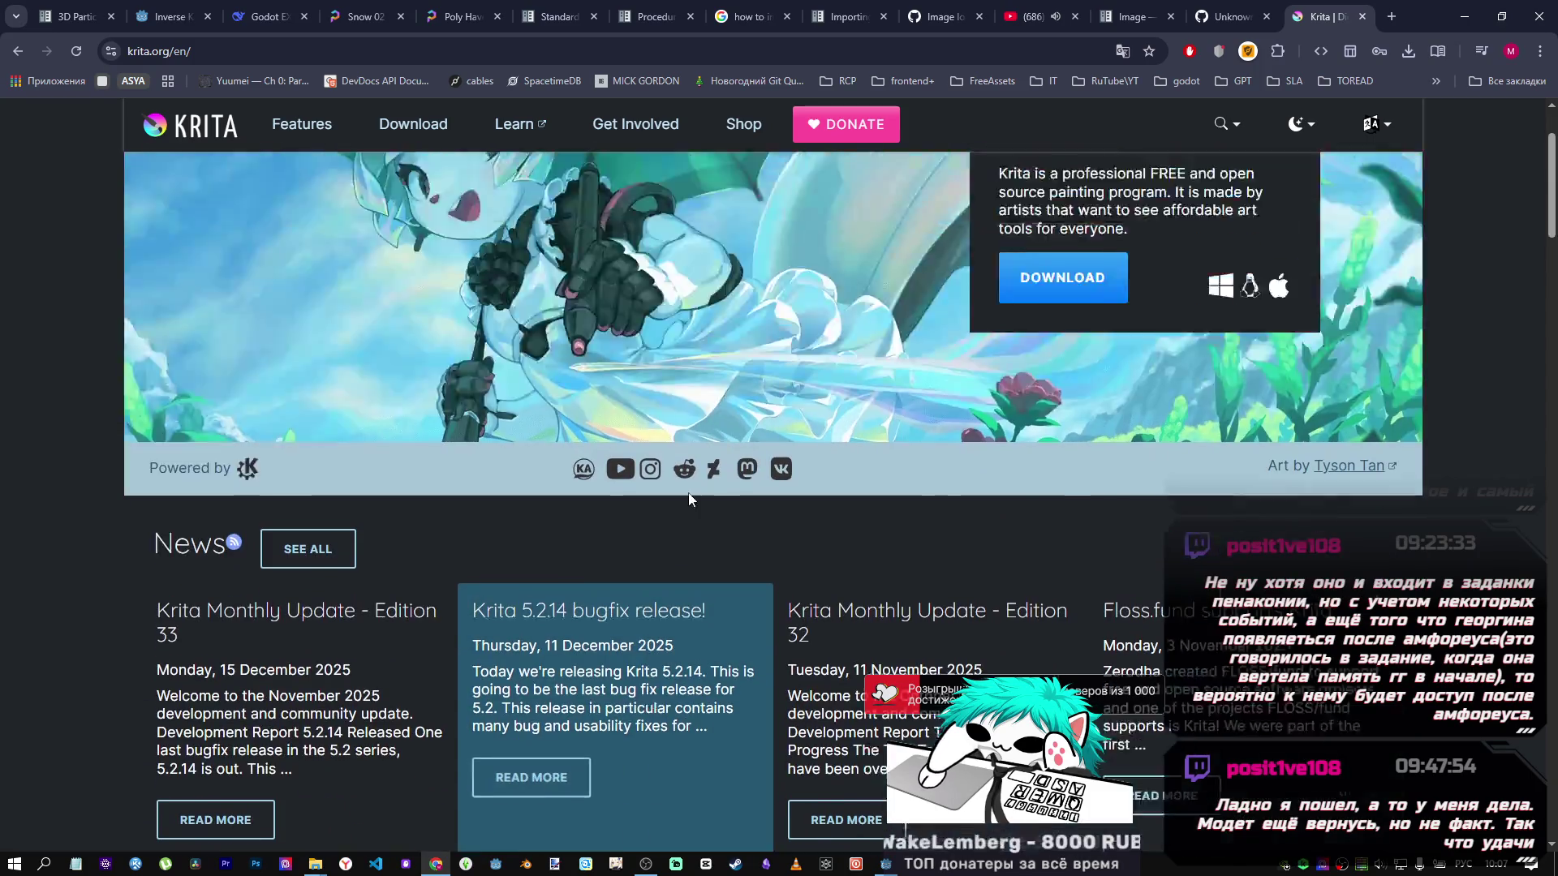
click(1061, 425)
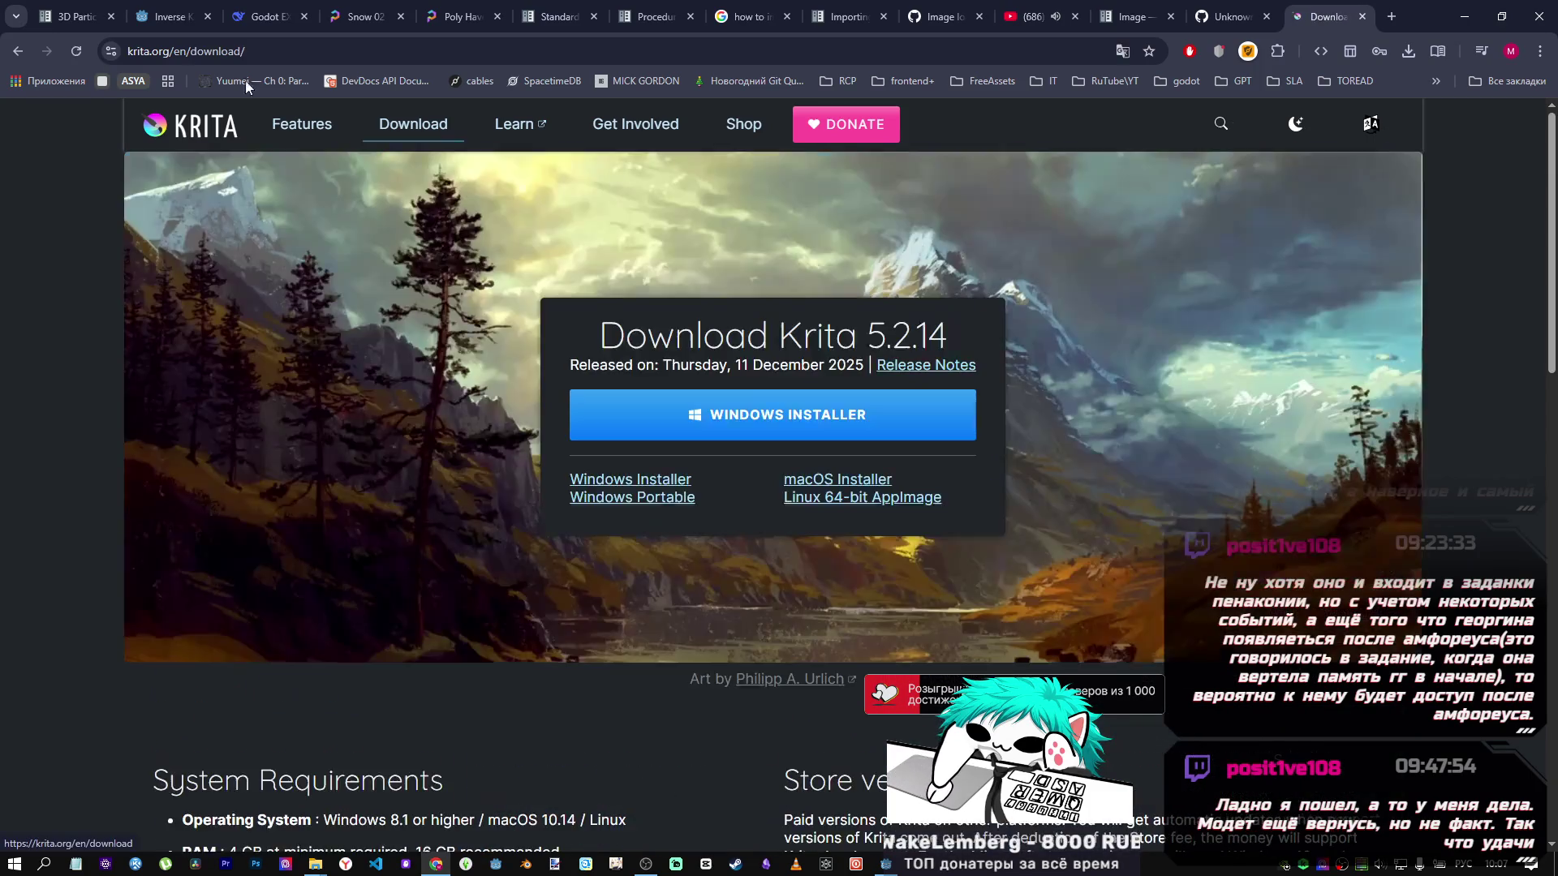
Load the download page address and save the krita-x64-5.2.14.zip portable package.
click(274, 48)
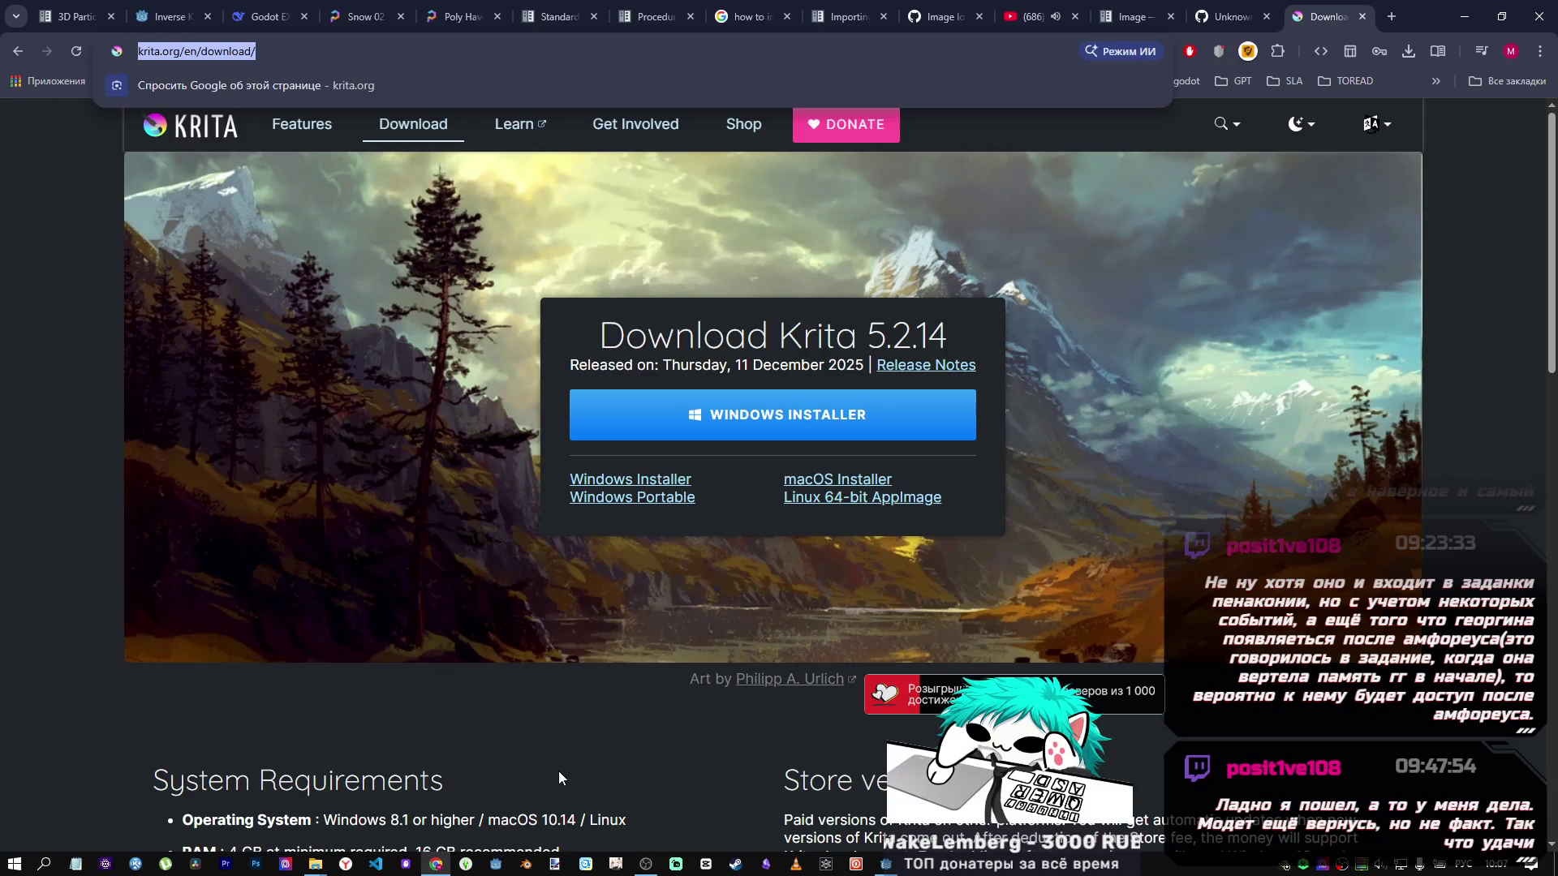
text(https://krita.org/en/download/)
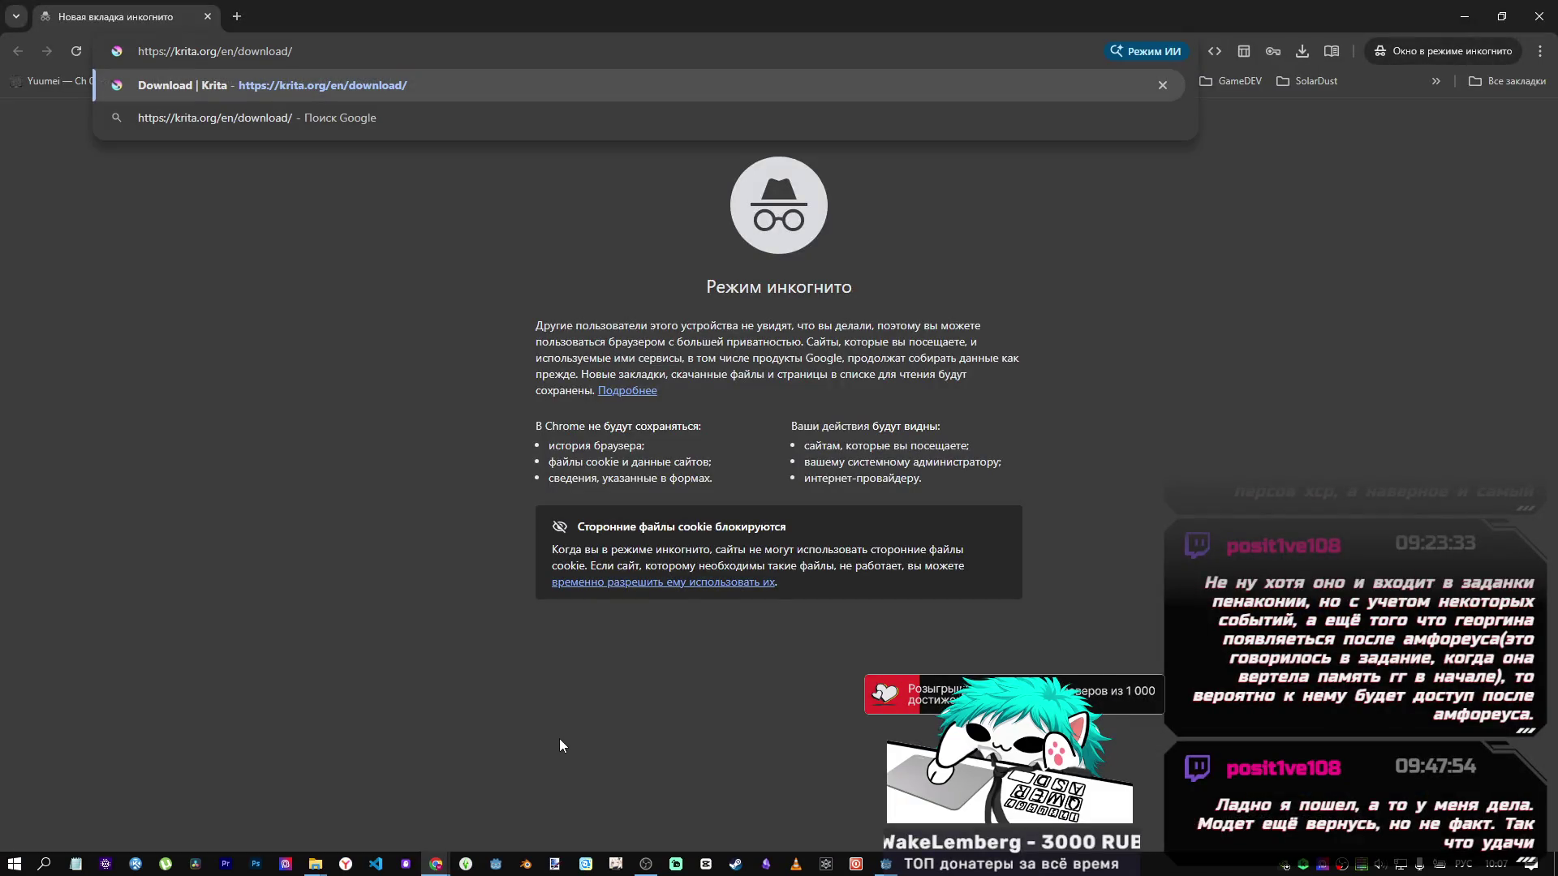
key(Return)
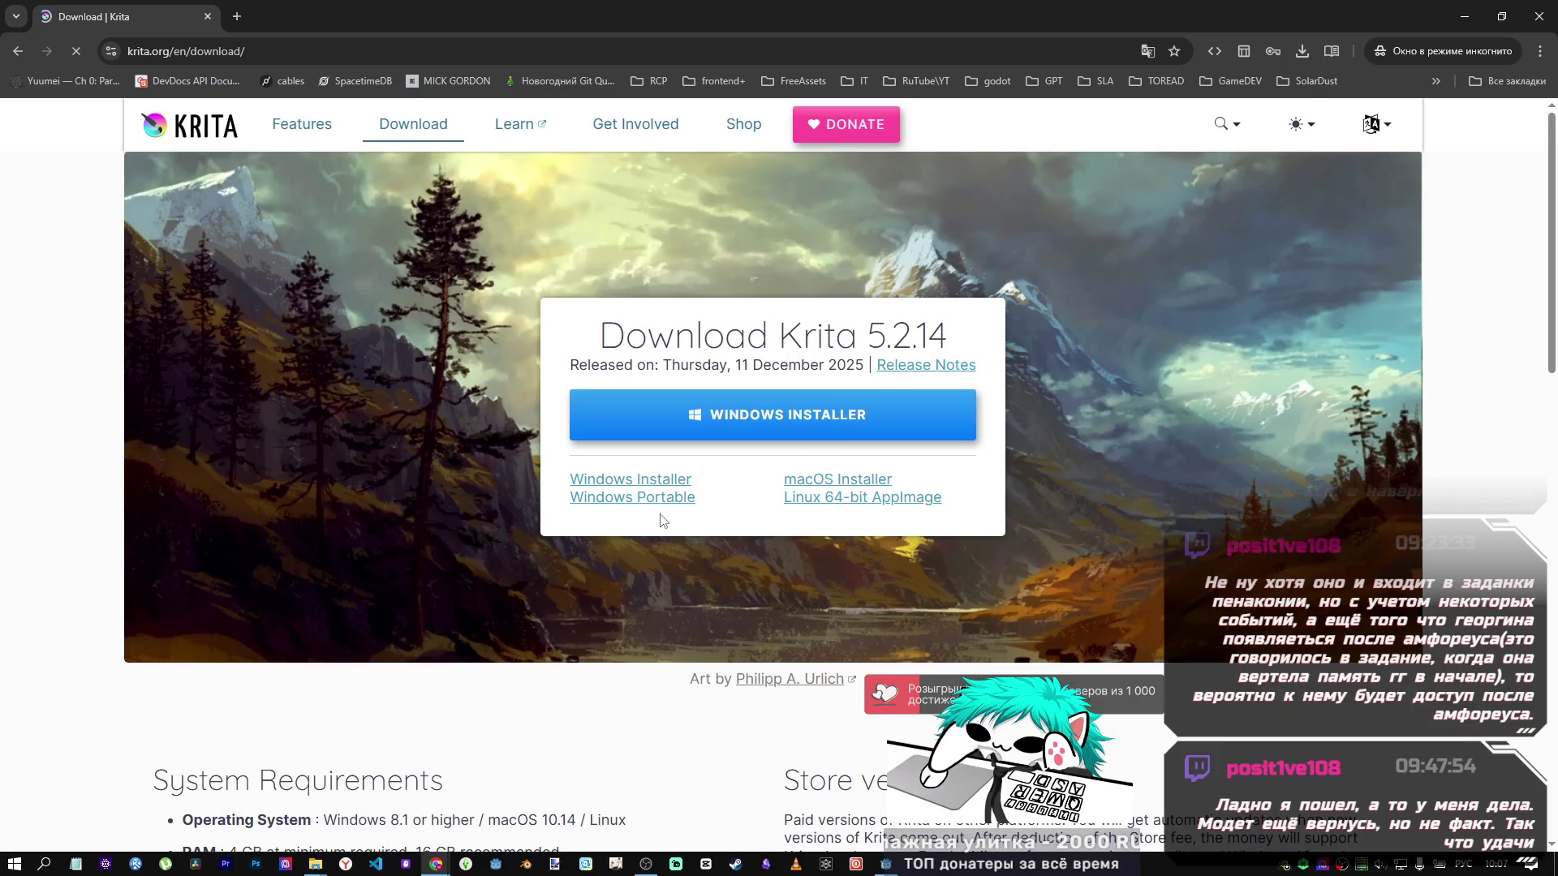
click(665, 504)
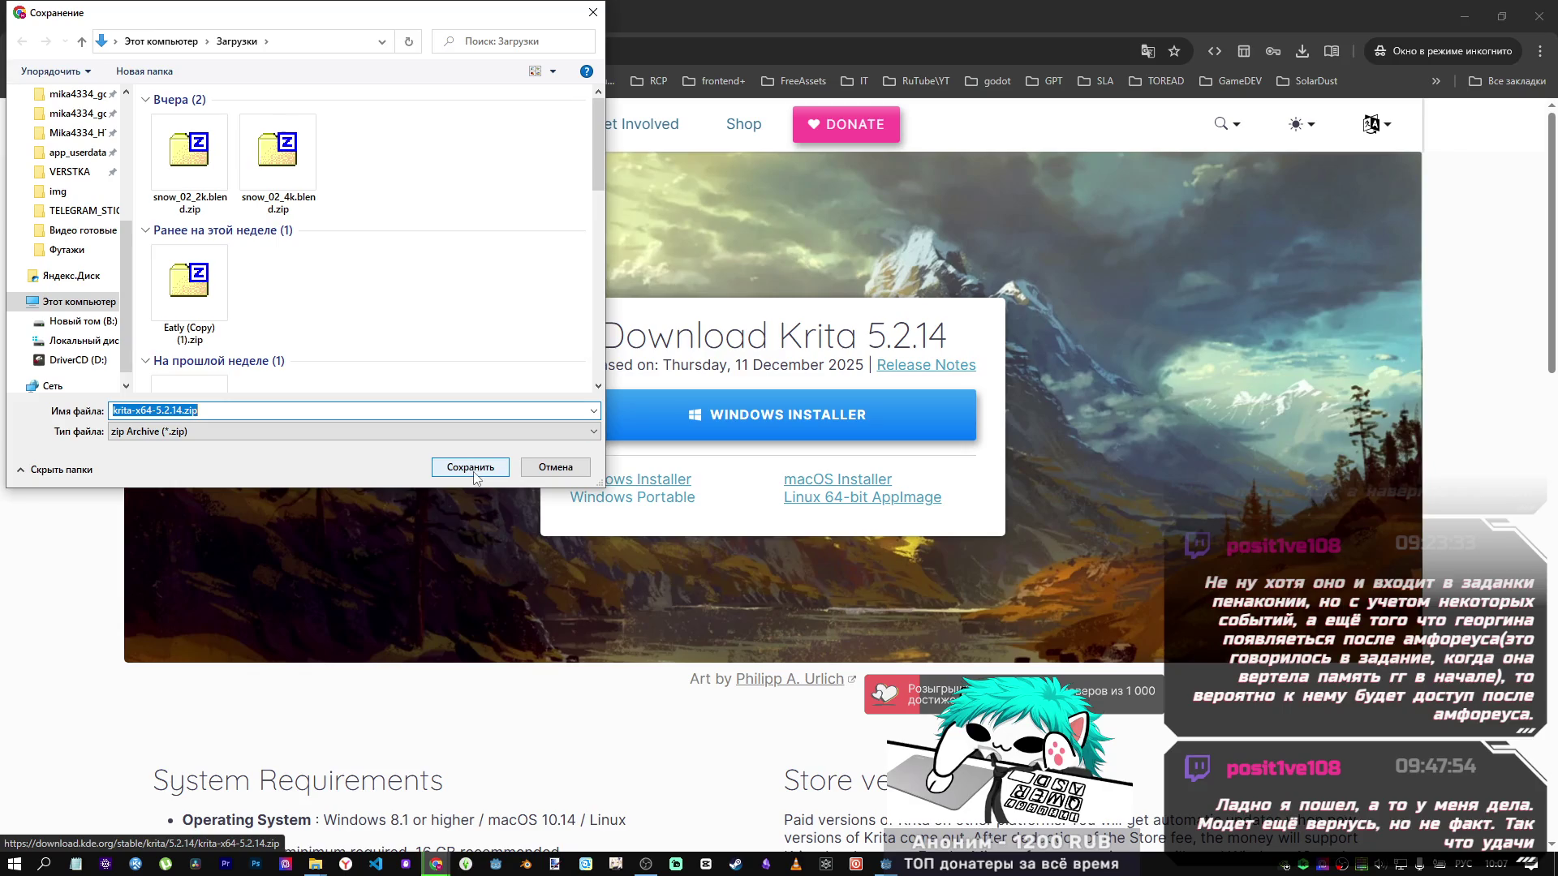
click(475, 469)
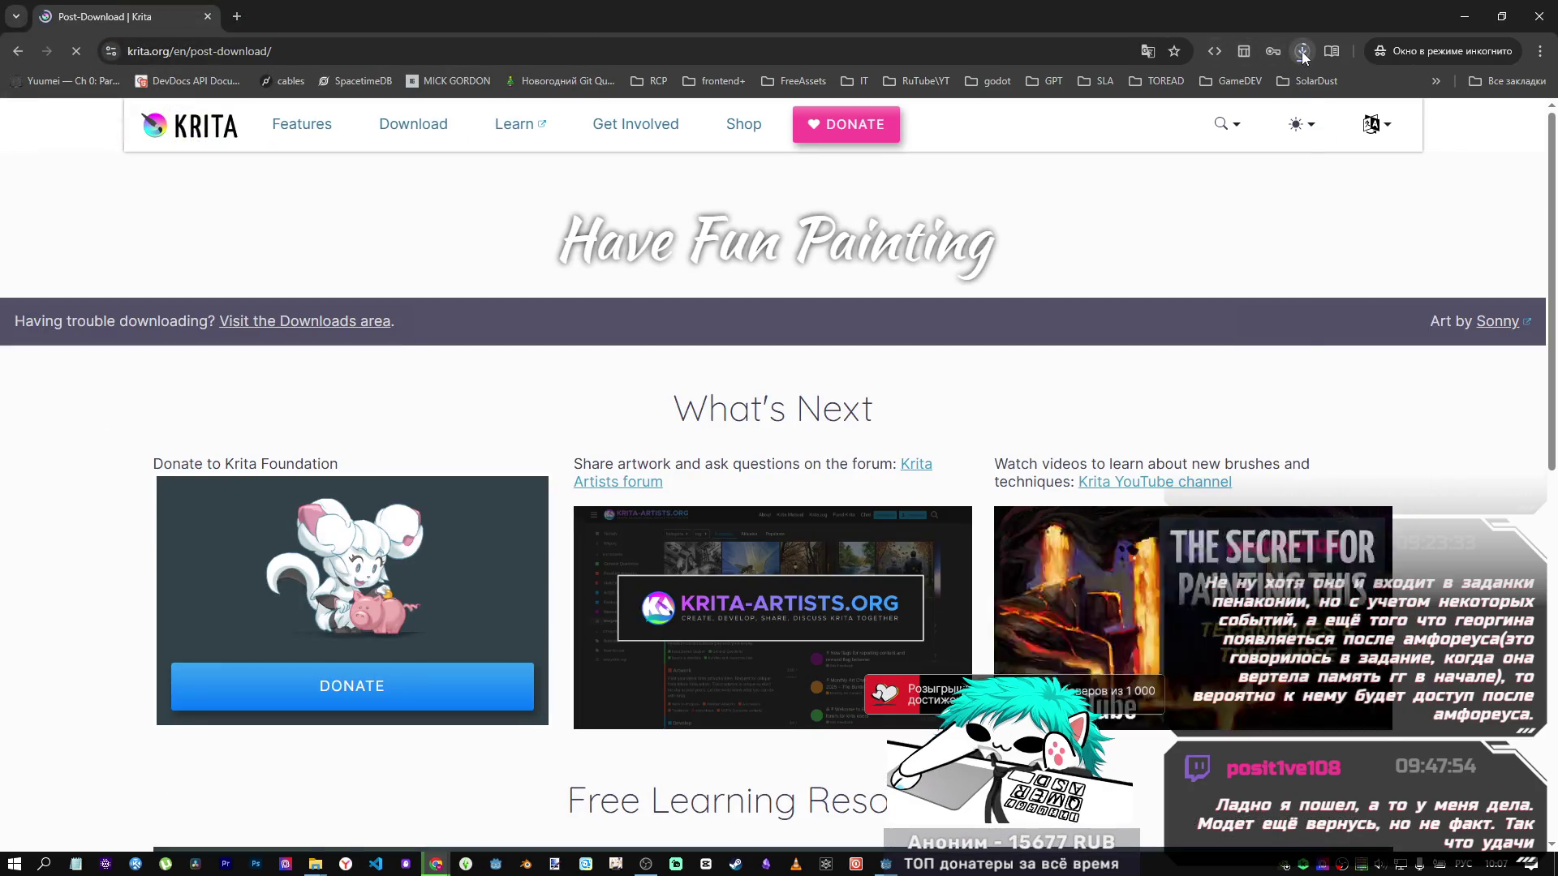
click(1302, 51)
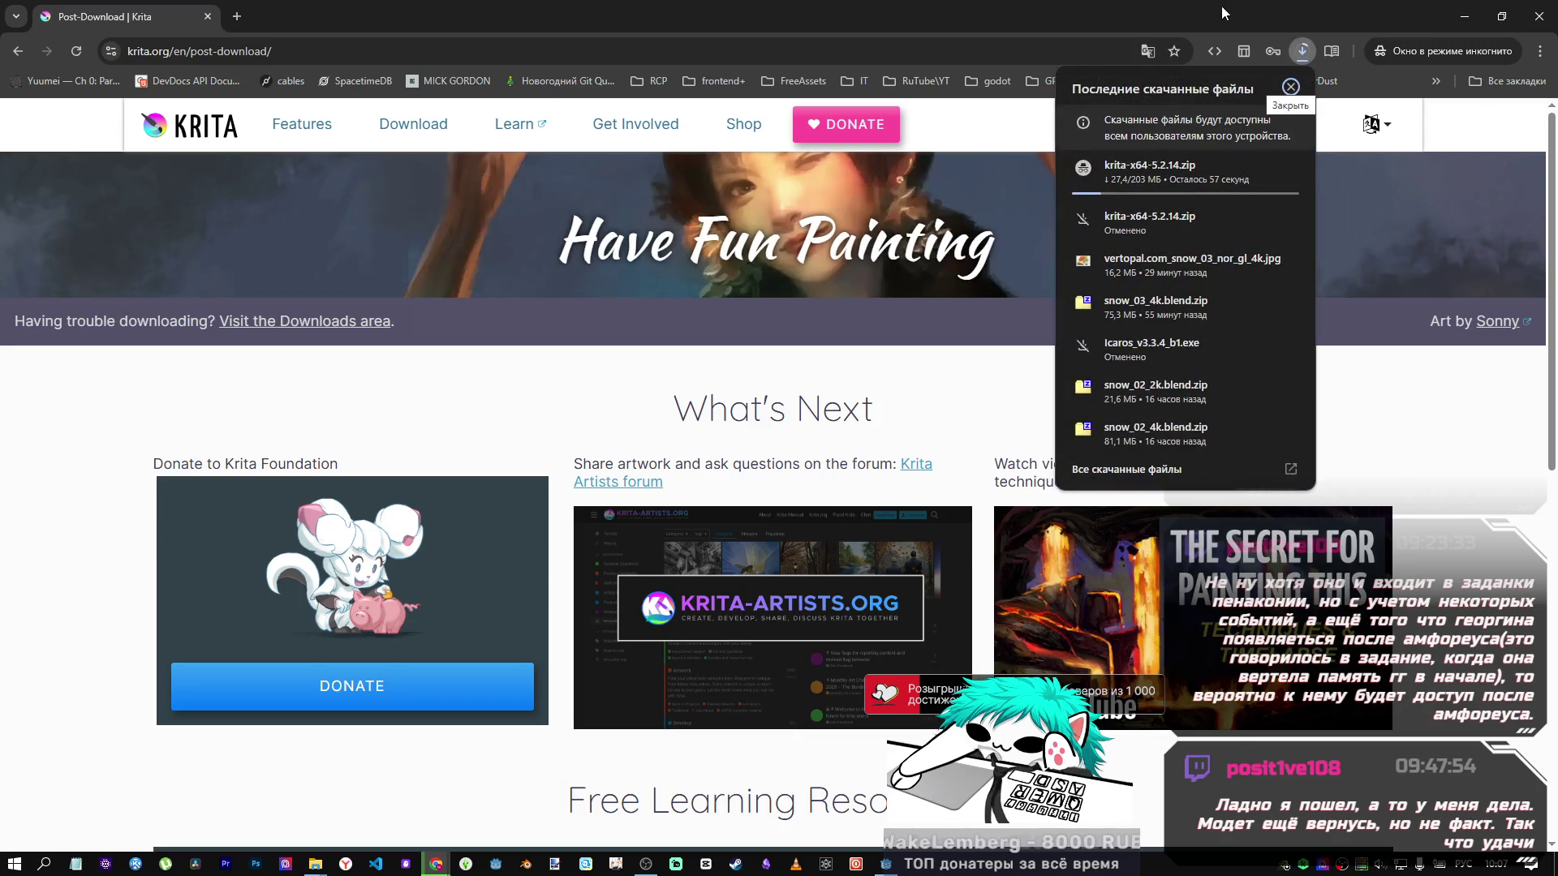
click(1290, 87)
Minimize the textures folder window and bring the other browser window forward.
mouse_move(319, 868)
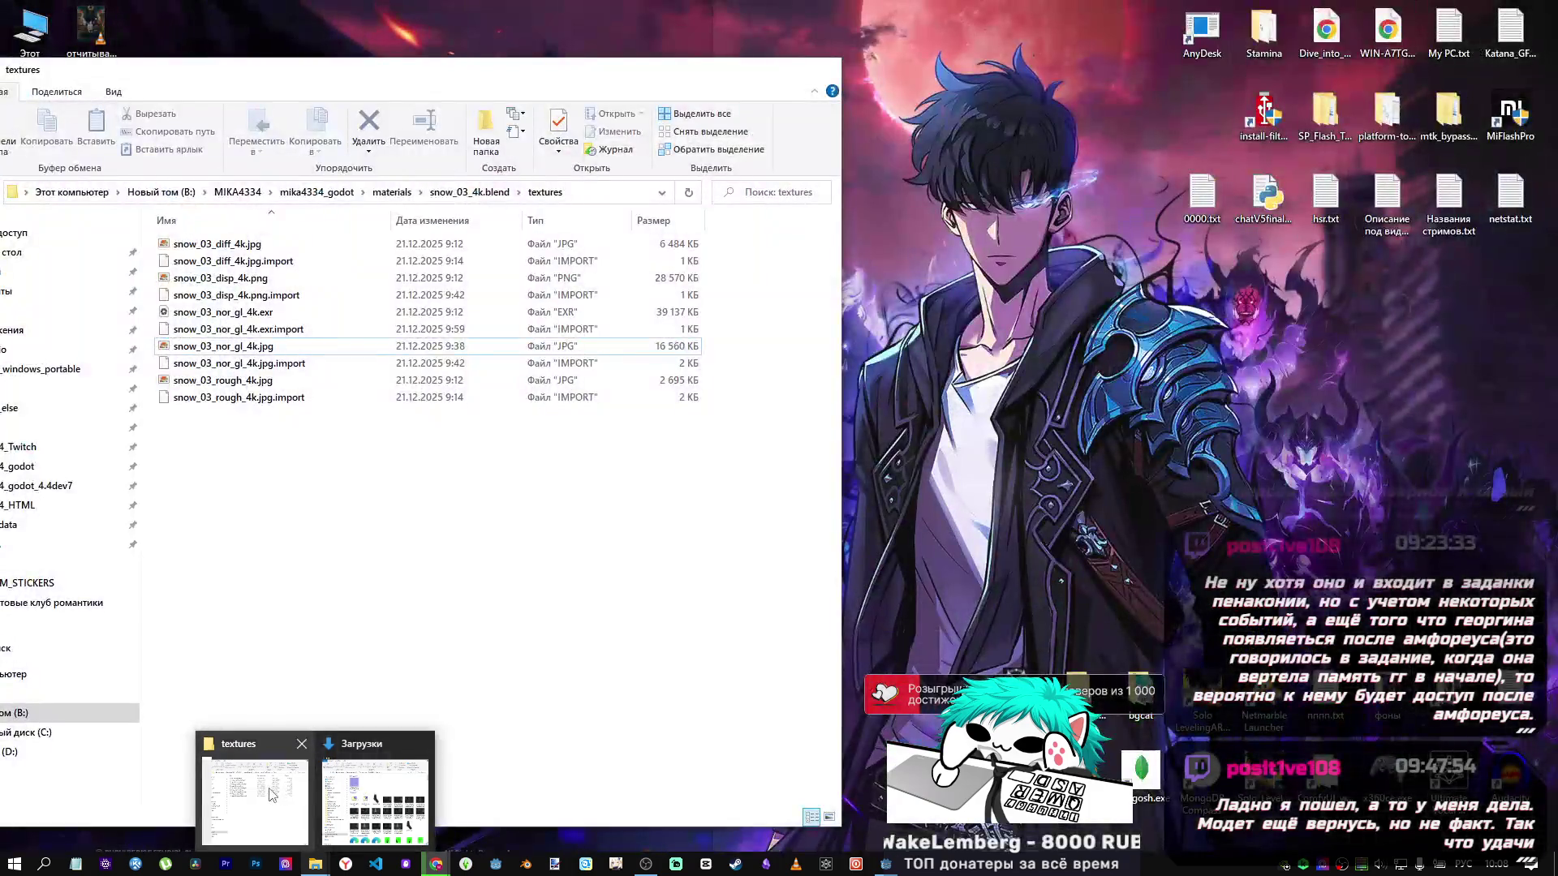
click(294, 772)
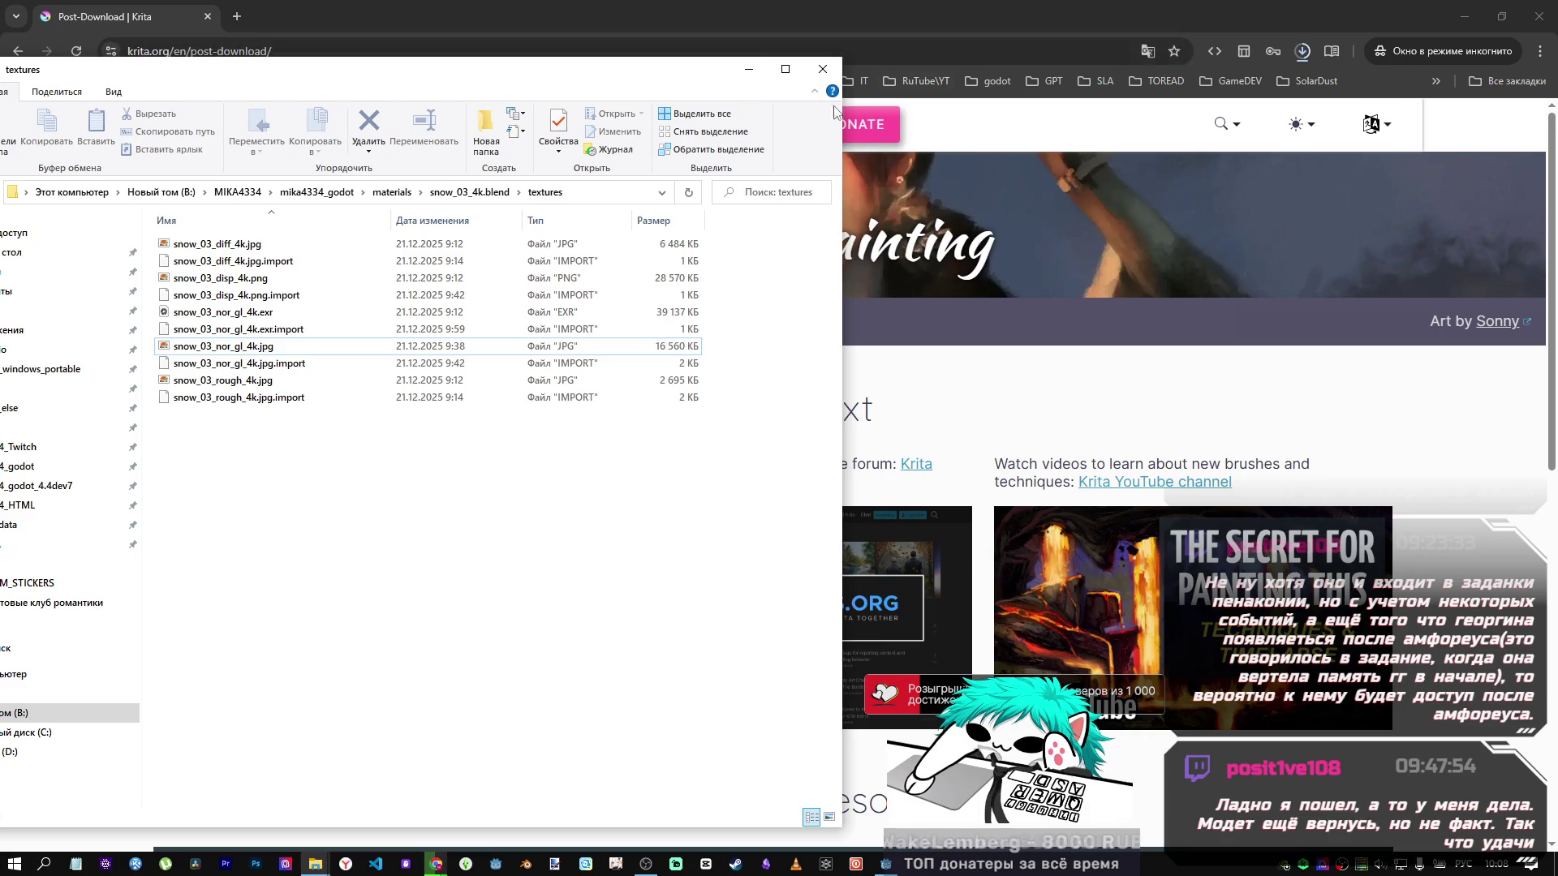
click(749, 69)
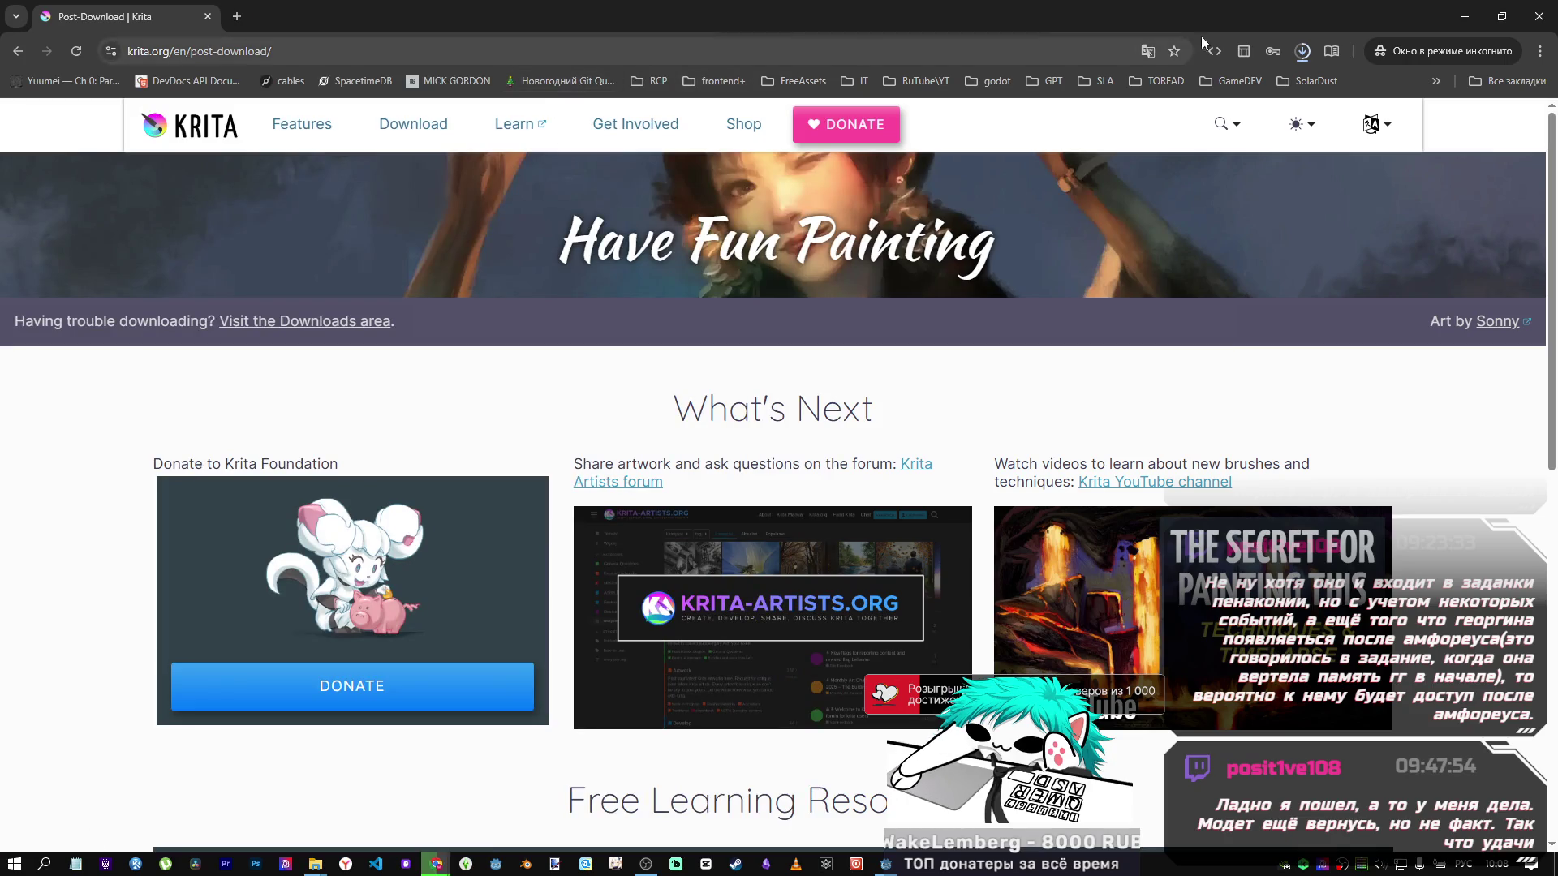
mouse_move(437, 864)
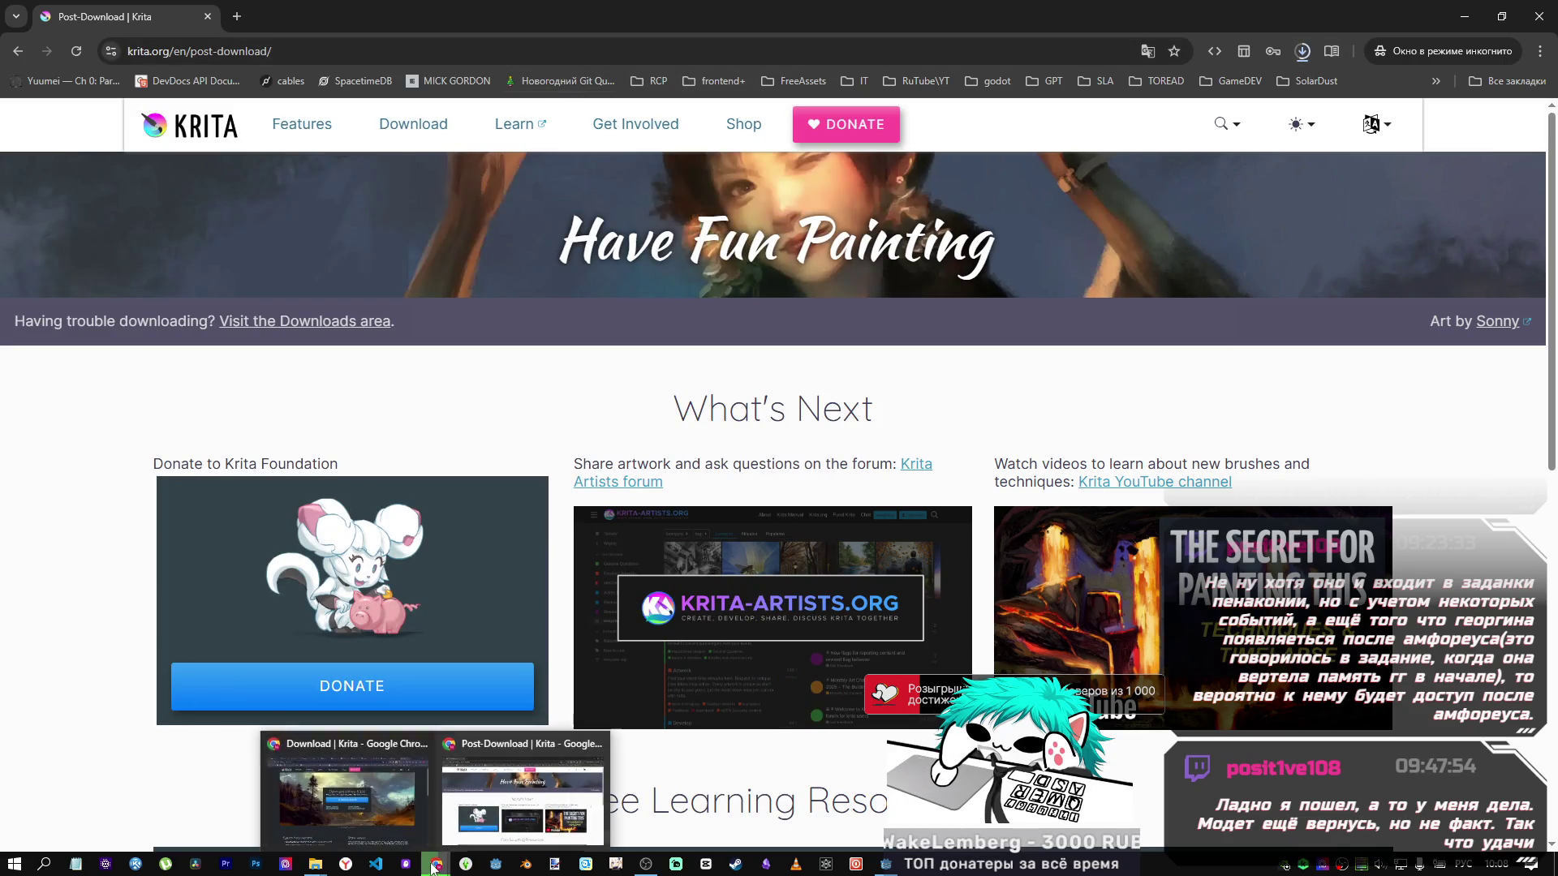
click(426, 770)
Close the Krita tab, skim issue #81765, return to Snow 02, and switch to Godot.
click(1362, 16)
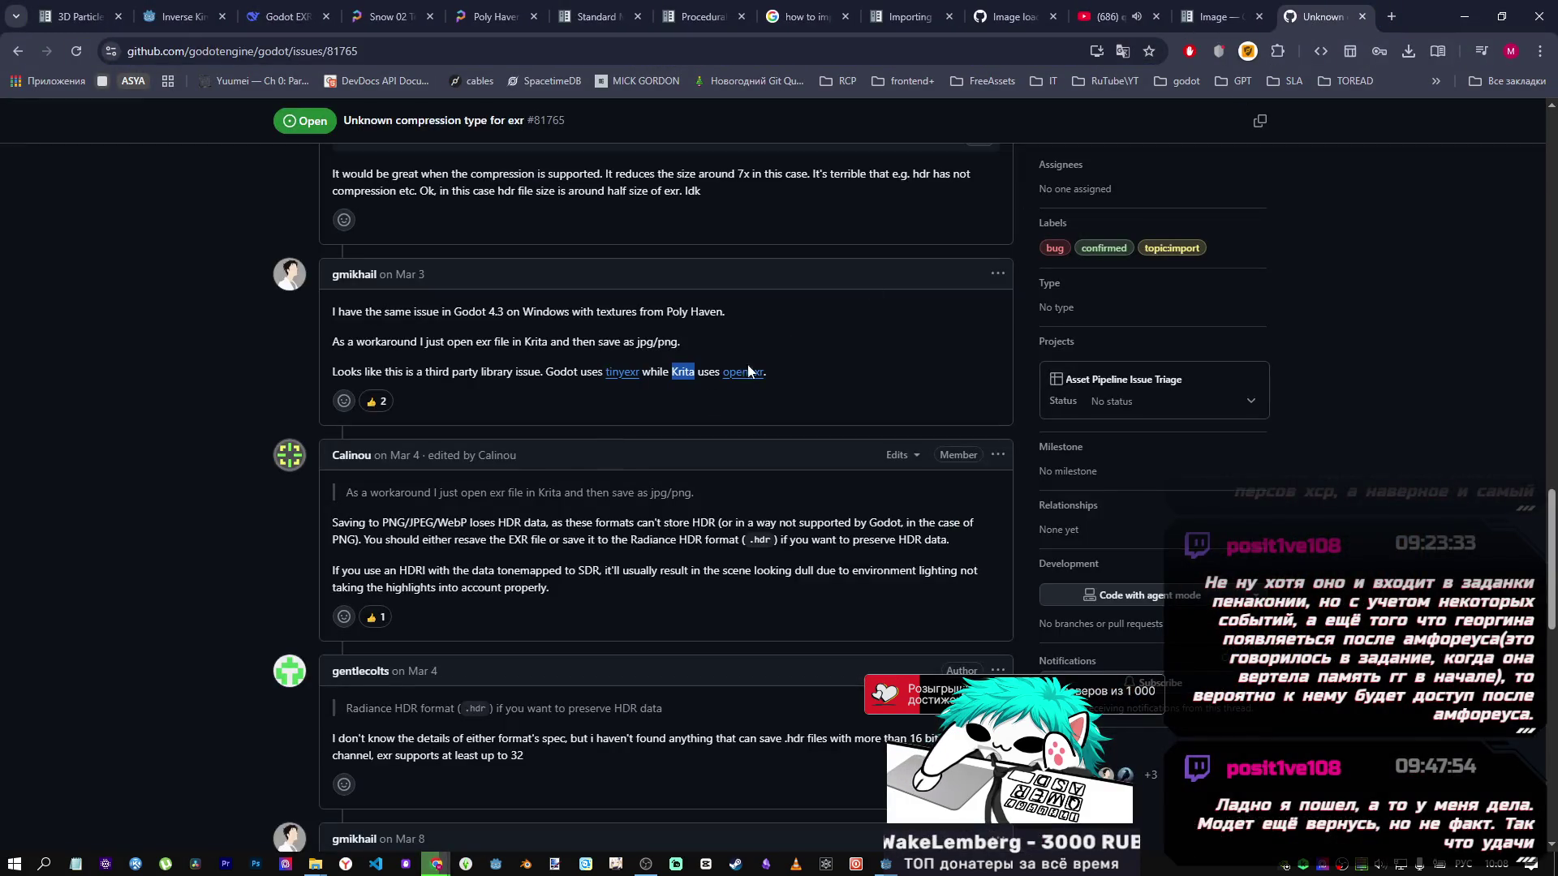
scroll(606, 448, down, 1)
scroll(606, 452, down, 3)
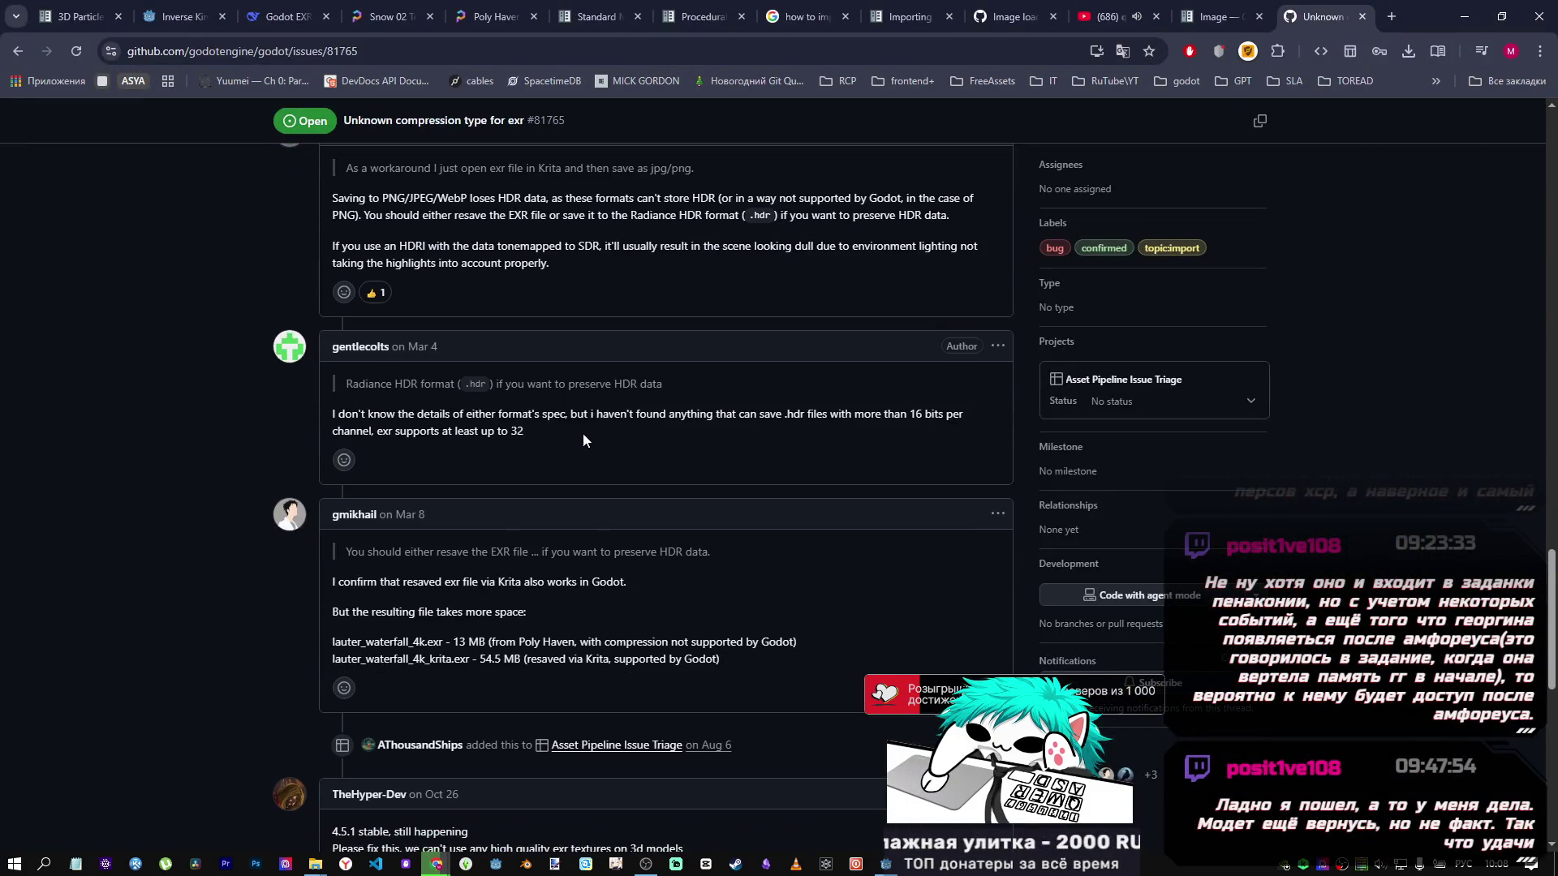
click(408, 8)
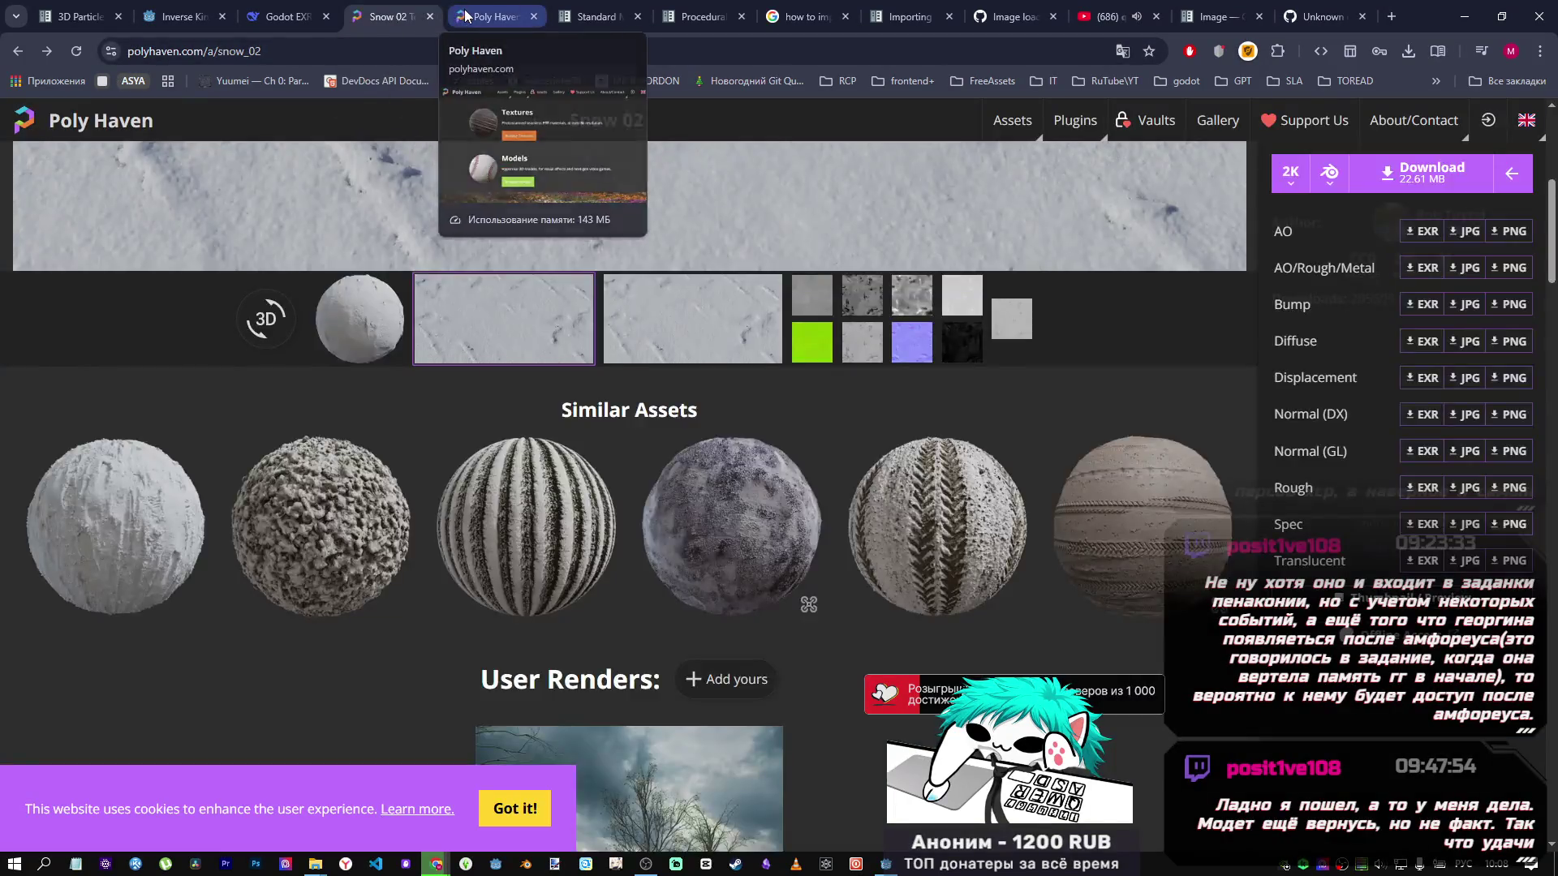
click(489, 15)
click(415, 8)
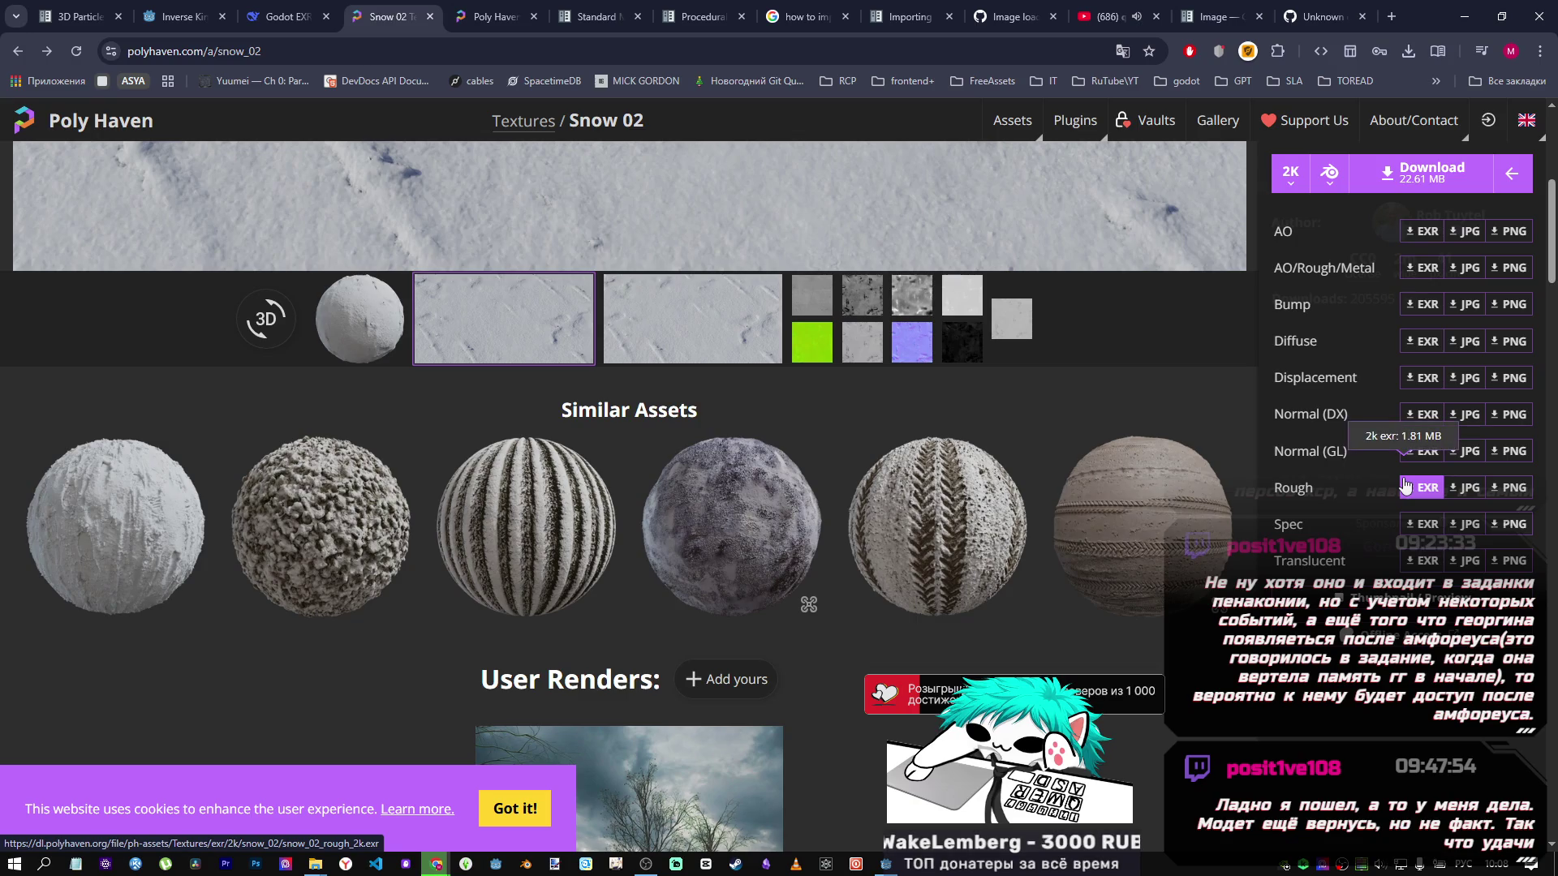
key(alt+Tab)
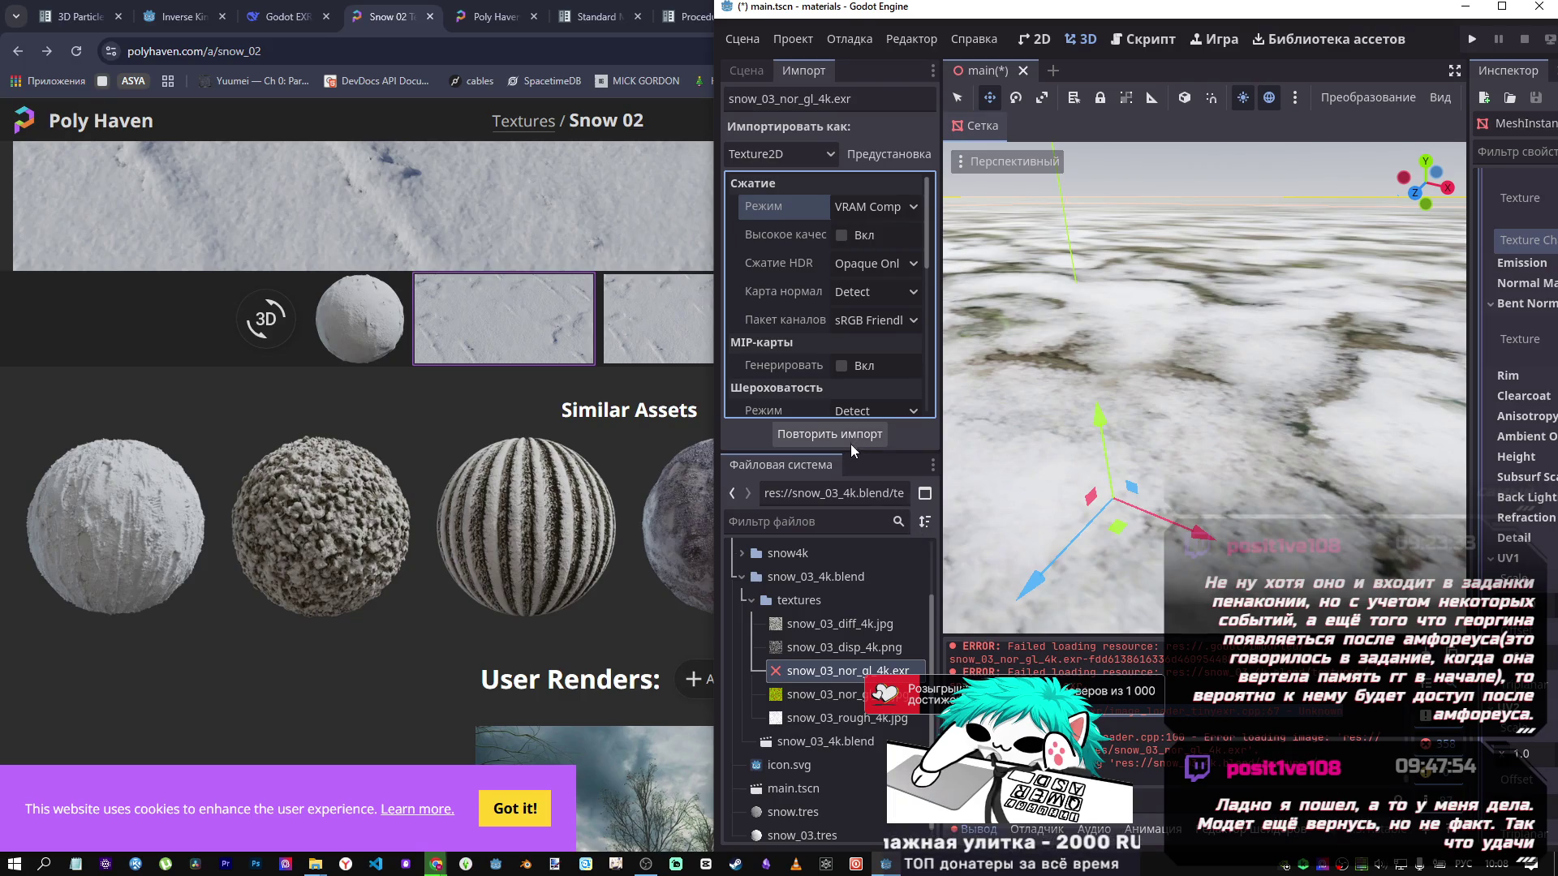
Set snow_03_nor_gl_4k.exr's Normal Map import option to Enable and reimport it.
click(854, 704)
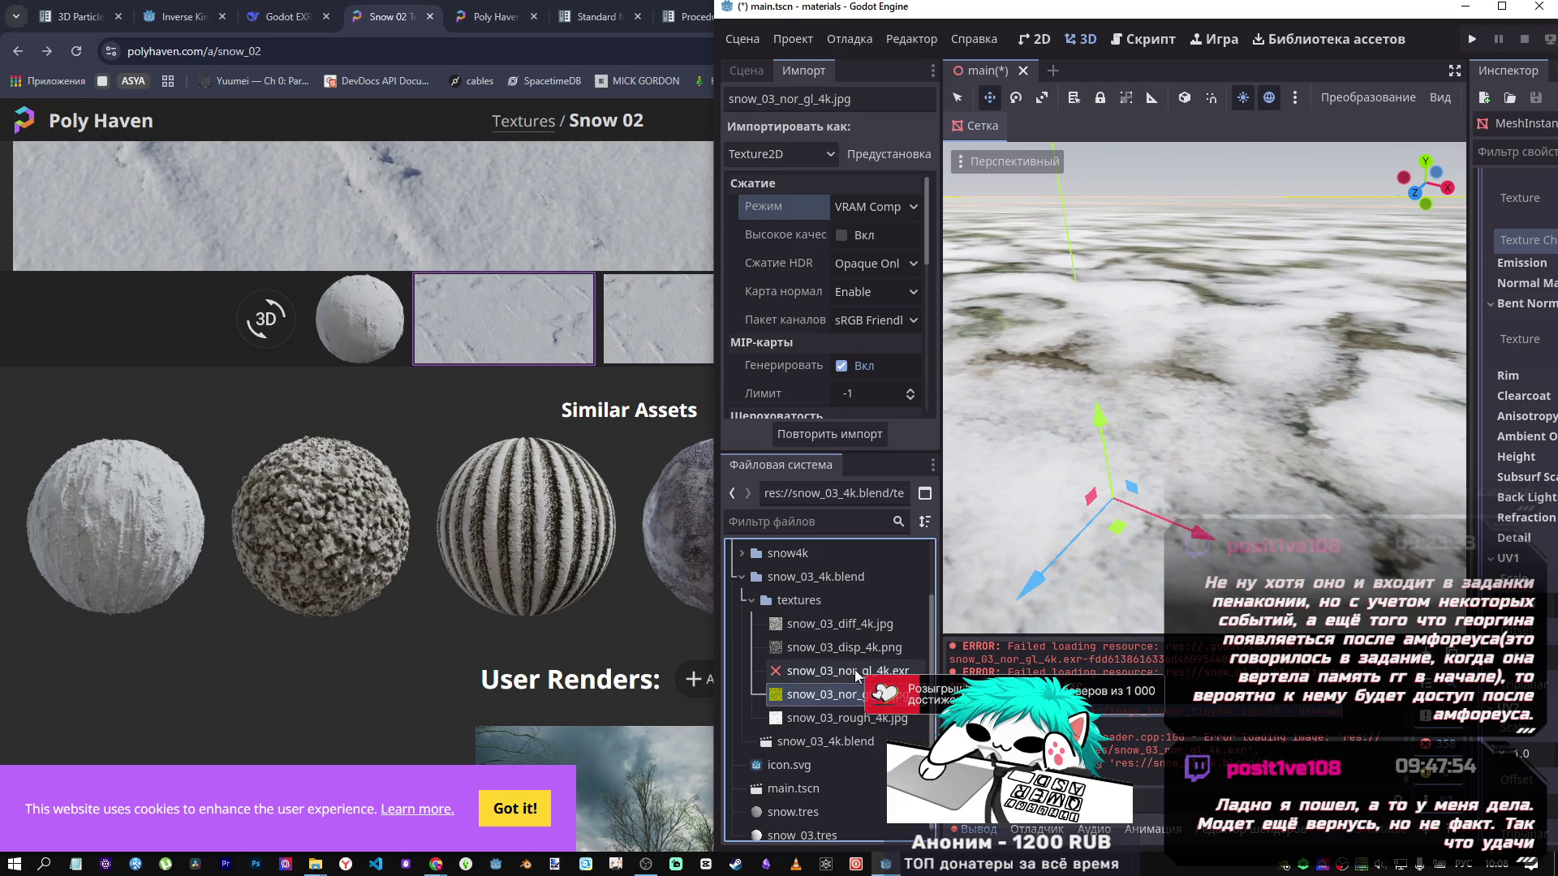
mouse_move(855, 658)
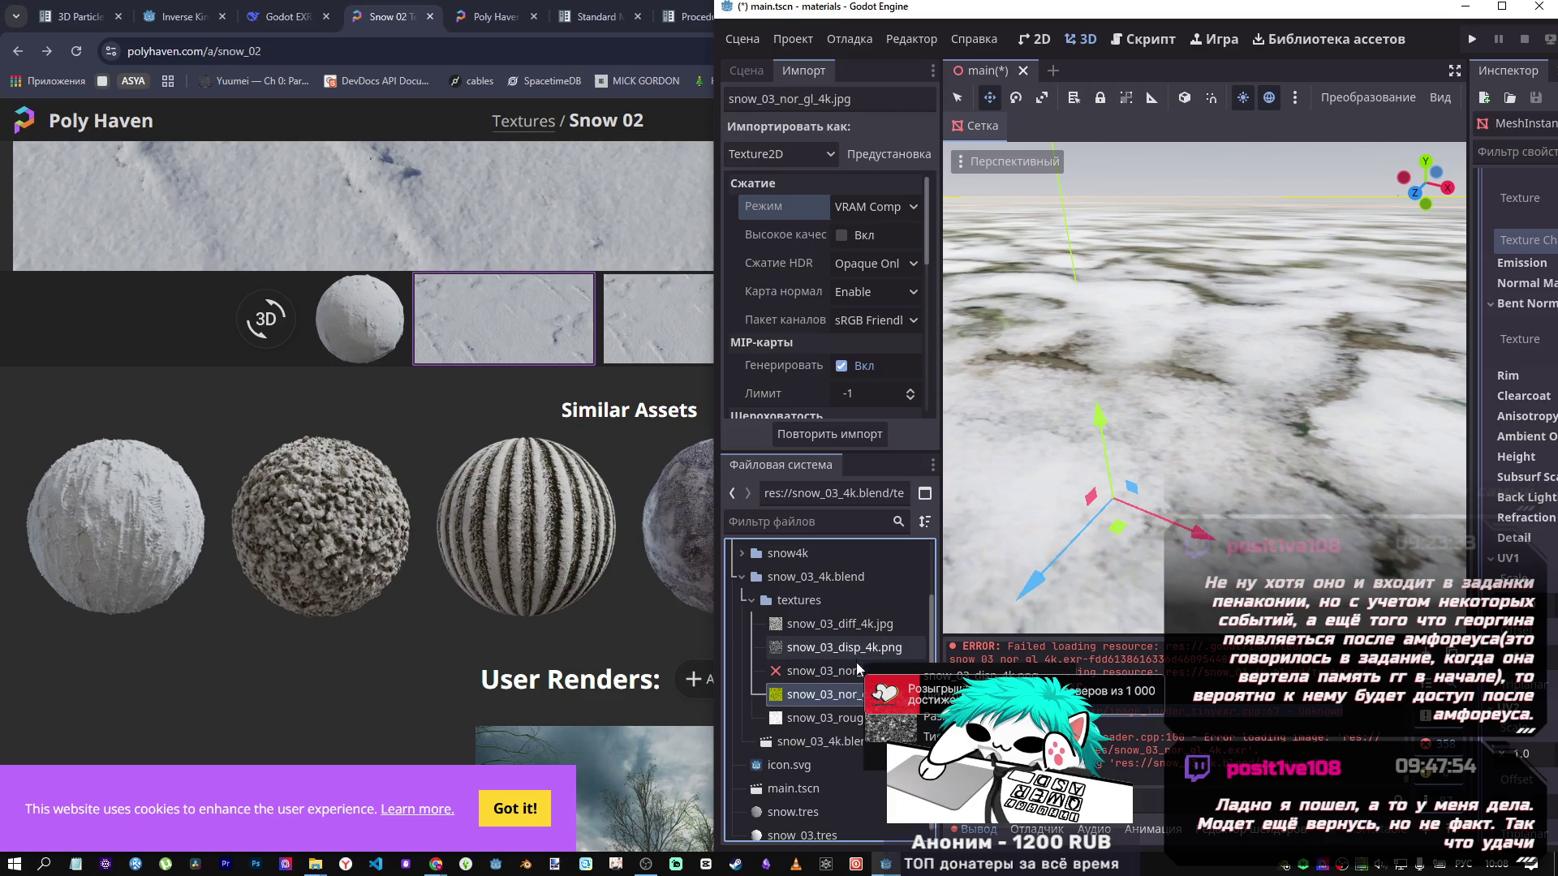
click(858, 671)
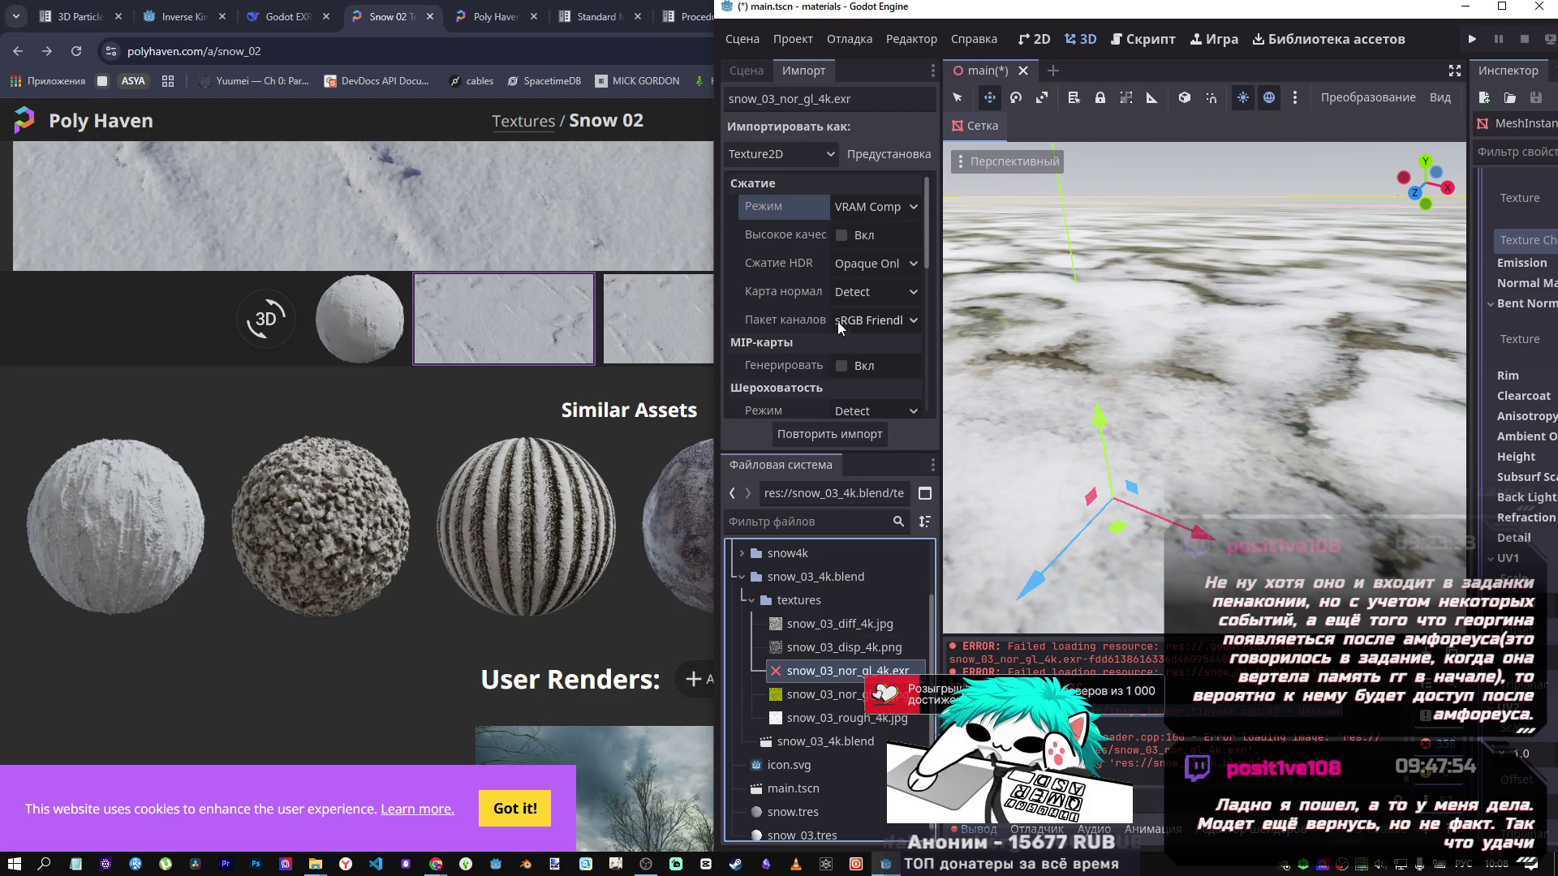
click(845, 294)
click(862, 339)
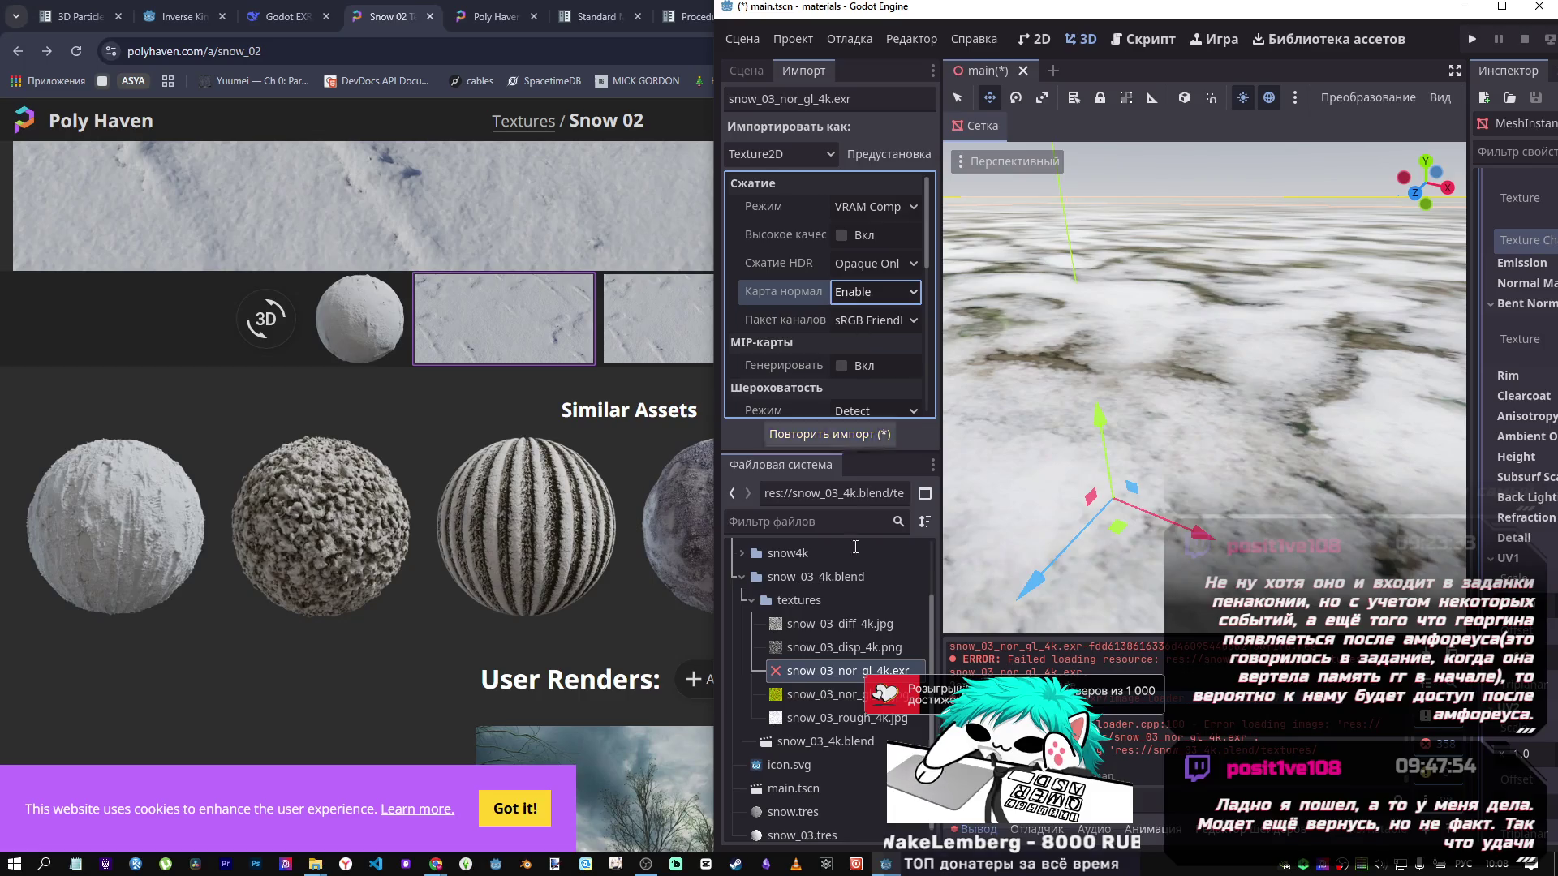
click(852, 430)
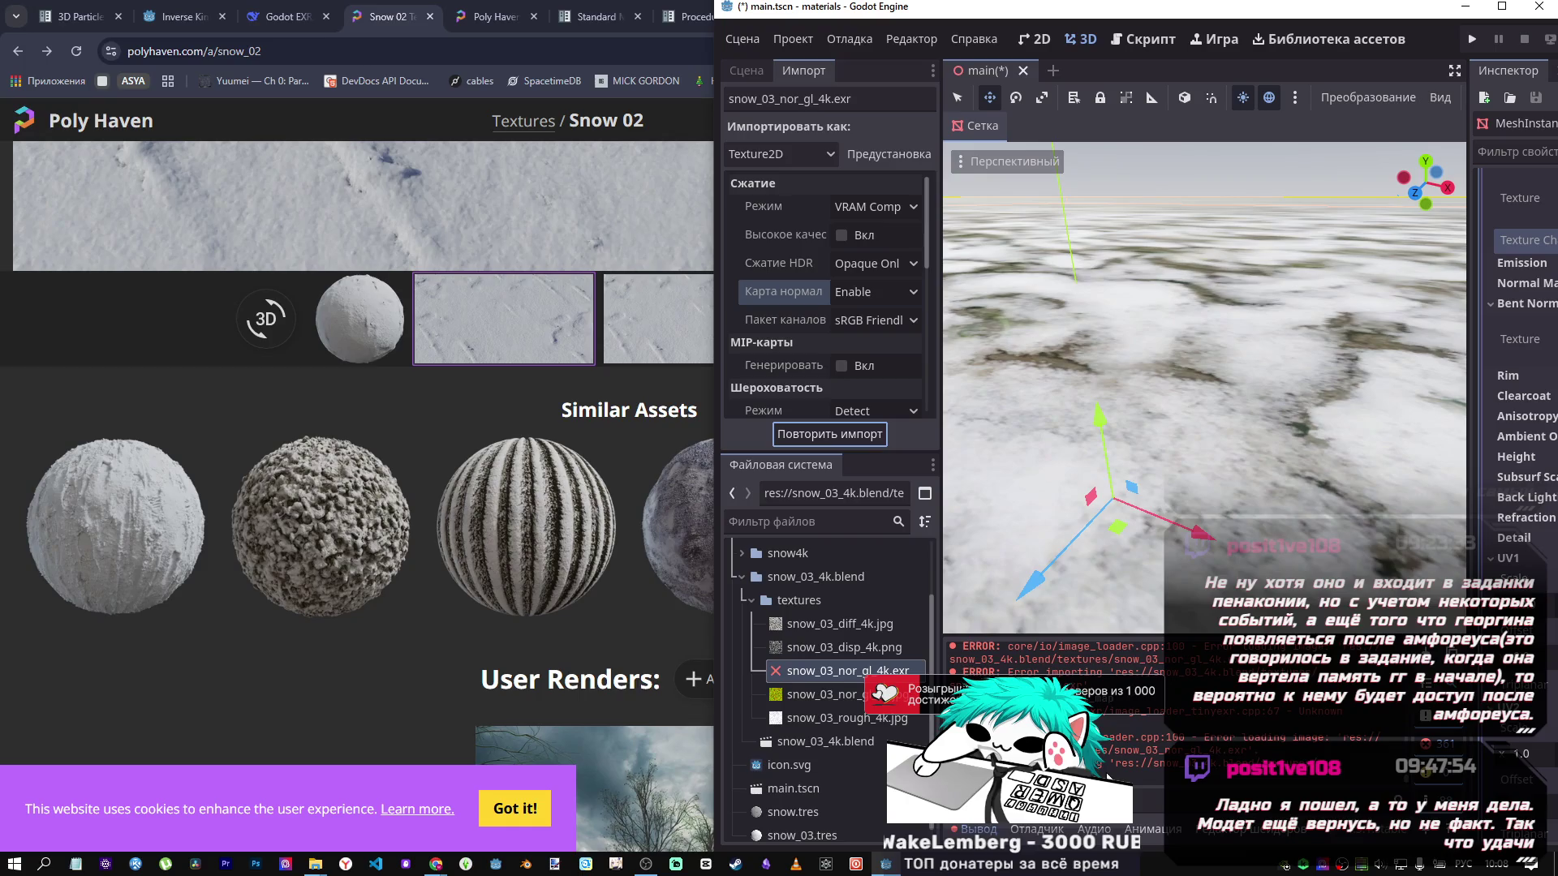
click(444, 404)
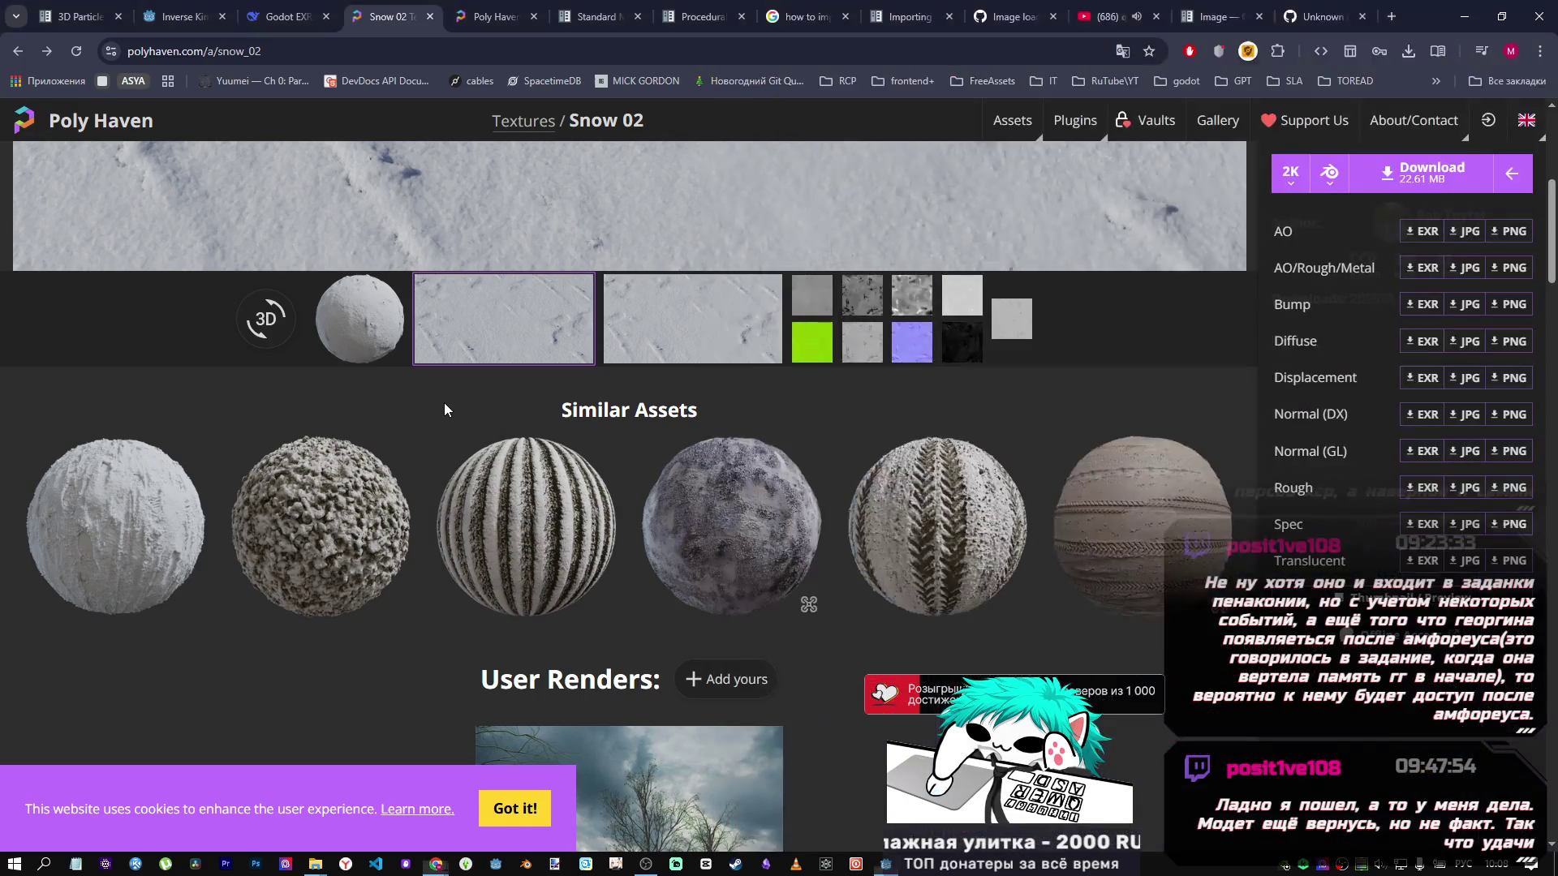
Change the Poly Haven site language to Русский from the language dropdown.
scroll(448, 398, up, 6)
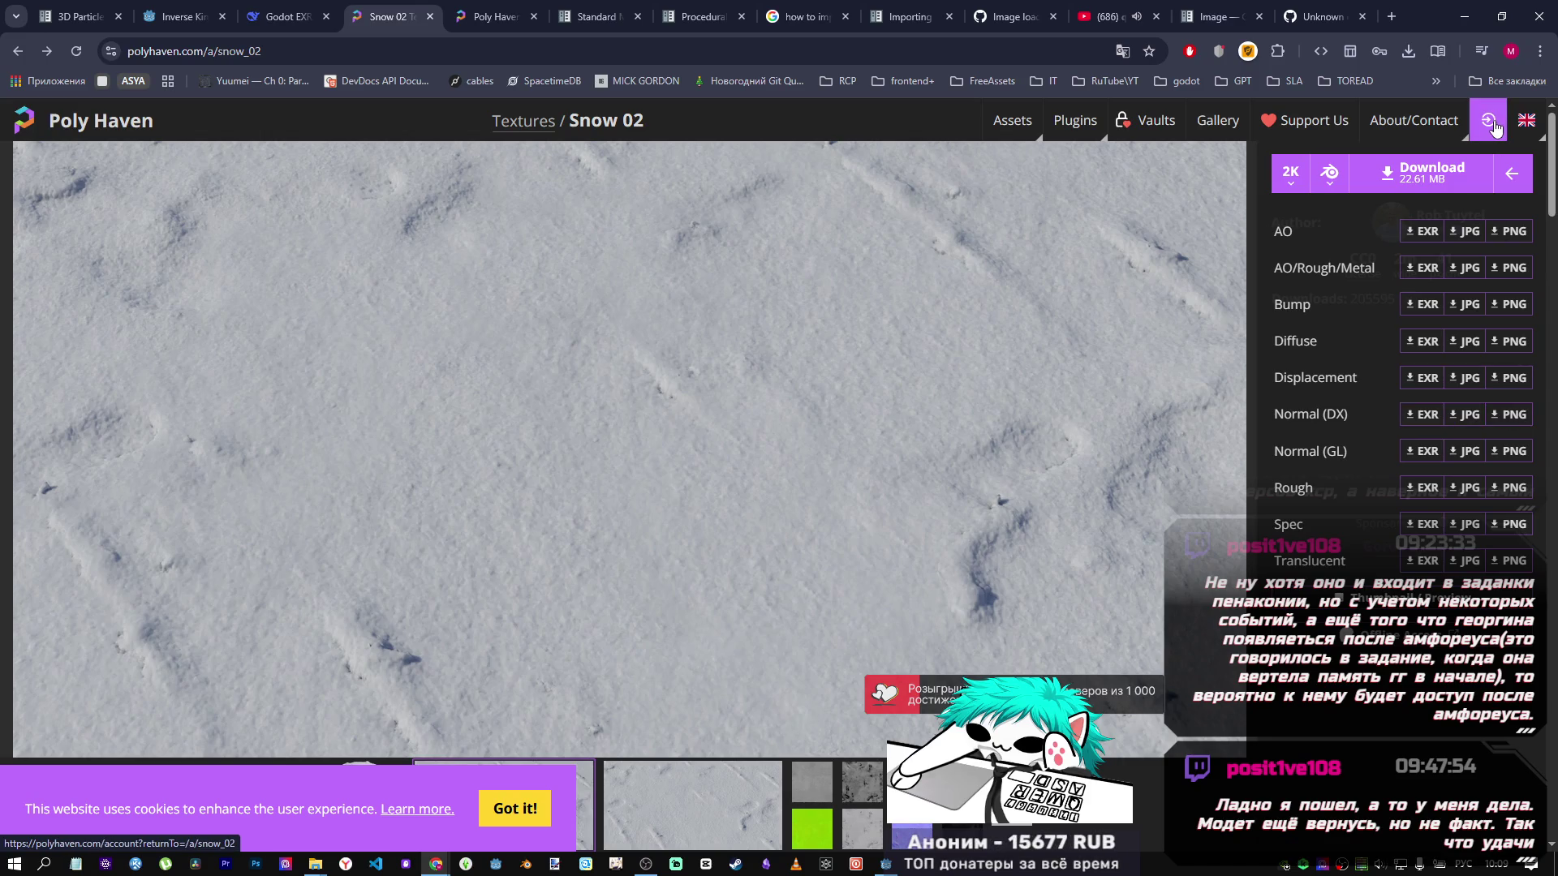
mouse_move(1525, 123)
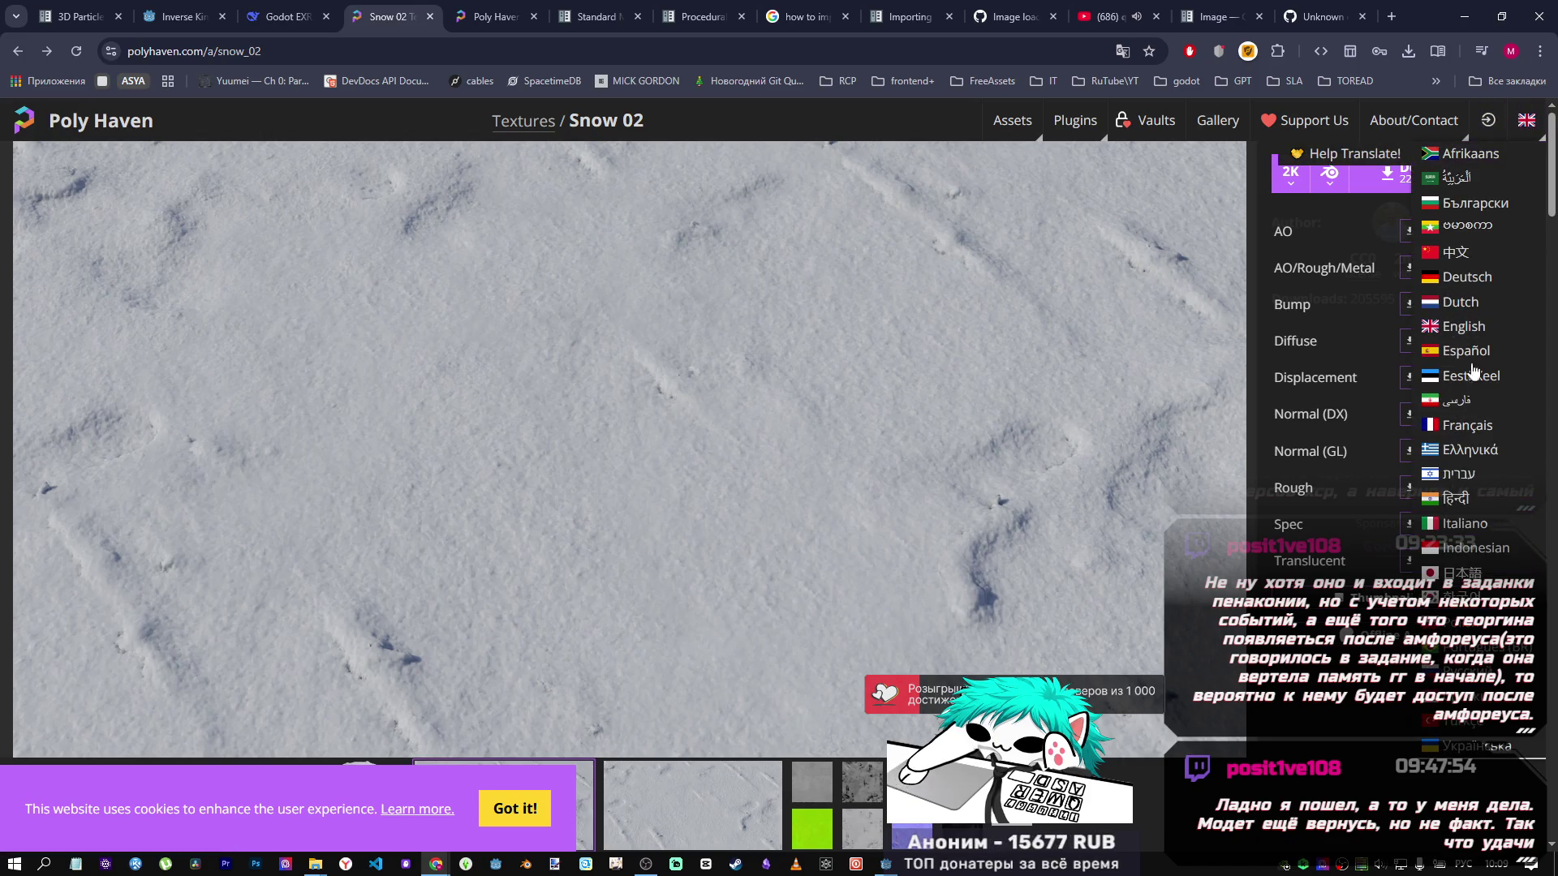
scroll(1476, 463, down, 2)
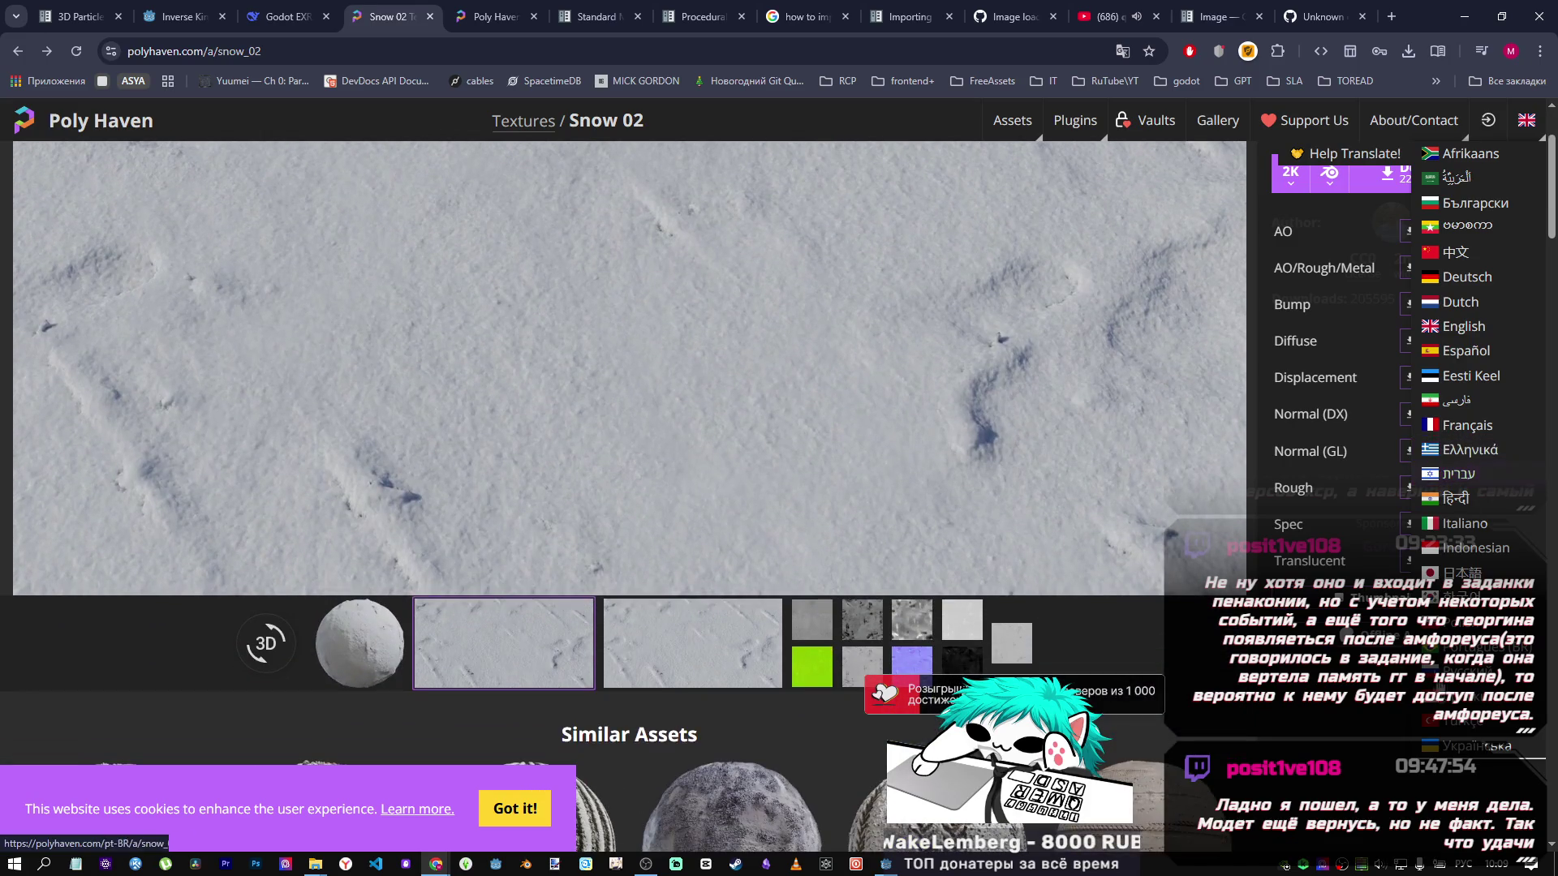
click(1469, 697)
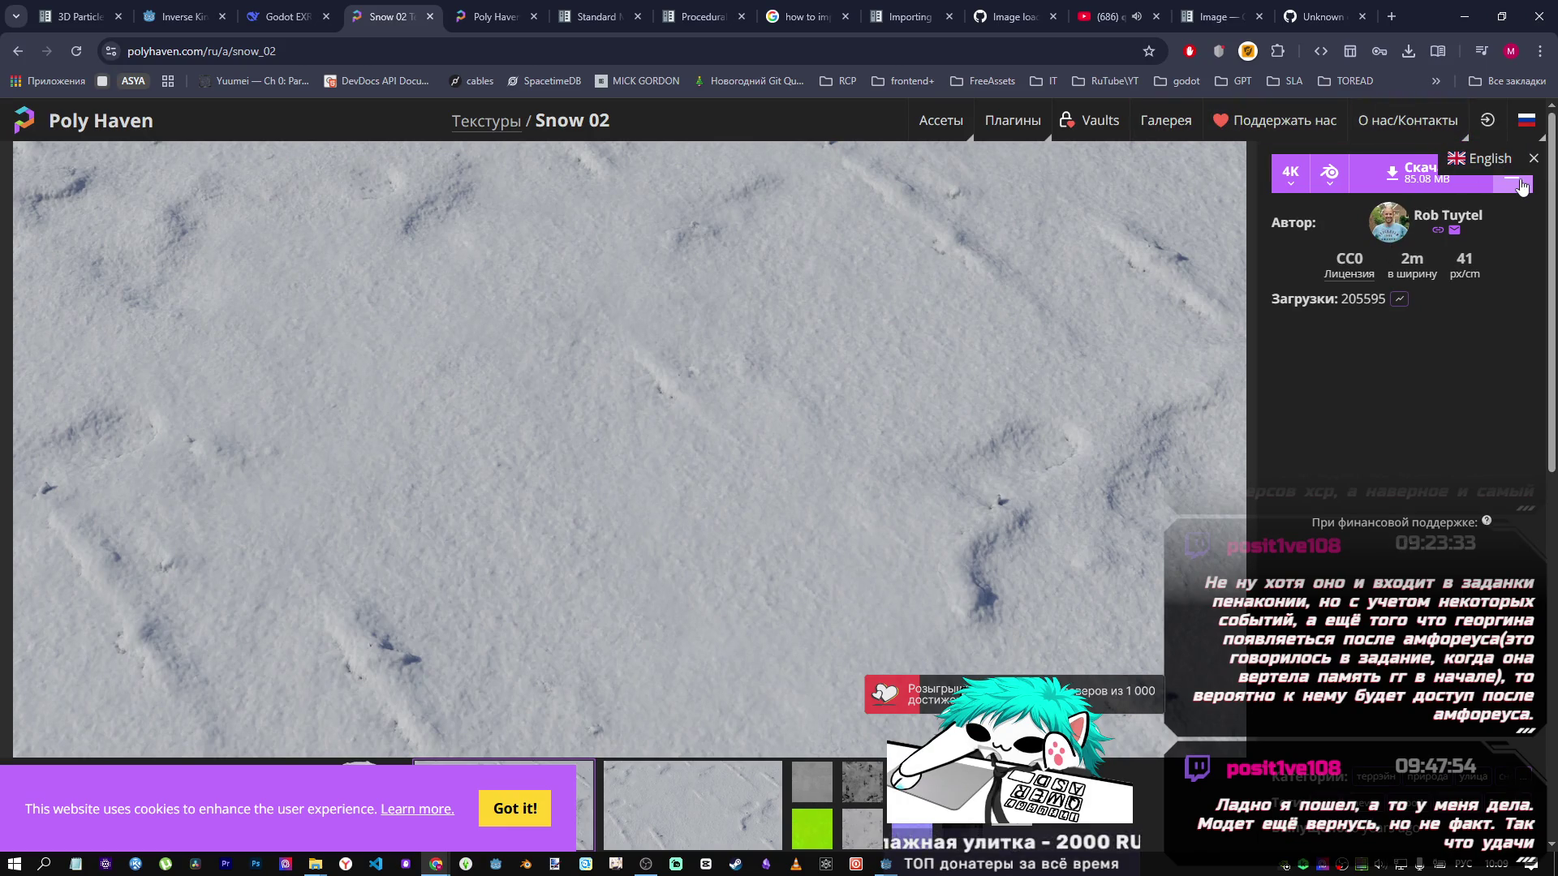
Download the Snow 02 Normal (GL) and Normal (DX) maps as 4K PNGs, dismissing the donation popup.
click(1521, 184)
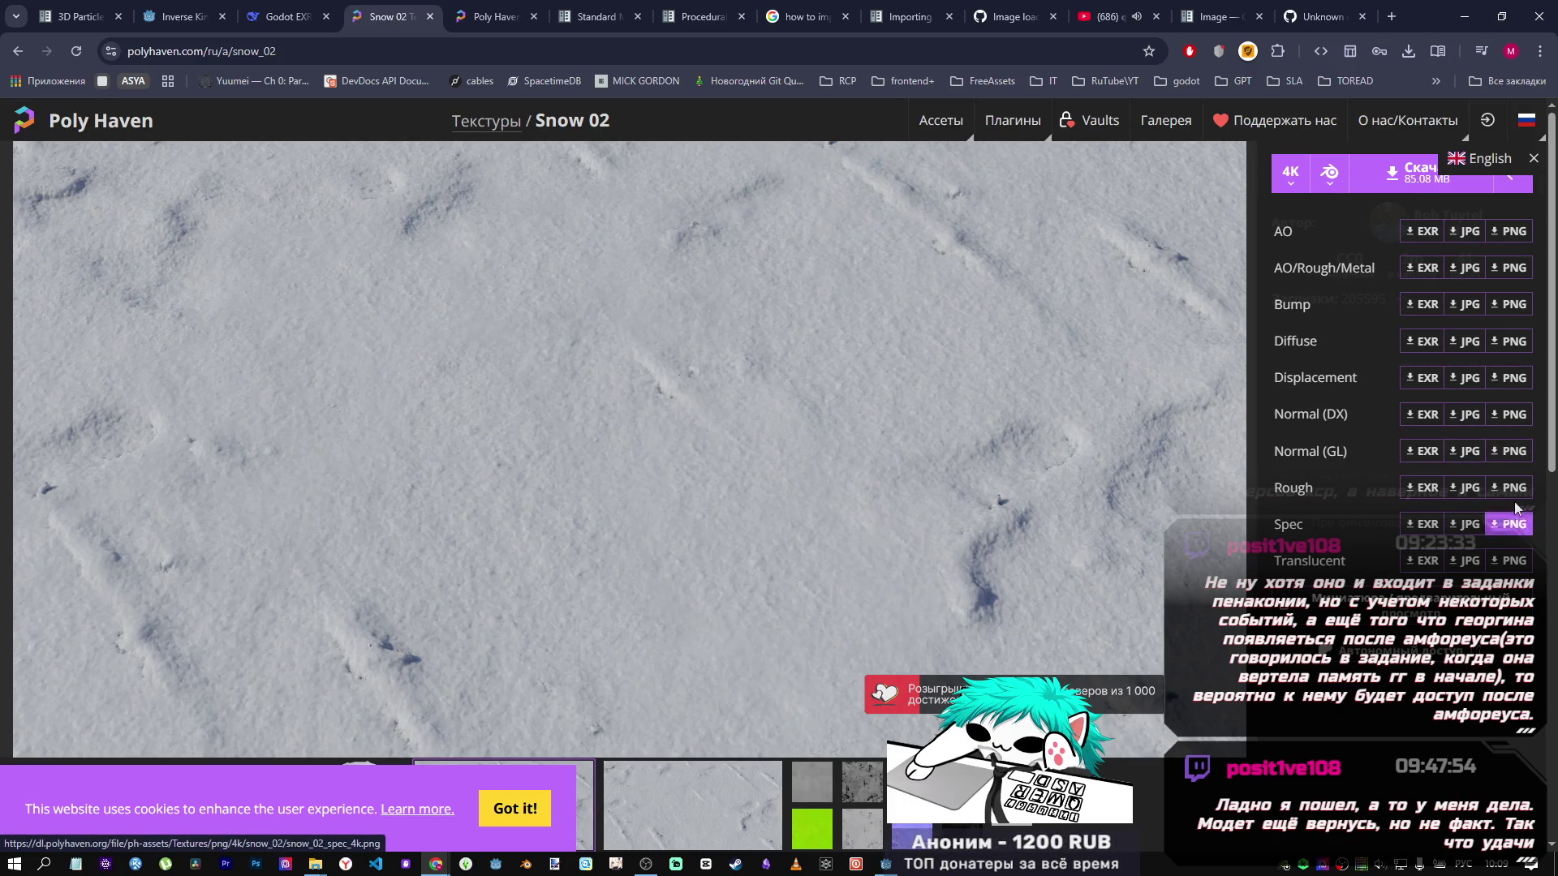
click(1511, 452)
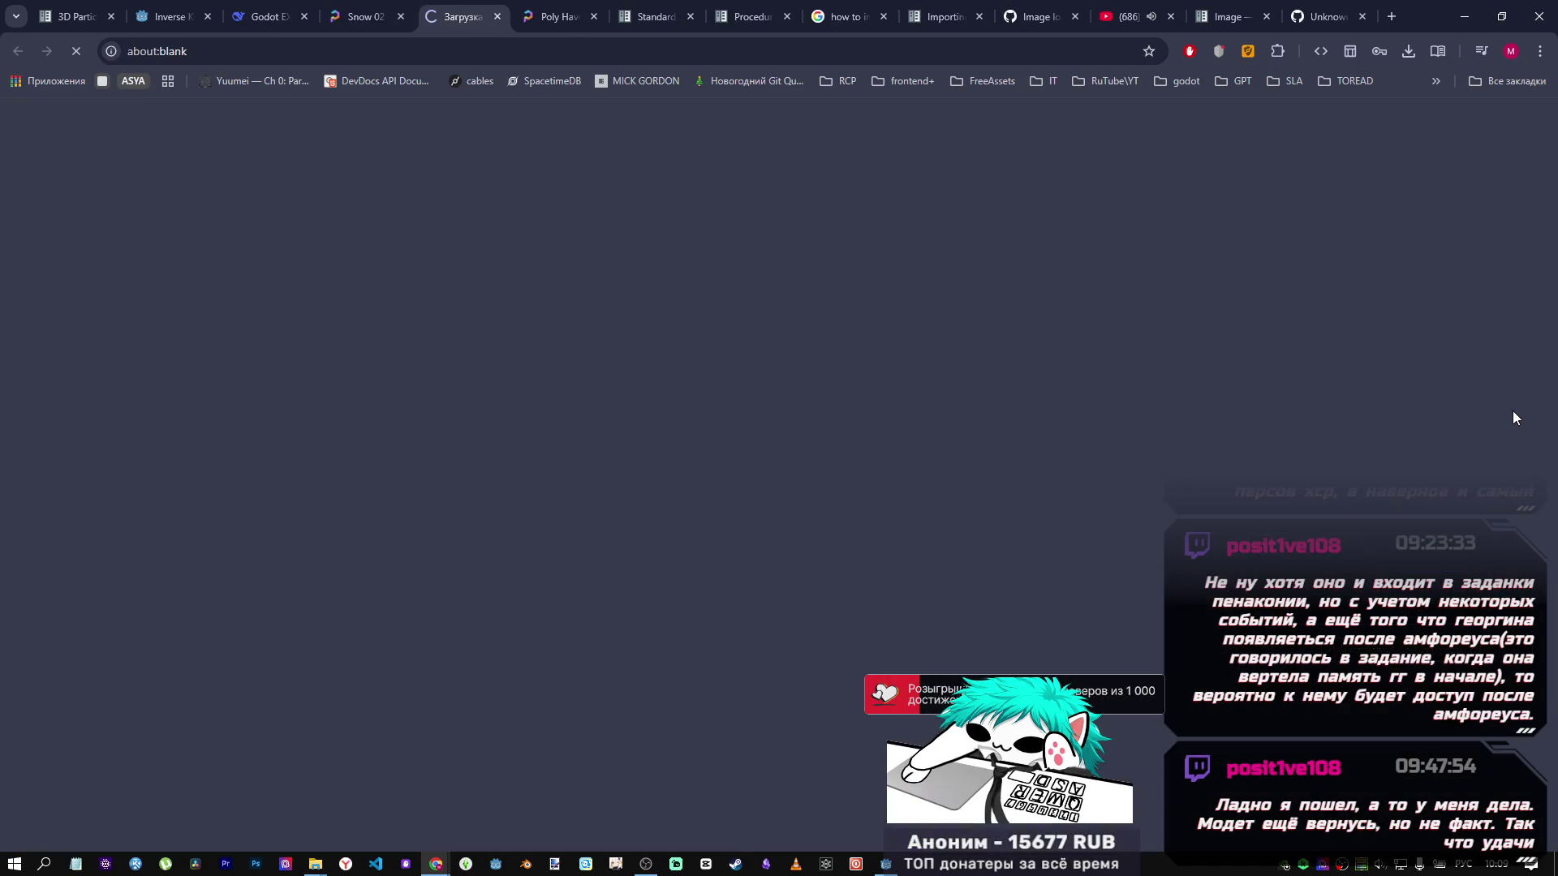
click(498, 17)
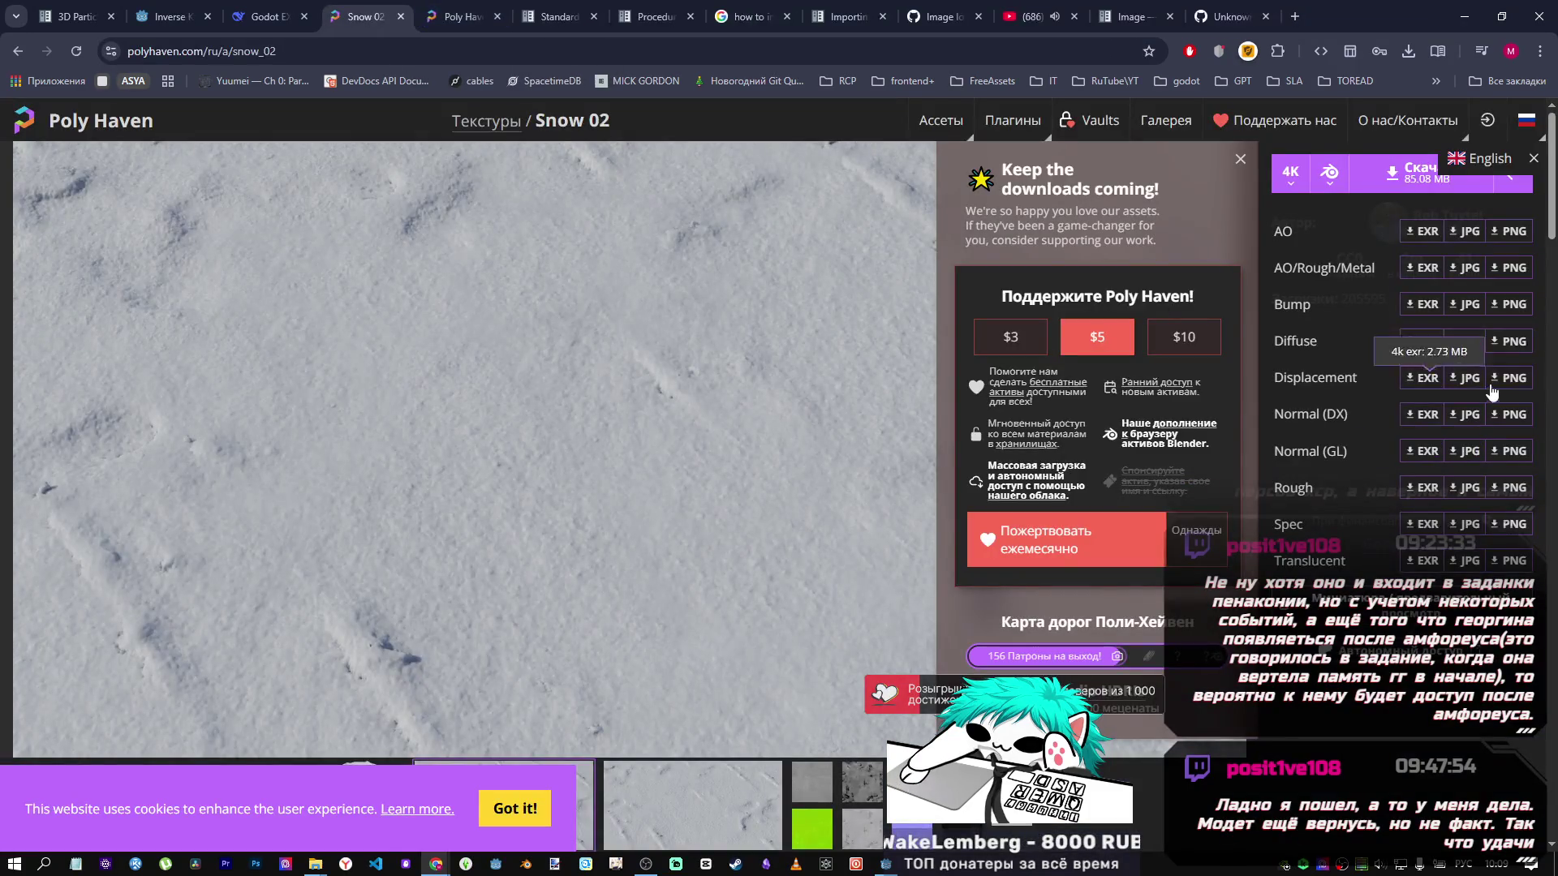
click(1242, 159)
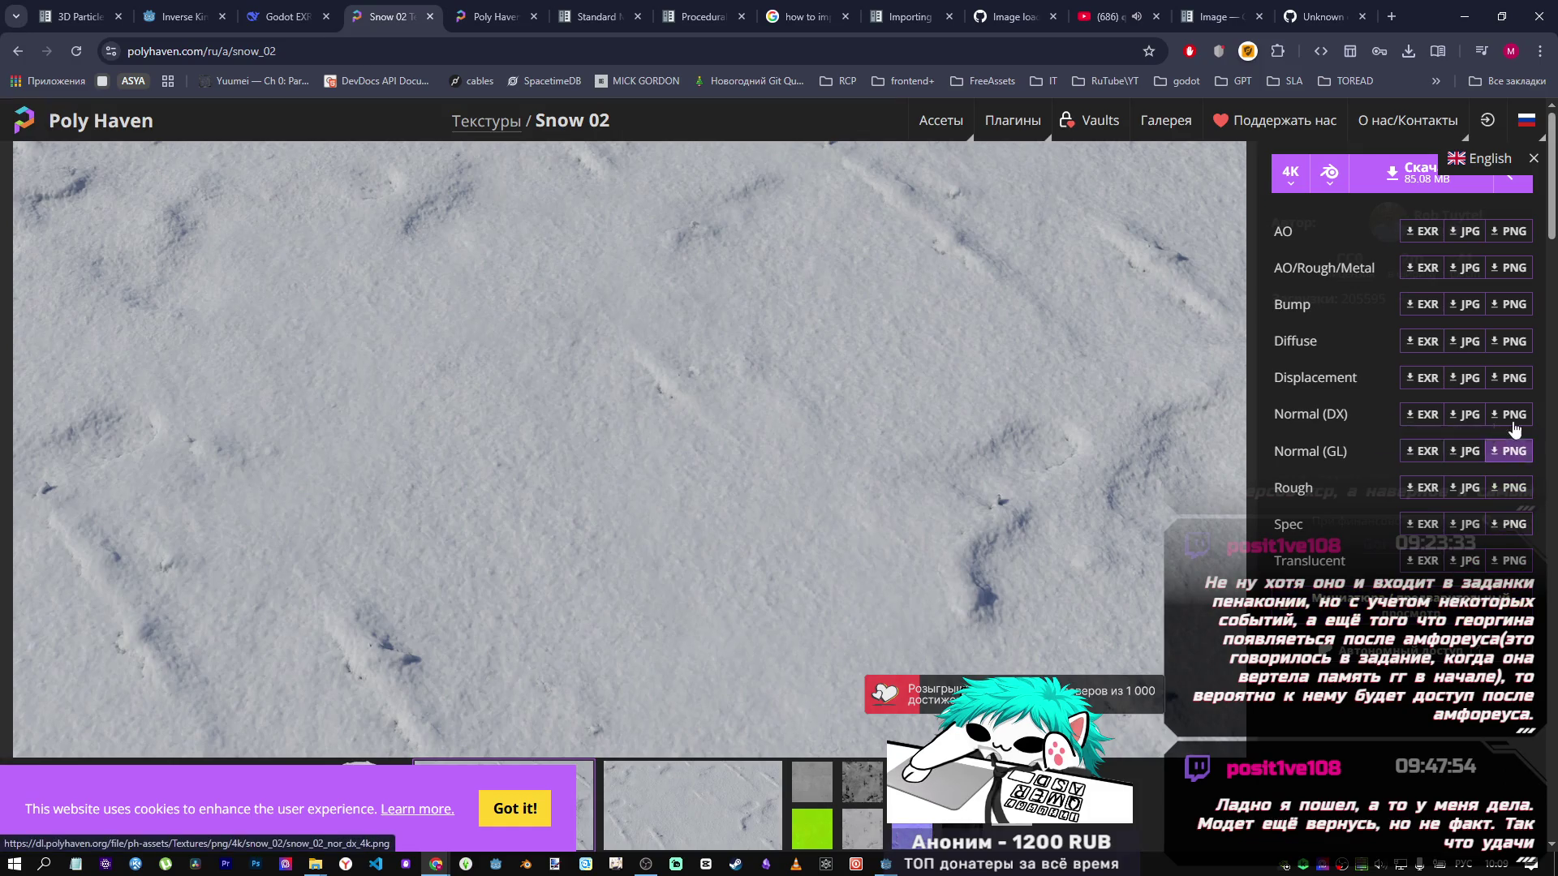
click(1507, 451)
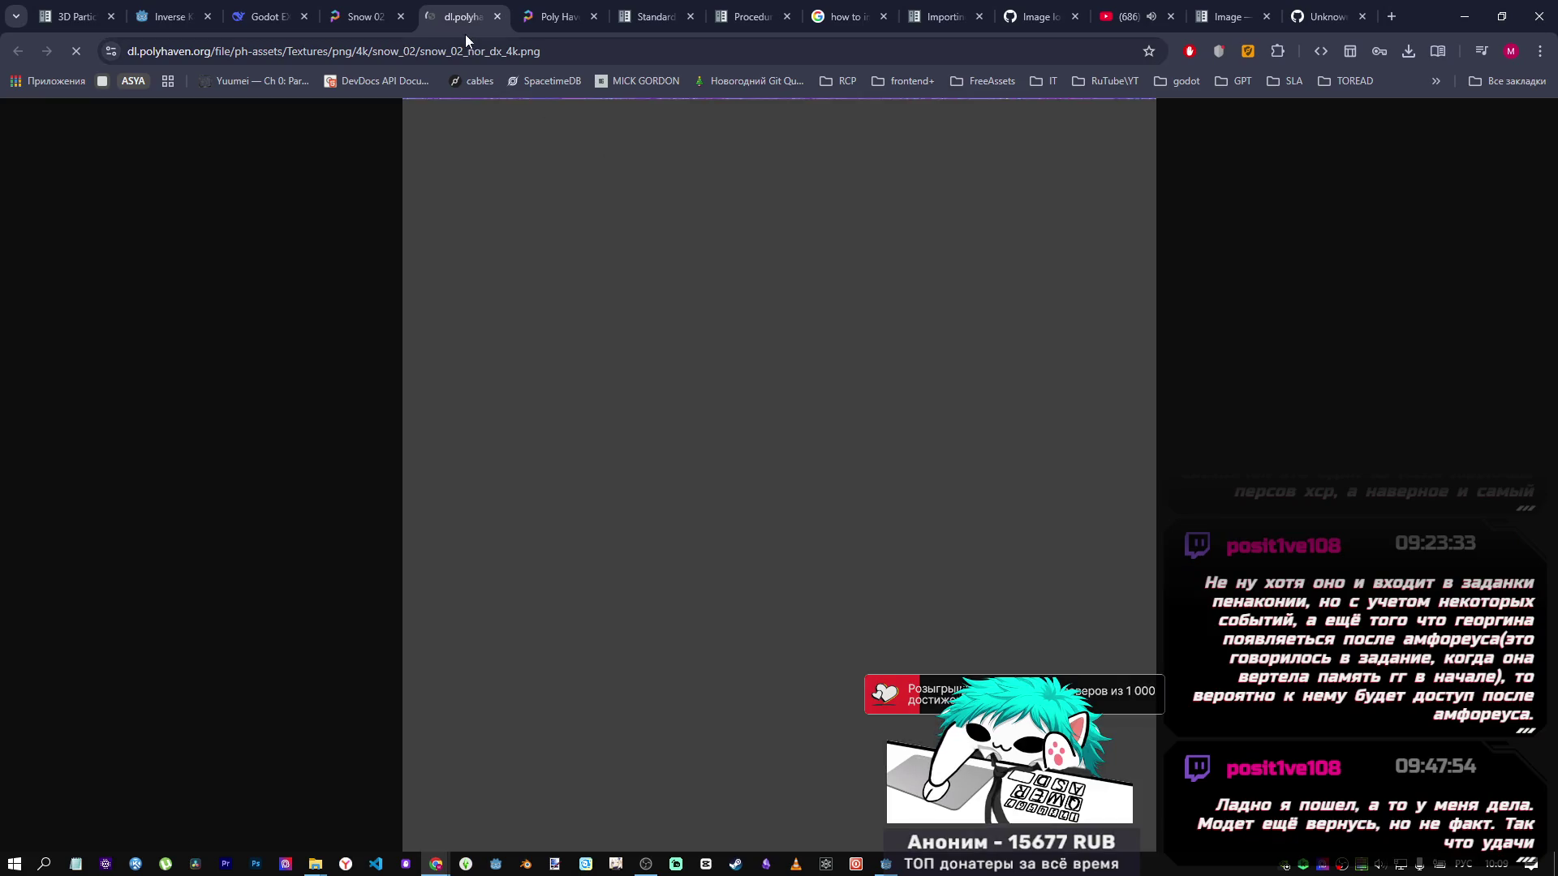
middle_click(462, 11)
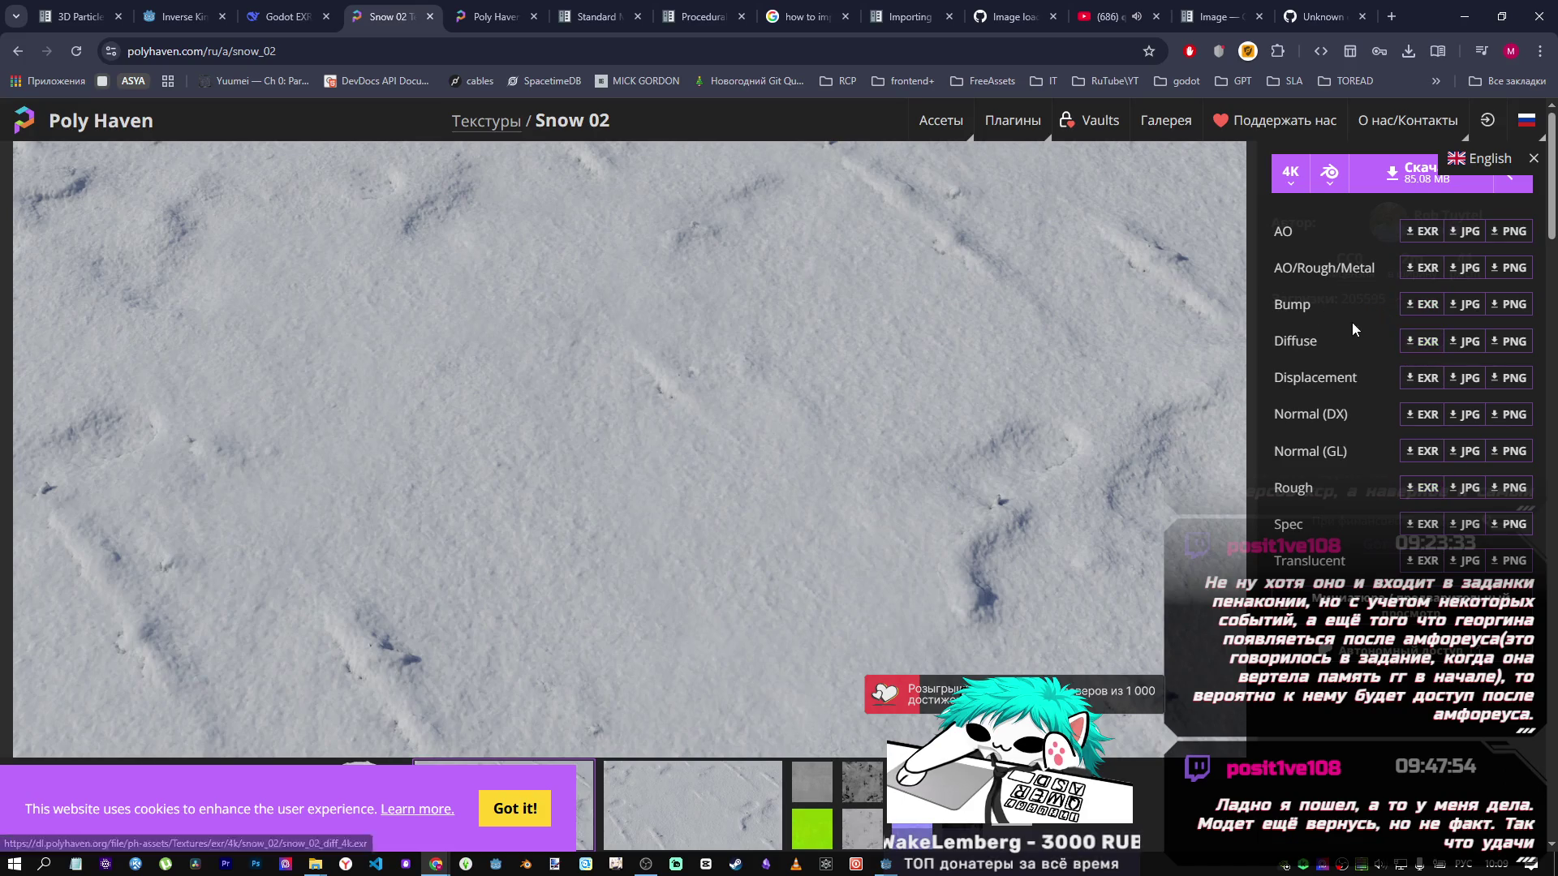
Open the AO/Rough/Metal, AO and Diffuse maps as PNGs, then collapse the map list.
click(1499, 271)
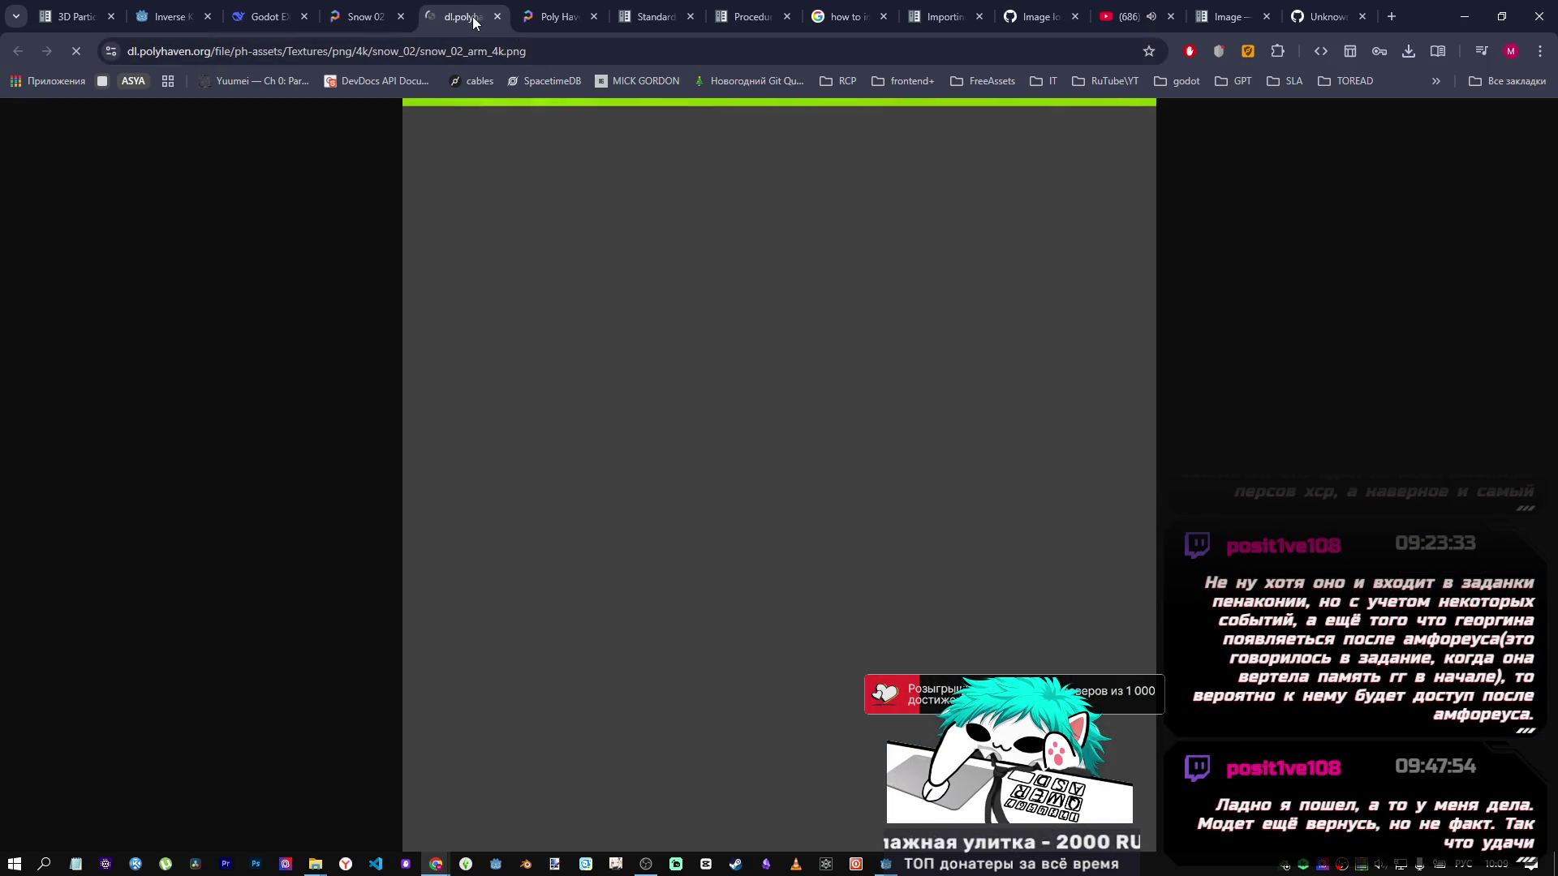
middle_click(475, 22)
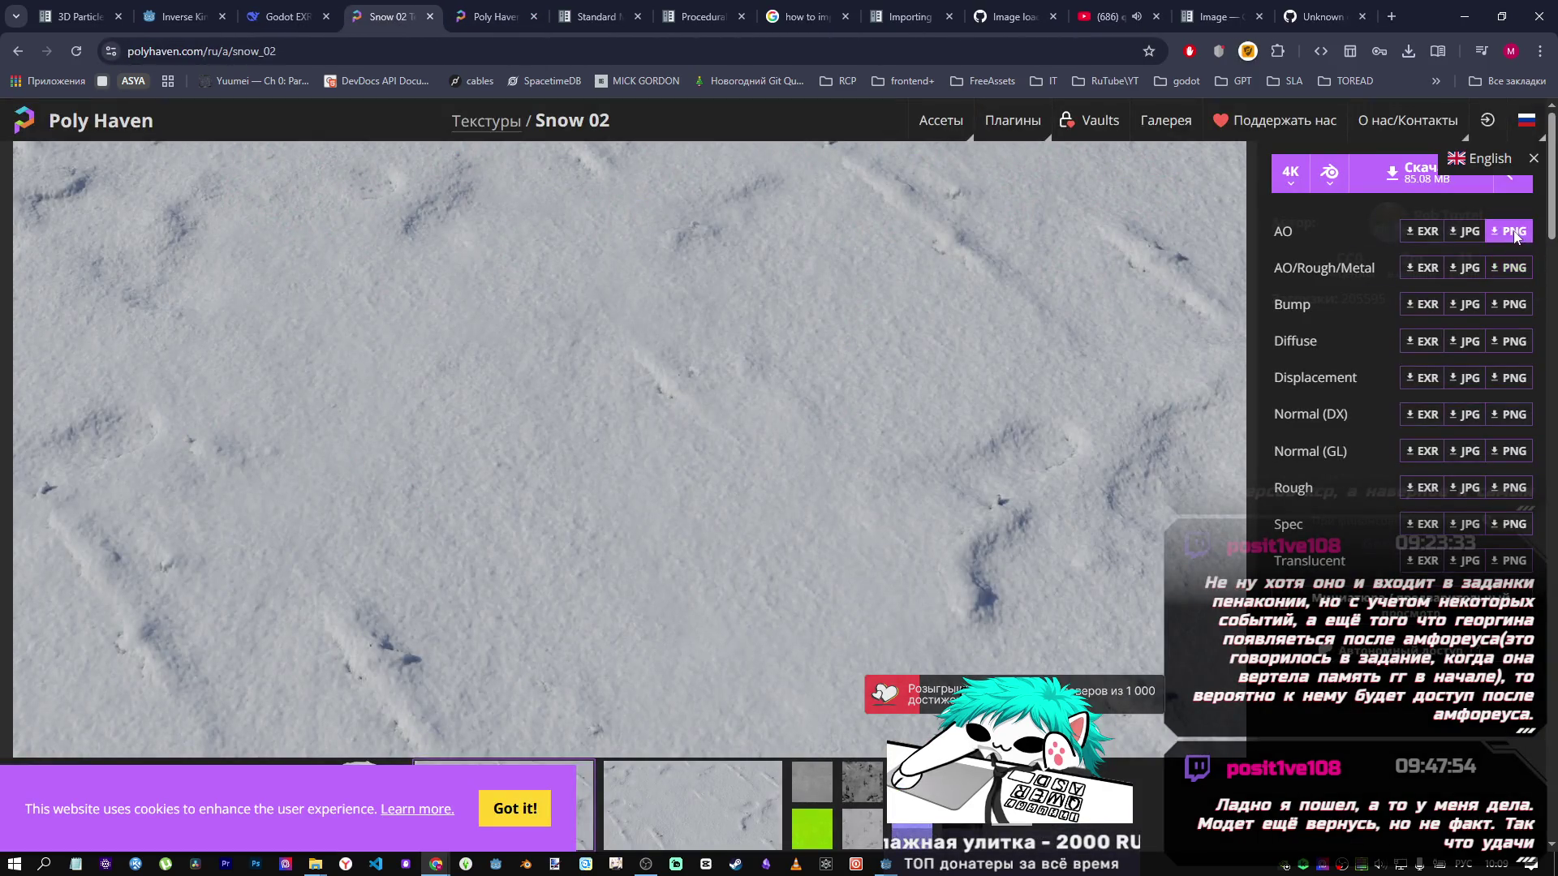
click(1513, 232)
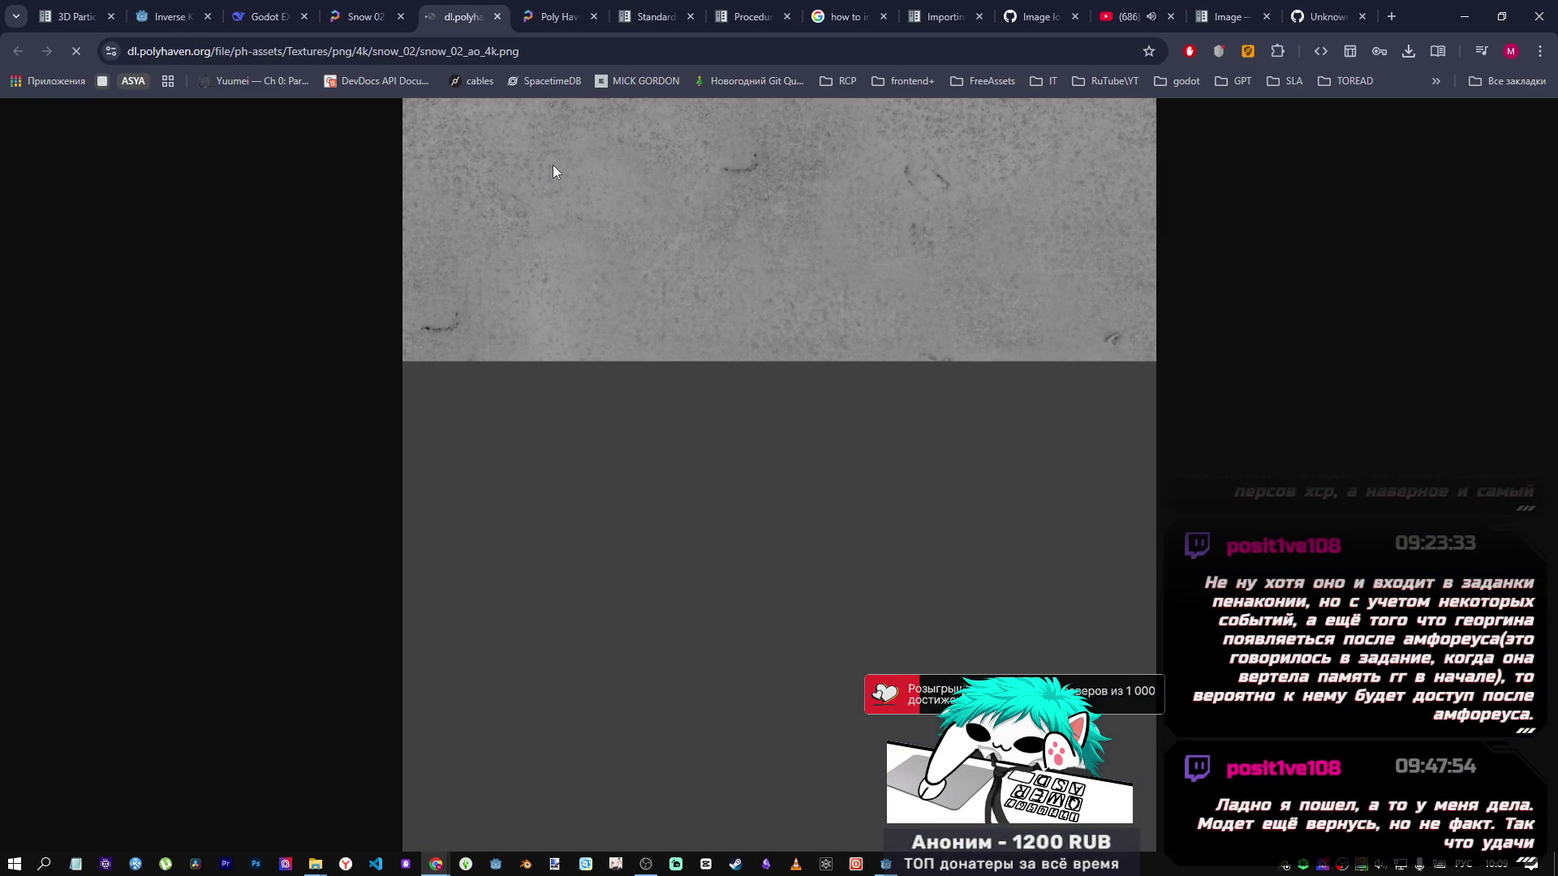
middle_click(442, 21)
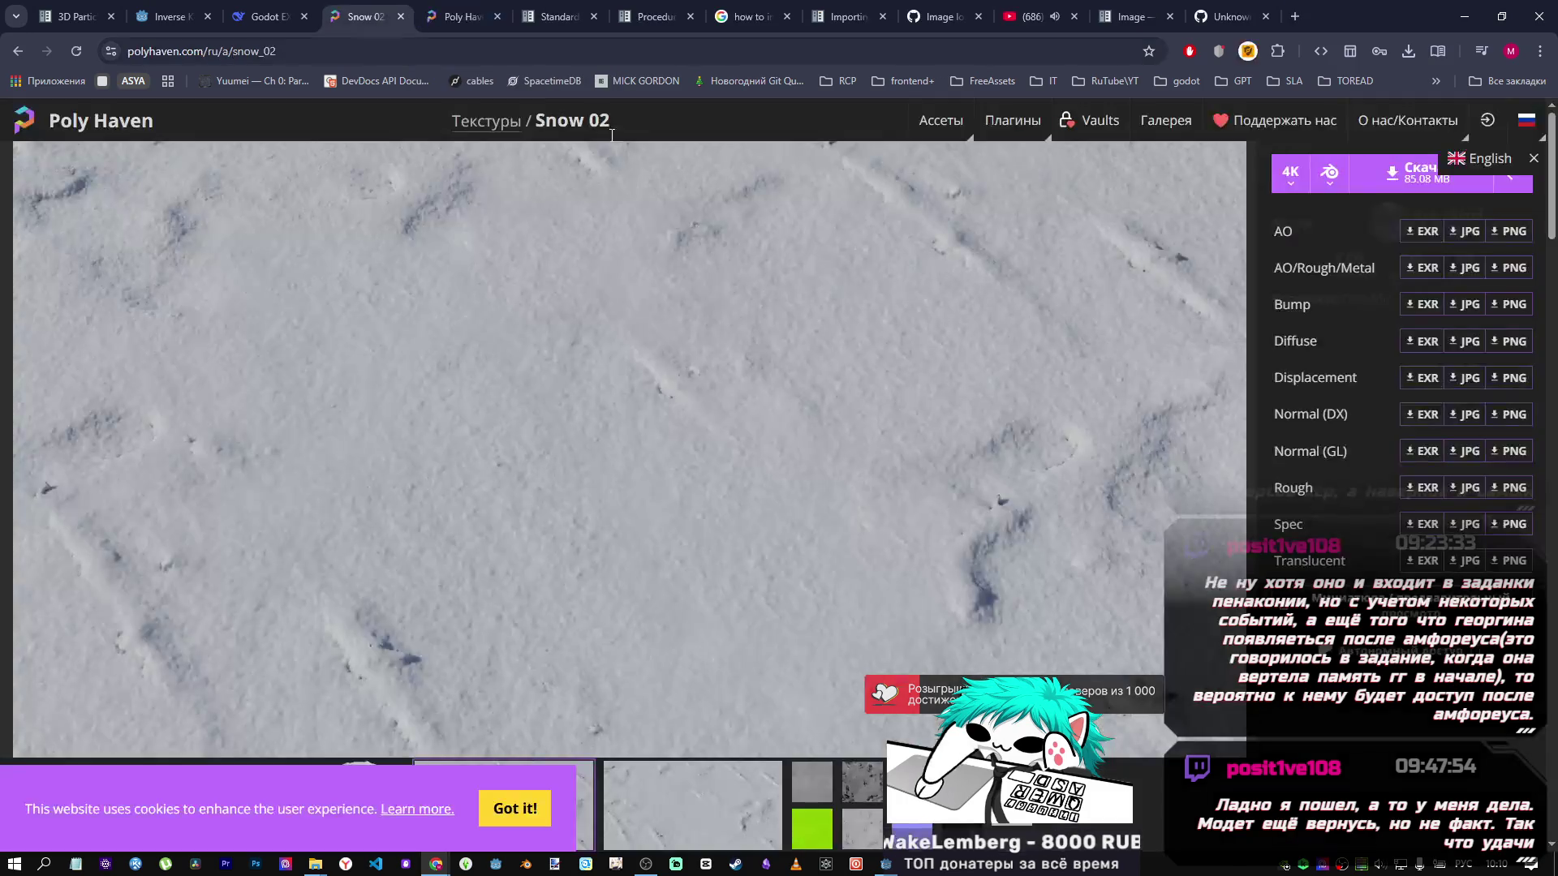
click(1499, 344)
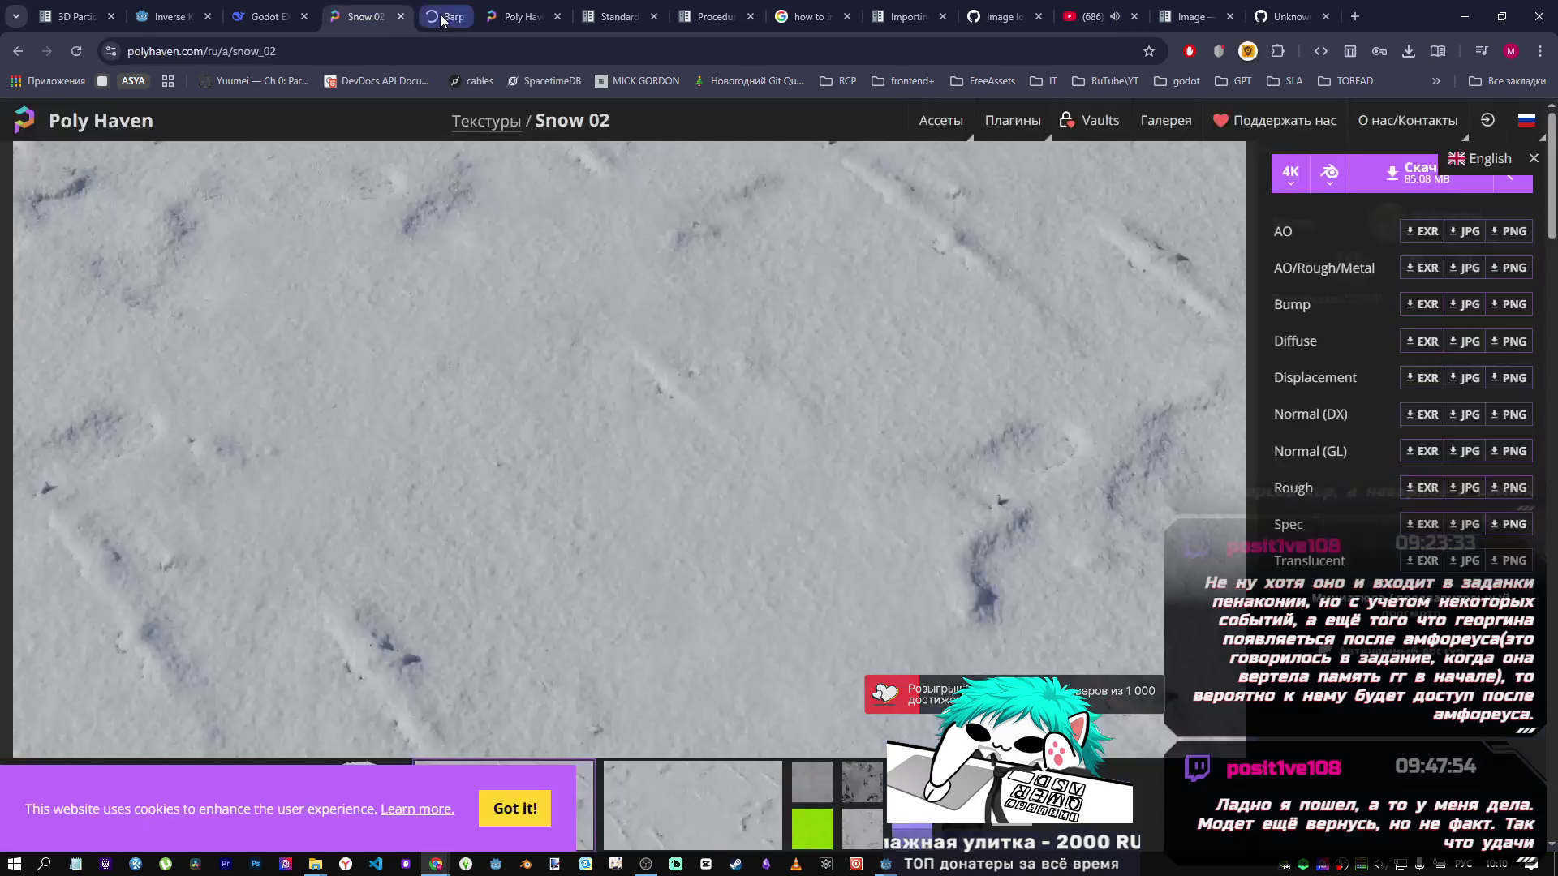
click(1509, 185)
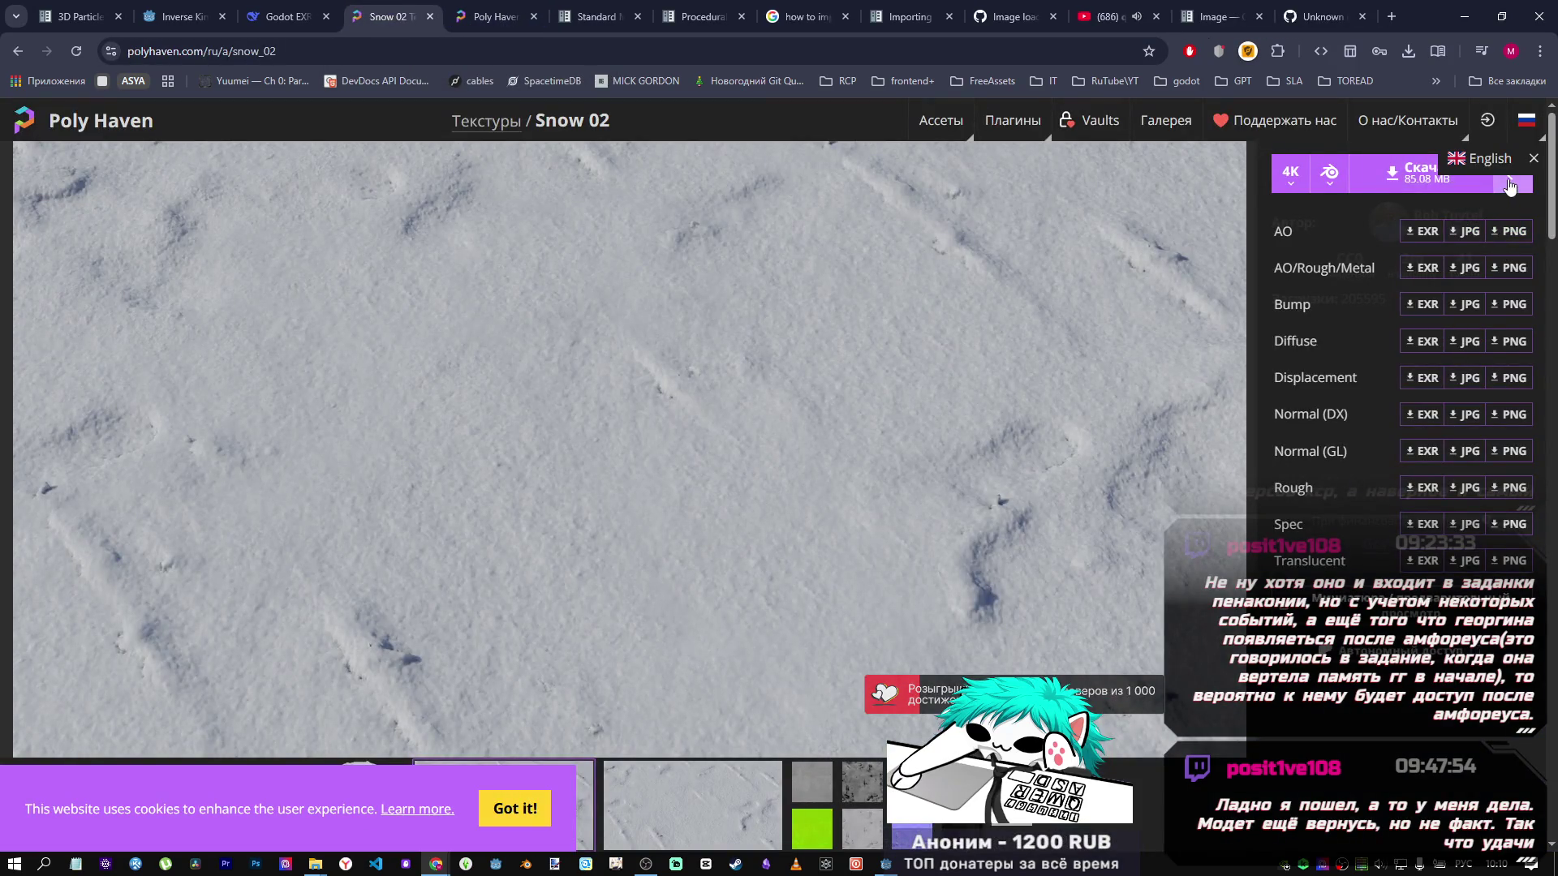
Keep the 4K resolution and briefly view the Snow 02 preview sphere image.
click(1509, 185)
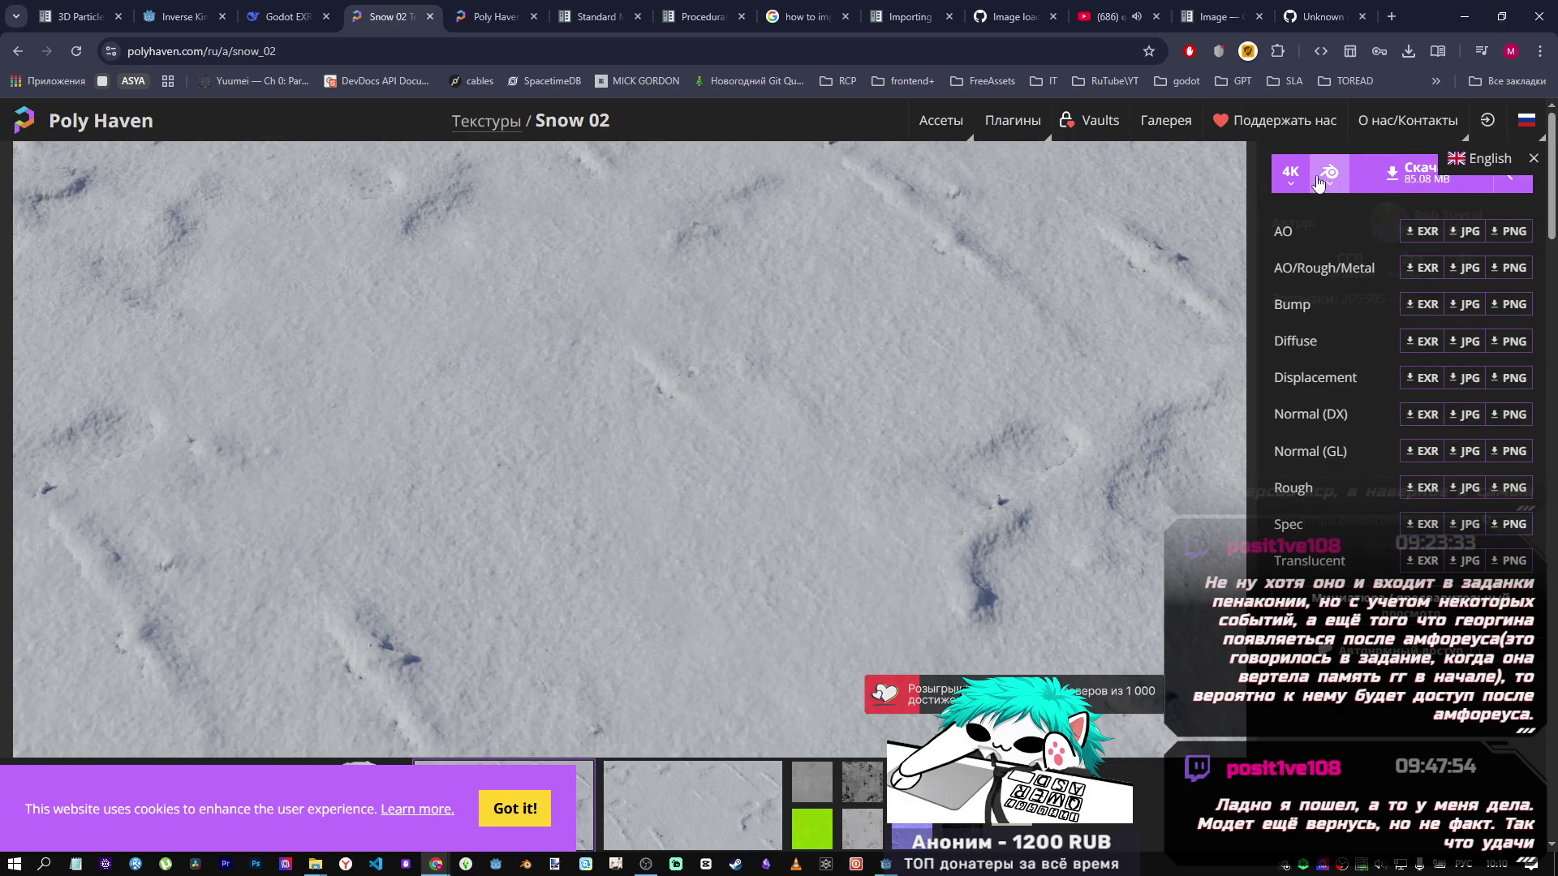
click(1291, 175)
click(1296, 177)
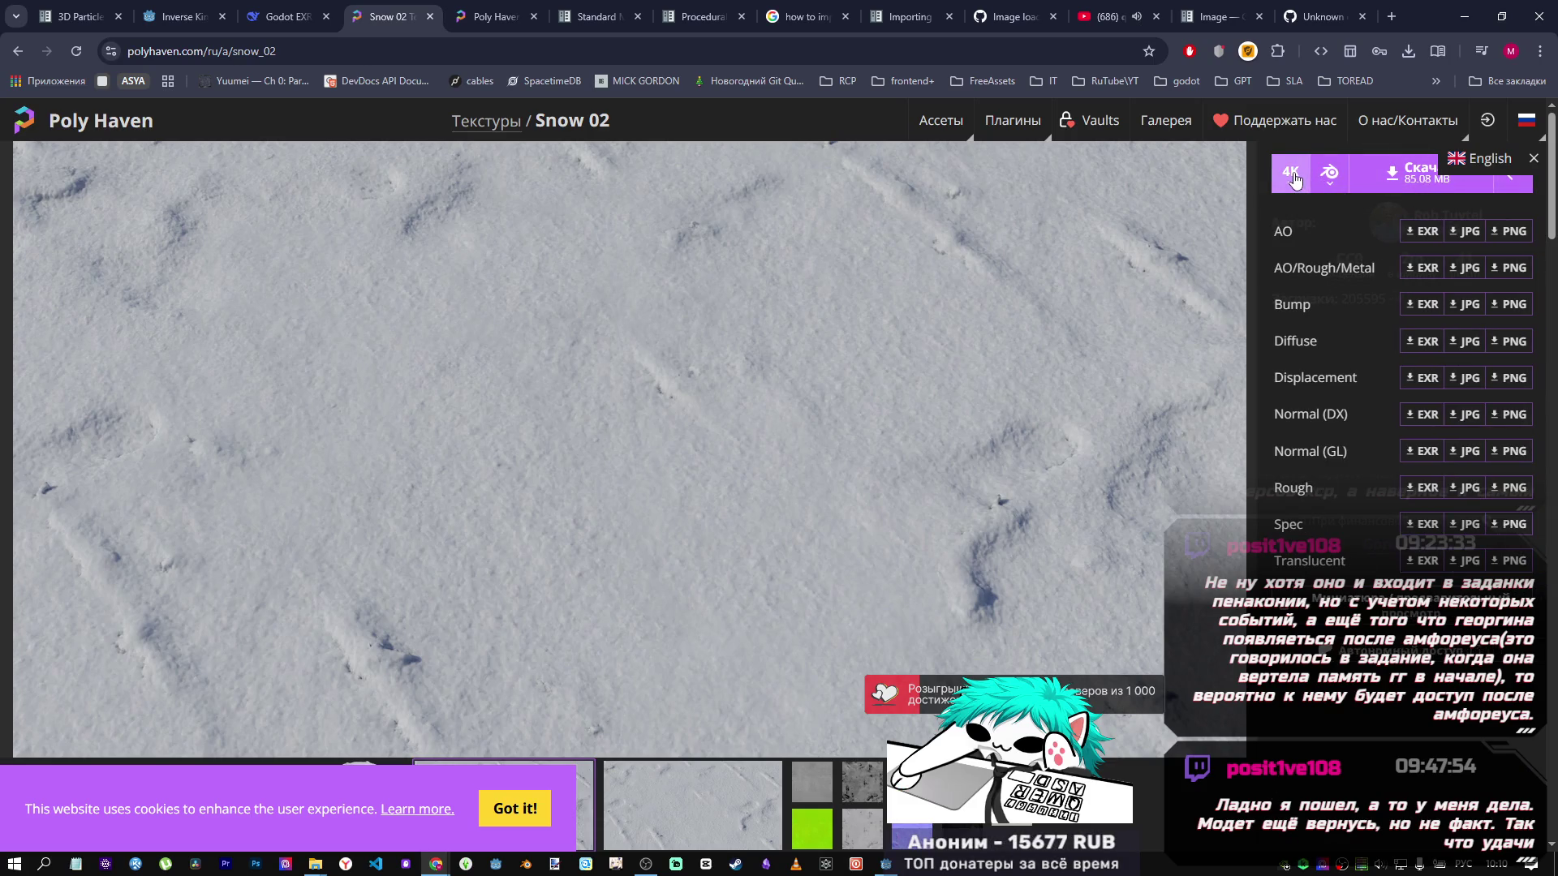
click(1069, 440)
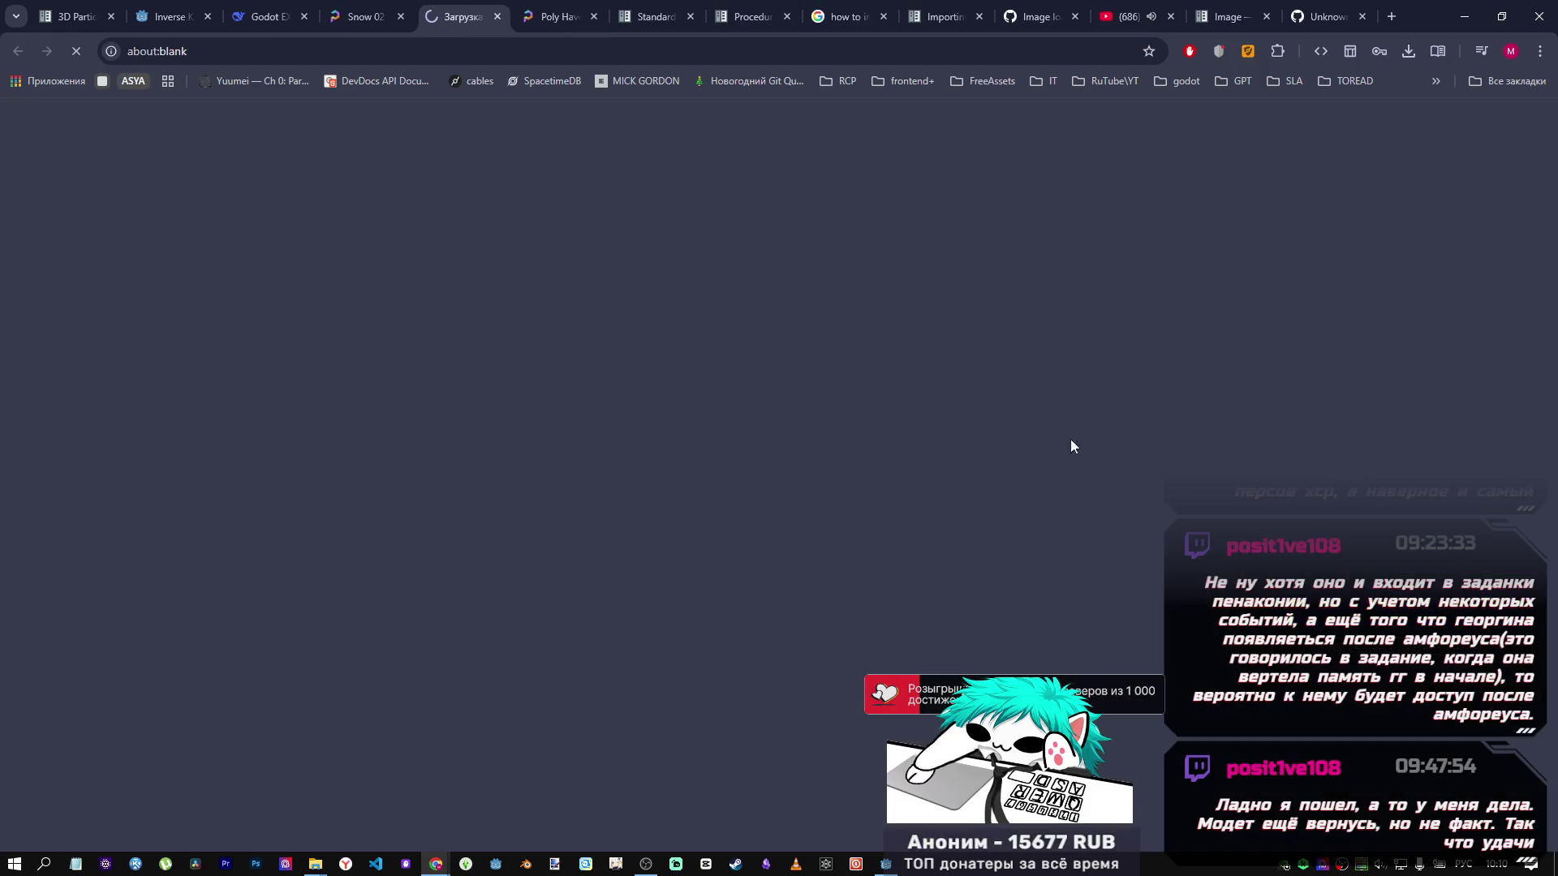
middle_click(432, 12)
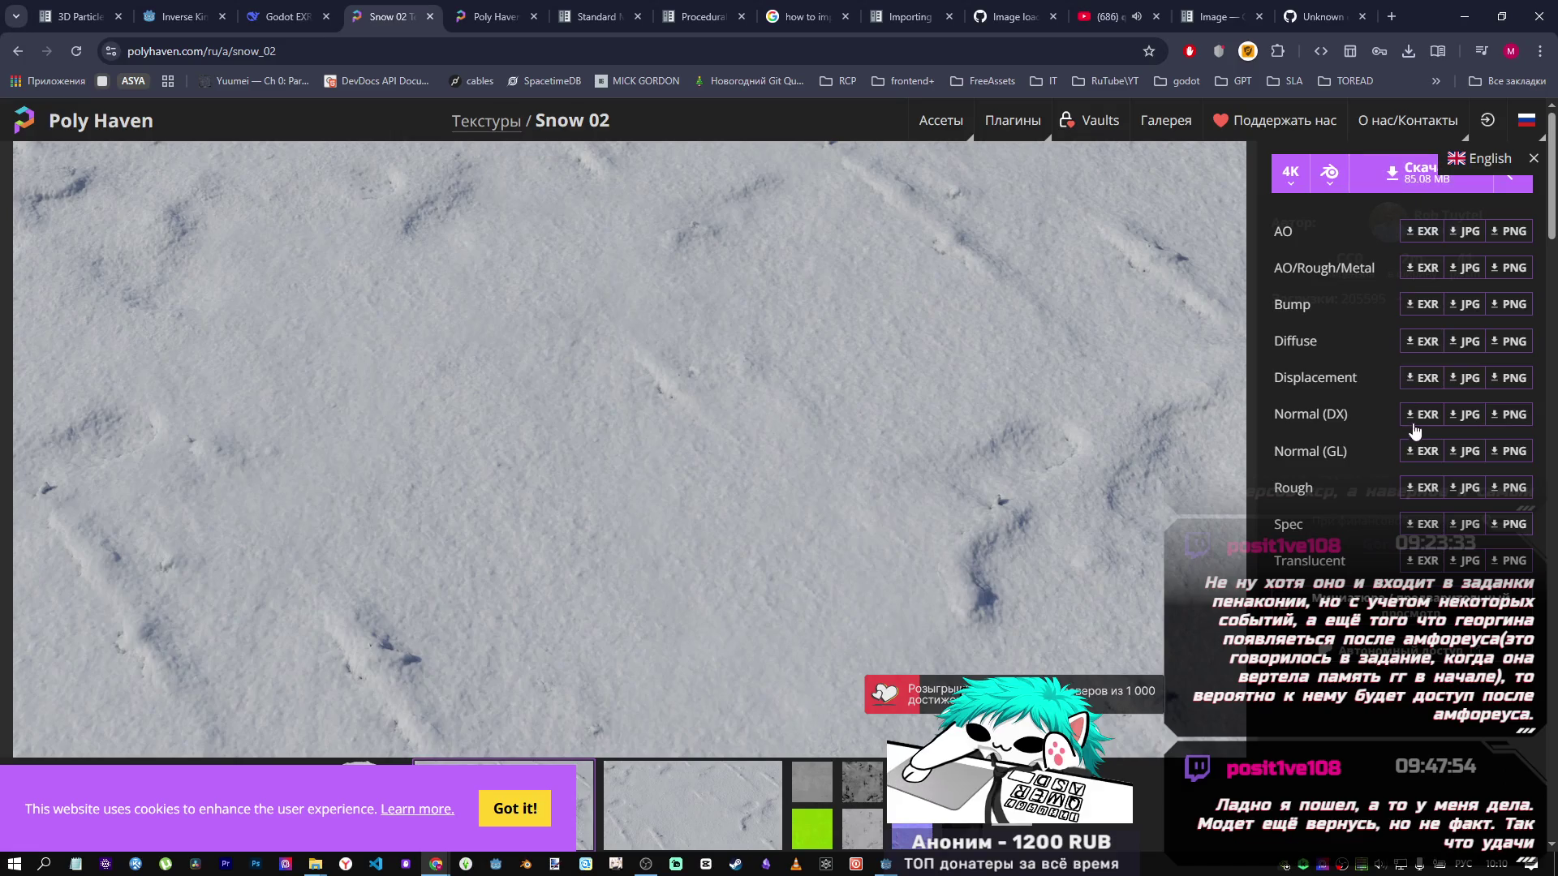
Download the 4K Displacement map as EXR and show it in its folder.
click(1414, 380)
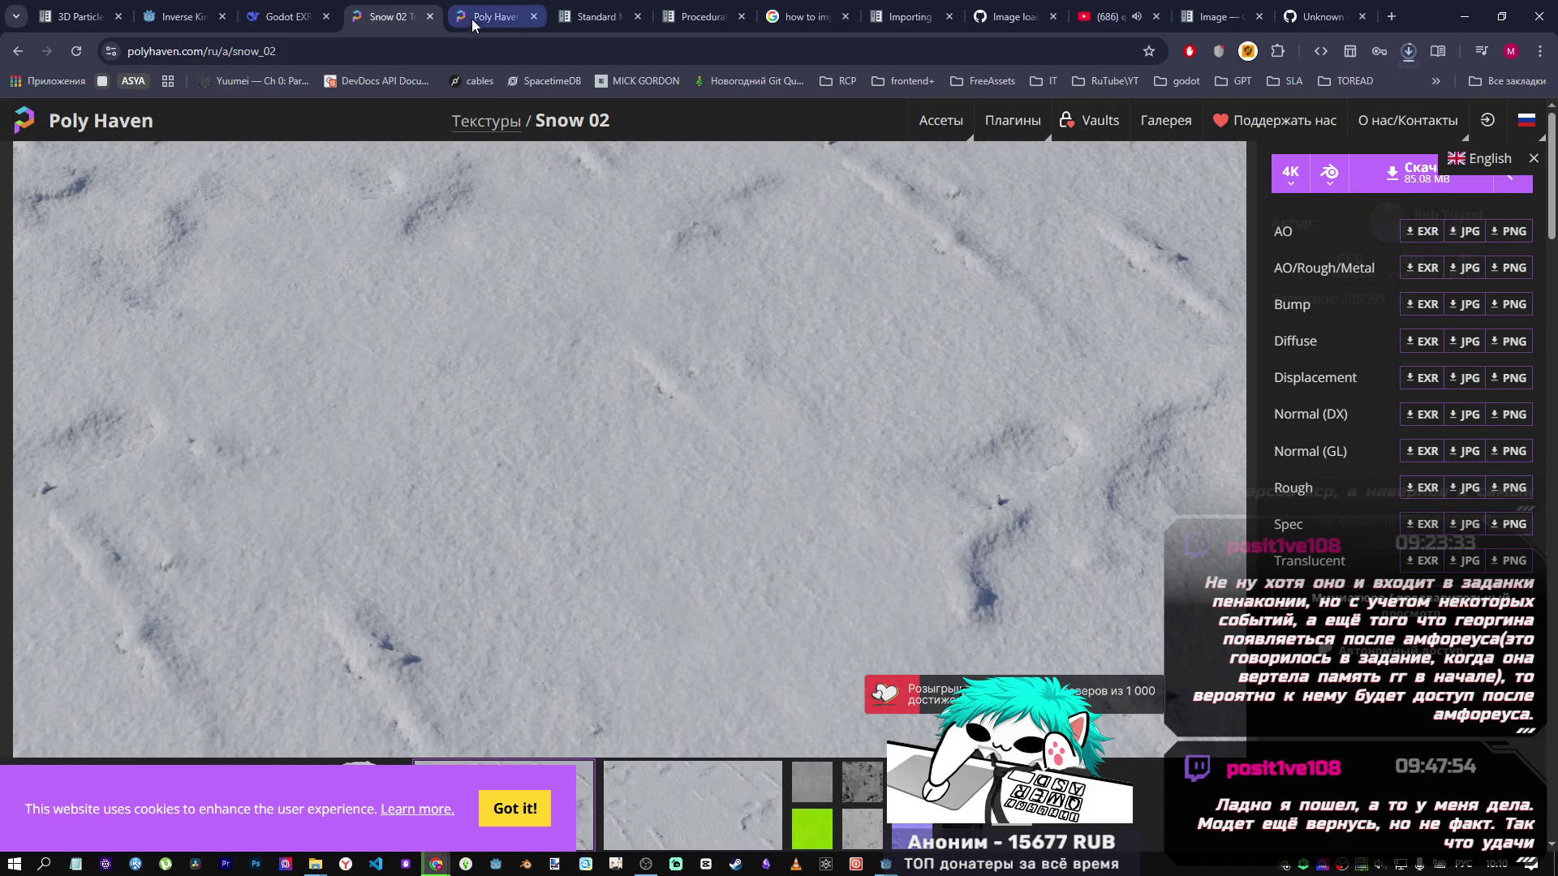
click(1413, 51)
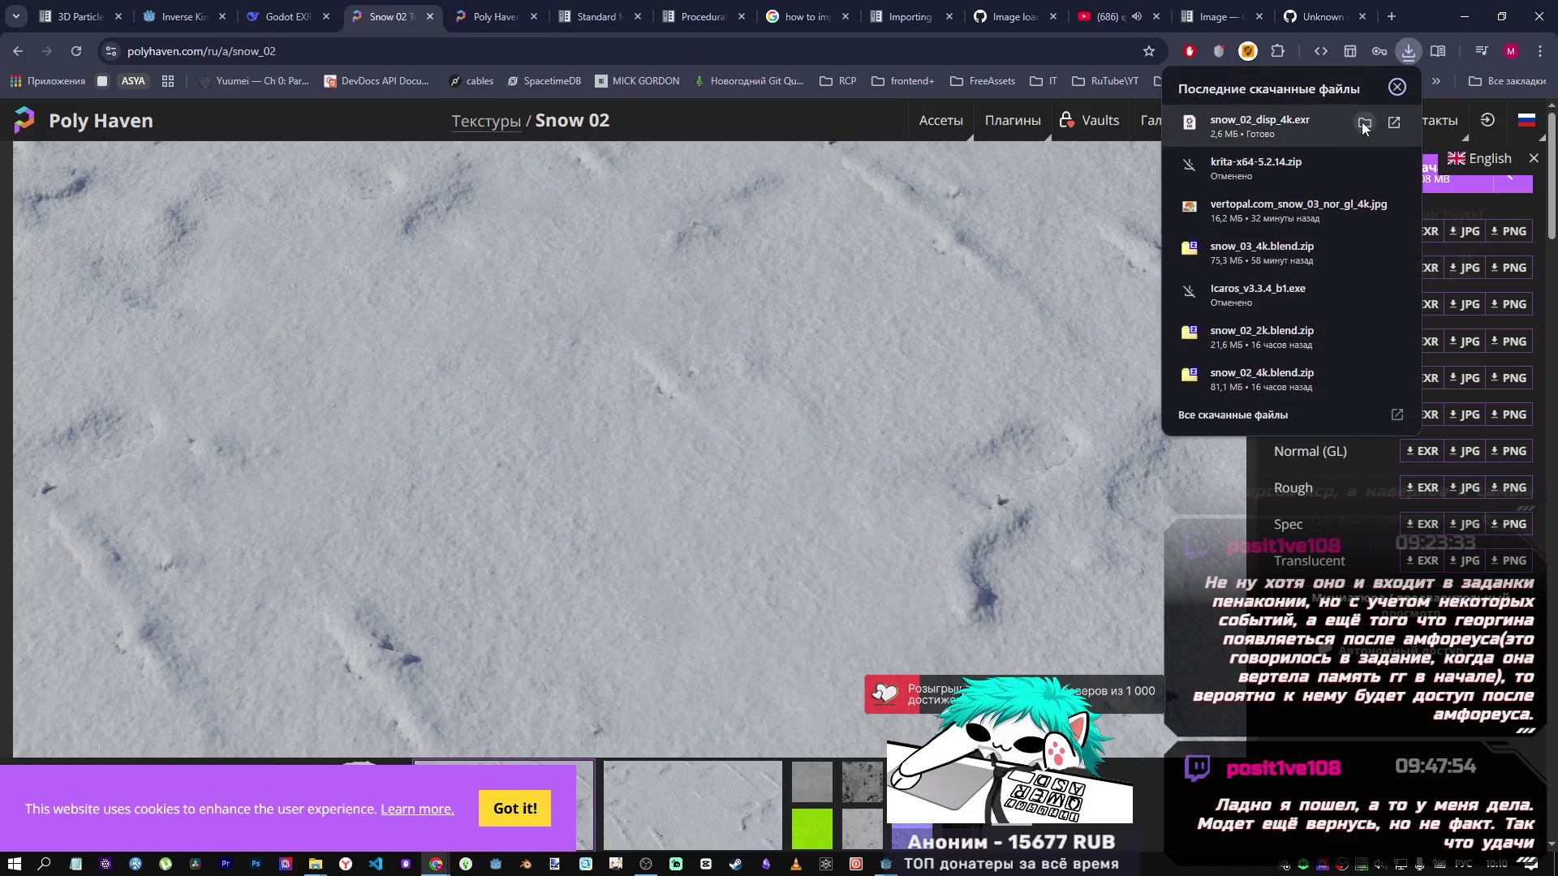
click(1363, 134)
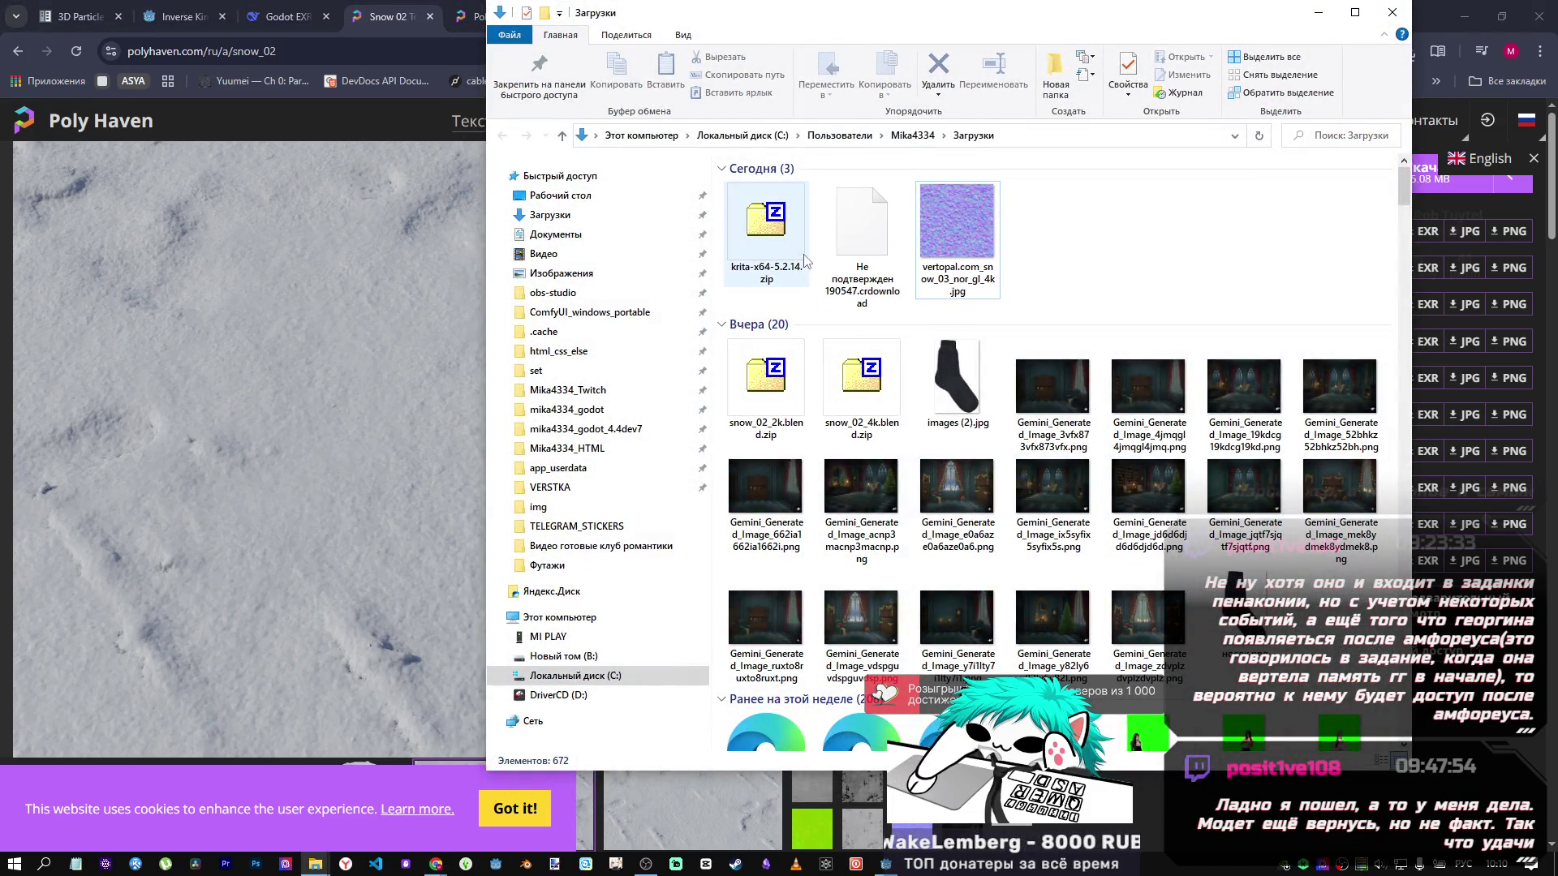
Permanently delete the downloaded snow_02_disp_4k.exr file.
right_click(1132, 254)
click(1160, 316)
click(881, 230)
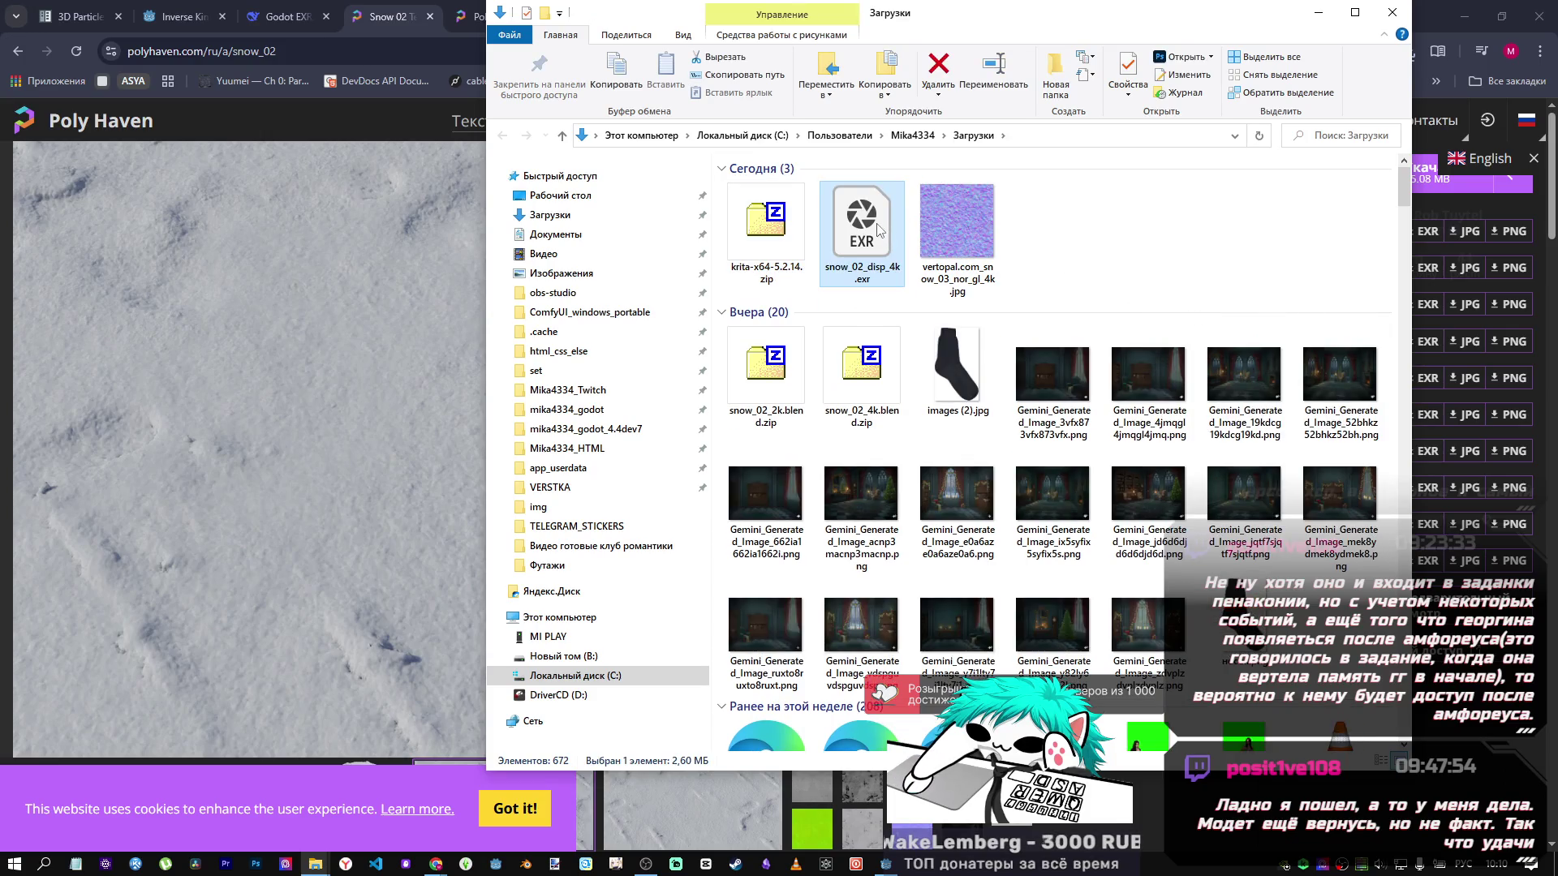
key(shift+Delete)
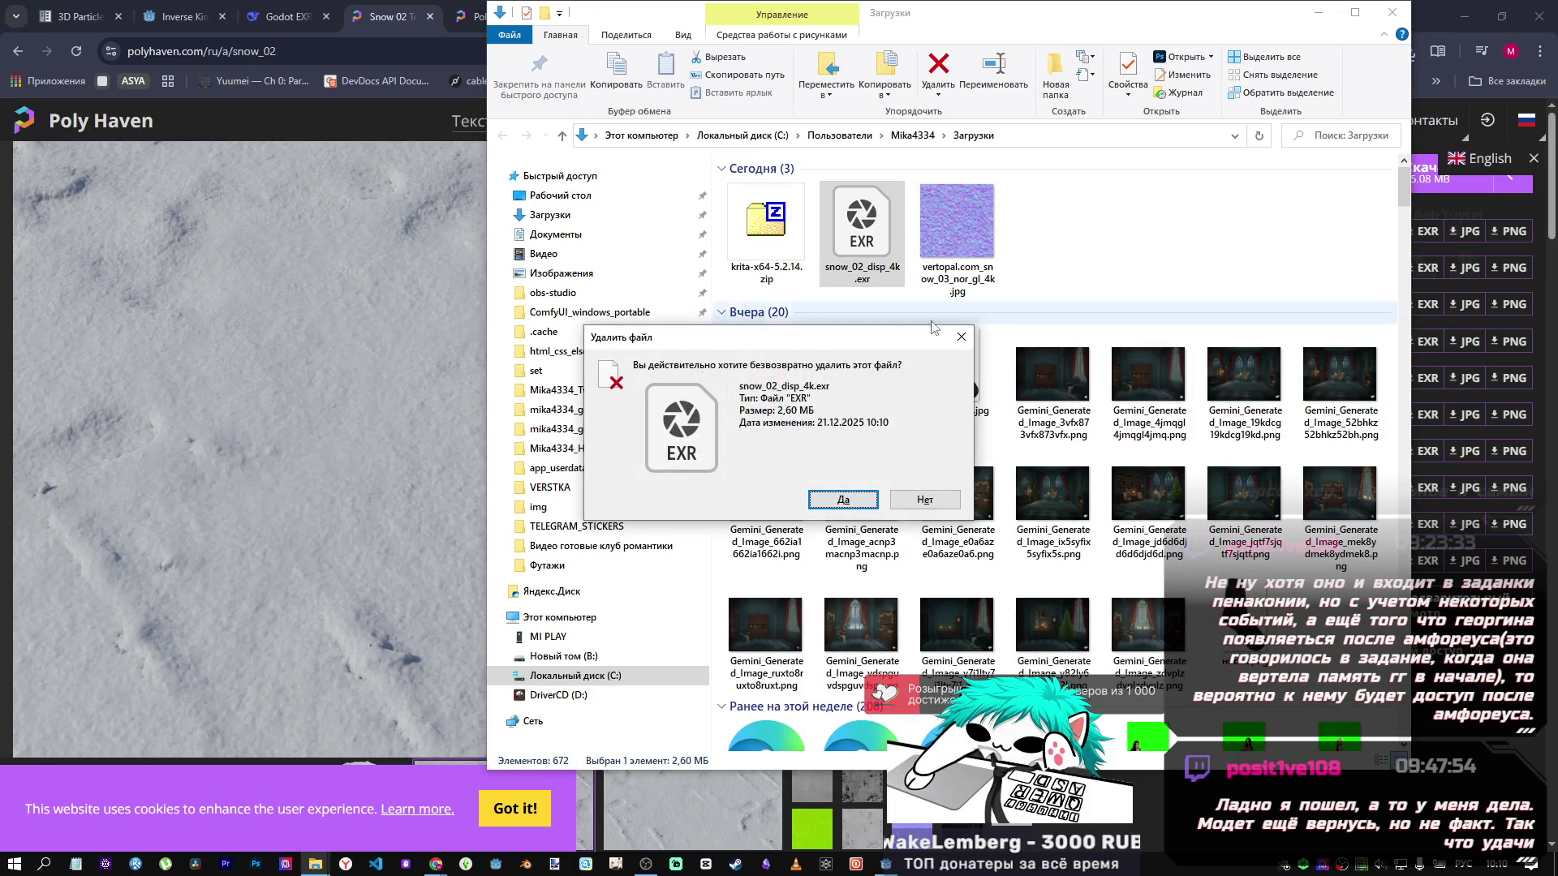
click(844, 506)
Open krita-x64-5.2.14.zip in 7-Zip and browse to the progs folder on drive B.
click(763, 248)
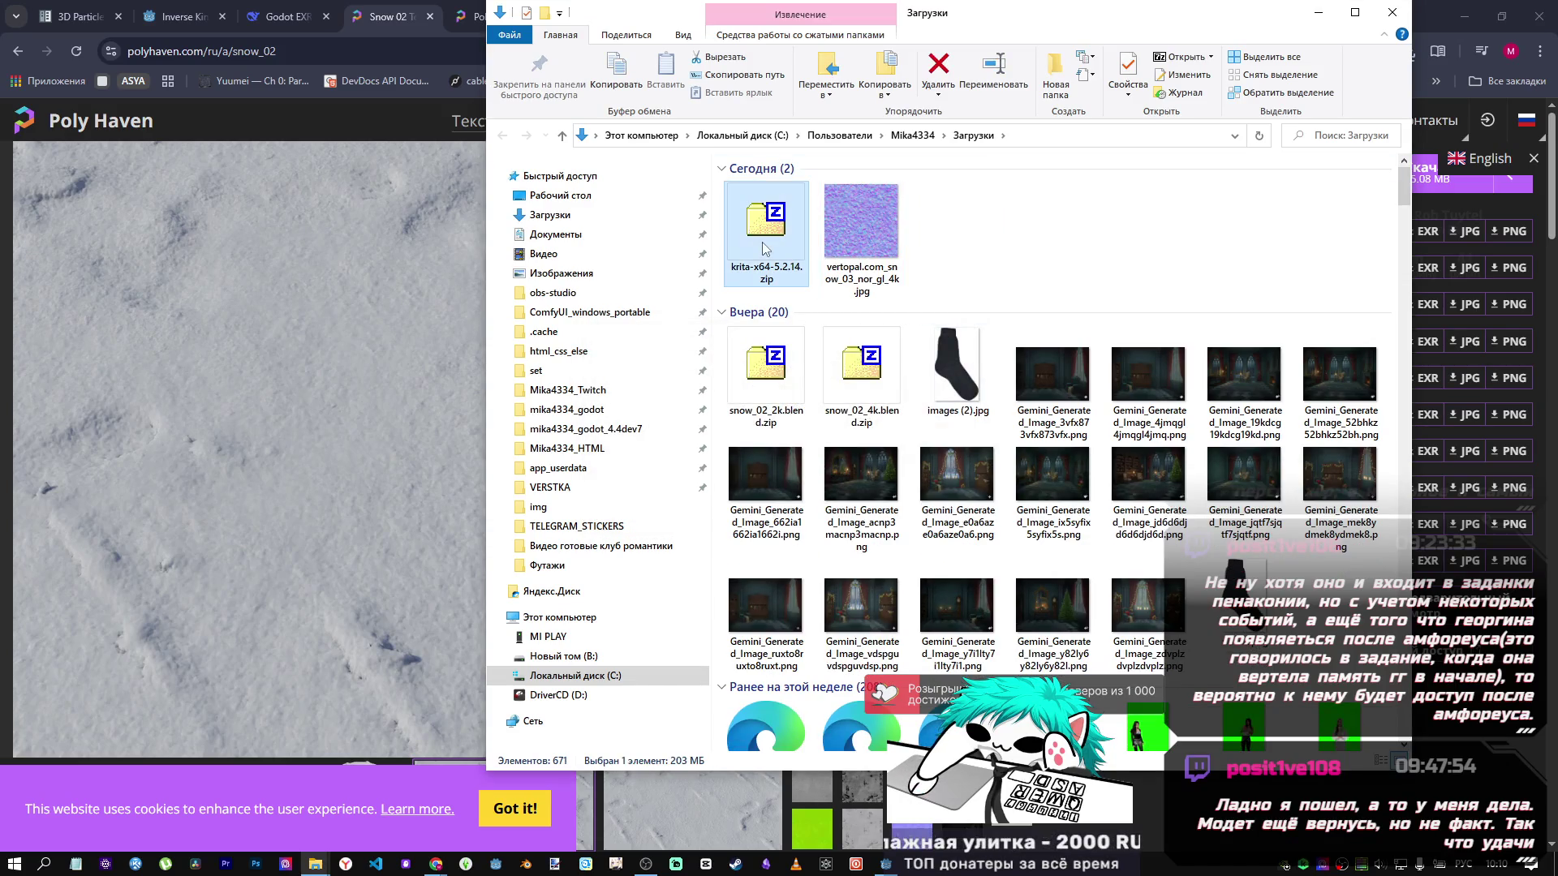
double_click(781, 241)
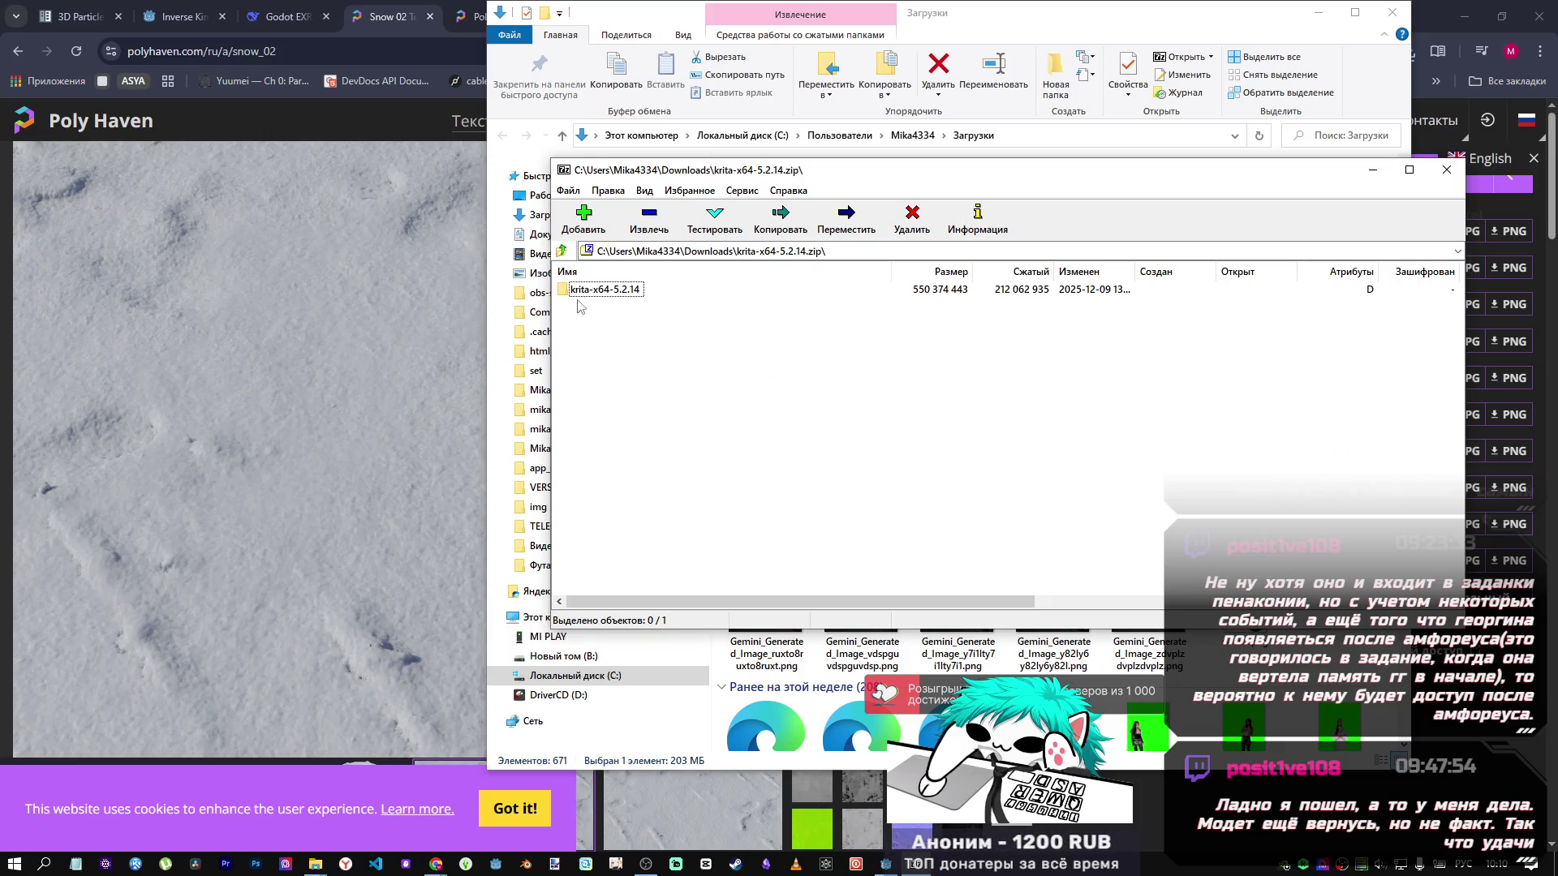
drag(769, 179, 948, 172)
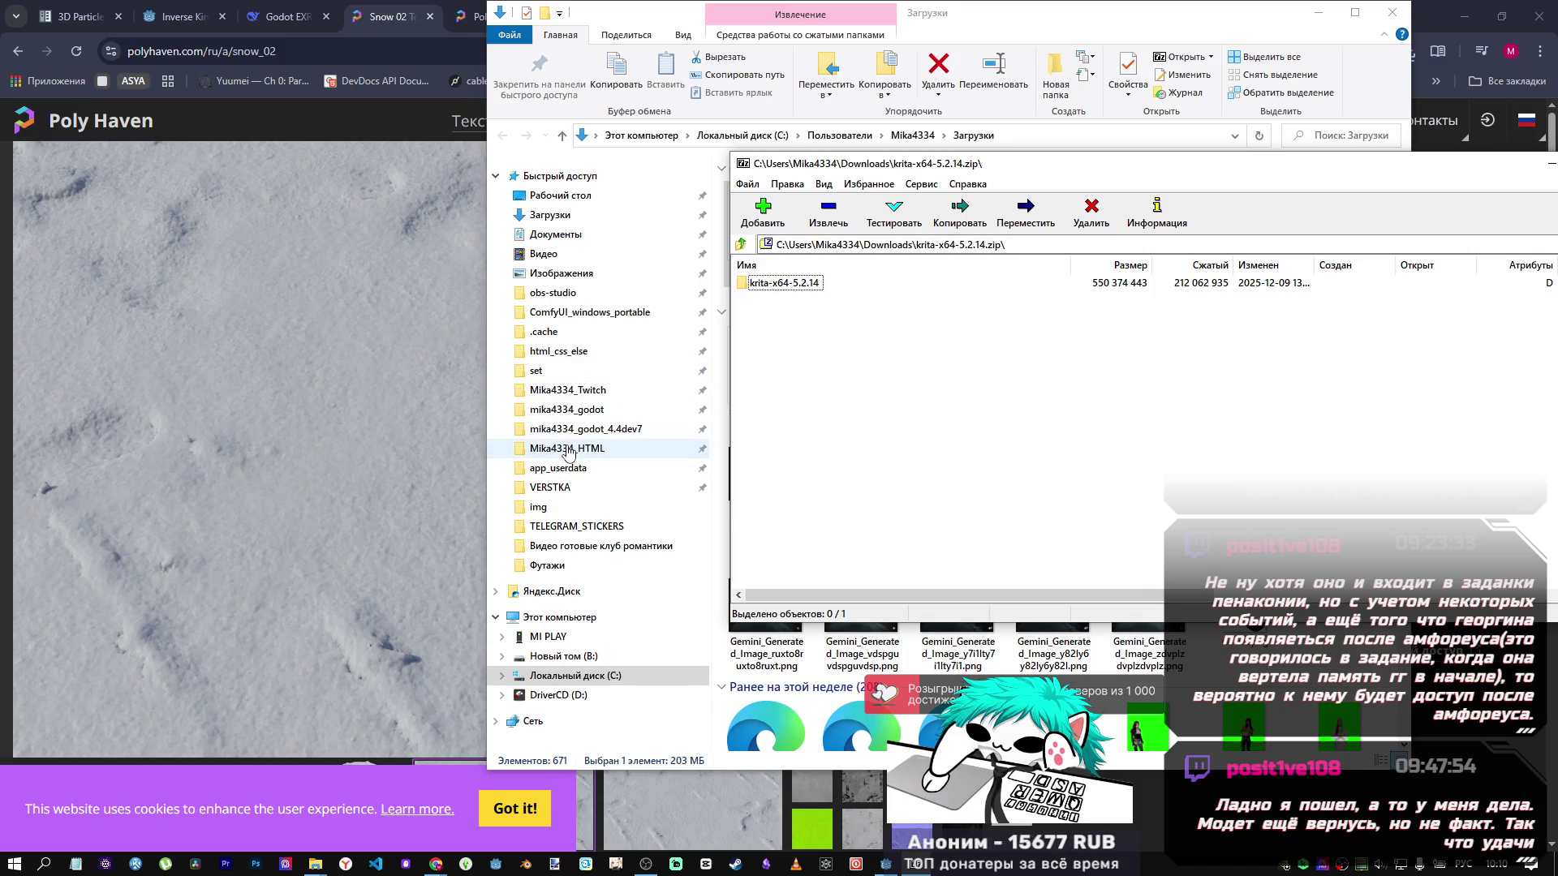
click(550, 487)
click(564, 656)
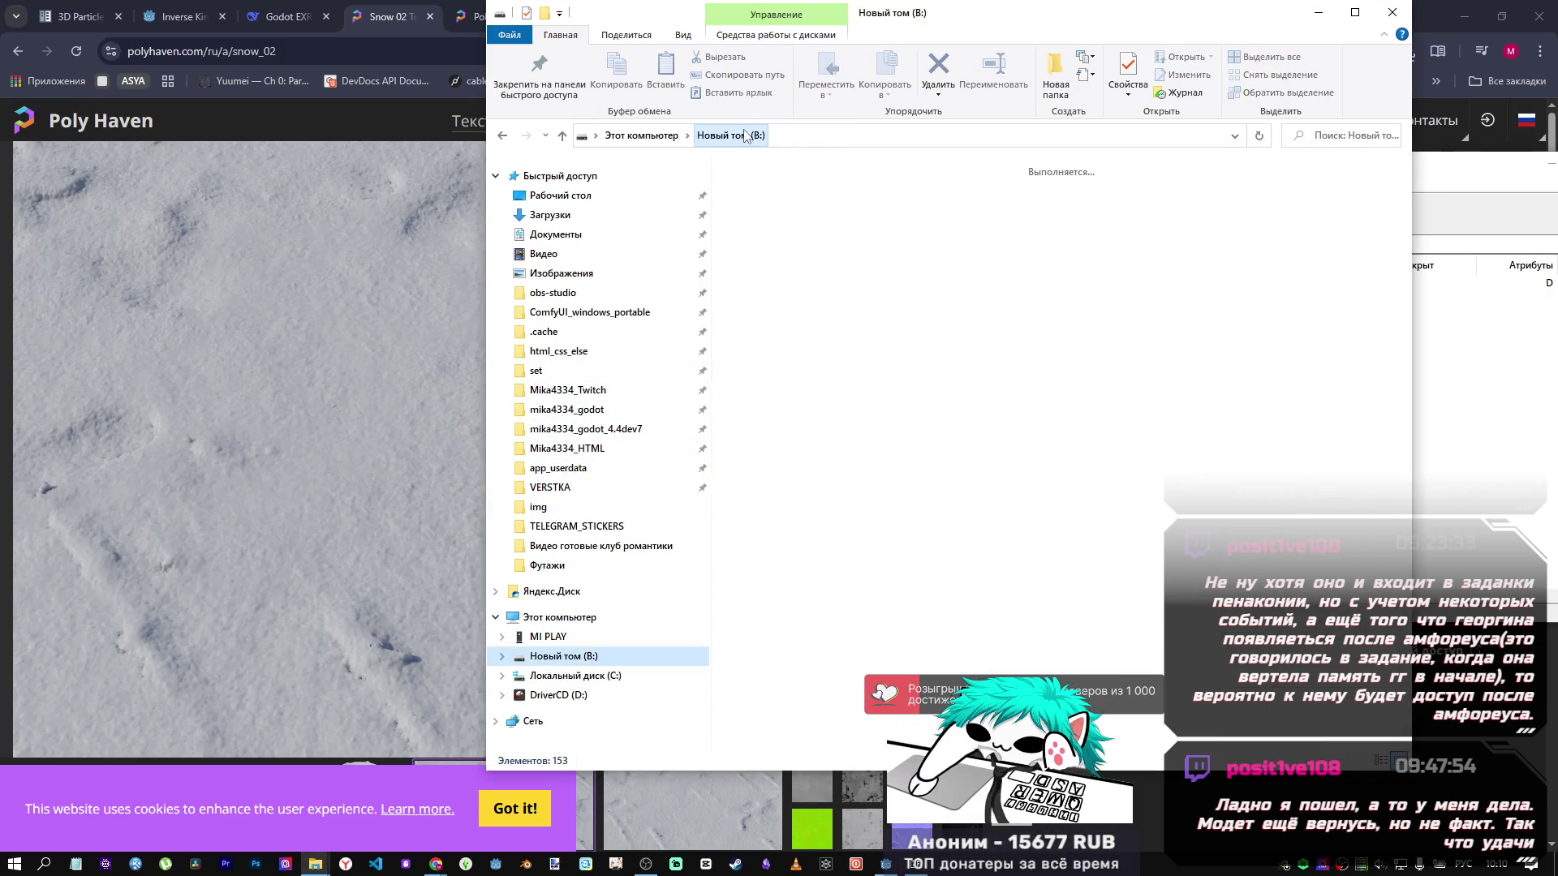
click(503, 137)
click(807, 136)
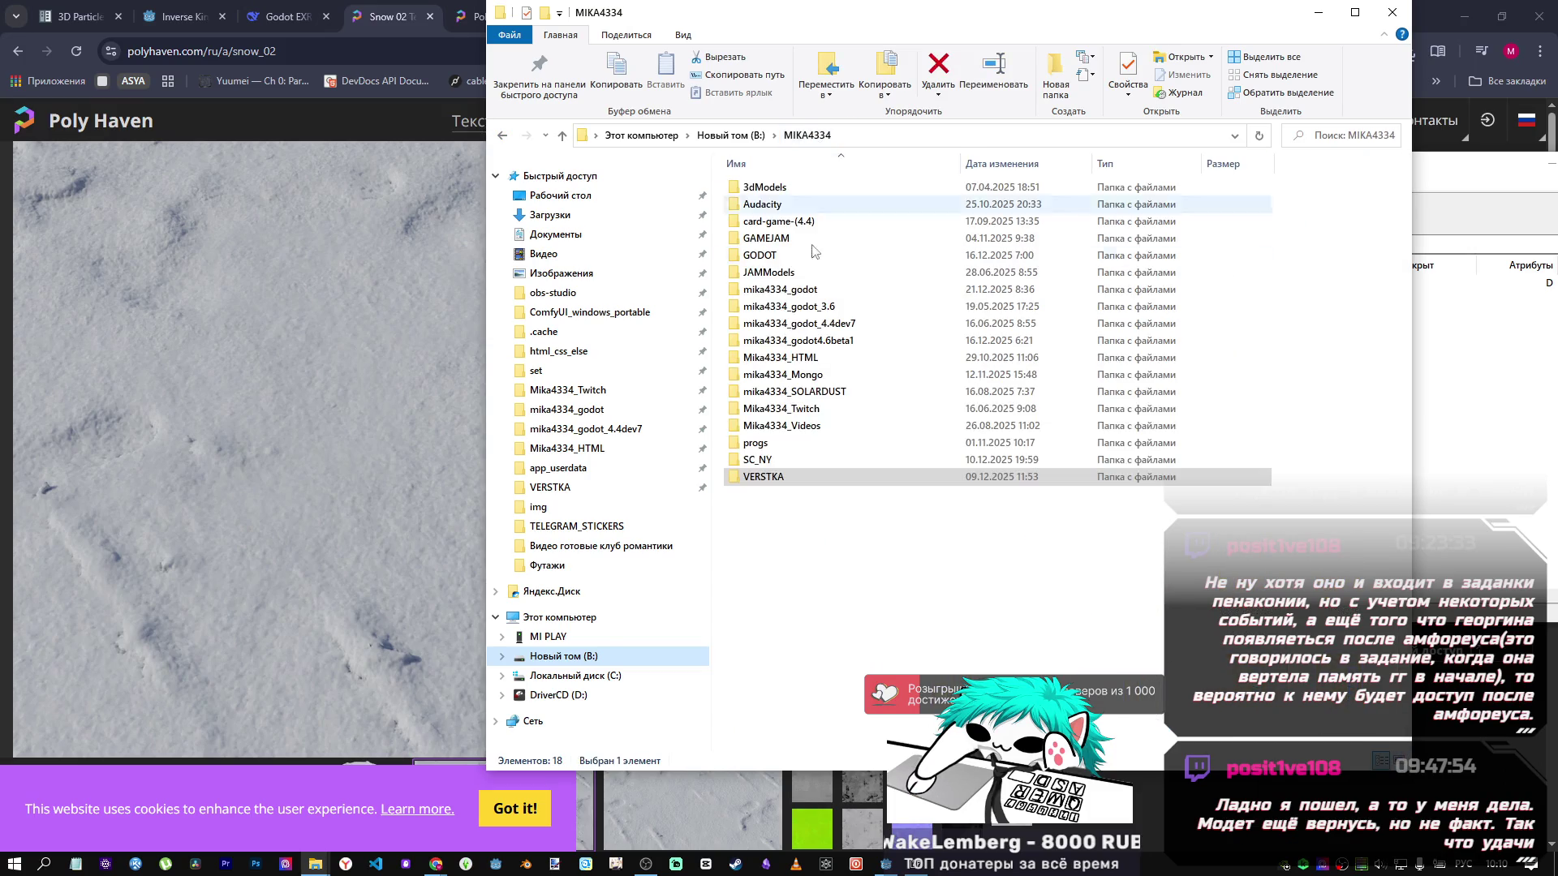
drag(966, 17, 446, 28)
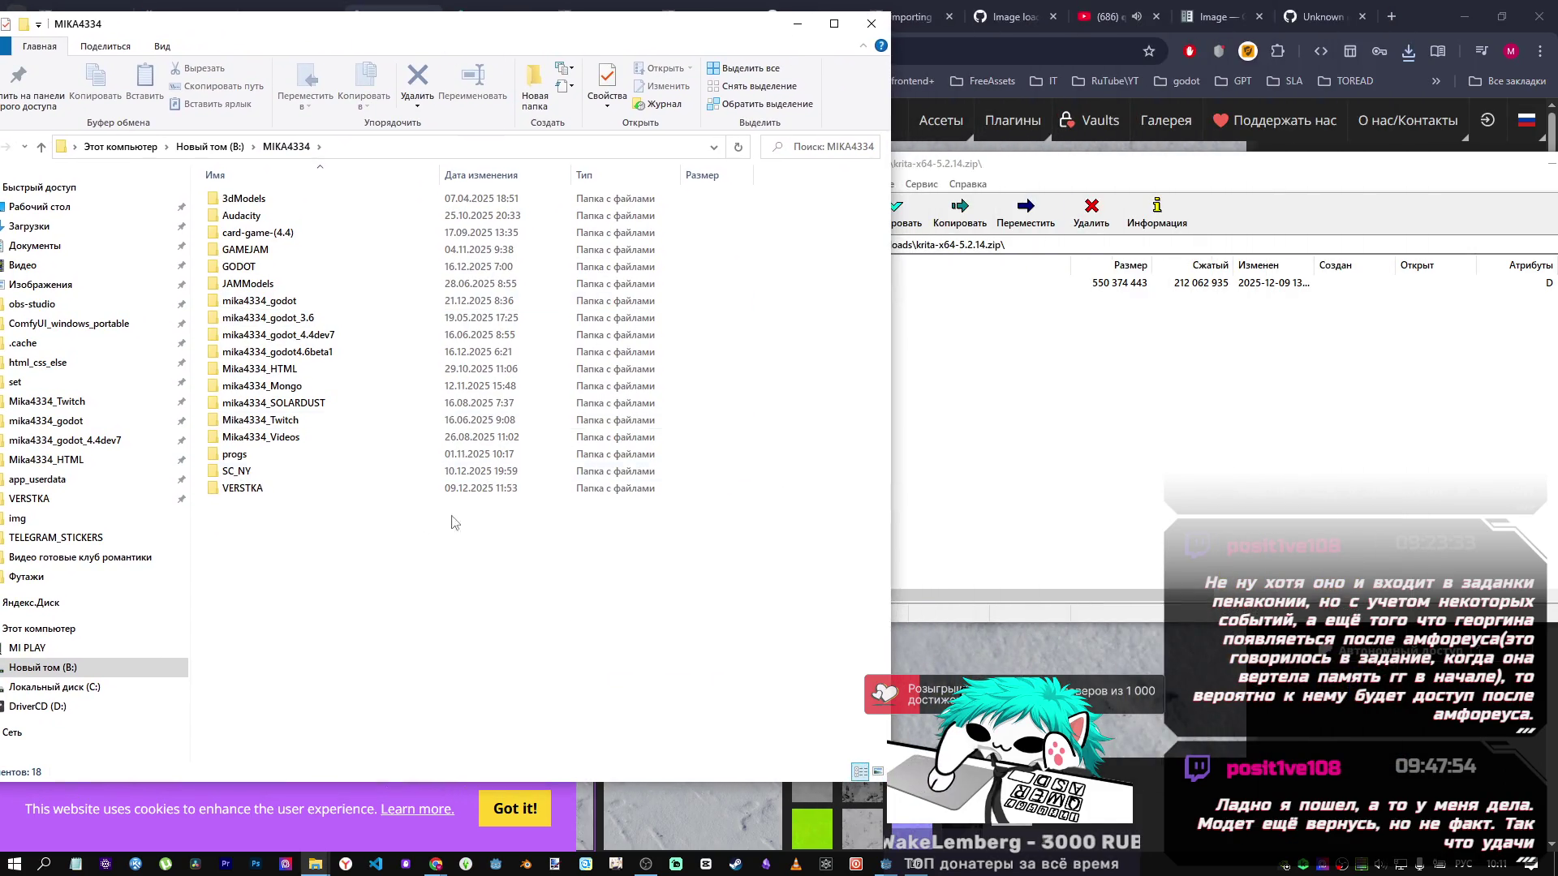
double_click(264, 458)
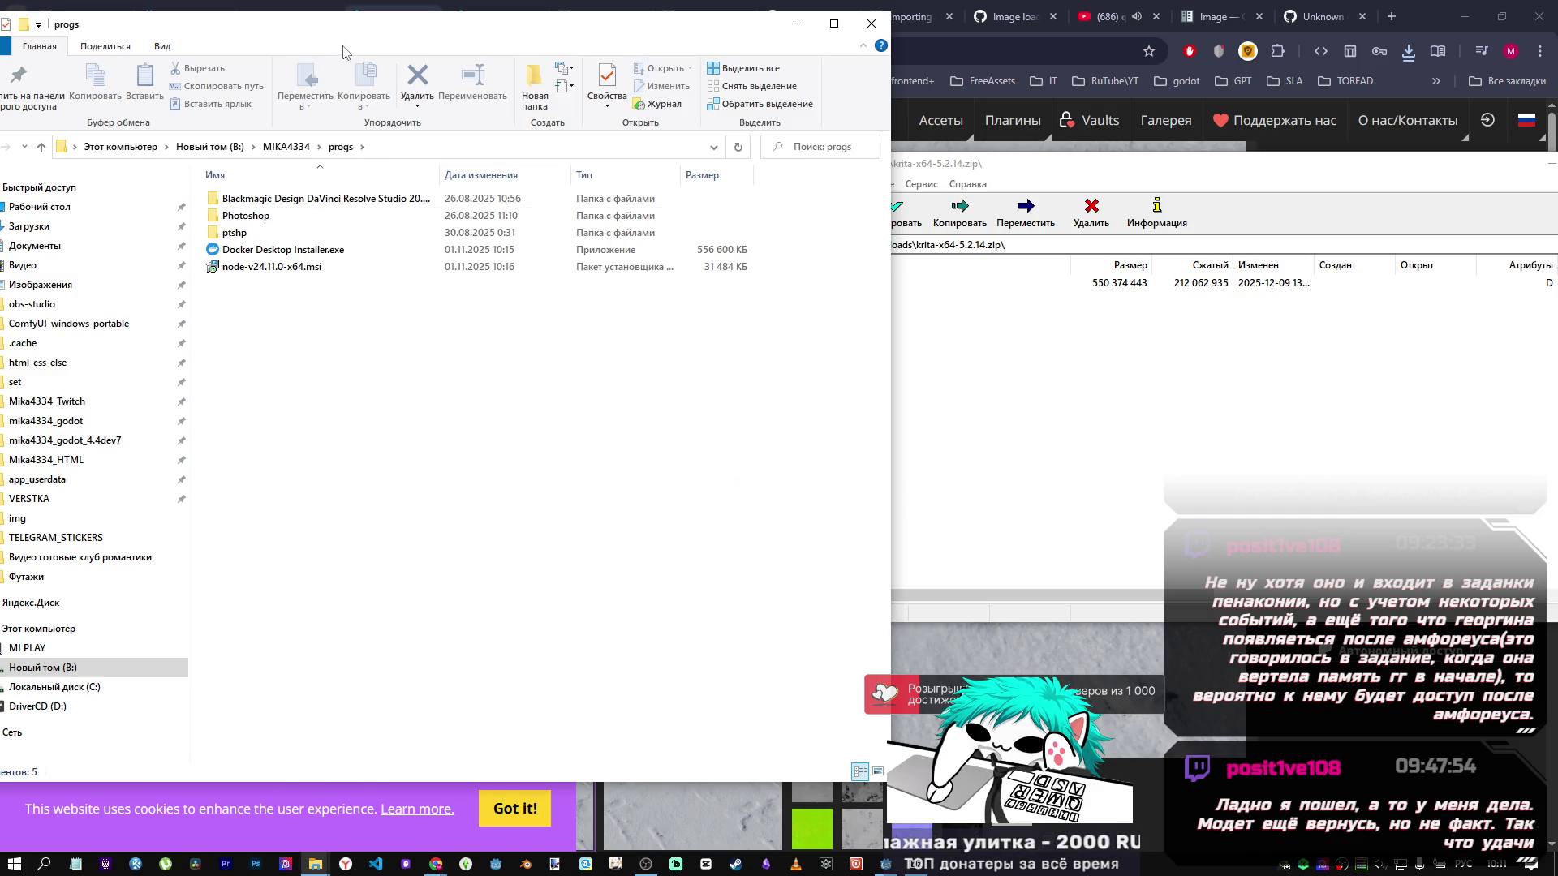
drag(392, 35, 633, 37)
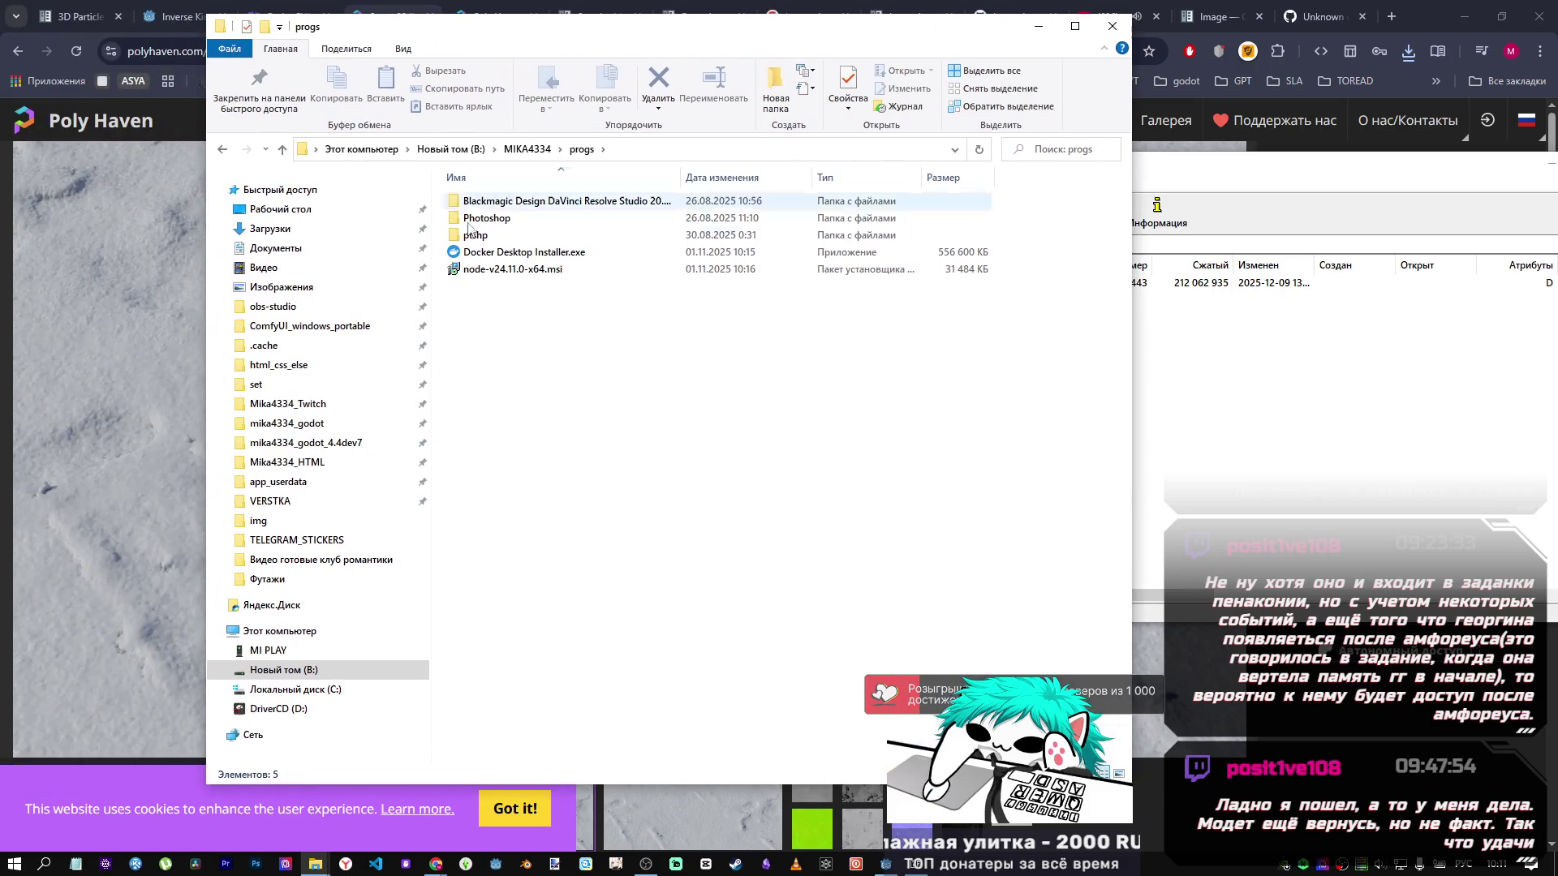
Look through the ptshp and Photoshop subfolders, then settle back in the progs folder.
click(284, 150)
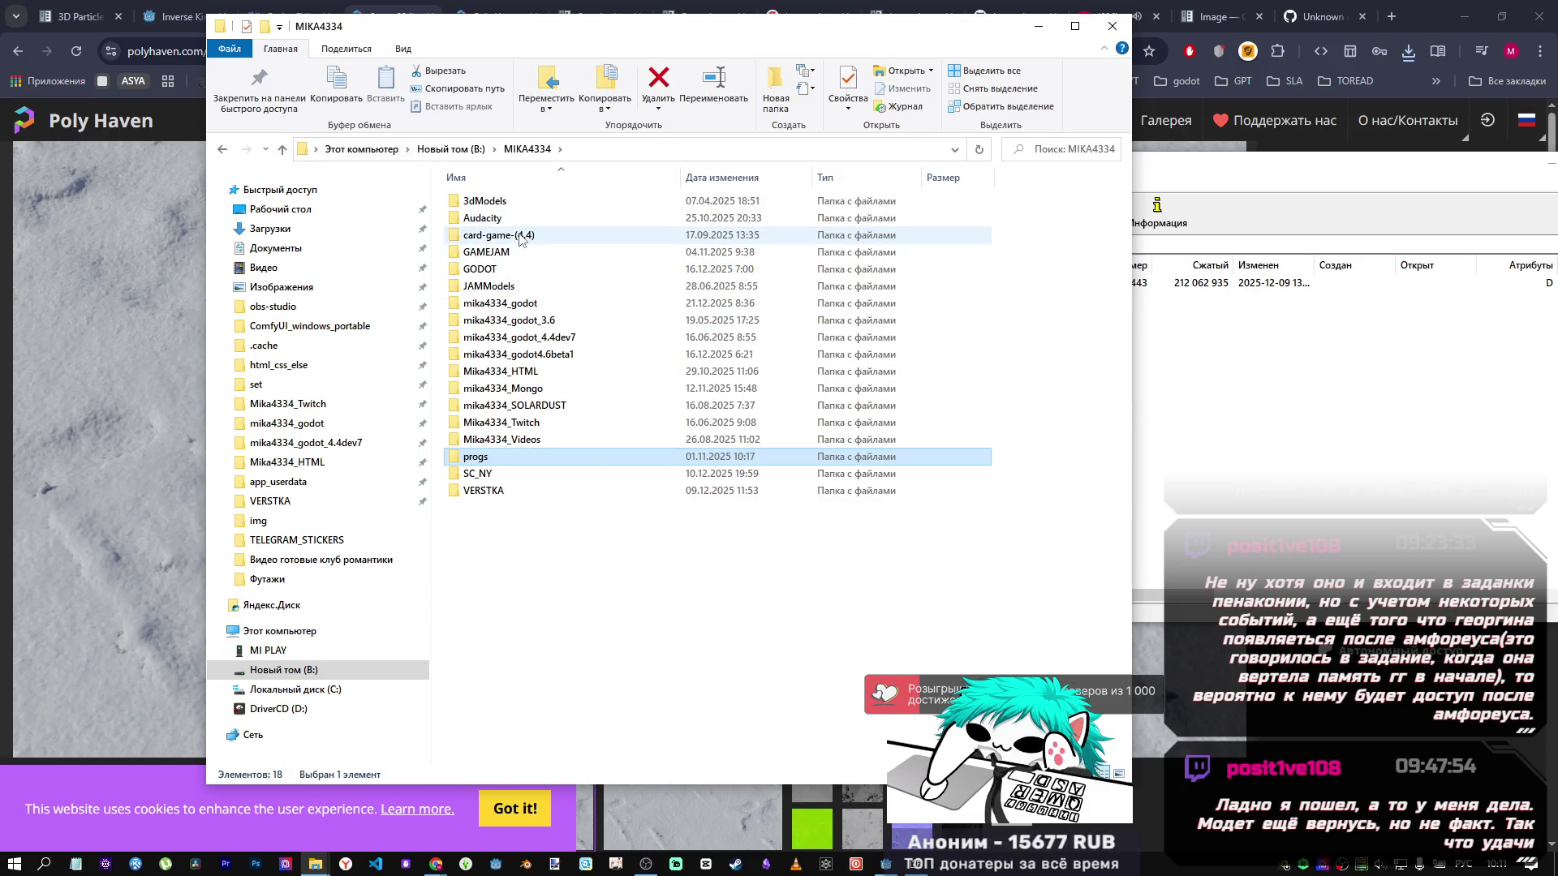
double_click(486, 461)
double_click(475, 234)
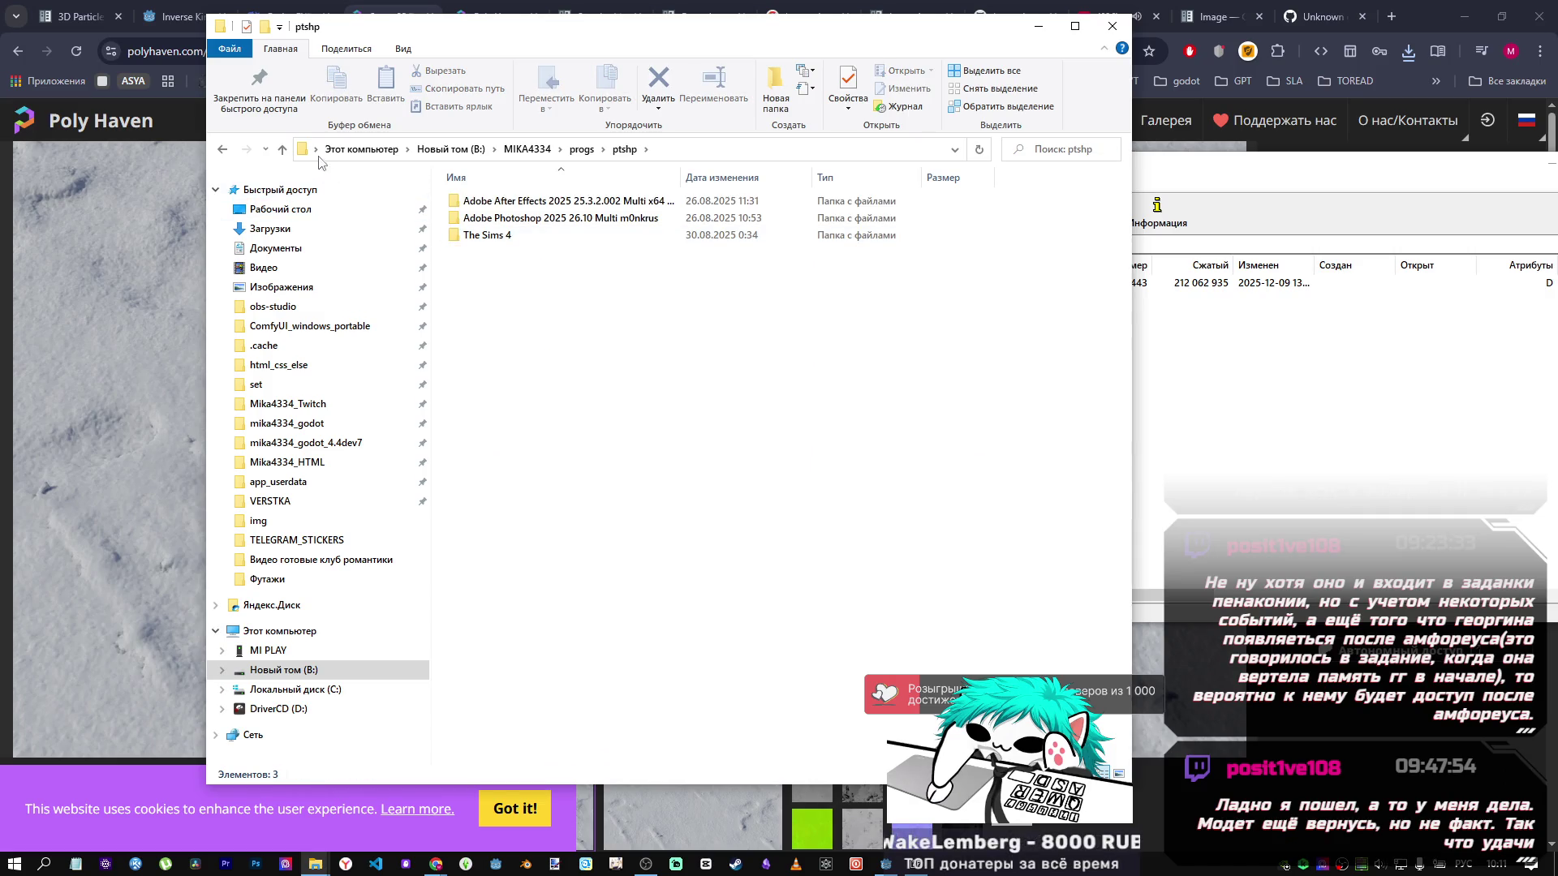
click(289, 150)
key(Up)
key(Return)
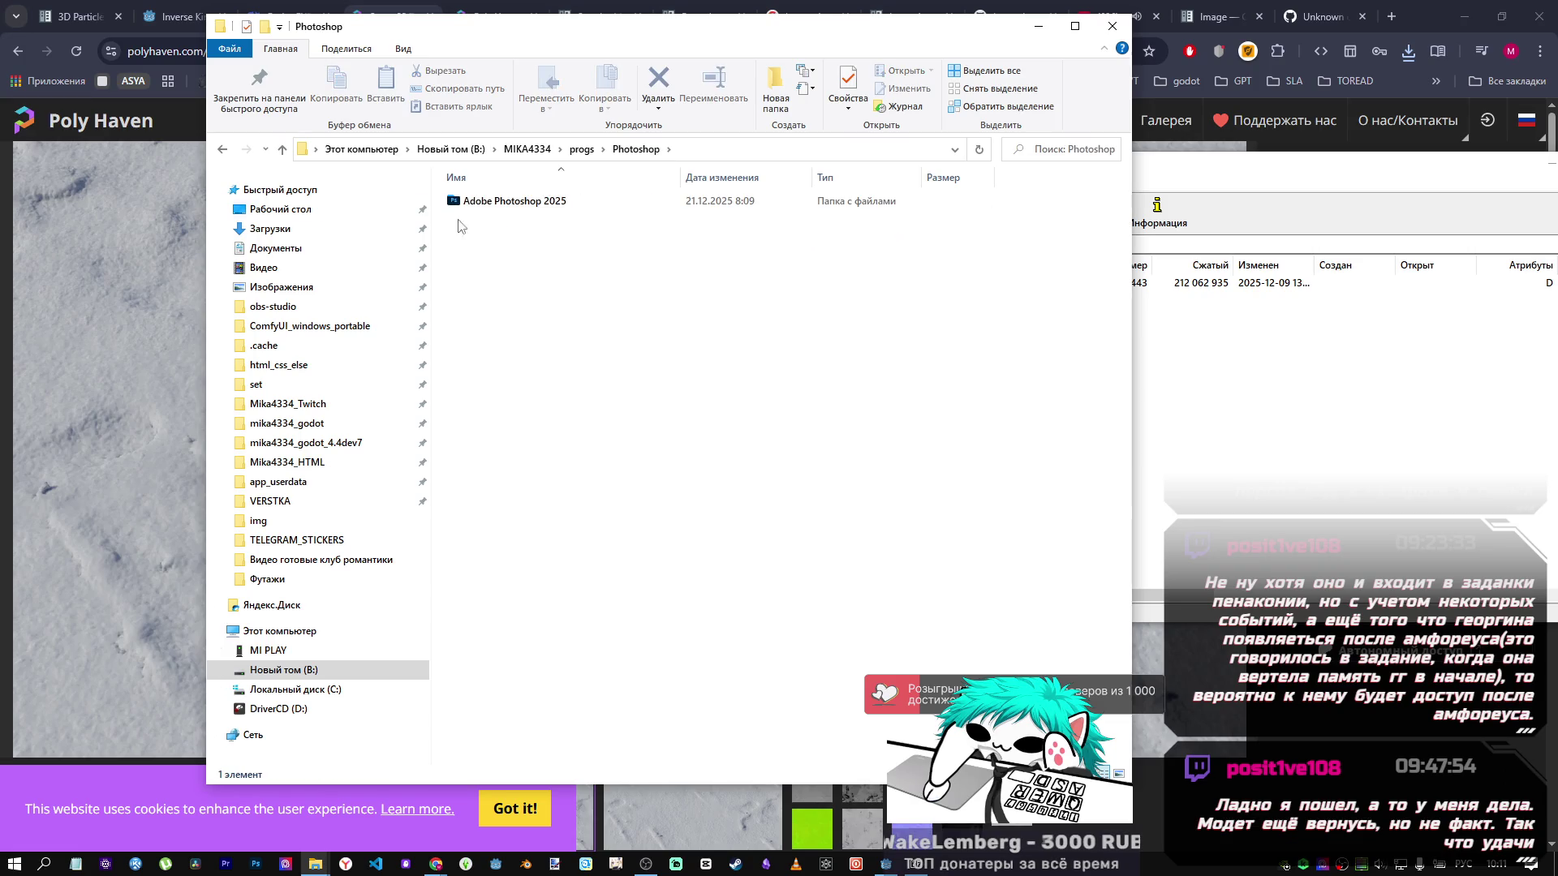
double_click(536, 202)
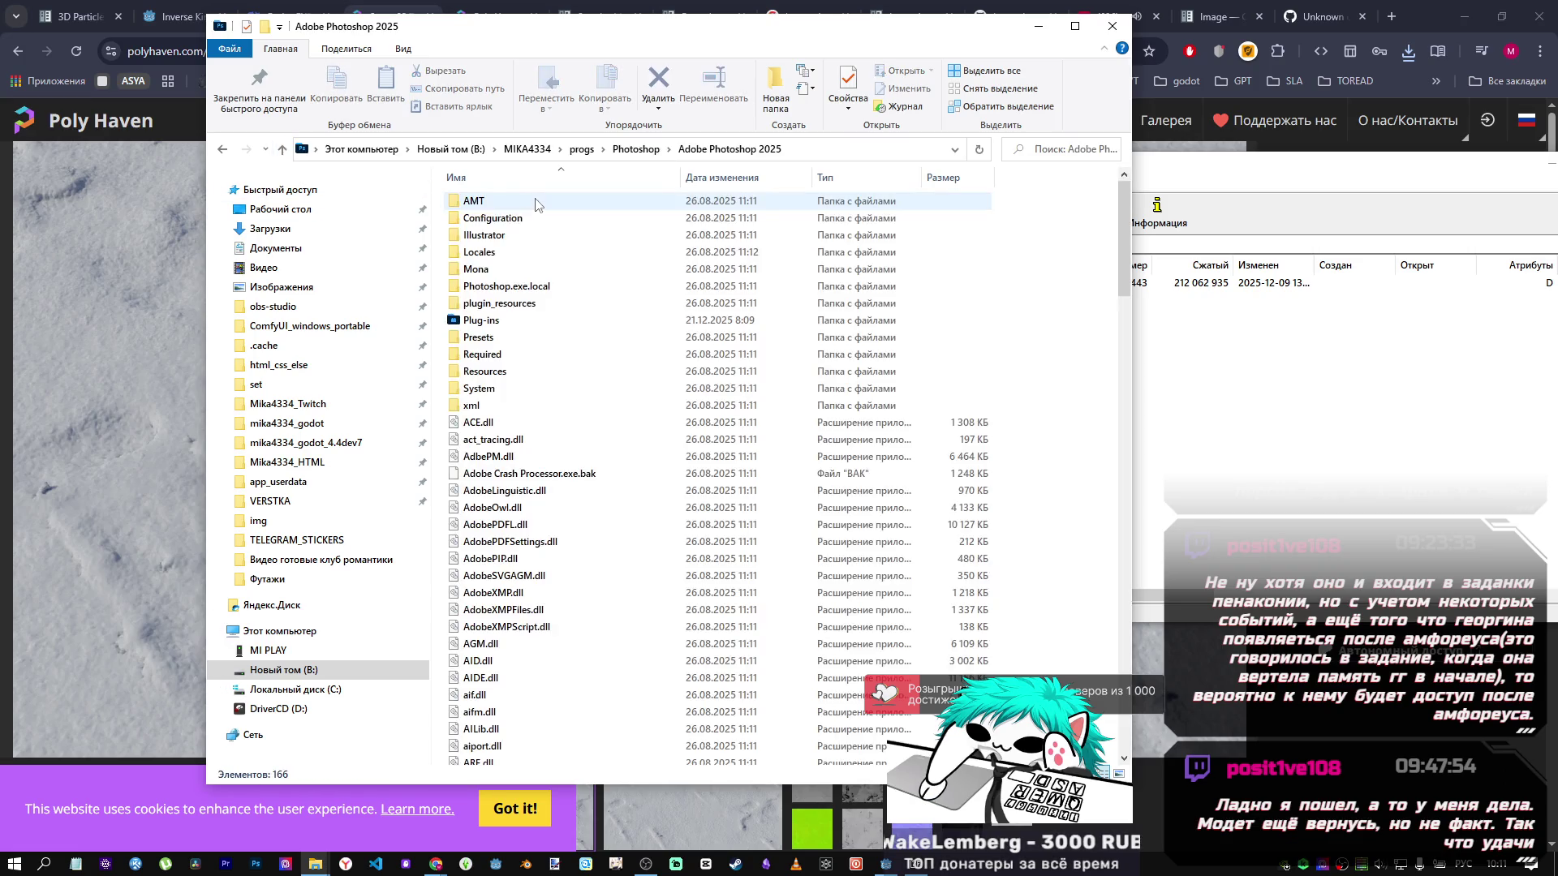
click(283, 150)
click(284, 149)
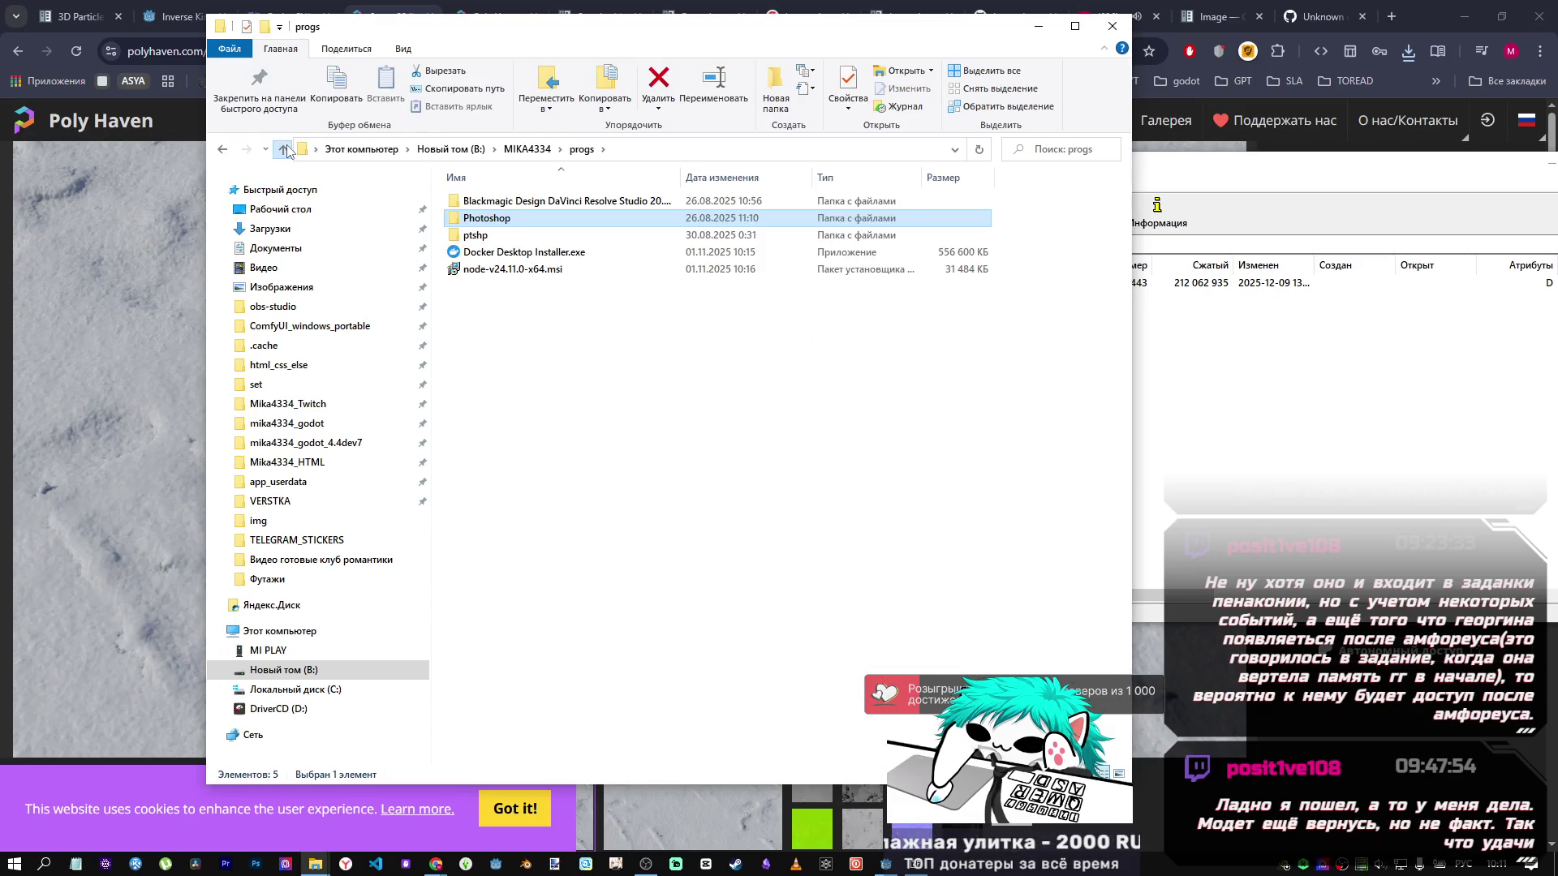
click(284, 150)
double_click(543, 462)
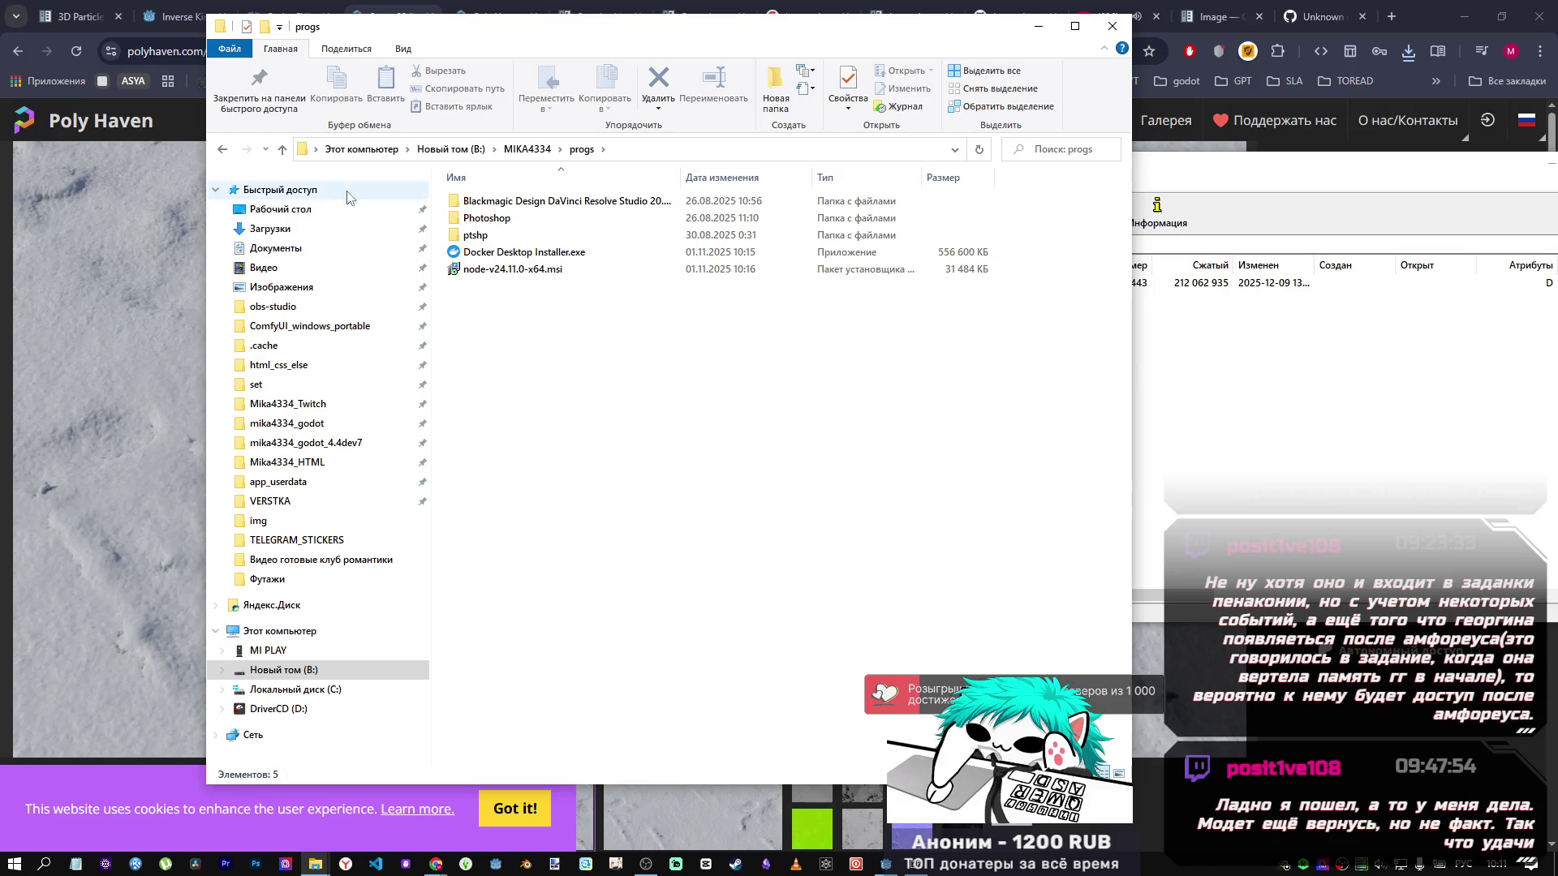
click(282, 150)
double_click(487, 457)
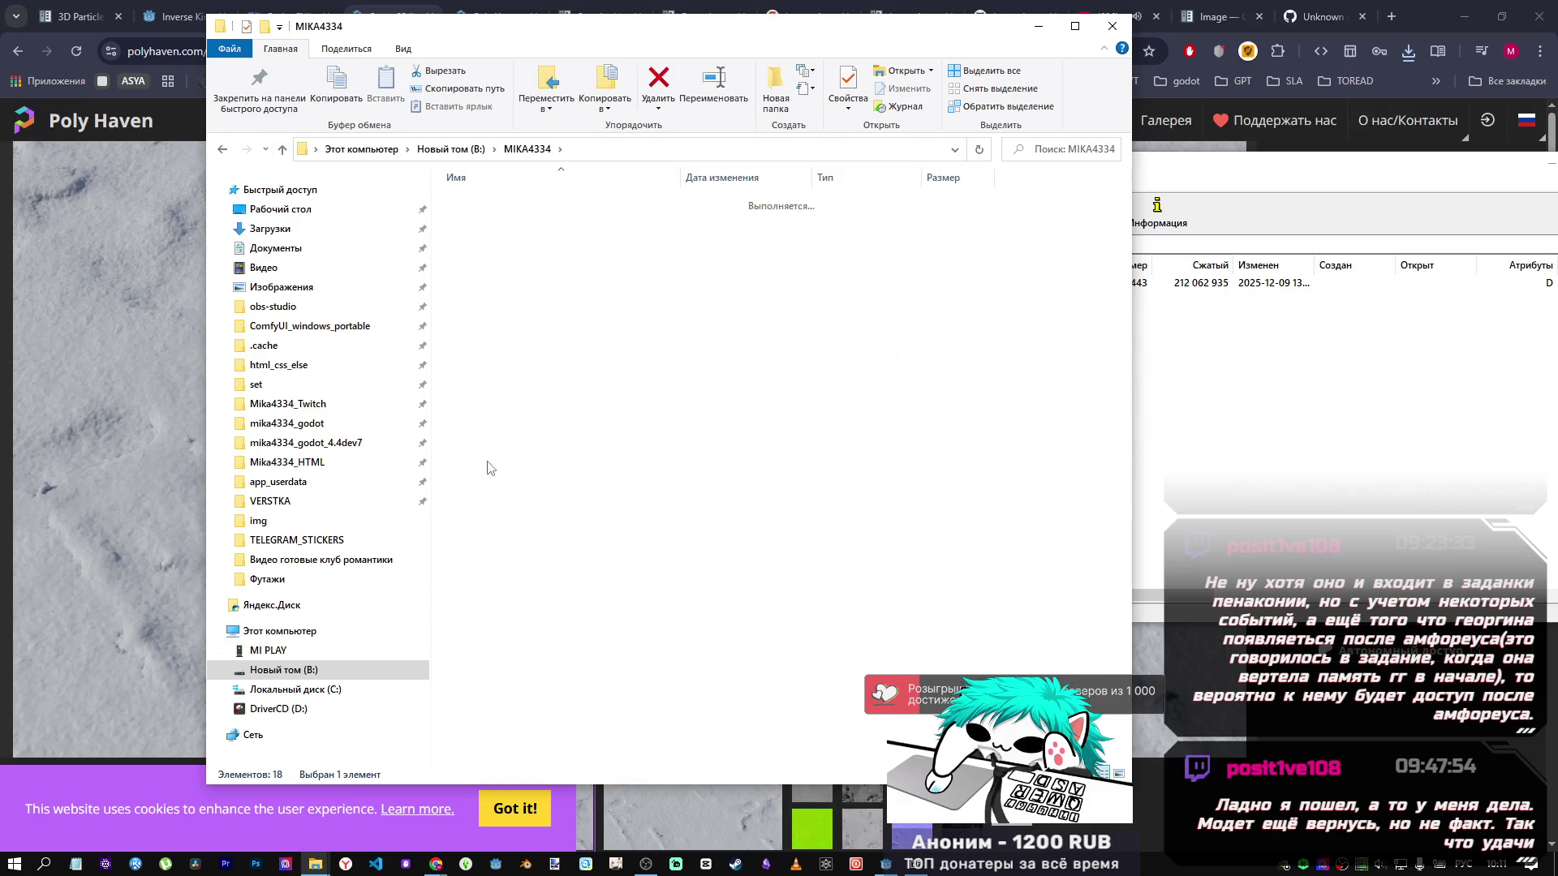
Extract the krita-x64-5.2.14 folder into progs and close the 7-Zip window.
click(776, 279)
mouse_move(776, 278)
mouse_down()
mouse_move(577, 393)
mouse_move(545, 374)
mouse_up()
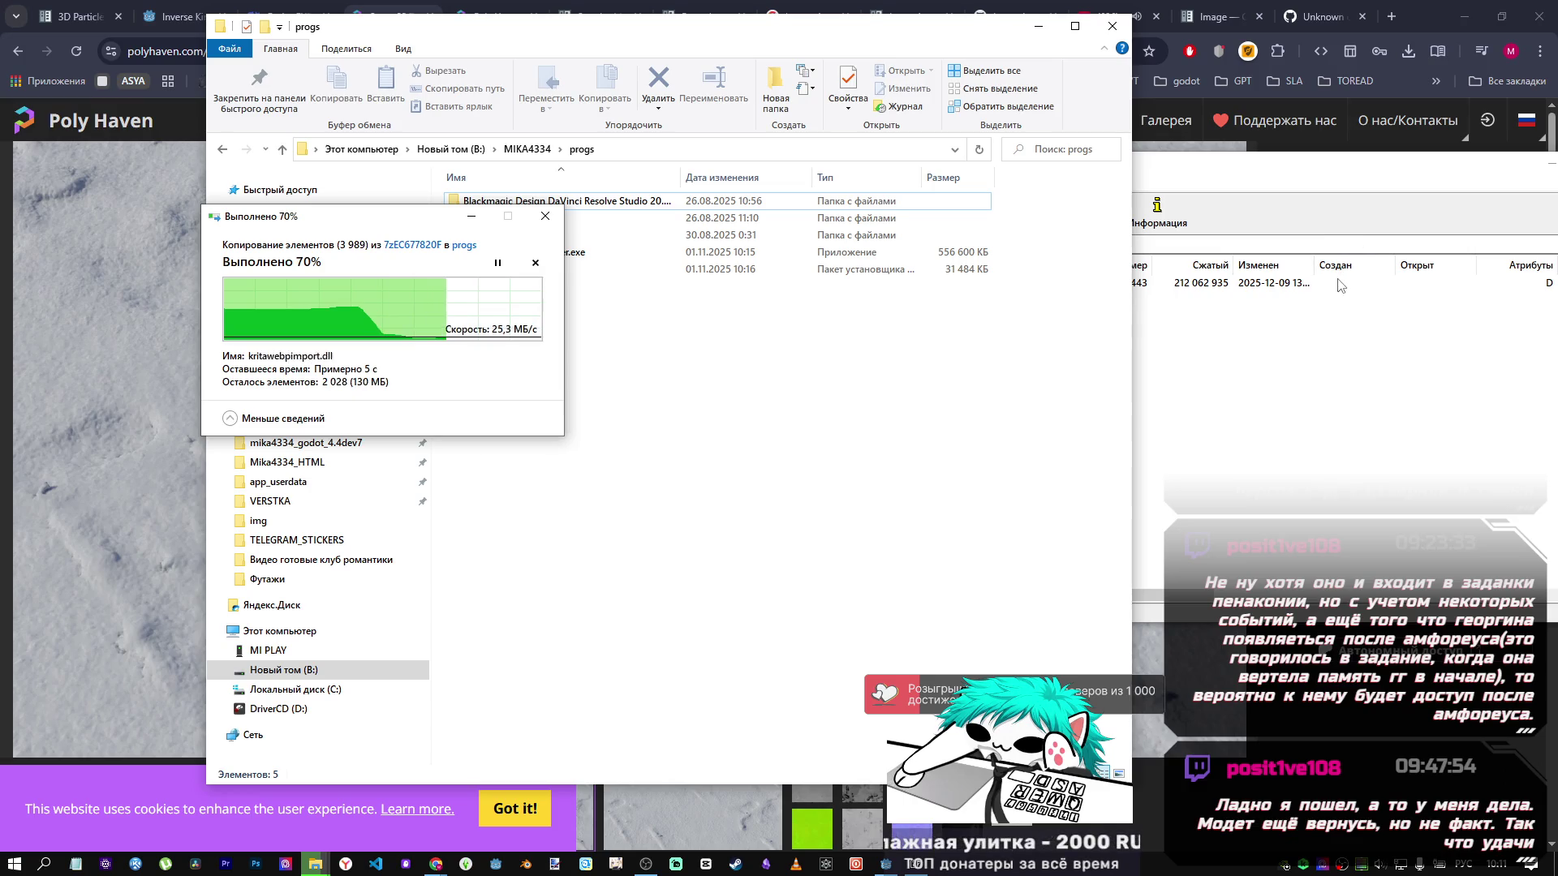
click(966, 428)
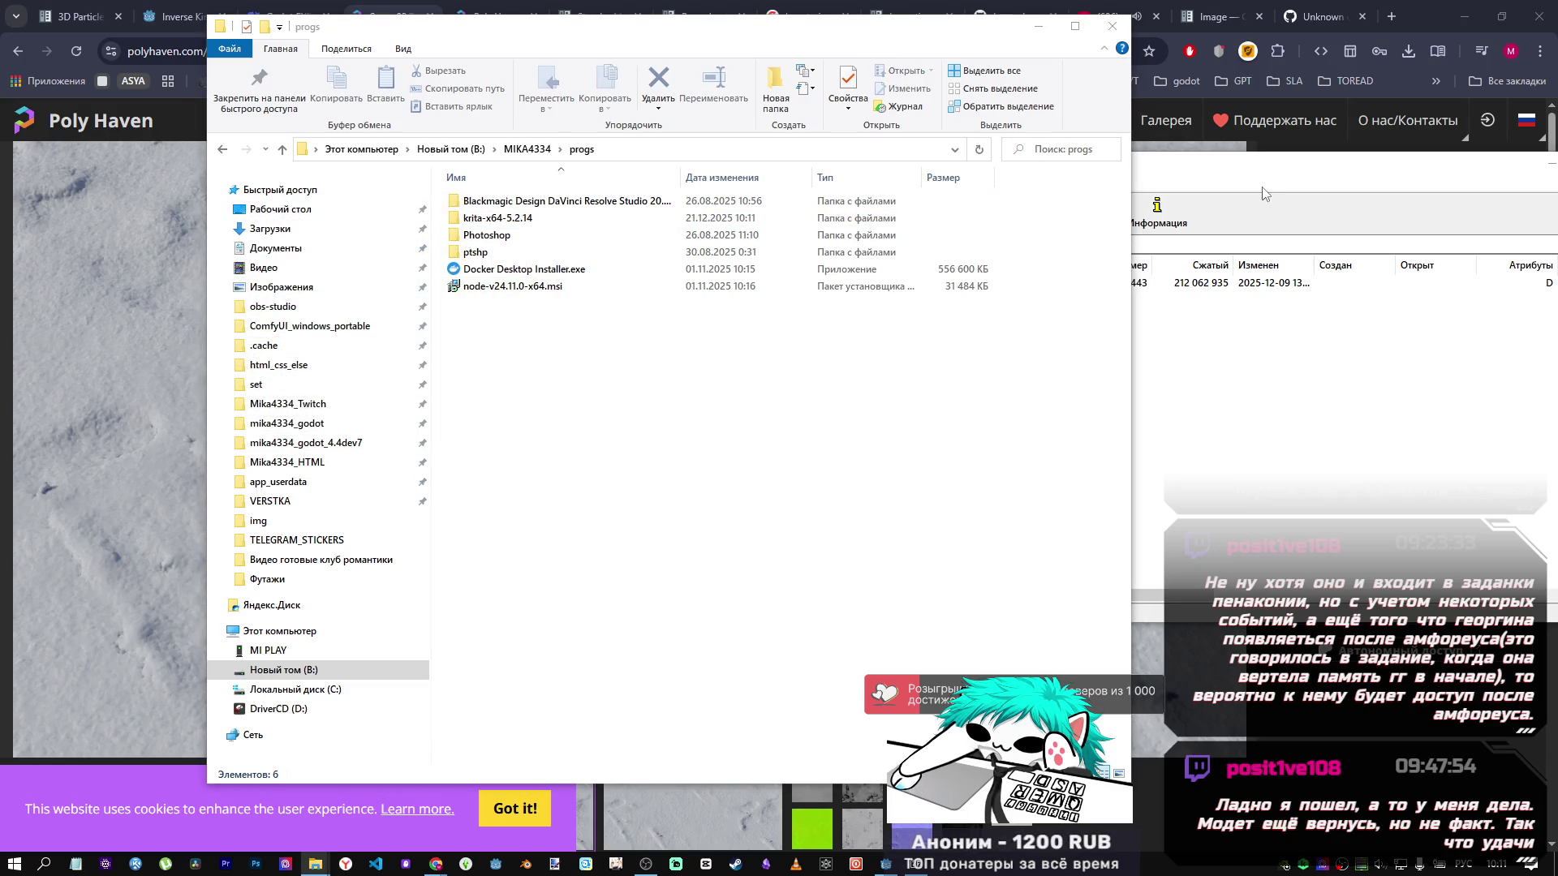
click(1326, 187)
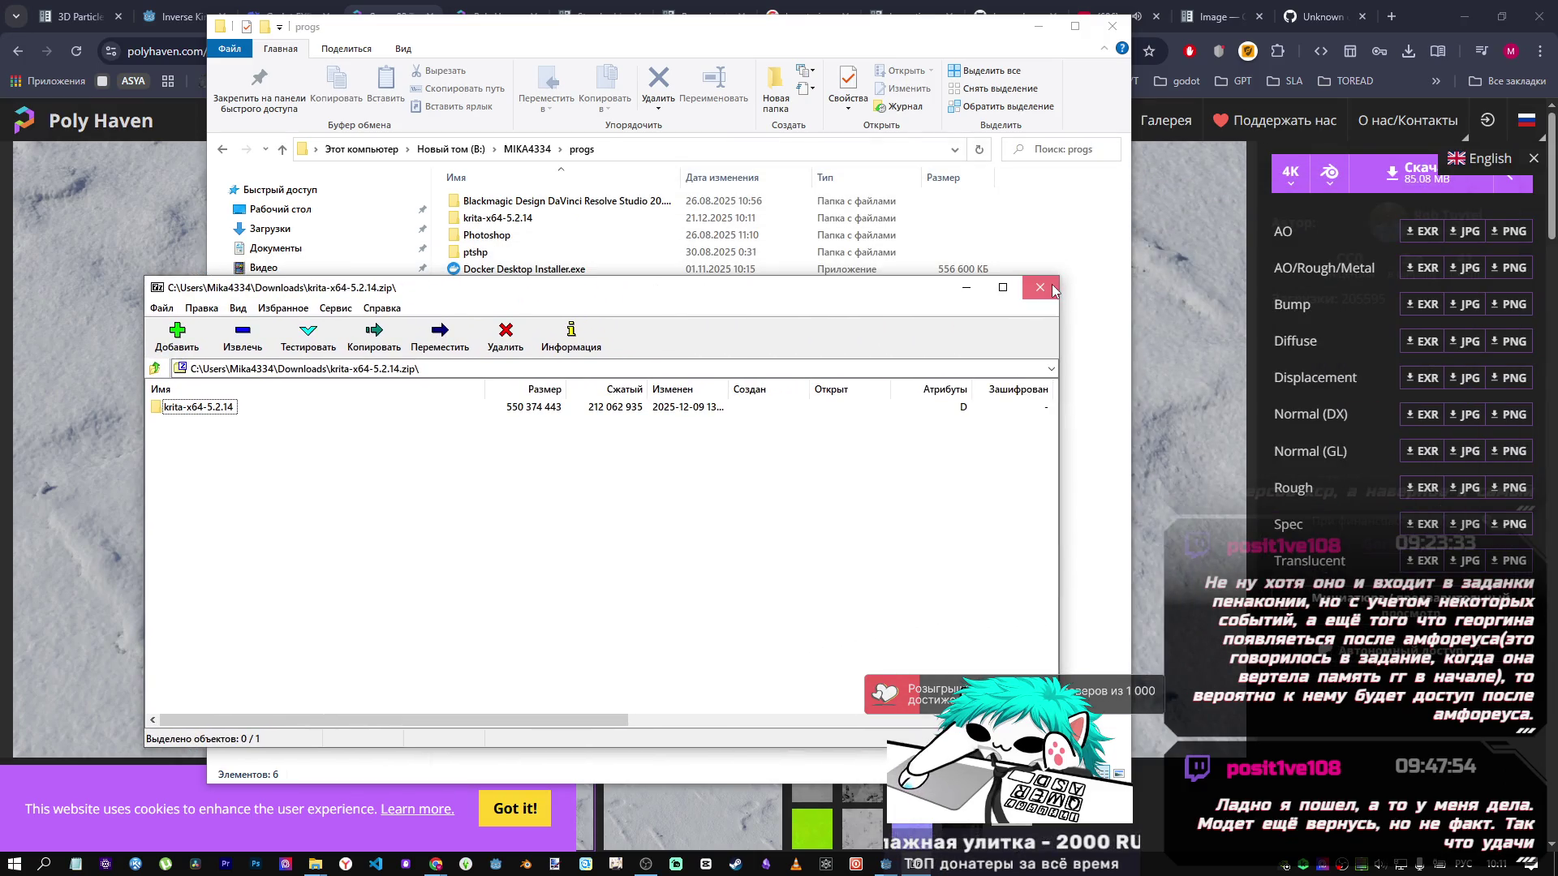
click(1040, 287)
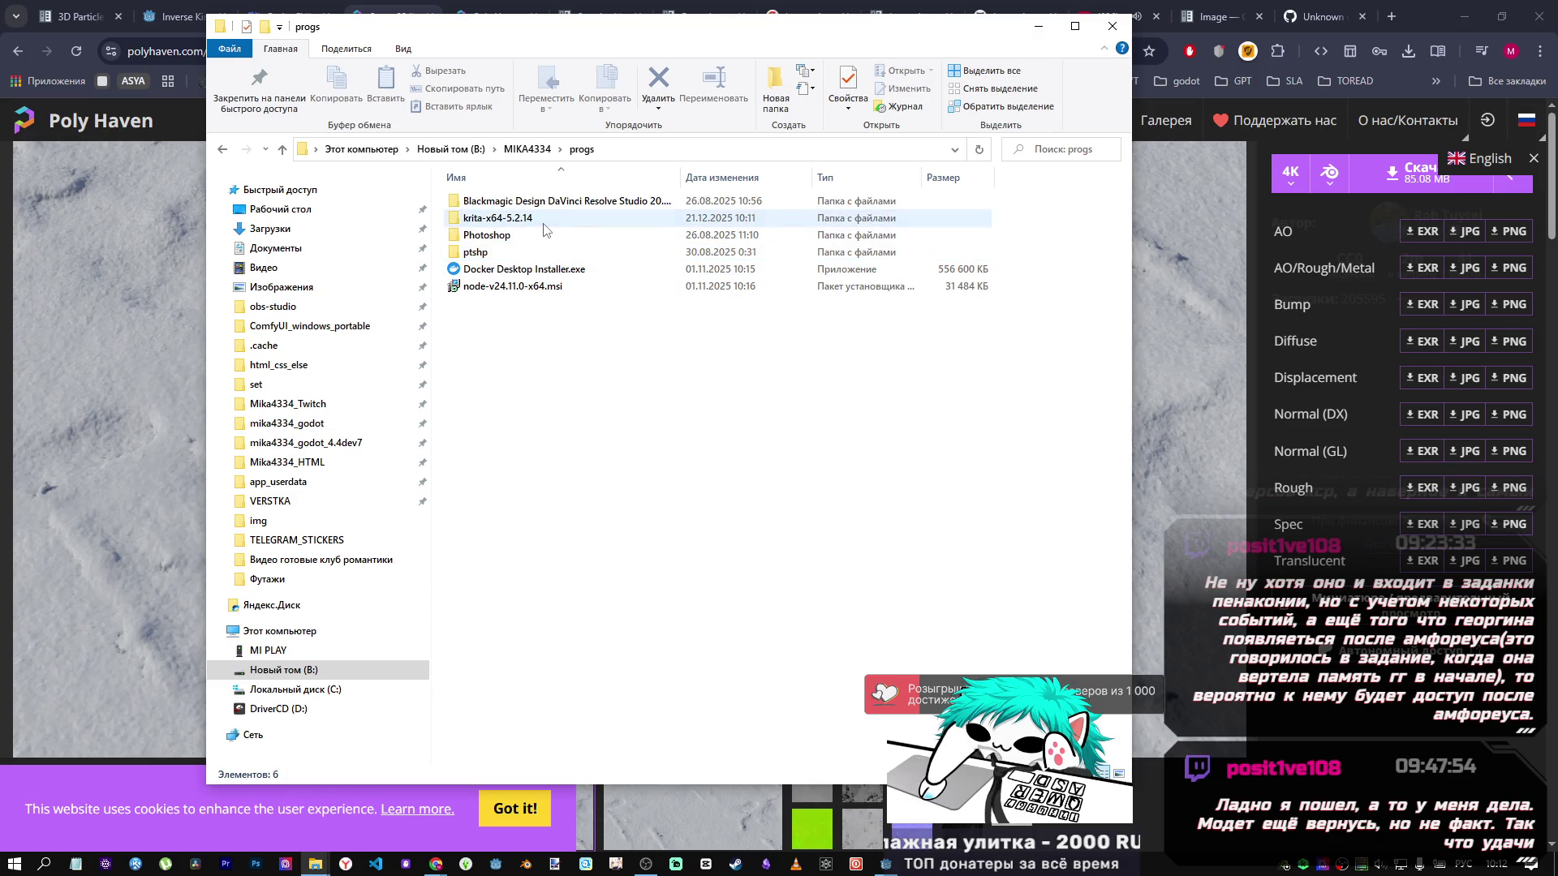
Open krita-x64-5.2.14 and peek into its share, python and lib folders.
double_click(491, 217)
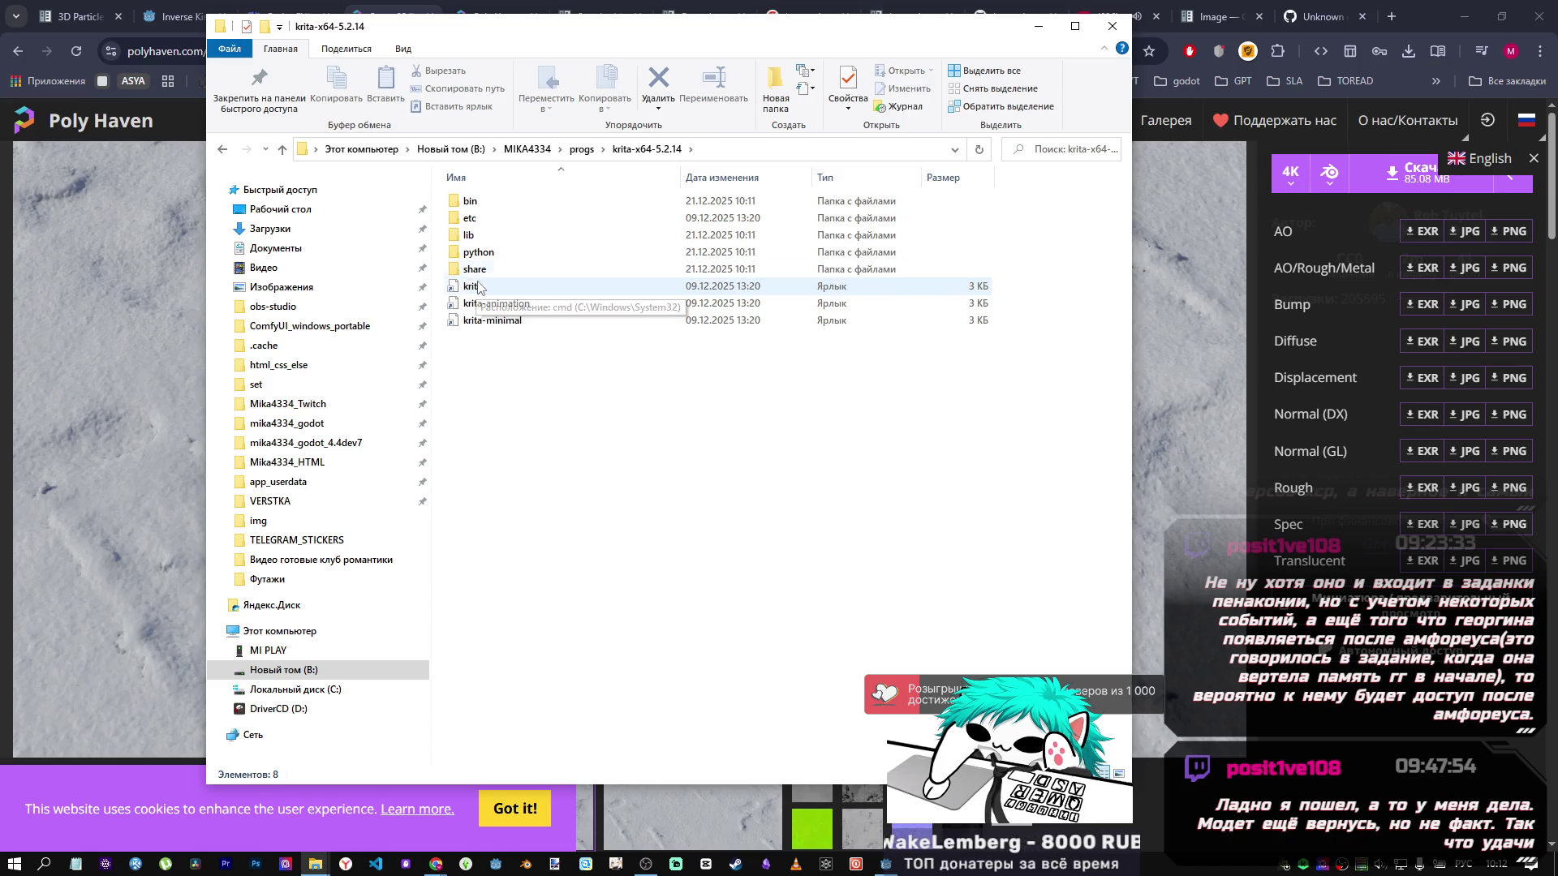
double_click(474, 268)
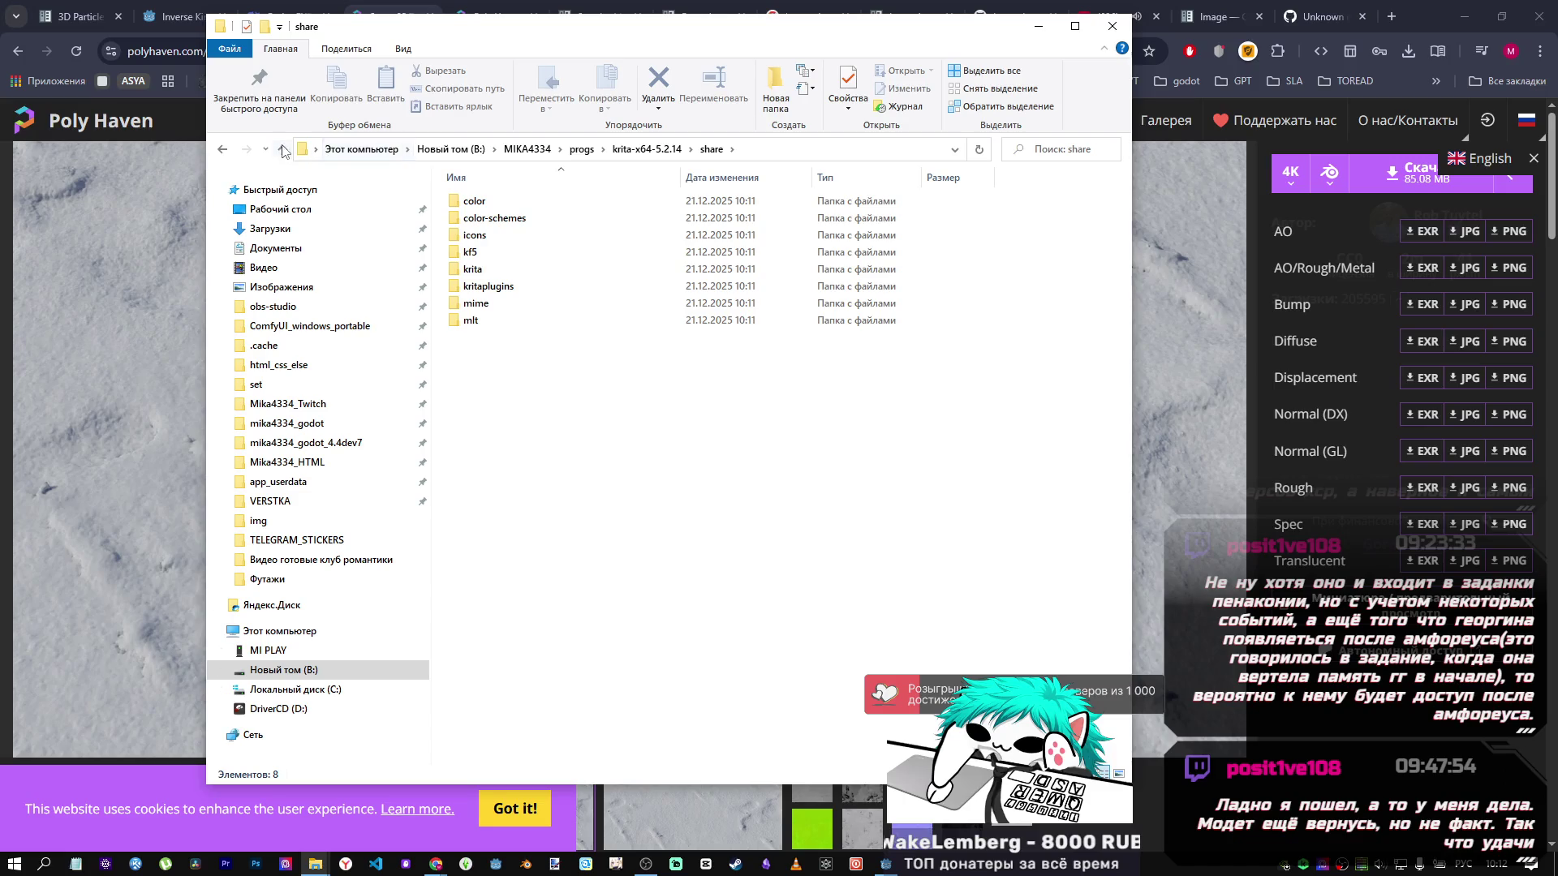
key(BackSpace)
key(Up)
key(Return)
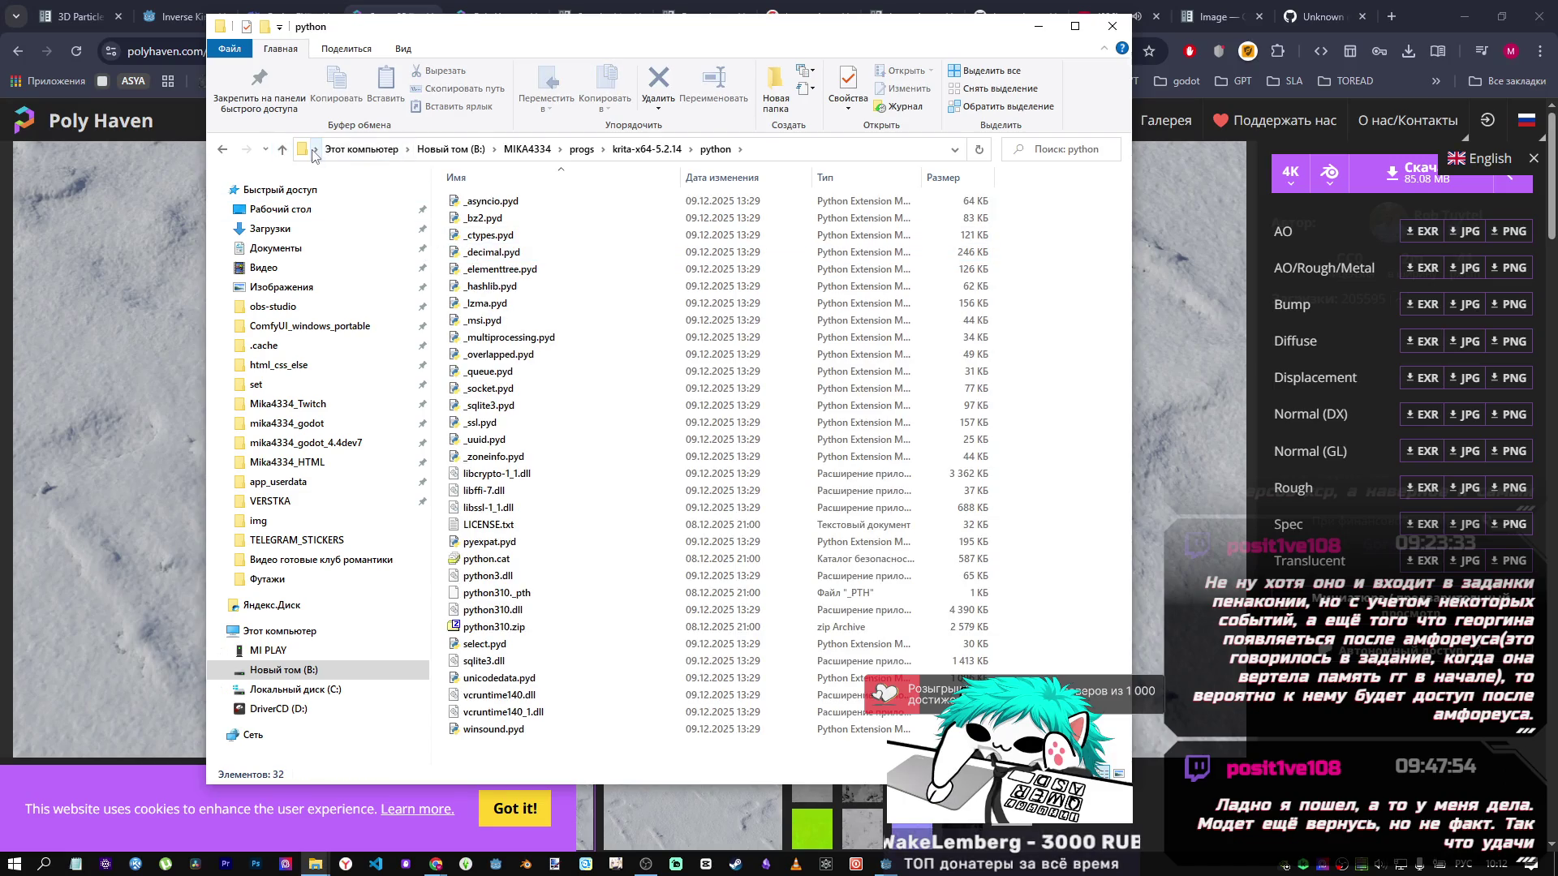
click(283, 151)
key(Up)
key(Return)
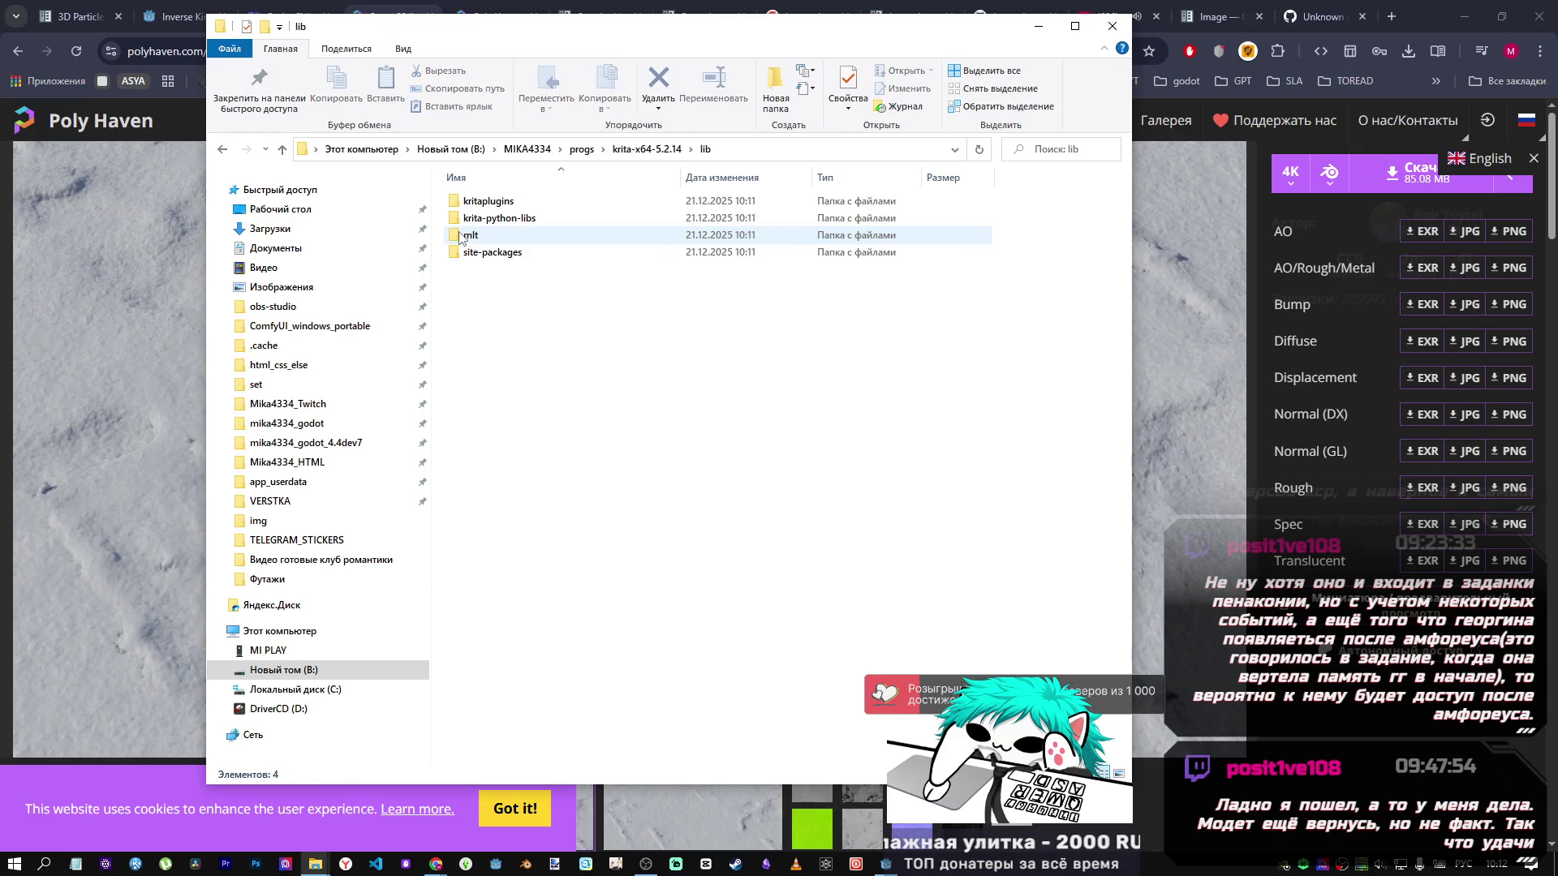
click(282, 150)
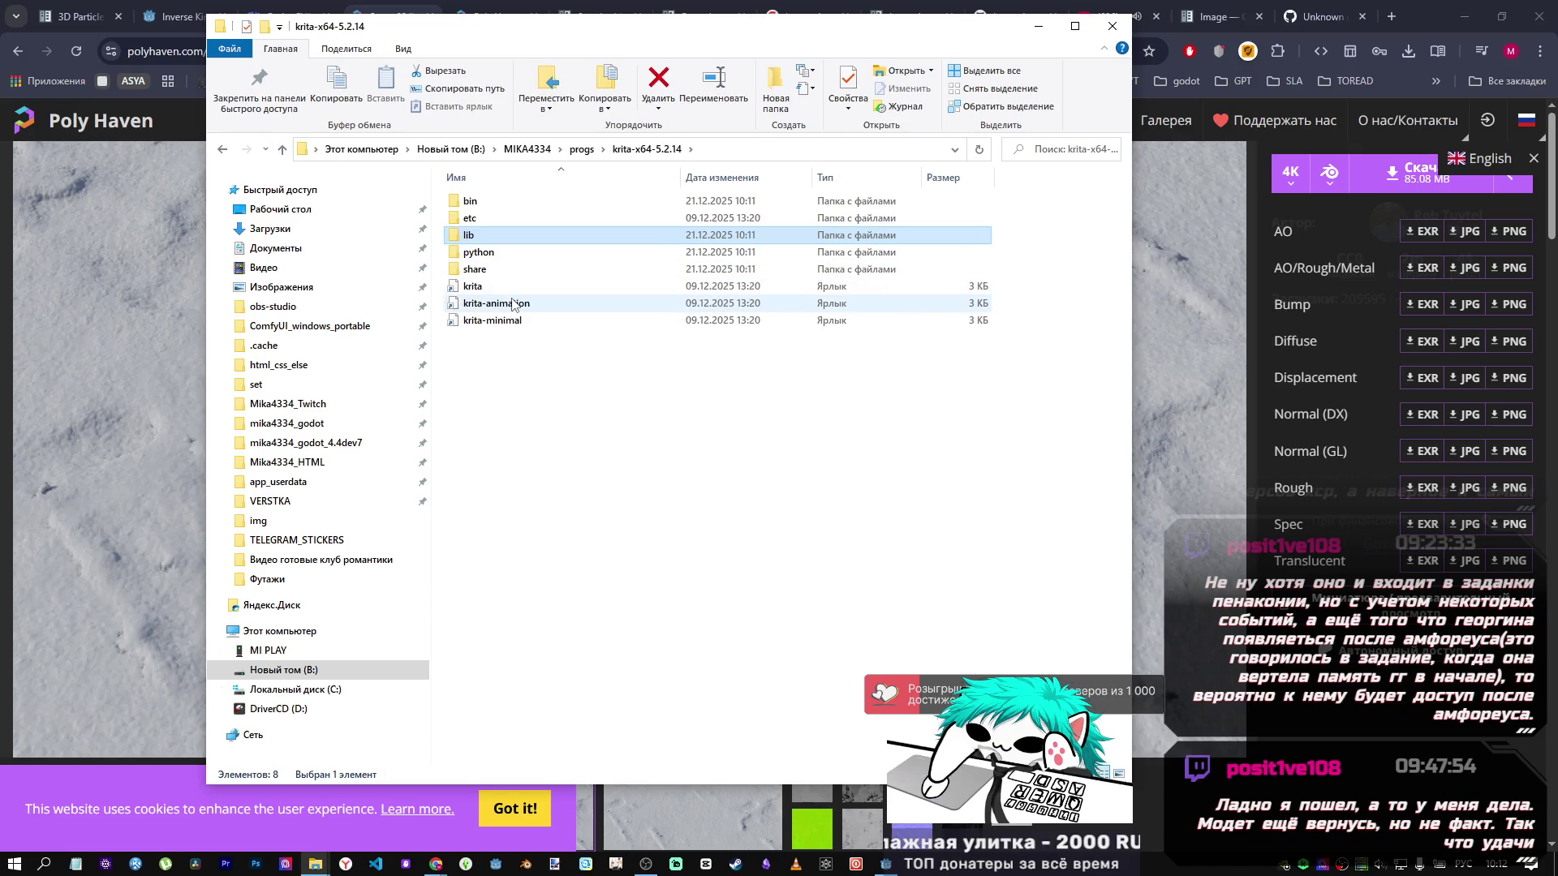
Open the bin folder and launch krita.exe.
double_click(487, 201)
scroll(572, 349, down, 10)
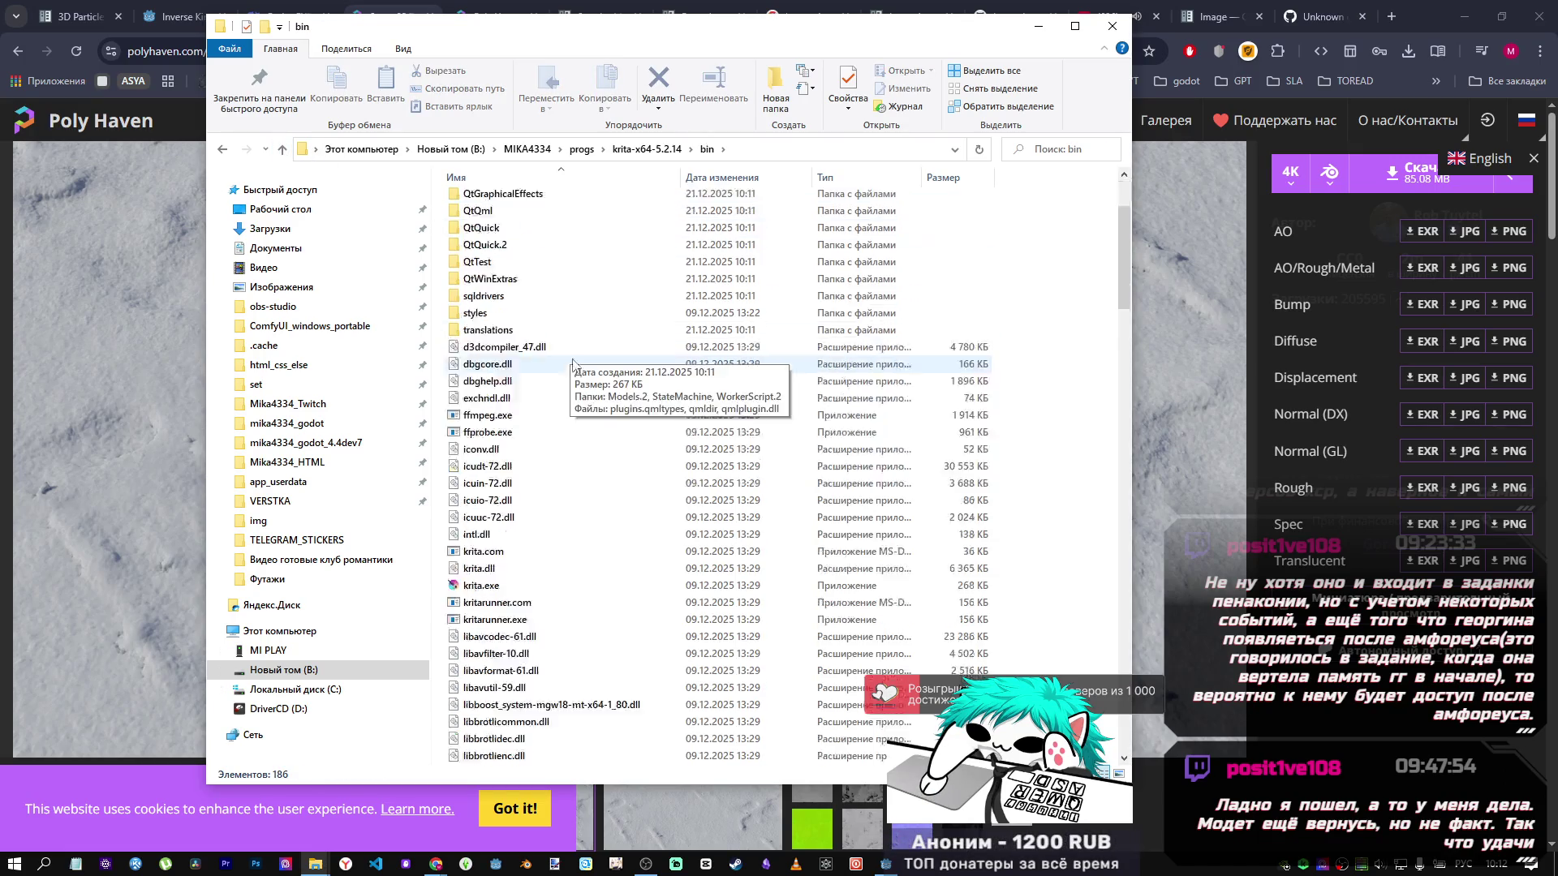
scroll(573, 350, up, 5)
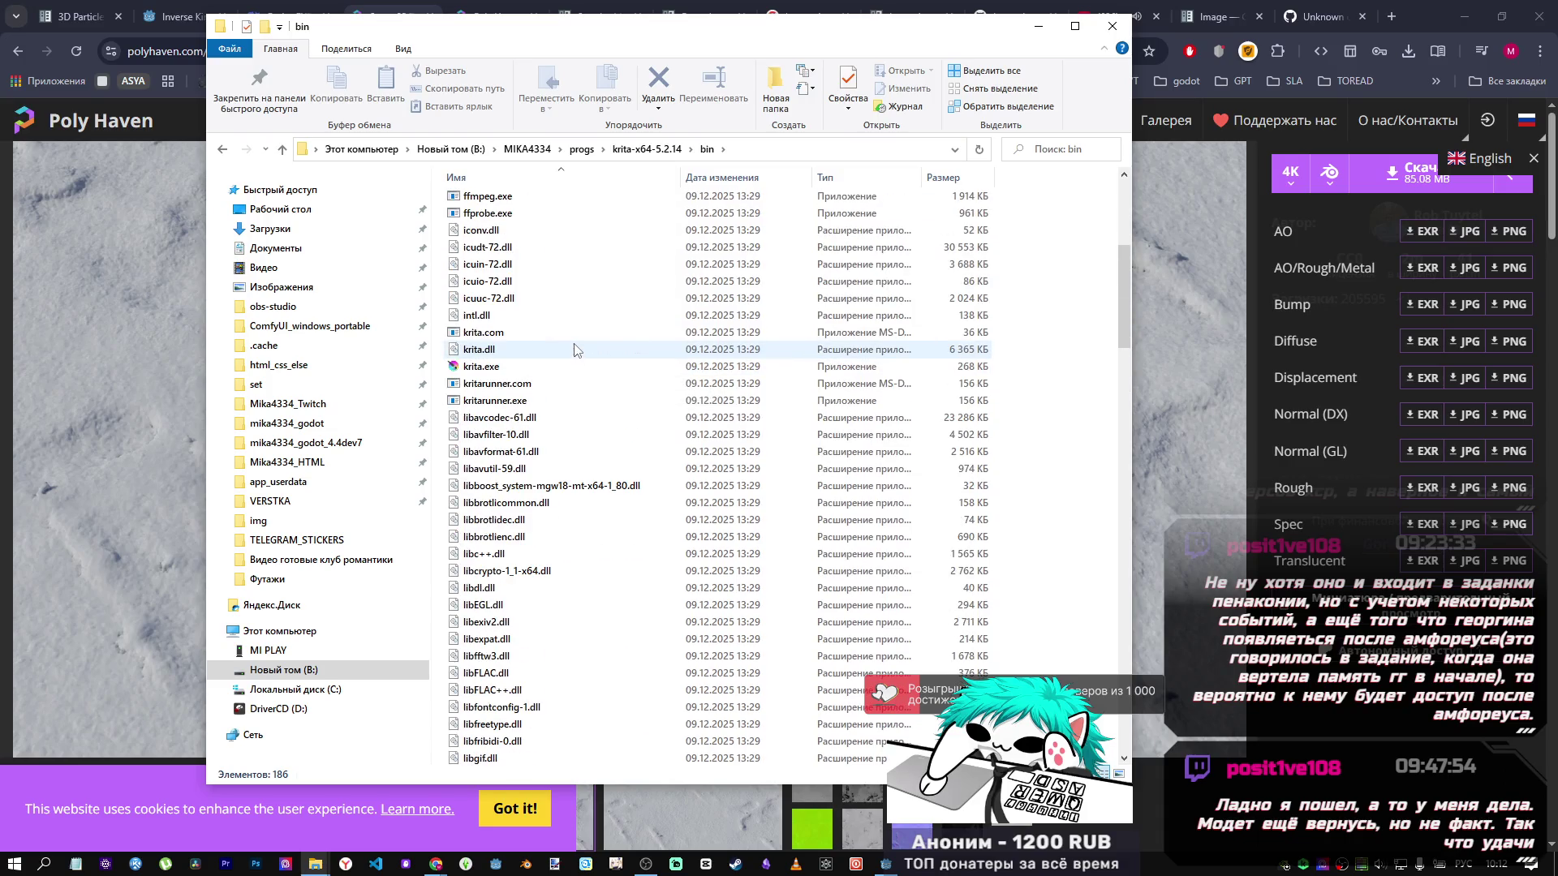
double_click(484, 366)
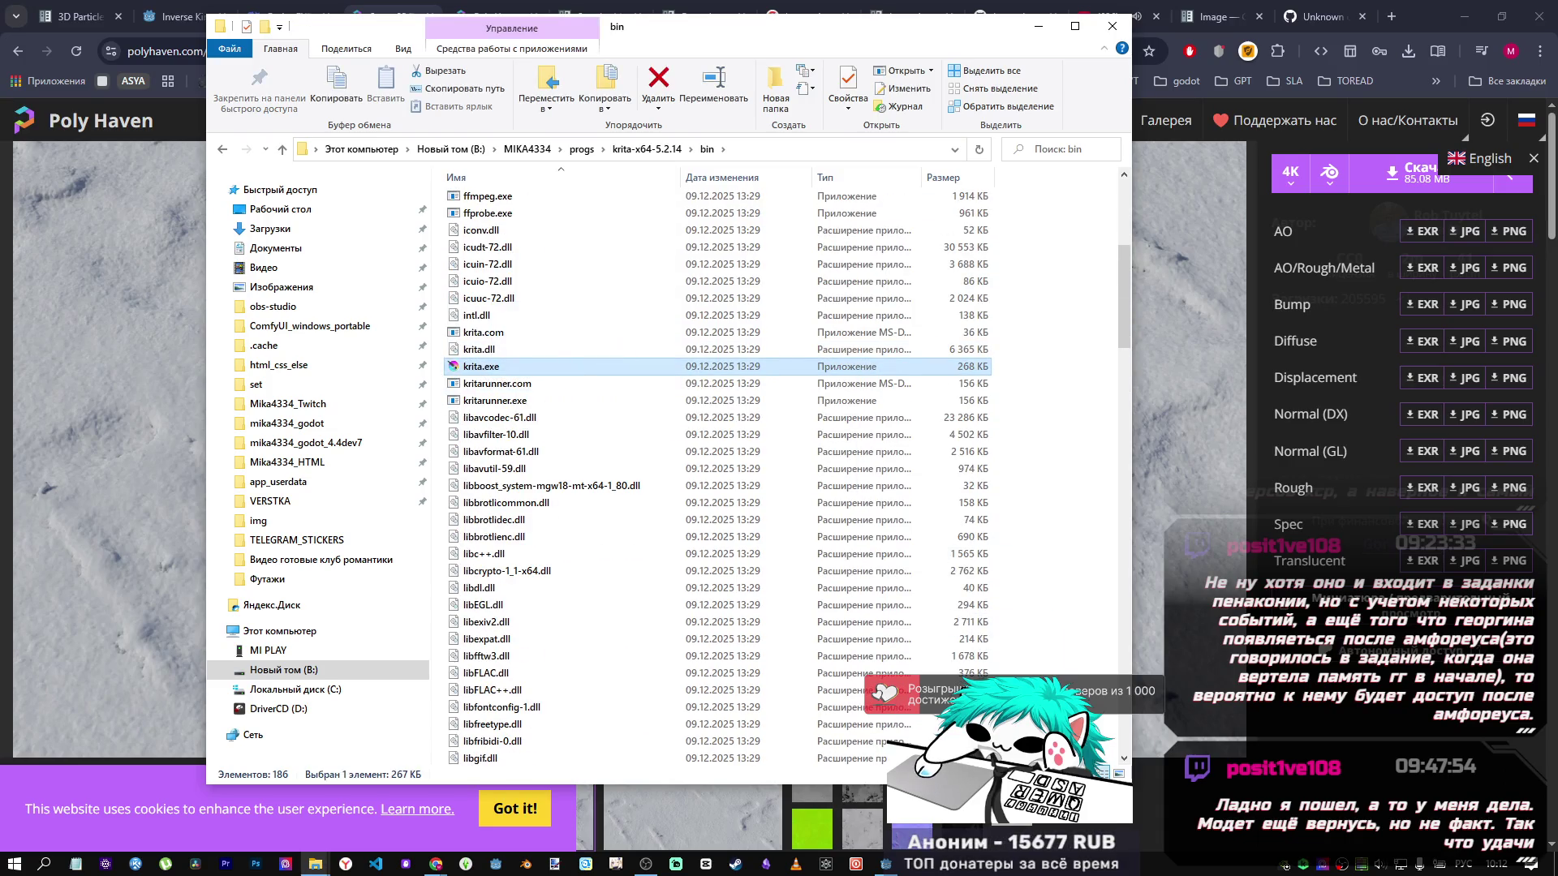
click(874, 870)
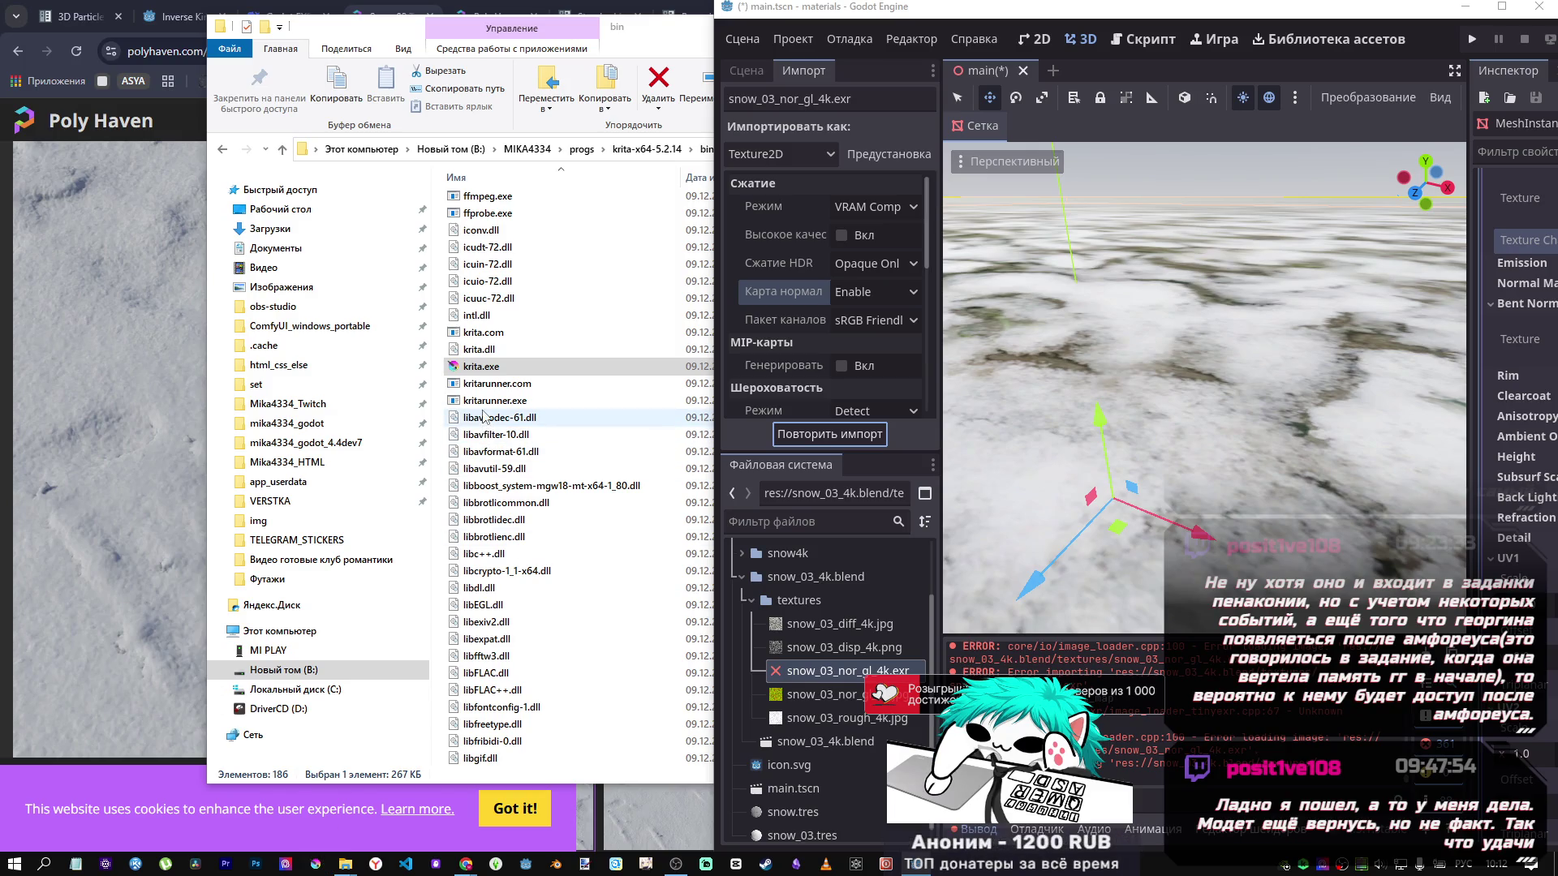
Close the bin window, then bring up Krita's start screen and the snow textures folder.
click(675, 47)
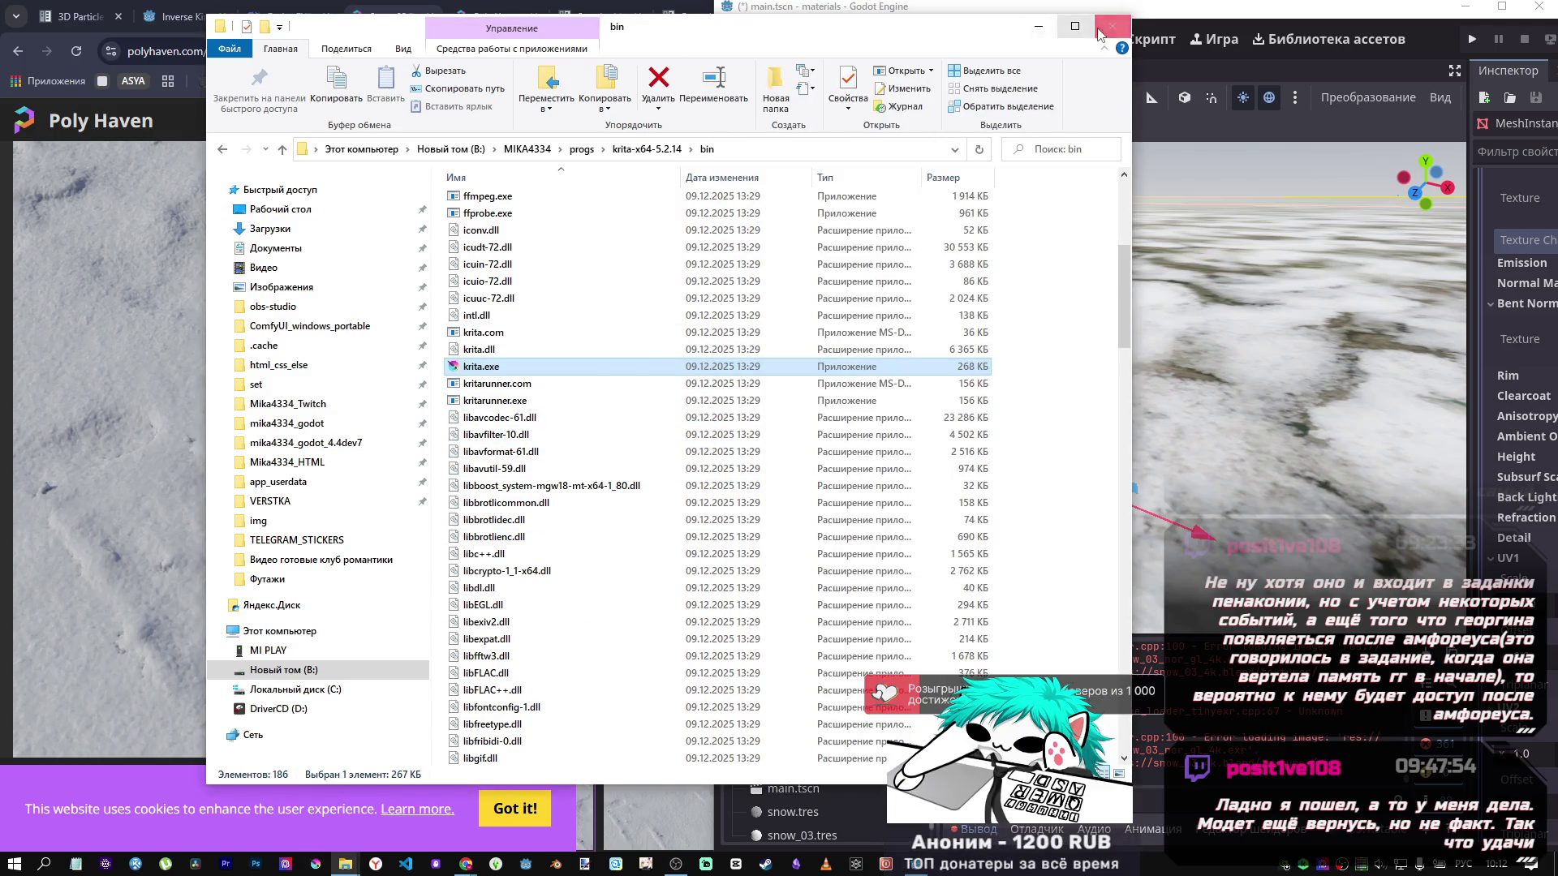
click(1101, 32)
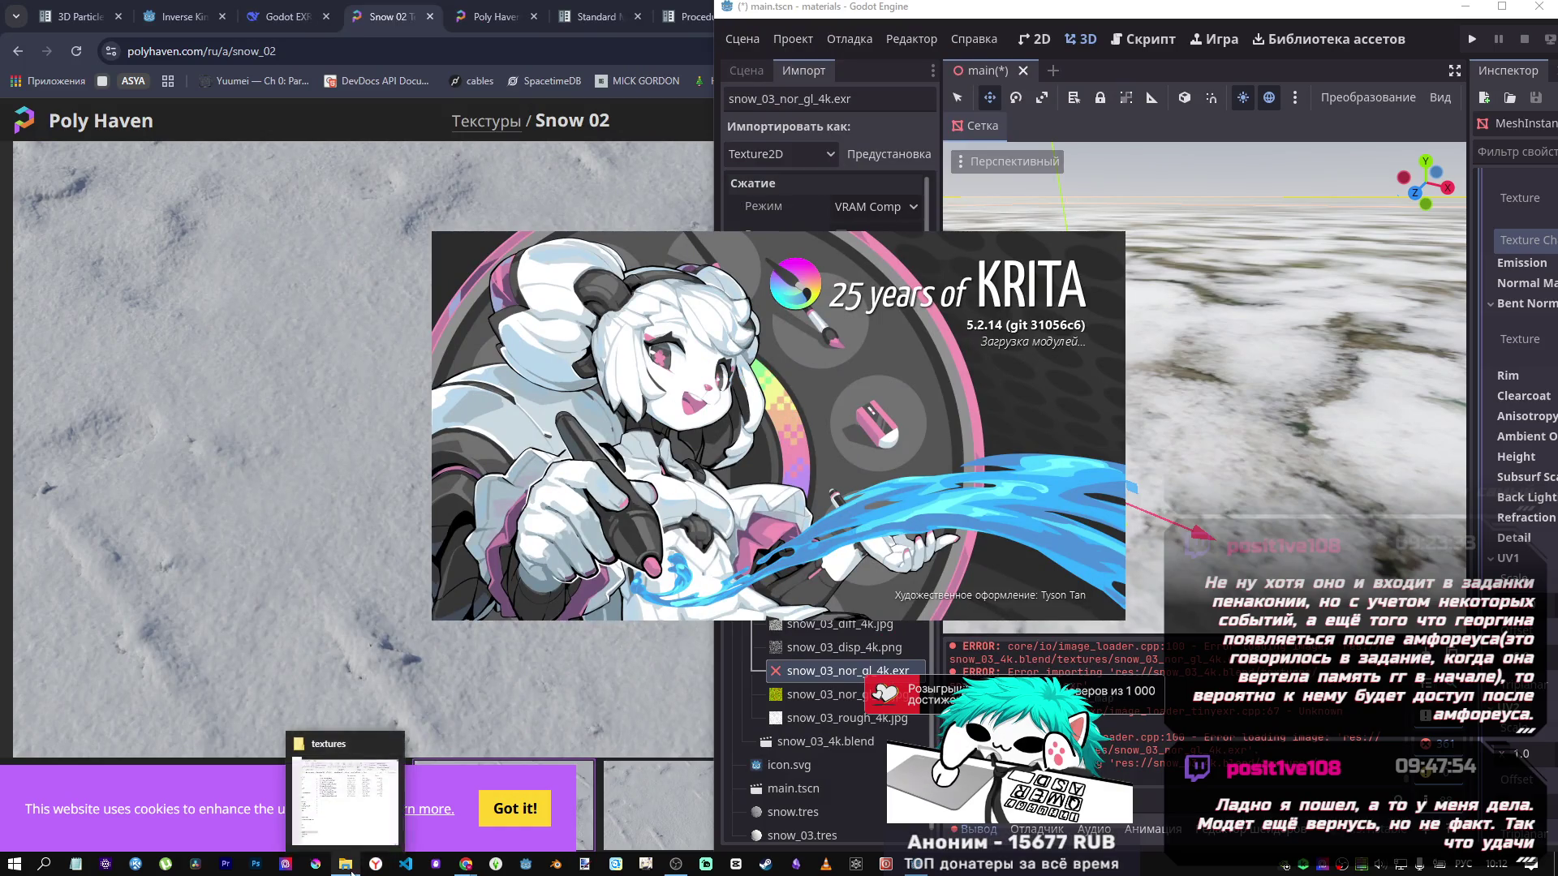
click(352, 871)
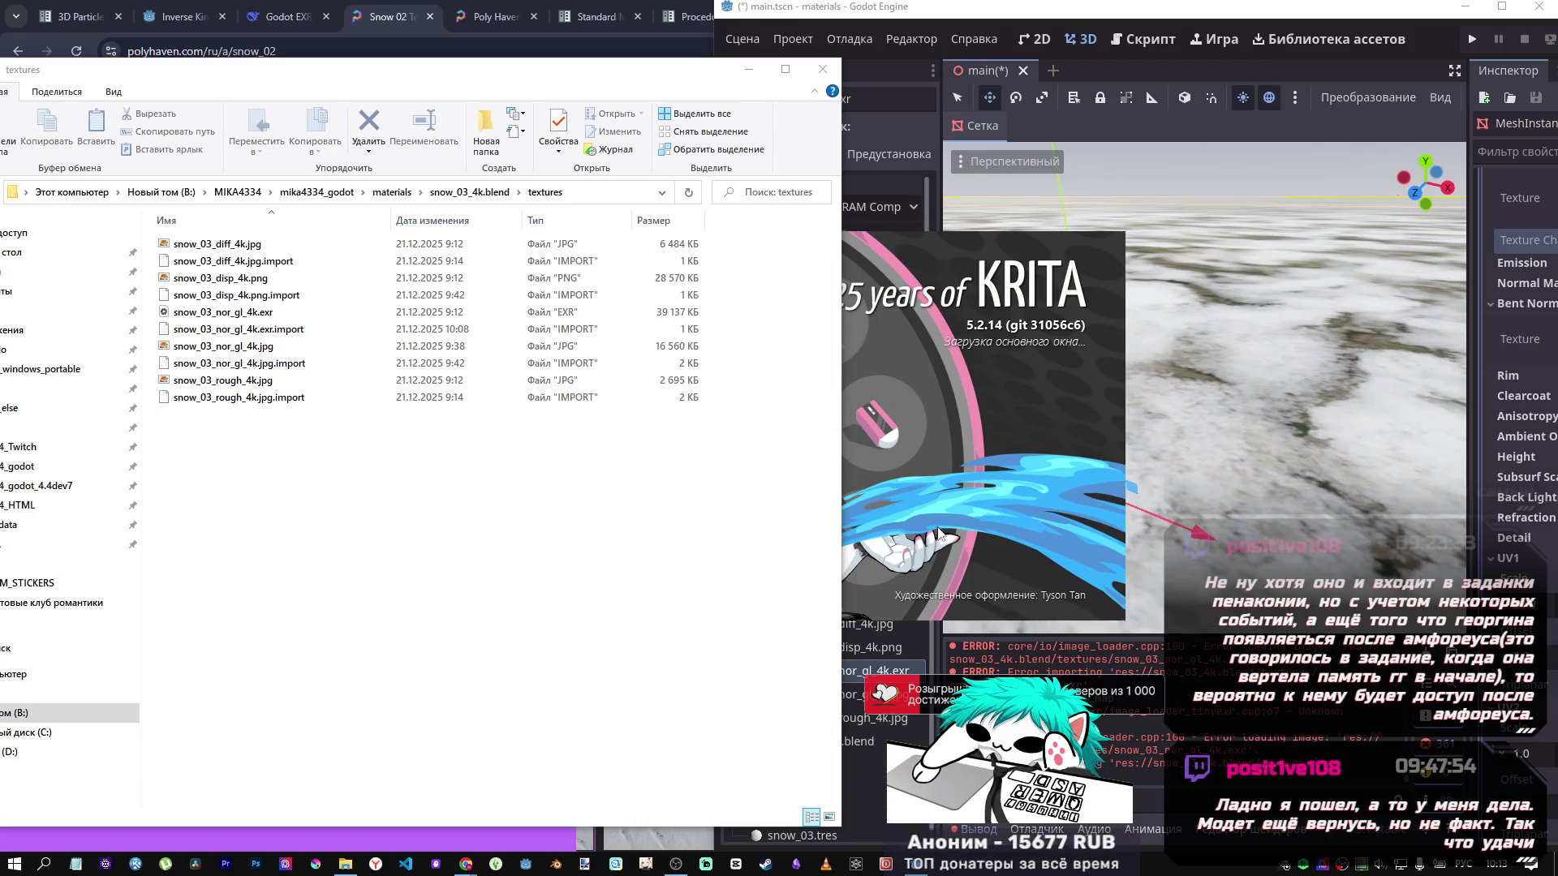
click(748, 70)
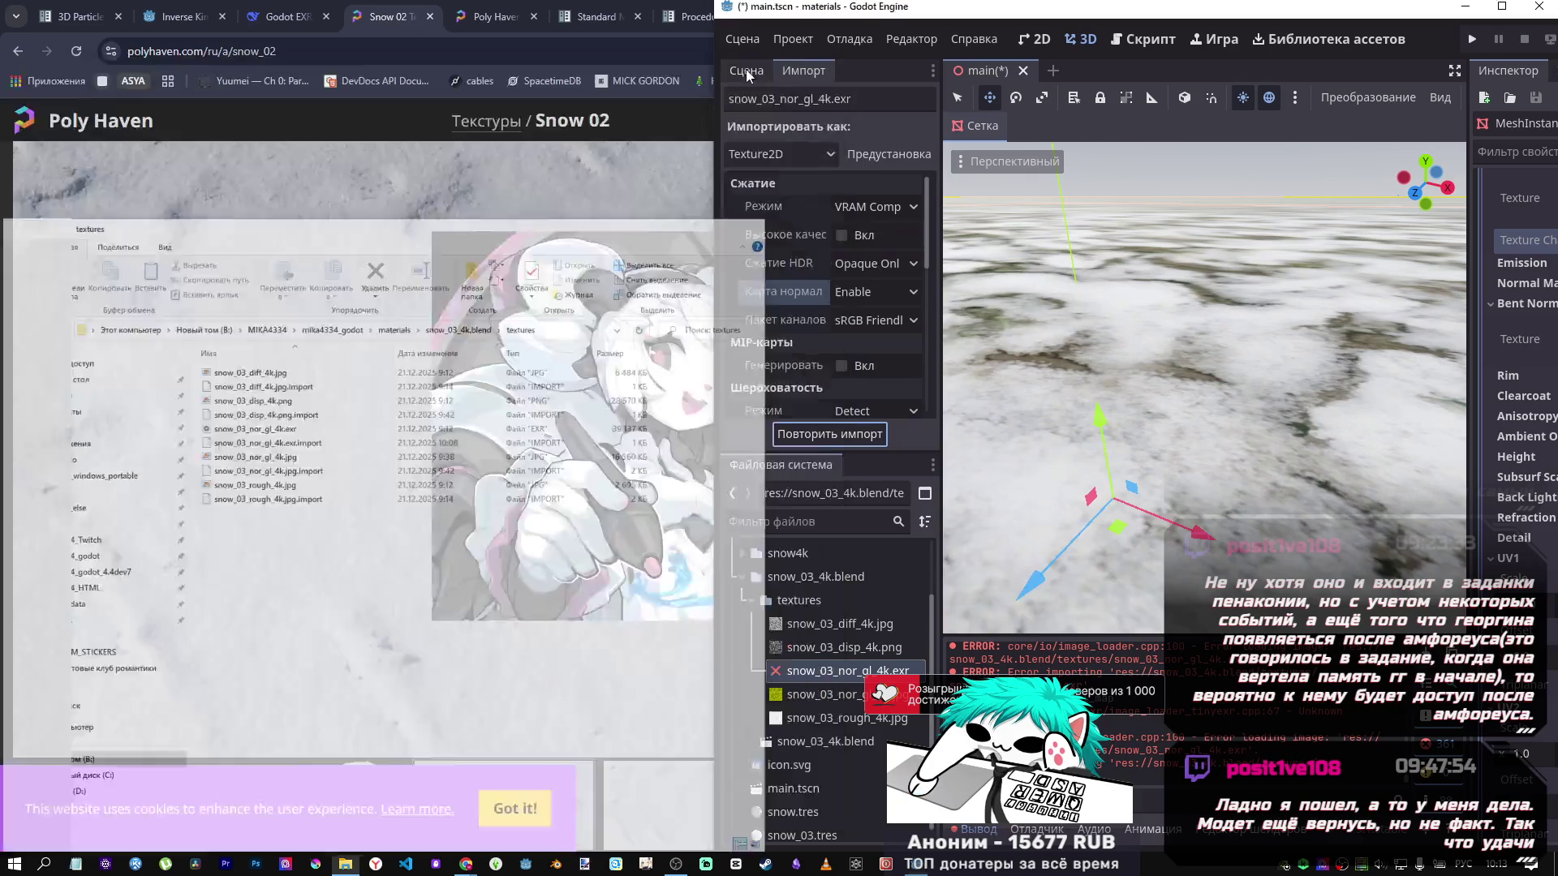
click(649, 50)
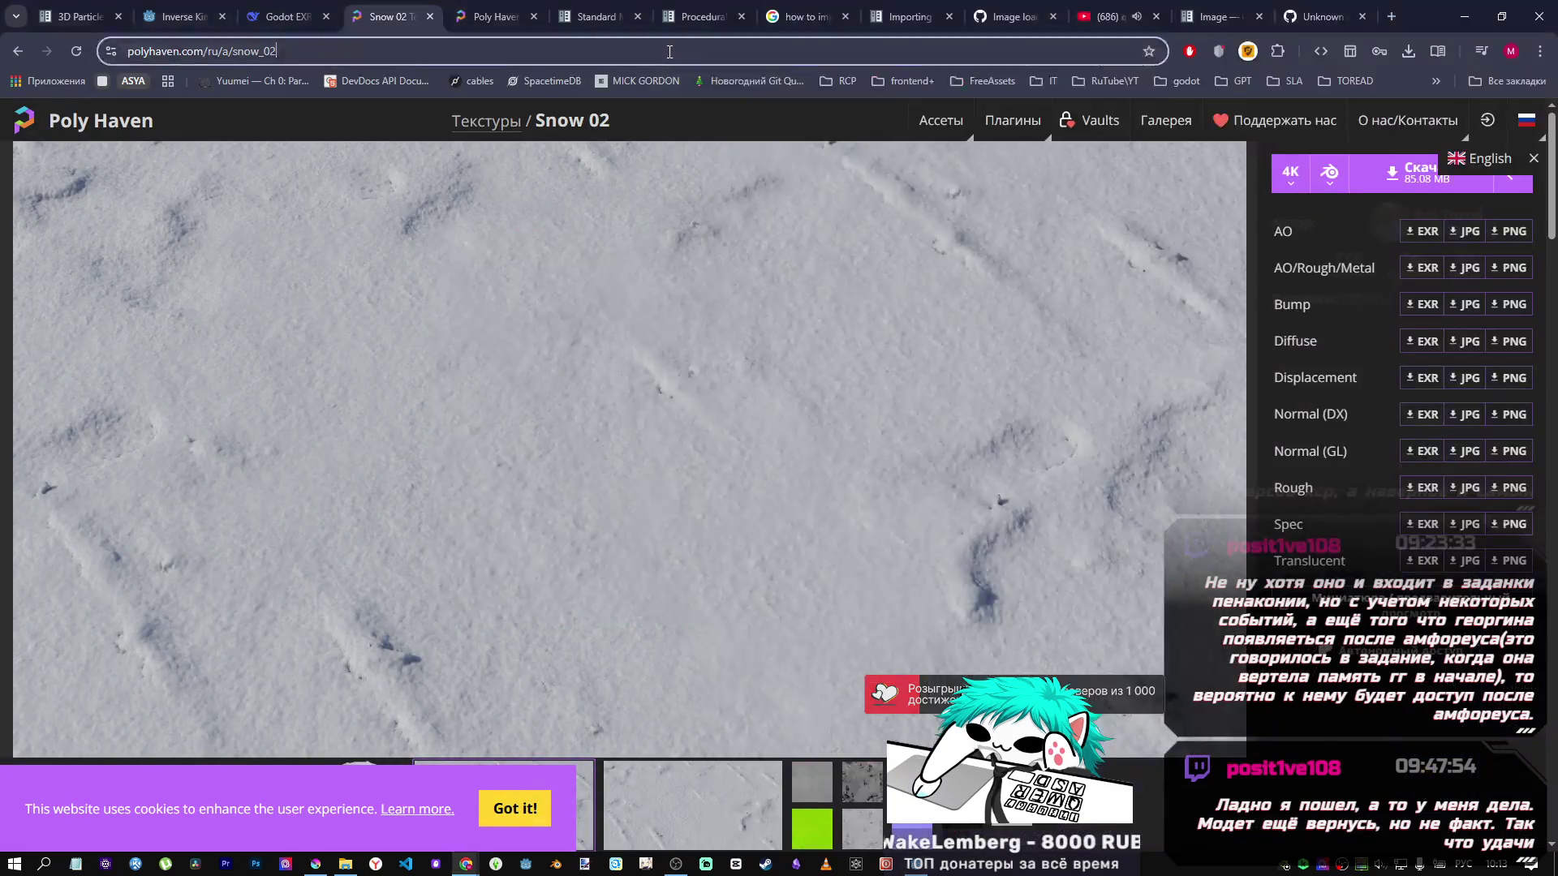
mouse_move(315, 861)
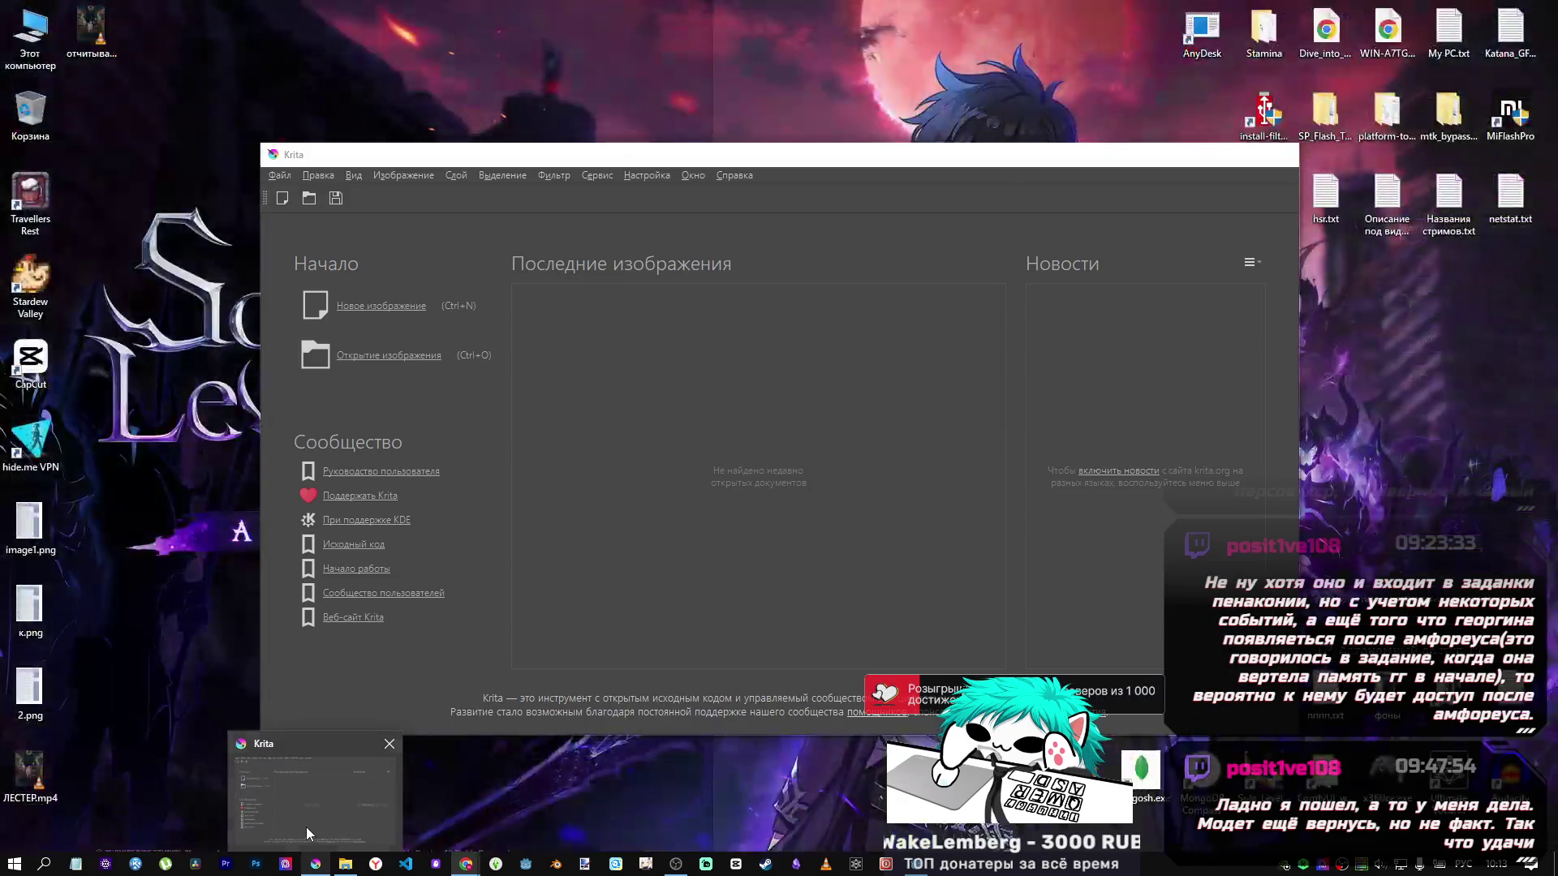
click(305, 826)
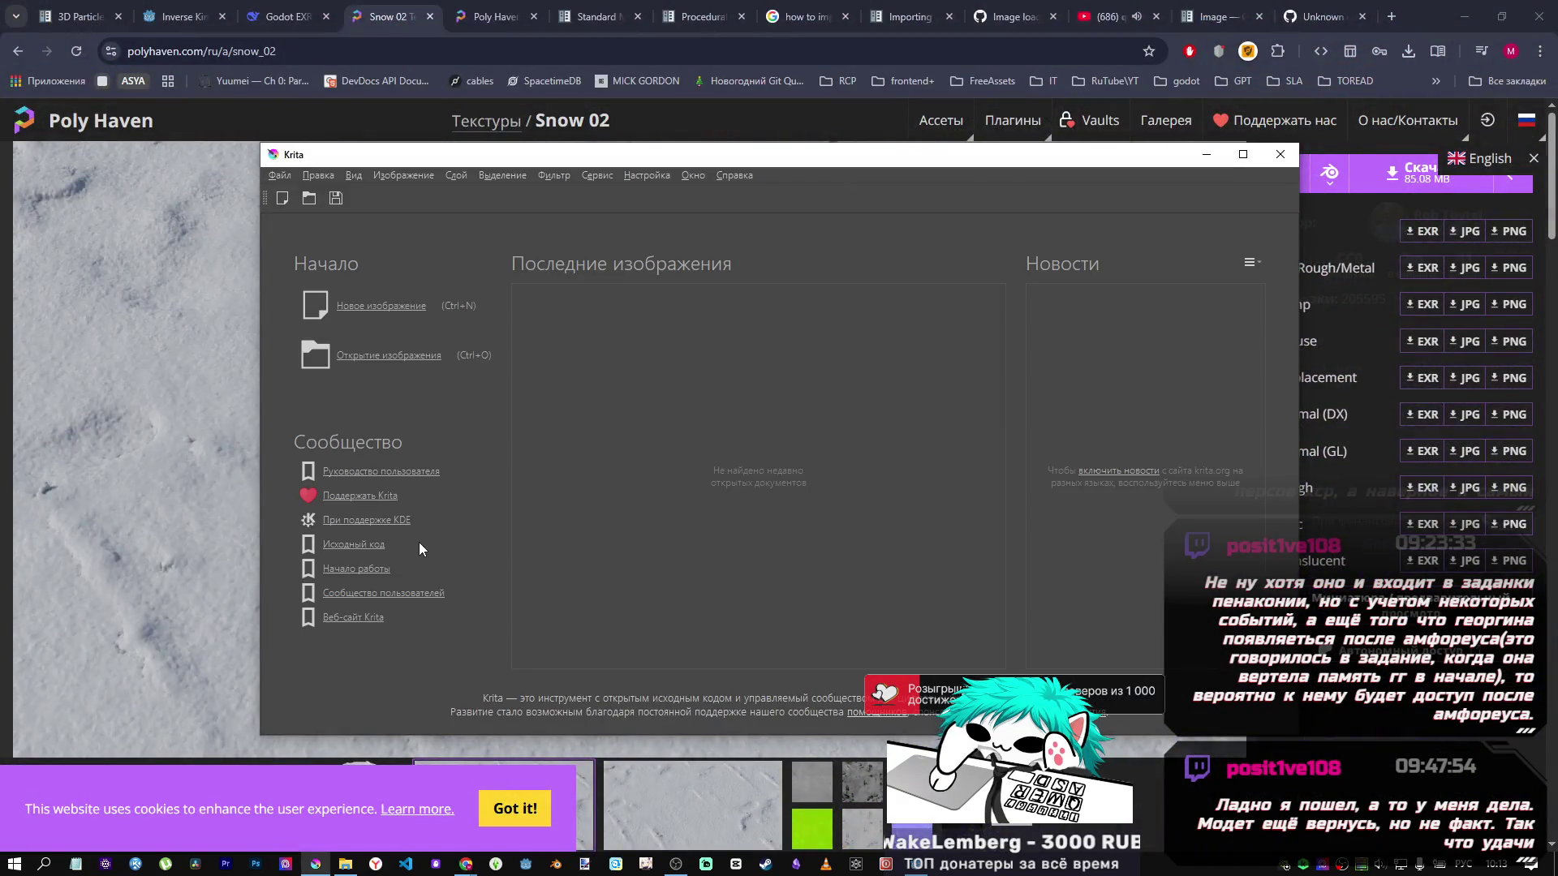
mouse_move(346, 863)
click(345, 795)
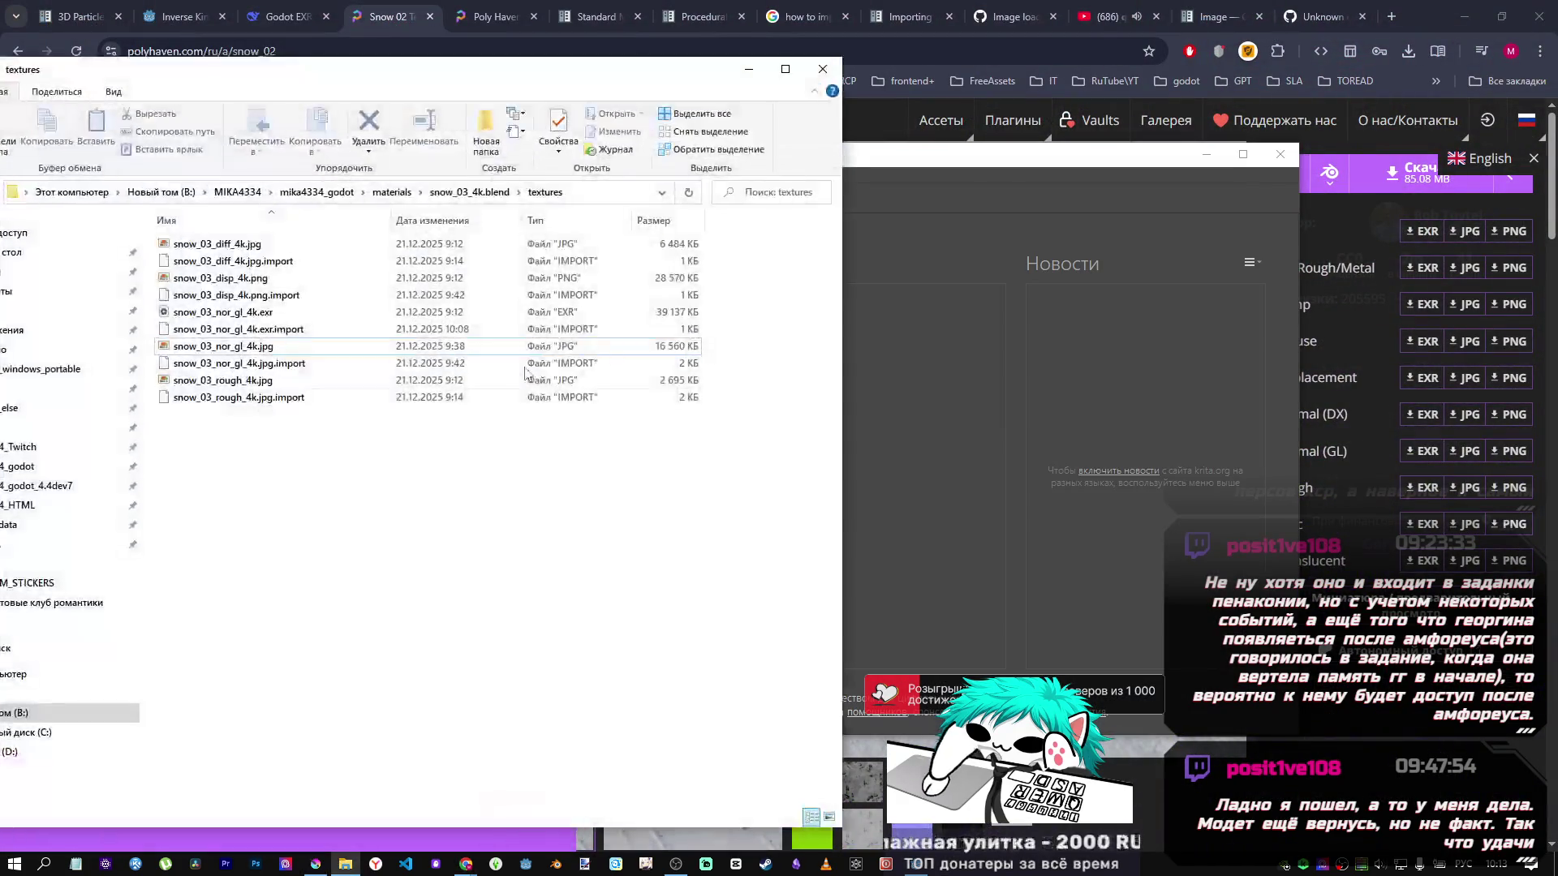
Open snow_03_nor_gl_4k.exr in Krita and start an export, leaving the format as OpenEXR.
drag(215, 315, 974, 336)
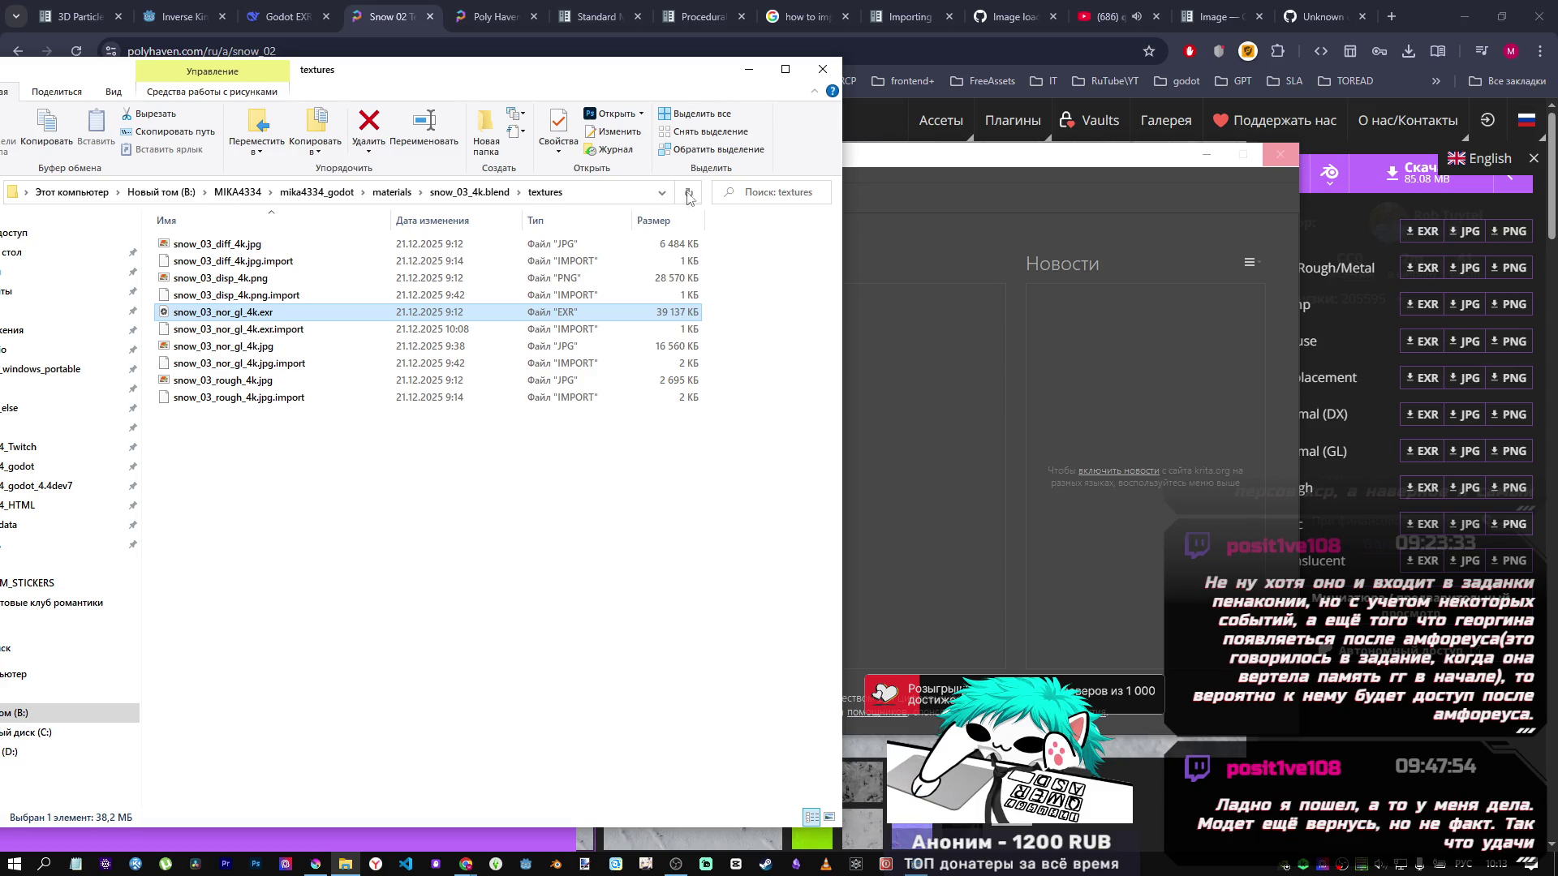
drag(749, 70, 753, 329)
key(super+Down)
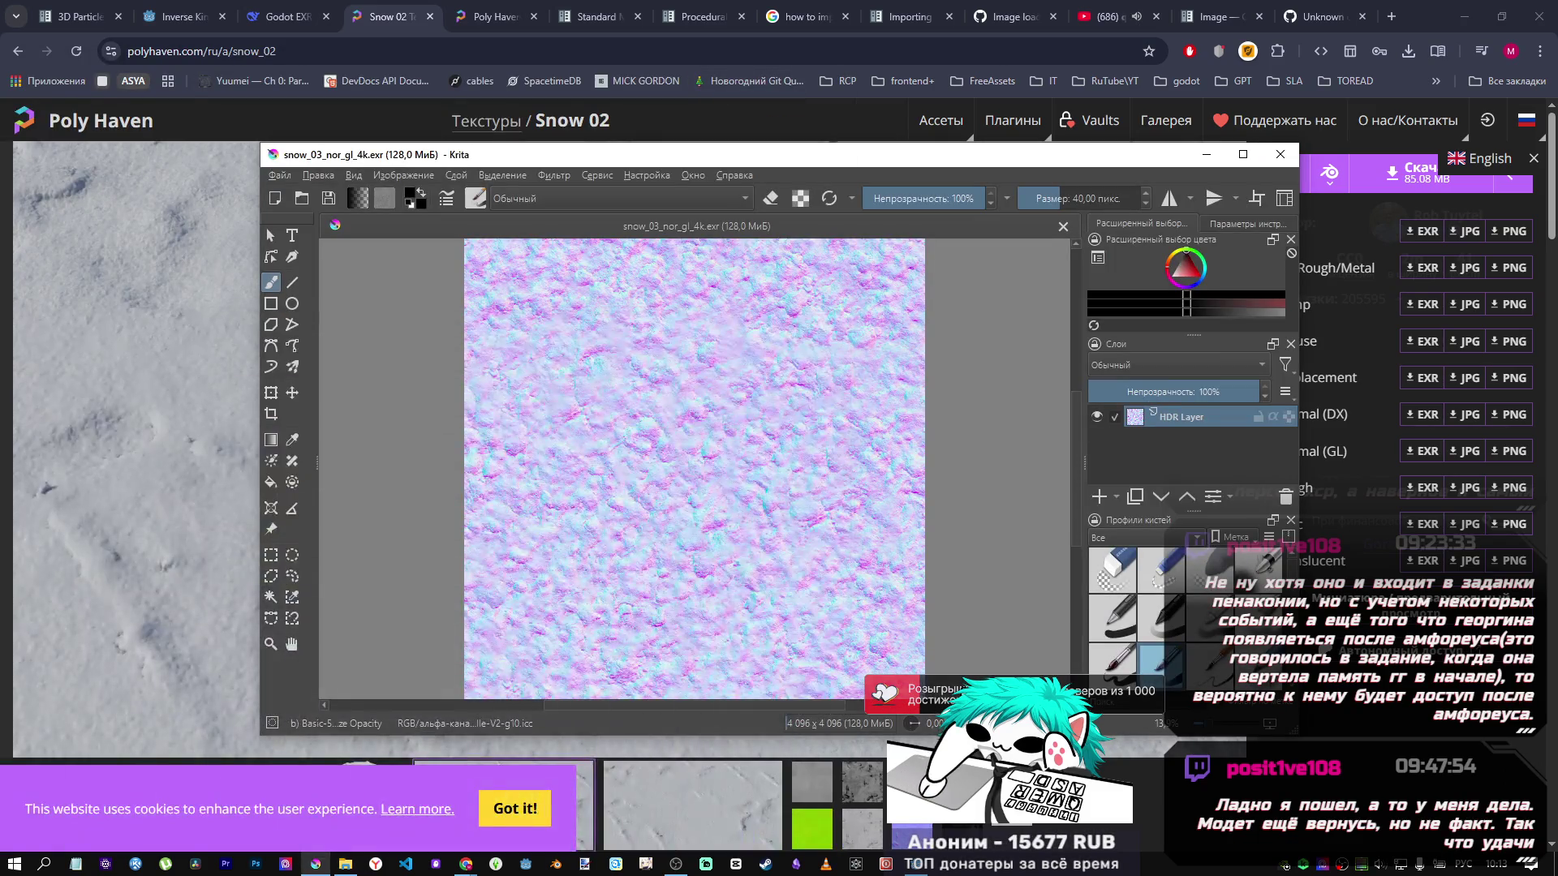
click(280, 176)
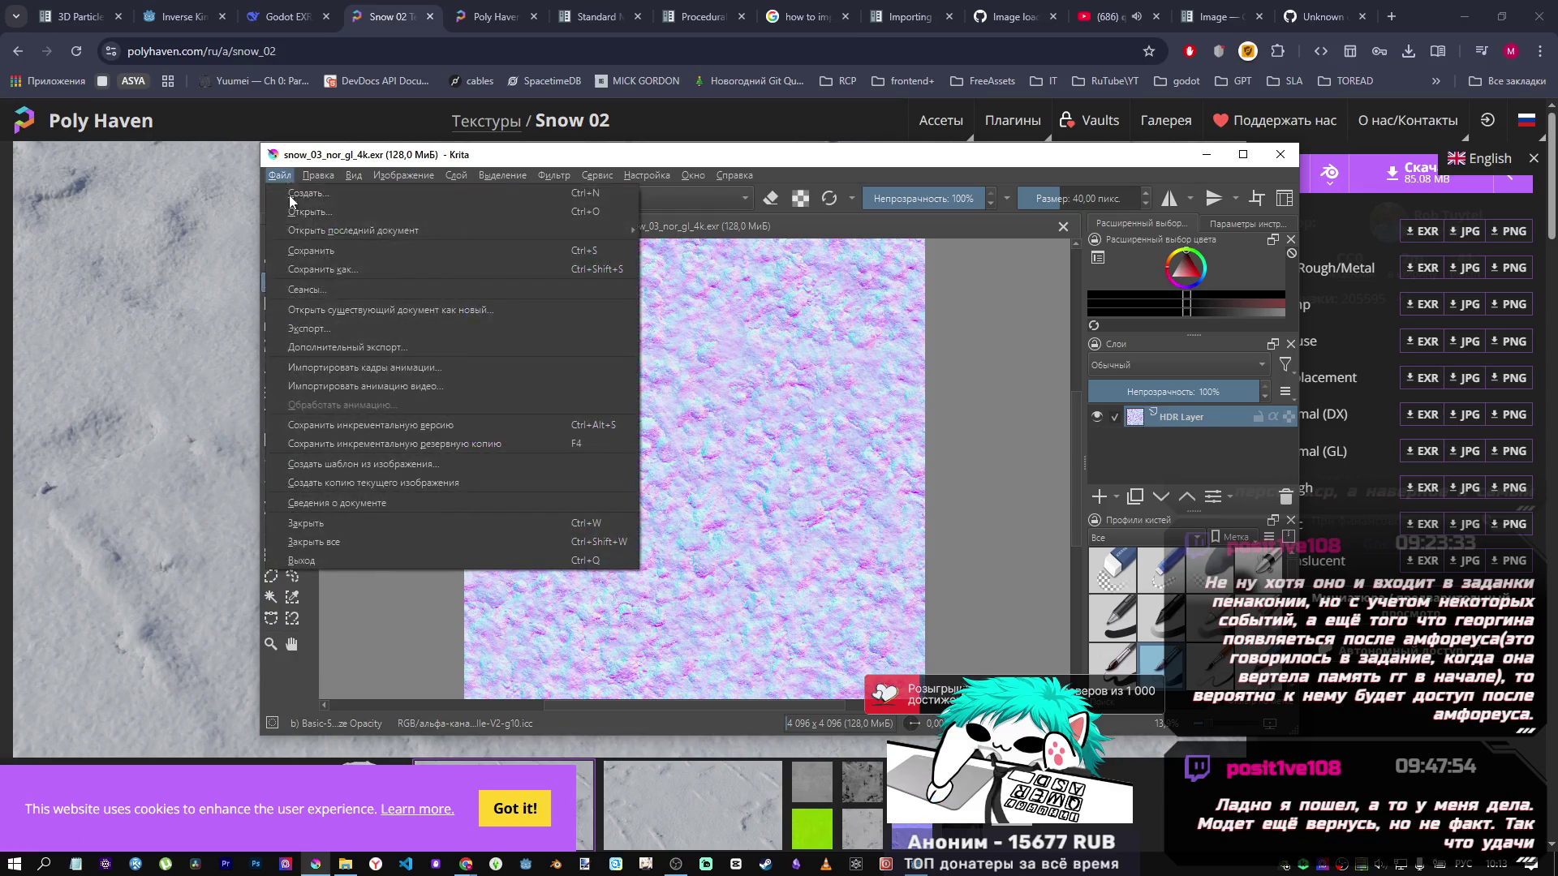
click(342, 333)
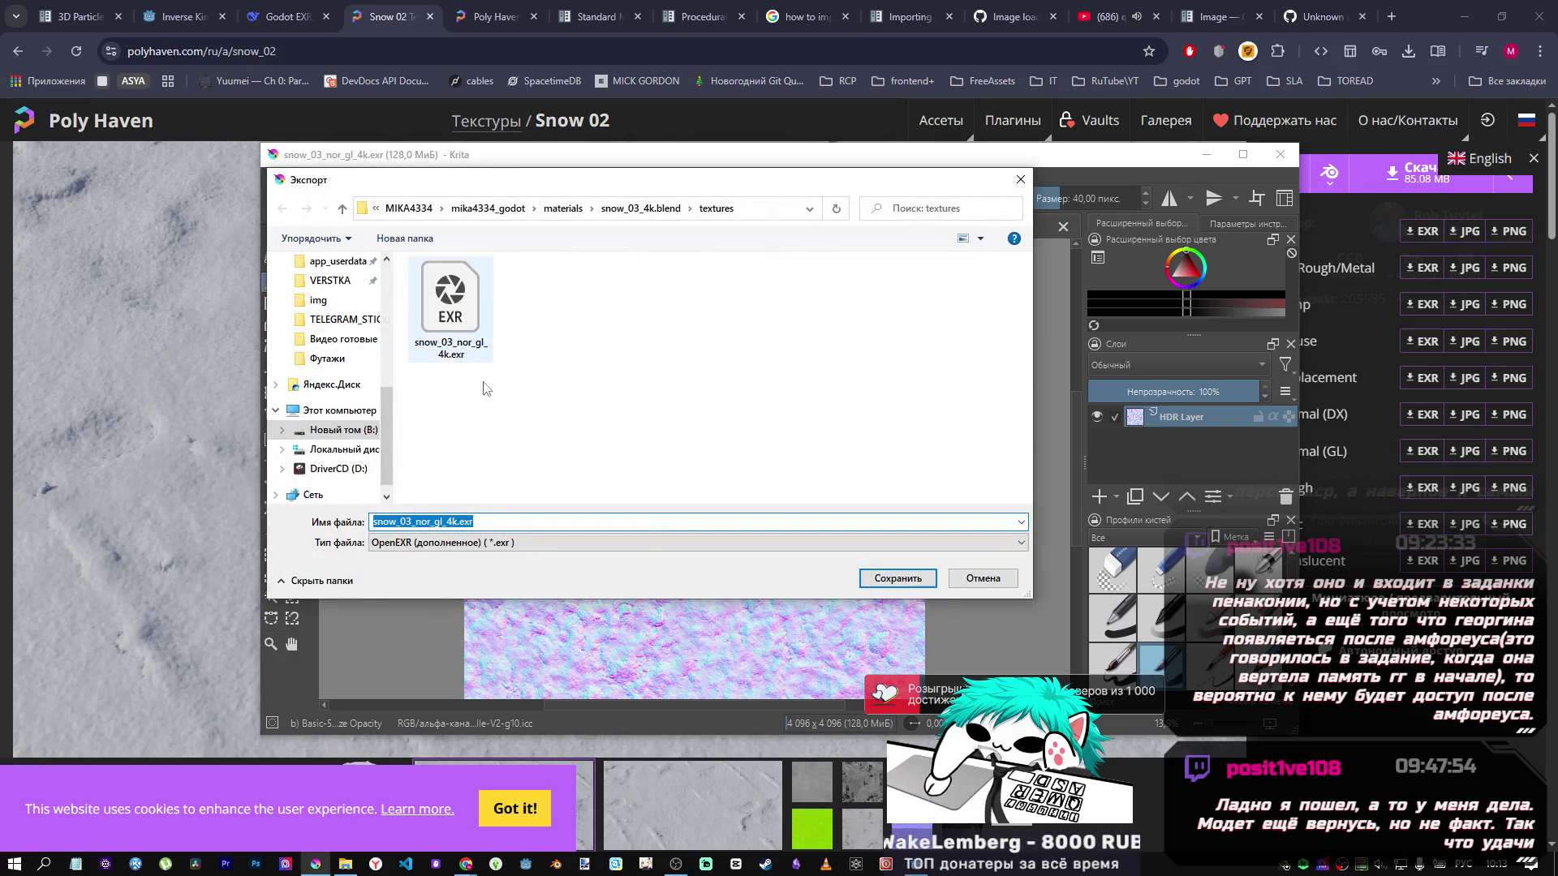
click(502, 546)
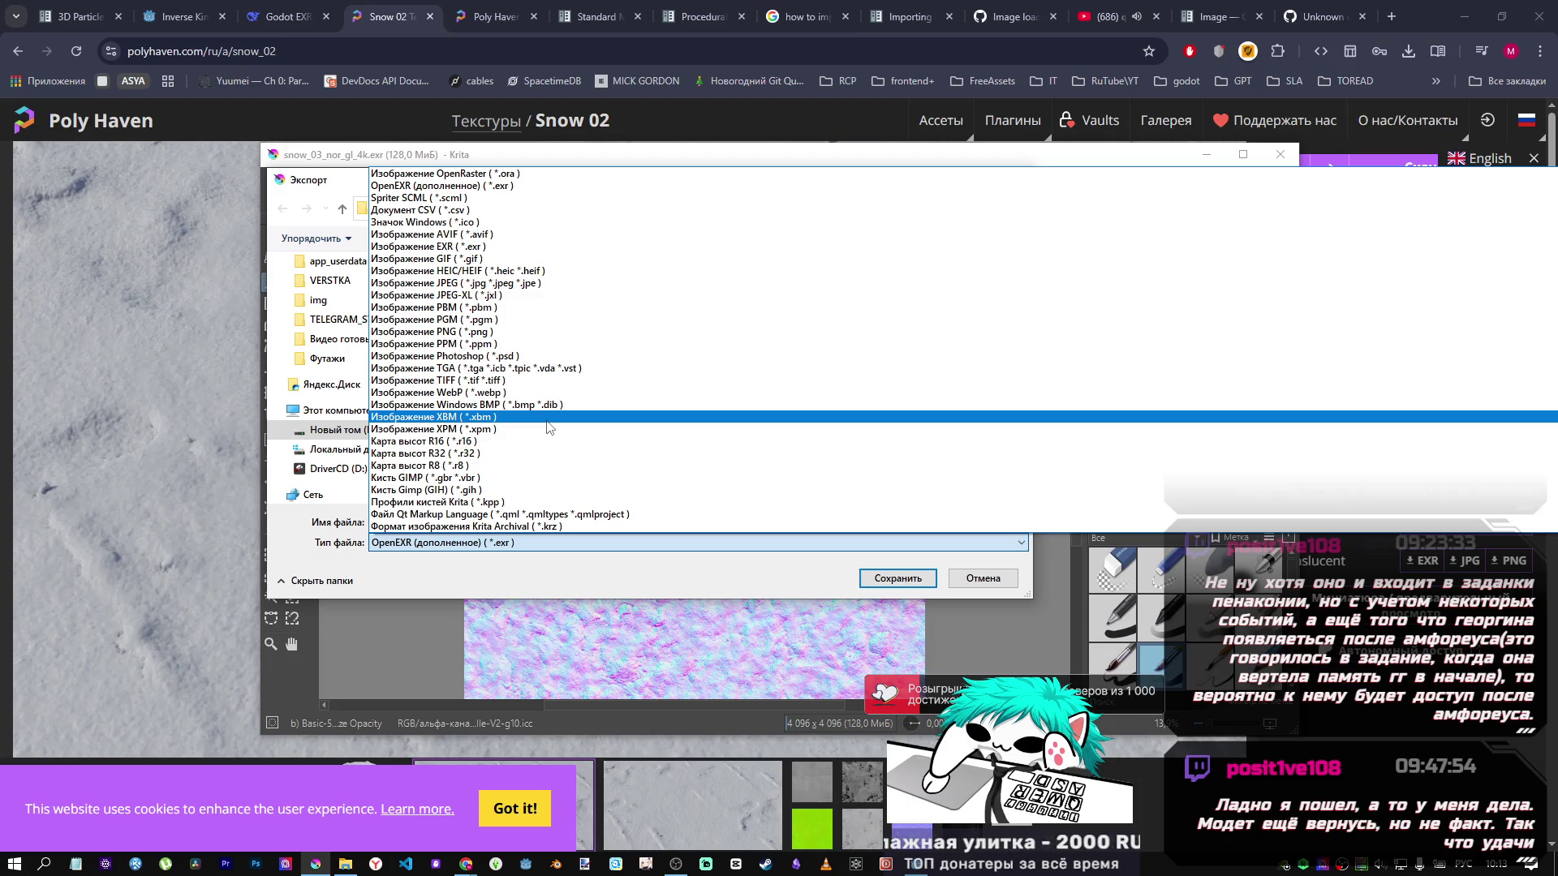
scroll(525, 457, up, 1)
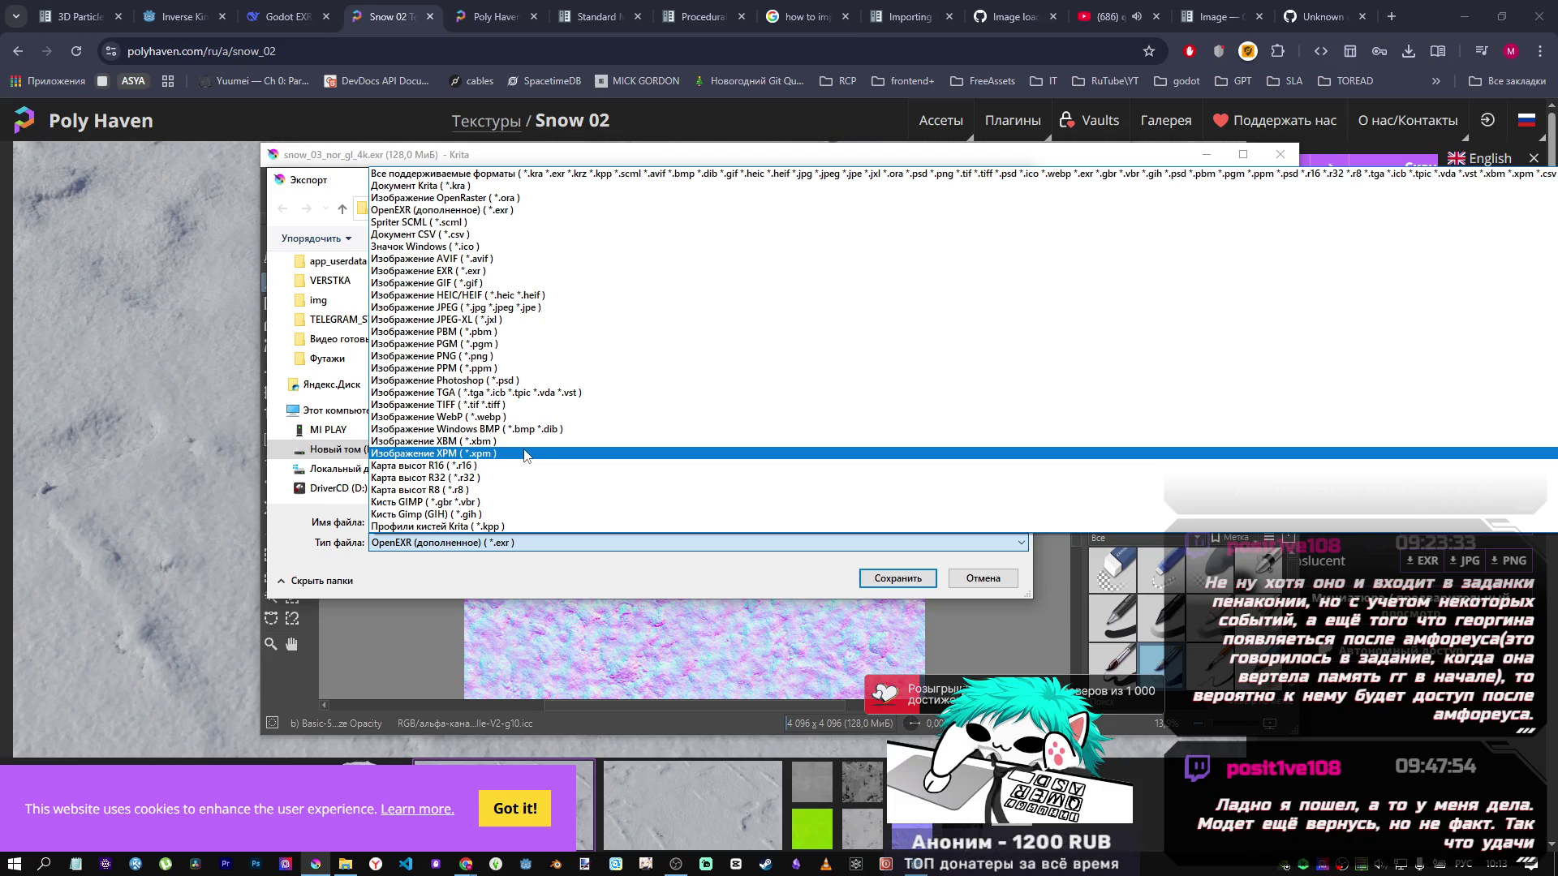
key(Escape)
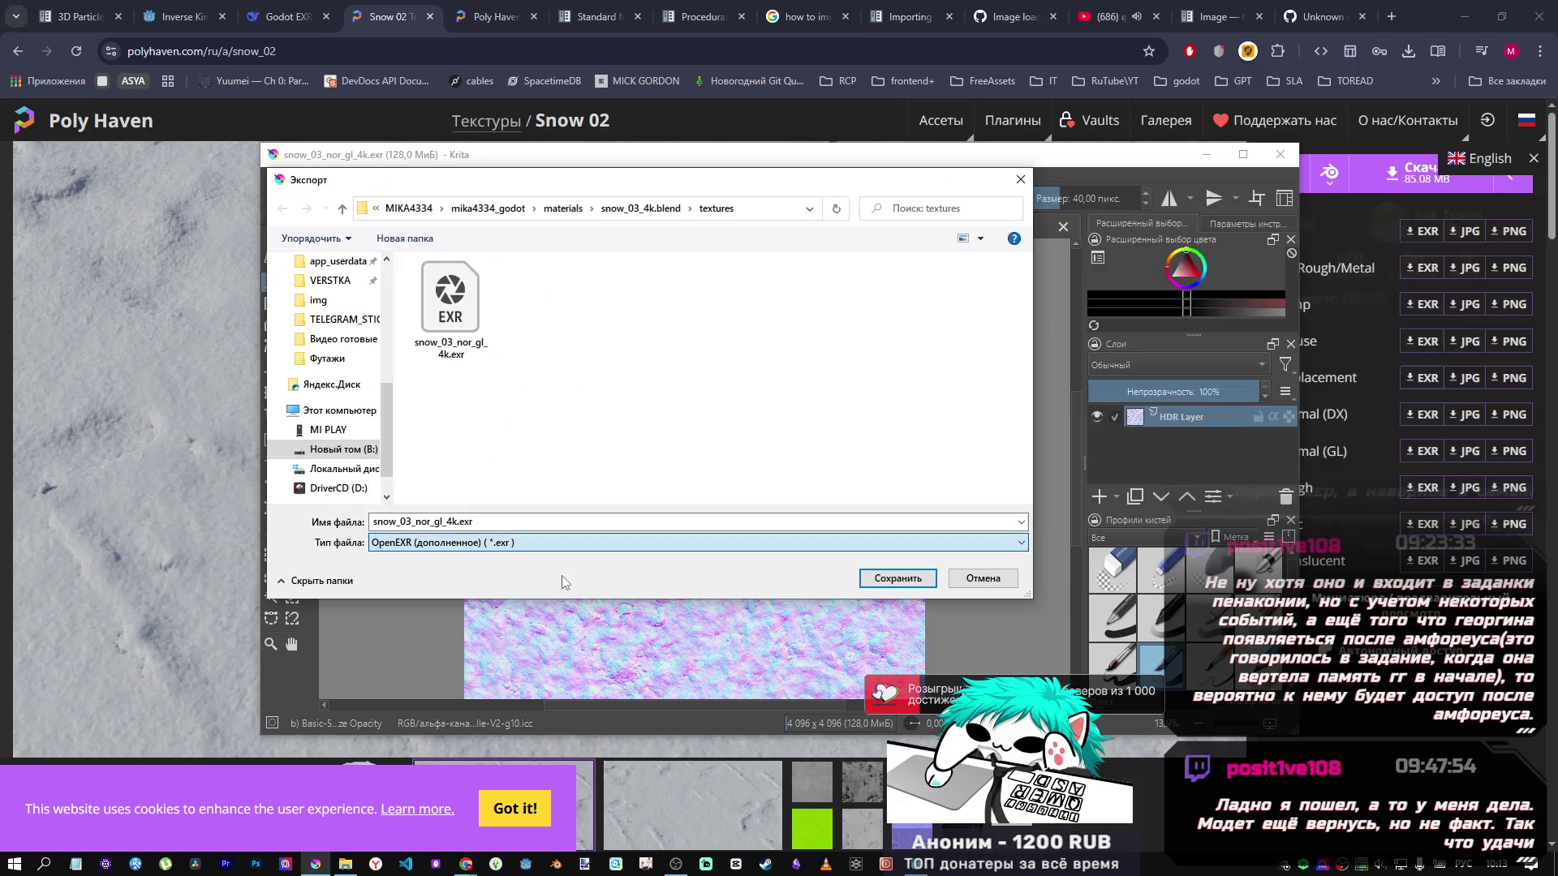
Rename the export file to snow_03_nor_gl_4k.hdr.
double_click(460, 523)
drag(459, 523, 512, 525)
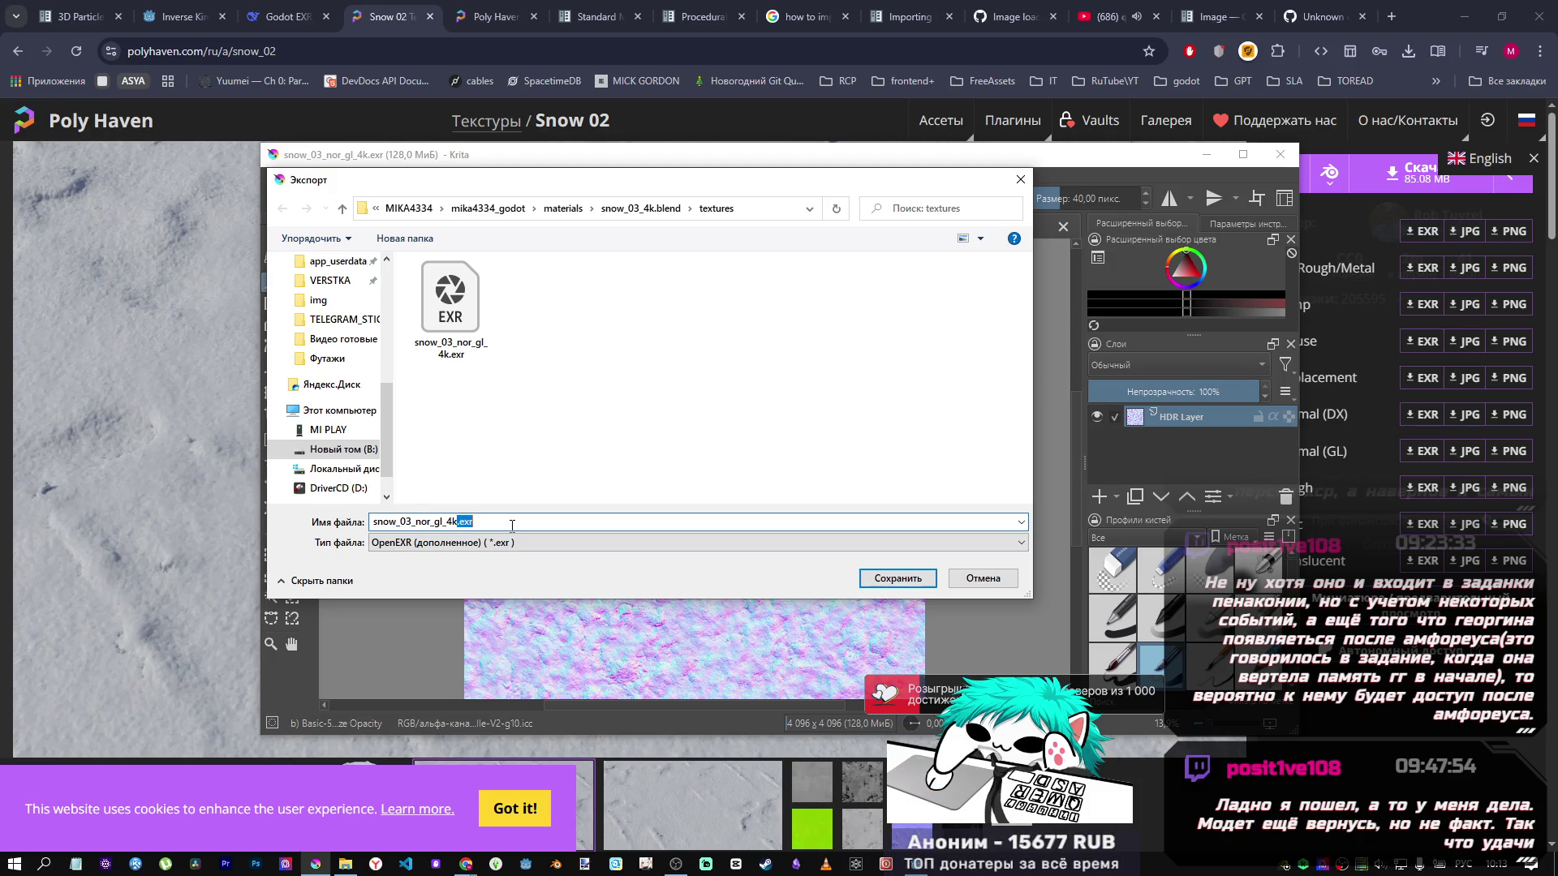
key(BackSpace)
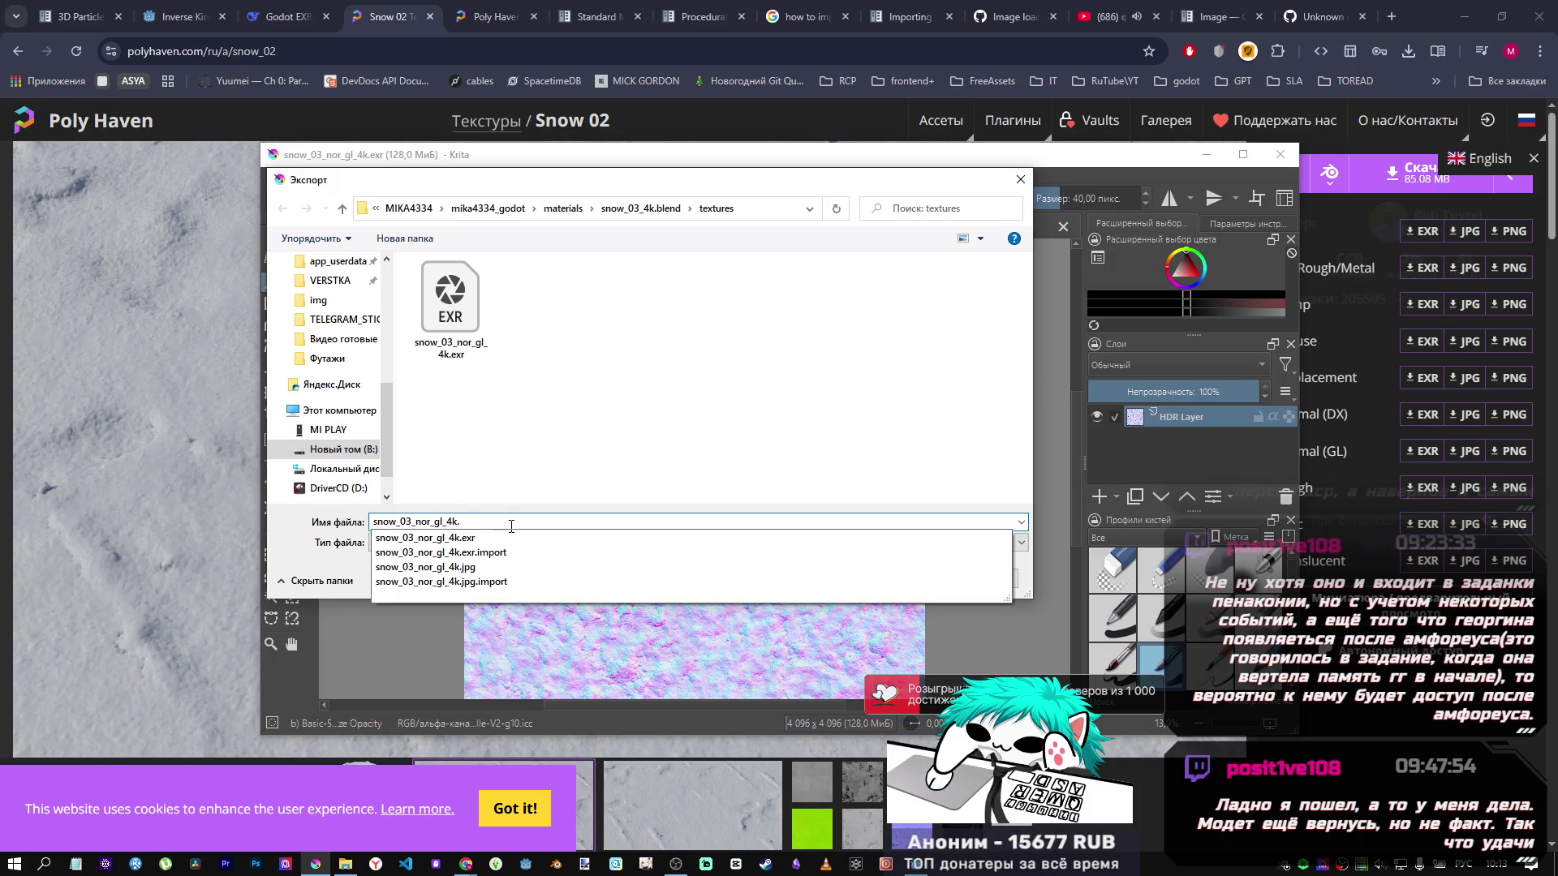
text(рвк)
key(BackSpace)
key(BackSpace)
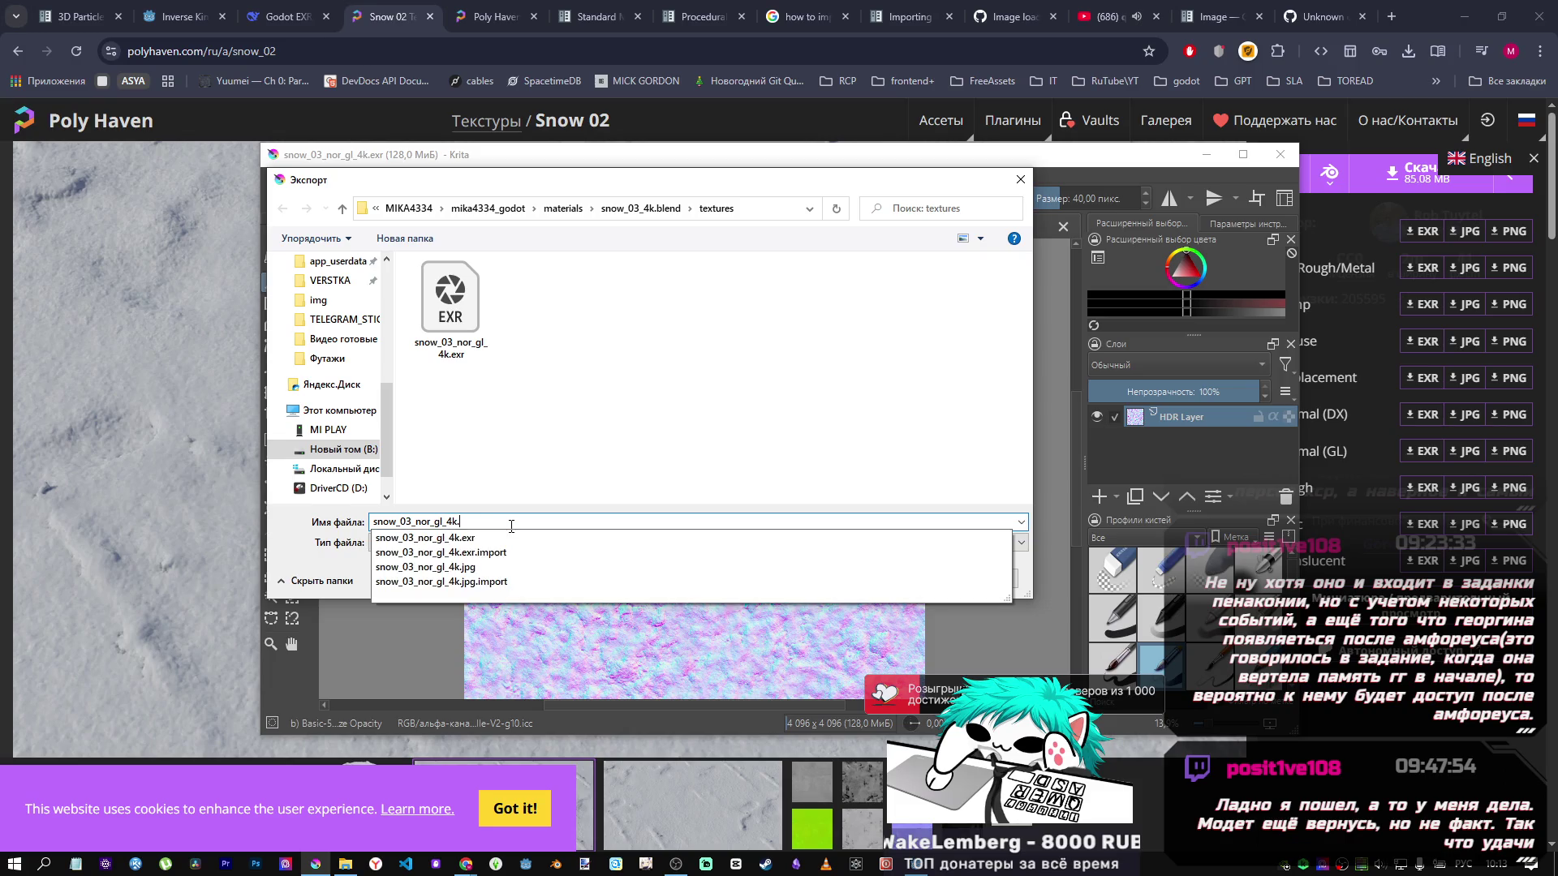
key(alt+shift)
text(hdr)
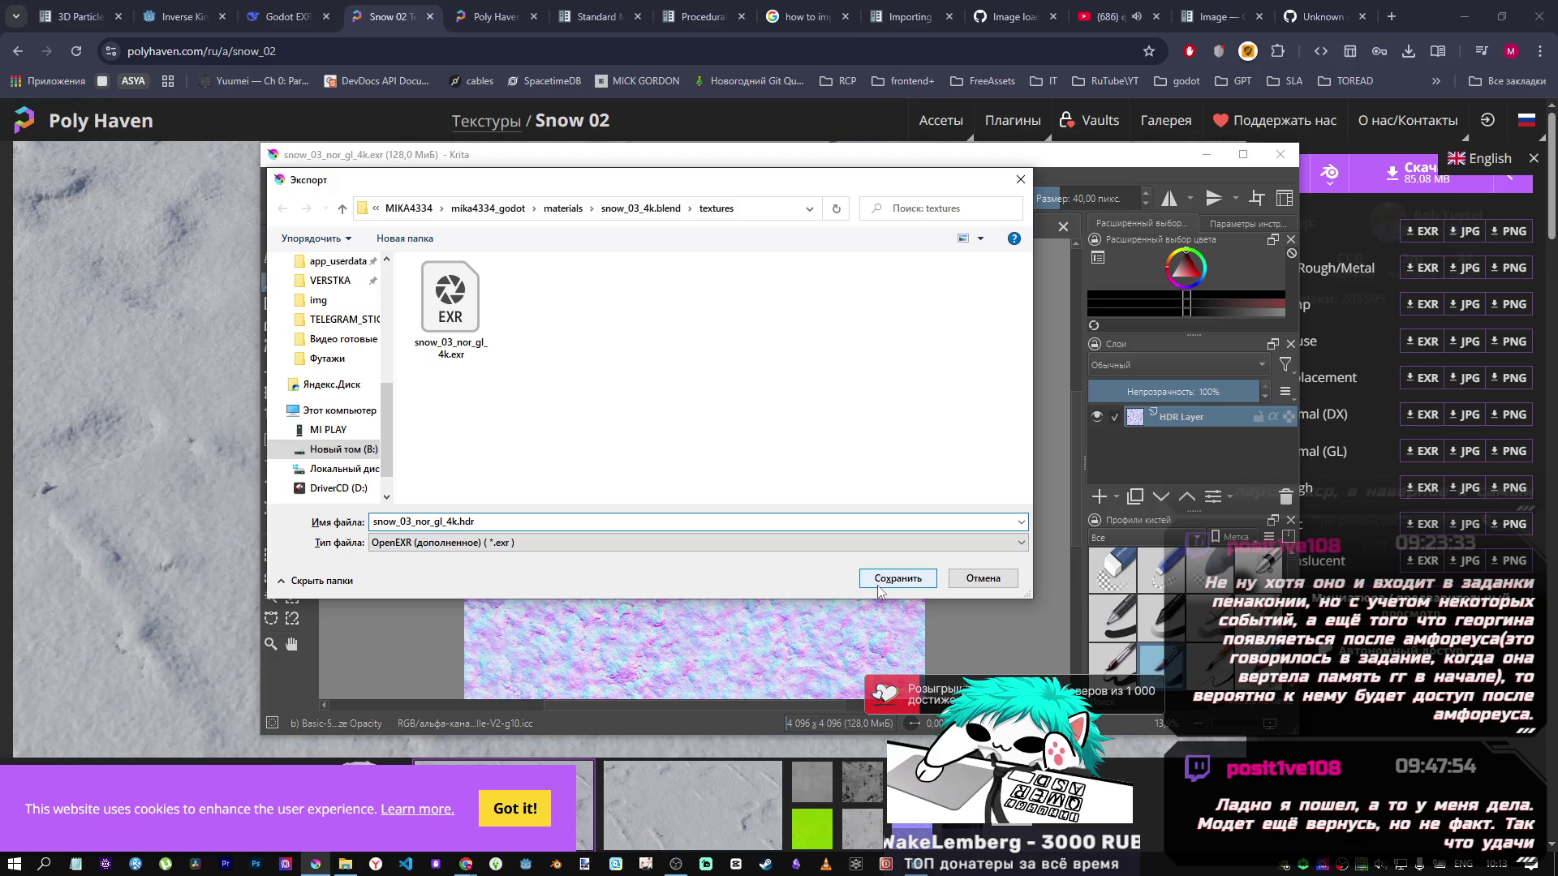
Save the .hdr export and dismiss the unsupported-format and unknown error messages.
click(714, 544)
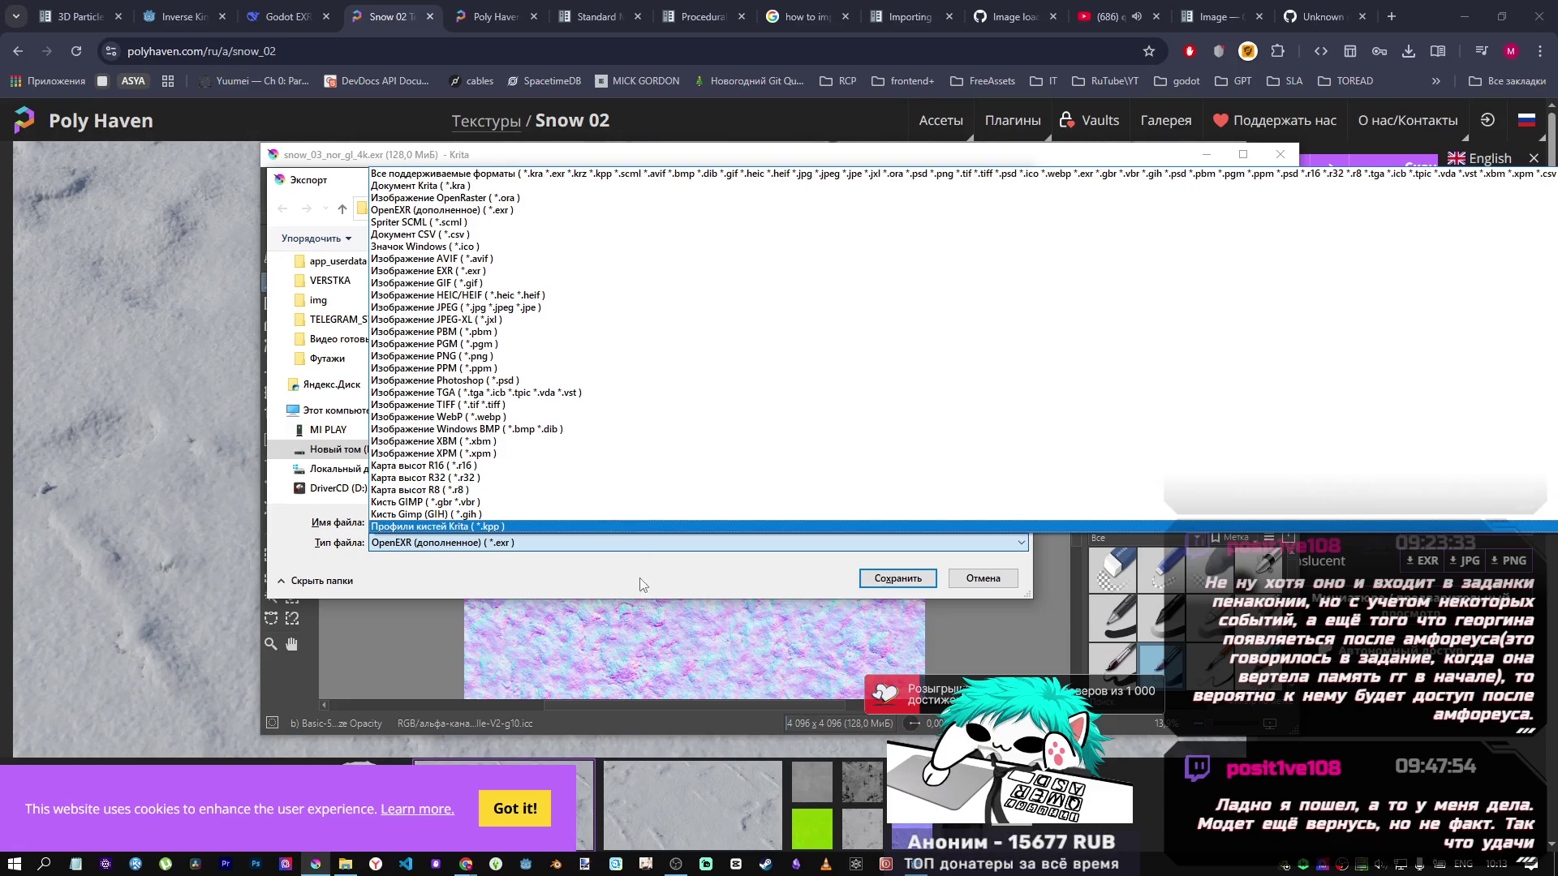
click(672, 583)
click(862, 580)
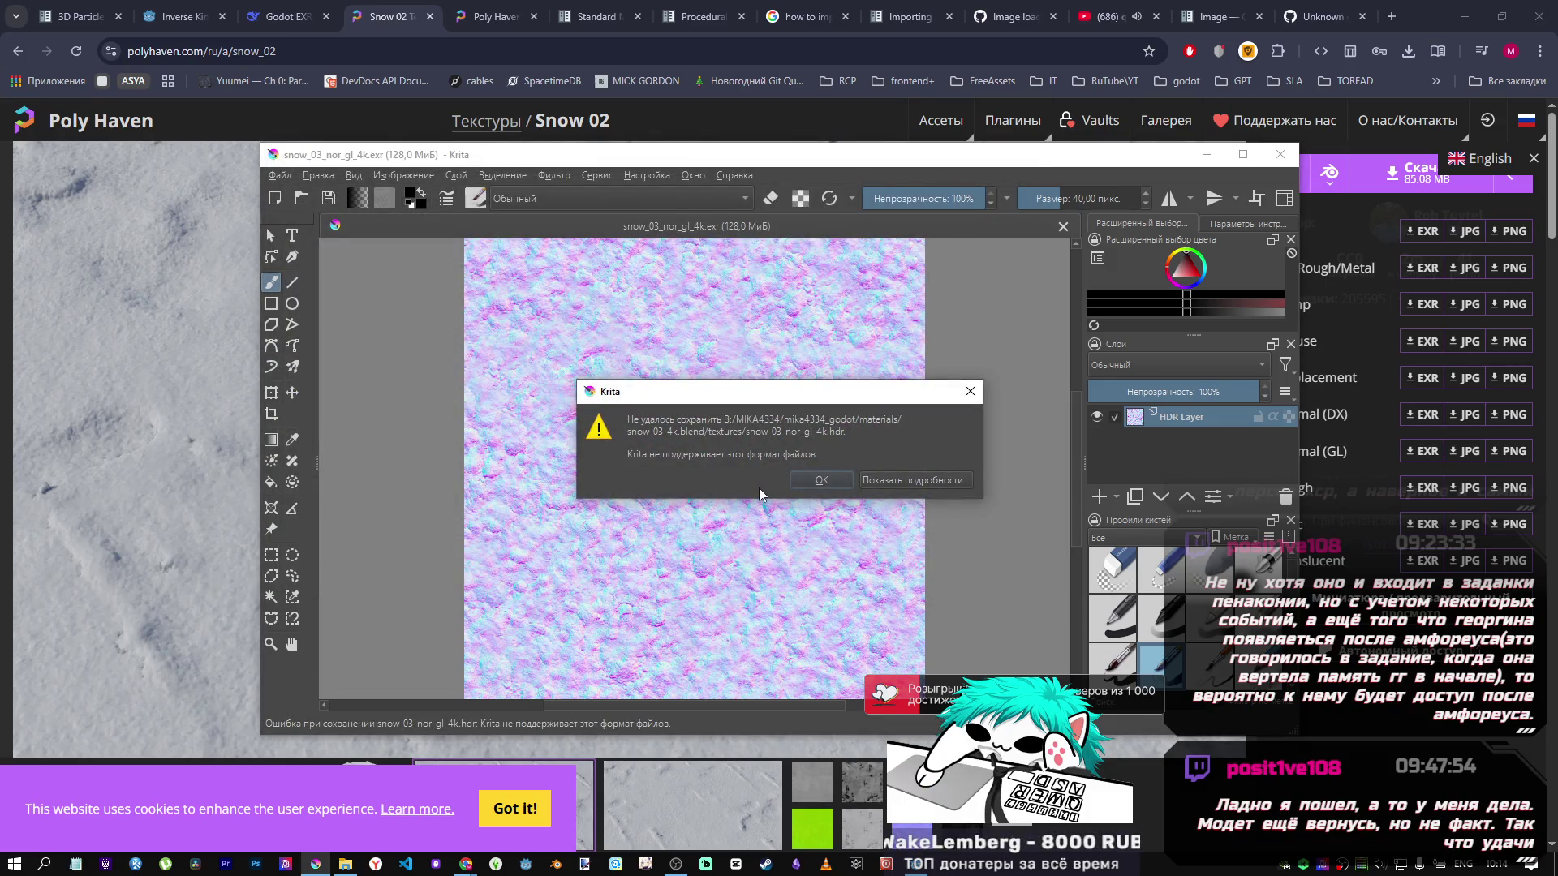
click(821, 485)
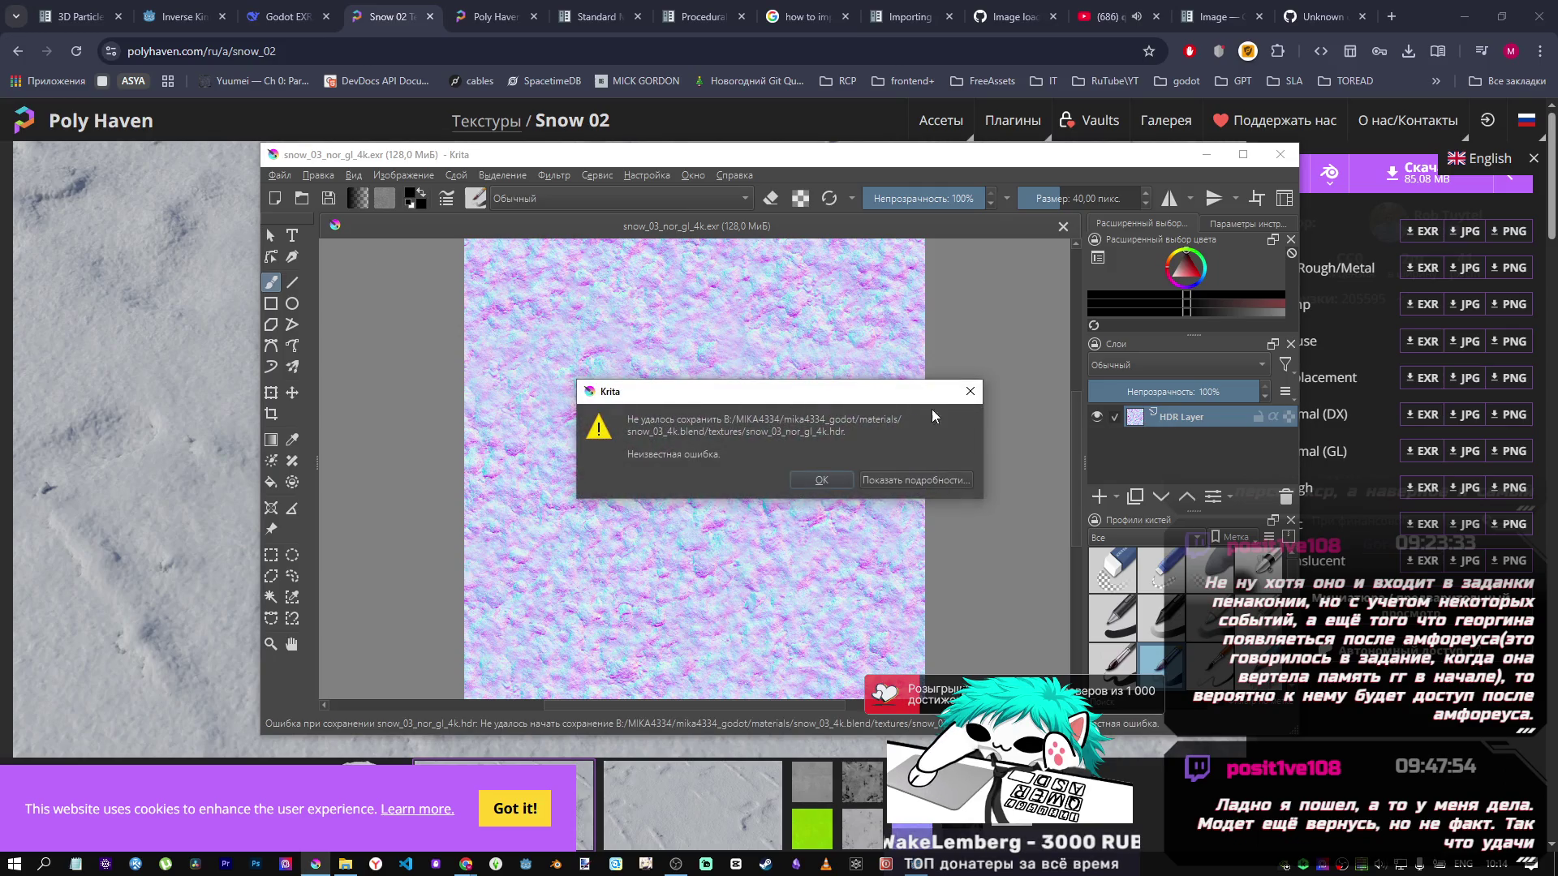
click(821, 480)
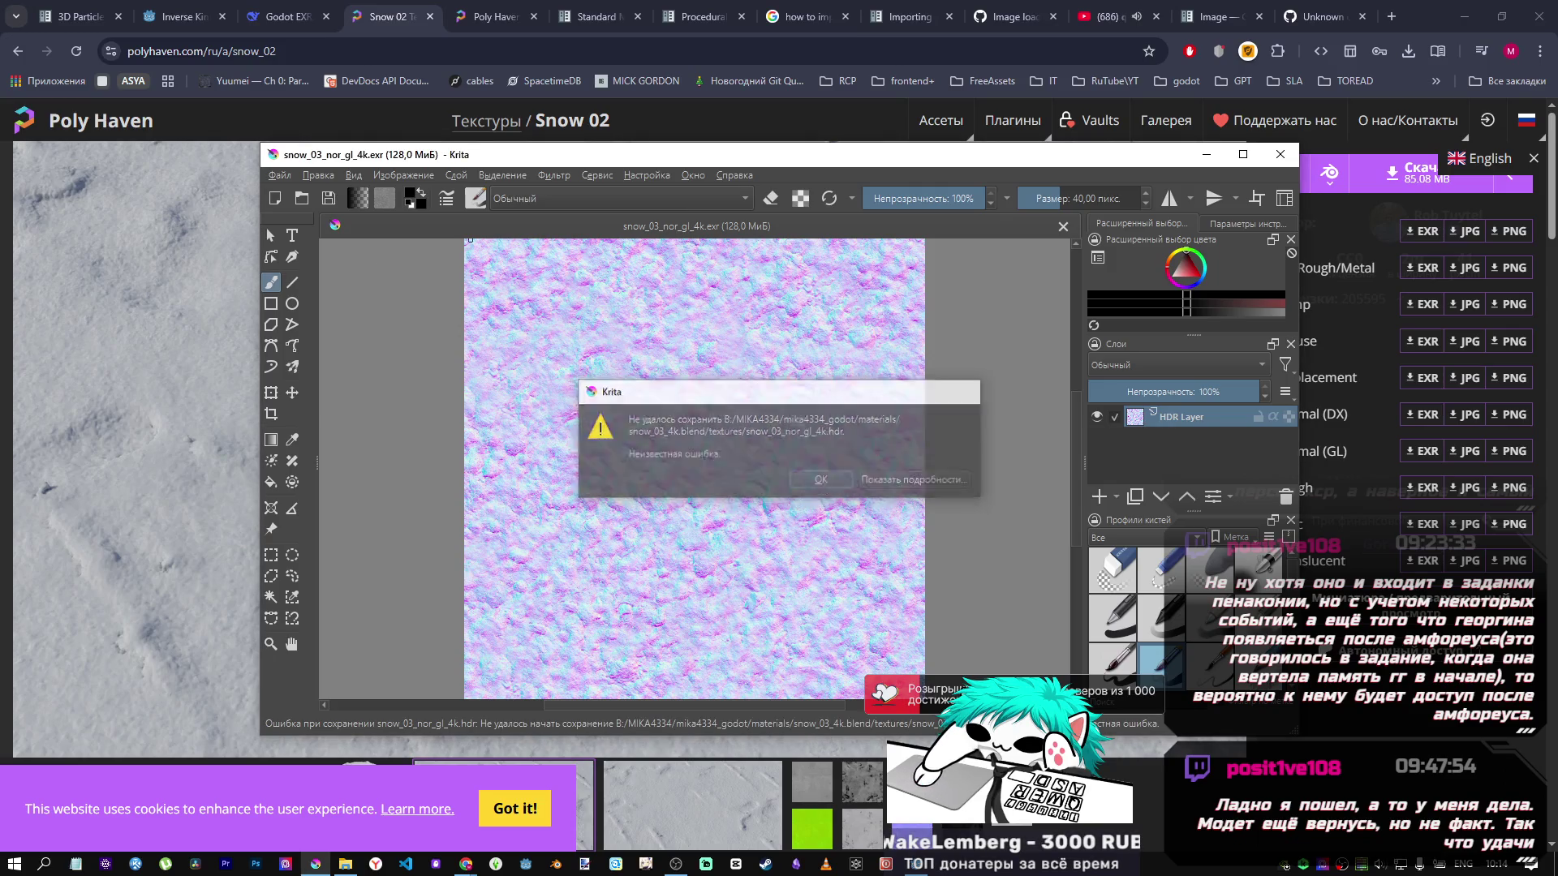
Check Krita's Файл menu, zoom in and out on the normal map, then open a new Chrome tab.
click(309, 180)
mouse_move(279, 175)
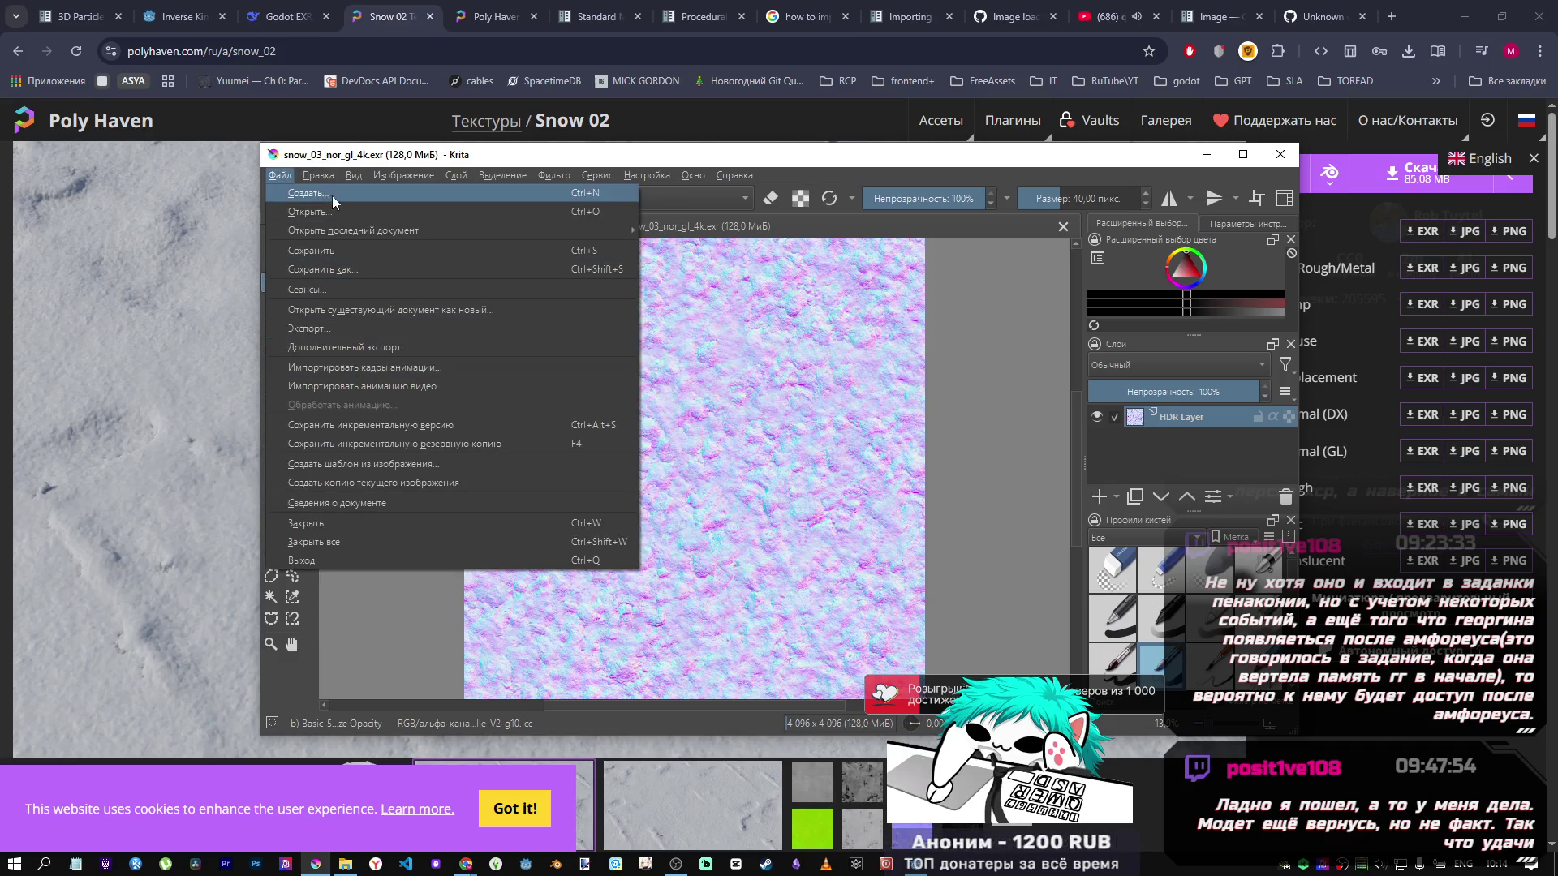
click(795, 458)
ctrl+click(728, 354)
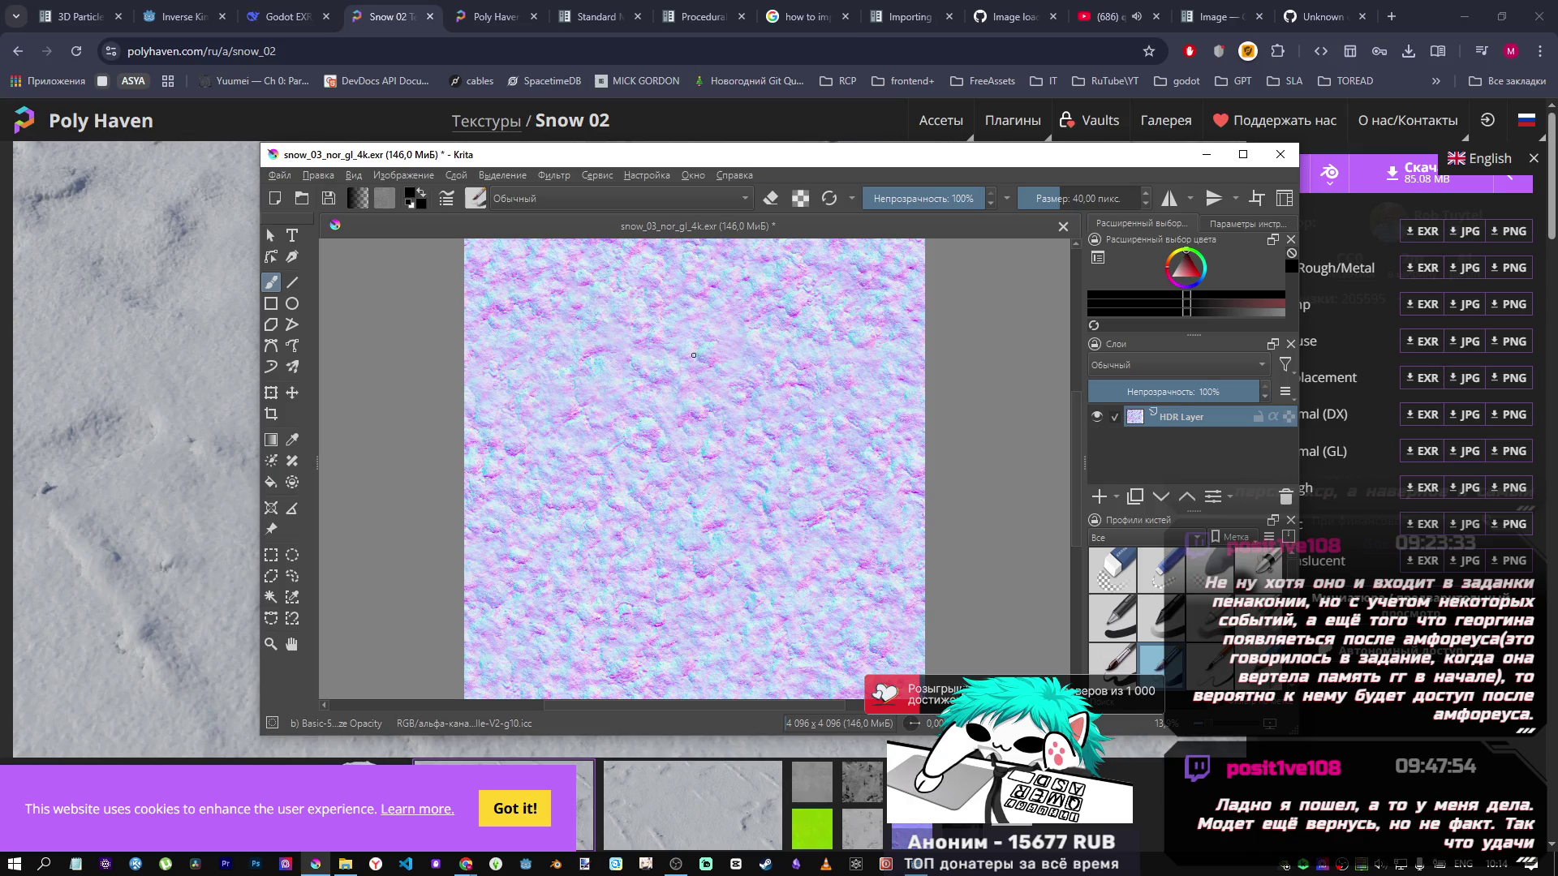
scroll(694, 355, up, 10)
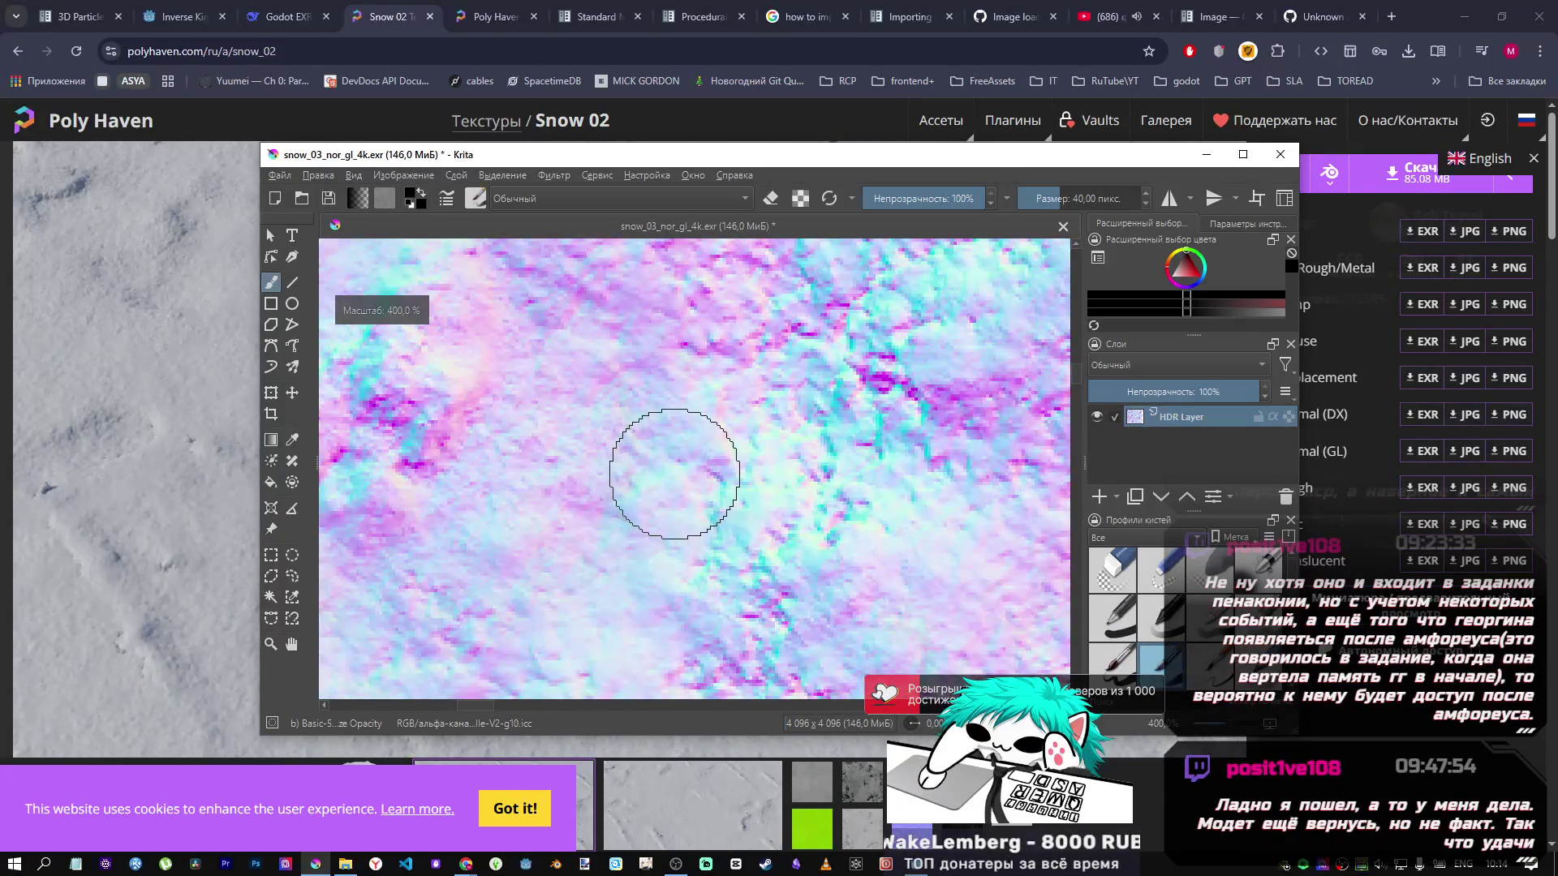
scroll(674, 474, down, 12)
scroll(965, 500, up, 6)
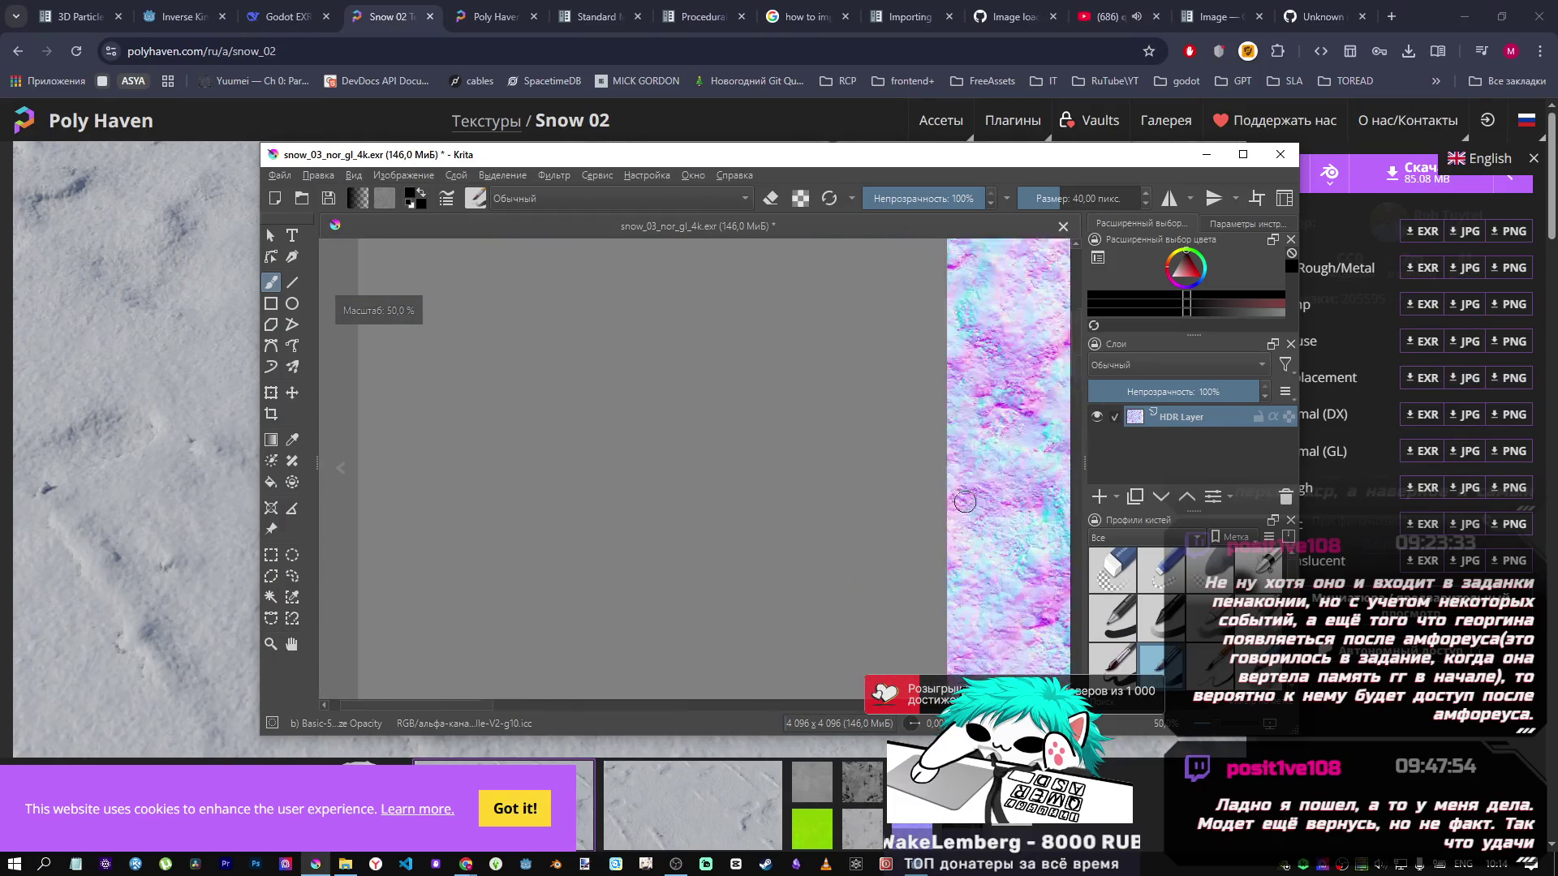
scroll(965, 501, up, 9)
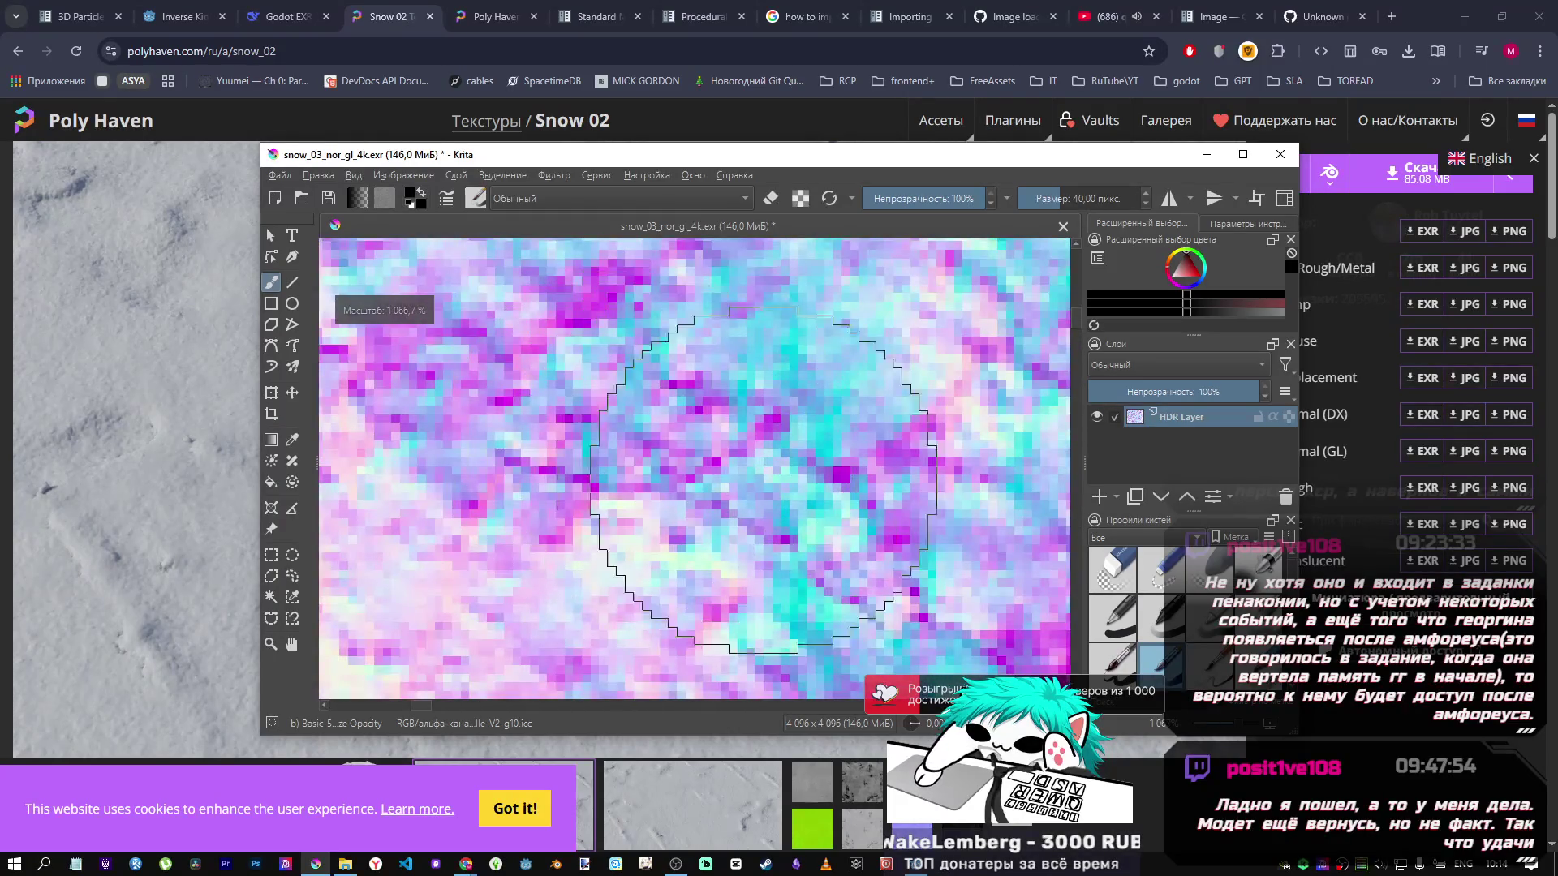
scroll(763, 480, down, 13)
scroll(786, 477, up, 4)
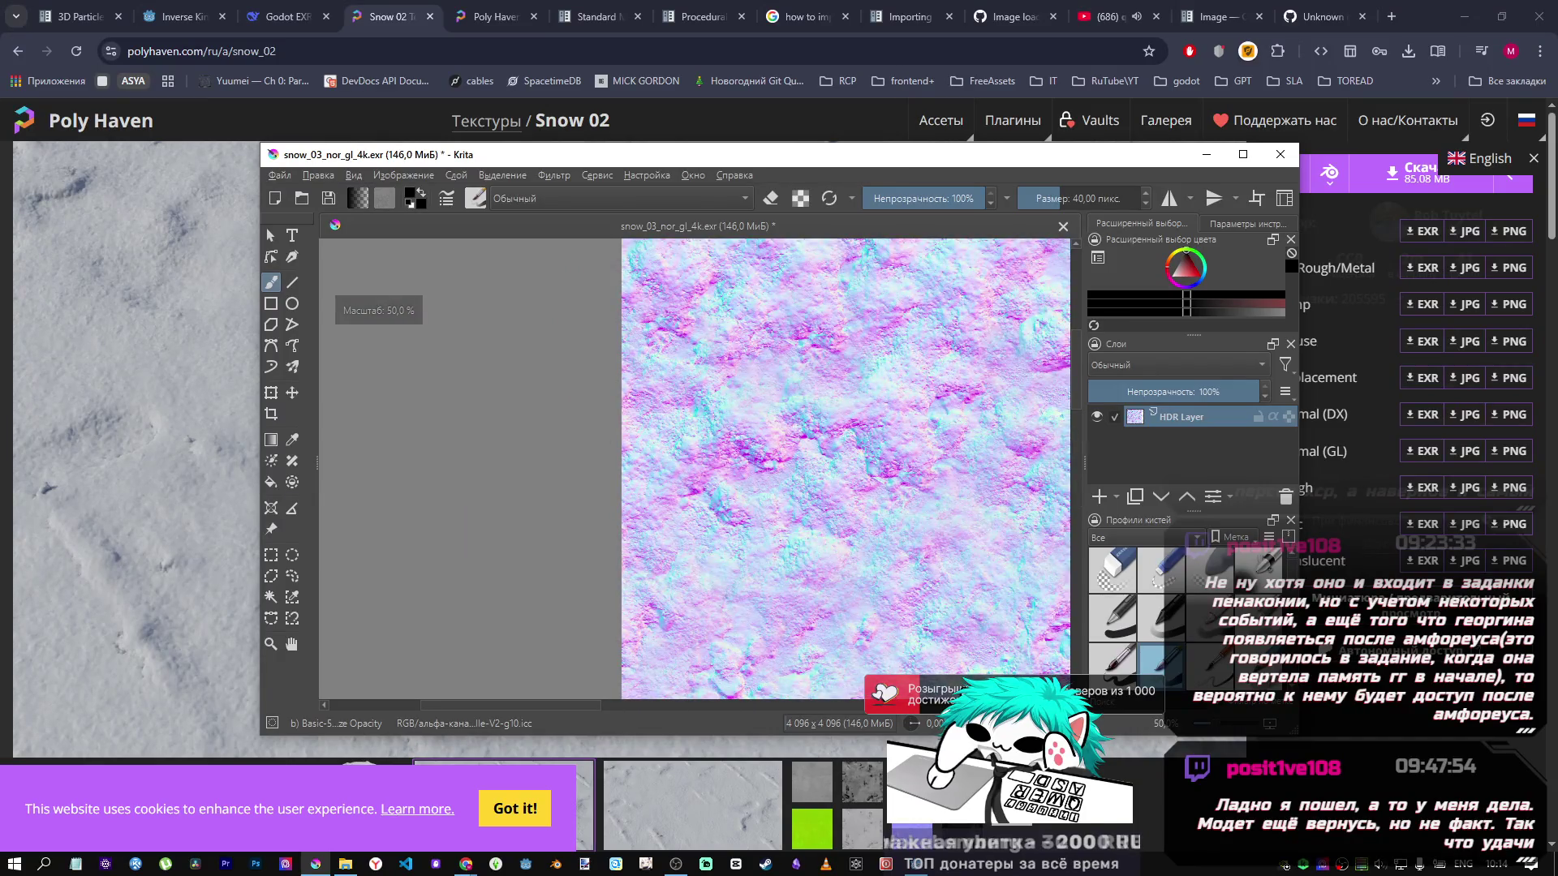
click(1390, 16)
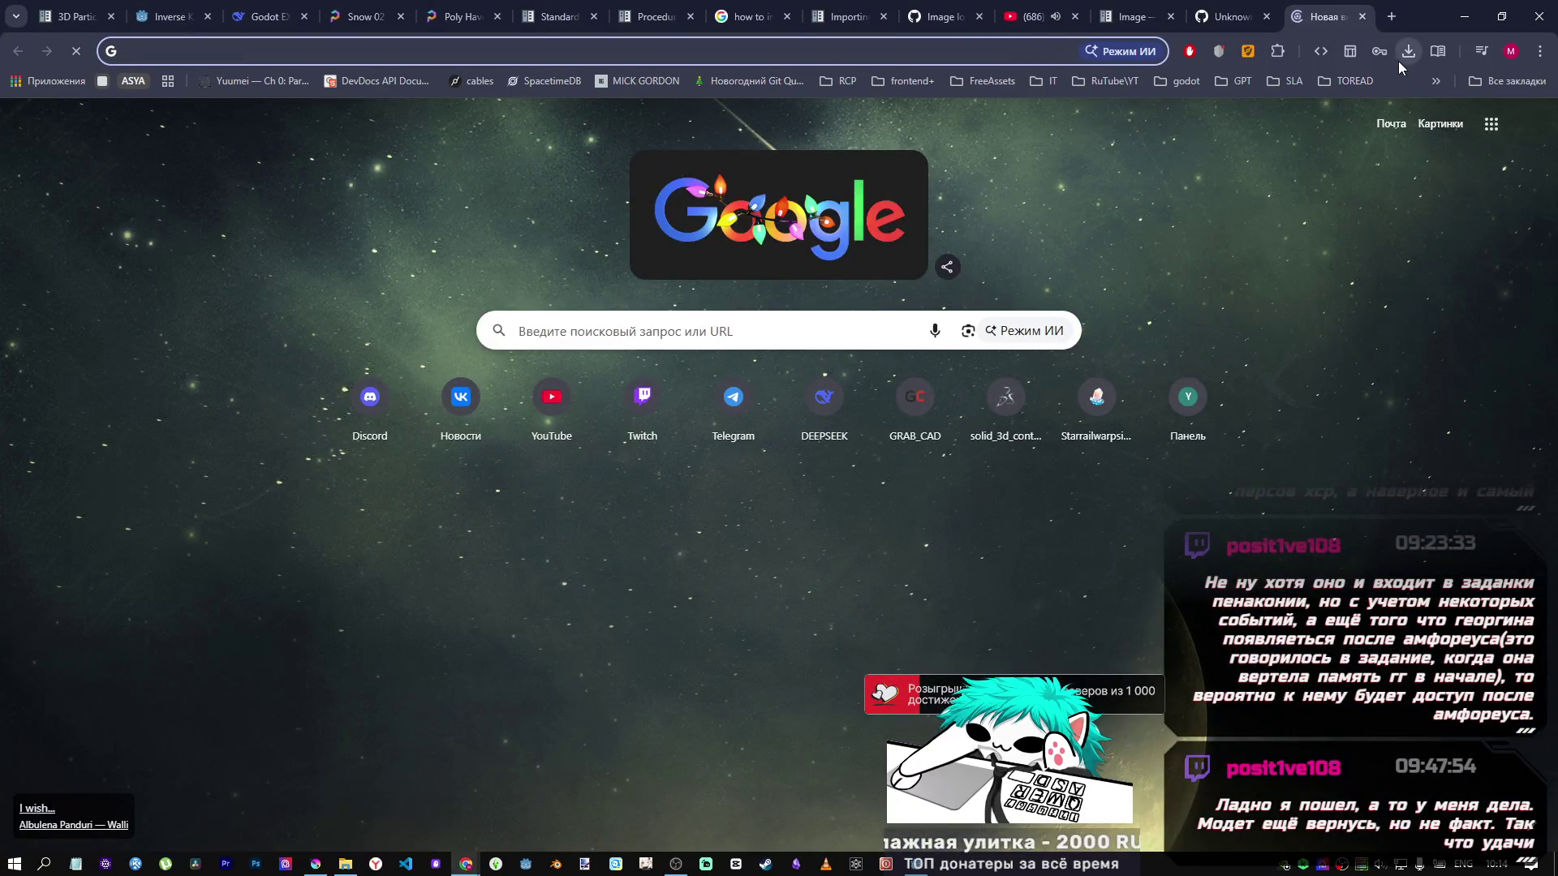
Search Google for 'exr vs png' and read through the expanded AI Overview.
text(exr vs )
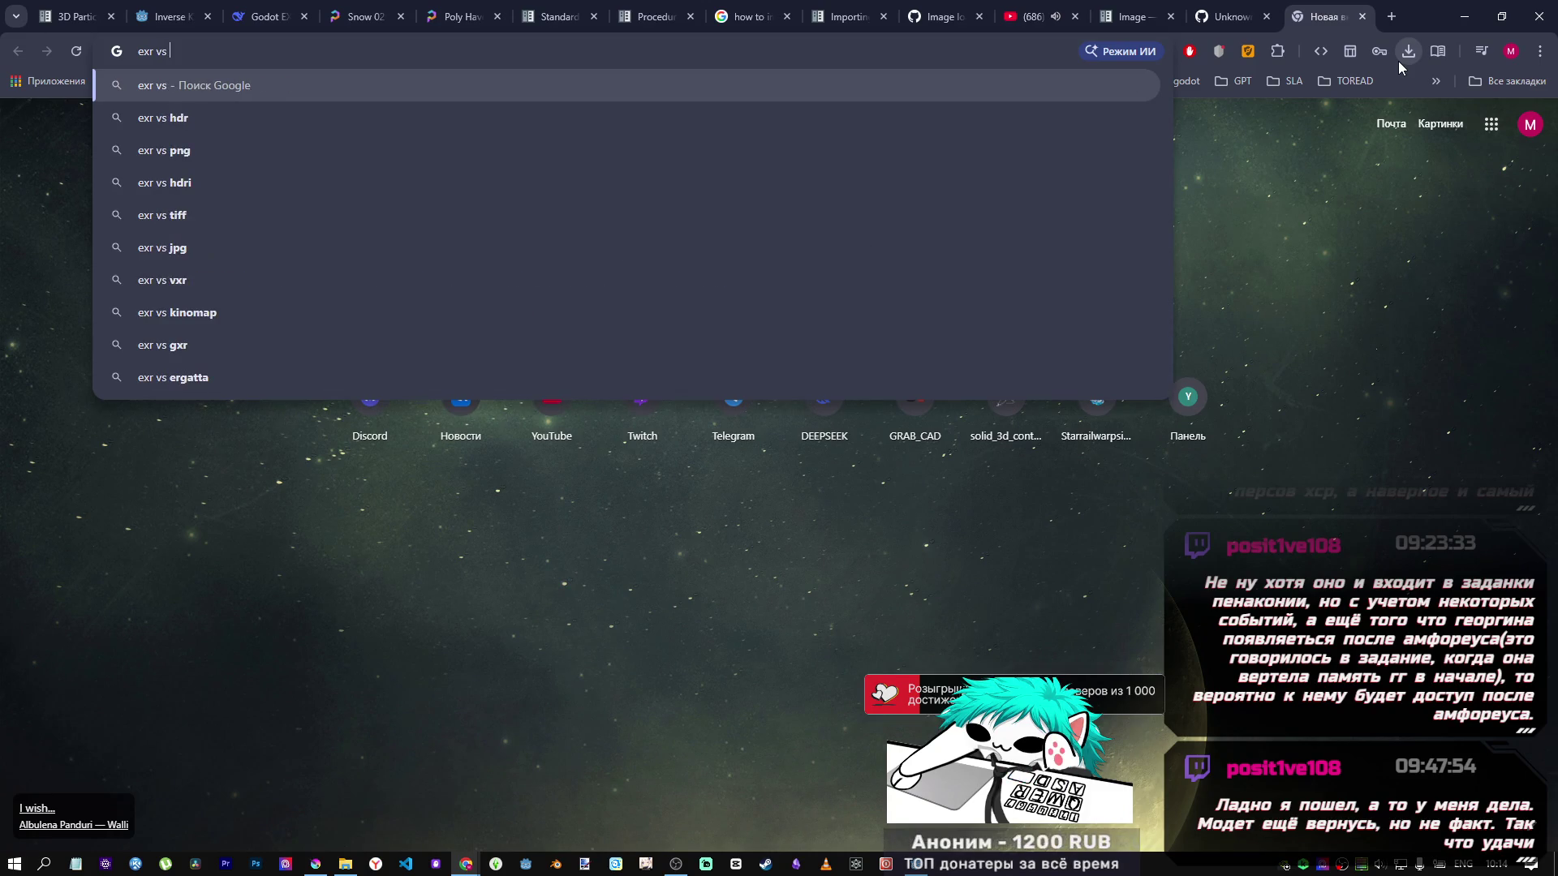
text(png)
key(Return)
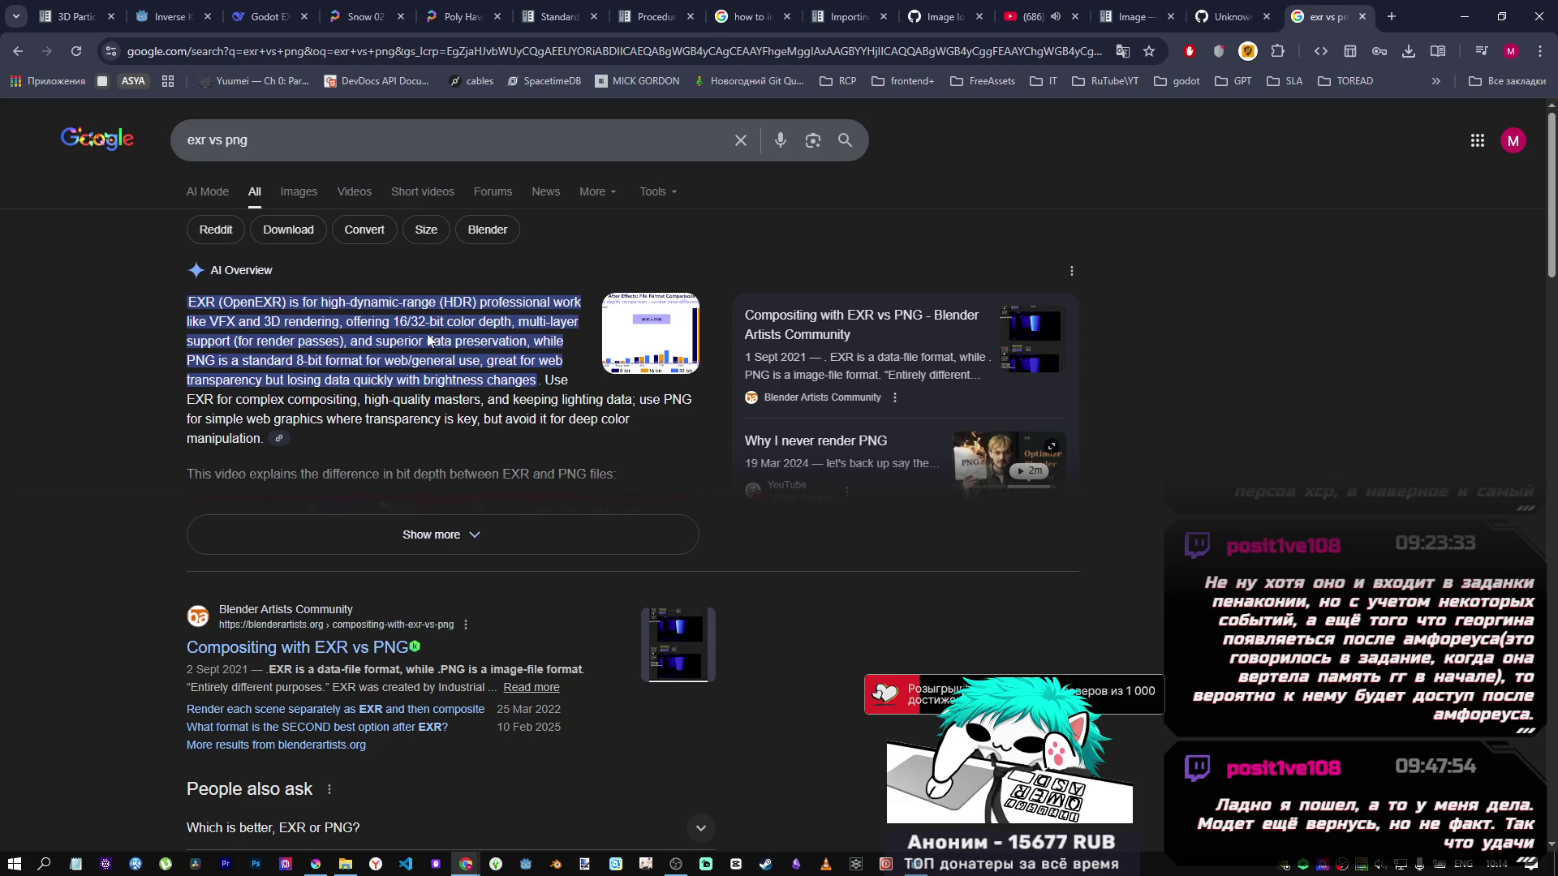
click(373, 534)
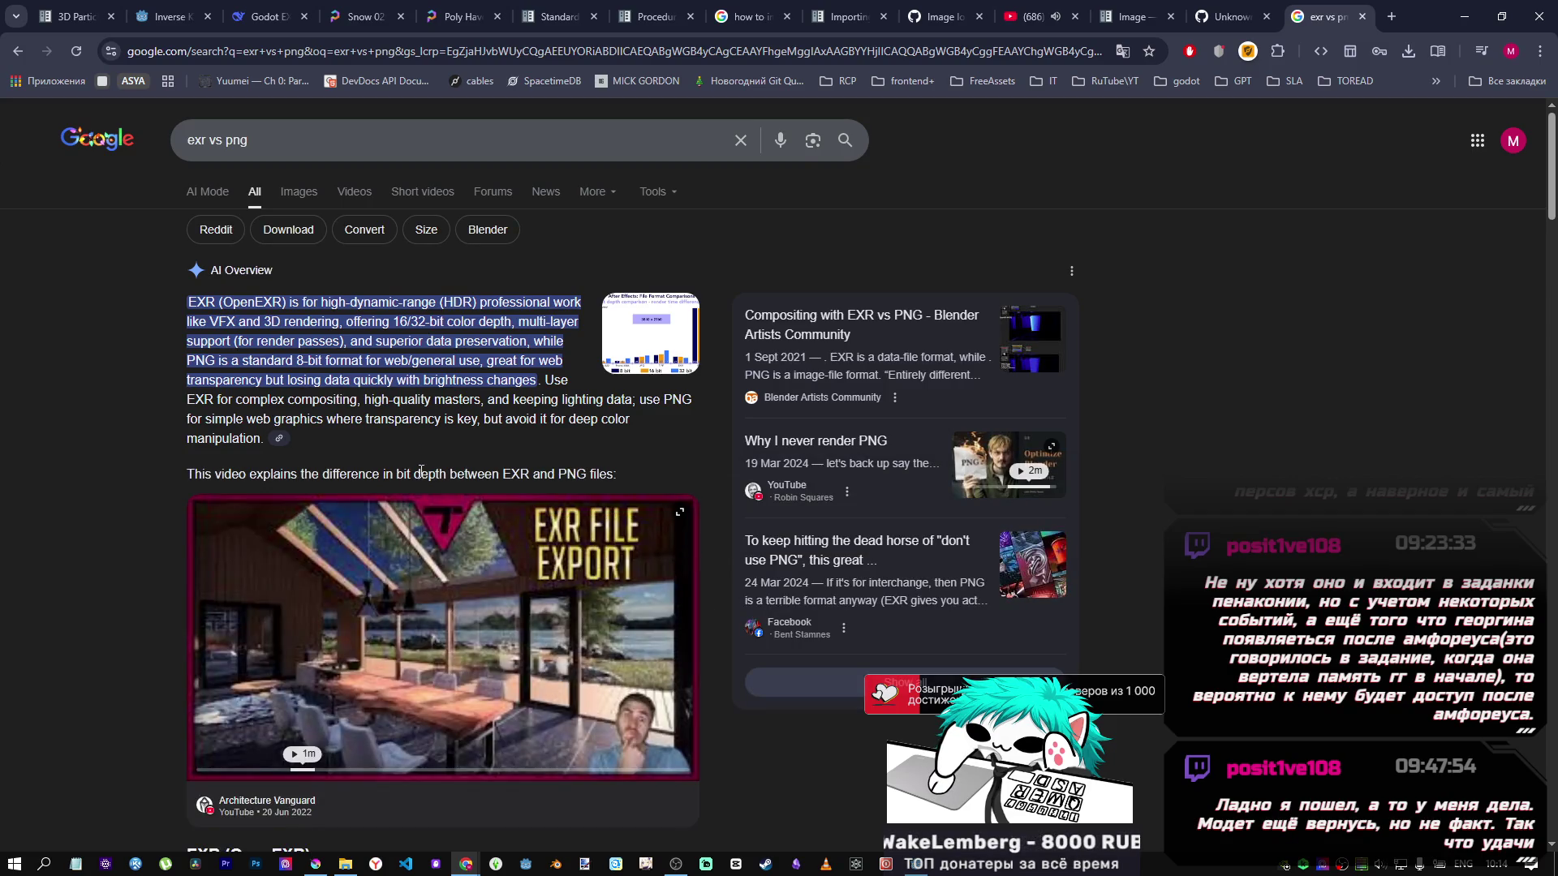
scroll(421, 471, down, 5)
scroll(416, 471, down, 2)
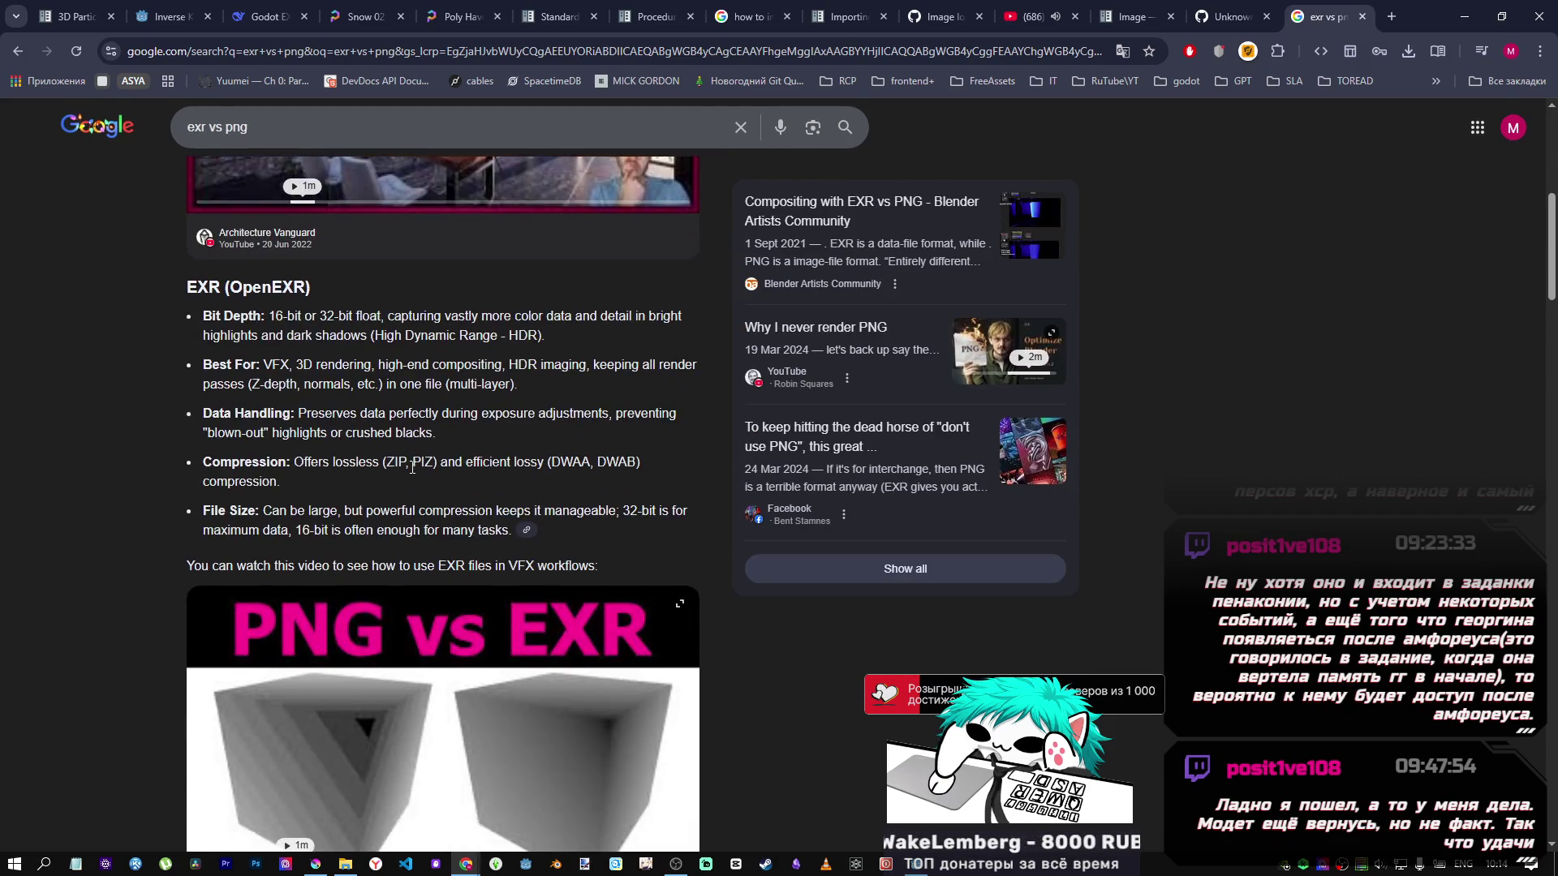
scroll(410, 468, down, 6)
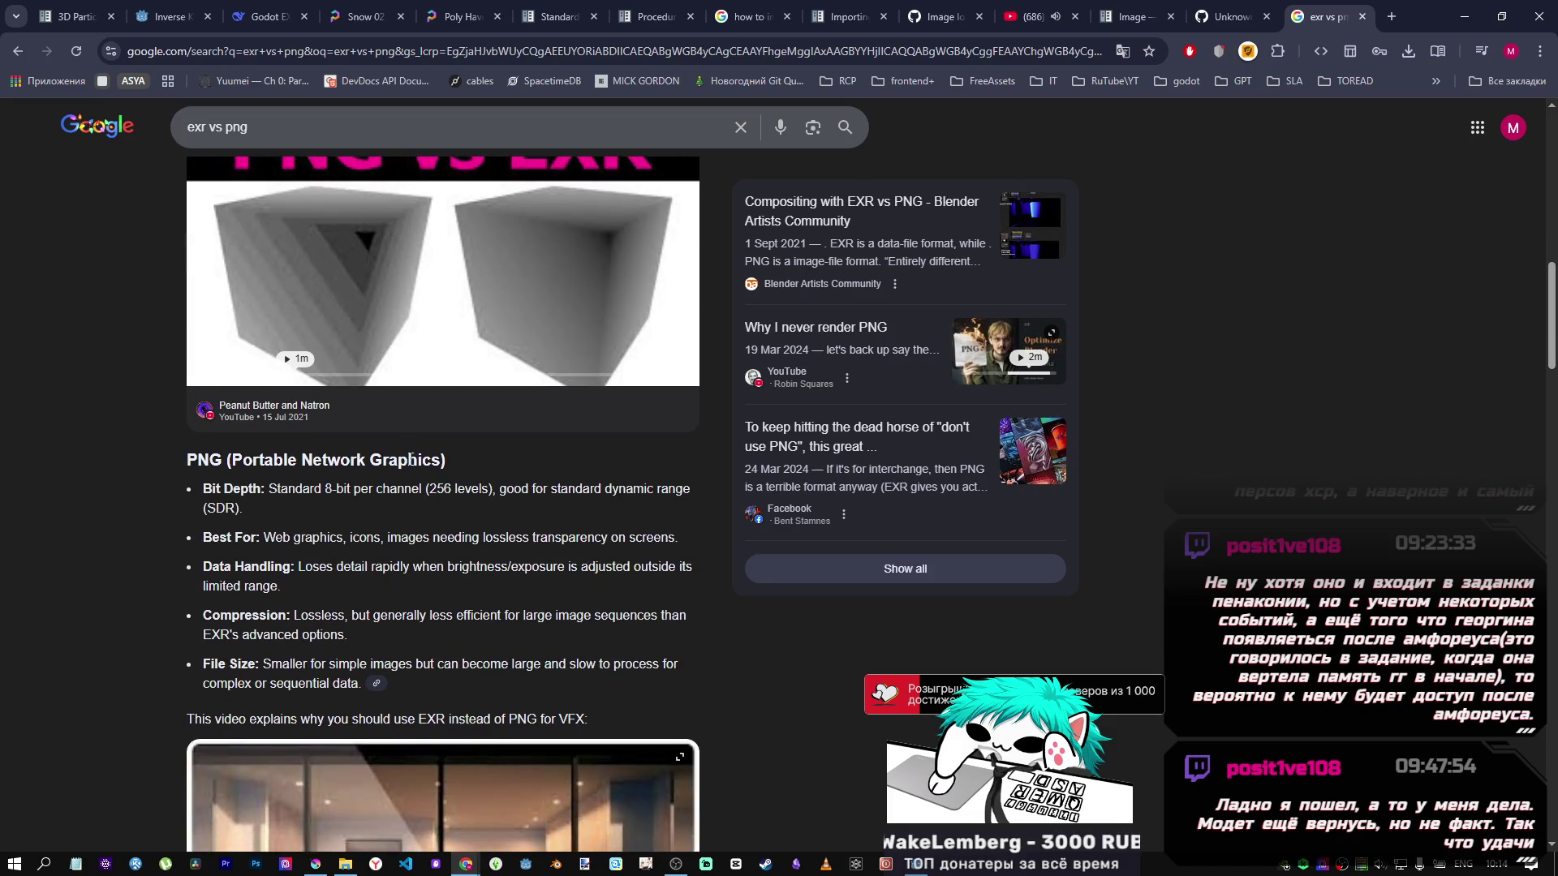
scroll(411, 460, up, 1)
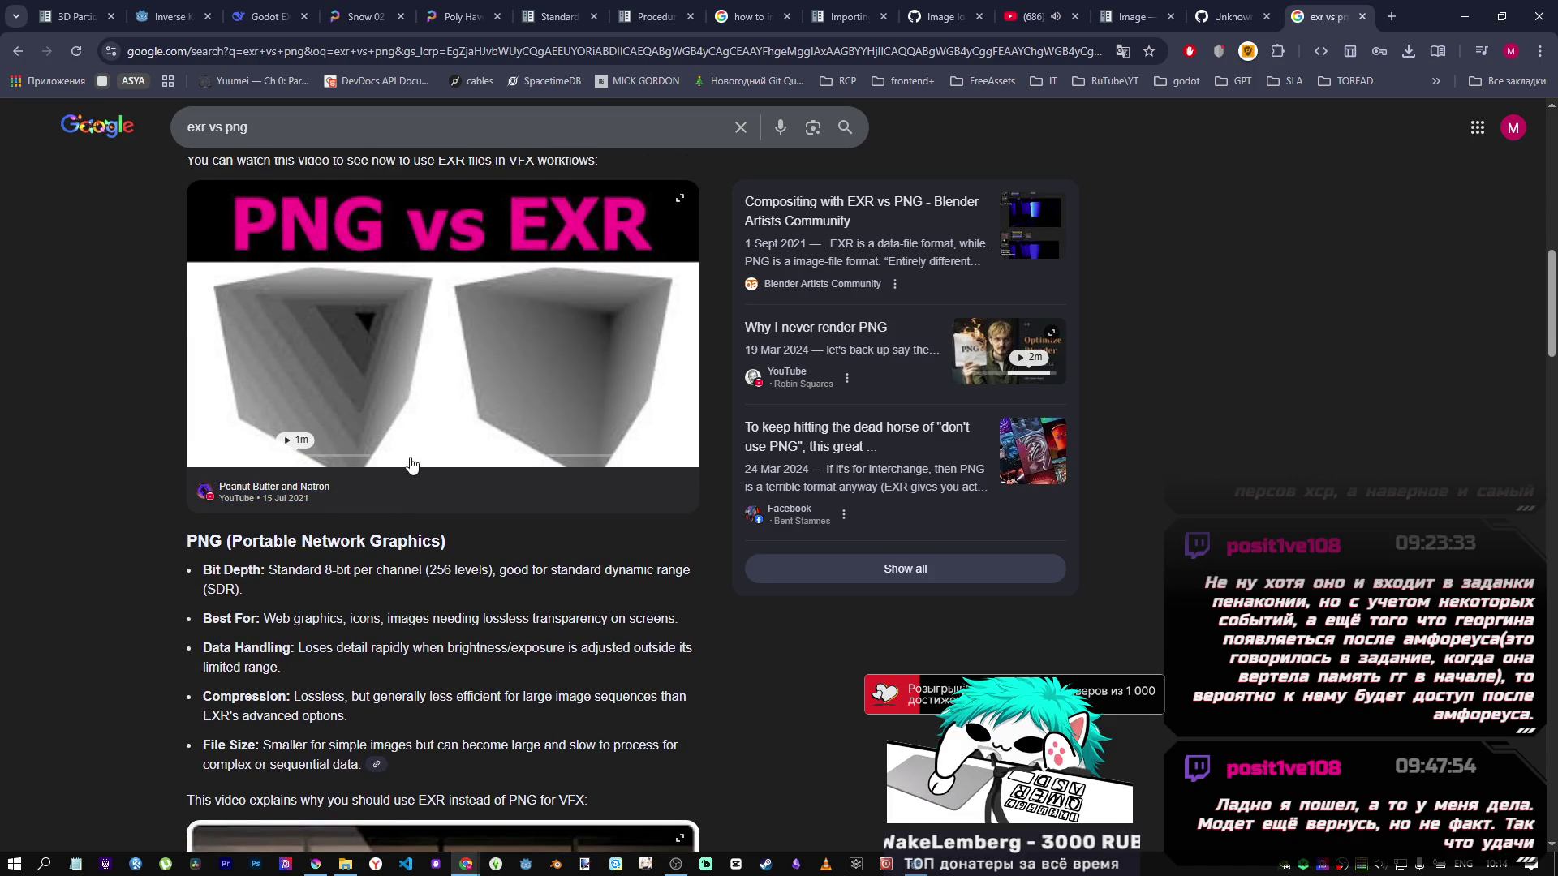
scroll(410, 463, down, 20)
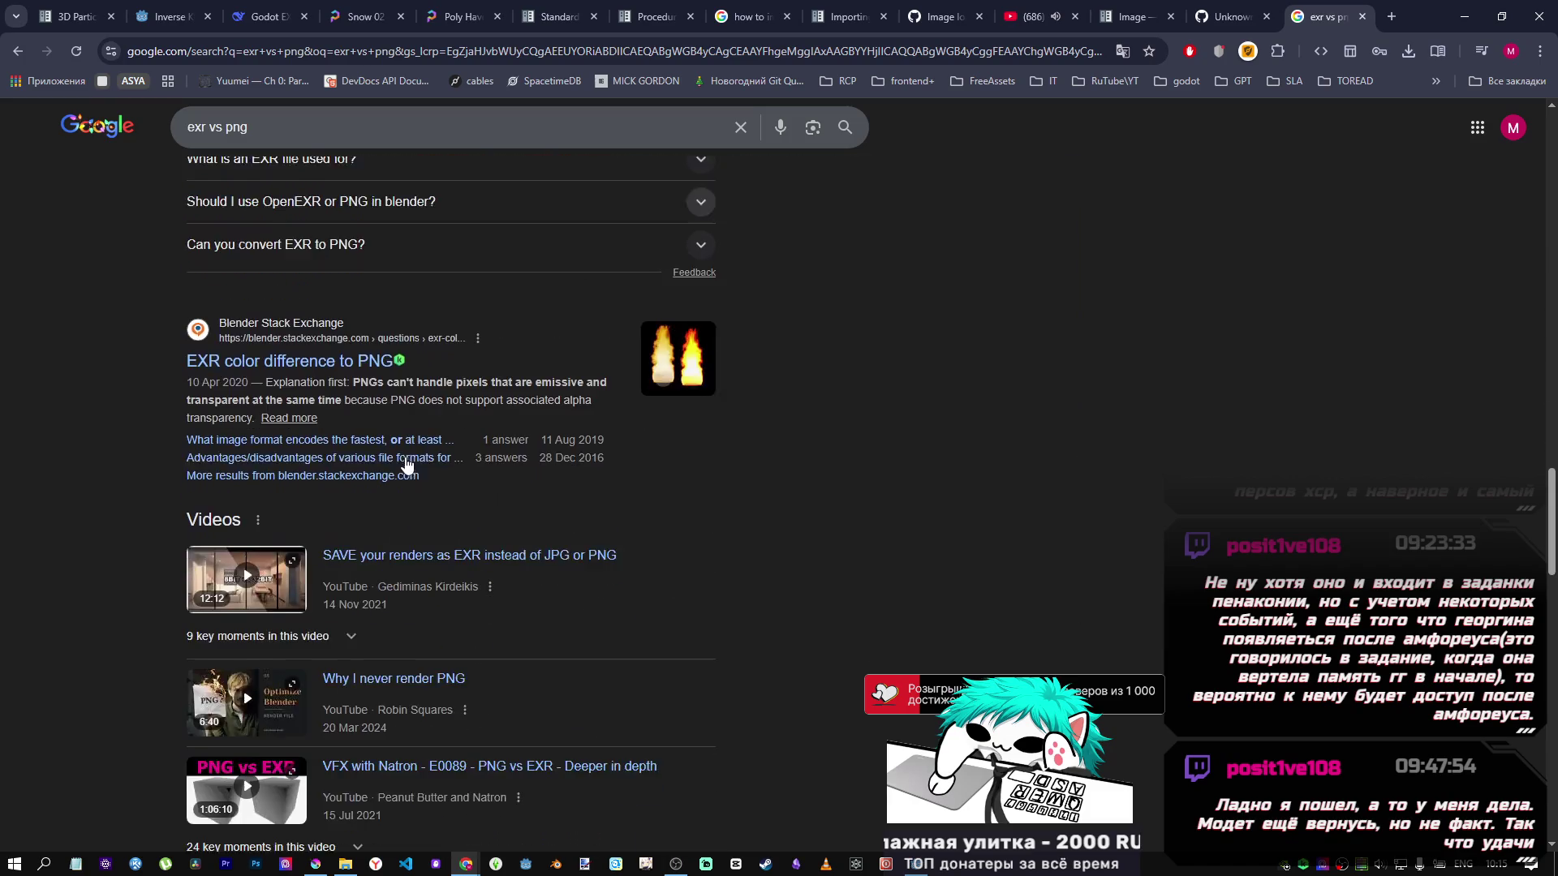
scroll(406, 459, up, 4)
scroll(349, 479, down, 3)
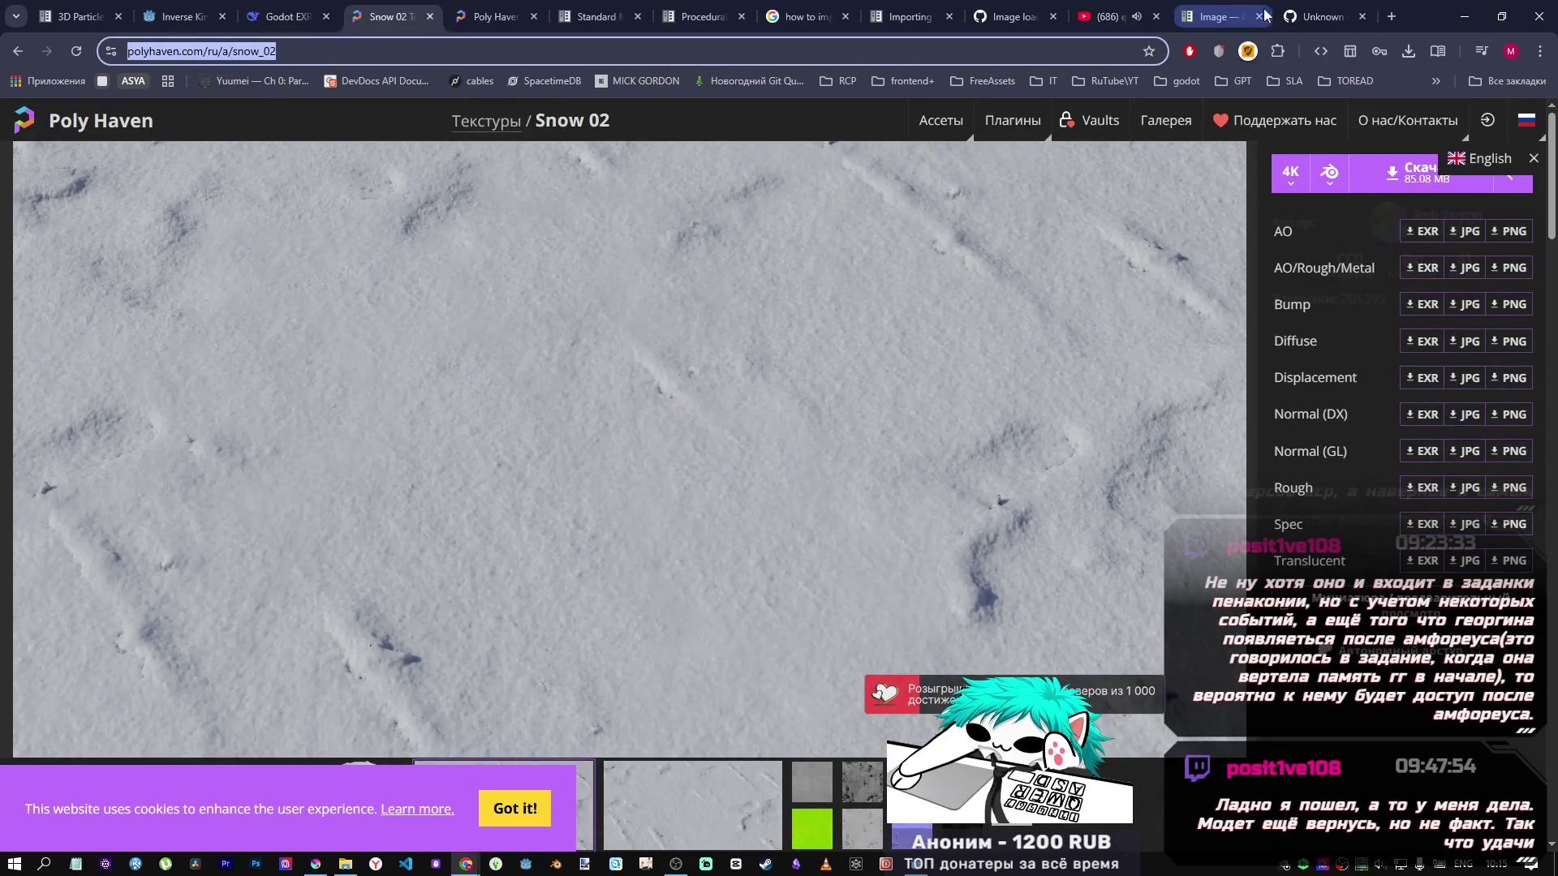
Reread GitHub issue #81765's advice to resave the EXR in Krita, then return to Krita.
click(1307, 16)
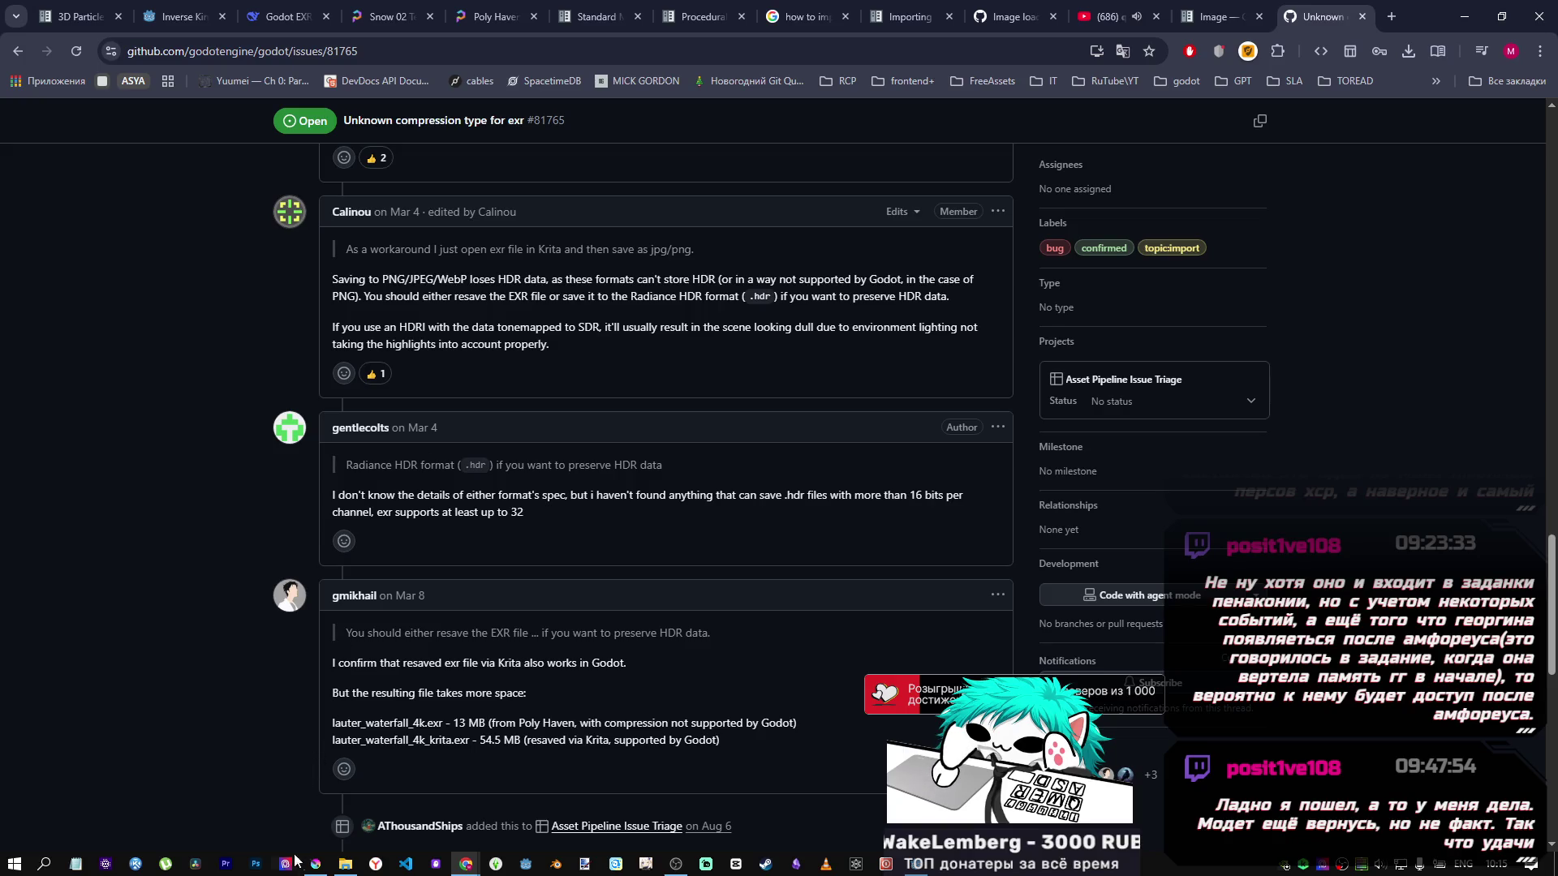
click(316, 863)
click(278, 175)
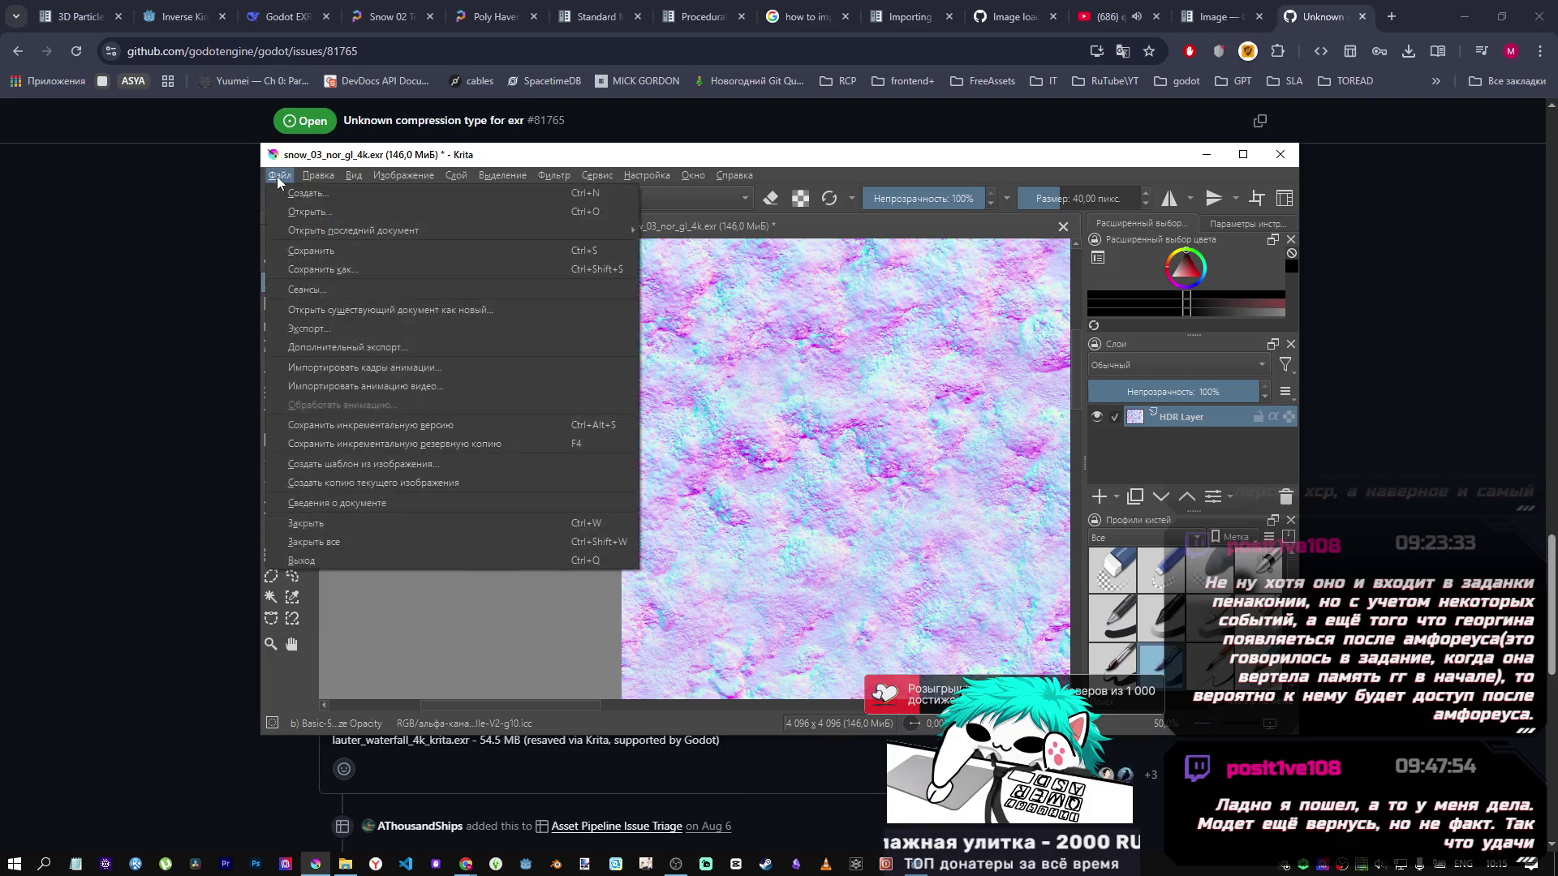
Resave snow_03_nor_gl_4k.exr as OpenEXR with image flattening turned off.
click(314, 251)
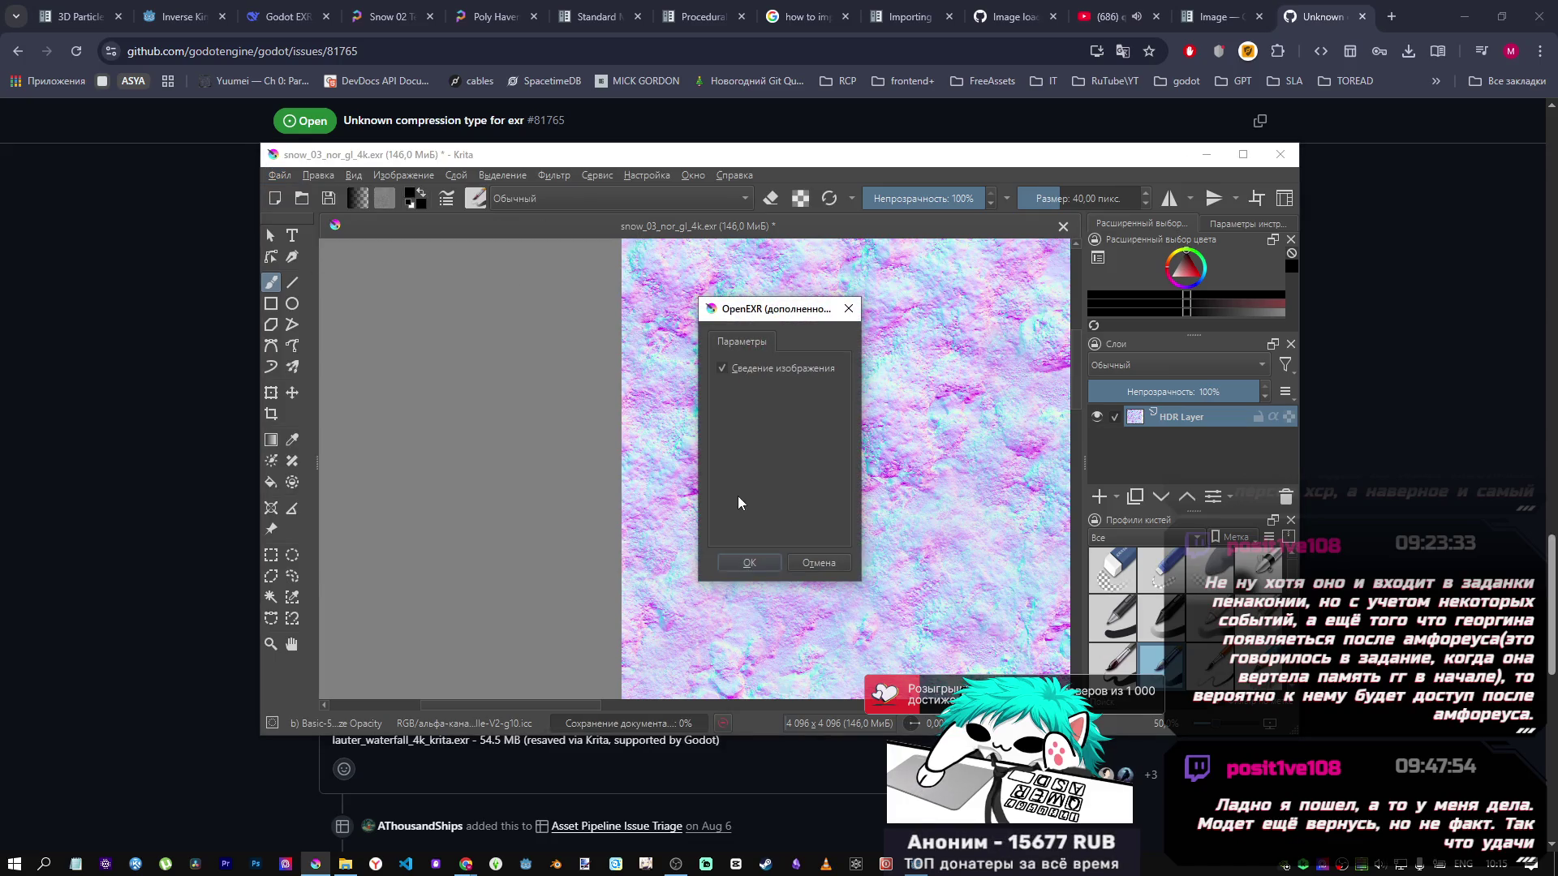
click(760, 369)
click(722, 563)
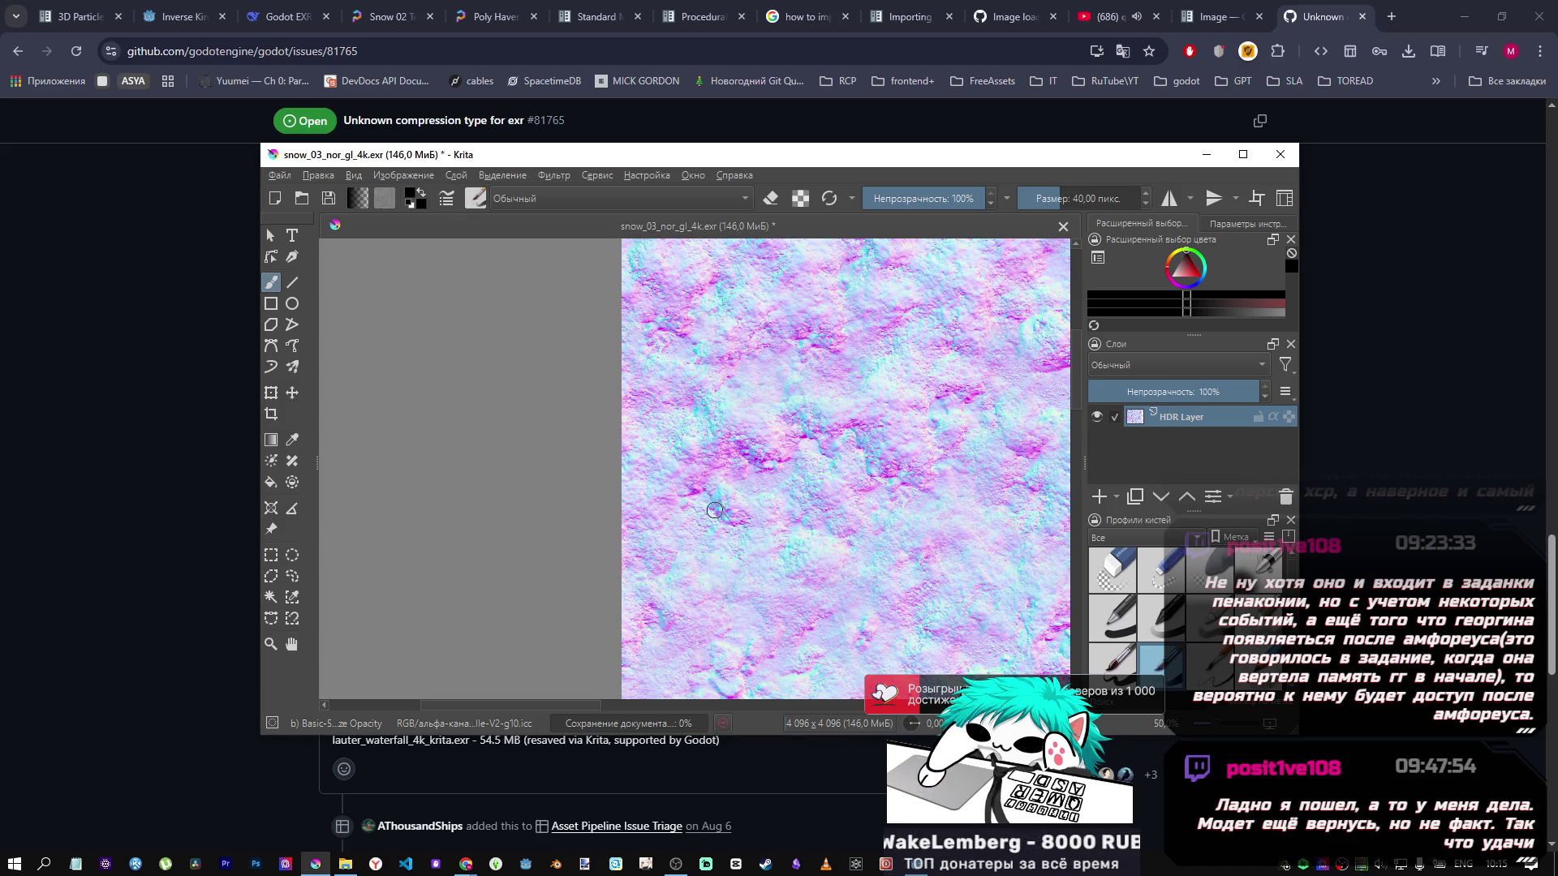
mouse_move(344, 863)
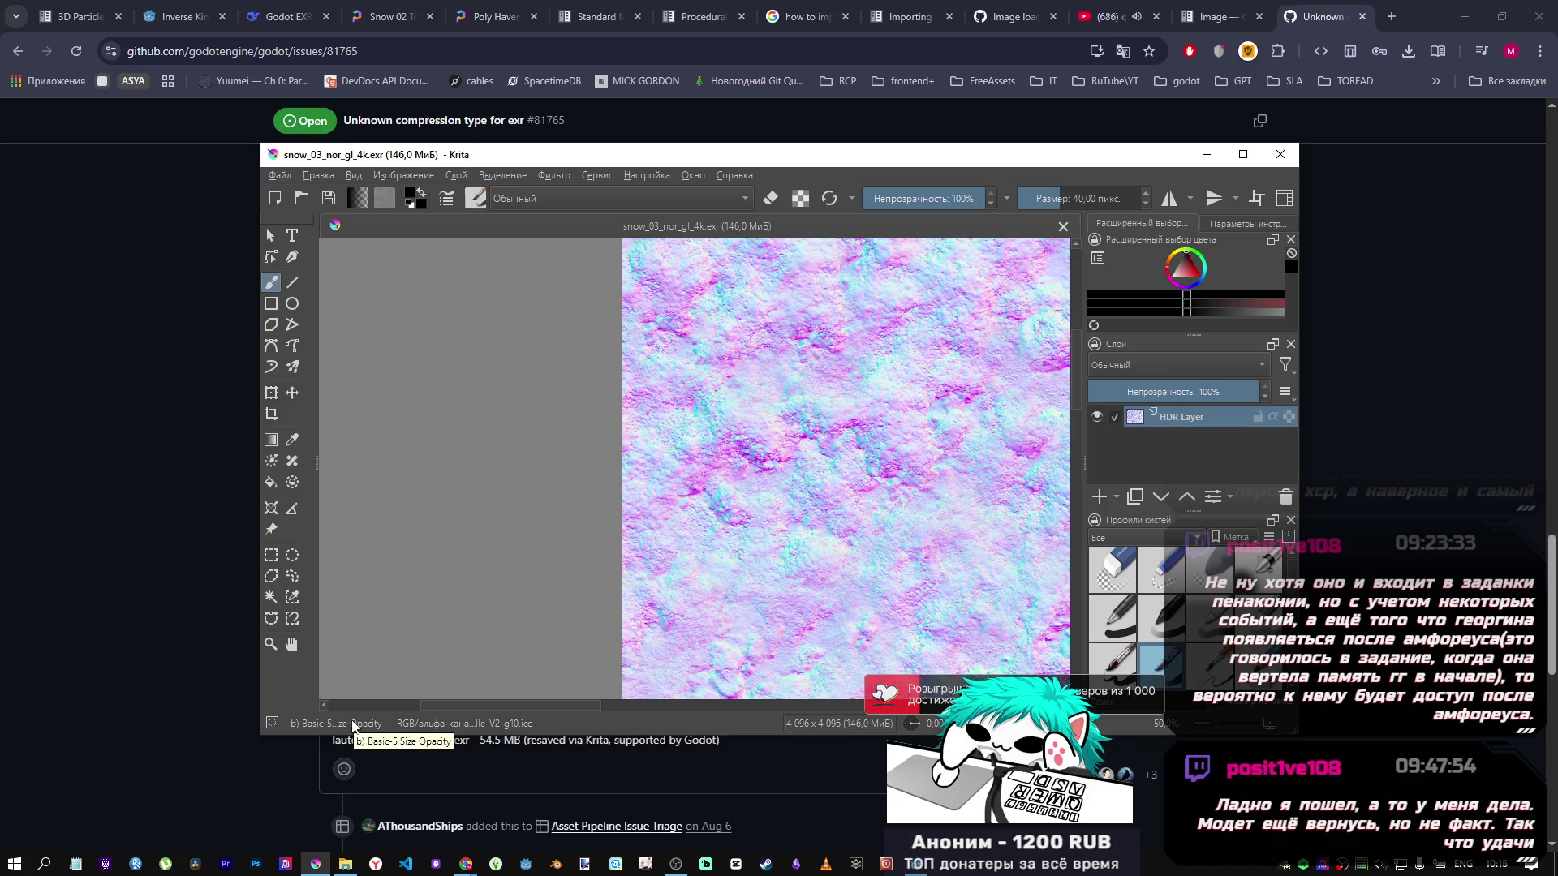
click(279, 175)
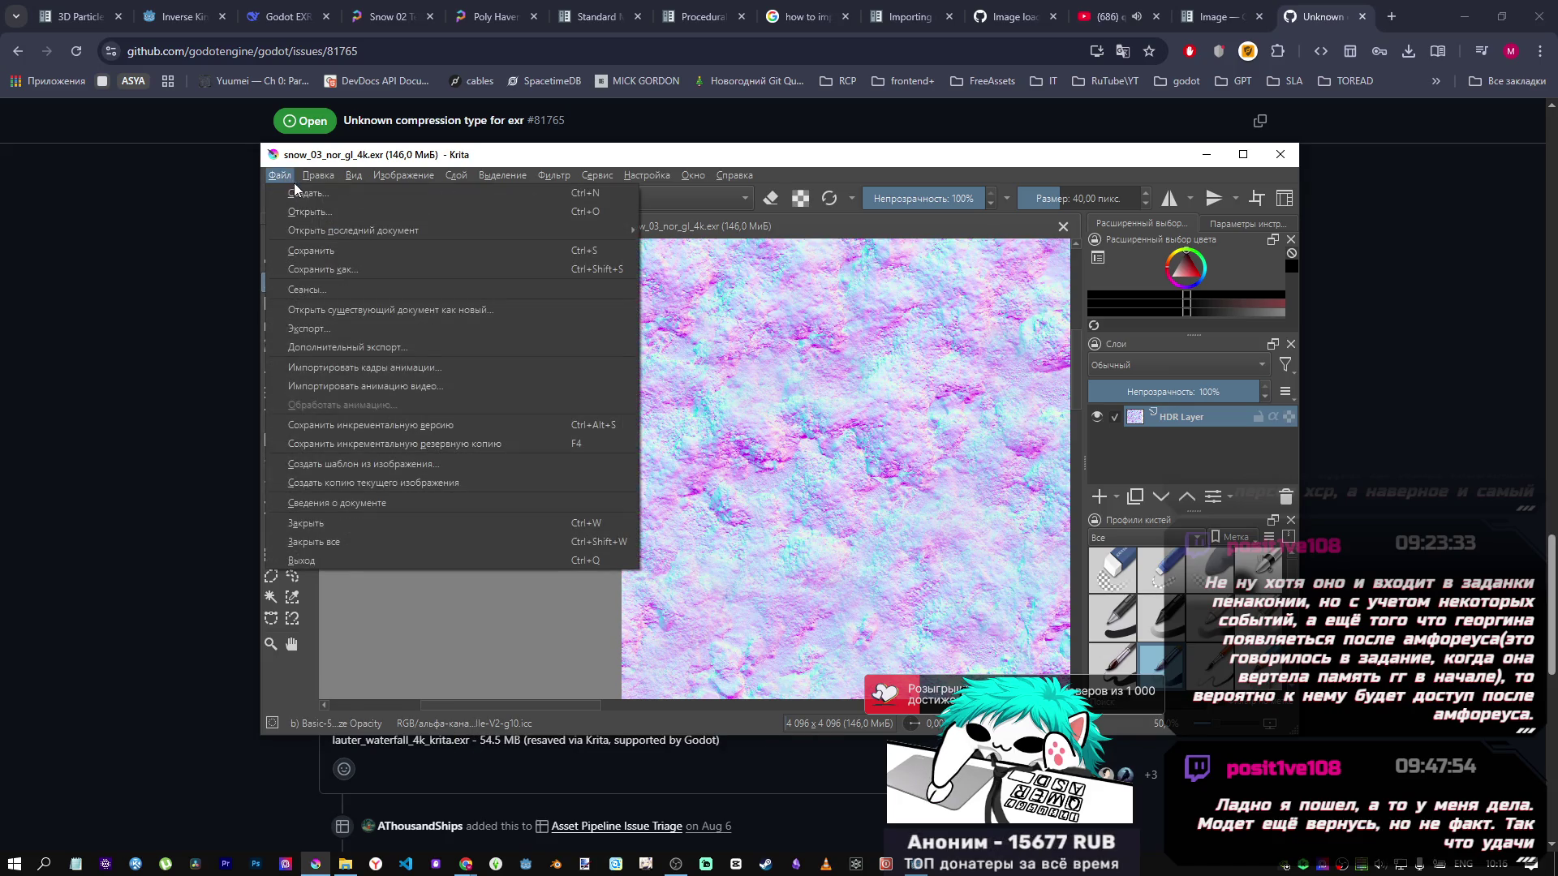
Save the normal map as snow_krita.exr in the textures folder with default OpenEXR options.
click(456, 175)
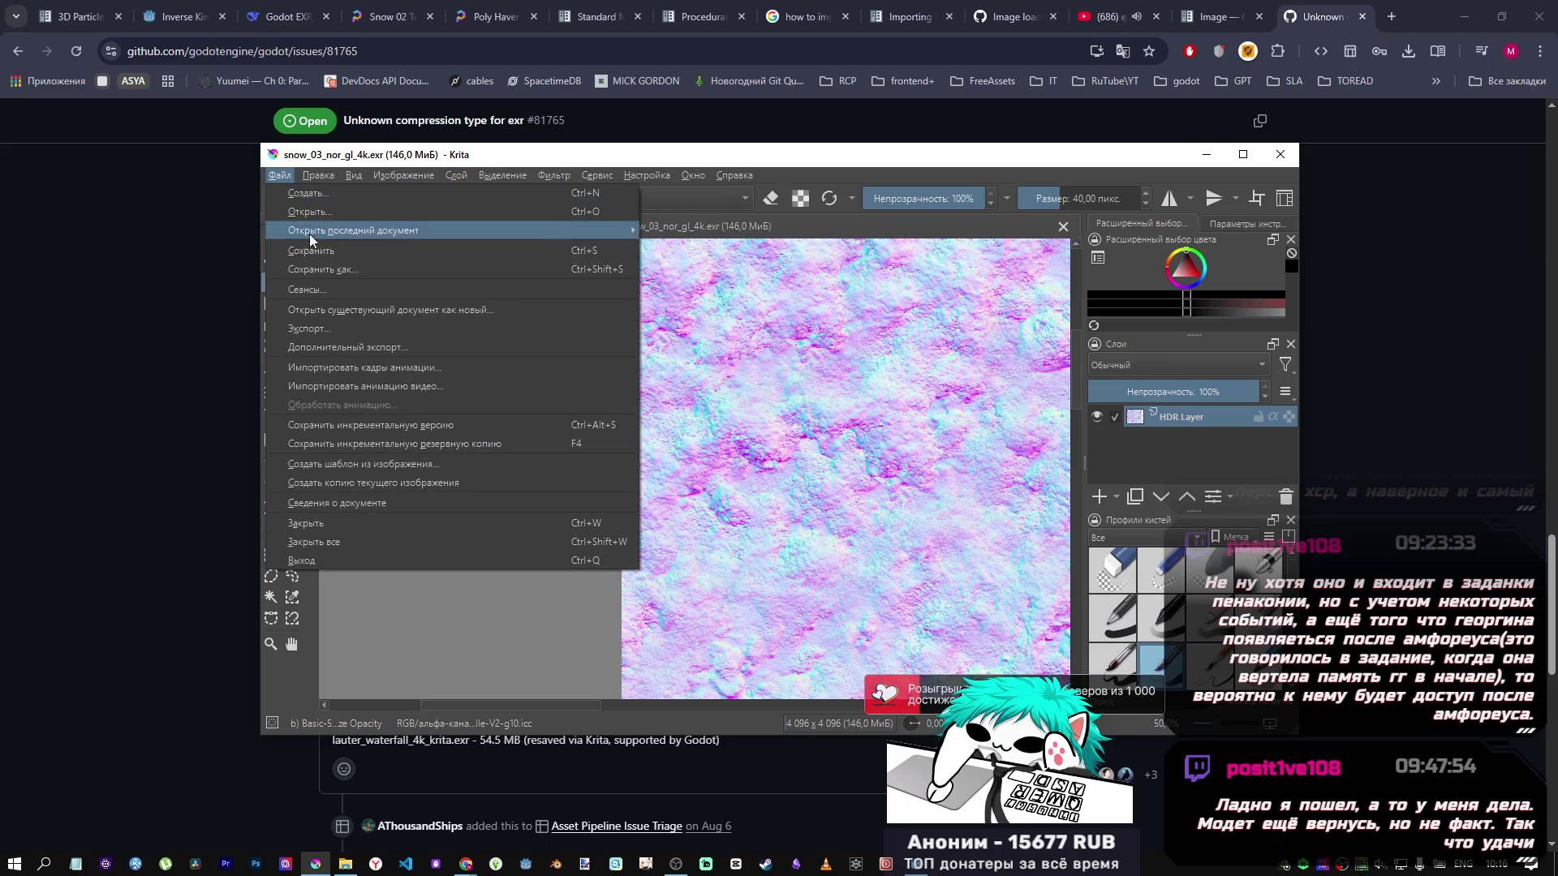
click(320, 304)
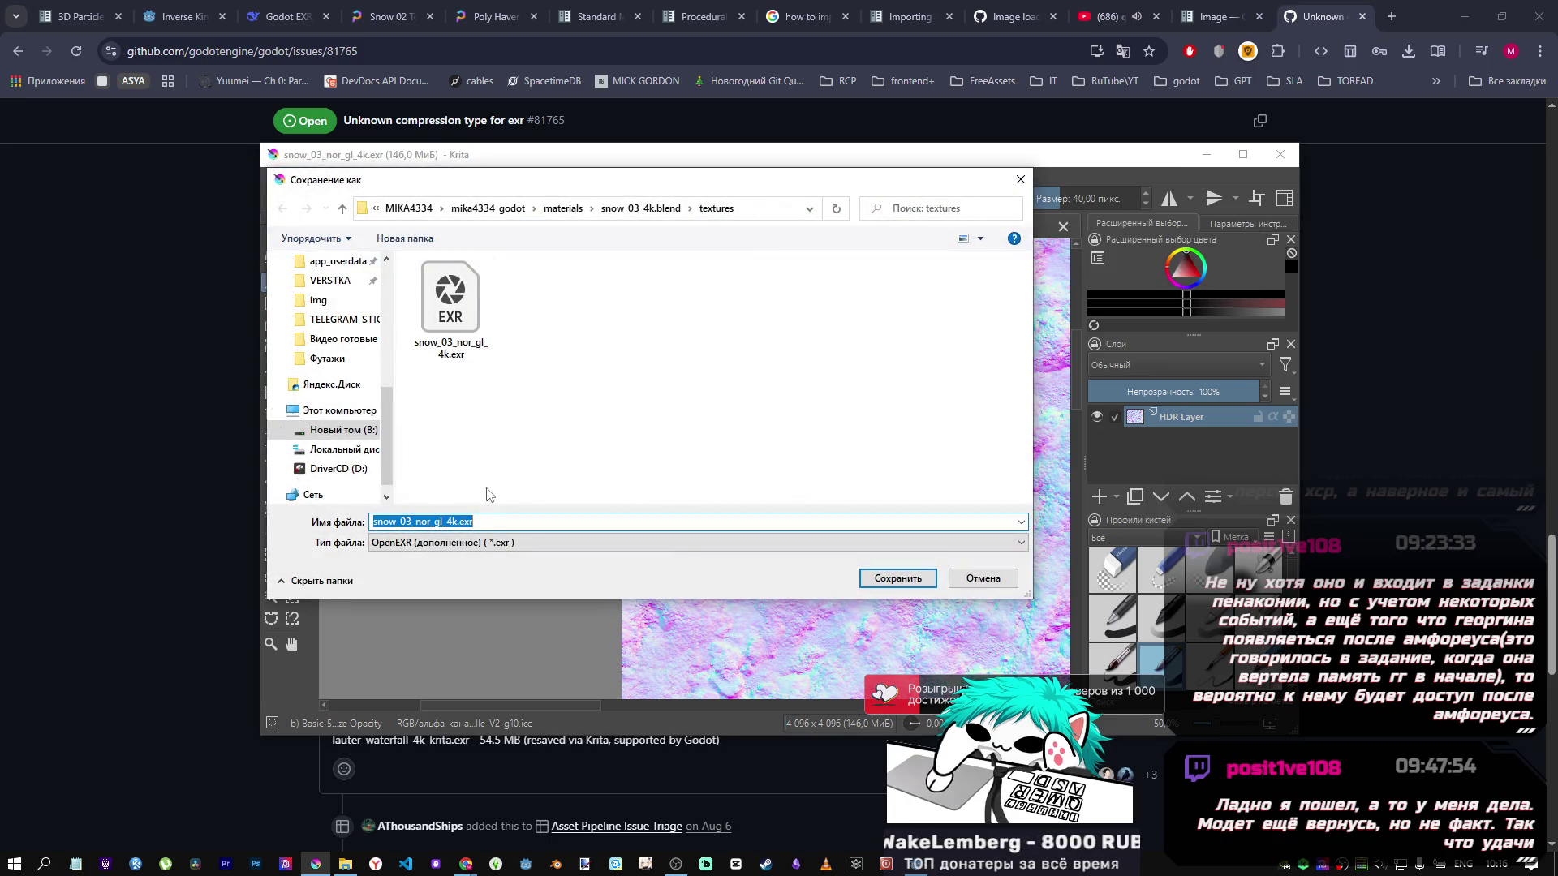
click(459, 522)
drag(459, 522, 308, 526)
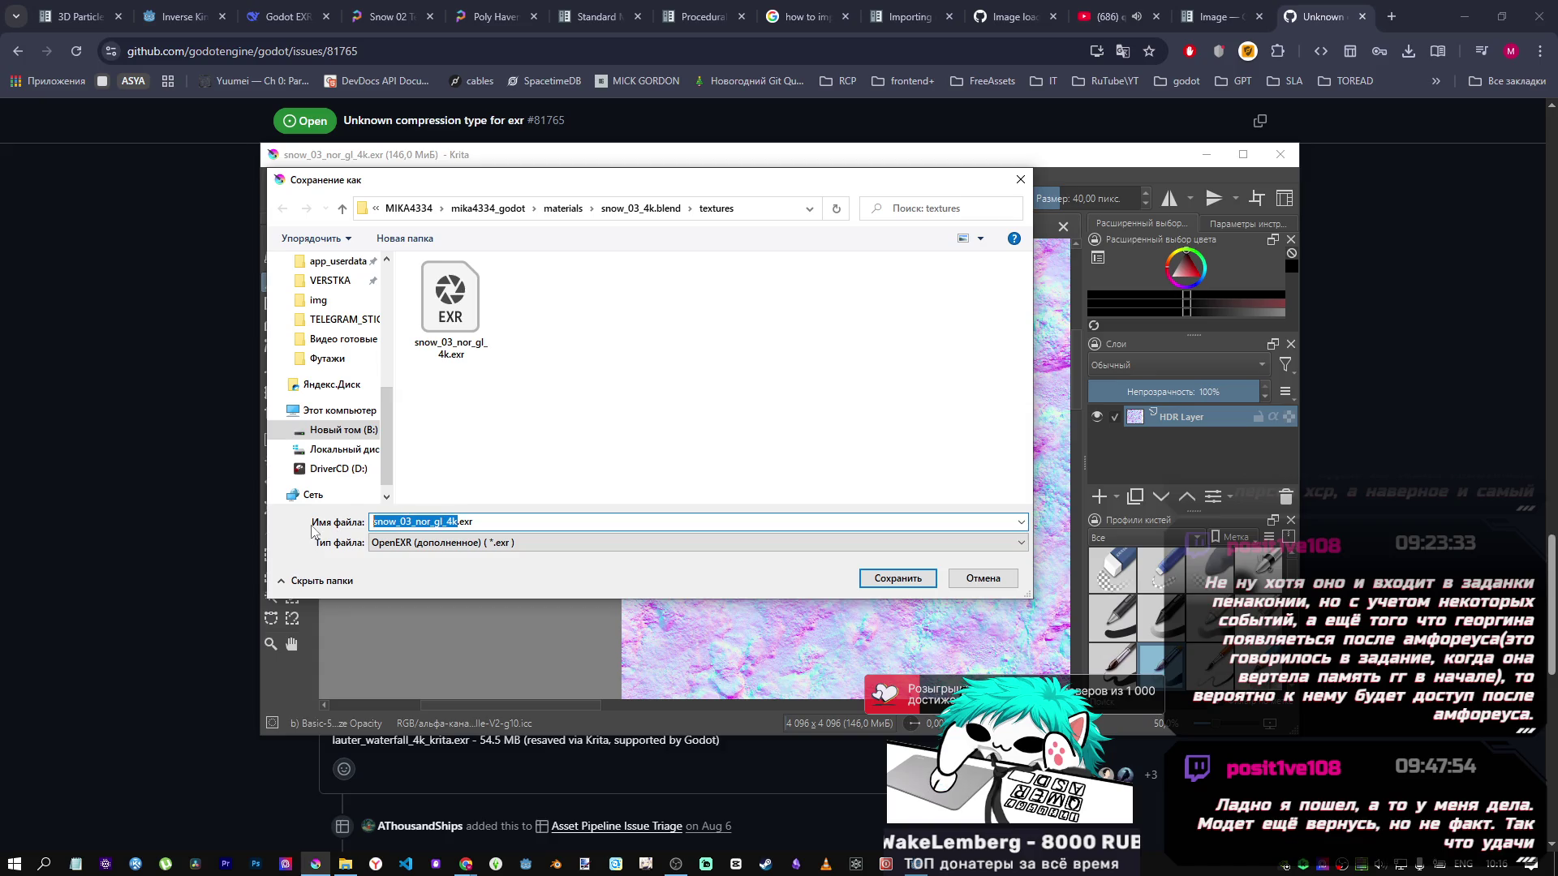
text(123)
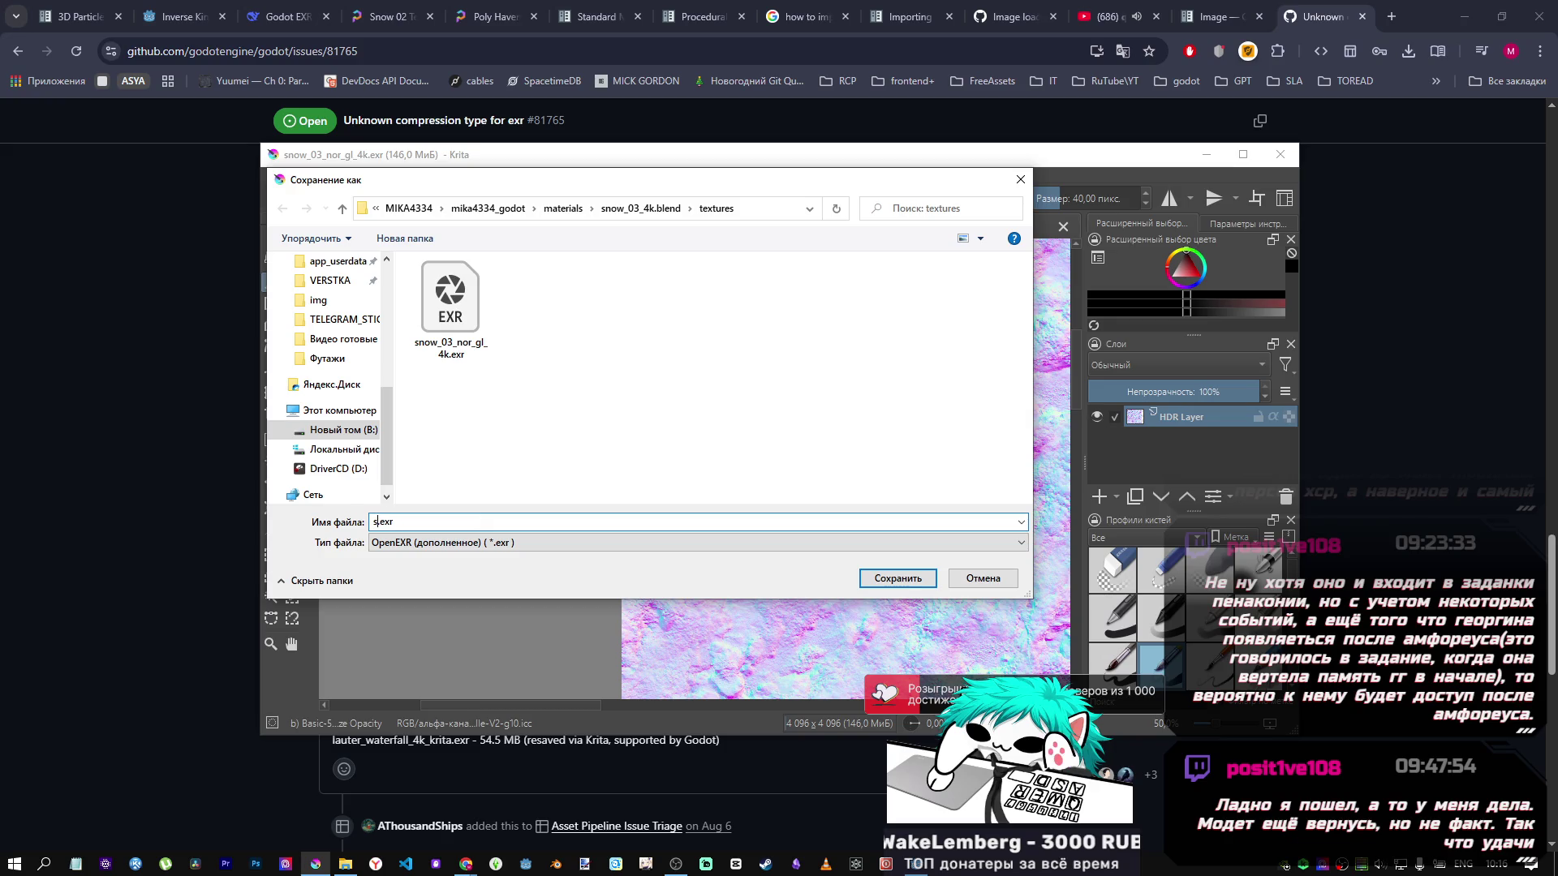
text(now_krita)
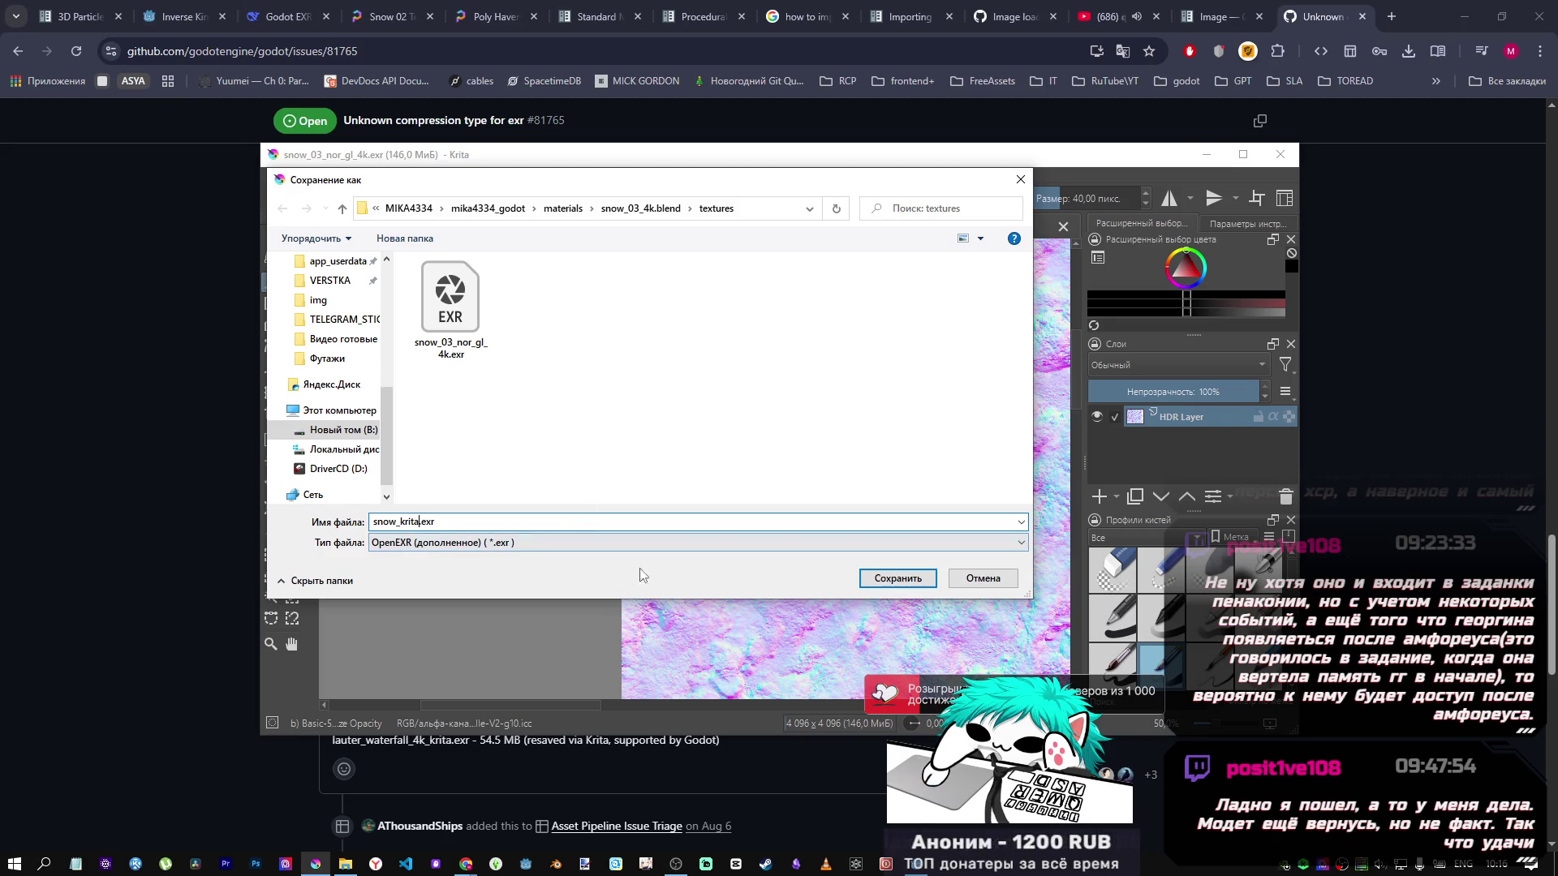
click(886, 579)
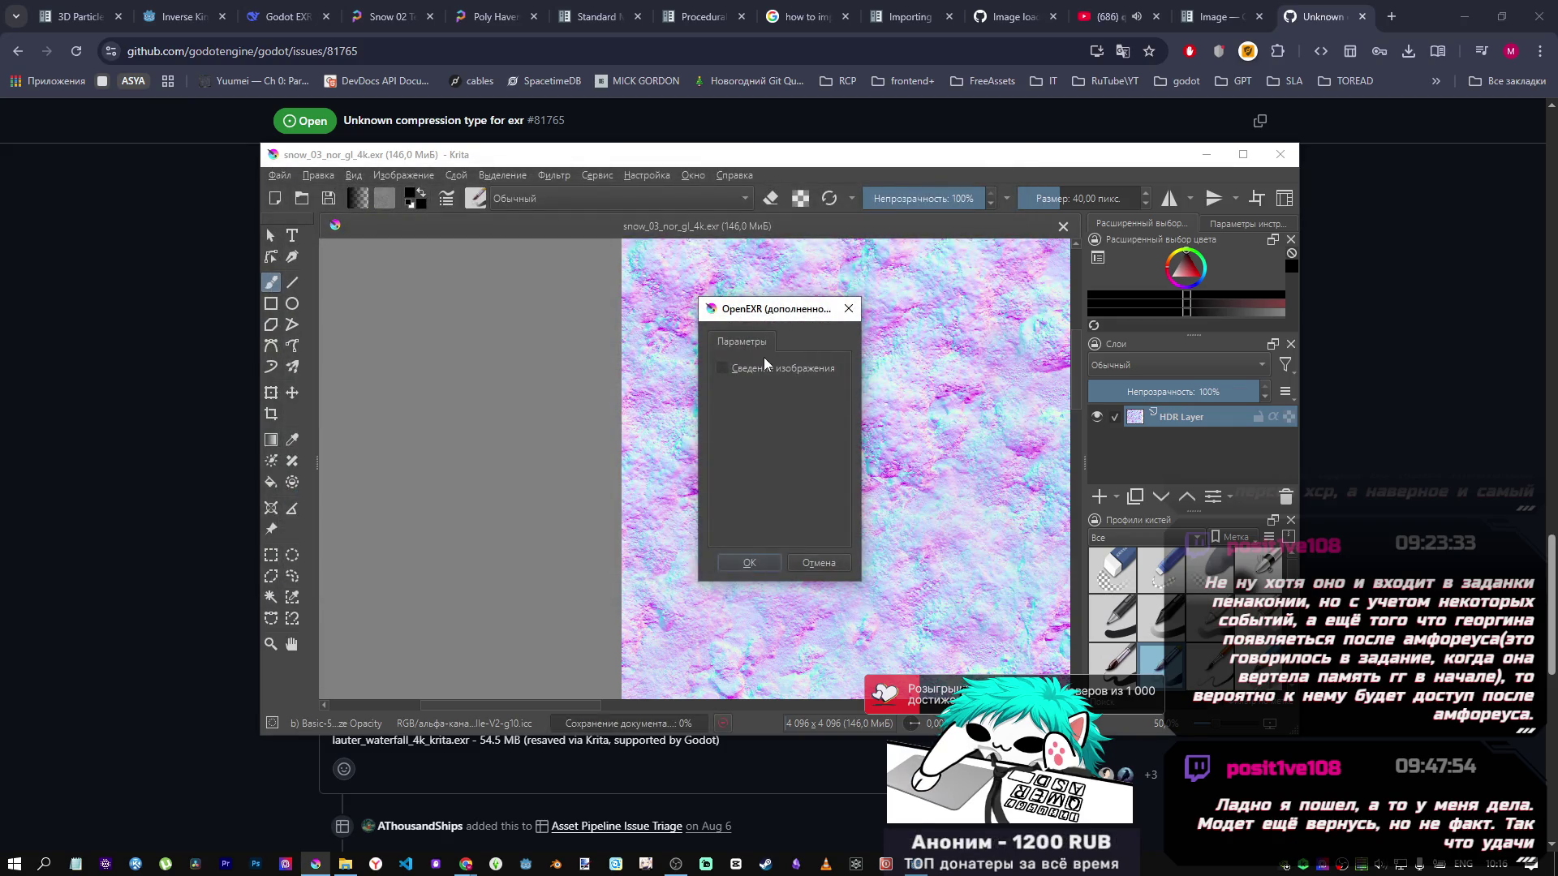
click(749, 563)
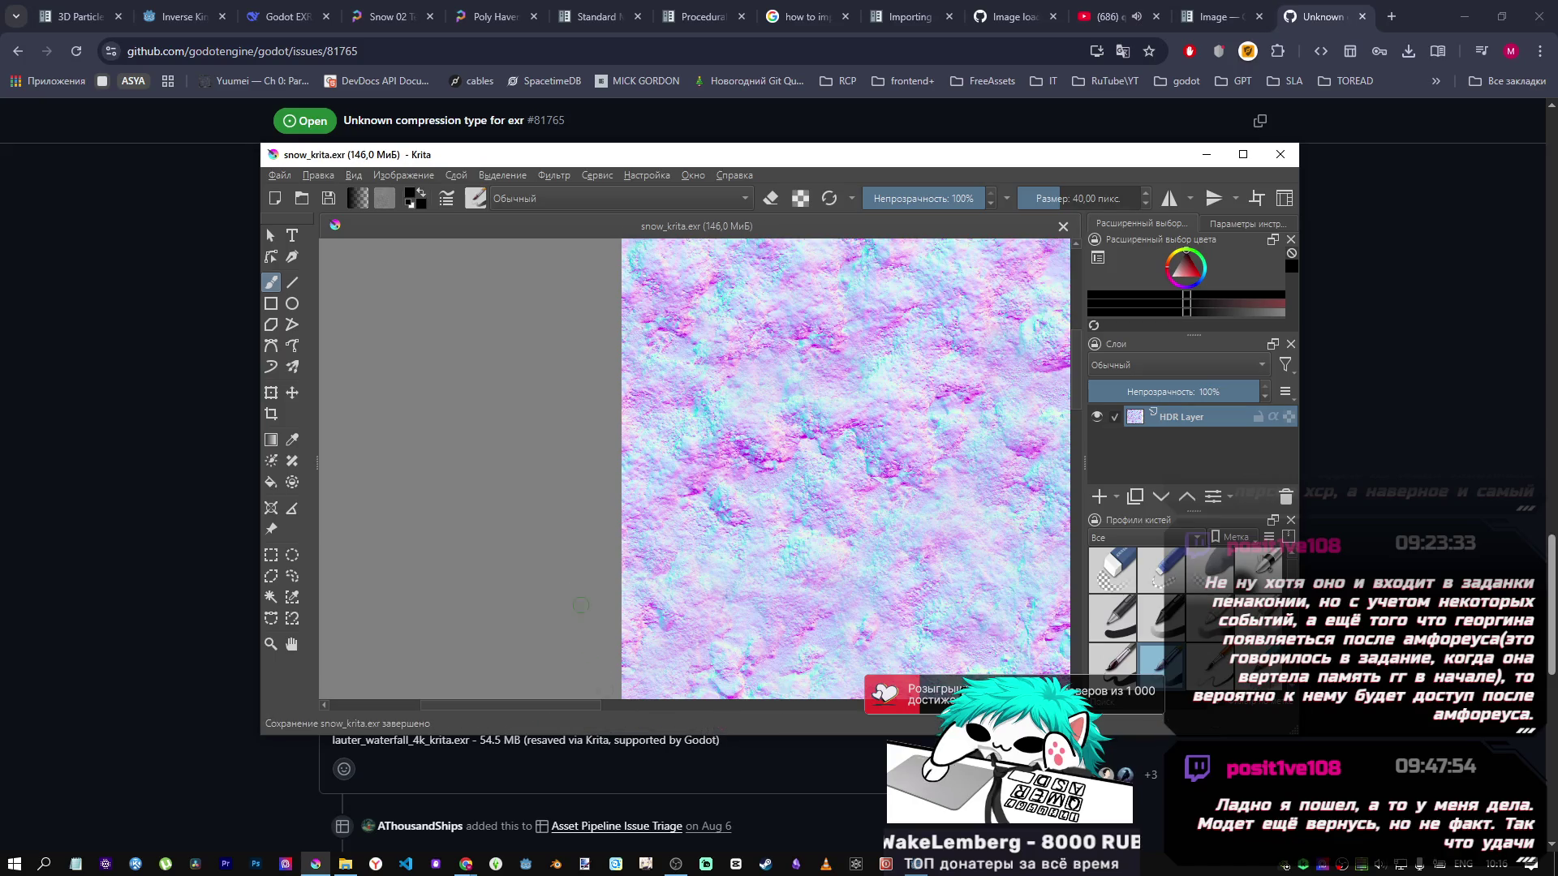
click(916, 864)
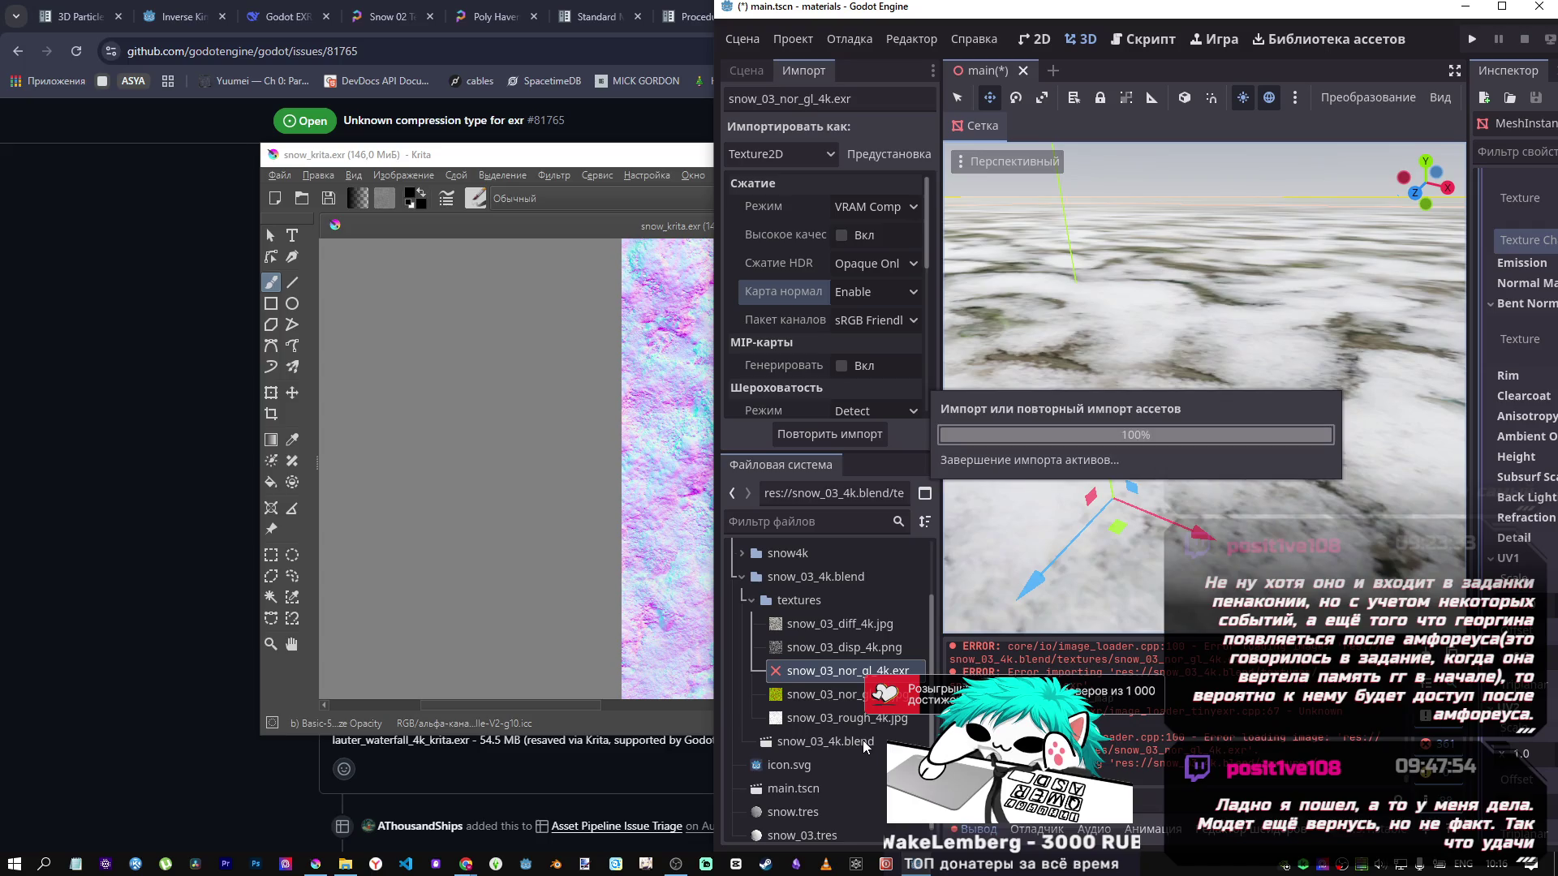
Review snow_krita.exr's import settings, keeping Lossless compression.
click(873, 749)
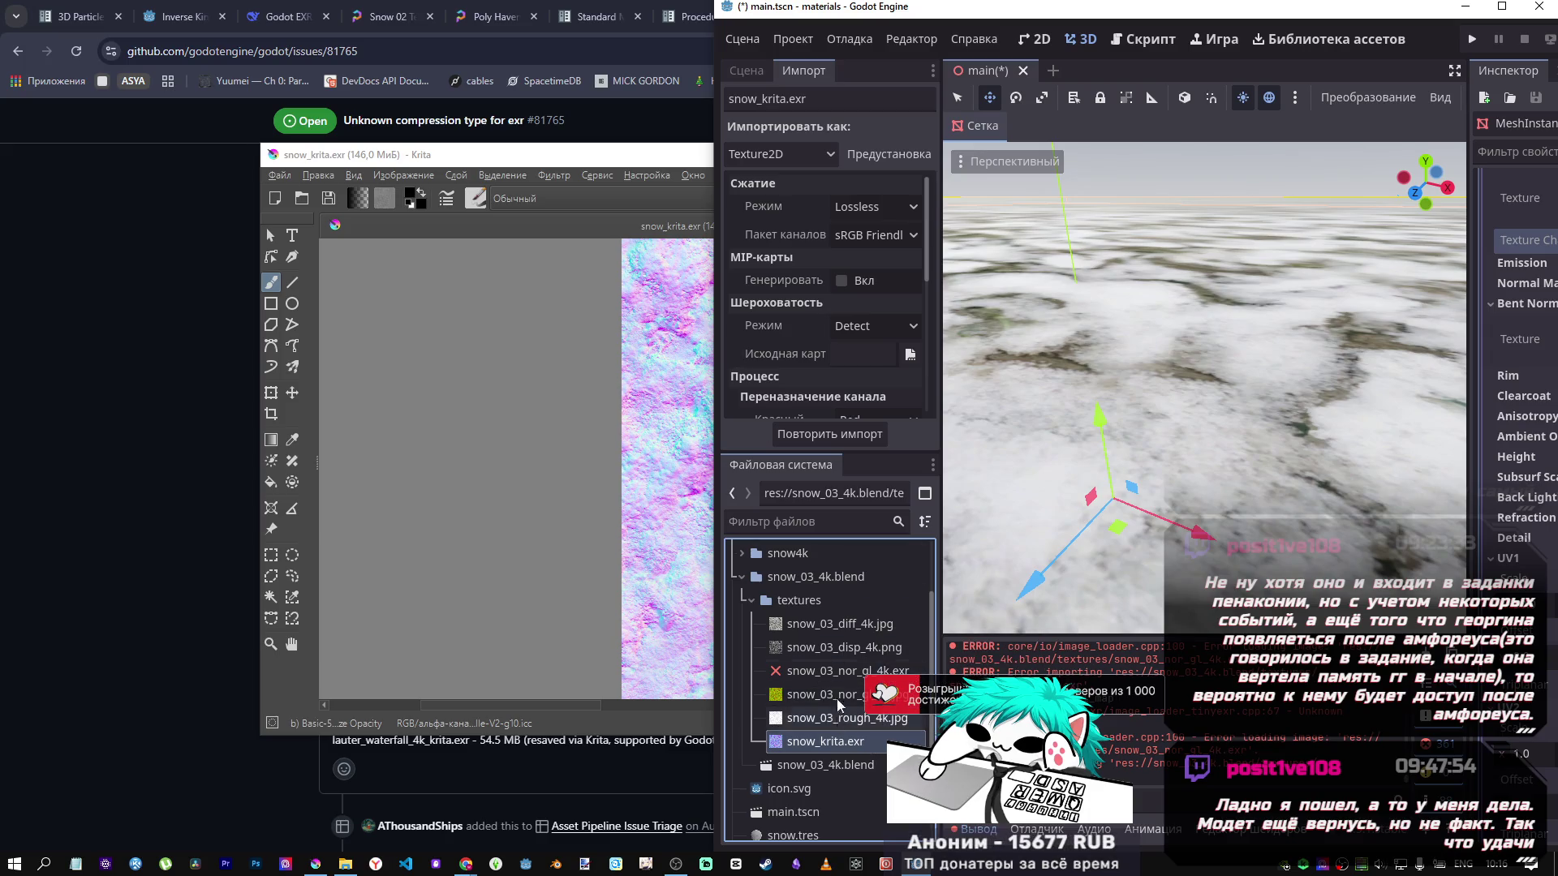
click(904, 215)
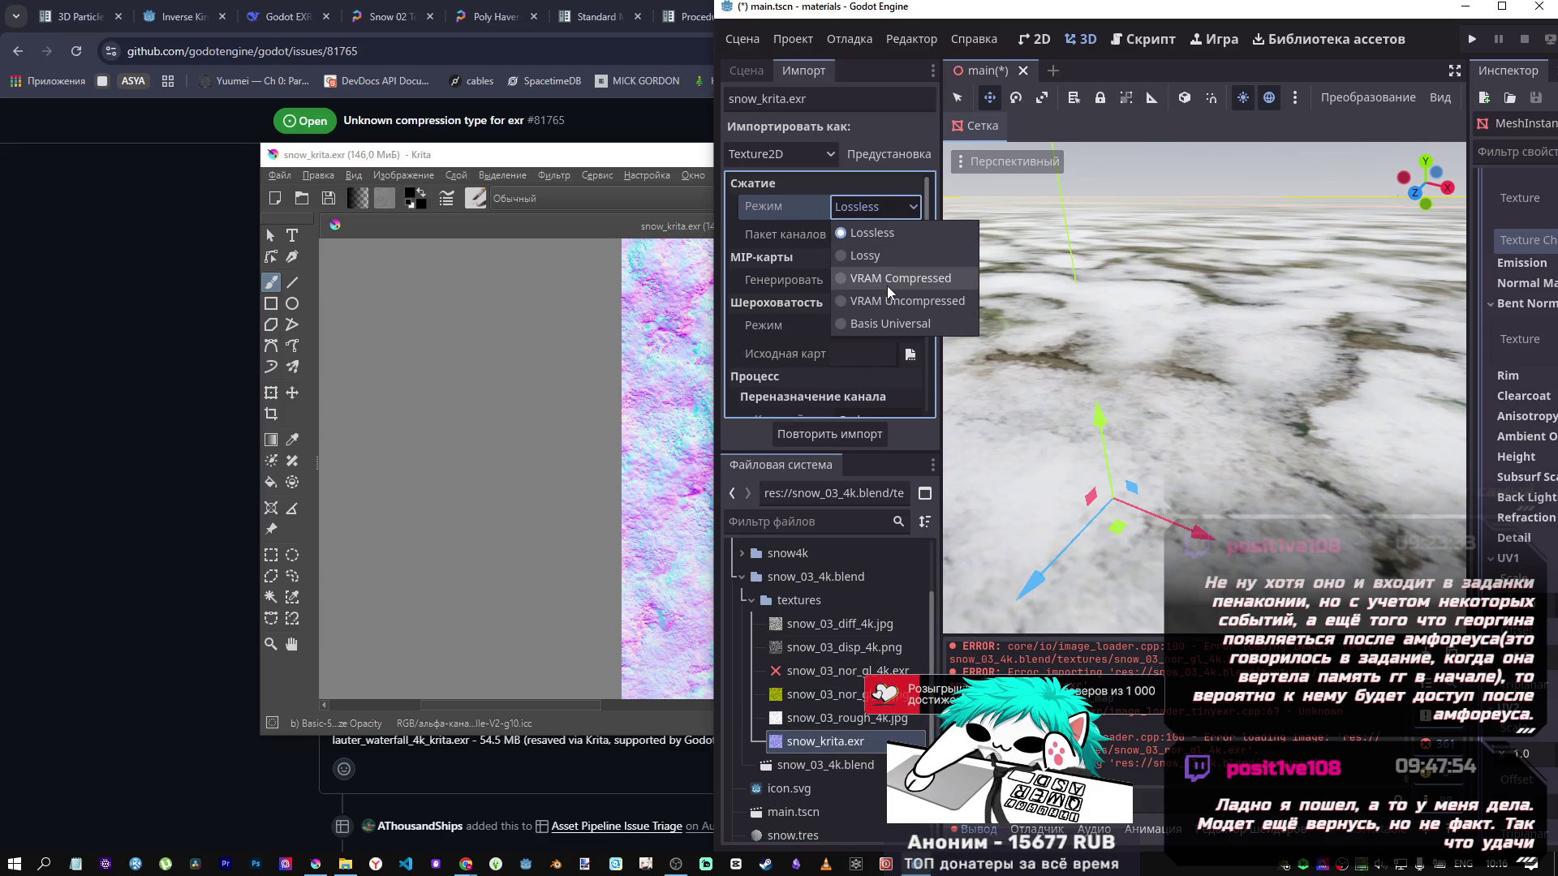
click(844, 209)
click(832, 645)
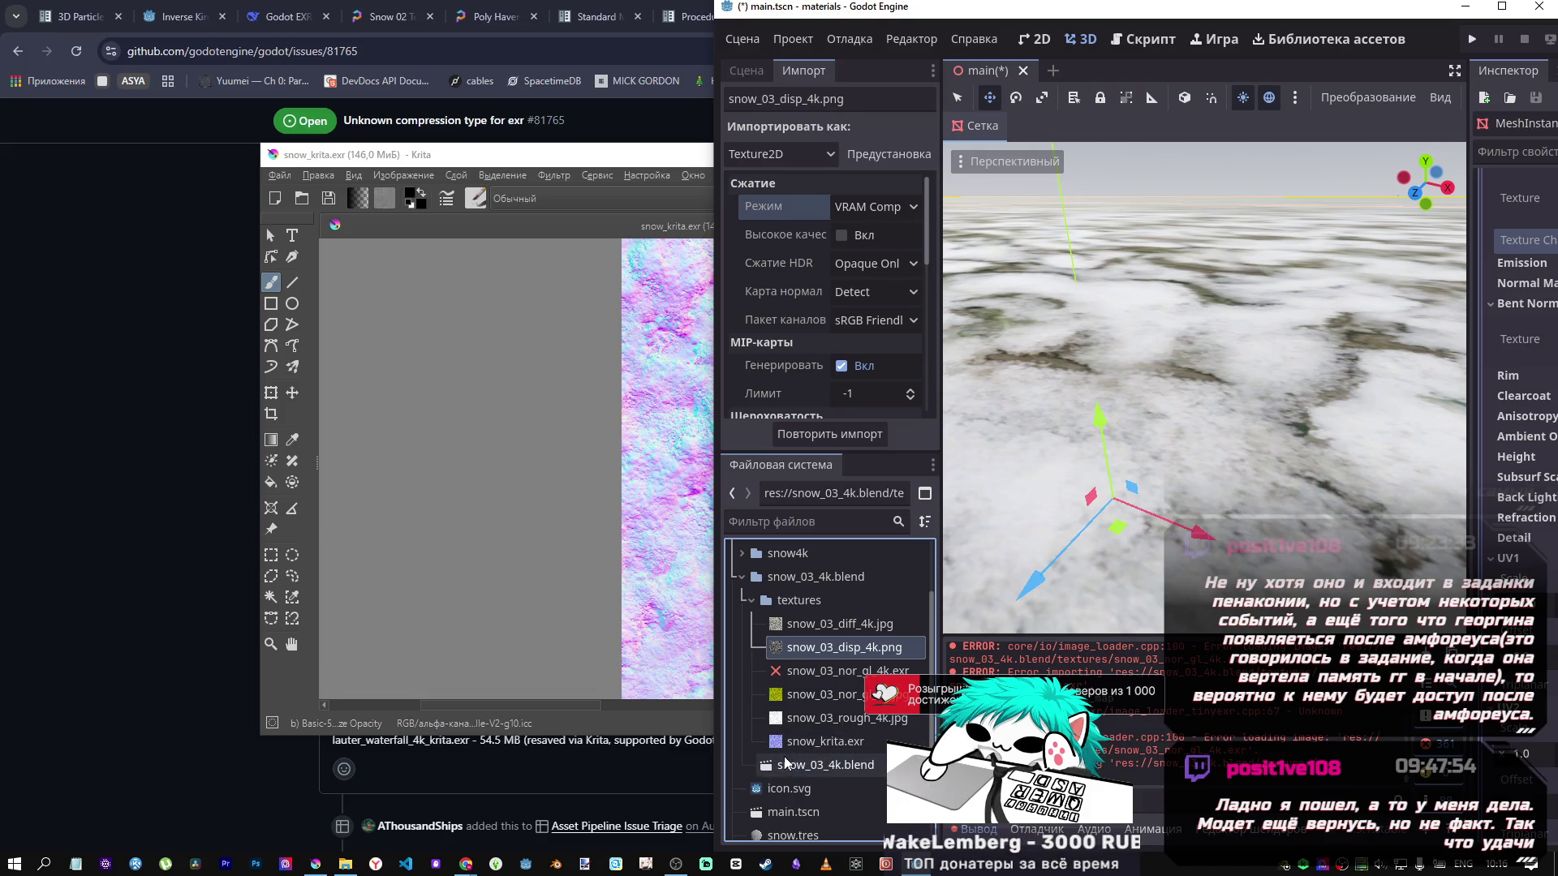
click(815, 747)
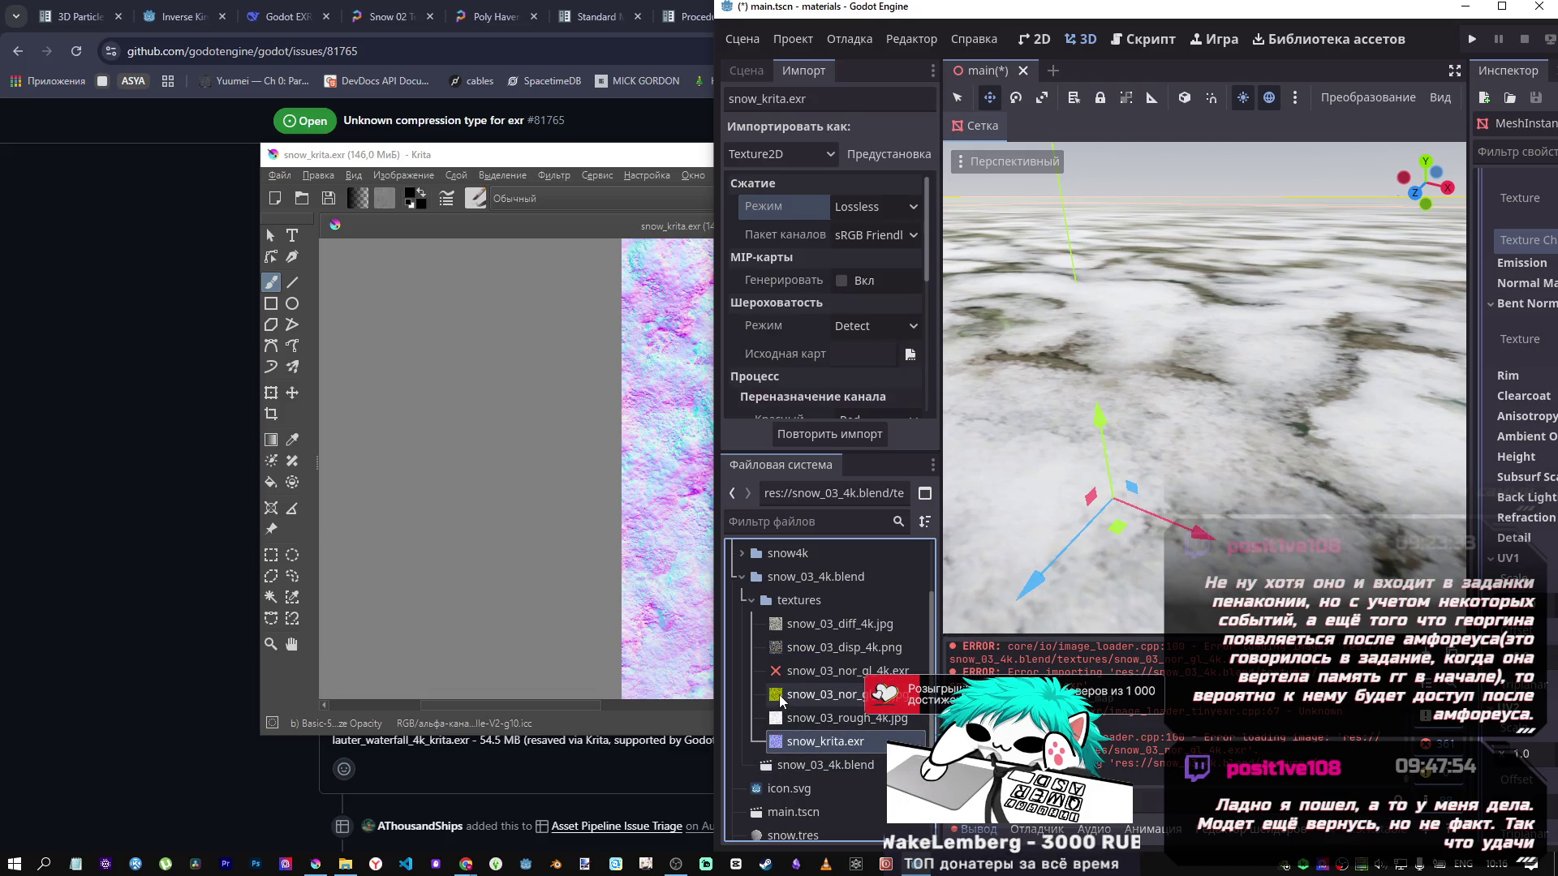
Delete the broken snow_03_nor_gl_4k.exr from the FileSystem dock.
mouse_move(785, 700)
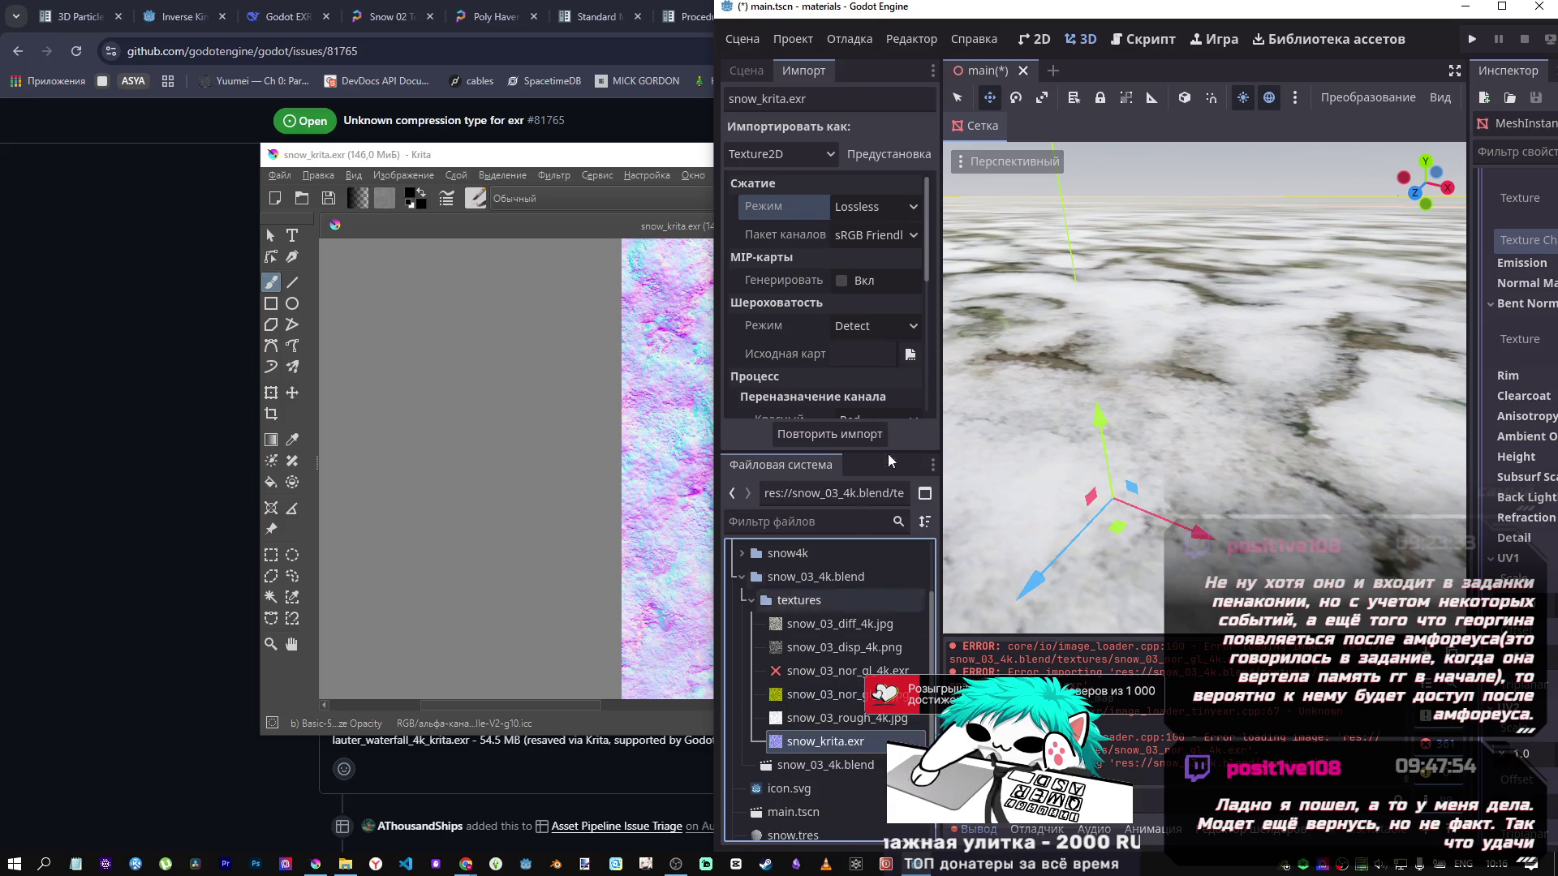
click(836, 671)
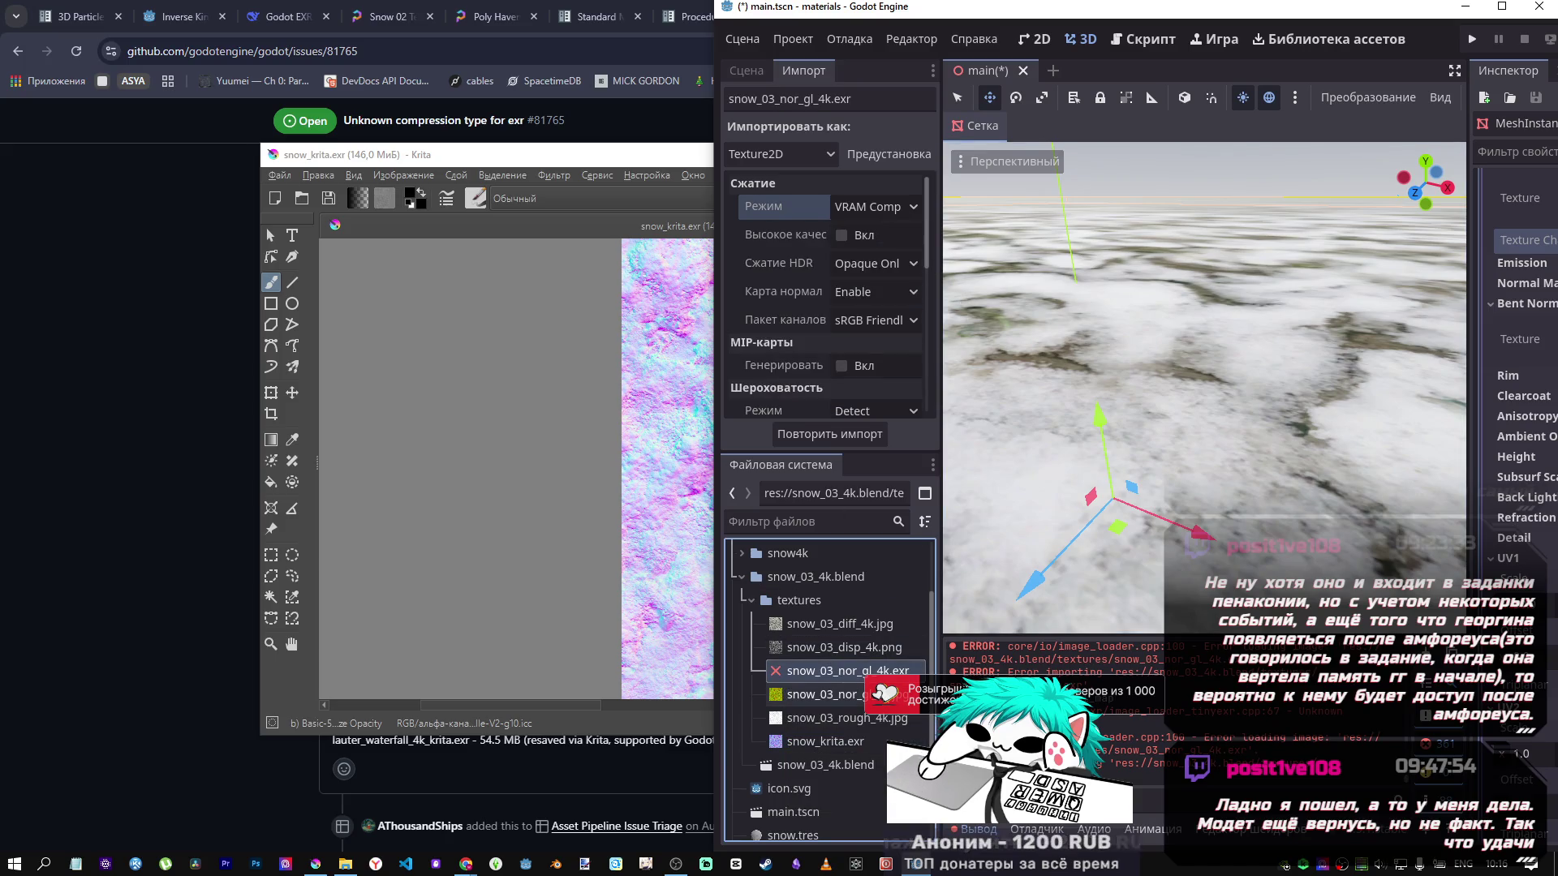
key(Delete)
click(667, 519)
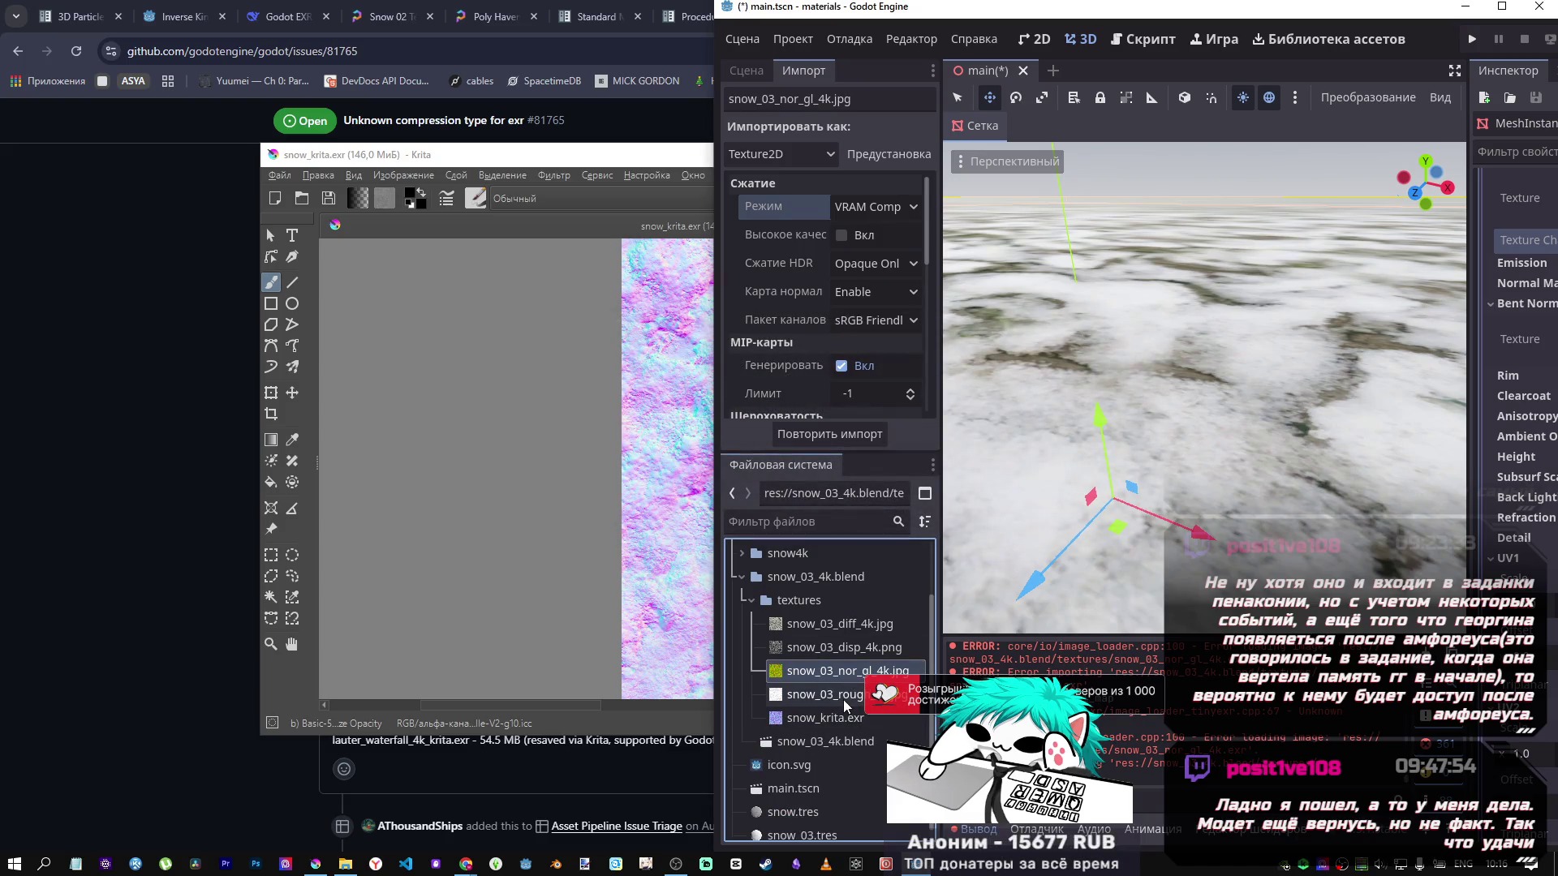
Recheck snow_krita.exr's Lossless import settings and enlarge the Import panel.
click(815, 717)
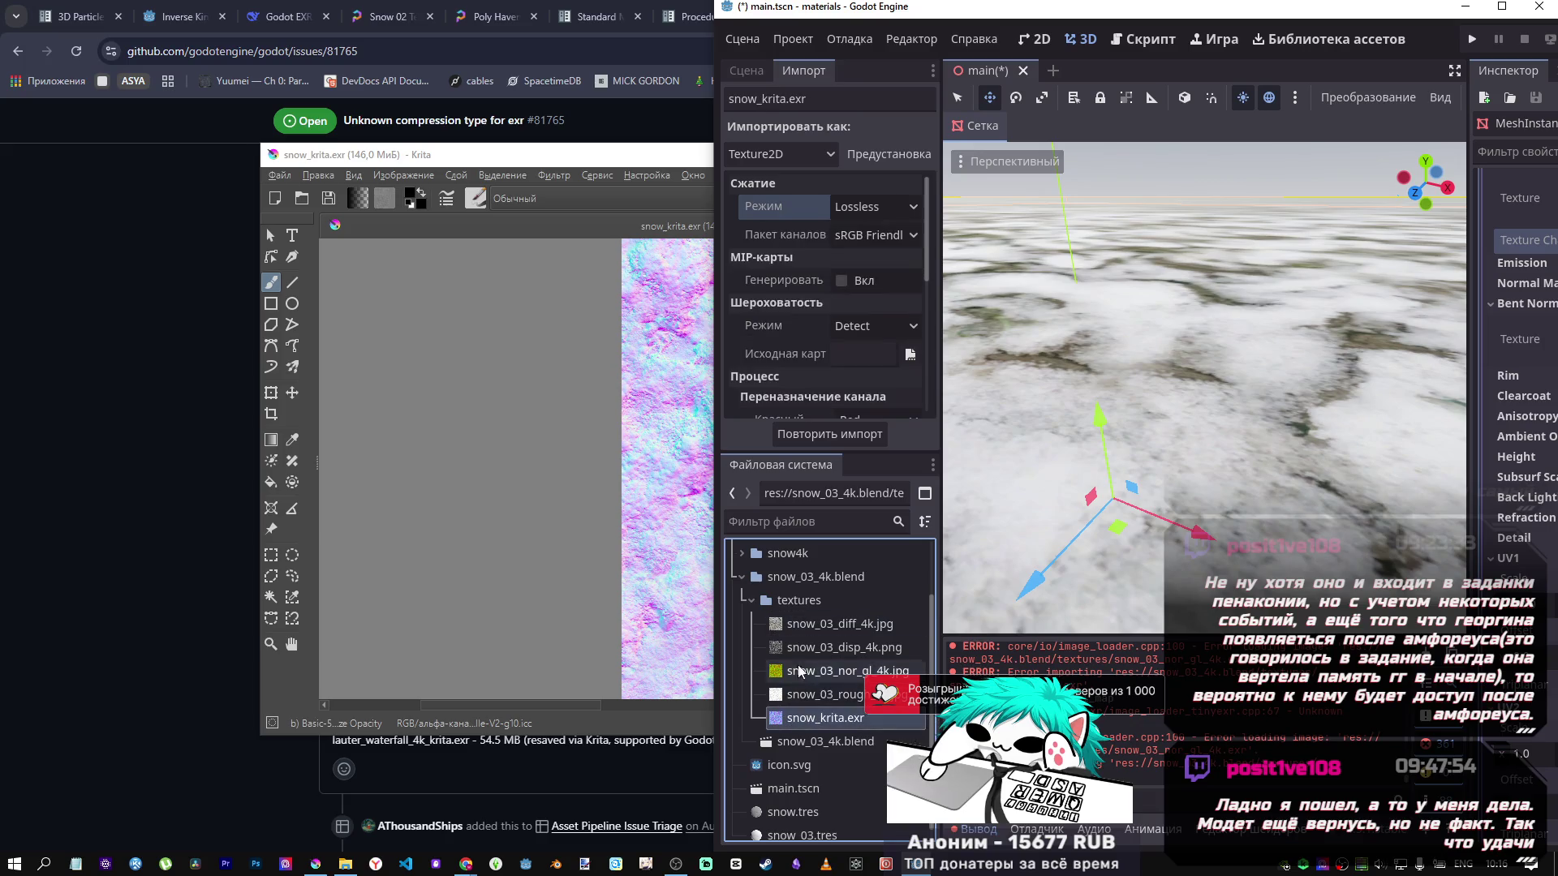
click(888, 211)
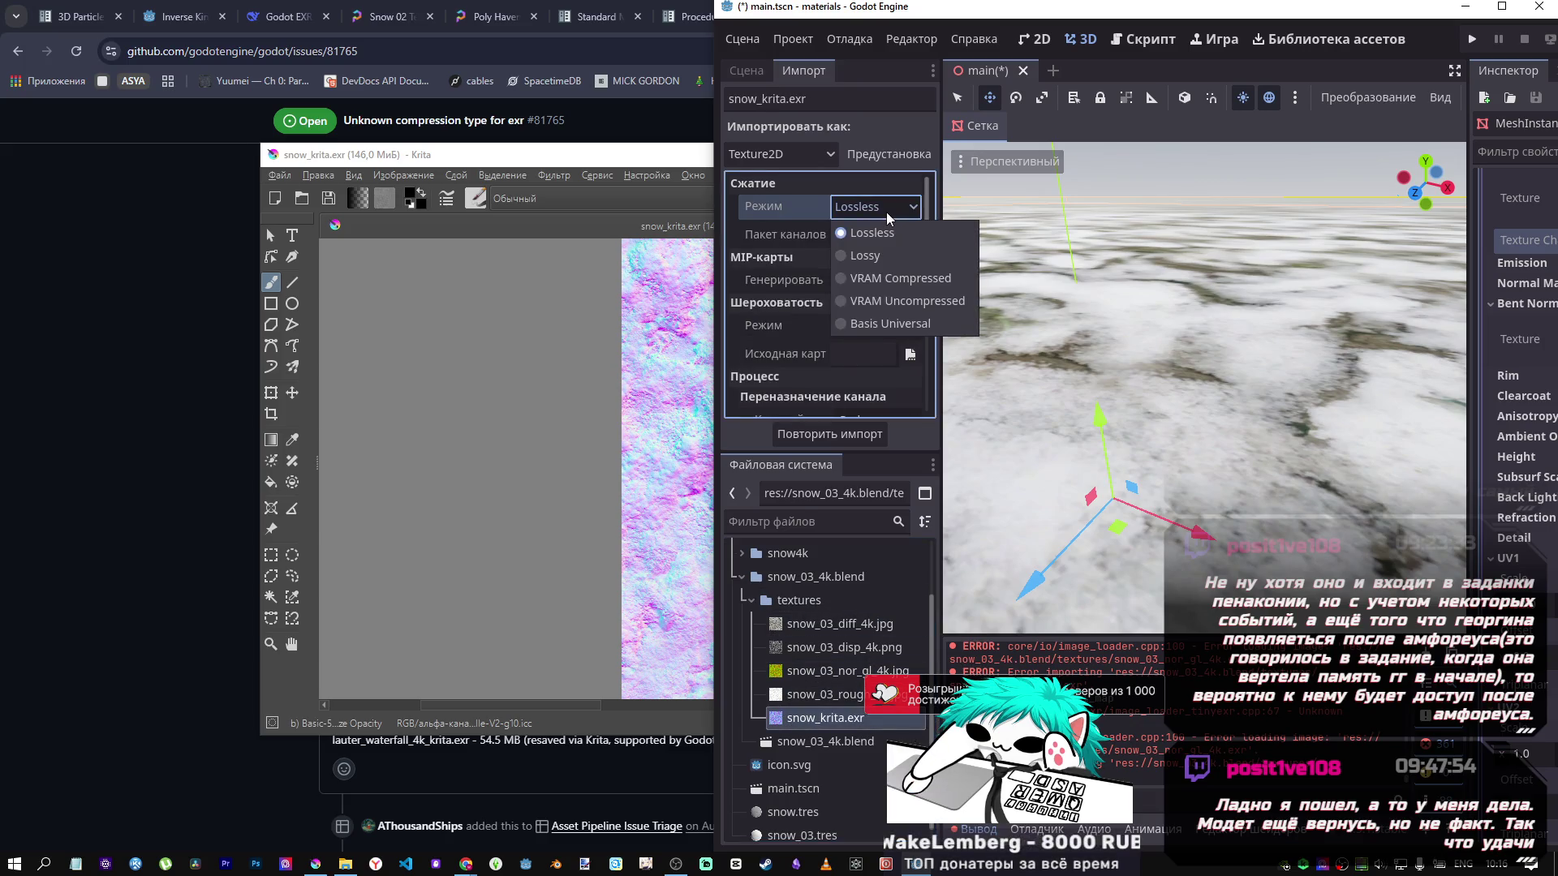
click(883, 212)
scroll(795, 325, down, 6)
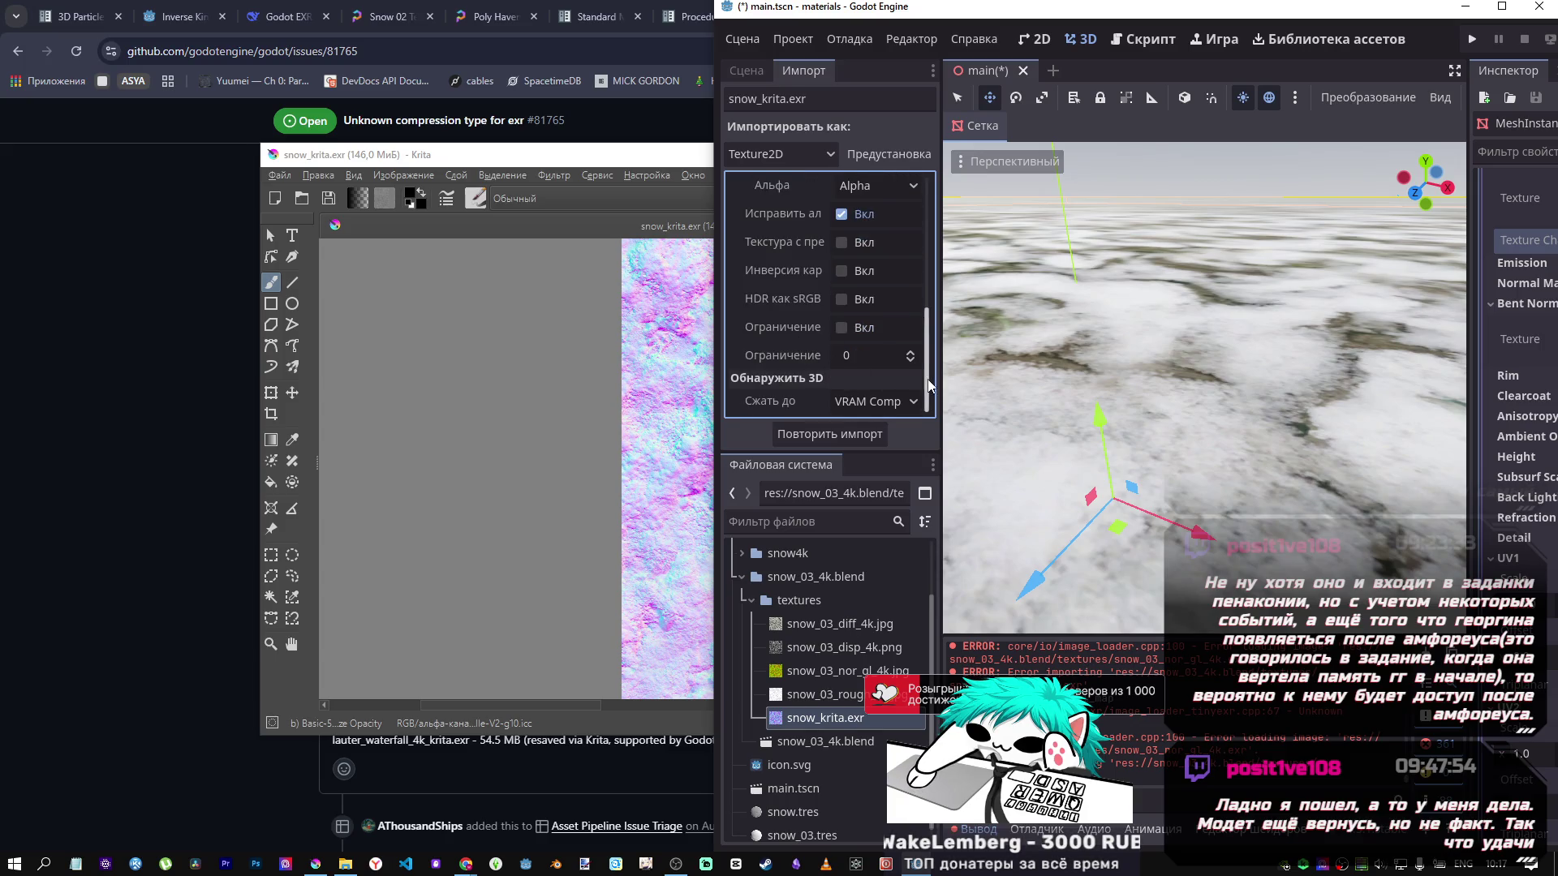
drag(915, 451, 910, 524)
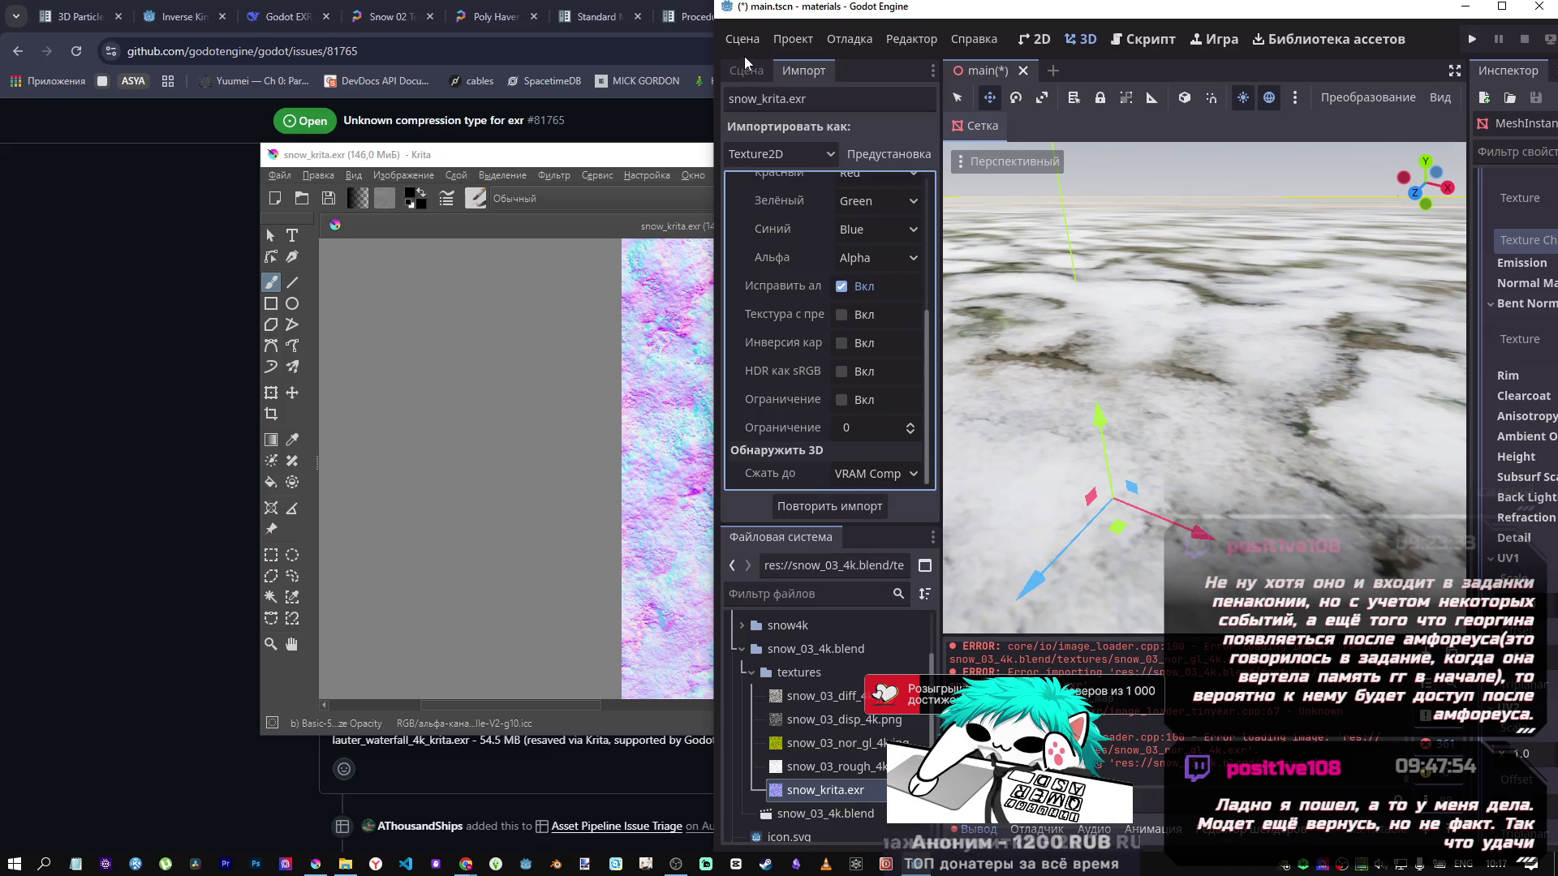
Look over snow_krita.exr's import presets, leaving them unchanged.
click(874, 158)
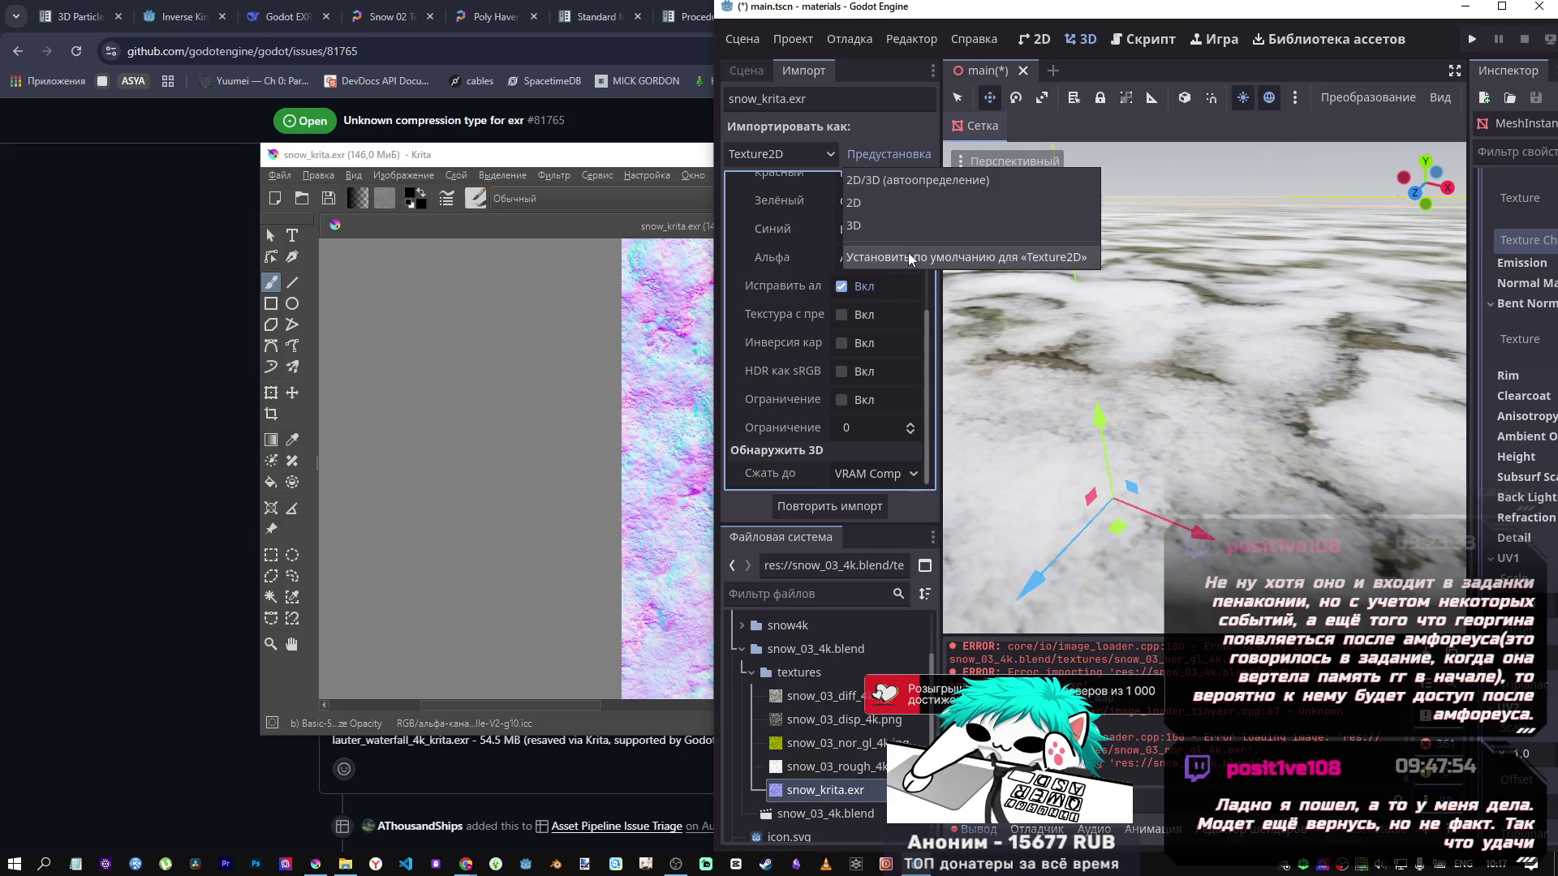
click(863, 123)
scroll(800, 276, up, 5)
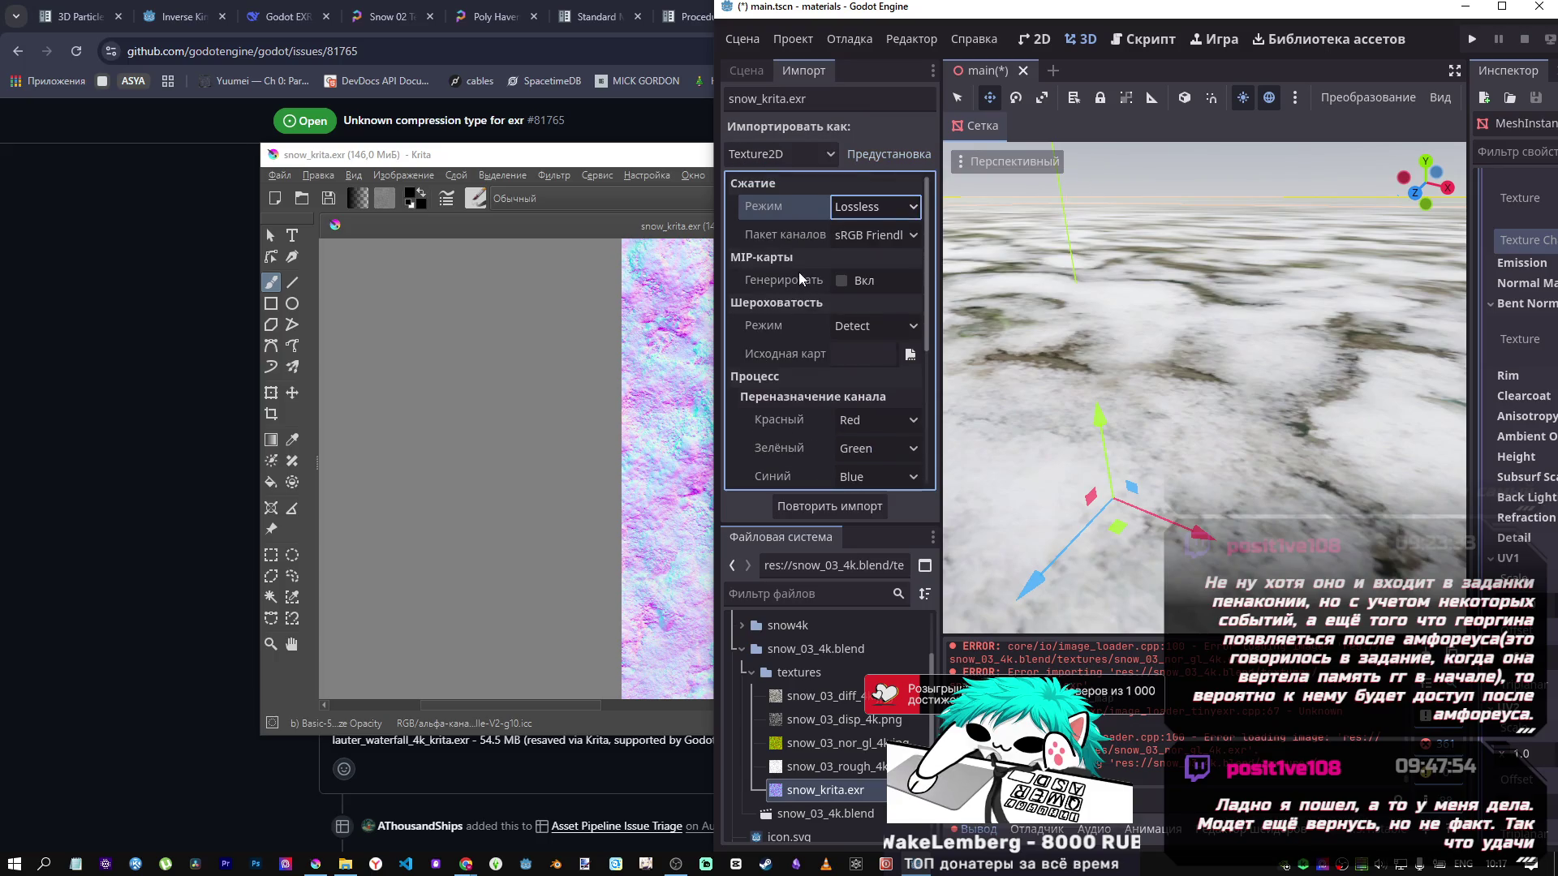
click(742, 40)
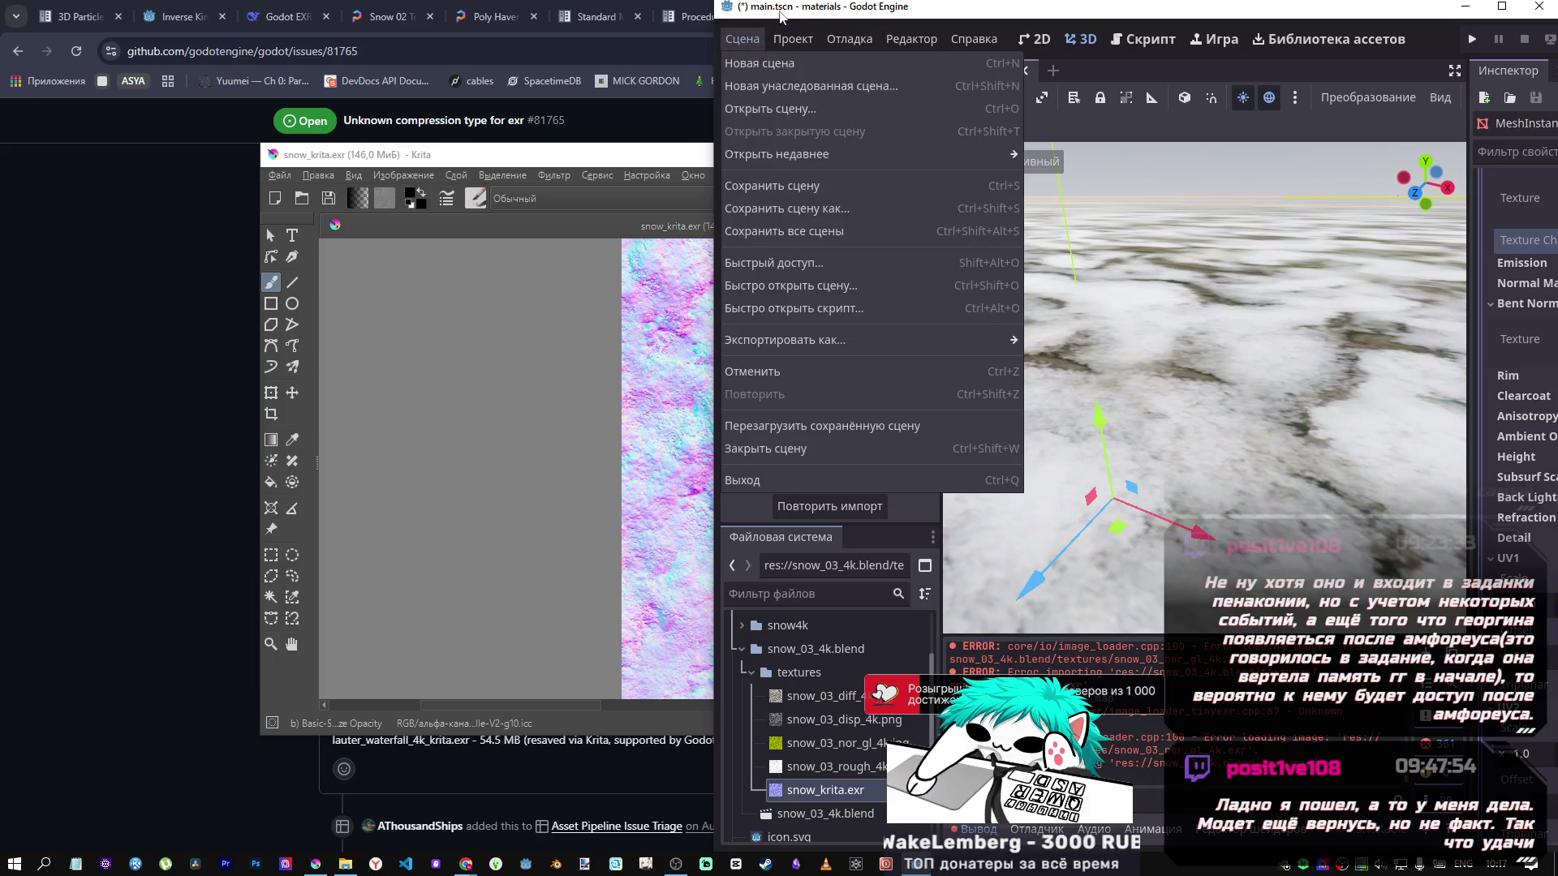
Save main.tscn with Ctrl+S and restart the current project.
click(796, 8)
key(ctrl+s)
click(743, 39)
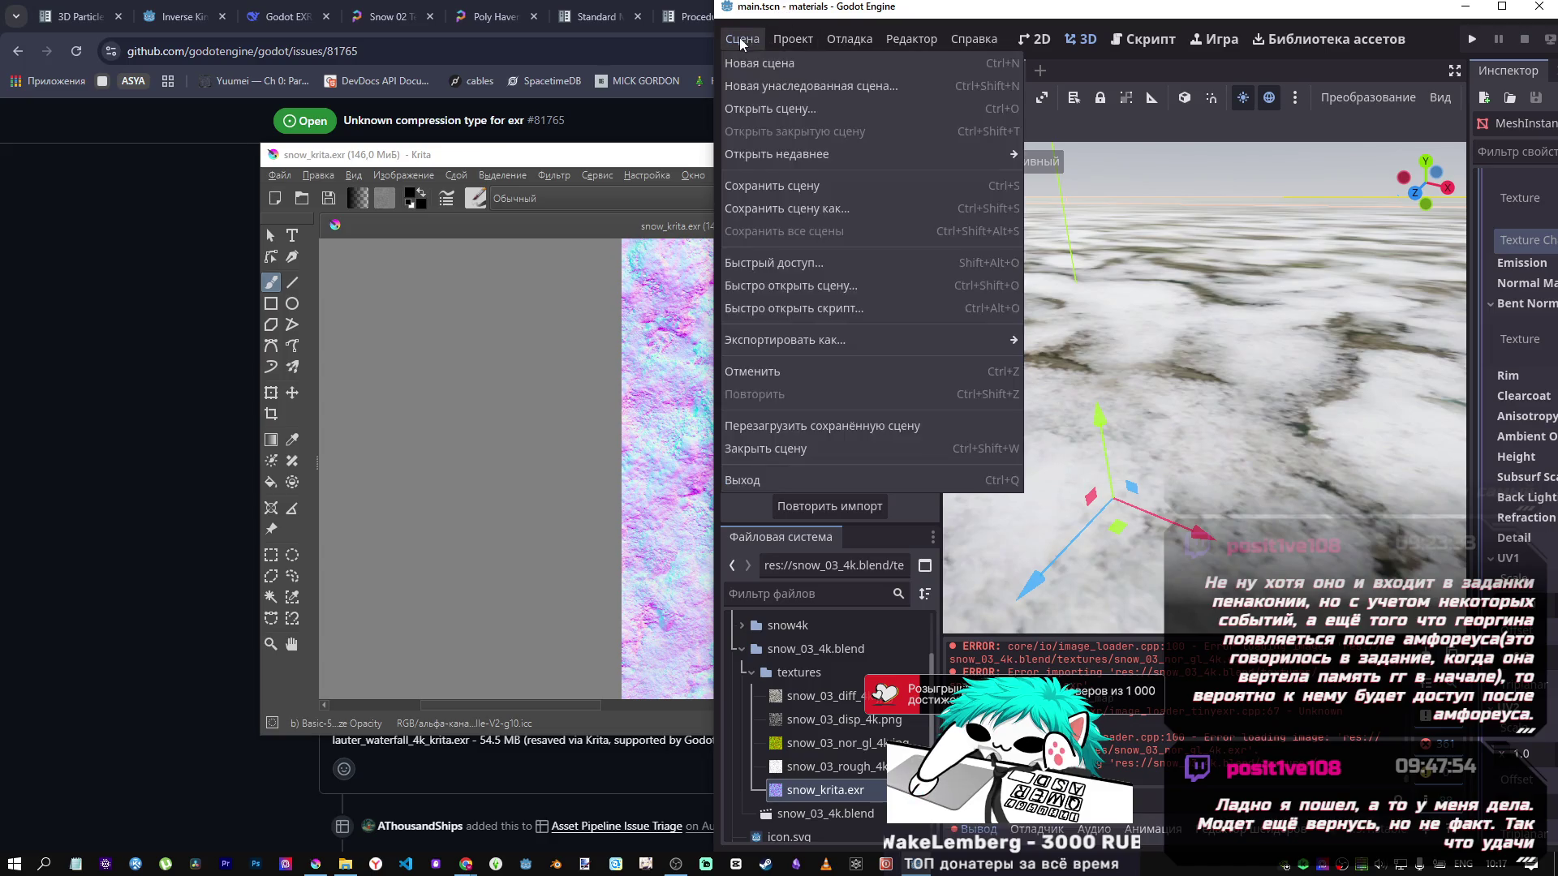
mouse_move(793, 39)
click(818, 280)
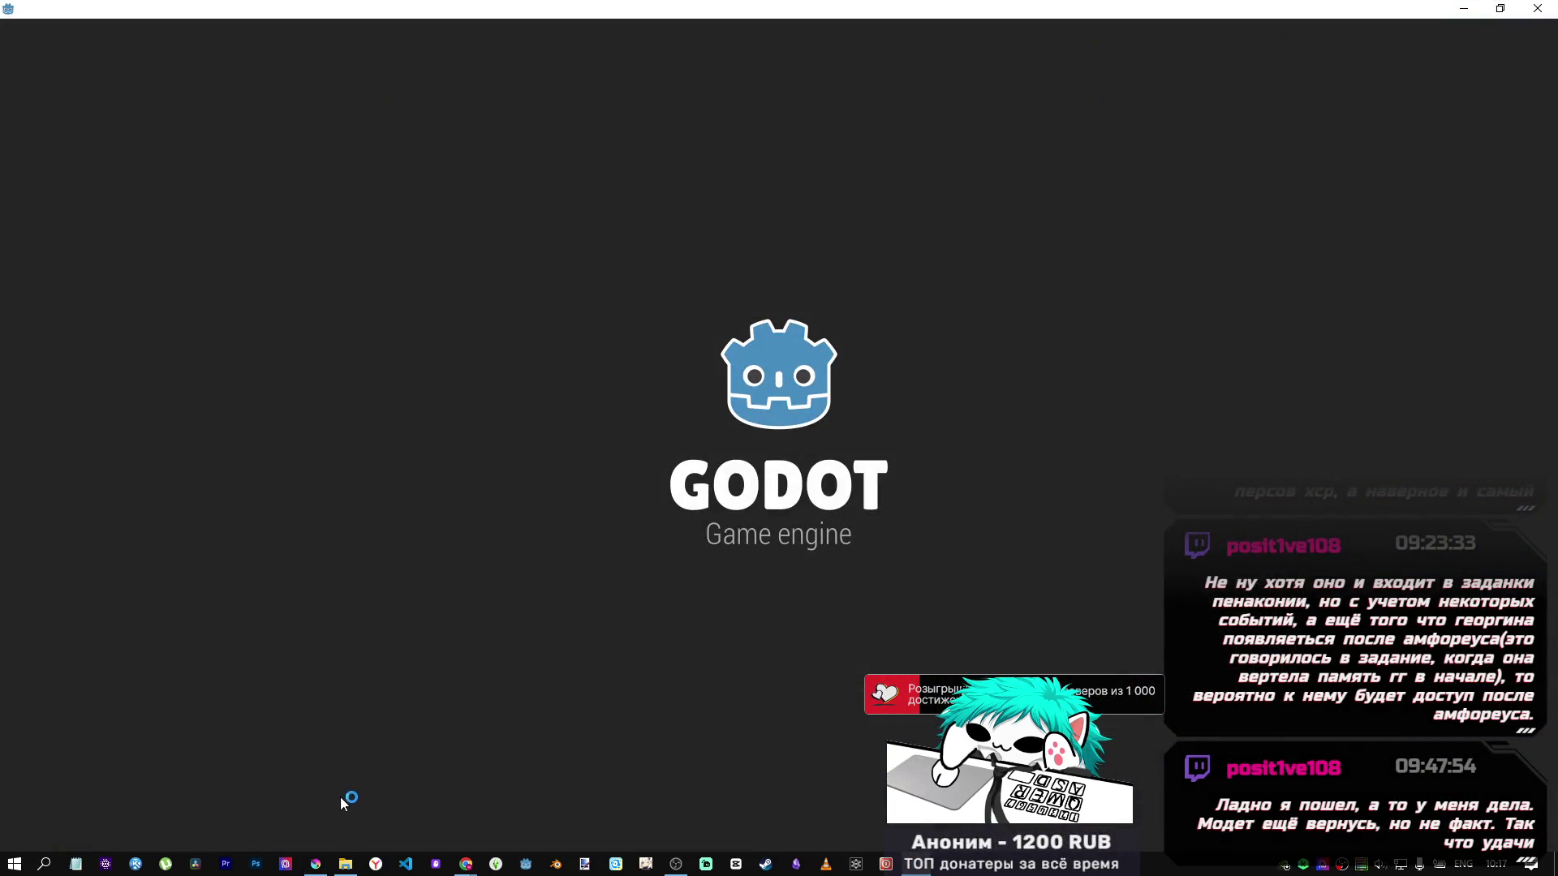
click(316, 864)
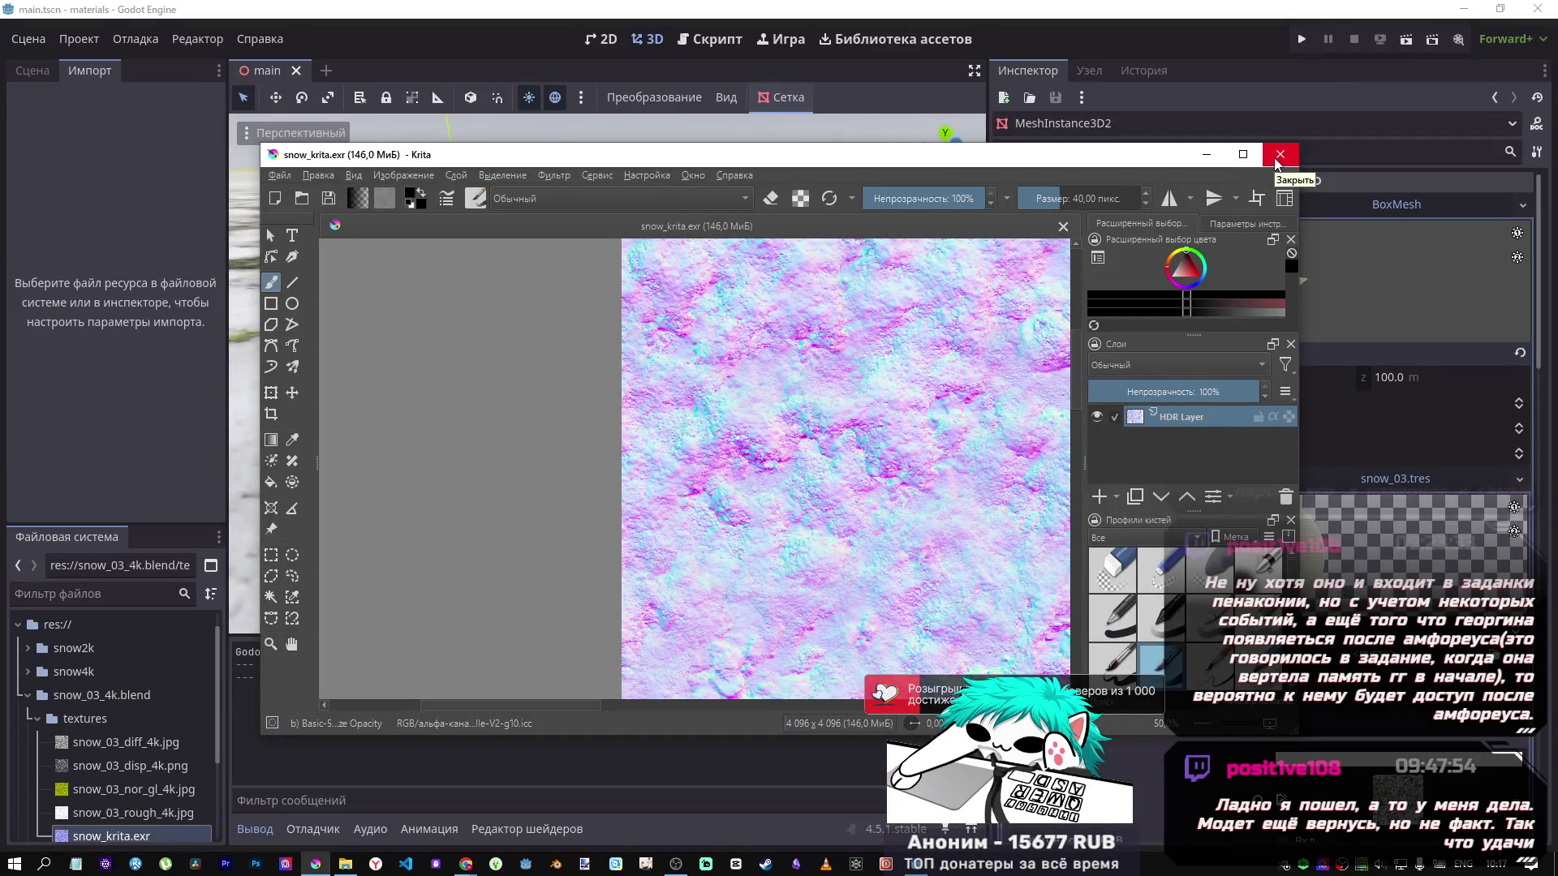
Expand the snow4k folder to reveal the failing snow_02_nor_gl_4k.exr, then return to Krita.
click(1278, 155)
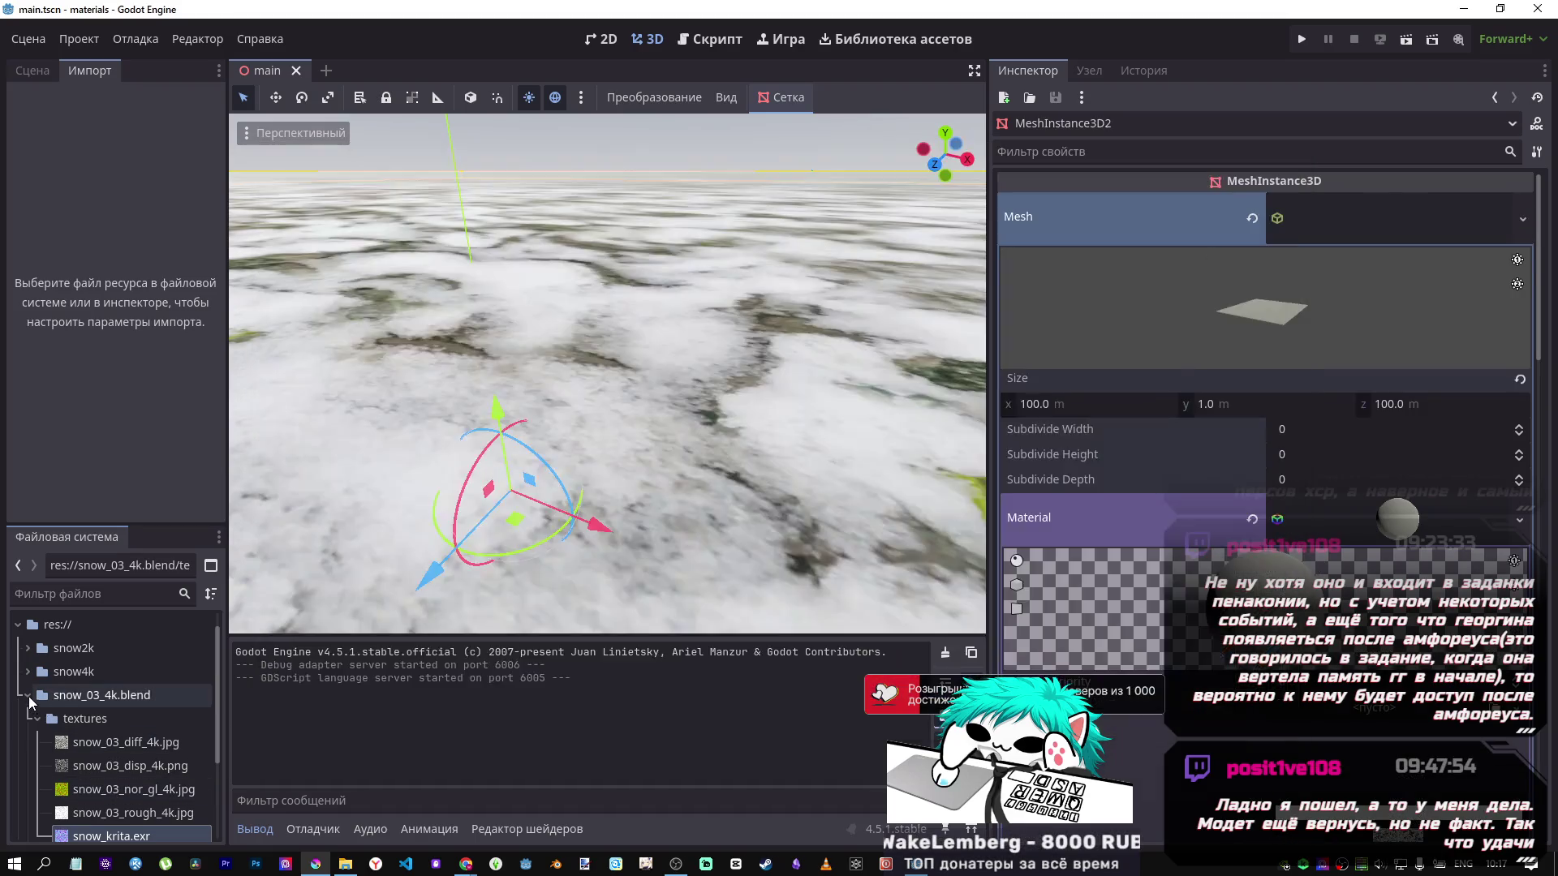
click(28, 695)
click(28, 672)
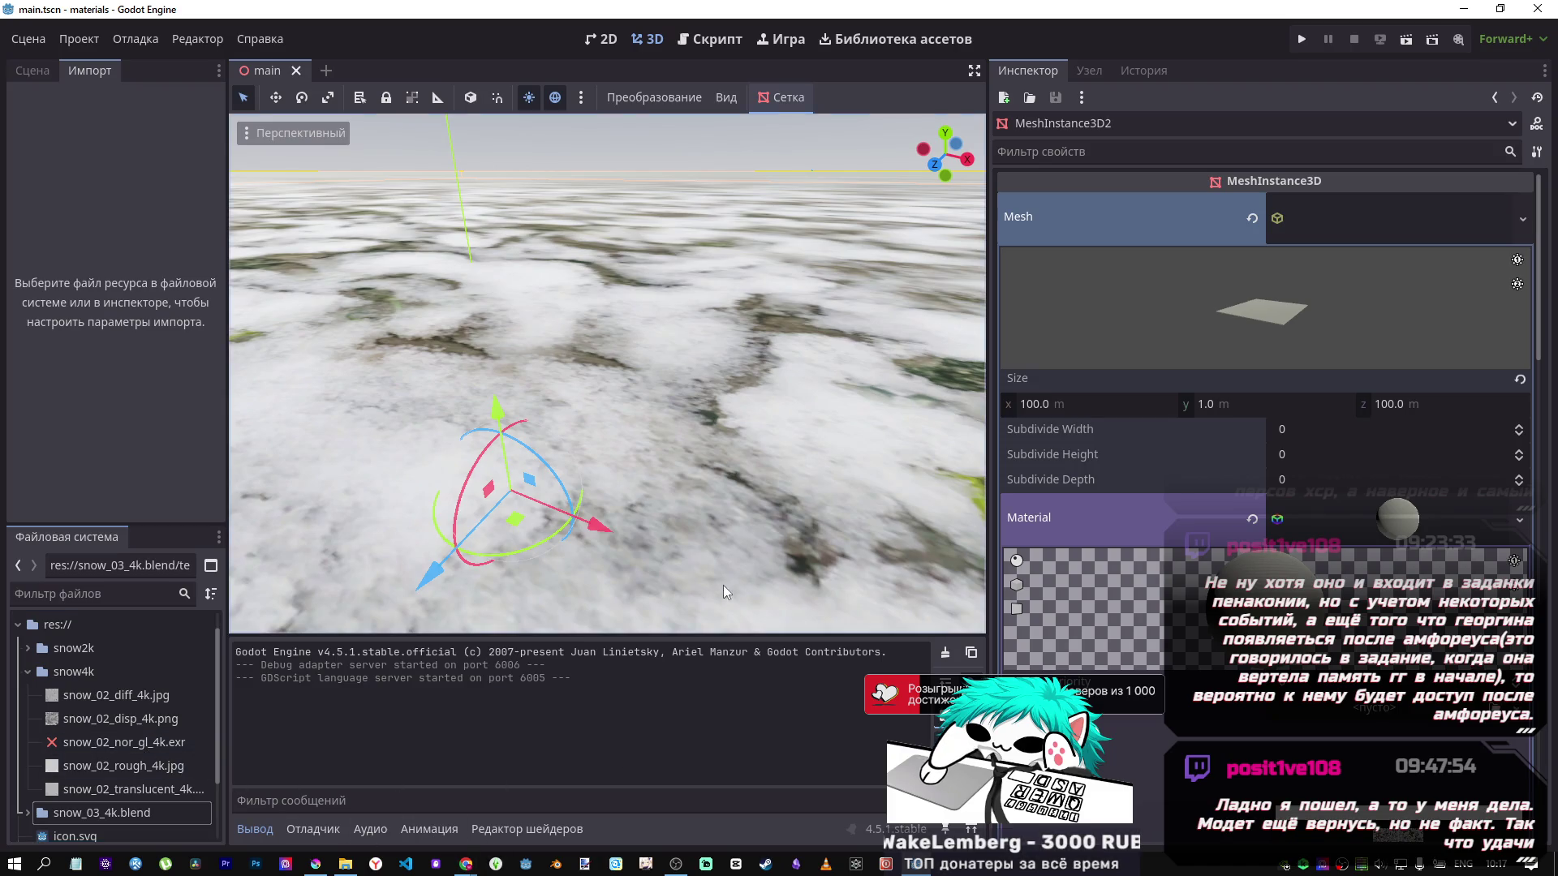
click(315, 846)
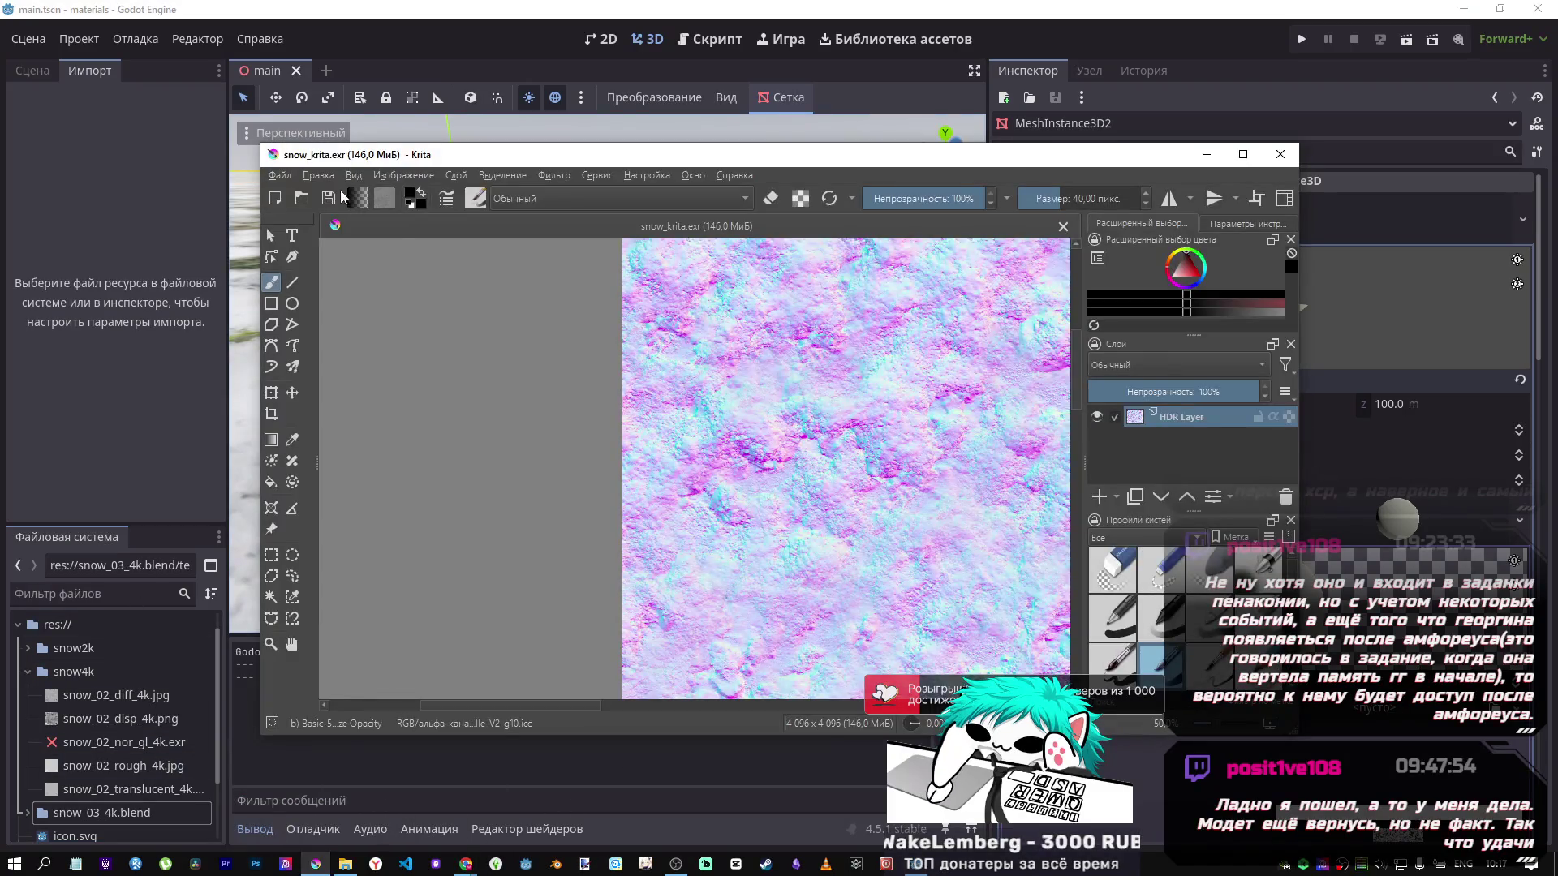
click(281, 177)
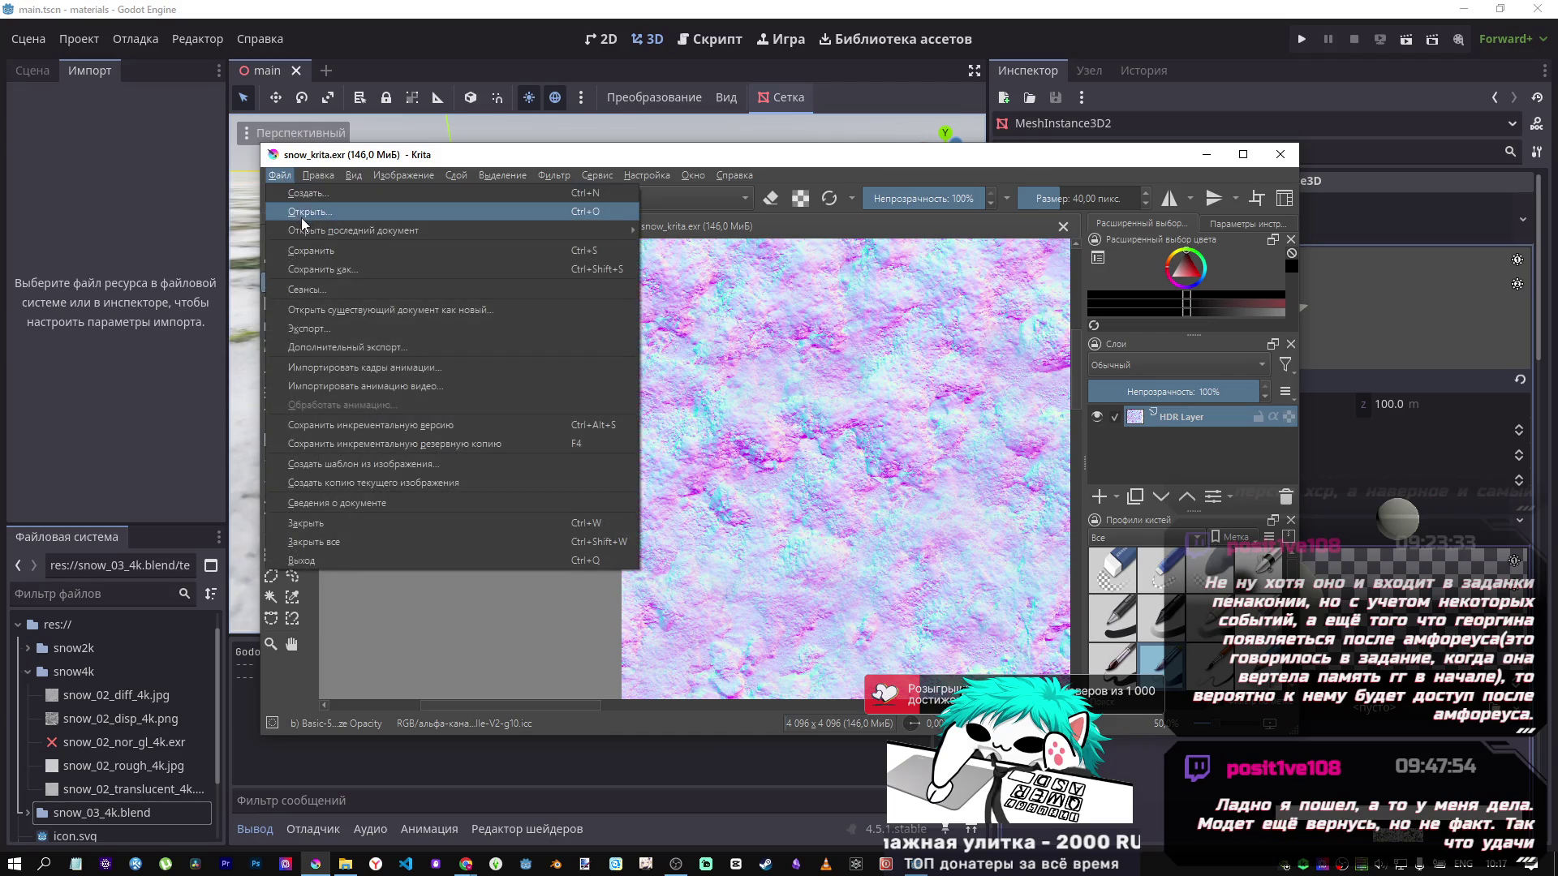
Browse the Open dialog from mika4334_godot into the xmassnow project's textures folder.
click(306, 214)
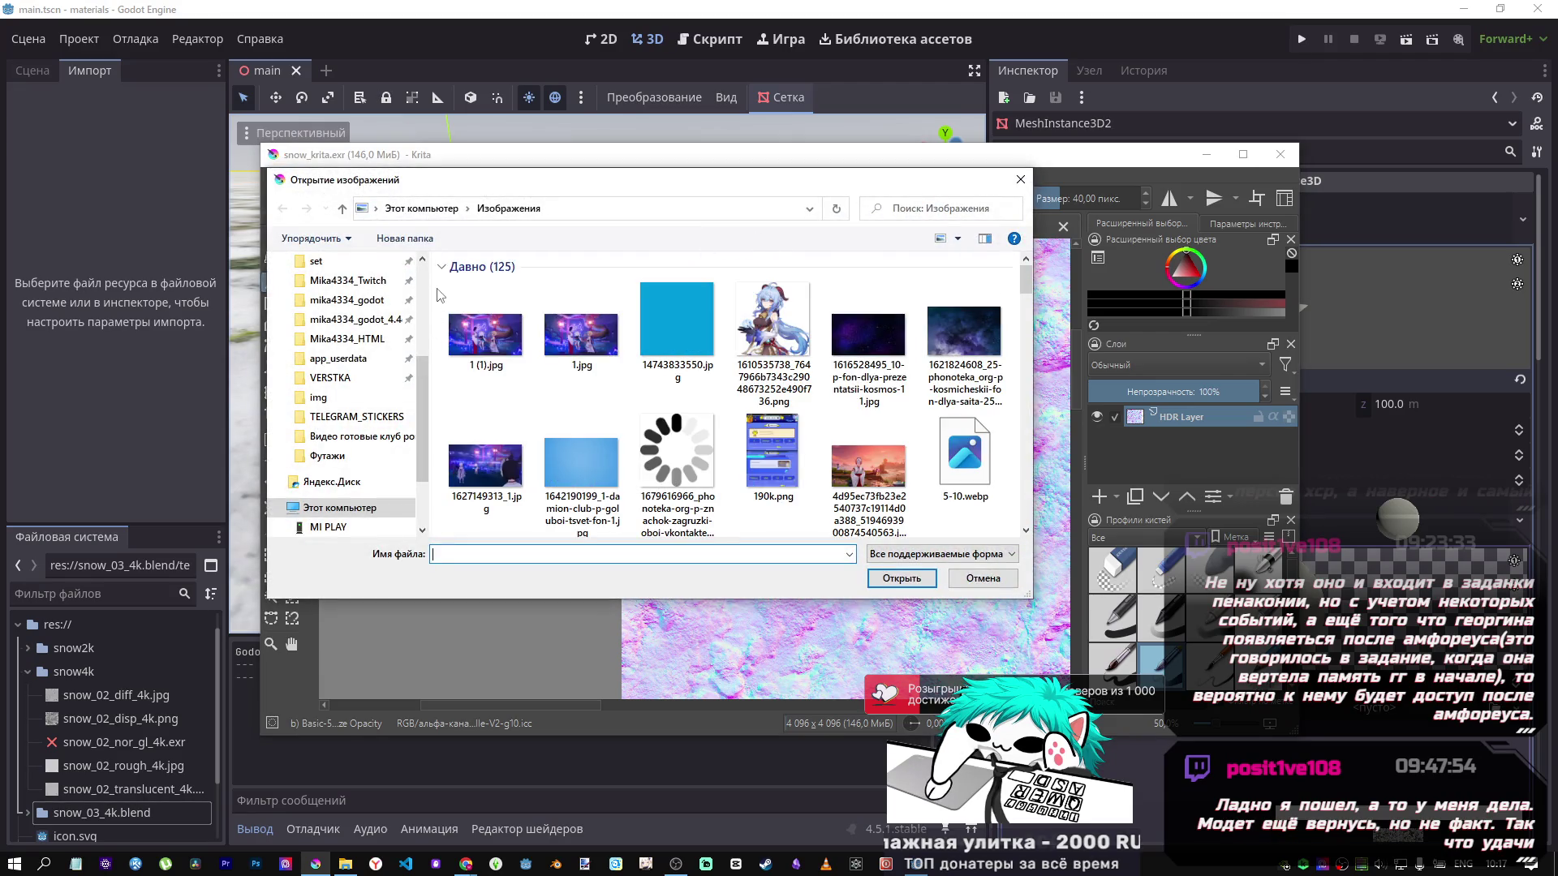
click(357, 380)
click(577, 209)
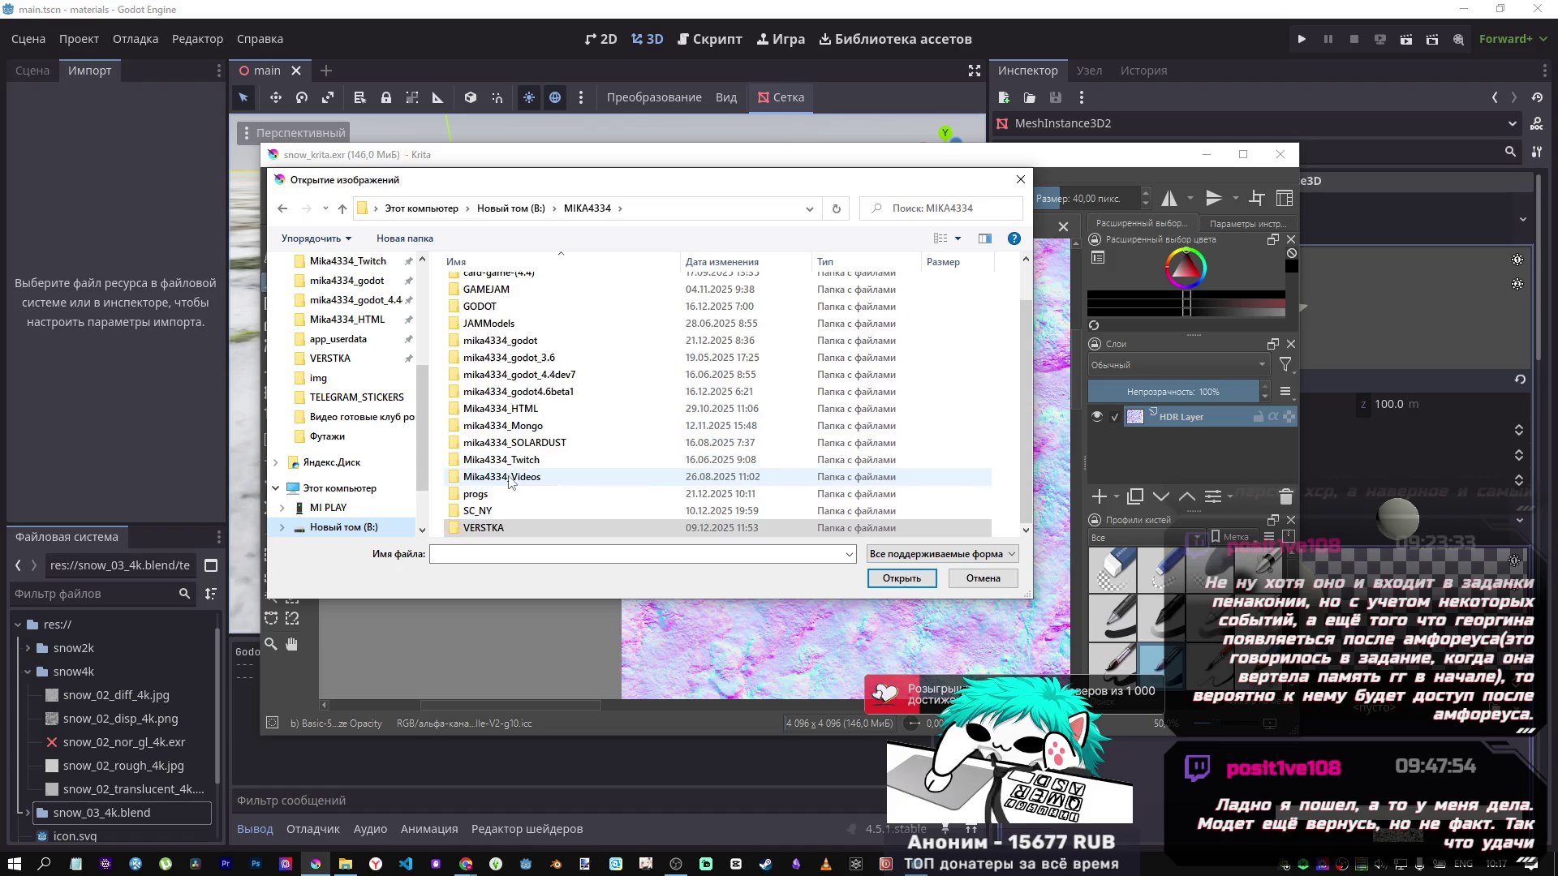
scroll(498, 503, up, 1)
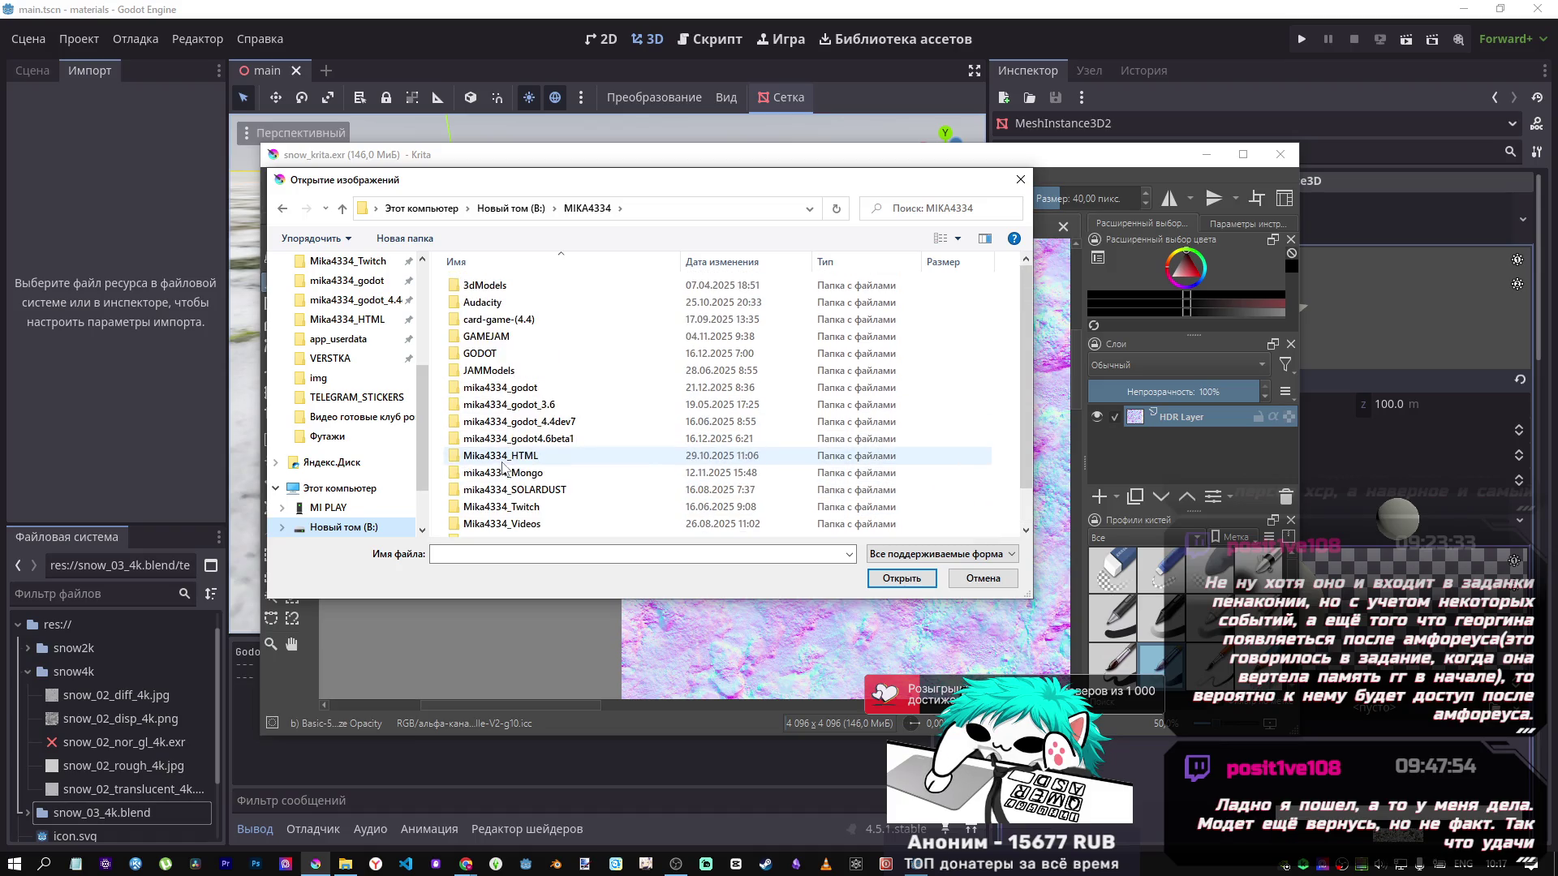
double_click(491, 388)
scroll(487, 405, down, 5)
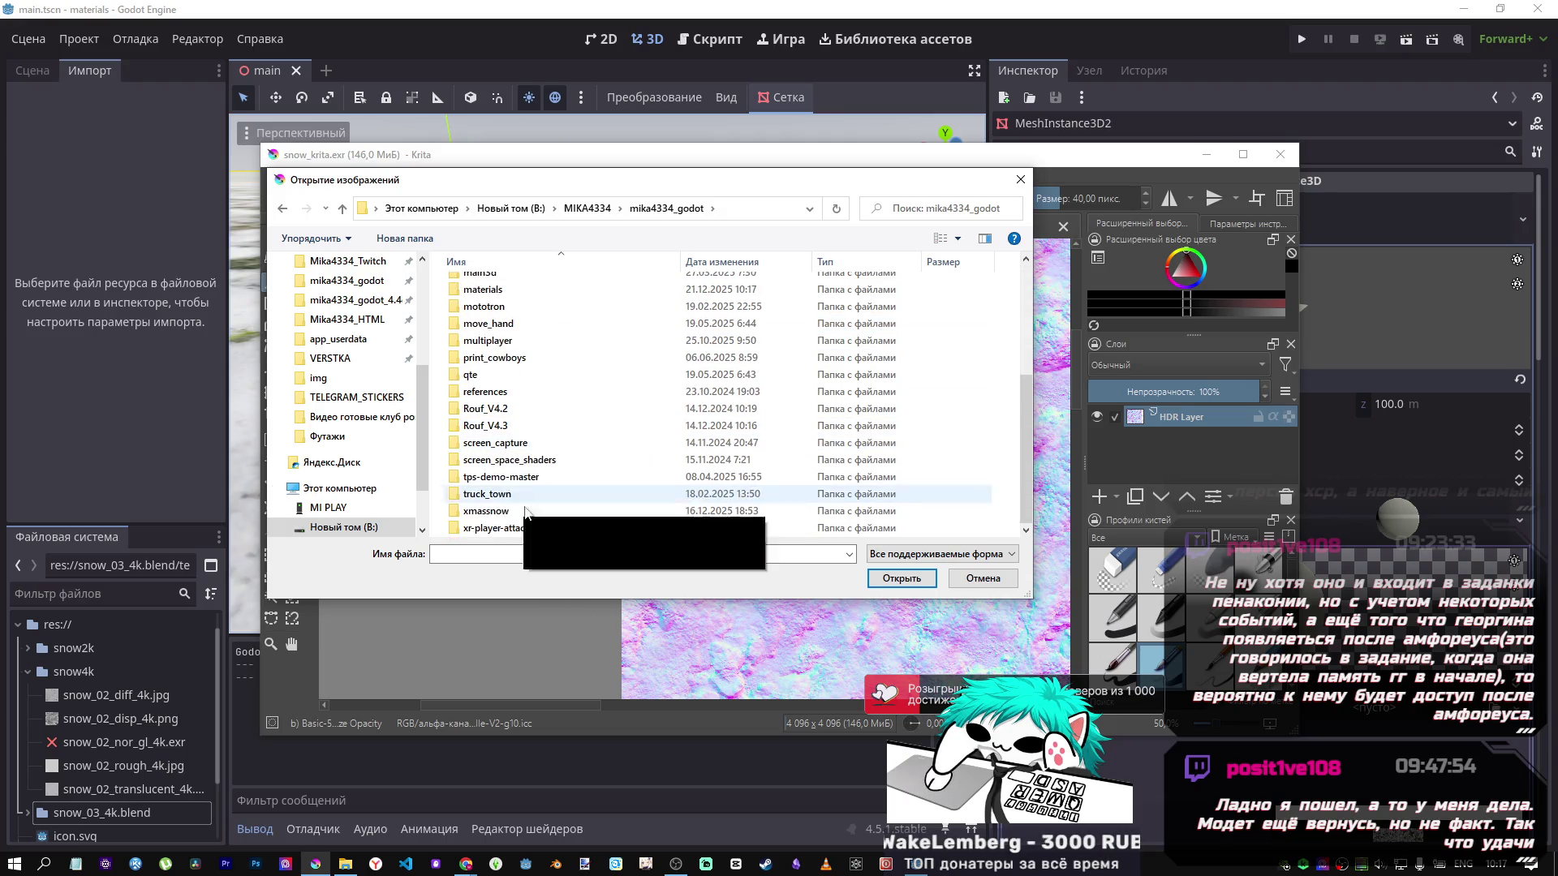
double_click(503, 511)
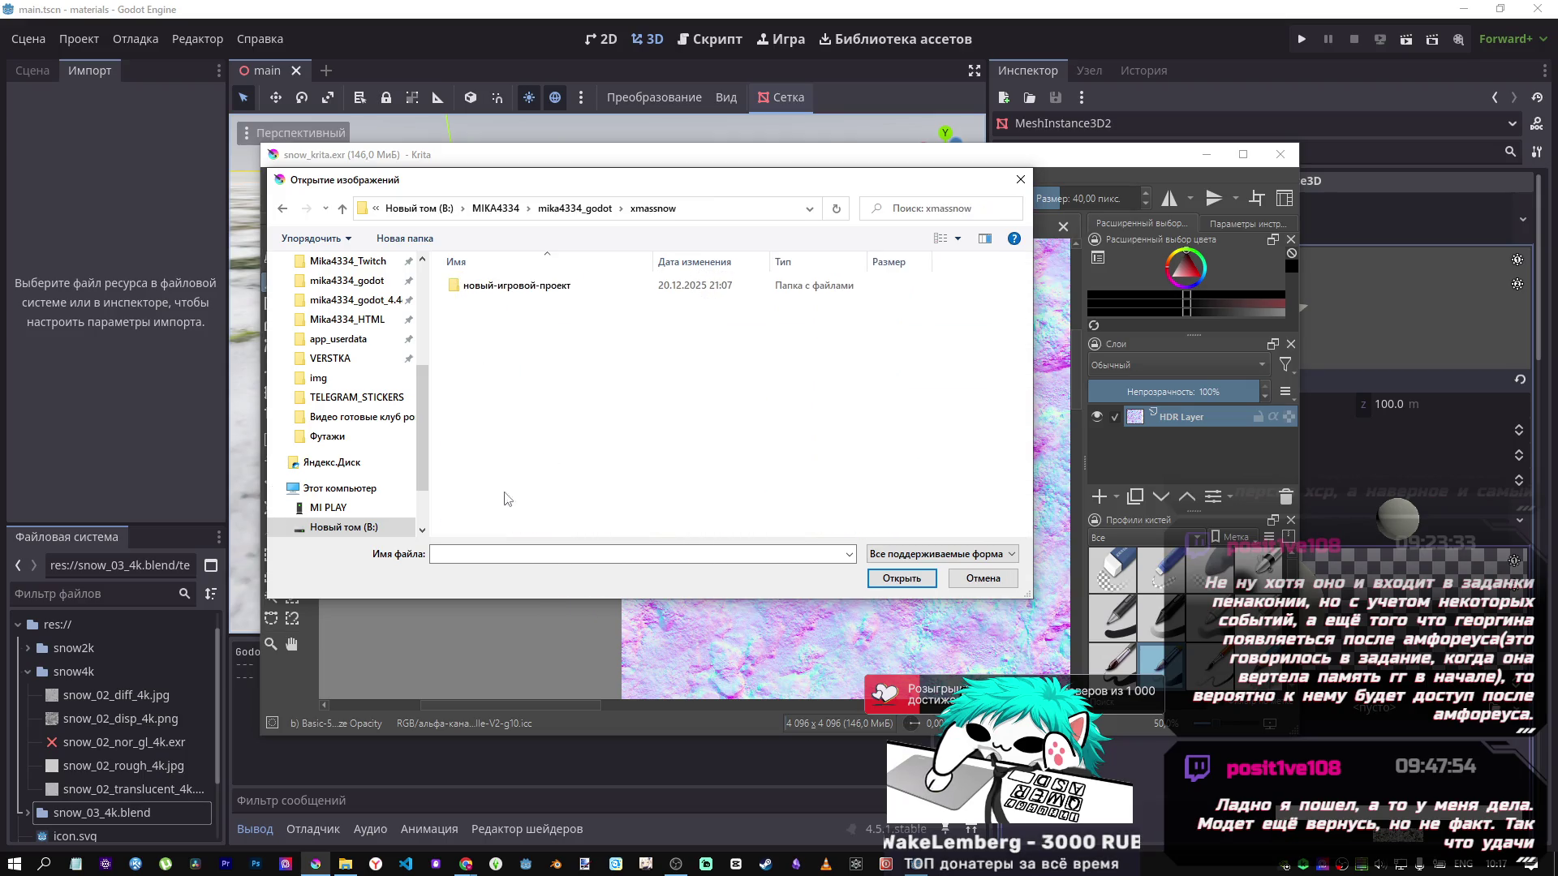
double_click(512, 288)
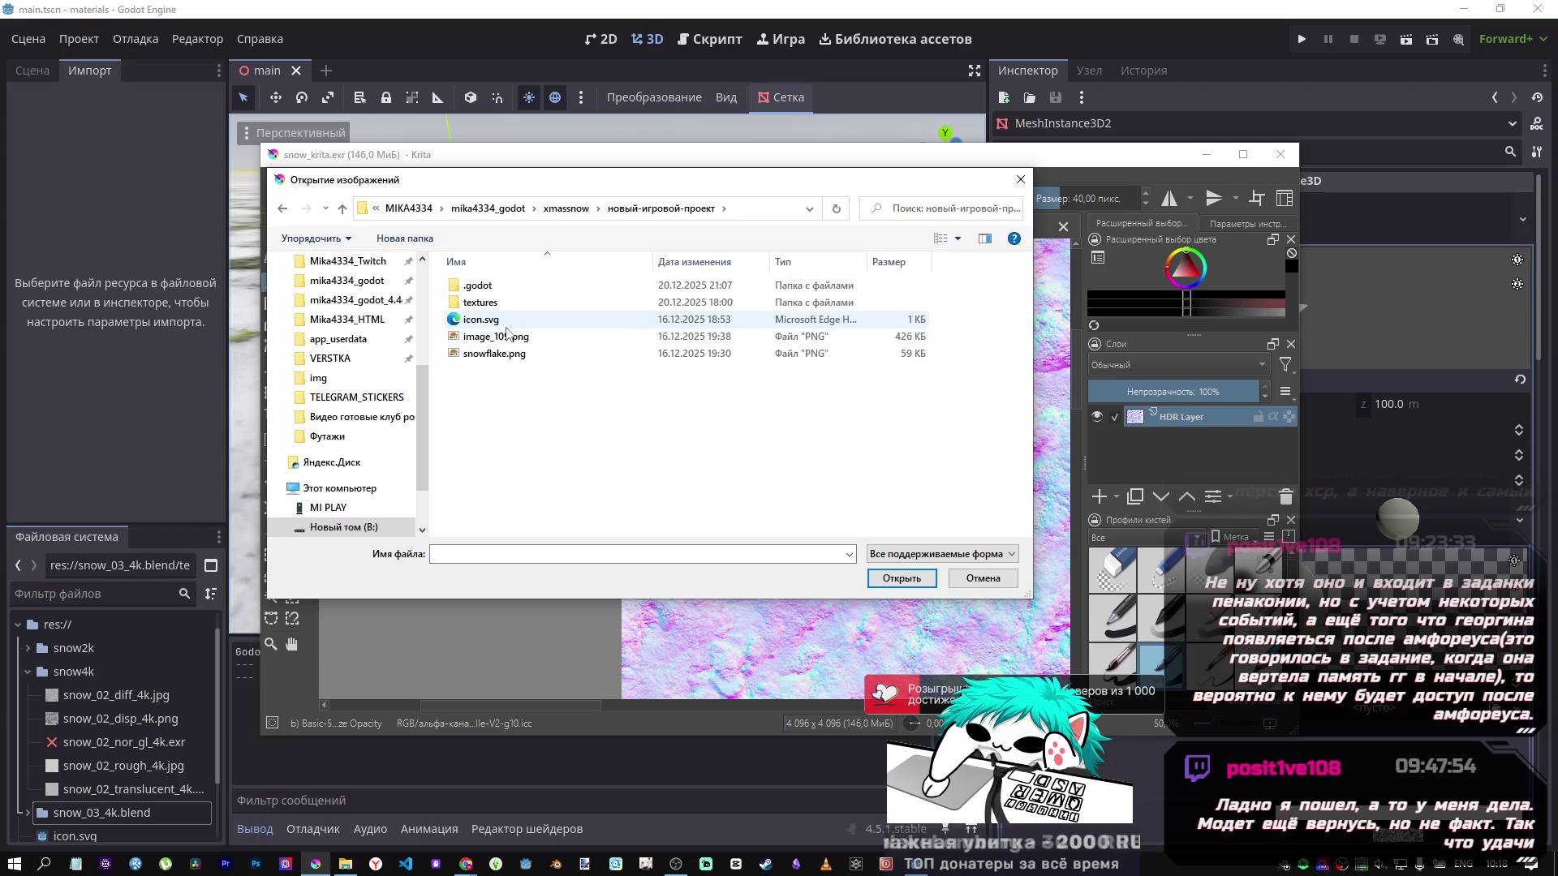
double_click(483, 303)
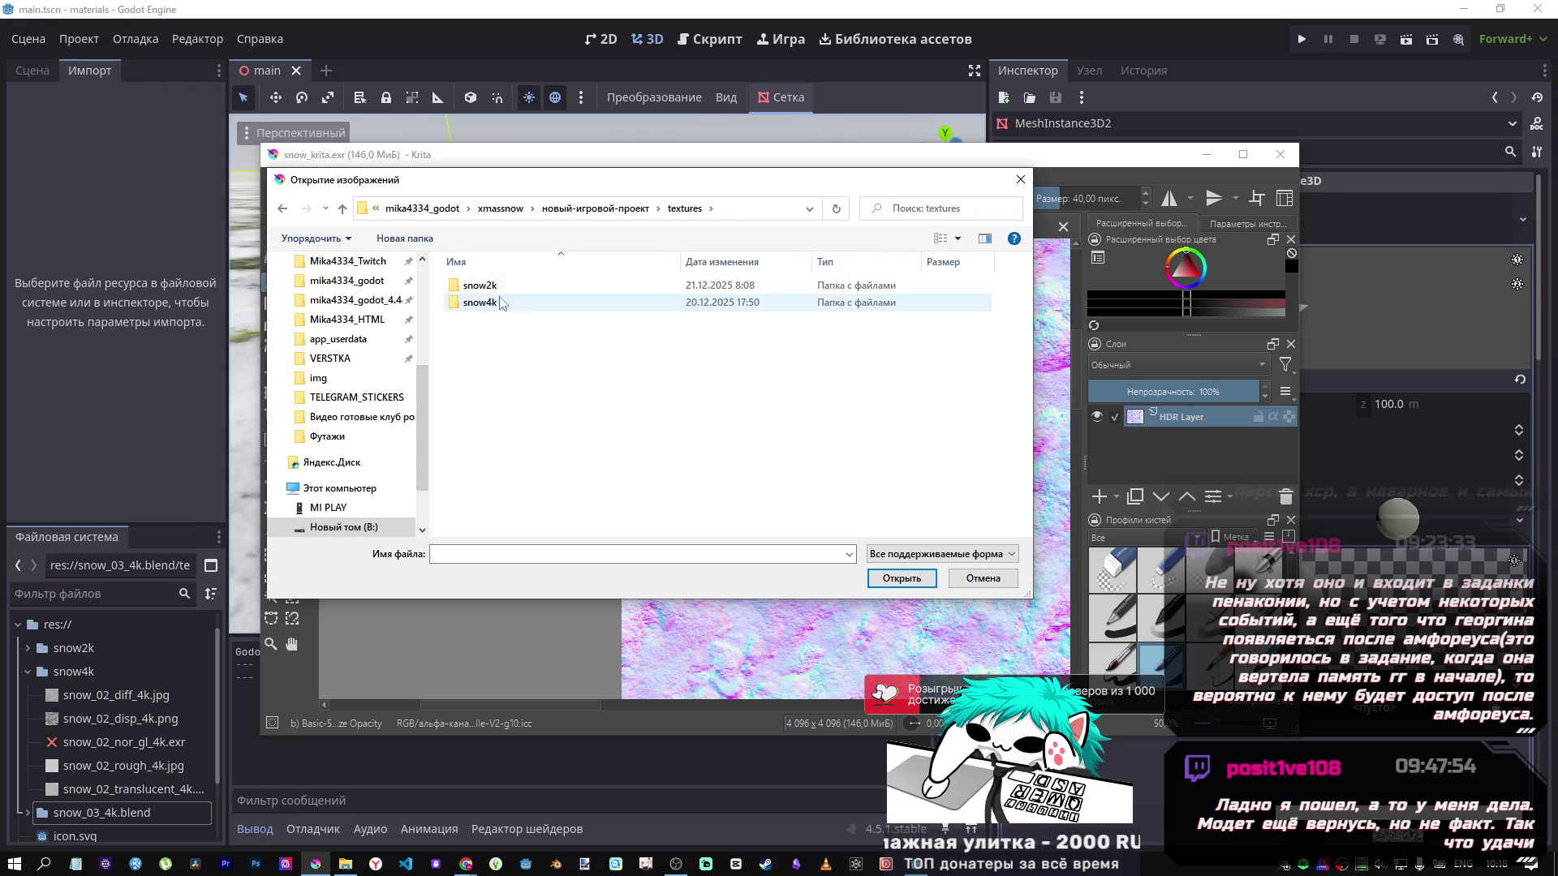
Open snow_02_nor_gl_4k.exr from mika4334_godot/materials/snow4k.
click(643, 210)
click(572, 208)
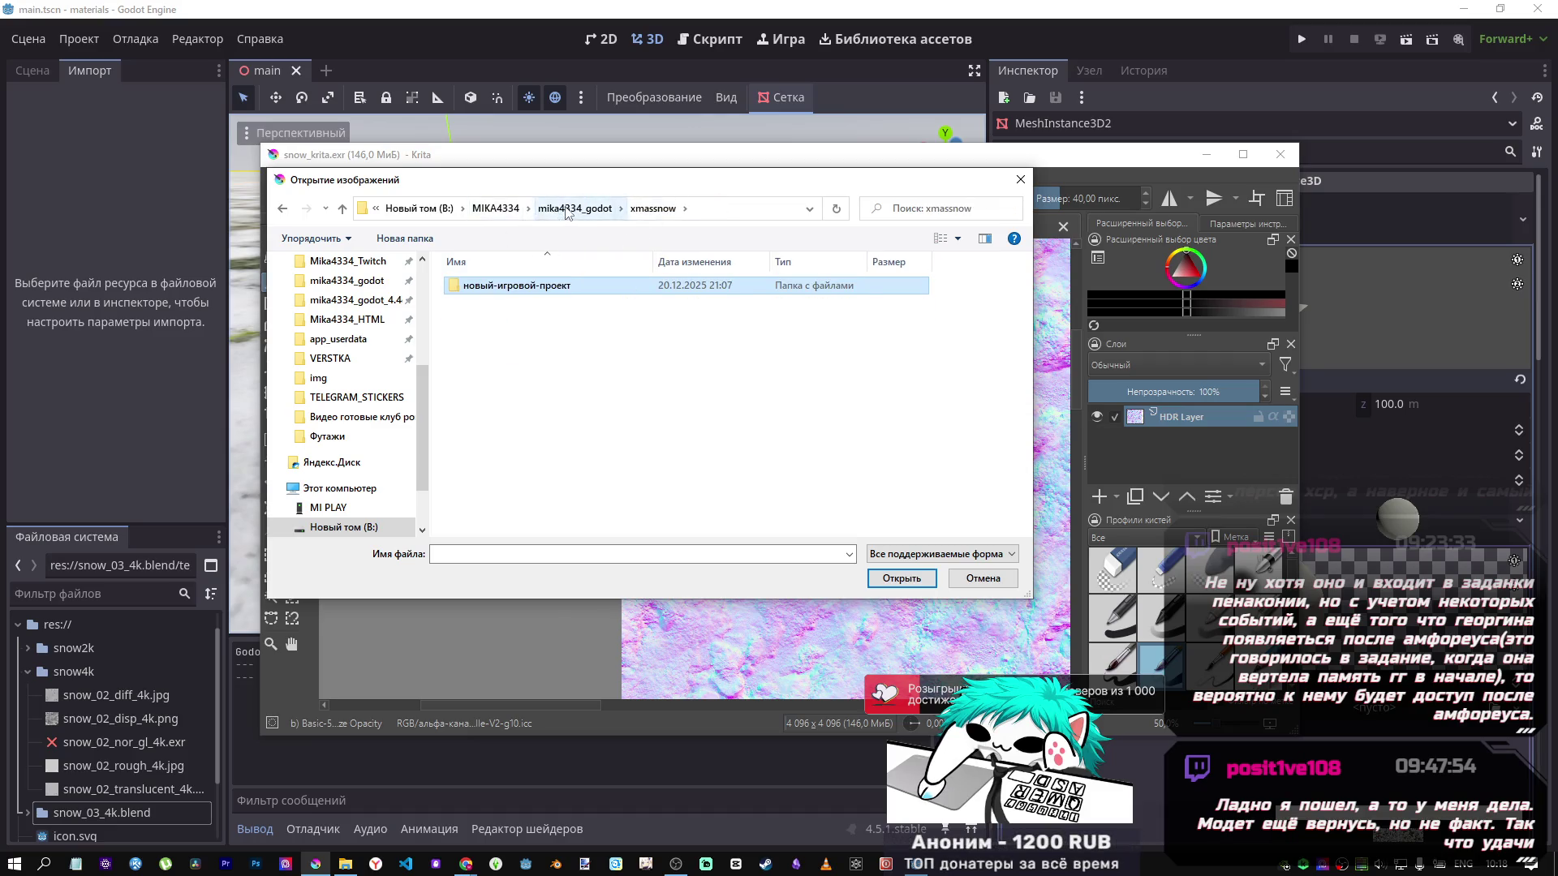
click(562, 212)
double_click(500, 308)
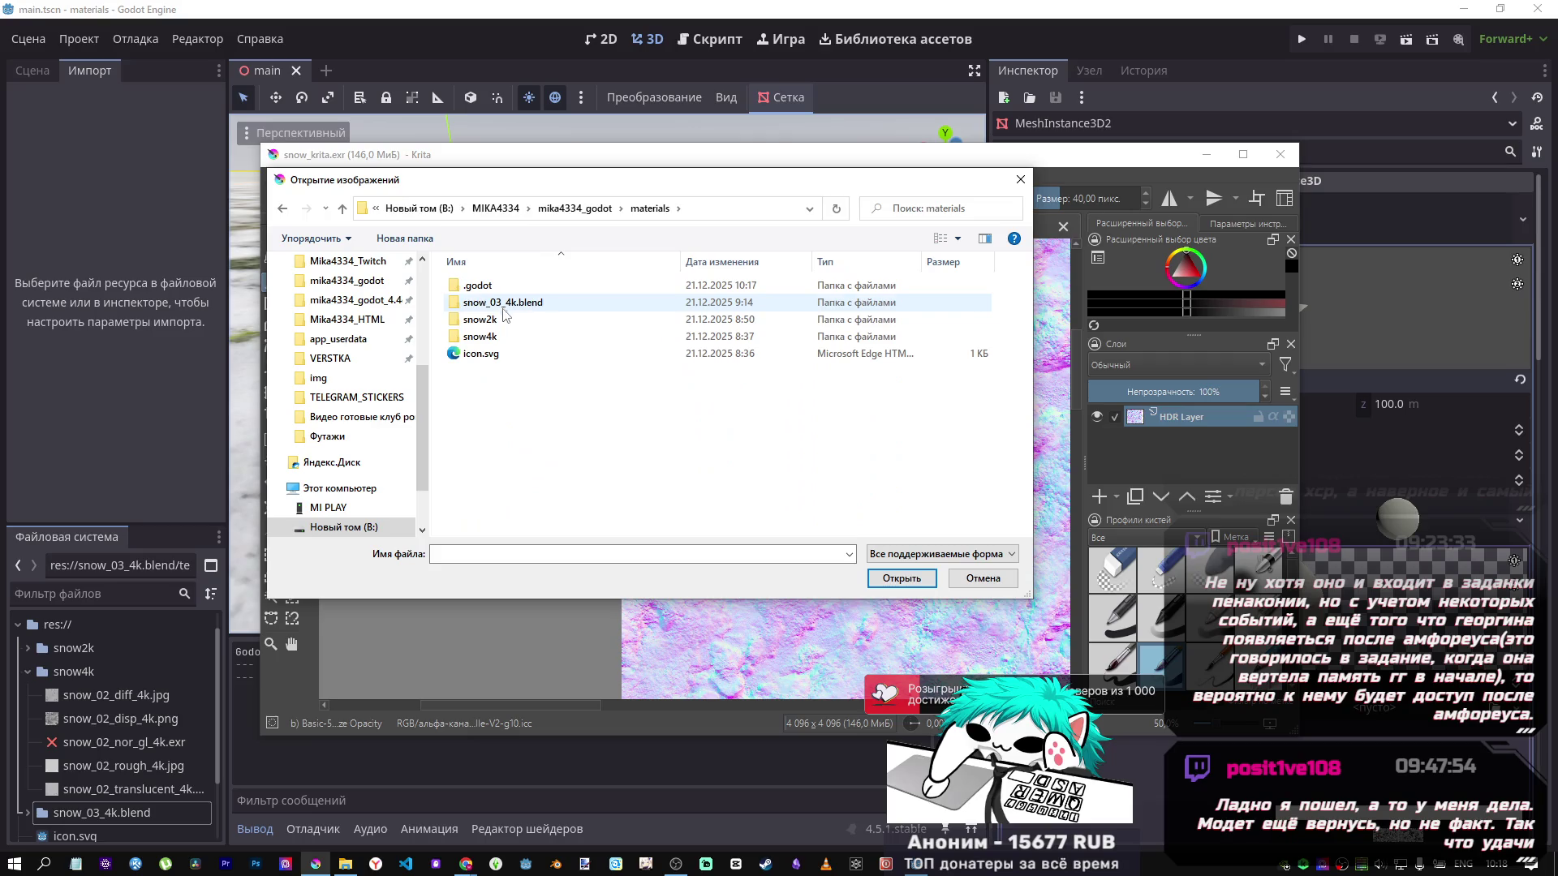
double_click(487, 336)
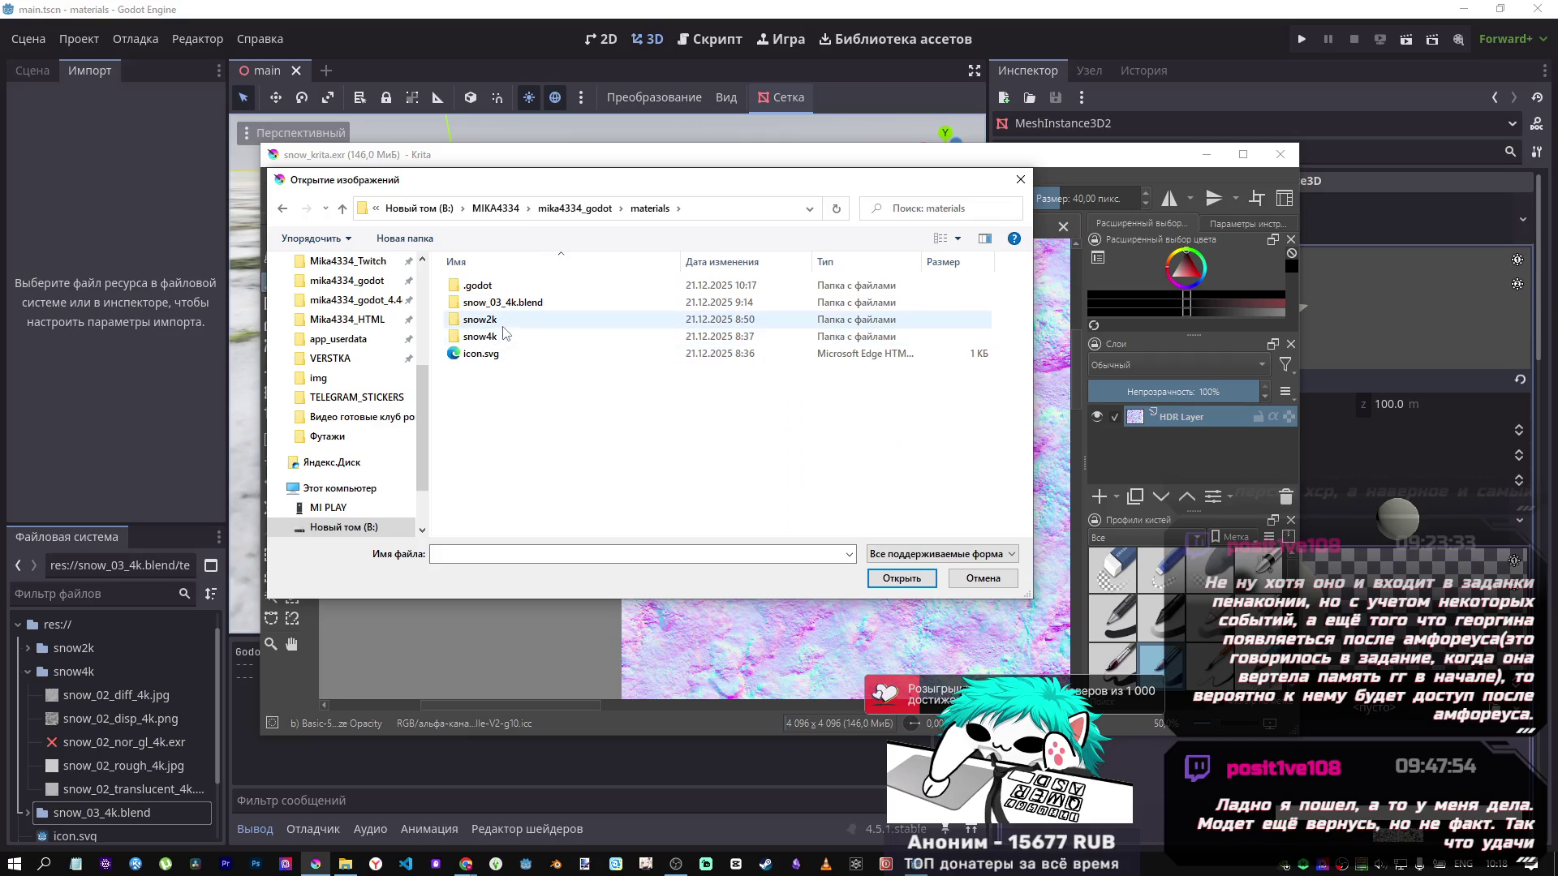
double_click(657, 333)
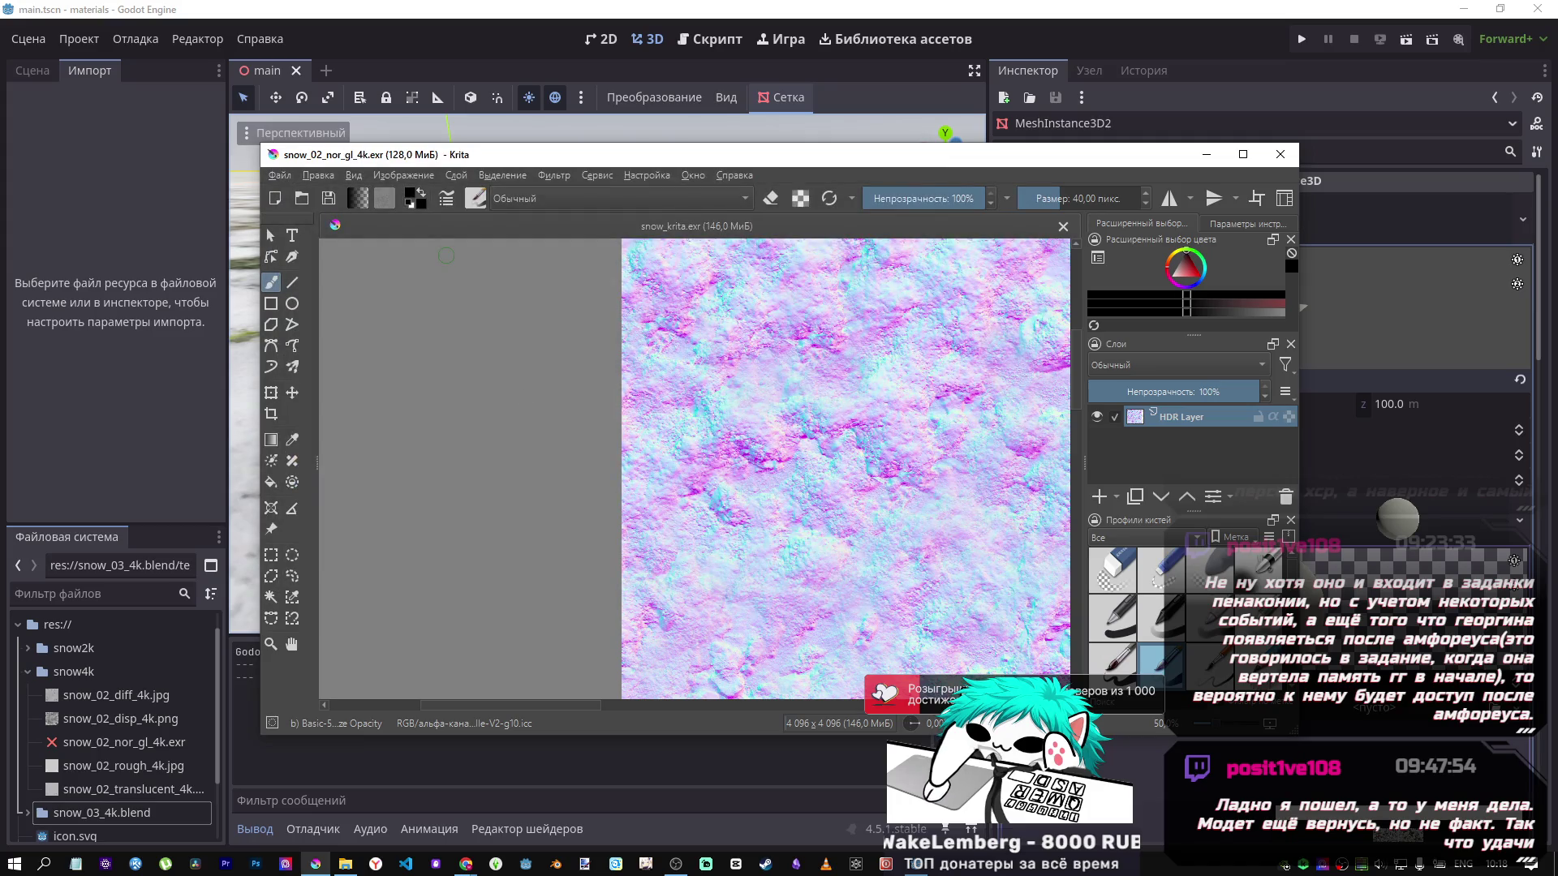
click(279, 176)
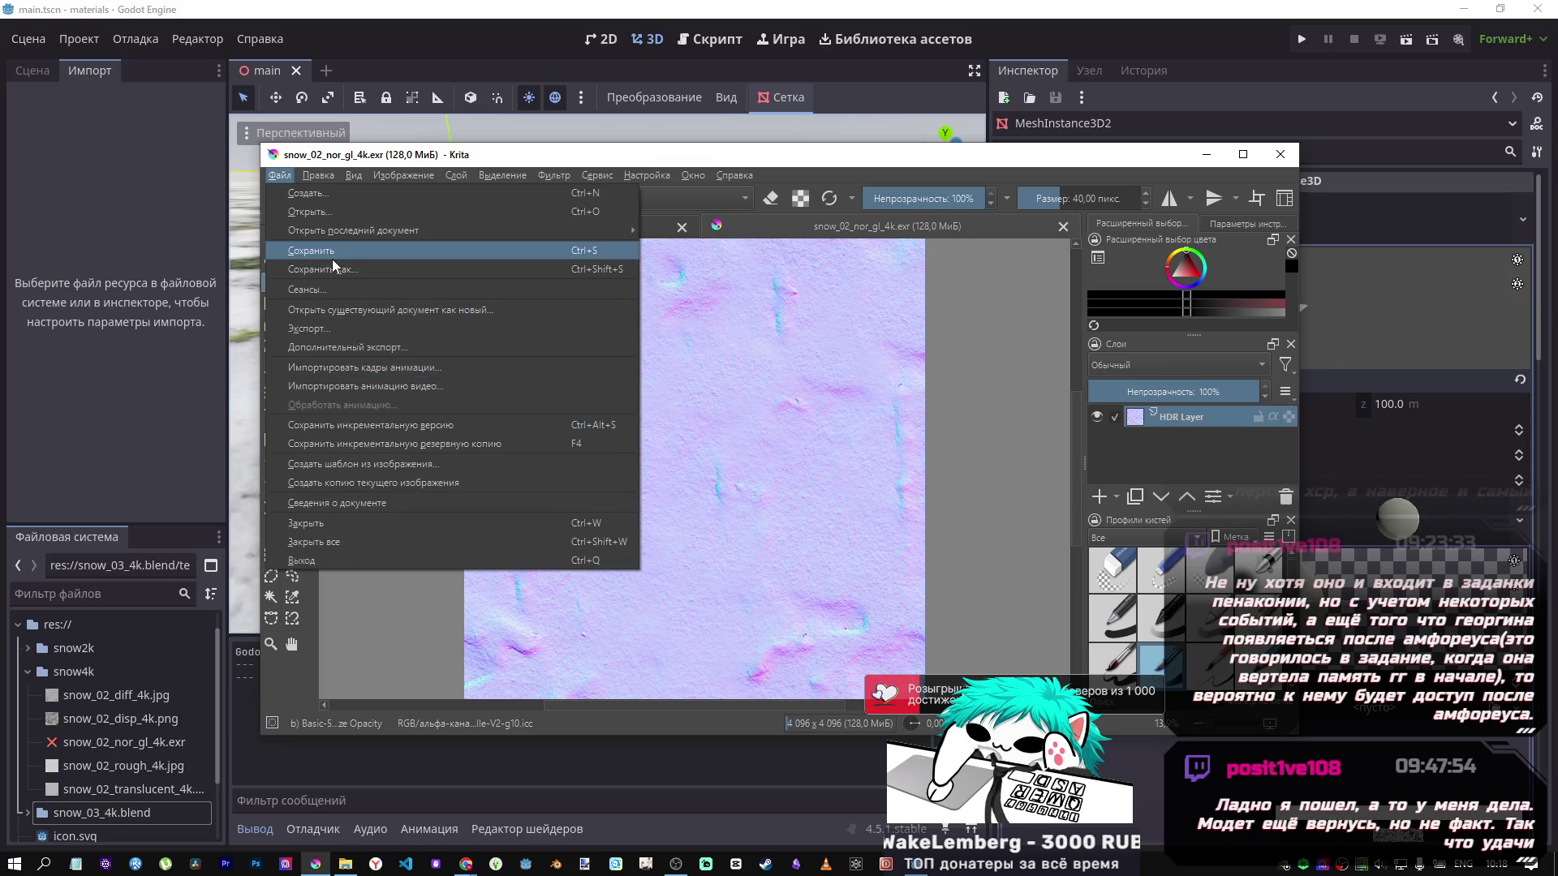
Overwrite snow_02_nor_gl_4k.exr with a fresh OpenEXR save, confirming the replacement.
click(331, 257)
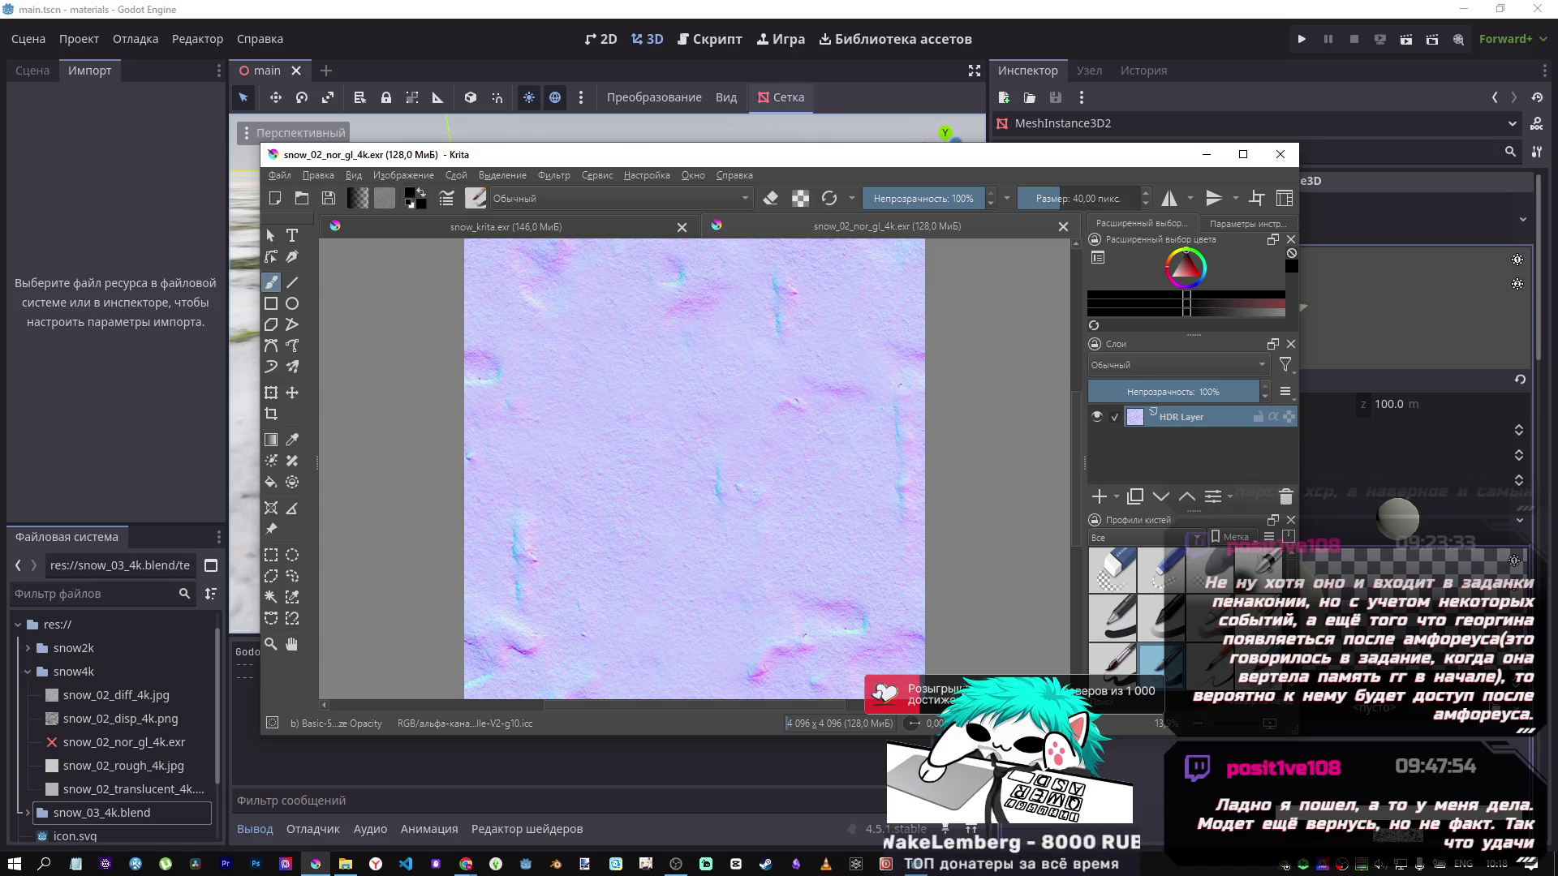
click(279, 175)
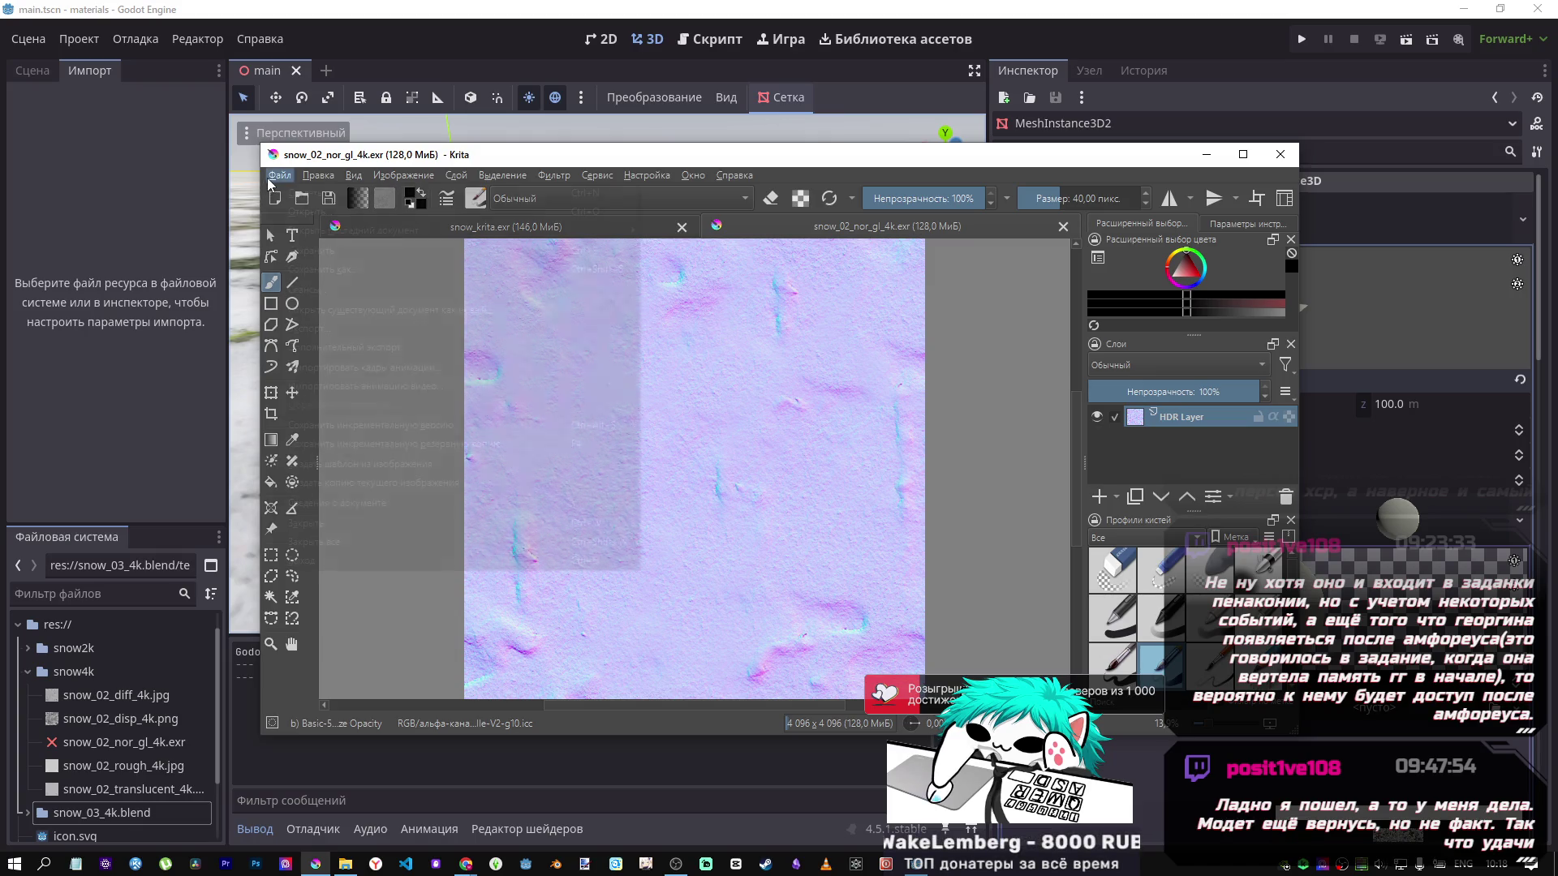
click(308, 270)
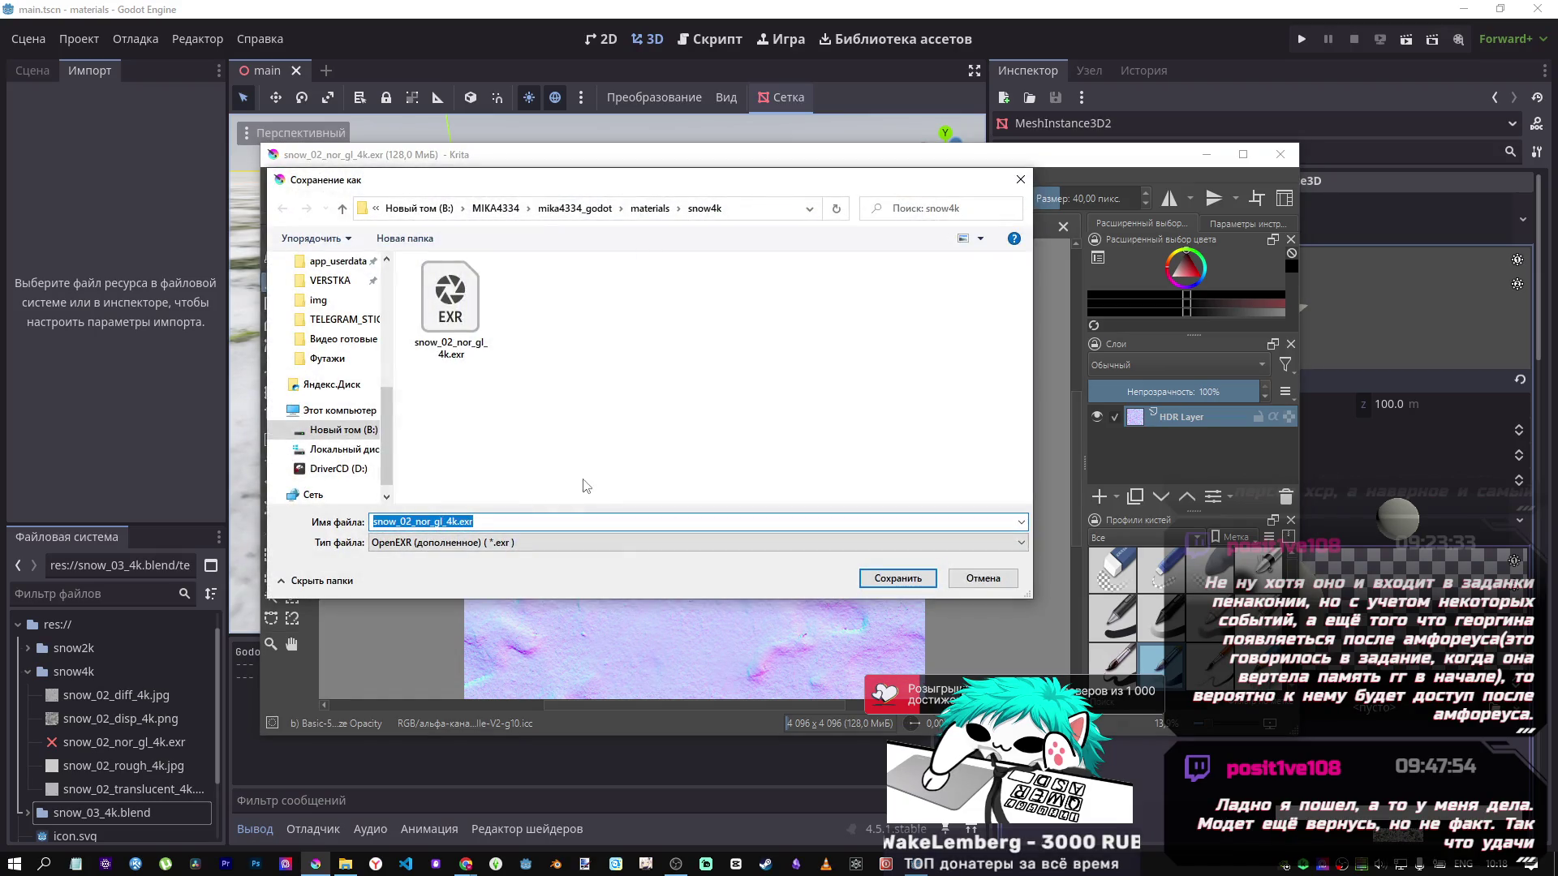
click(452, 337)
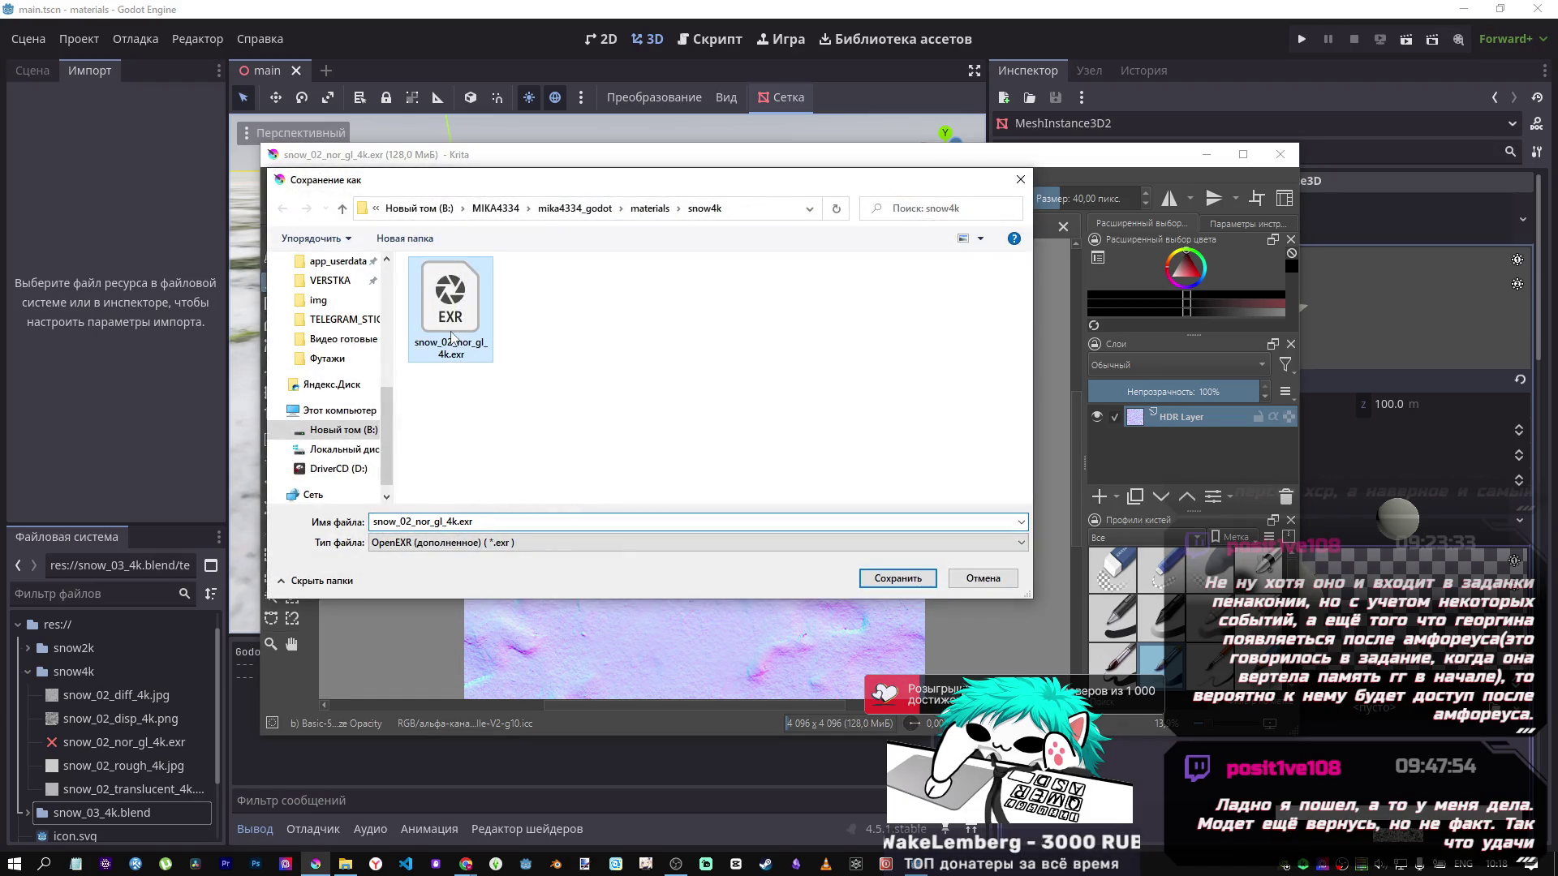
click(935, 583)
click(797, 435)
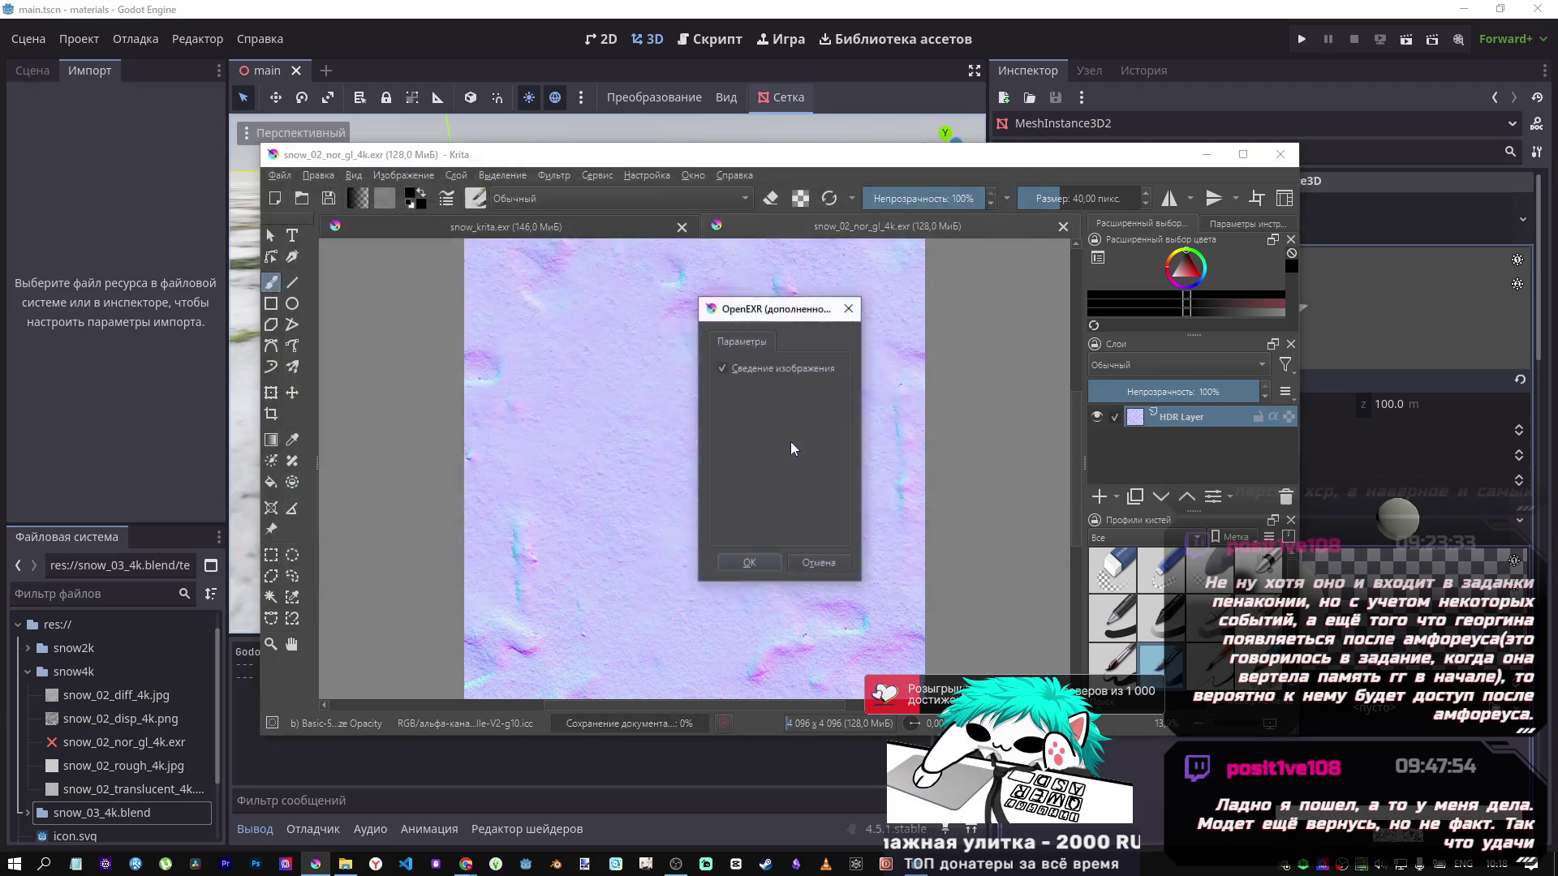
click(753, 556)
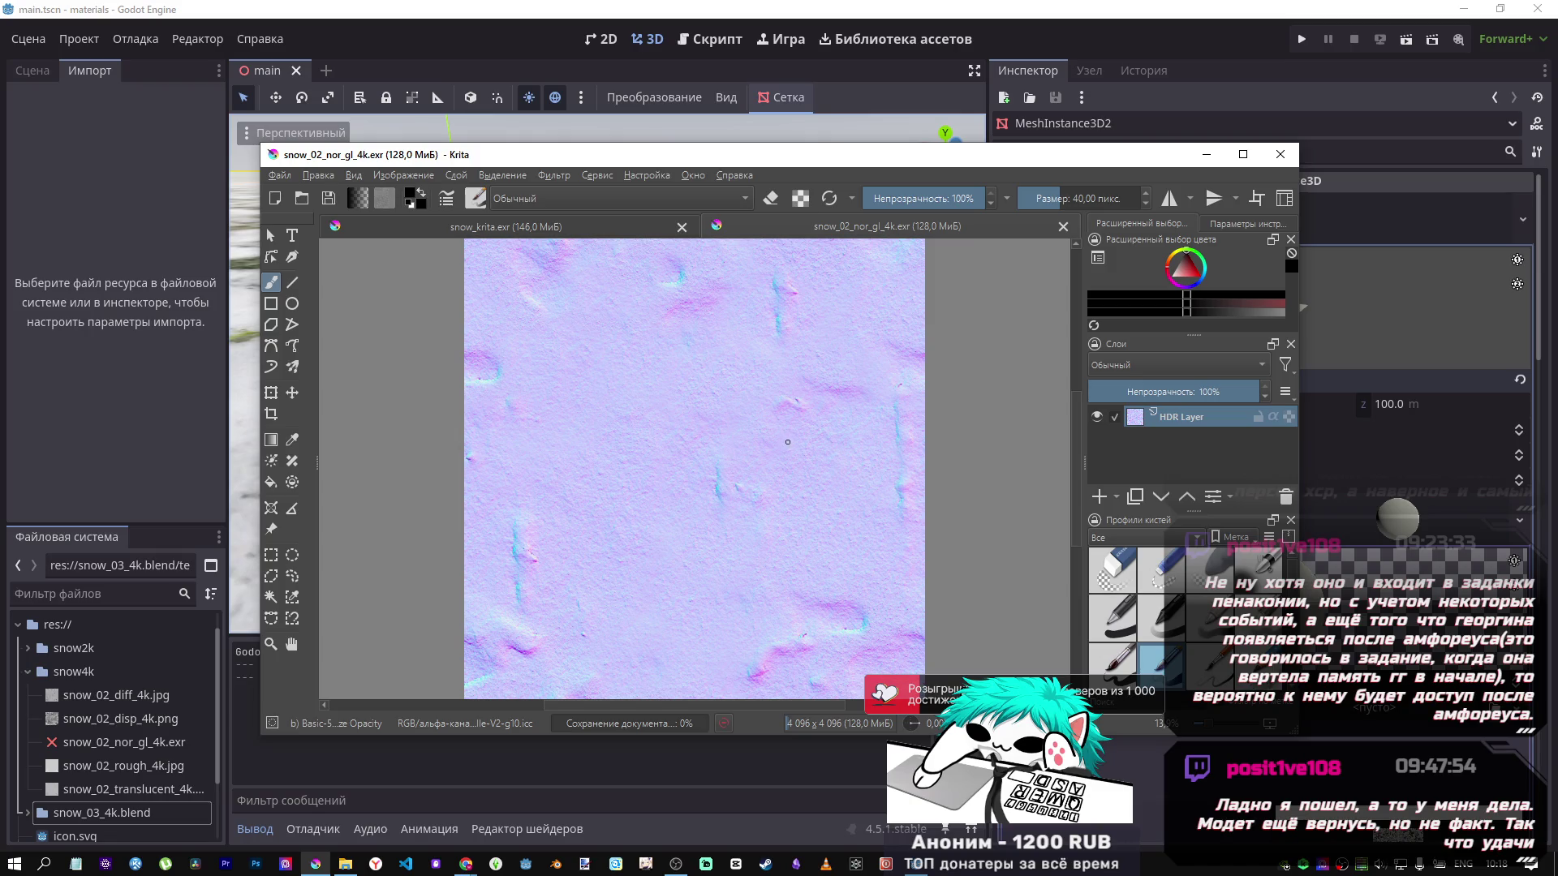
click(1026, 22)
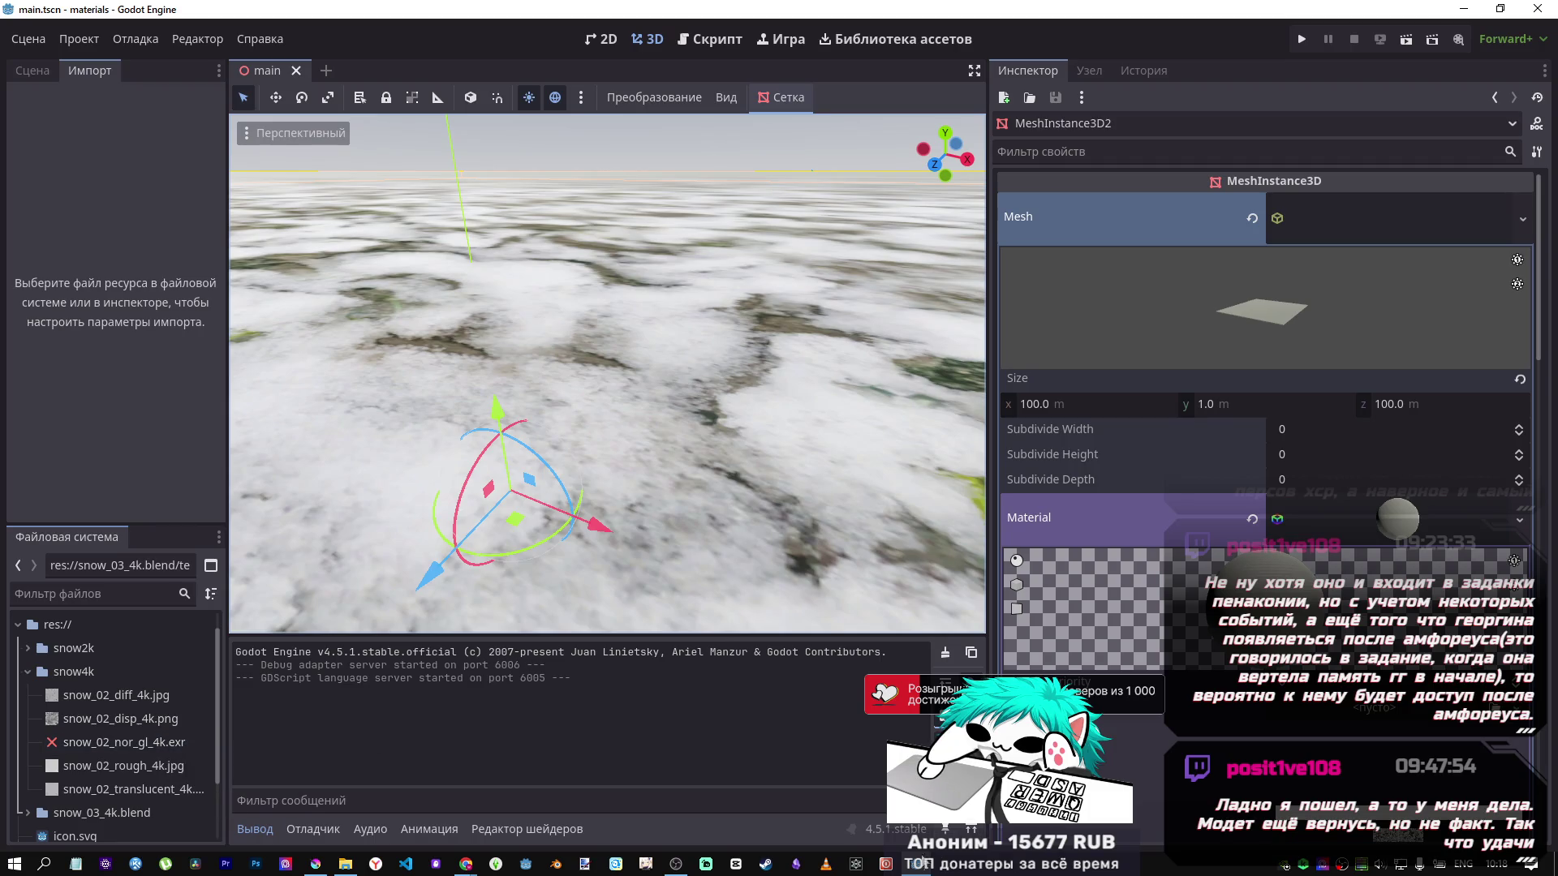
Bring Krita with snow_02_nor_gl_4k.exr back in front and show its File menu.
mouse_move(915, 863)
mouse_move(316, 863)
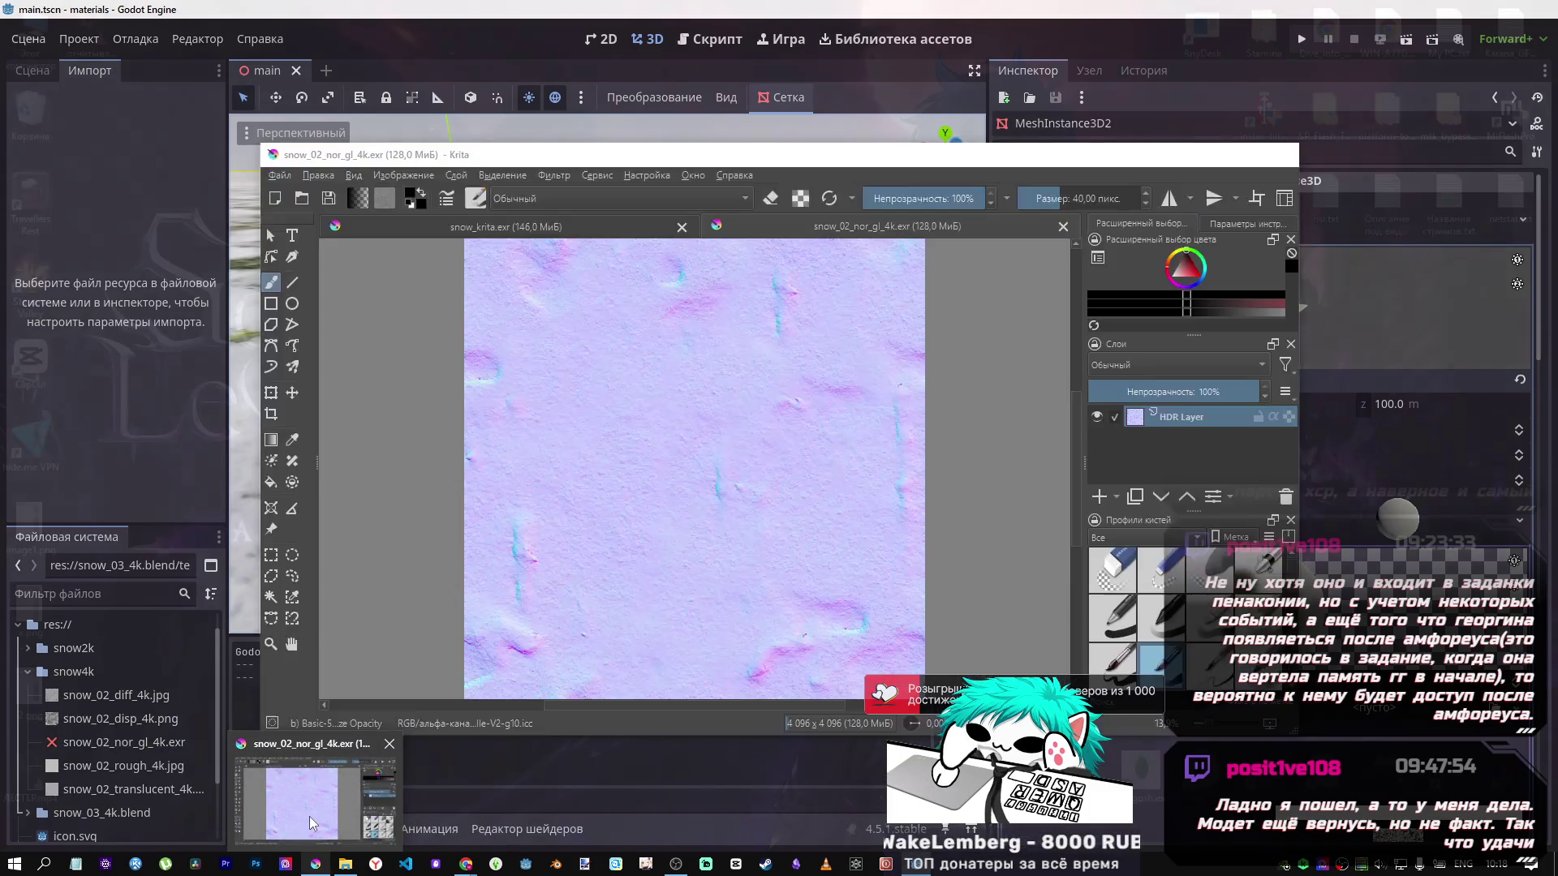
click(309, 816)
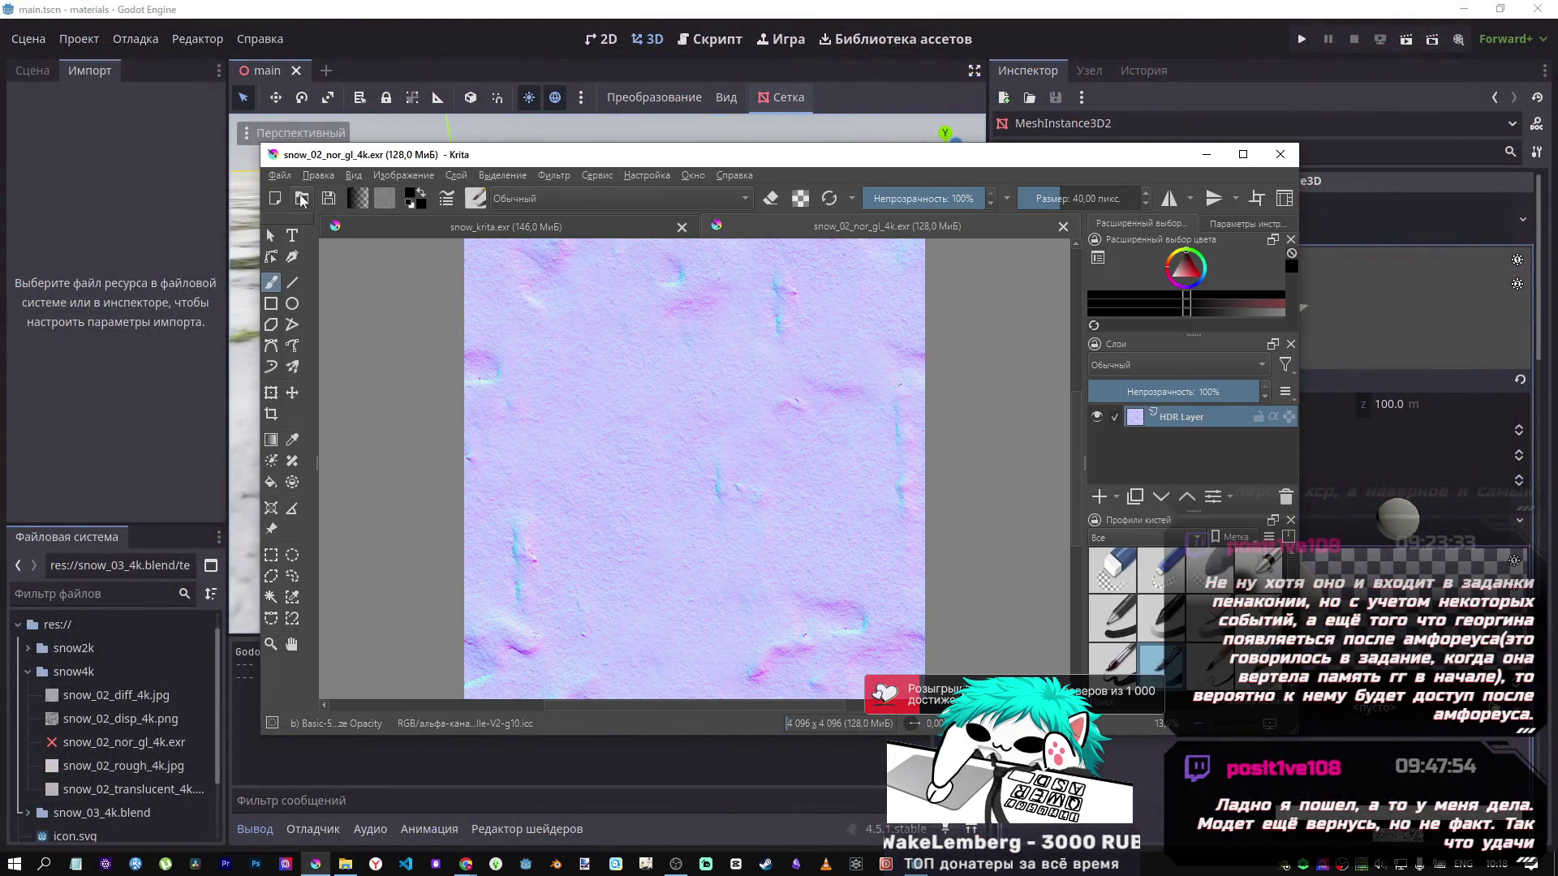
click(279, 175)
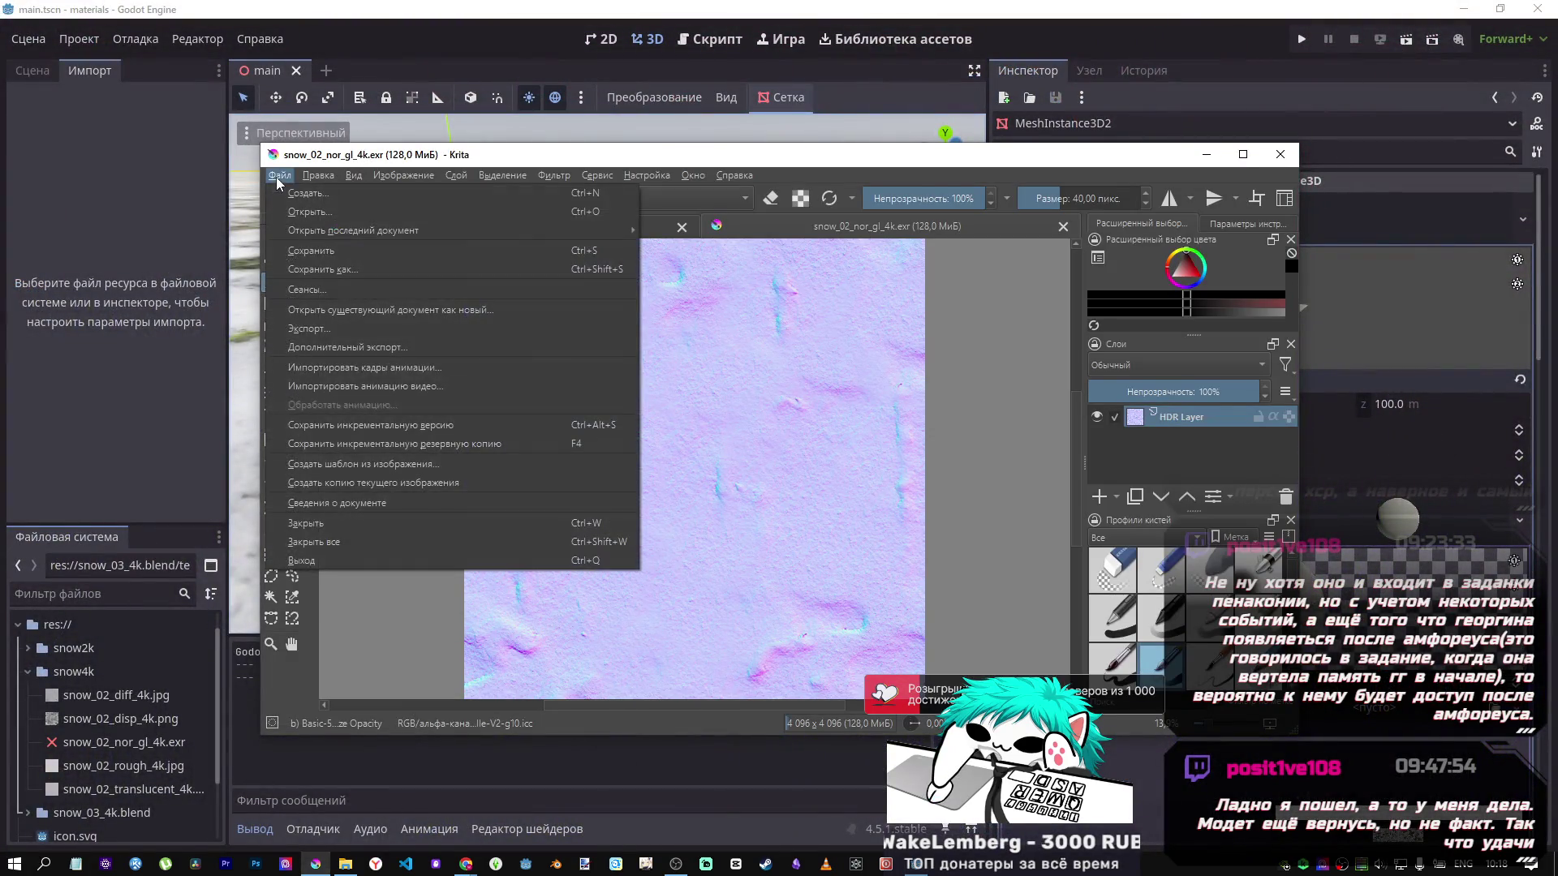
In Krita, begin saving snow_02_nor_gl_4k.exr as a renamed copy in snow4k, then return to Godot unfinished.
click(314, 271)
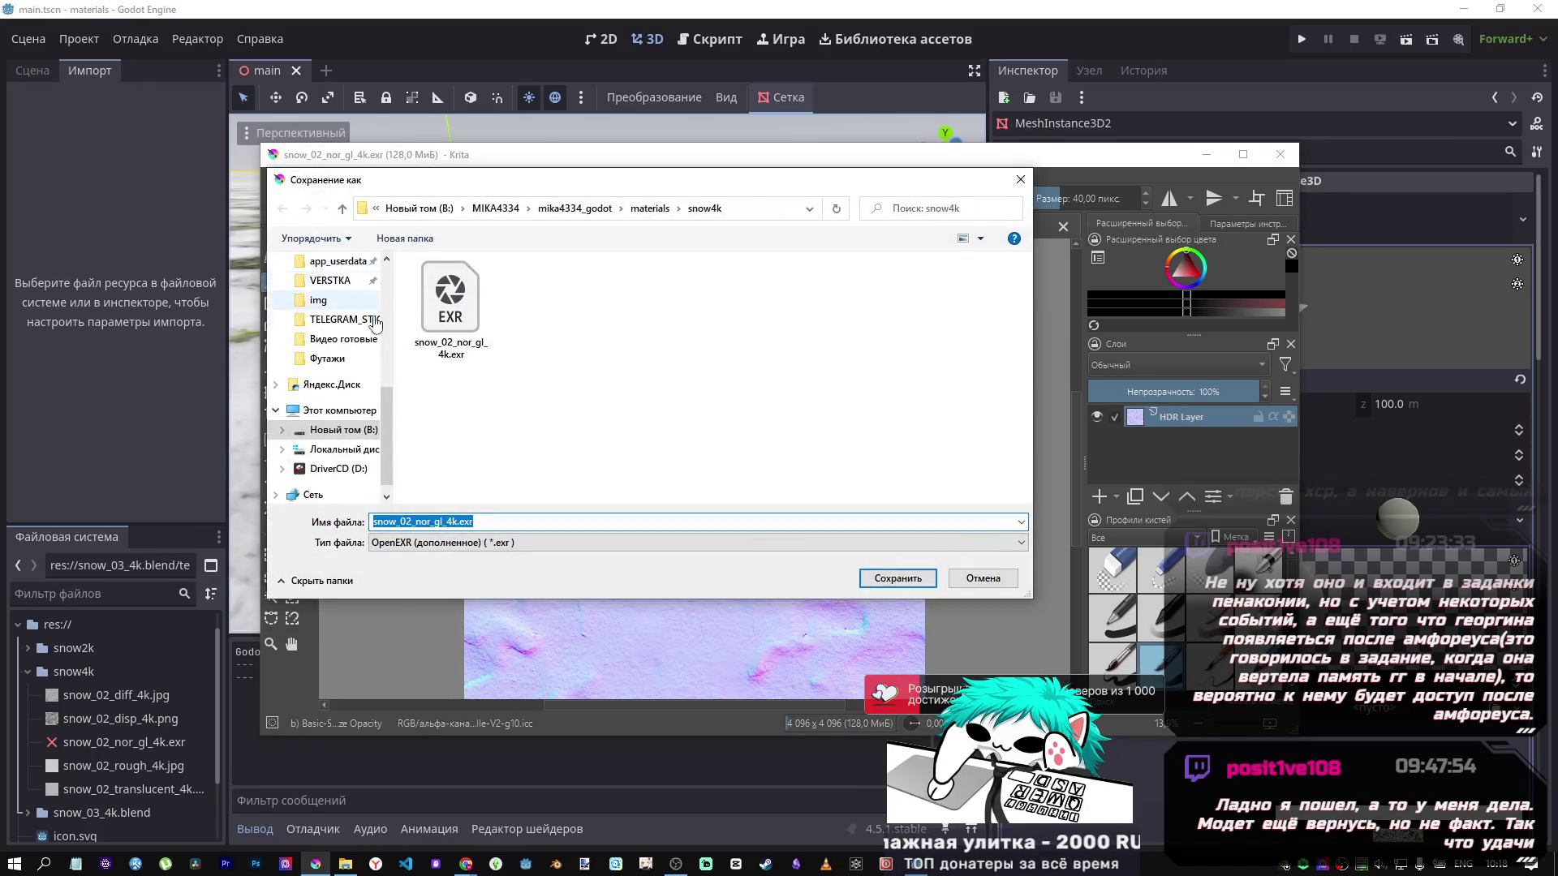
click(460, 332)
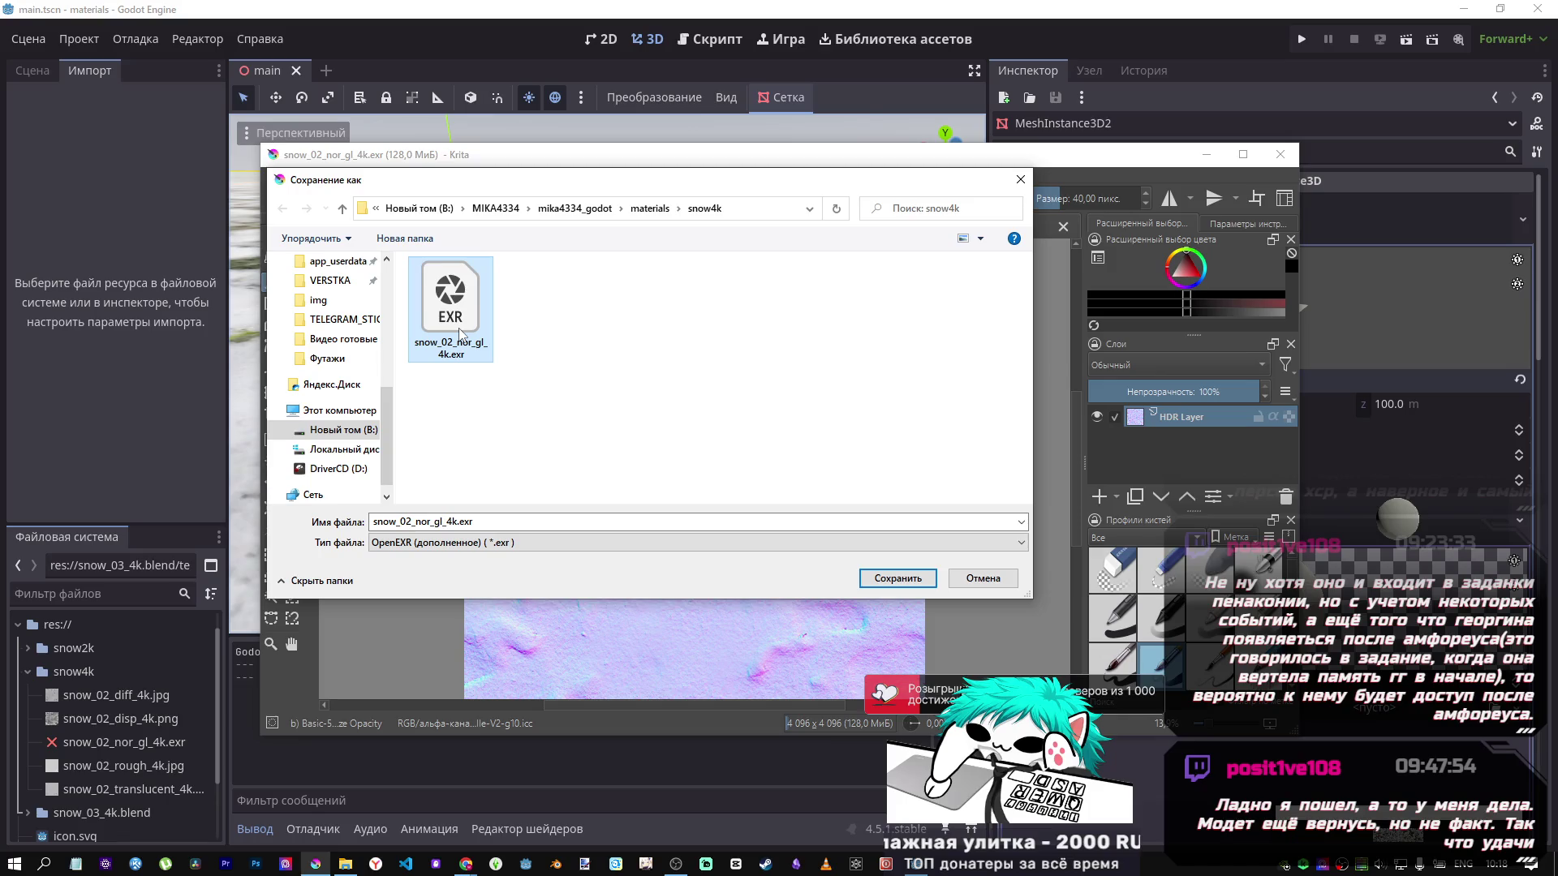
double_click(456, 522)
text(krit)
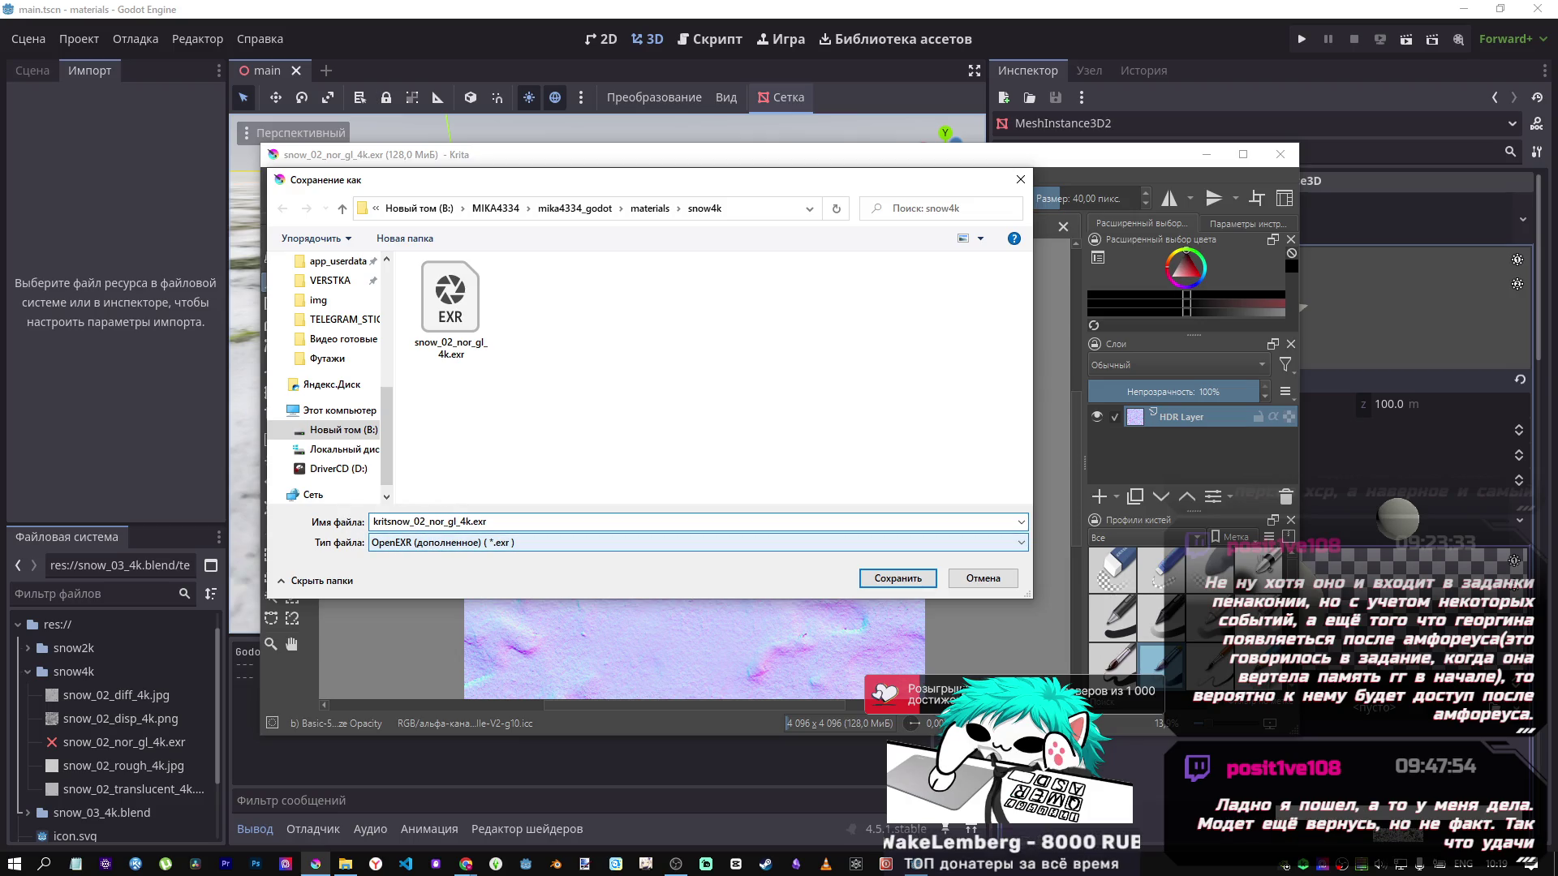
click(602, 7)
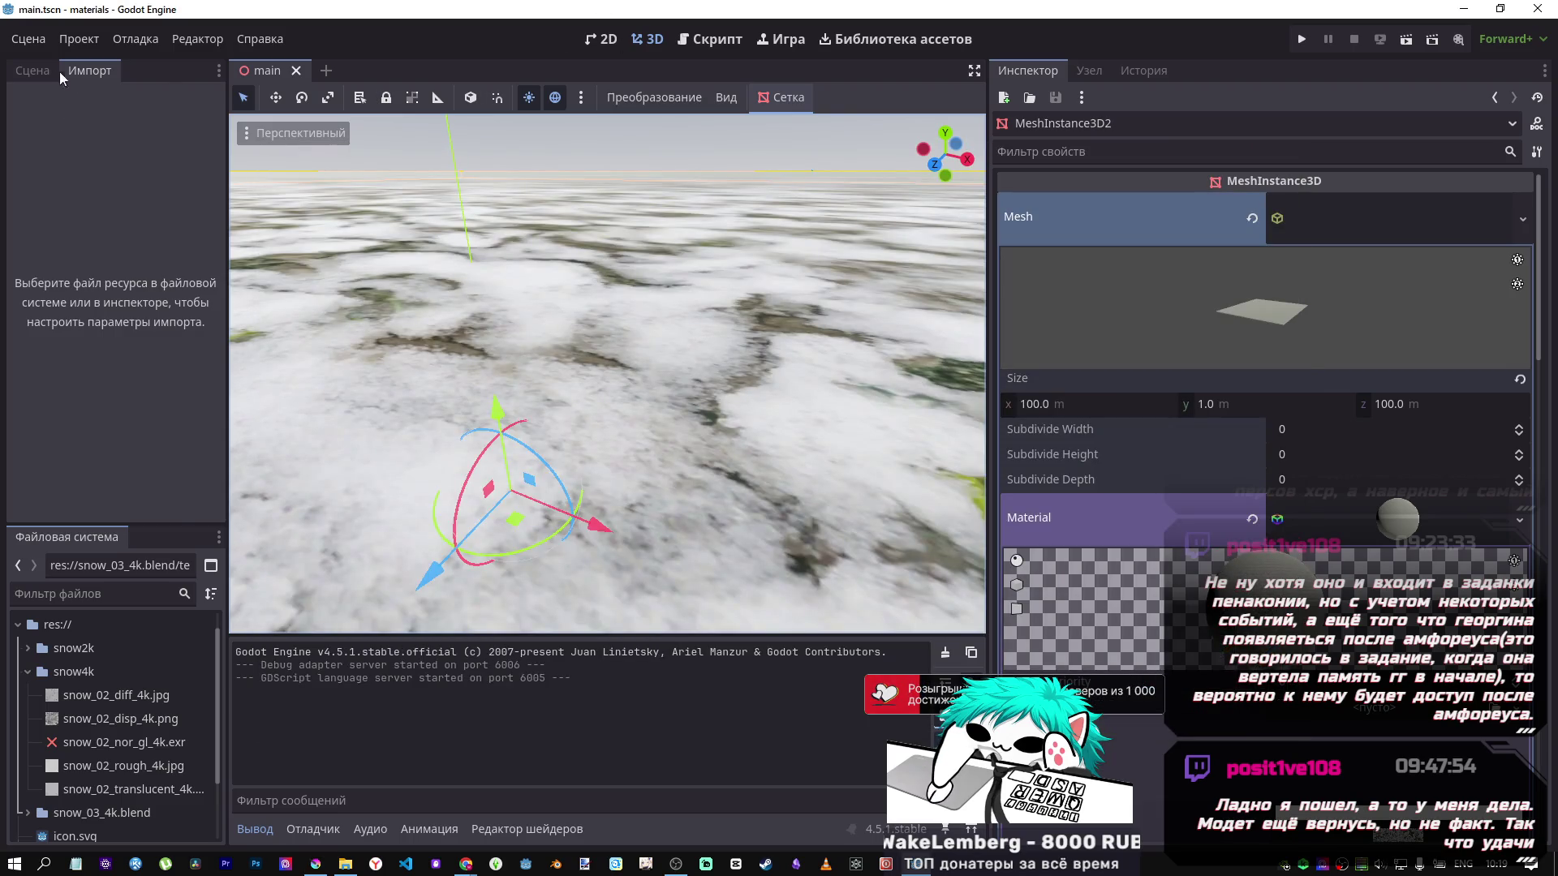
Show the Scene dock, collapse the snow4k folder, and reload the current Godot project.
click(45, 73)
click(82, 742)
scroll(39, 659, down, 2)
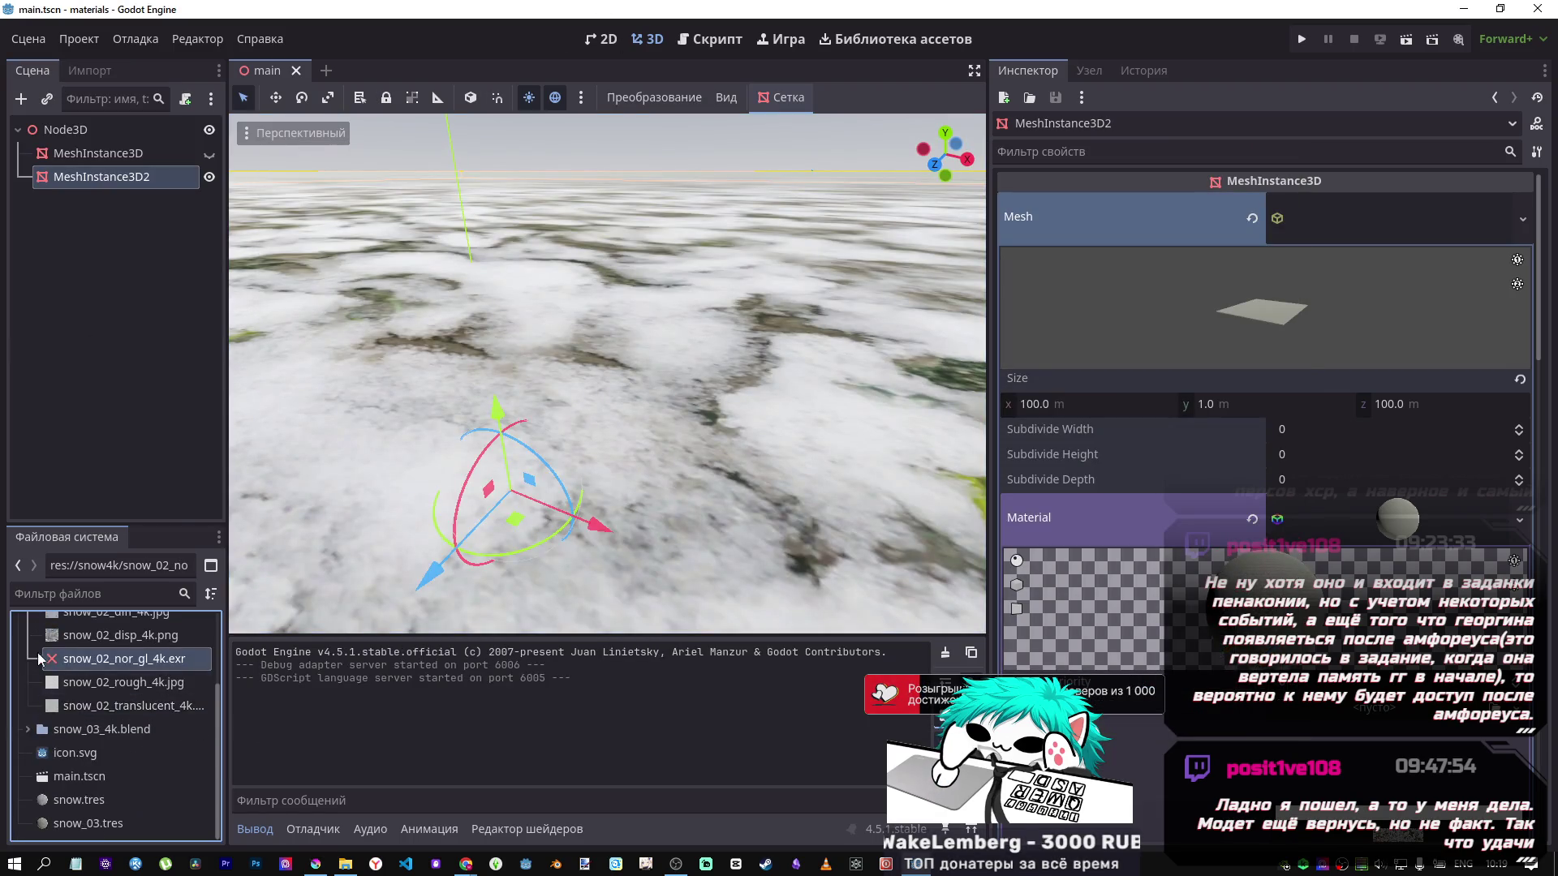
scroll(39, 659, up, 5)
click(31, 674)
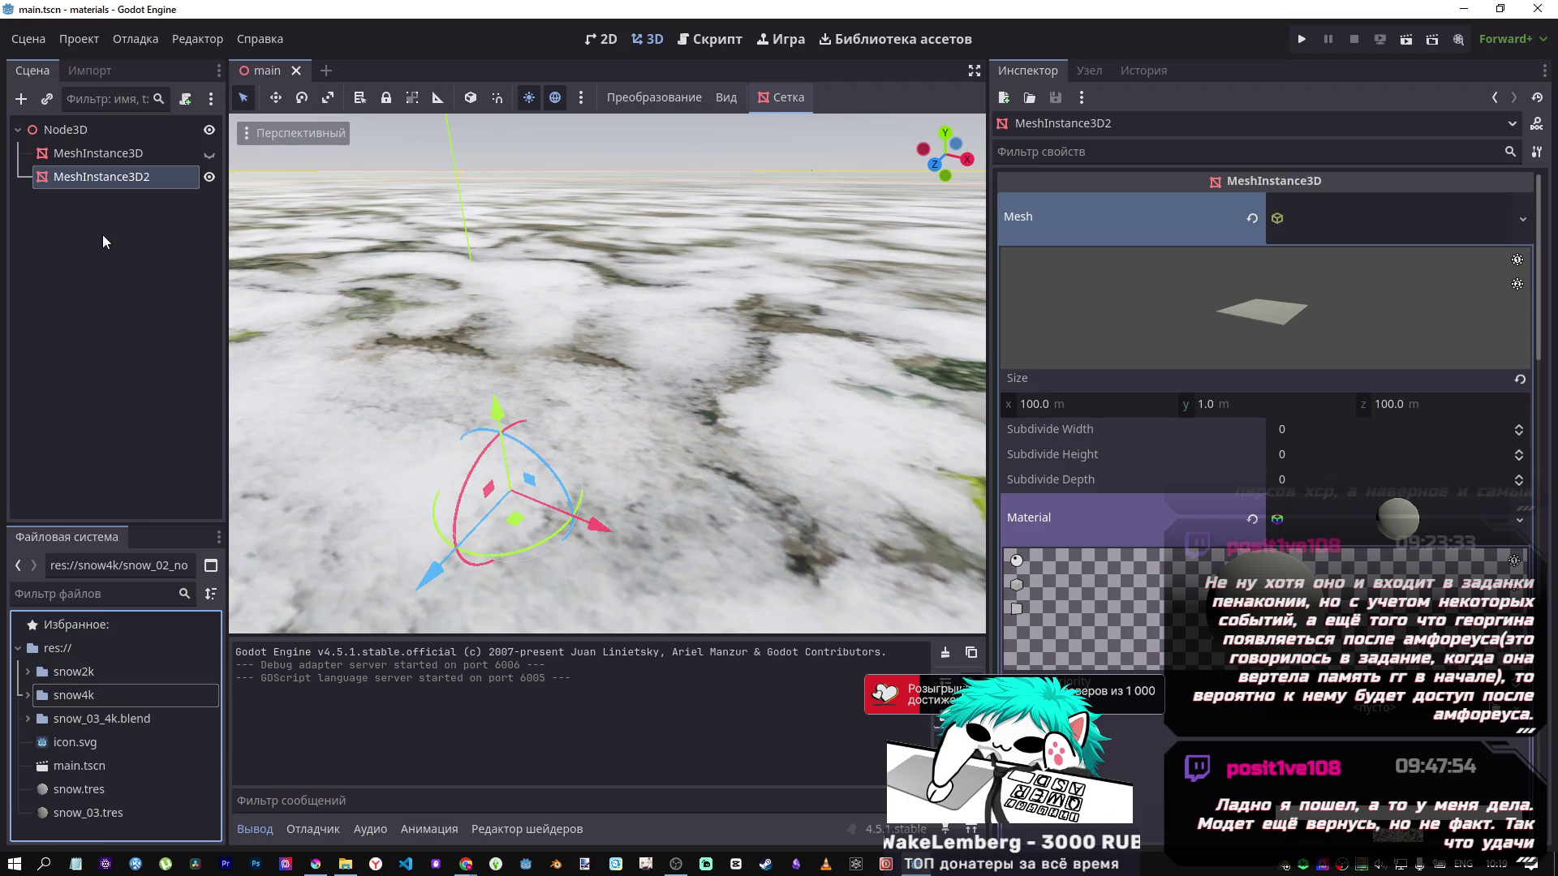
click(72, 42)
click(126, 283)
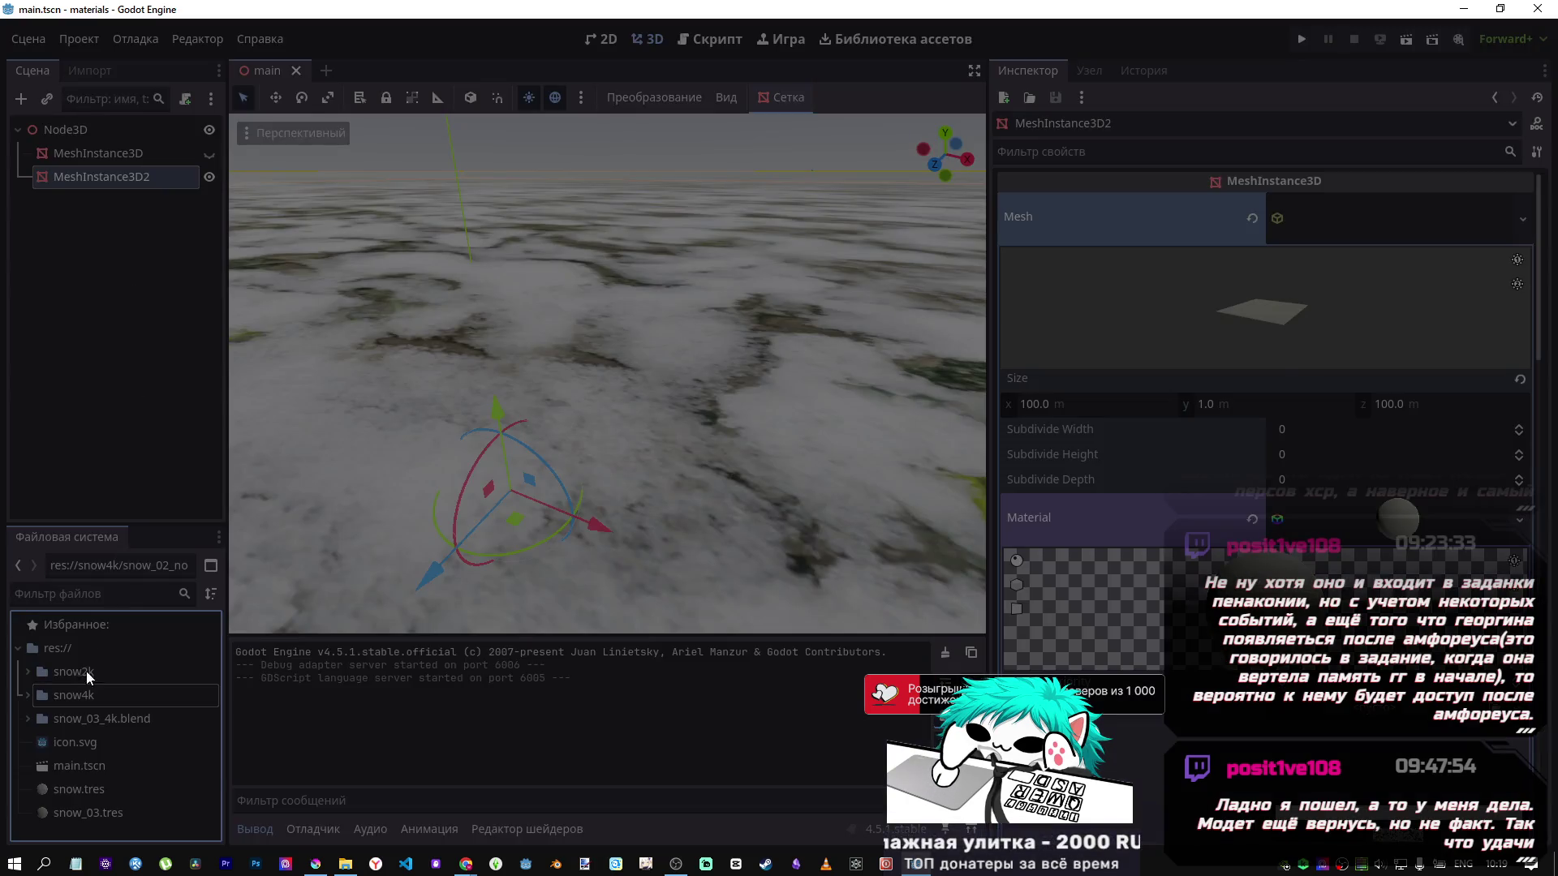
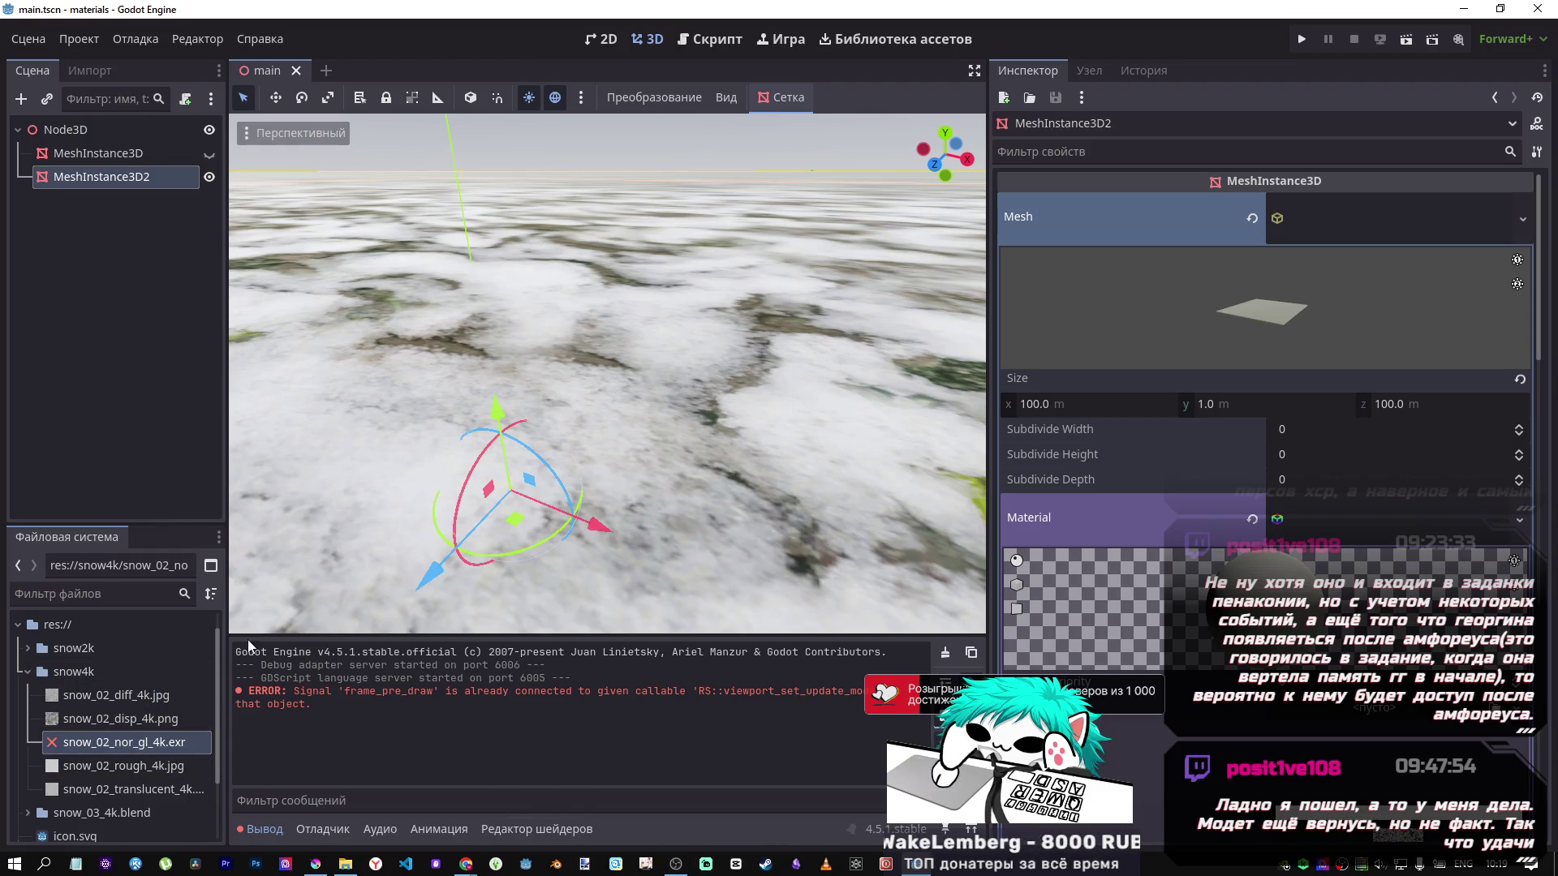
Save the Krita normal map as kritsnow_02_nor_gl_4krita.exr with default OpenEXR options.
click(316, 864)
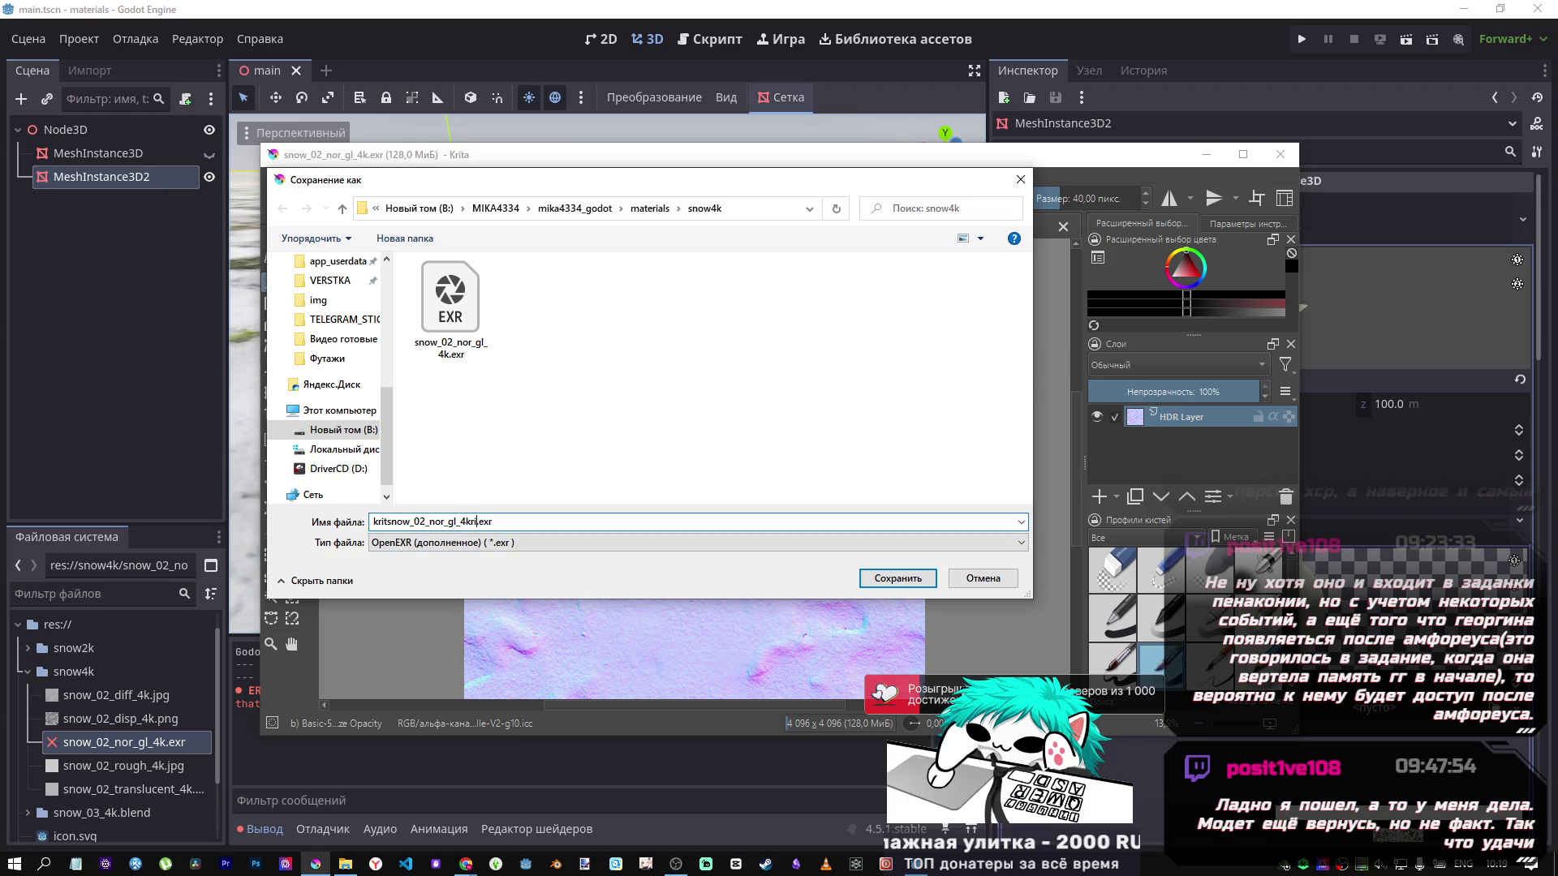
text(ita)
click(891, 578)
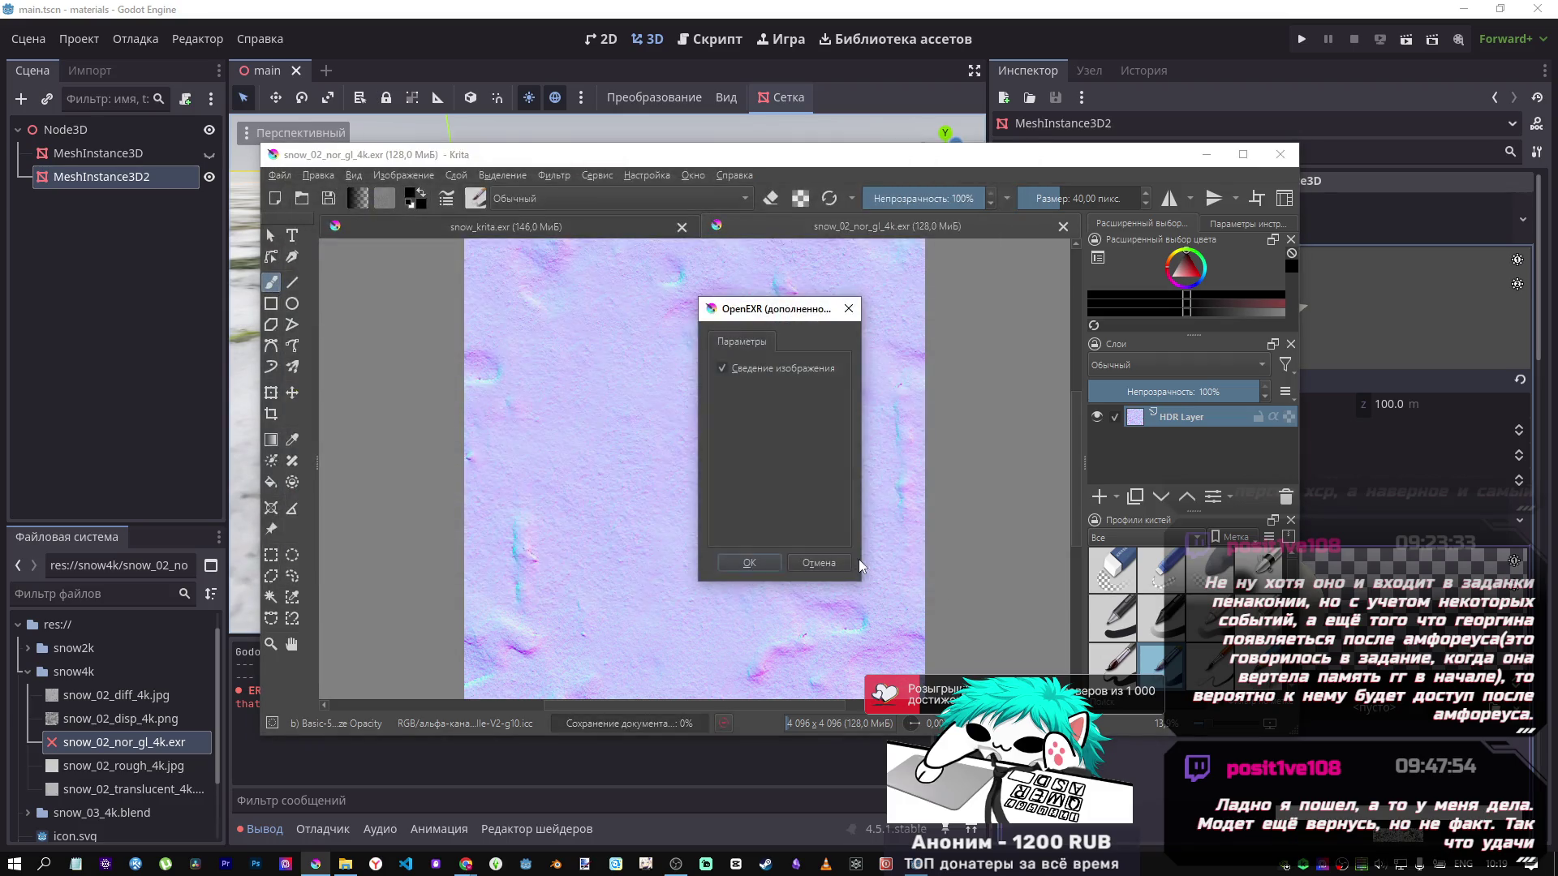
click(761, 561)
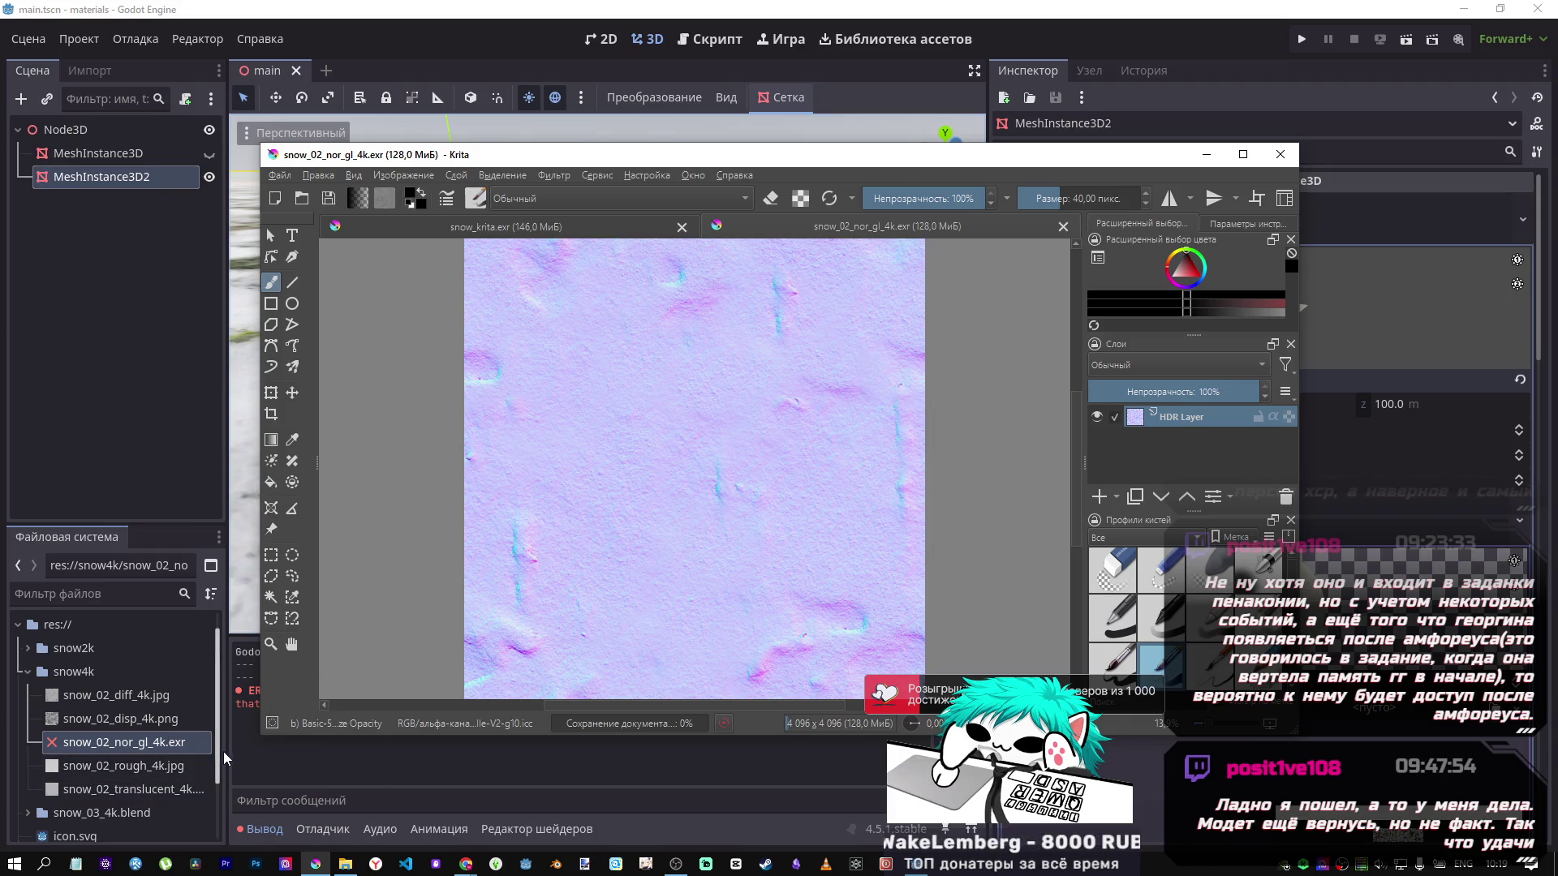
click(150, 769)
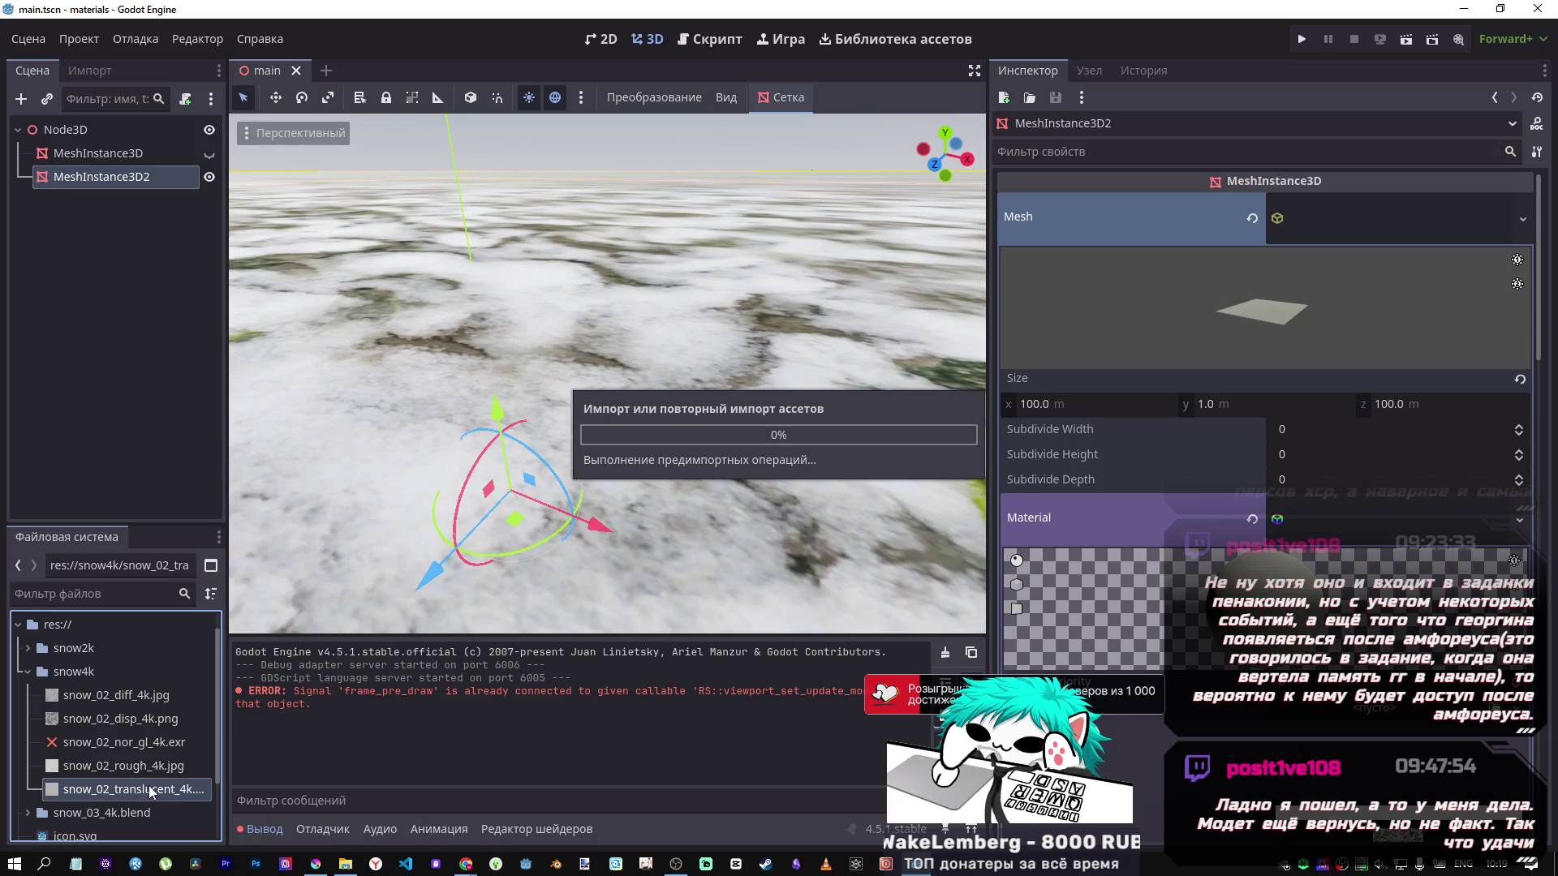
click(152, 698)
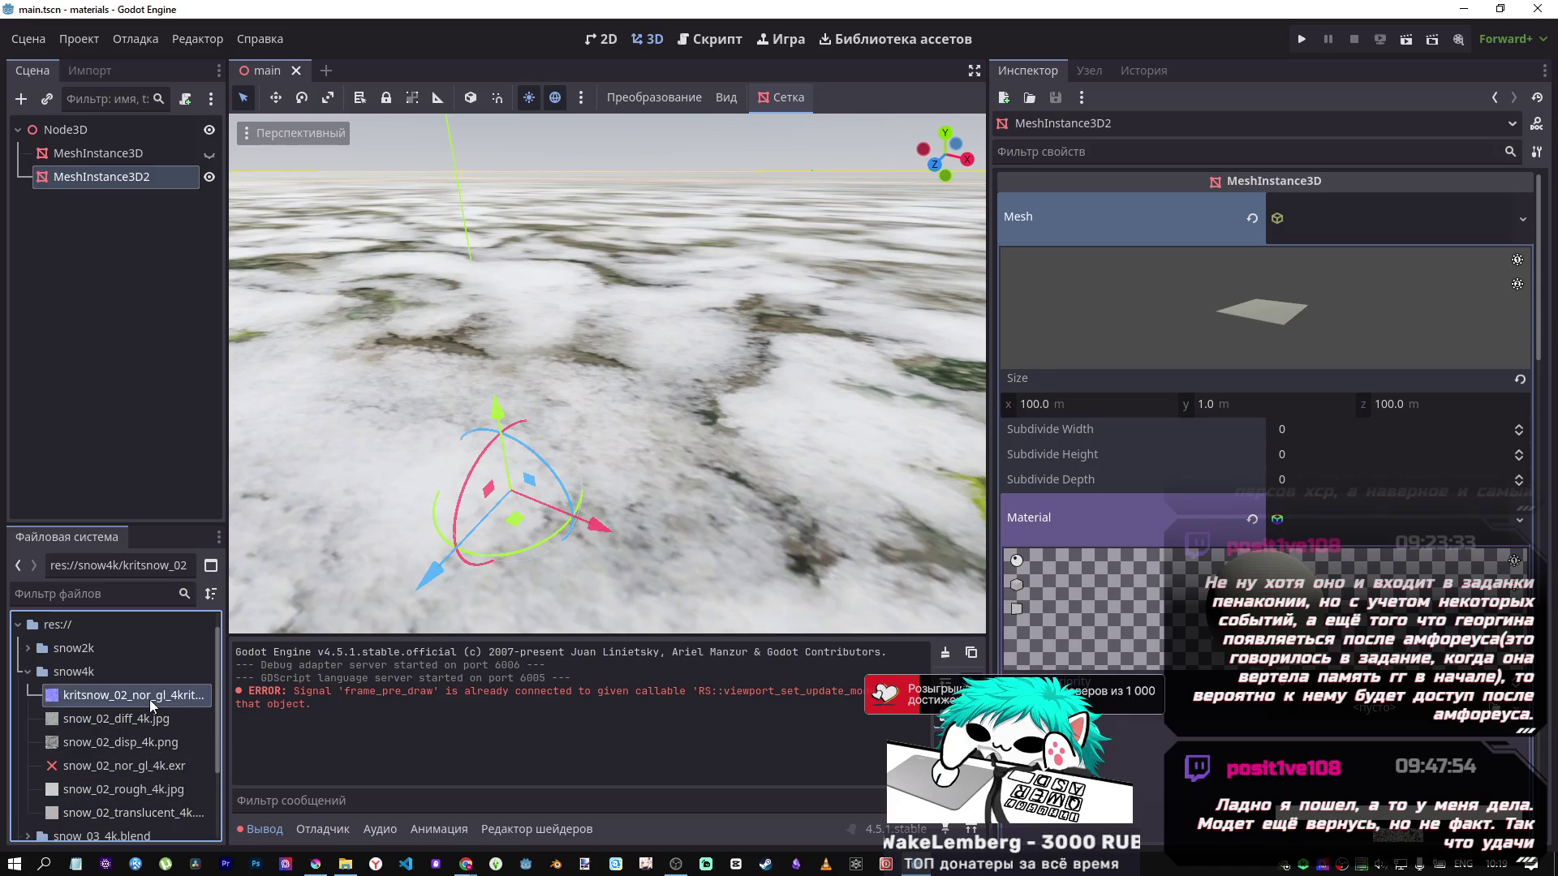
click(90, 70)
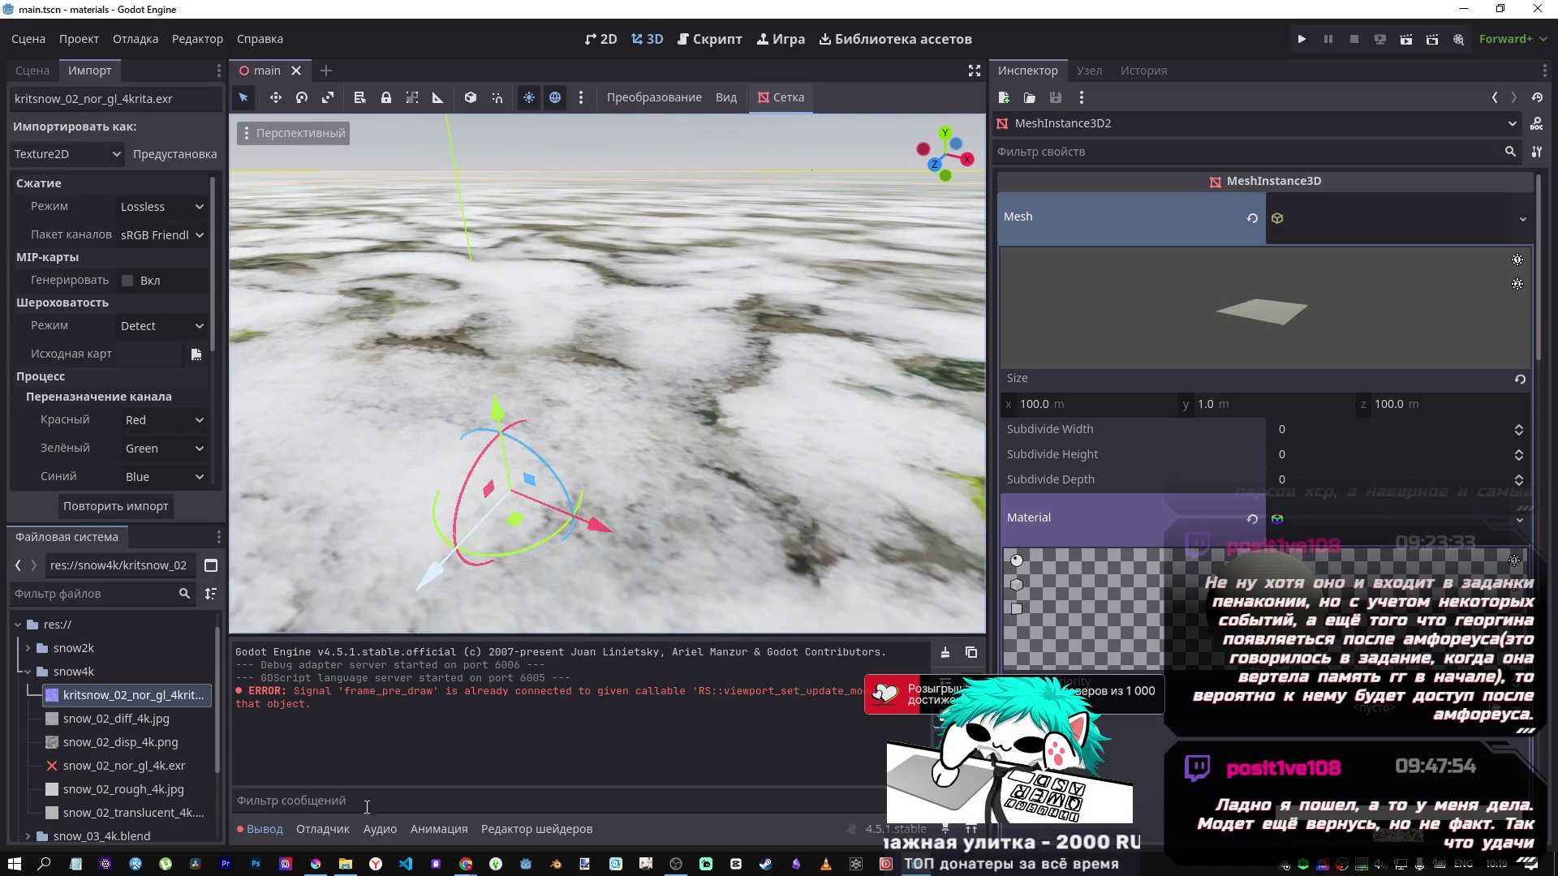
click(317, 865)
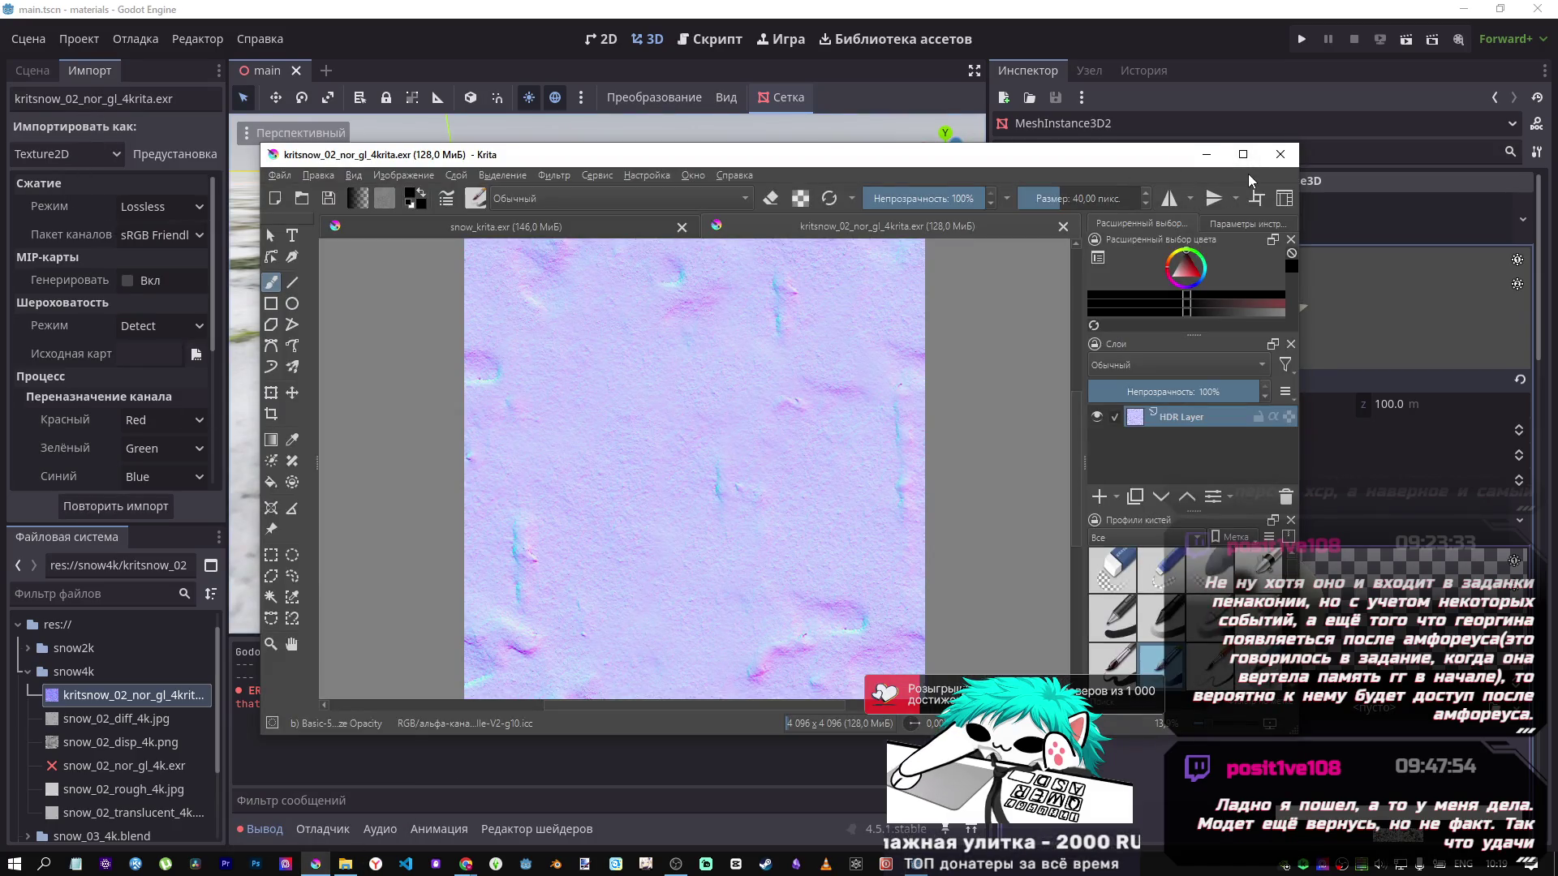
click(1274, 150)
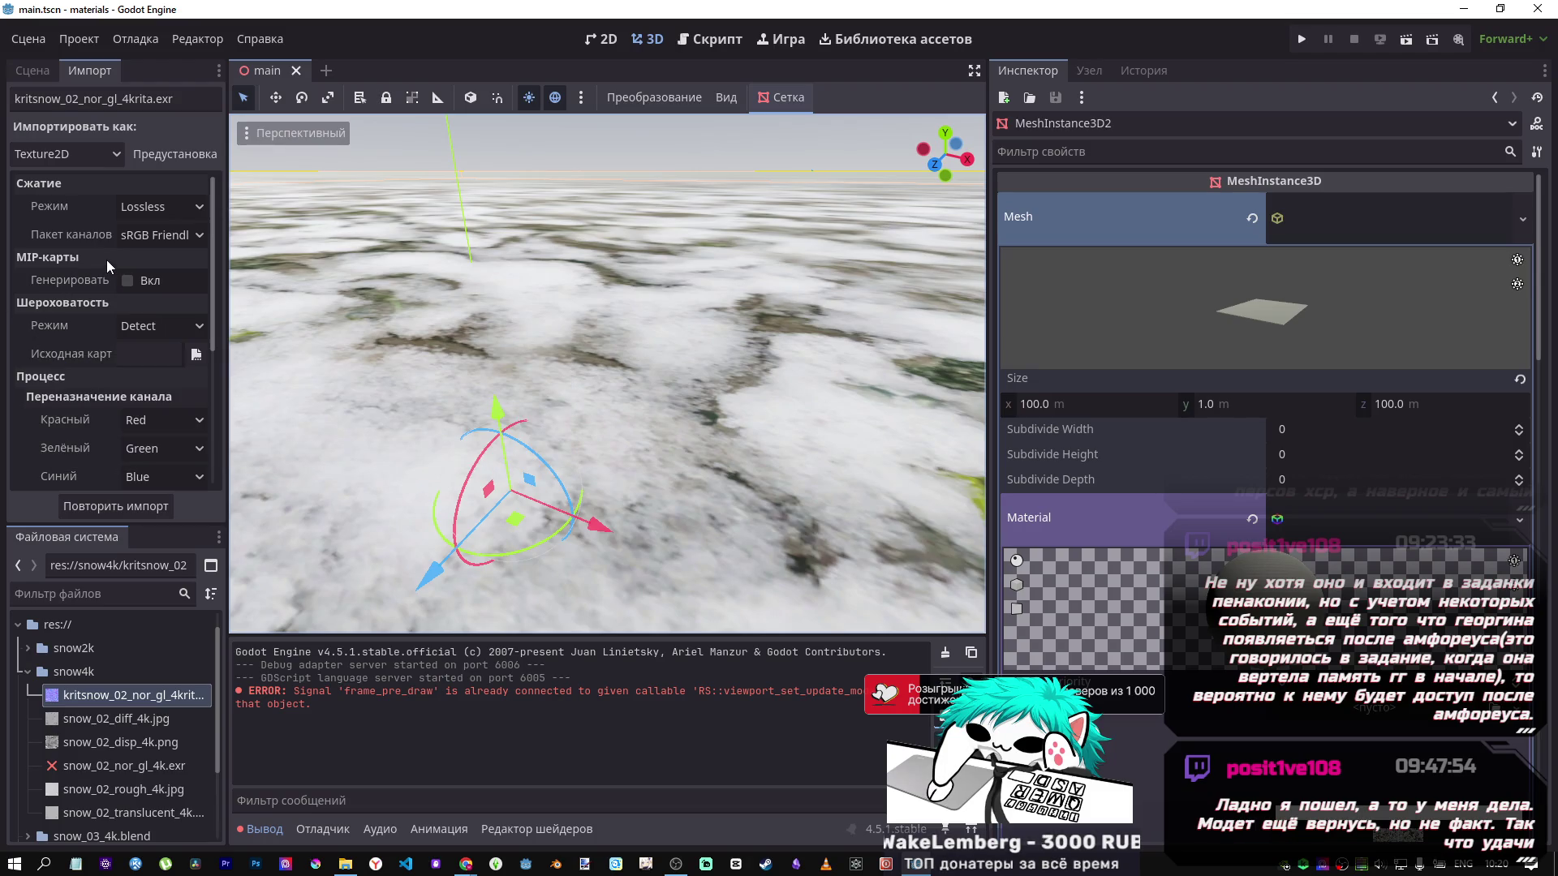
click(162, 337)
click(161, 336)
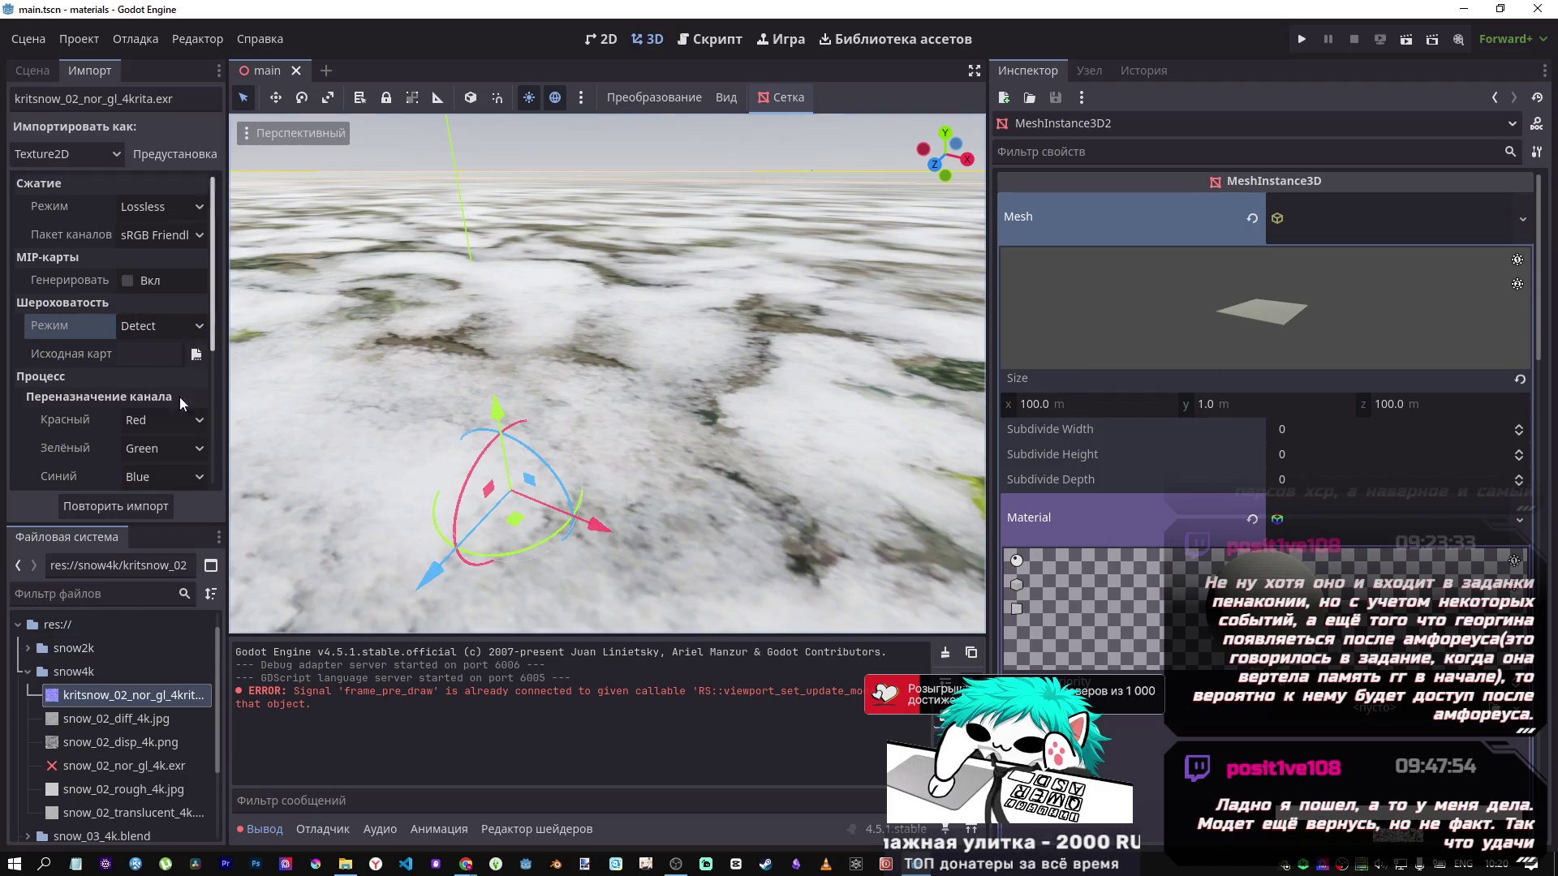
click(35, 73)
click(97, 152)
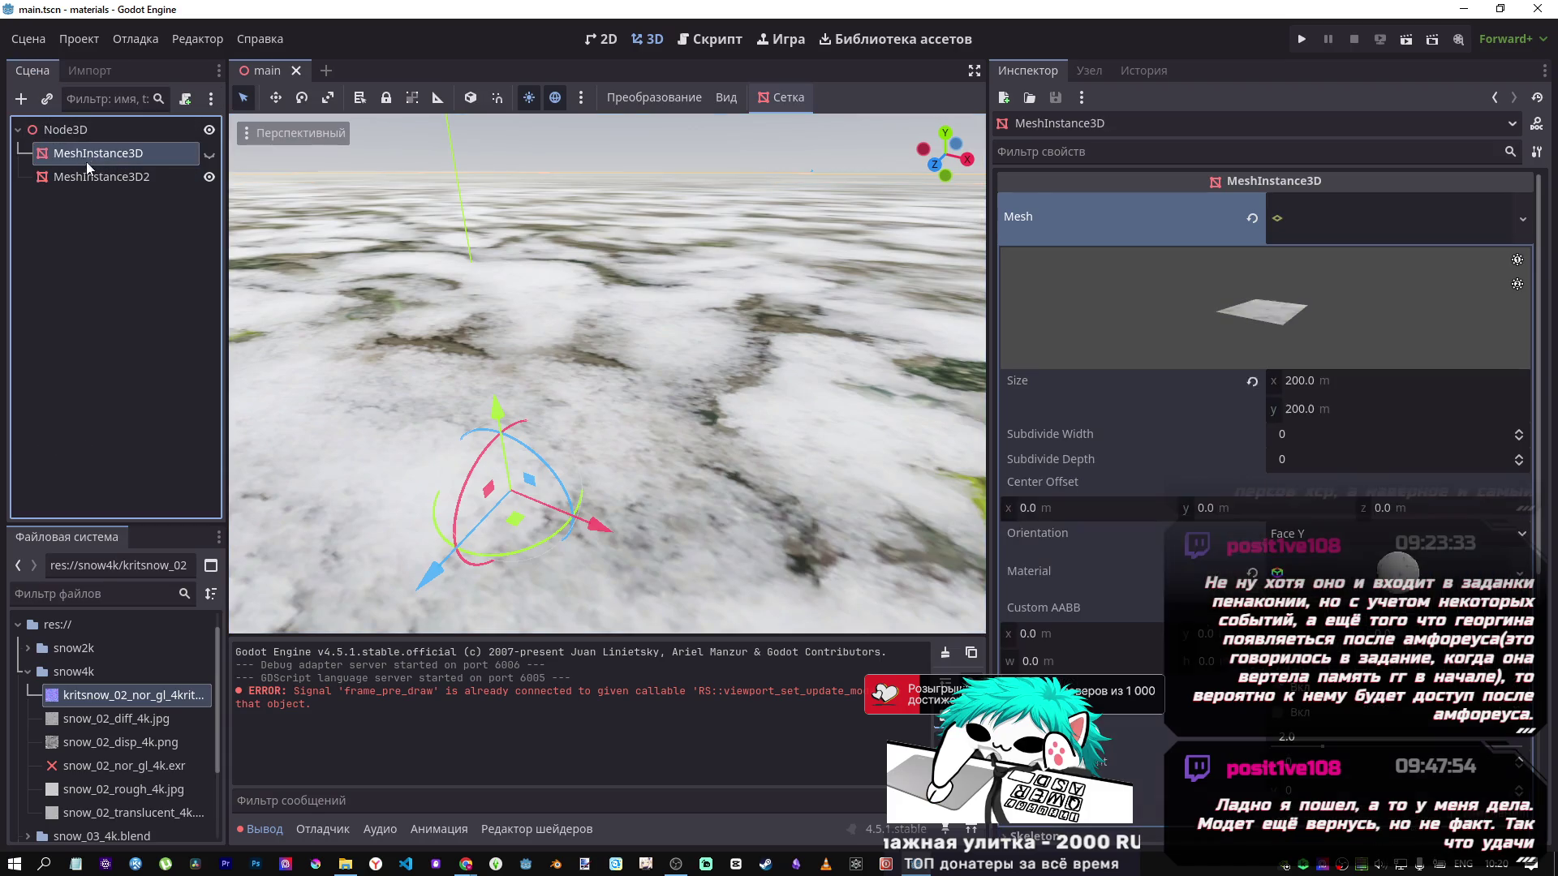
click(102, 176)
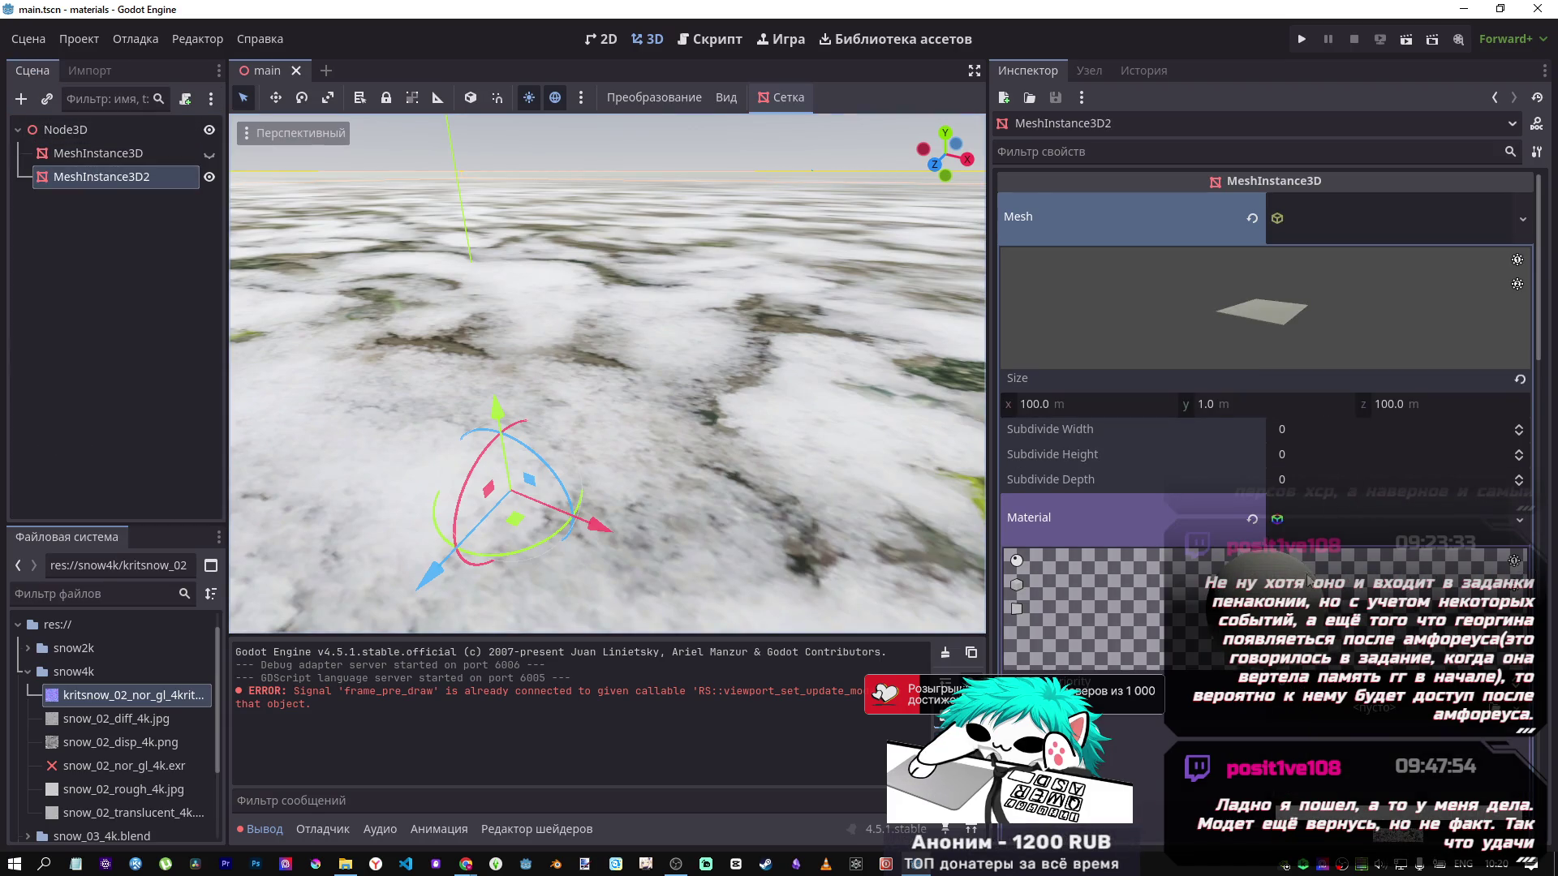
Disable Bent Normal Map and enable Normal Map on the snow material.
scroll(1308, 580, down, 10)
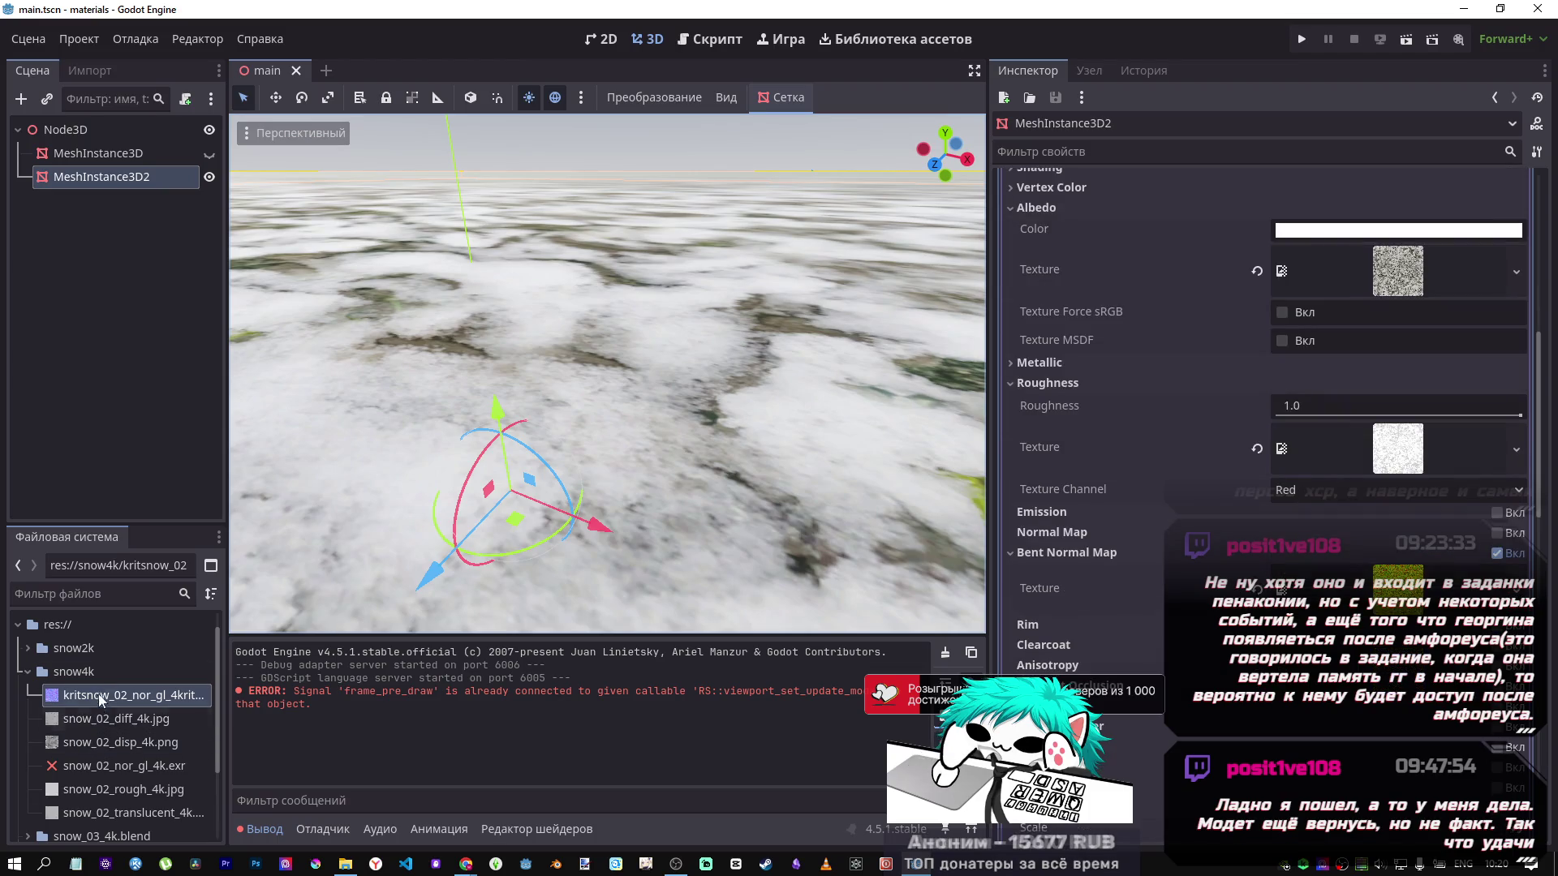
click(1496, 553)
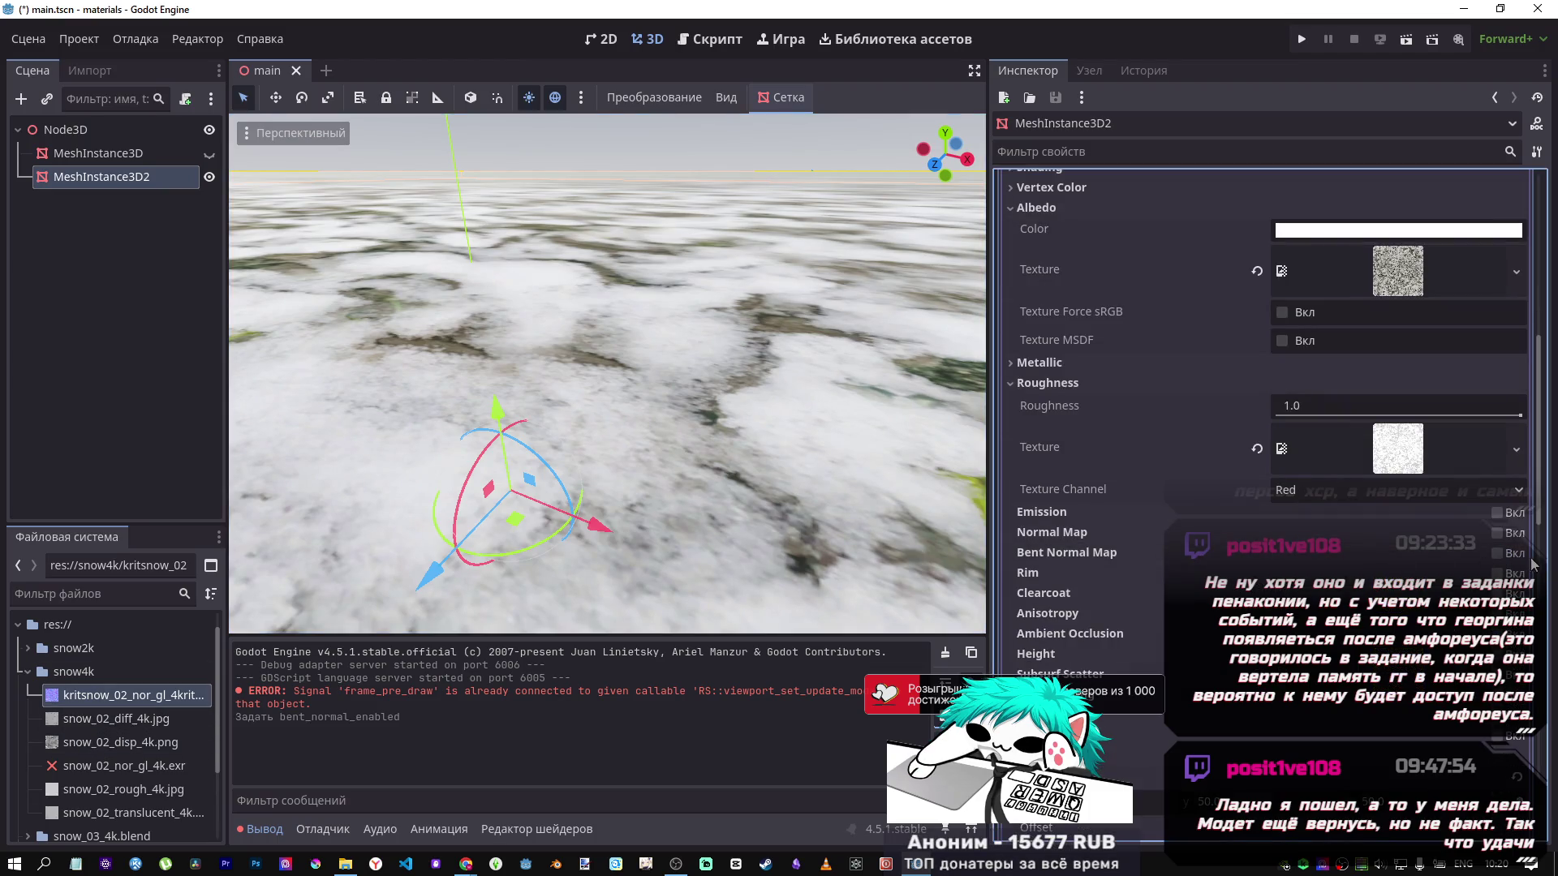
click(1497, 553)
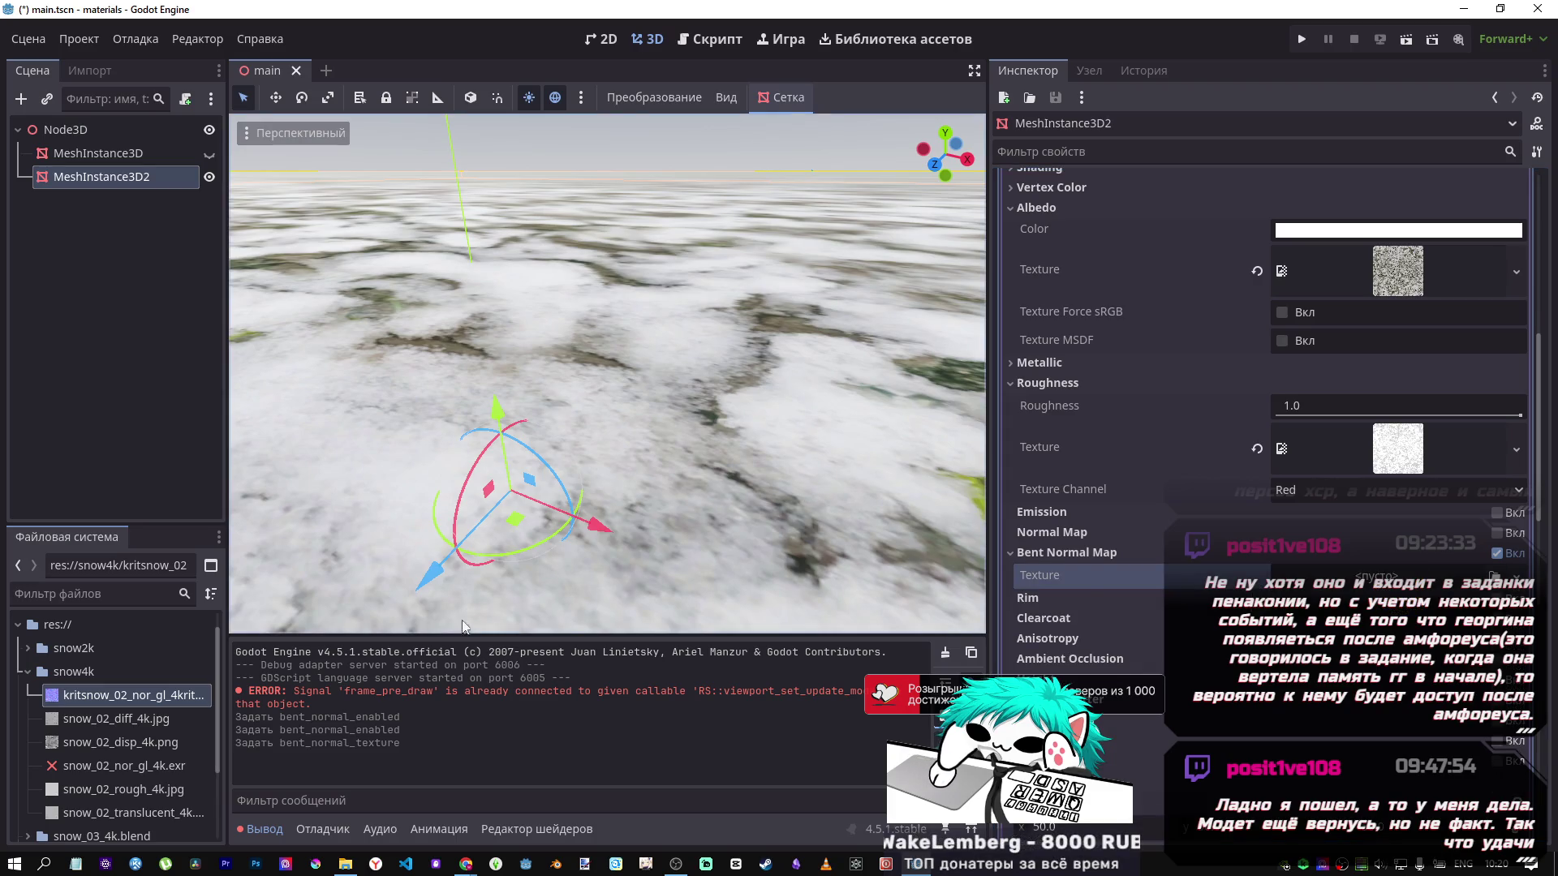
click(105, 703)
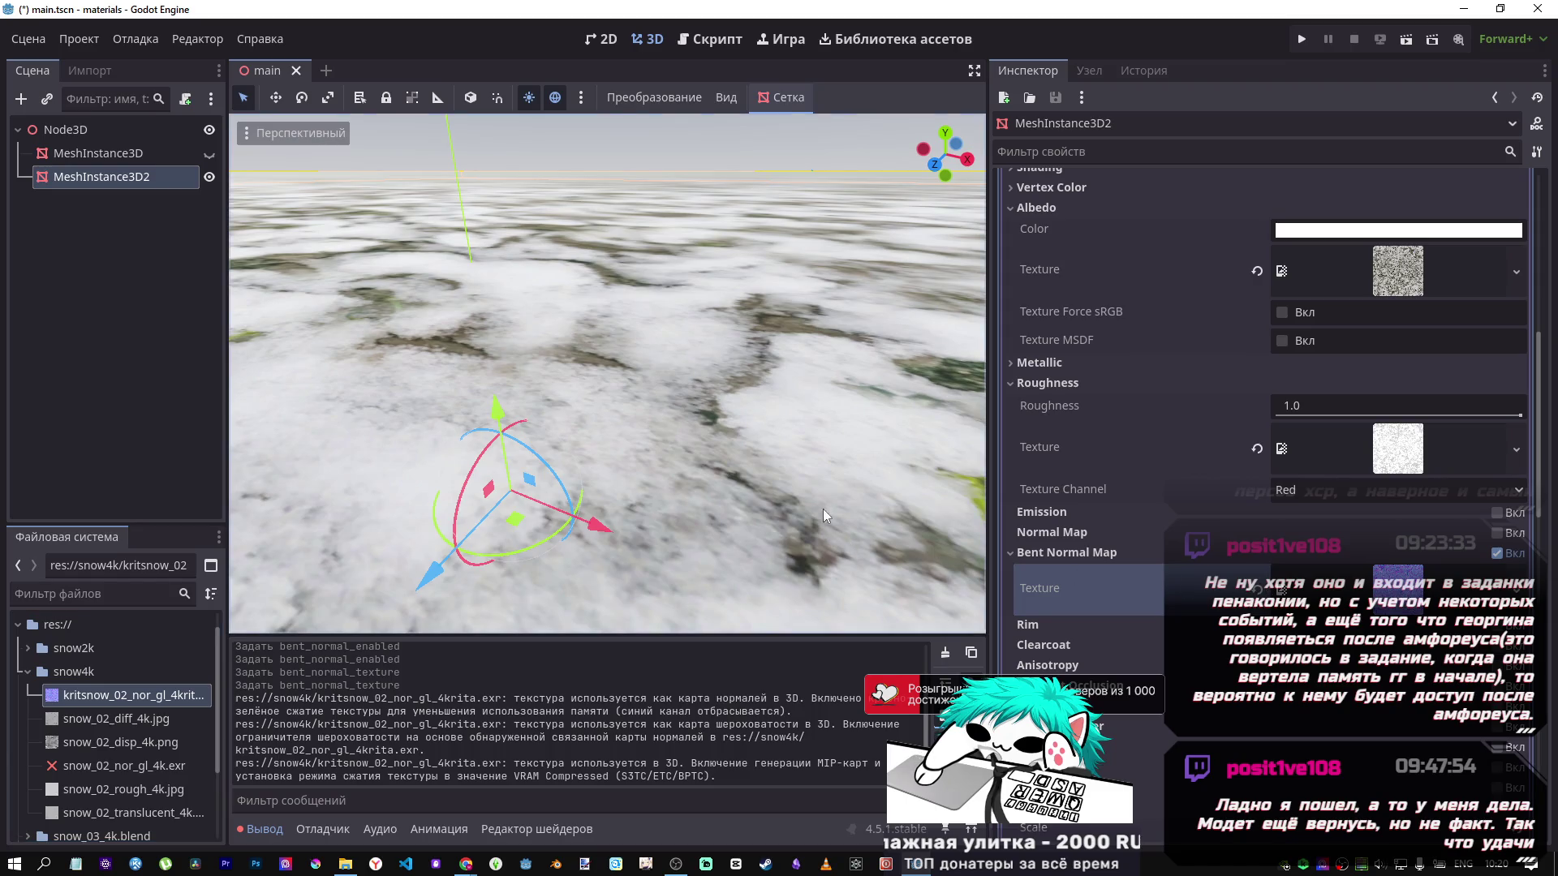
scroll(752, 490, up, 5)
scroll(688, 475, down, 3)
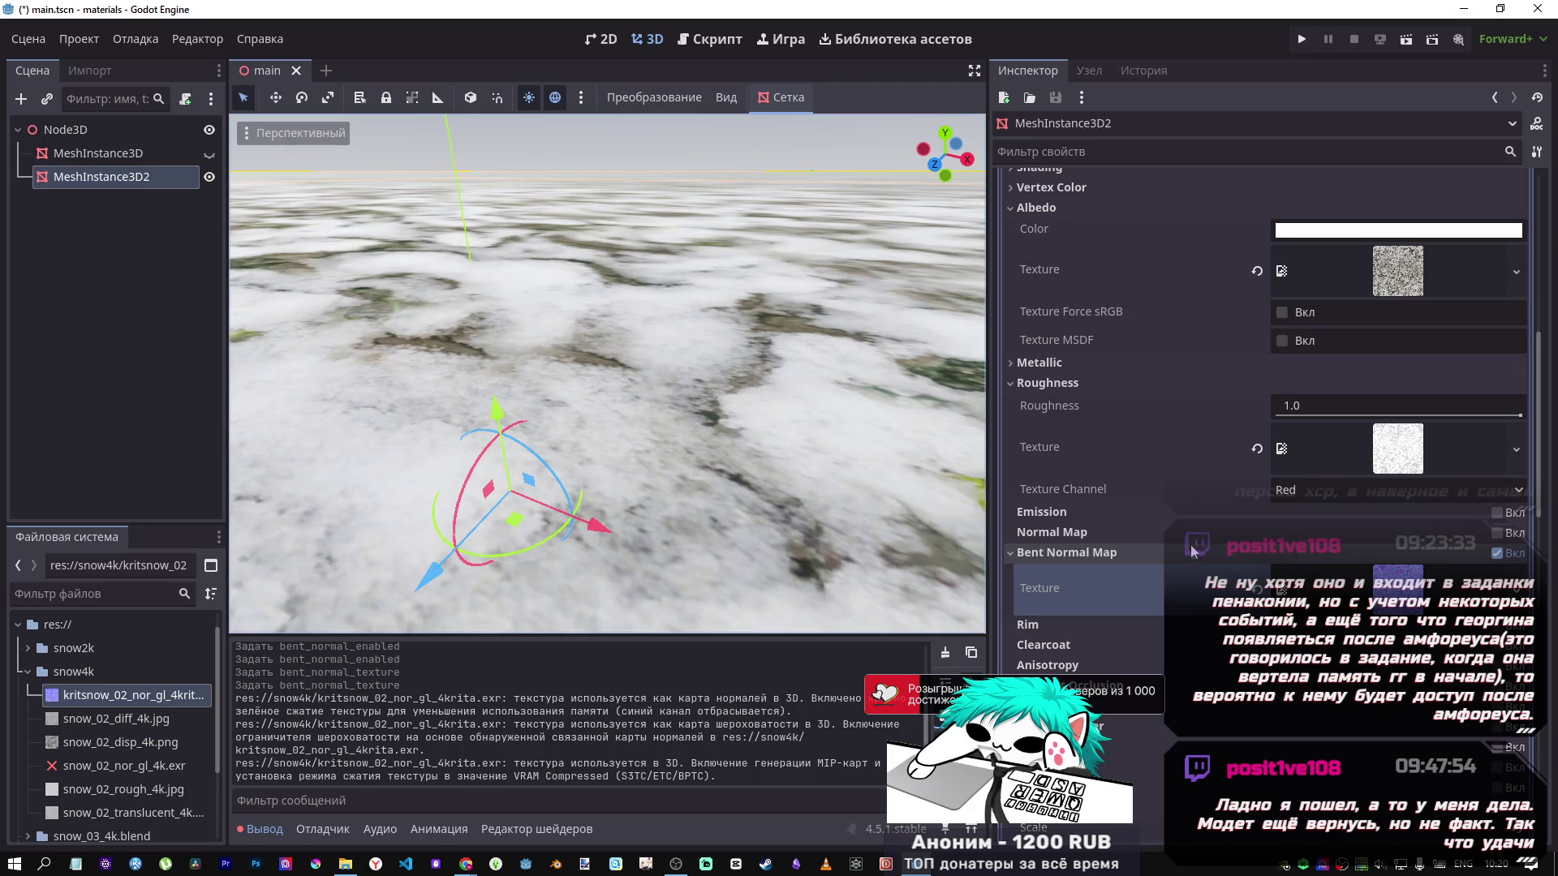
click(1497, 553)
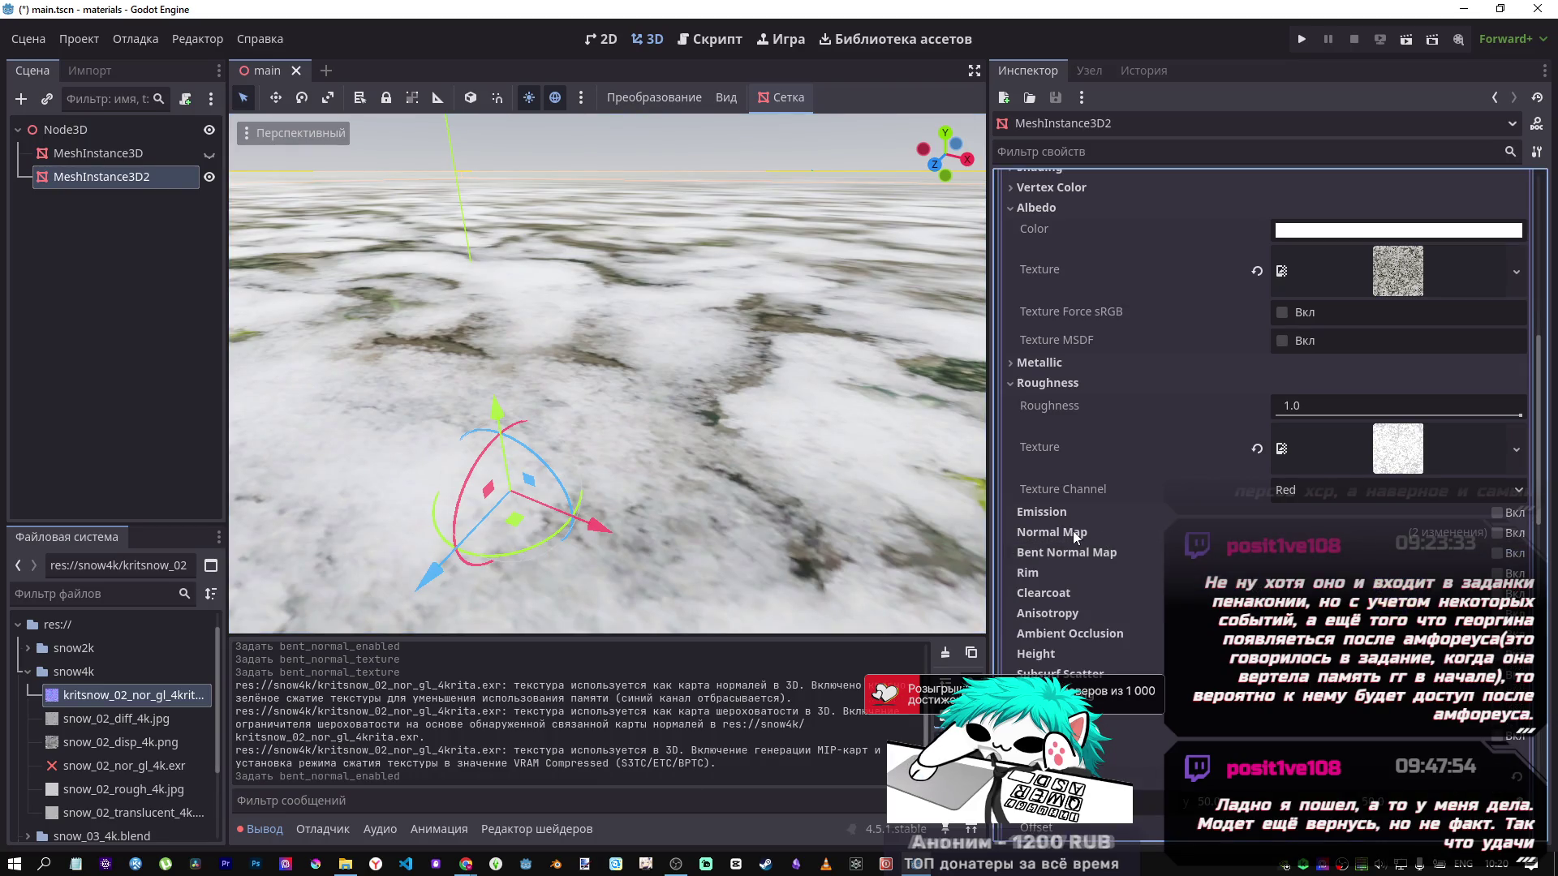
click(1496, 533)
Assign kritsnow_02_nor_gl_4krita.exr as the normal map texture with scale about 1.43.
click(1257, 597)
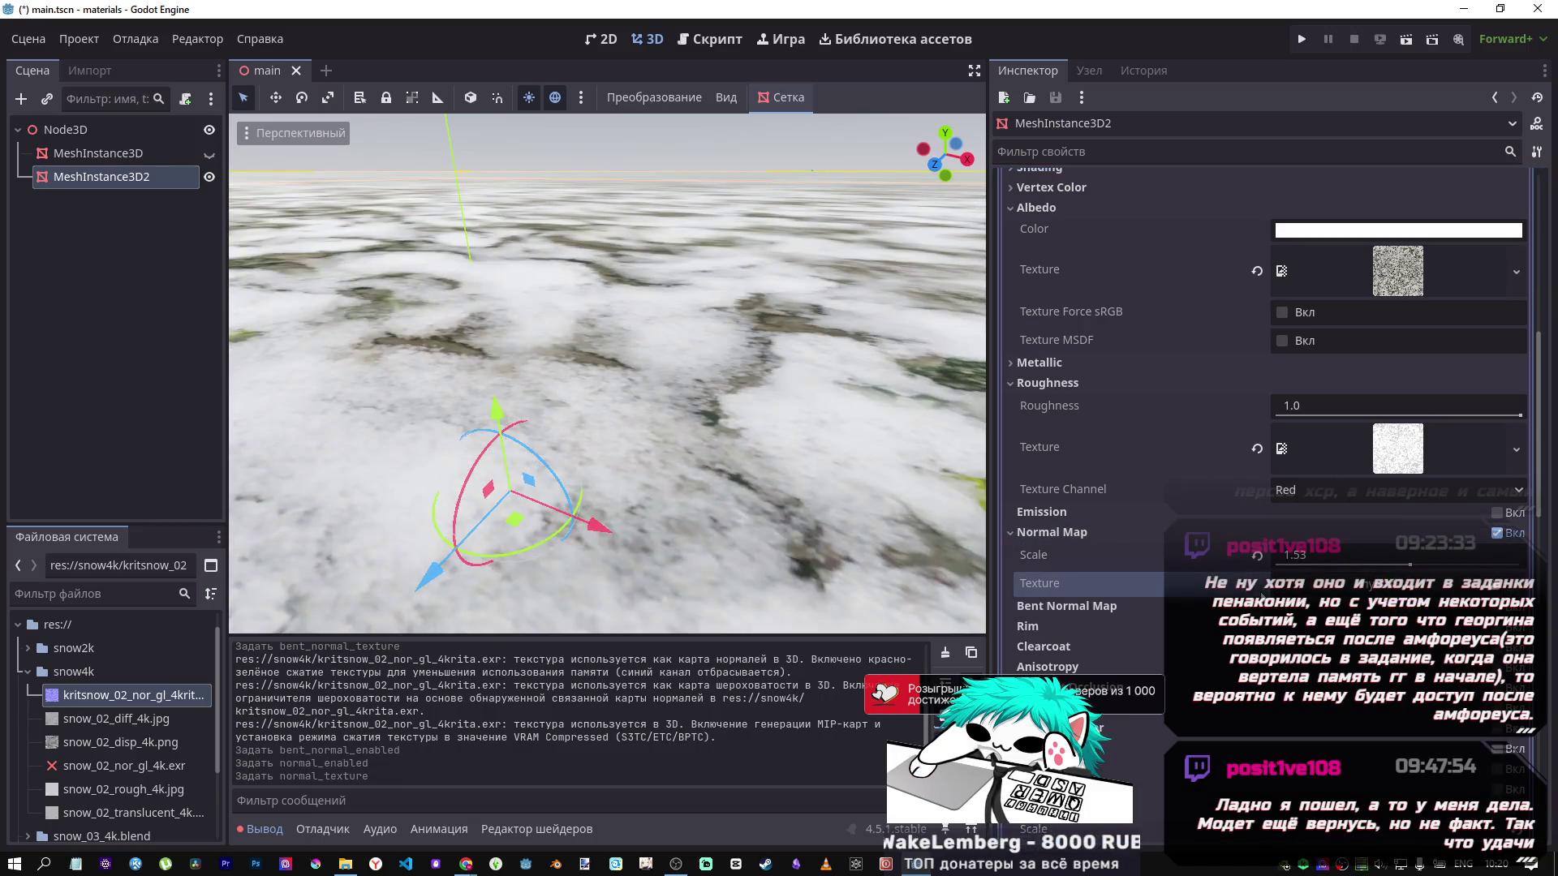
click(1257, 556)
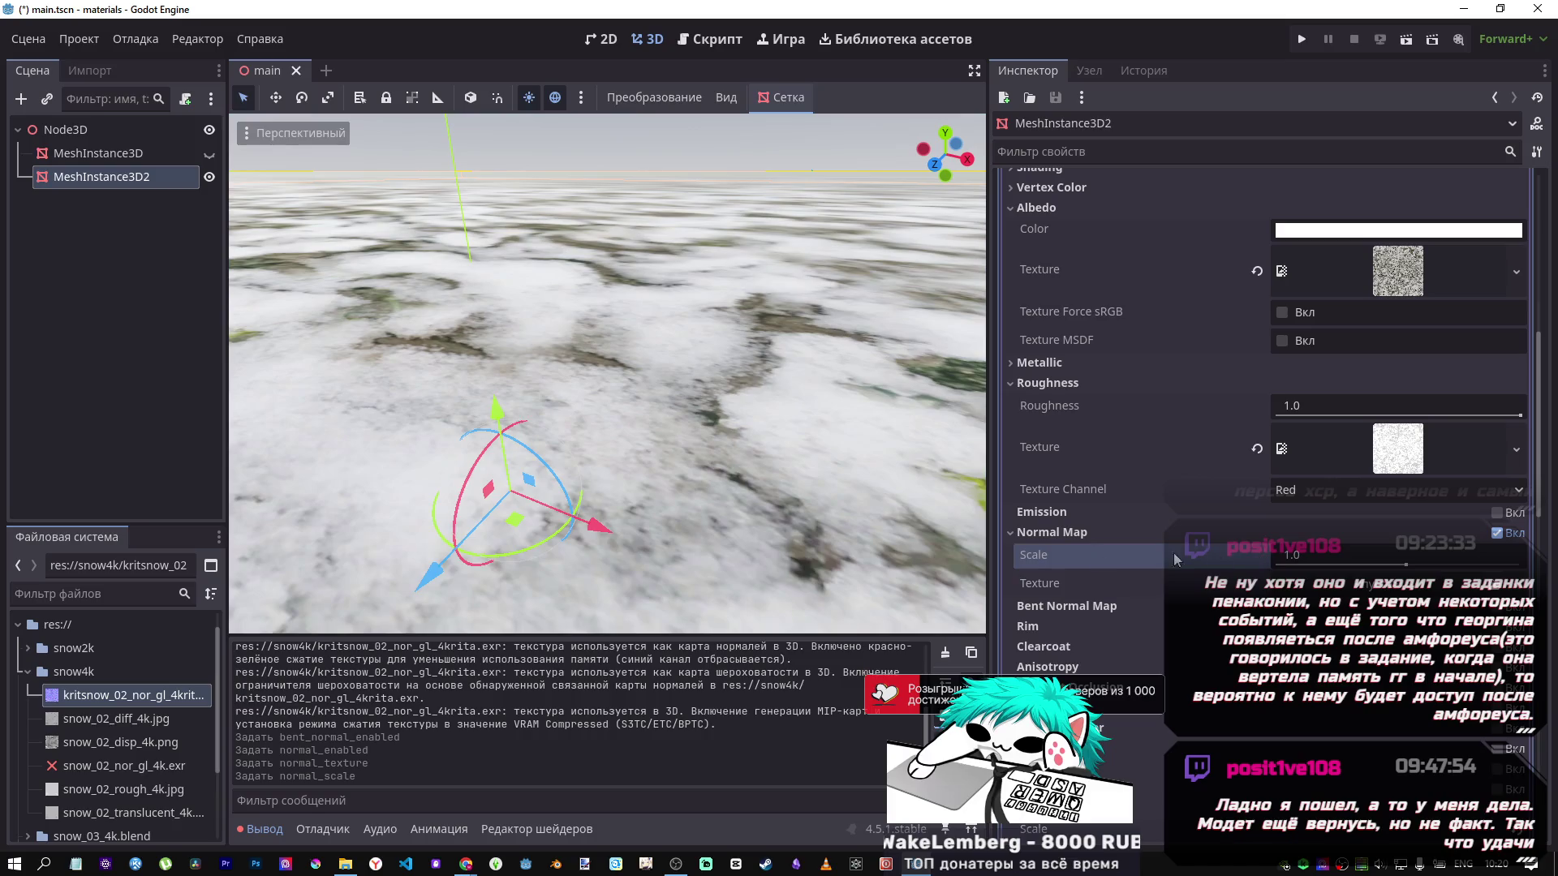
click(83, 696)
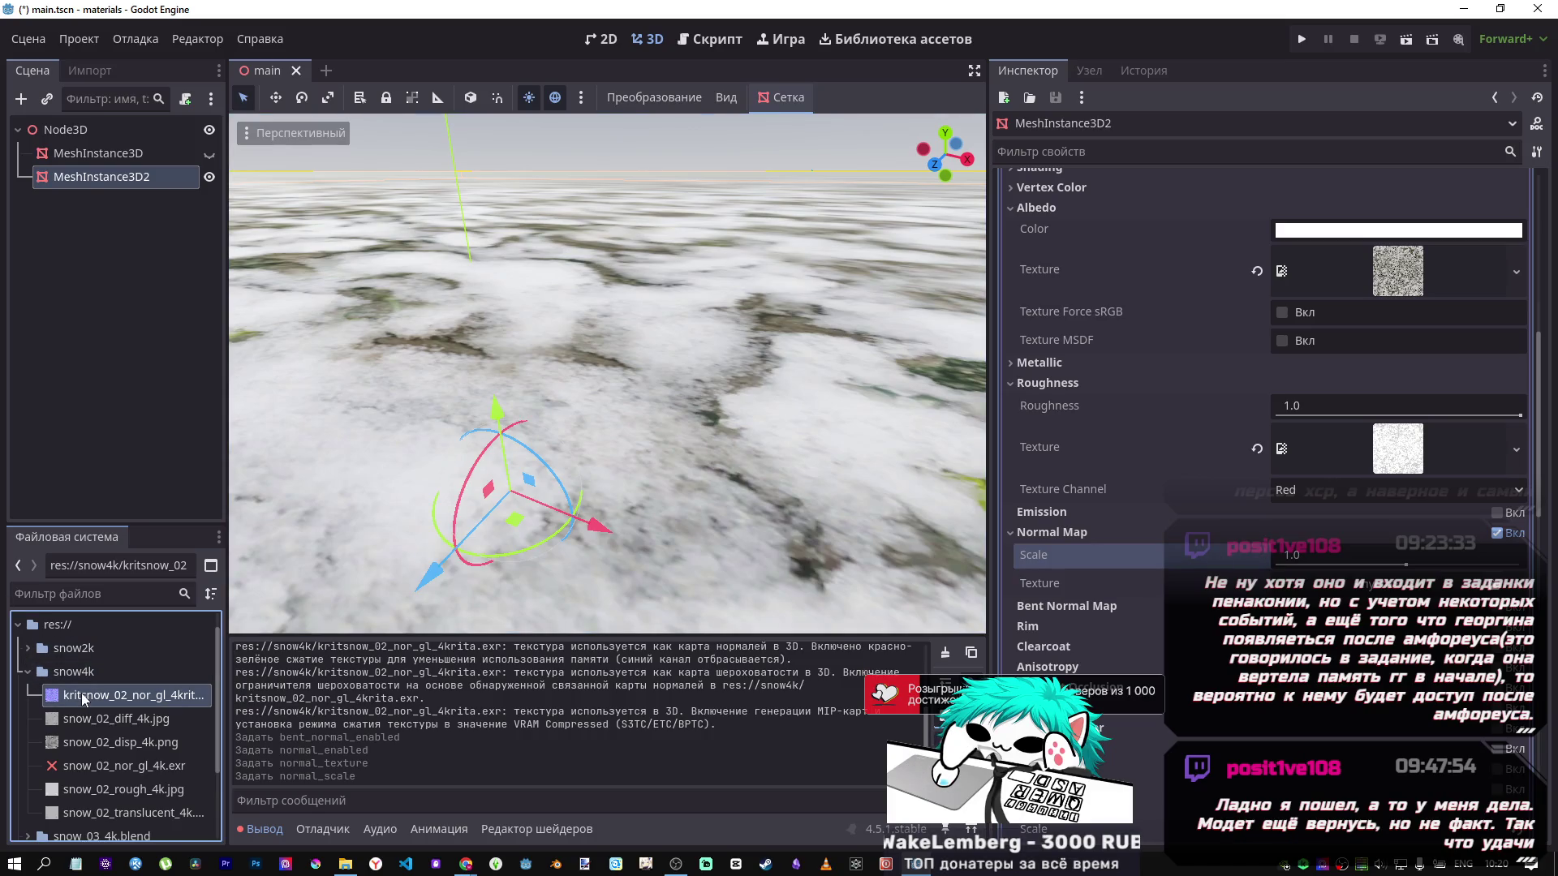
drag(81, 694, 1040, 655)
drag(1334, 588, 1328, 595)
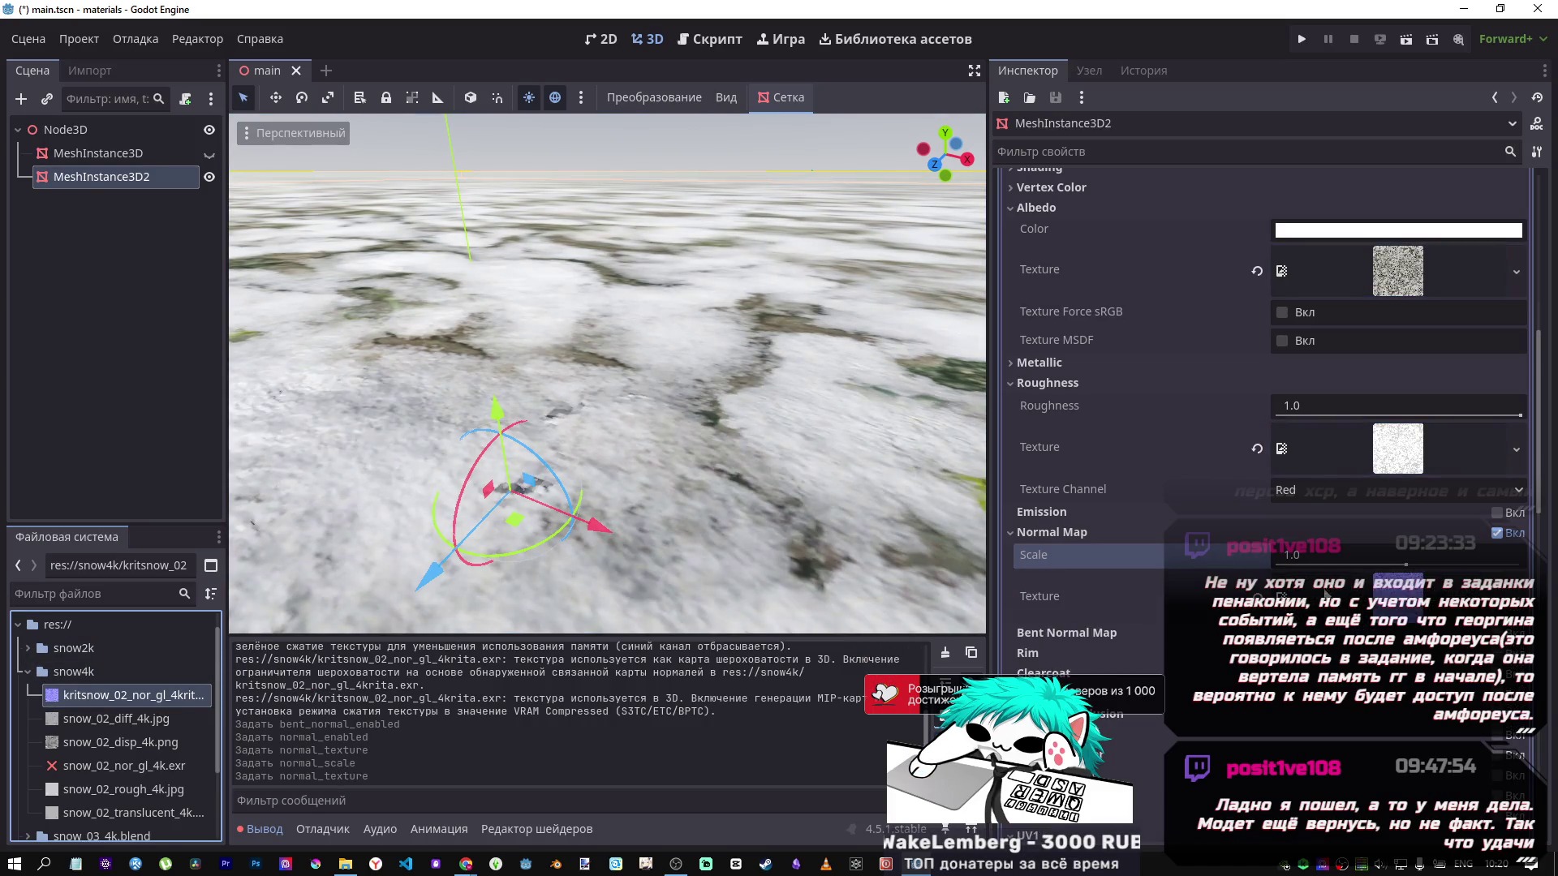
drag(1406, 566, 1409, 565)
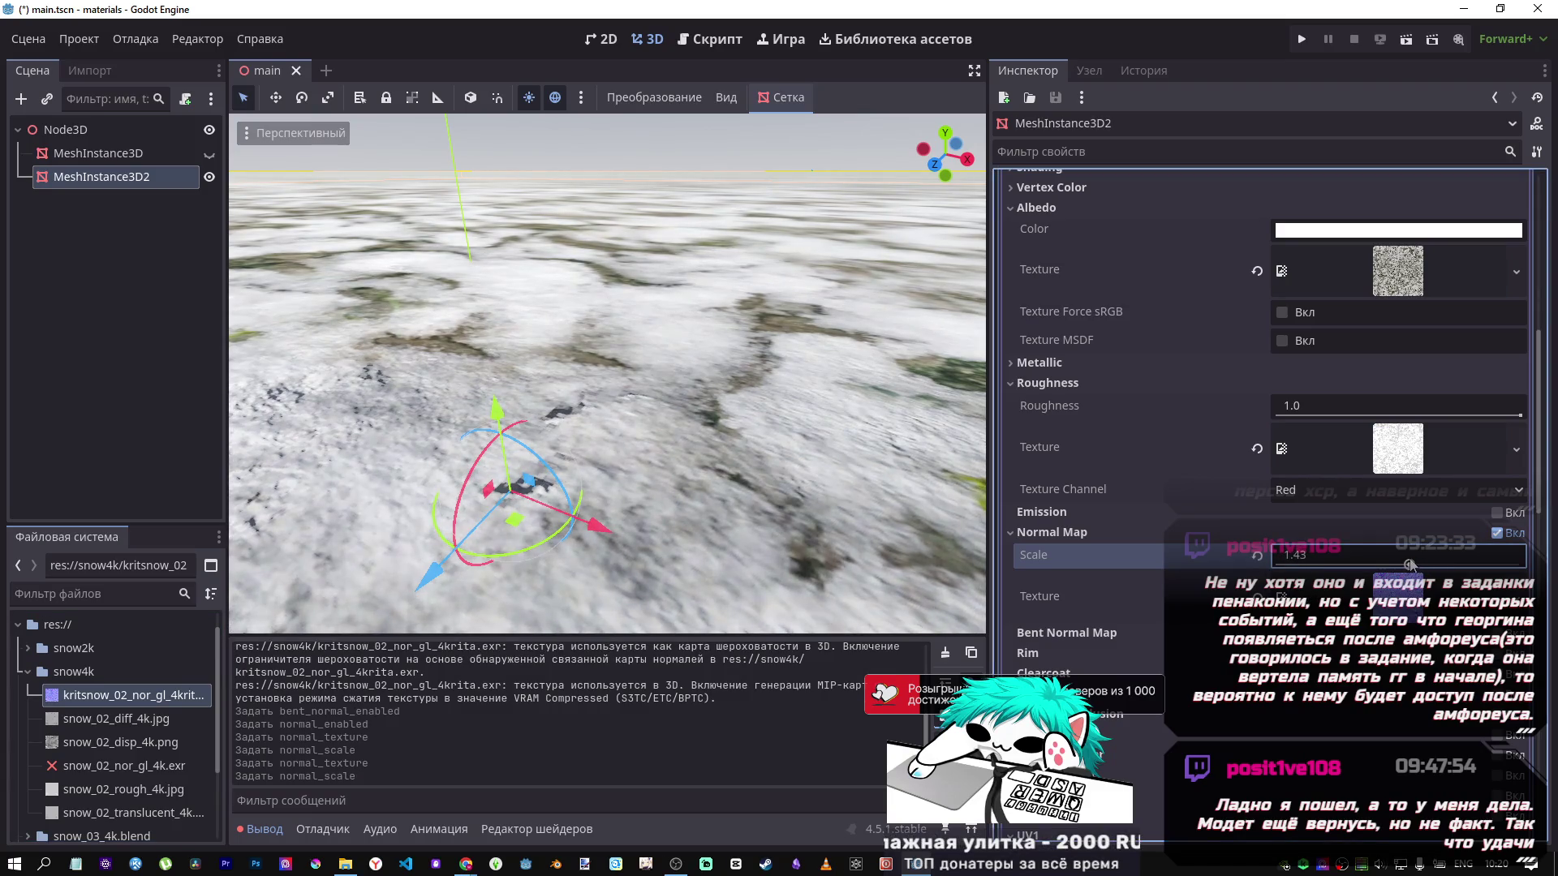
Fly the camera over the snow plane to inspect the new normal map.
key(shift+f)
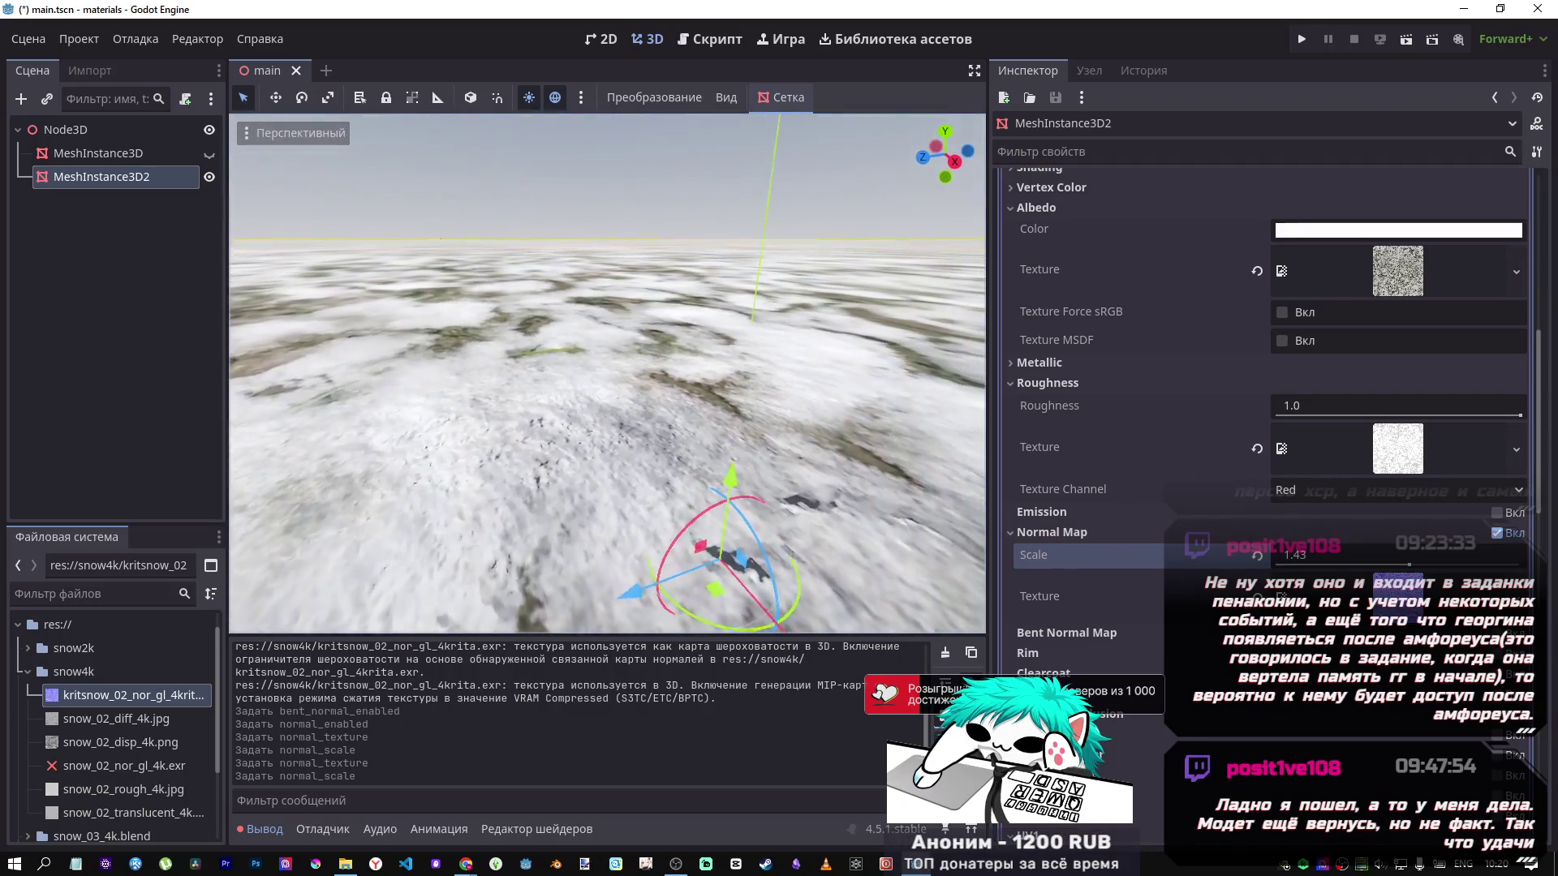
key(w)
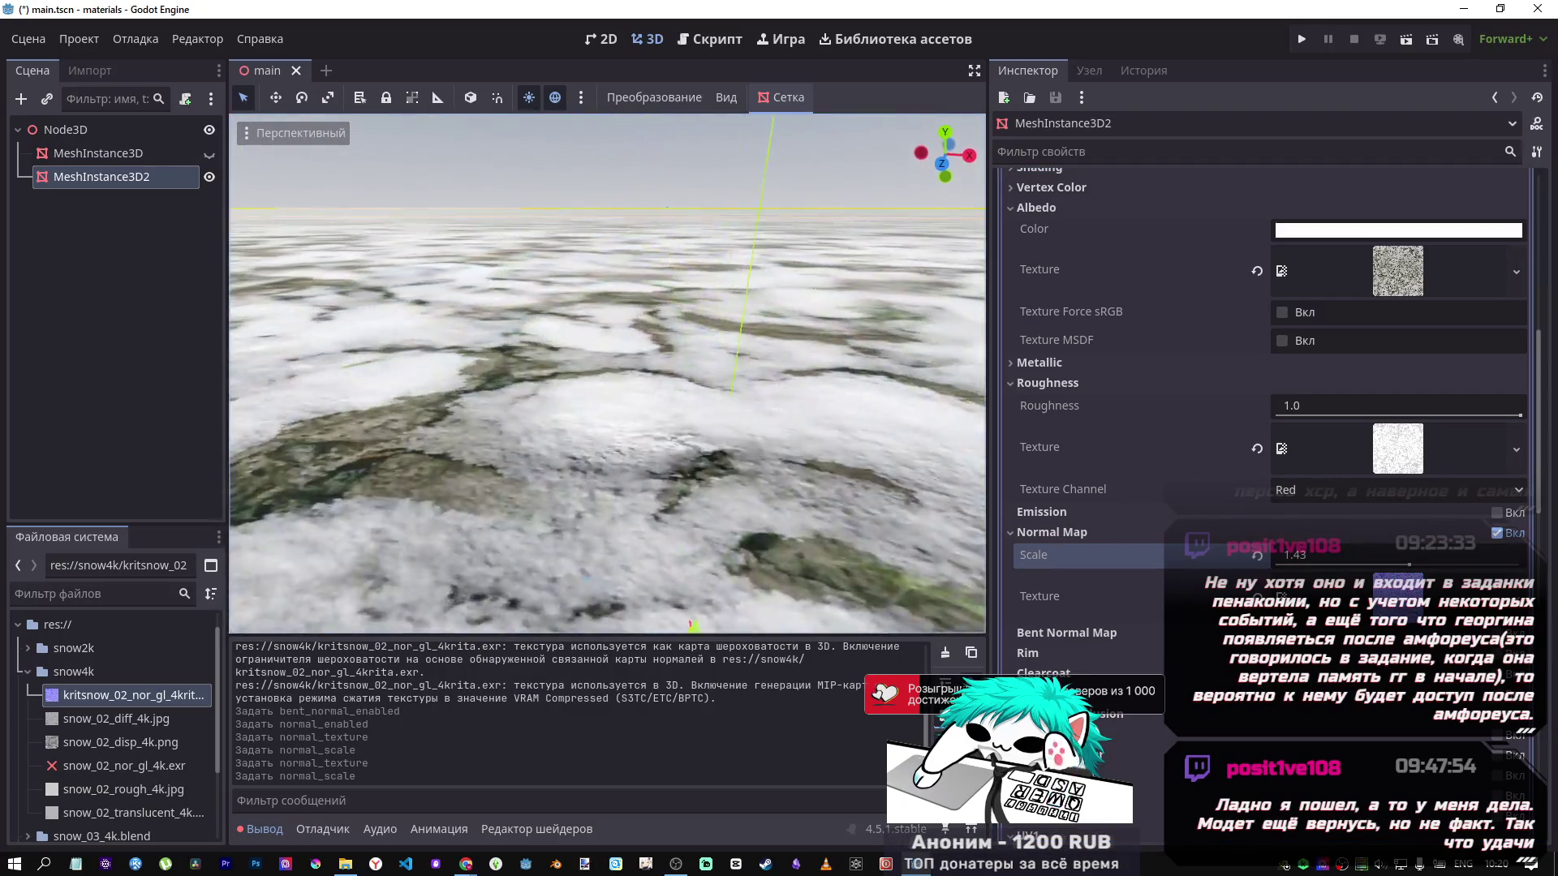
key(s)
scroll(1049, 552, down, 5)
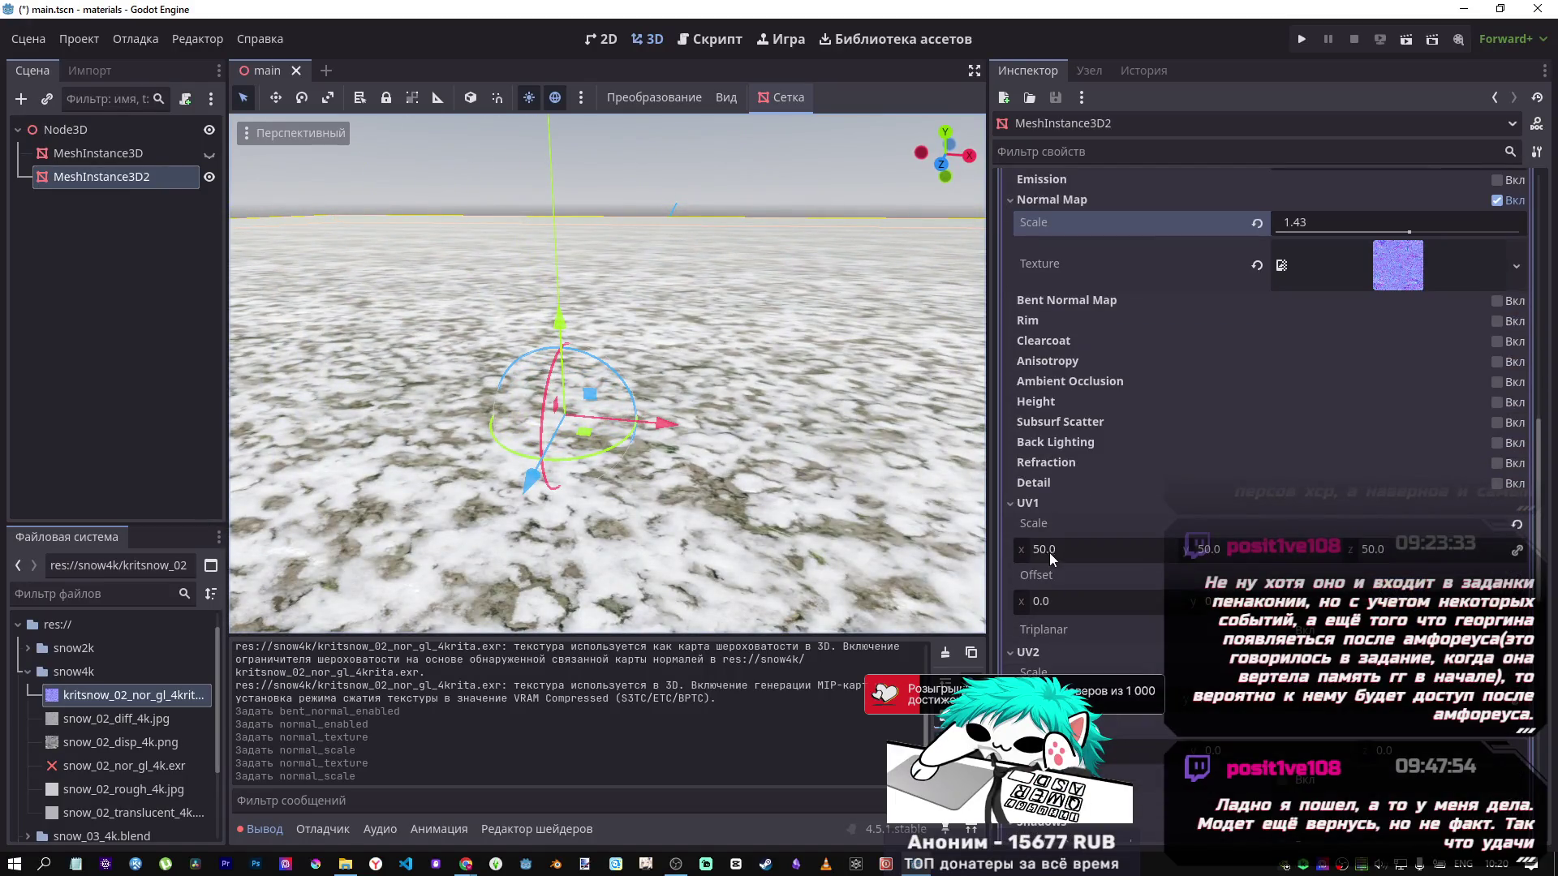
Try a UV1 Scale of 100 on the snow material and view the tiling.
click(1053, 551)
text(1)
key(Return)
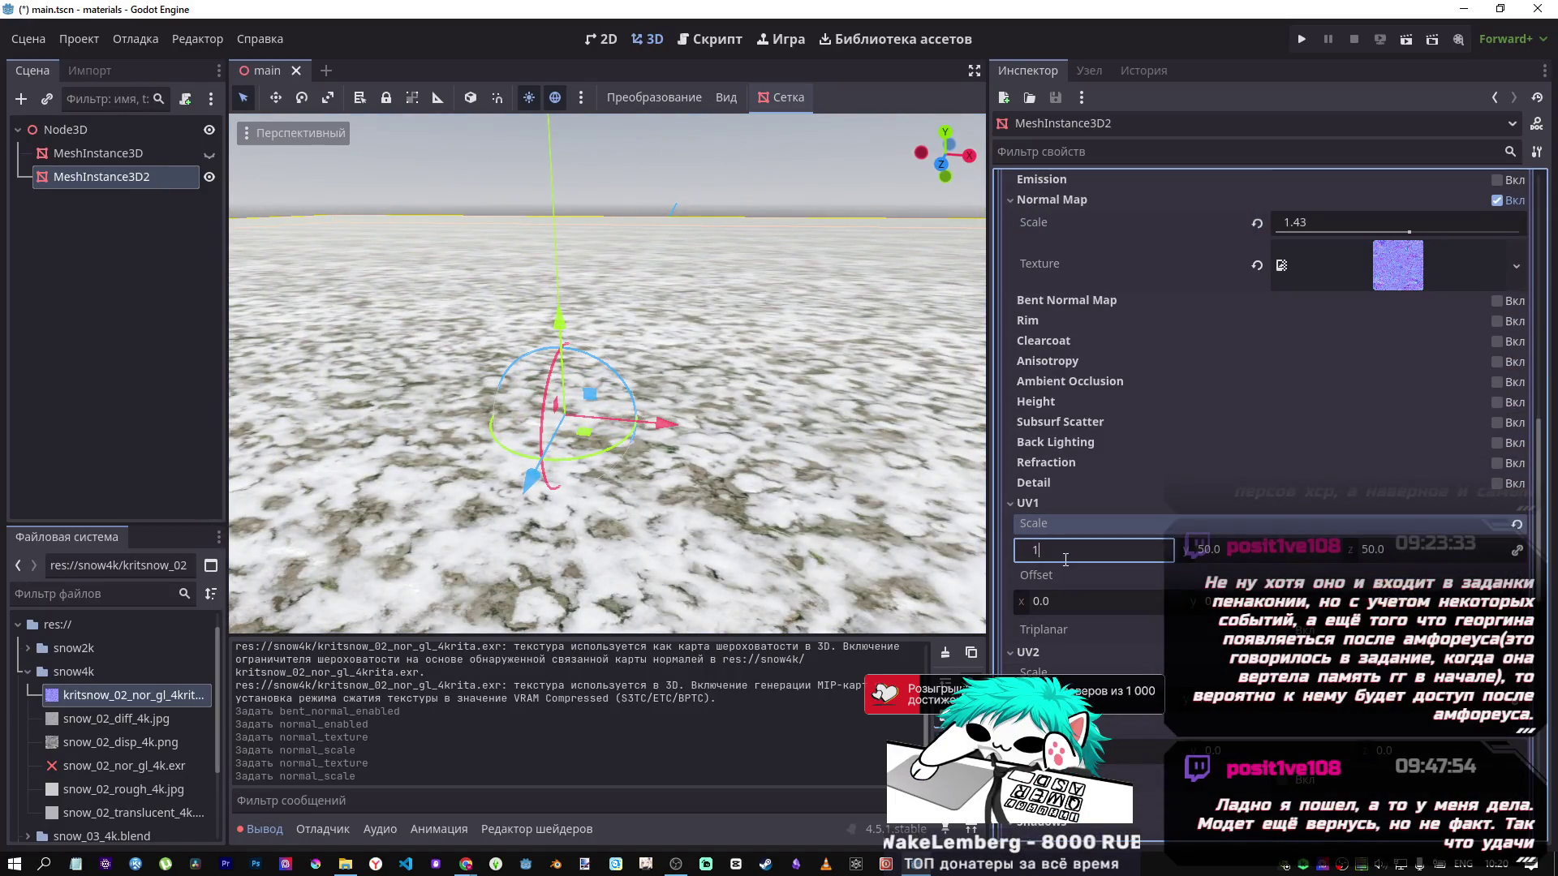
scroll(736, 506, down, 3)
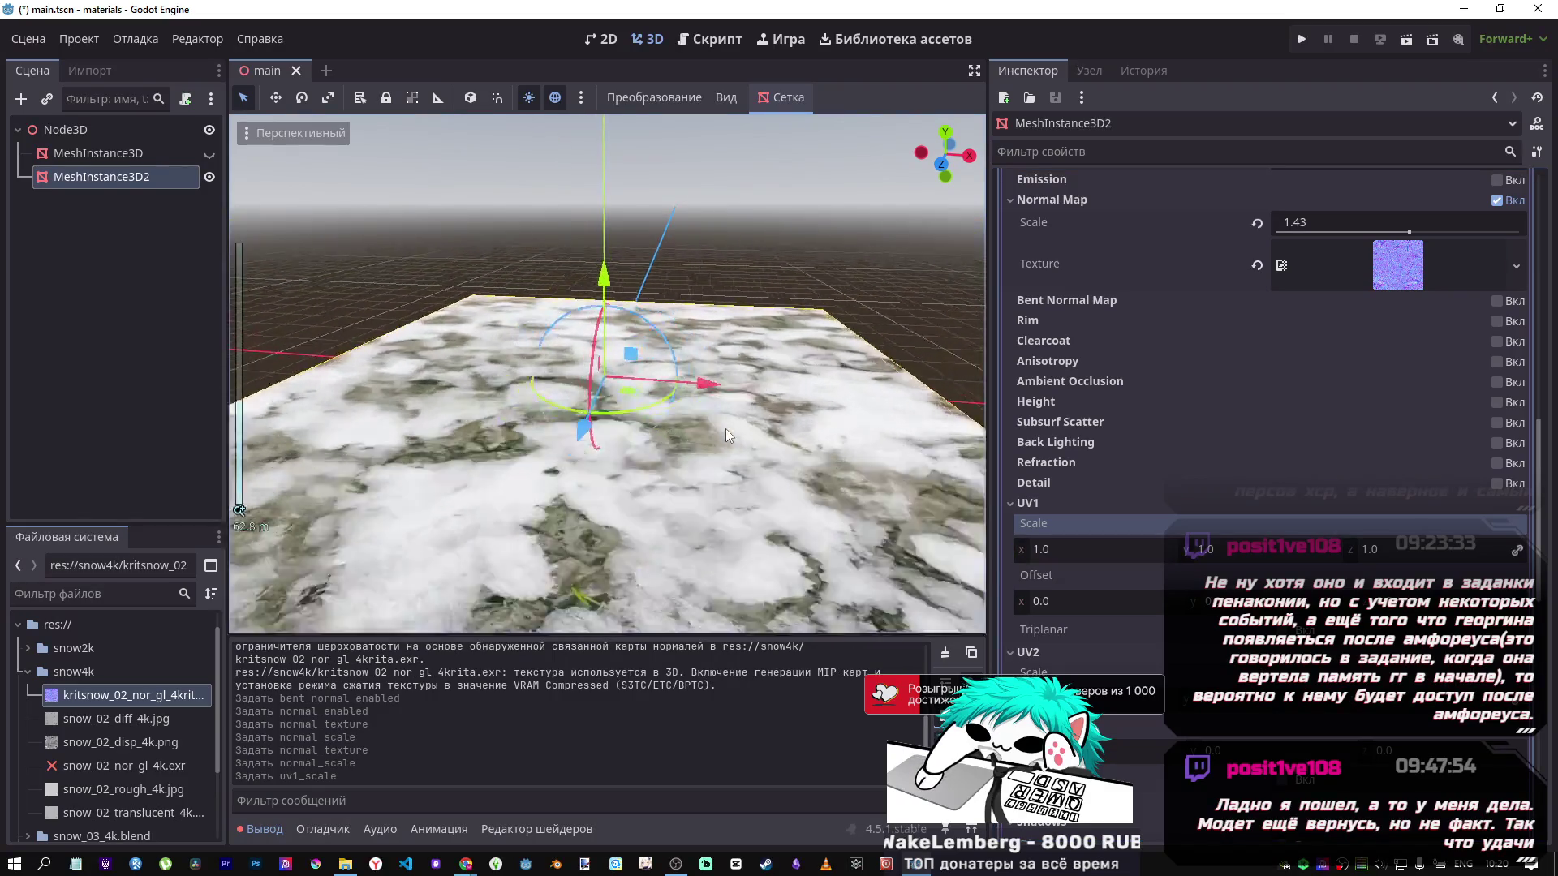
key(w)
key(w)
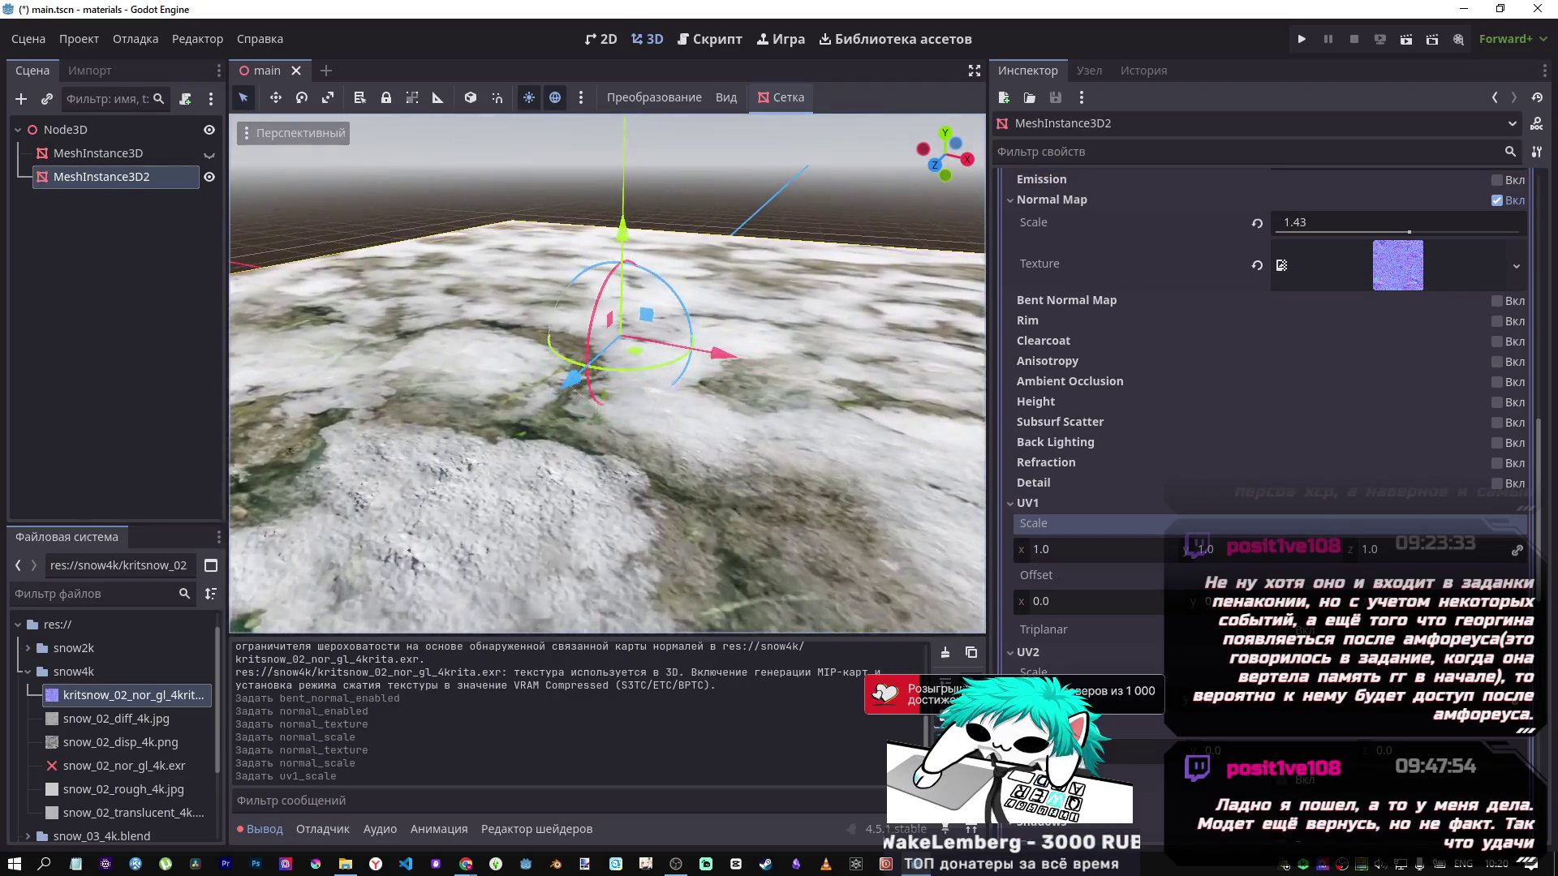
key(w)
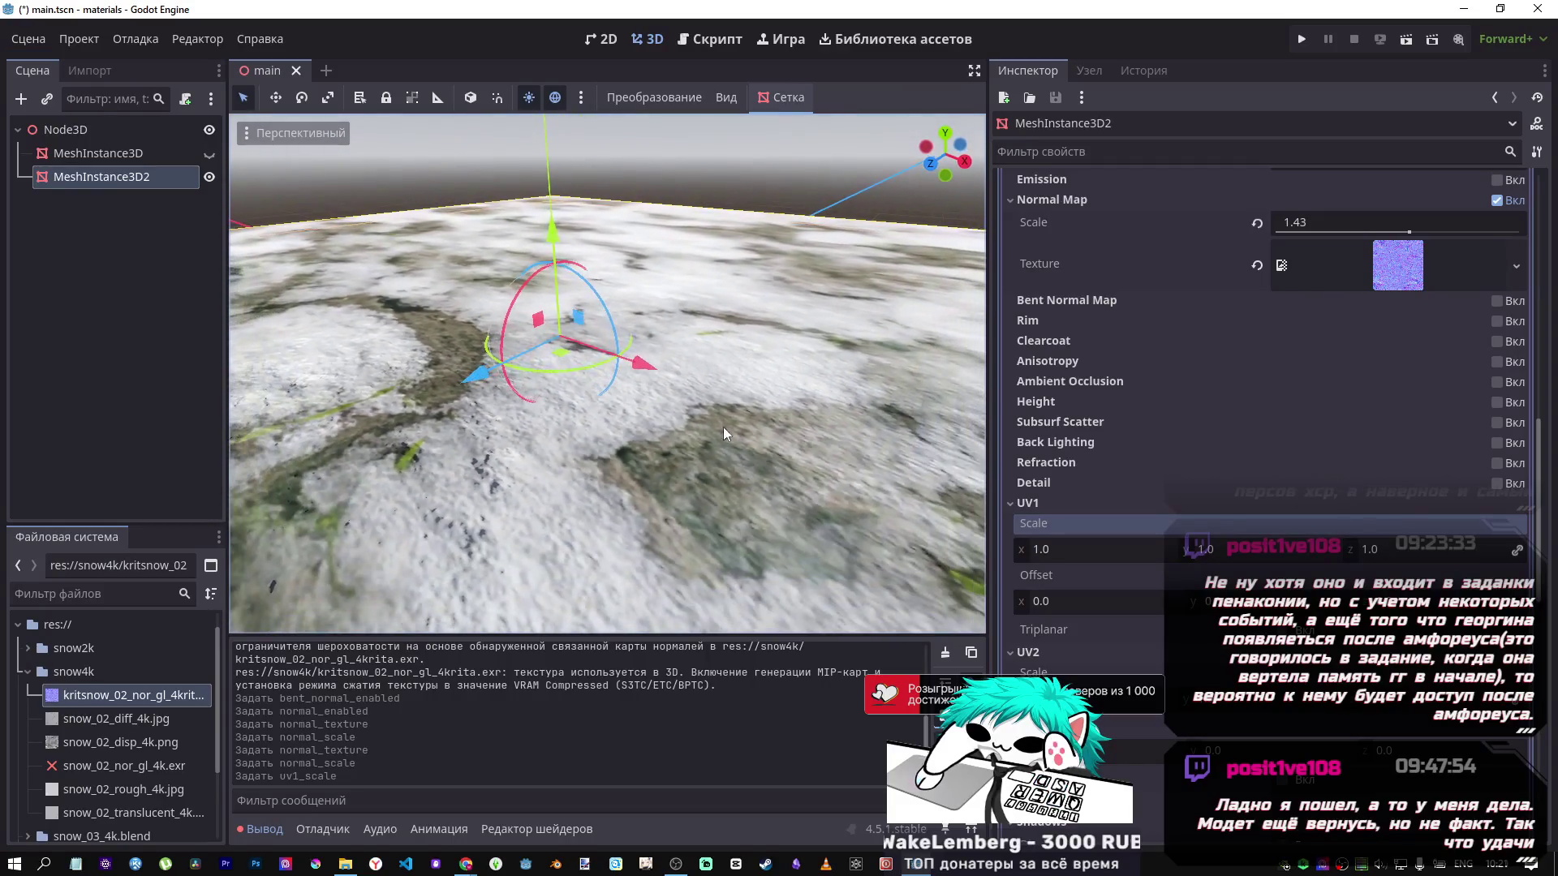
click(1102, 602)
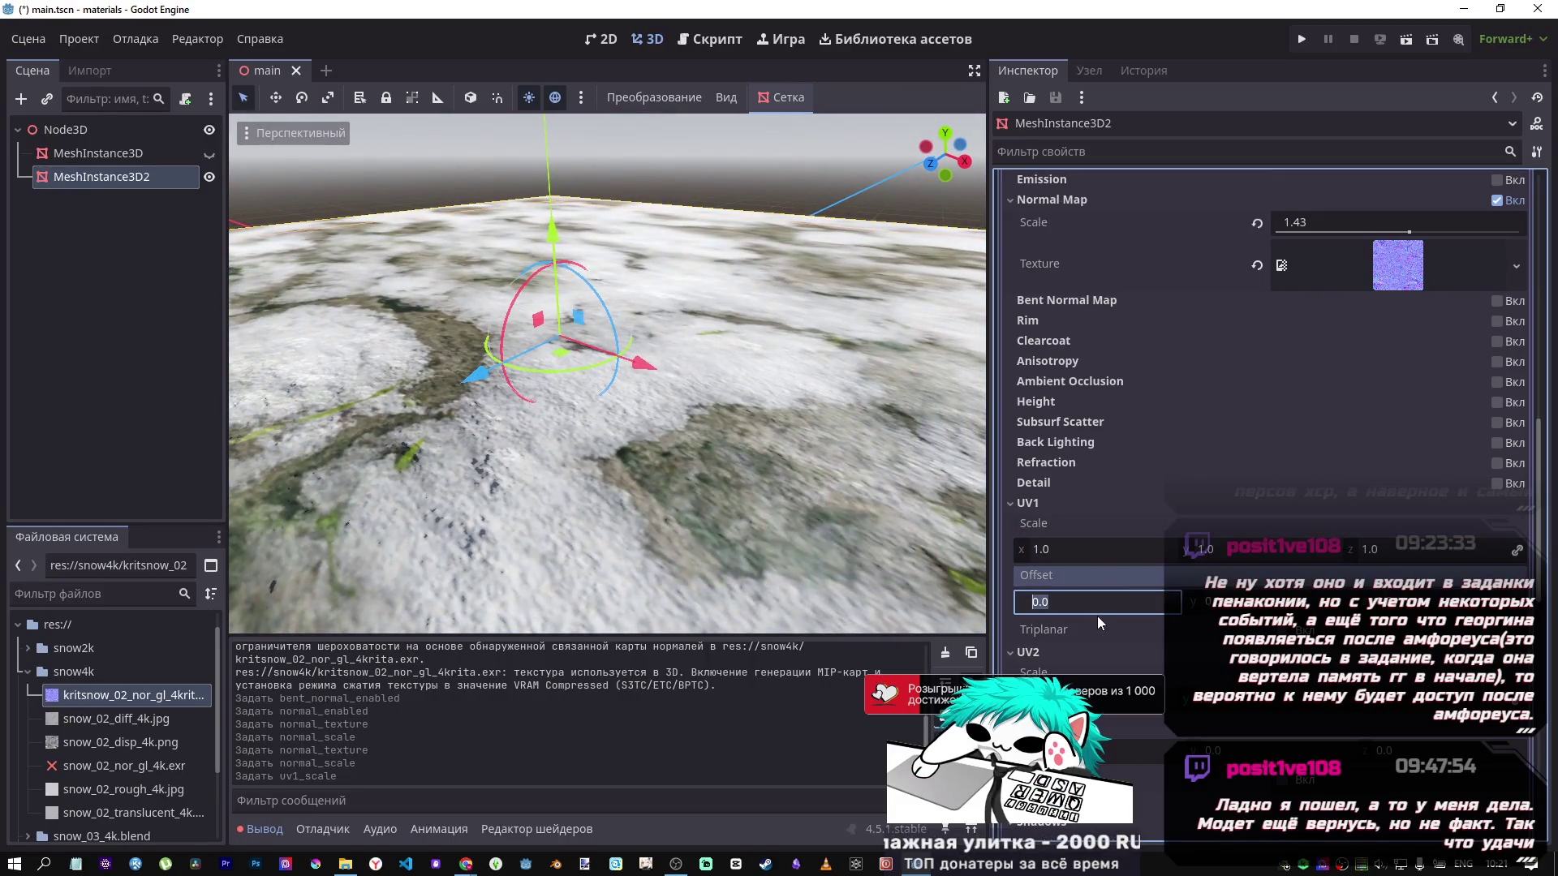
click(1079, 552)
text(100)
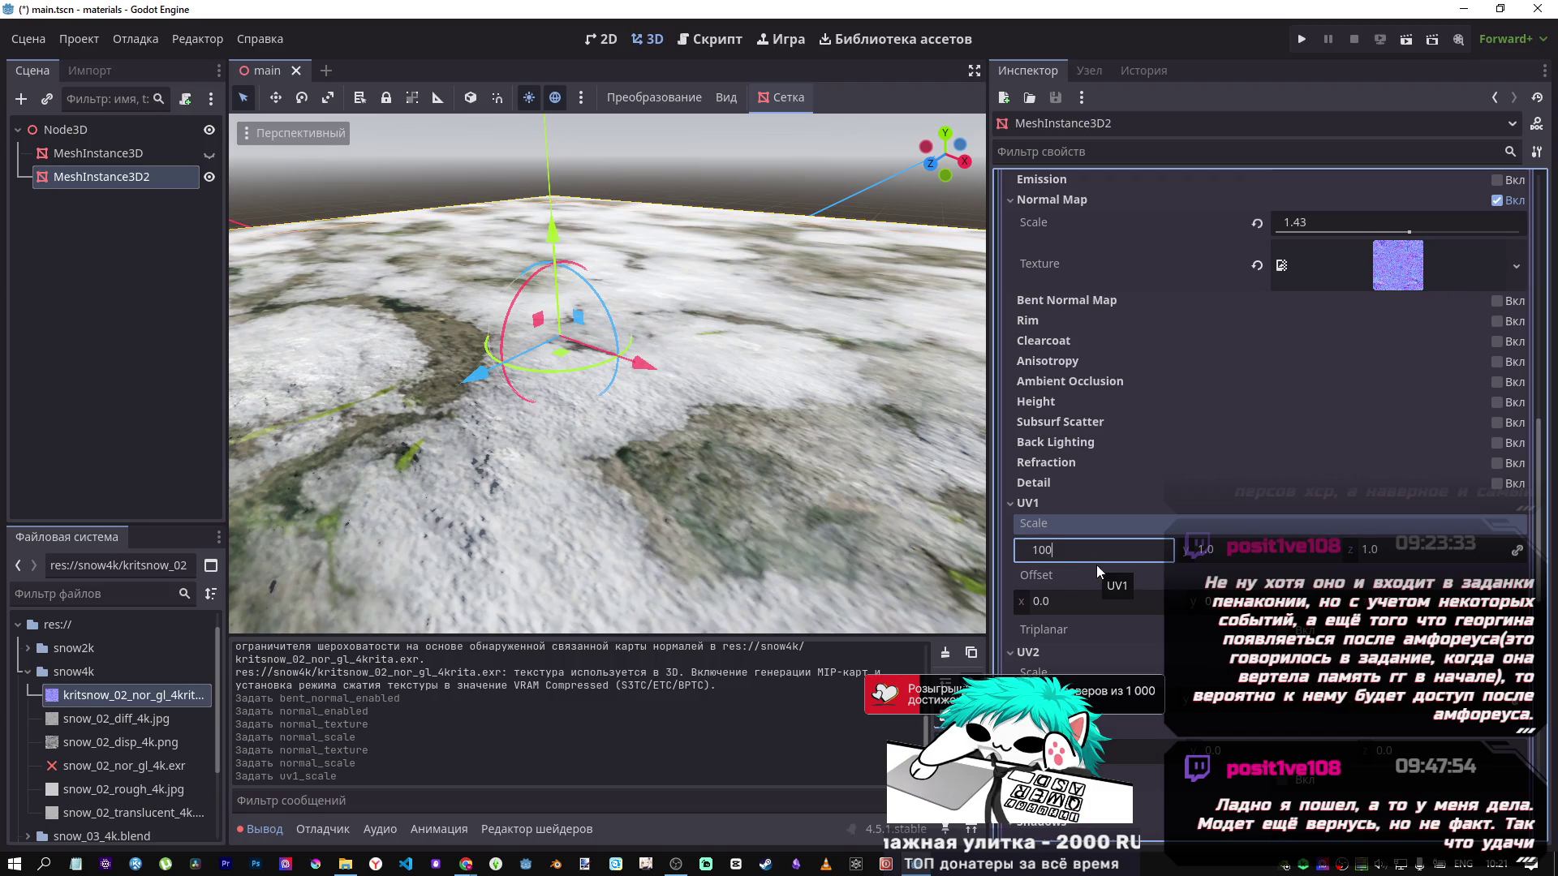
key(Return)
scroll(586, 417, down, 5)
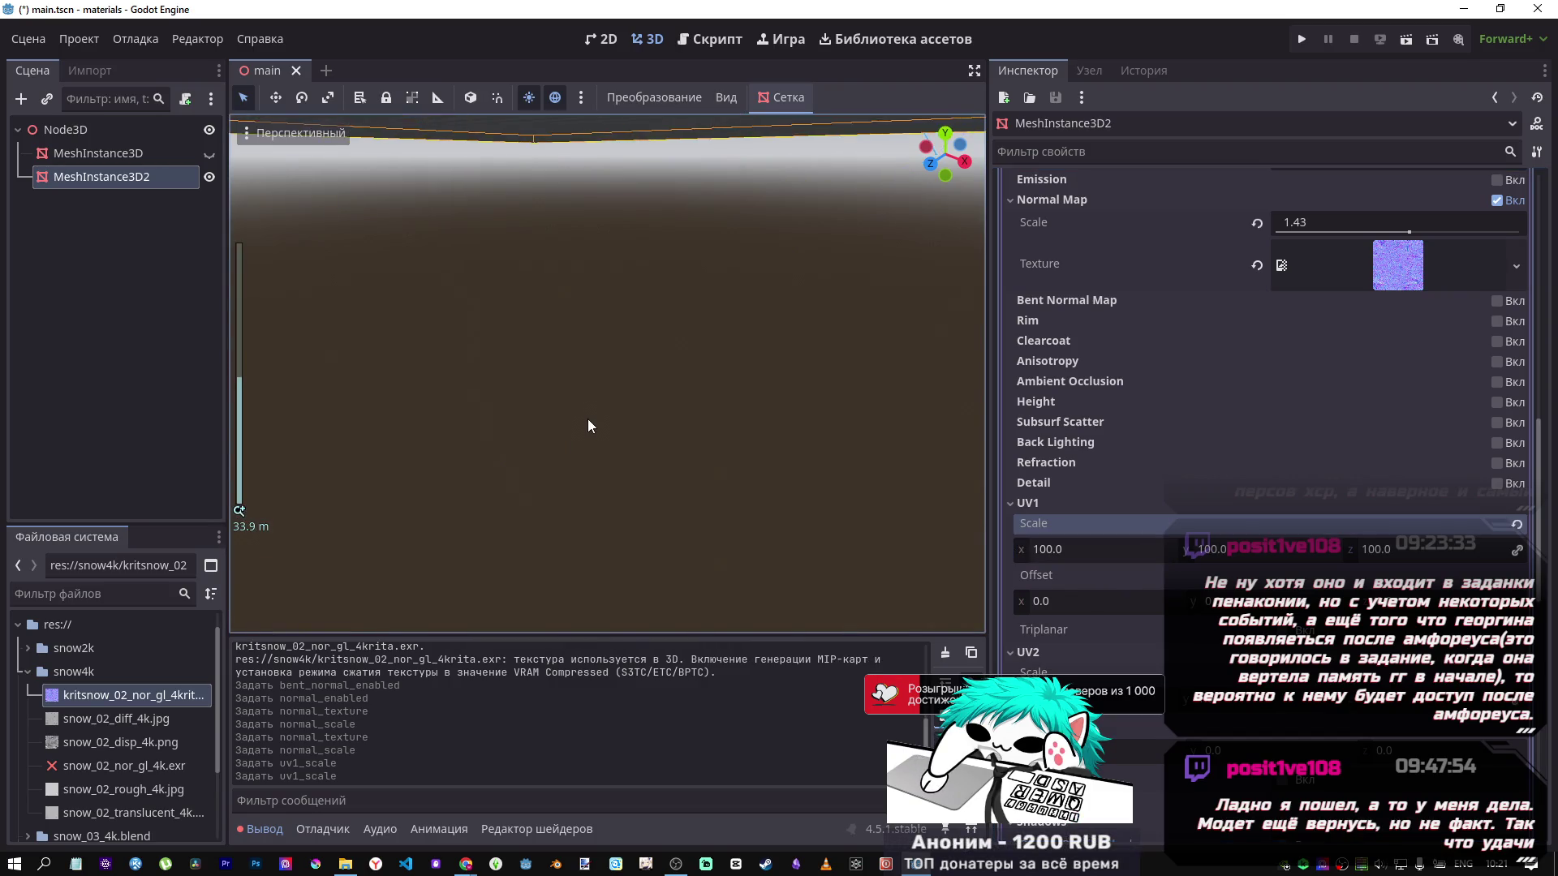
scroll(587, 418, down, 10)
mouse_move(239, 509)
mouse_down()
mouse_move(405, 455)
mouse_move(649, 406)
mouse_up()
Change UV1 Scale to 50 and orbit to inspect the snow.
click(1101, 557)
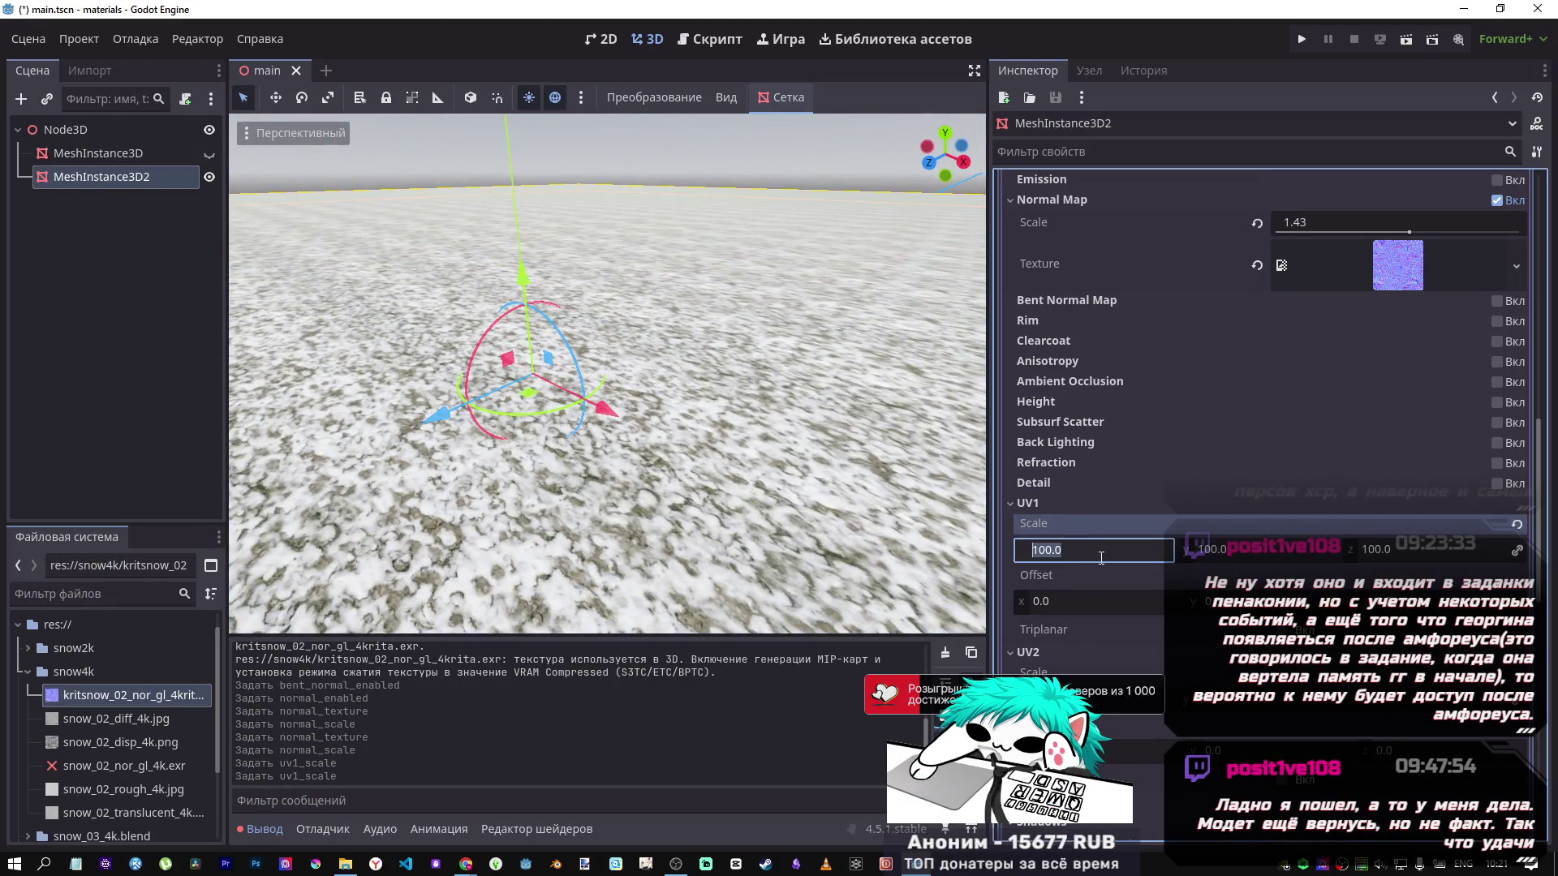
text(50)
key(Return)
mouse_move(609, 373)
mouse_down()
mouse_move(609, 389)
mouse_move(551, 389)
mouse_move(649, 381)
mouse_move(657, 357)
mouse_move(625, 390)
mouse_up()
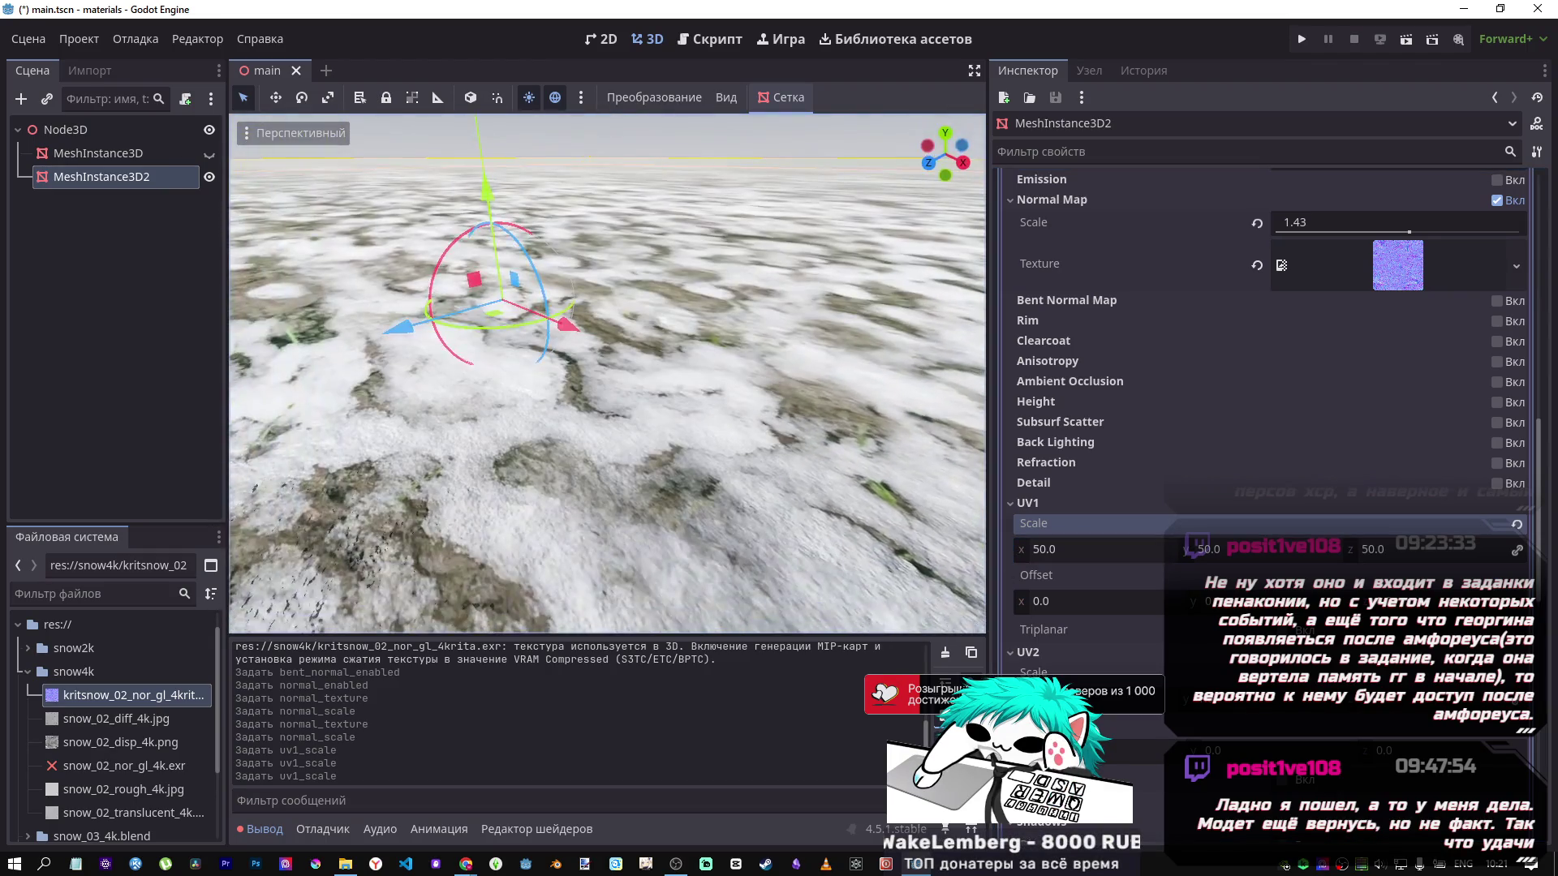
mouse_move(728, 514)
mouse_down()
mouse_move(702, 584)
mouse_move(681, 527)
mouse_move(682, 430)
mouse_move(681, 495)
mouse_move(682, 442)
mouse_move(681, 471)
mouse_move(742, 448)
mouse_up()
Reset UV1 Scale and enable UV1 triplanar mapping, viewing the snow up close.
click(1497, 629)
click(1516, 523)
scroll(741, 448, down, 3)
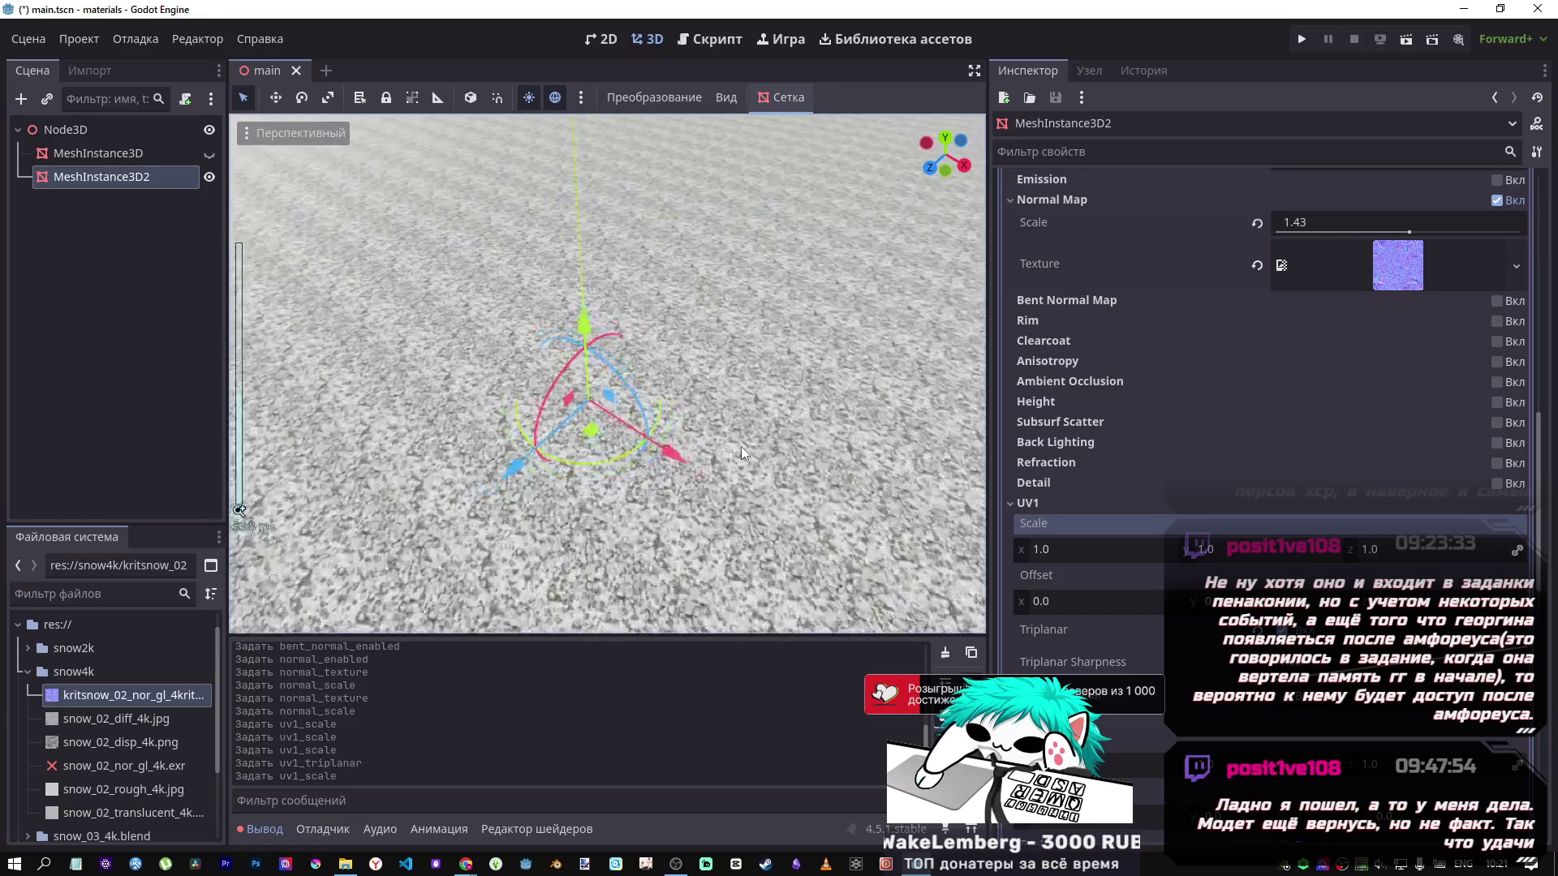
key(w)
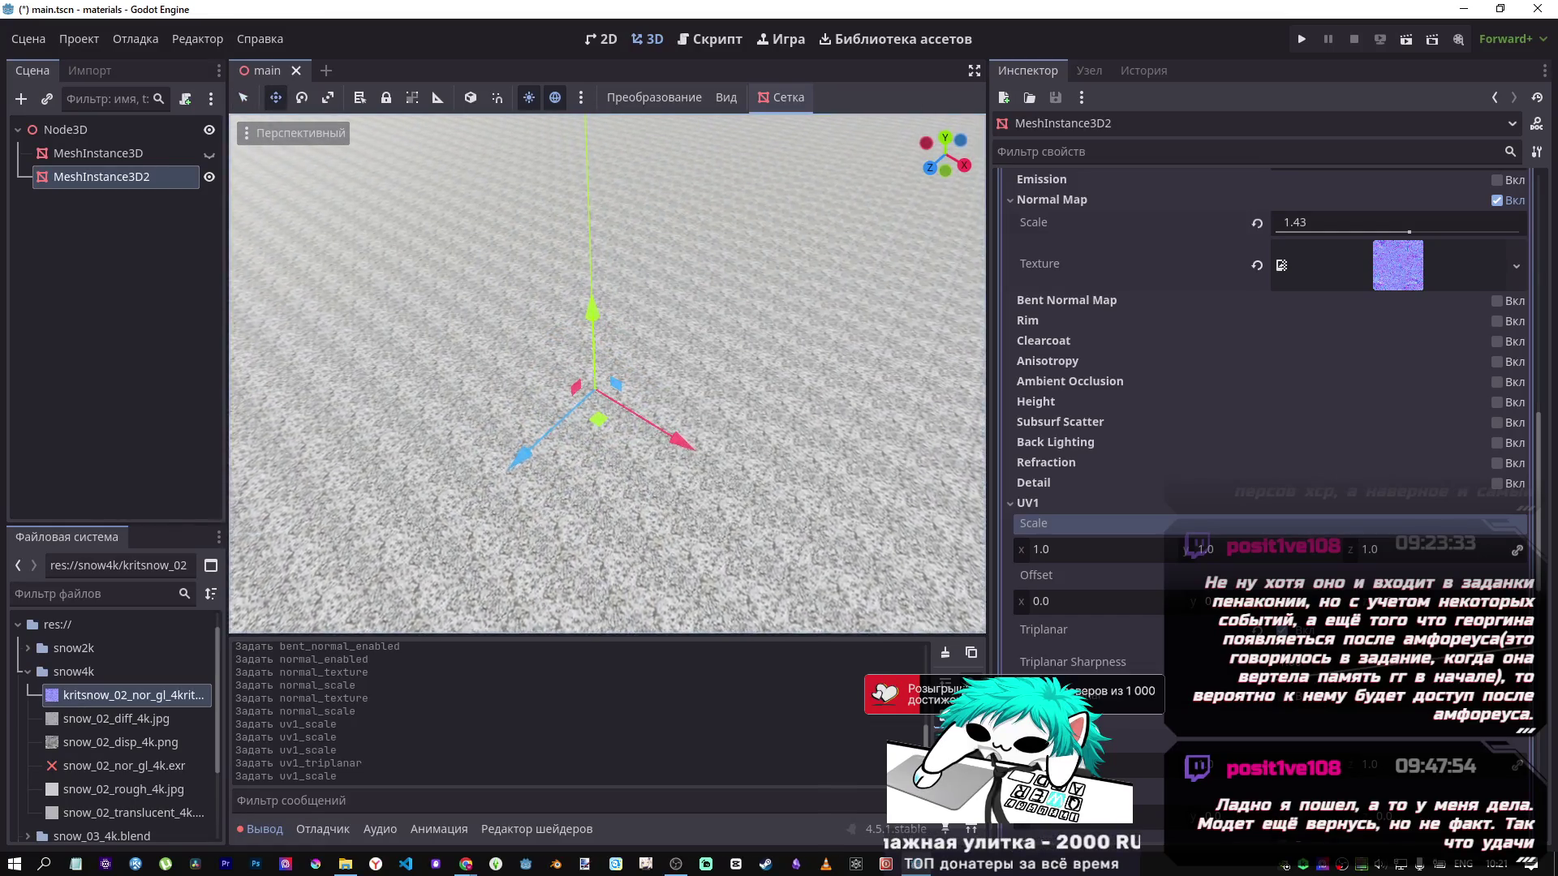
drag(741, 448, 741, 448)
drag(846, 513, 846, 513)
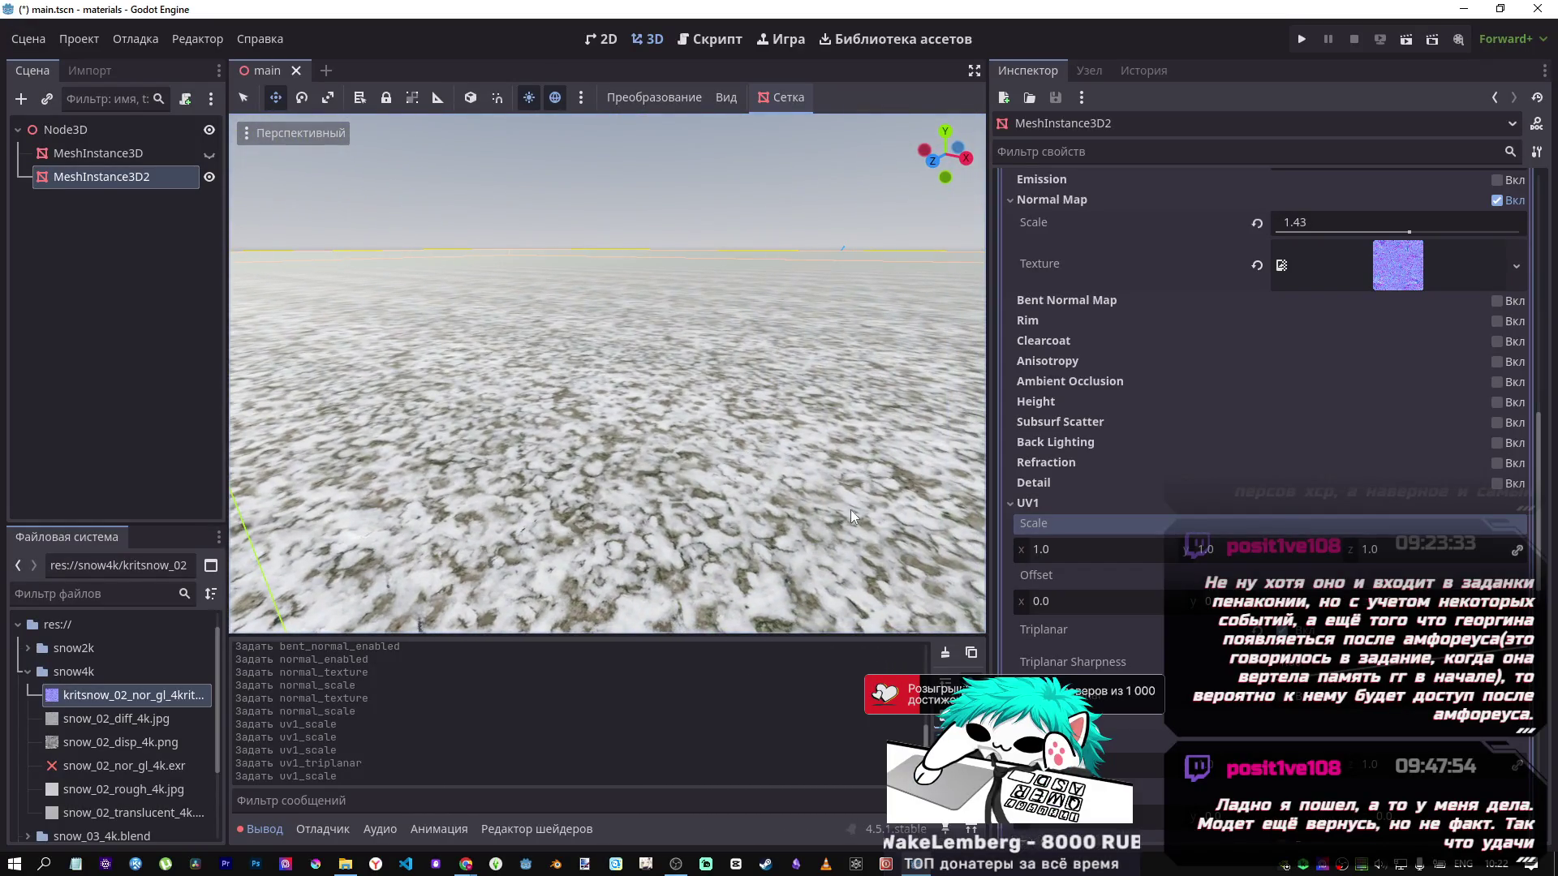
drag(741, 448, 741, 448)
Set UV1 Scale to 60 with triplanar mapping on.
click(1053, 552)
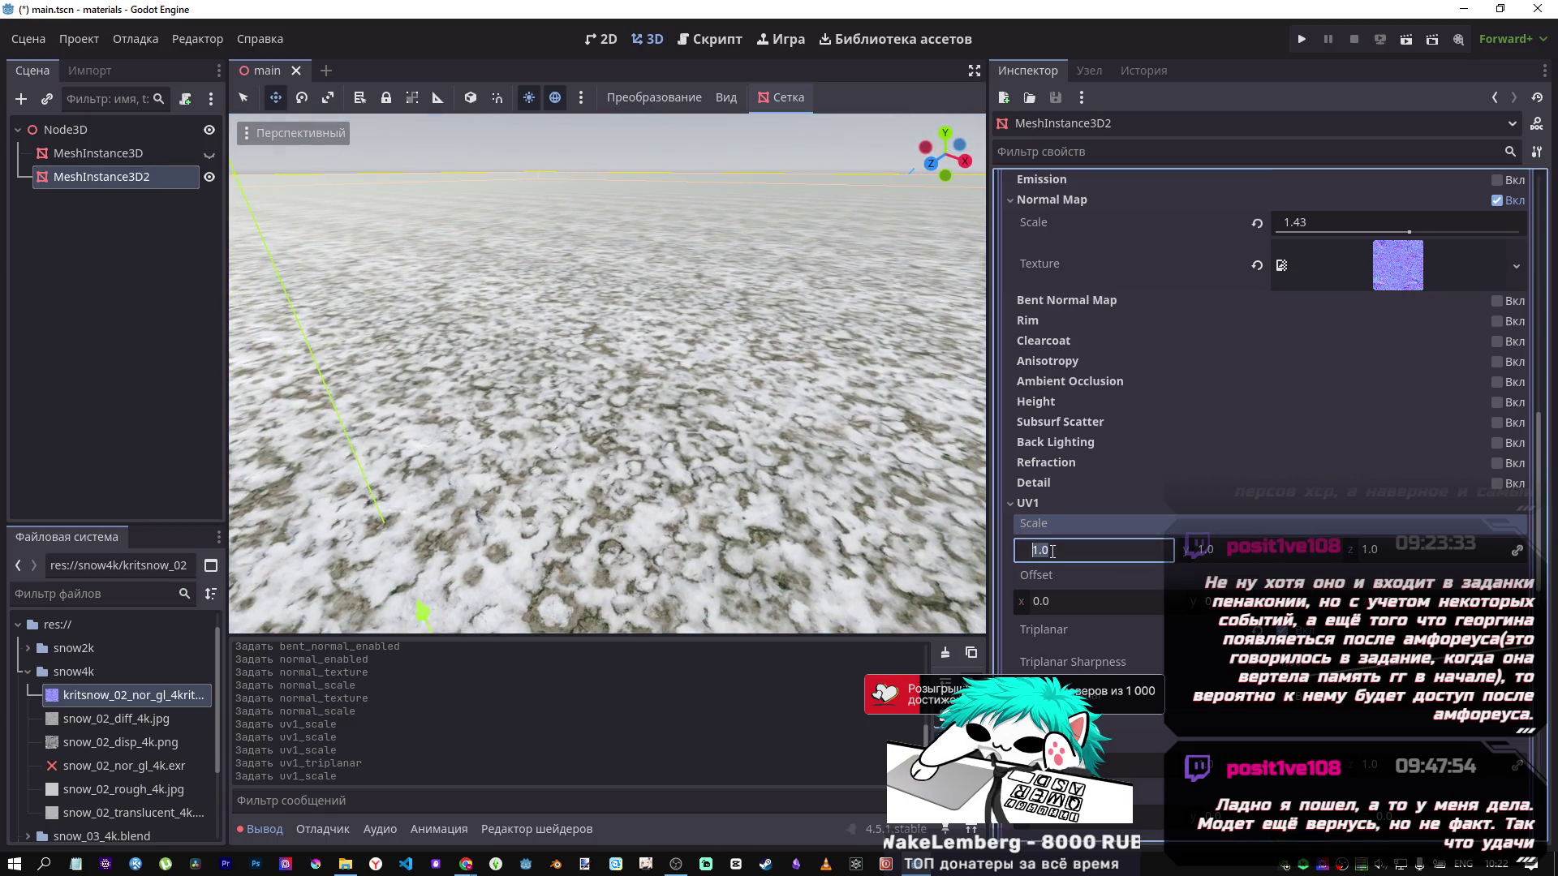
text(60)
key(Return)
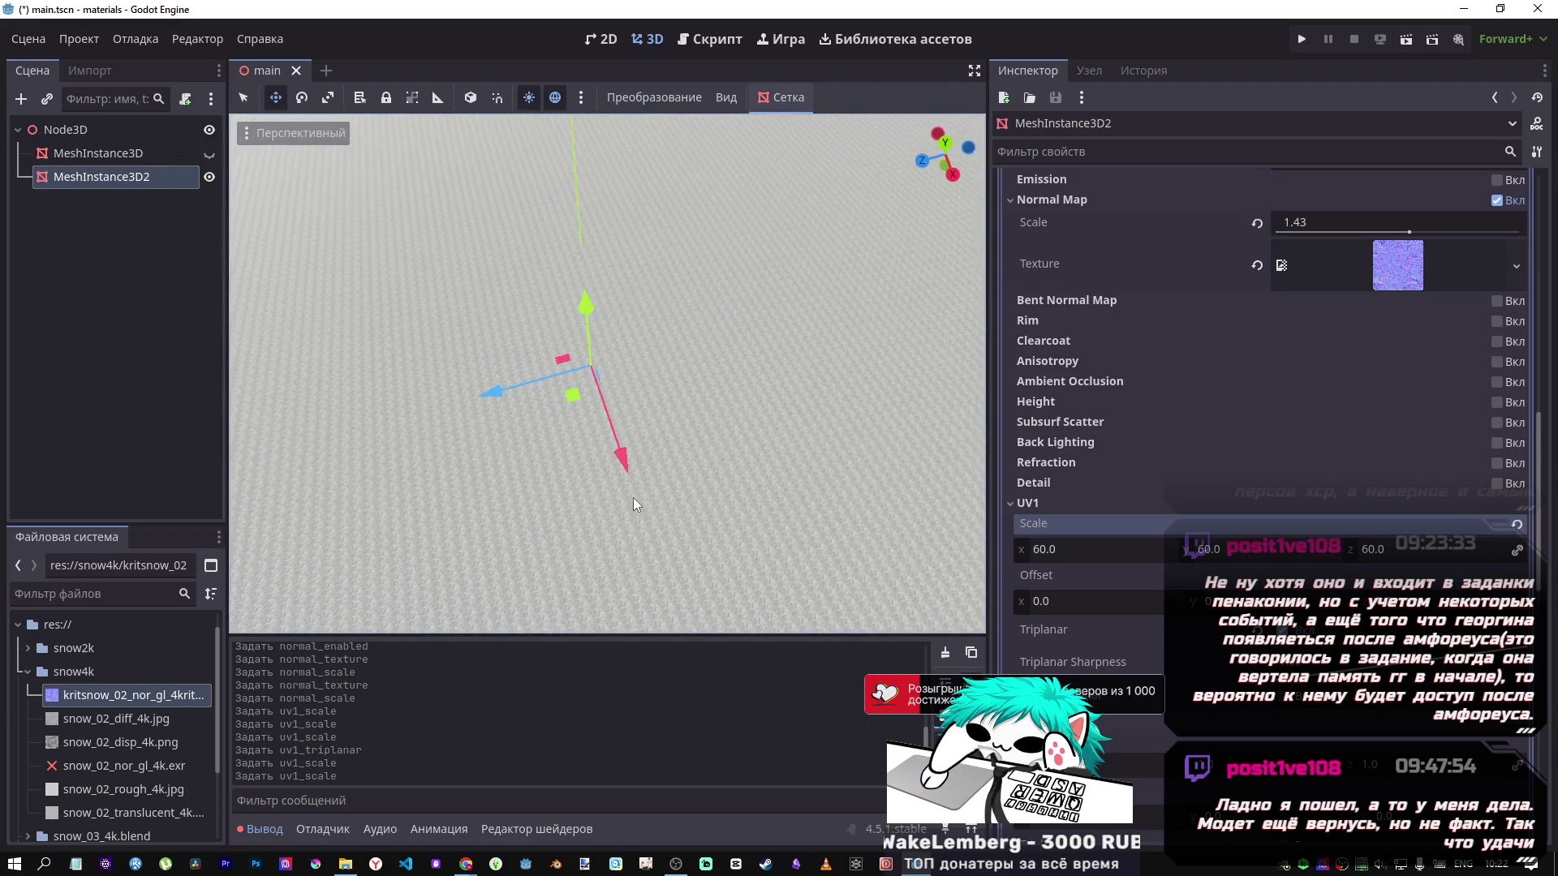
scroll(633, 496, down, 5)
scroll(635, 486, down, 2)
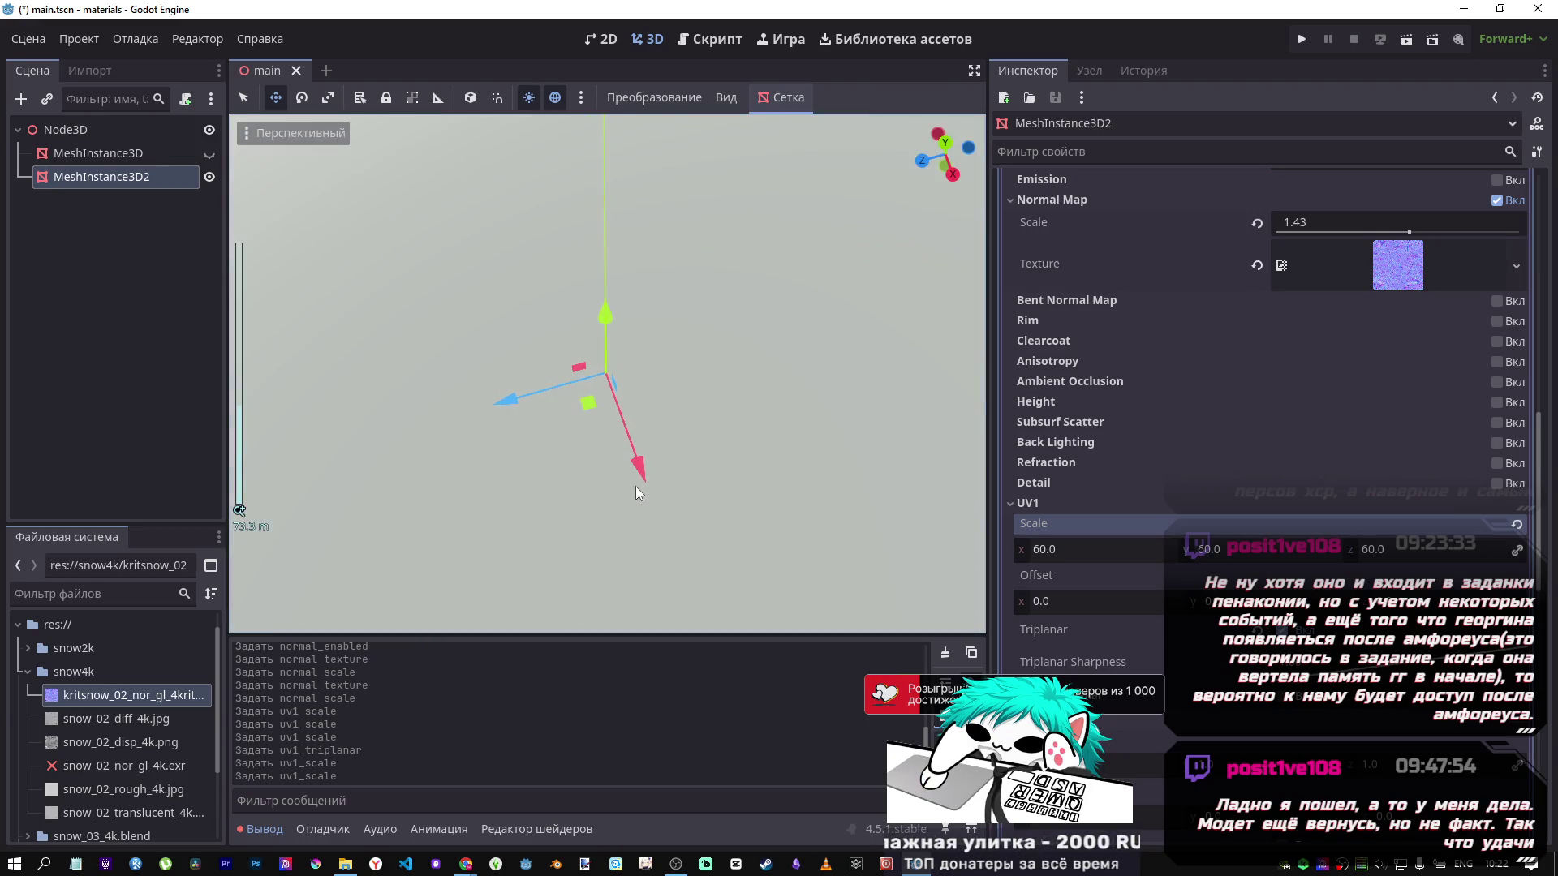
scroll(636, 485, up, 5)
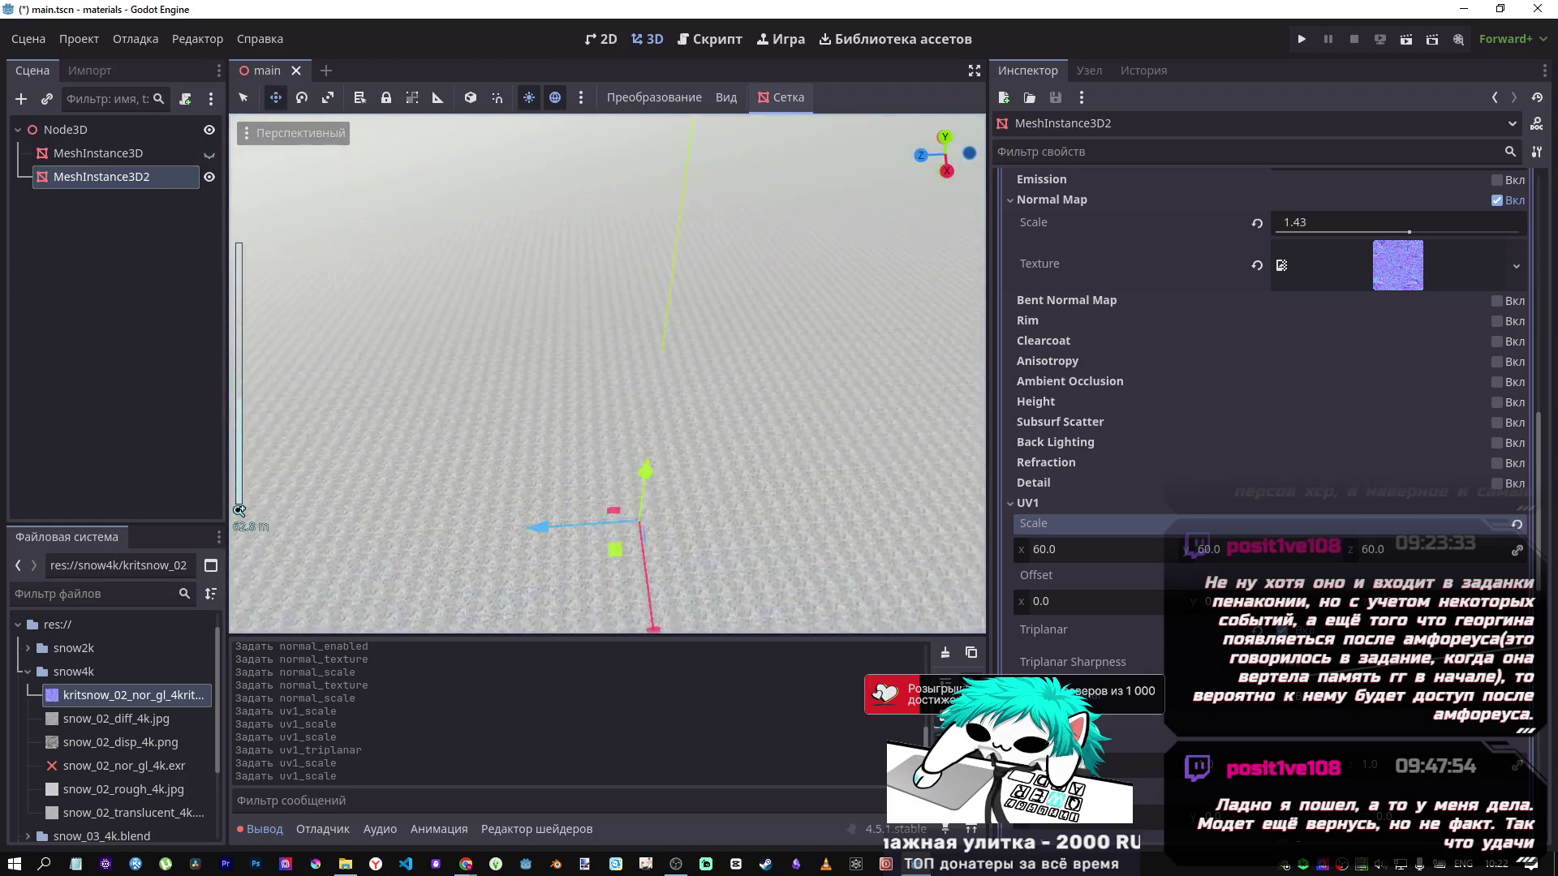
scroll(638, 490, down, 5)
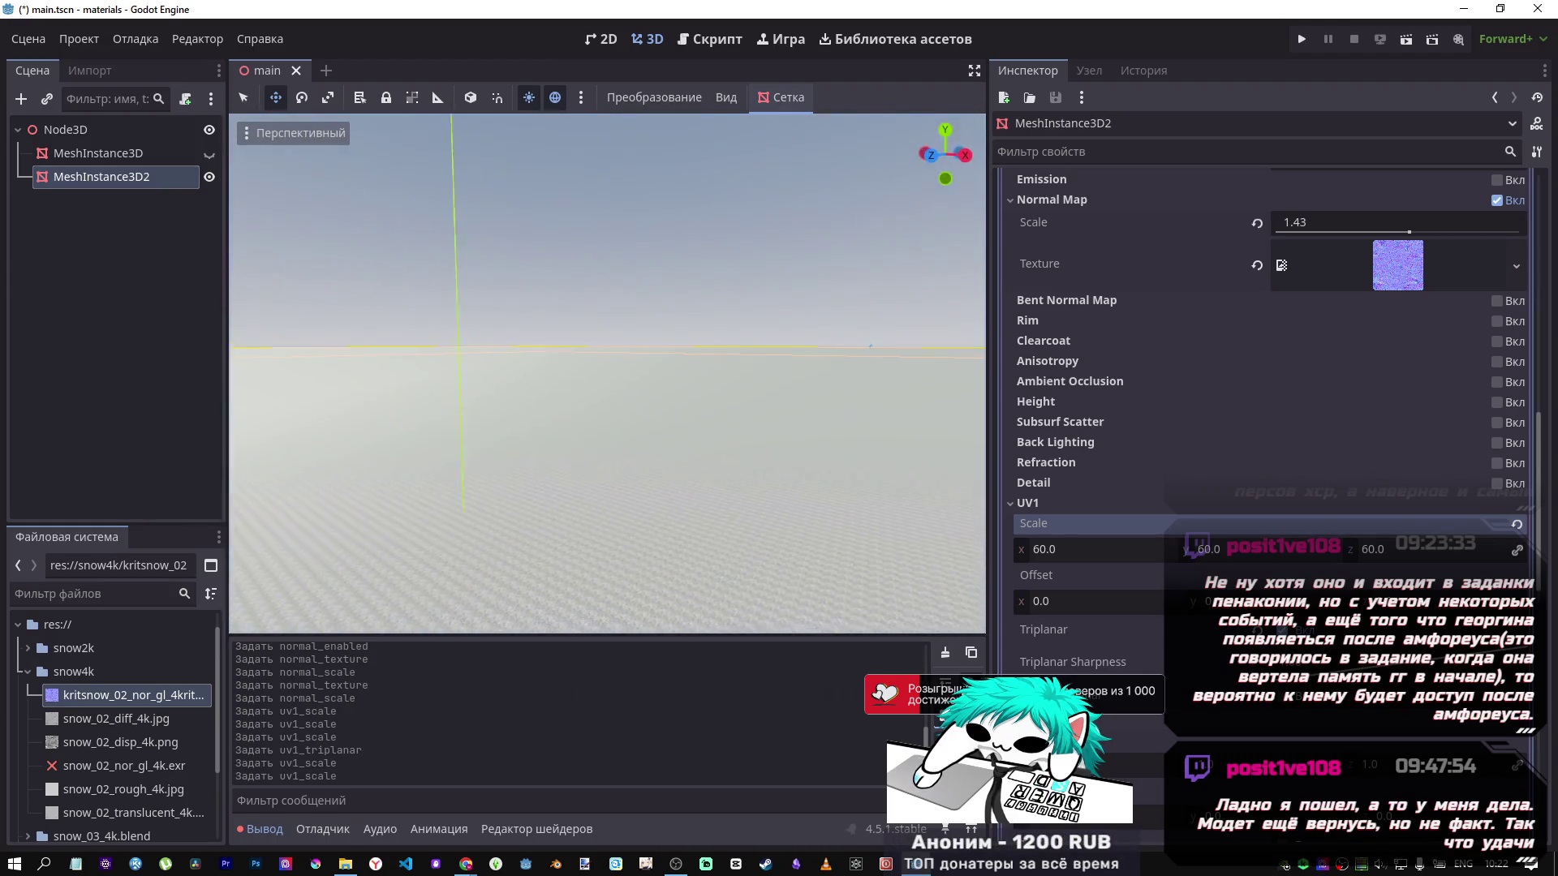
Set UV1 Scale back to 1 and turn triplanar mapping off.
click(1120, 560)
text(1)
key(Return)
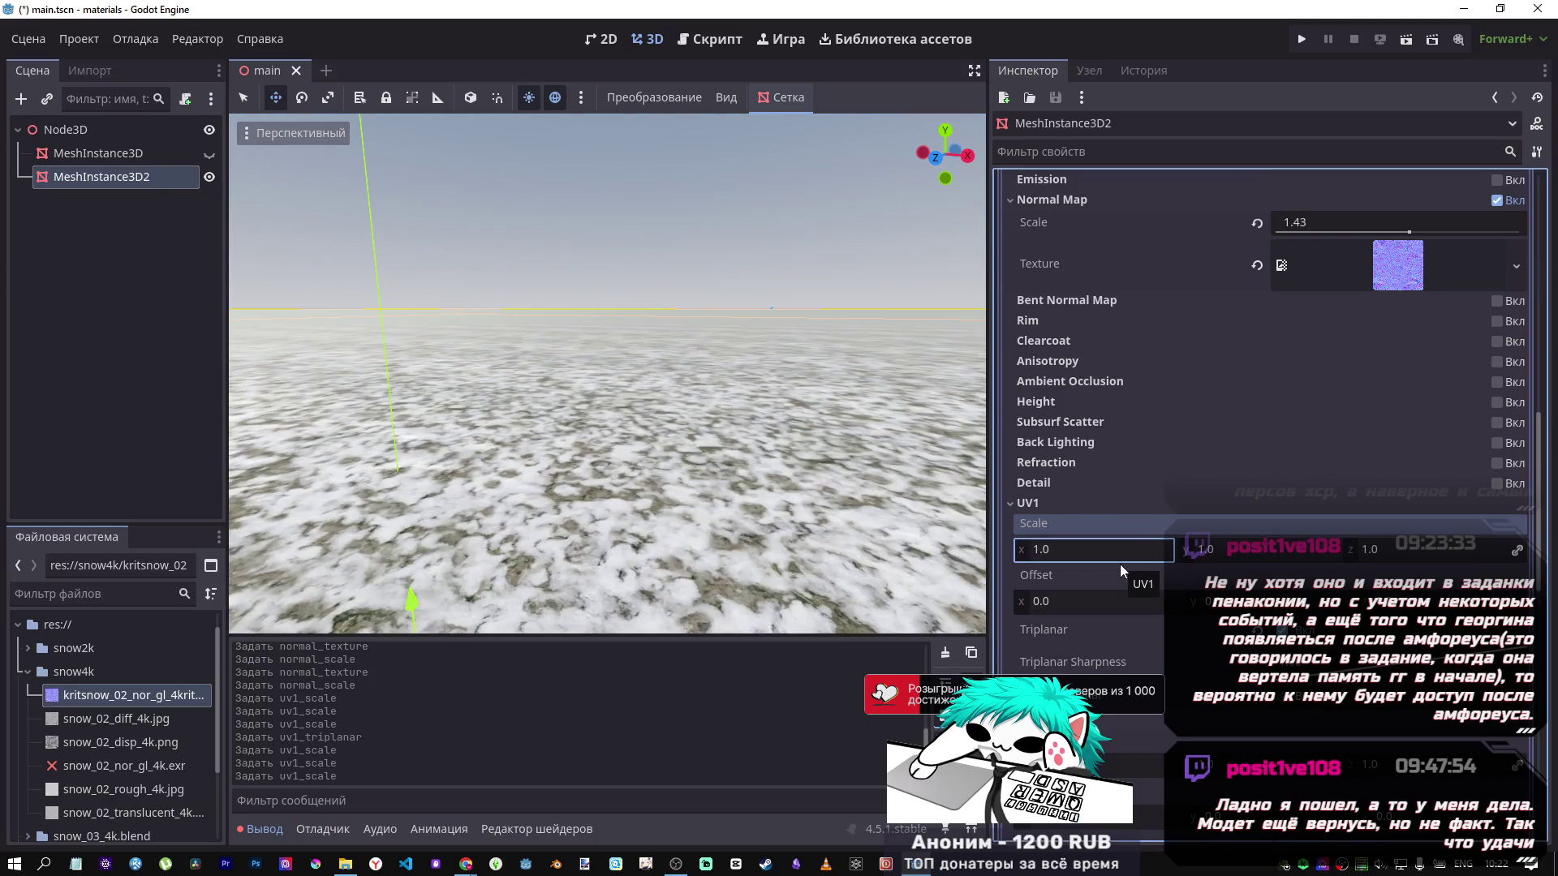
scroll(730, 519, down, 5)
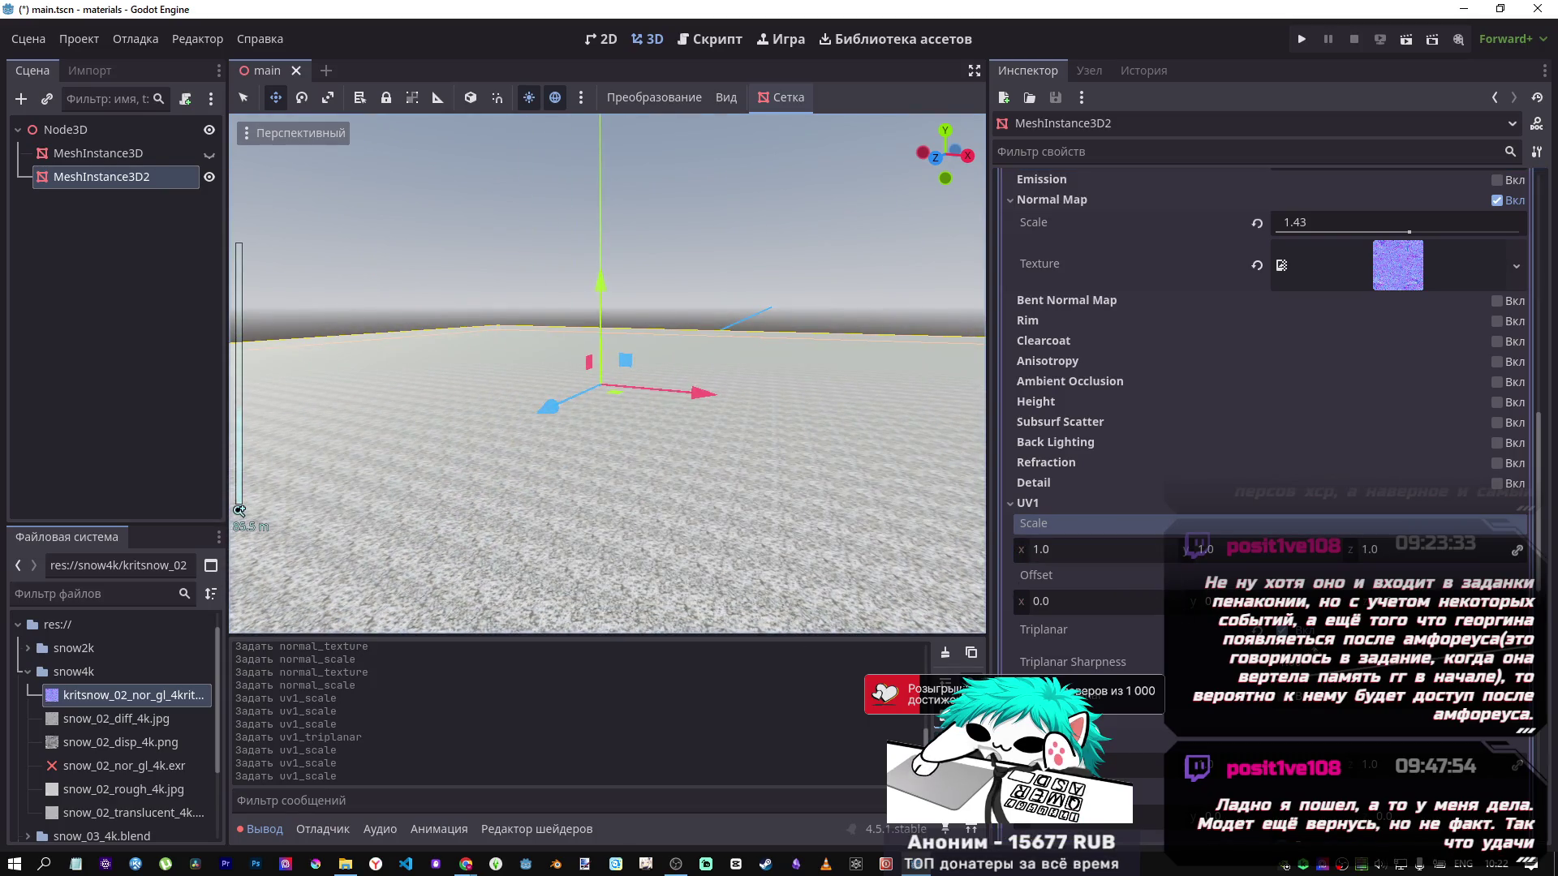
click(1296, 704)
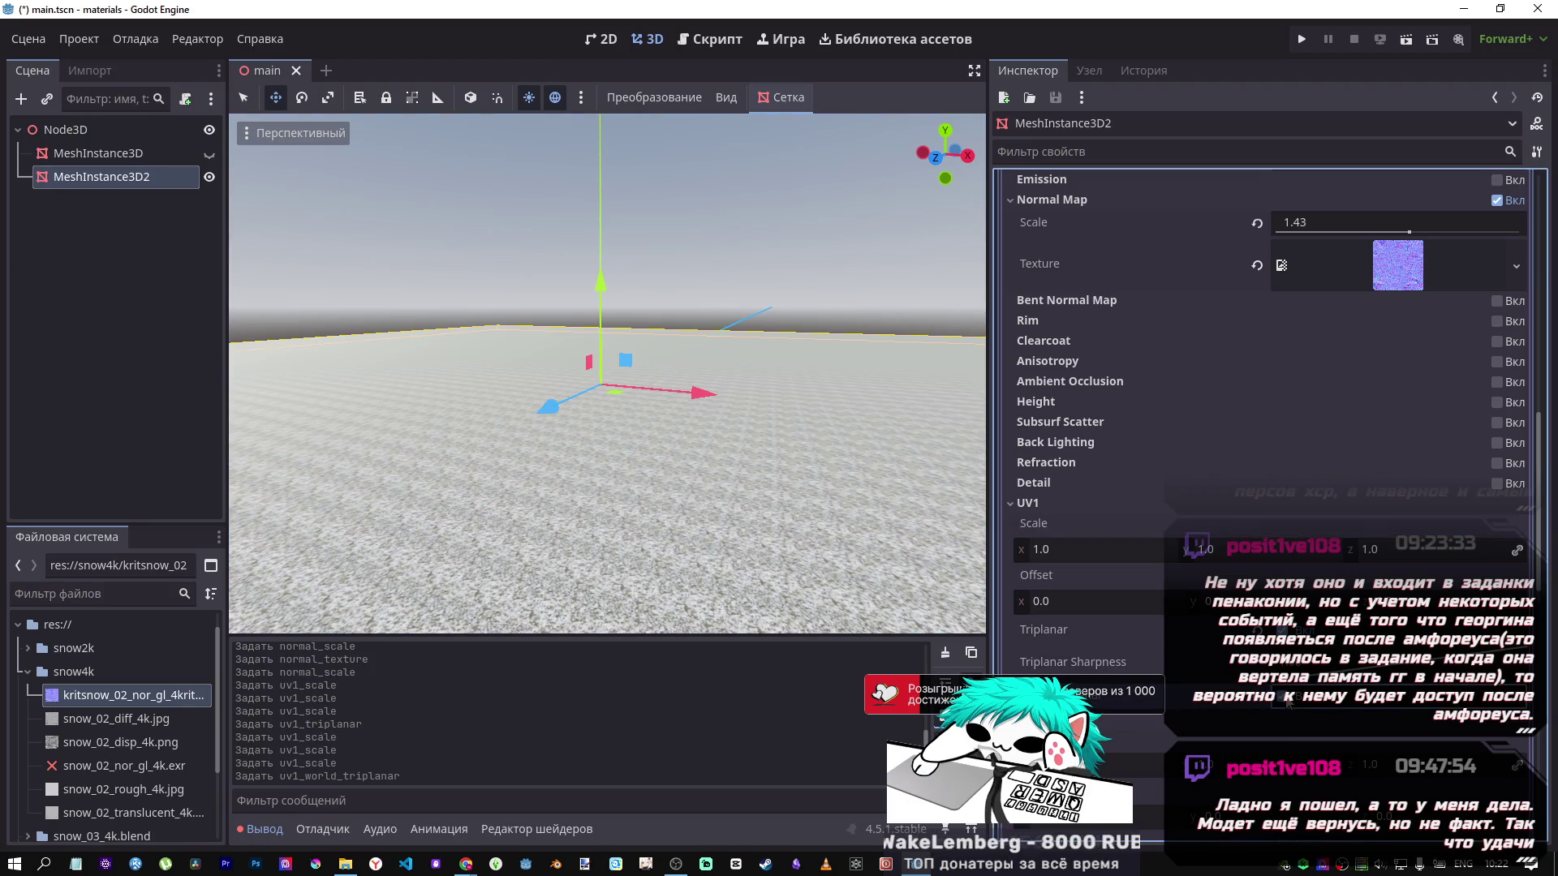
click(1290, 630)
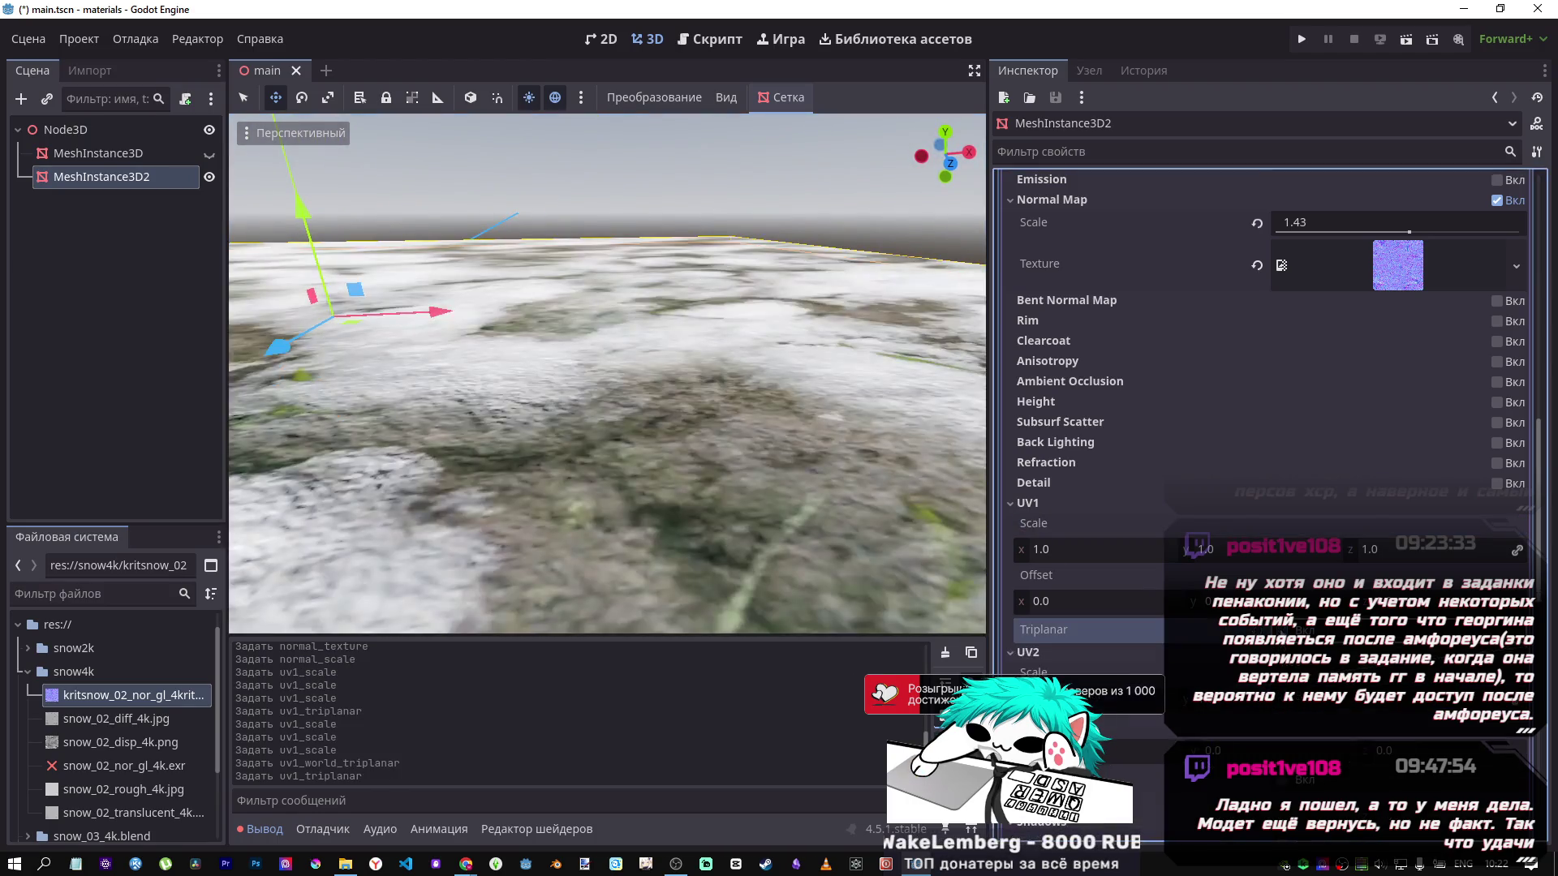
scroll(700, 427, down, 5)
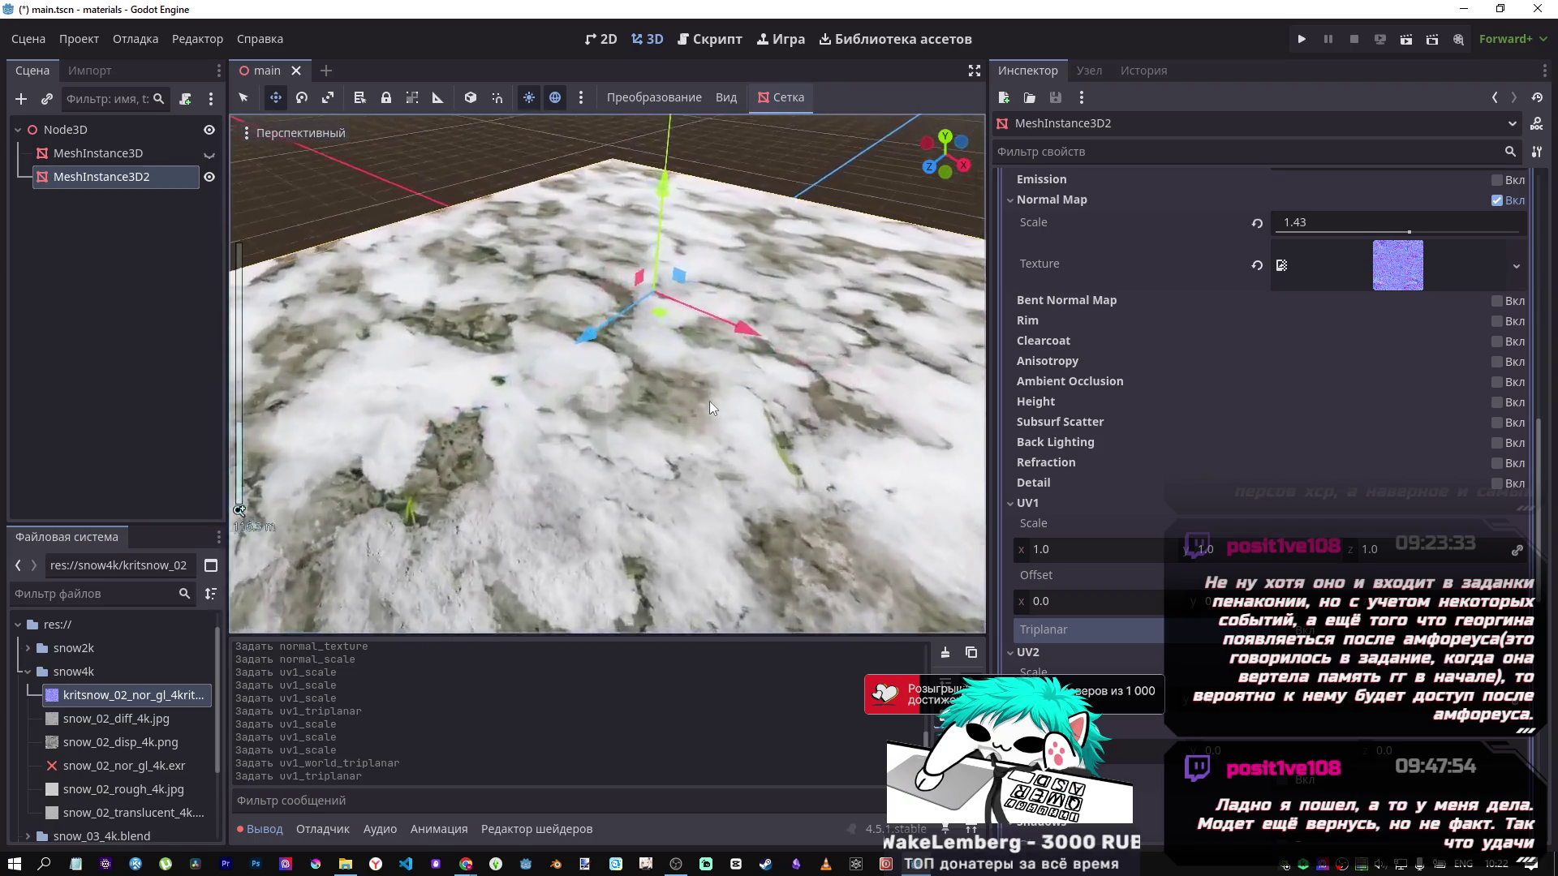
scroll(776, 445, up, 5)
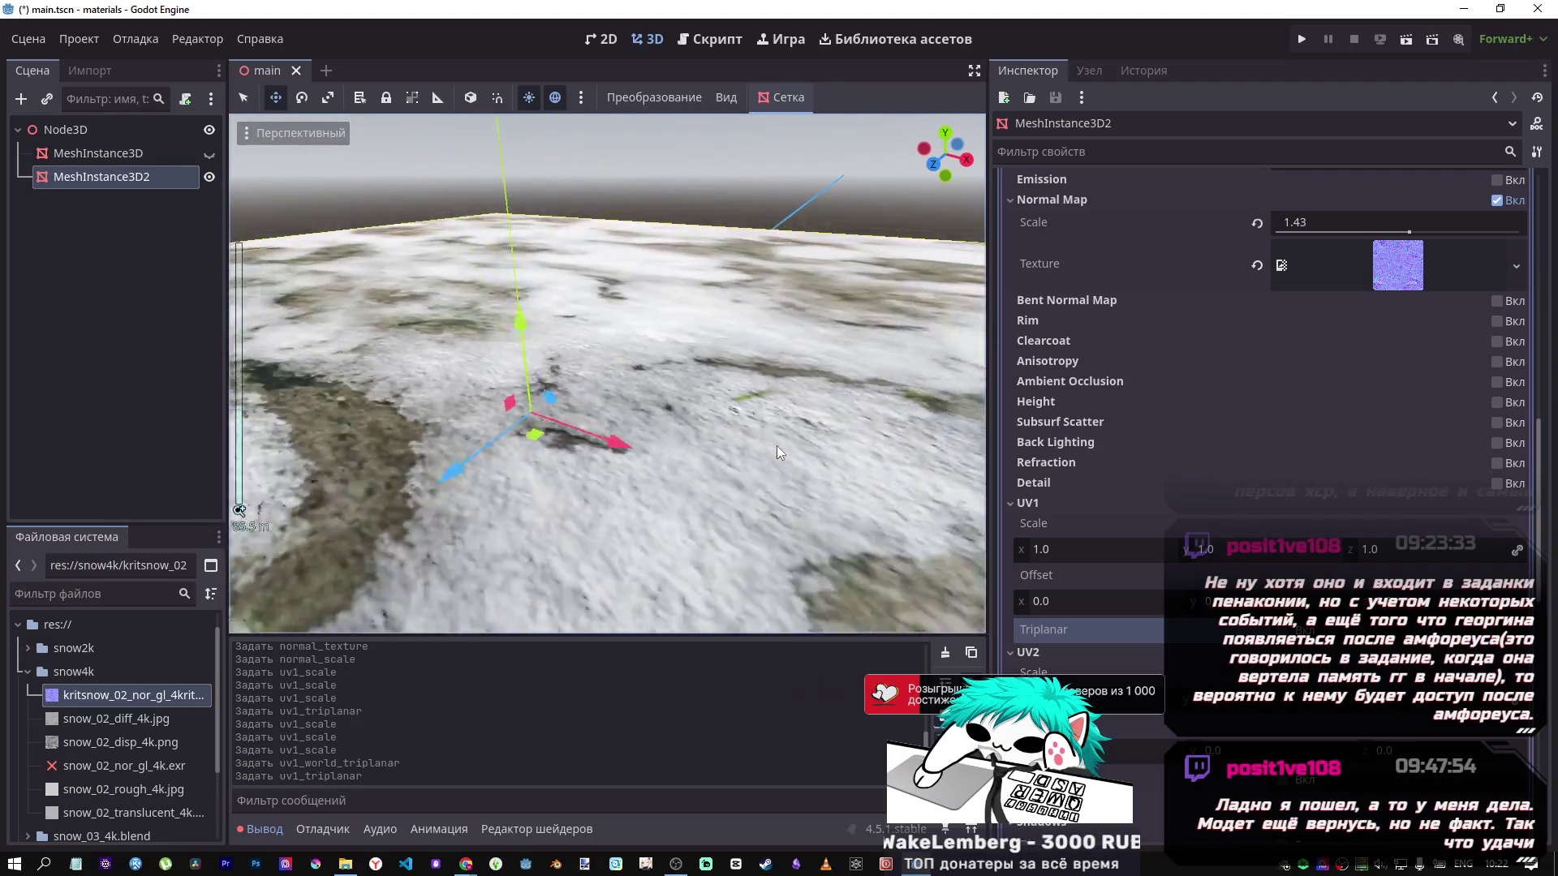
drag(776, 445, 912, 407)
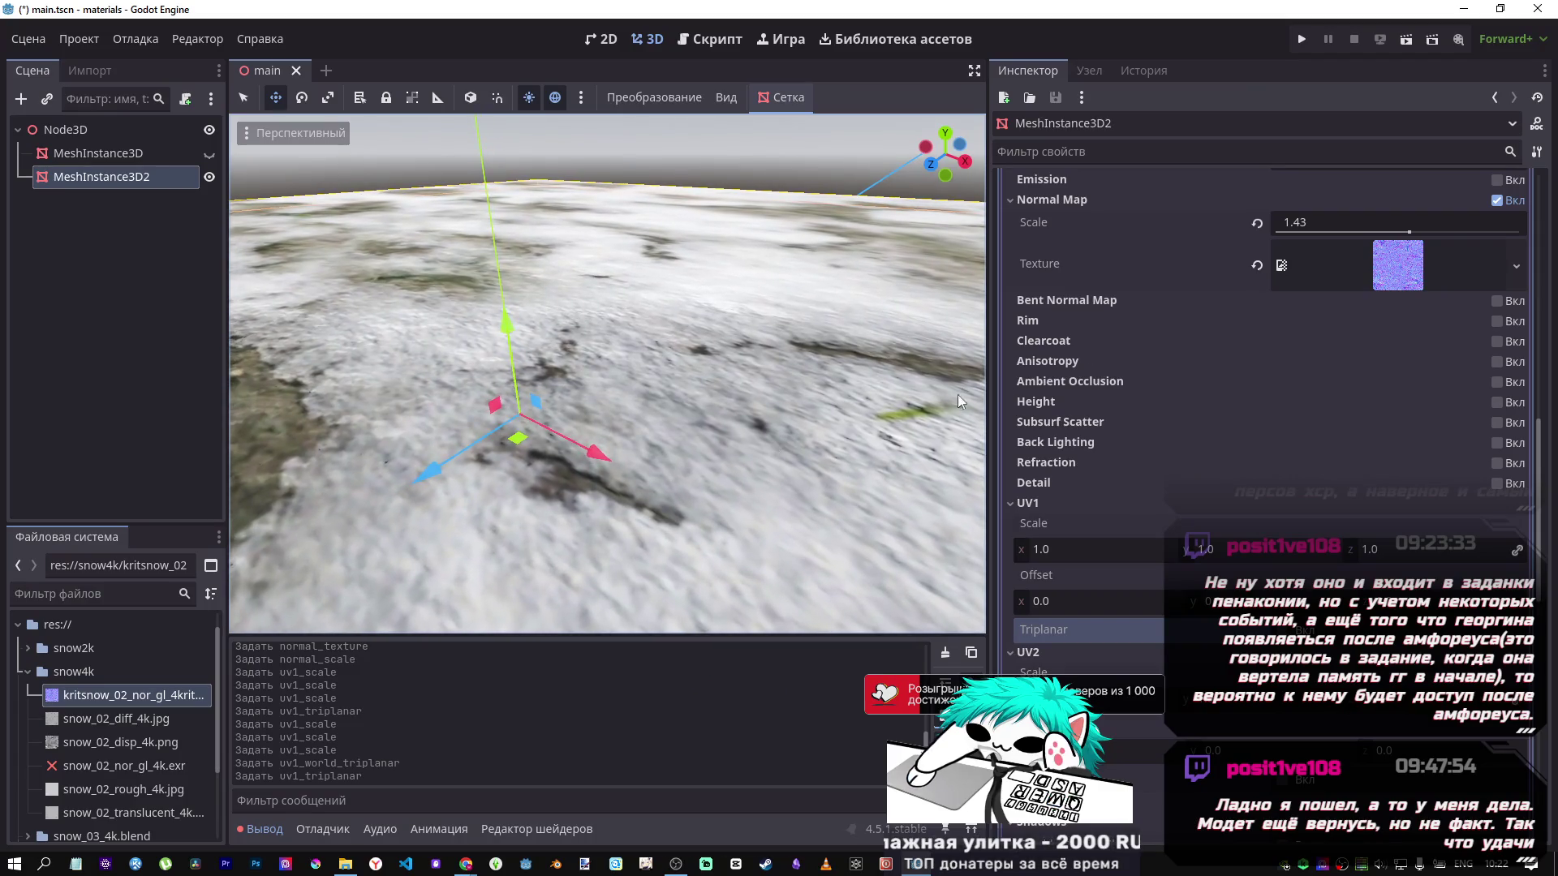
Reset the normal map scale to 1.0 and select the MeshInstance3D2 node.
click(1262, 223)
scroll(683, 367, down, 3)
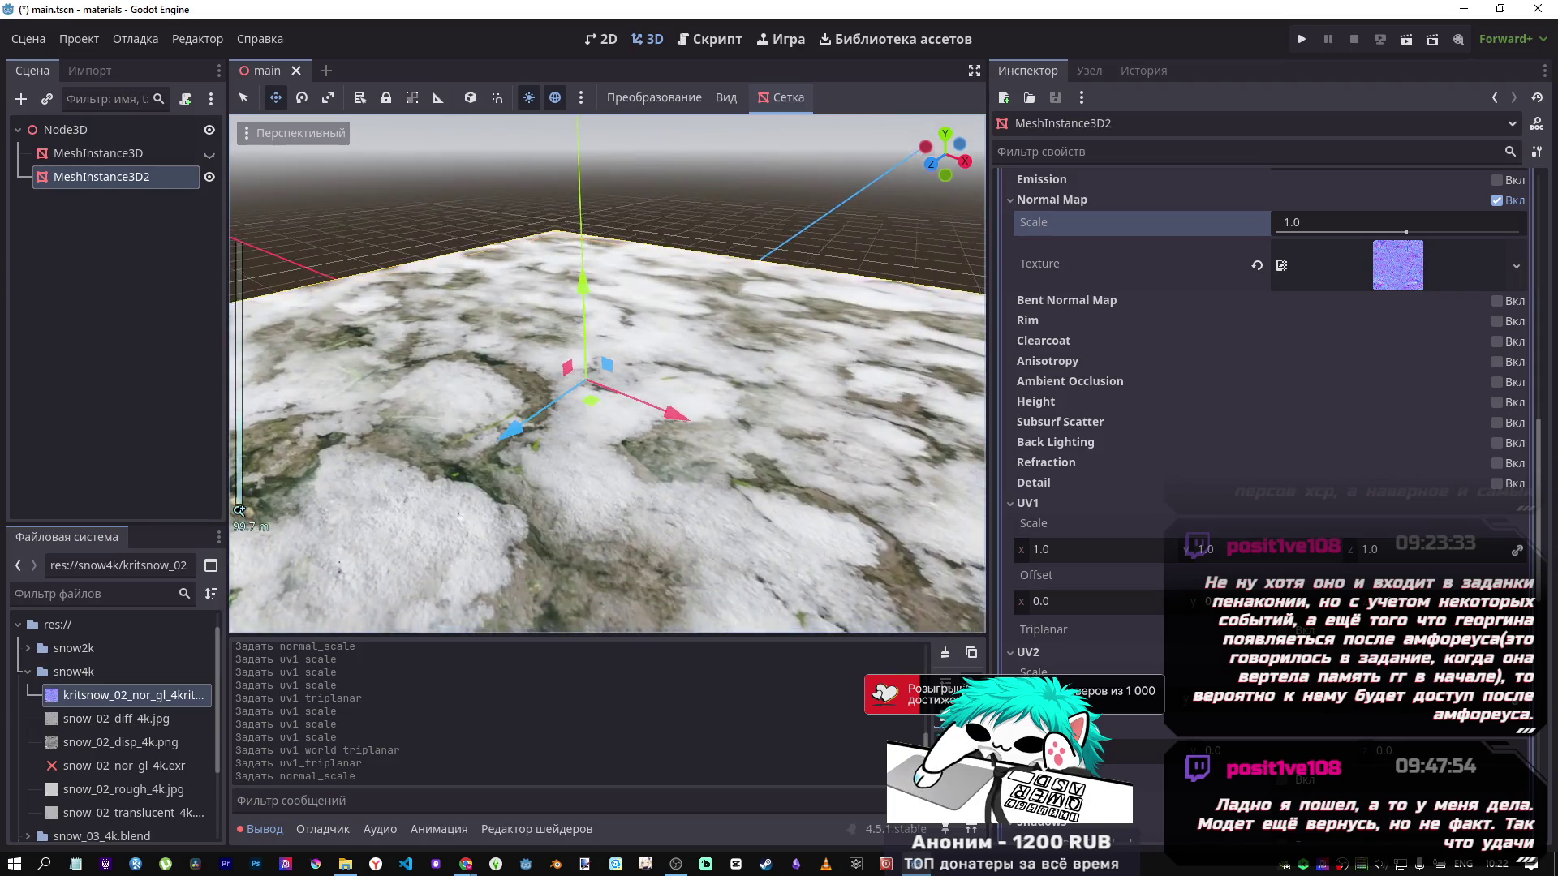
scroll(660, 399, up, 4)
scroll(661, 400, down, 4)
scroll(660, 399, up, 4)
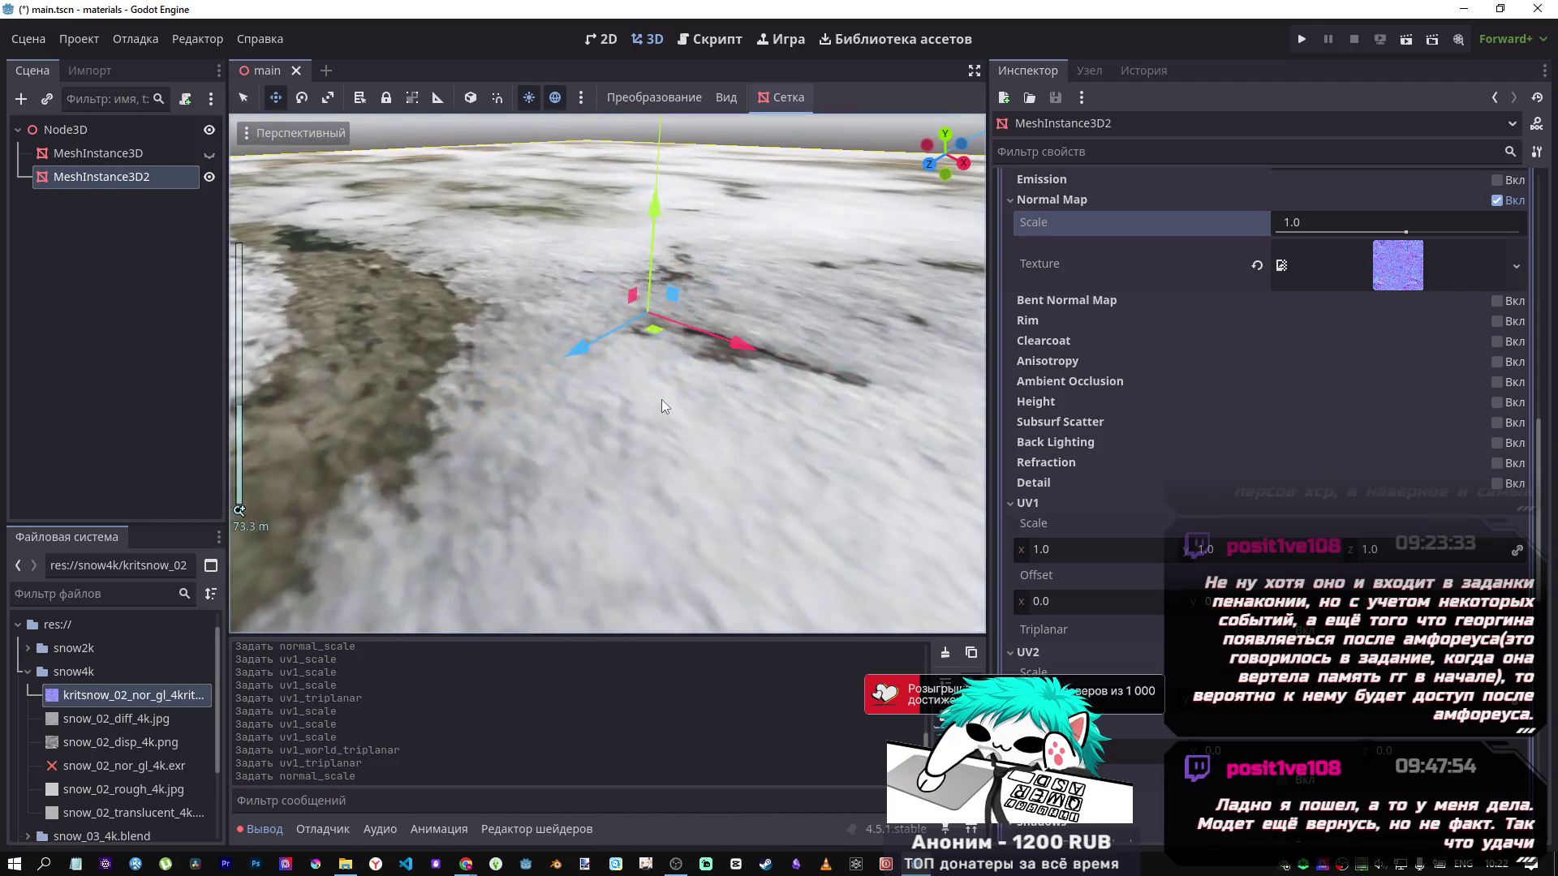
scroll(662, 399, down, 4)
scroll(673, 389, up, 2)
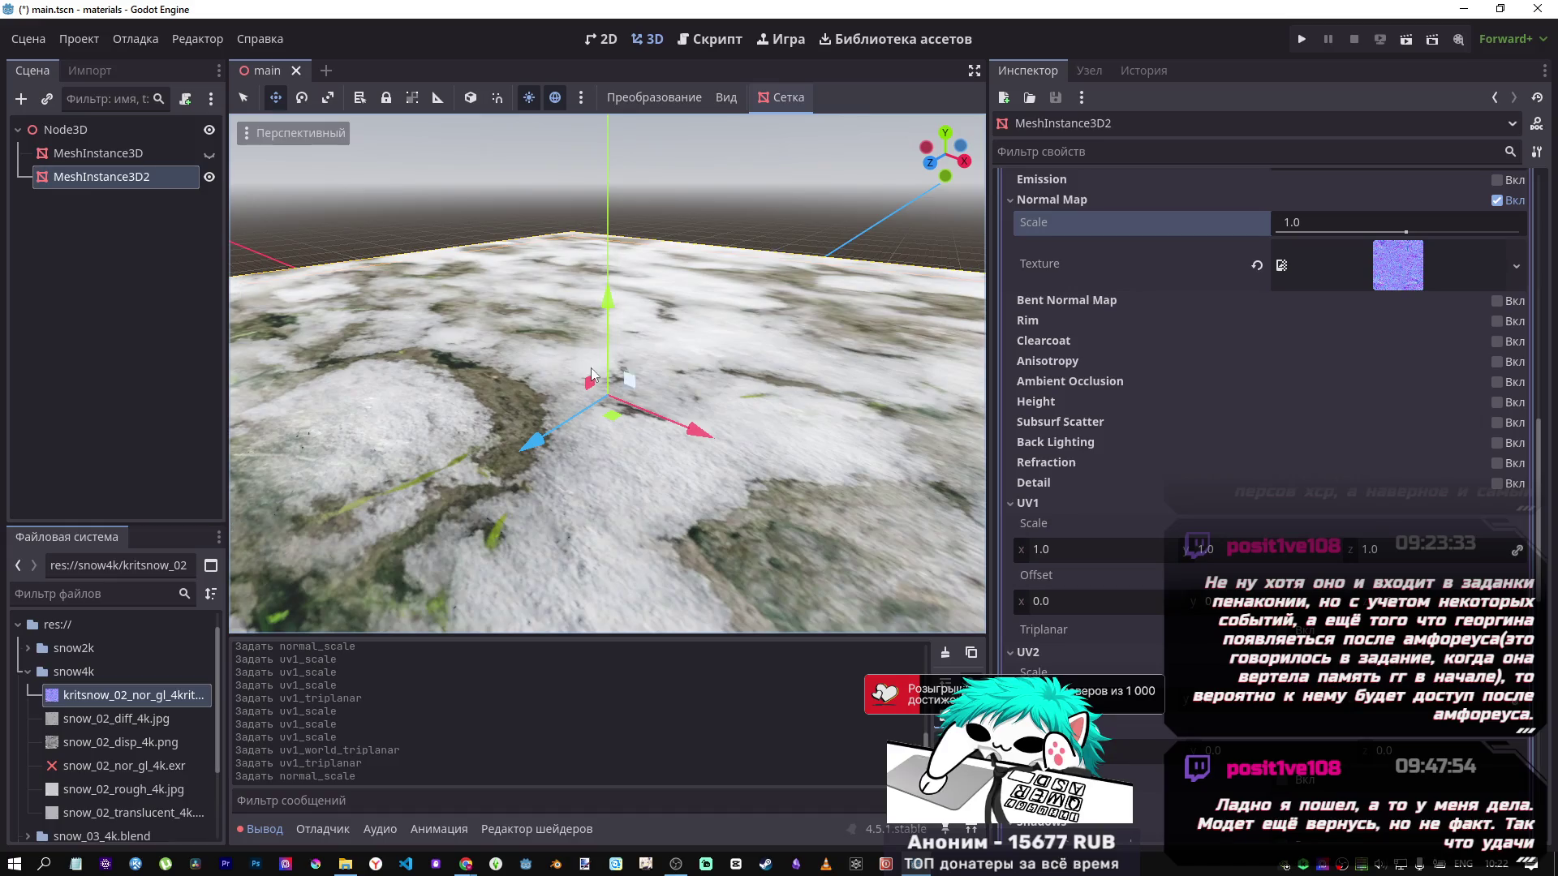
click(164, 297)
click(91, 170)
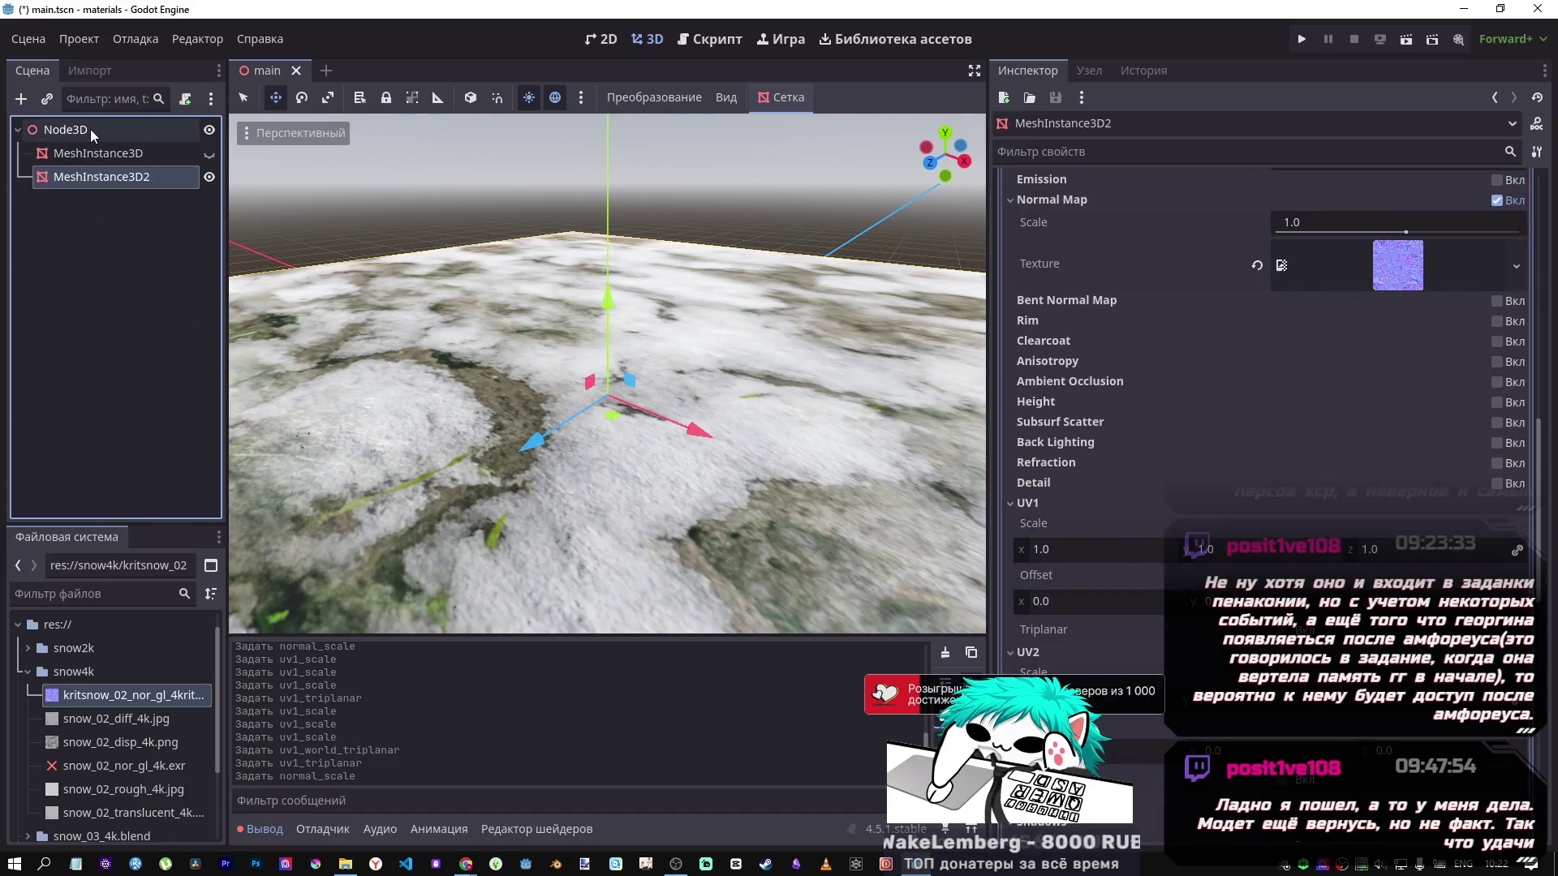
Add a MeshInstance3D child node under Node3D.
click(90, 130)
right_click(90, 131)
click(143, 130)
right_click(118, 130)
click(169, 149)
text(mesh)
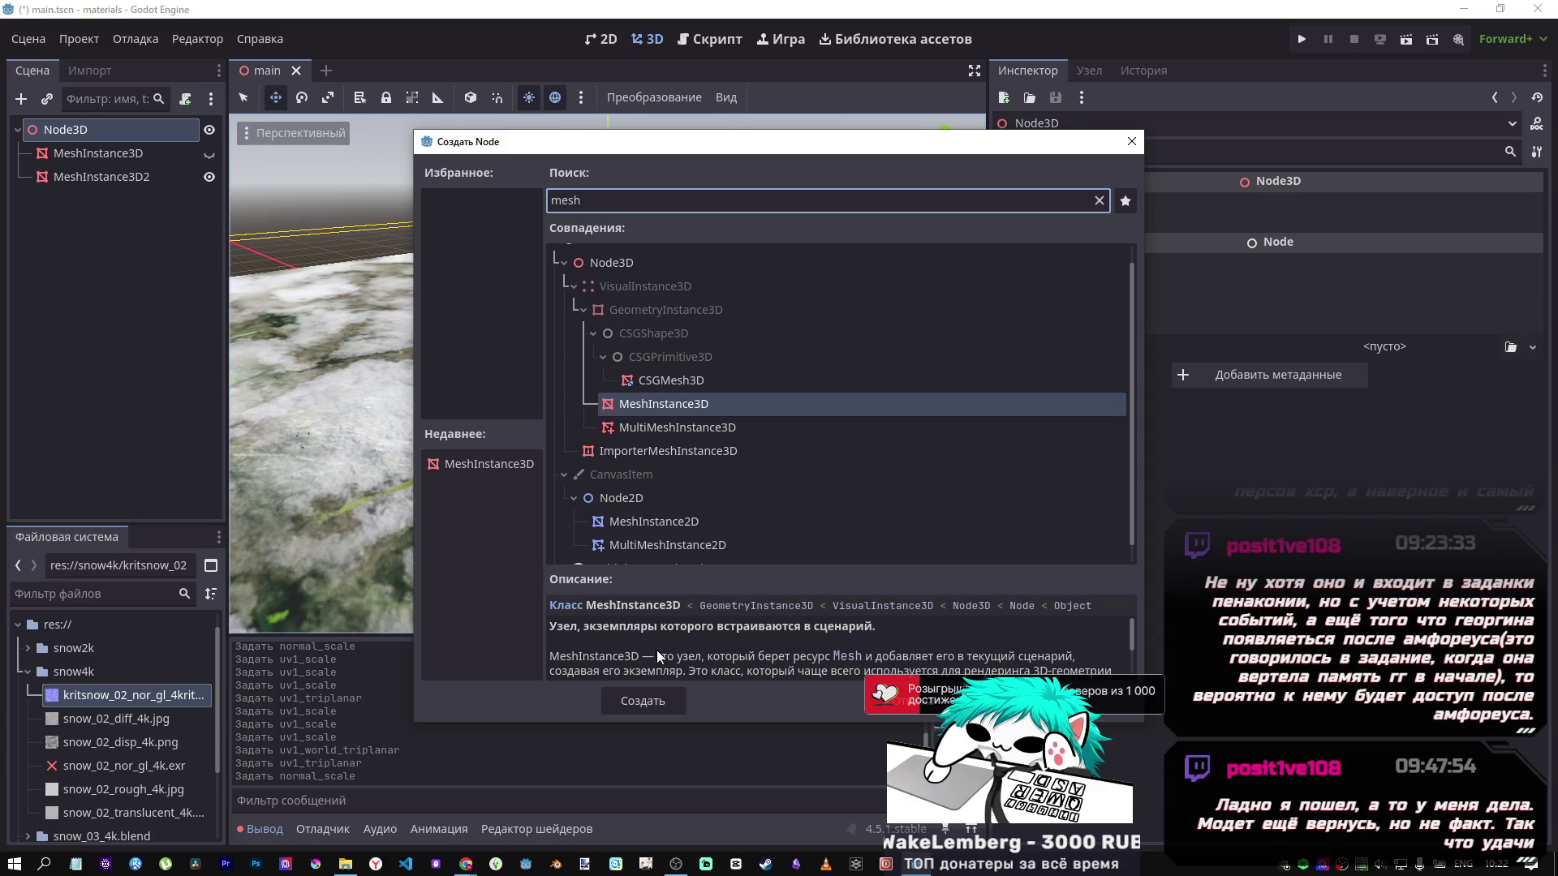
click(672, 691)
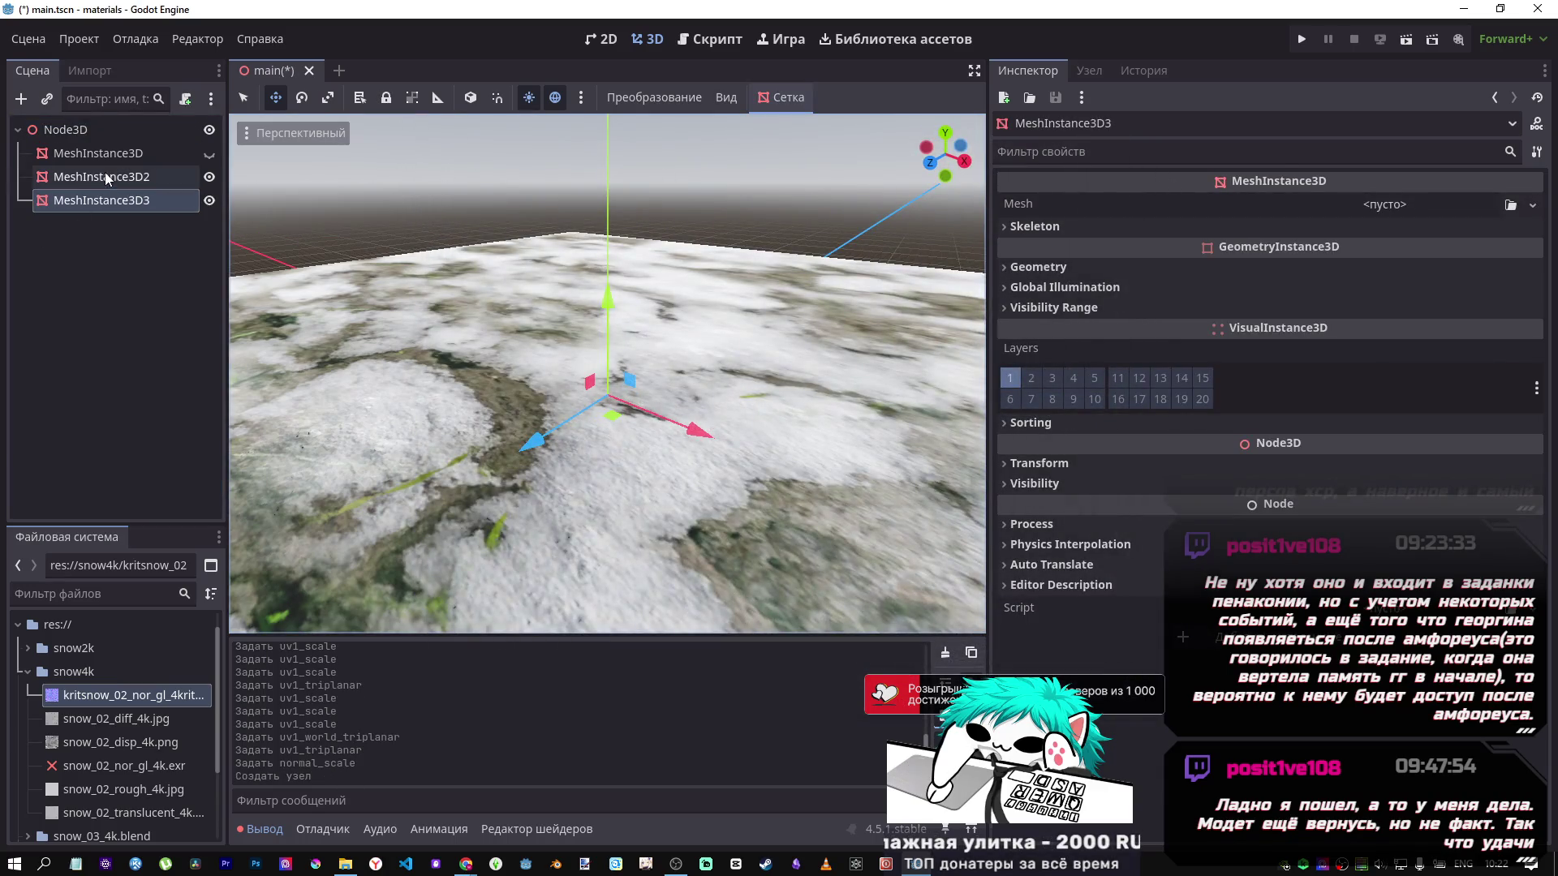
Rename MeshInstance3D2 to Plane and the third mesh node to Sphere.
right_click(105, 177)
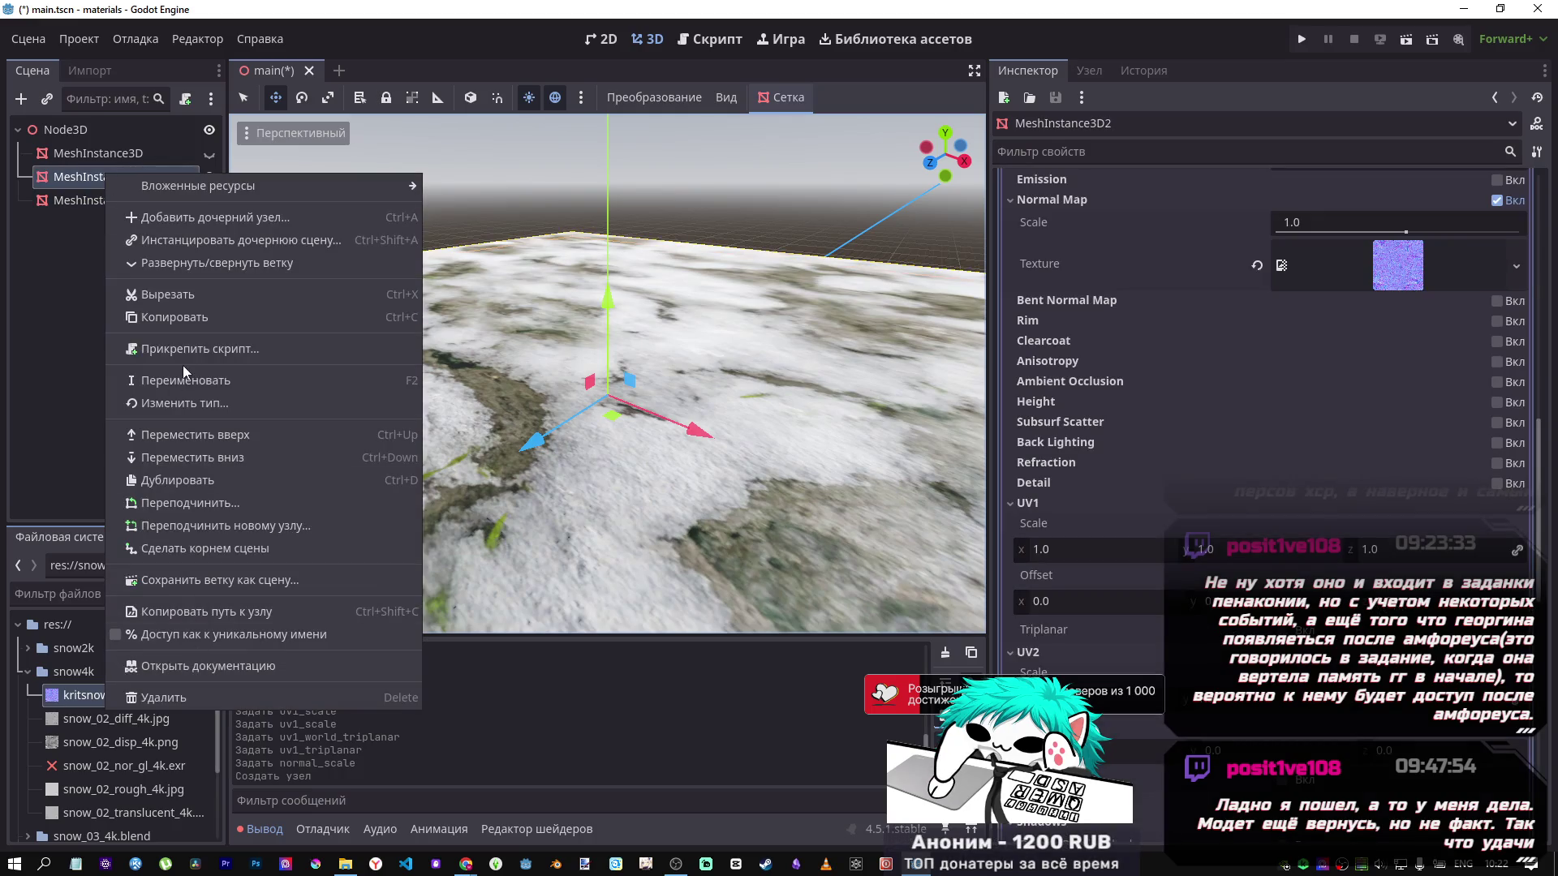
click(189, 385)
text(Plane)
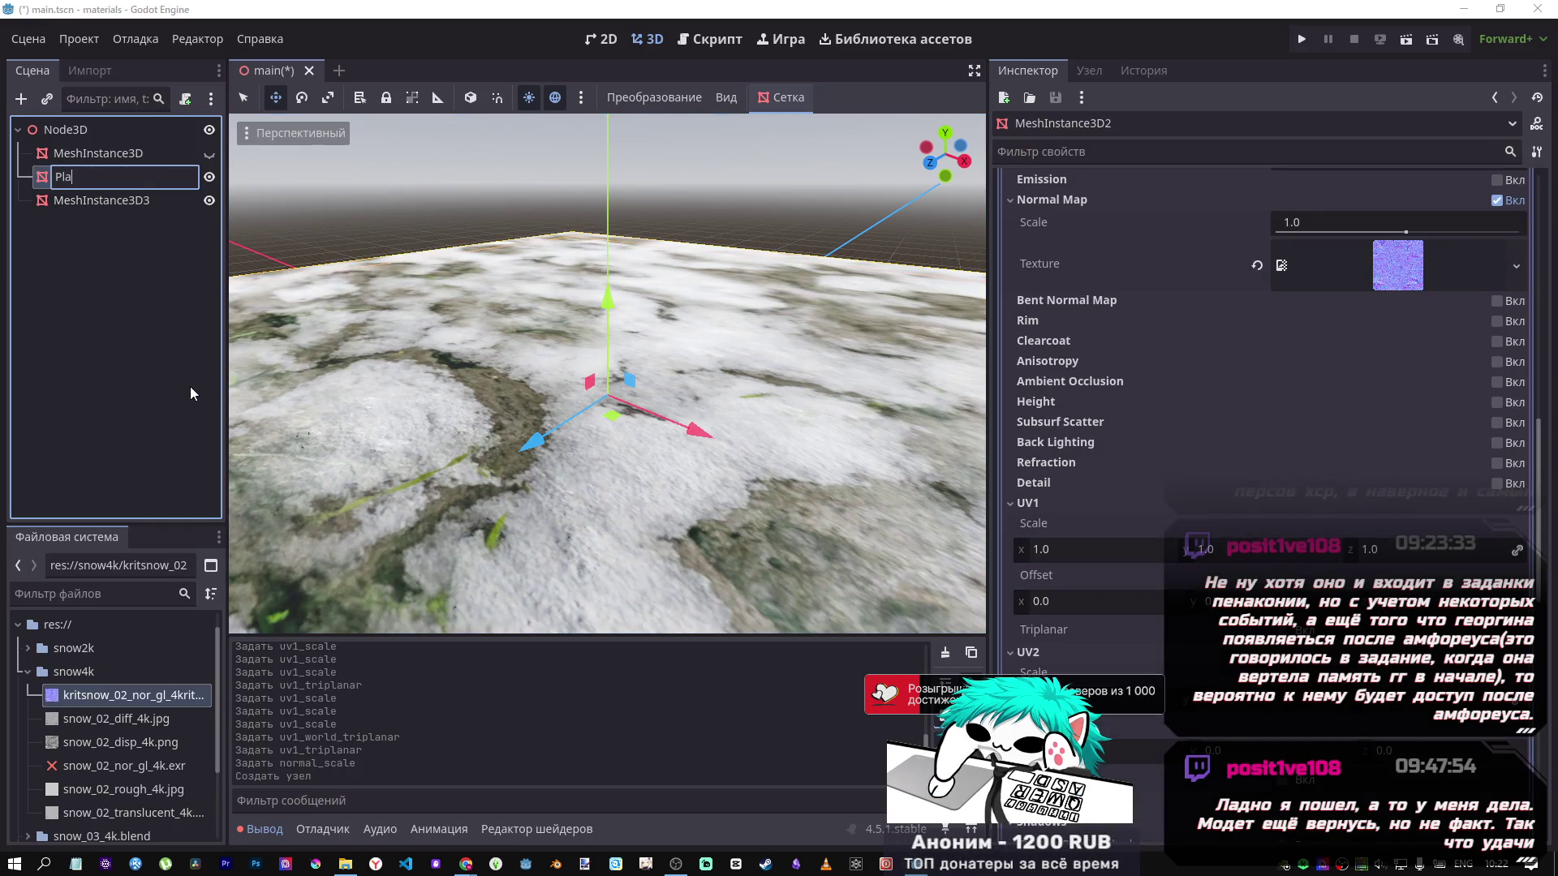
key(Return)
right_click(101, 200)
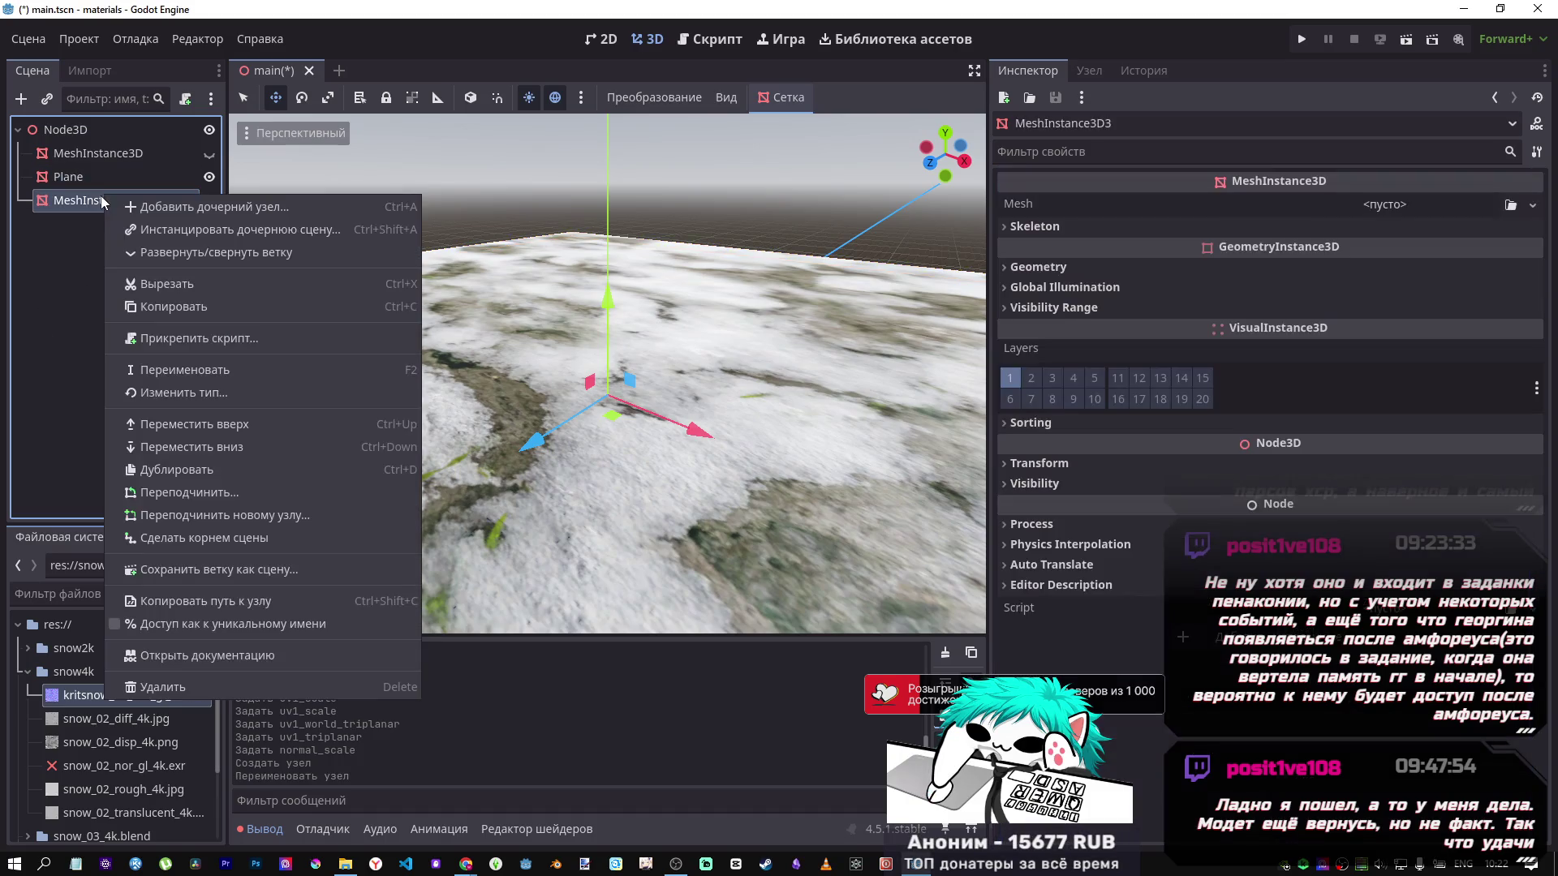
click(179, 369)
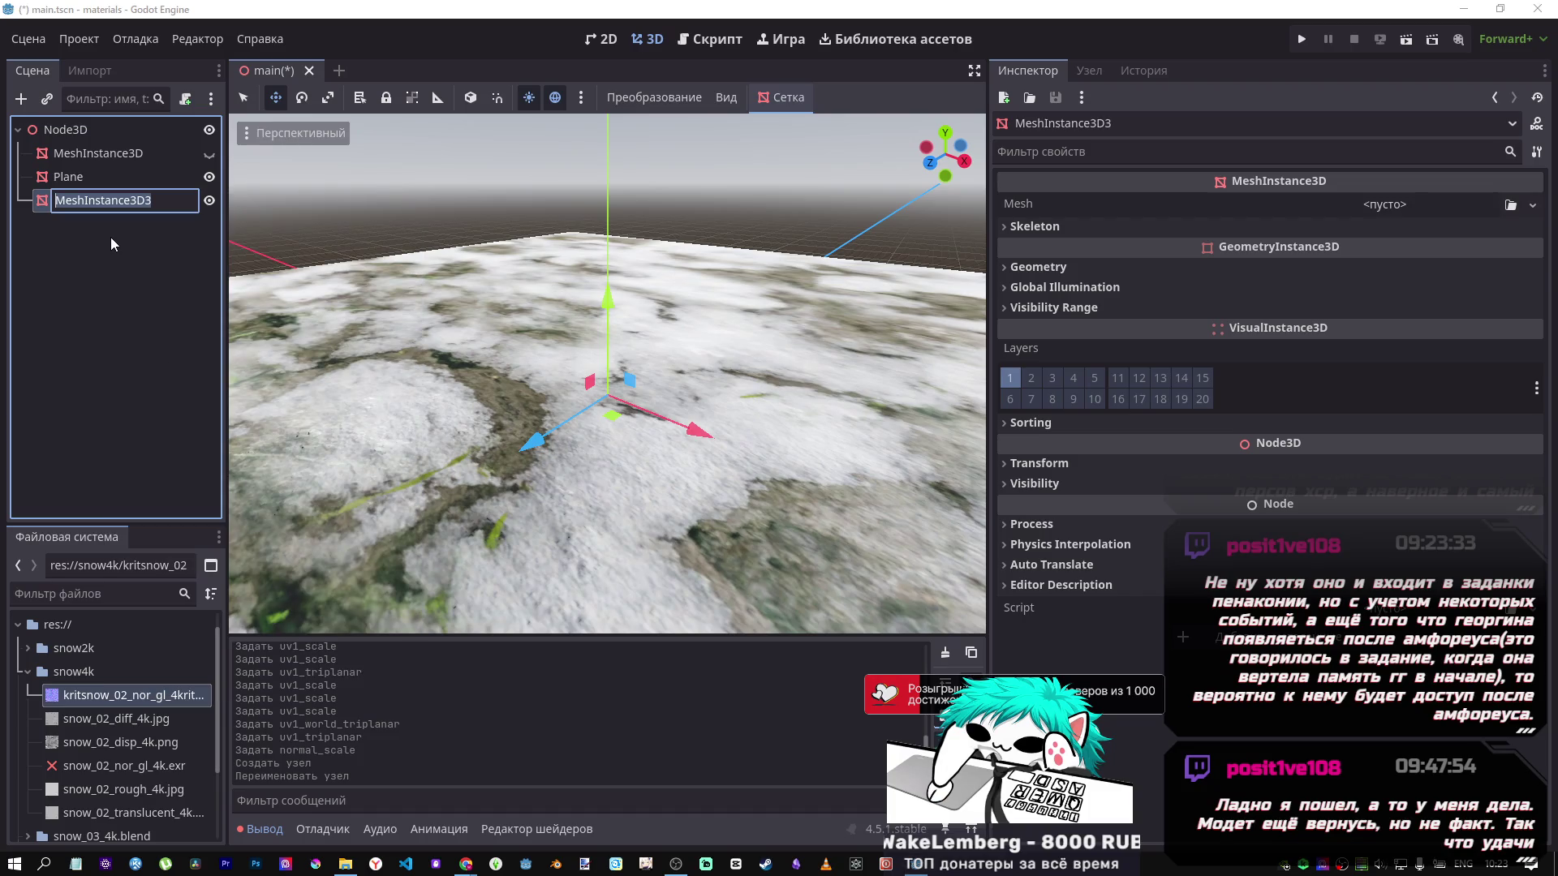
text(Sphere)
key(Return)
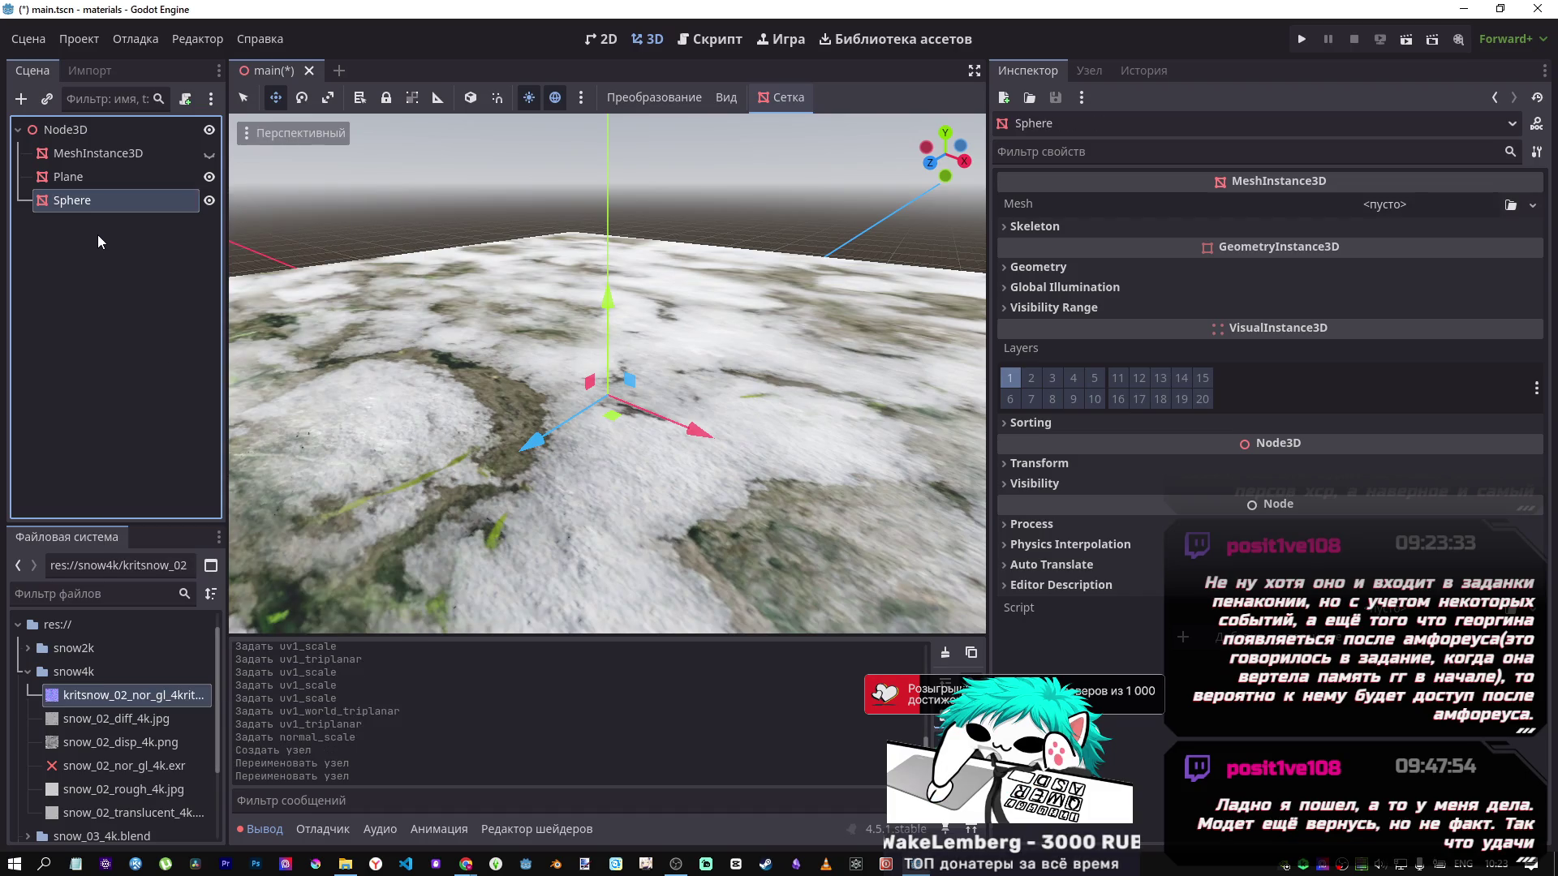
Delete the leftover MeshInstance3D node and select Plane.
click(97, 153)
key(Delete)
key(Return)
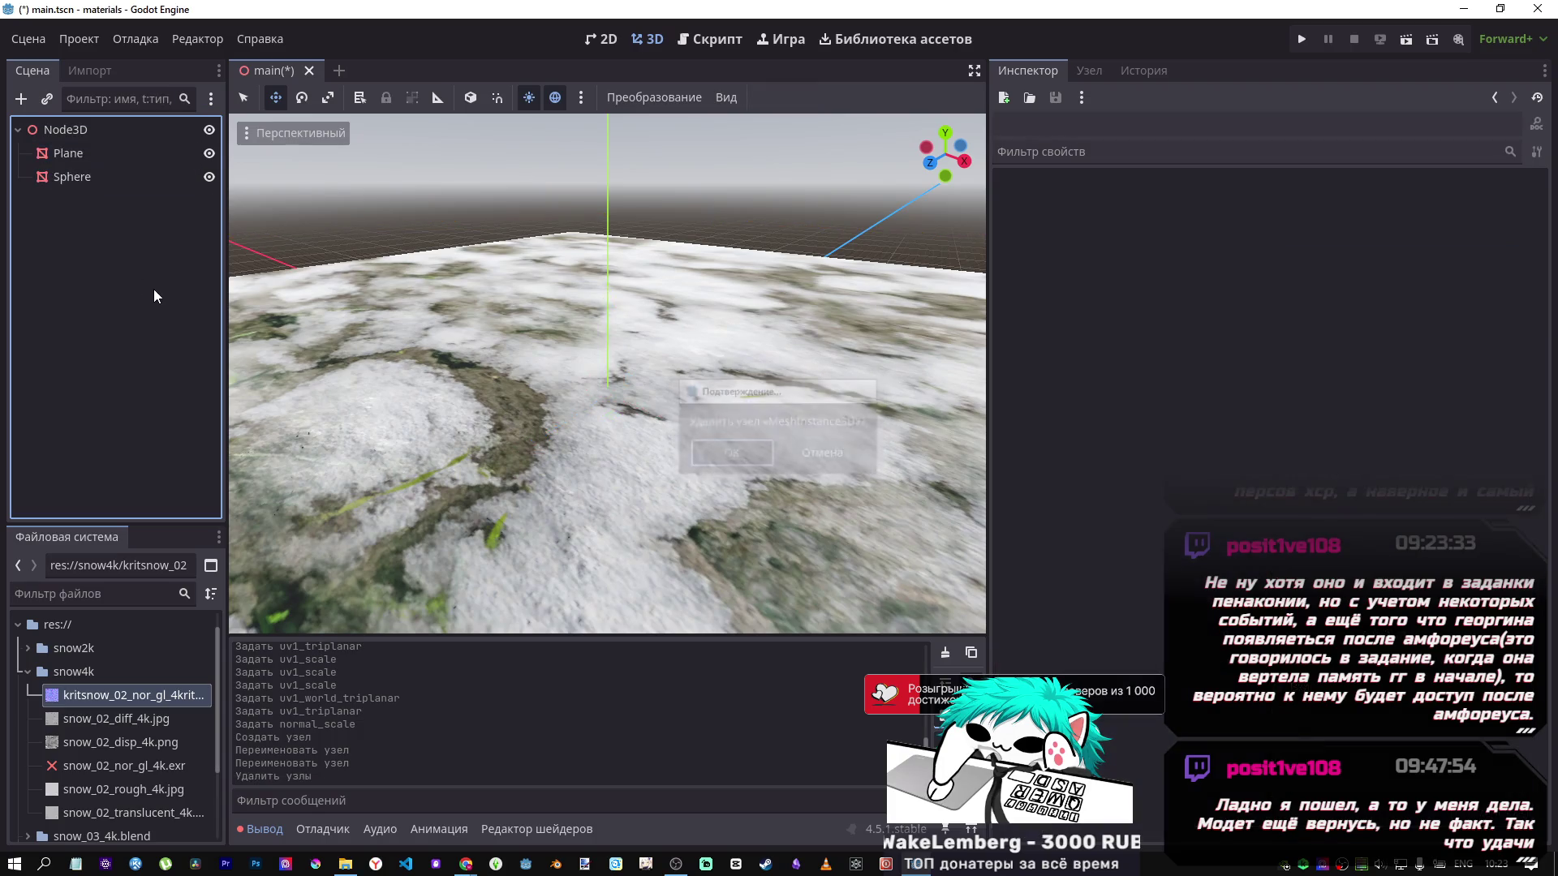
click(81, 152)
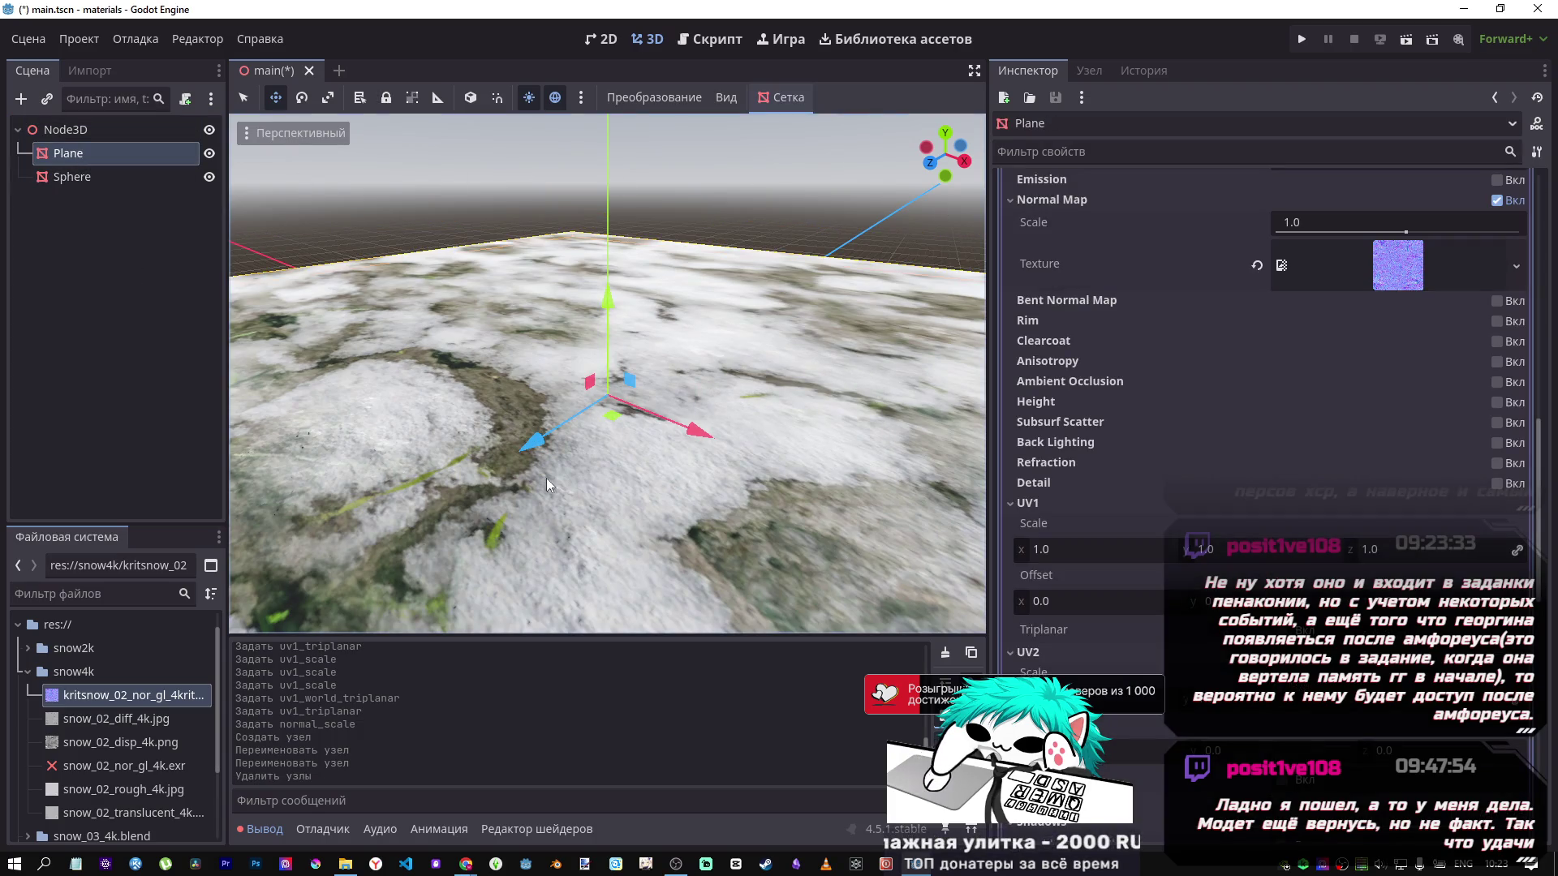
Select kritsnow_02_nor_gl_4krita.exr in the snow4k folder and show its import settings.
click(28, 672)
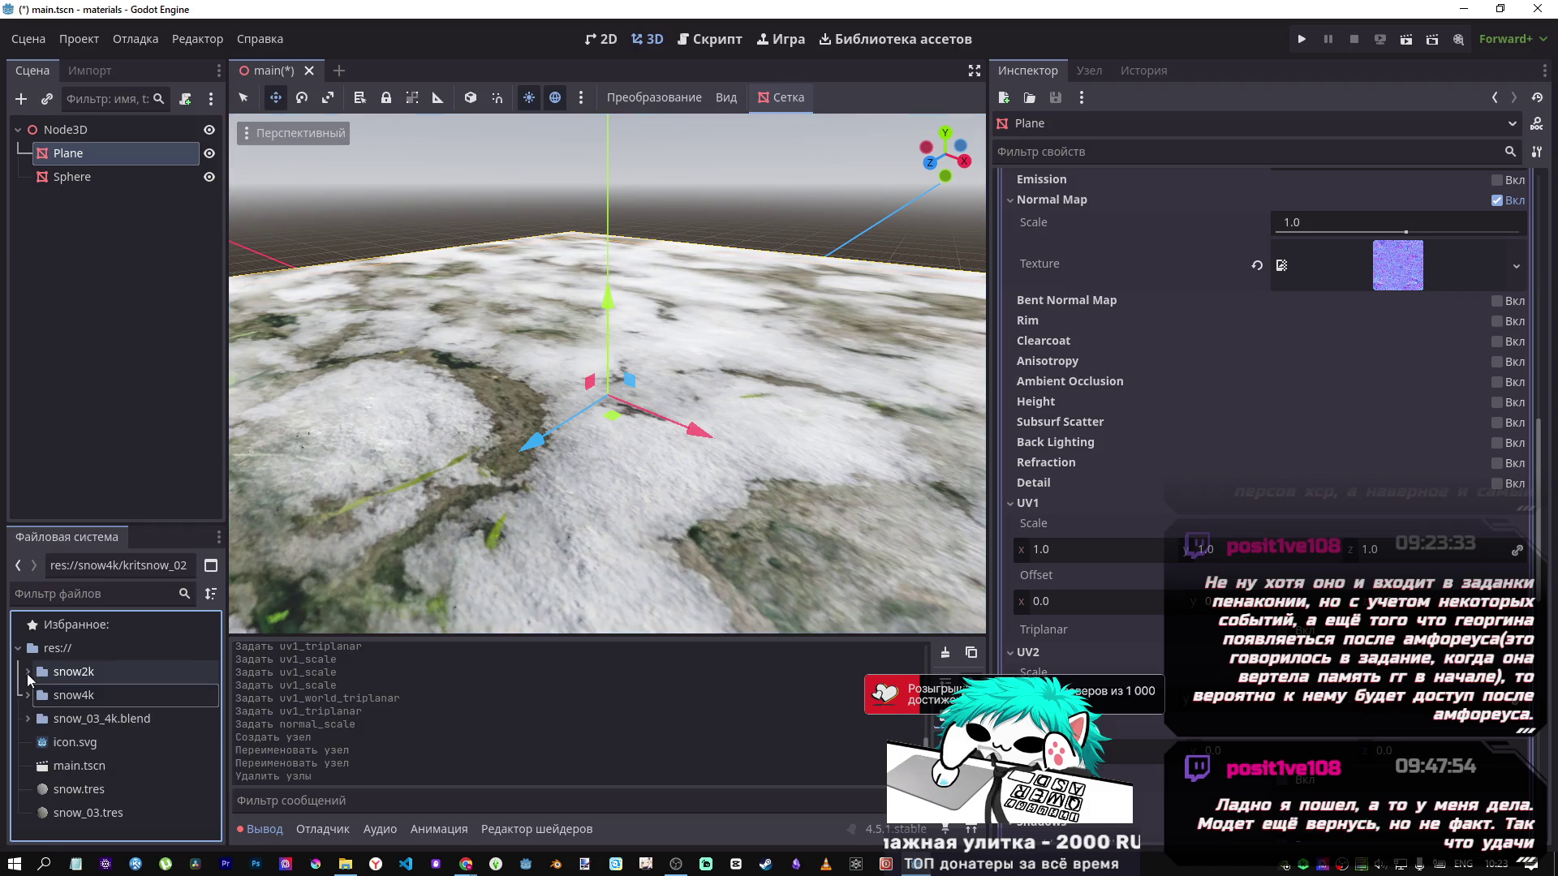
click(81, 673)
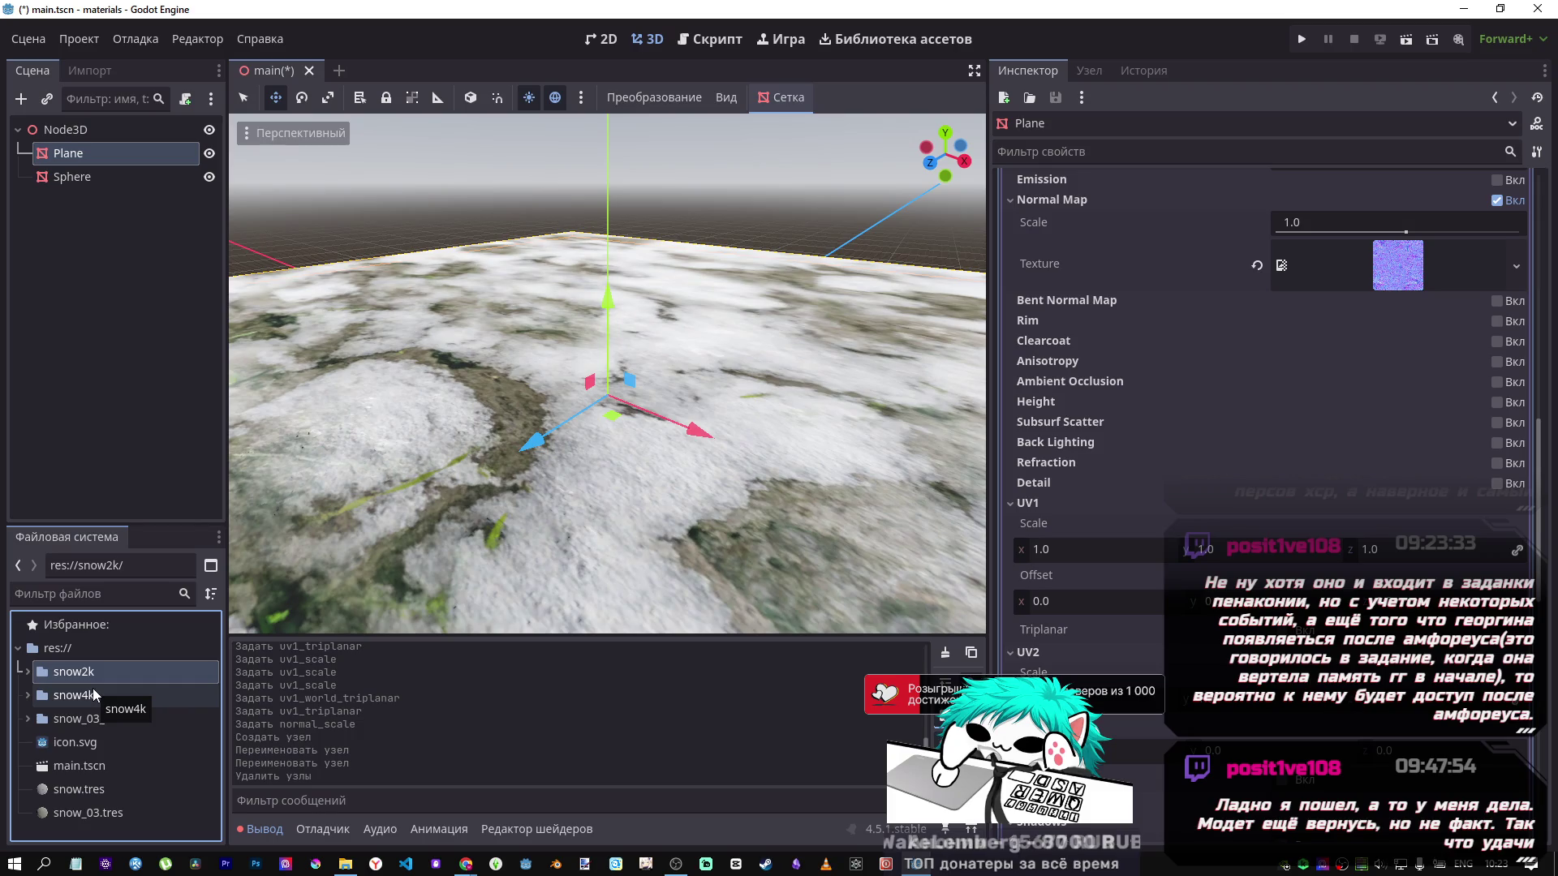
double_click(32, 695)
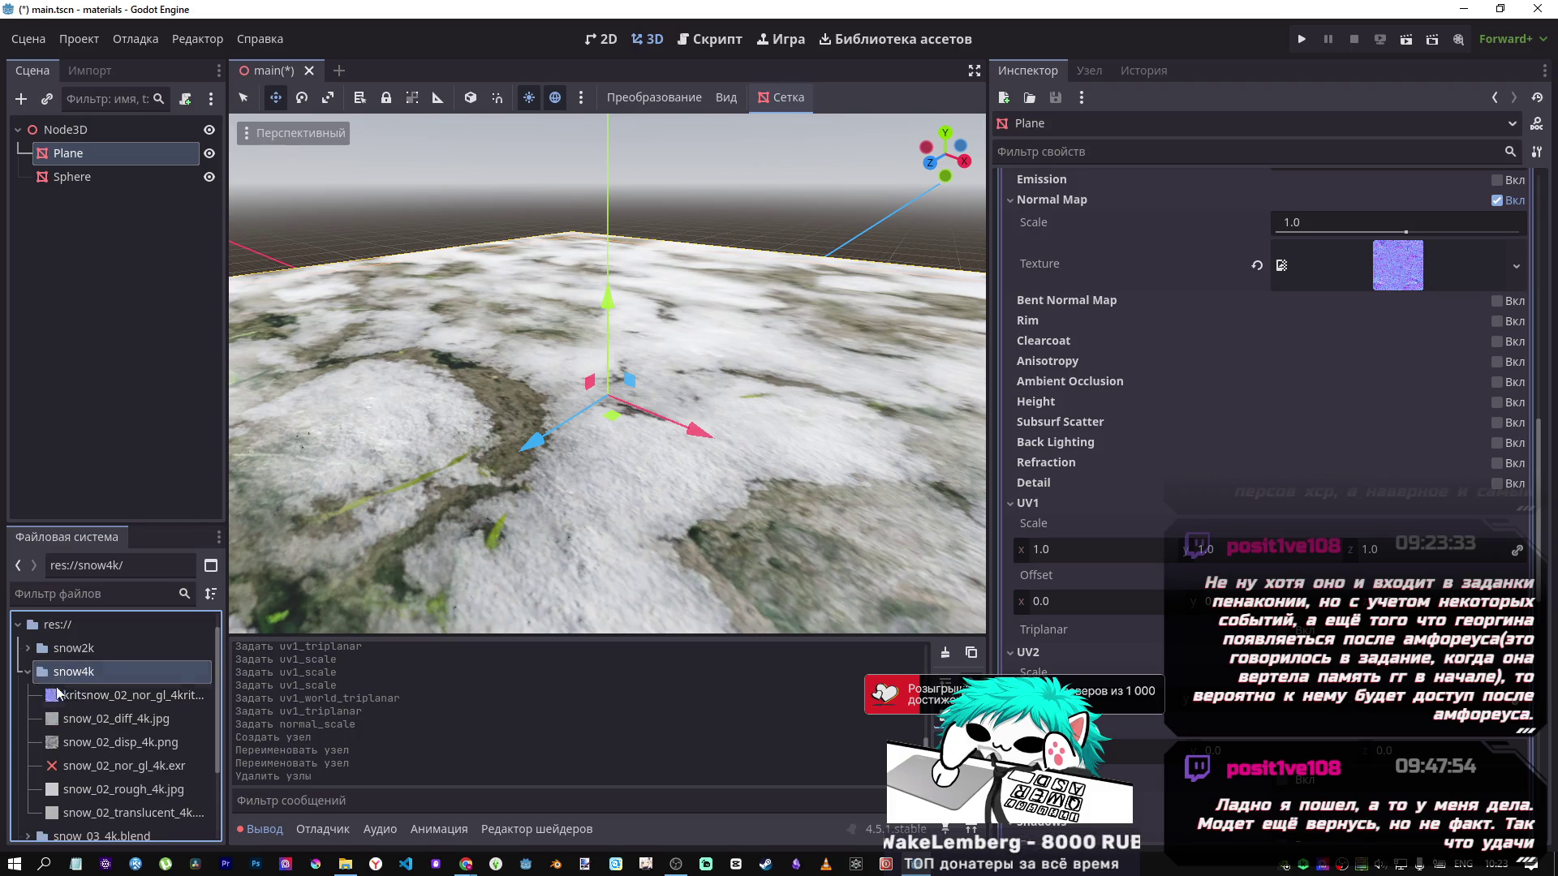
click(75, 692)
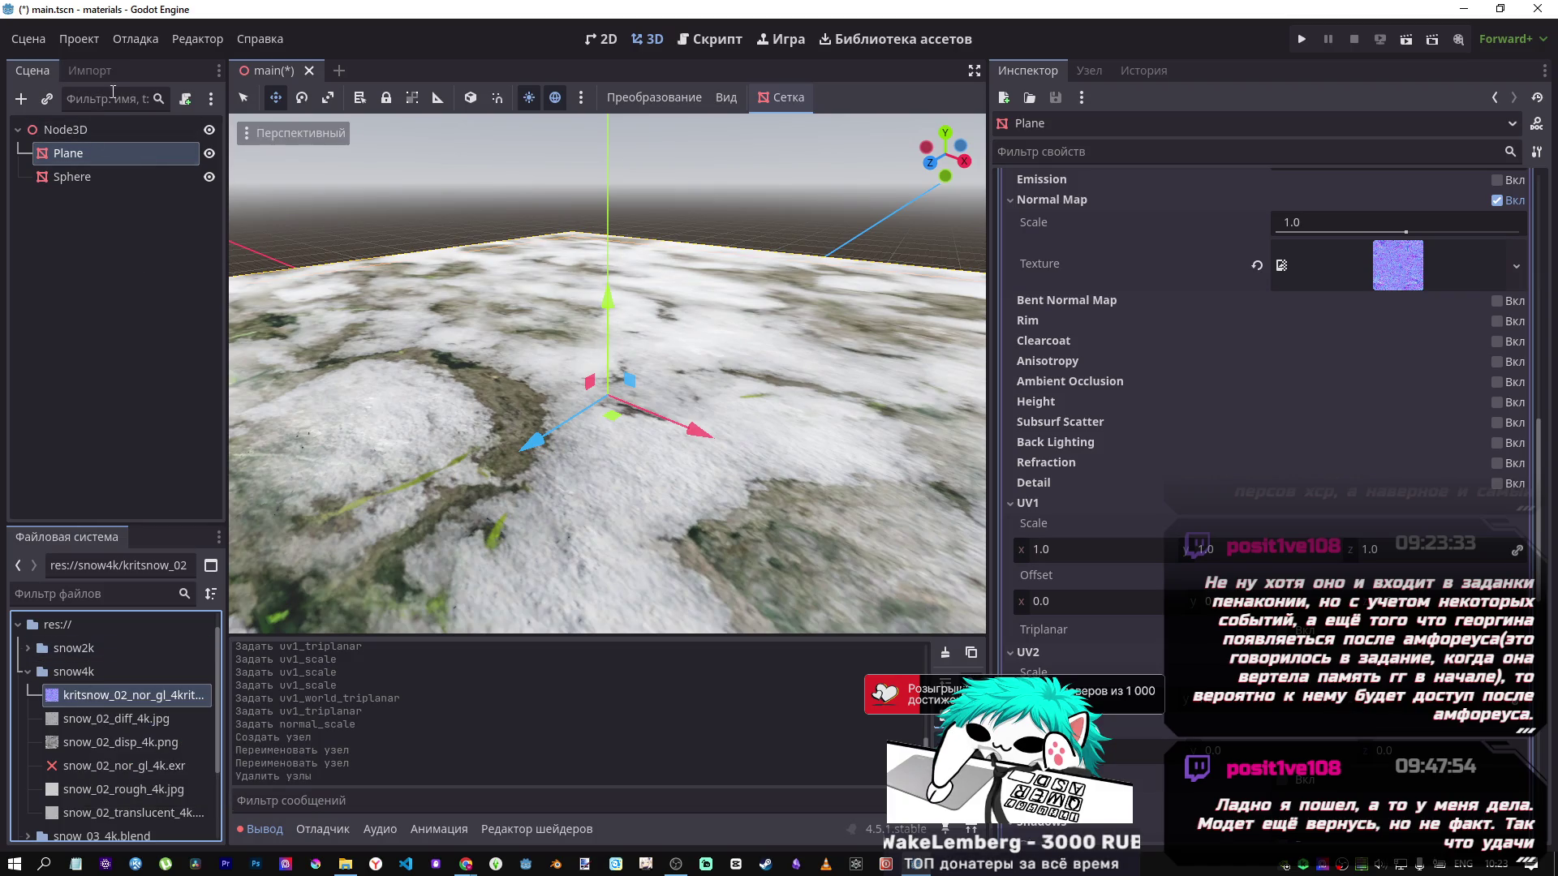
click(89, 71)
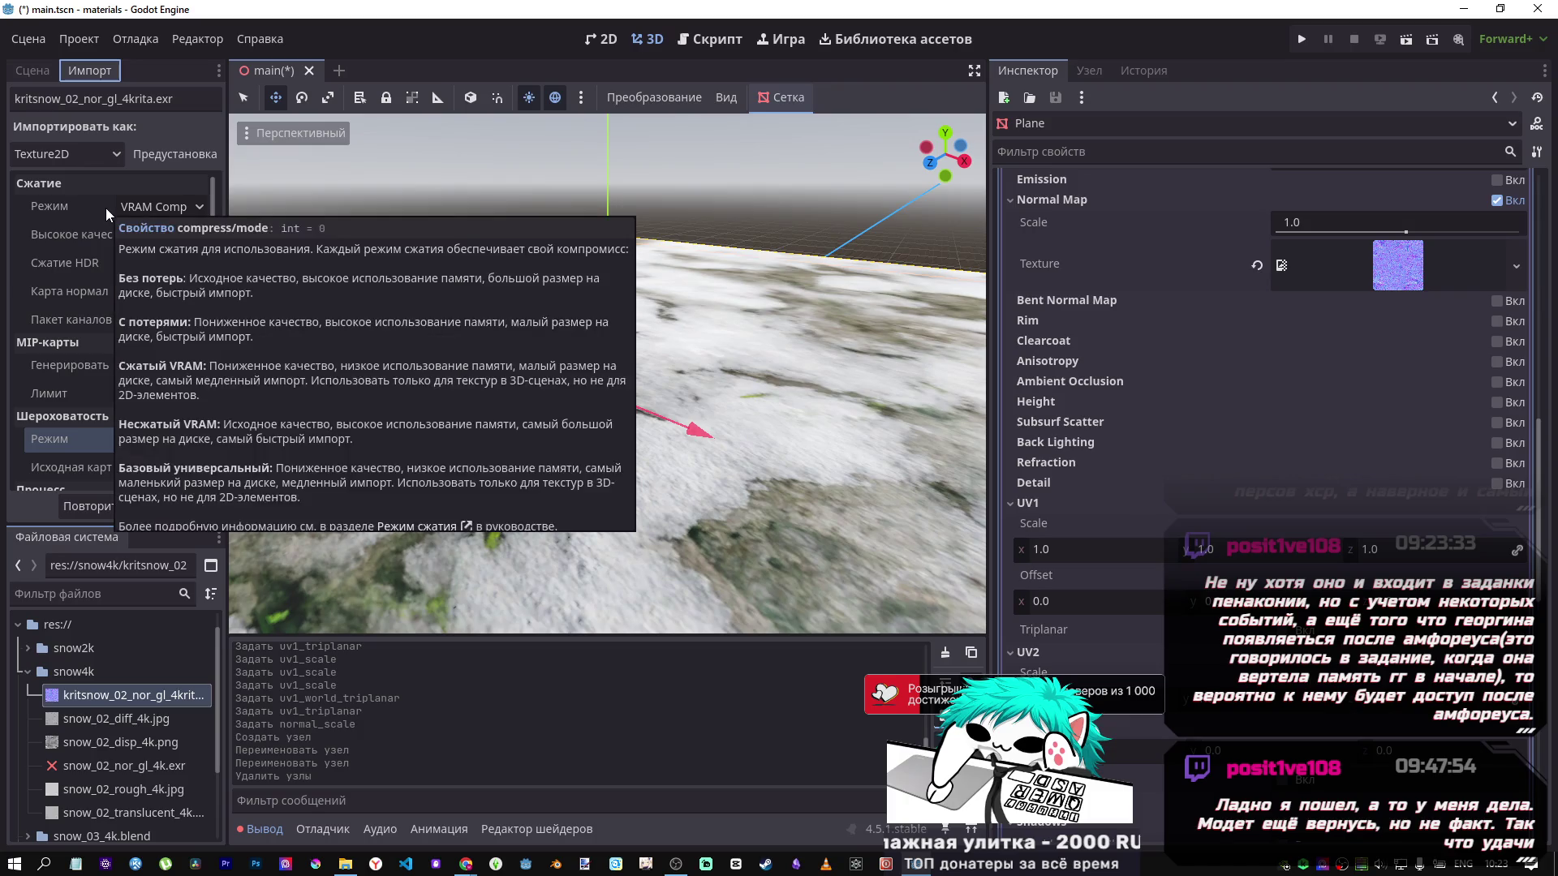
Reimport the normal map with High Quality compression enabled.
click(163, 207)
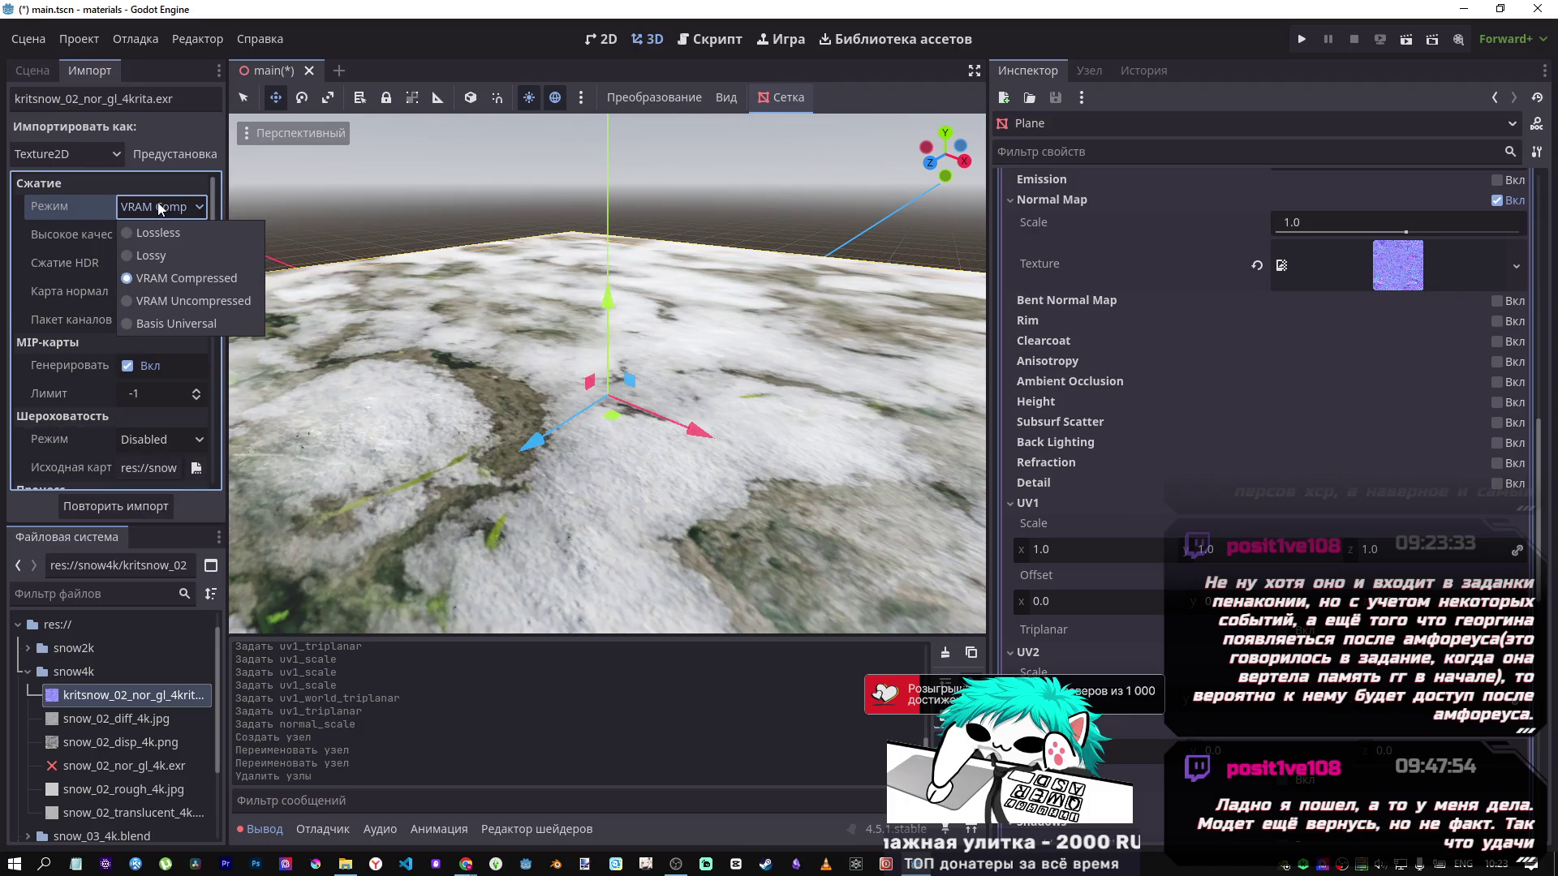
click(157, 206)
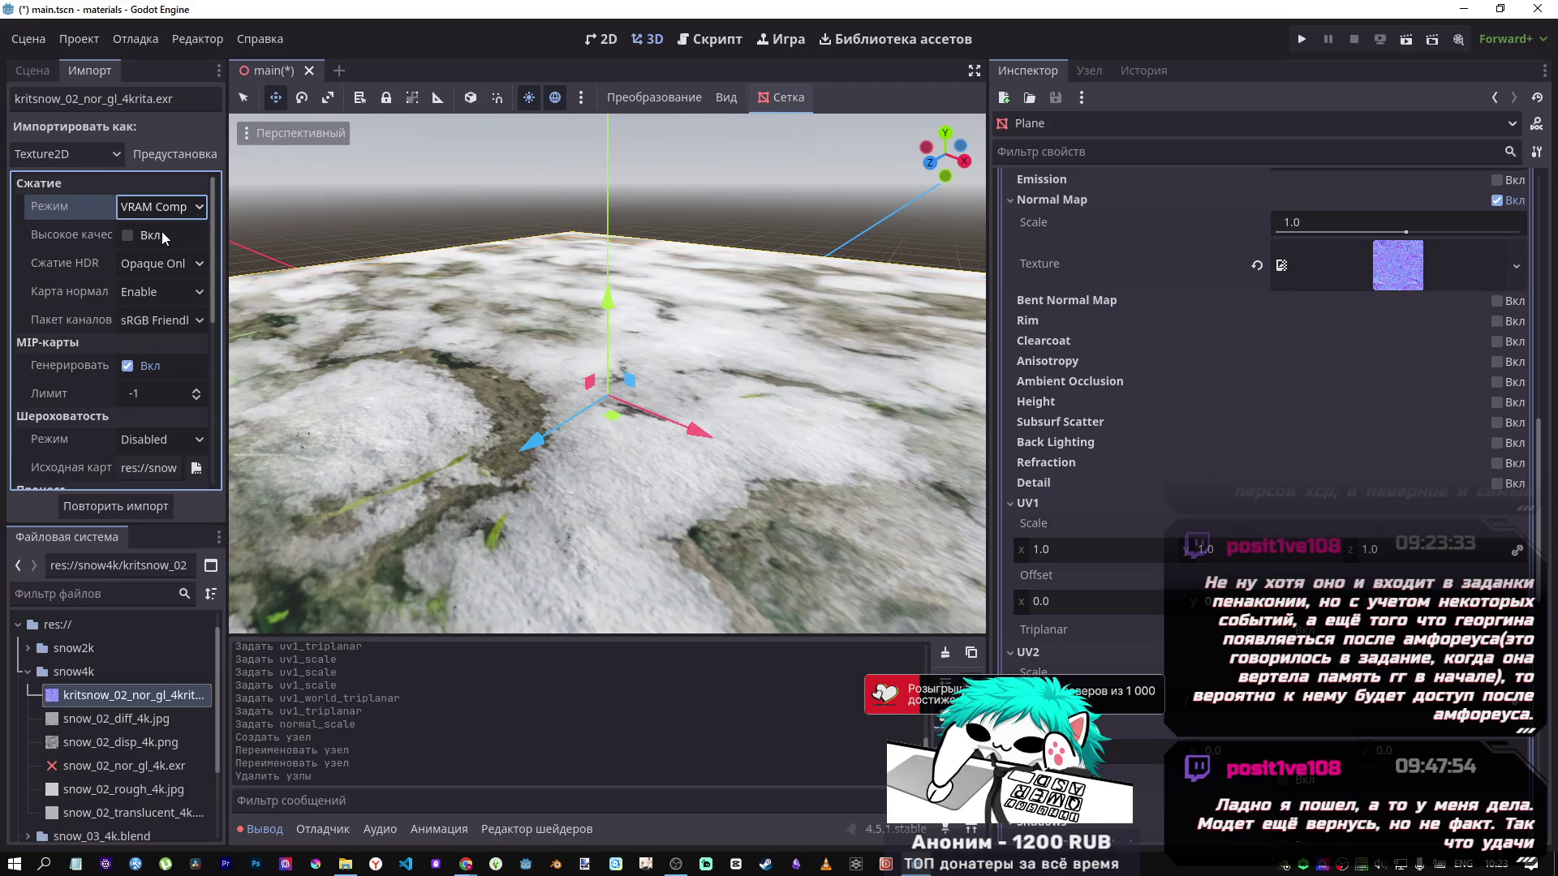
click(144, 236)
click(124, 507)
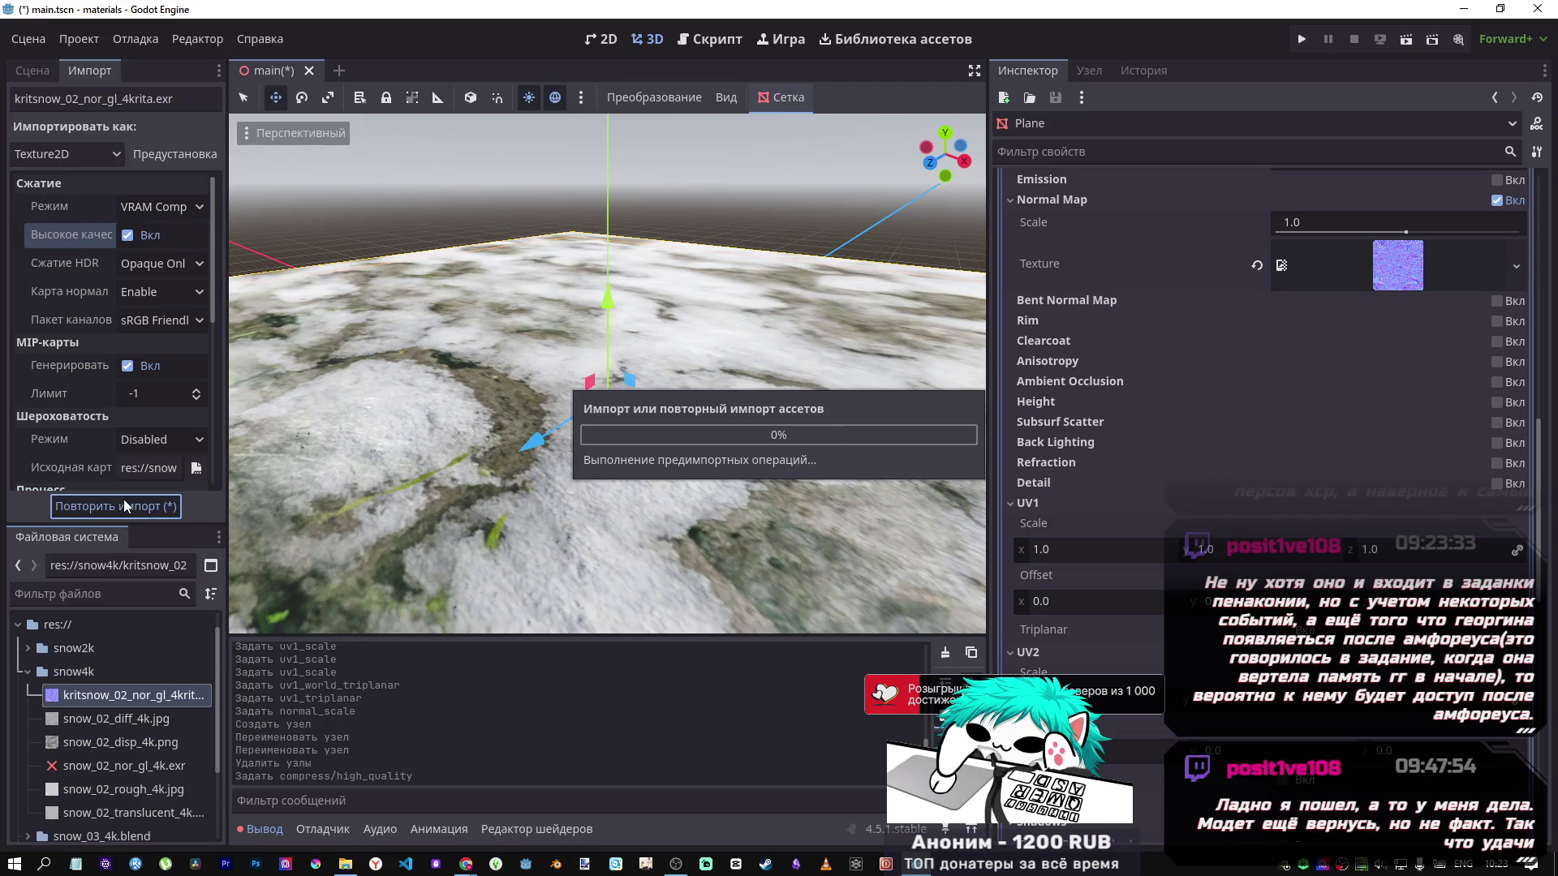
scroll(662, 438, down, 5)
scroll(655, 438, up, 5)
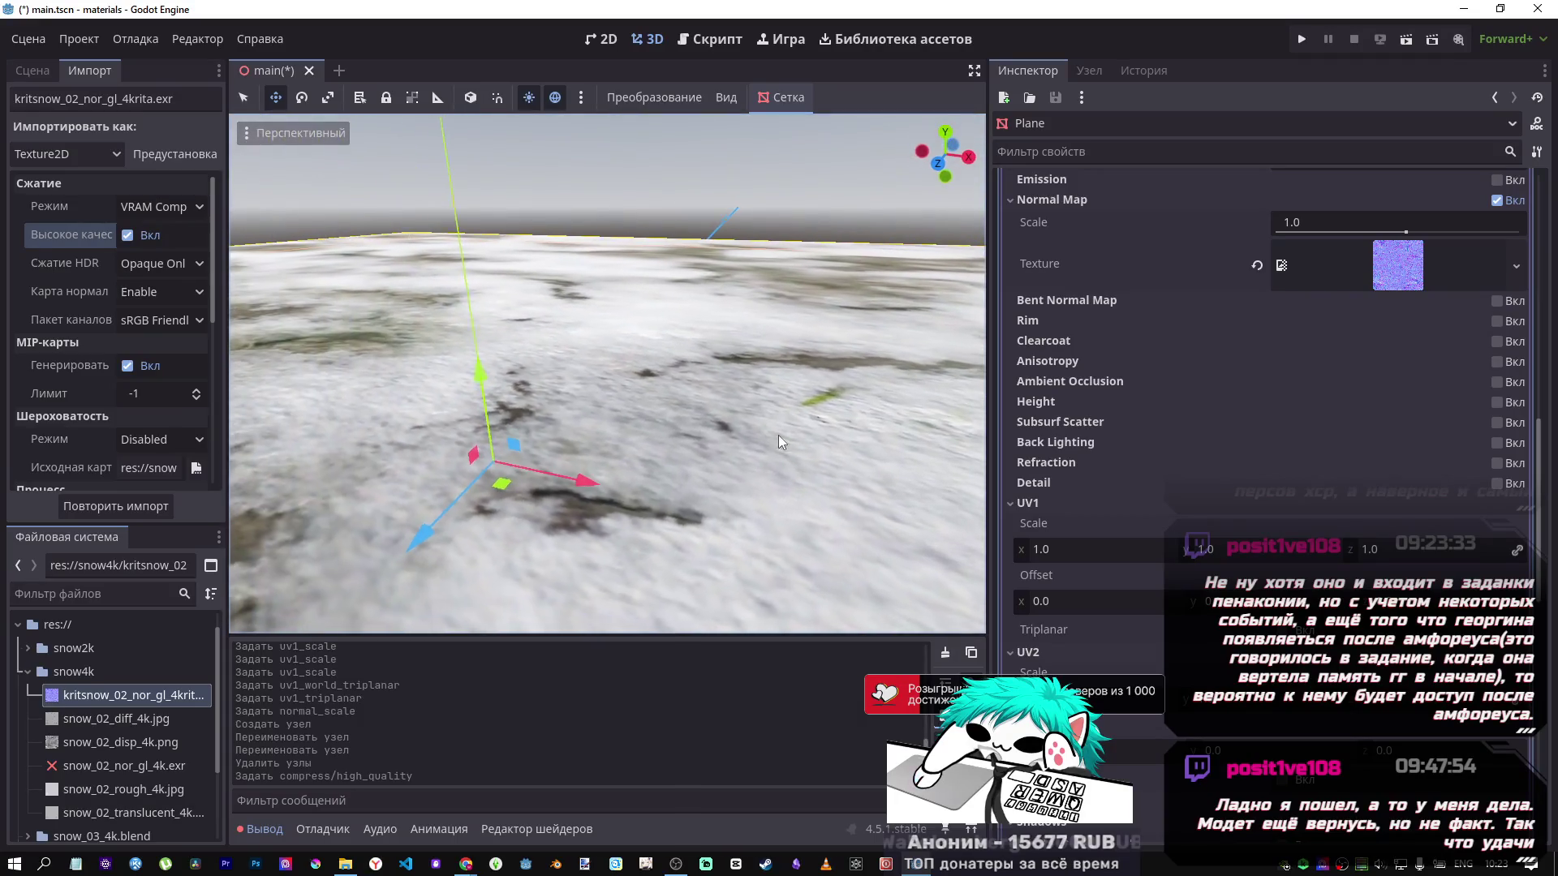
Set Roughness Mode to Detect and reimport the texture.
click(148, 438)
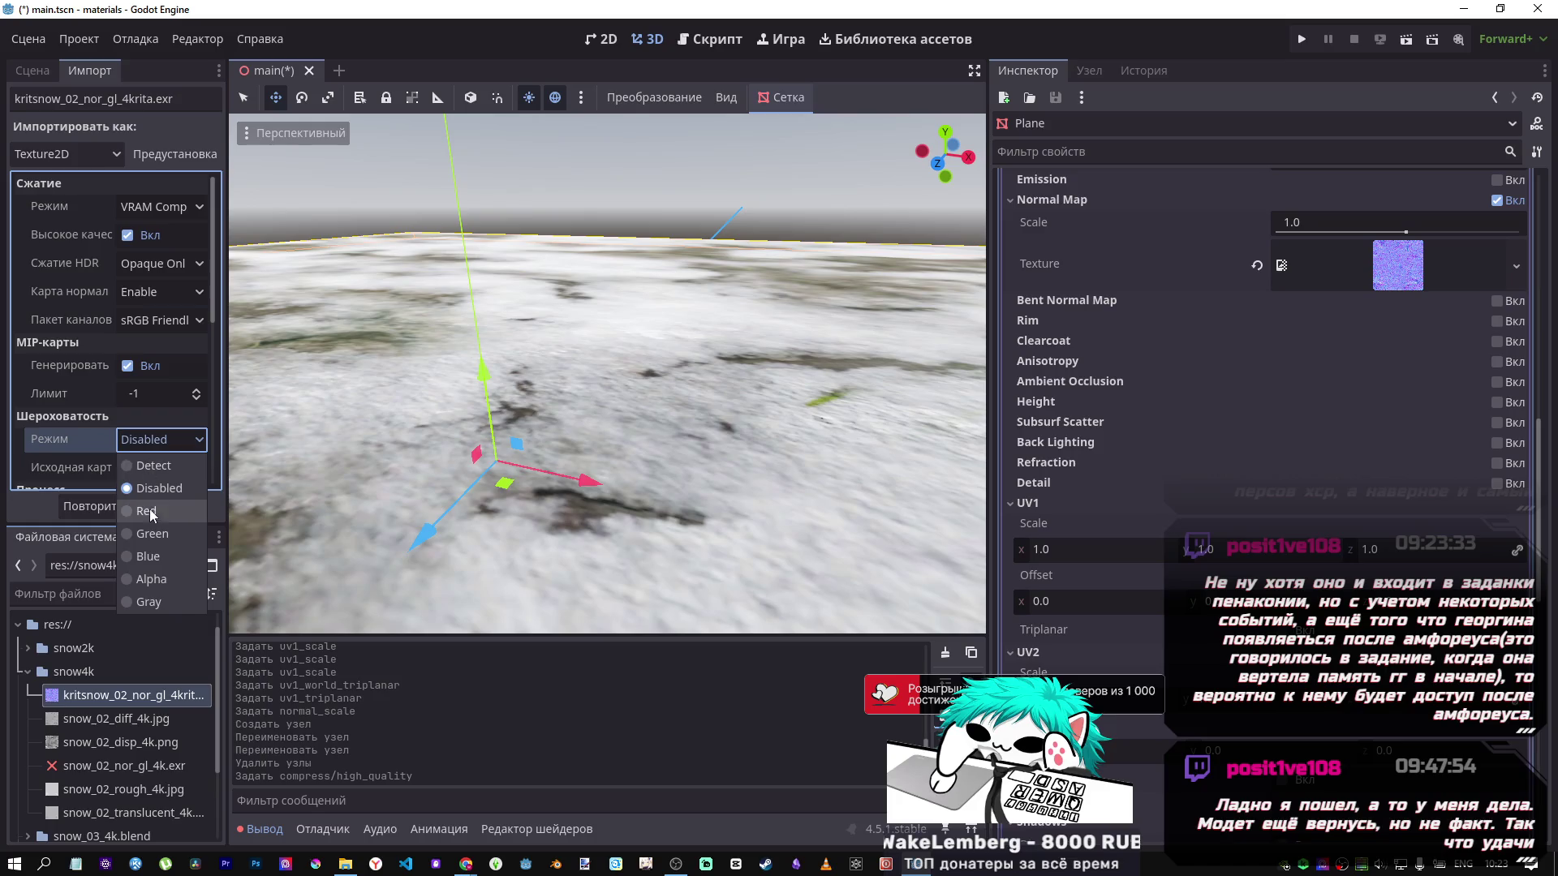
click(152, 467)
click(120, 511)
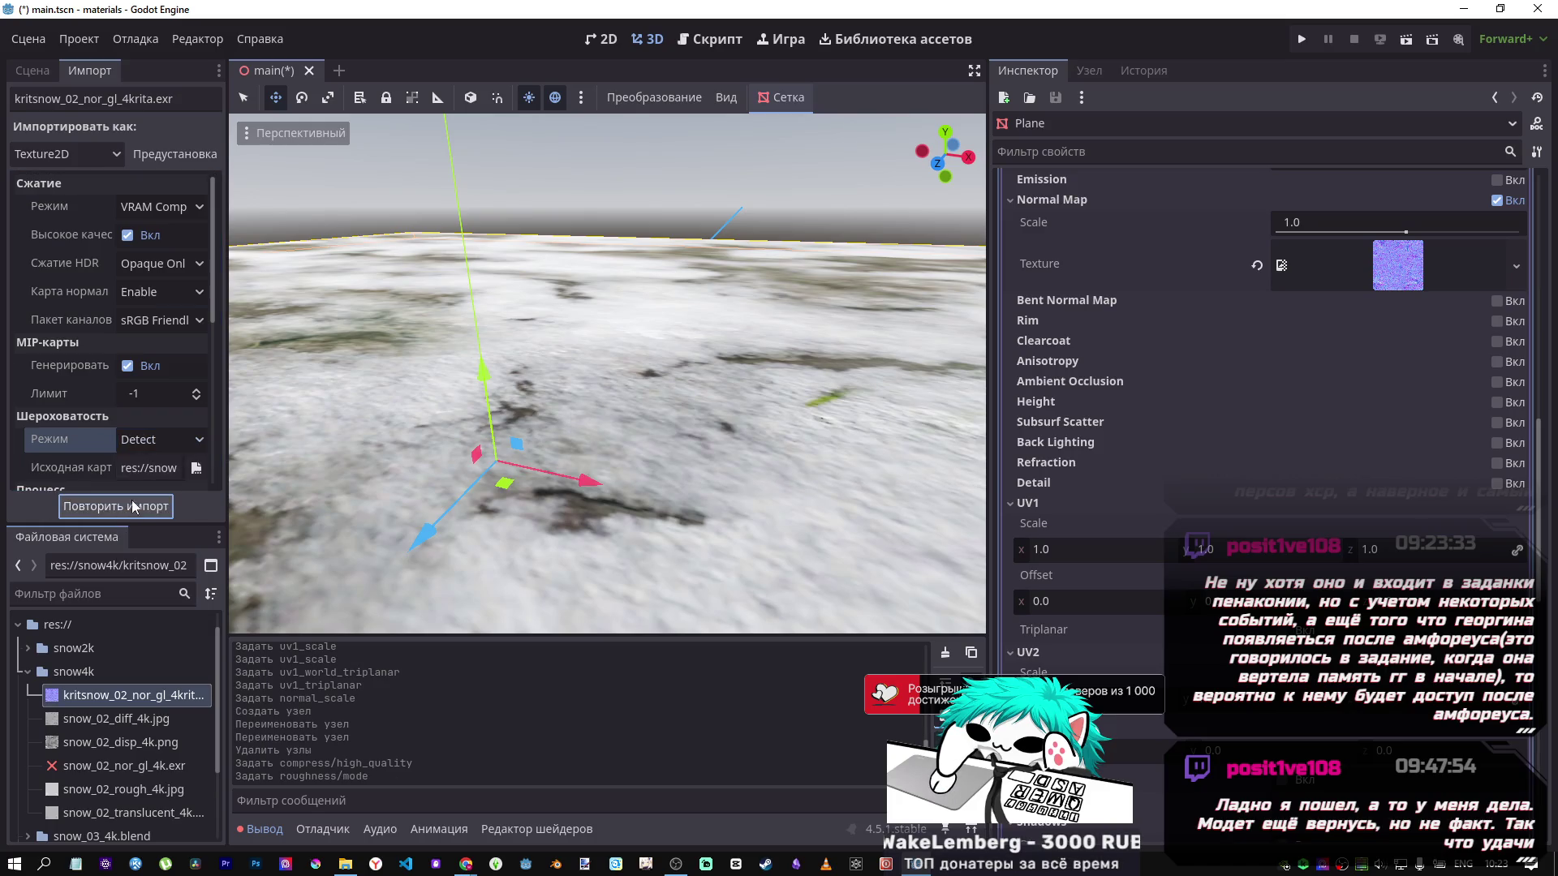
click(160, 441)
click(160, 442)
scroll(81, 438, down, 1)
scroll(81, 438, up, 1)
Set HDR Compression to Disabled and reimport the texture.
click(136, 264)
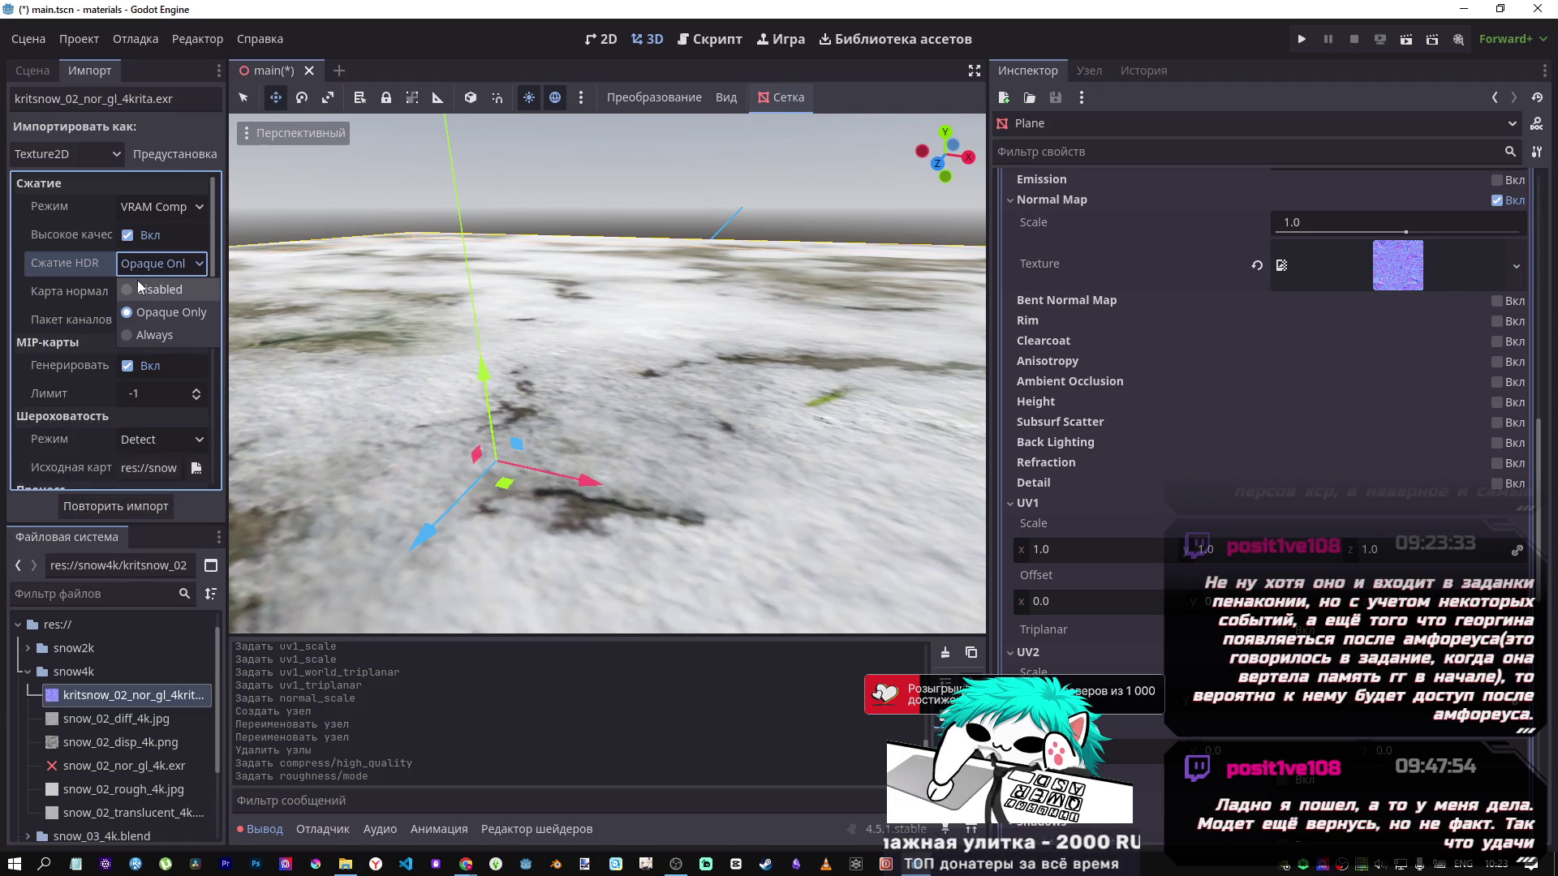
click(158, 290)
click(133, 507)
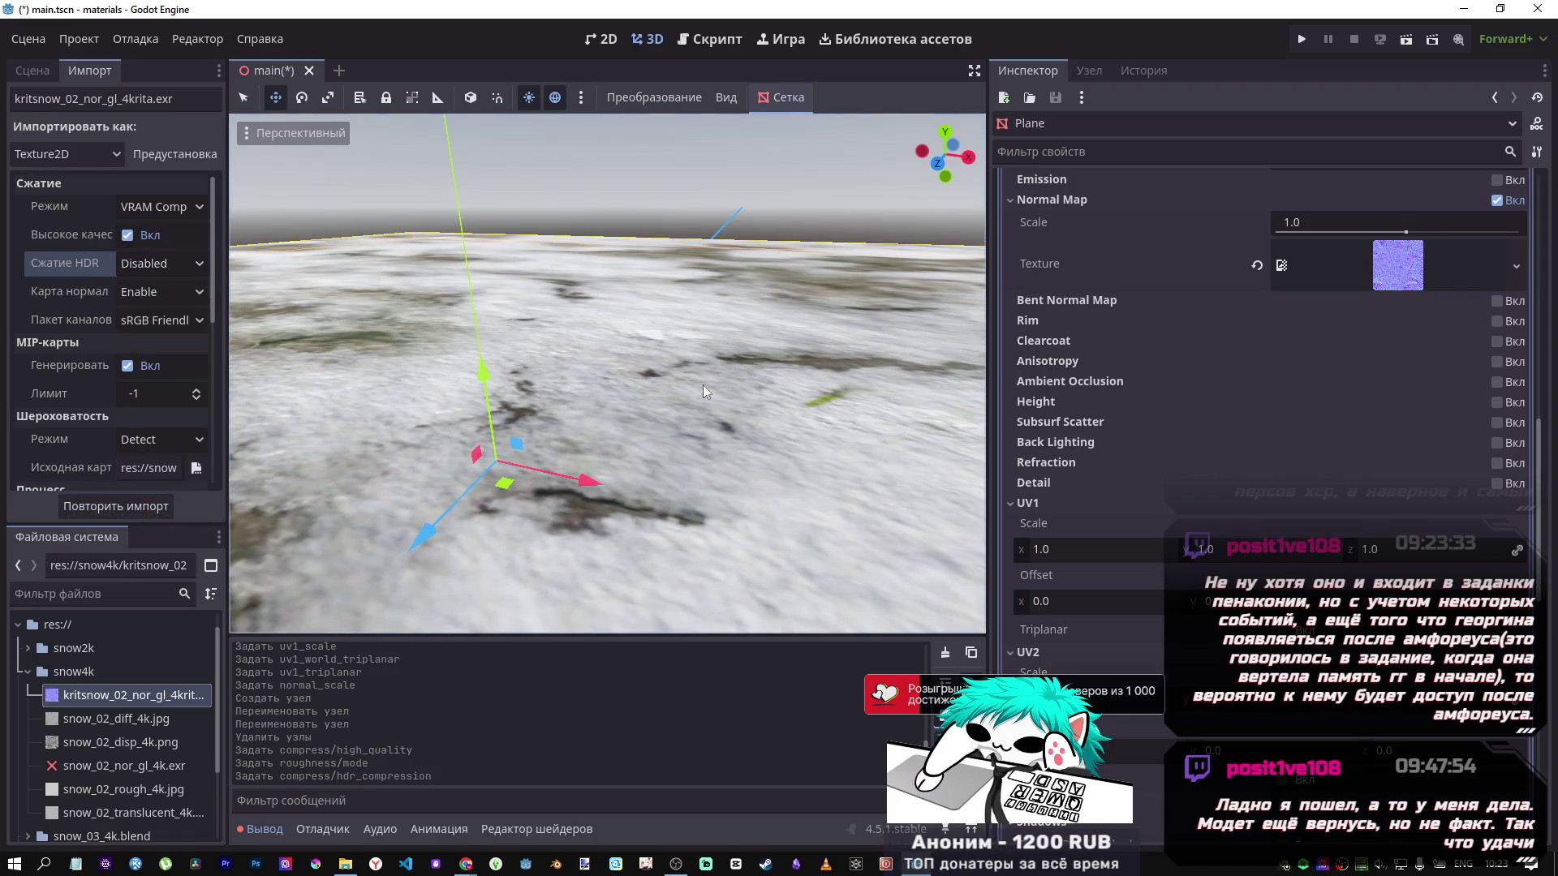
scroll(712, 362, down, 5)
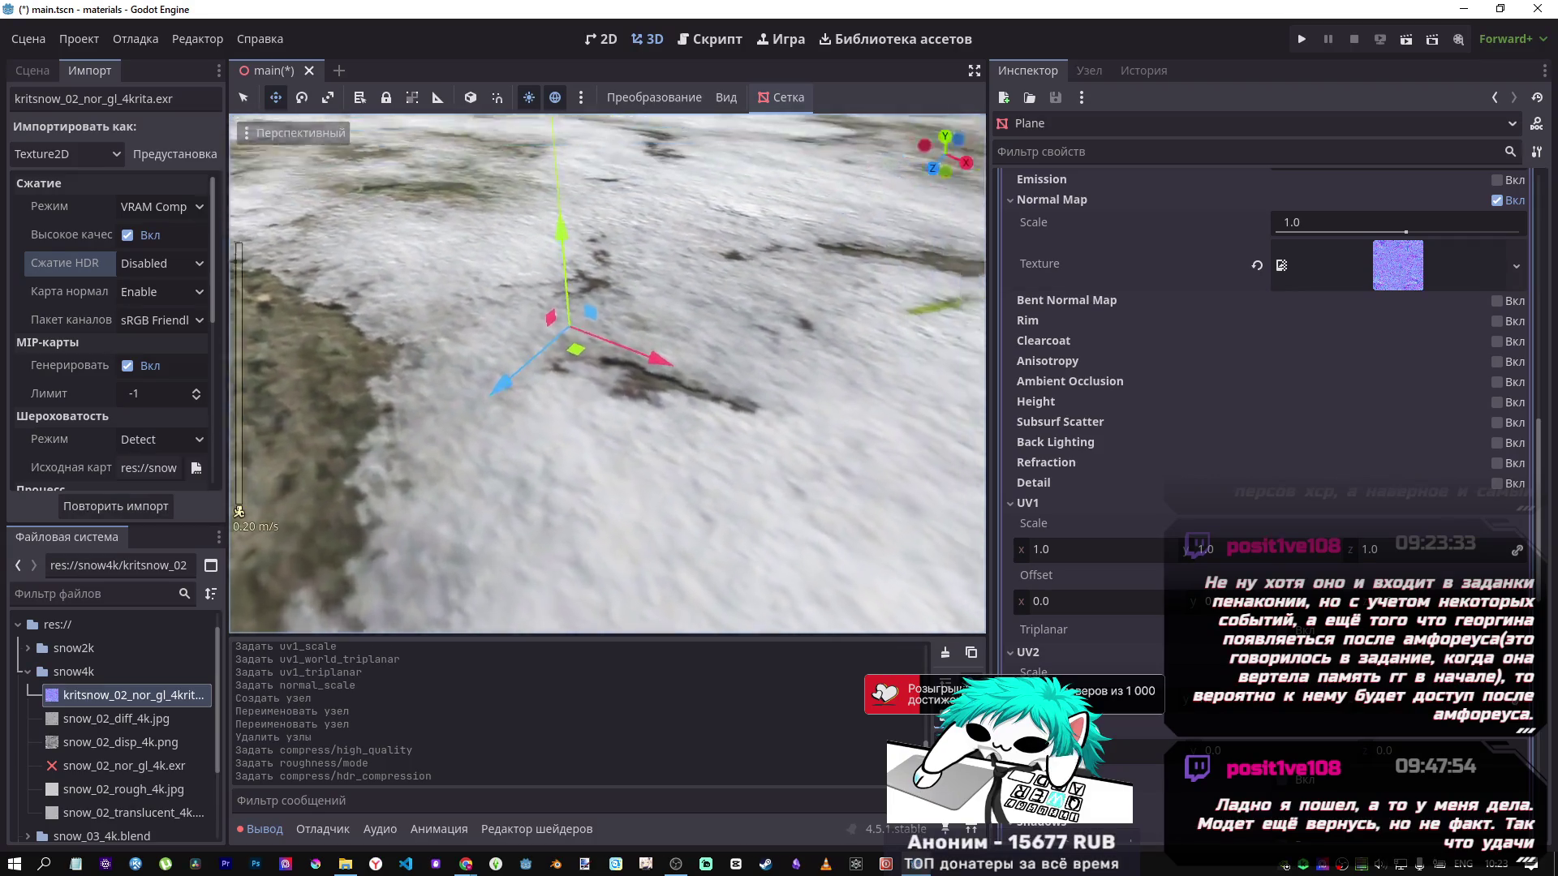
scroll(607, 373, up, 10)
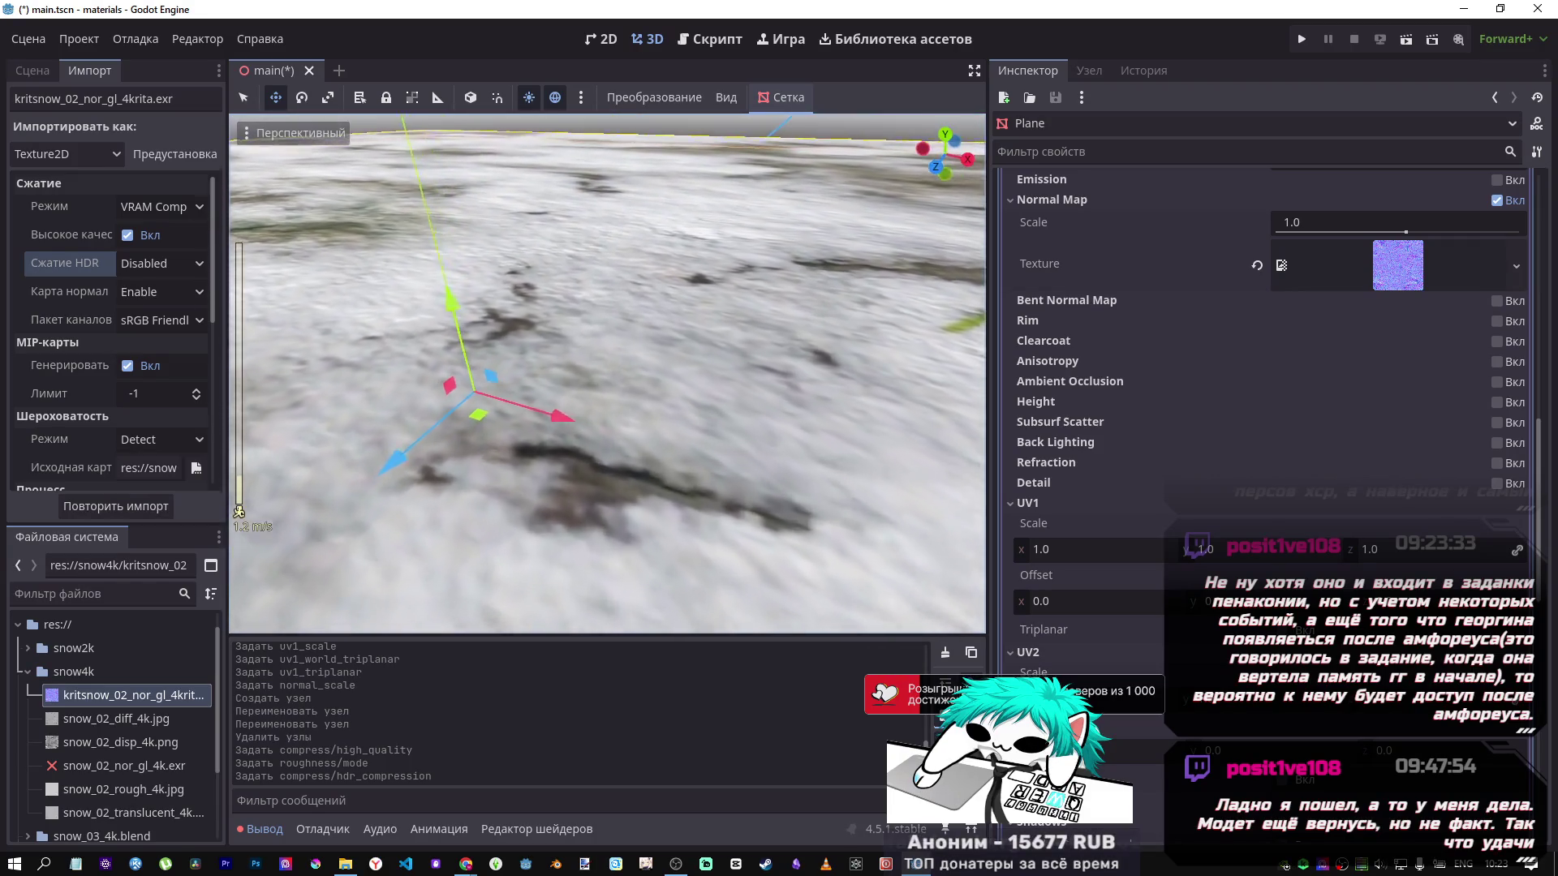
key(d)
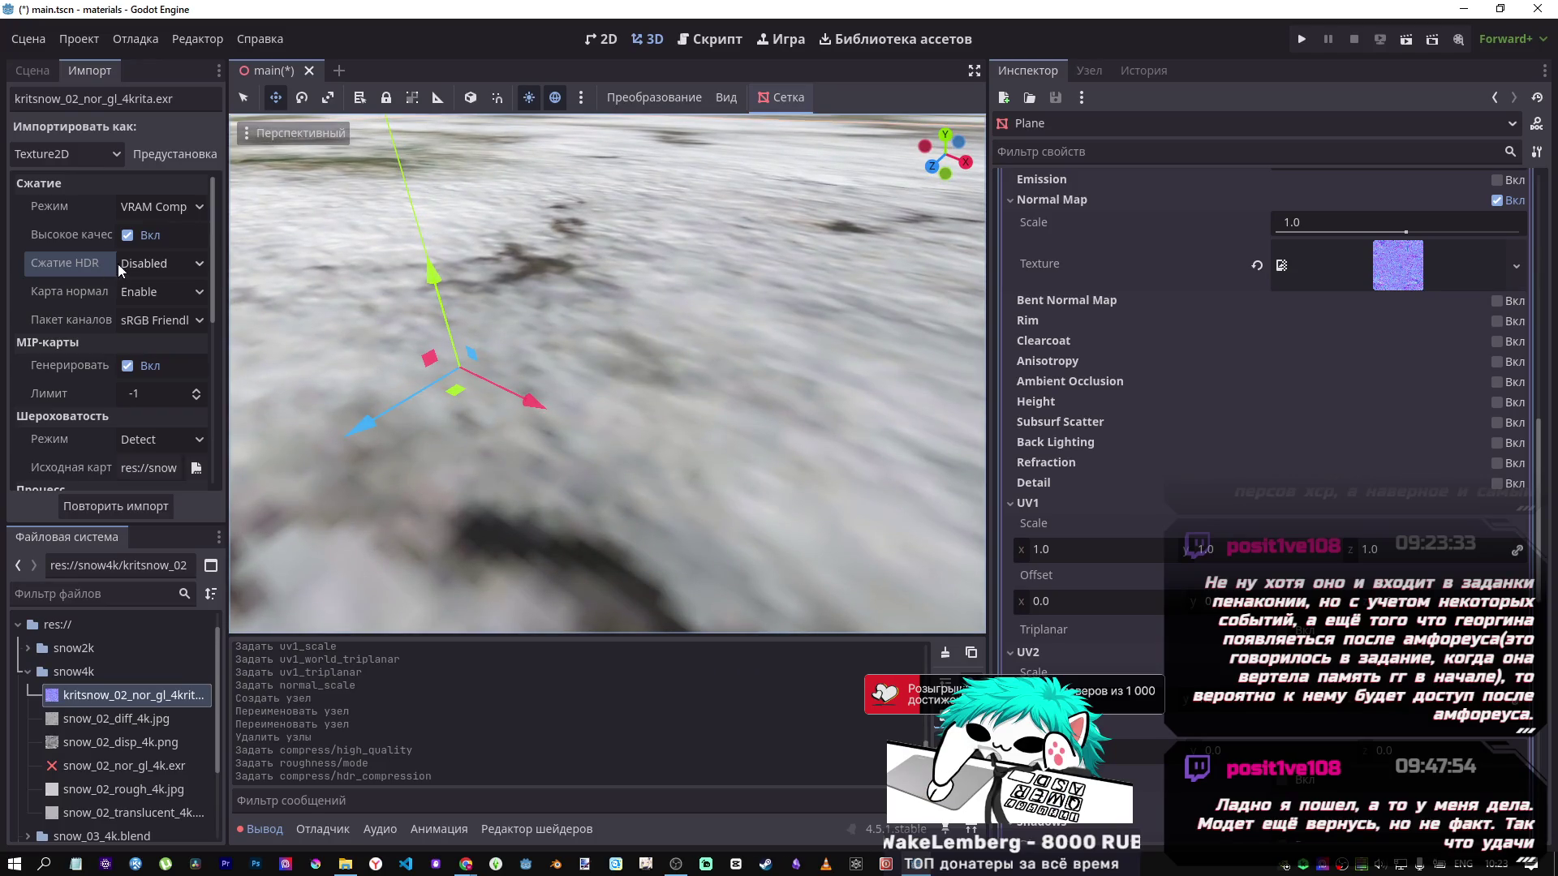
Set Normal Map mode to Detect and reimport the texture.
click(124, 265)
click(109, 264)
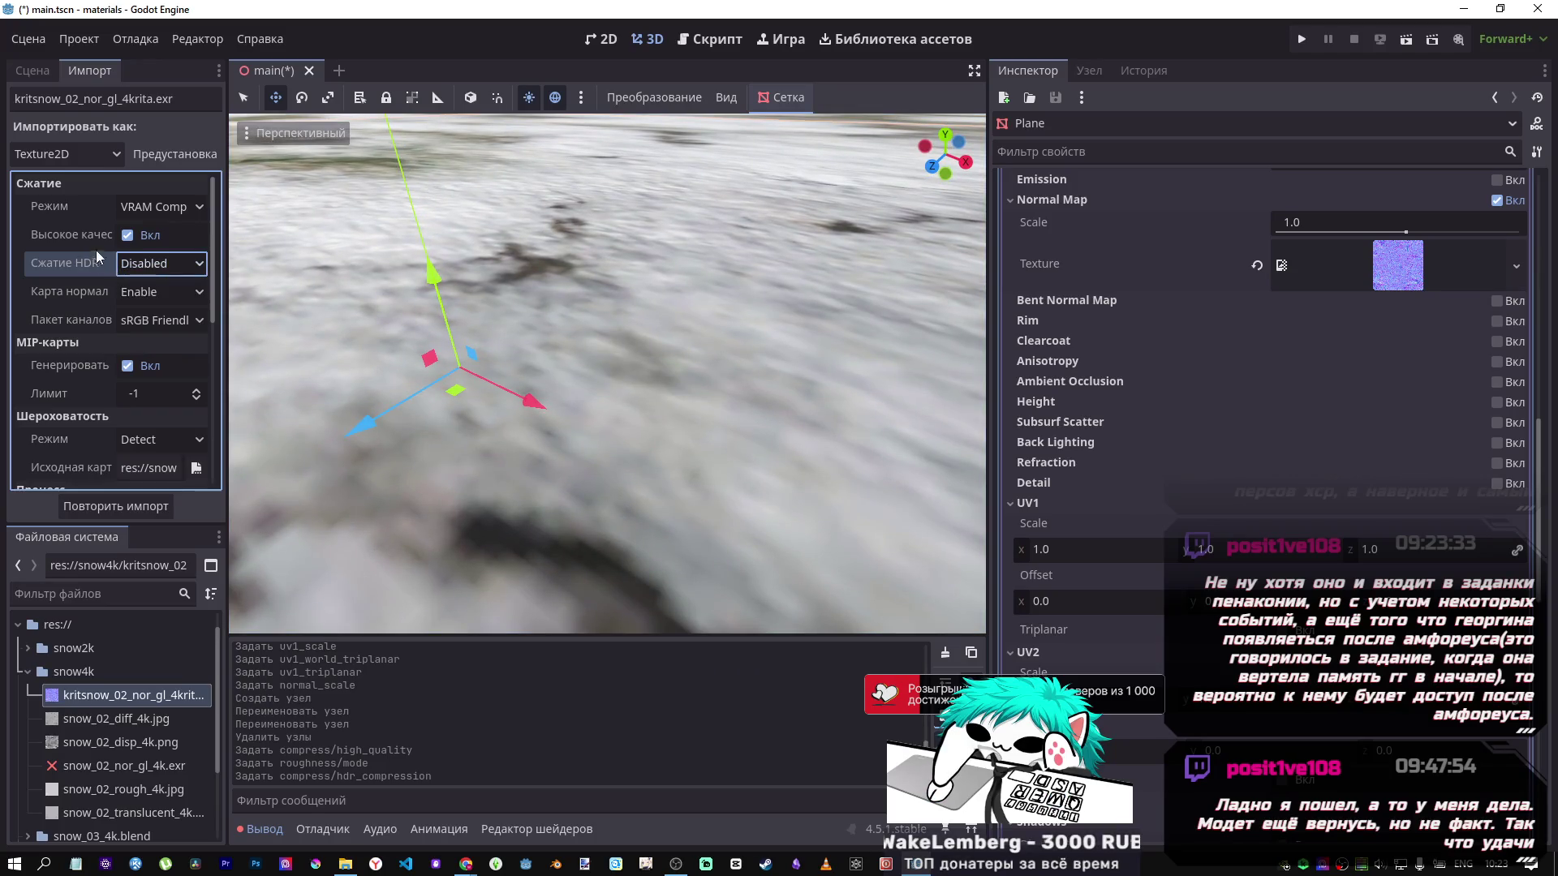
click(138, 318)
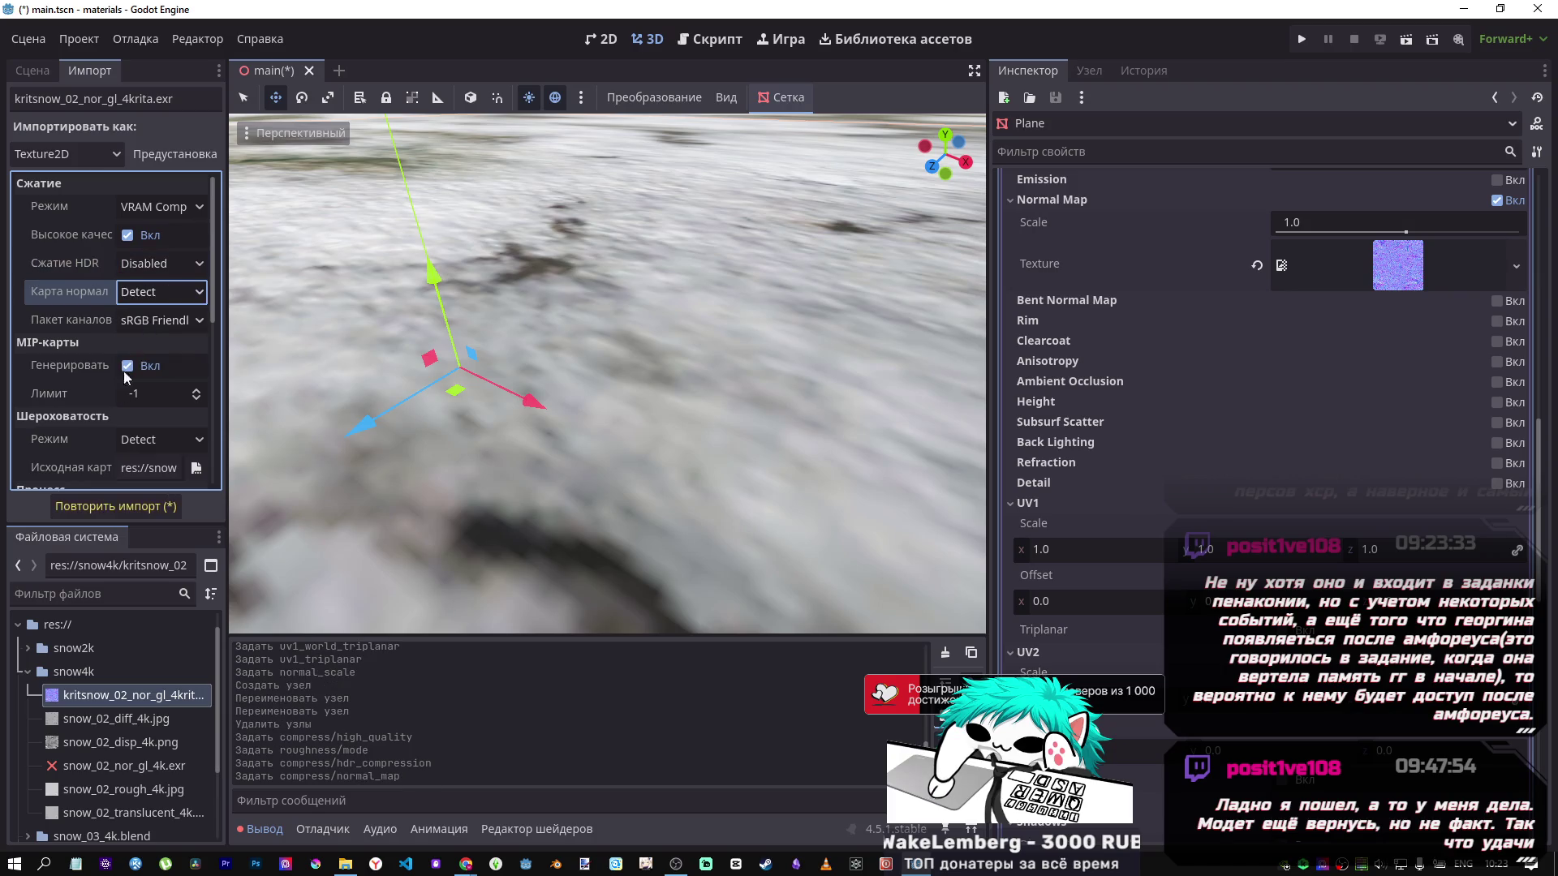
click(112, 505)
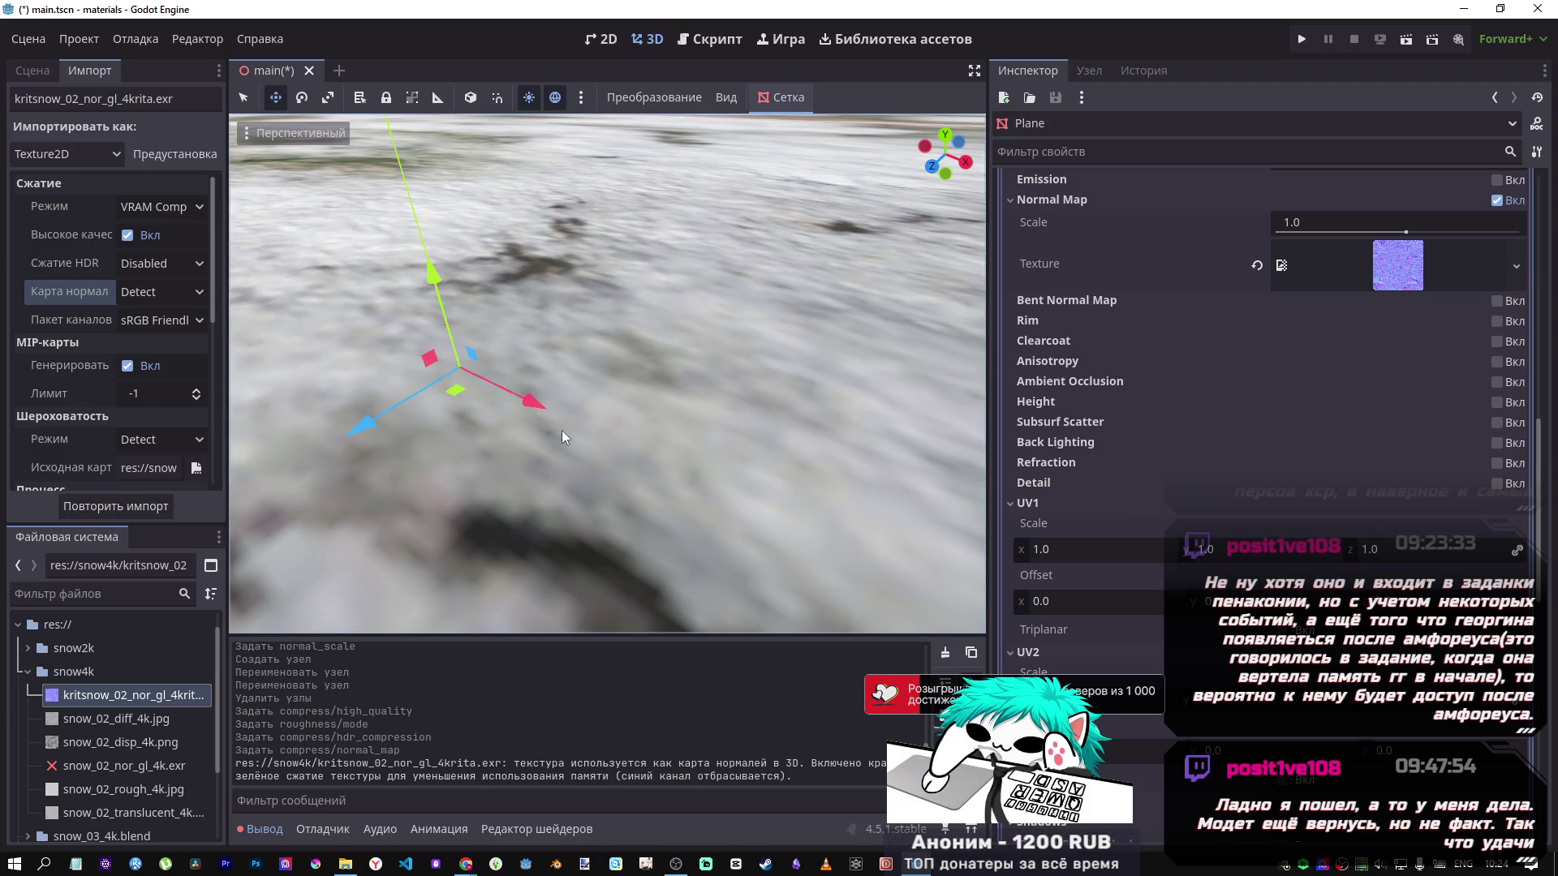
scroll(560, 434, down, 5)
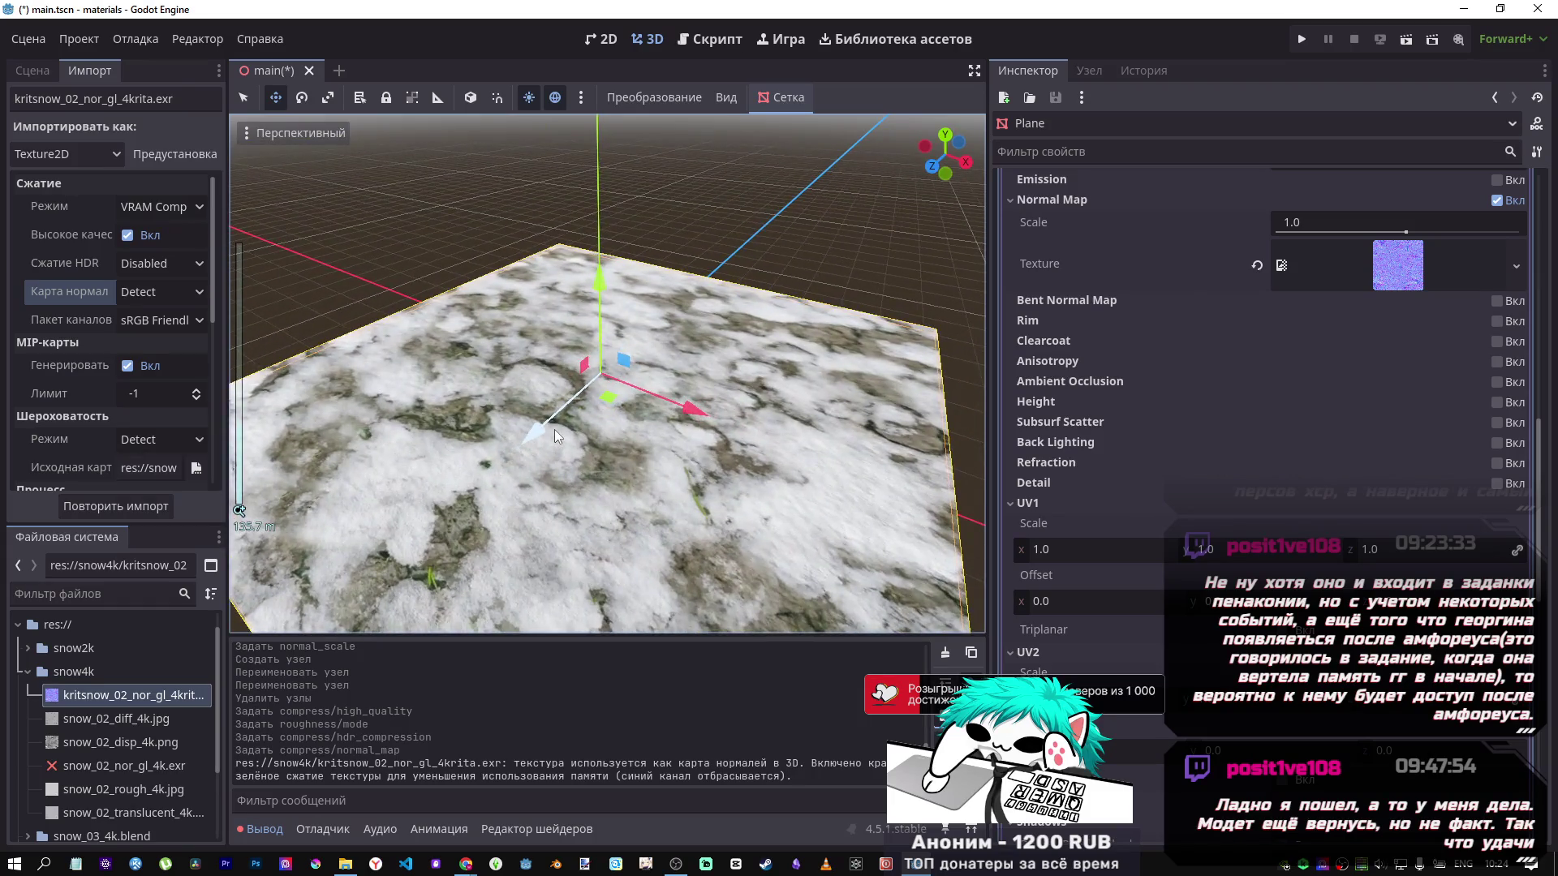
scroll(553, 436, up, 2)
click(101, 762)
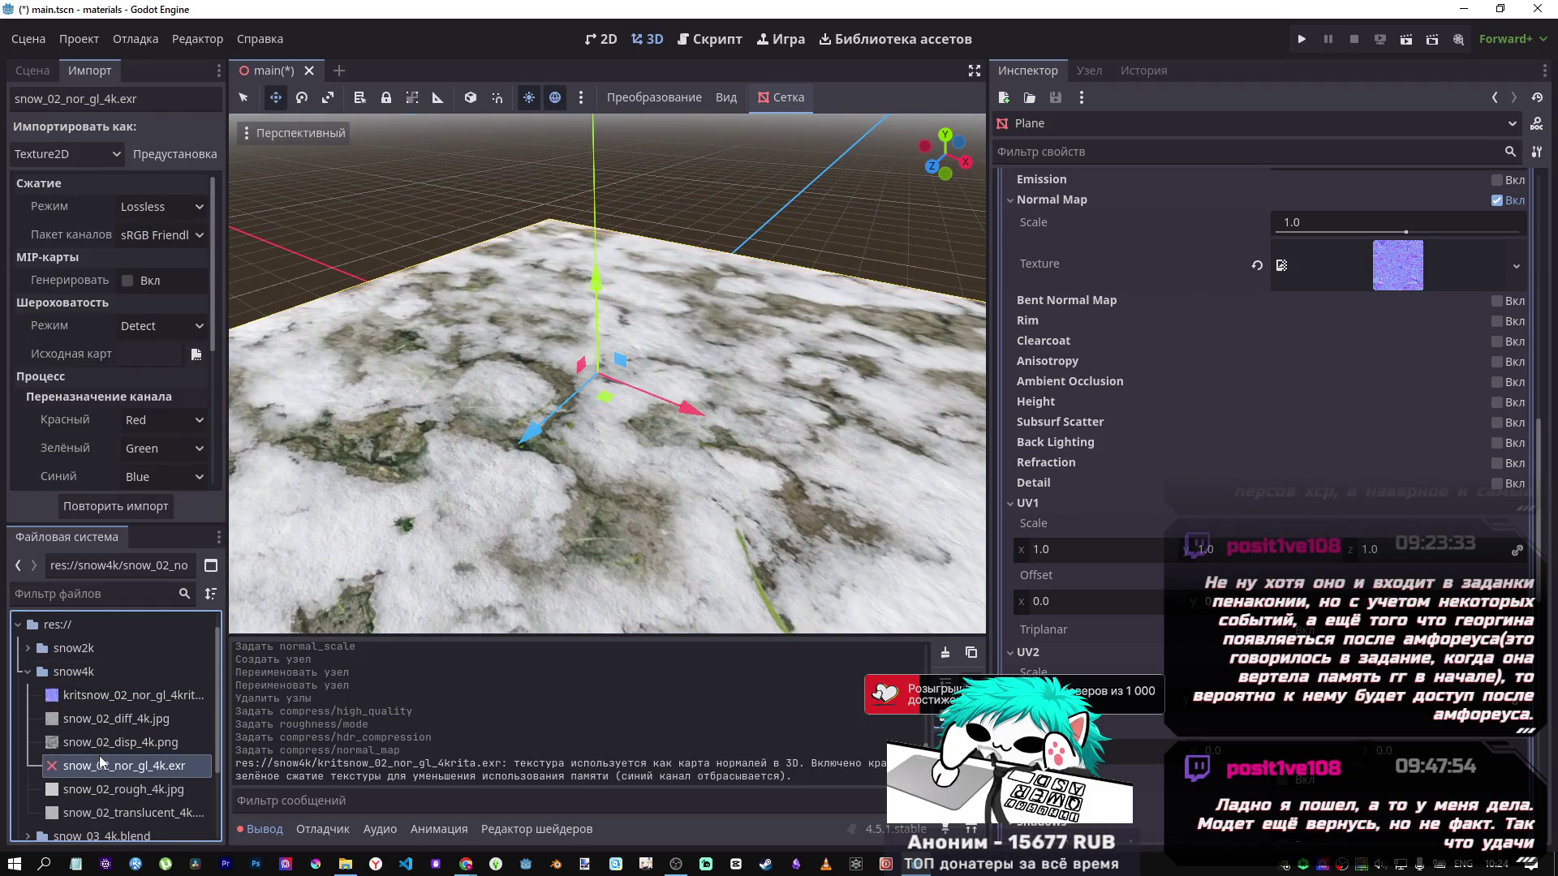
key(Delete)
click(620, 510)
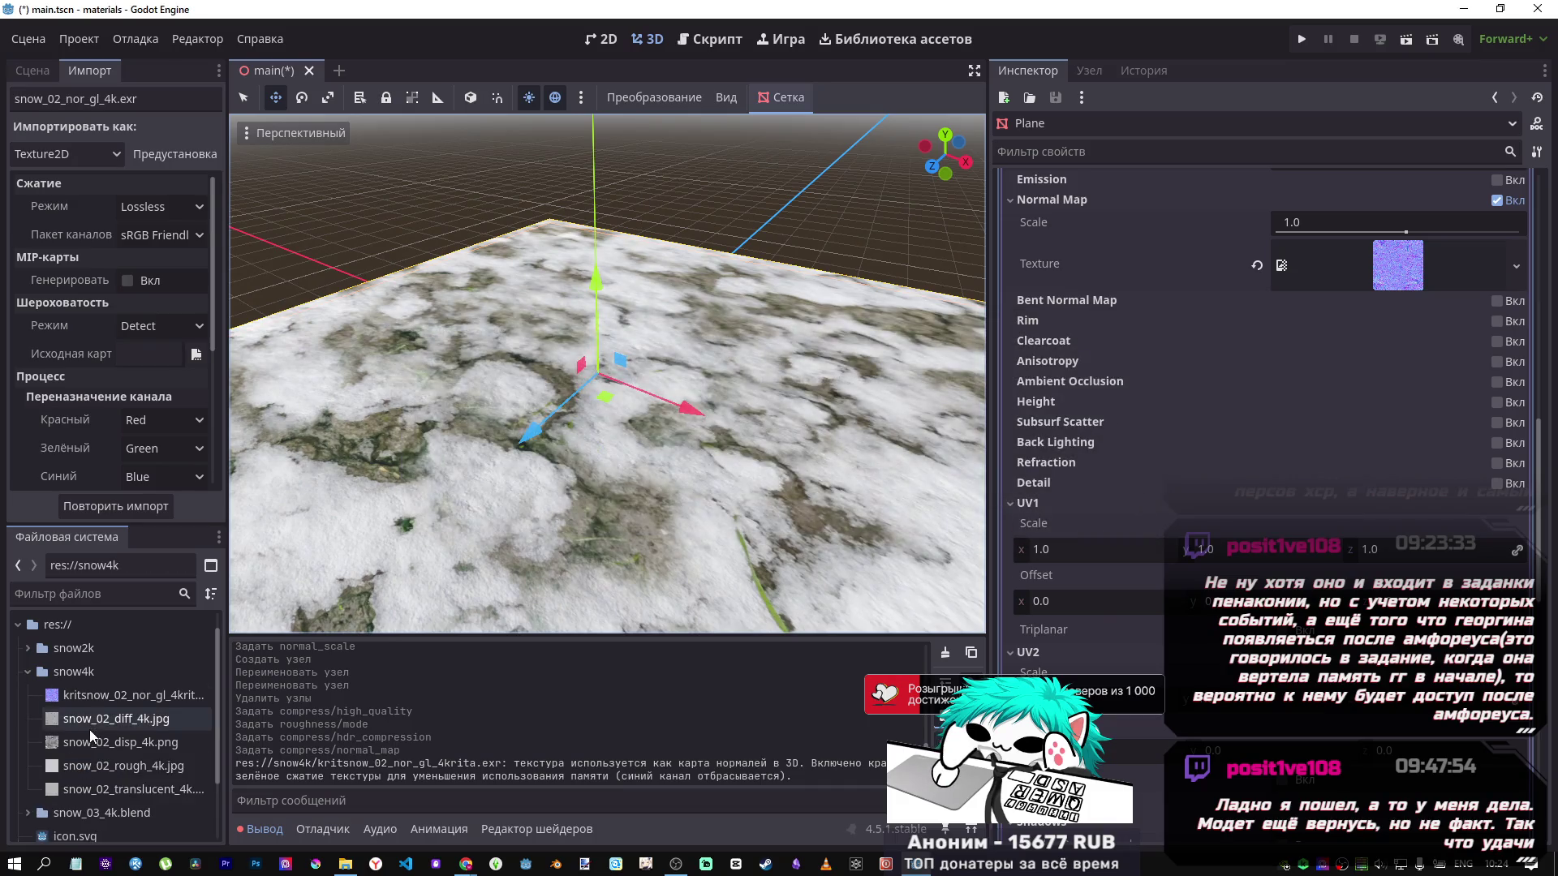
click(100, 695)
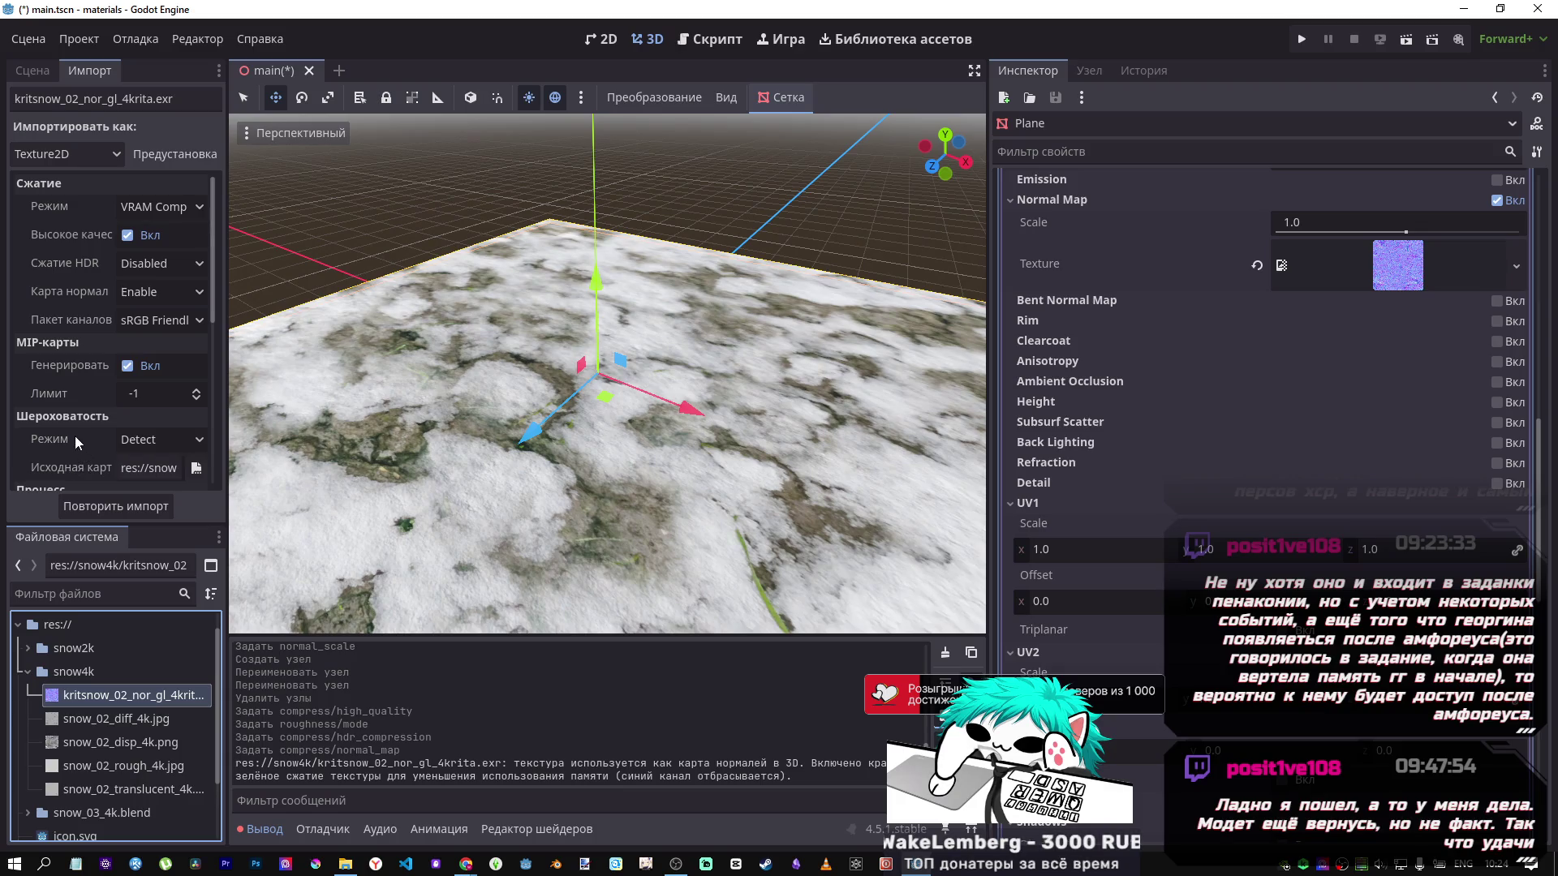
scroll(1057, 374, up, 3)
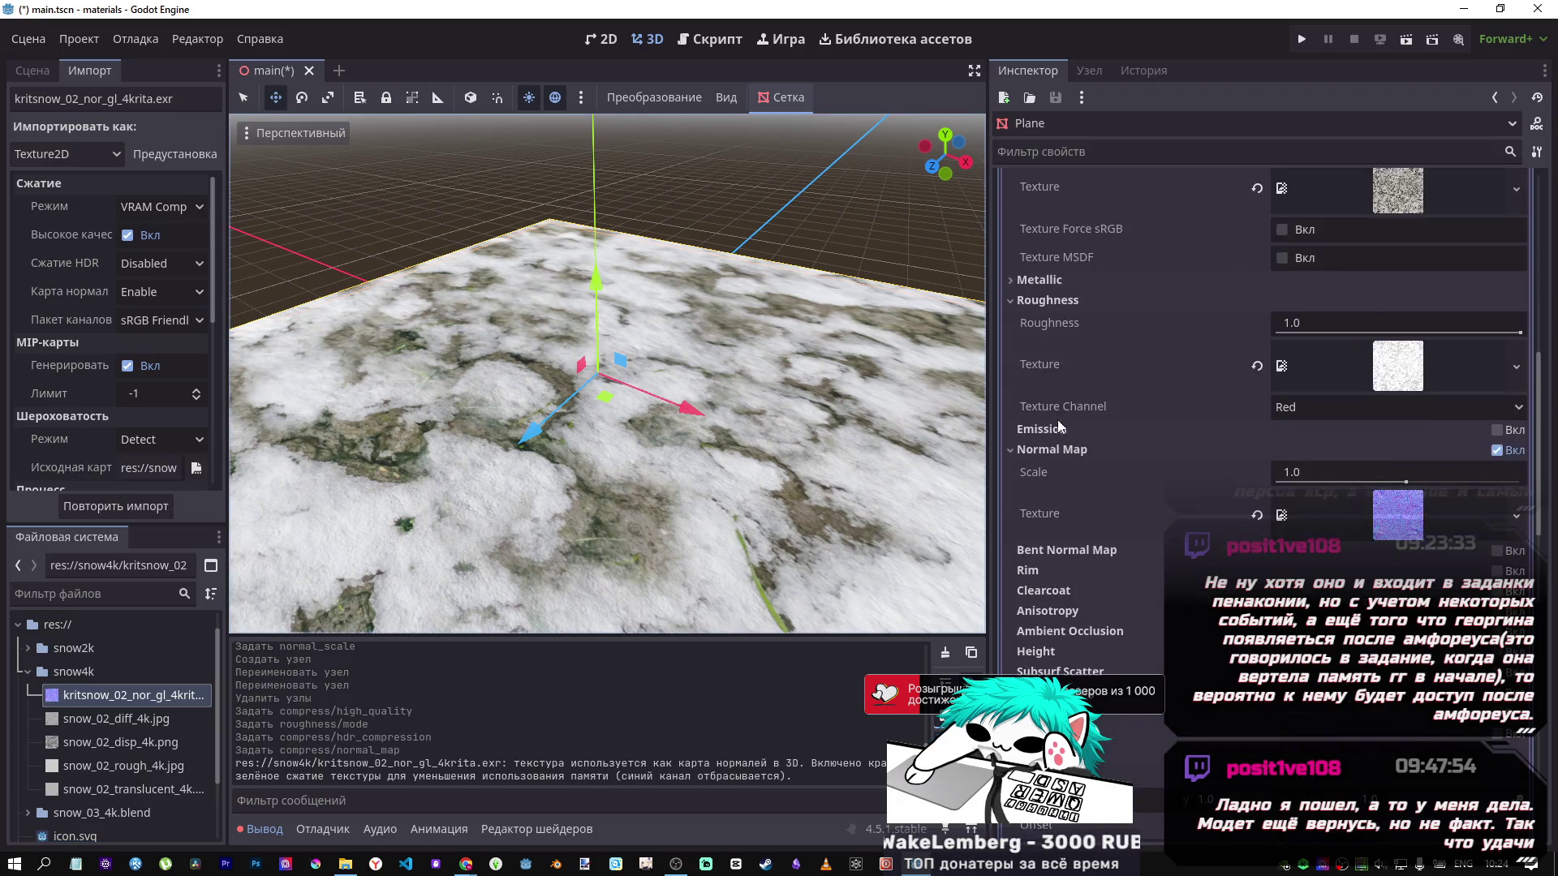
mouse_move(1029, 519)
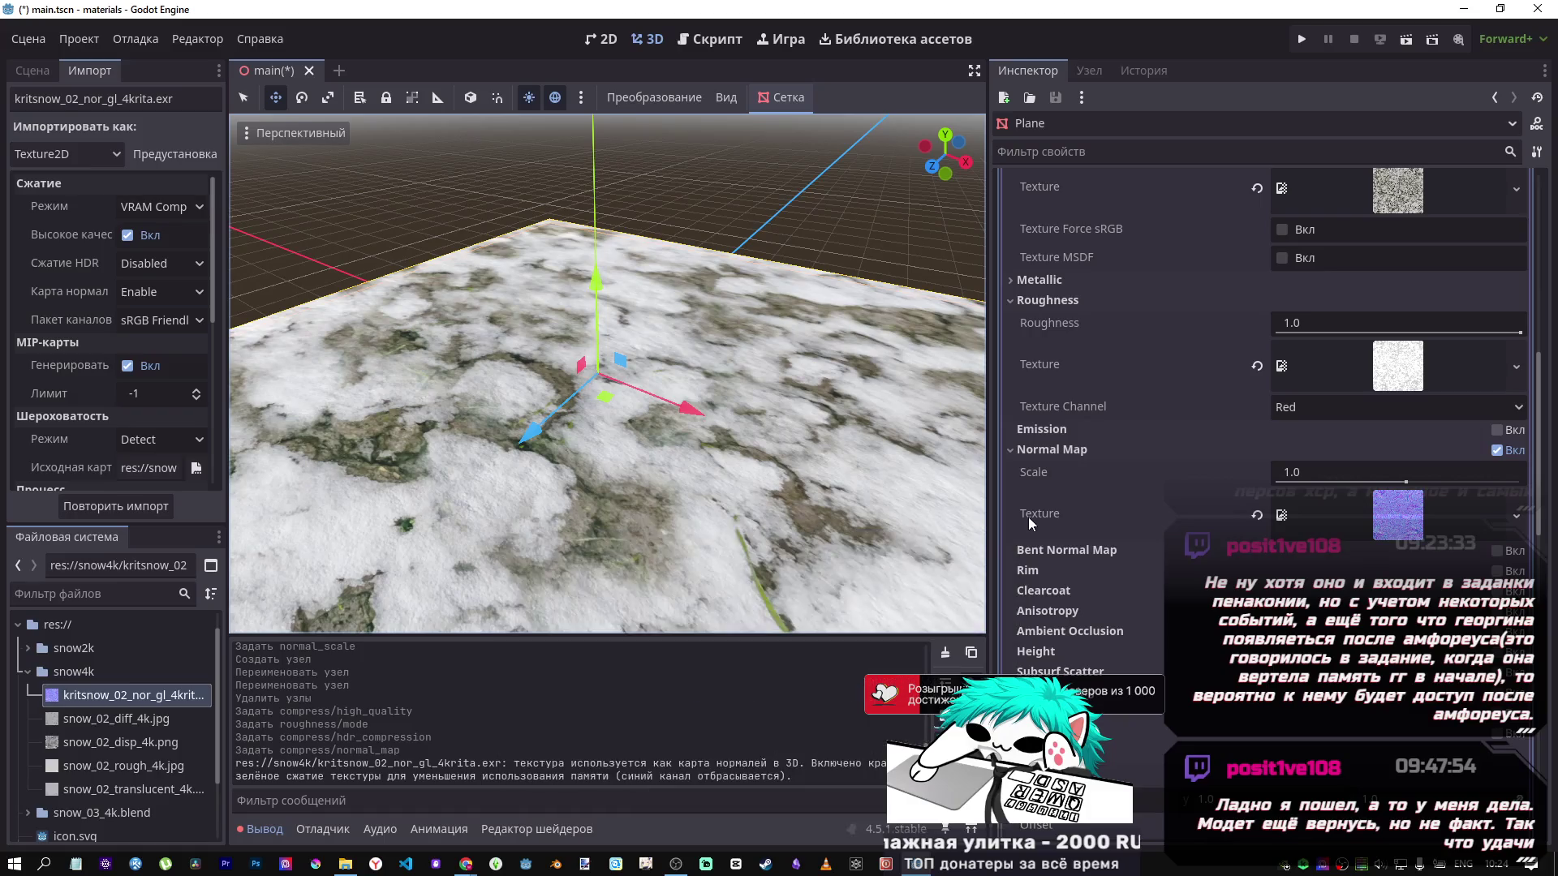
scroll(1046, 494, down, 10)
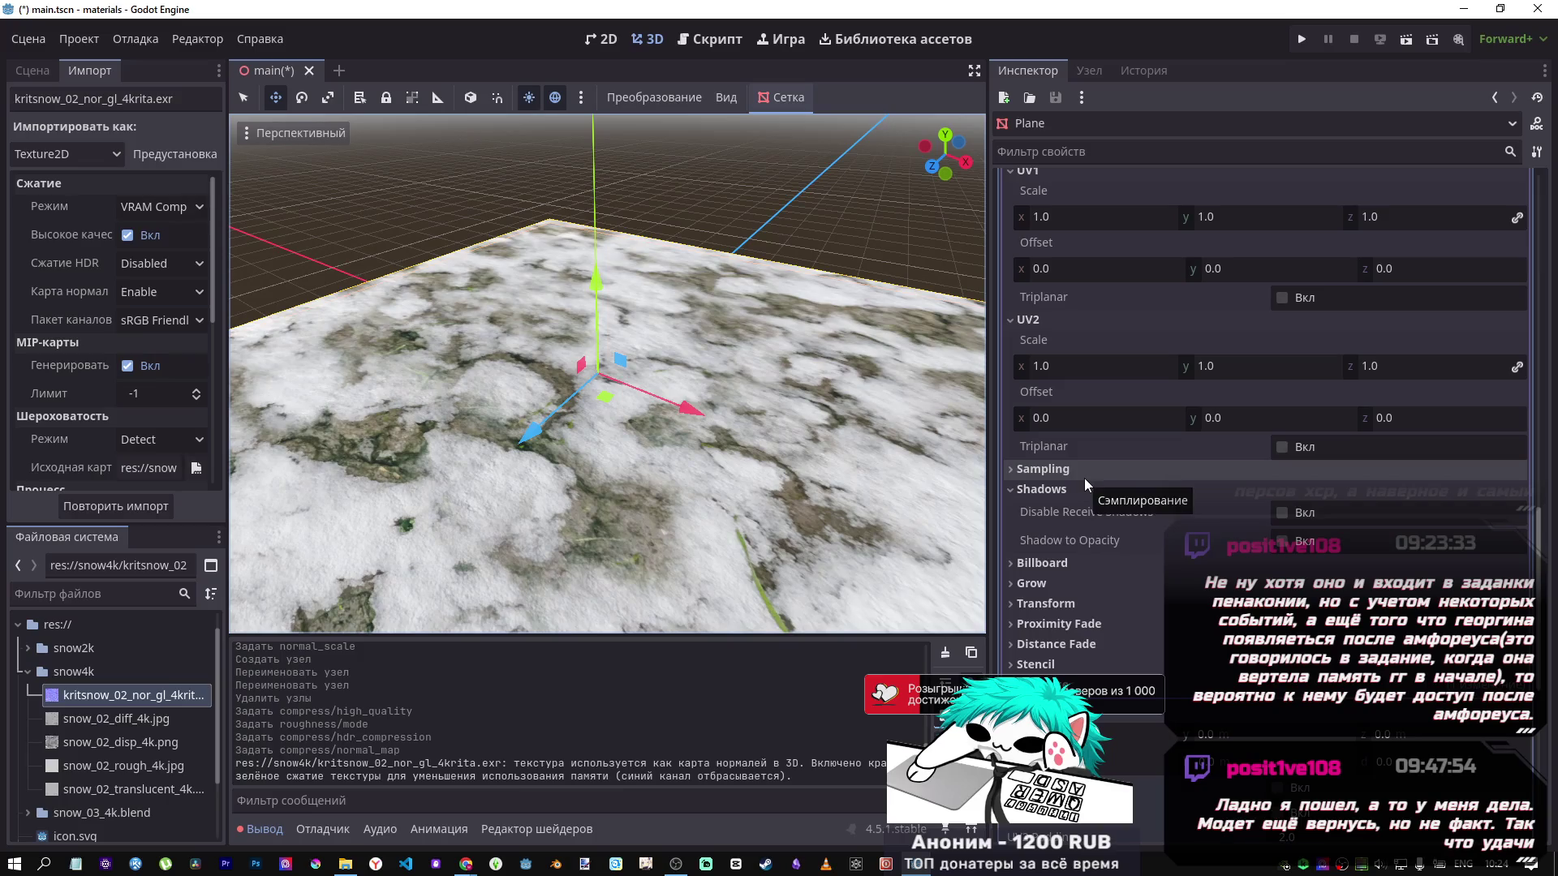
scroll(1084, 479, up, 5)
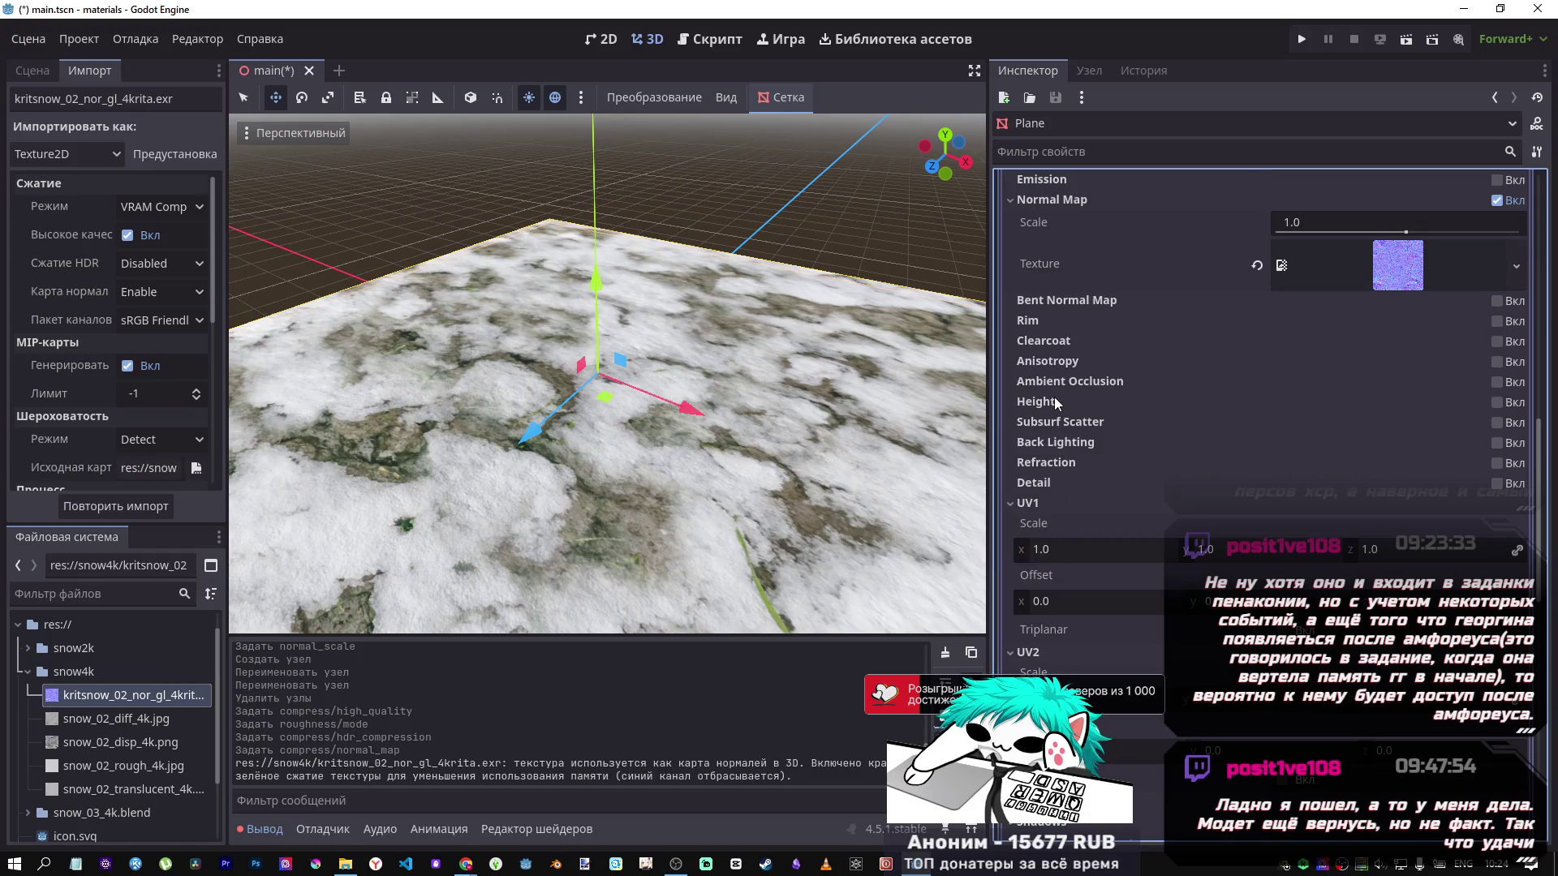
click(1496, 402)
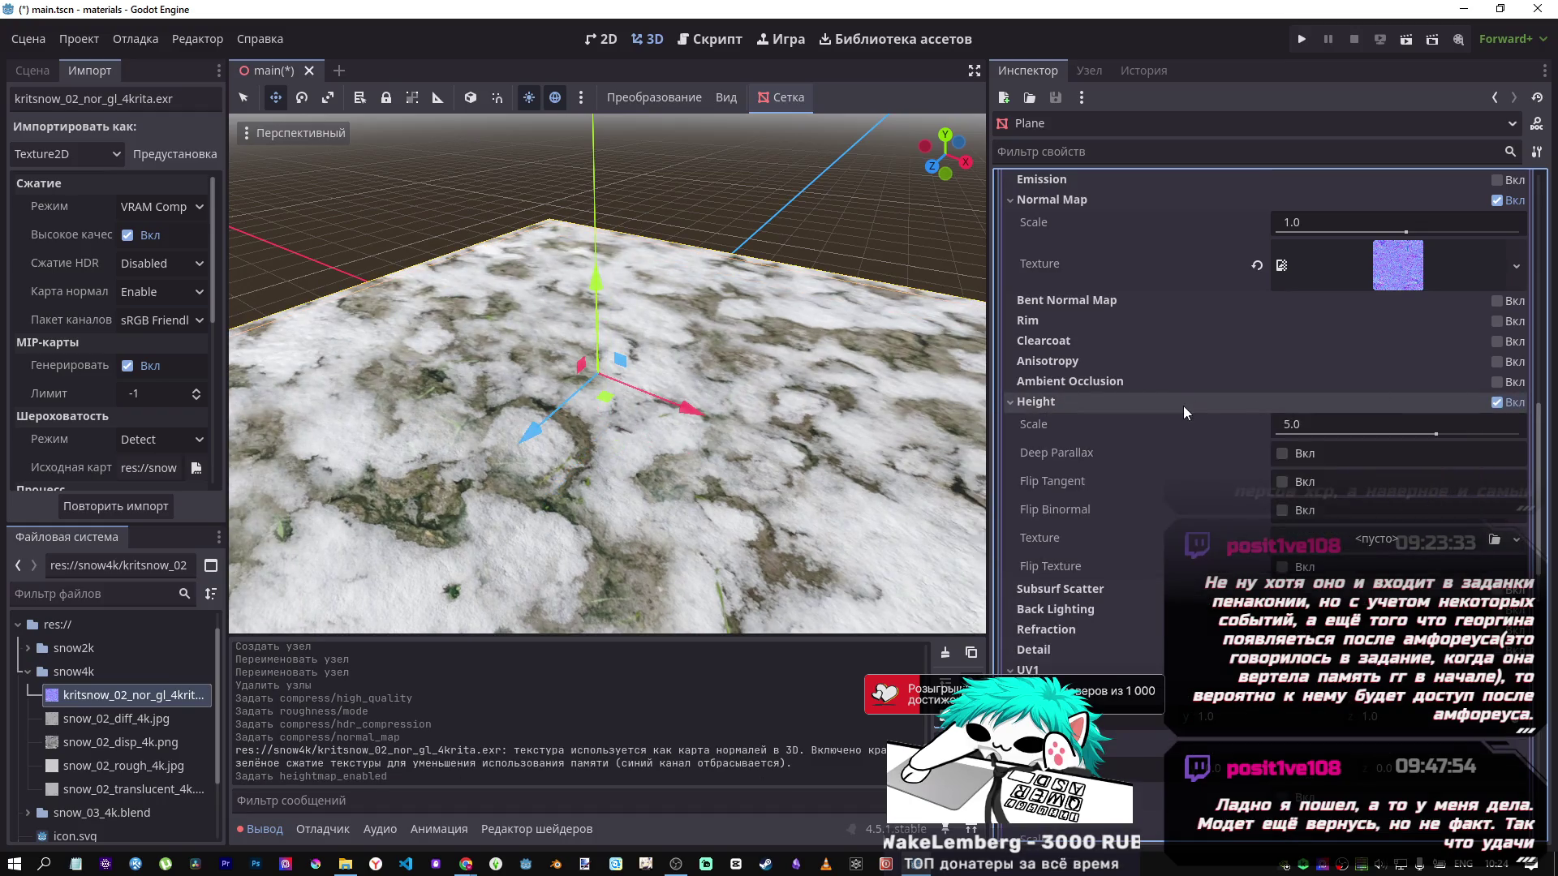
mouse_move(1429, 436)
mouse_down()
mouse_move(1298, 433)
mouse_move(1546, 436)
mouse_up()
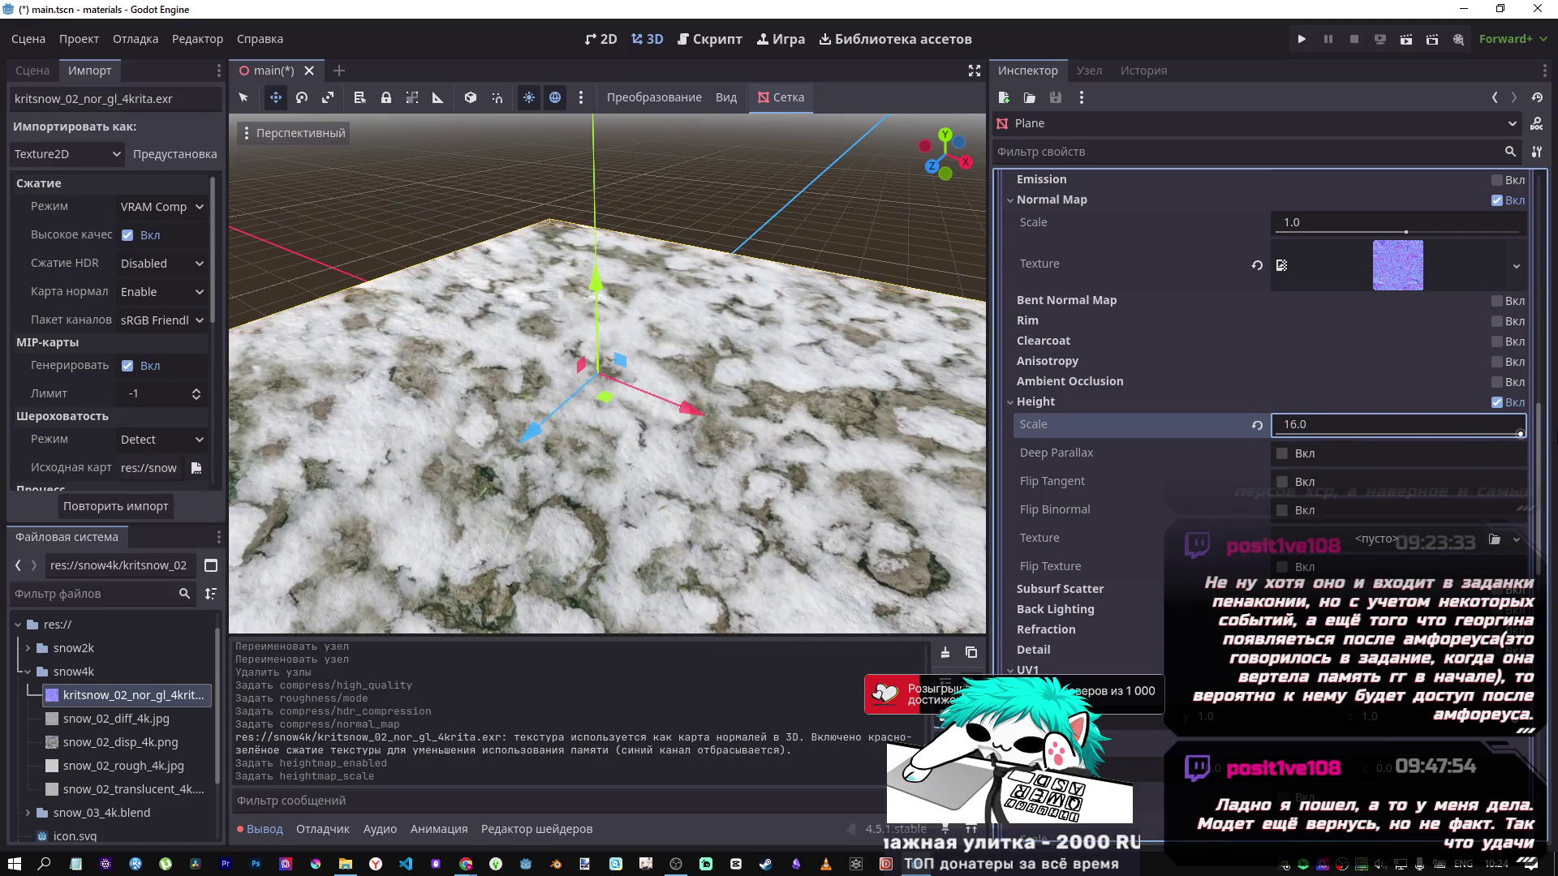
double_click(1284, 452)
click(1284, 453)
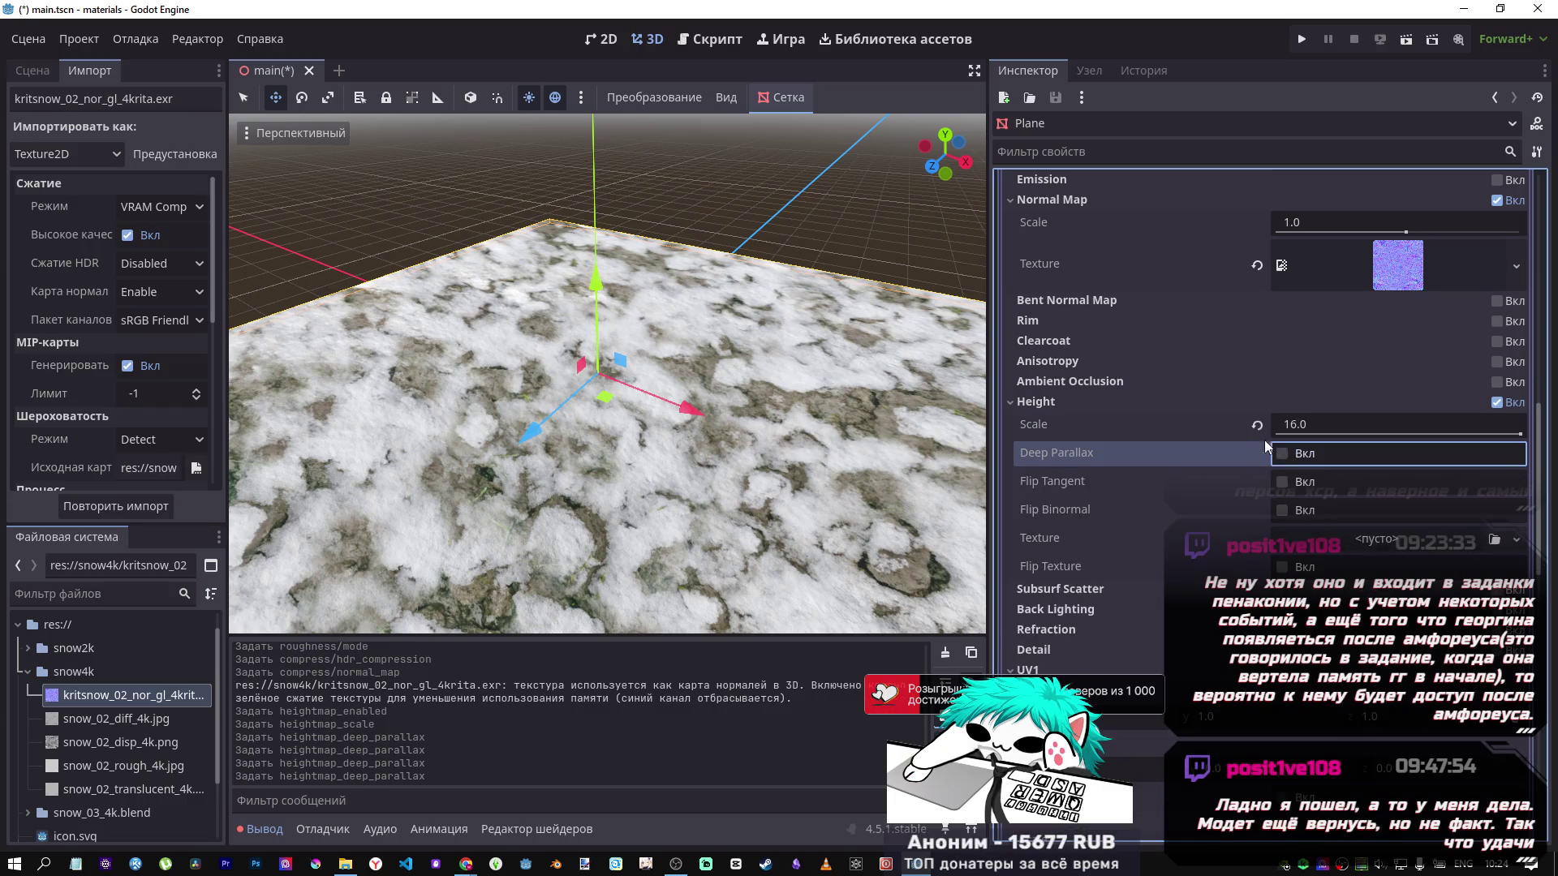
click(1257, 453)
click(1256, 423)
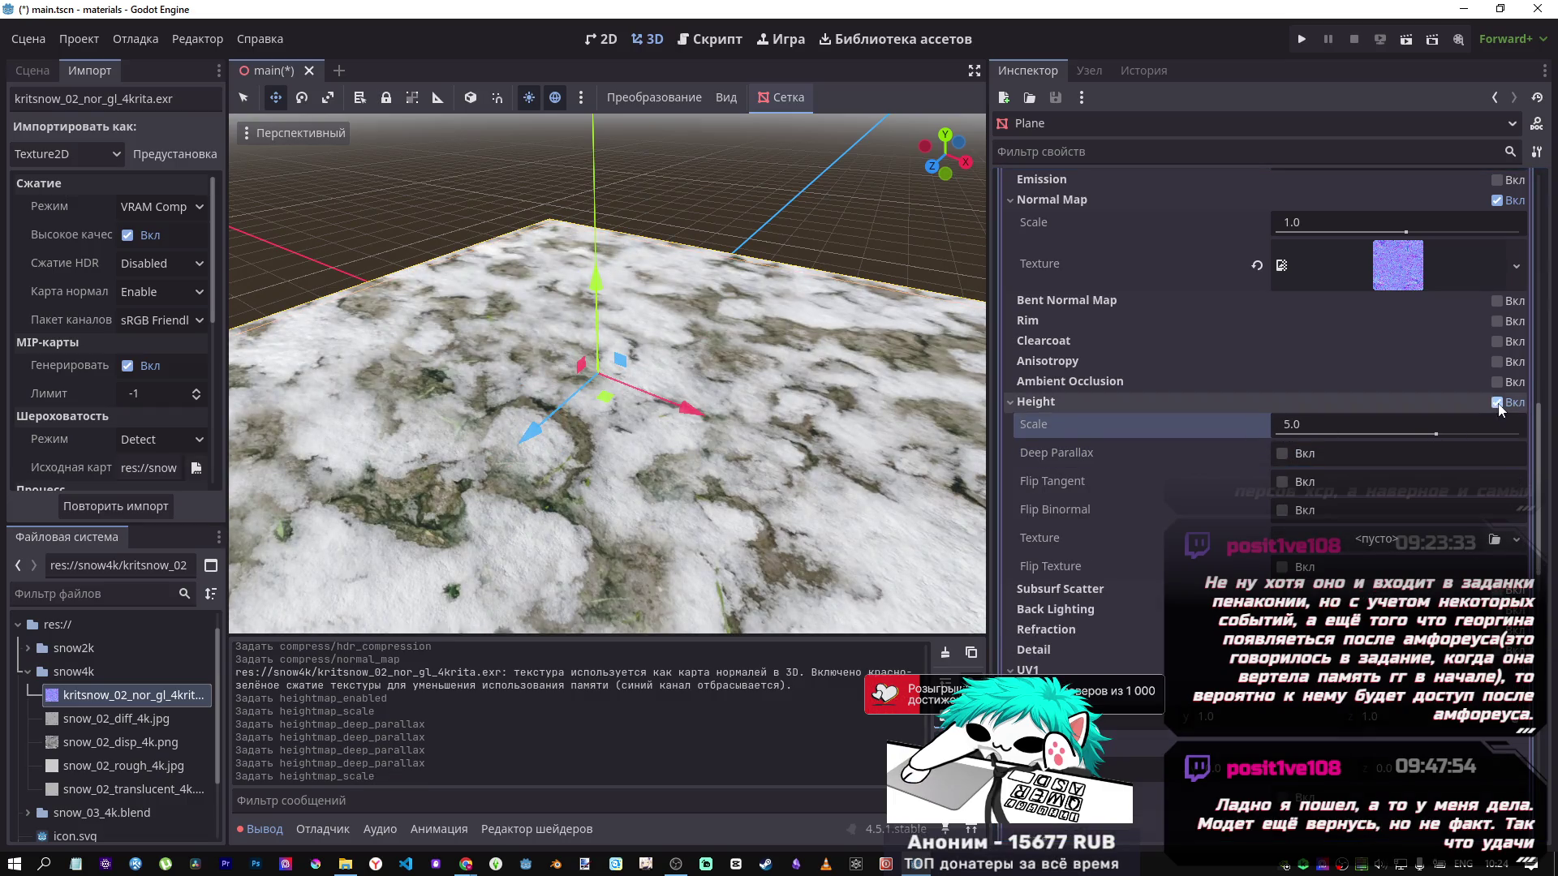
click(1495, 402)
scroll(1106, 380, up, 4)
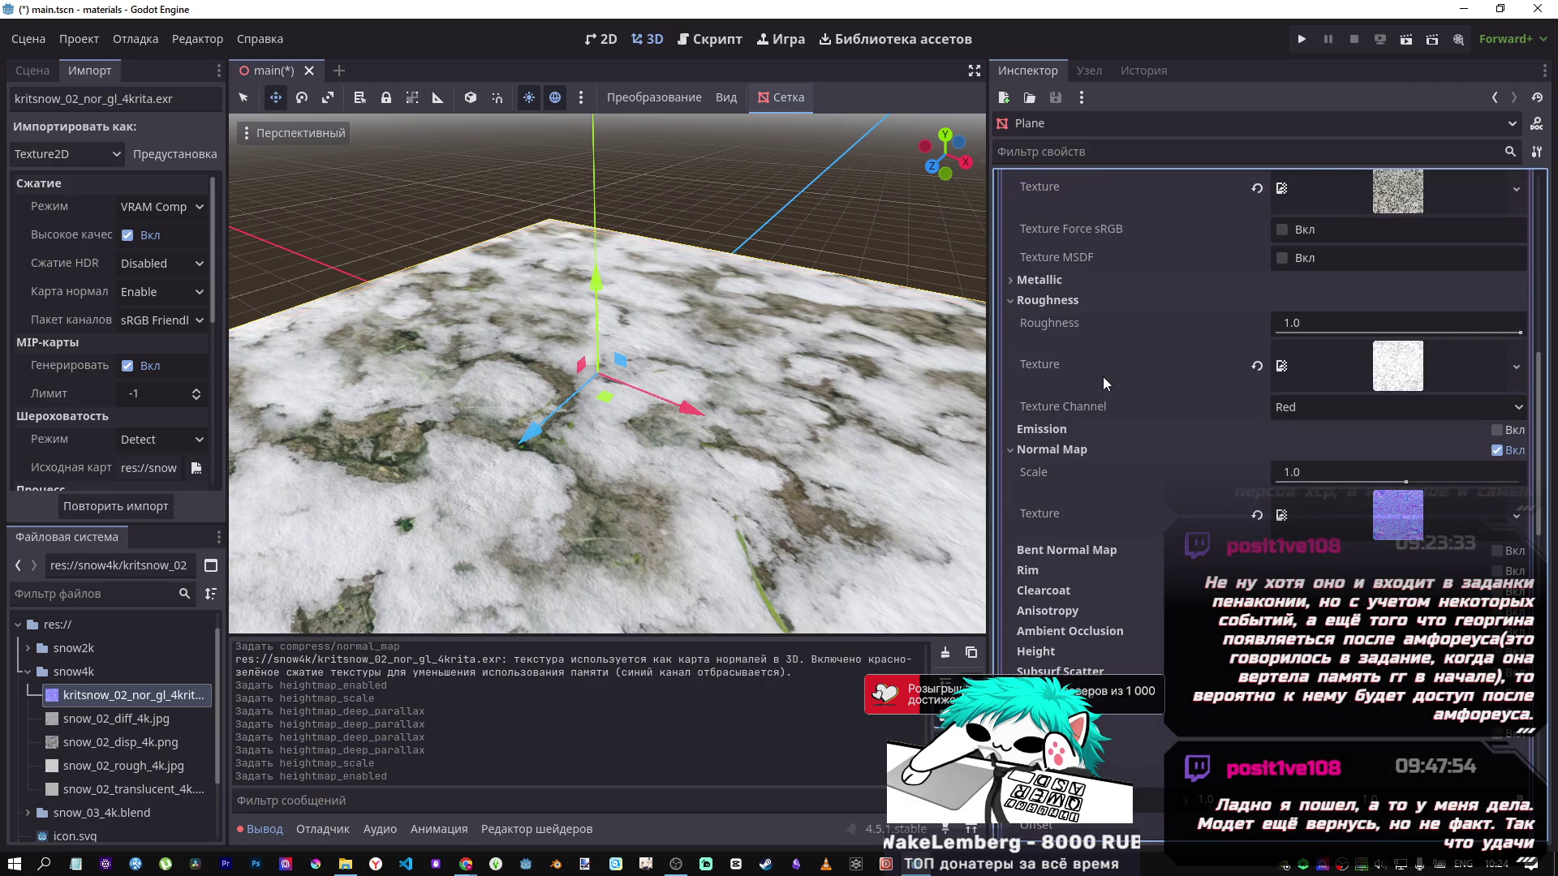
scroll(1103, 376, up, 1)
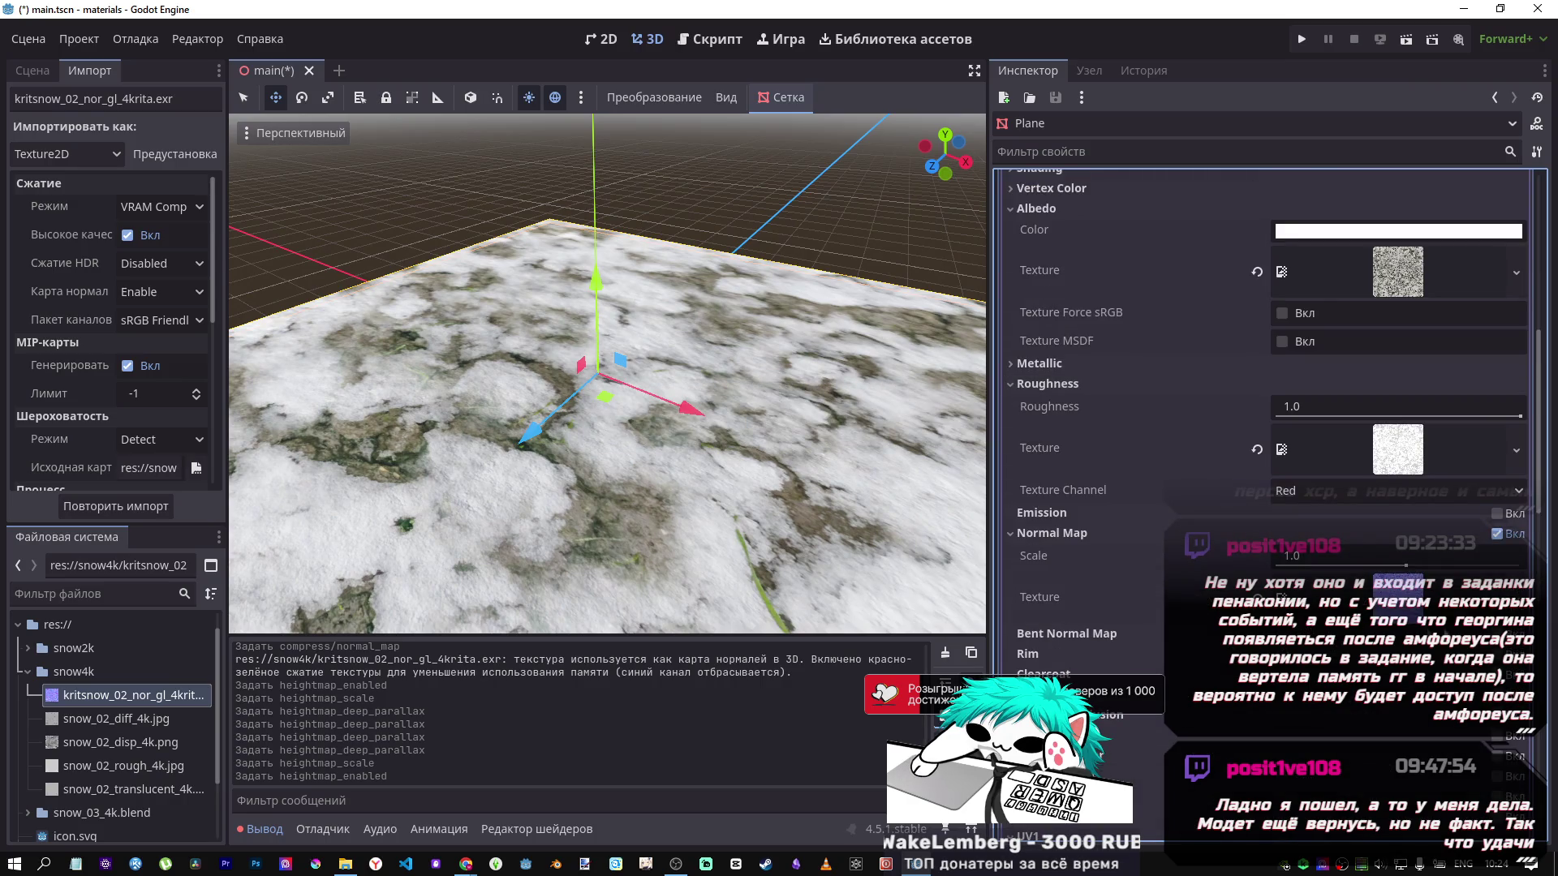
Enable Bent Normal Map and drag the normal map scale to -16.
click(1497, 633)
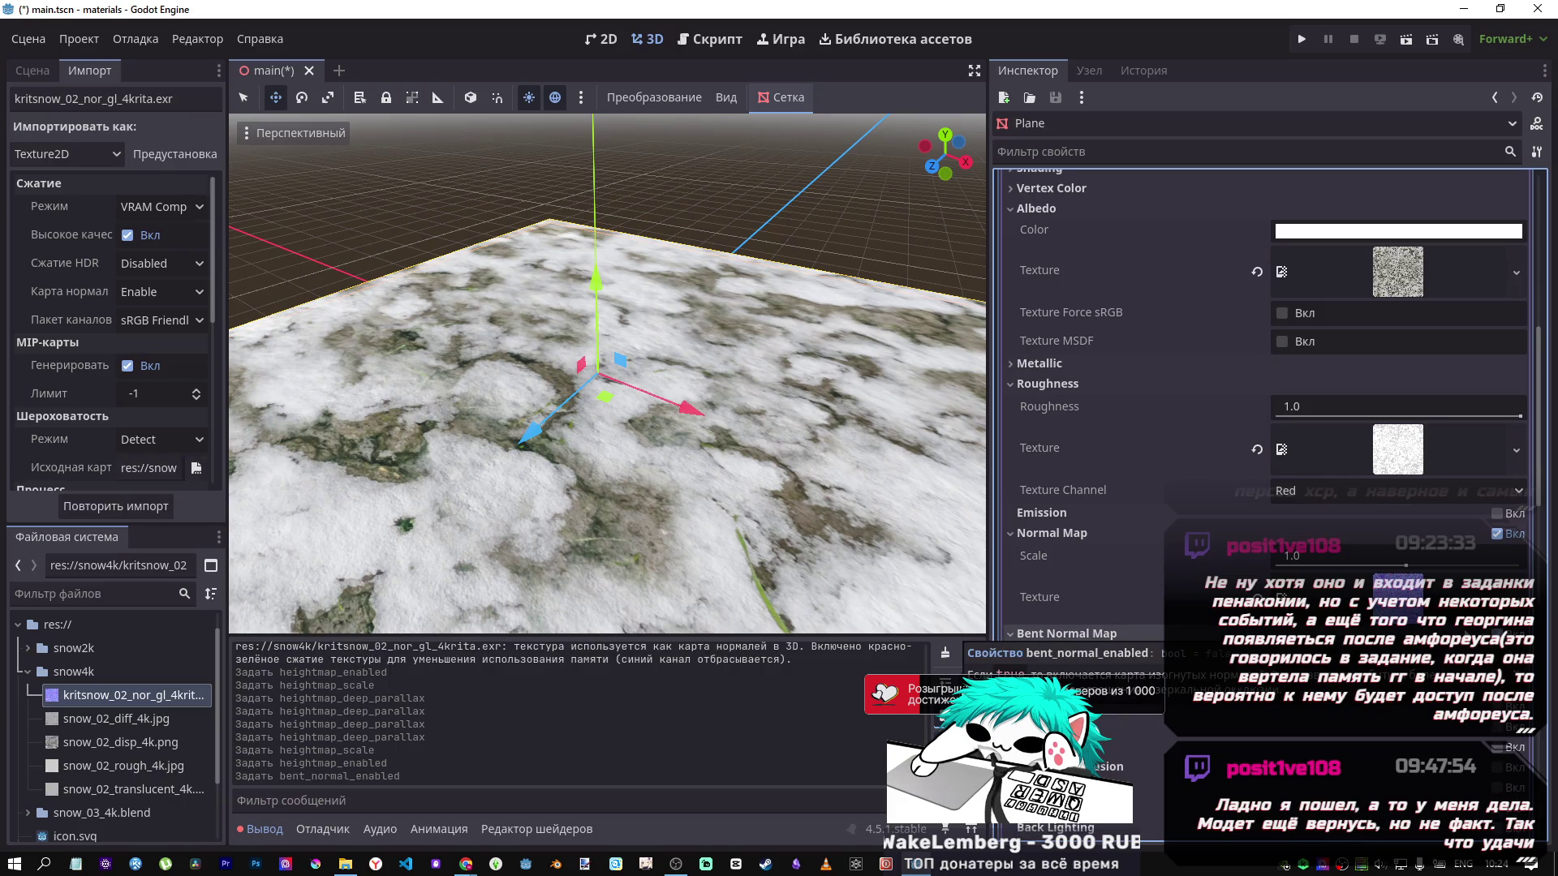
scroll(1362, 557, down, 2)
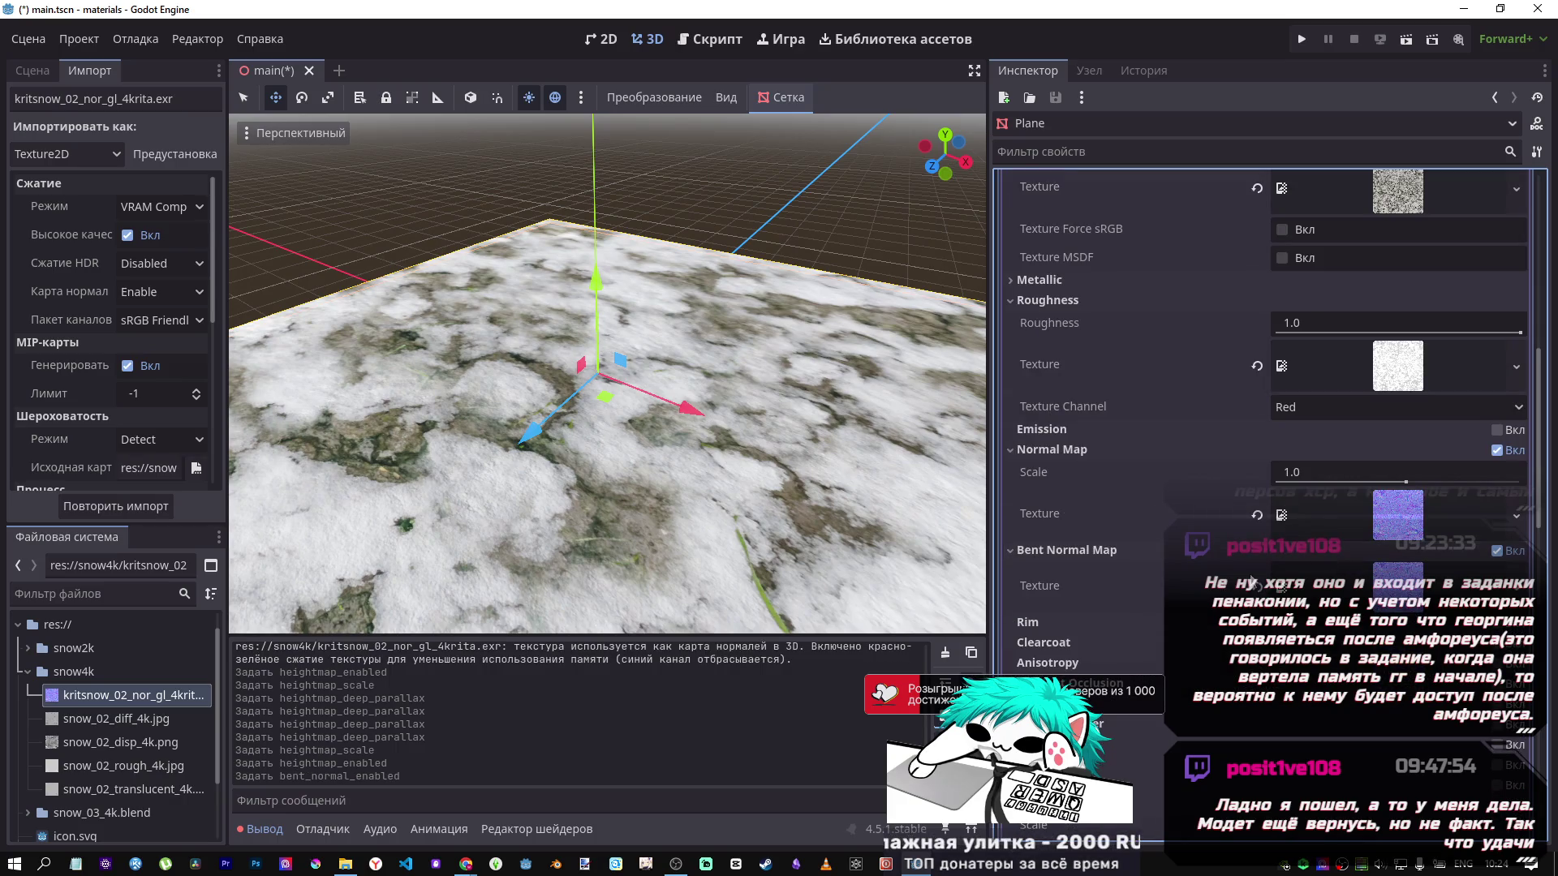
scroll(769, 500, up, 5)
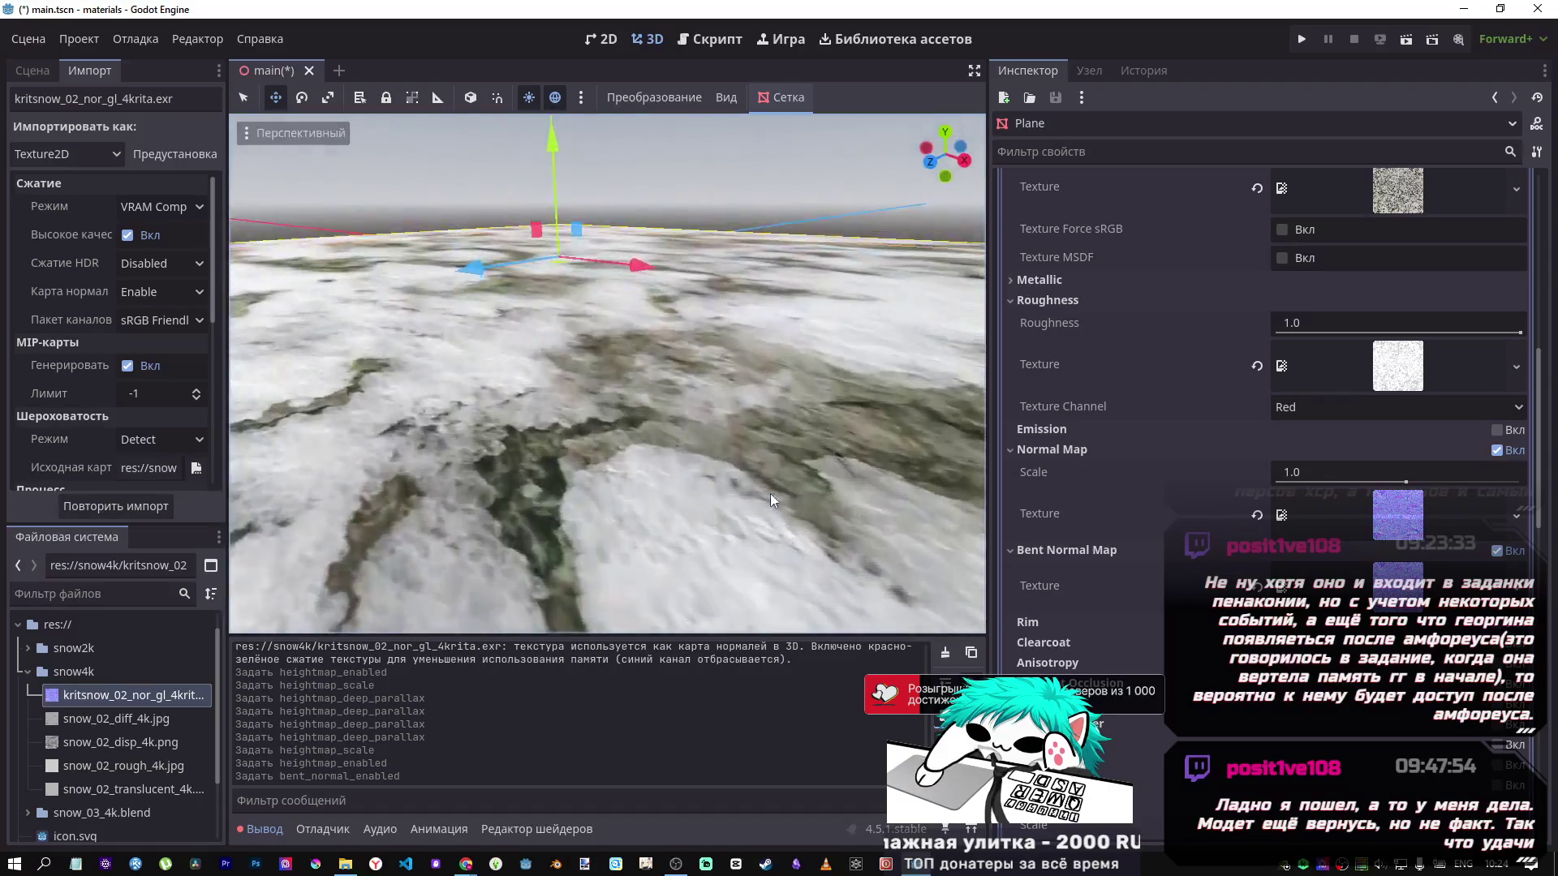
scroll(770, 491, down, 3)
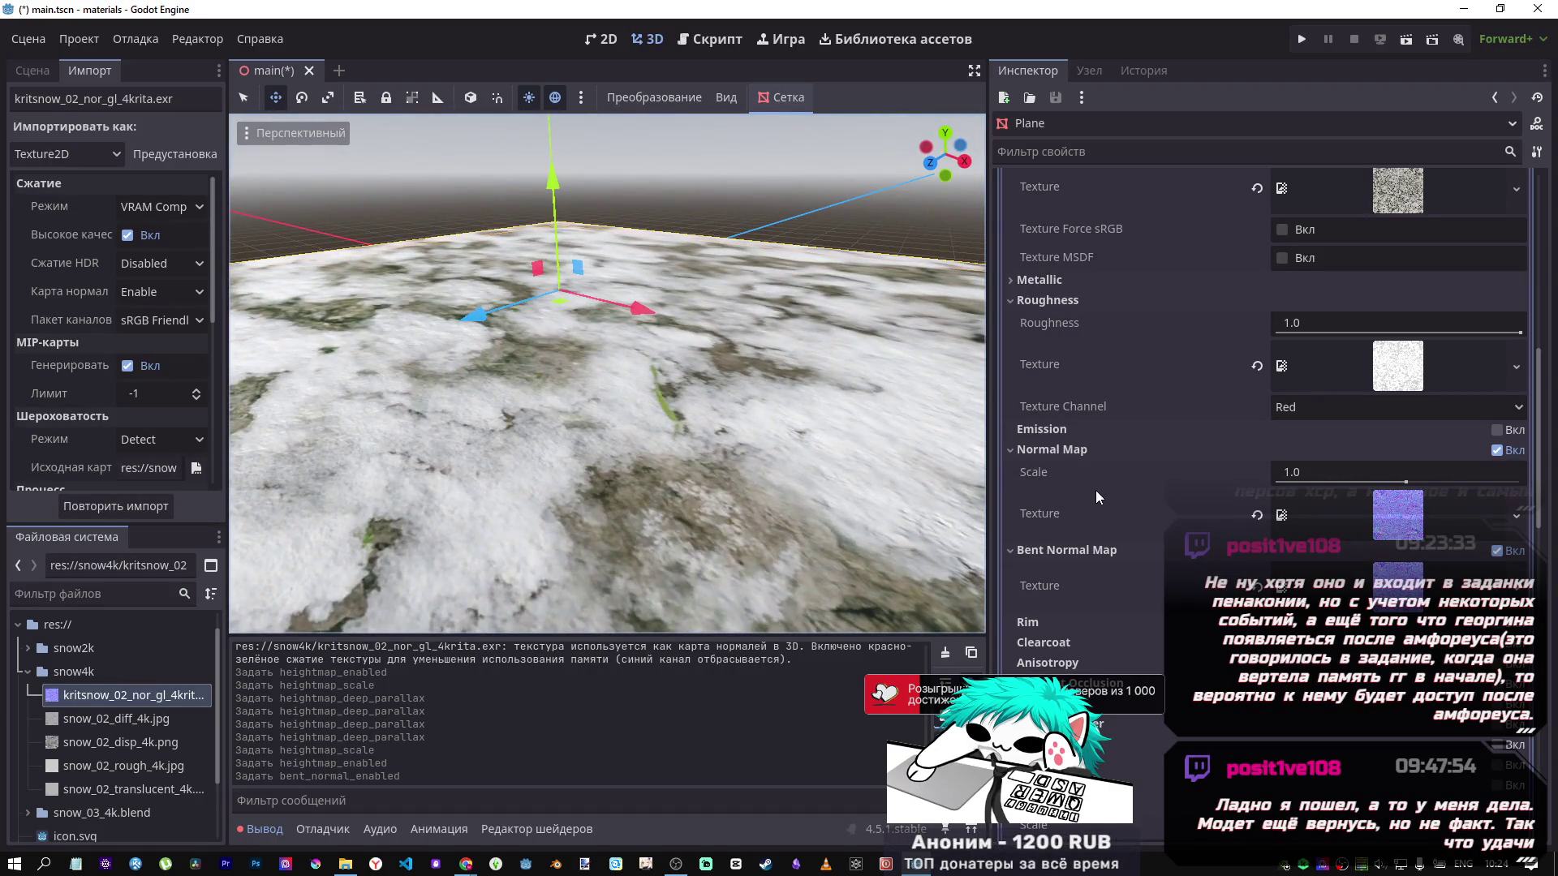
scroll(777, 339, up, 2)
scroll(779, 341, up, 3)
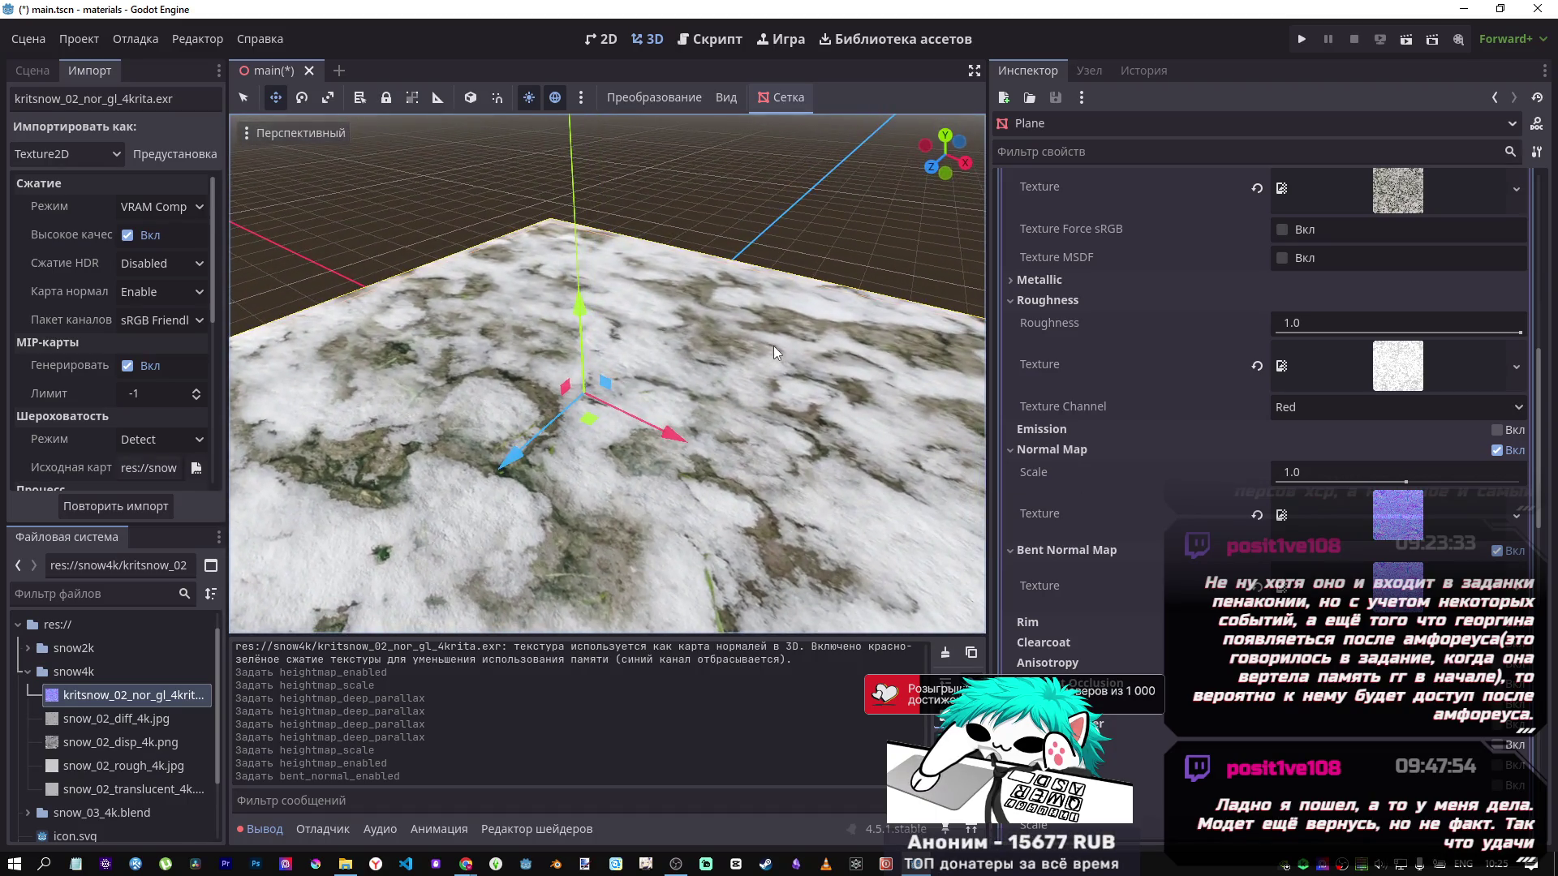
mouse_move(1406, 485)
mouse_down()
mouse_move(1277, 475)
mouse_move(1520, 480)
mouse_move(1199, 480)
mouse_up()
Try normal map strengths of 1.2 and 0.8, then revert the scale to 1.0.
scroll(706, 465, up, 10)
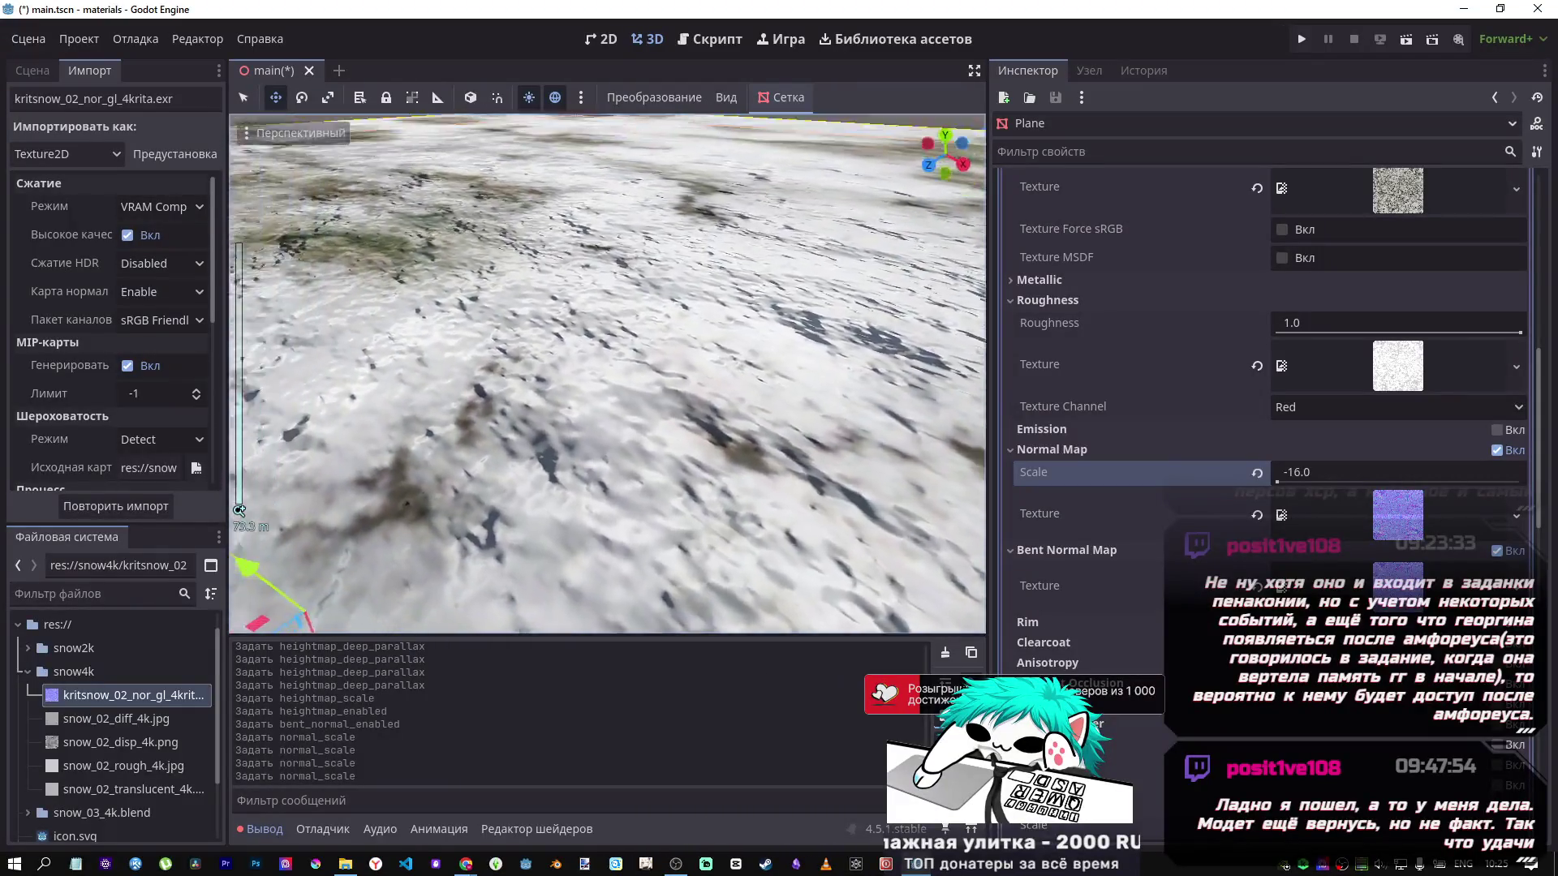
scroll(706, 466, down, 5)
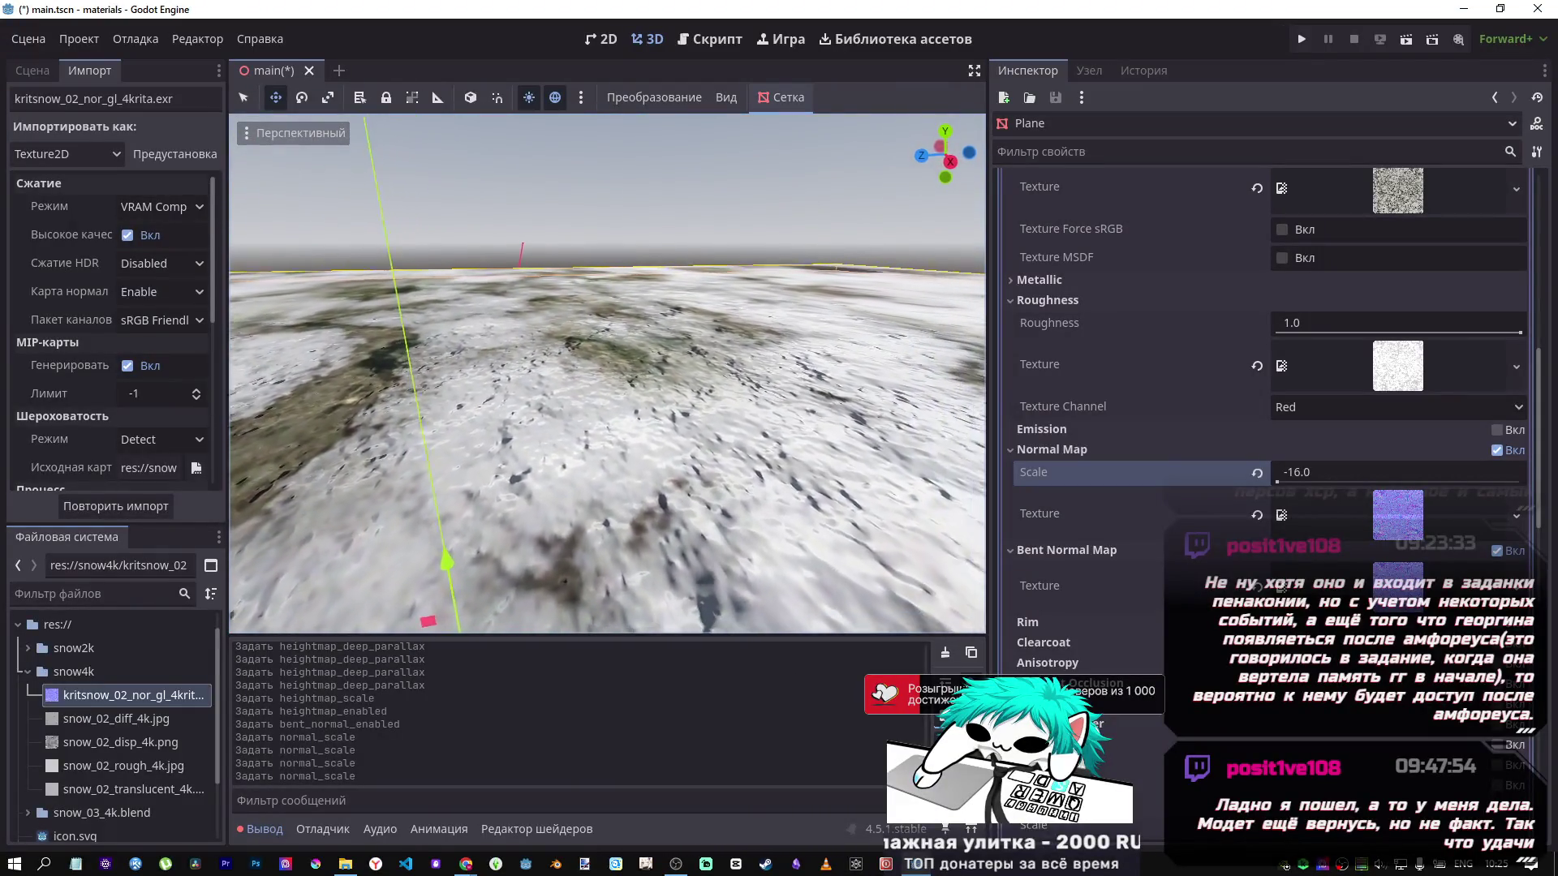
mouse_move(706, 465)
mouse_down()
mouse_move(641, 548)
mouse_move(641, 467)
mouse_move(673, 417)
mouse_up()
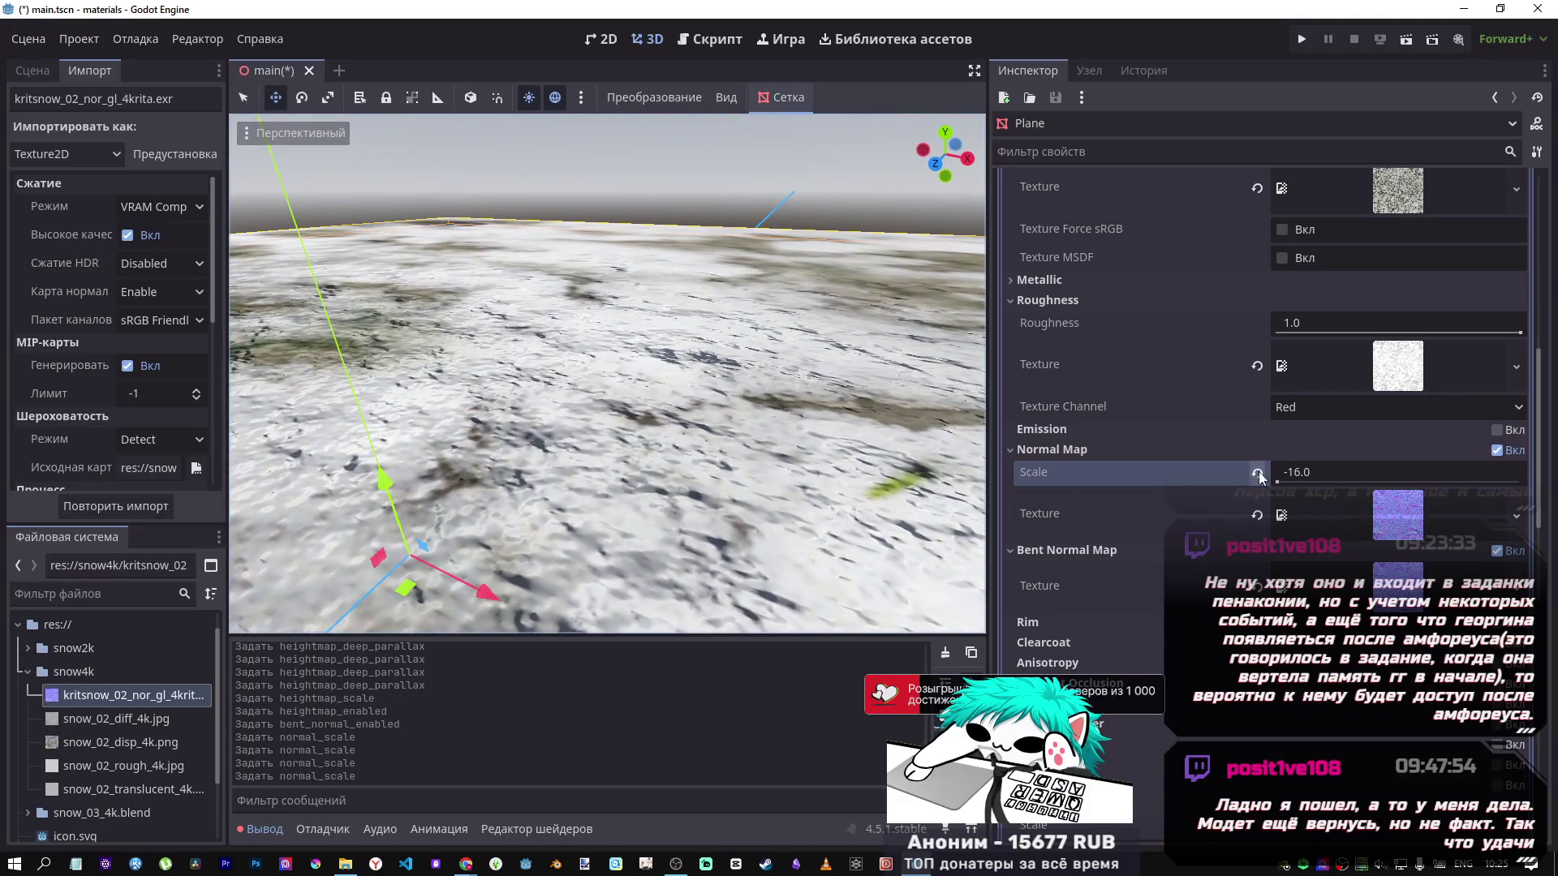
drag(1298, 472, 1330, 473)
text(-)
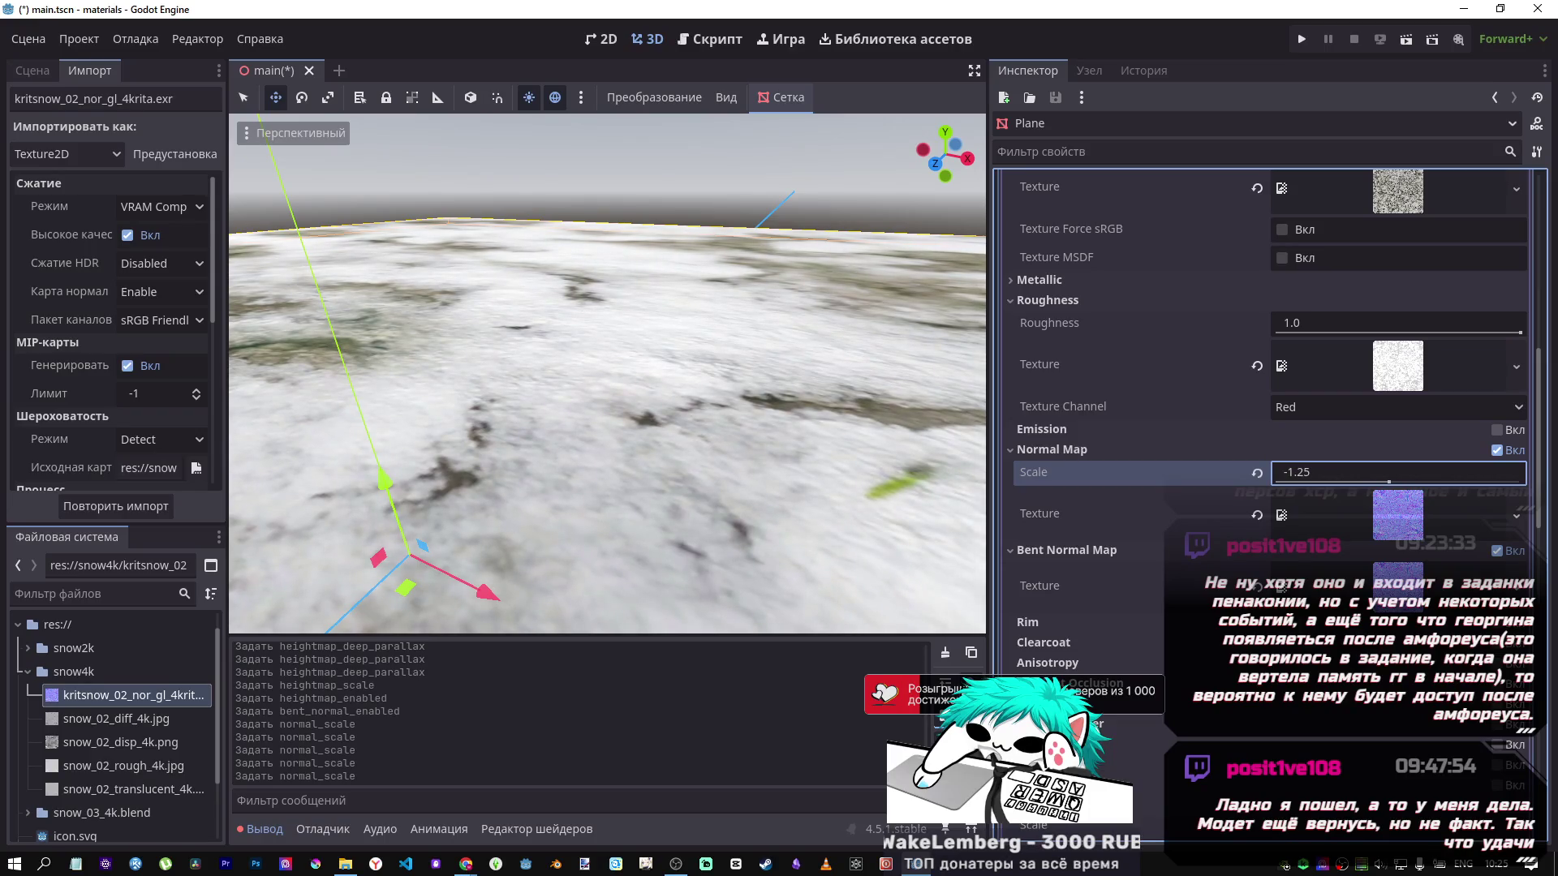
text(1.2)
key(Return)
text(0.8)
key(Return)
click(1257, 473)
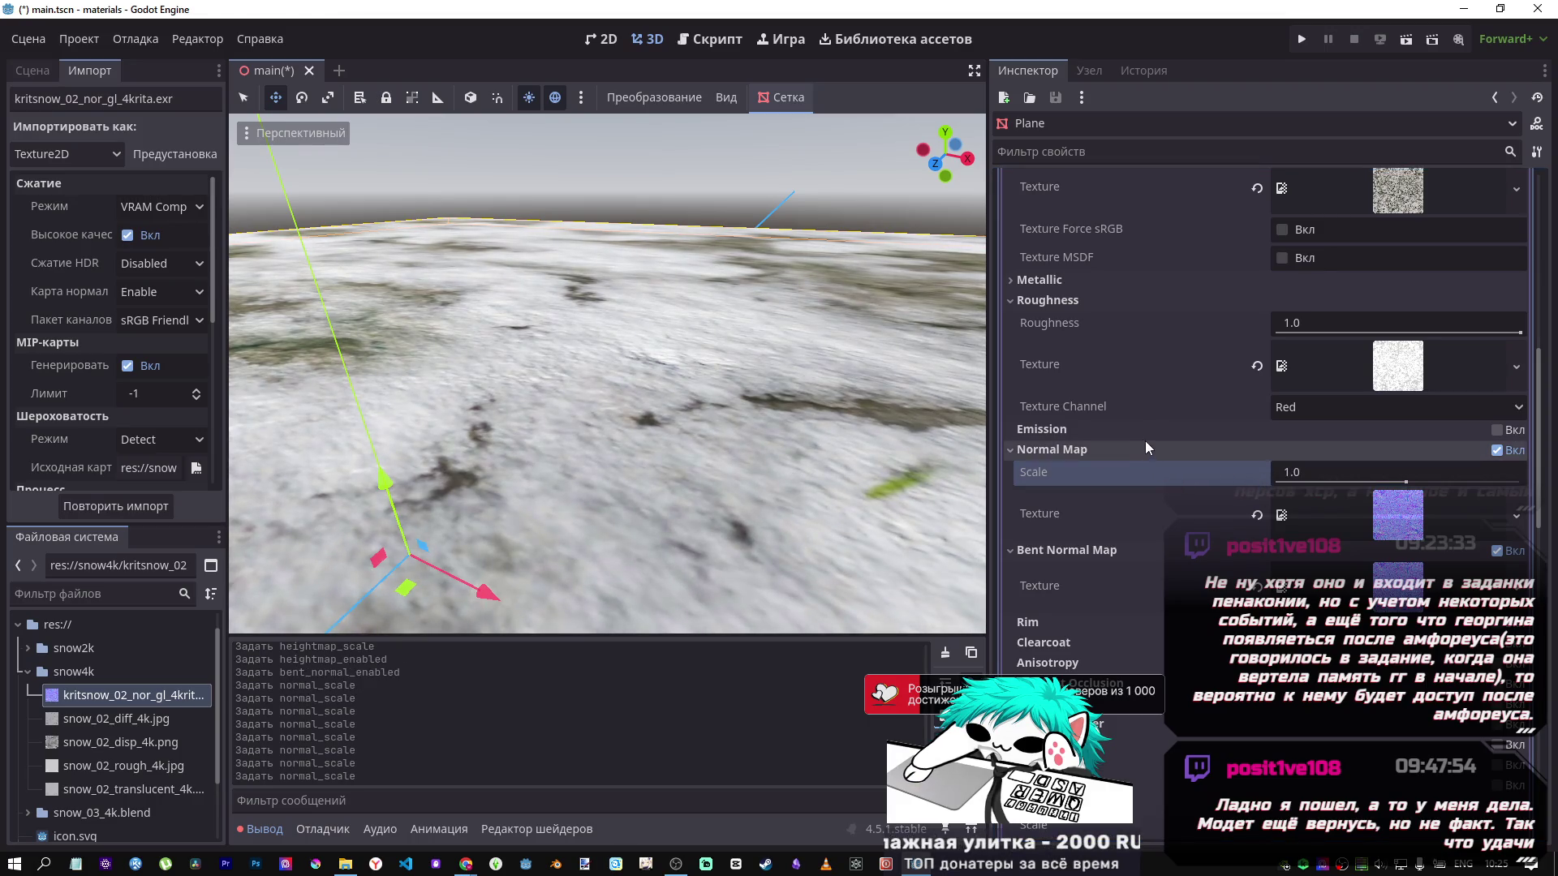
scroll(1047, 430, up, 2)
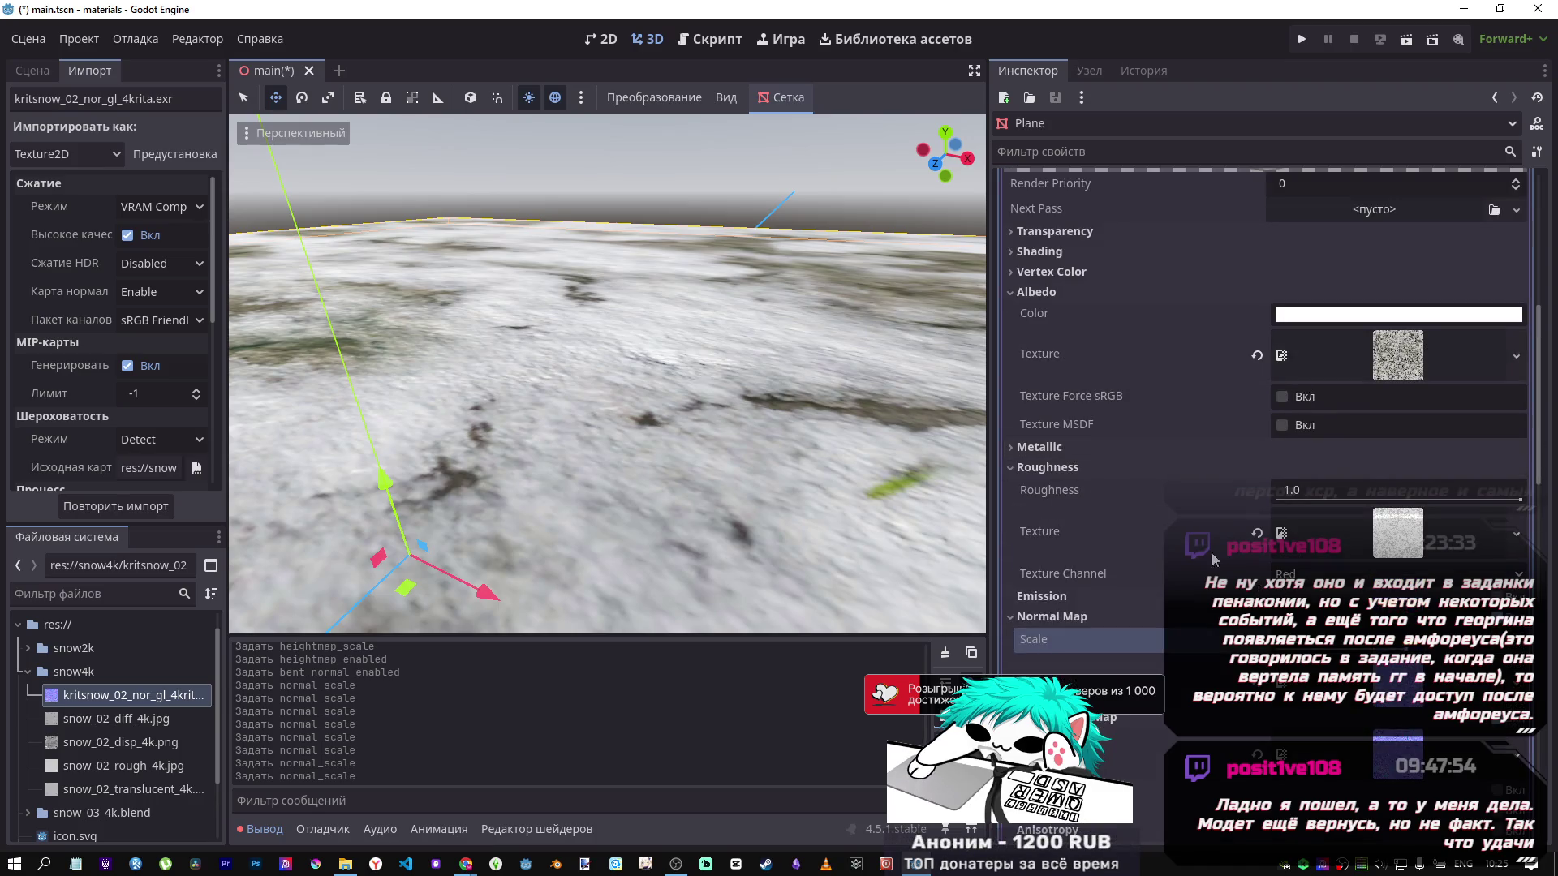
click(1303, 575)
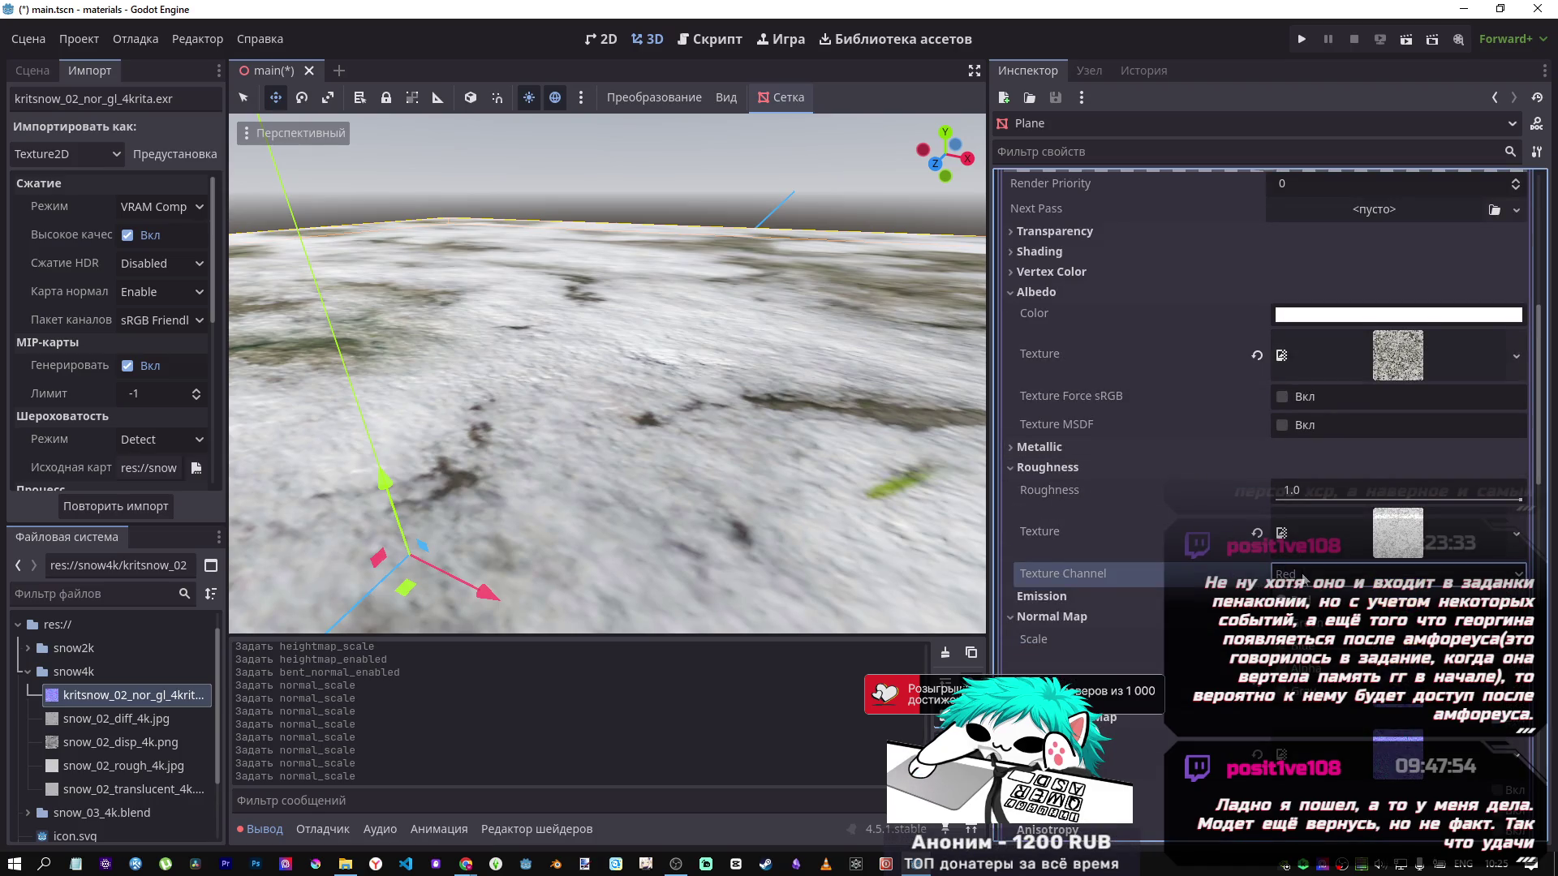
click(1300, 590)
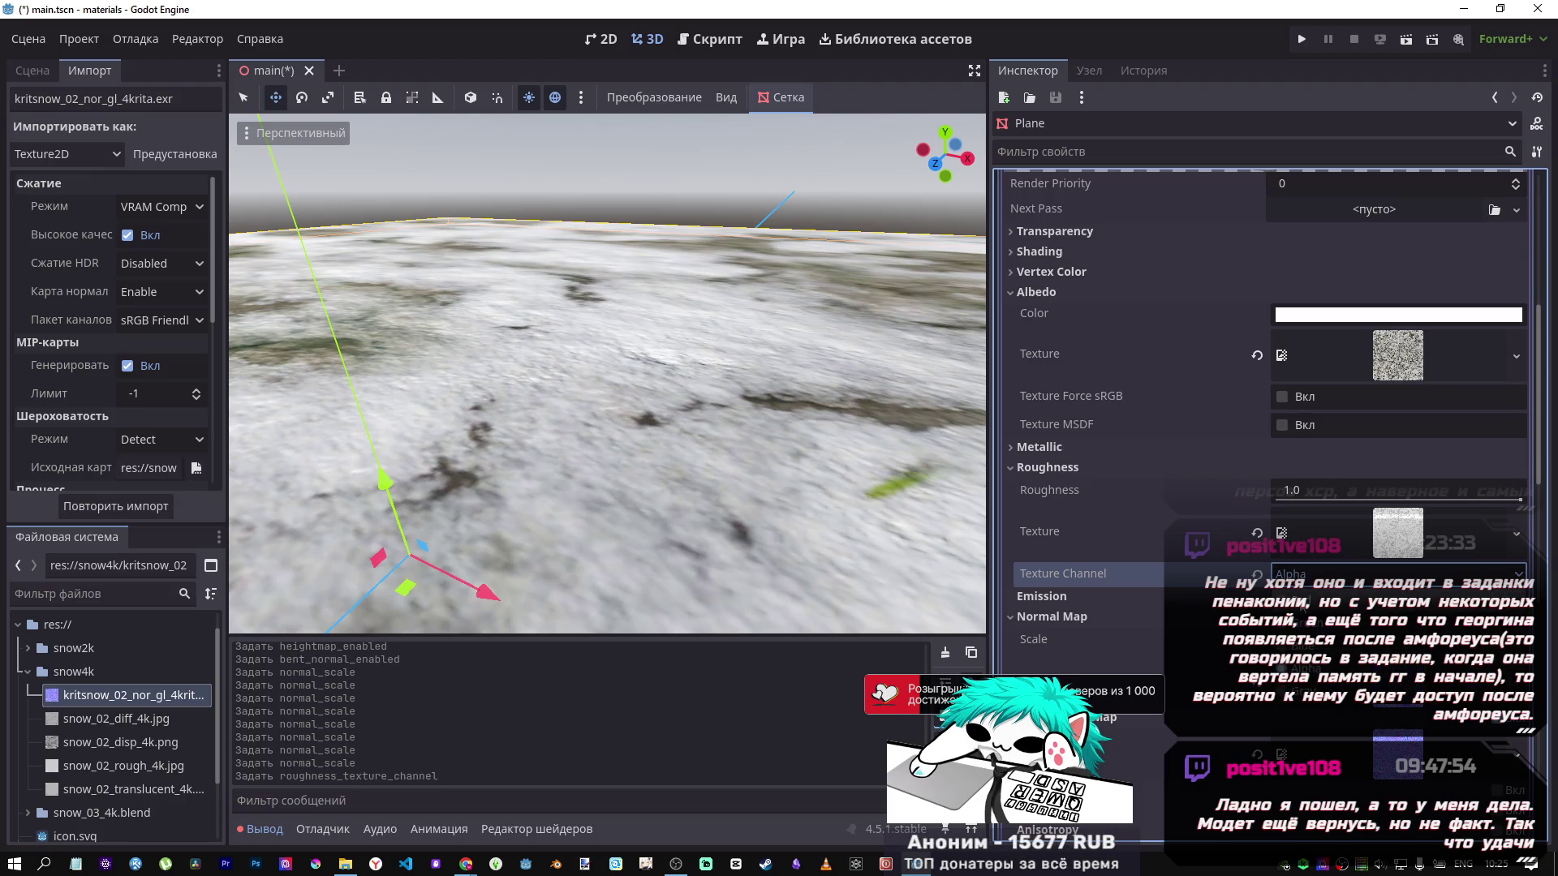
click(1298, 573)
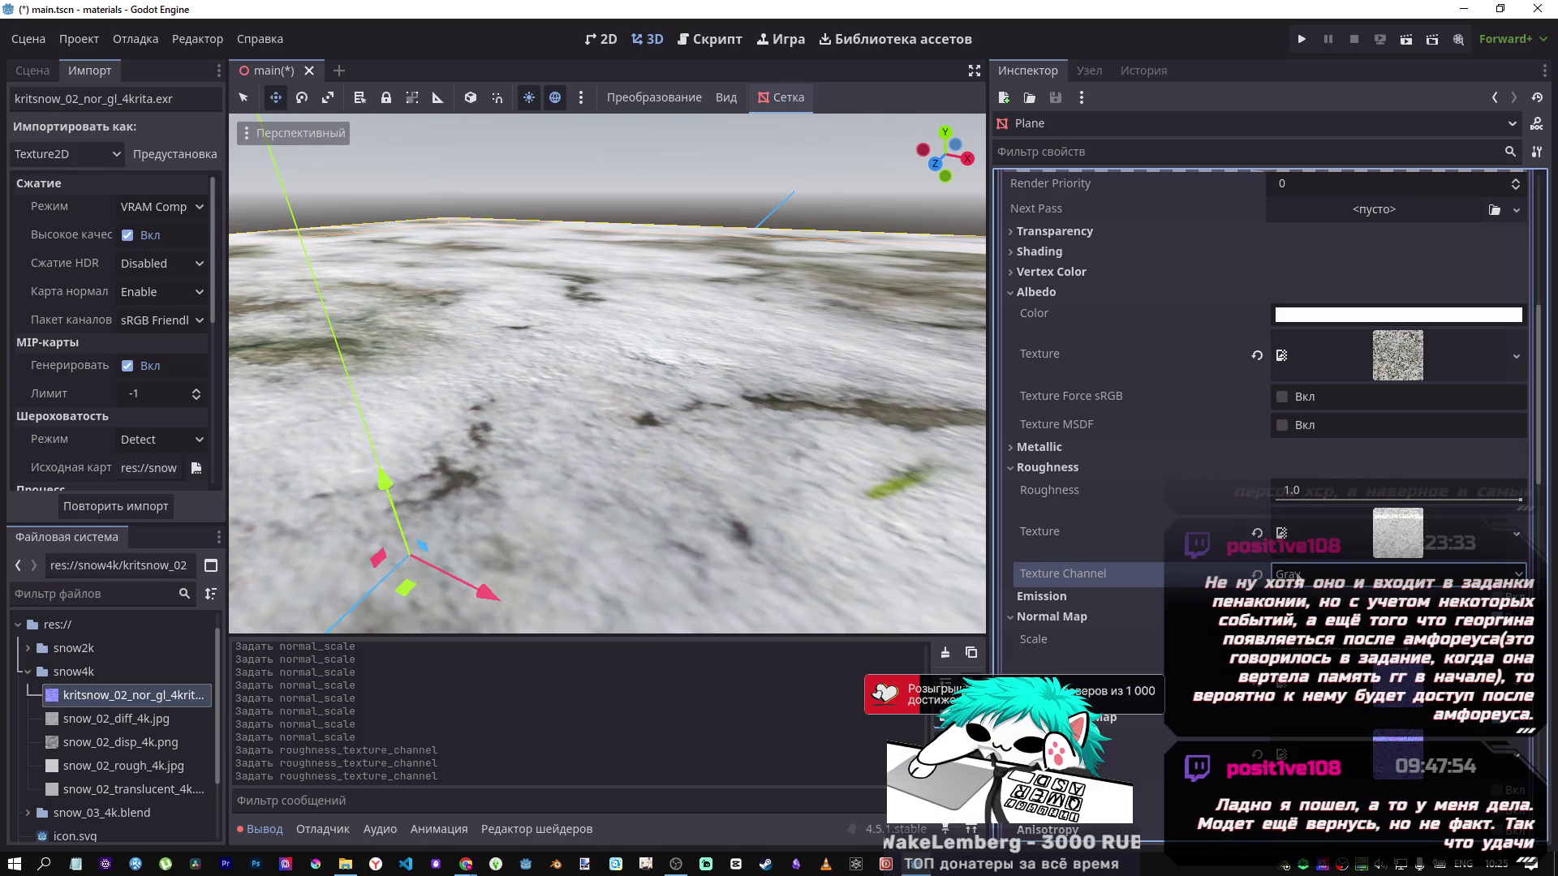
click(1298, 574)
click(1298, 685)
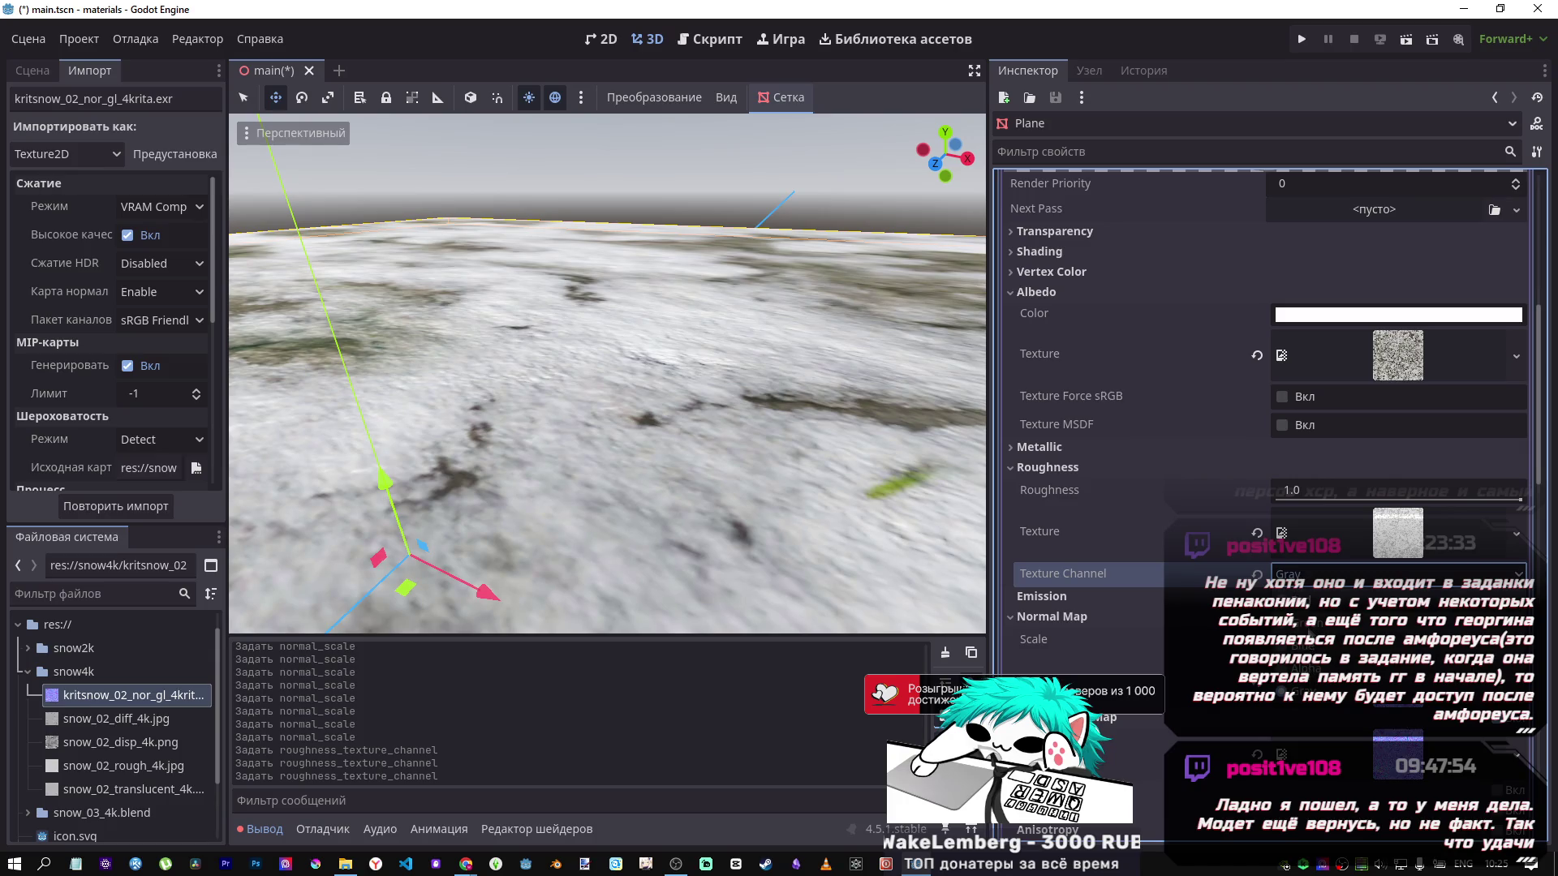
click(1312, 665)
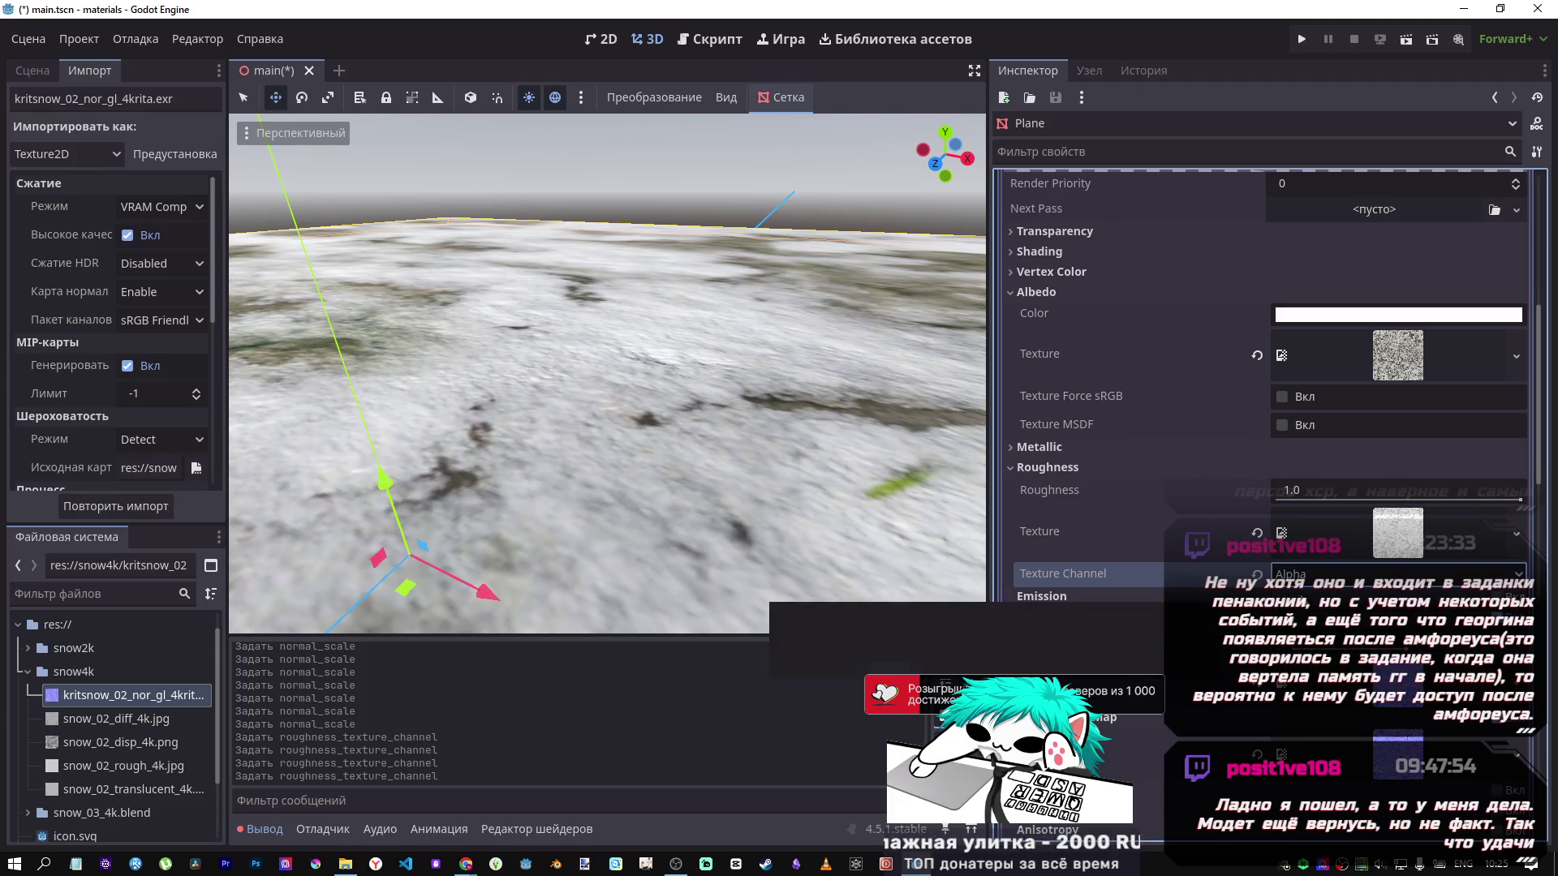
click(1298, 573)
click(1299, 605)
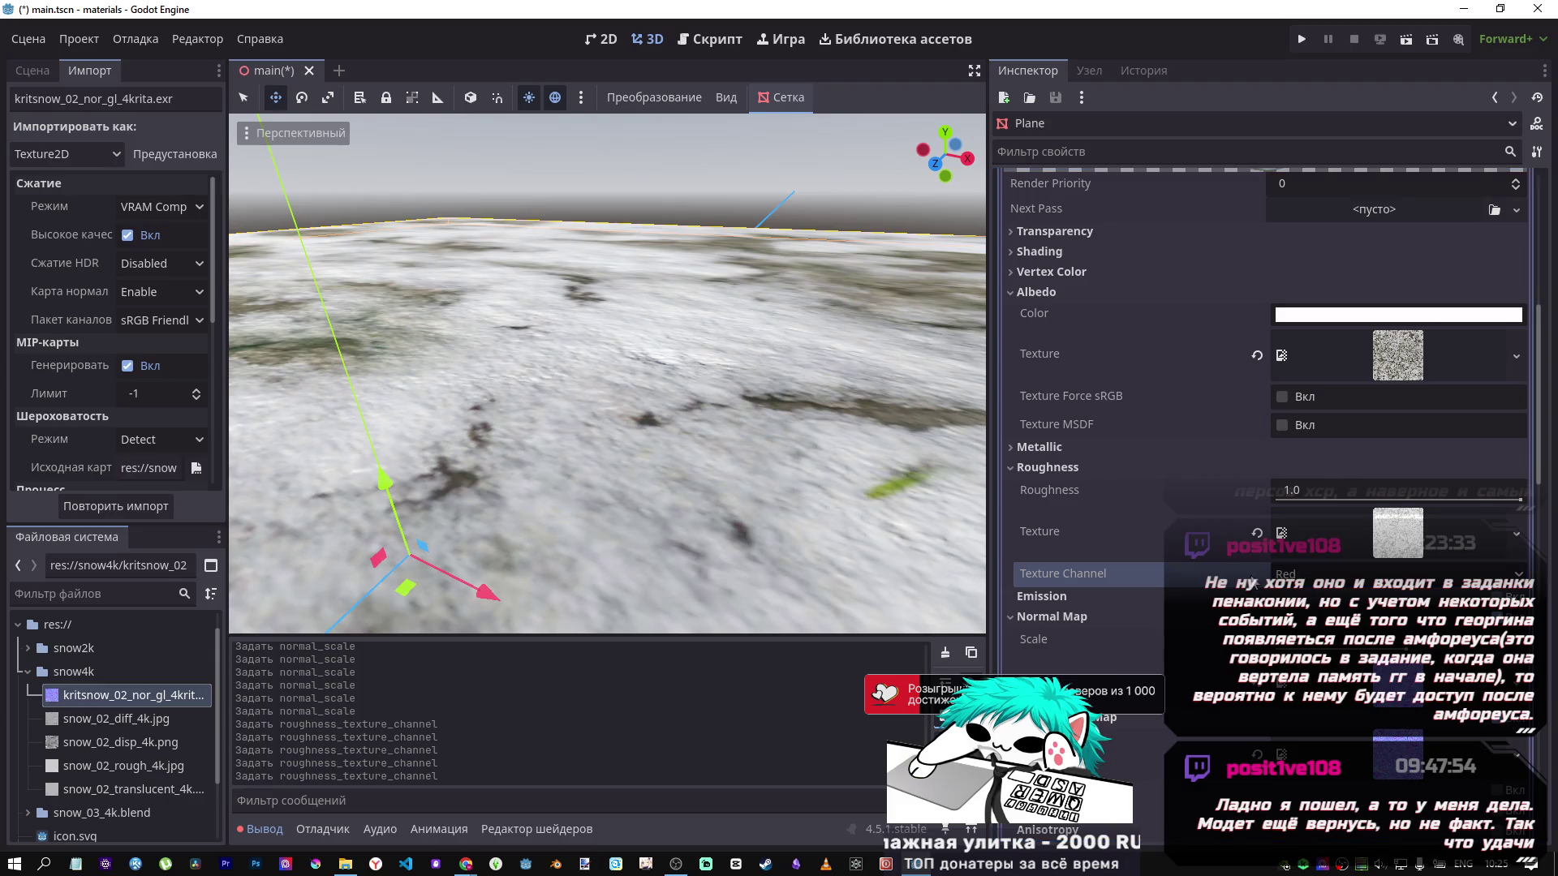
mouse_move(1388, 539)
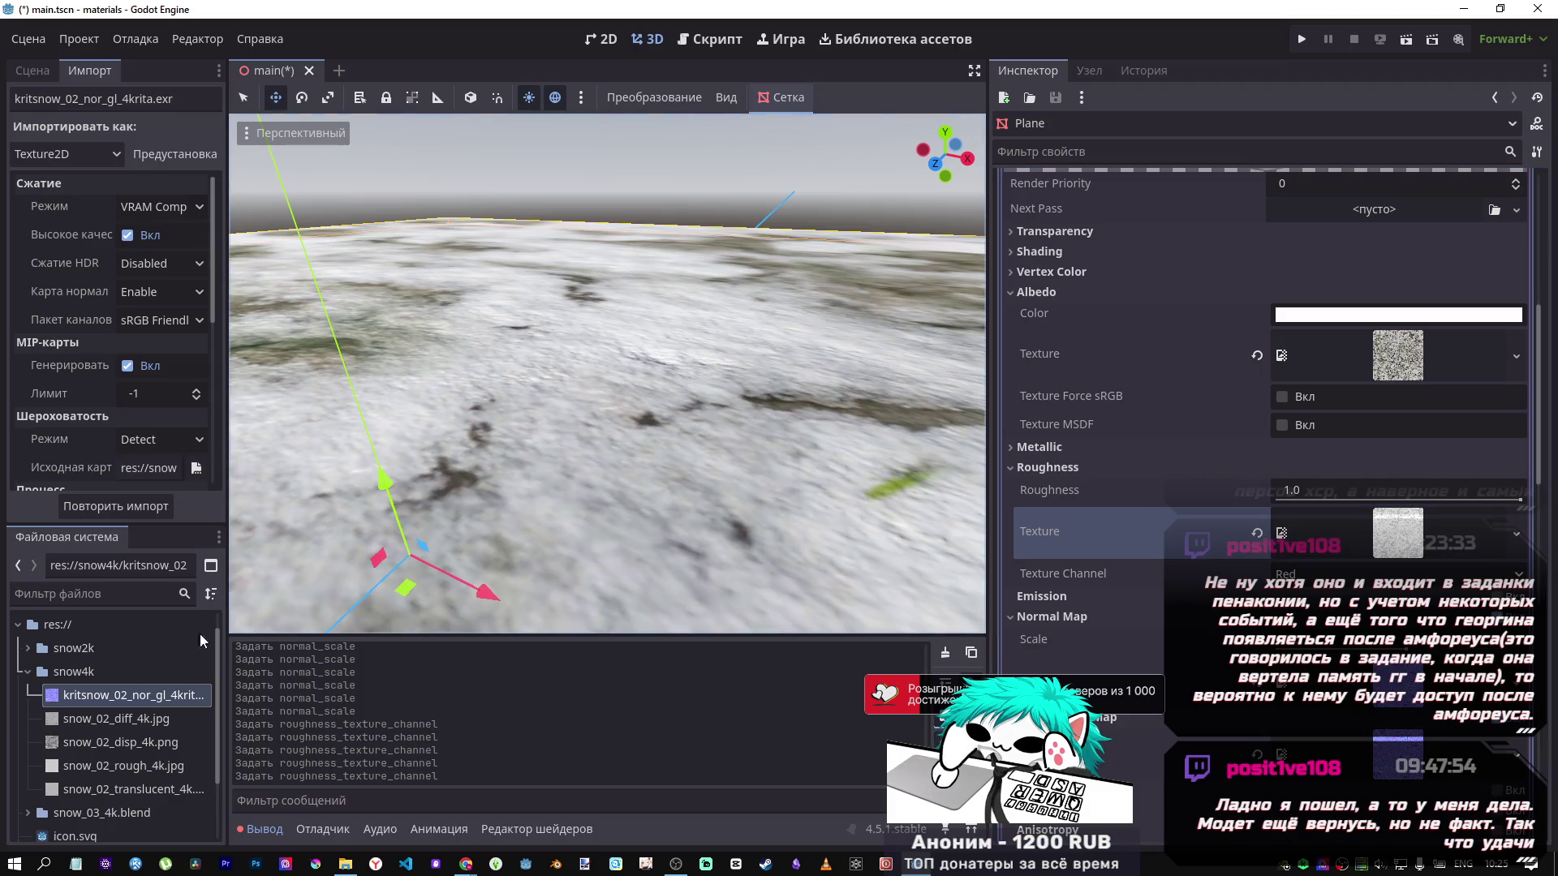
scroll(155, 722, down, 1)
click(150, 737)
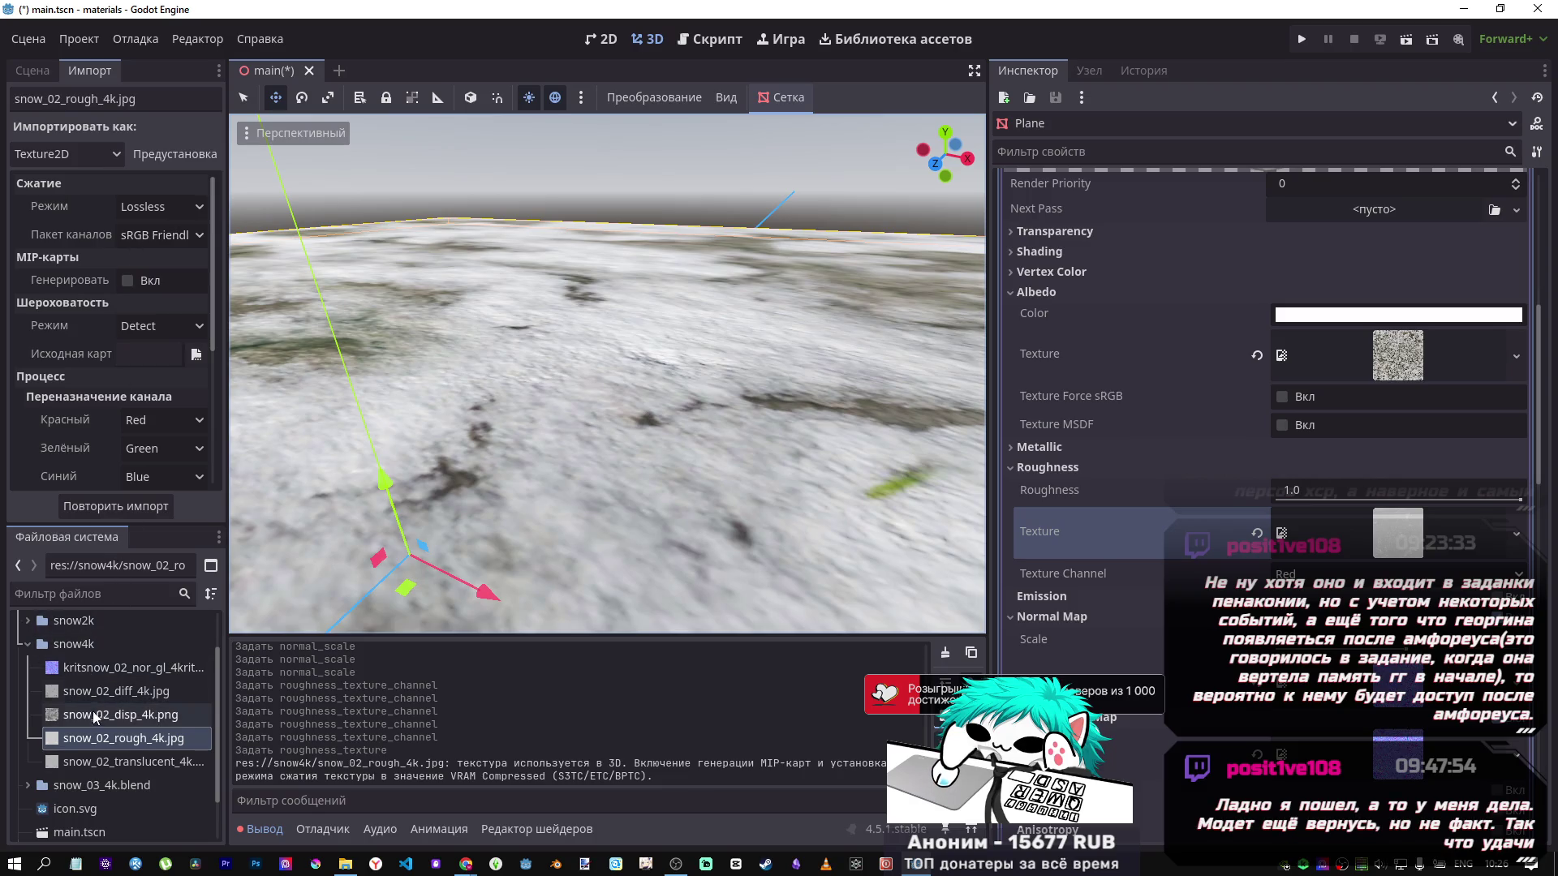
Select snow_02_rough_4k.jpg, then snow_02_disp_4k.png, to view their import settings.
click(92, 742)
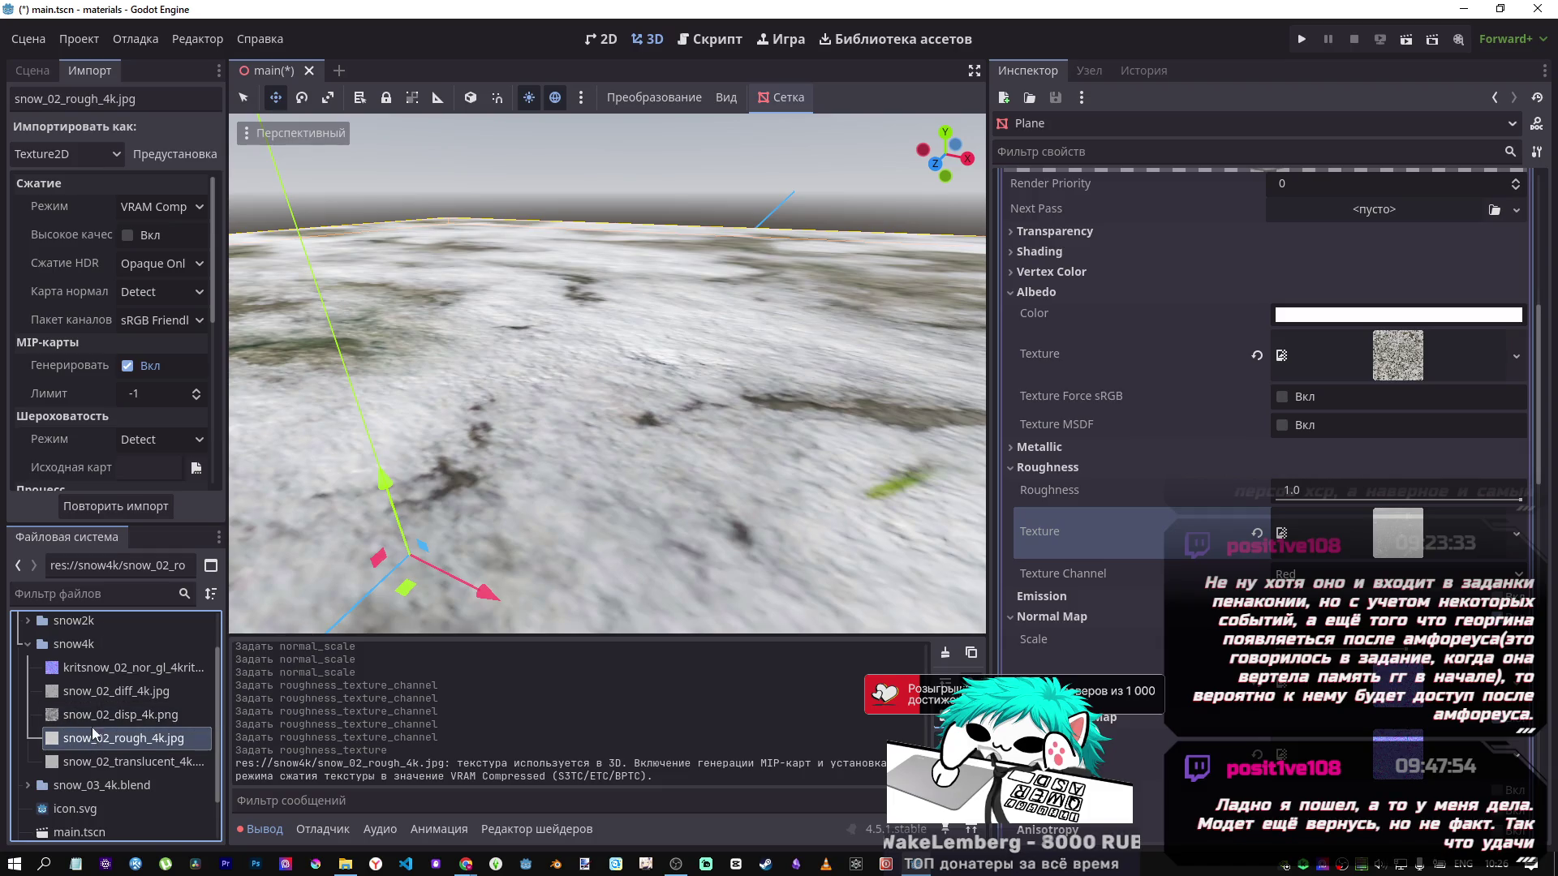
click(103, 718)
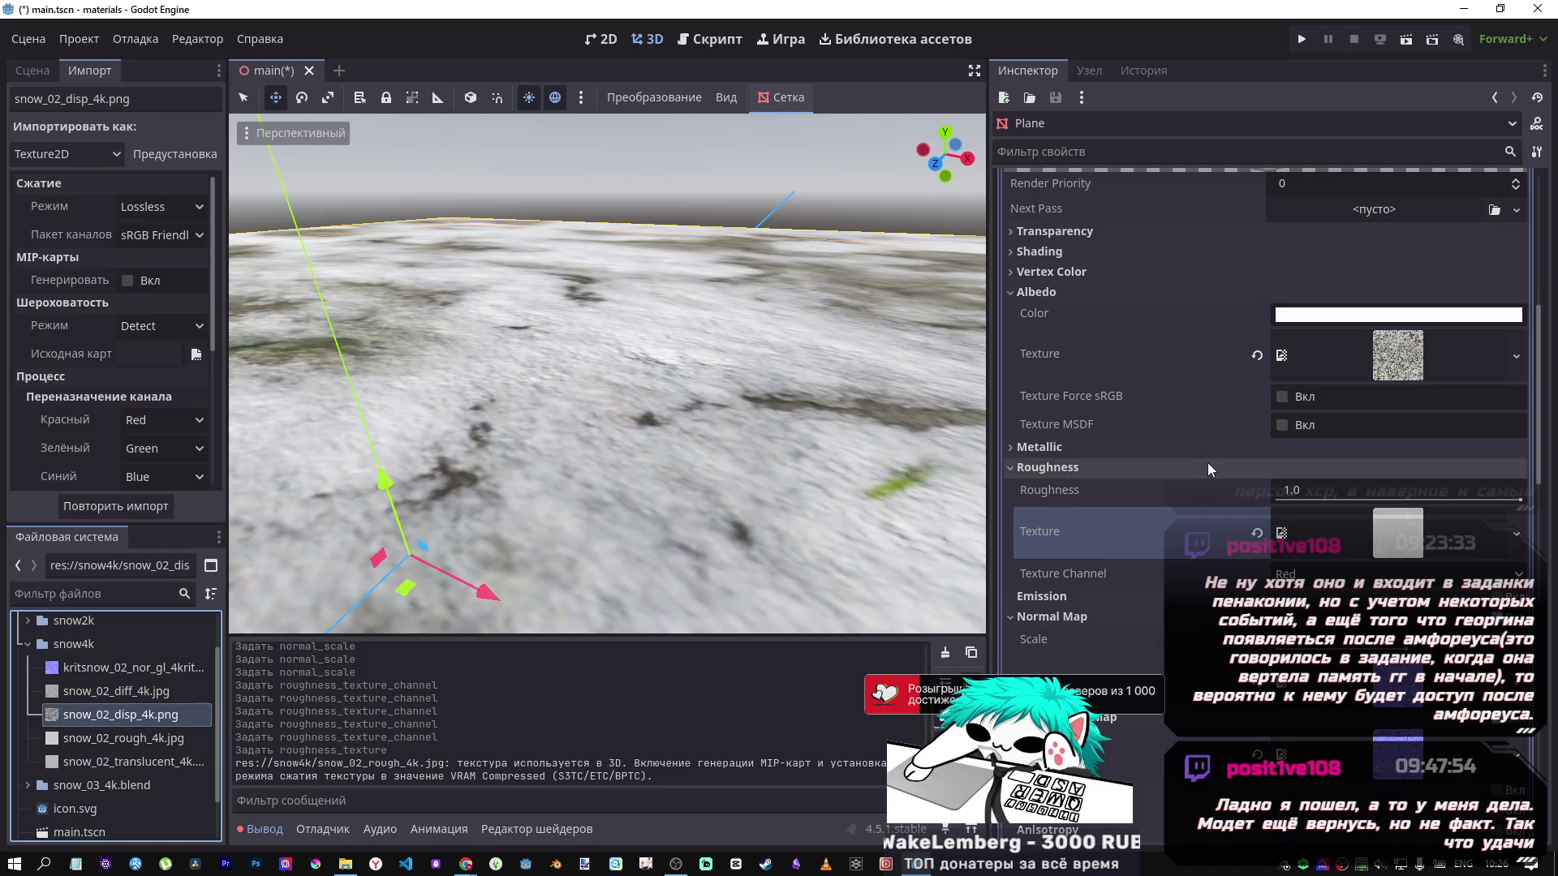
scroll(1166, 439, up, 2)
scroll(1166, 440, up, 2)
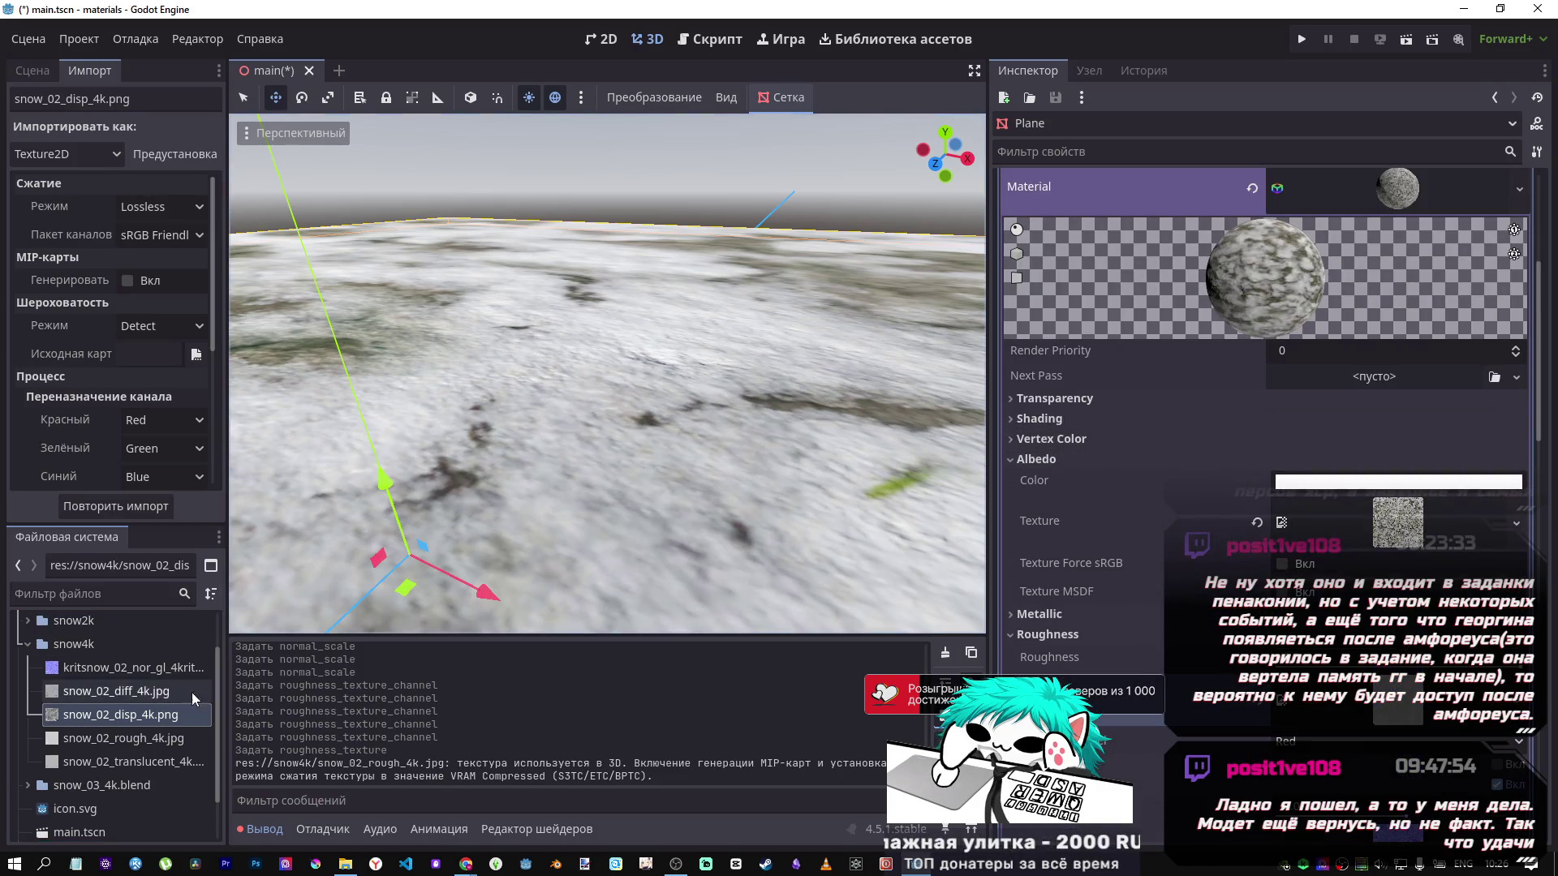
click(1106, 417)
click(1106, 417)
click(1098, 441)
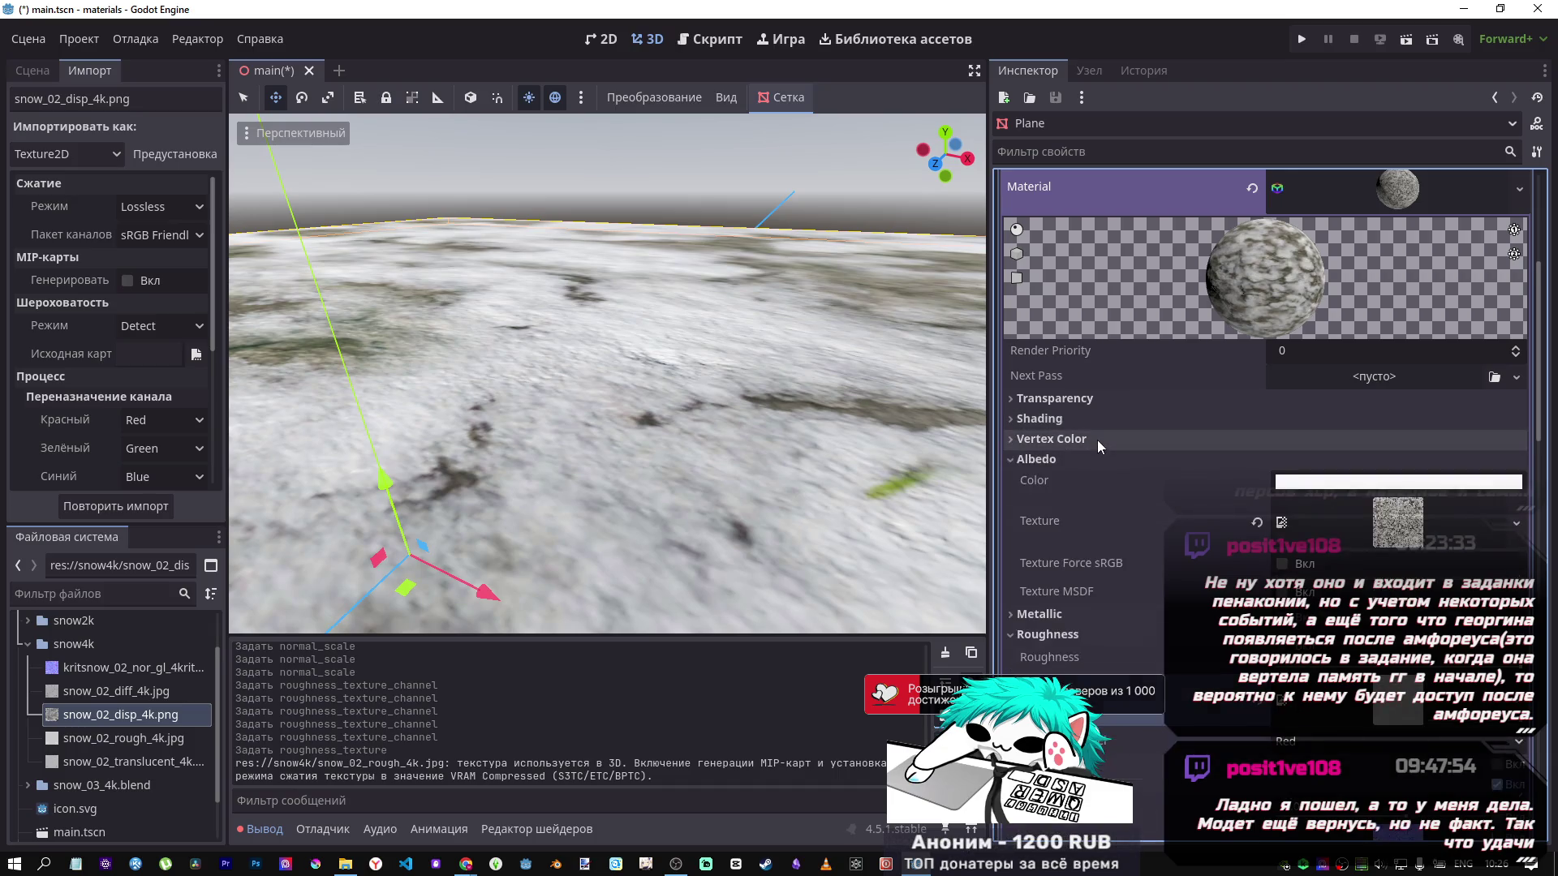
click(1283, 462)
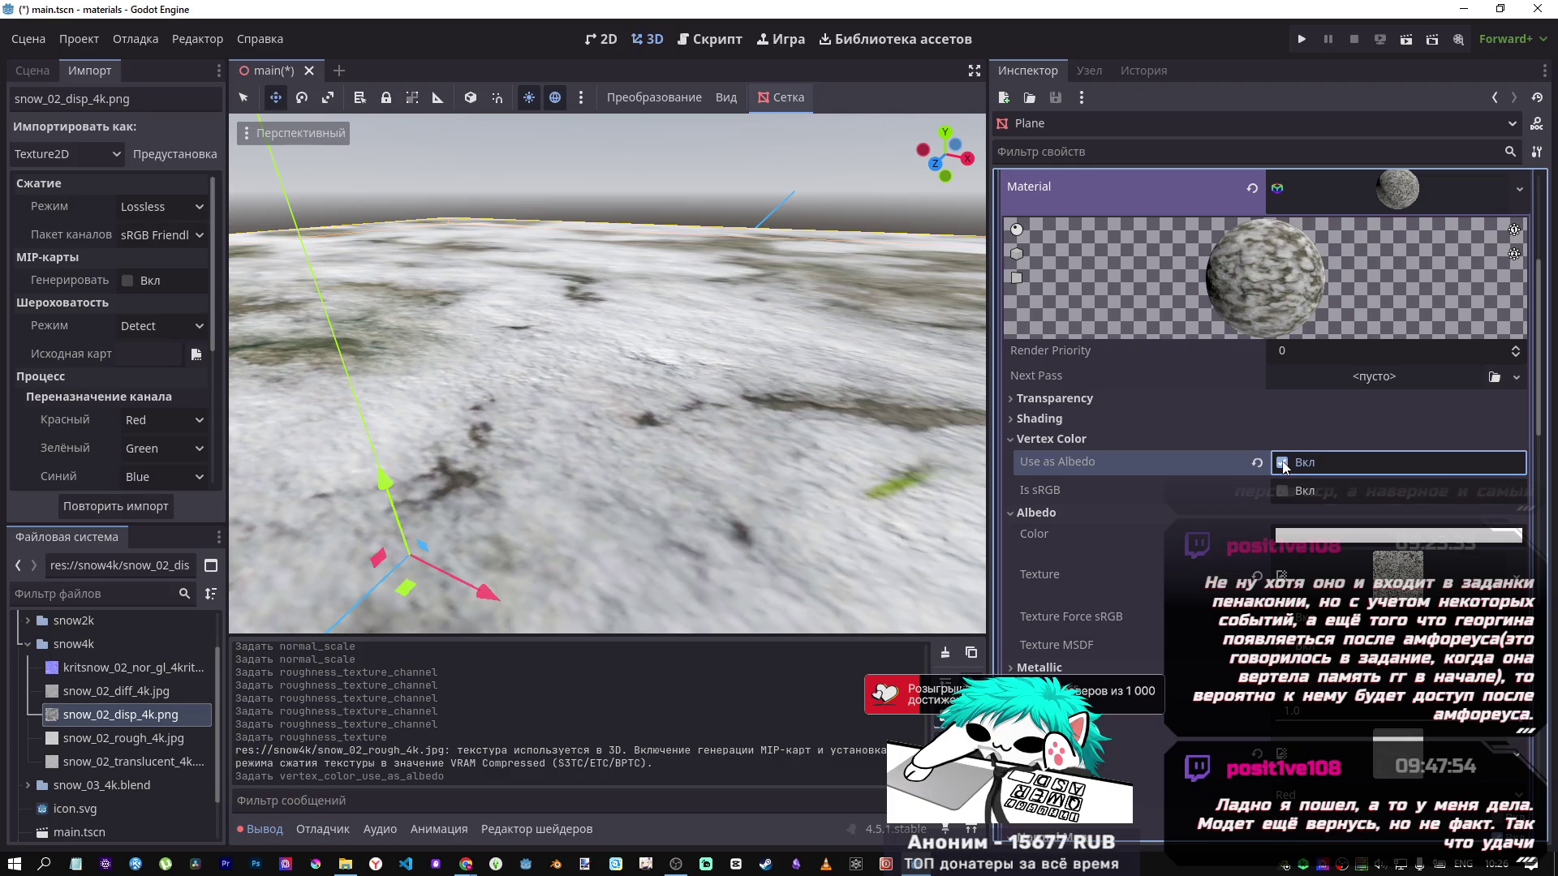
click(1283, 464)
scroll(1170, 470, down, 3)
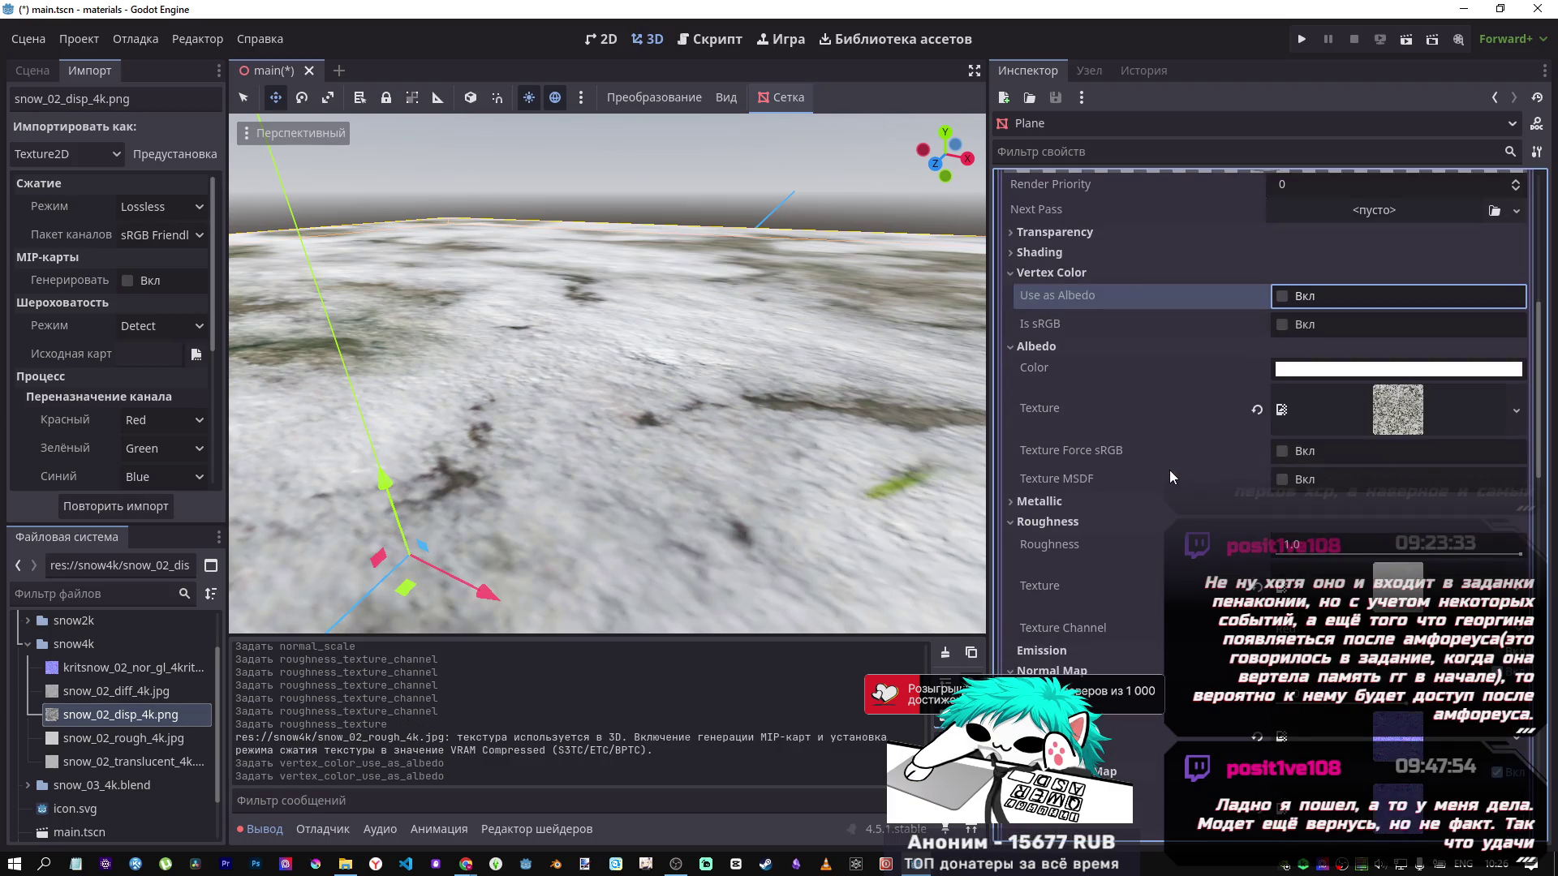
click(1283, 326)
click(1283, 327)
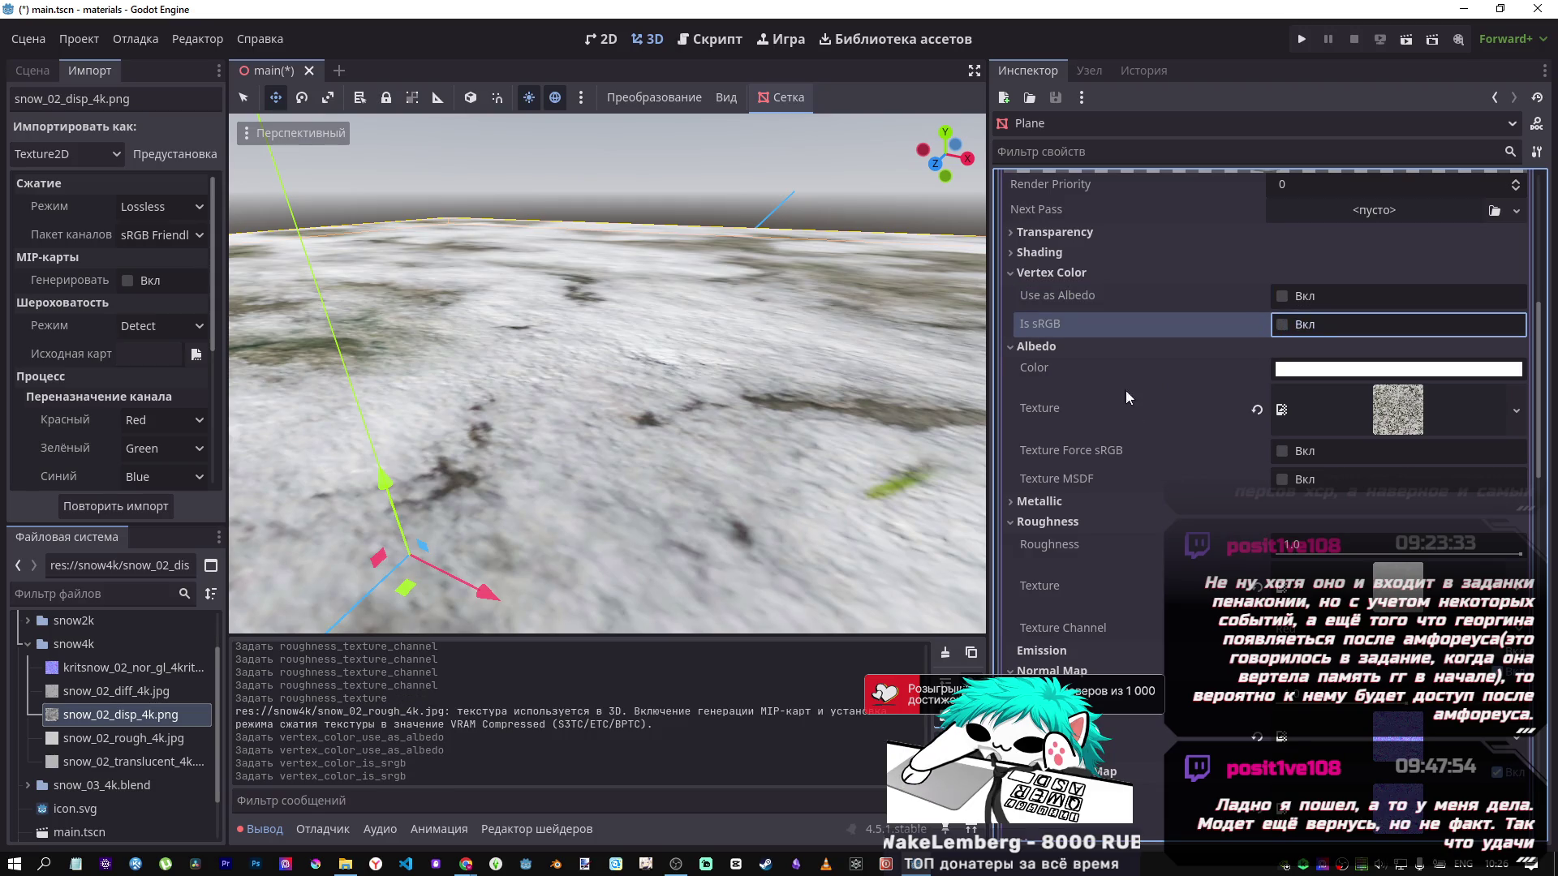
click(1282, 297)
click(1282, 326)
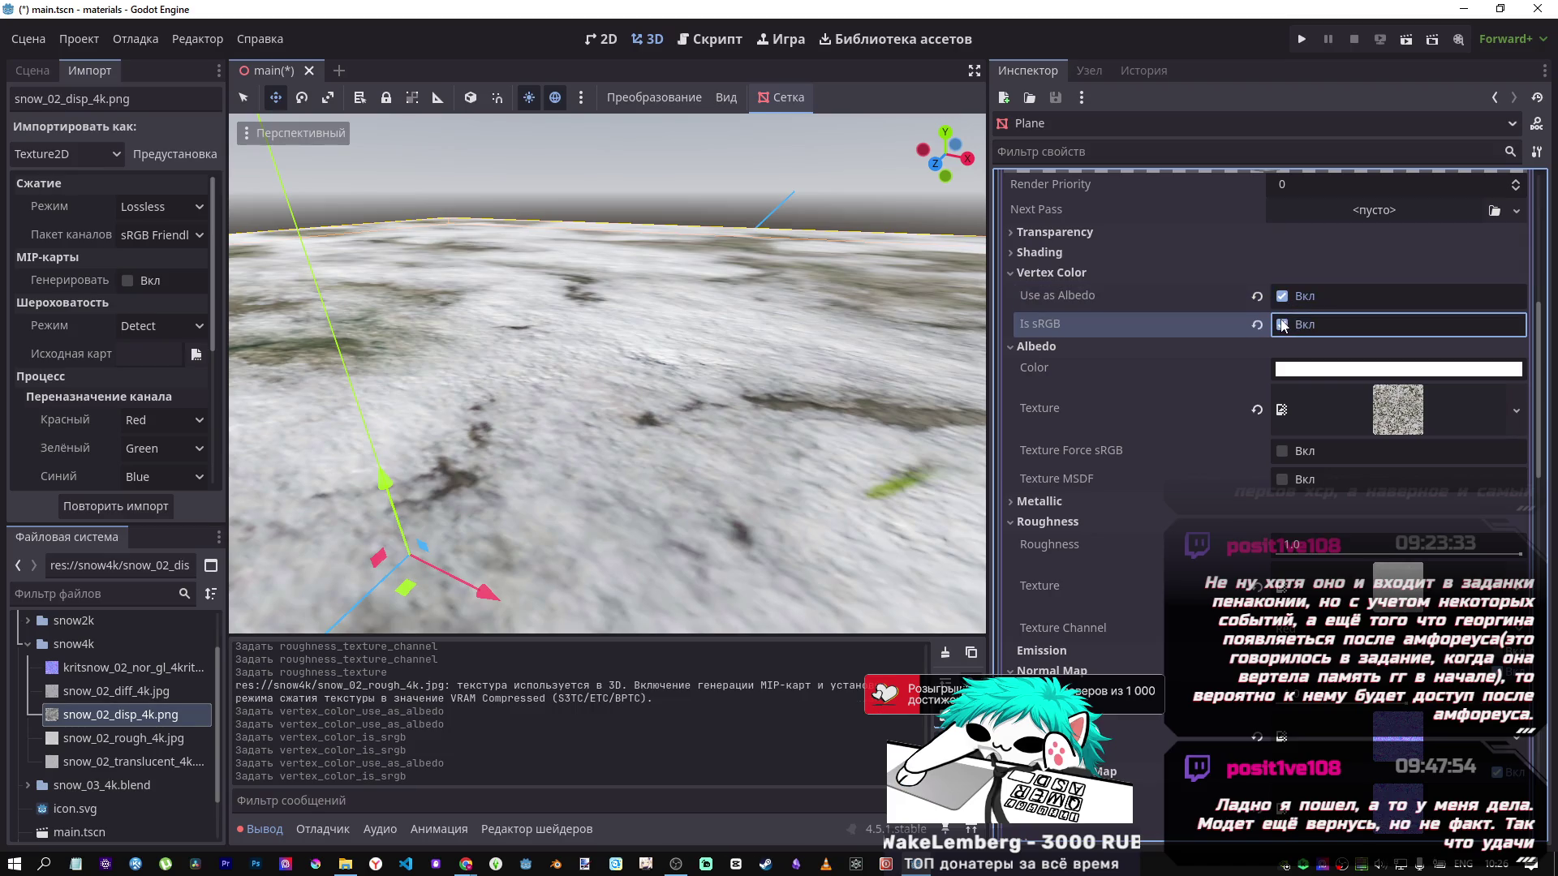
click(1283, 325)
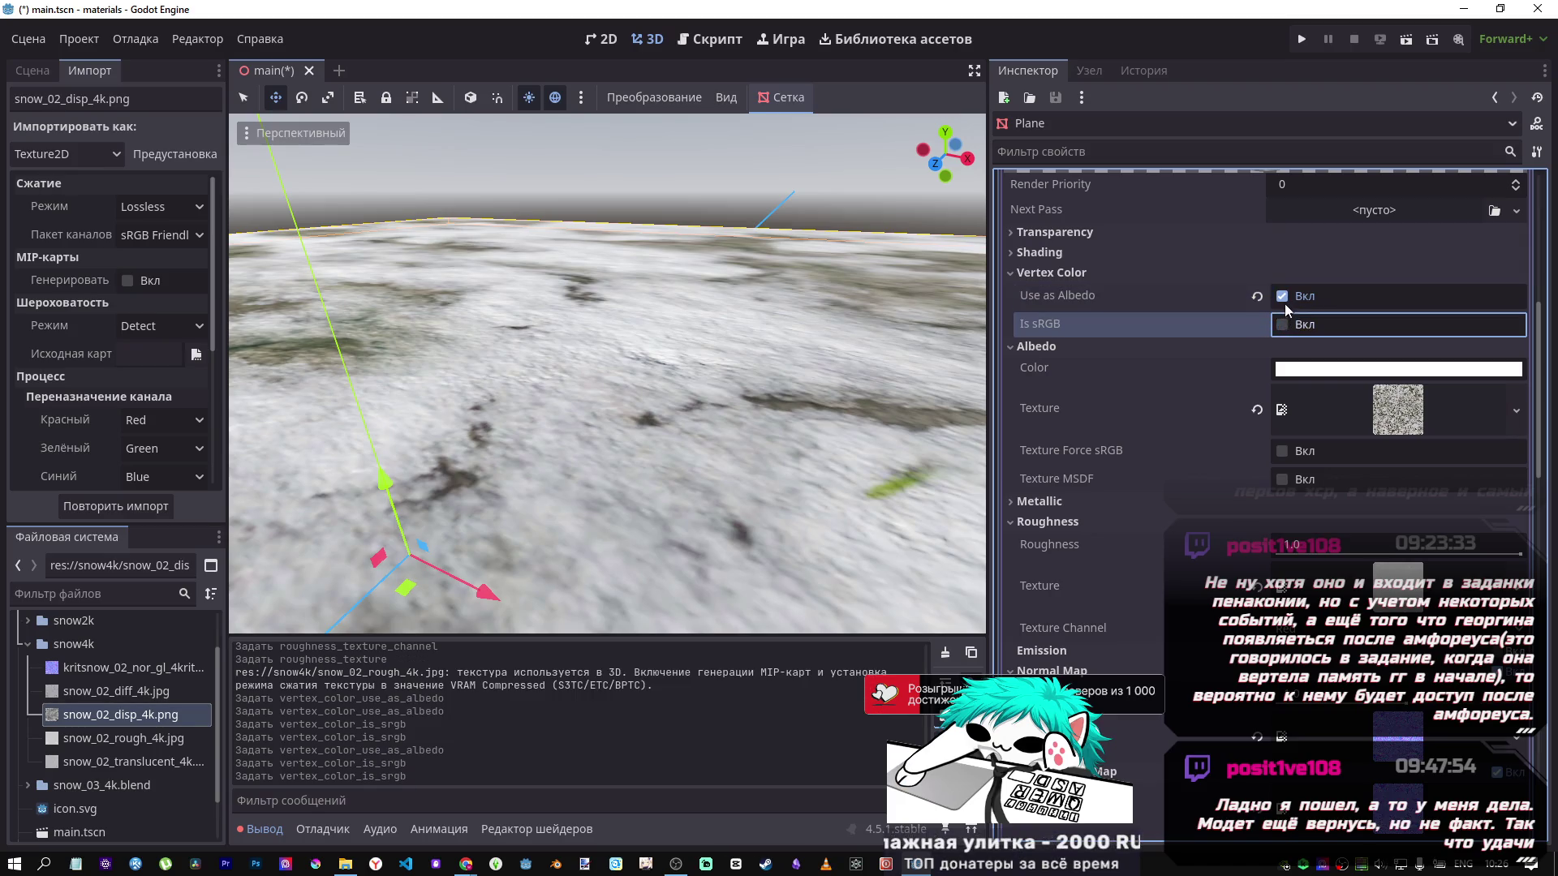
click(1283, 297)
scroll(1131, 367, down, 2)
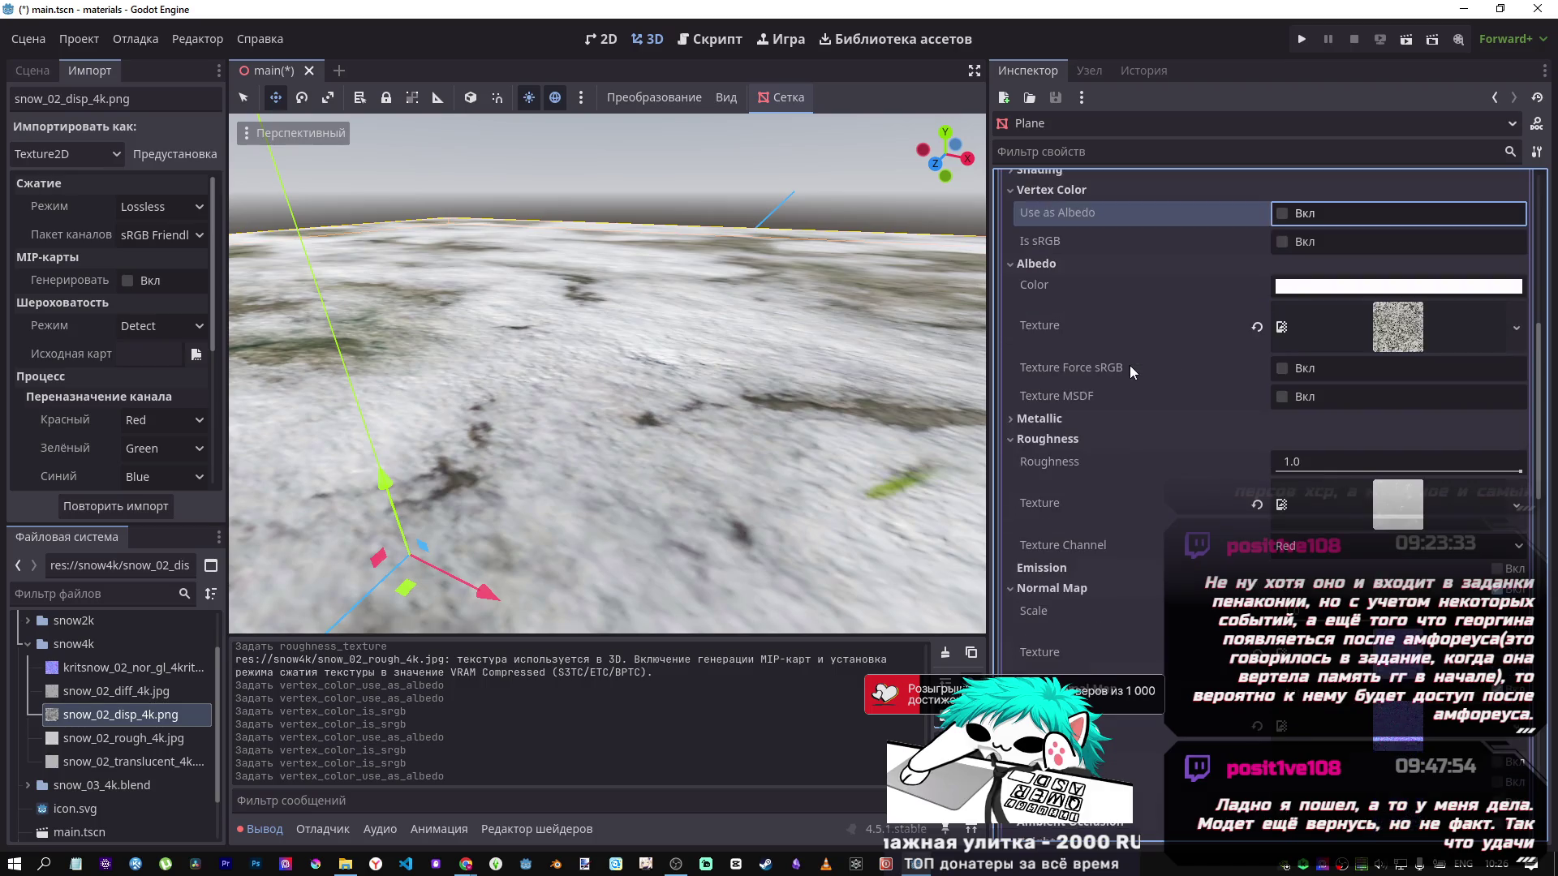
click(1323, 291)
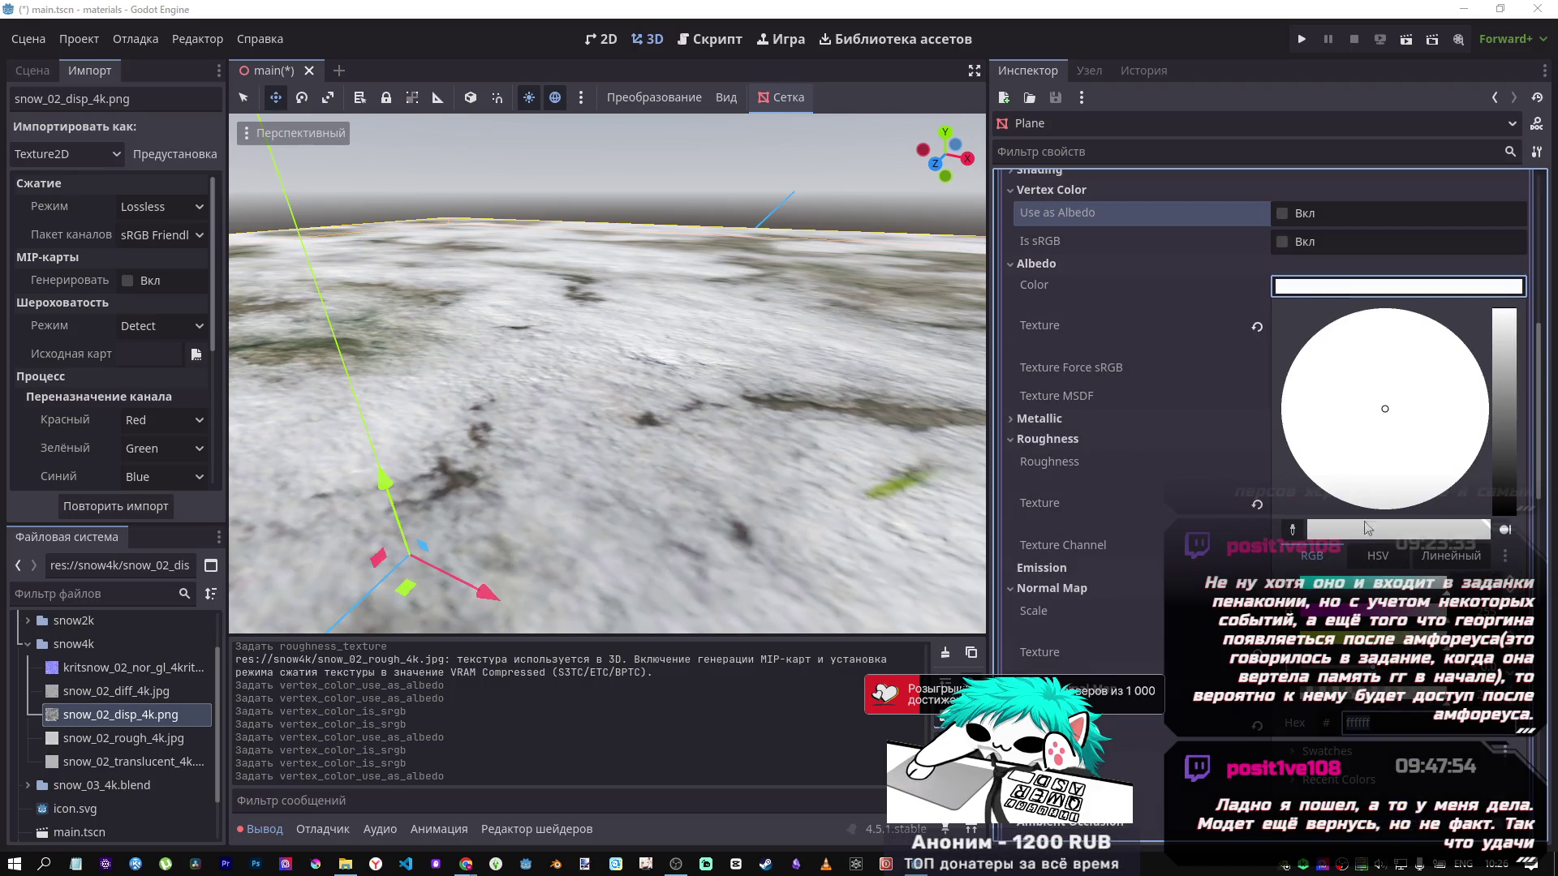
mouse_move(1335, 592)
mouse_down()
mouse_move(1315, 591)
mouse_move(1435, 595)
mouse_up()
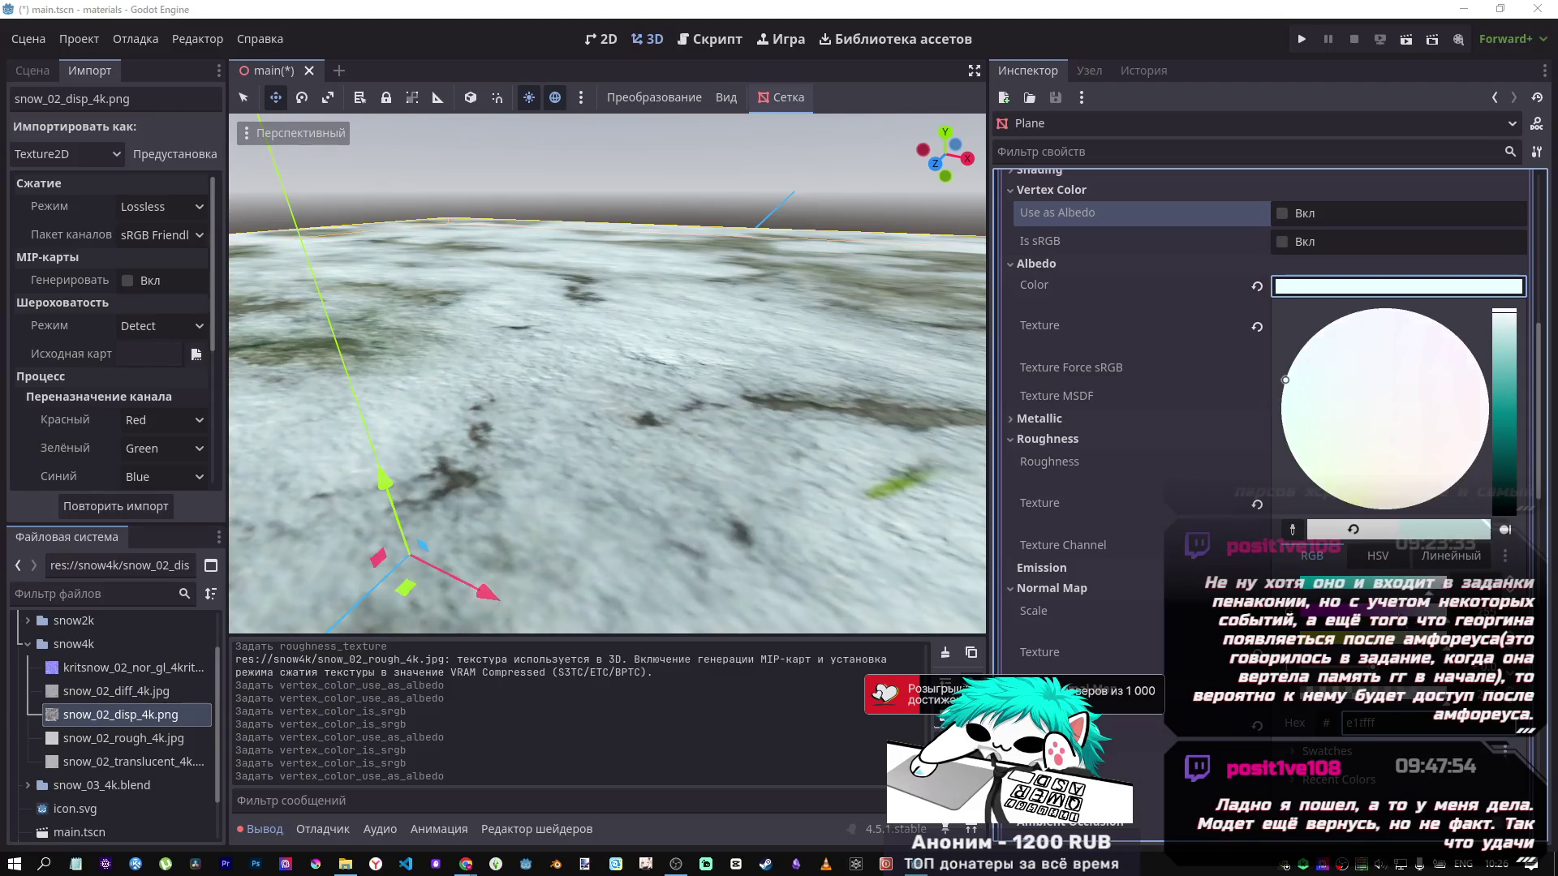
click(1472, 354)
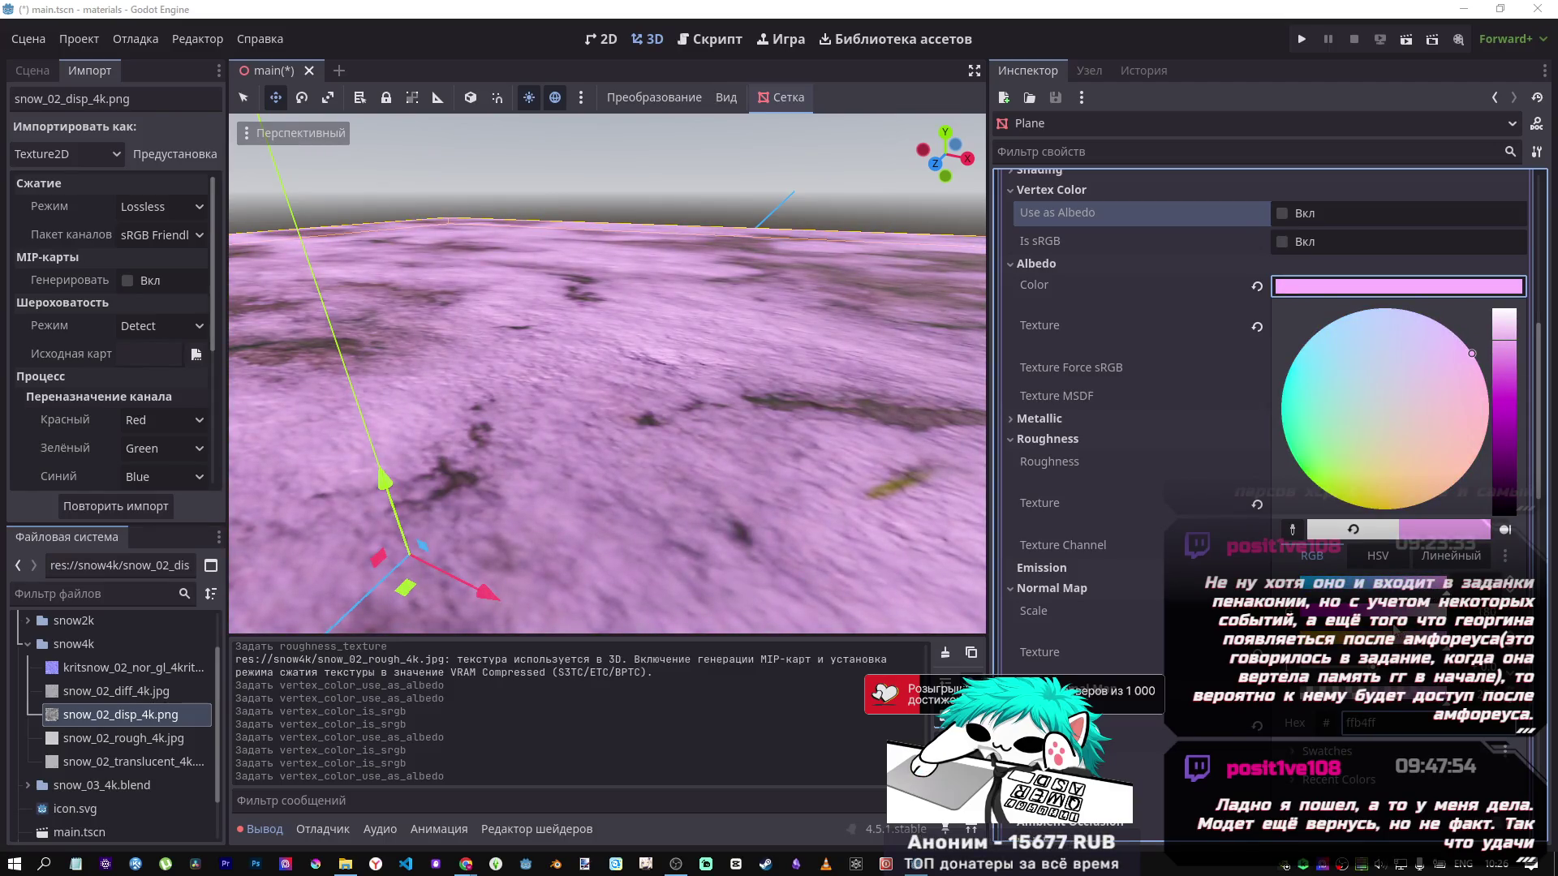
click(1256, 285)
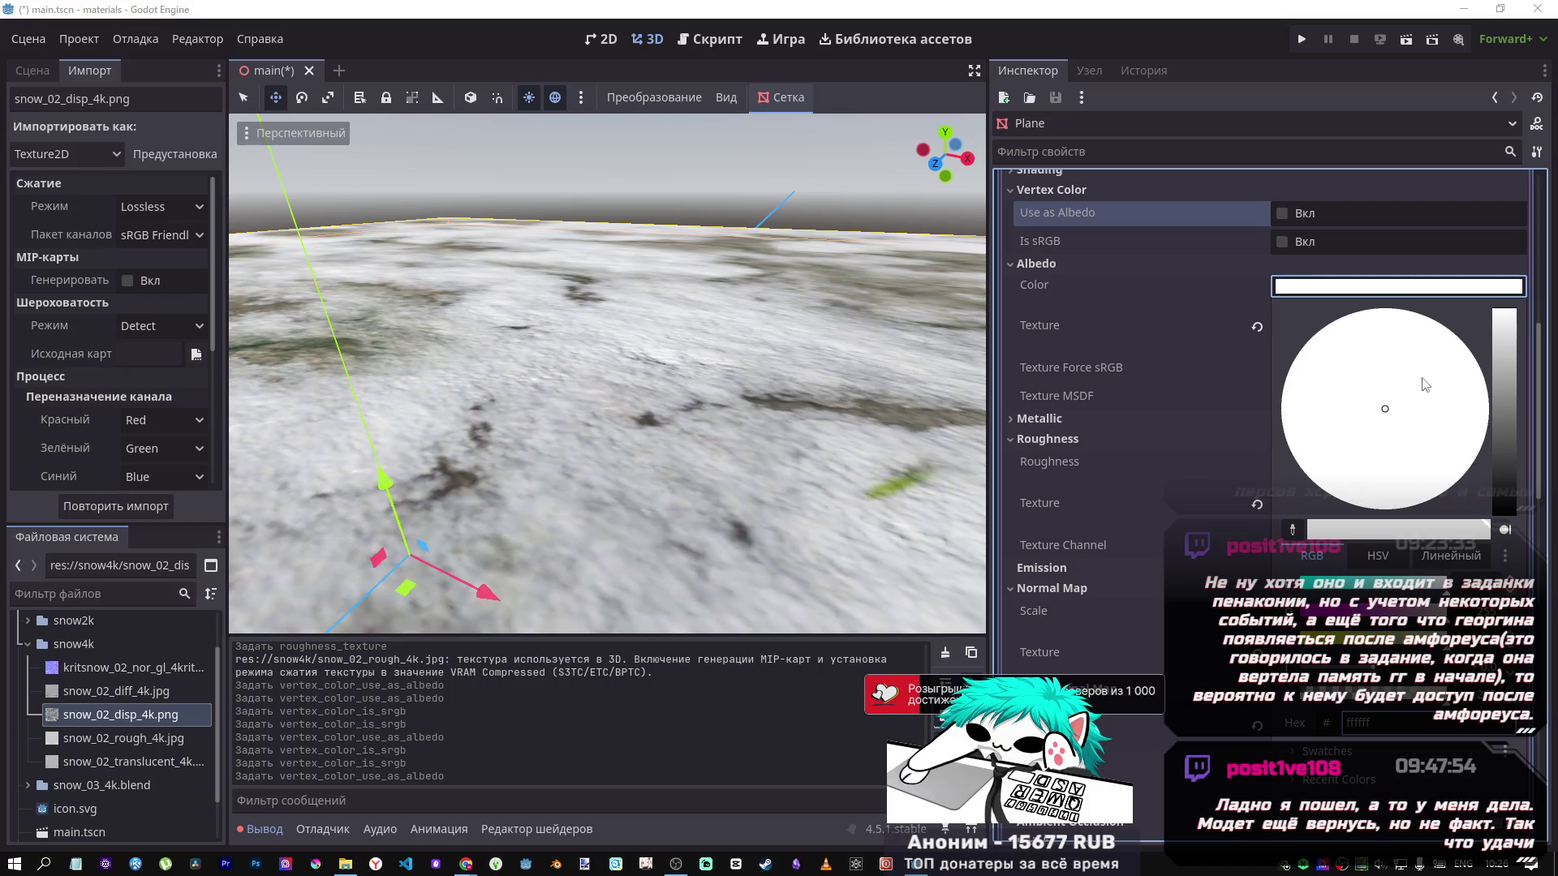
click(1267, 289)
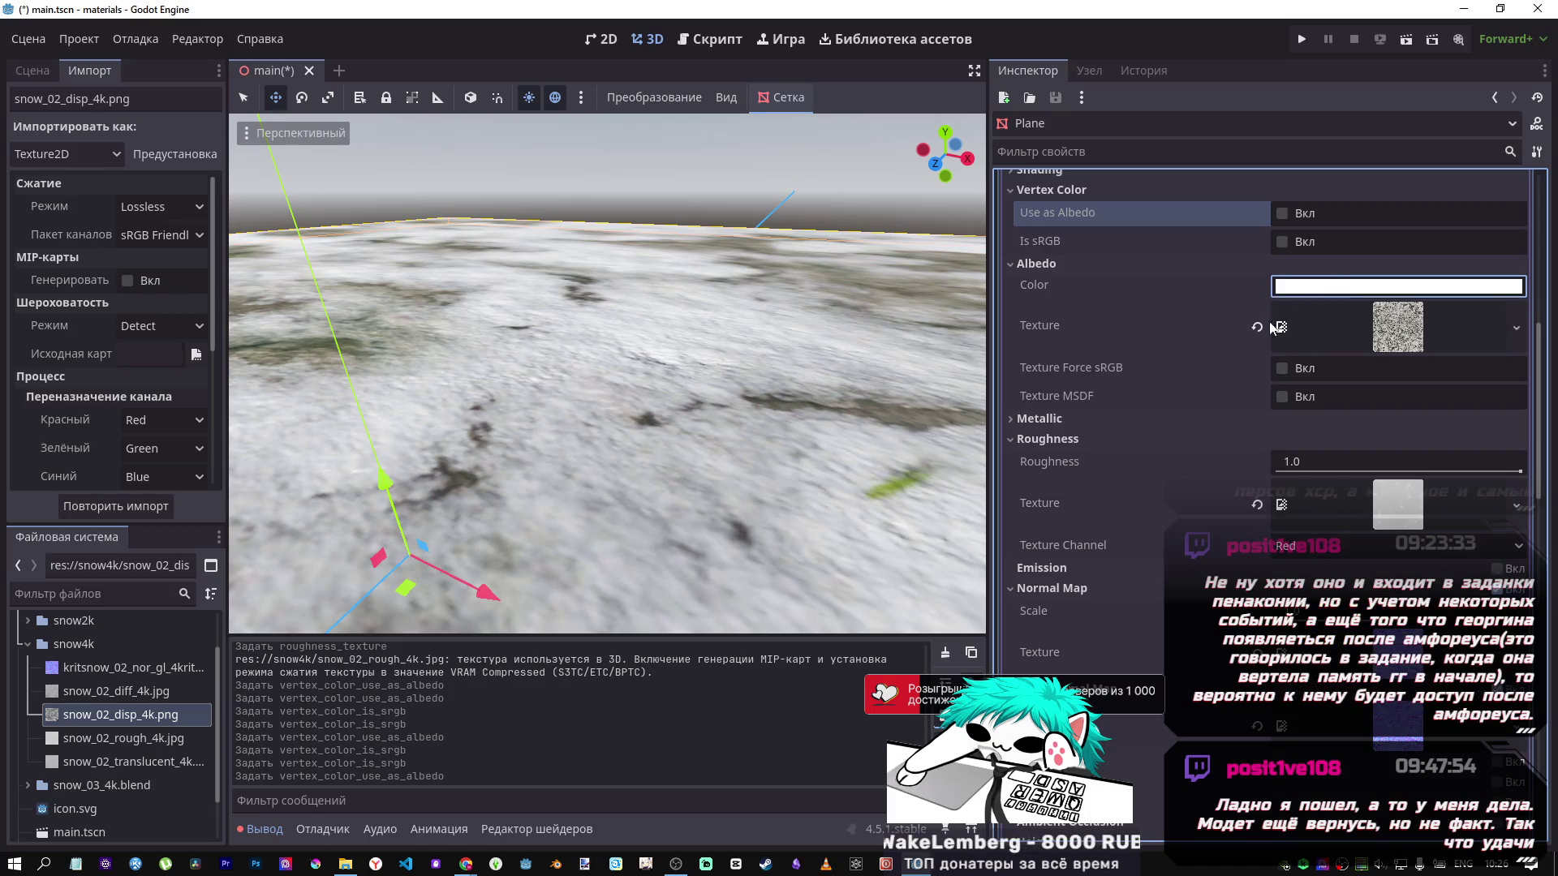
click(1286, 369)
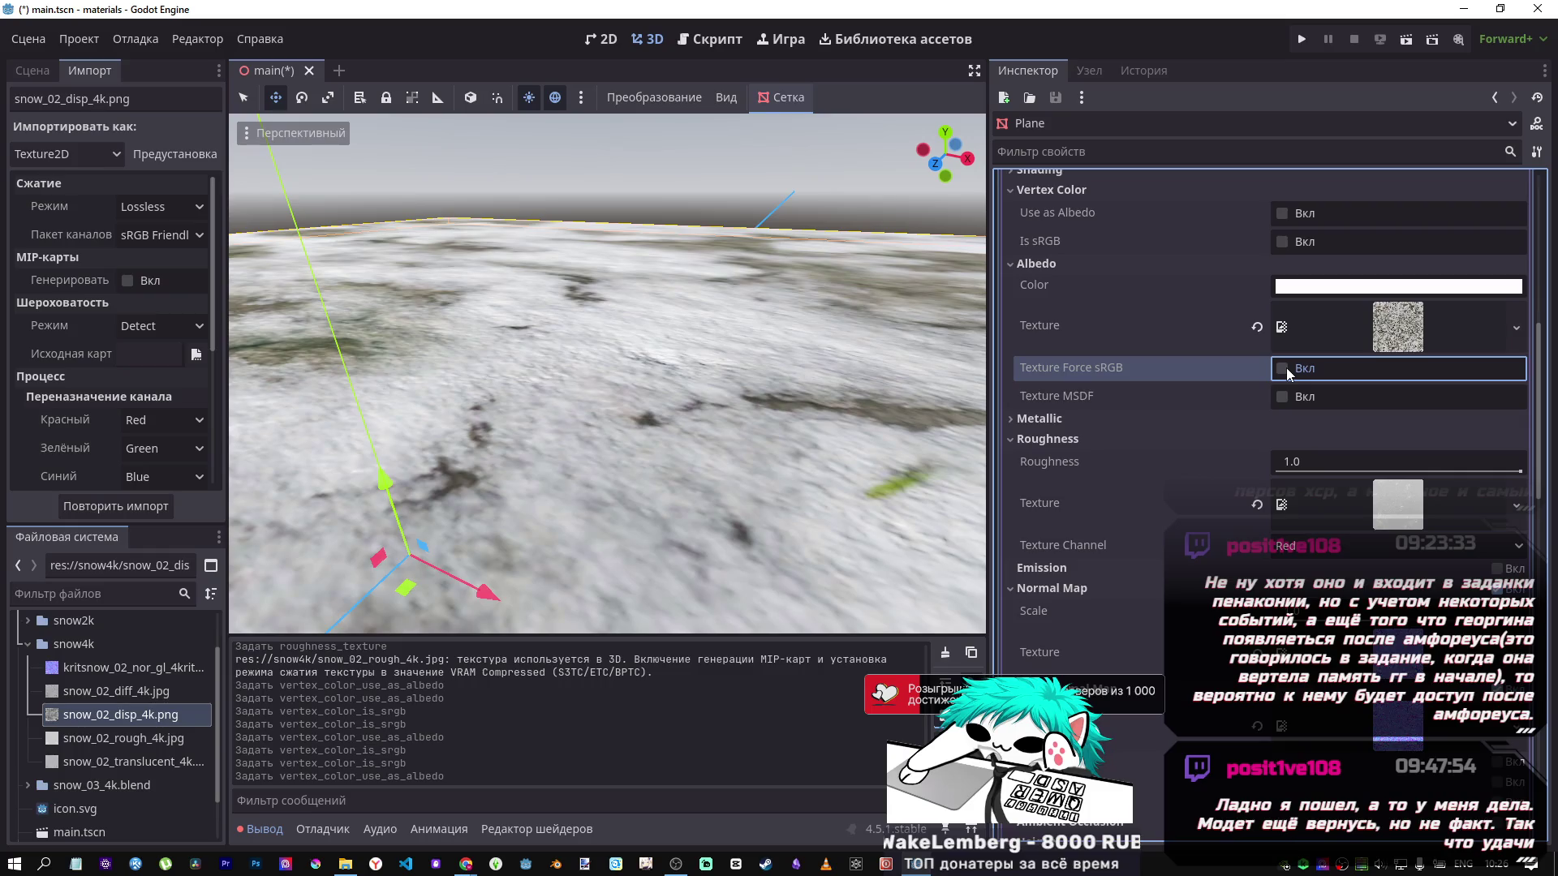
click(1287, 367)
click(1286, 367)
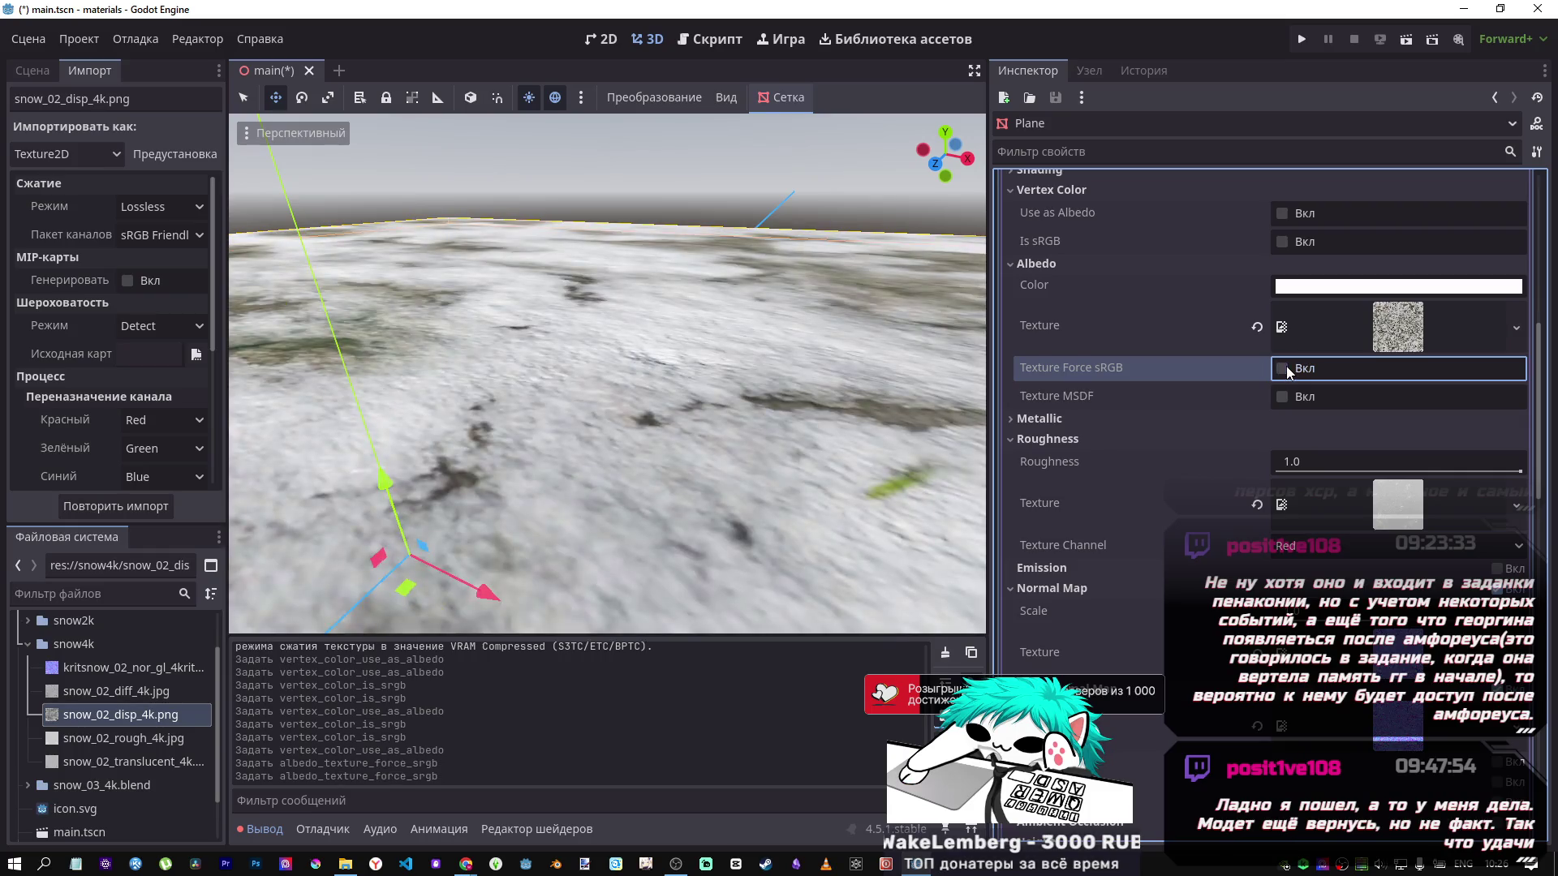
click(1283, 396)
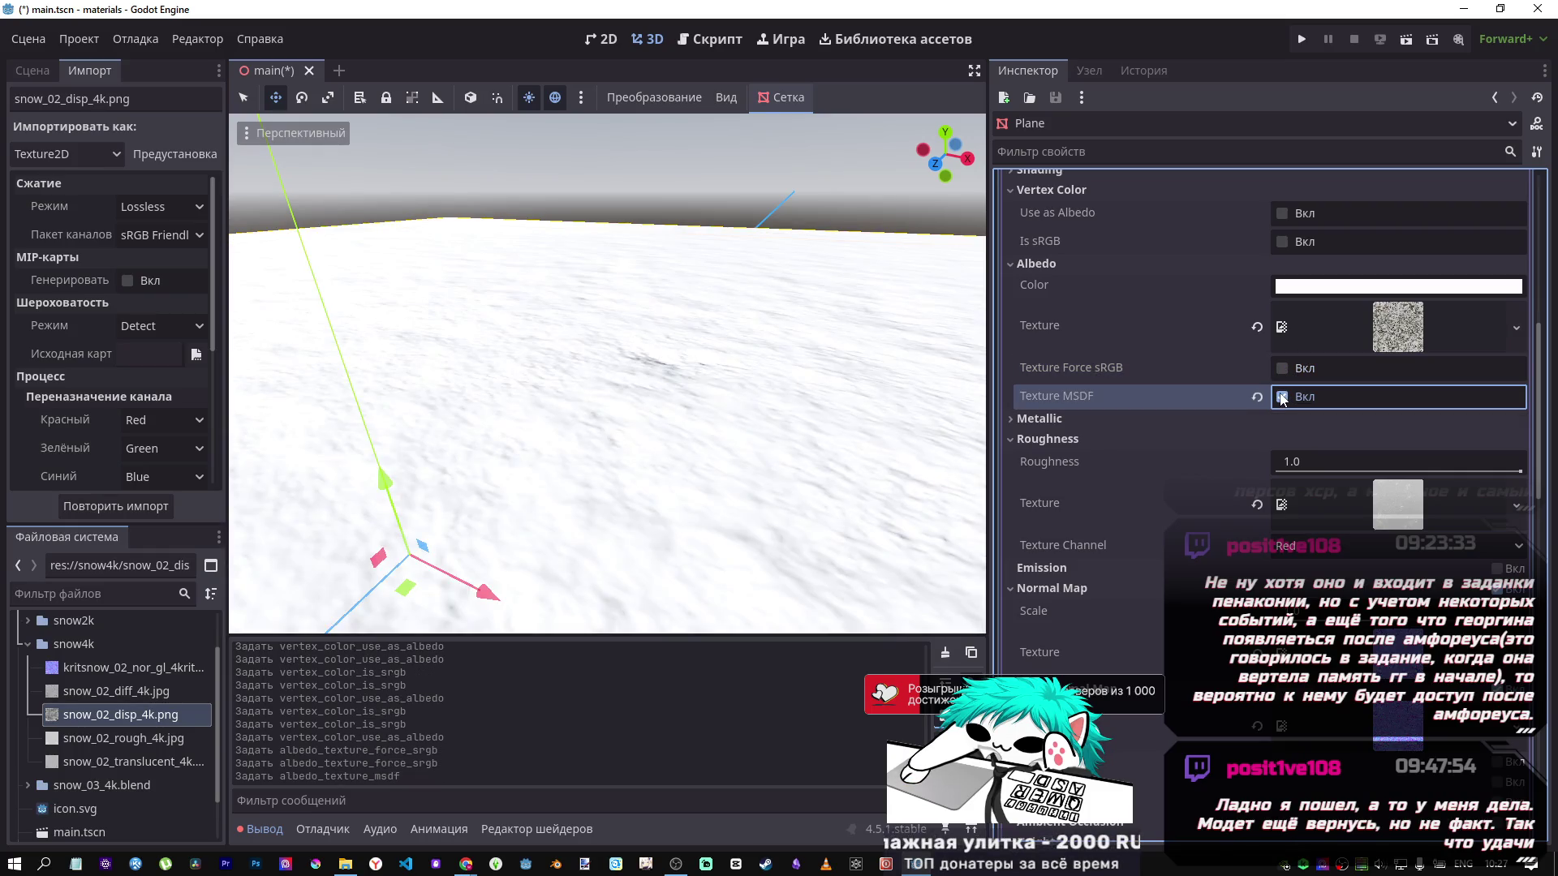
click(1283, 397)
click(1282, 397)
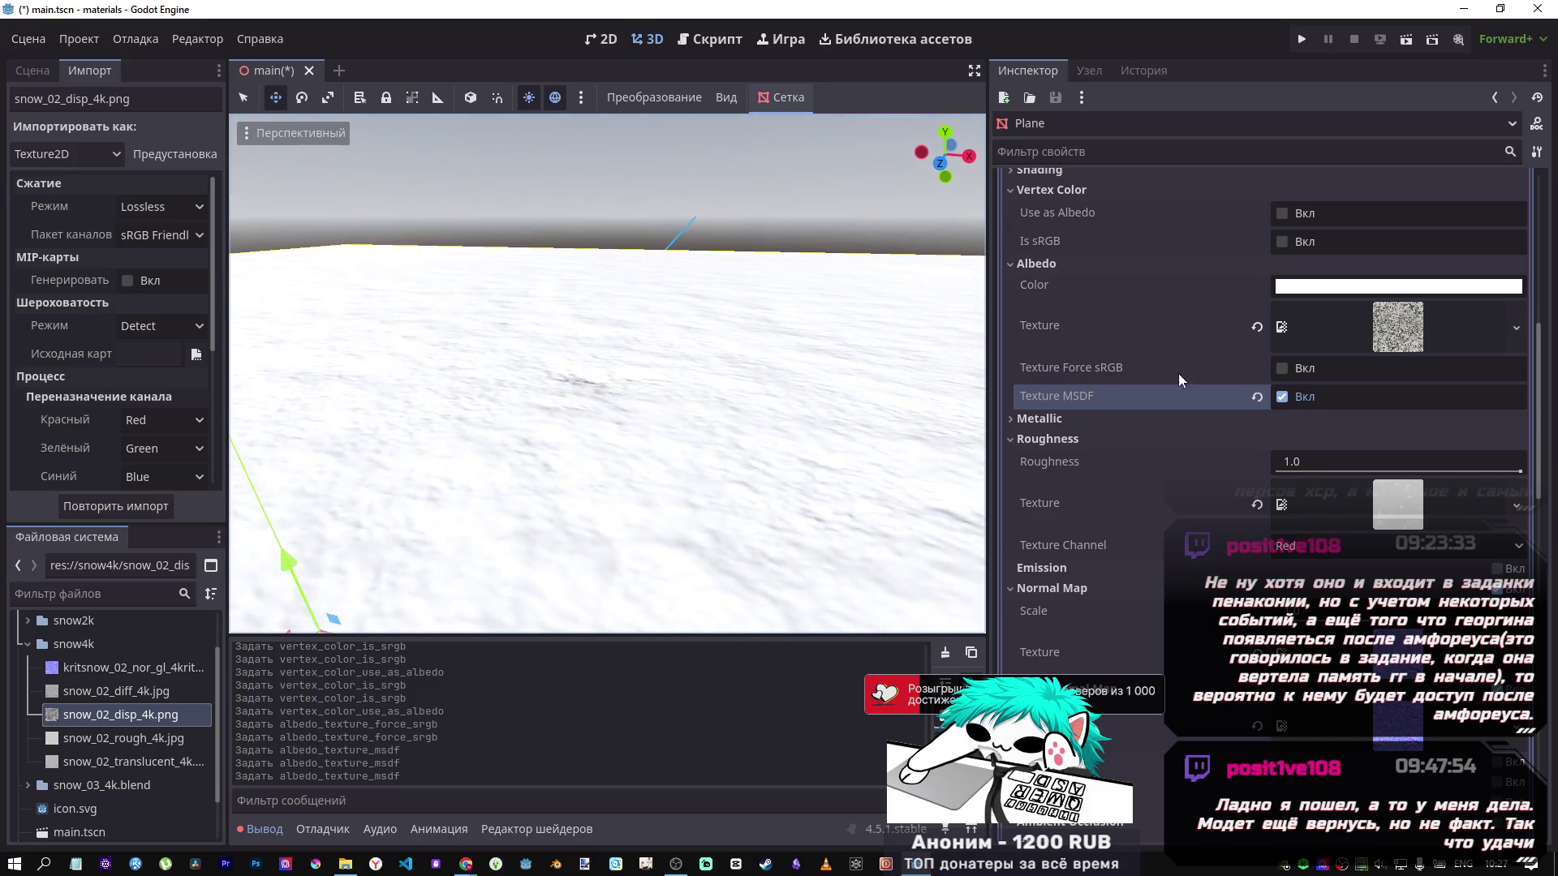
click(1284, 395)
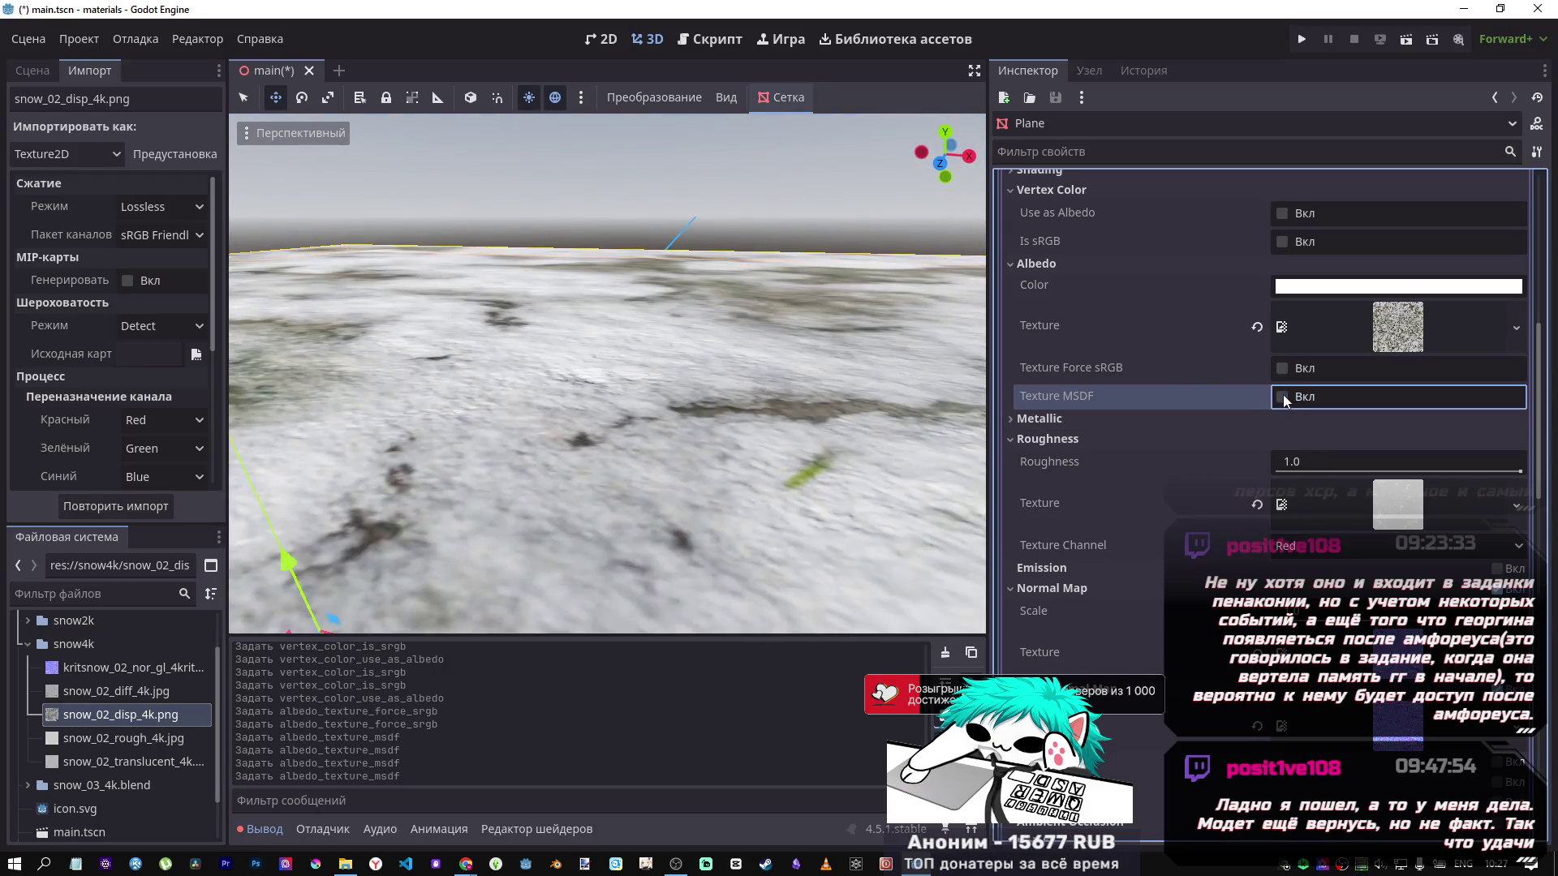
scroll(1176, 464, down, 2)
scroll(1149, 459, down, 4)
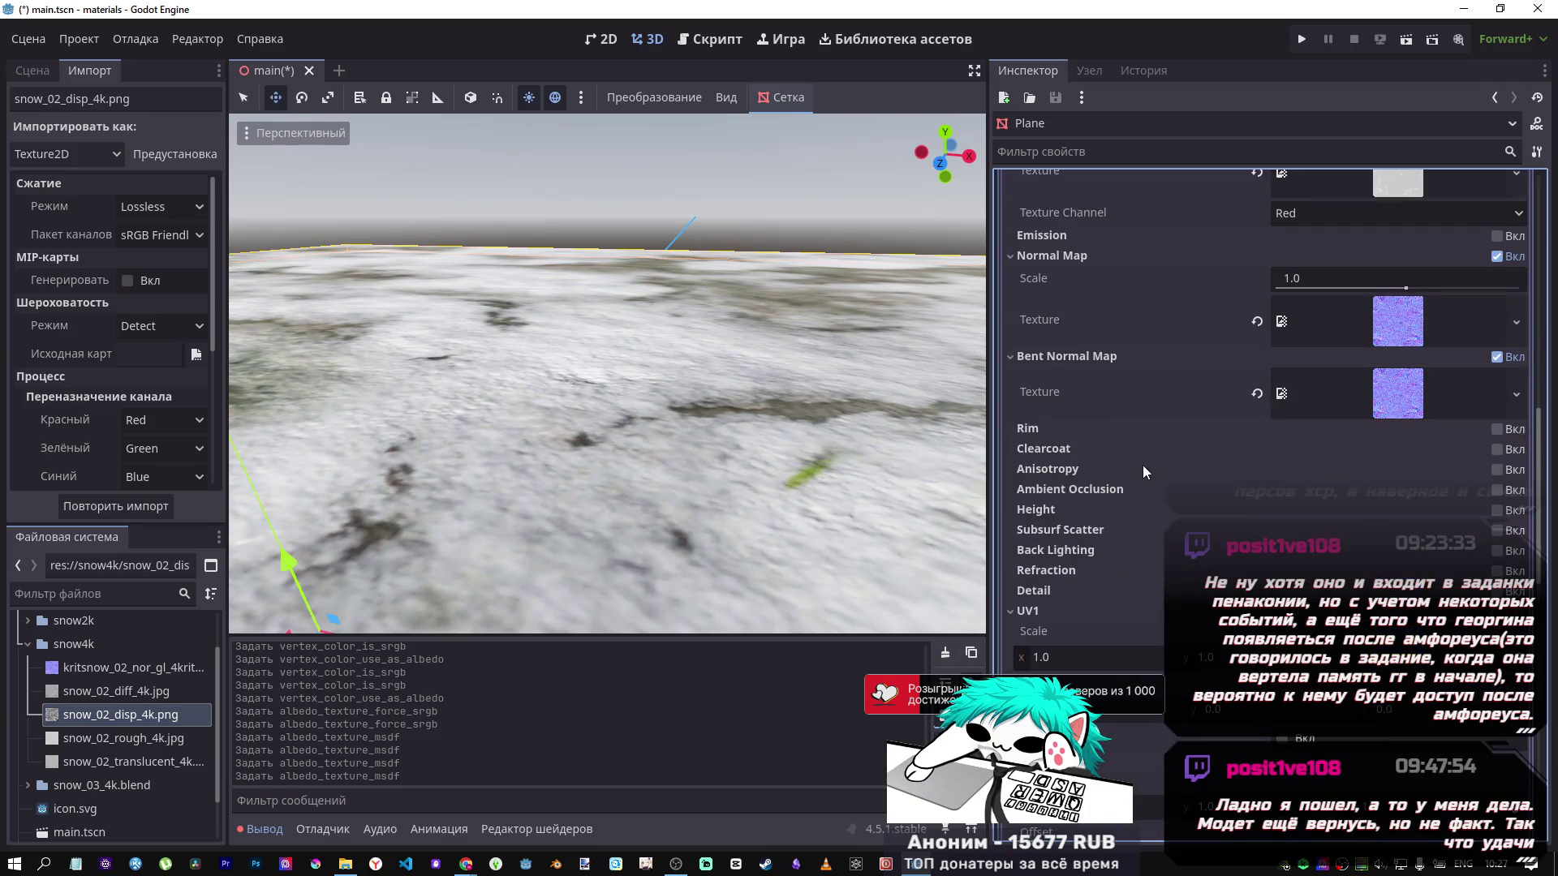
Set the snow material's UV1 scale to 60, then change it to 2.
click(1020, 529)
scroll(1082, 553, down, 1)
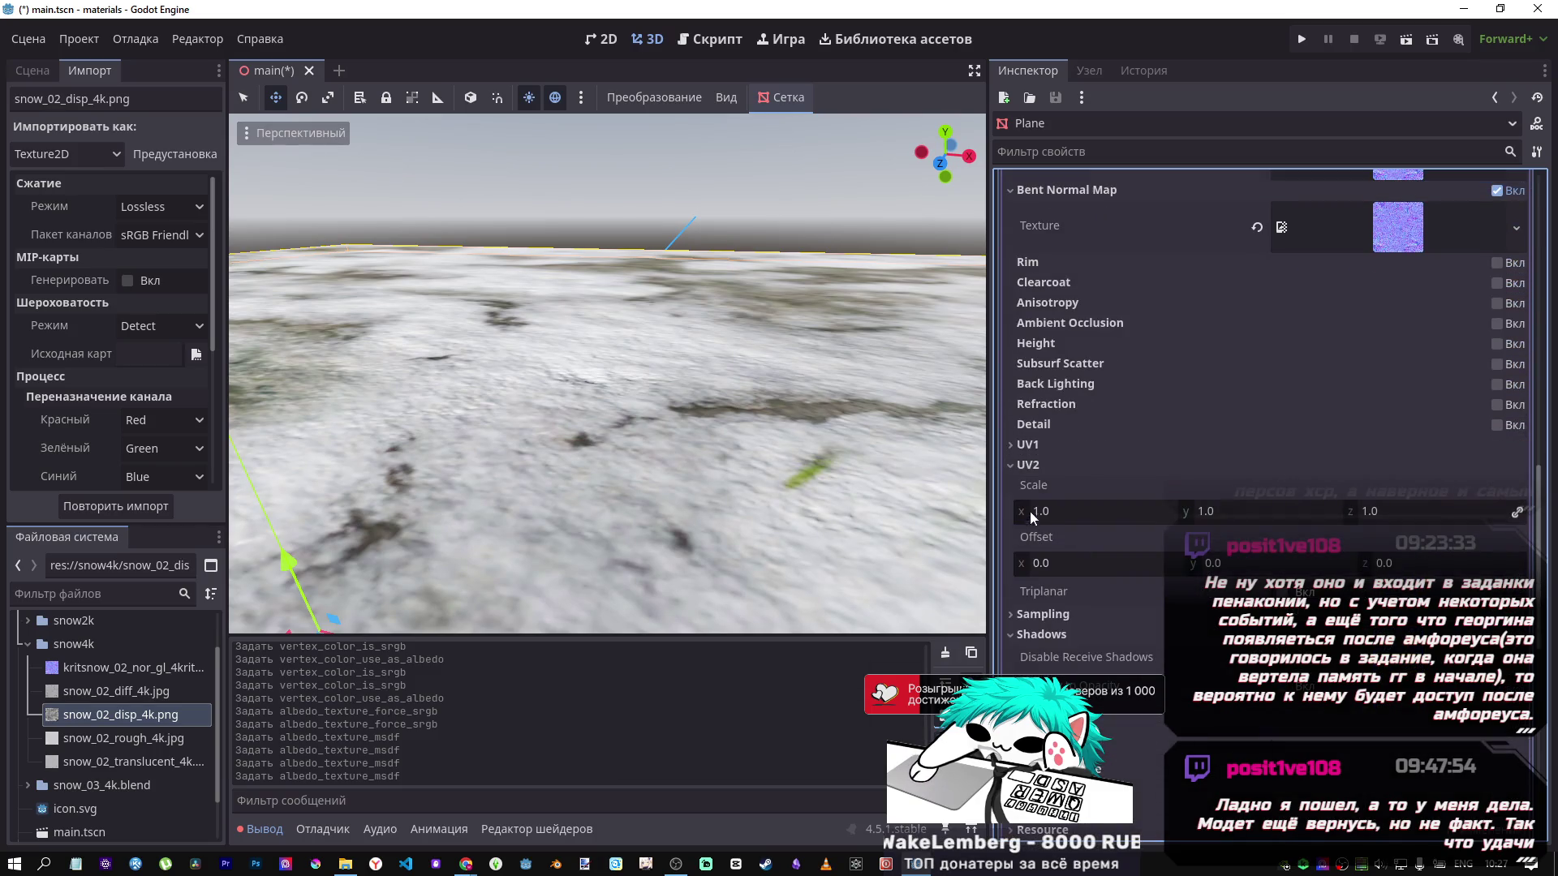
click(1031, 447)
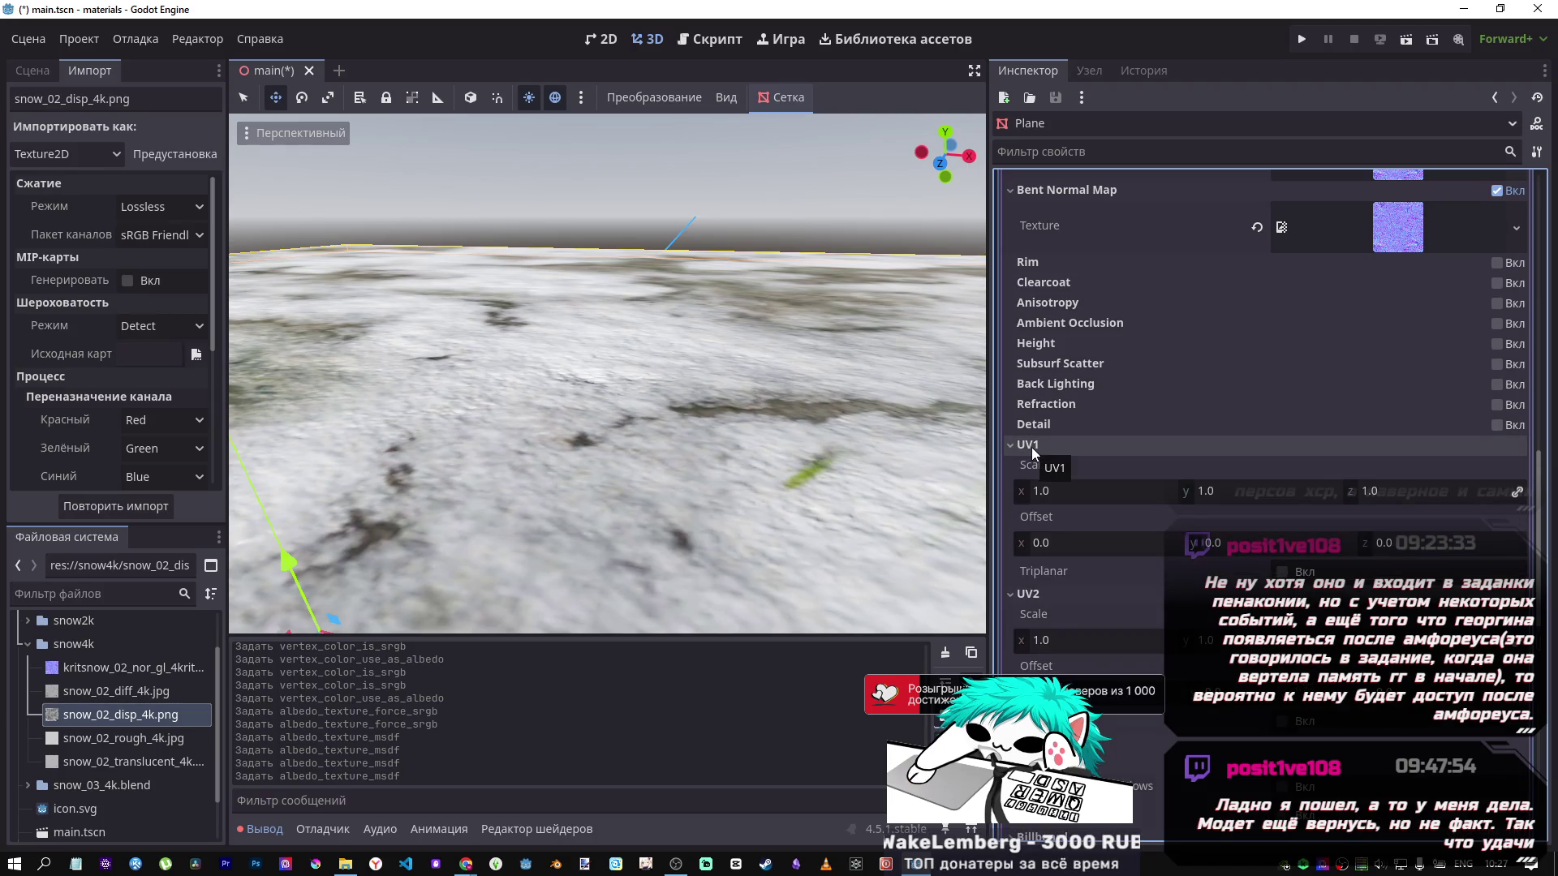
click(1095, 492)
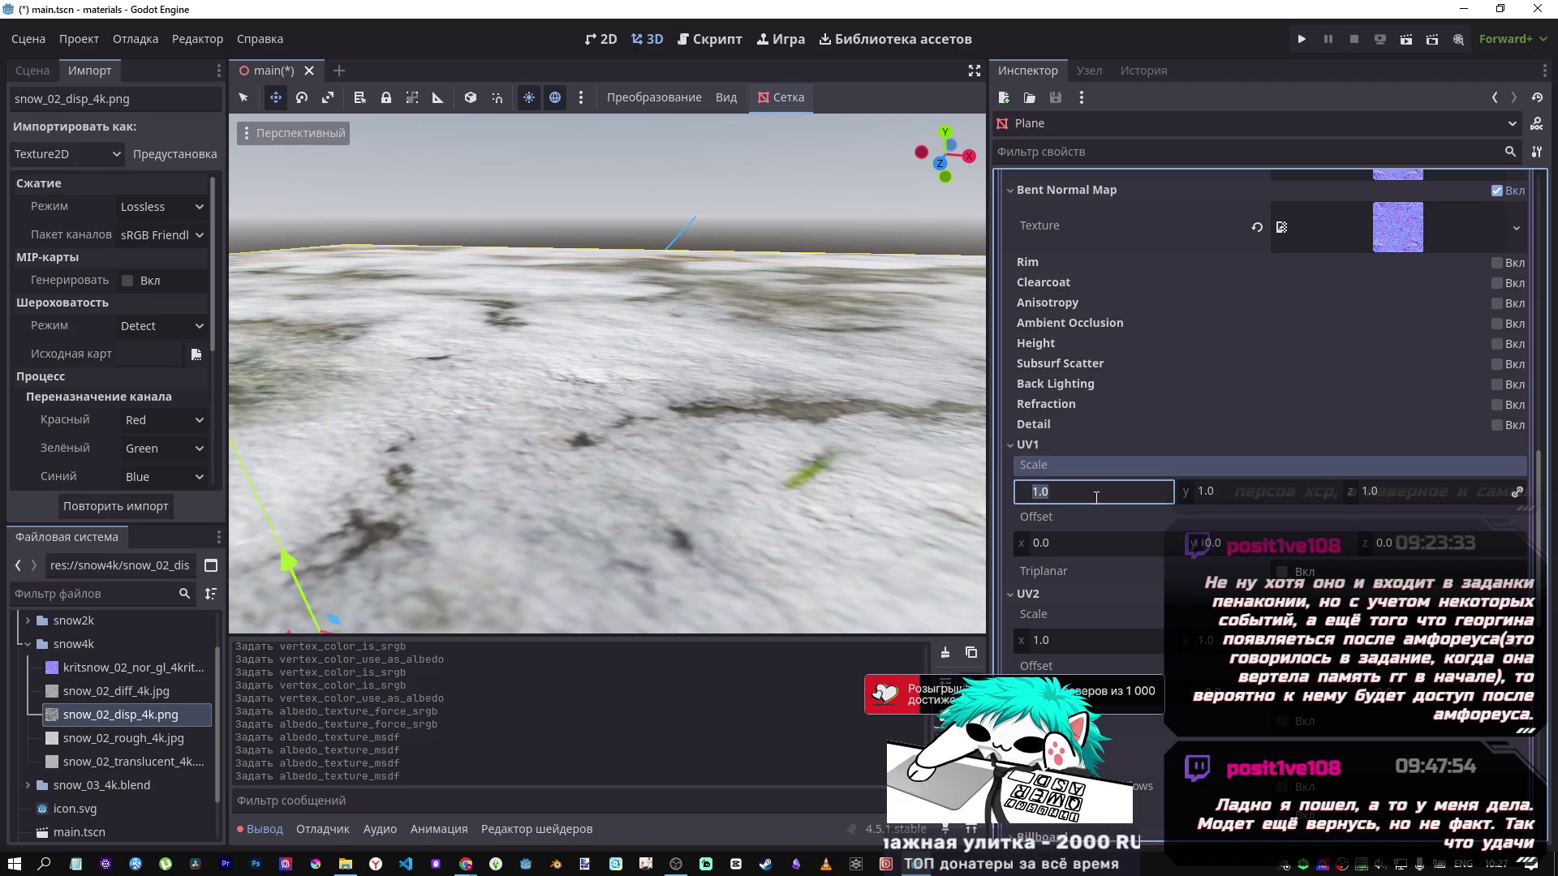
text(60)
key(Return)
text(2)
key(Return)
Return the UV1 scale to 1.
scroll(536, 477, down, 3)
scroll(536, 469, down, 3)
scroll(553, 424, up, 5)
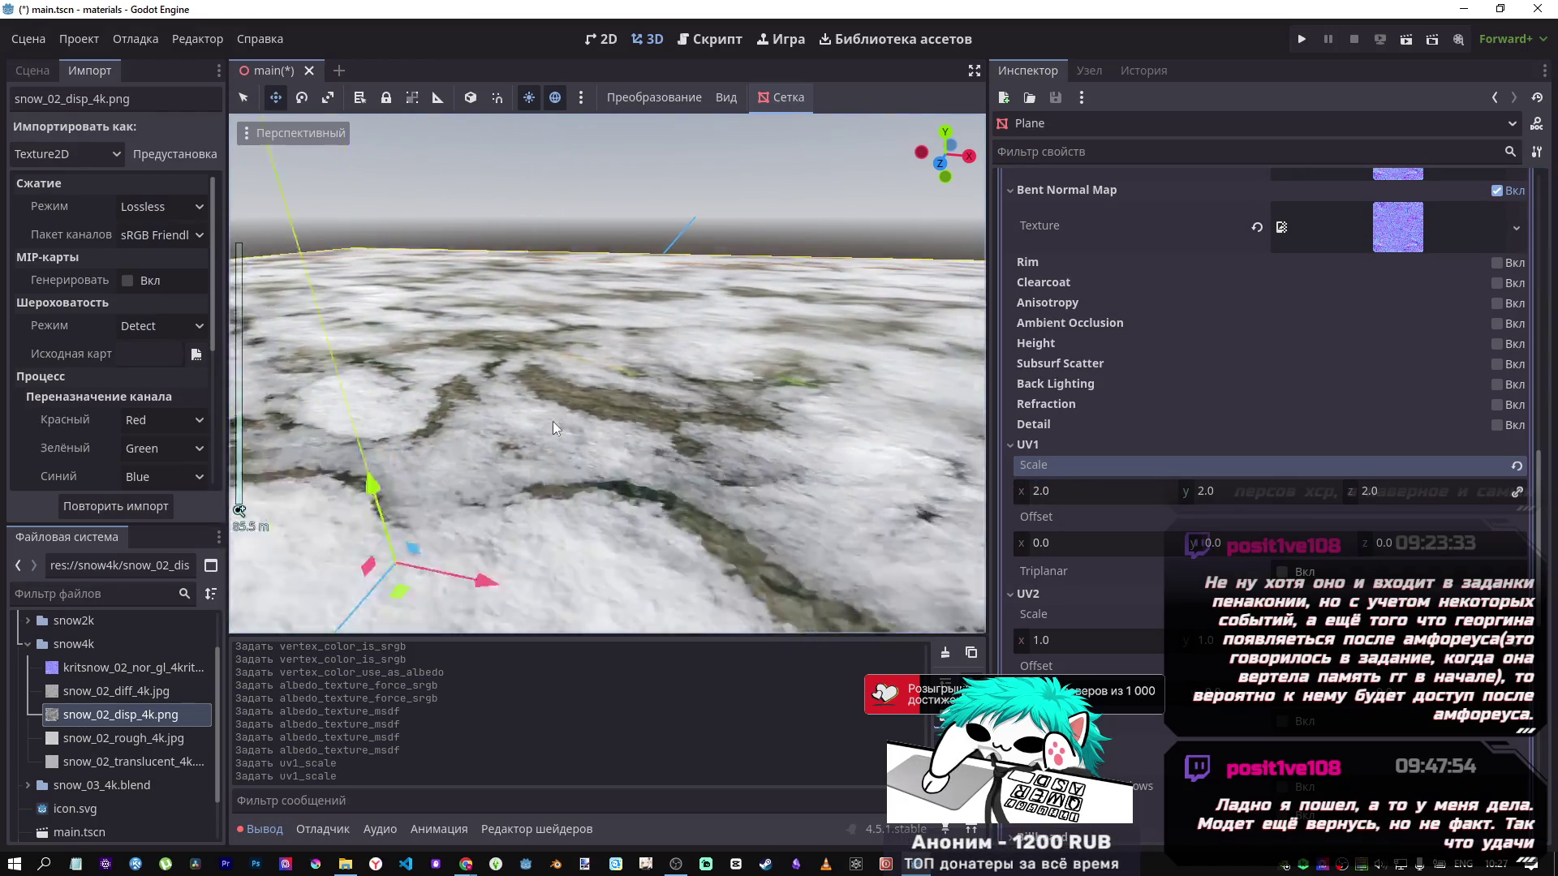
scroll(553, 427, down, 3)
scroll(727, 448, down, 1)
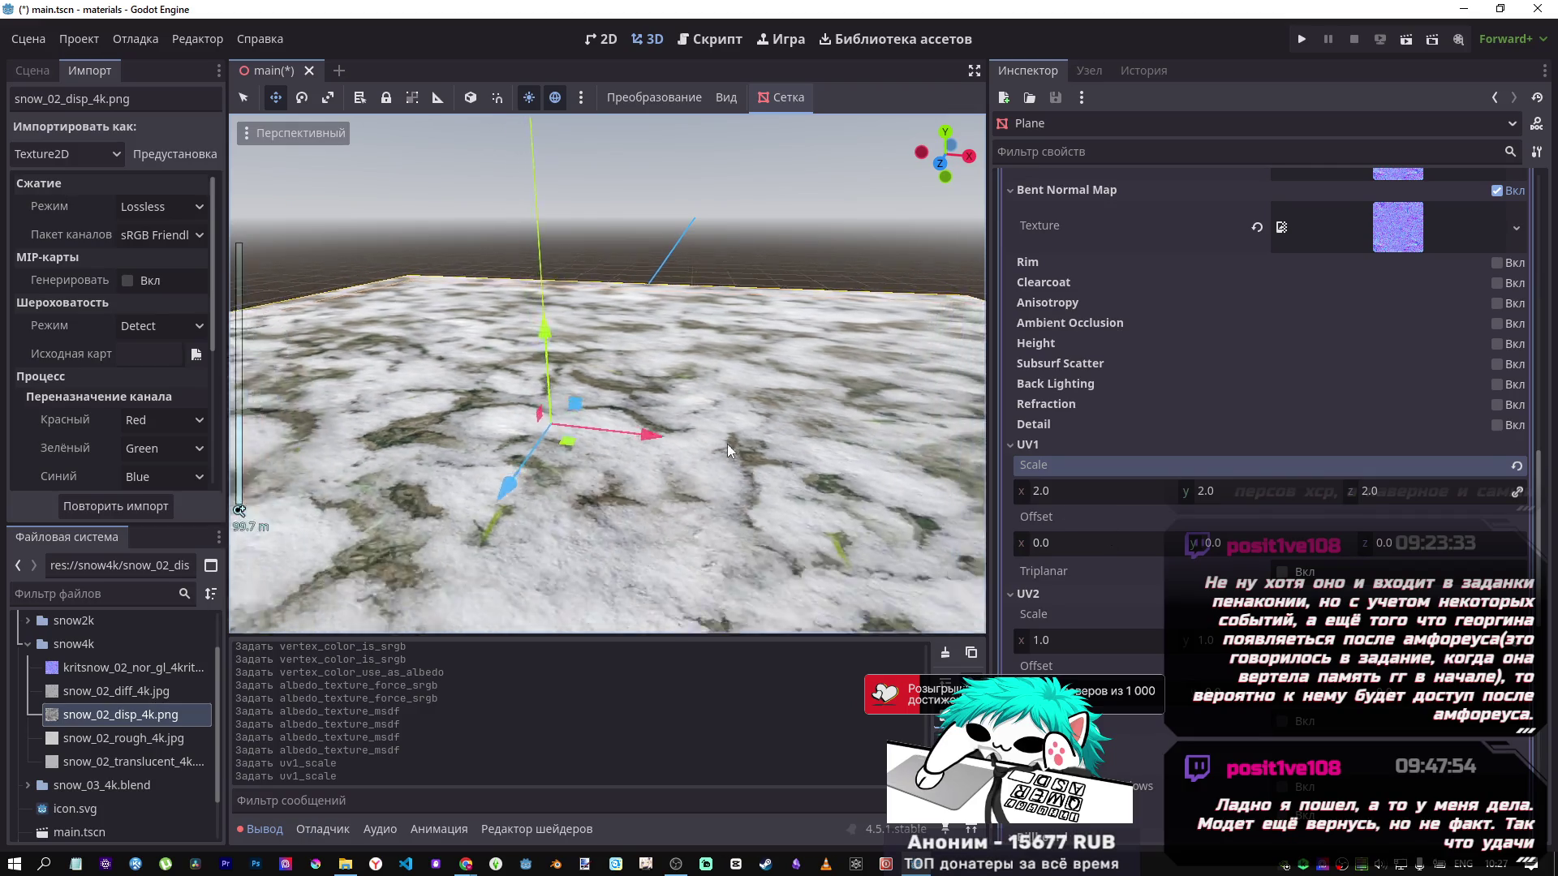
scroll(698, 430, down, 3)
scroll(624, 373, up, 2)
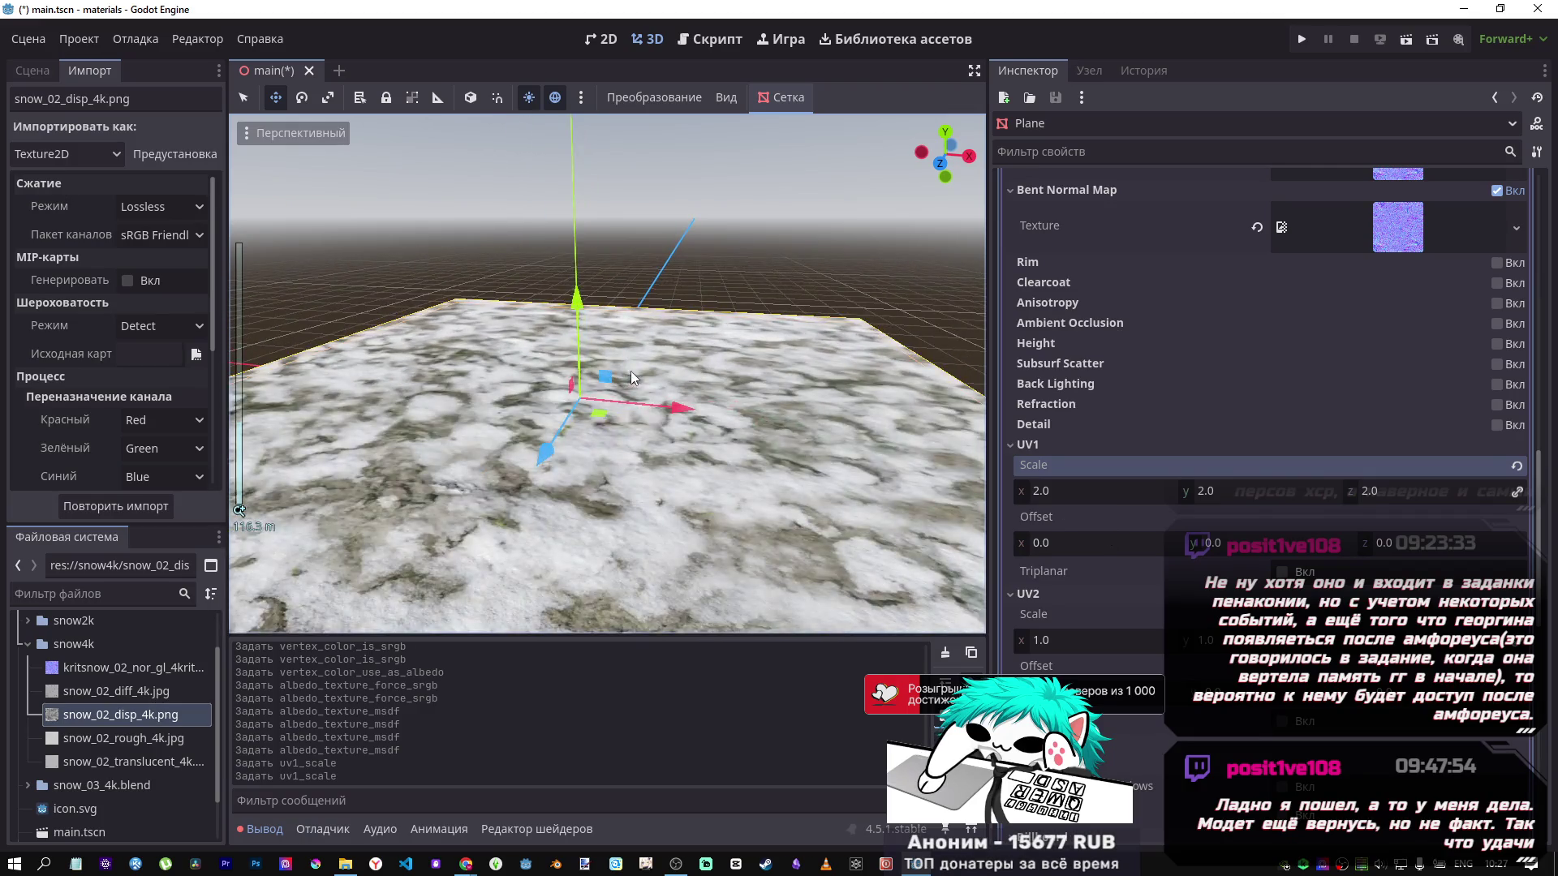
scroll(1148, 592, down, 2)
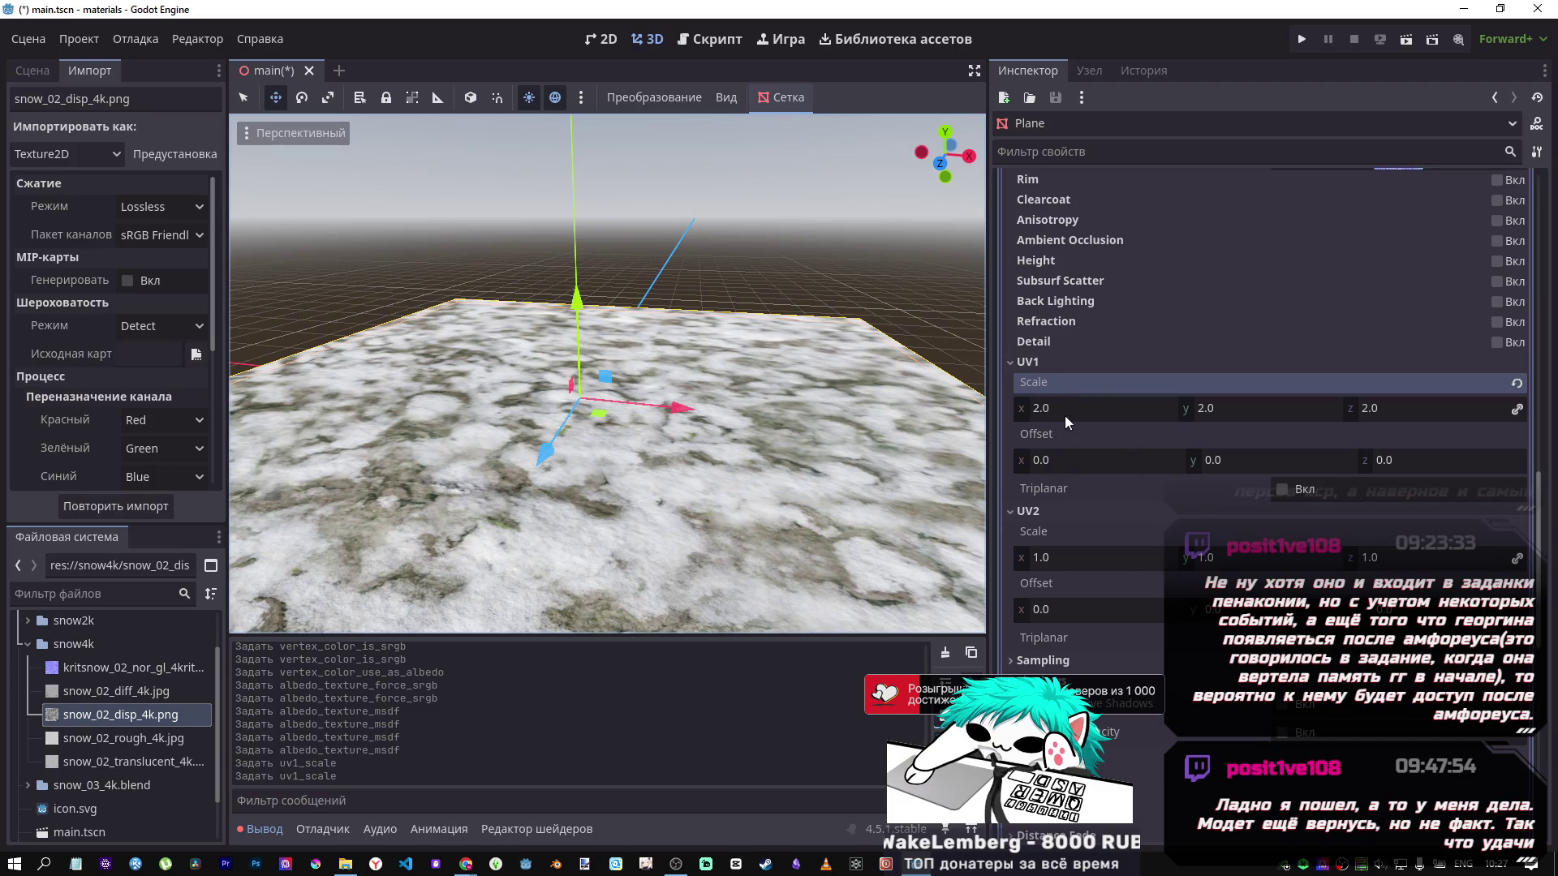
click(1064, 415)
text(1)
key(Return)
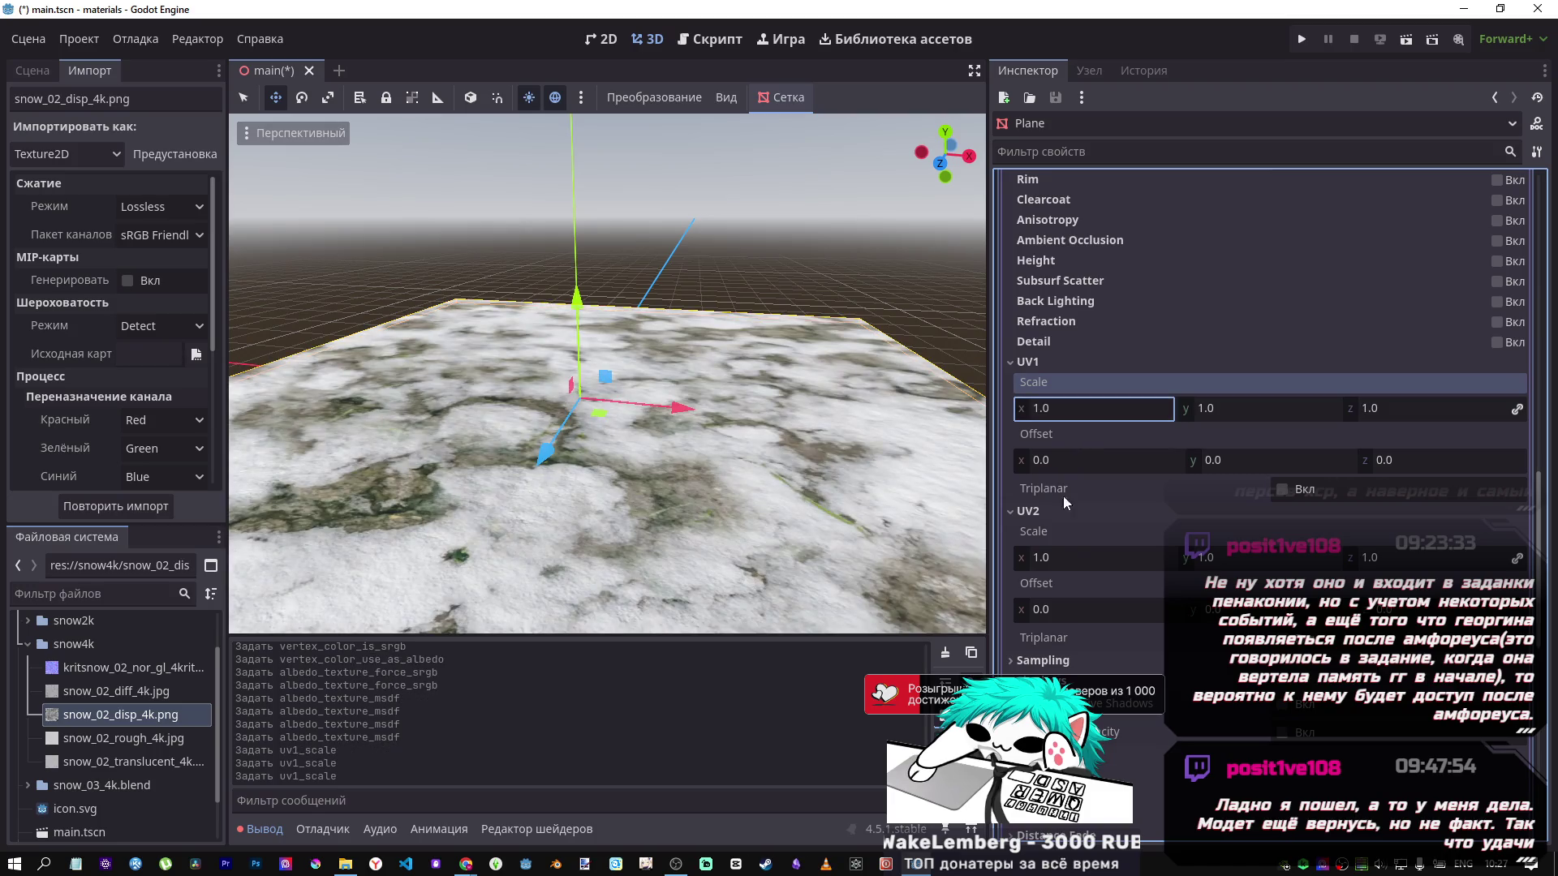
Try a UV2 scale of 10, then revert UV2 scale to its default 1.0.
click(1062, 557)
text(10)
key(Return)
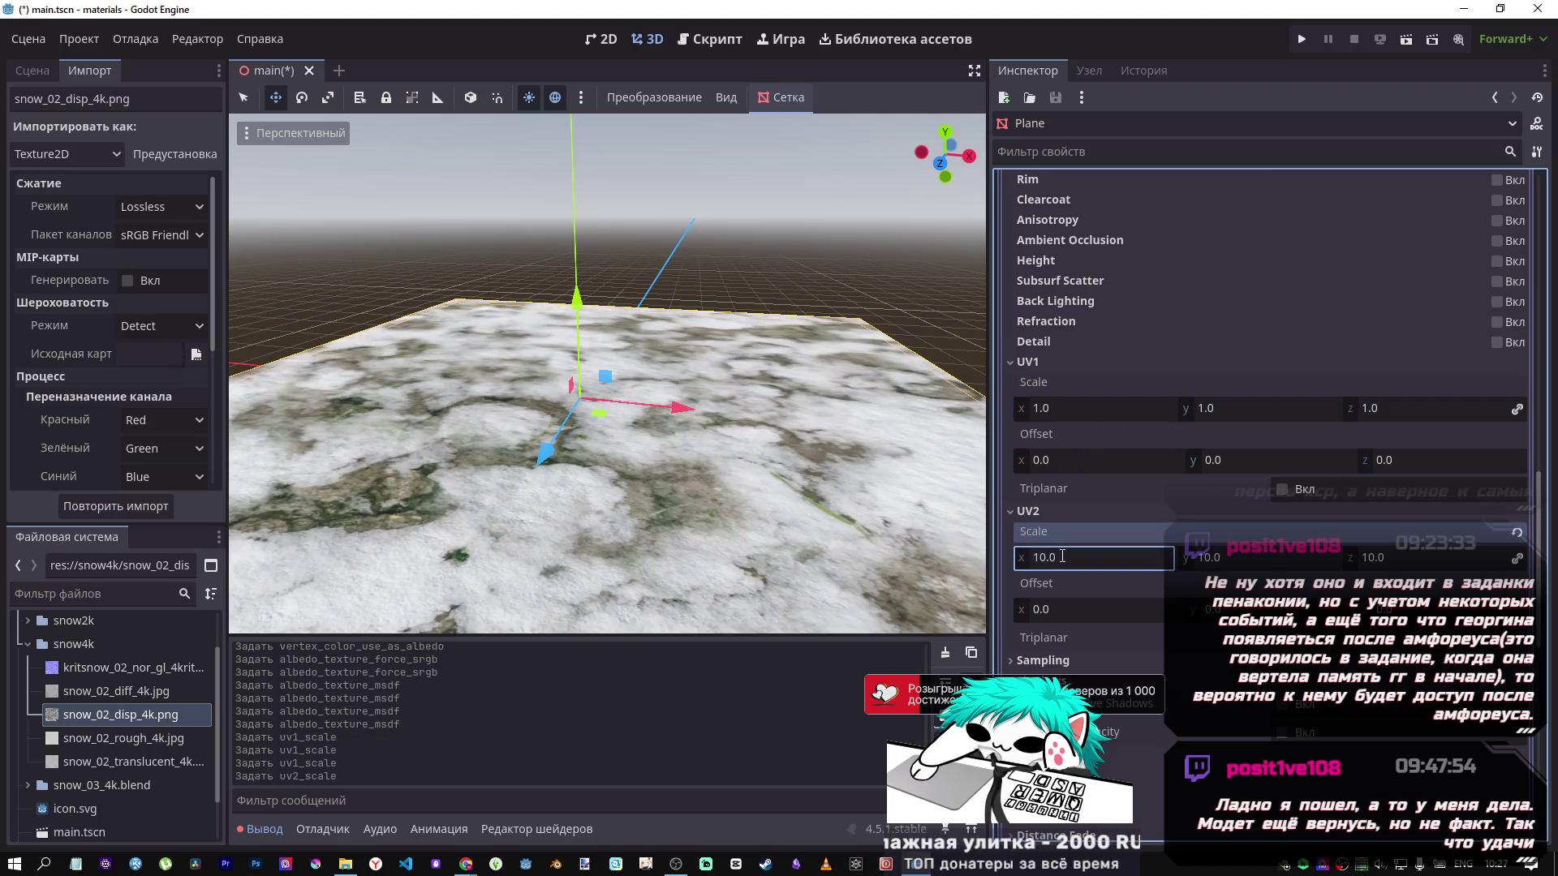
click(1062, 556)
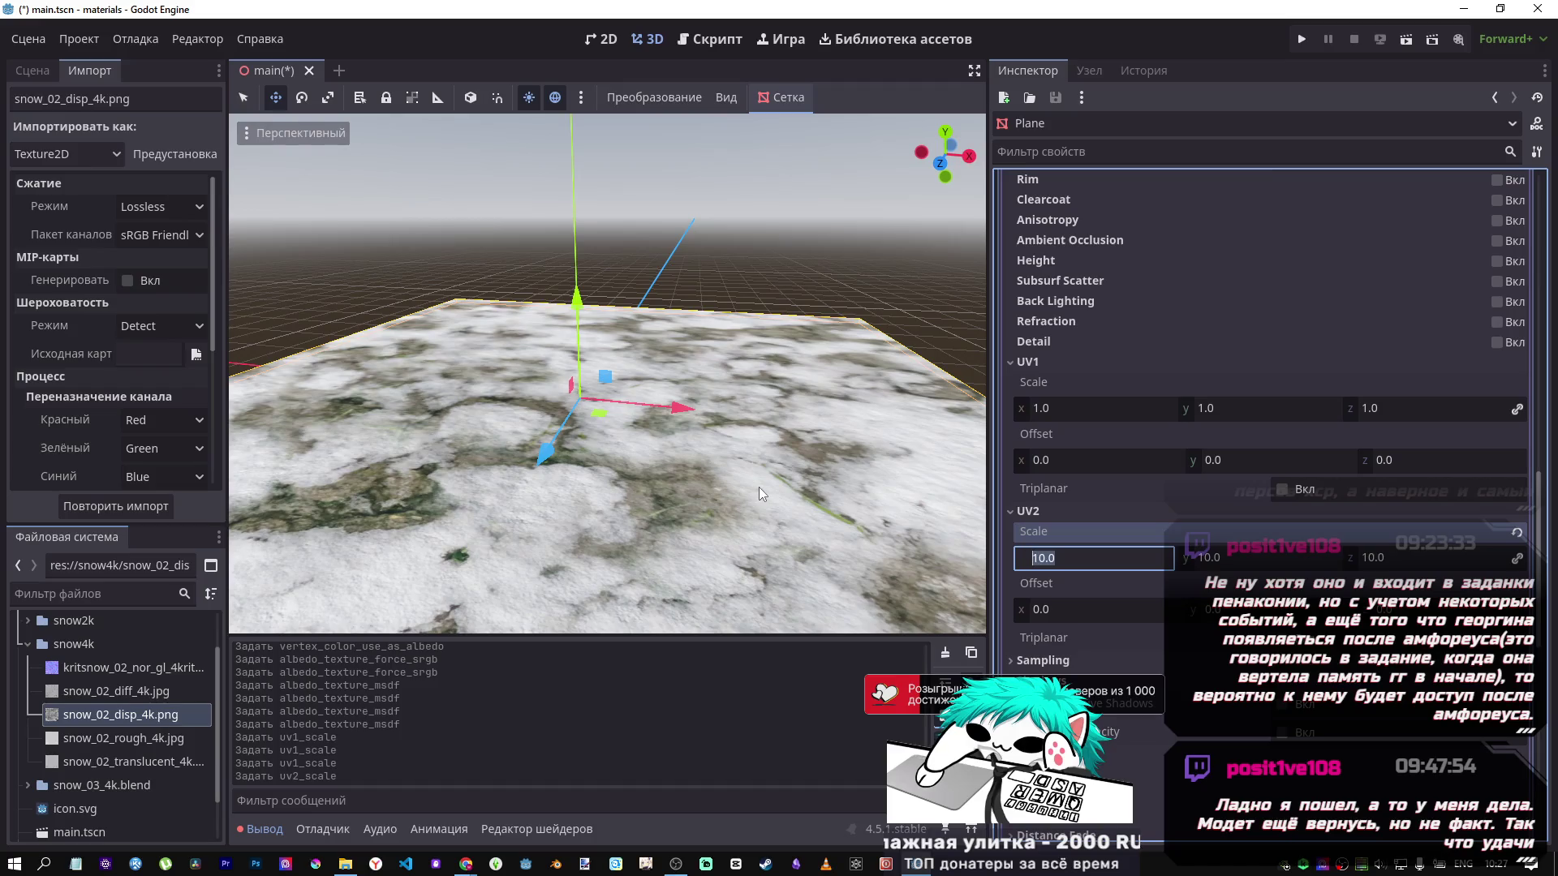
scroll(757, 487, down, 8)
scroll(719, 391, up, 8)
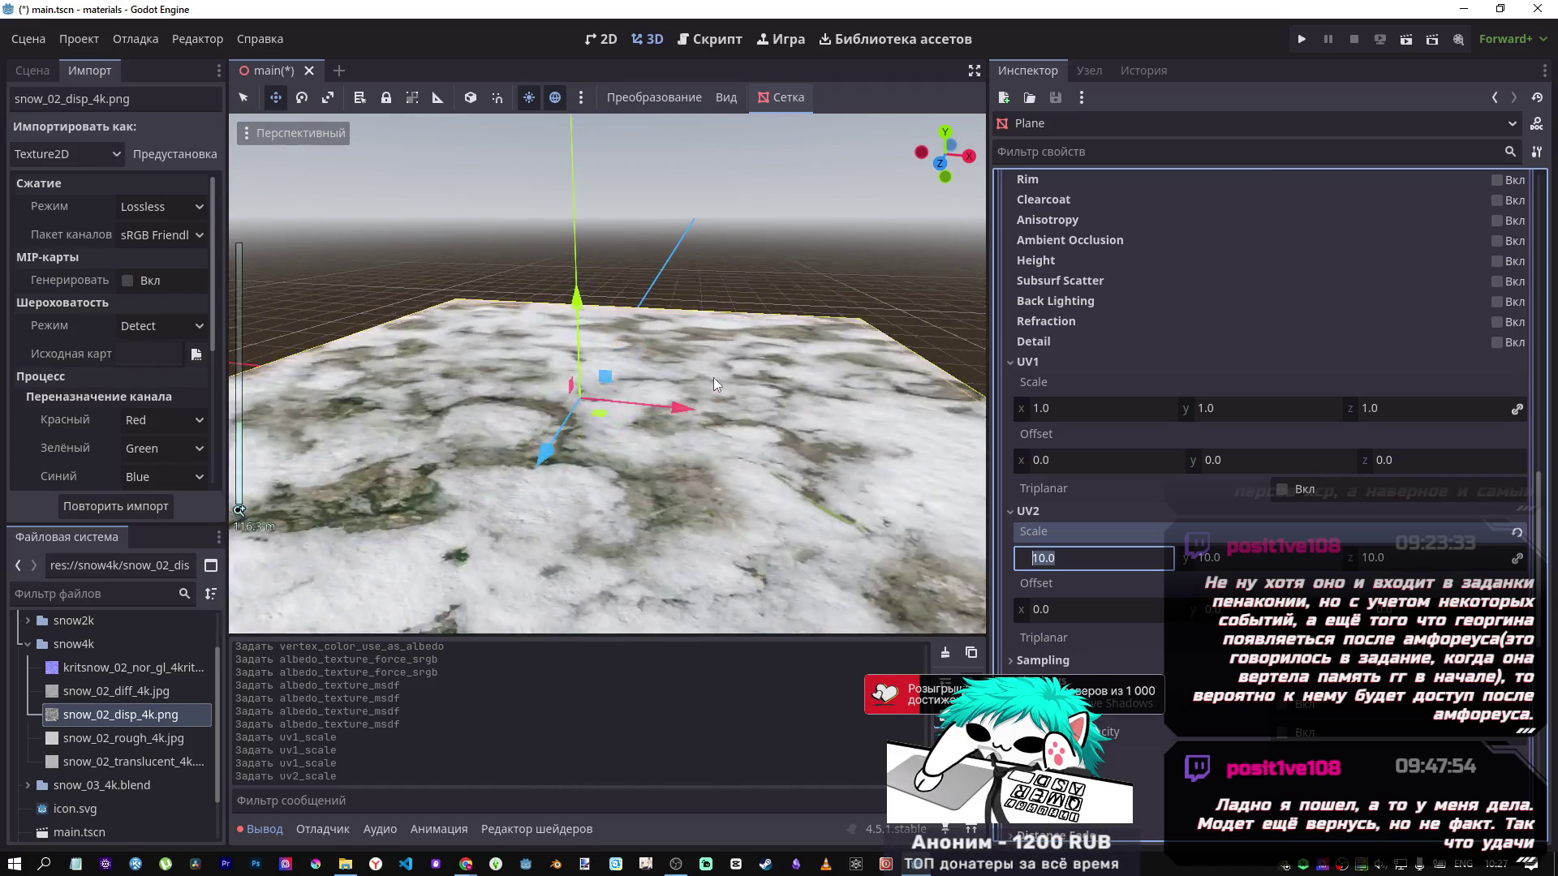
click(1517, 533)
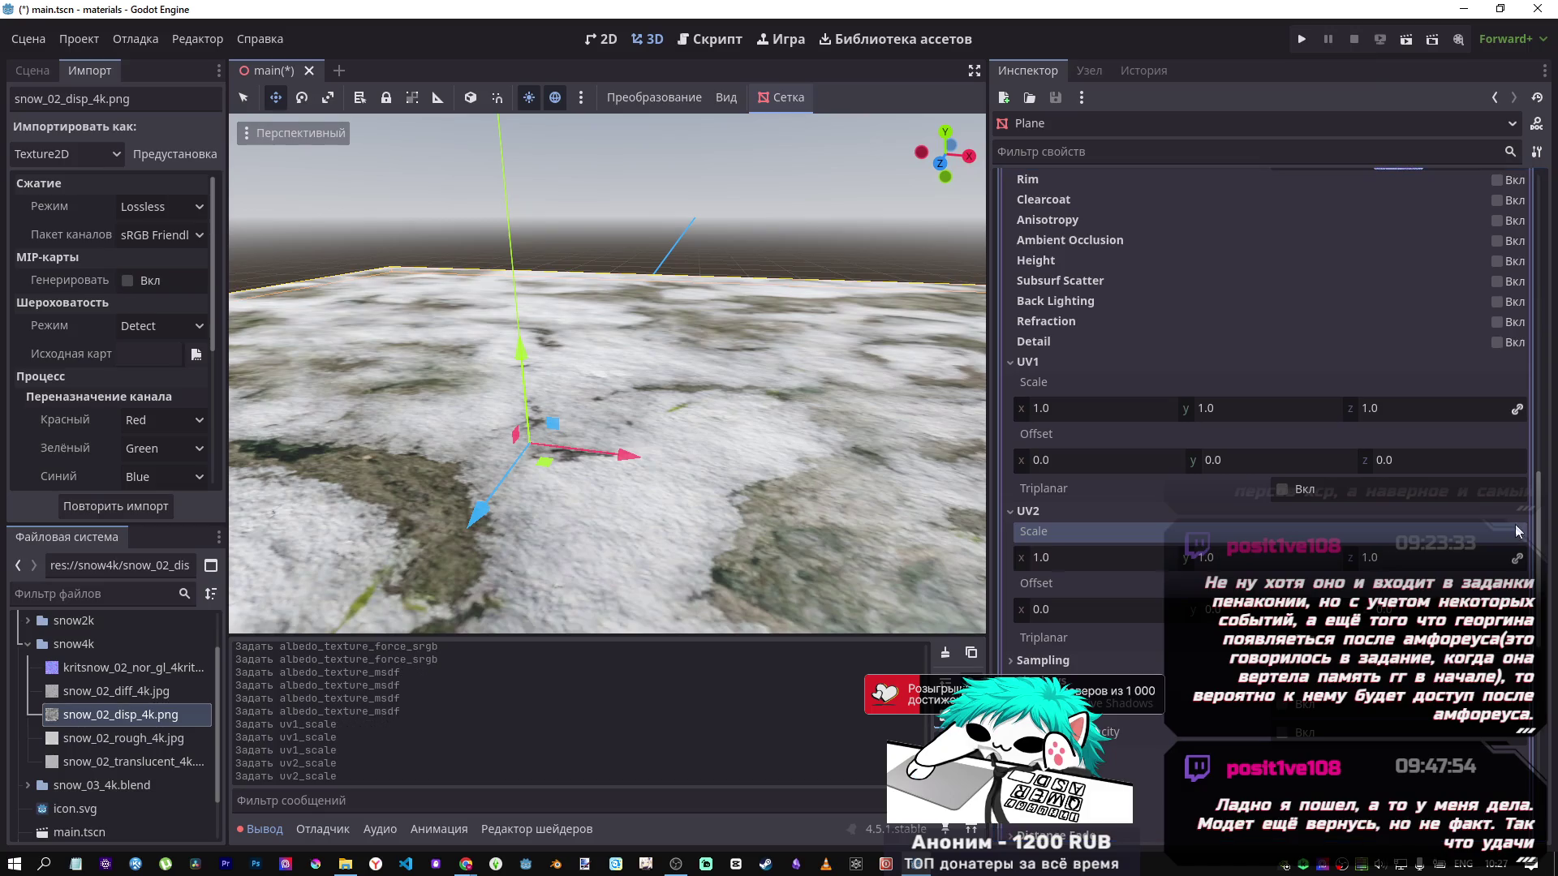
scroll(1140, 636, up, 10)
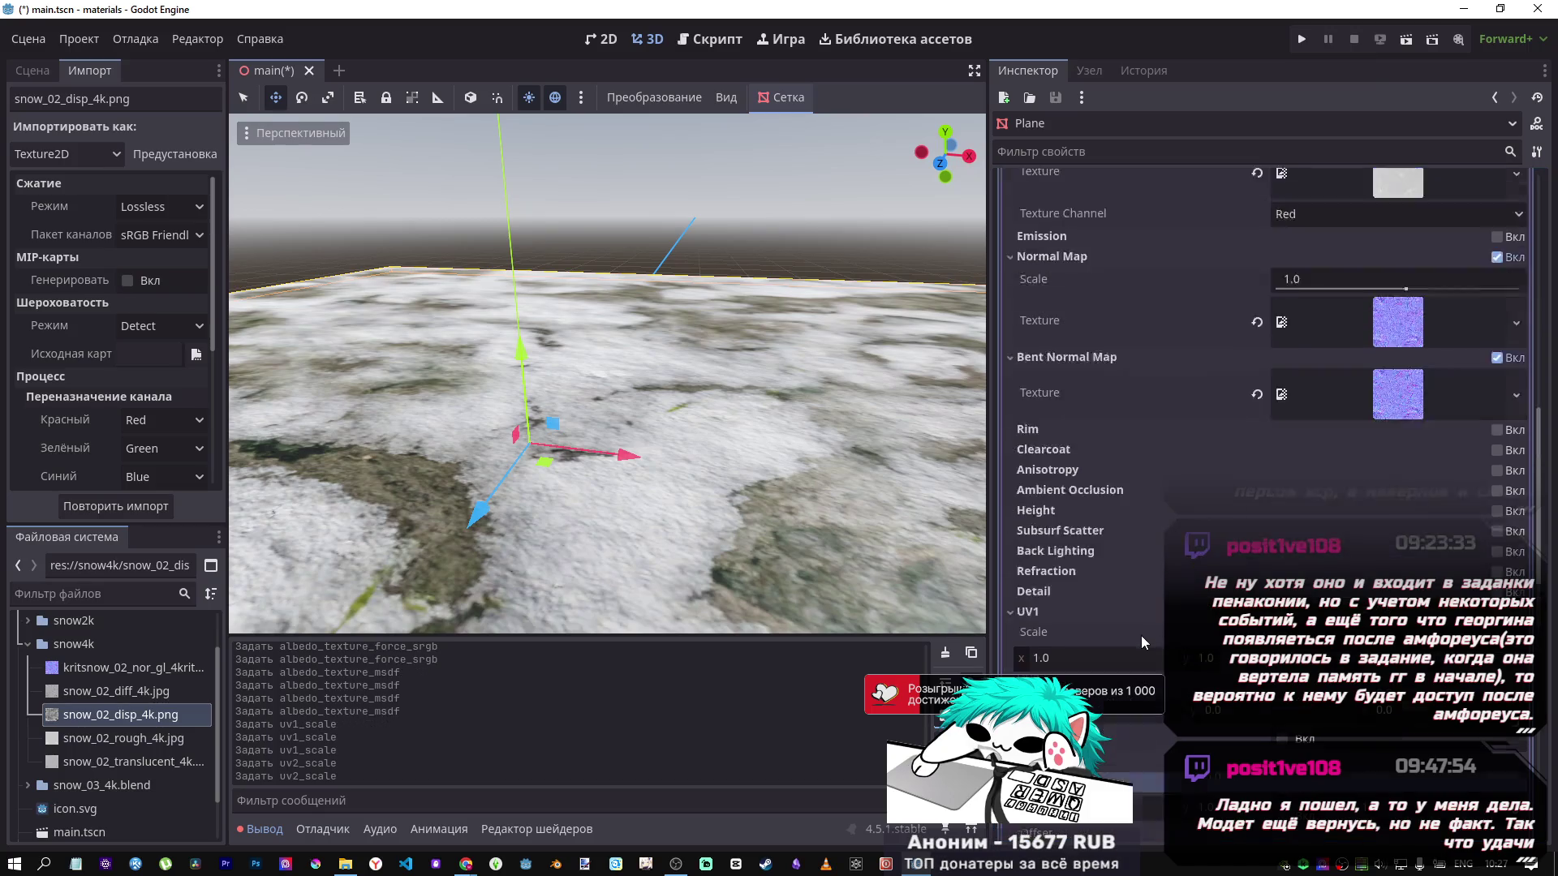
scroll(1142, 620, up, 3)
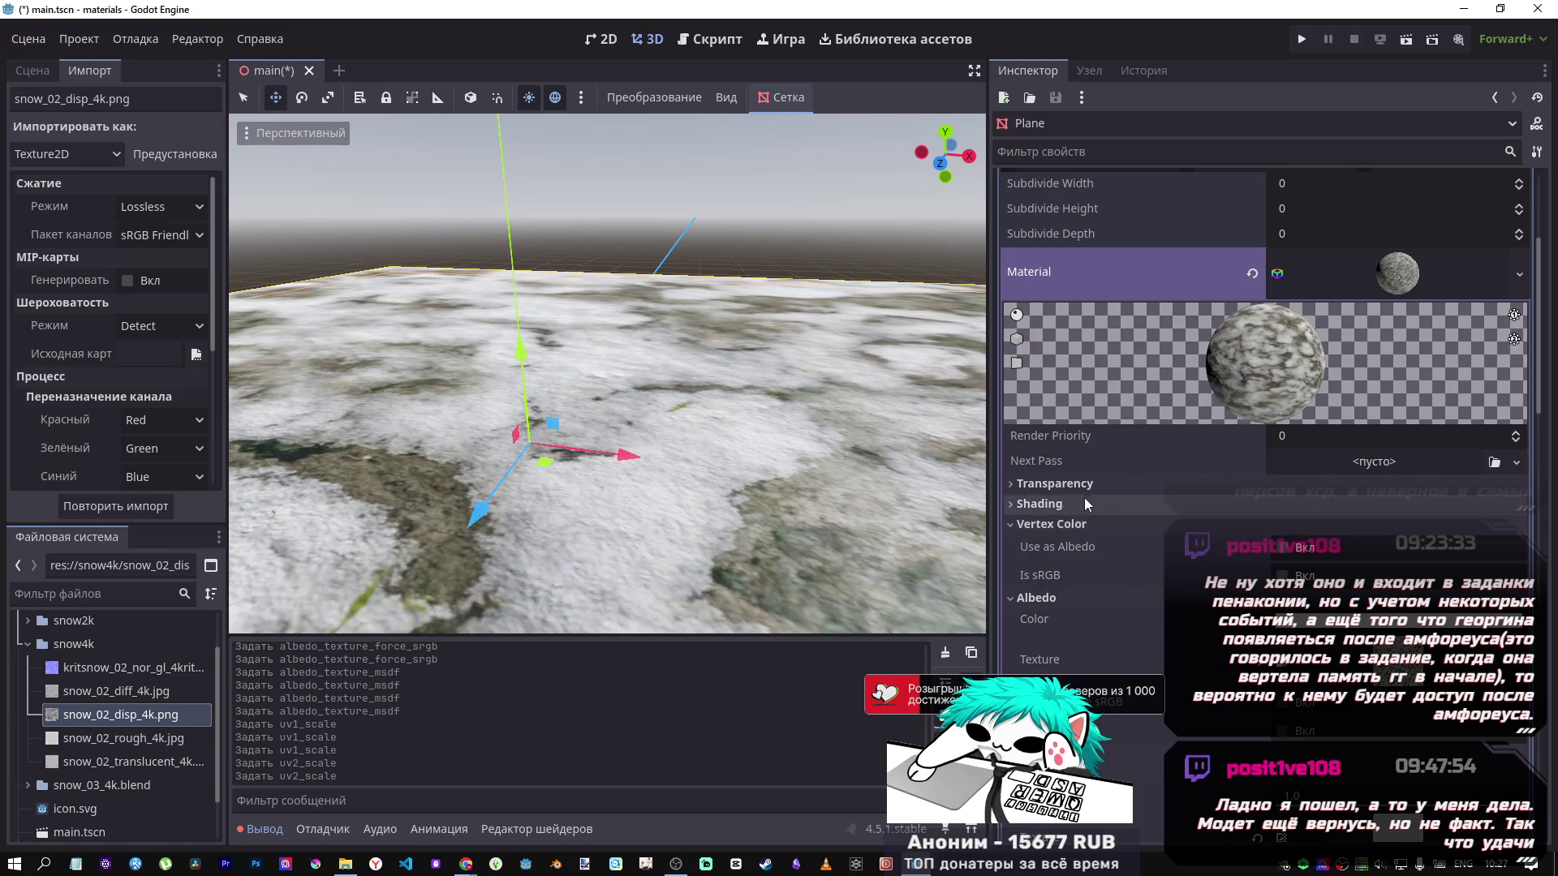
Look through the Transparency, Surface Material Override and Skeleton sections without changing anything.
click(1083, 492)
click(1083, 488)
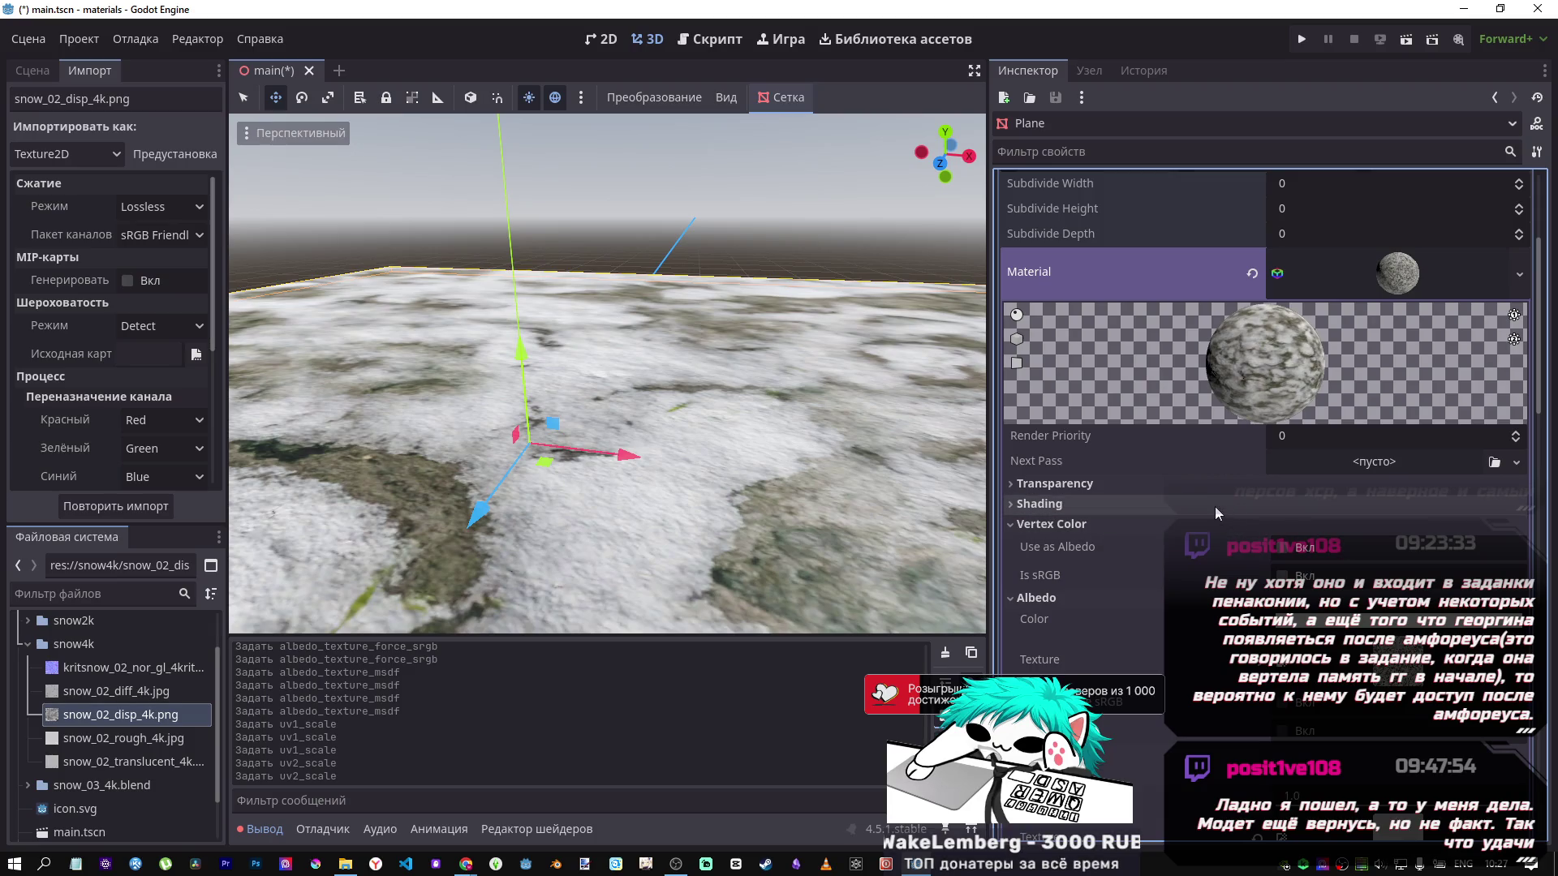
scroll(1215, 509, up, 3)
scroll(1167, 495, down, 2)
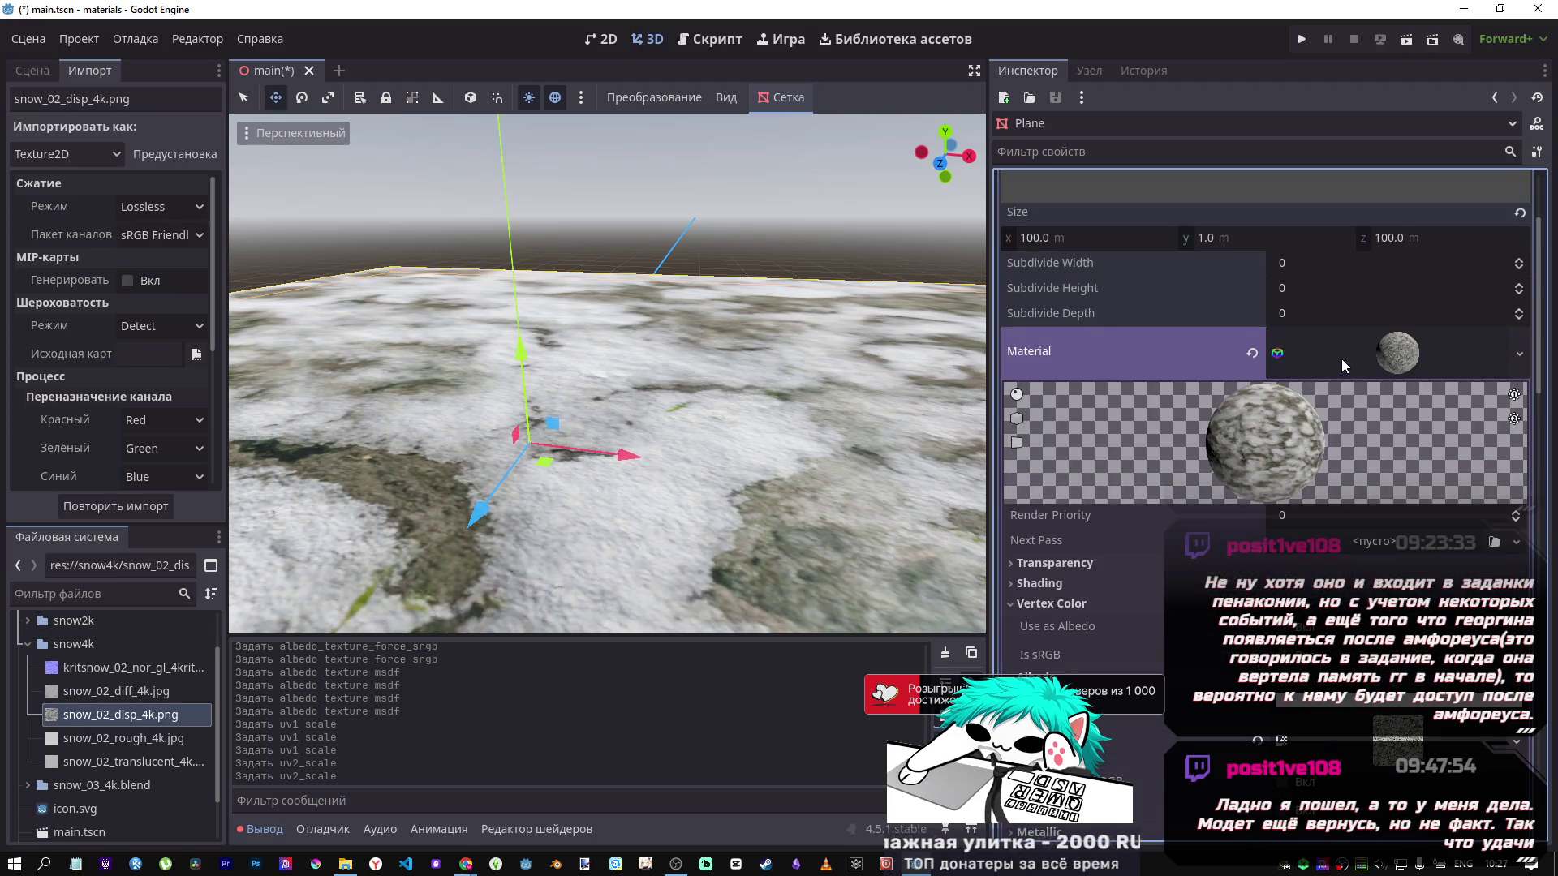
click(1341, 358)
scroll(1110, 436, down, 3)
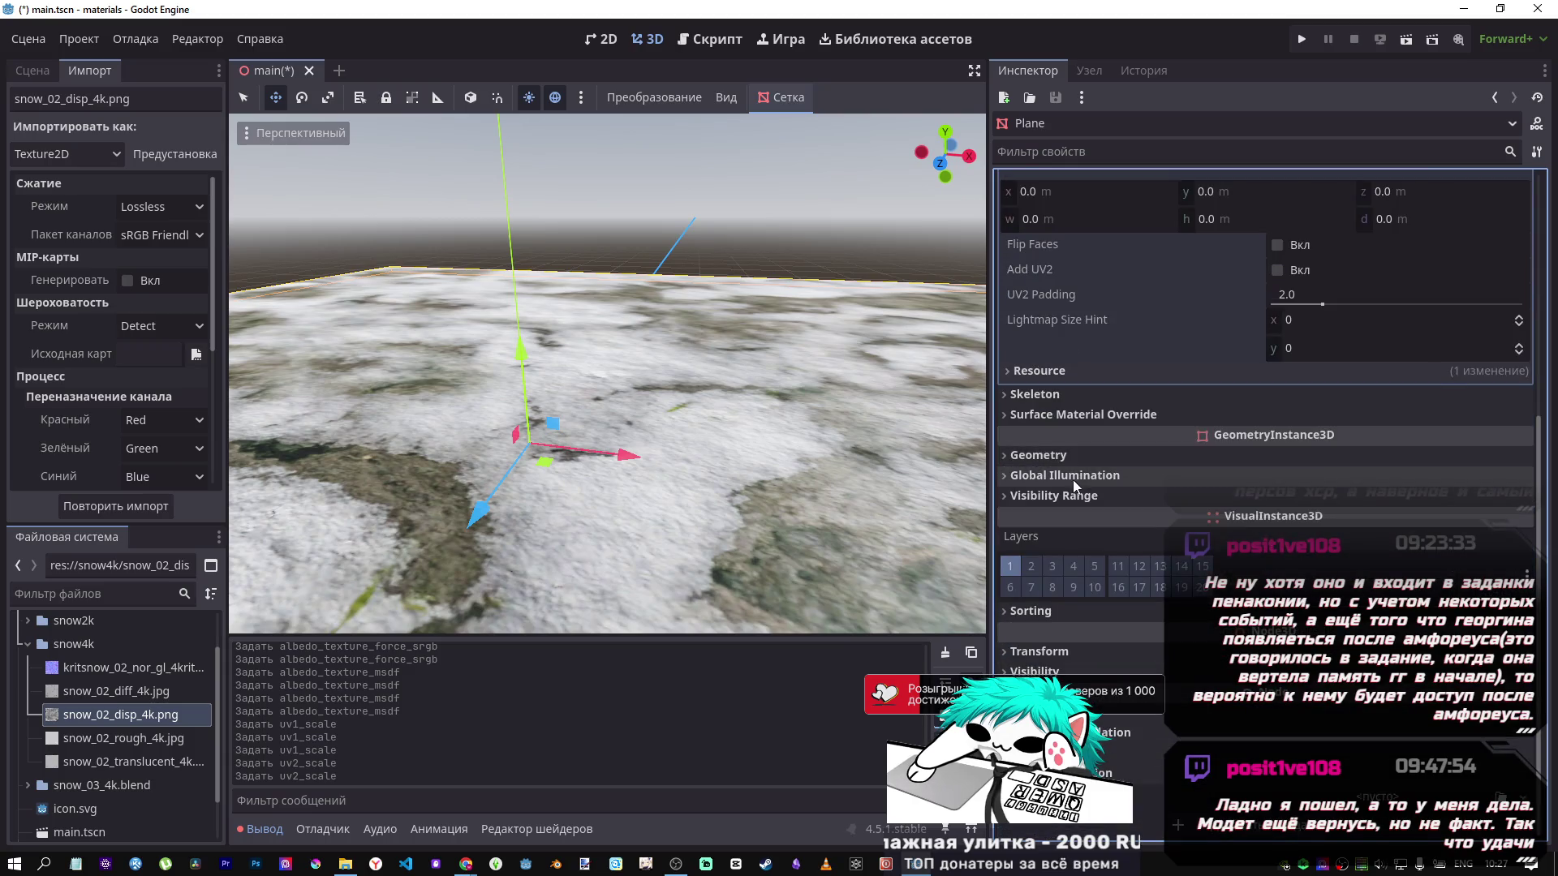
click(1071, 415)
click(1069, 415)
click(1056, 395)
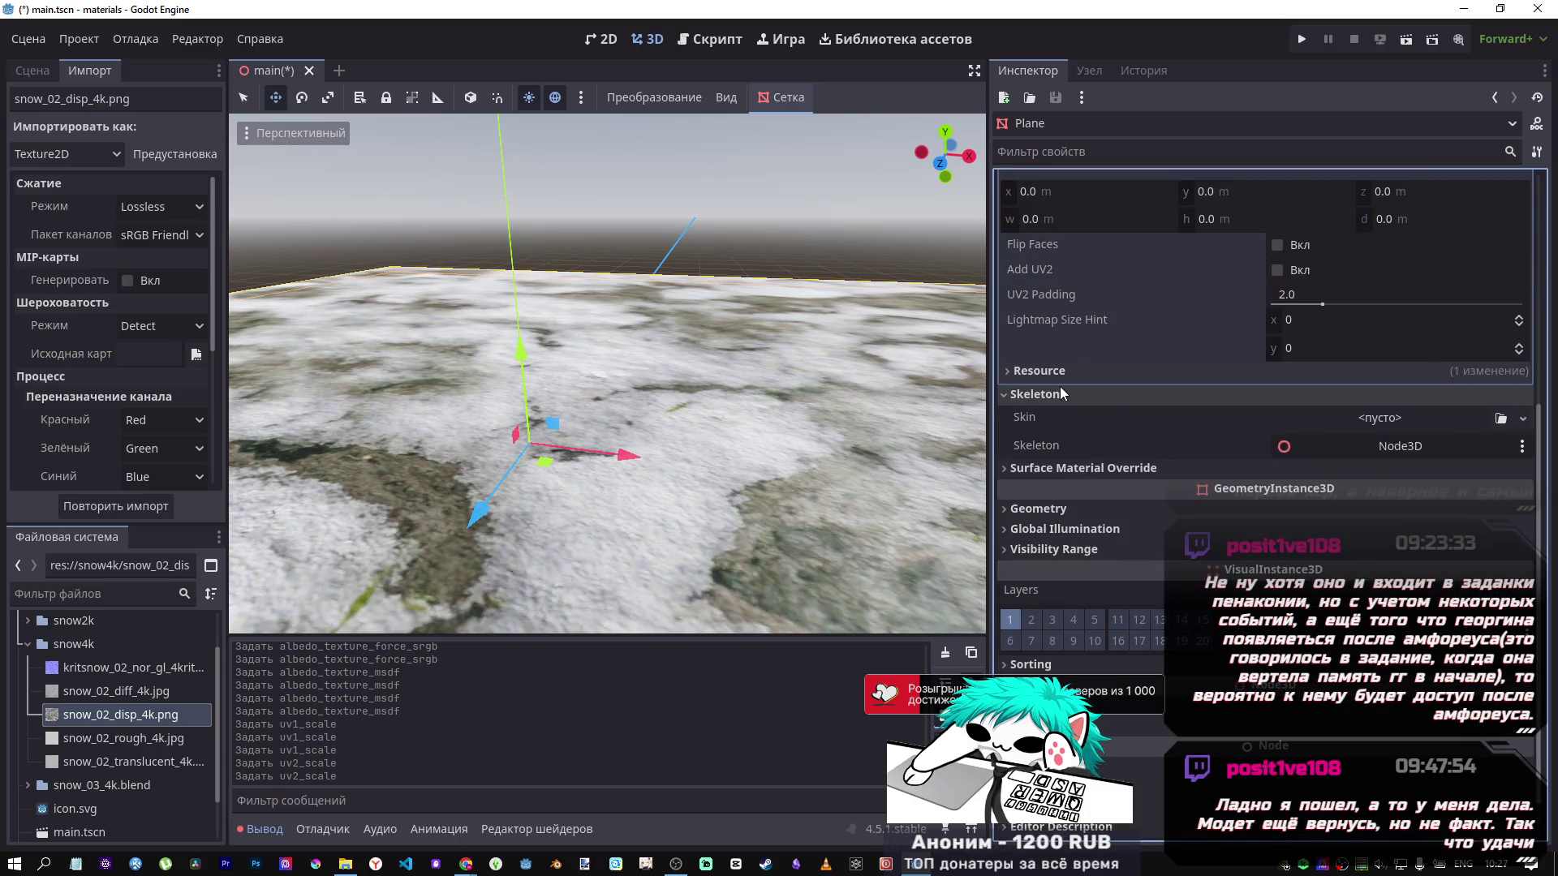
click(1050, 394)
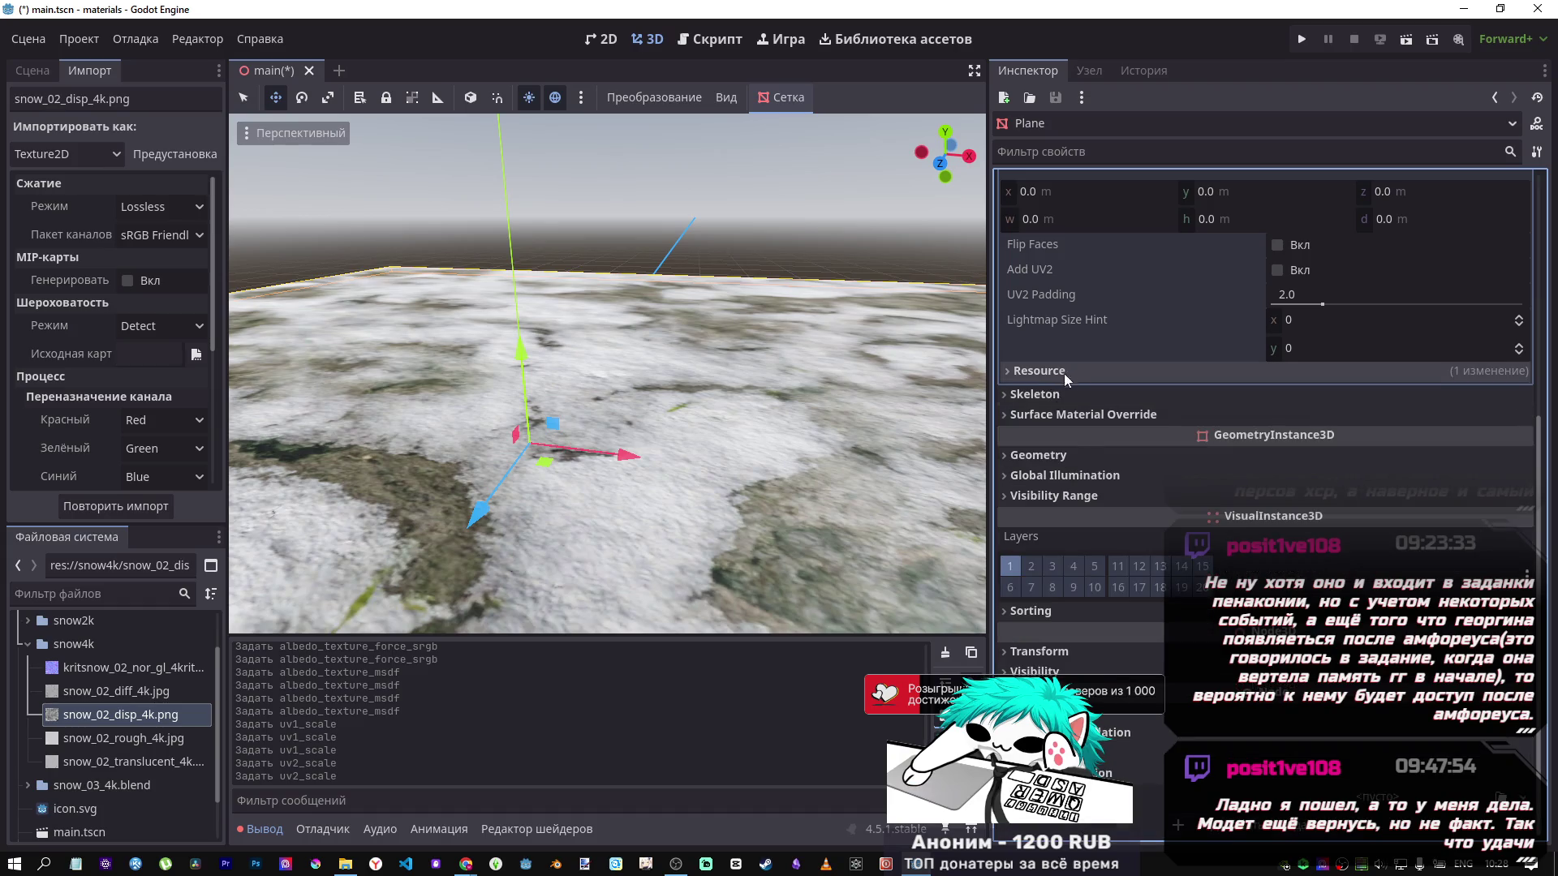
scroll(1108, 323, up, 2)
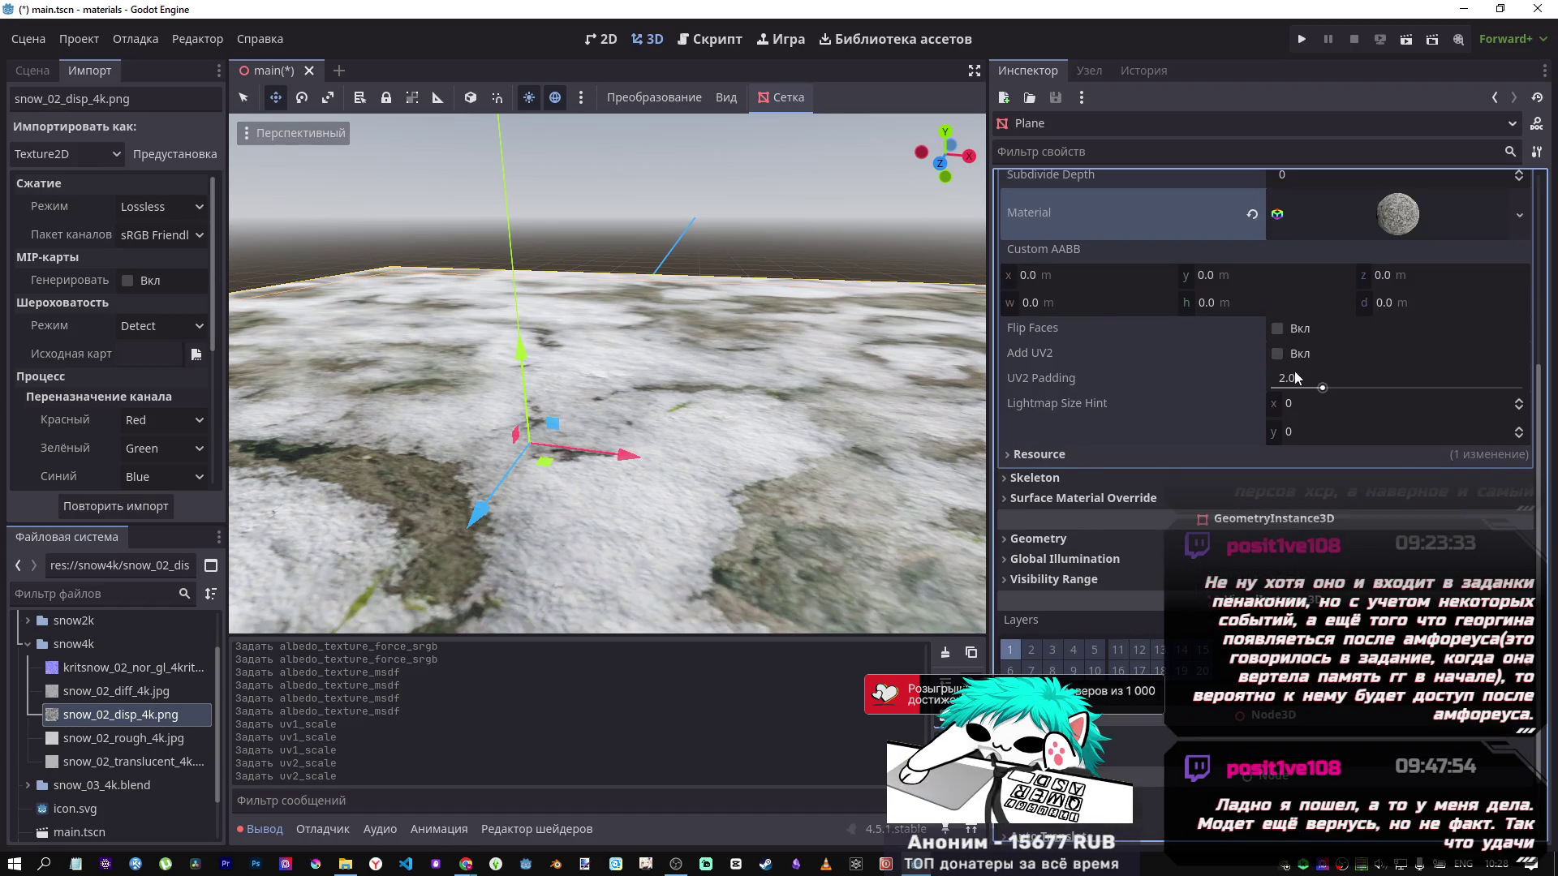
Enable Add UV2 on the PlaneMesh, then expand the surface material override's material properties.
click(1278, 355)
scroll(1106, 428, down, 2)
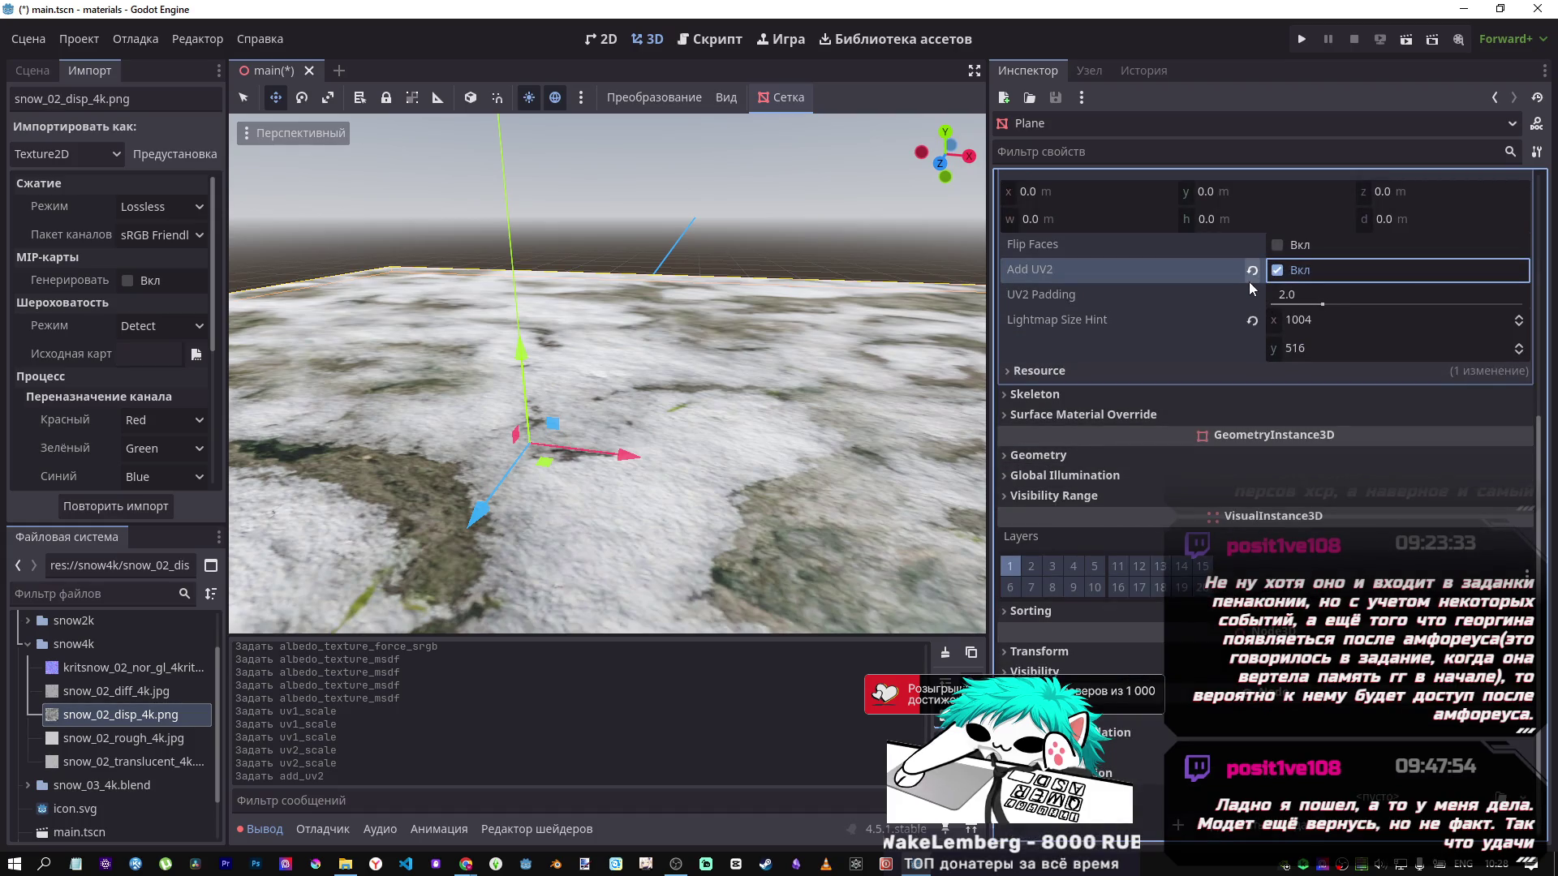
click(1094, 419)
click(1363, 378)
scroll(1126, 495, down, 5)
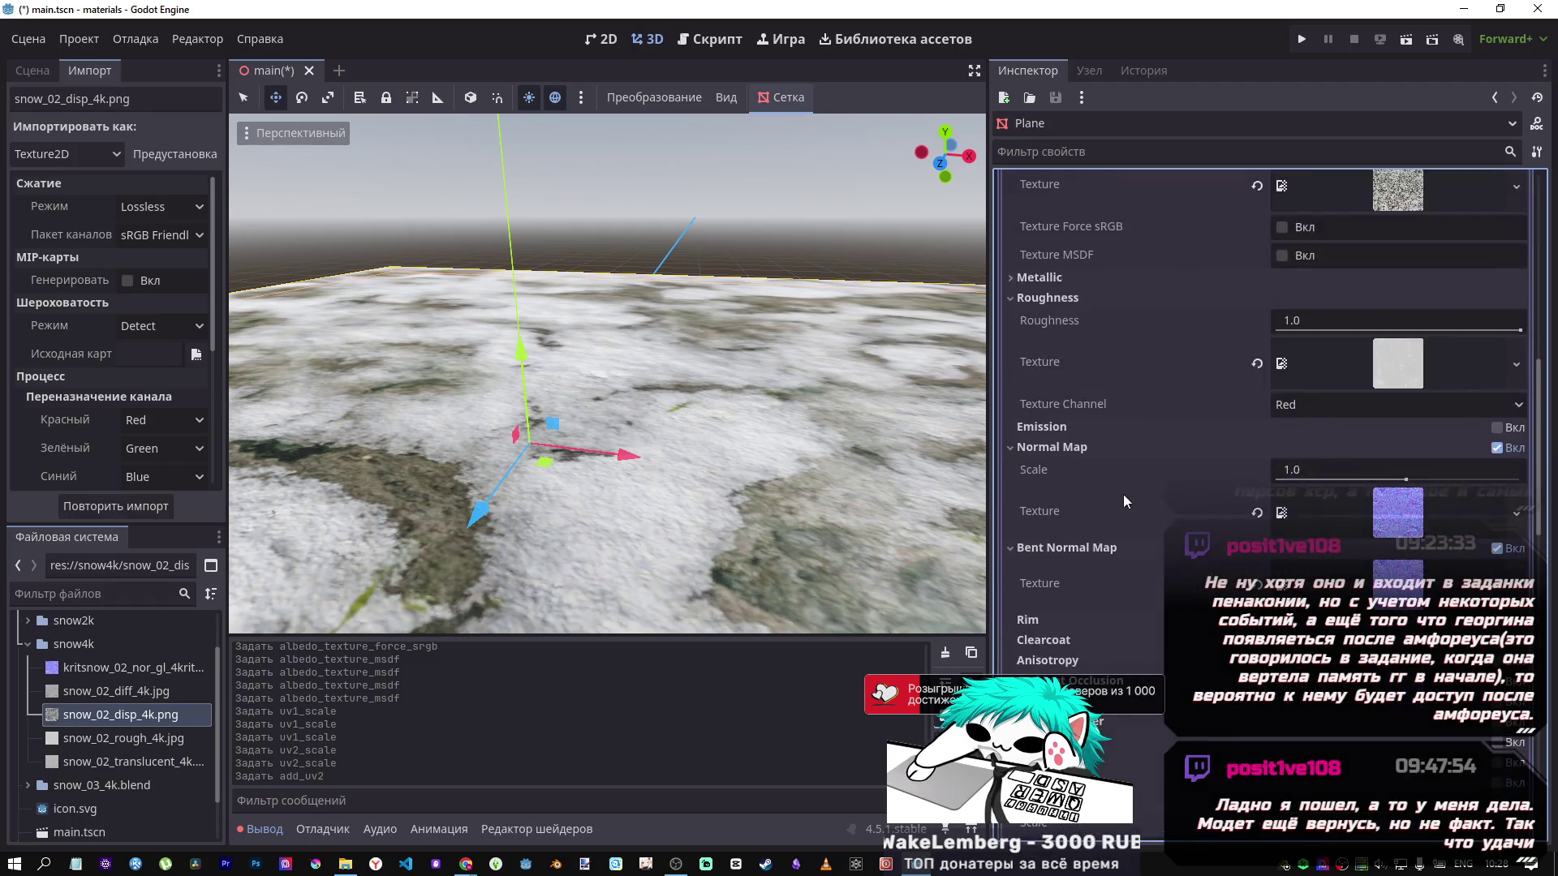
Set the material's UV2 scale x value to 10.
scroll(1126, 495, down, 5)
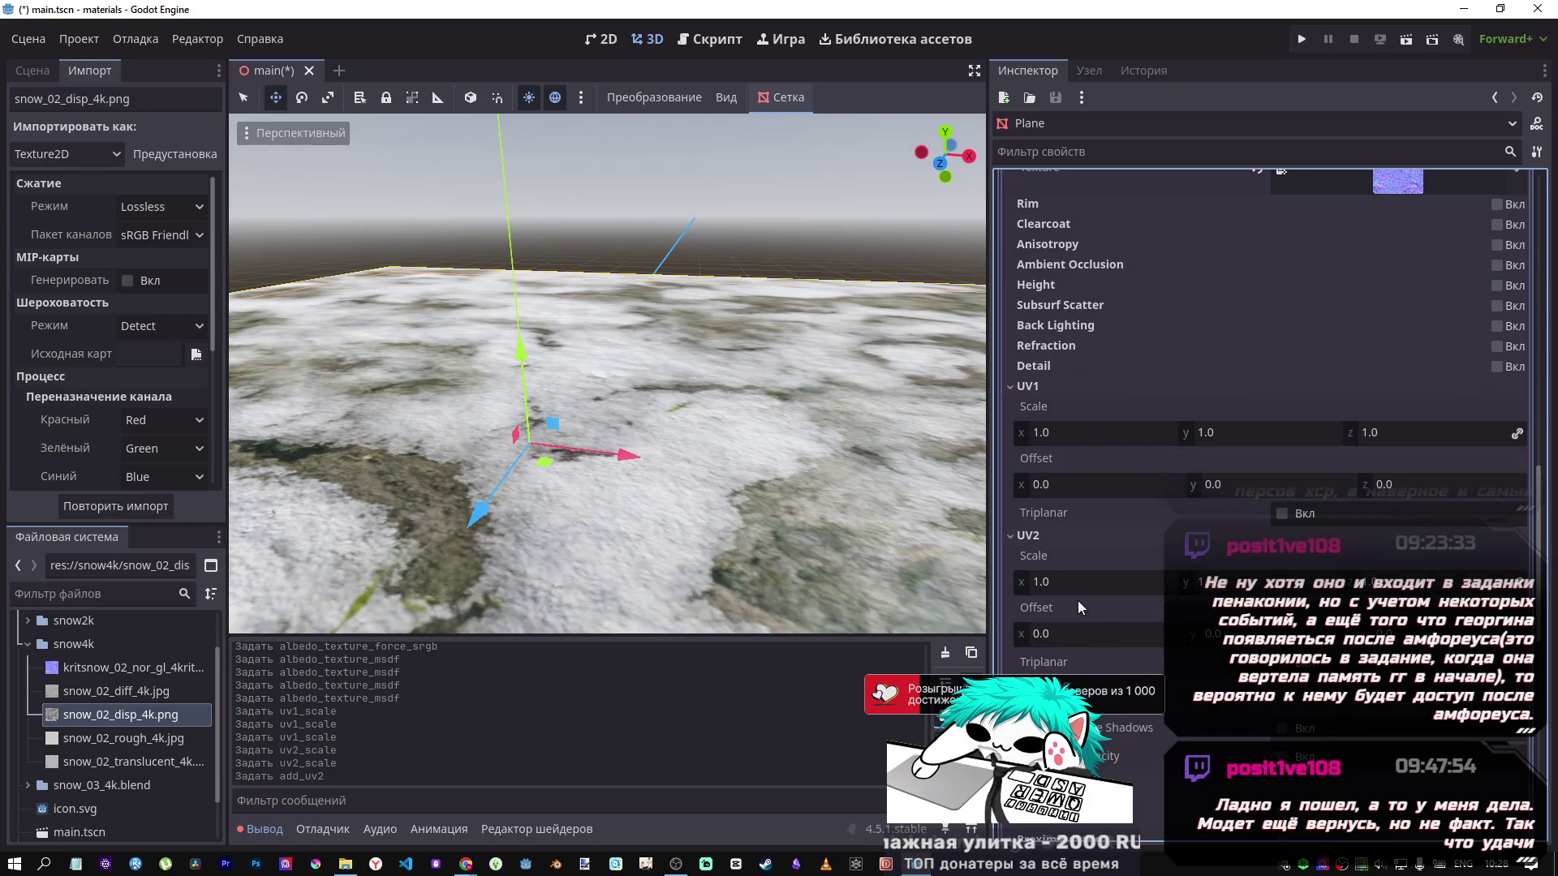
click(1077, 584)
text(10)
key(Return)
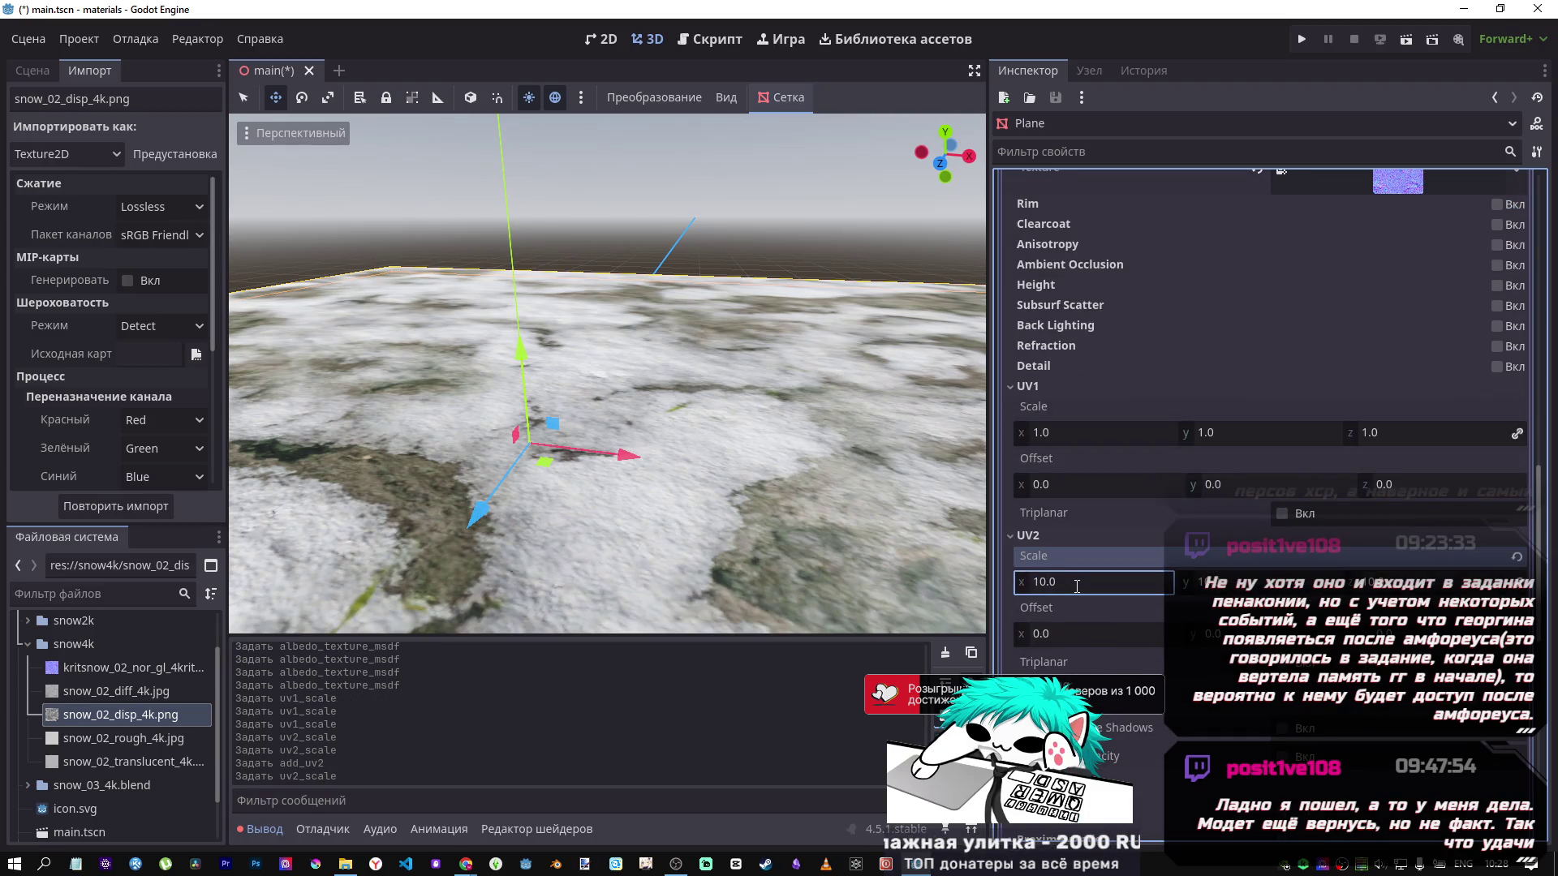
Turn off Add UV2 and reset the lightmap size hint to 0 × 0, collapsing UV1 and UV2.
scroll(1108, 503, down, 7)
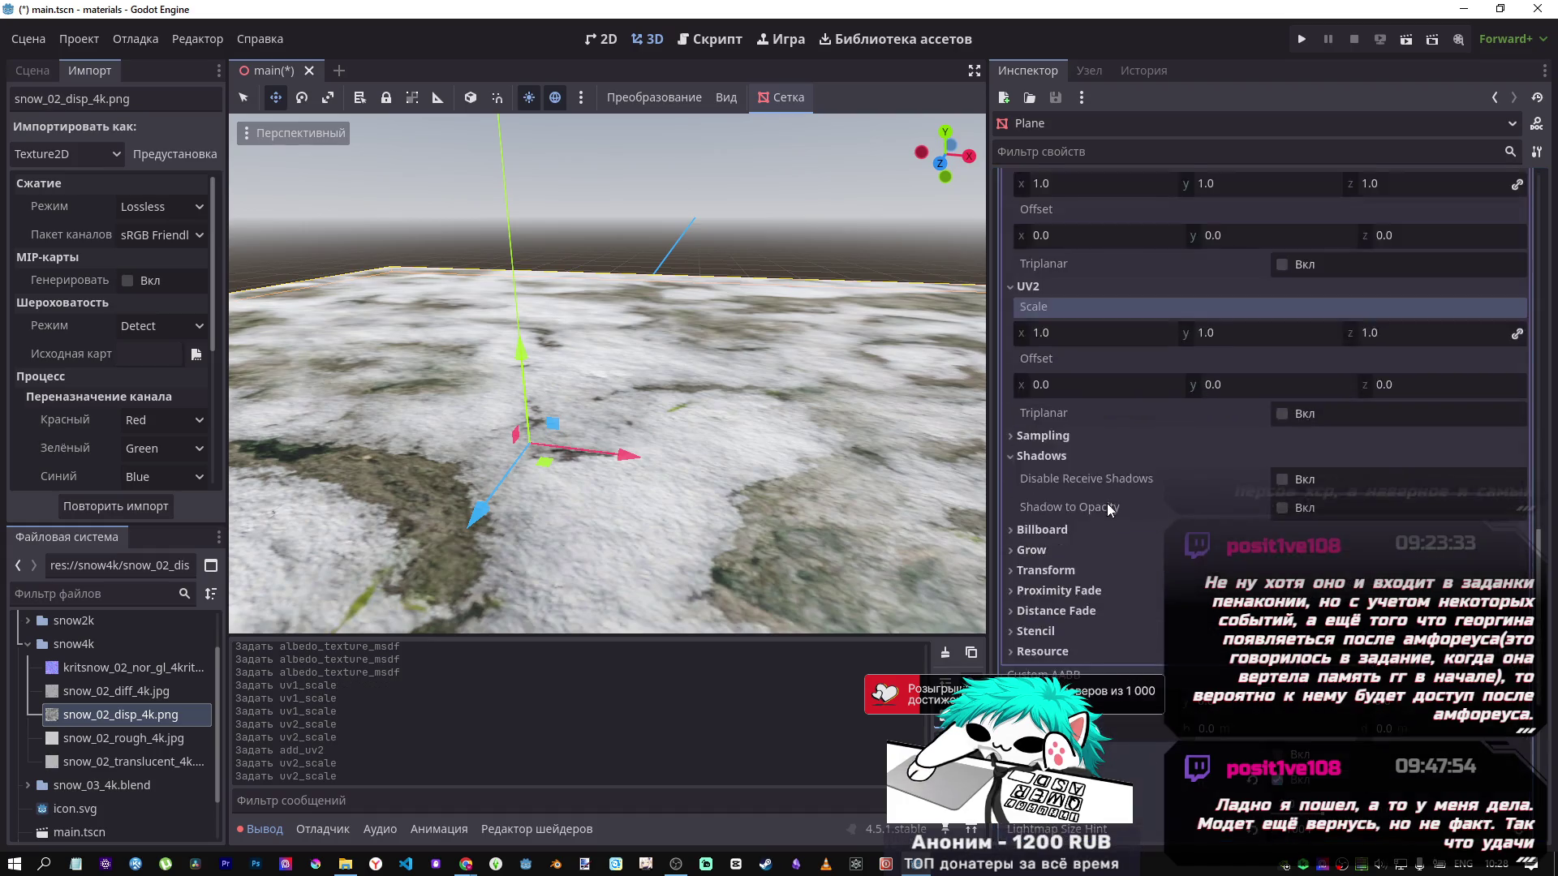
click(1252, 363)
click(1252, 413)
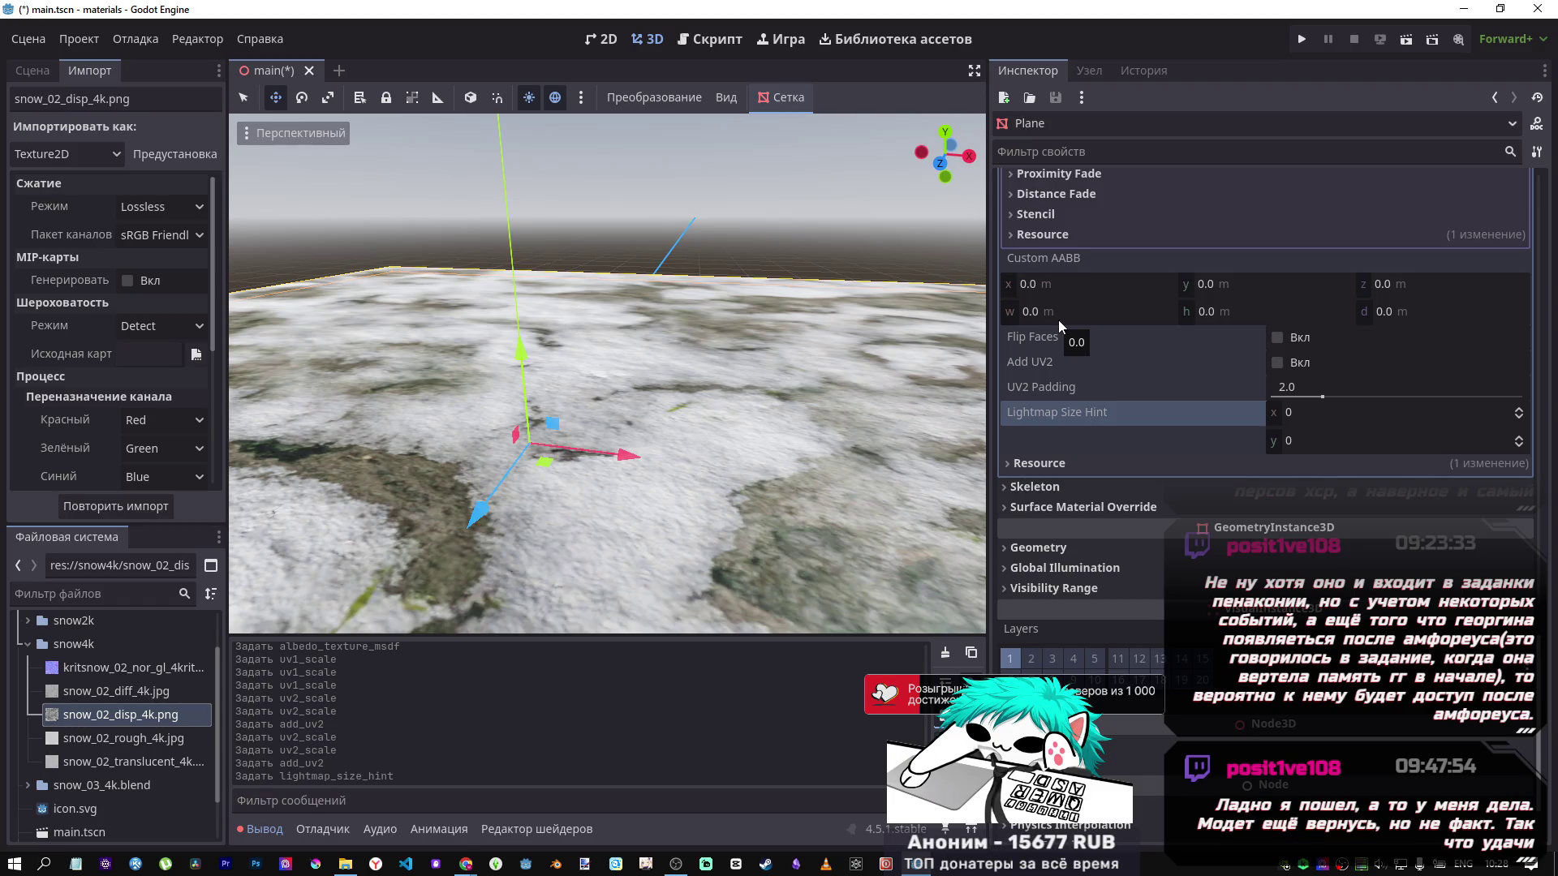
scroll(1056, 316, up, 6)
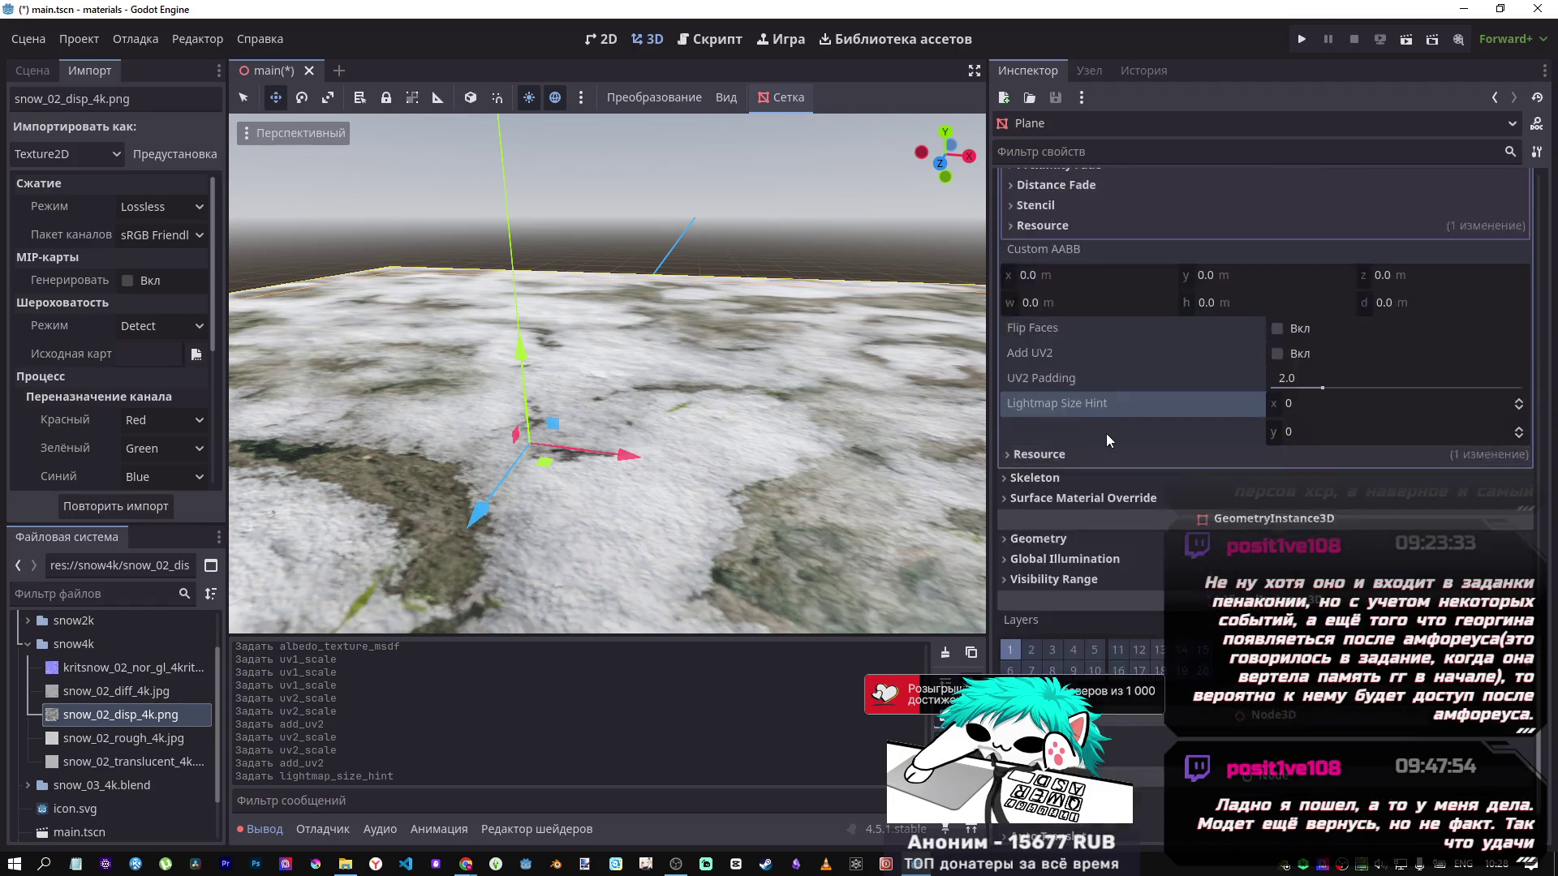
scroll(1108, 426, up, 2)
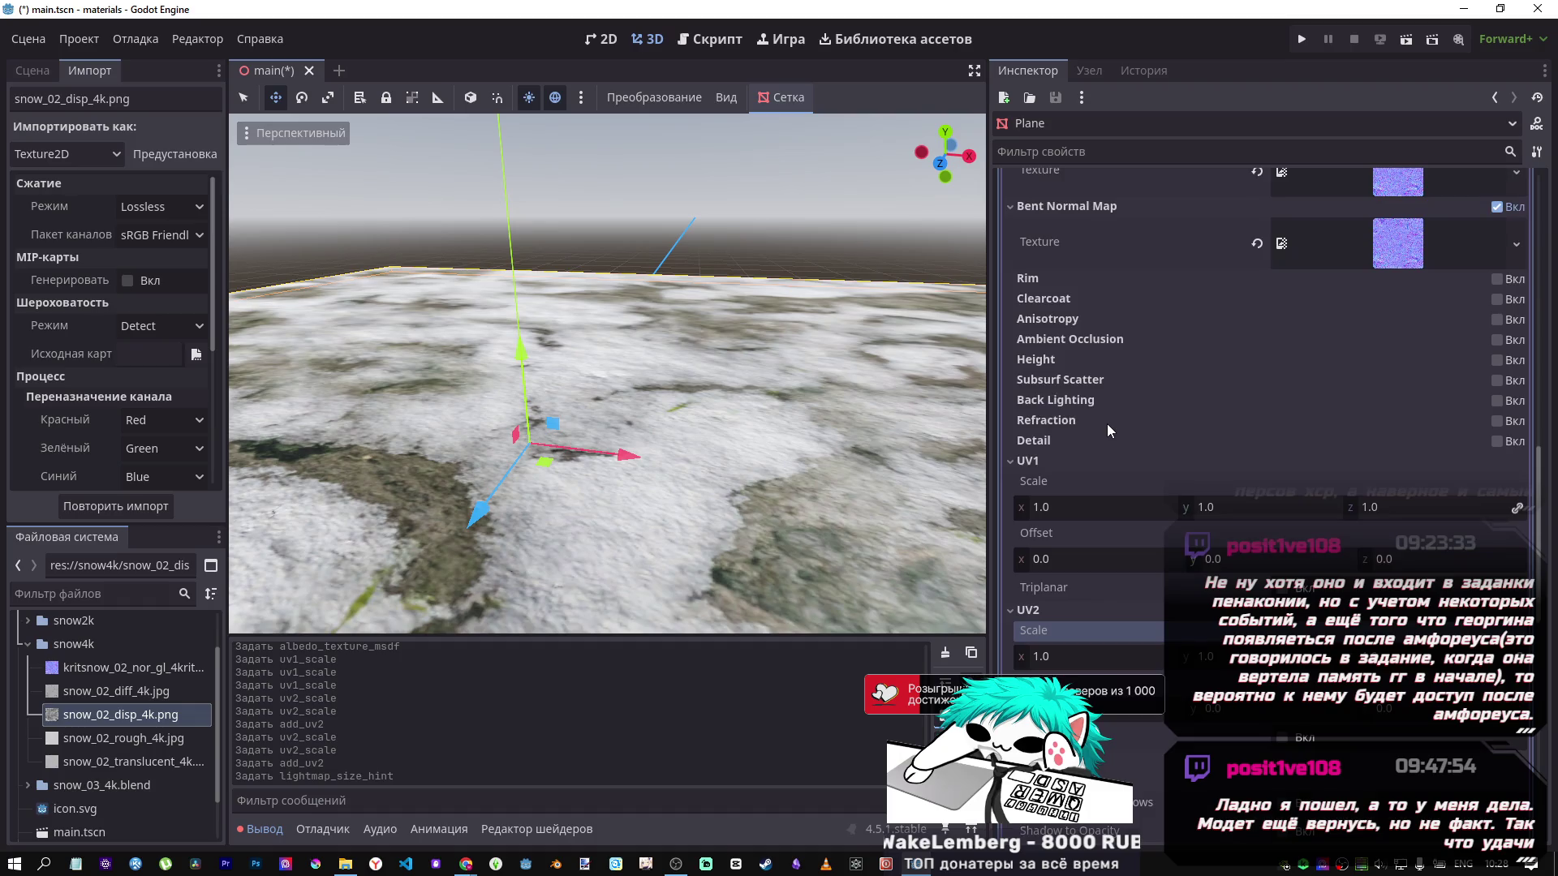
click(1028, 462)
click(1030, 484)
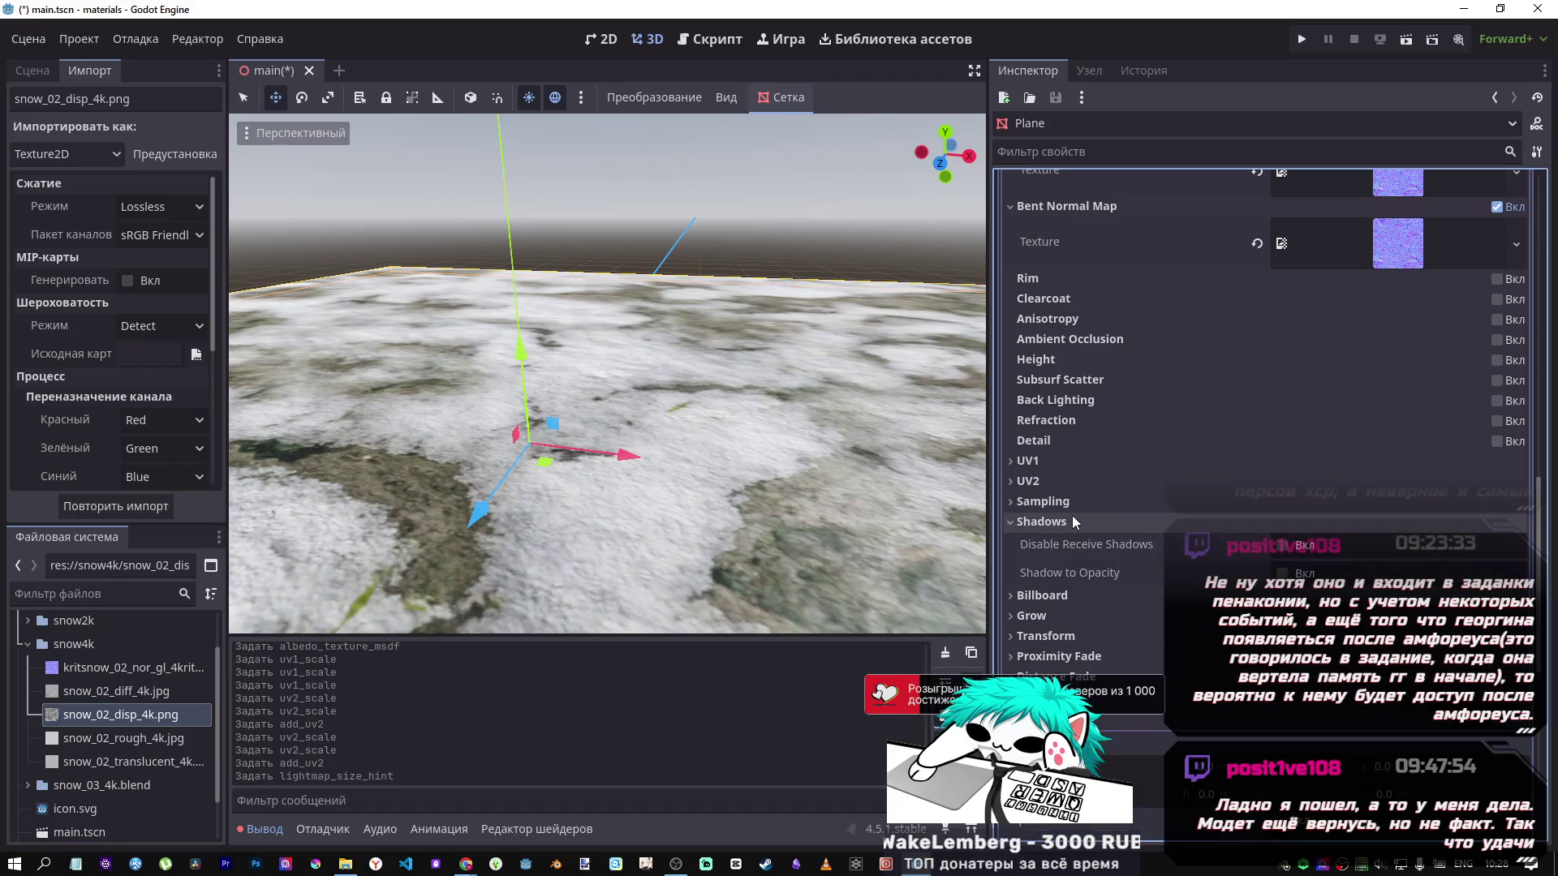
Toggle Shadow to Opacity on and back off, then glance at the Billboard settings.
click(1282, 573)
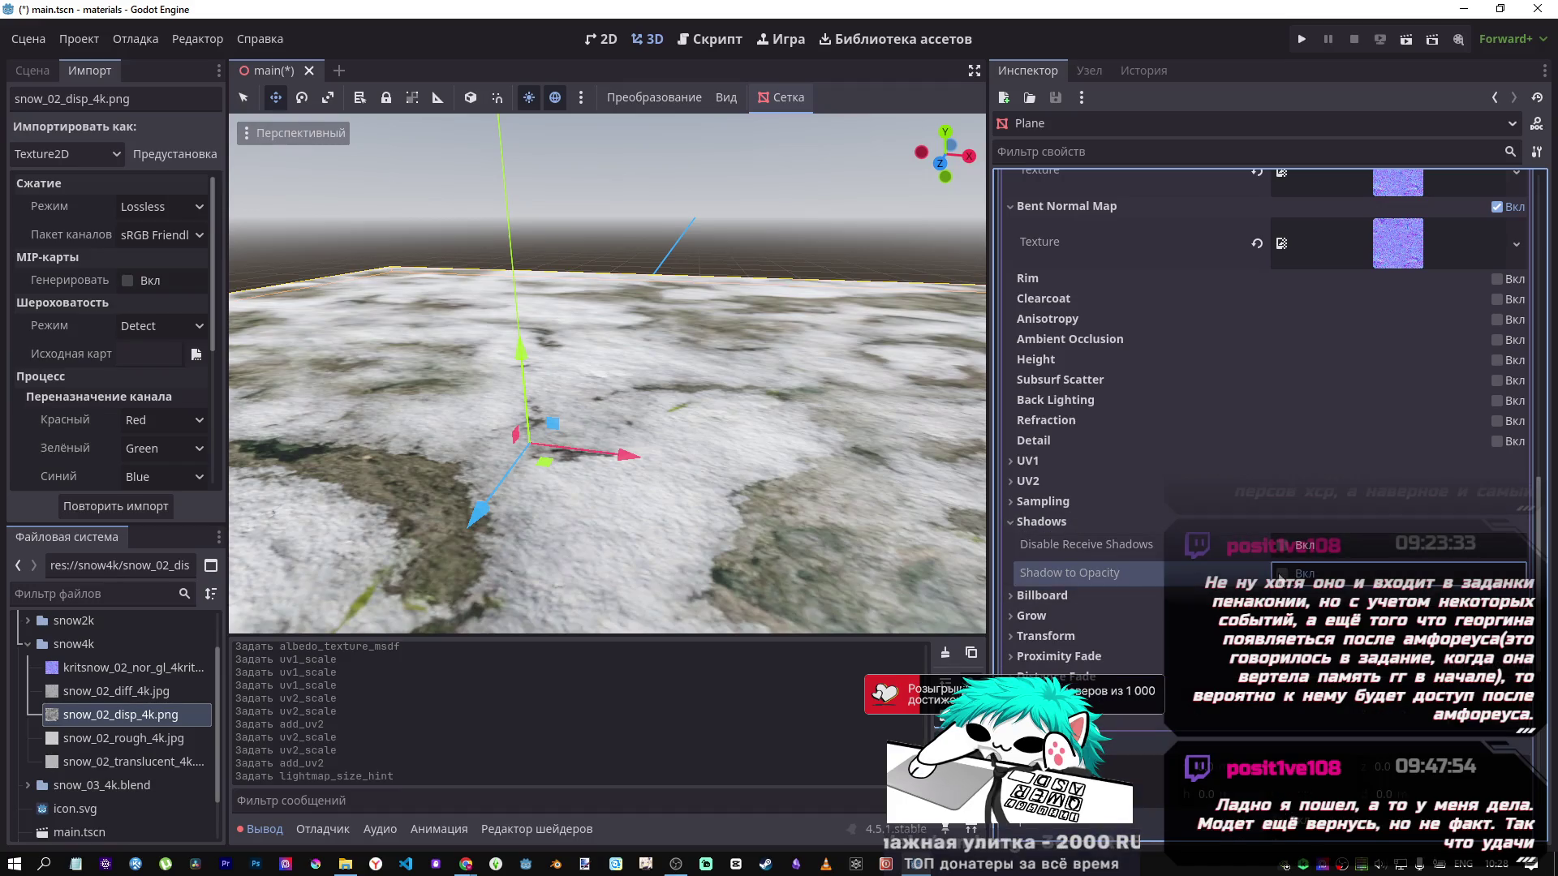
click(1282, 573)
click(1072, 523)
click(1073, 543)
click(1073, 543)
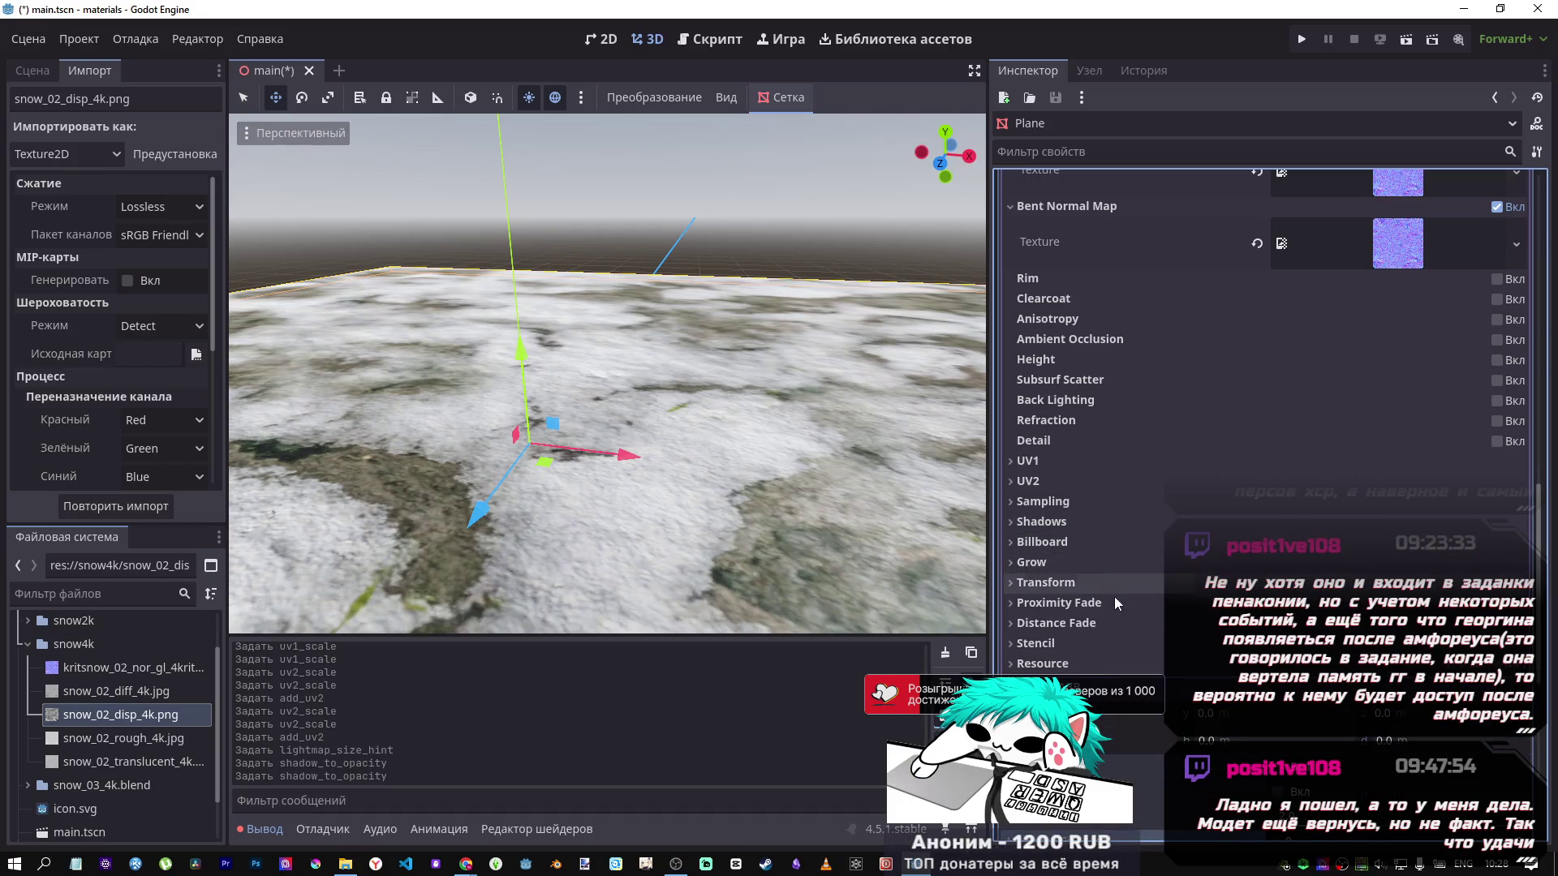
Expand Distance Fade and change its distance fade mode.
click(1118, 626)
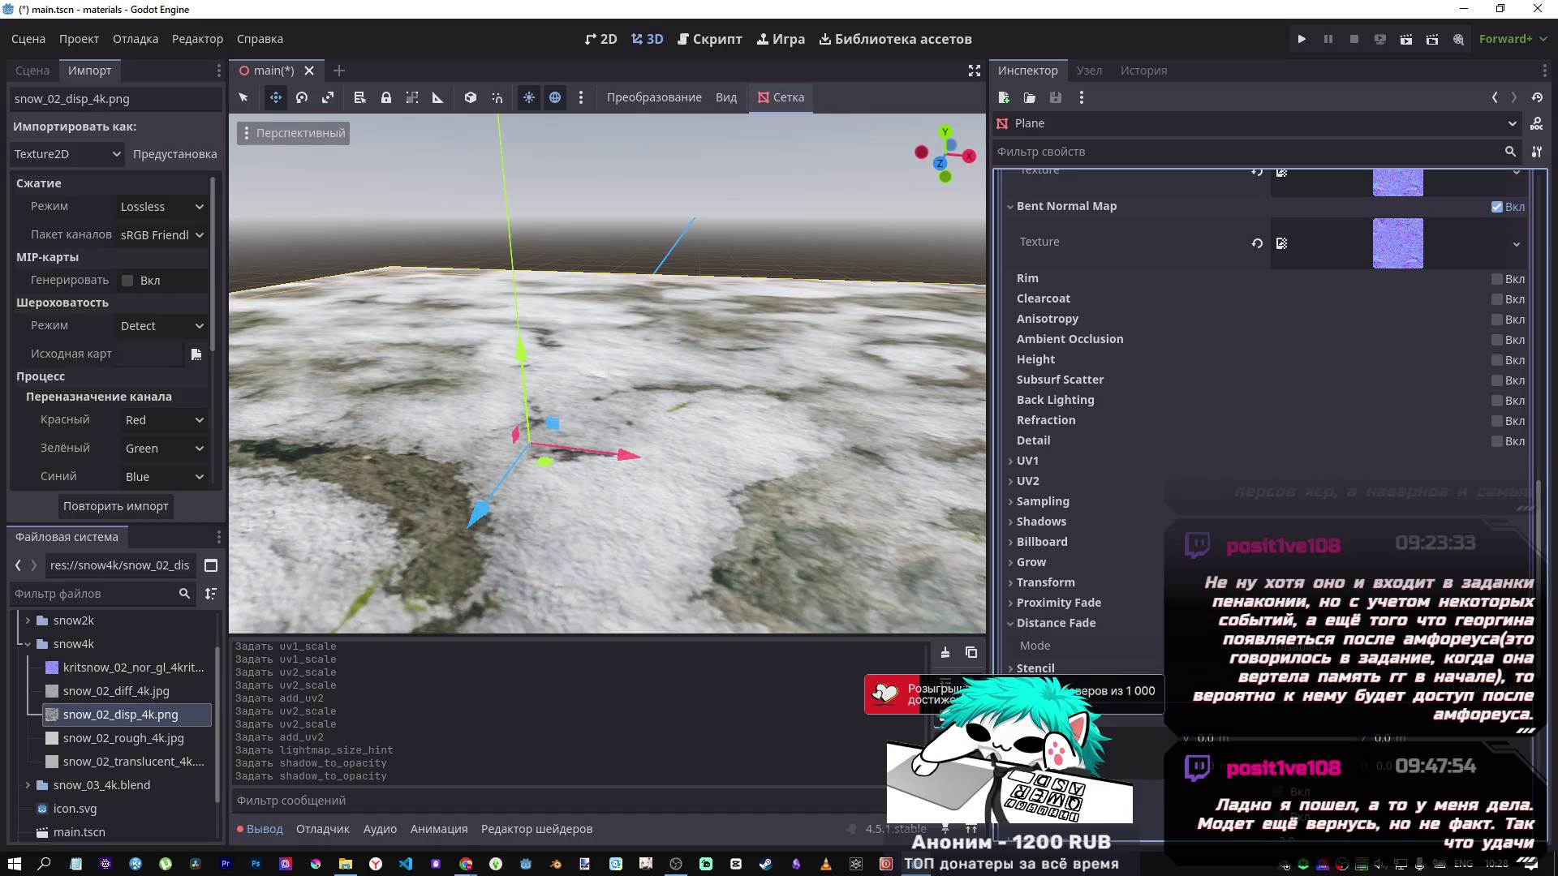
click(1299, 704)
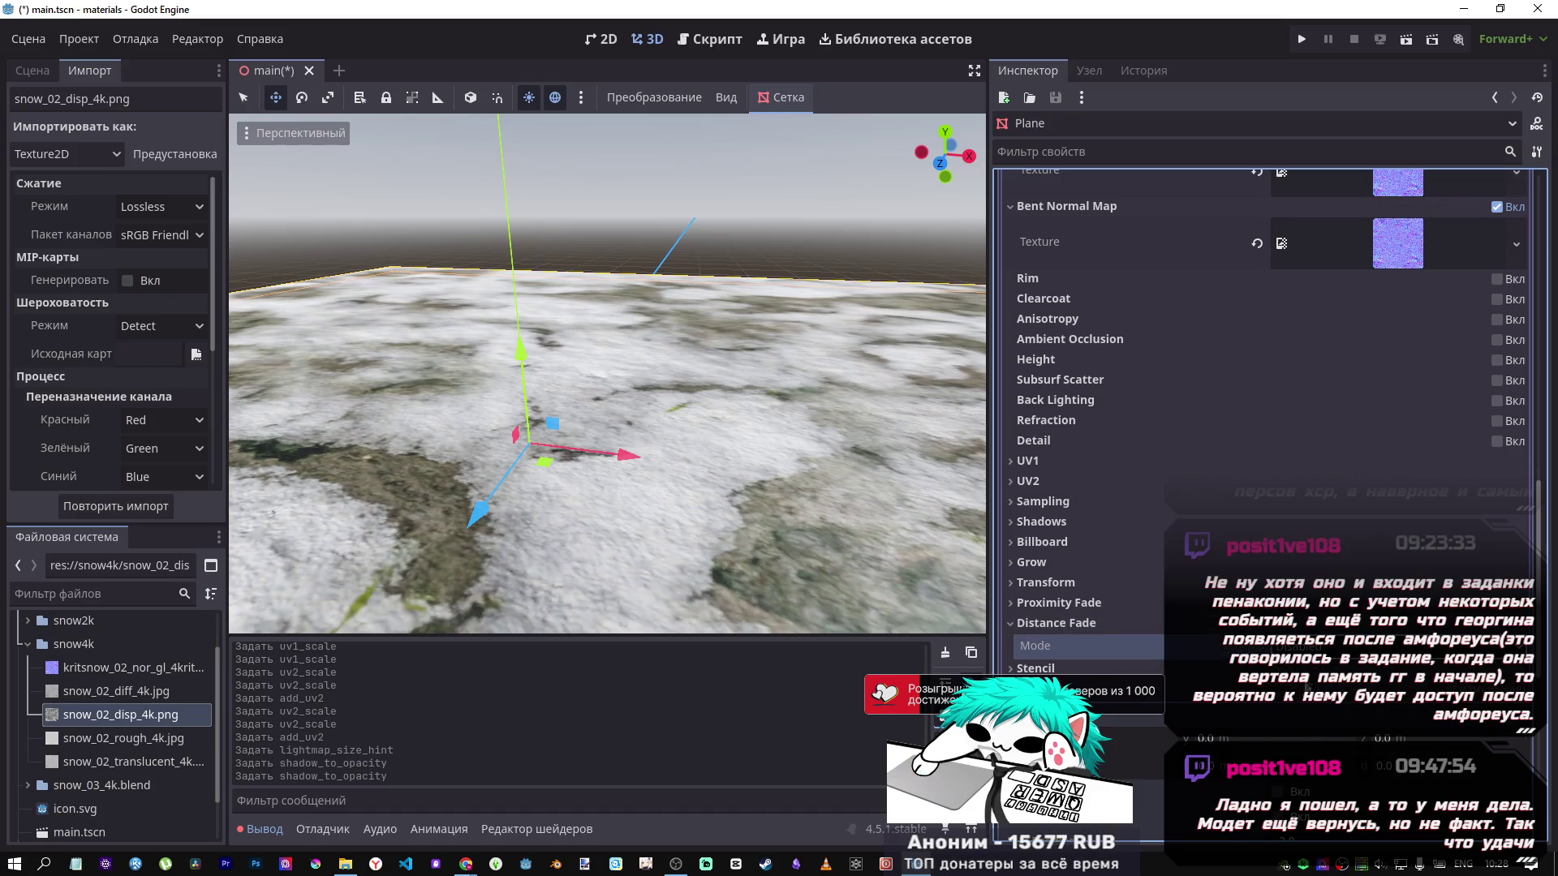
click(1298, 645)
click(1307, 740)
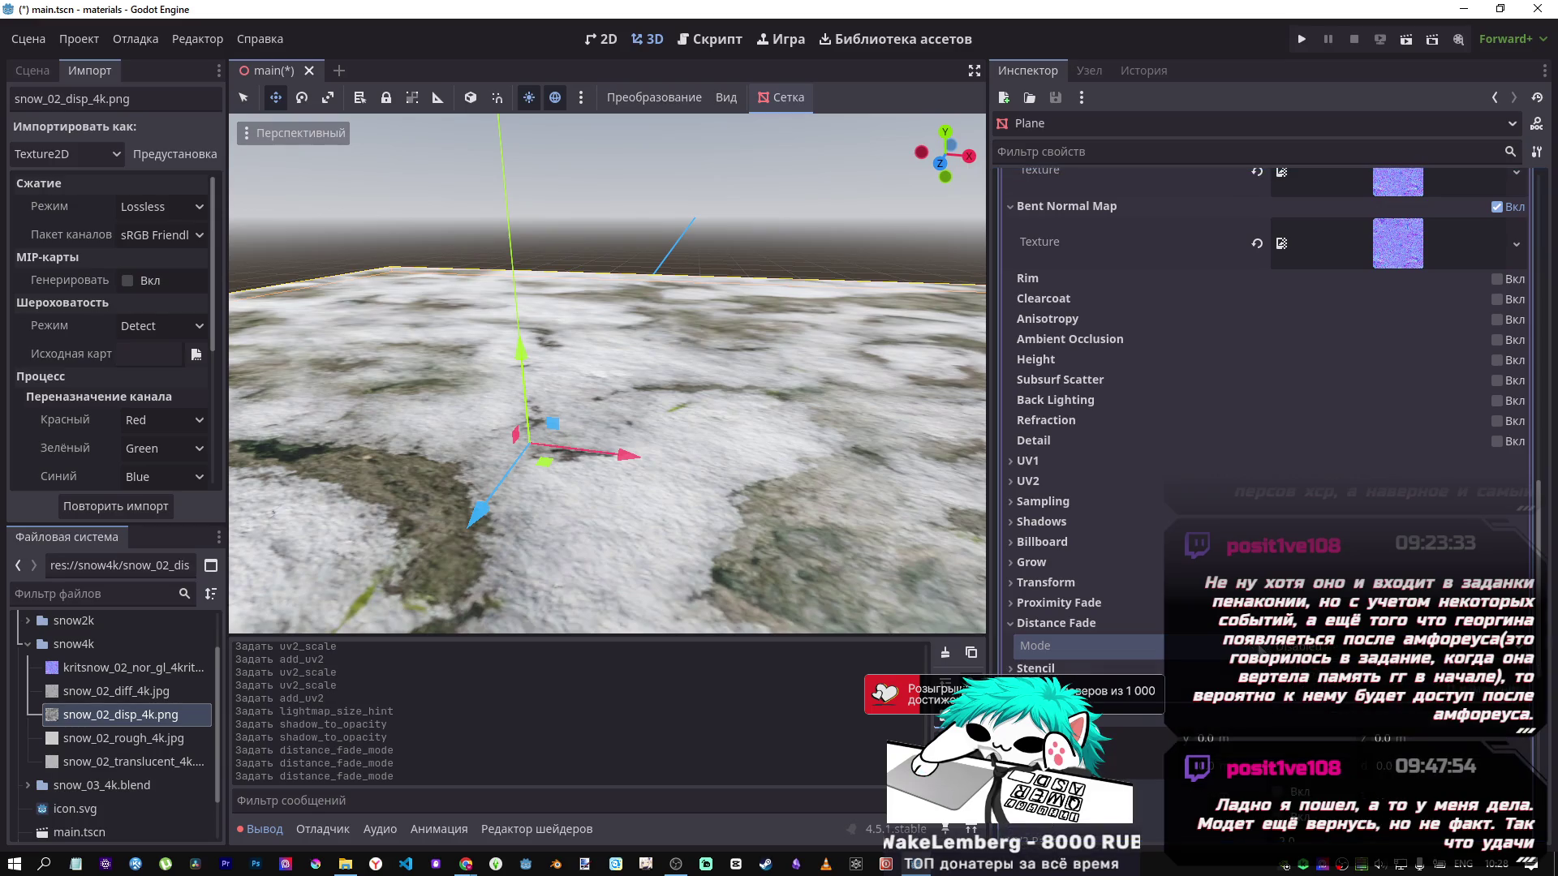
scroll(1097, 623, up, 5)
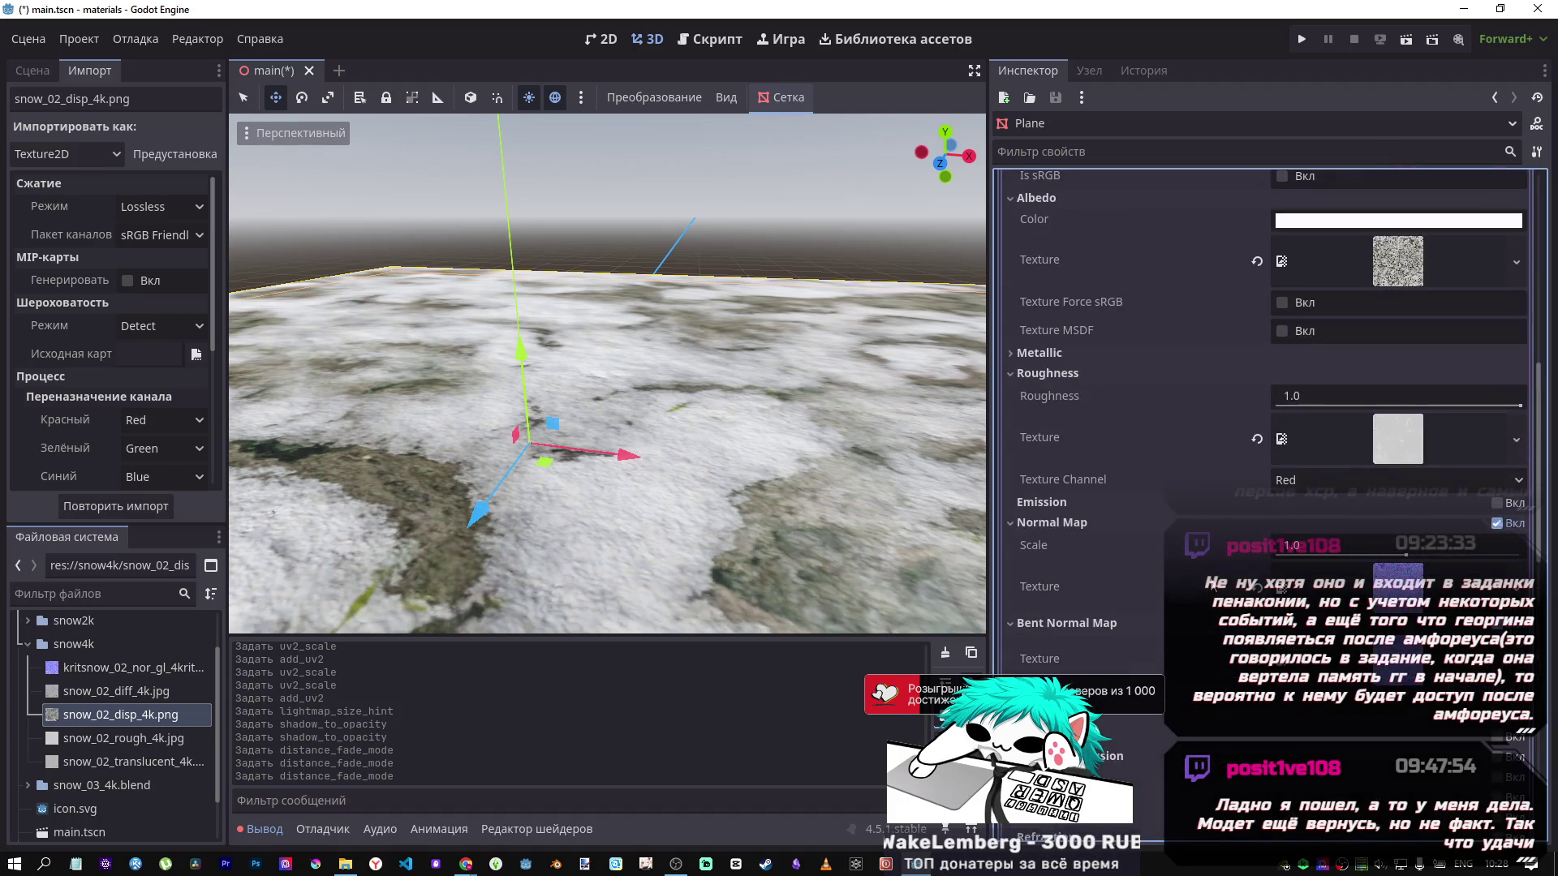
scroll(1093, 499, down, 2)
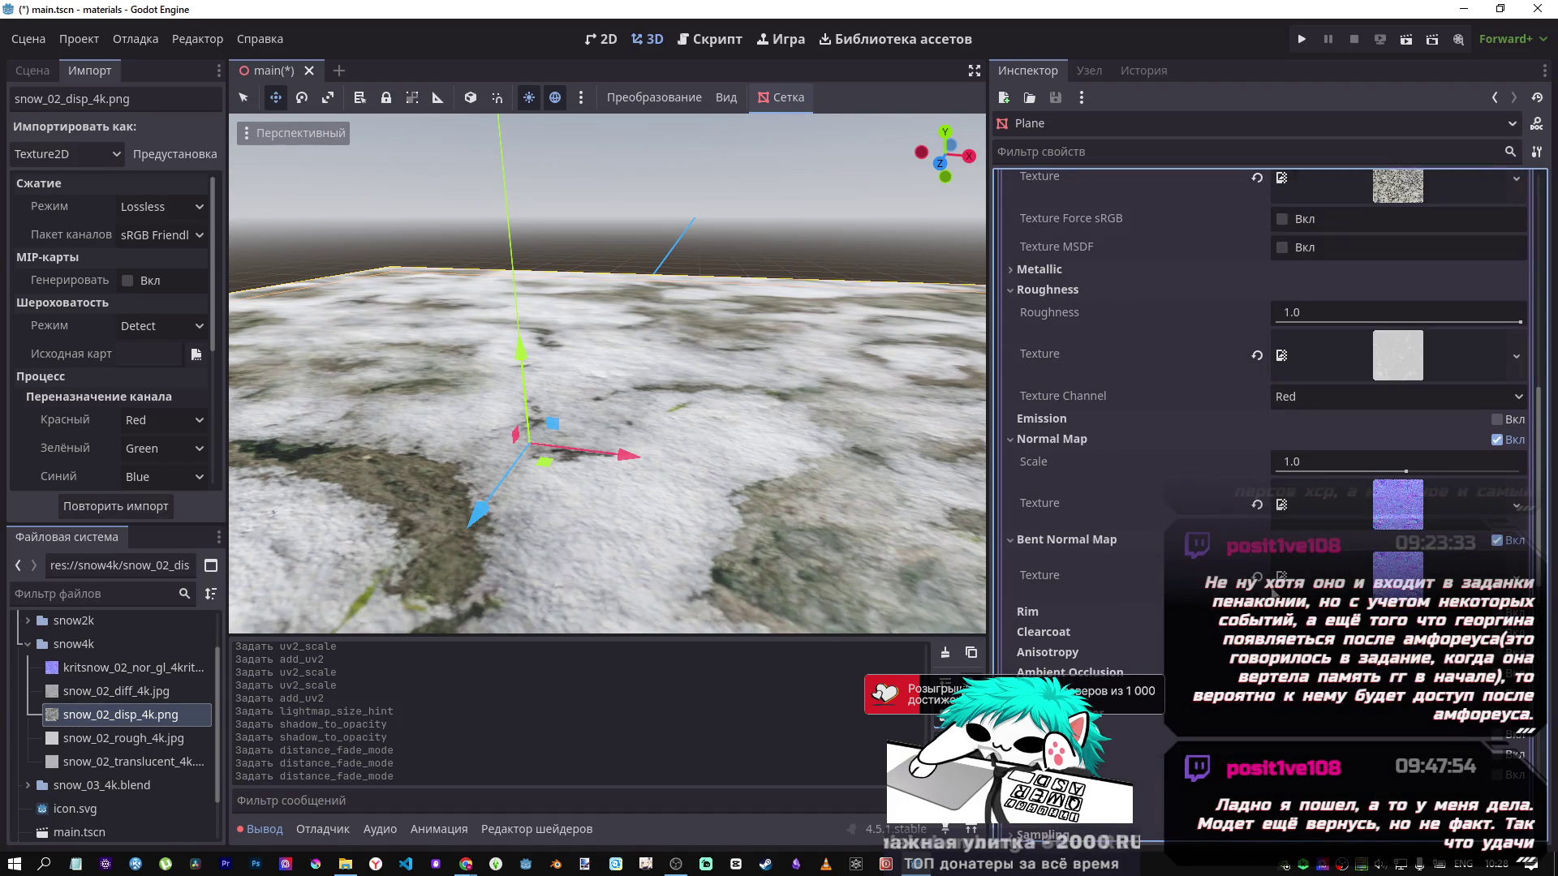
click(1257, 576)
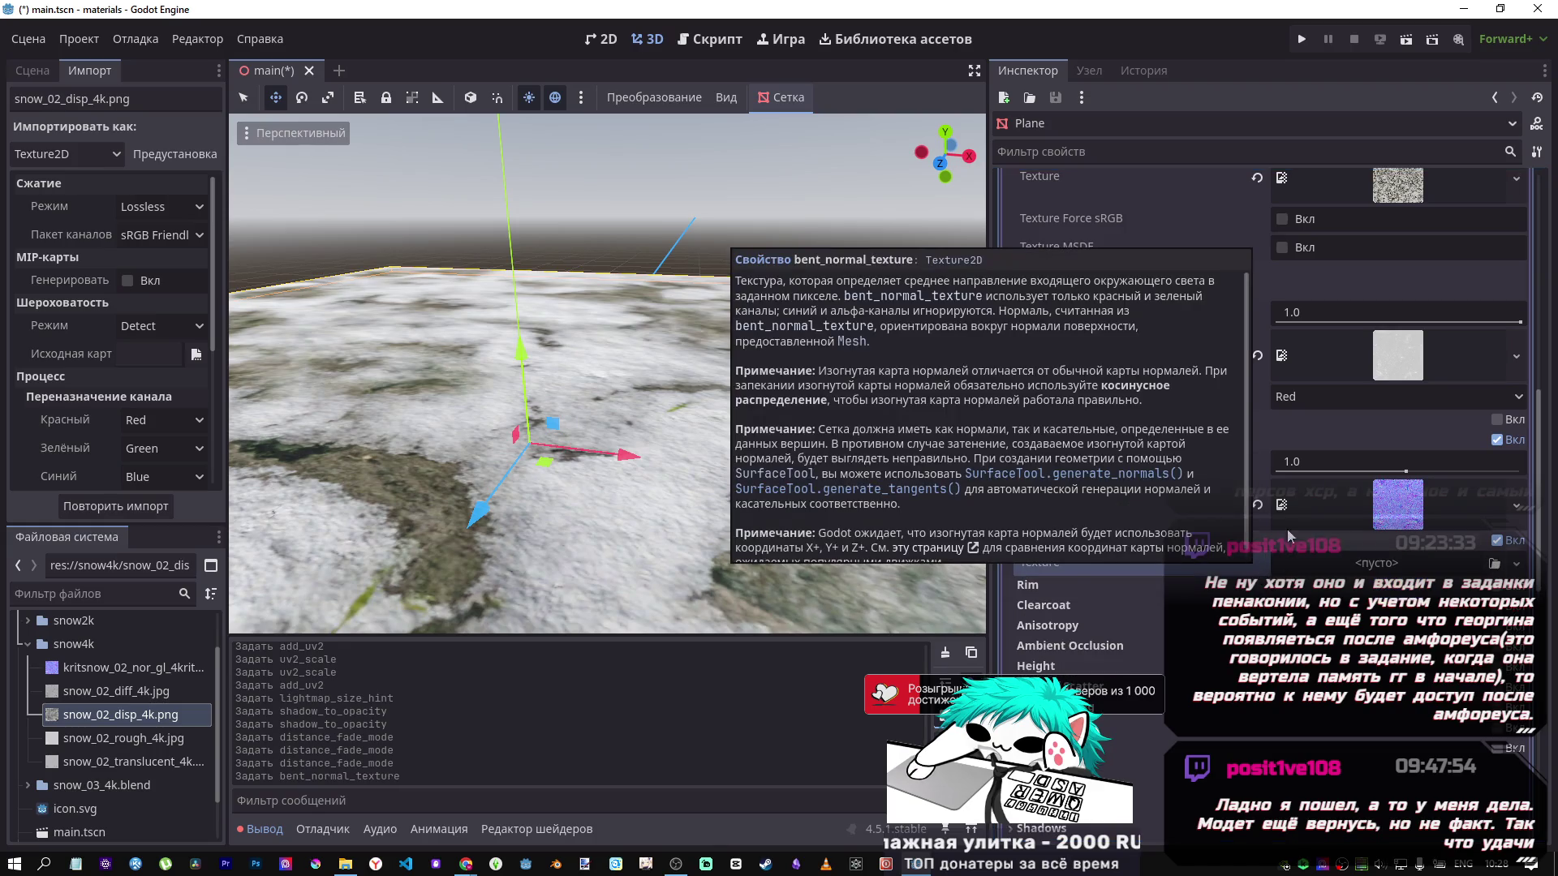
click(1497, 541)
scroll(1178, 553, down, 2)
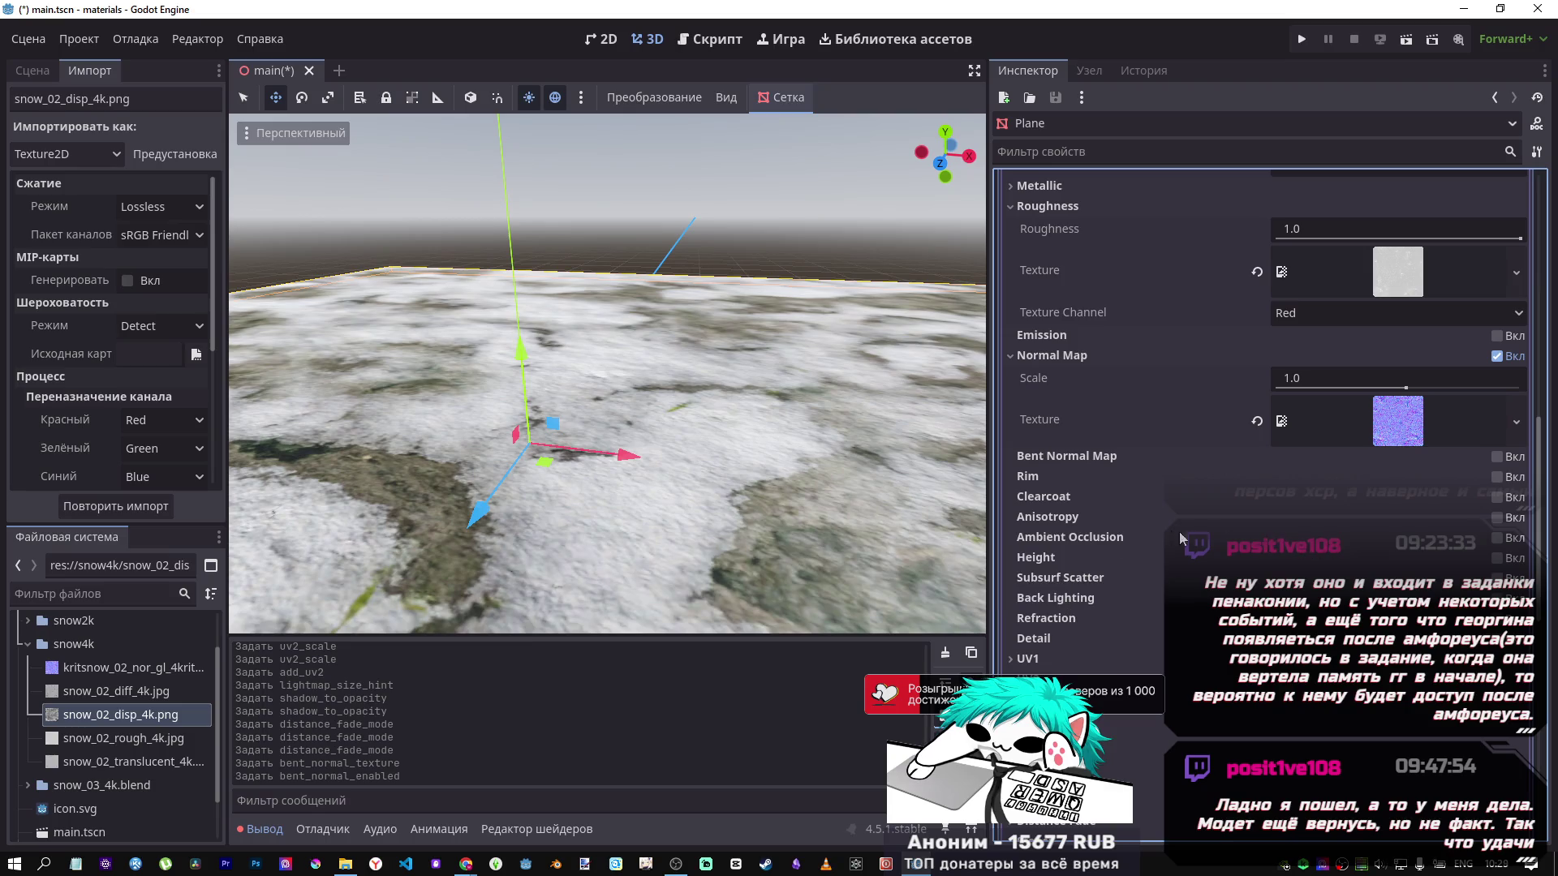
scroll(1059, 545, up, 5)
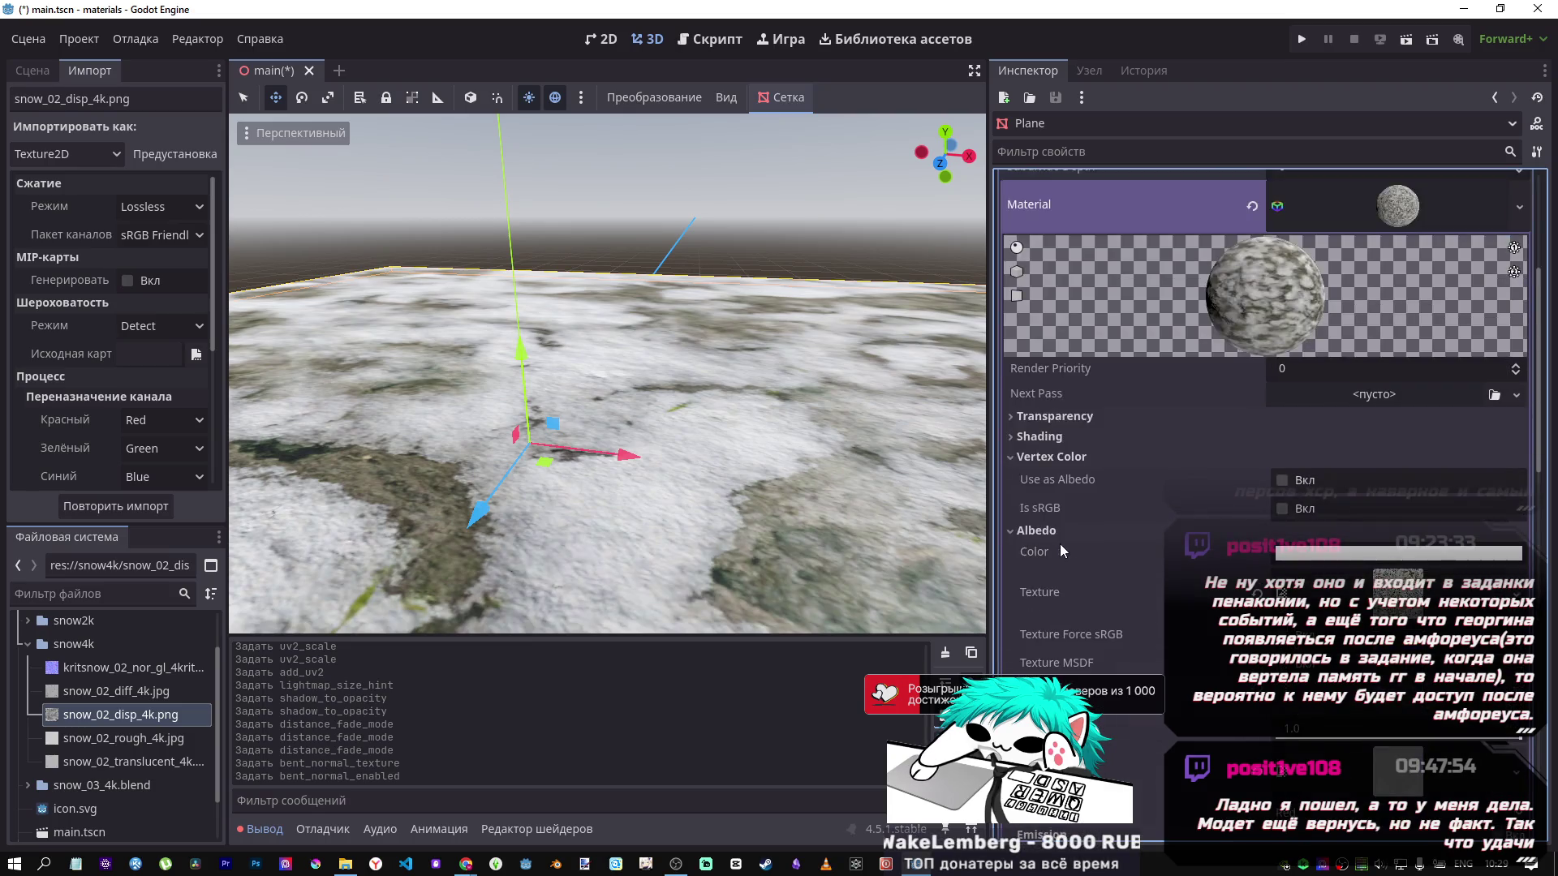
scroll(1059, 544, down, 8)
scroll(1060, 536, up, 5)
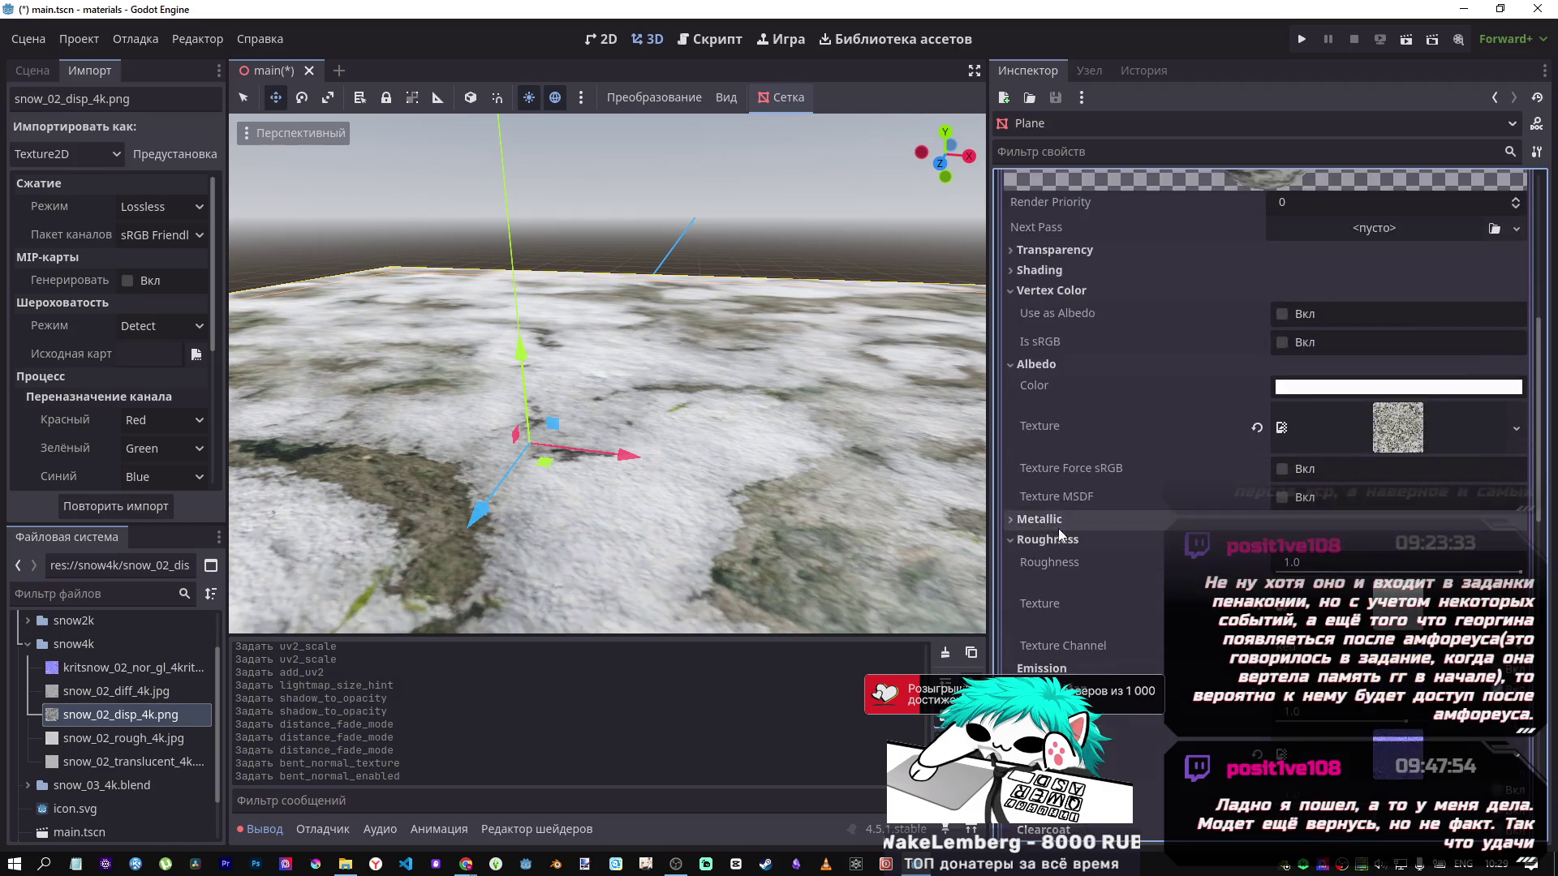
scroll(1057, 529, up, 5)
scroll(146, 678, down, 2)
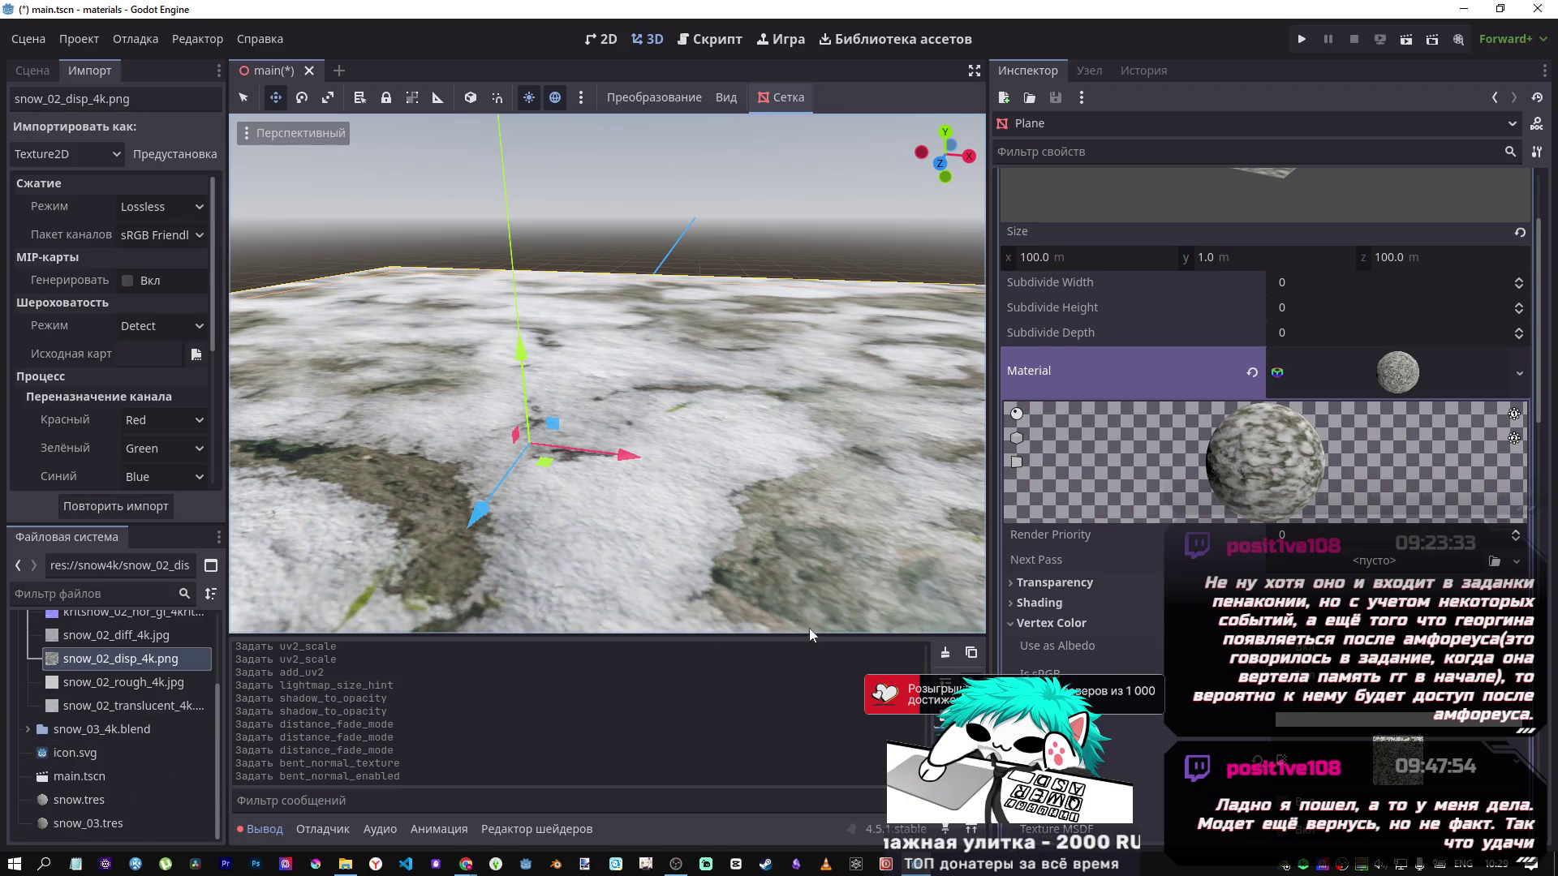
Open snow.tres and browse the snow4k texture files, ending on snow_02_diff_4k.jpg.
double_click(79, 800)
scroll(101, 730, up, 3)
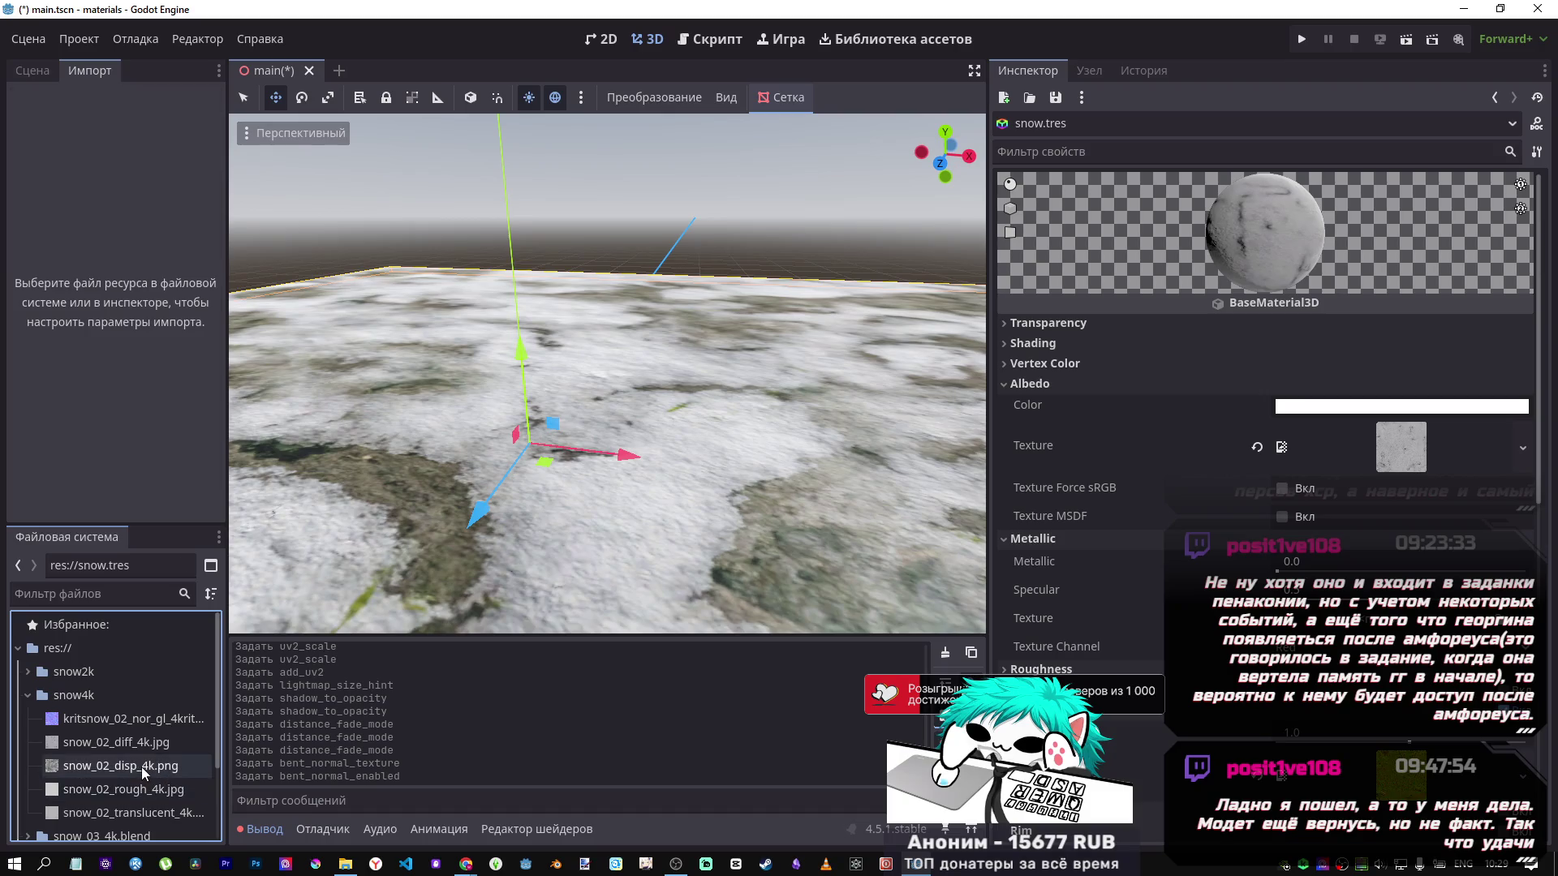
click(140, 768)
click(26, 698)
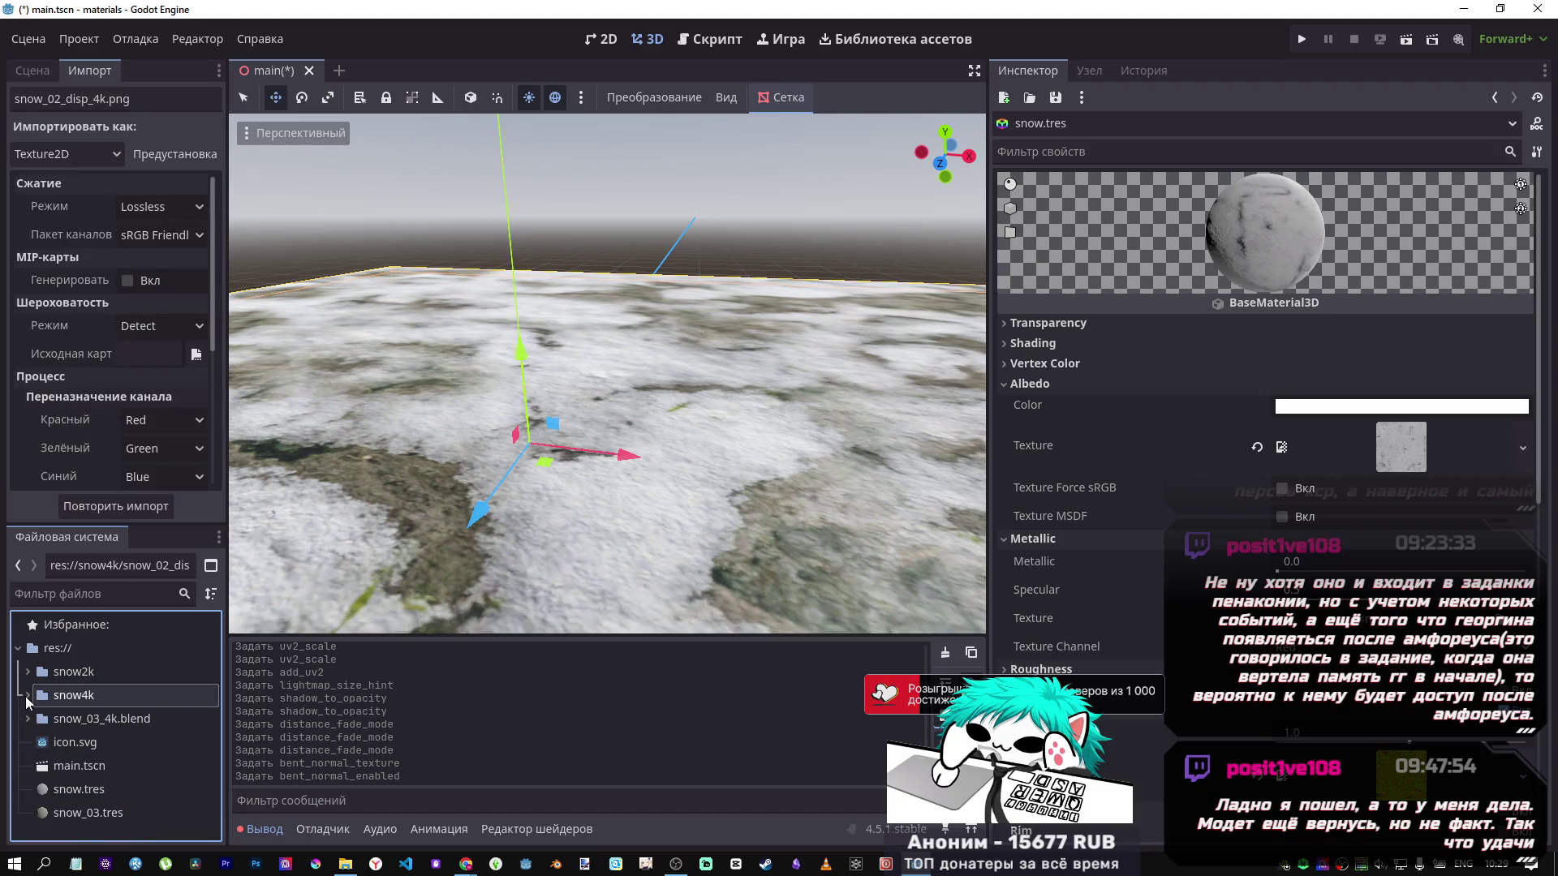
click(26, 698)
click(115, 784)
click(133, 768)
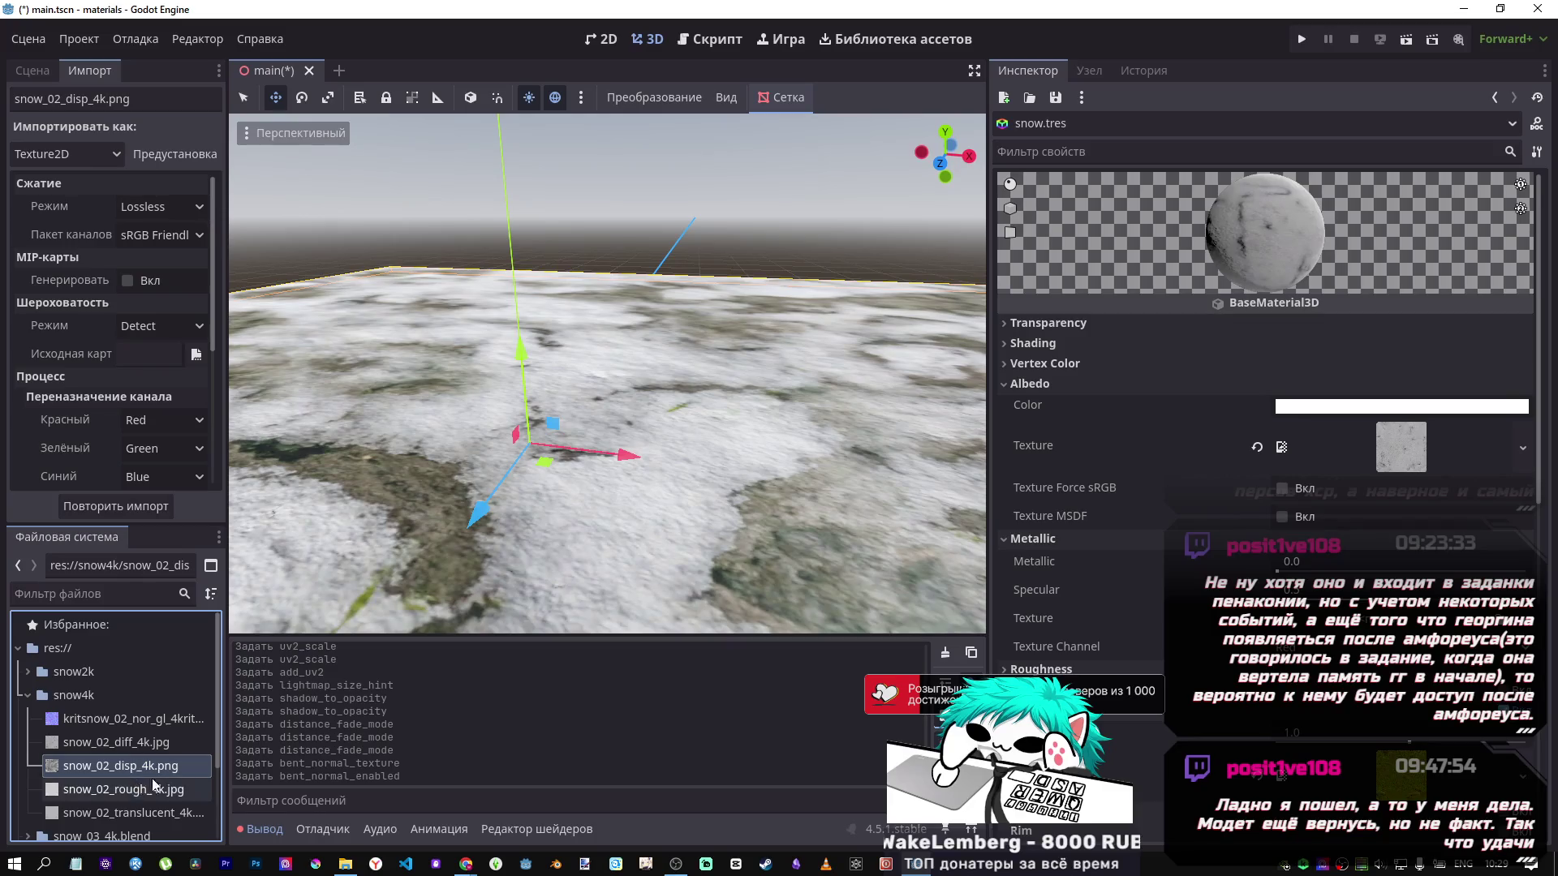
scroll(1328, 561, down, 5)
scroll(1327, 562, up, 4)
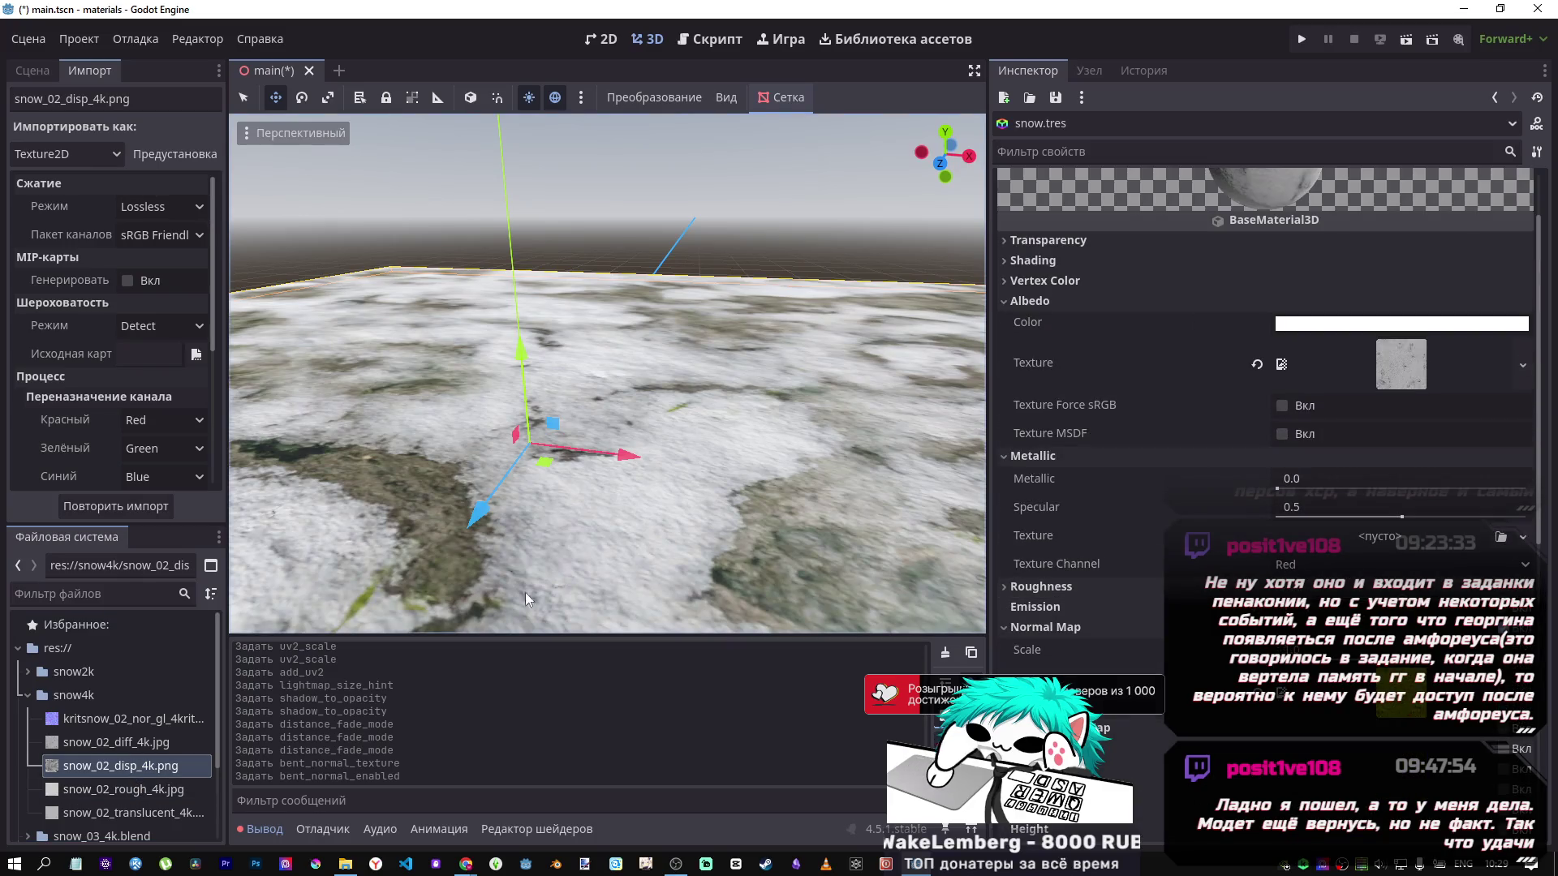
click(109, 746)
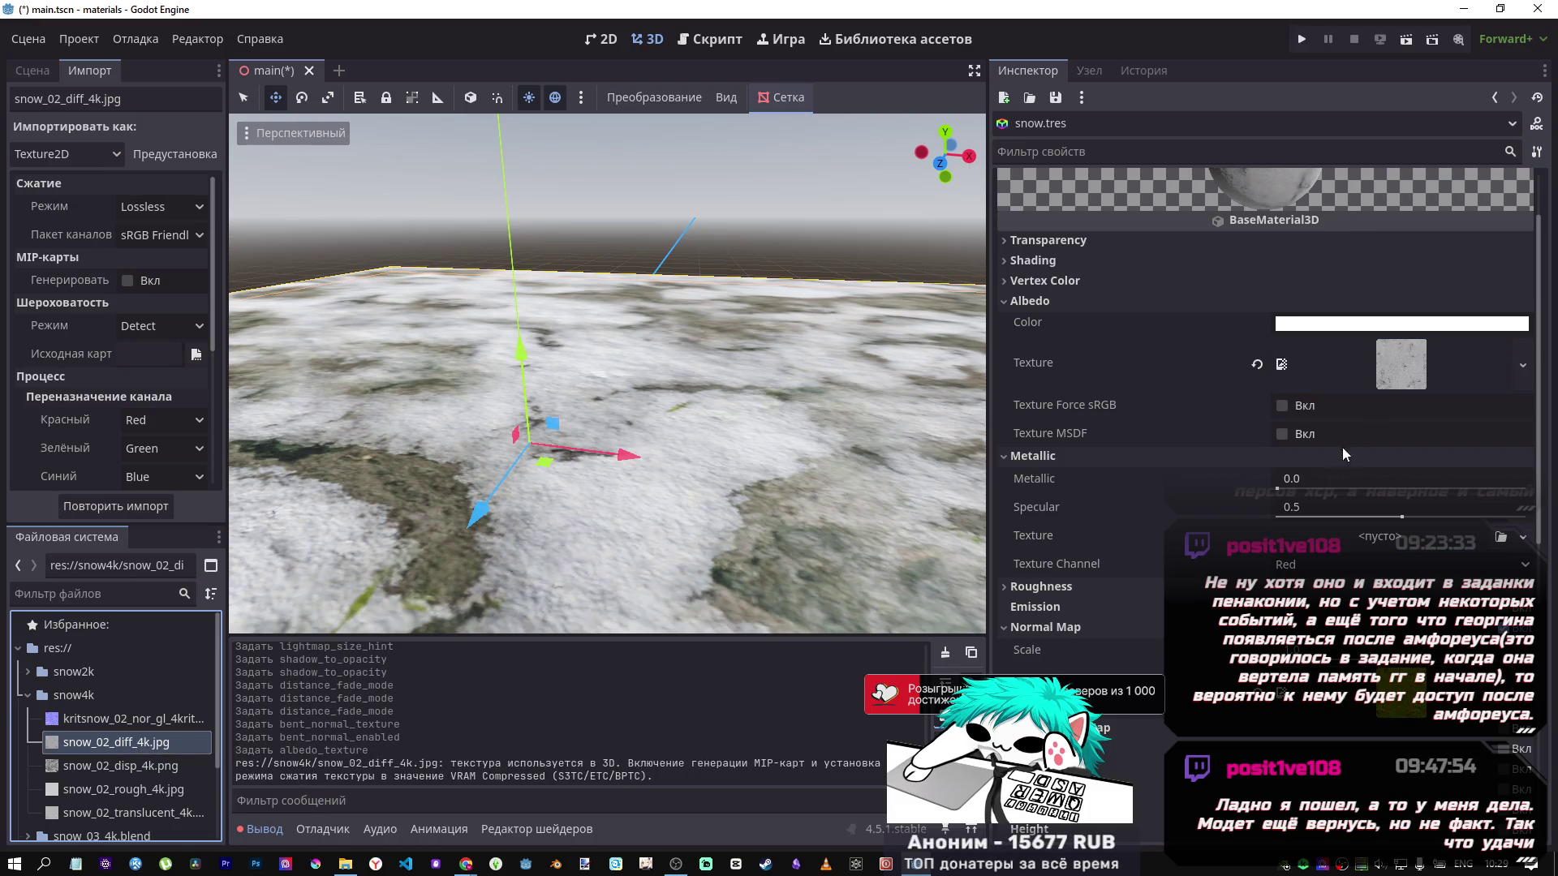
Put snow_02_rough_4k.jpg into the material's Roughness Texture slot.
scroll(1351, 440, down, 2)
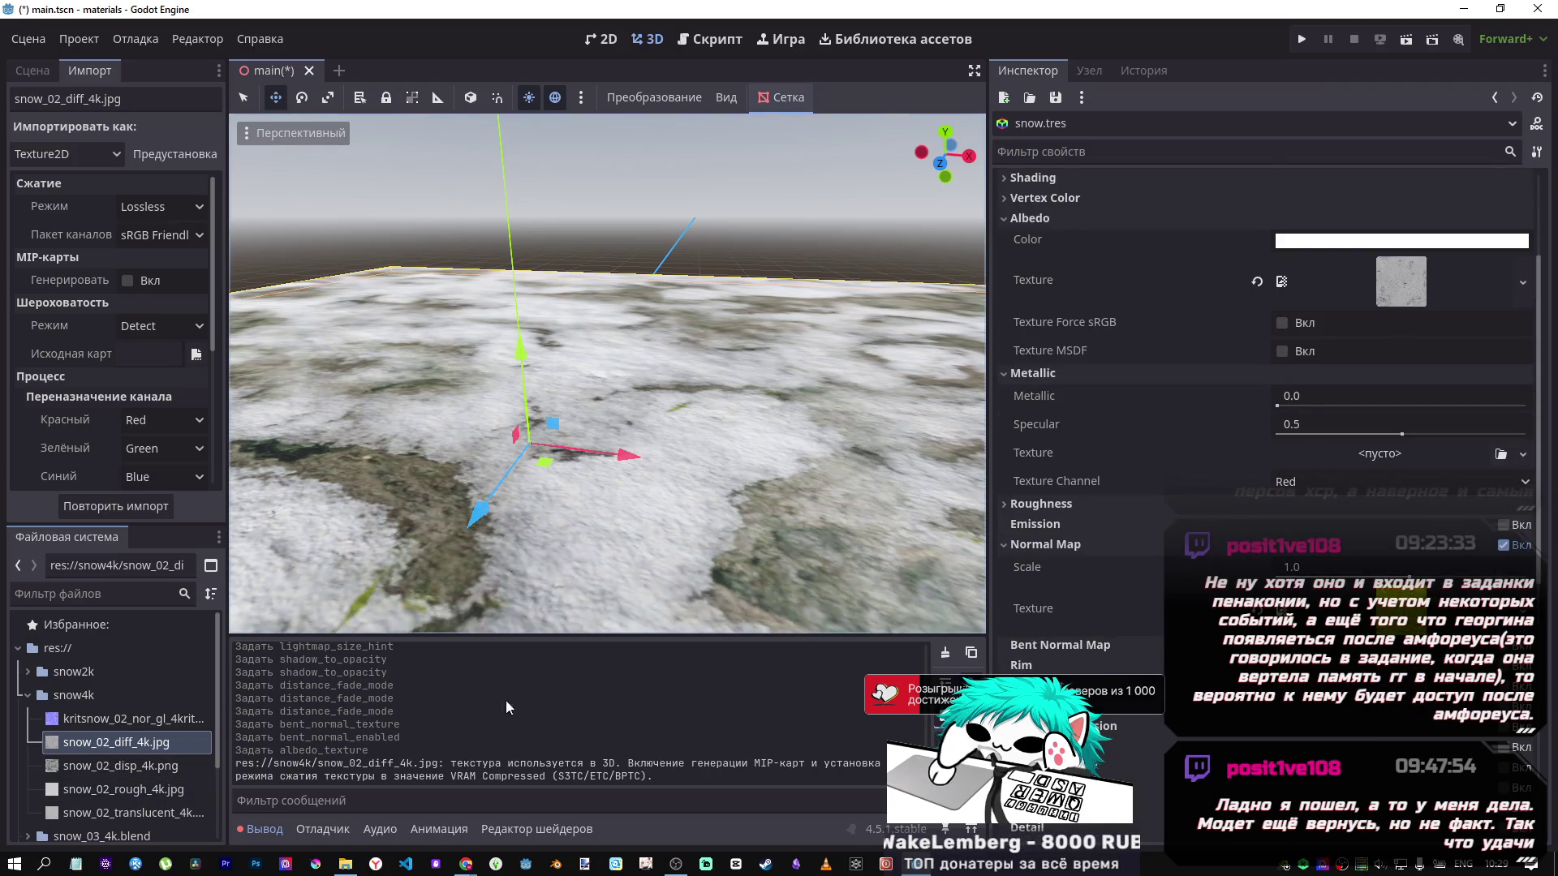
scroll(1315, 522, down, 2)
click(1020, 290)
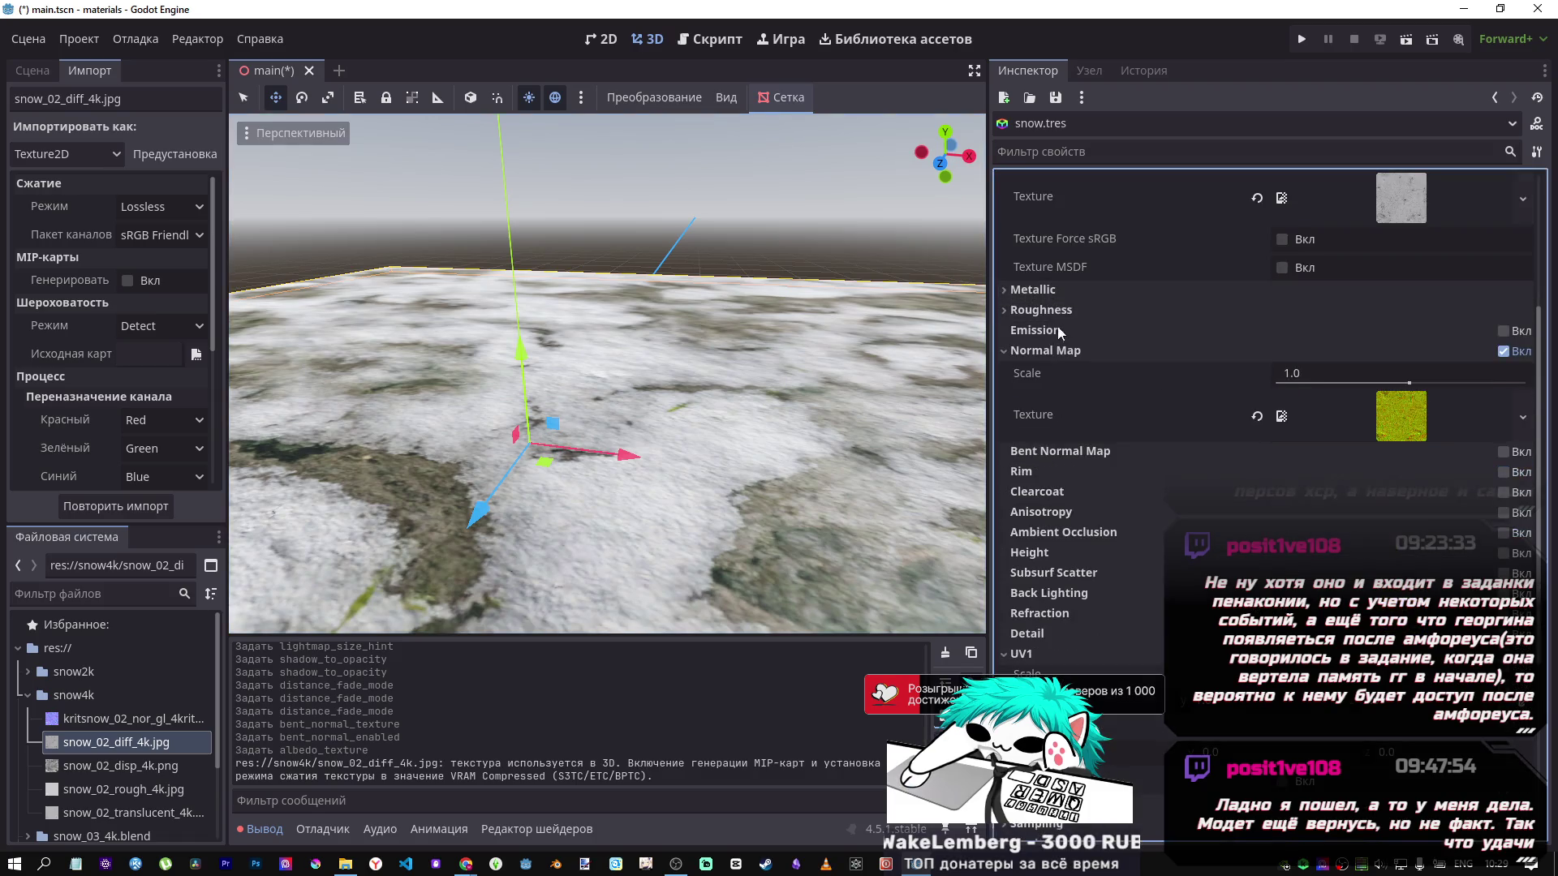
click(1069, 315)
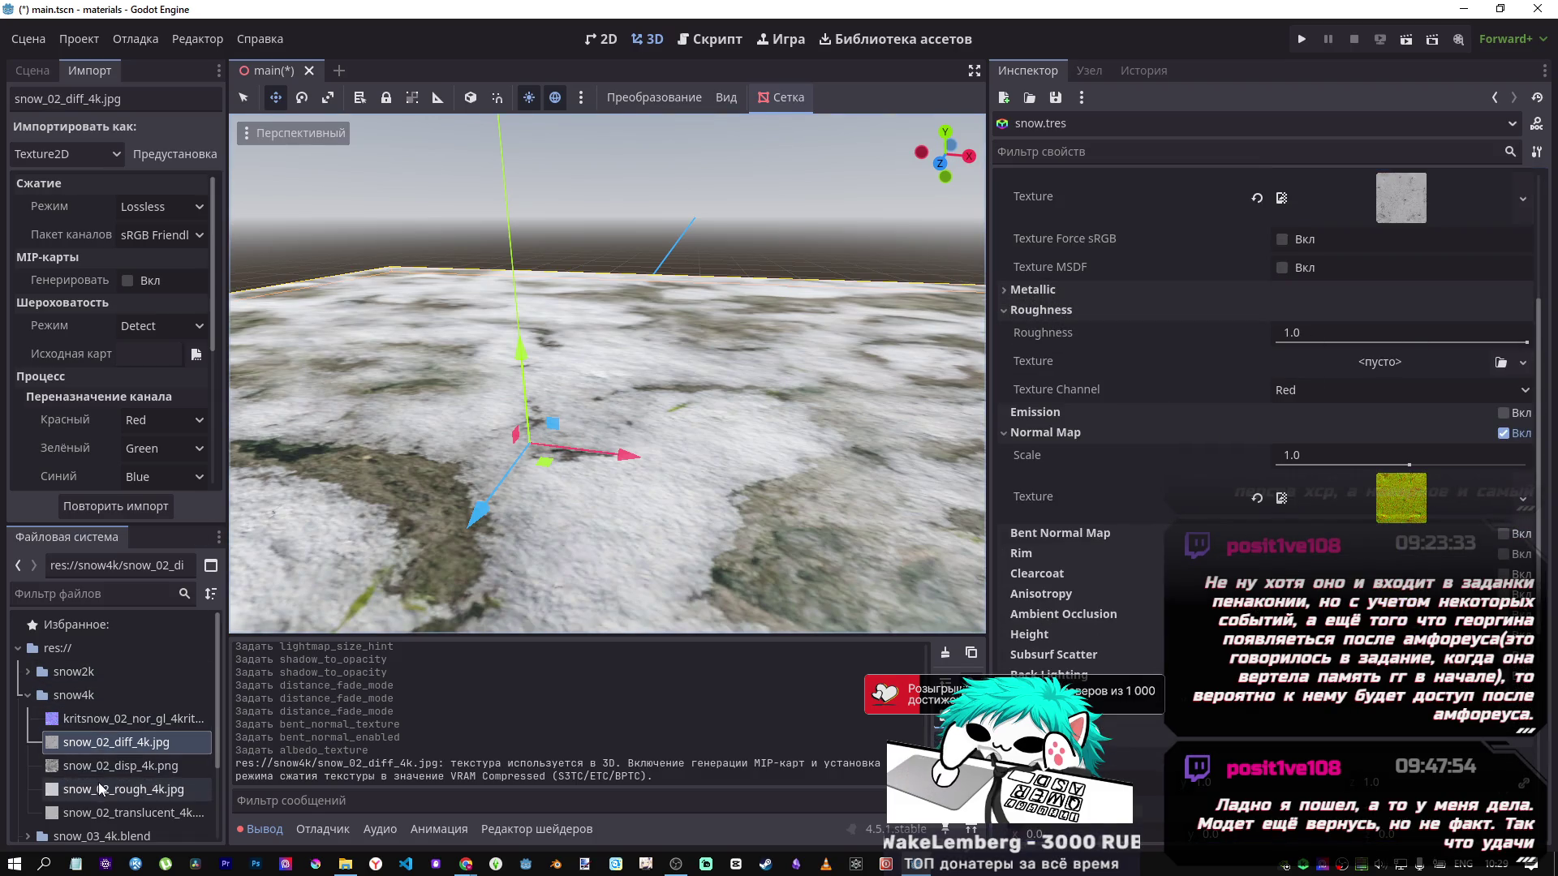
mouse_move(129, 797)
mouse_down()
mouse_move(608, 389)
mouse_move(1371, 362)
mouse_up()
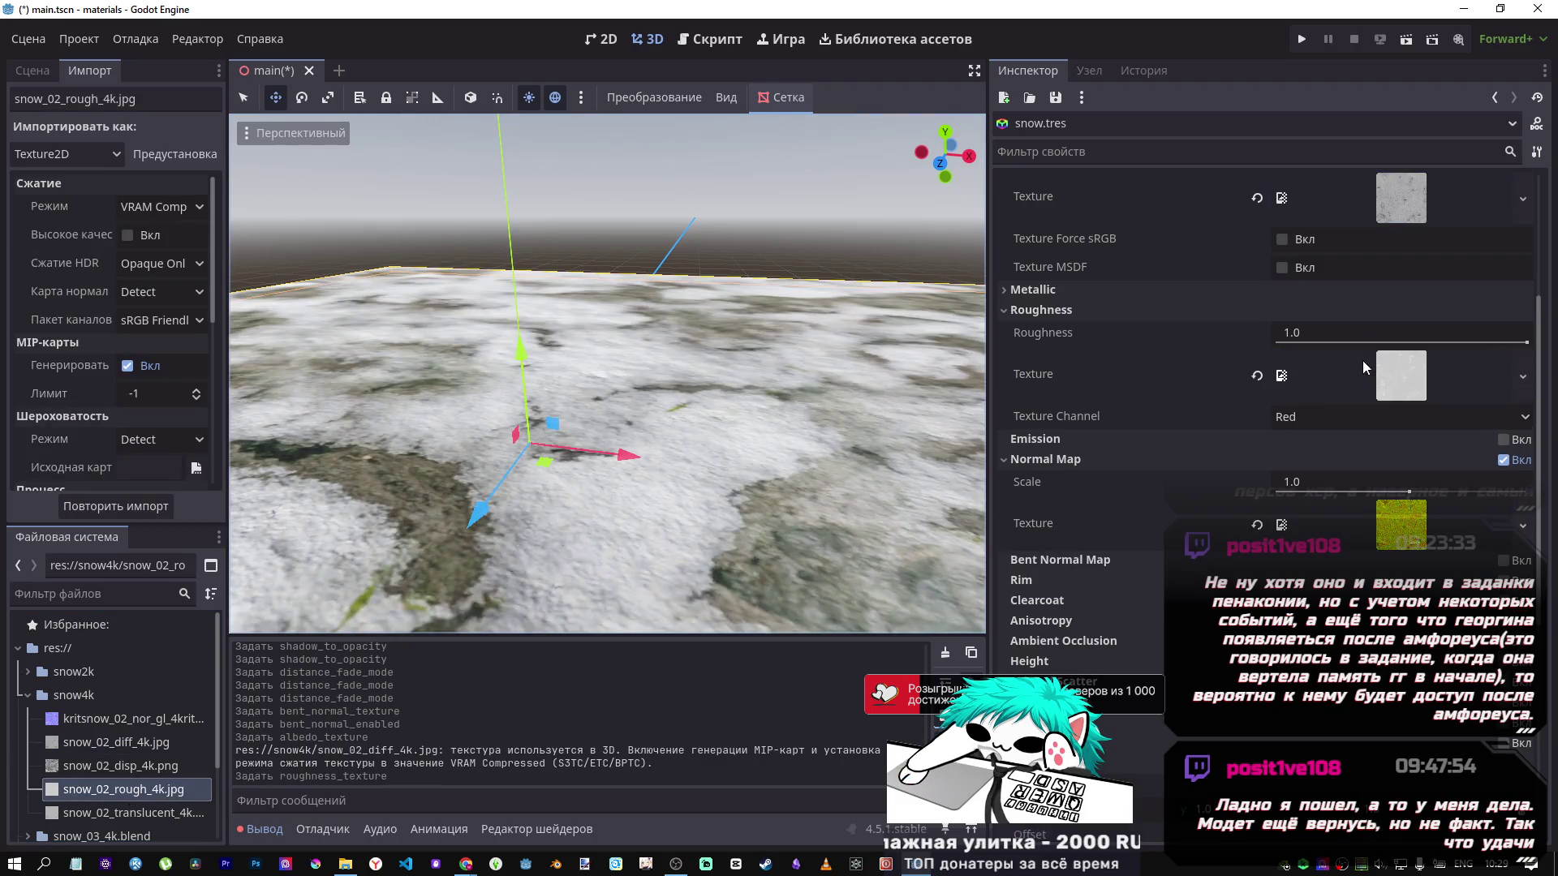
Clear the Plane node's material and assign snow.tres to it.
click(33, 71)
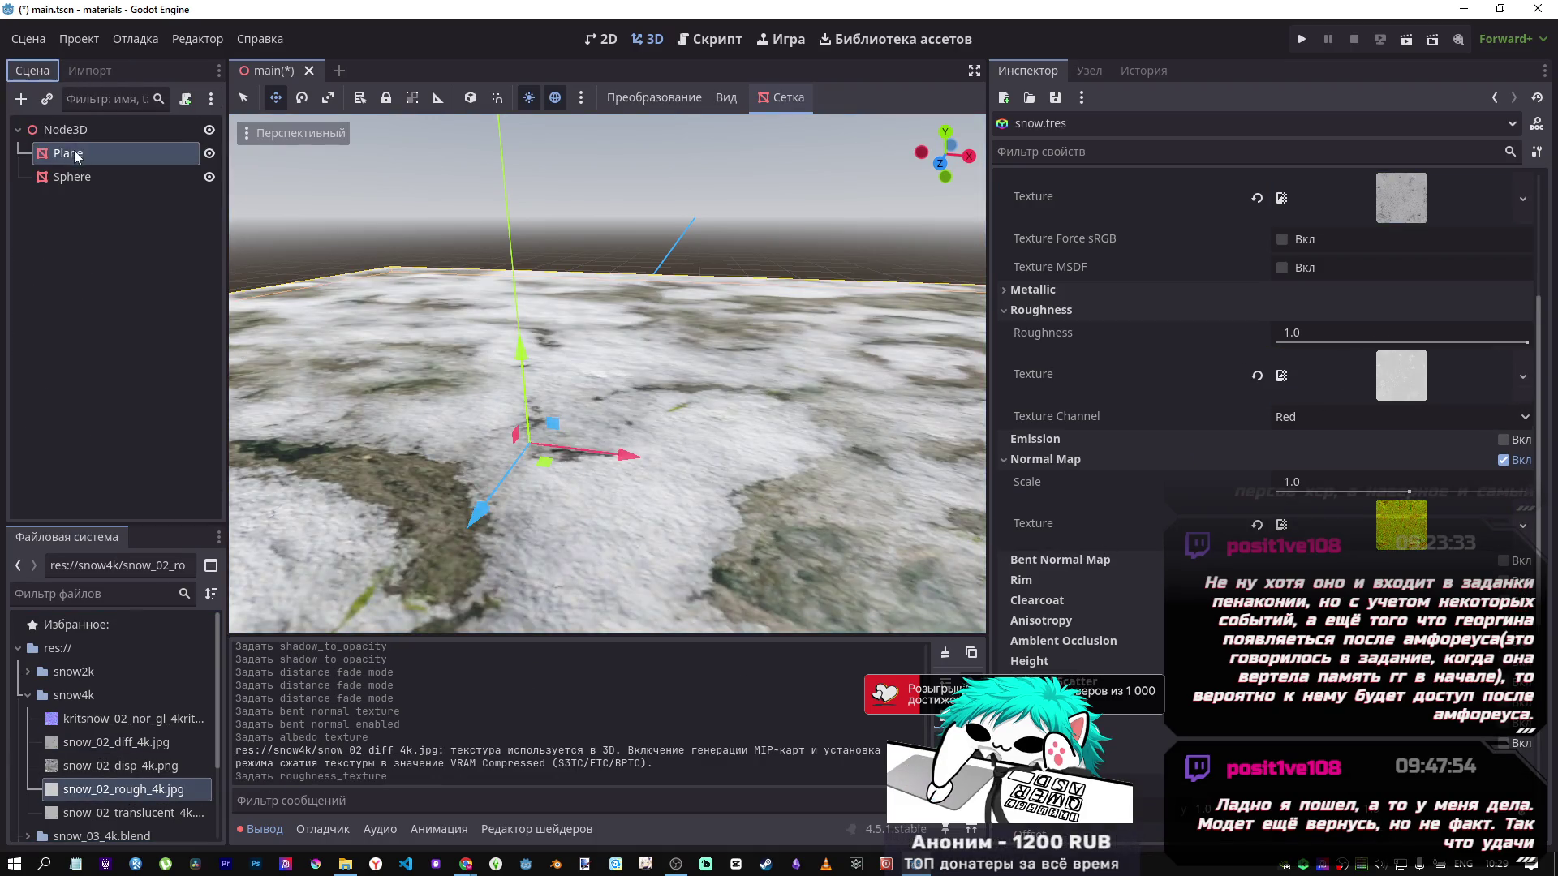
click(81, 154)
click(75, 185)
click(91, 159)
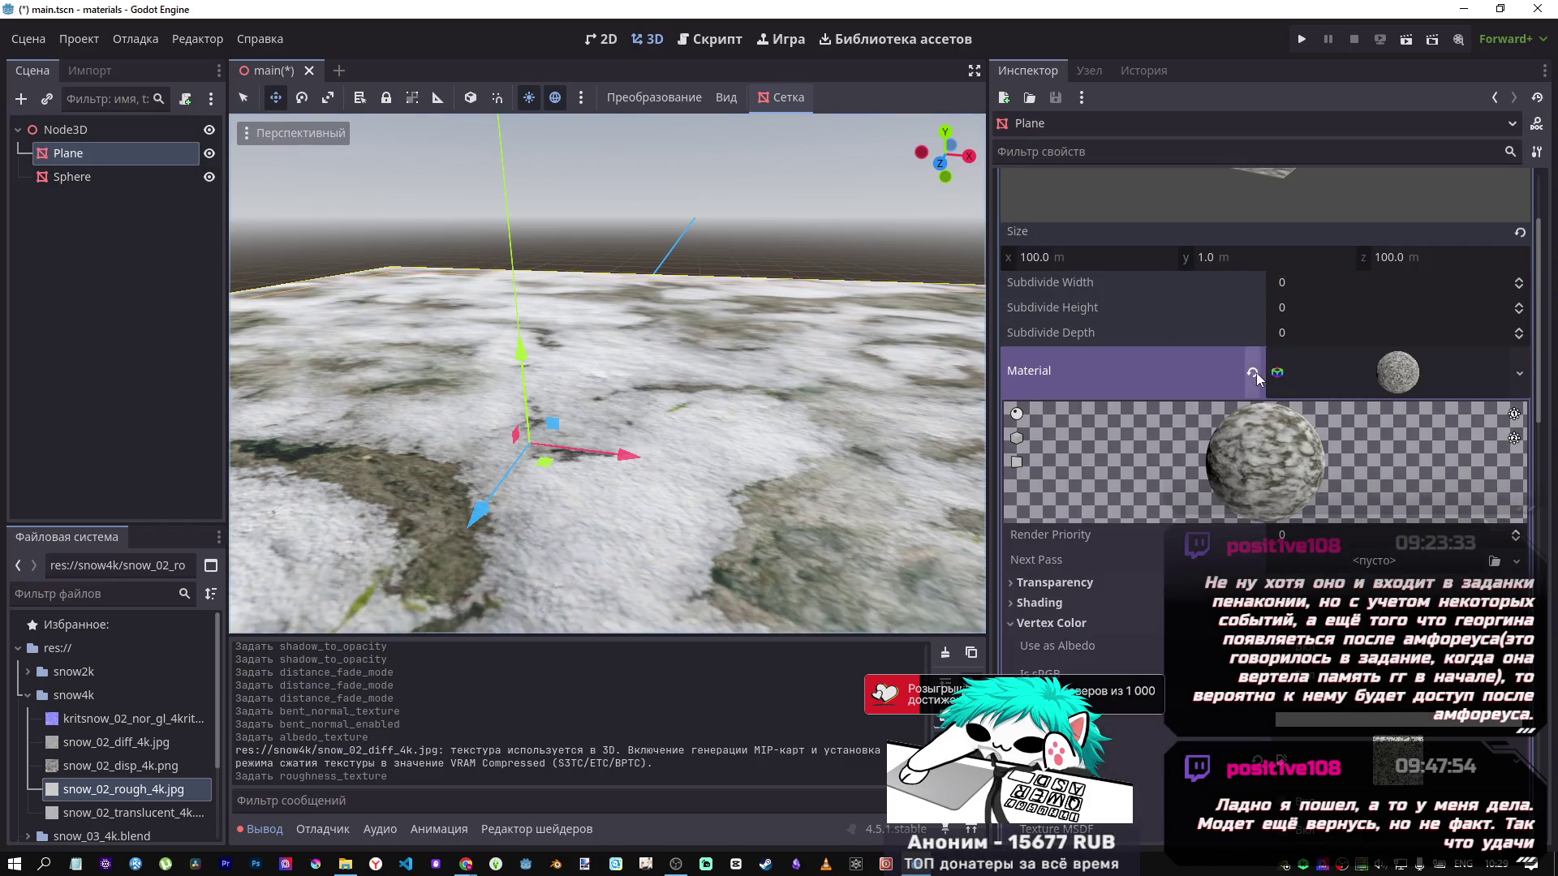
click(1254, 373)
scroll(96, 728, down, 3)
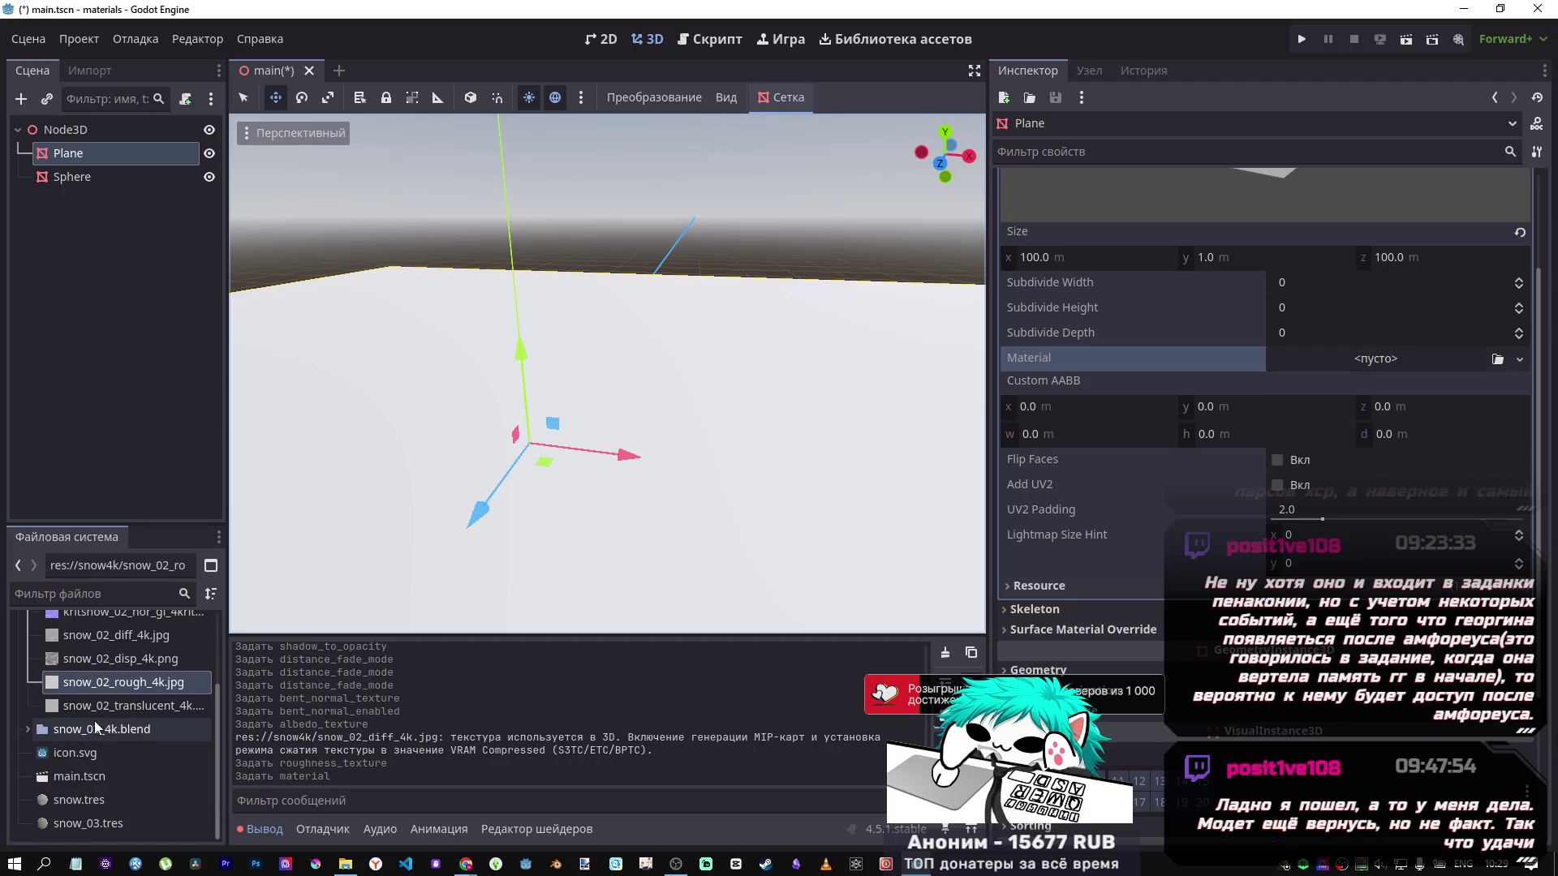
mouse_move(78, 800)
mouse_down()
mouse_move(1452, 353)
mouse_move(1416, 365)
mouse_up()
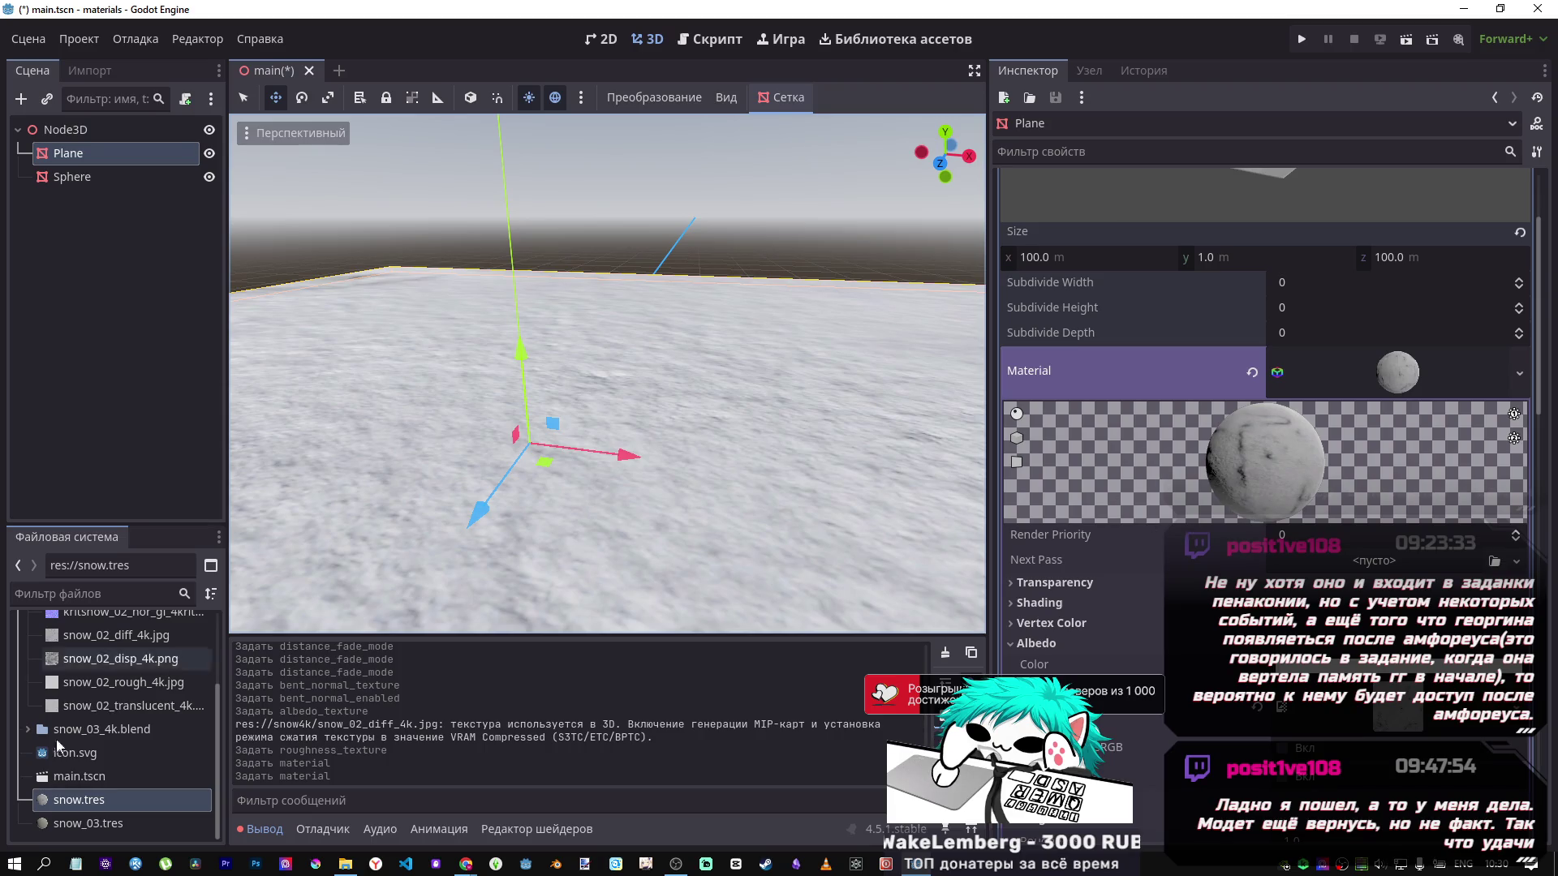
Replace snow.tres's normal map texture with kritsnow_02_nor_gl_4krita.exr.
click(79, 799)
scroll(1243, 487, down, 4)
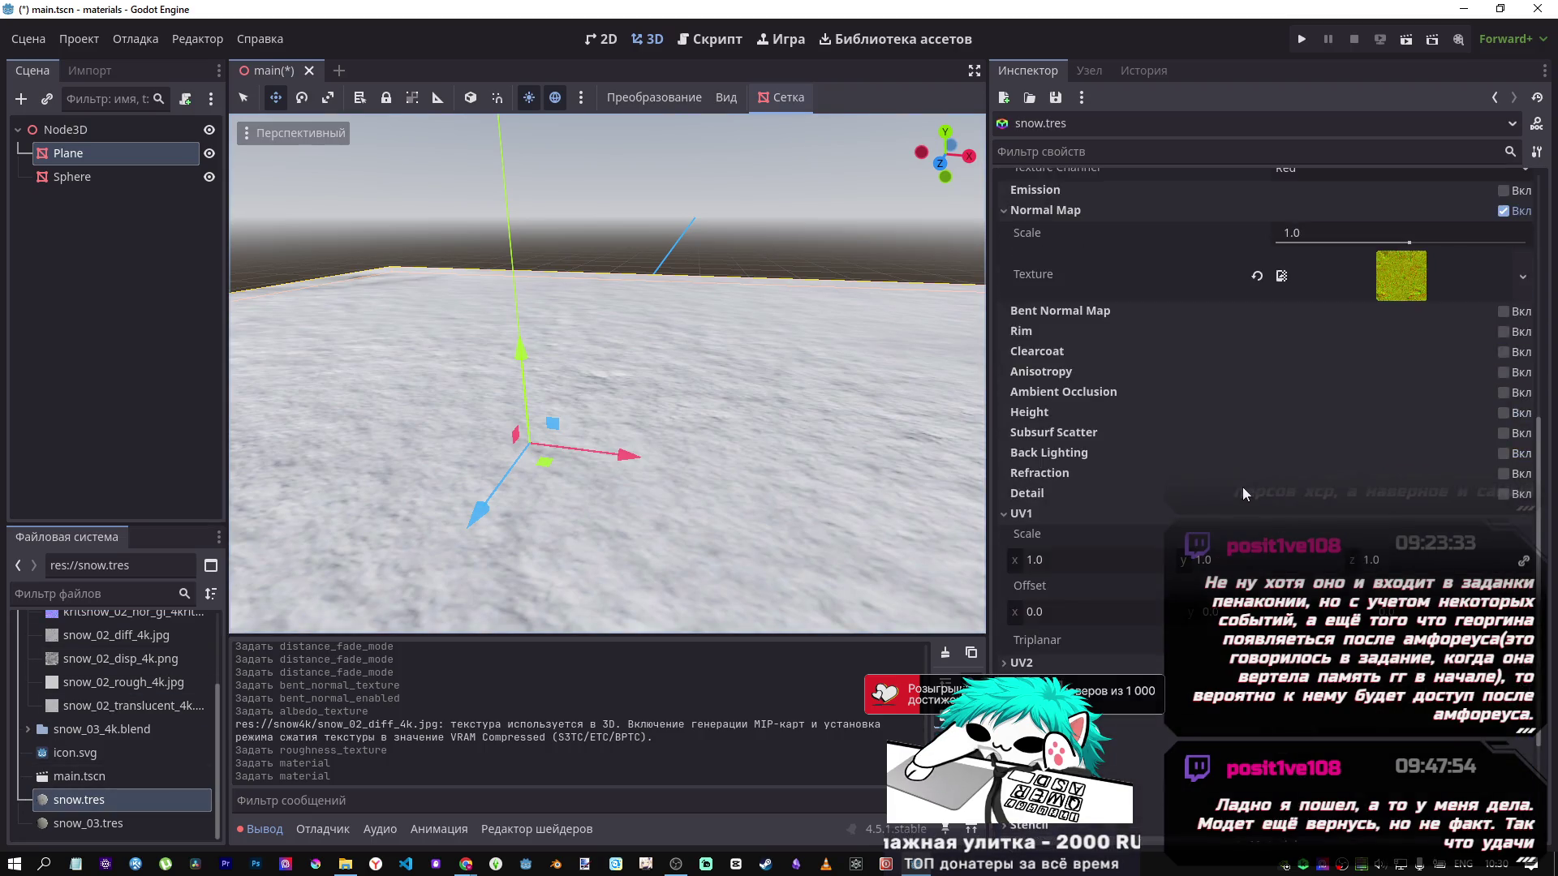
scroll(1243, 485, up, 3)
click(1257, 441)
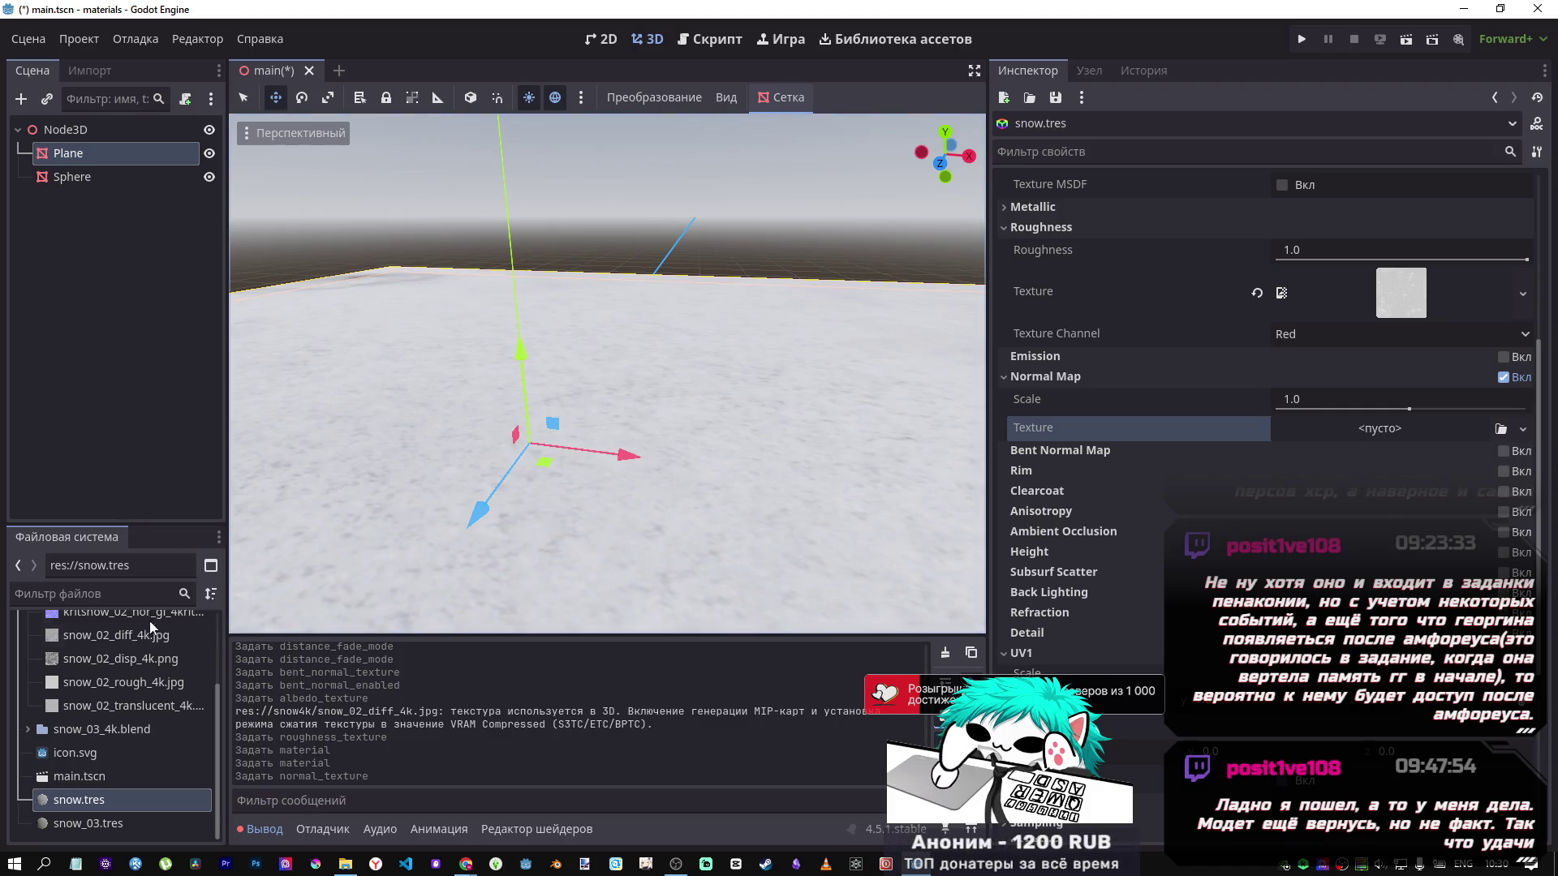
scroll(144, 716, up, 3)
click(144, 718)
mouse_move(145, 718)
mouse_down()
mouse_move(1311, 483)
mouse_move(1330, 440)
mouse_up()
scroll(605, 436, up, 5)
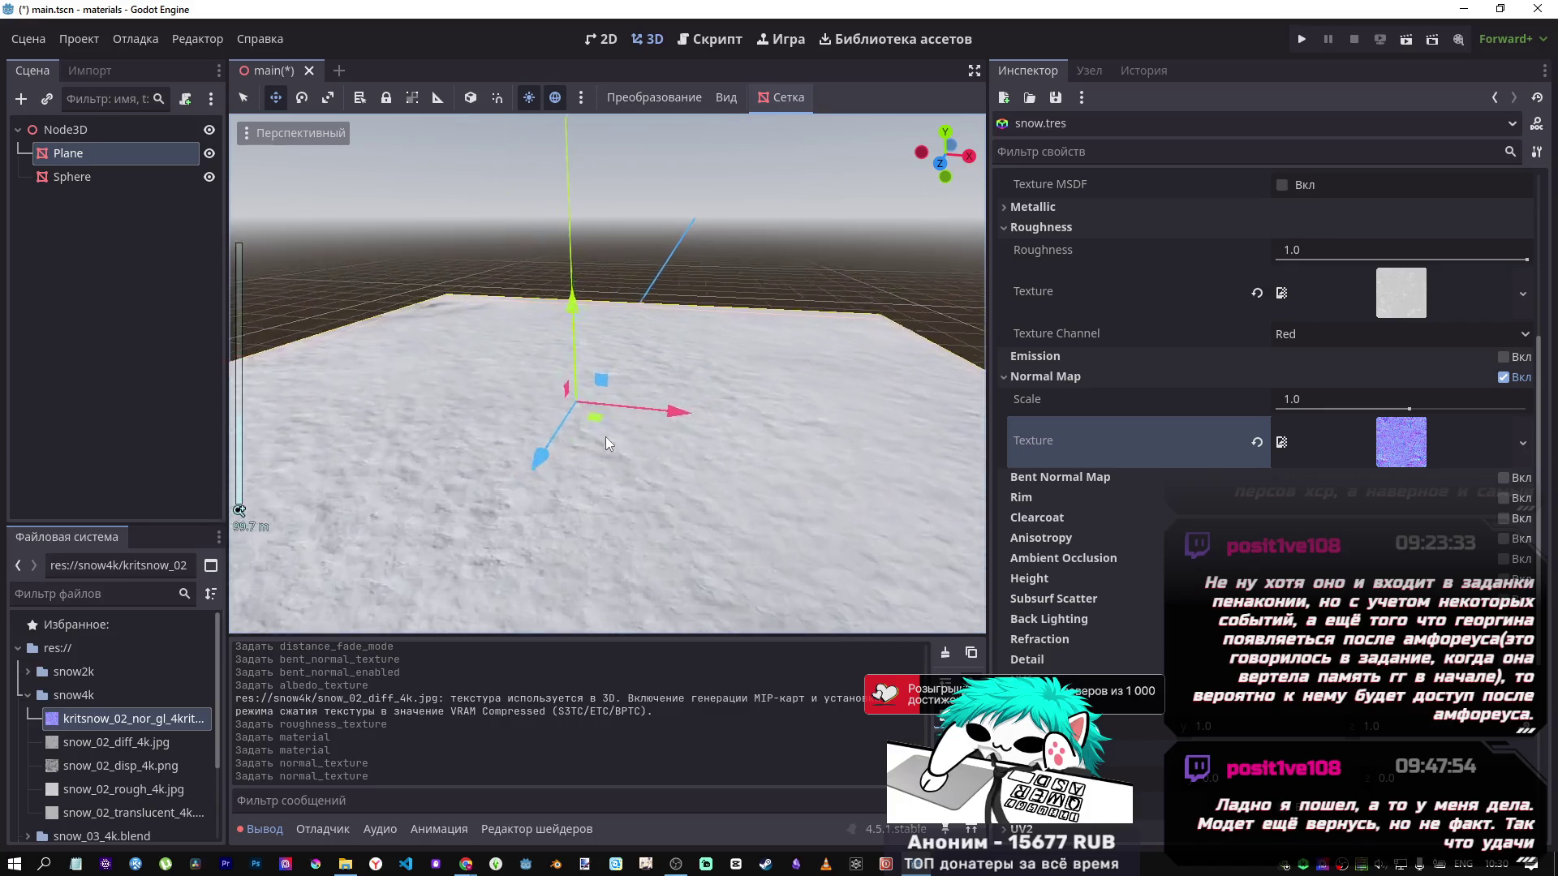
Apply a UV1 scale of 20, then settle on 2 for all three axes.
scroll(601, 438, down, 3)
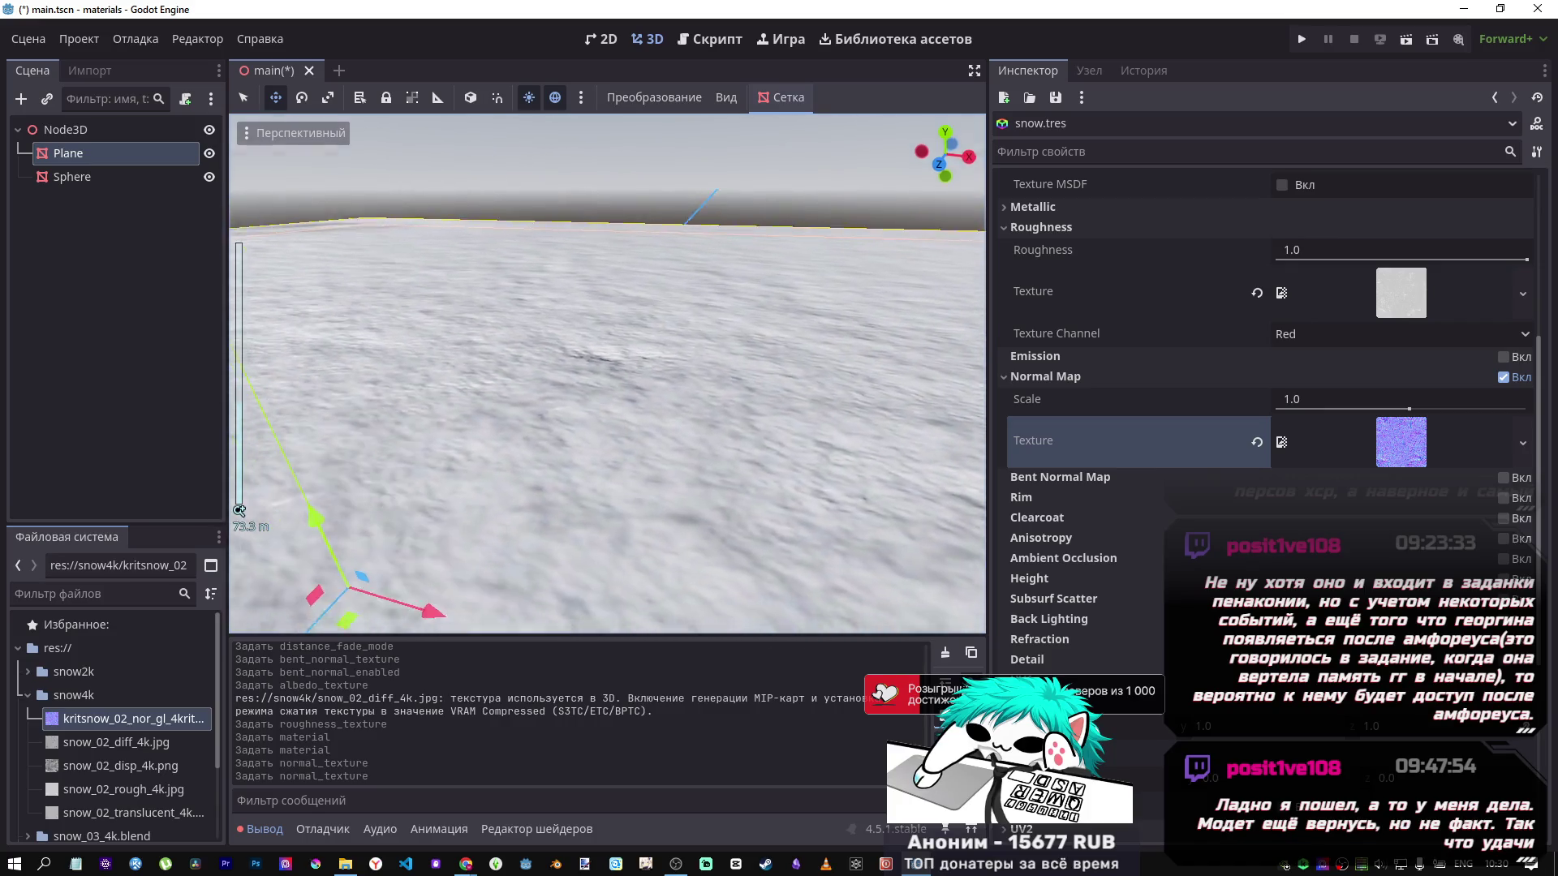
scroll(601, 438, down, 3)
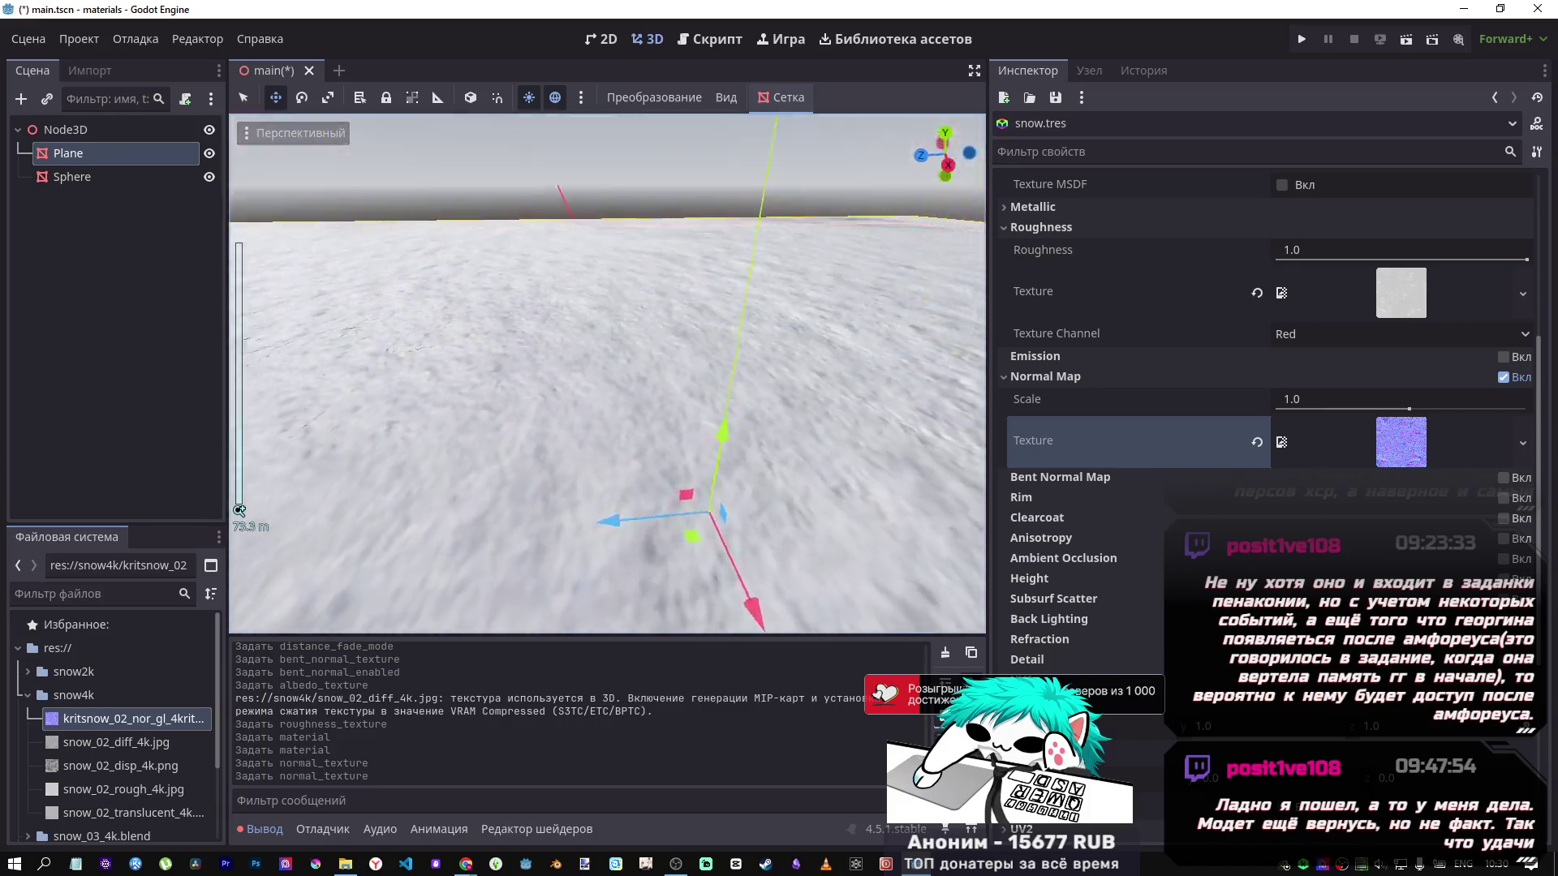
scroll(601, 438, up, 5)
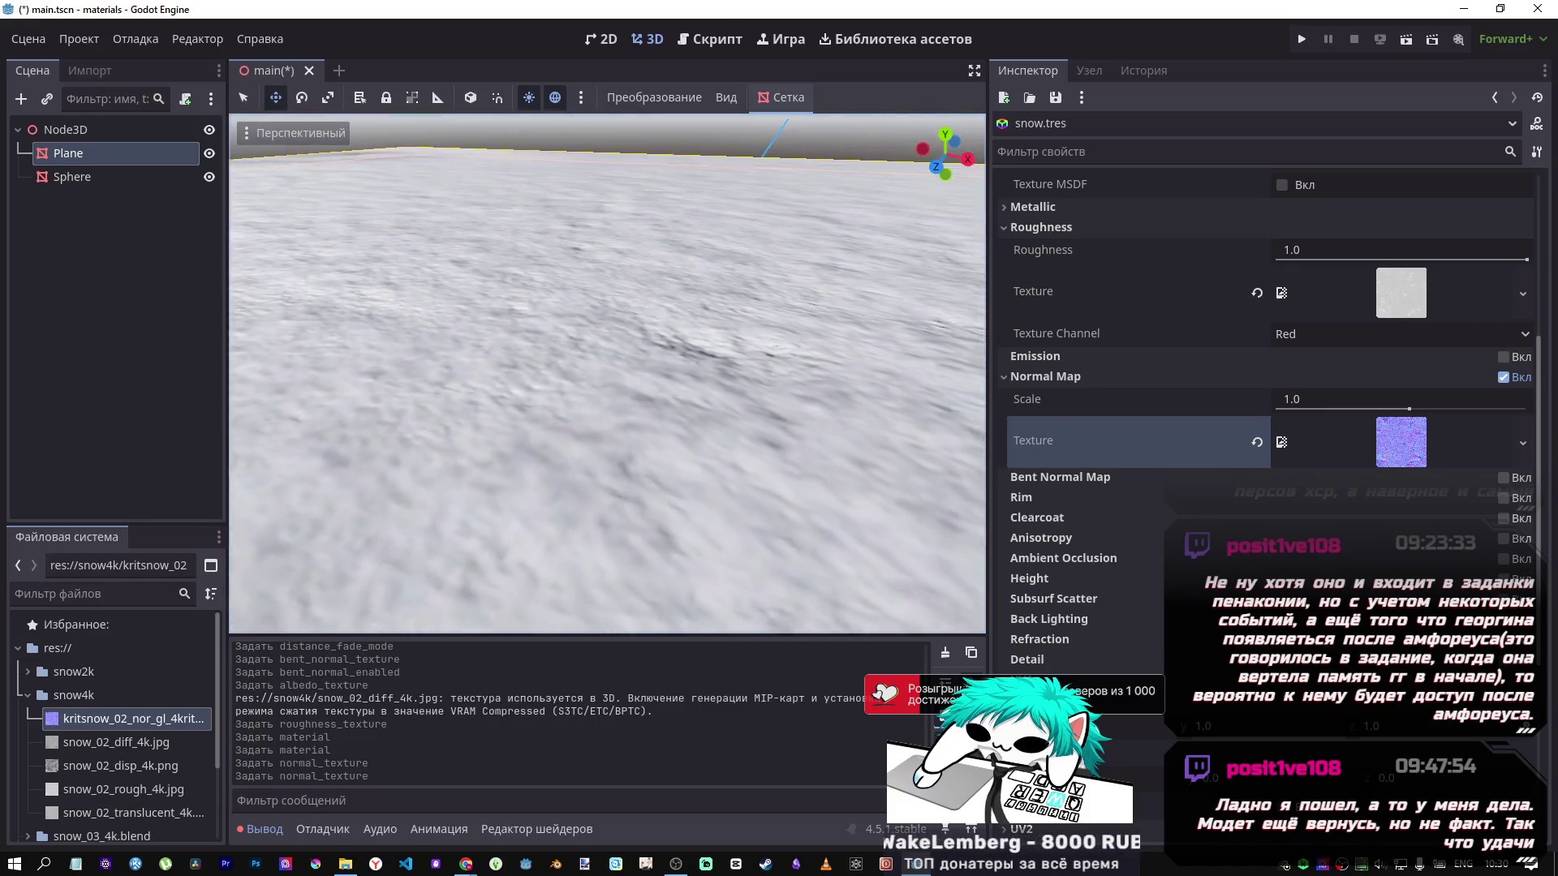
drag(607, 373, 658, 365)
mouse_move(604, 432)
mouse_down()
mouse_move(613, 414)
mouse_move(604, 431)
mouse_up()
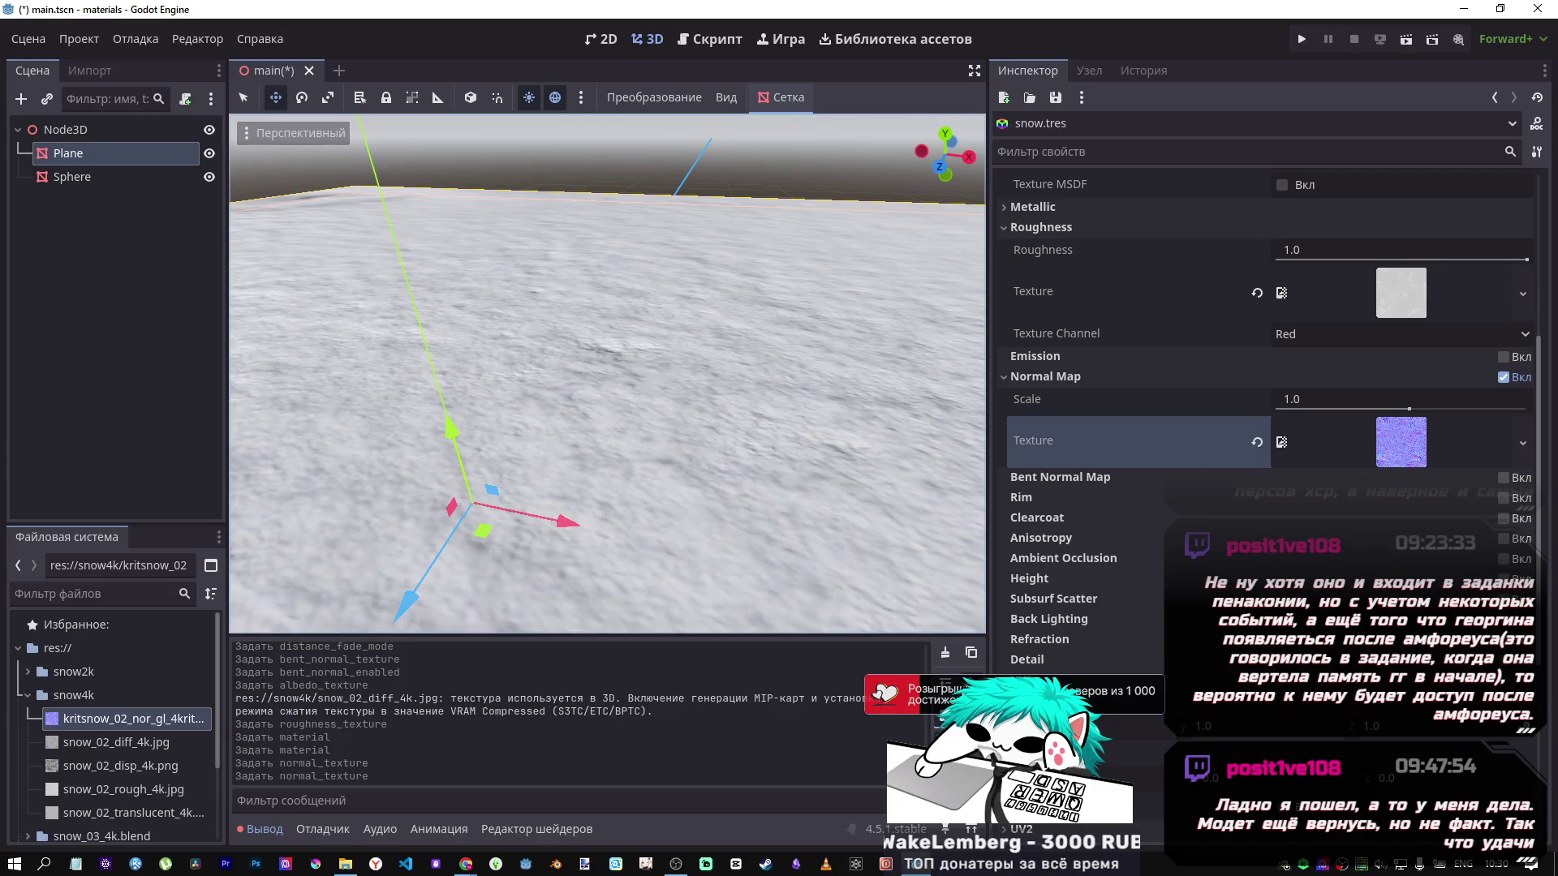
key(Return)
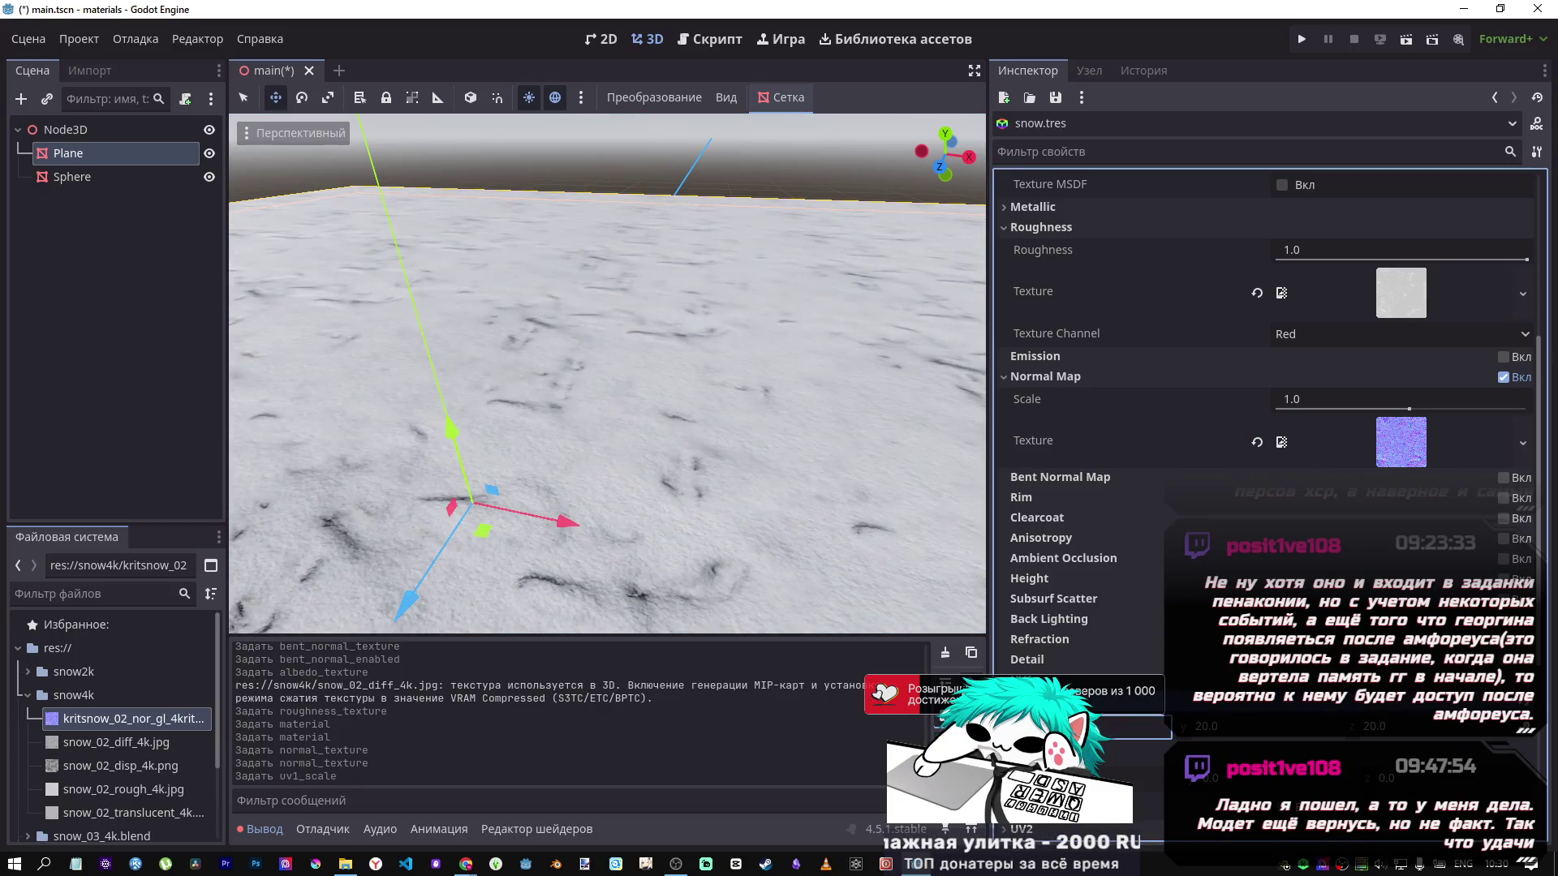
scroll(681, 501, down, 5)
scroll(669, 450, up, 6)
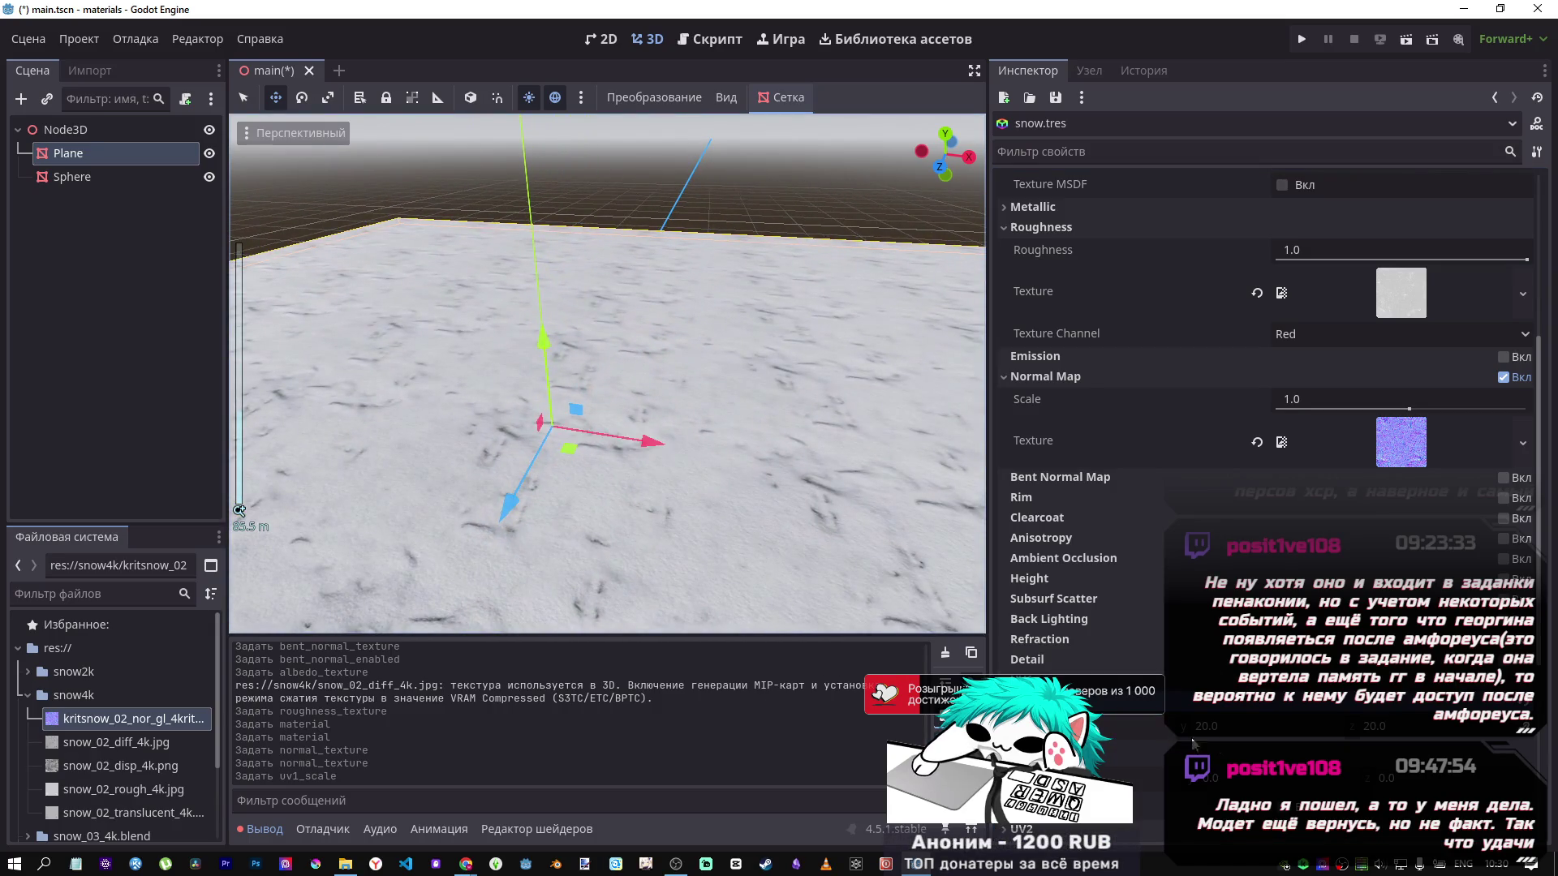
text(2)
key(Return)
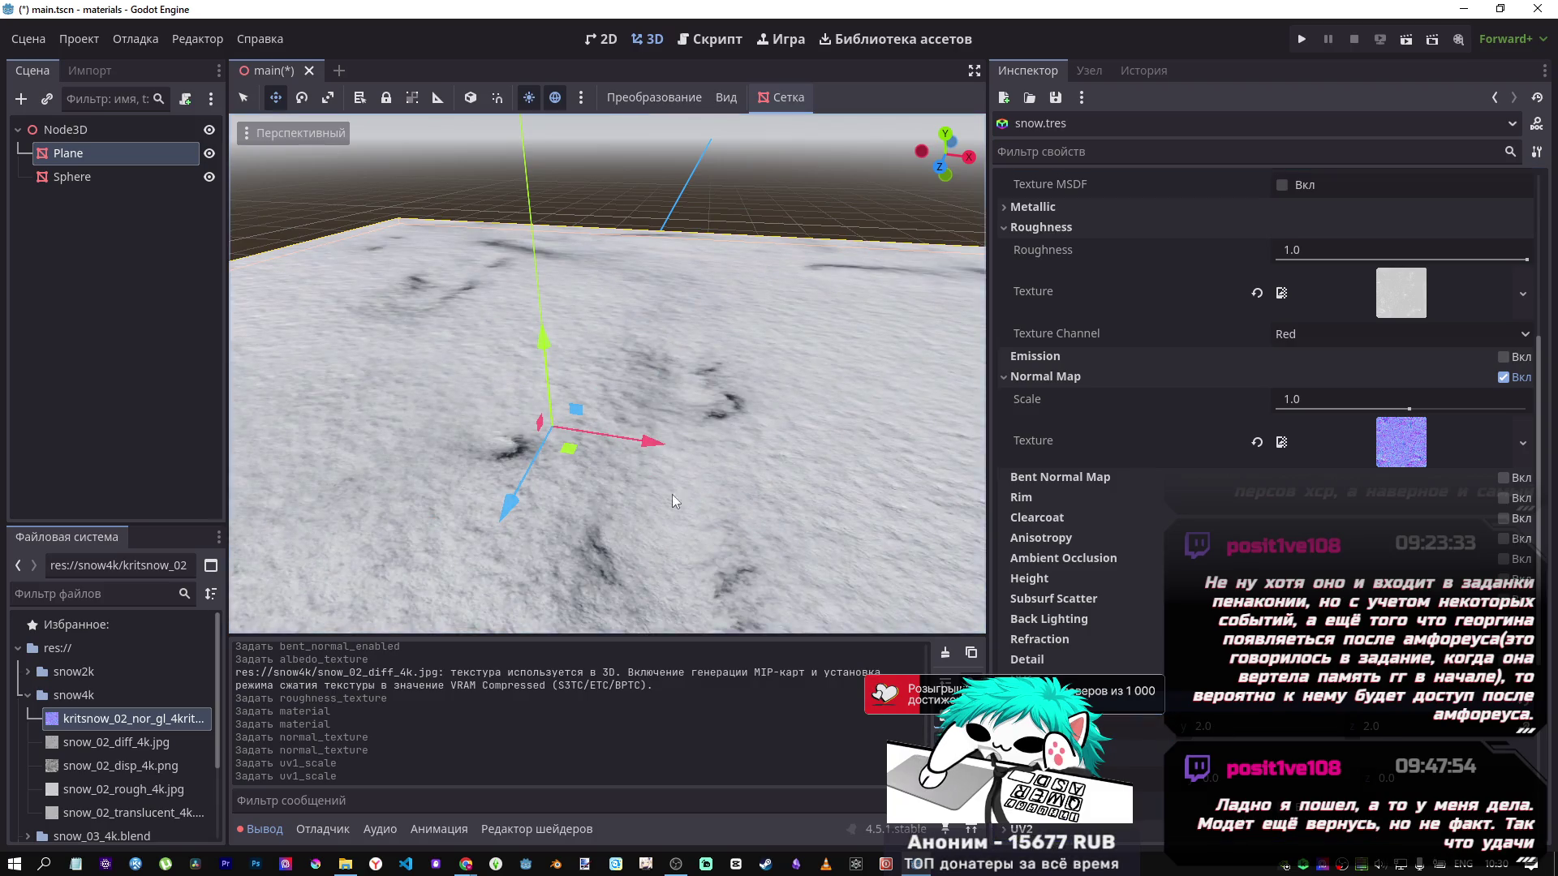
Orbit the view to inspect the tiled snow on the plane from another angle.
scroll(662, 509, down, 4)
scroll(675, 494, up, 4)
mouse_move(678, 489)
mouse_down()
mouse_move(552, 422)
mouse_move(588, 385)
mouse_up()
scroll(1207, 687, down, 5)
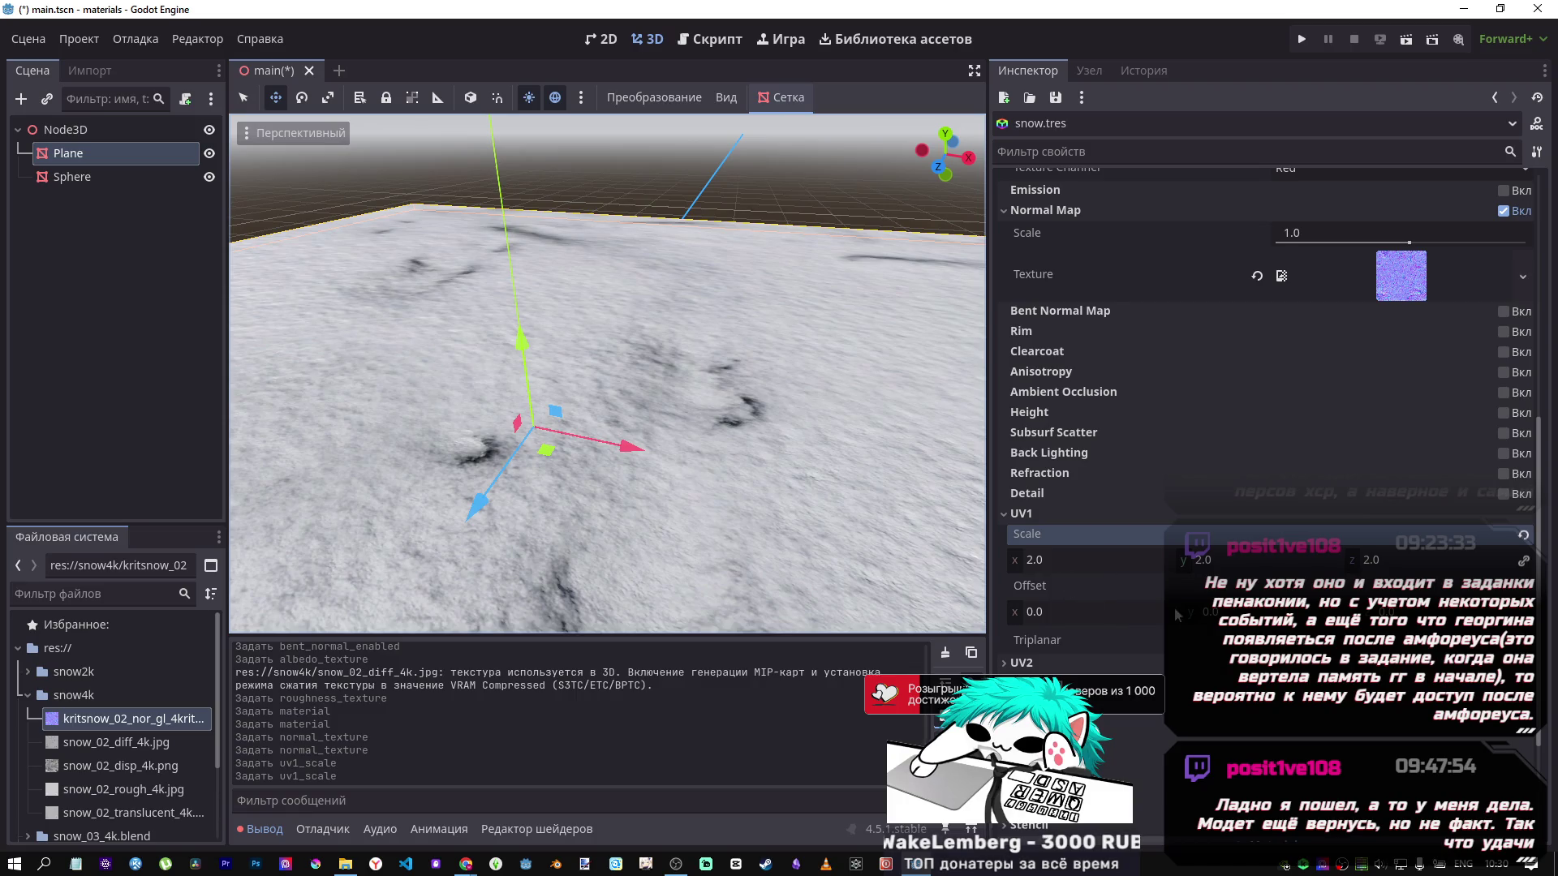
Set the UV1 scale to 1 and toggle Triplanar on, then back off.
click(1125, 560)
text(1\)
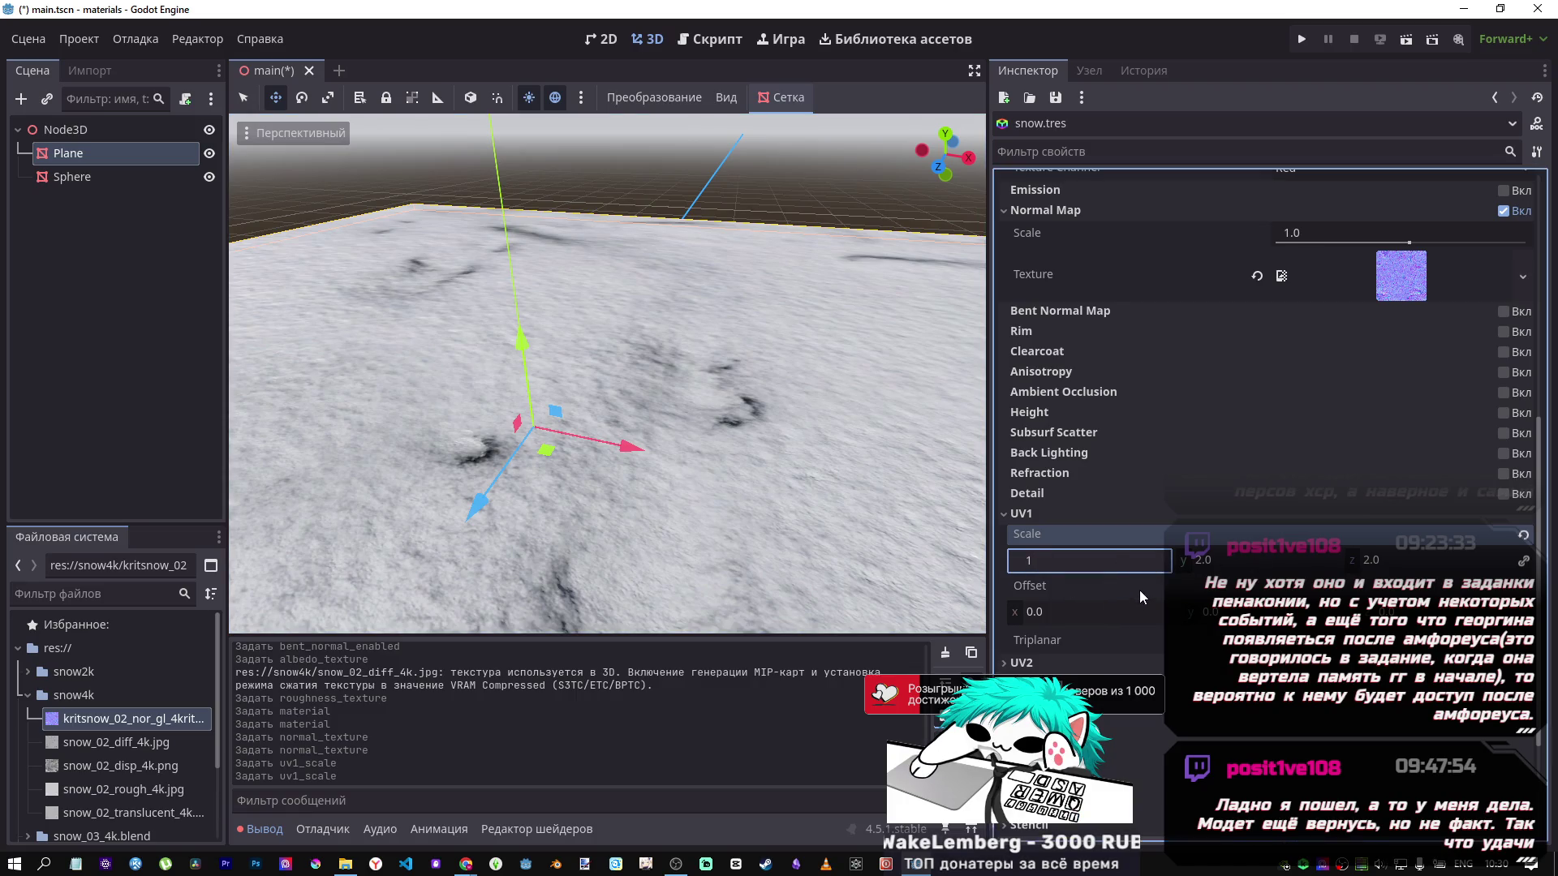
key(Return)
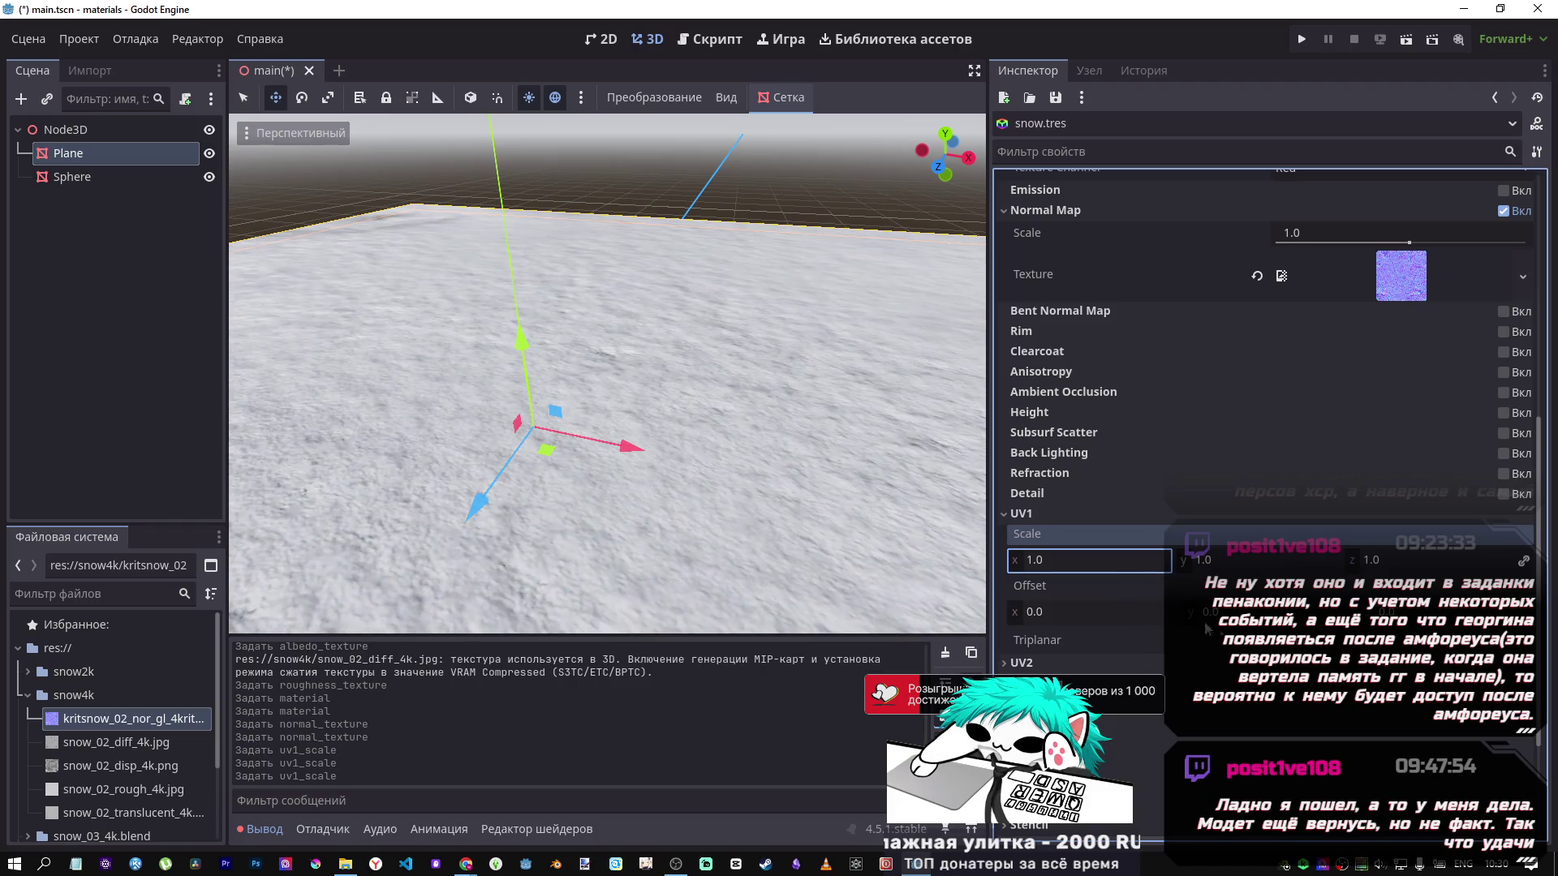
click(1286, 641)
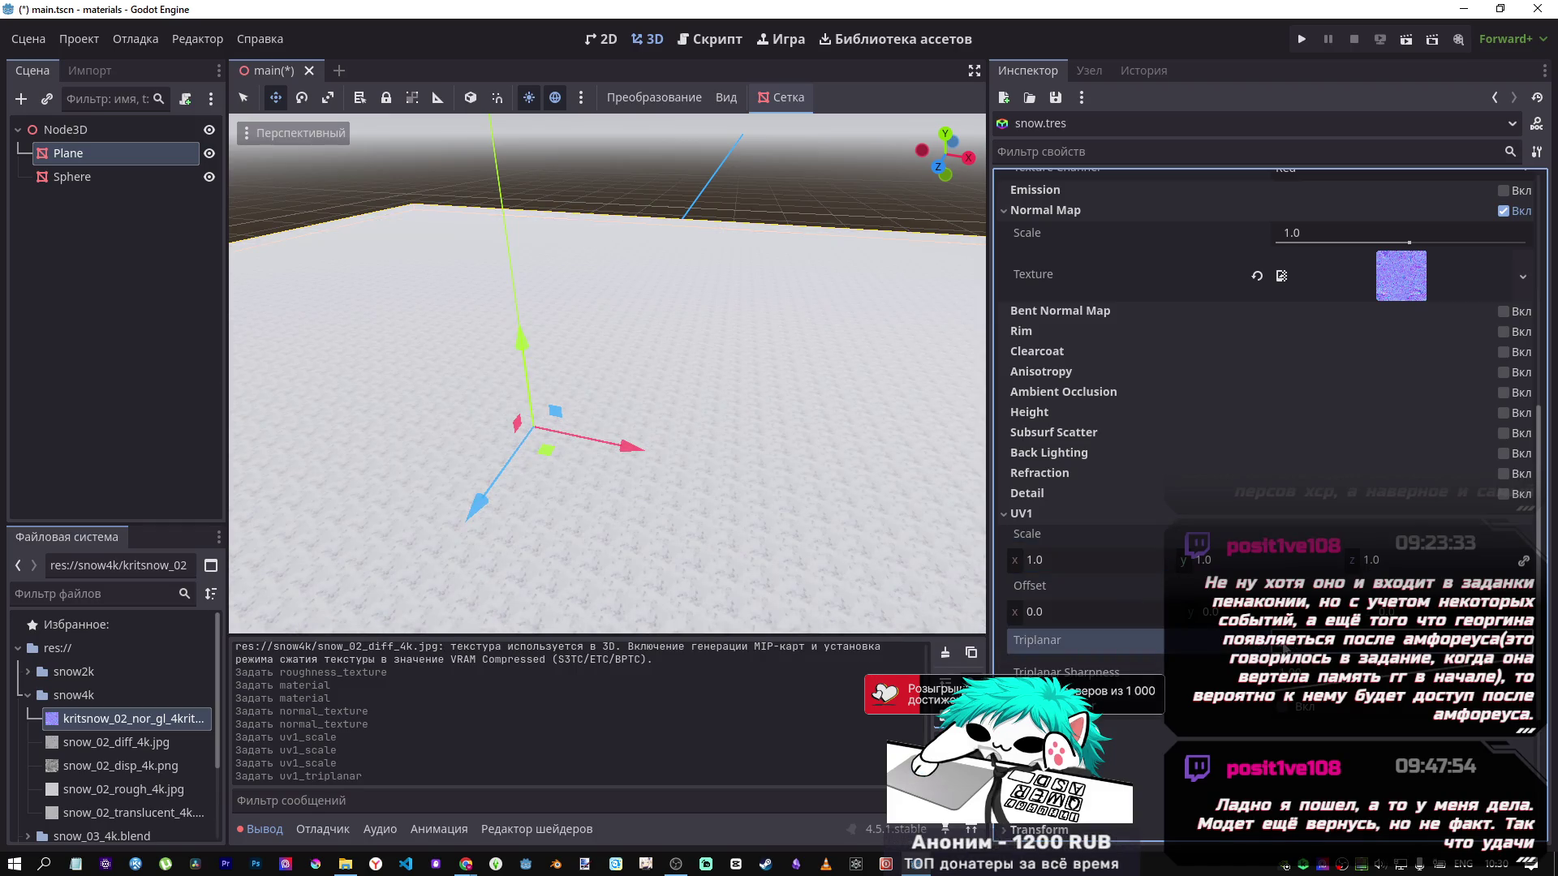
click(1285, 641)
Frame the snow plane with F and orbit around it to inspect the texture.
scroll(598, 445, down, 5)
key(f)
scroll(592, 448, down, 4)
scroll(587, 454, up, 4)
scroll(588, 451, up, 6)
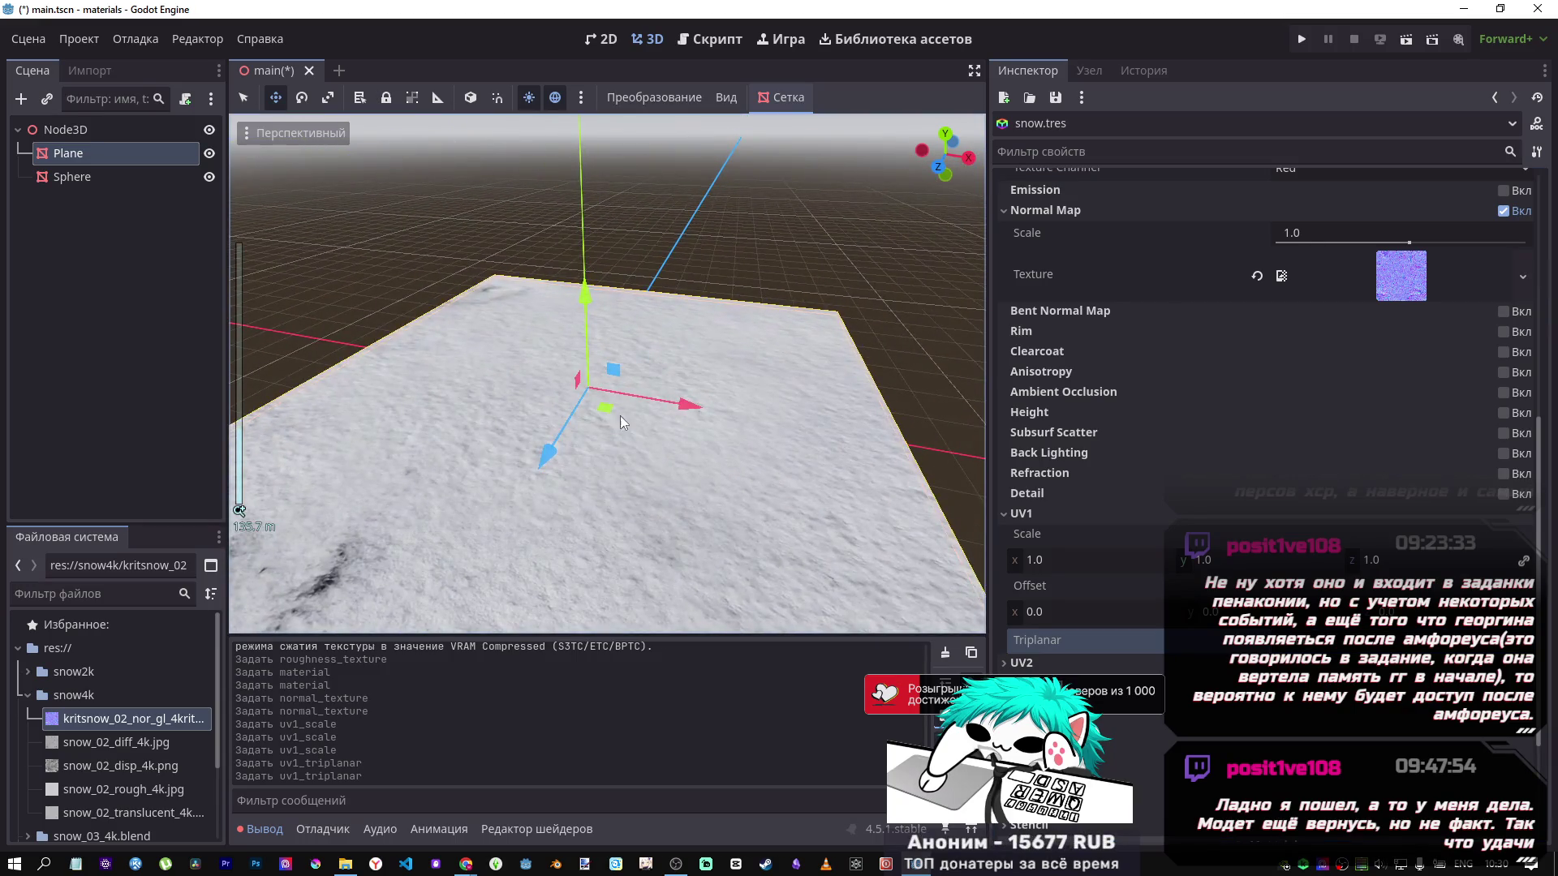
scroll(631, 388, down, 2)
mouse_move(620, 407)
mouse_down()
mouse_move(560, 418)
mouse_move(772, 425)
mouse_up()
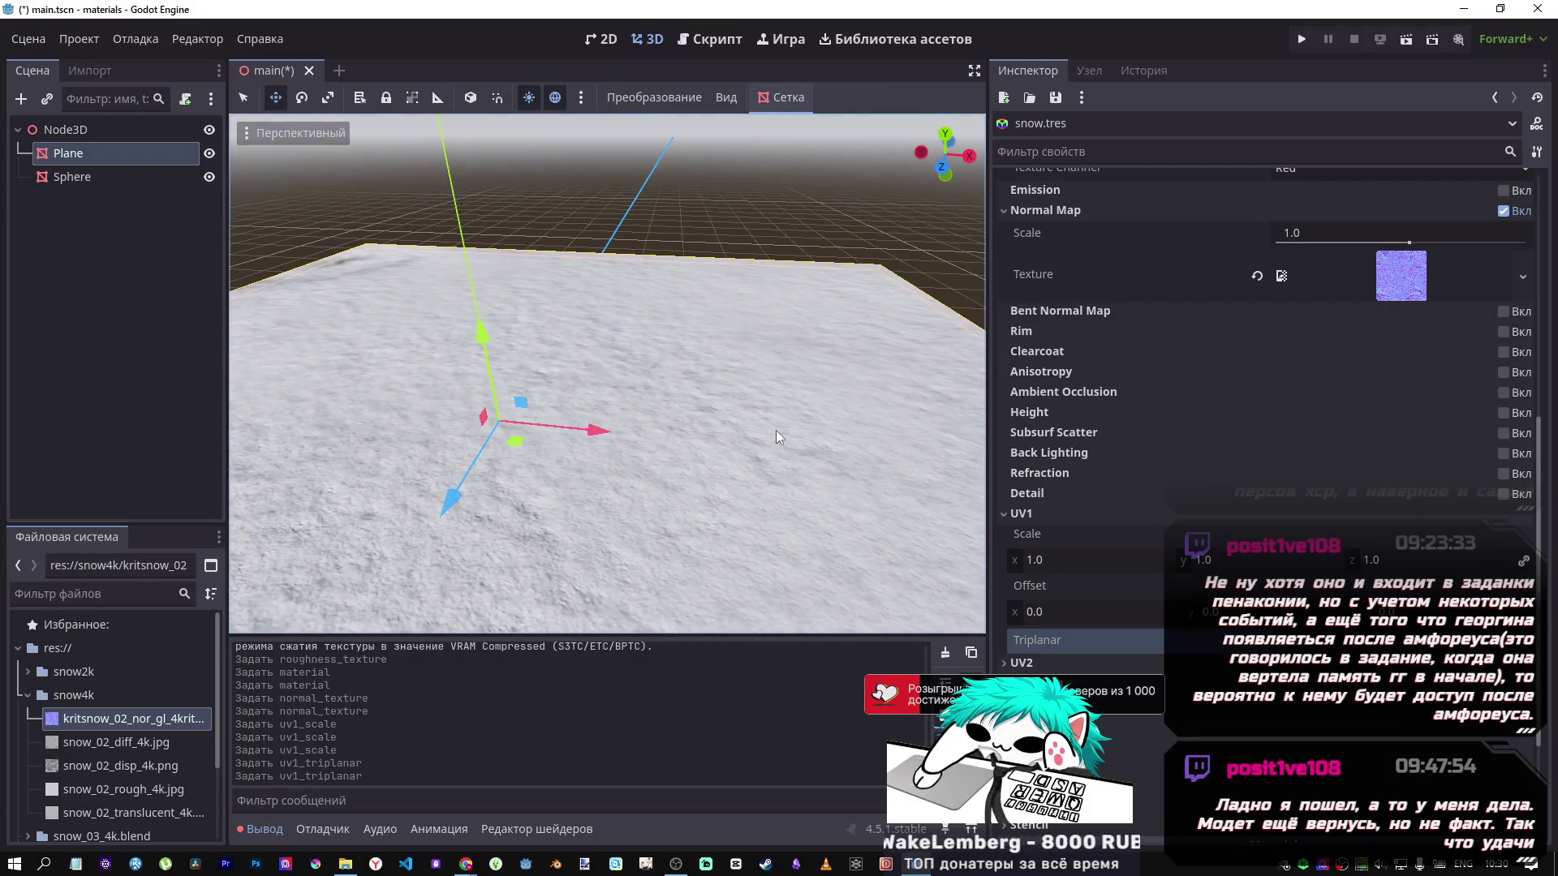
click(1087, 513)
scroll(1078, 482, up, 5)
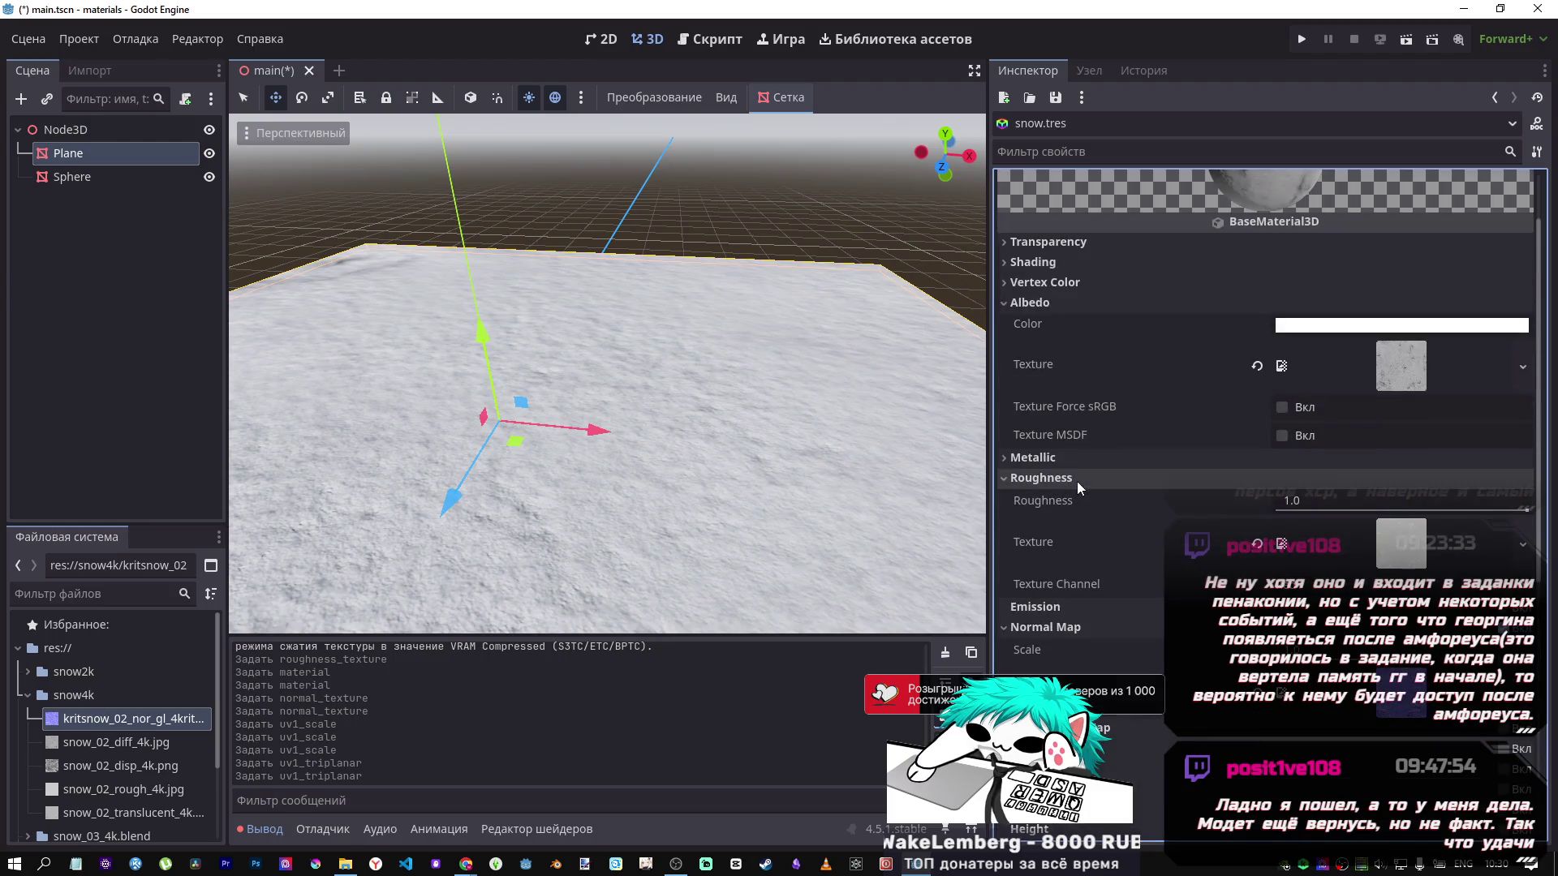
Review snow.tres's albedo, roughness and normal map settings, then switch to Chrome.
scroll(1076, 474, down, 4)
scroll(1072, 477, down, 2)
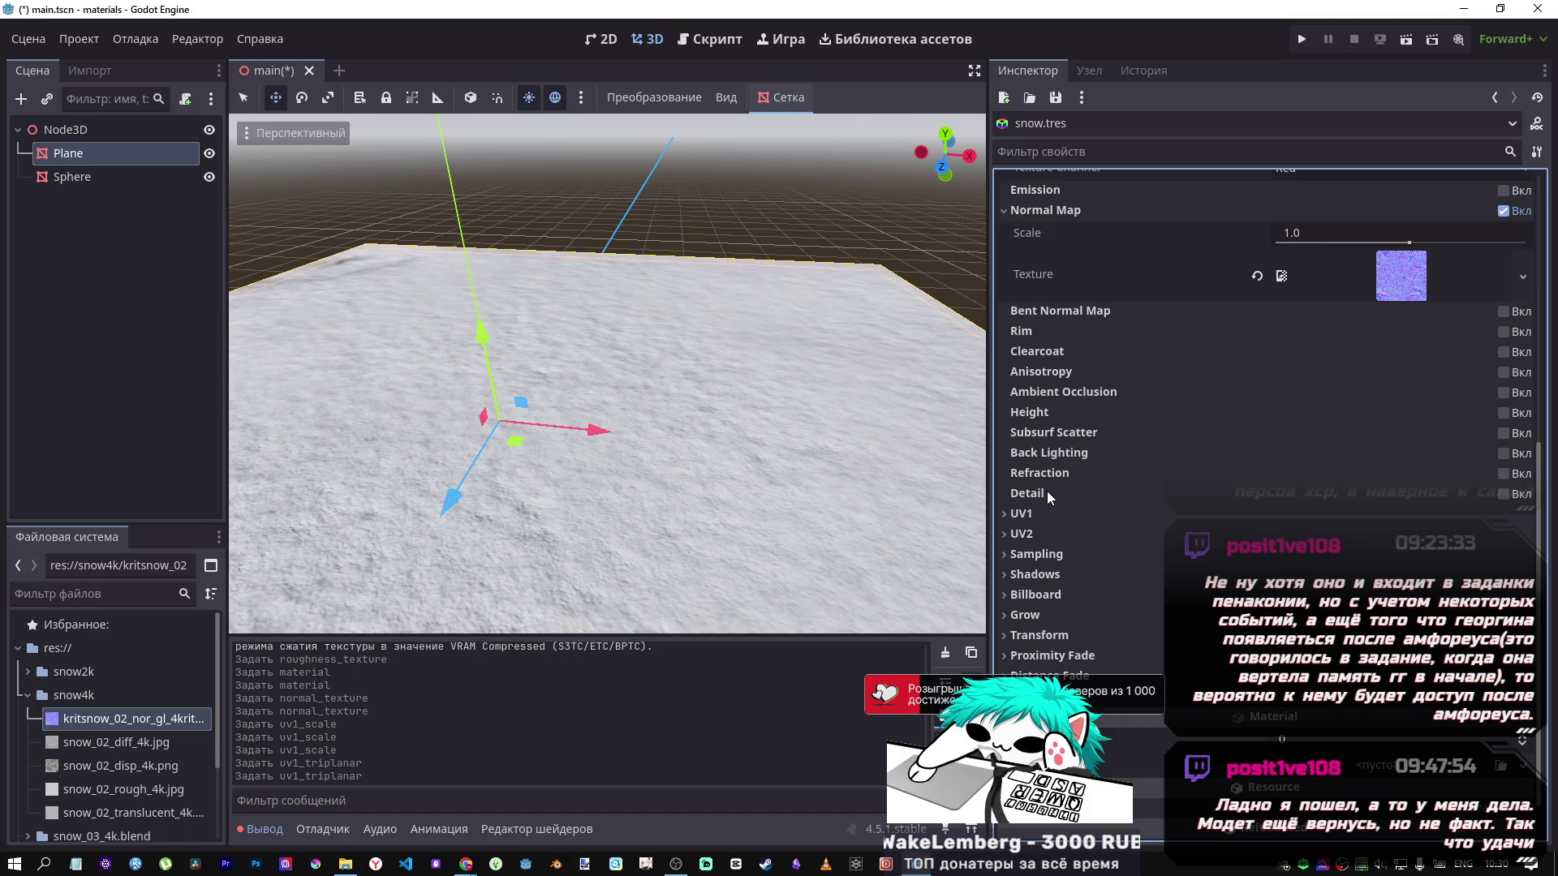
scroll(1098, 455, up, 6)
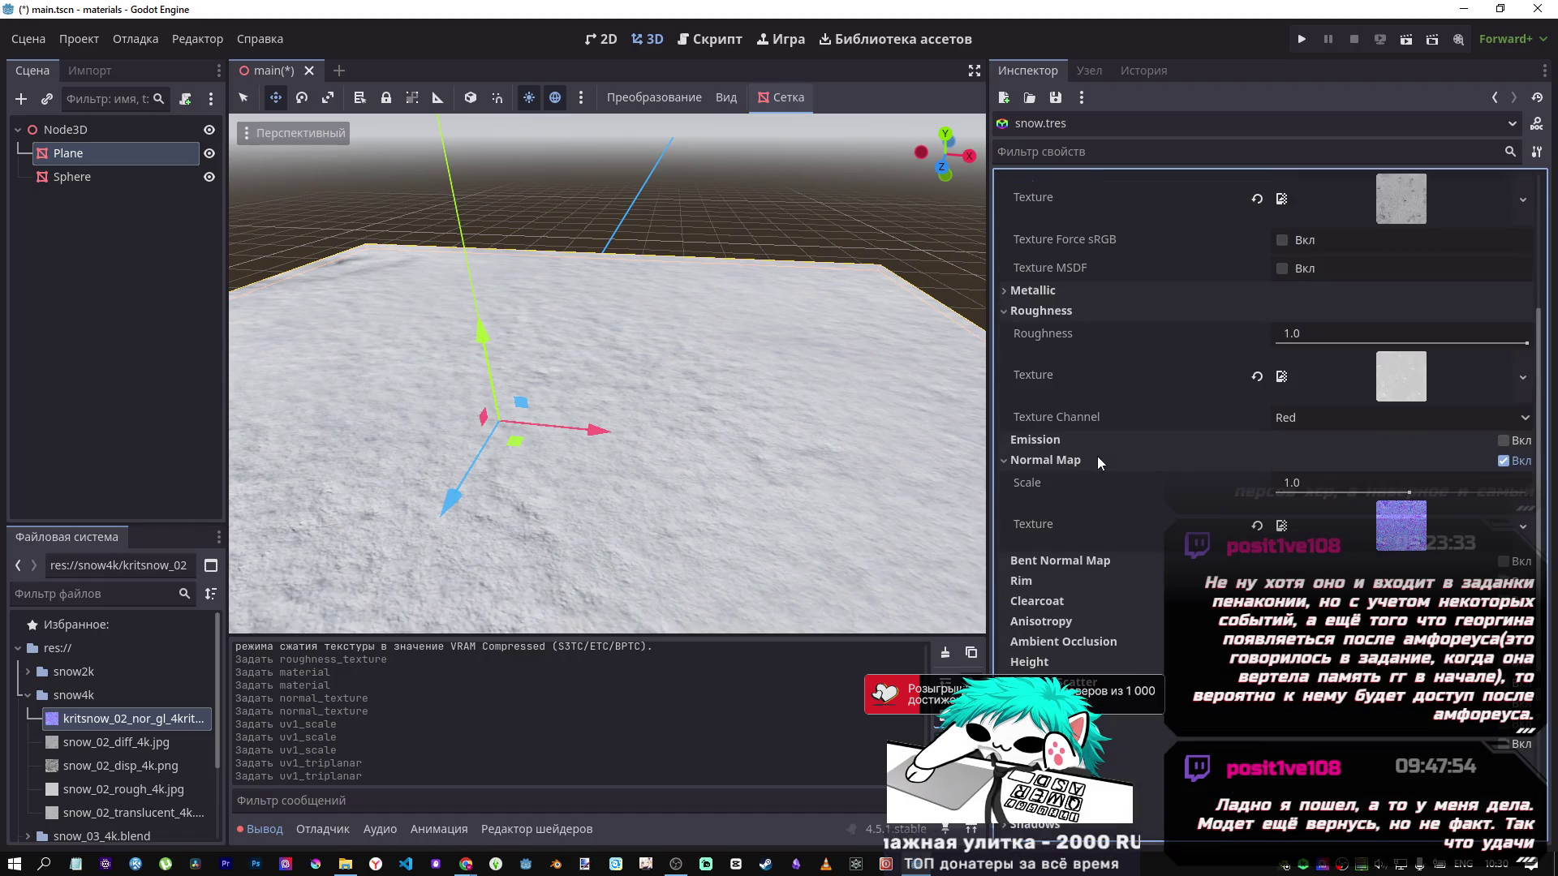
scroll(1097, 458, up, 6)
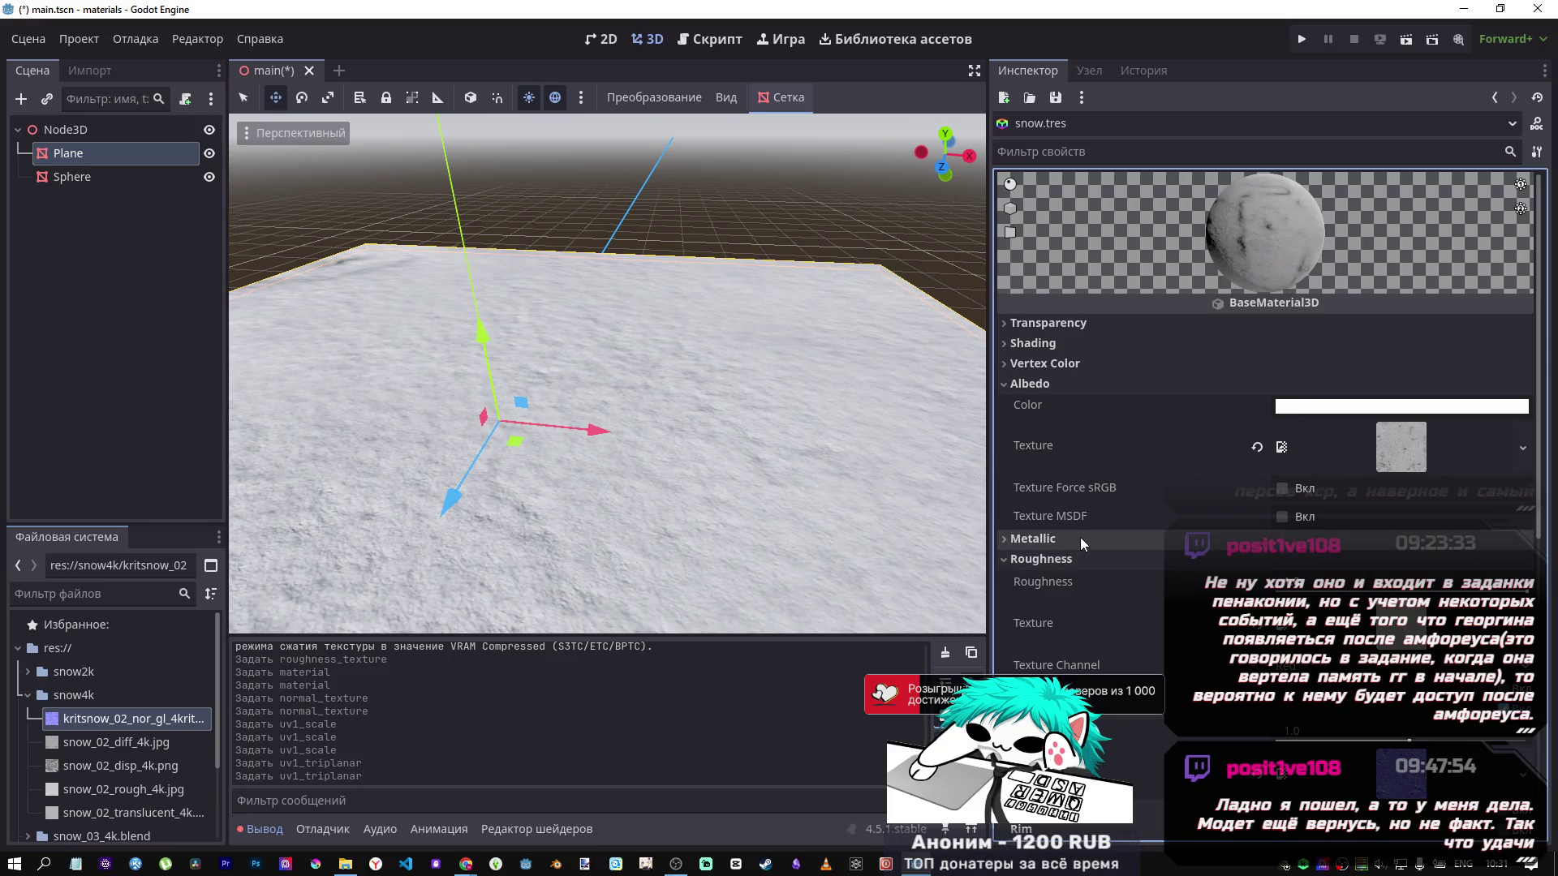
scroll(90, 784, down, 1)
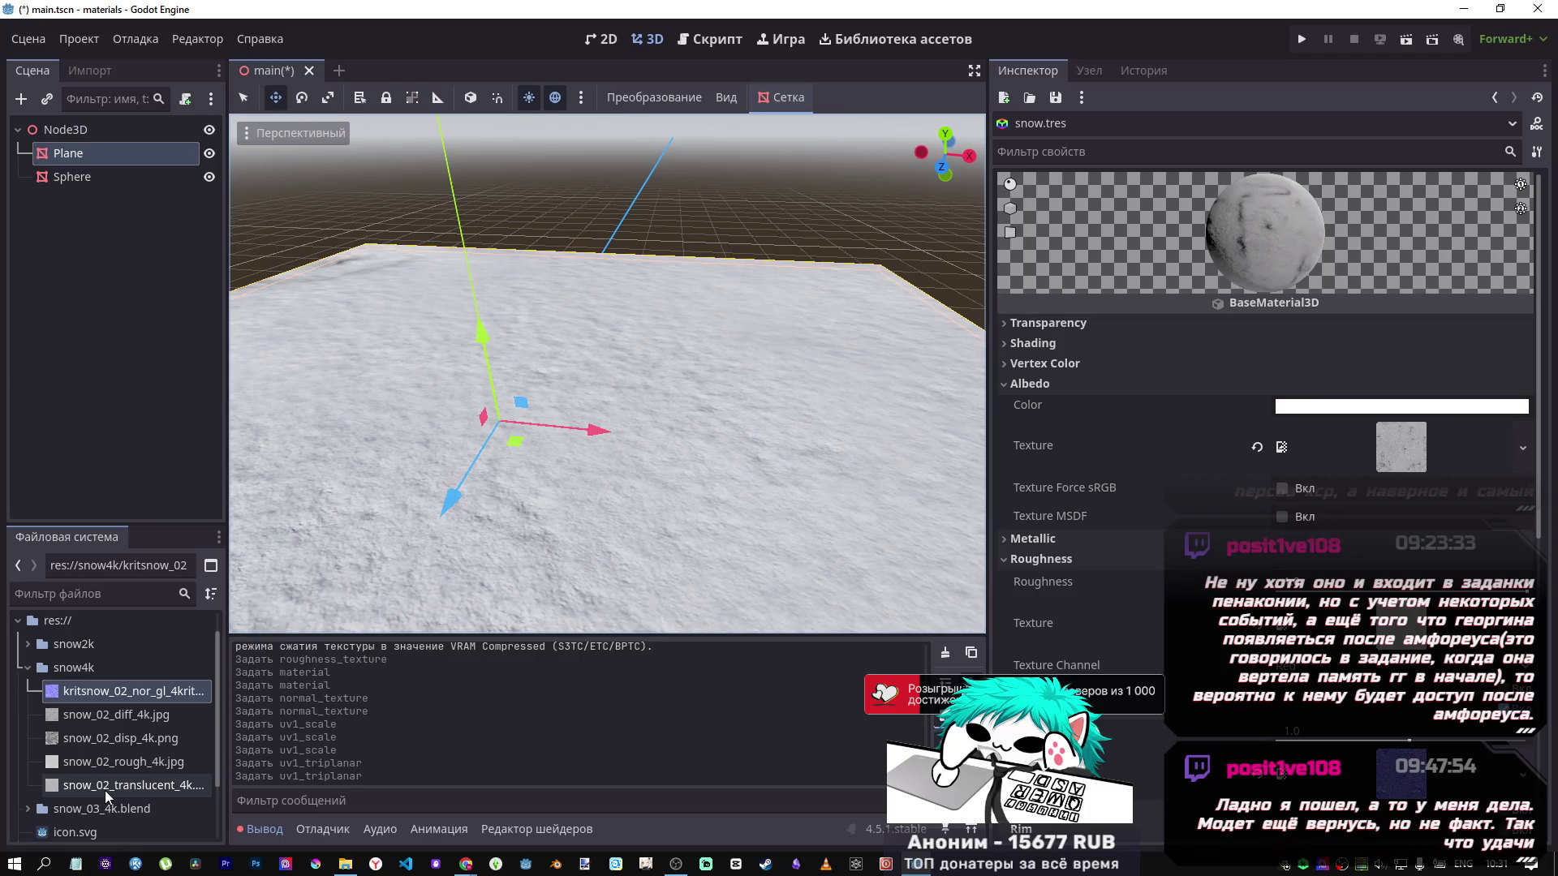
mouse_move(105, 790)
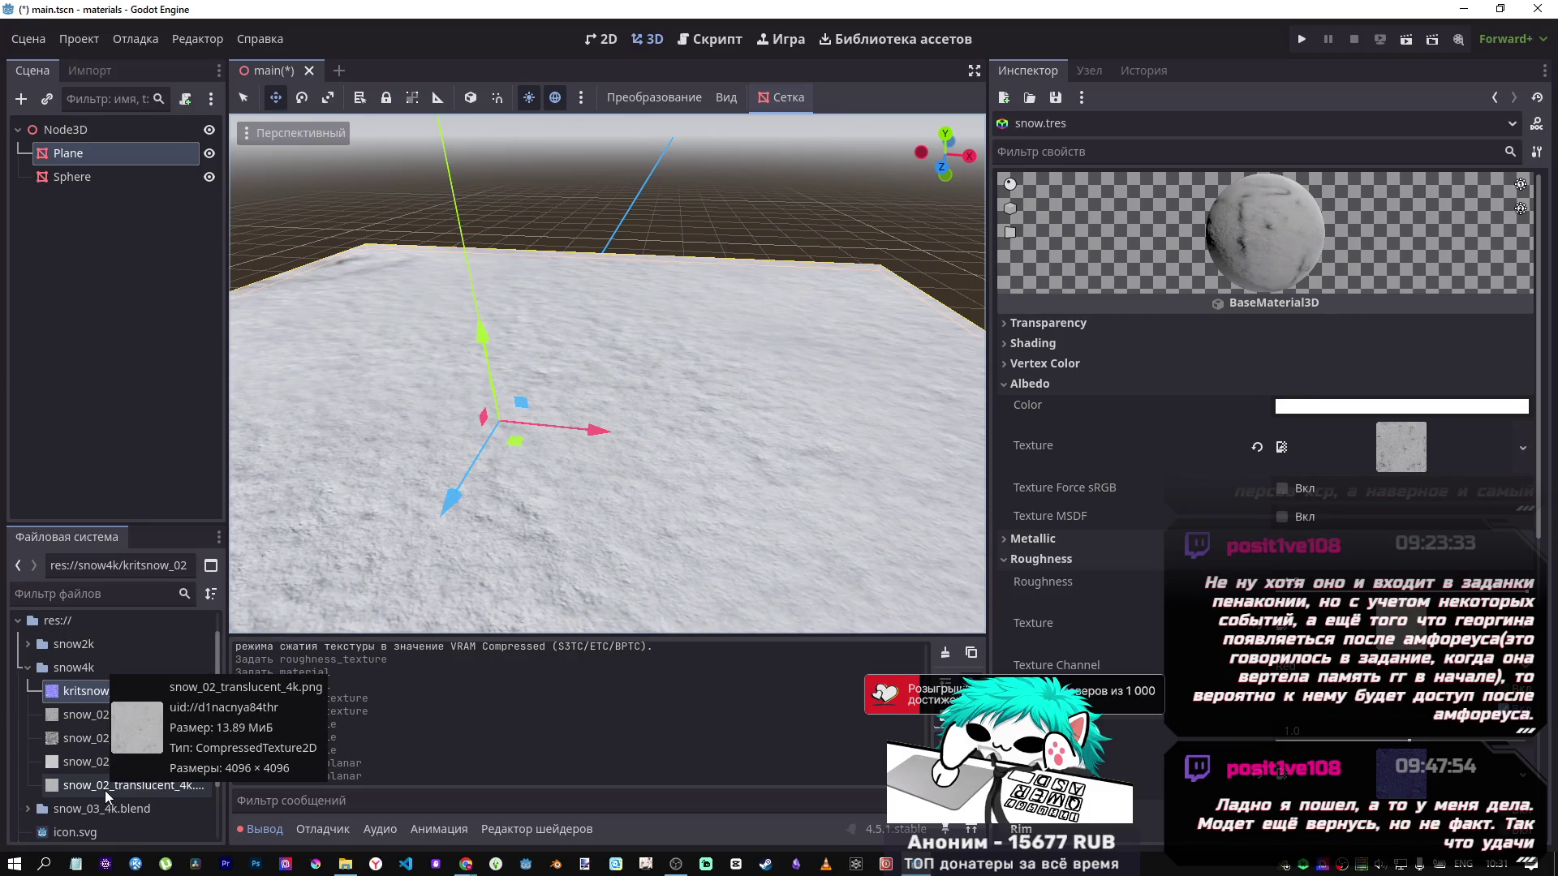
scroll(641, 430, up, 4)
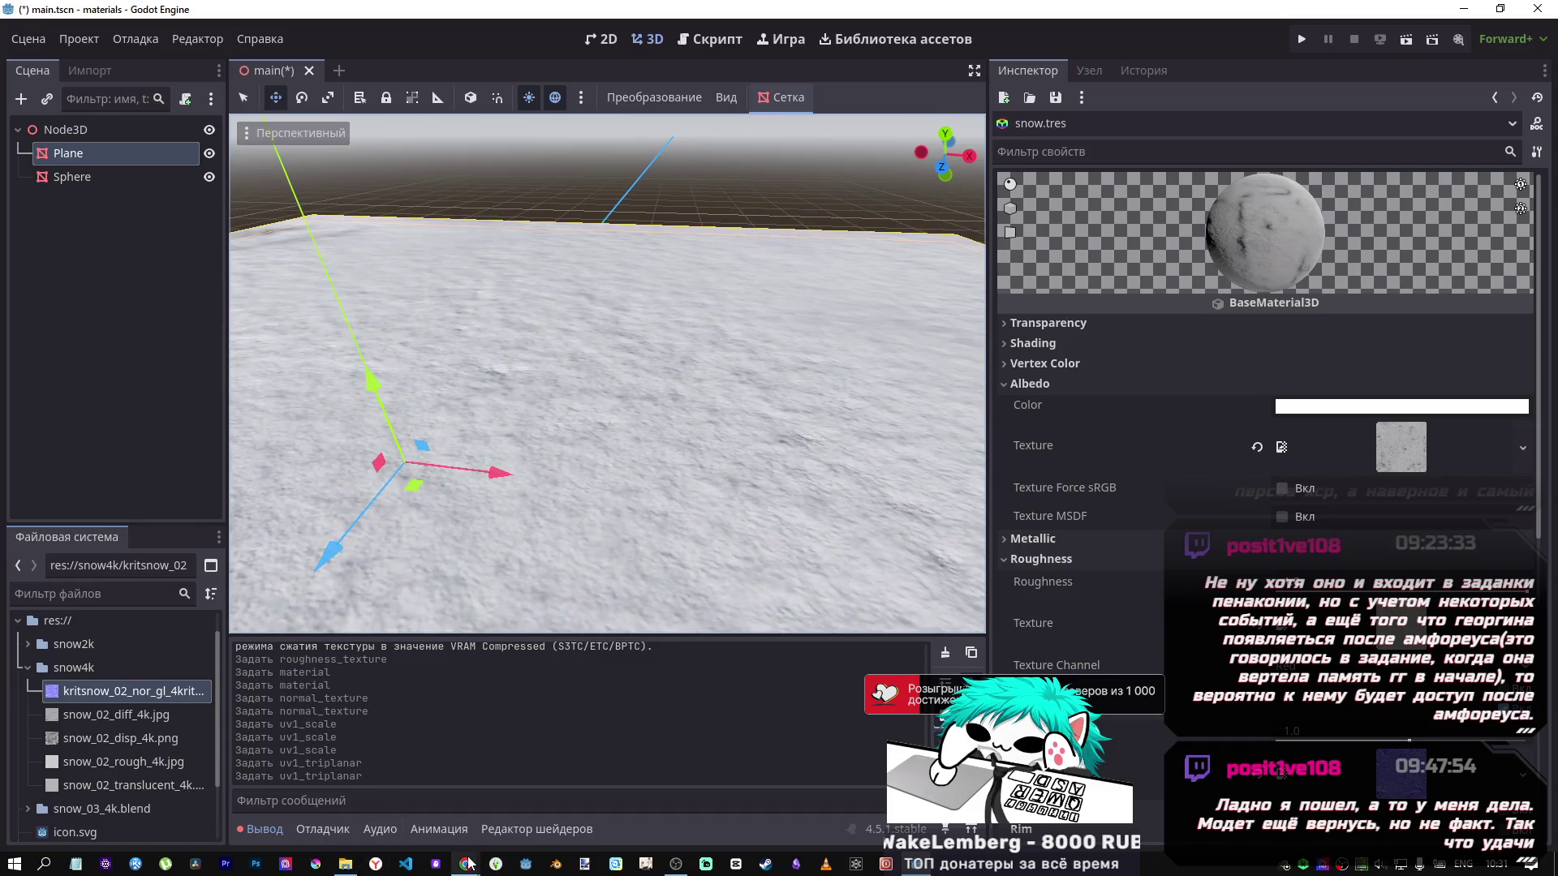
mouse_move(466, 863)
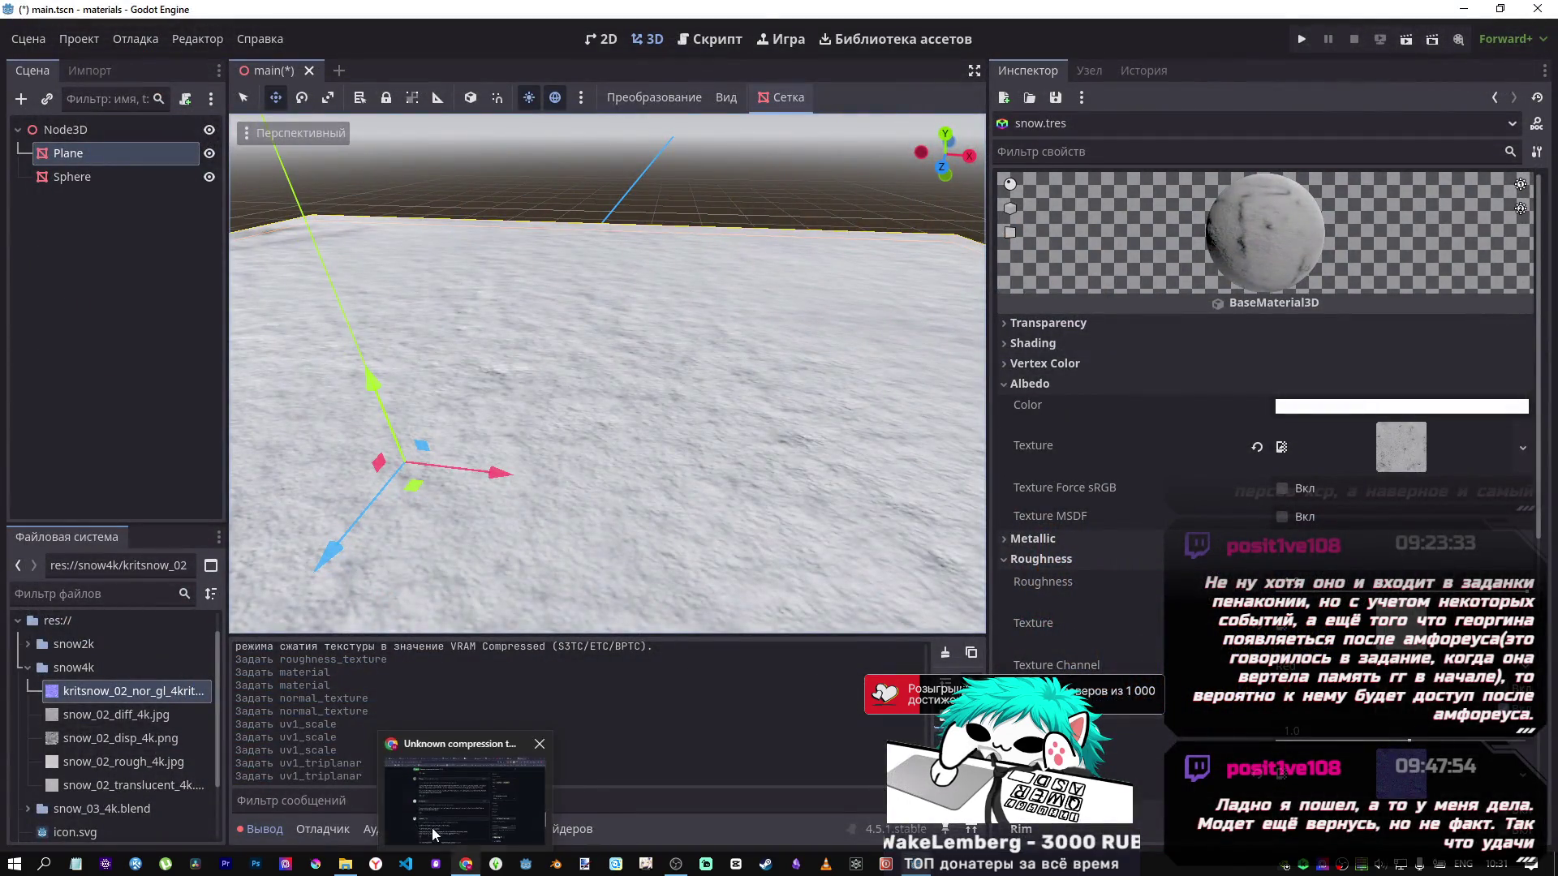
click(421, 803)
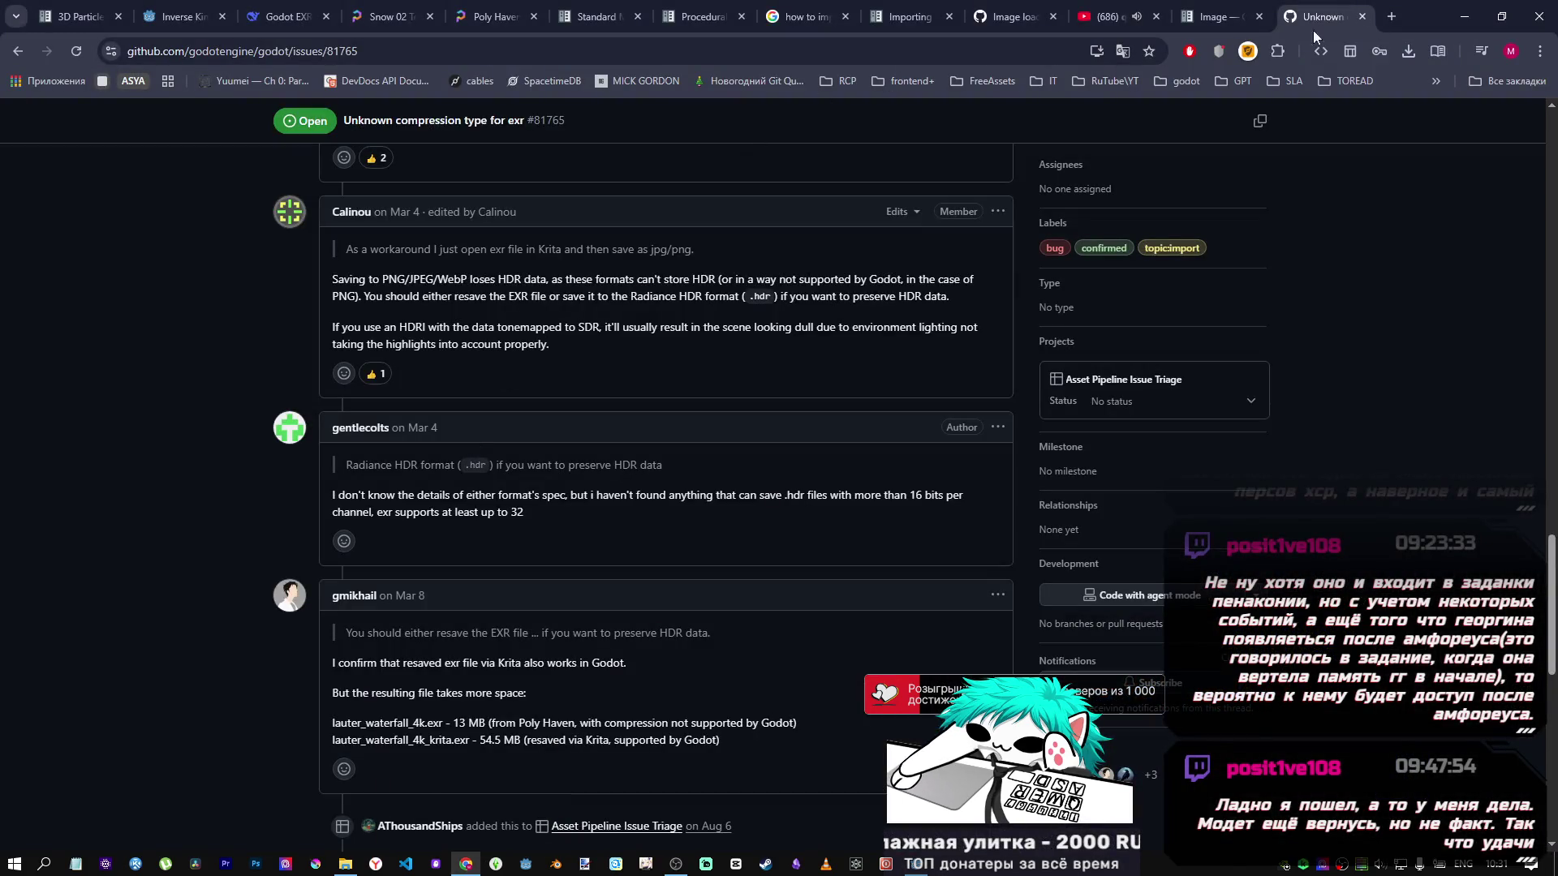
Close the GitHub EXR issue and Godot Image docs tabs, then show the 'Godot EXR Import' chat.
scroll(881, 390, down, 10)
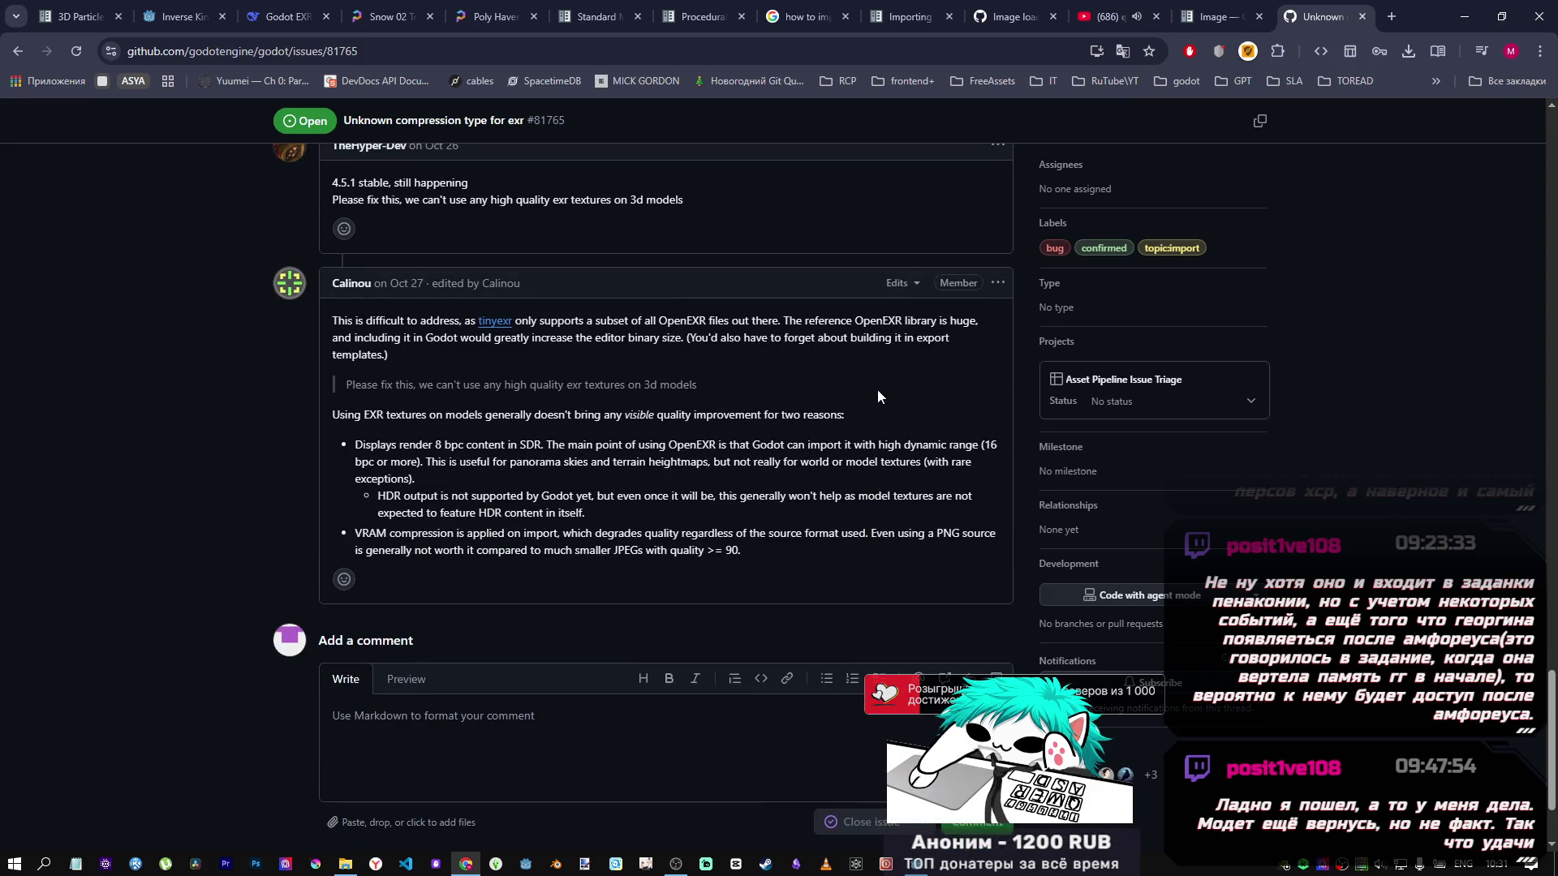
middle_click(1312, 14)
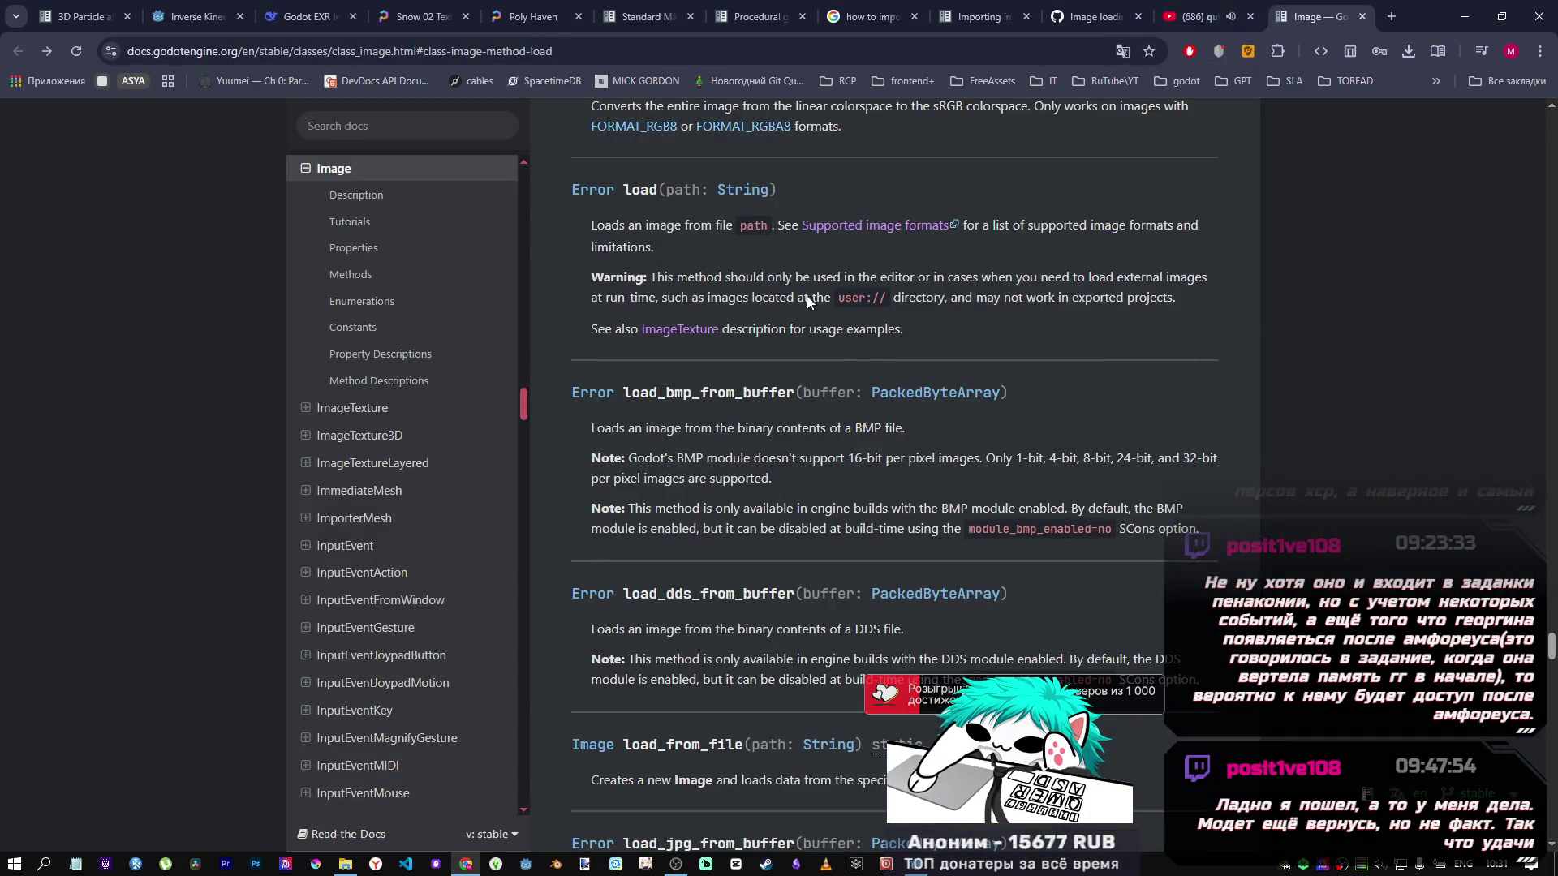
scroll(867, 352, up, 12)
drag(1550, 618, 1552, 120)
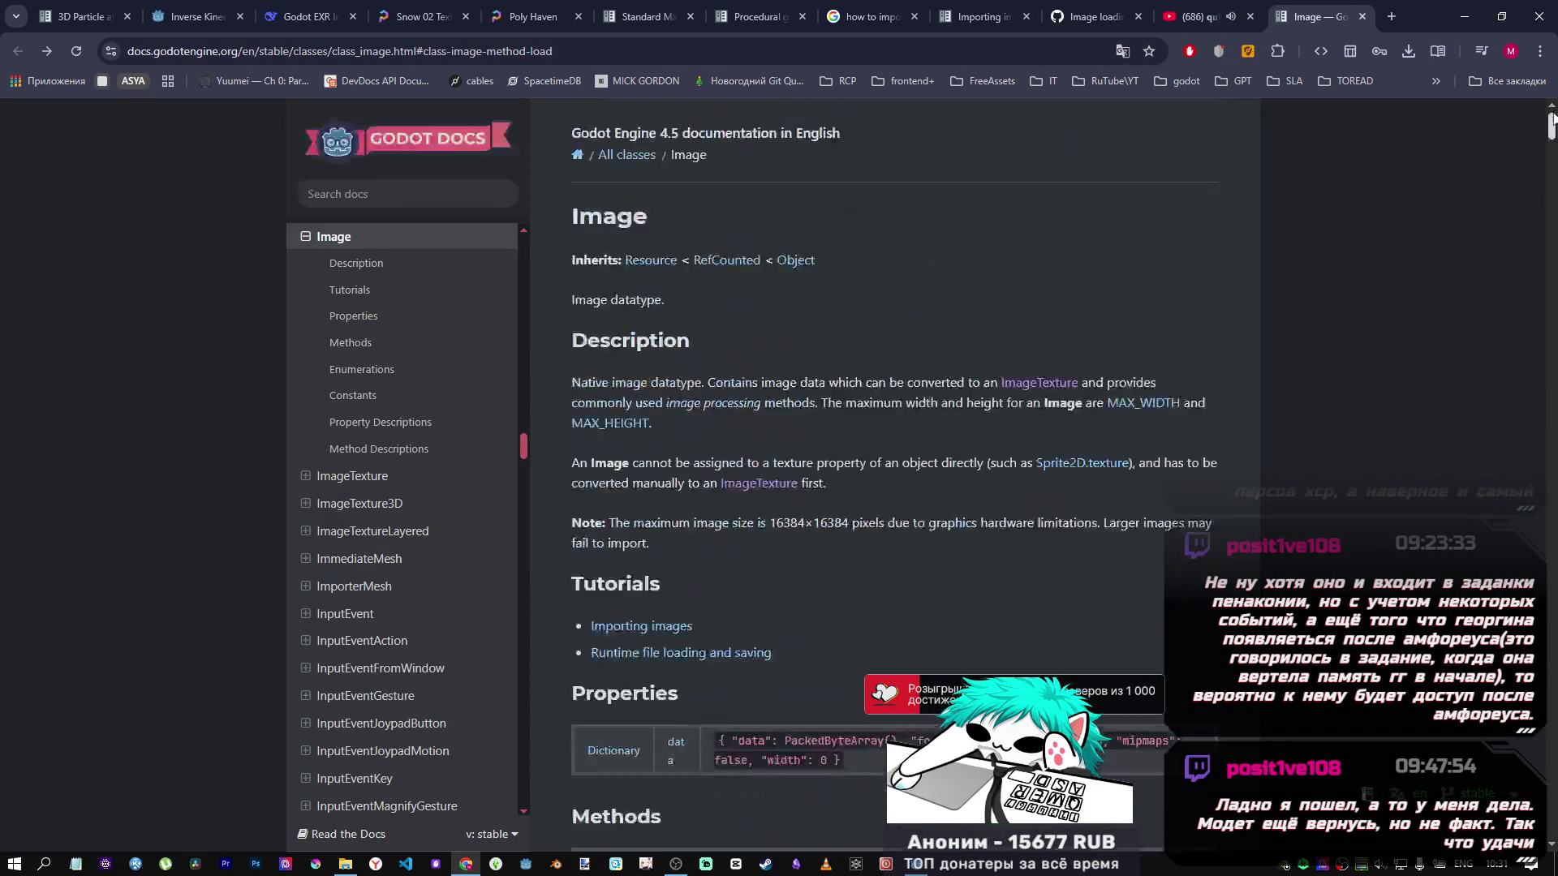
middle_click(1303, 16)
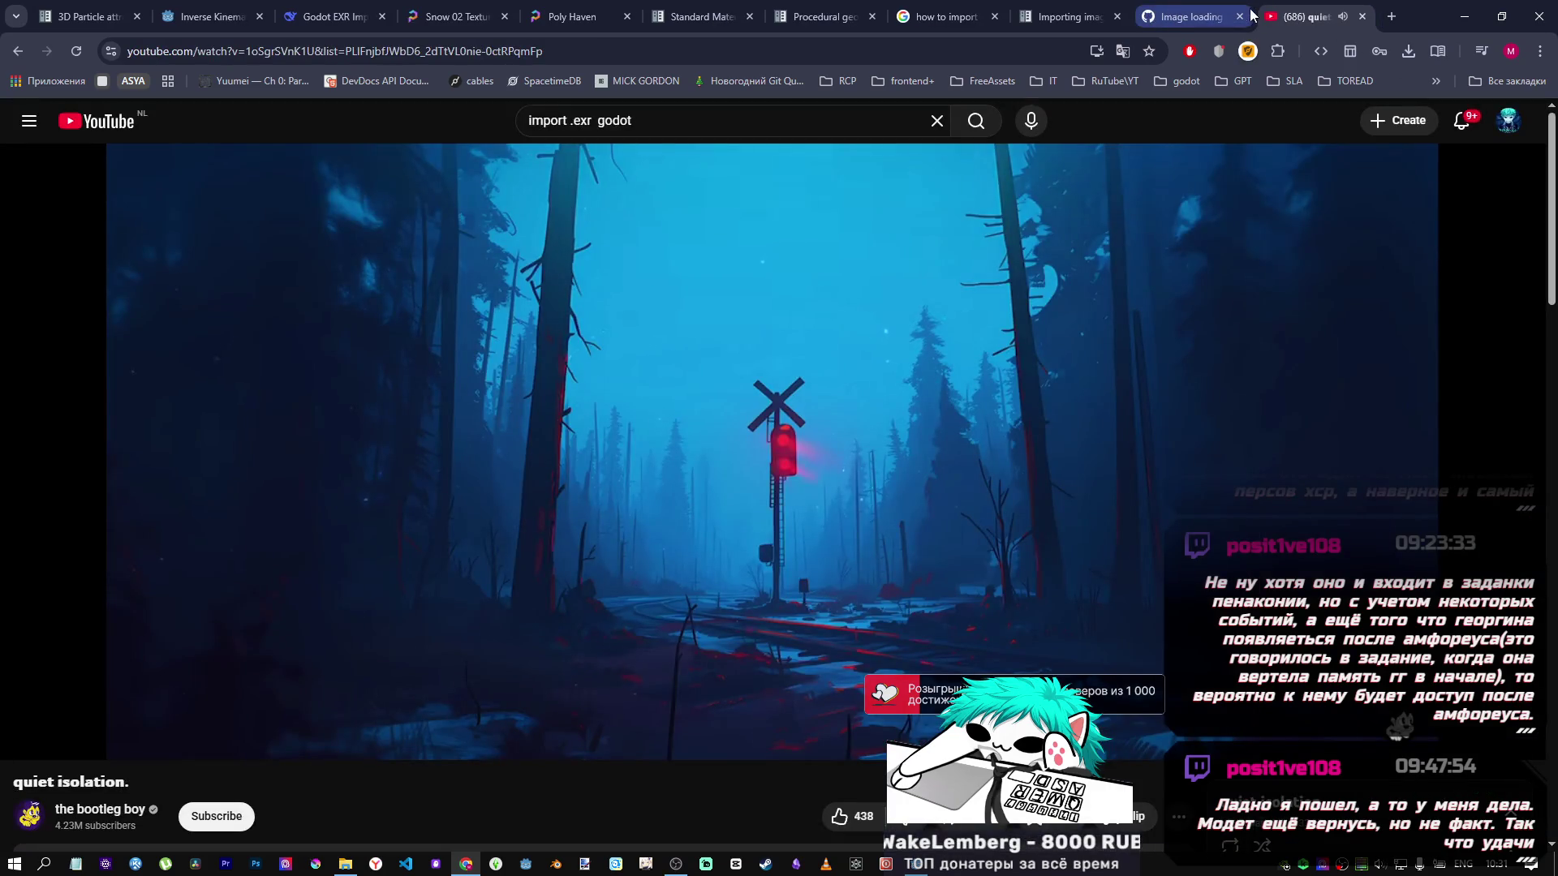
click(347, 6)
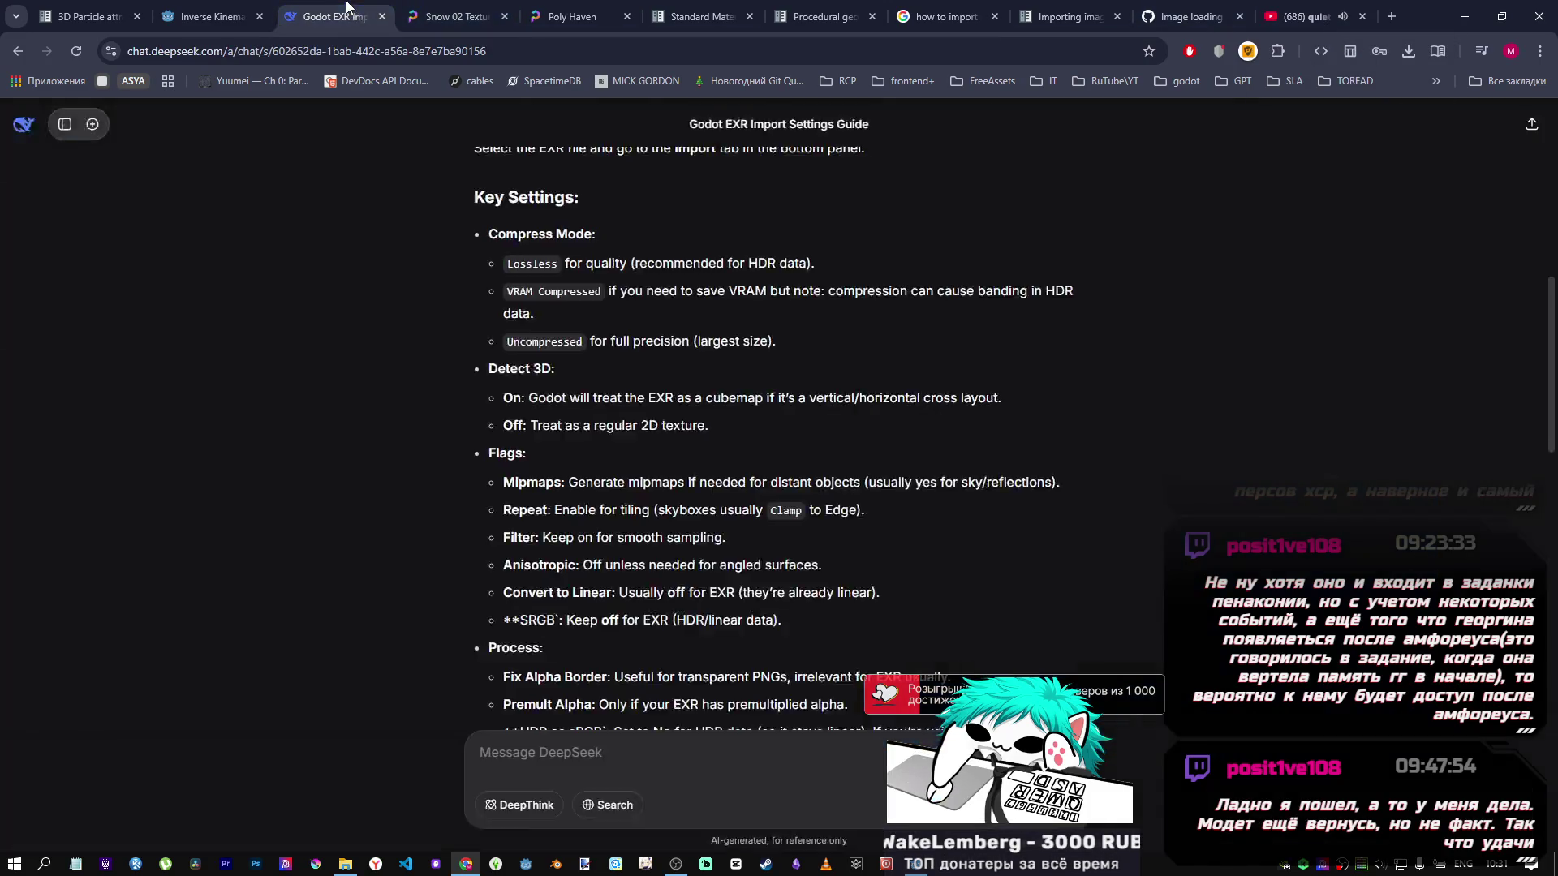
Read DeepSeek's Godot EXR import settings guide down to its Godot 3.x notes.
scroll(716, 428, up, 6)
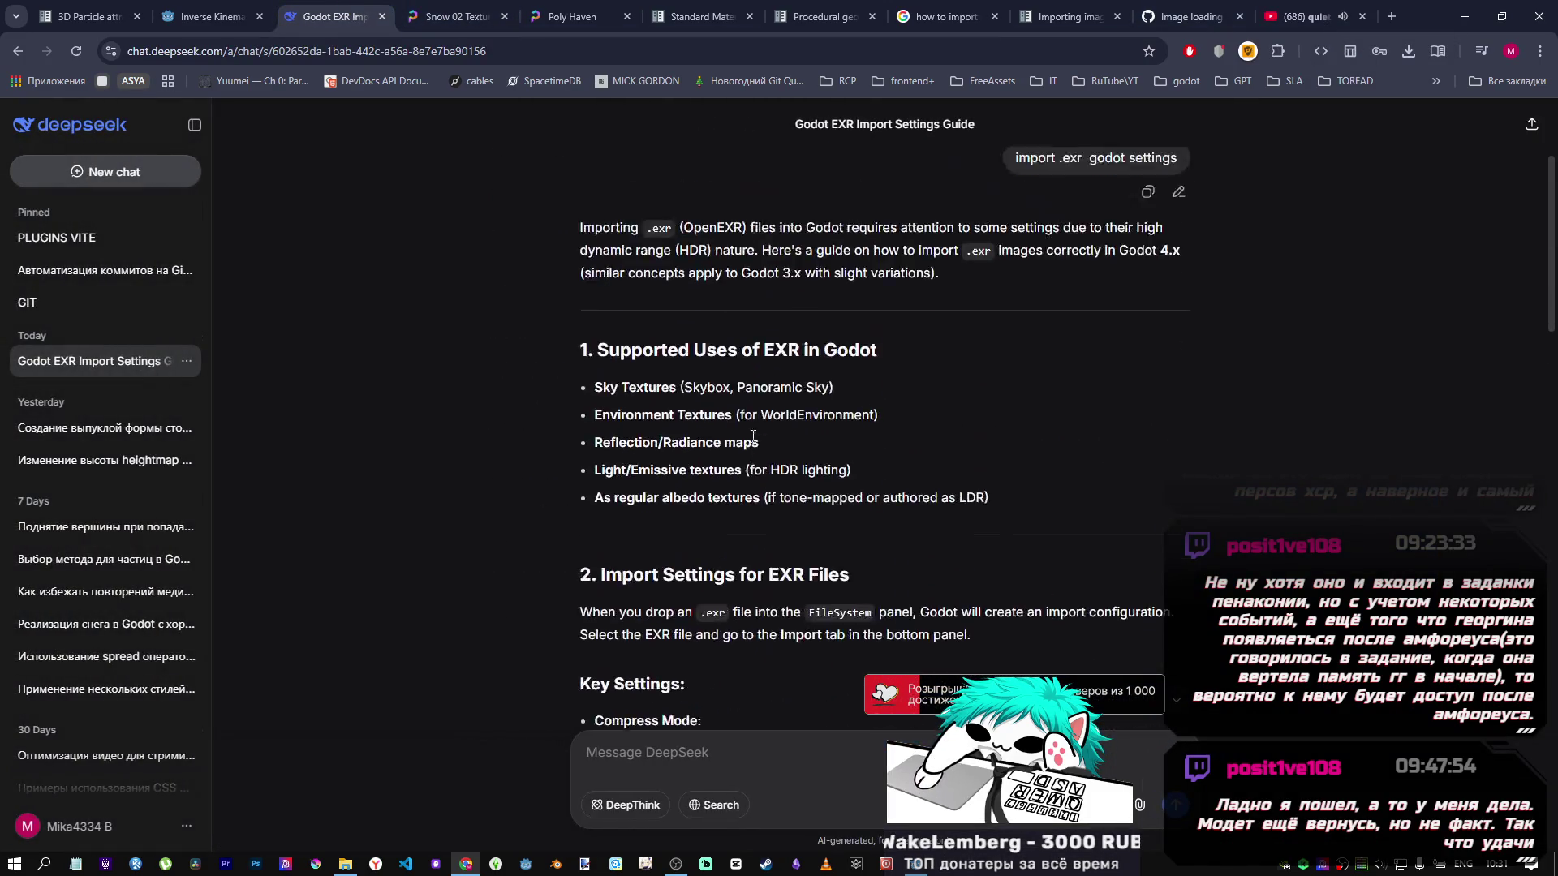
scroll(738, 441, down, 8)
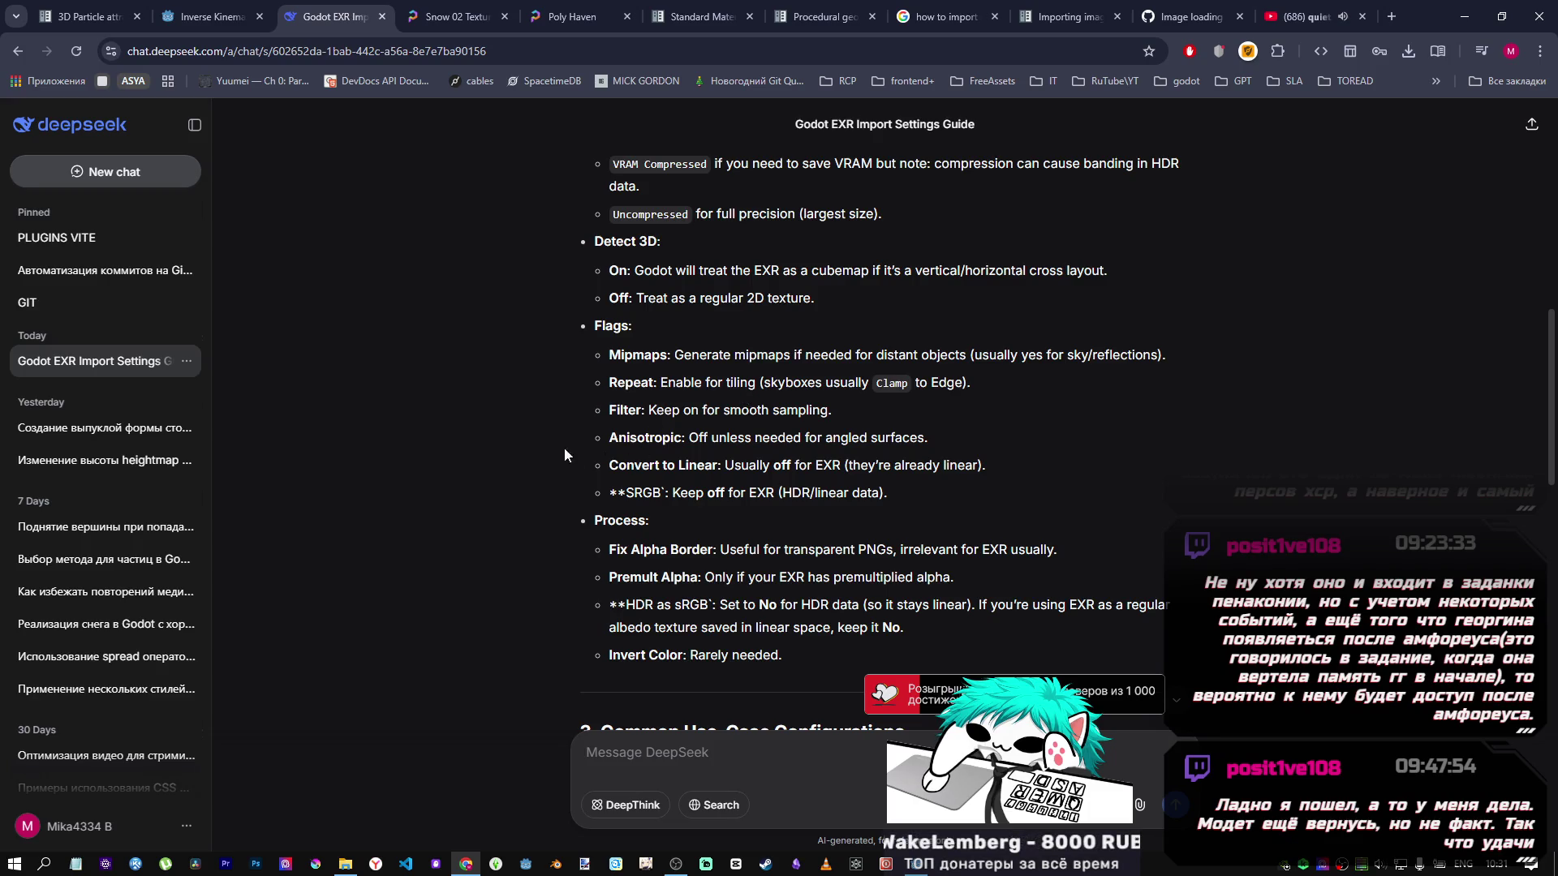
scroll(574, 440, down, 10)
scroll(660, 448, up, 2)
scroll(661, 444, up, 1)
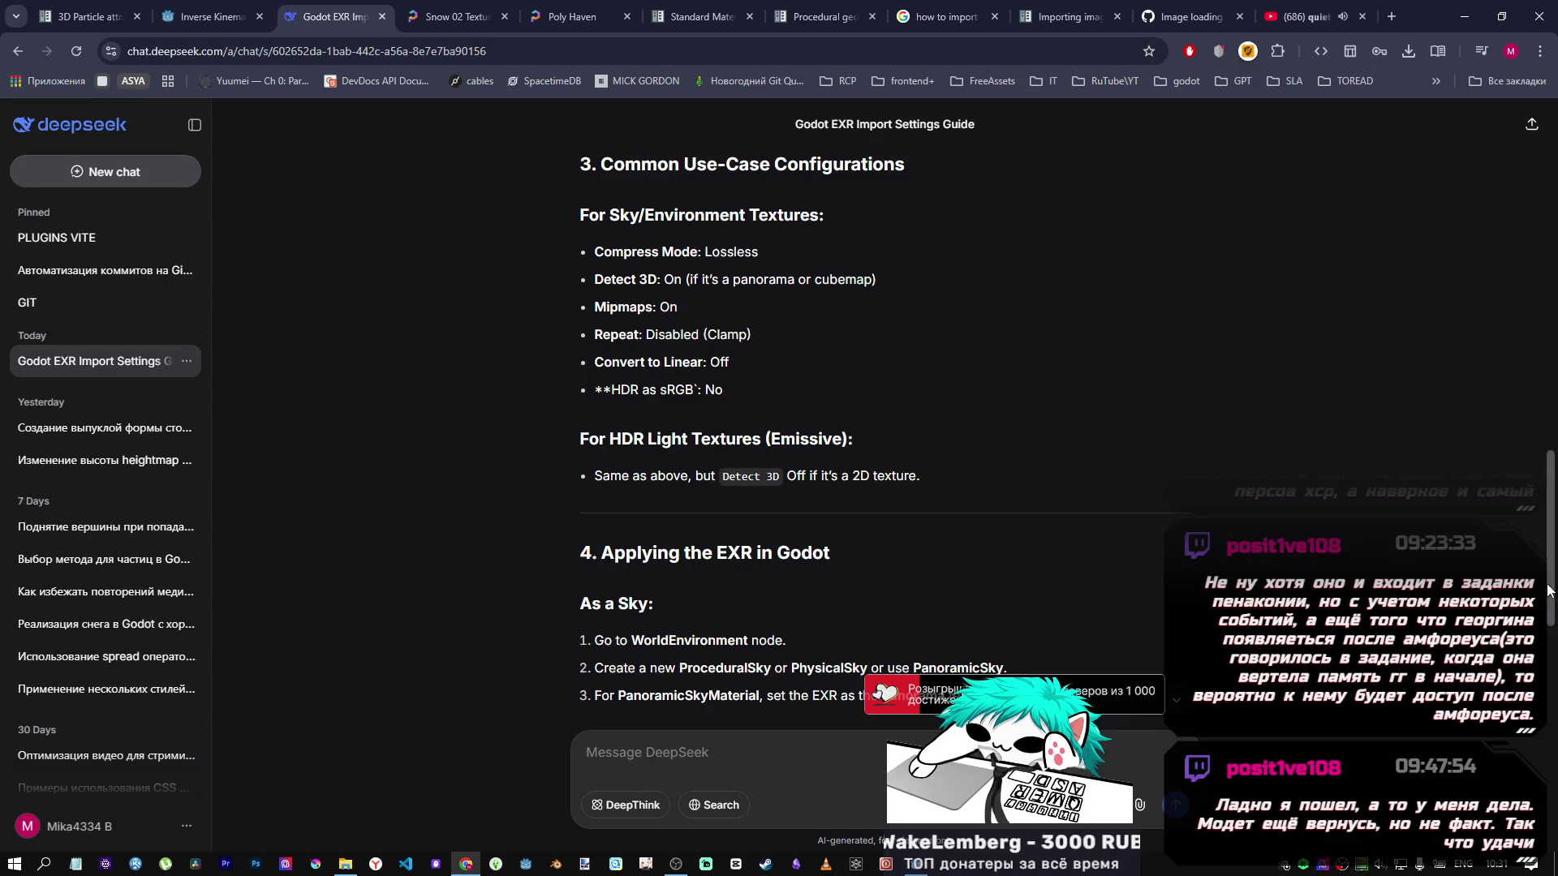
scroll(1552, 690, down, 4)
scroll(1552, 690, down, 1)
scroll(1550, 689, down, 3)
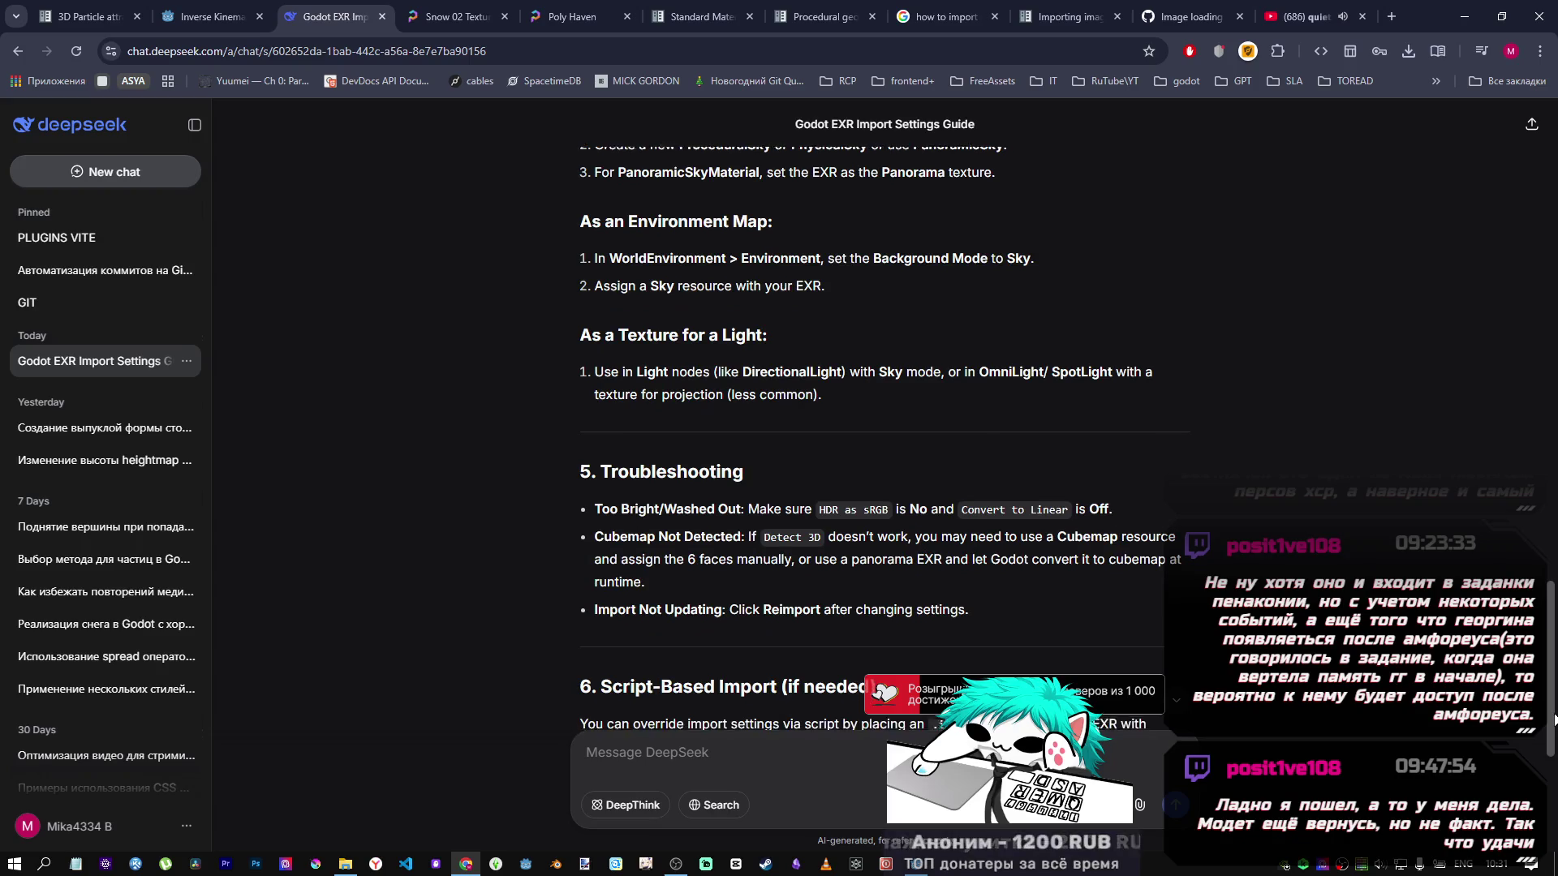
scroll(1549, 690, down, 1)
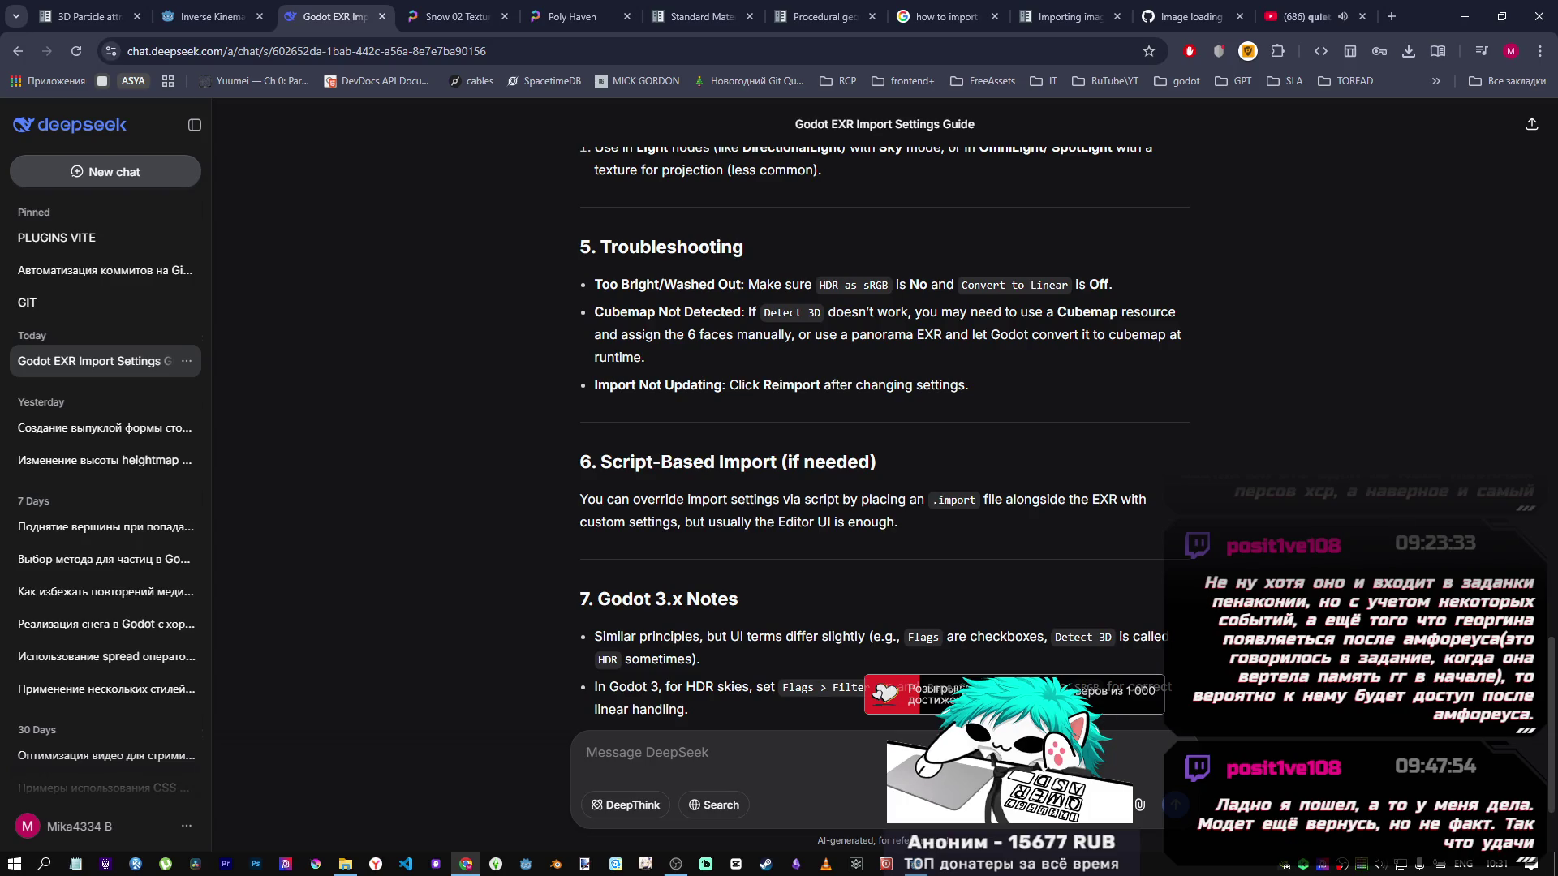
Back in the Godot editor, bring up the context menu for the Node3D root node.
click(927, 871)
click(100, 151)
click(99, 134)
right_click(100, 134)
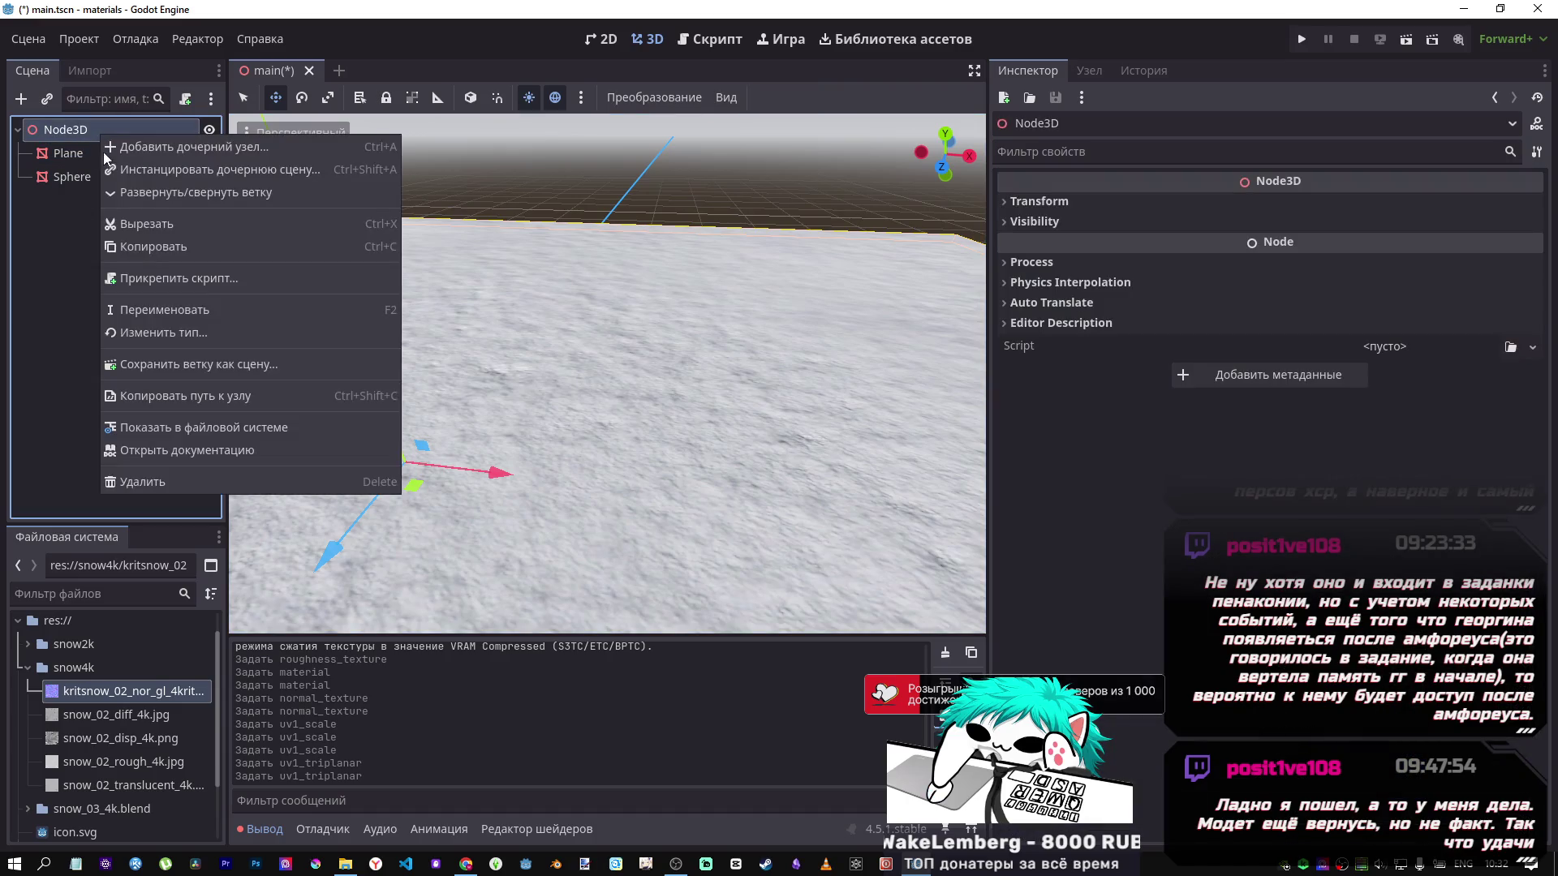
Rename the Node3D root node to 'Textures'.
click(182, 303)
text(Text)
text(s)
key(Return)
Check the Plane and Sphere nodes, then return to the DeepSeek EXR import guide.
click(105, 153)
click(114, 178)
click(99, 155)
click(102, 175)
click(464, 863)
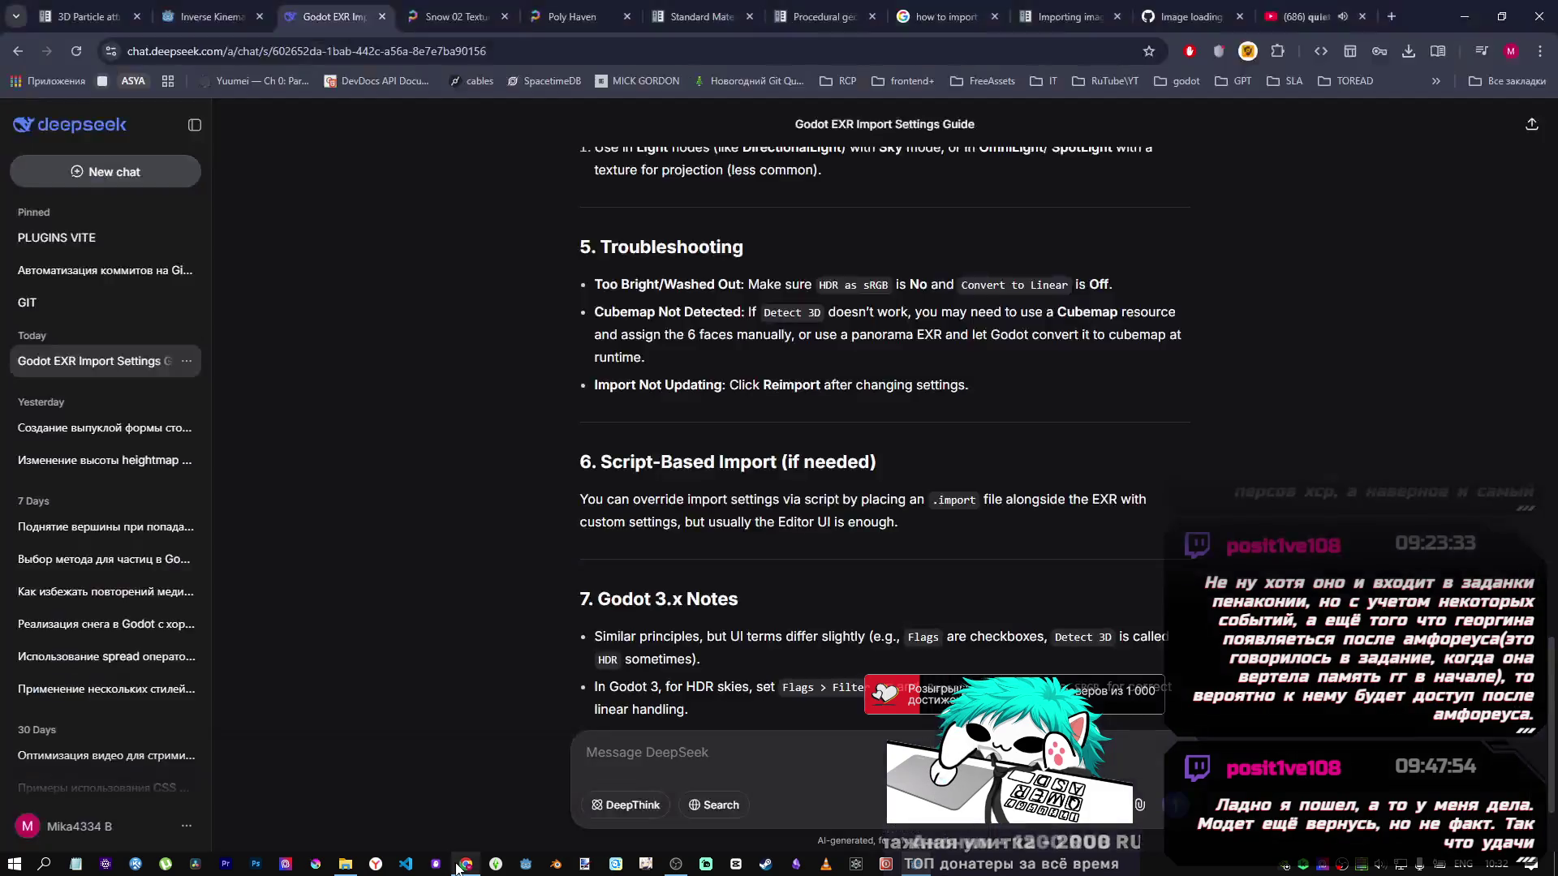
click(106, 430)
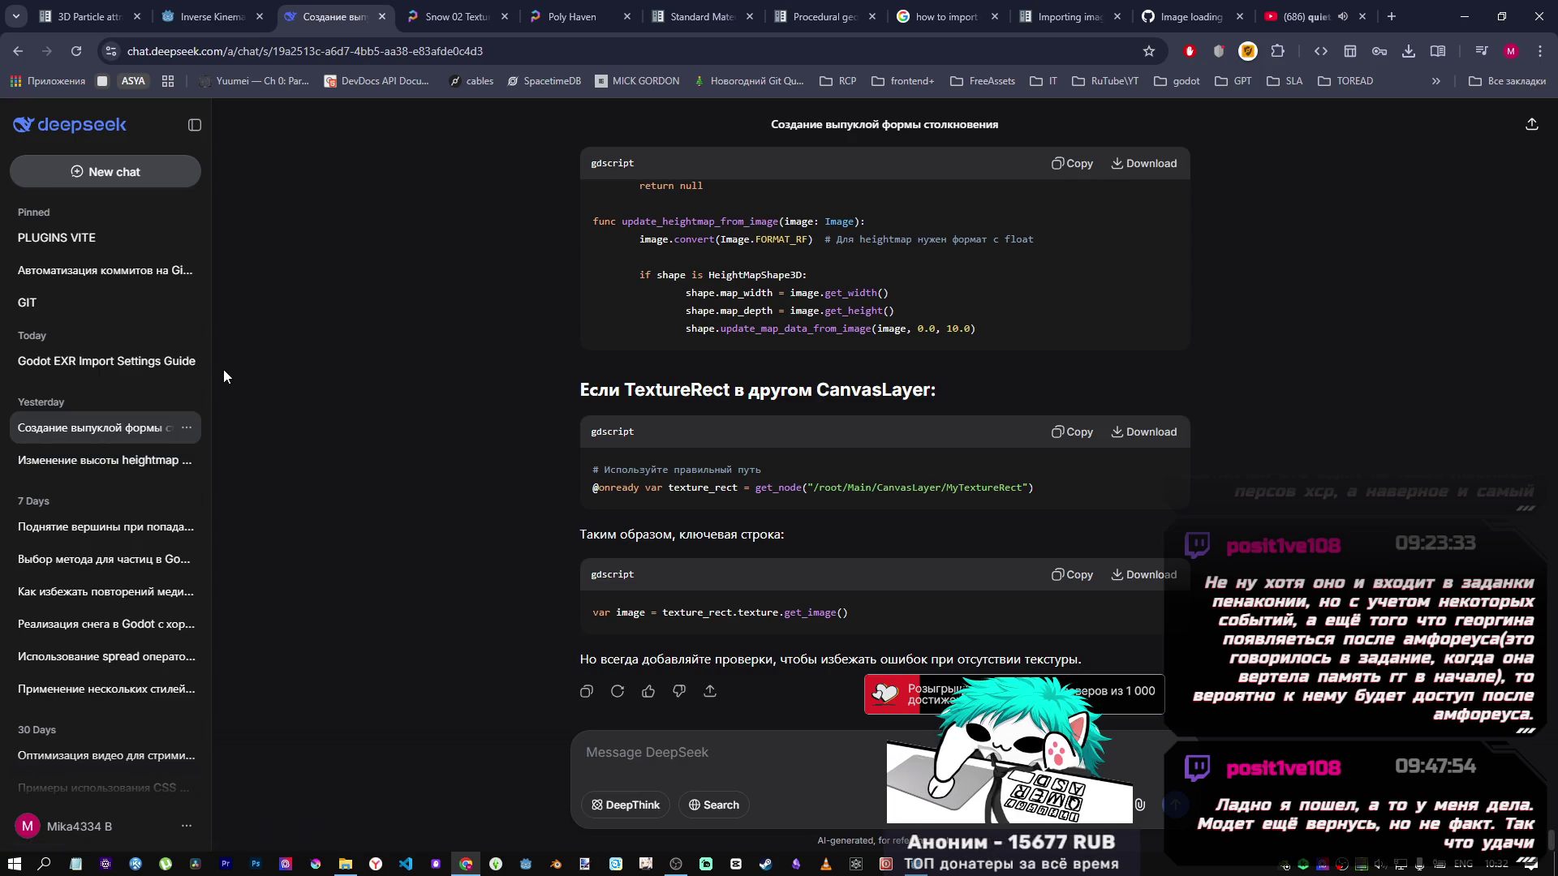
click(136, 372)
click(127, 437)
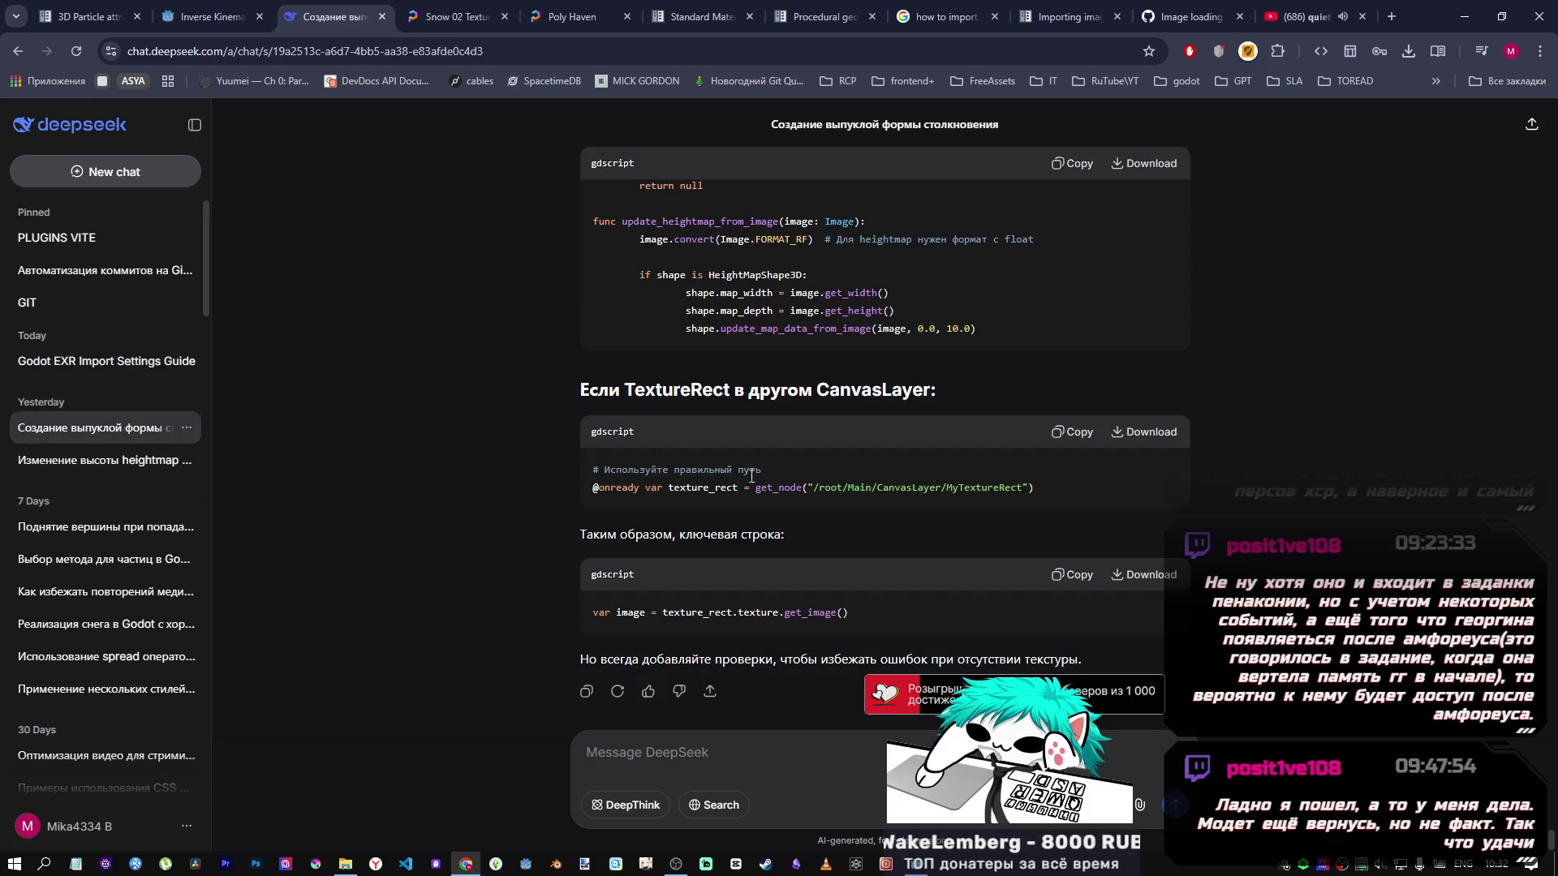
scroll(728, 469, up, 5)
click(163, 461)
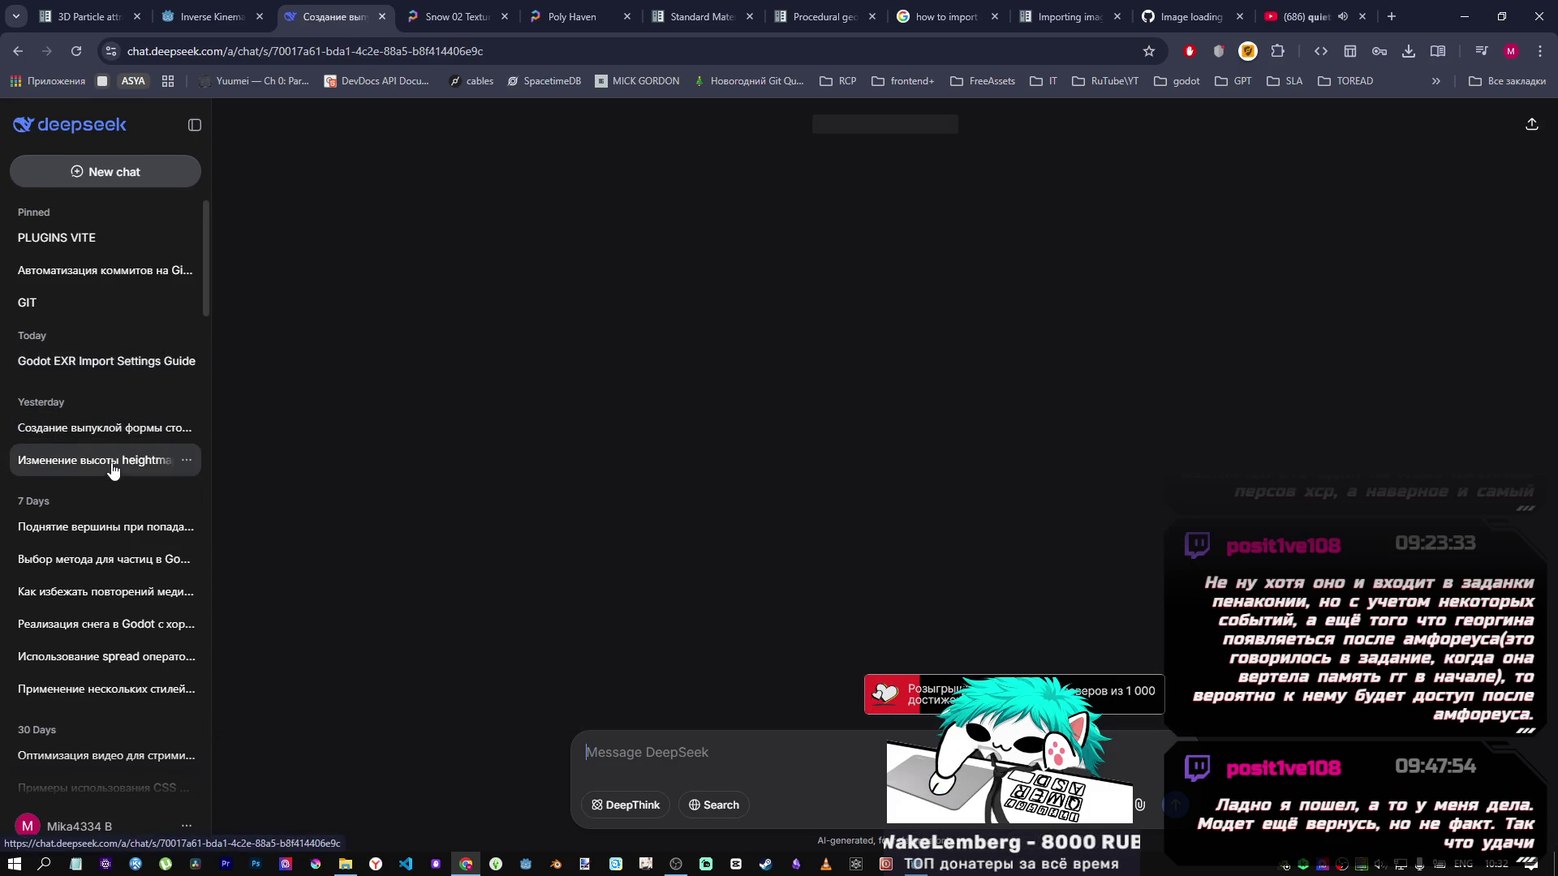
click(130, 428)
click(177, 369)
scroll(1542, 625, up, 5)
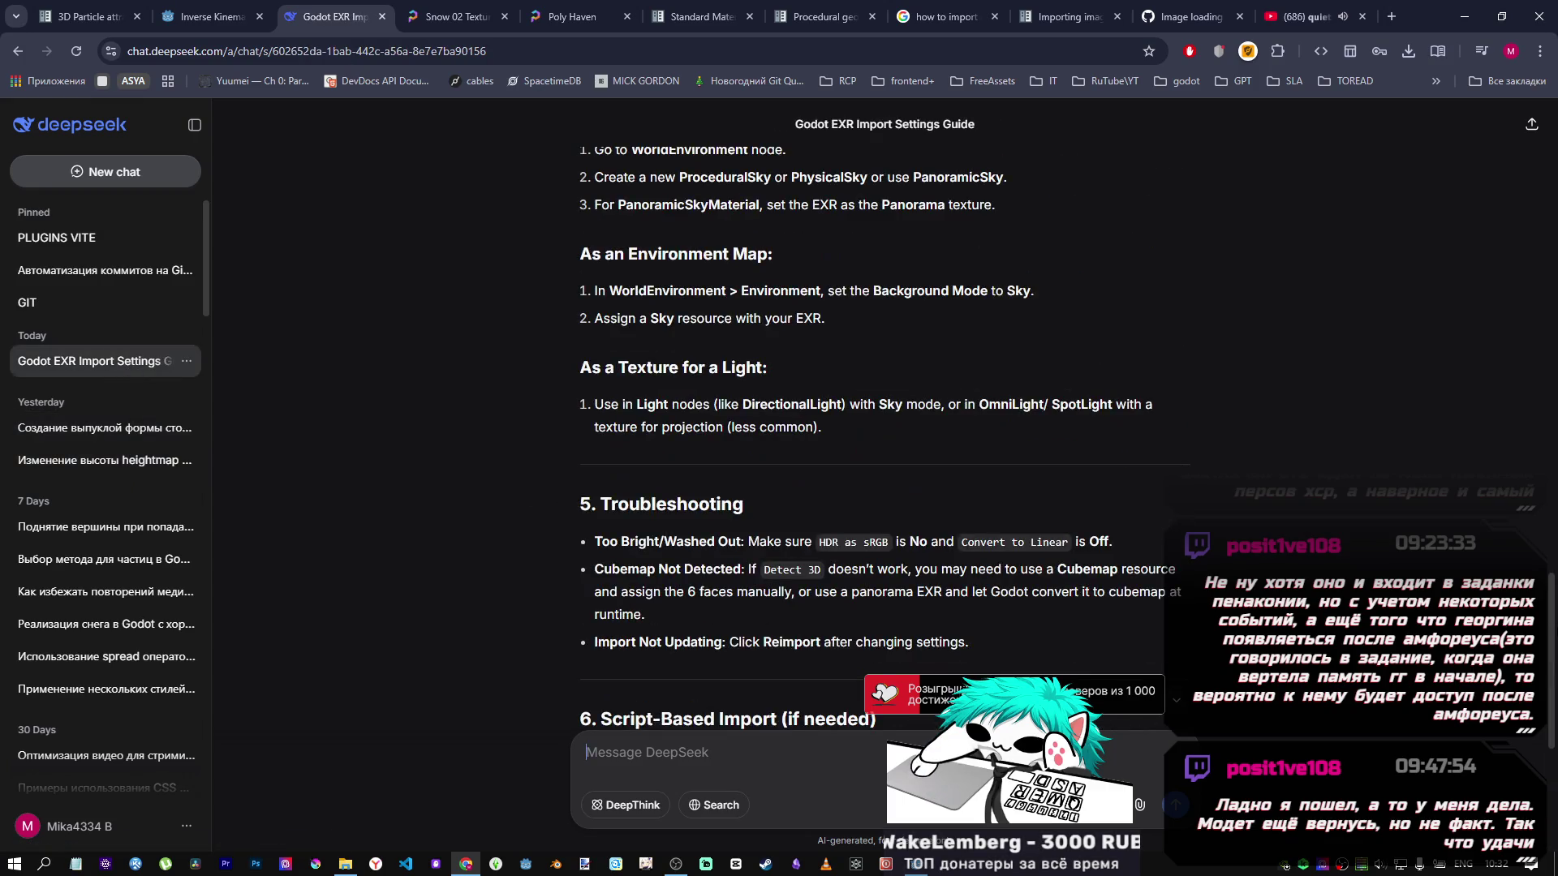
drag(1548, 626, 1550, 268)
click(1526, 592)
scroll(1525, 592, up, 20)
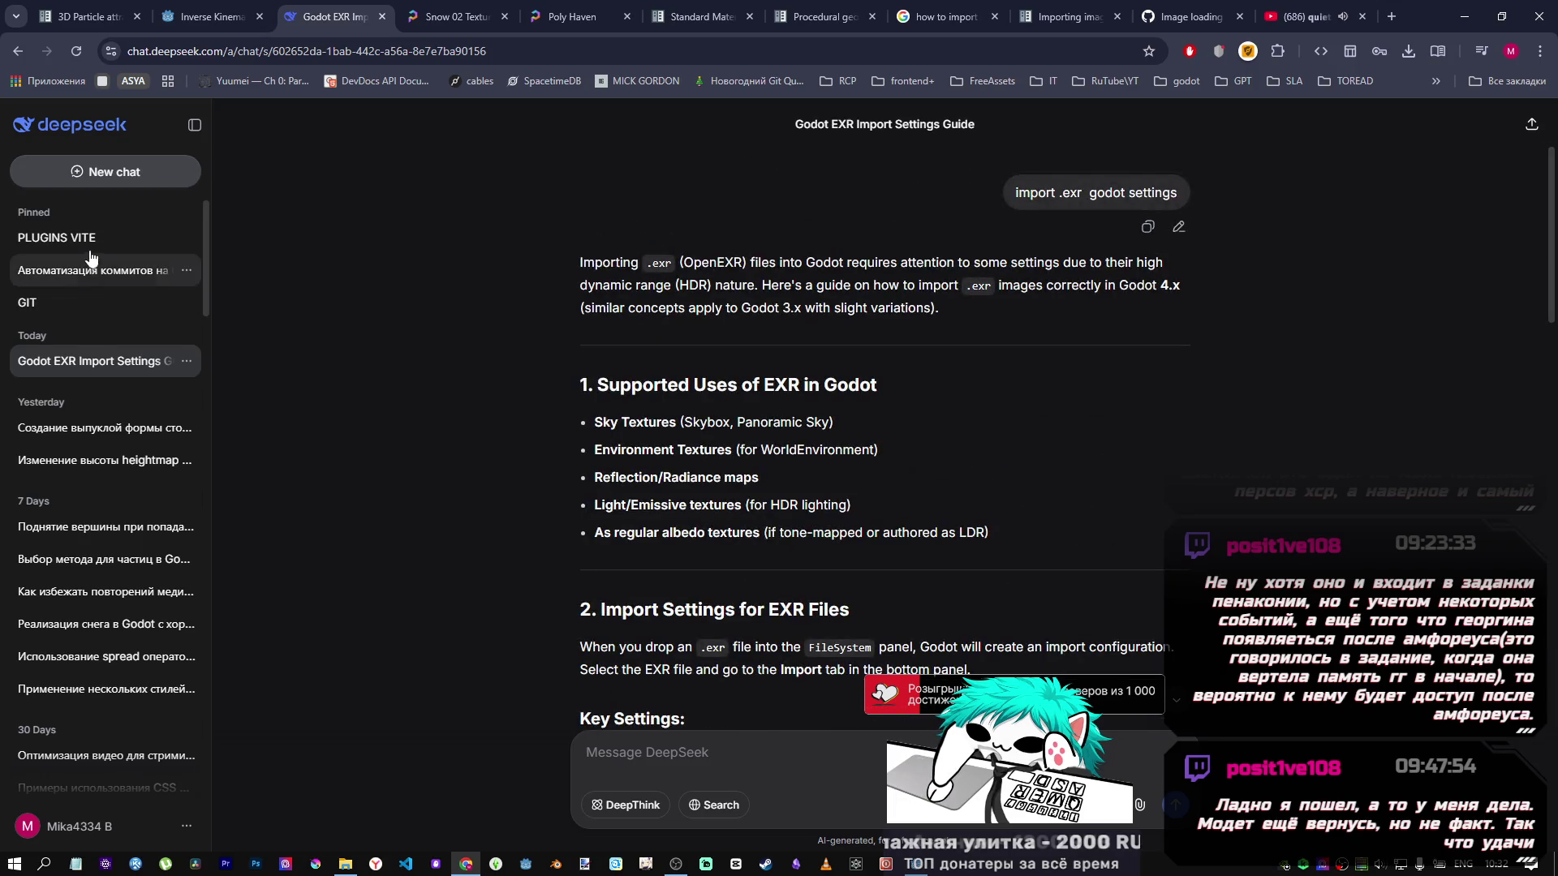
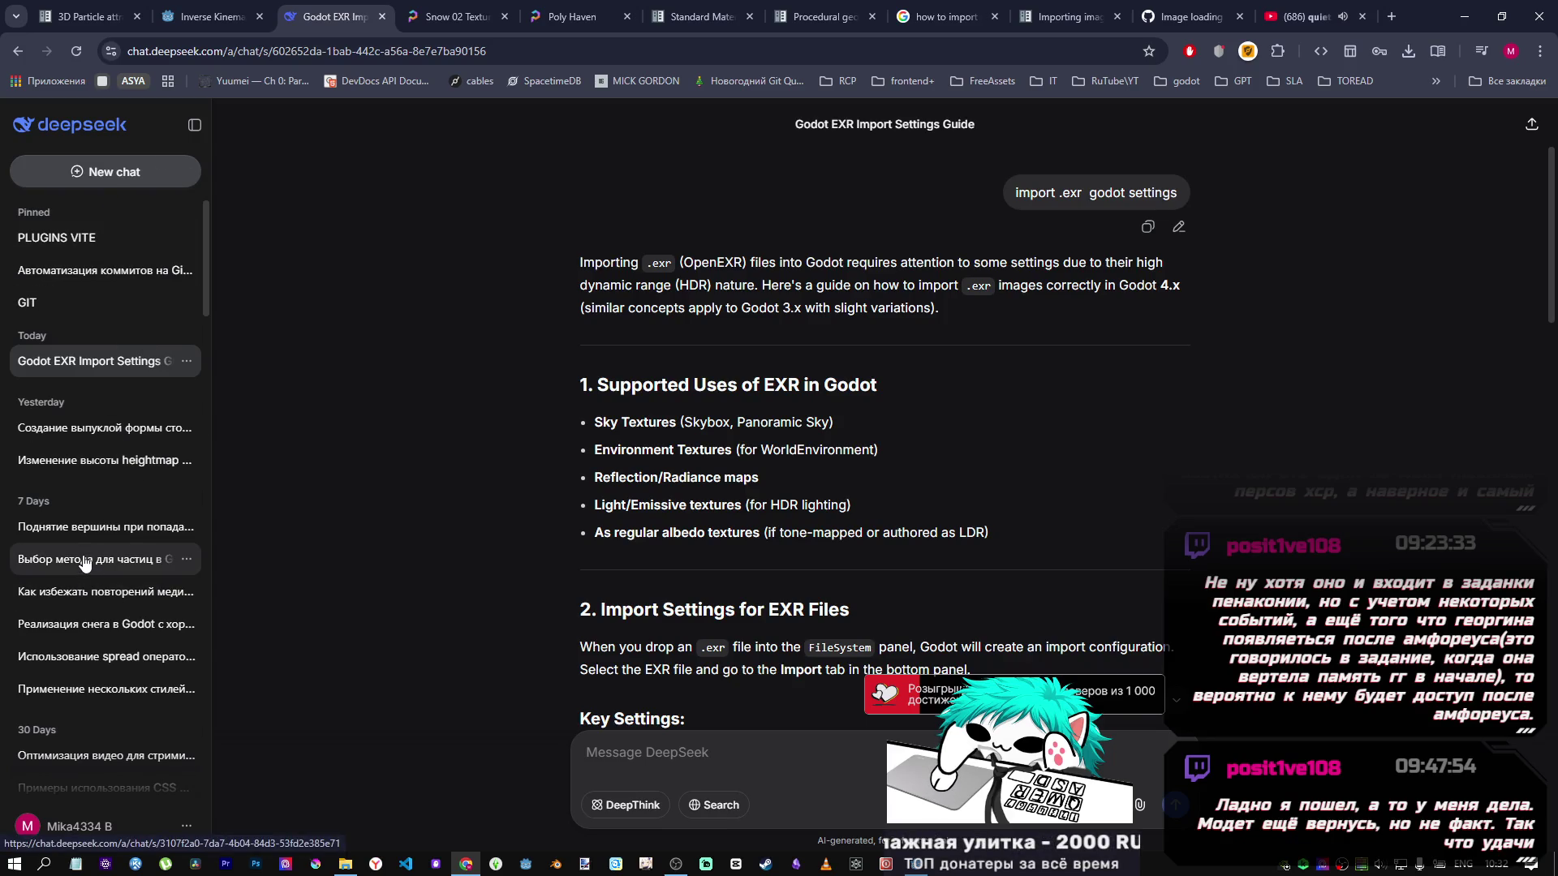
Open the 'Создание выпуклой формы столкновения' chat from DeepSeek's history.
click(78, 527)
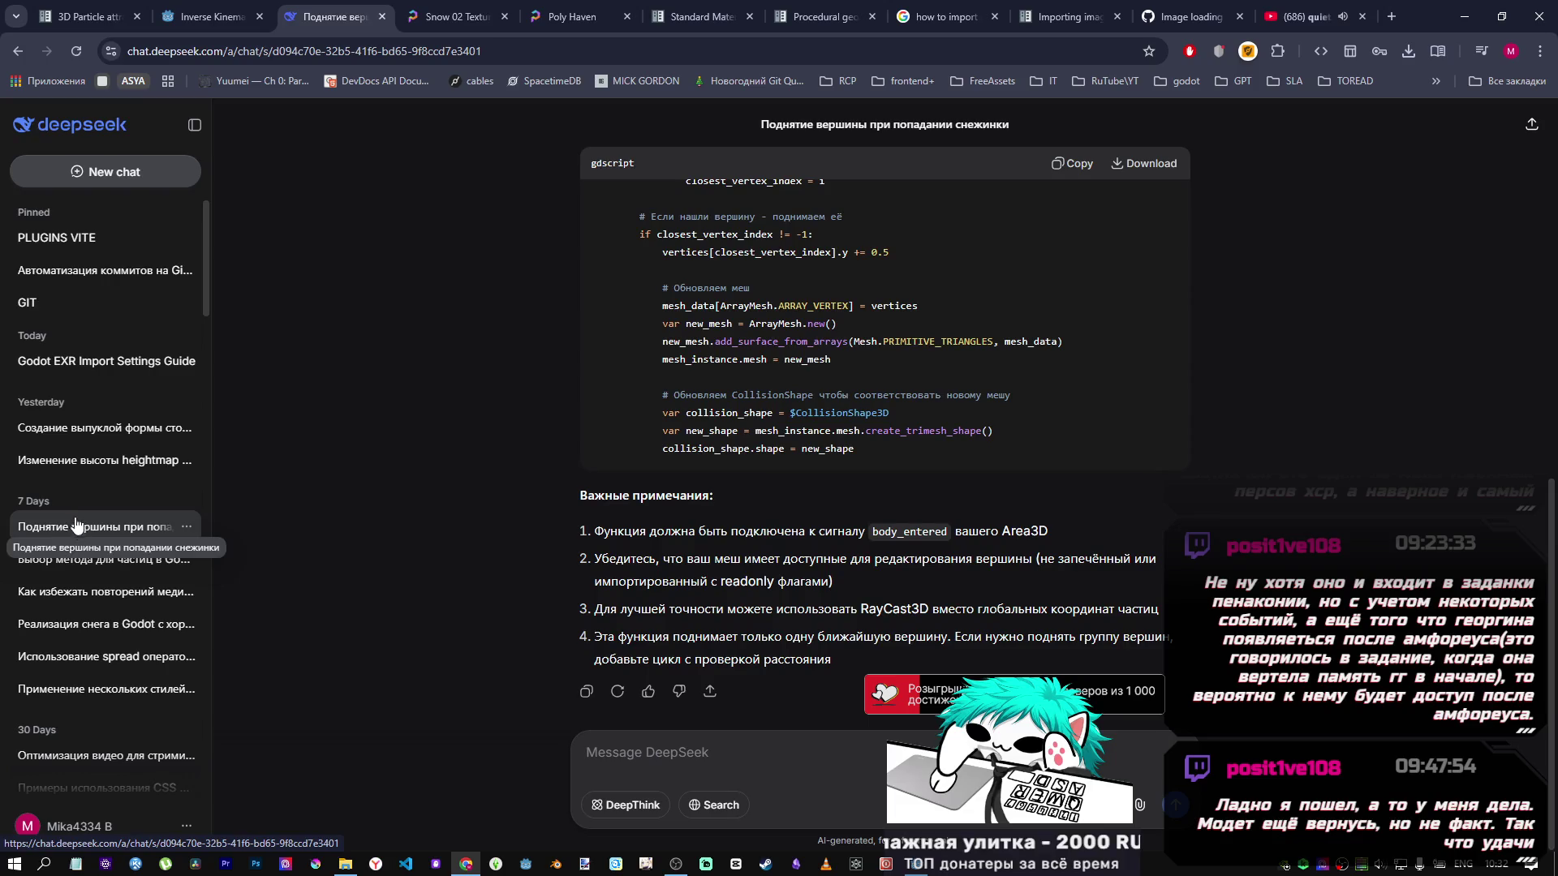
click(79, 463)
click(101, 429)
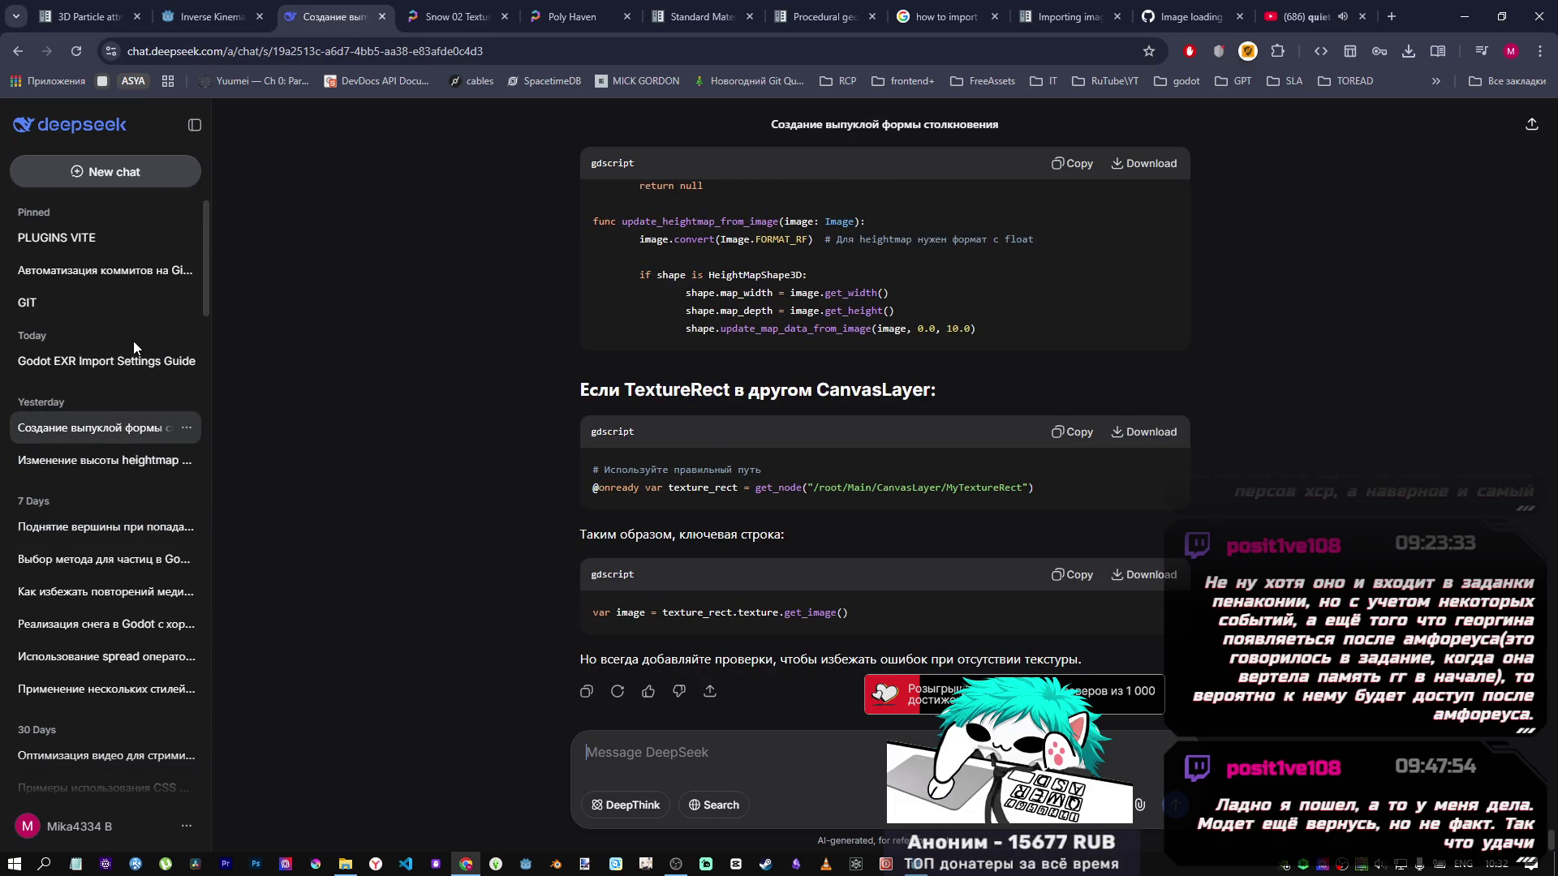
scroll(884, 438, up, 5)
scroll(885, 438, up, 10)
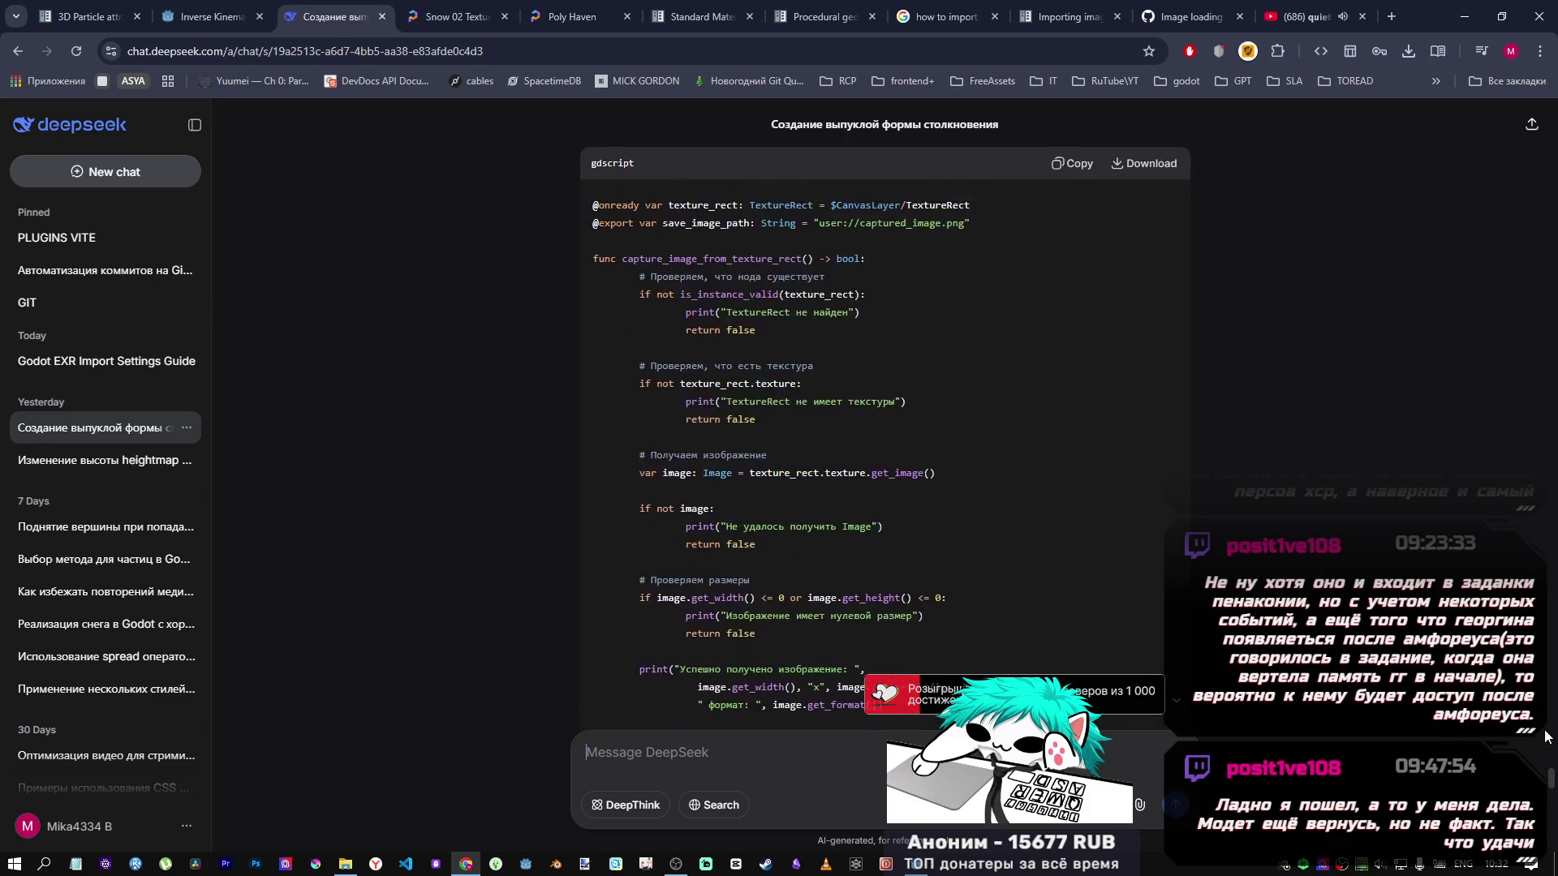
Scroll to the 'Способ 1: Через редактор' material instructions in that answer.
drag(754, 722, 769, 604)
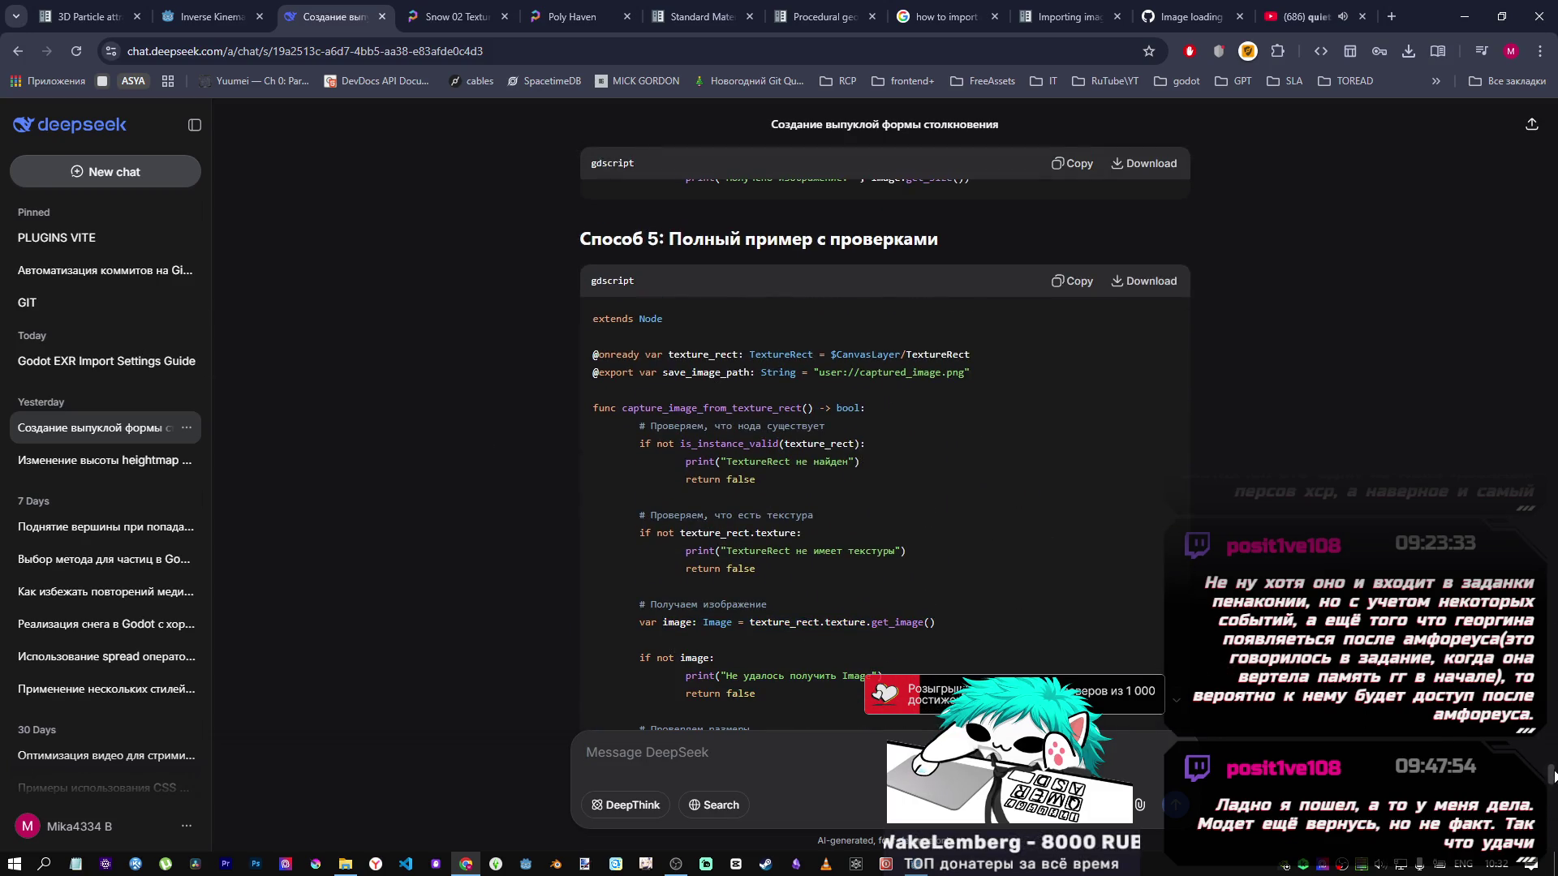
scroll(885, 438, down, 15)
scroll(884, 438, up, 10)
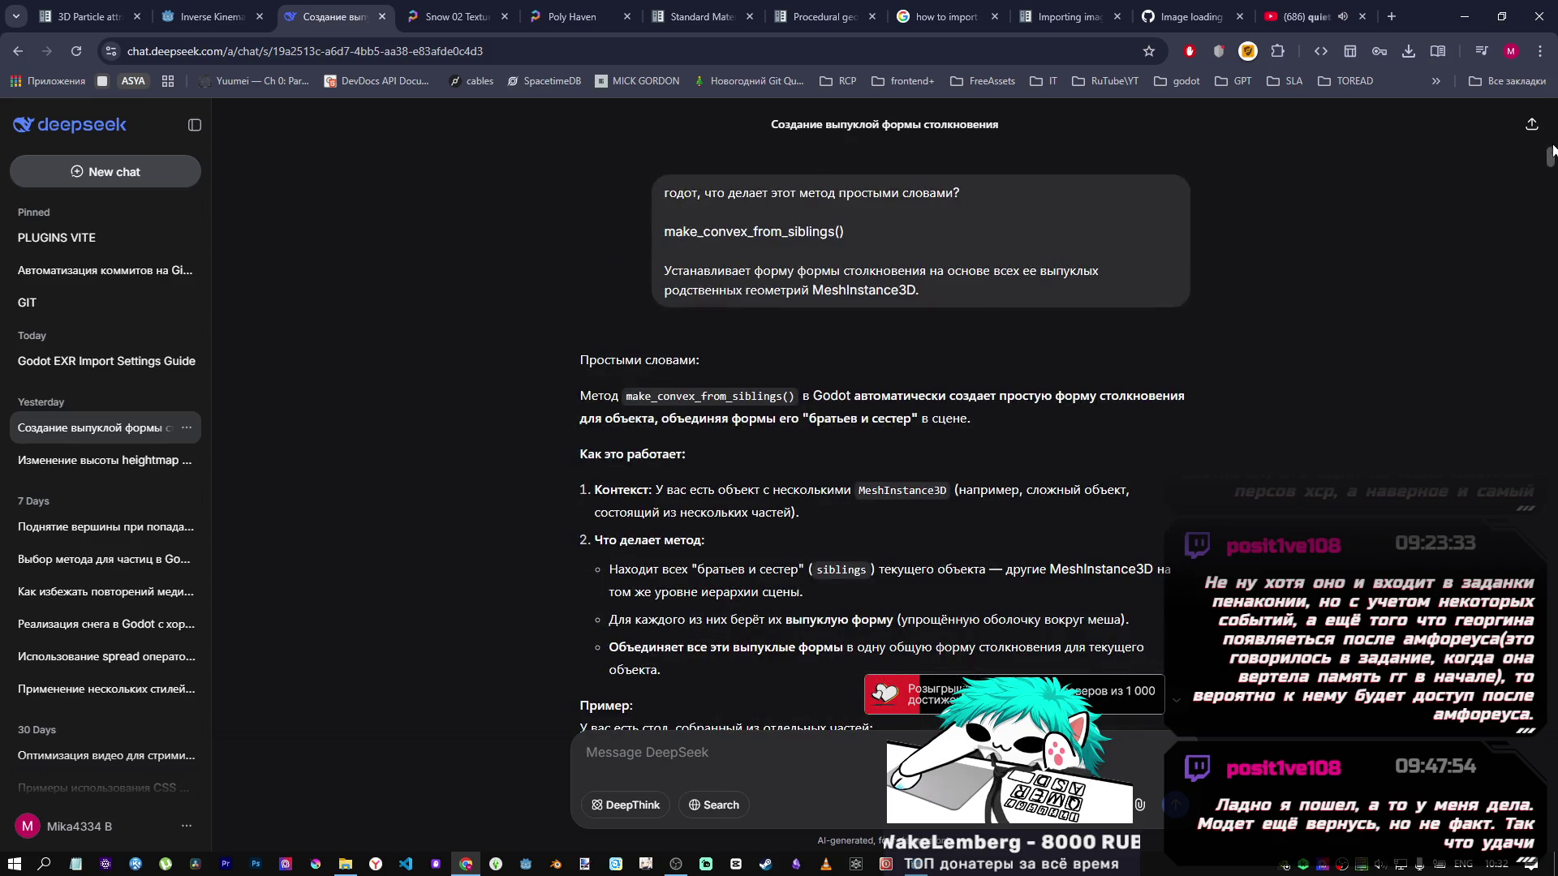
scroll(1552, 144, down, 15)
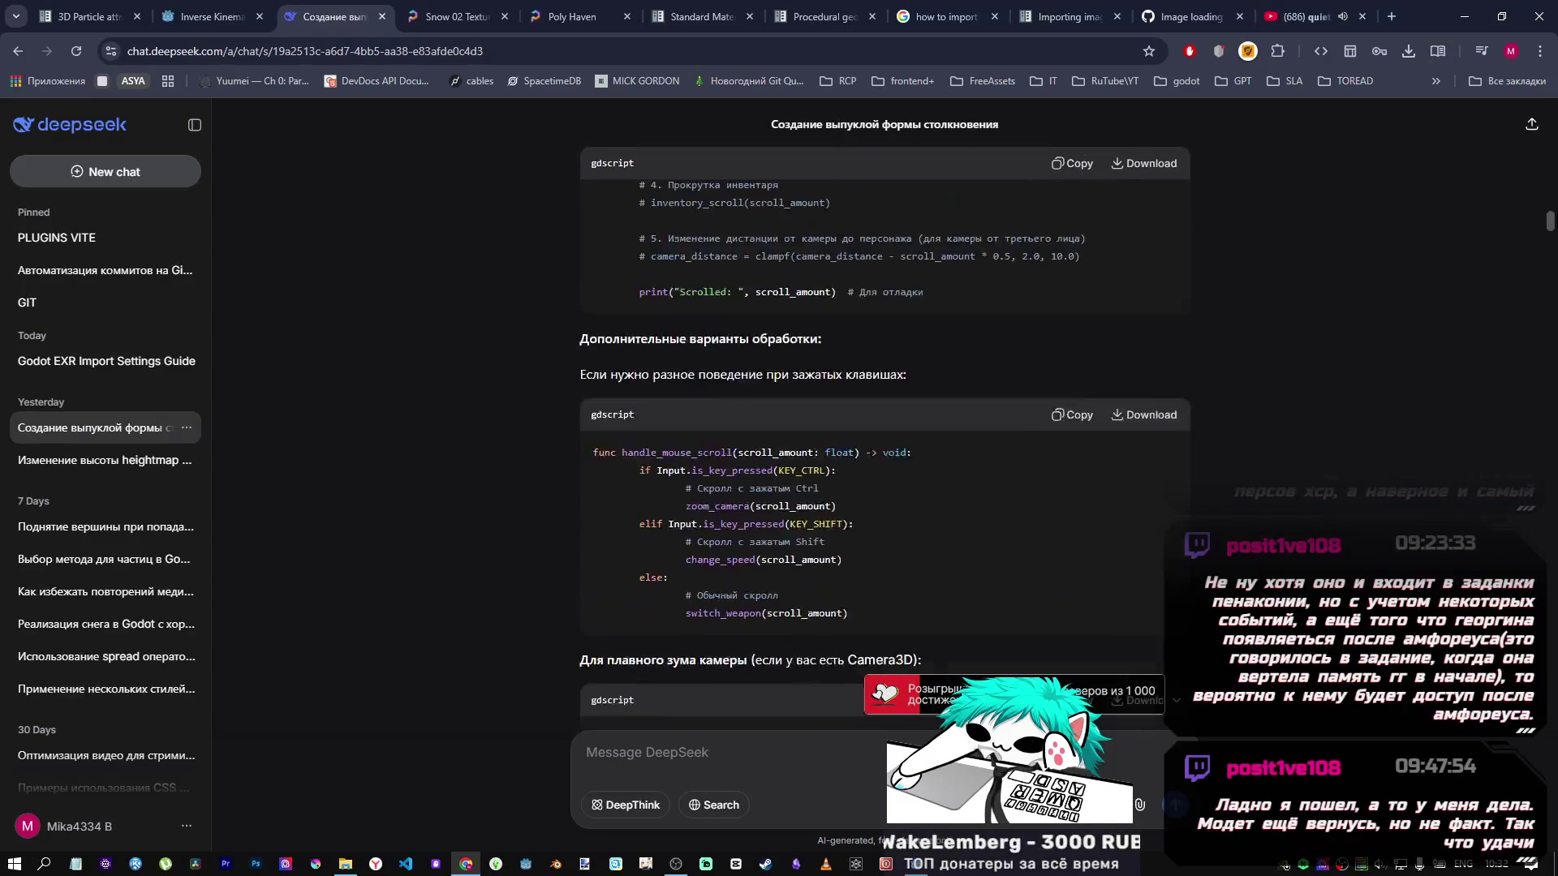
scroll(1552, 292, down, 15)
drag(1552, 365, 1552, 319)
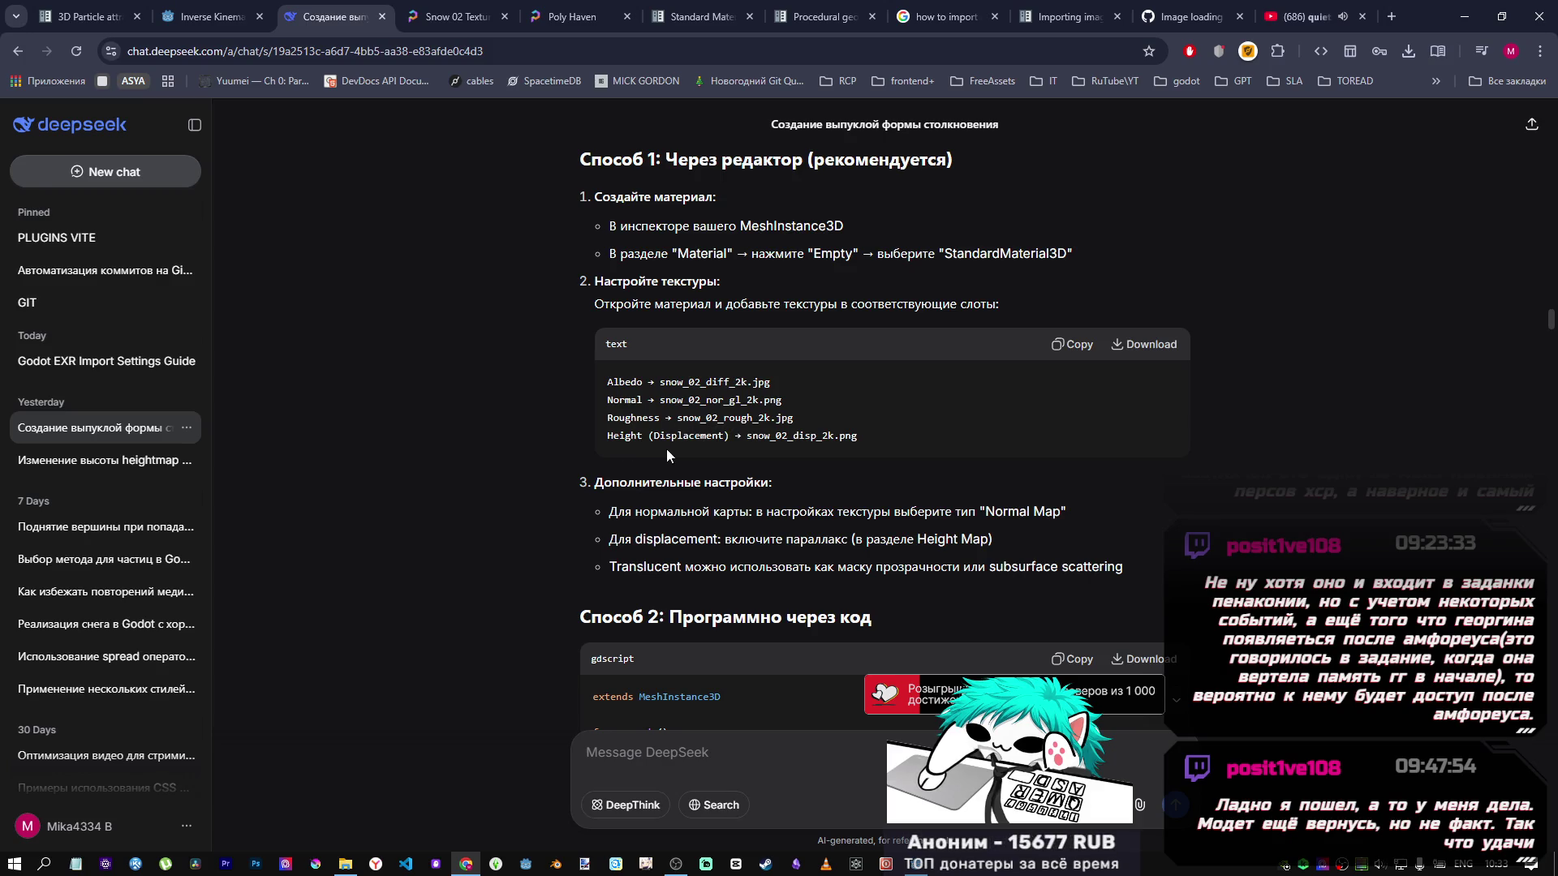
click(1461, 18)
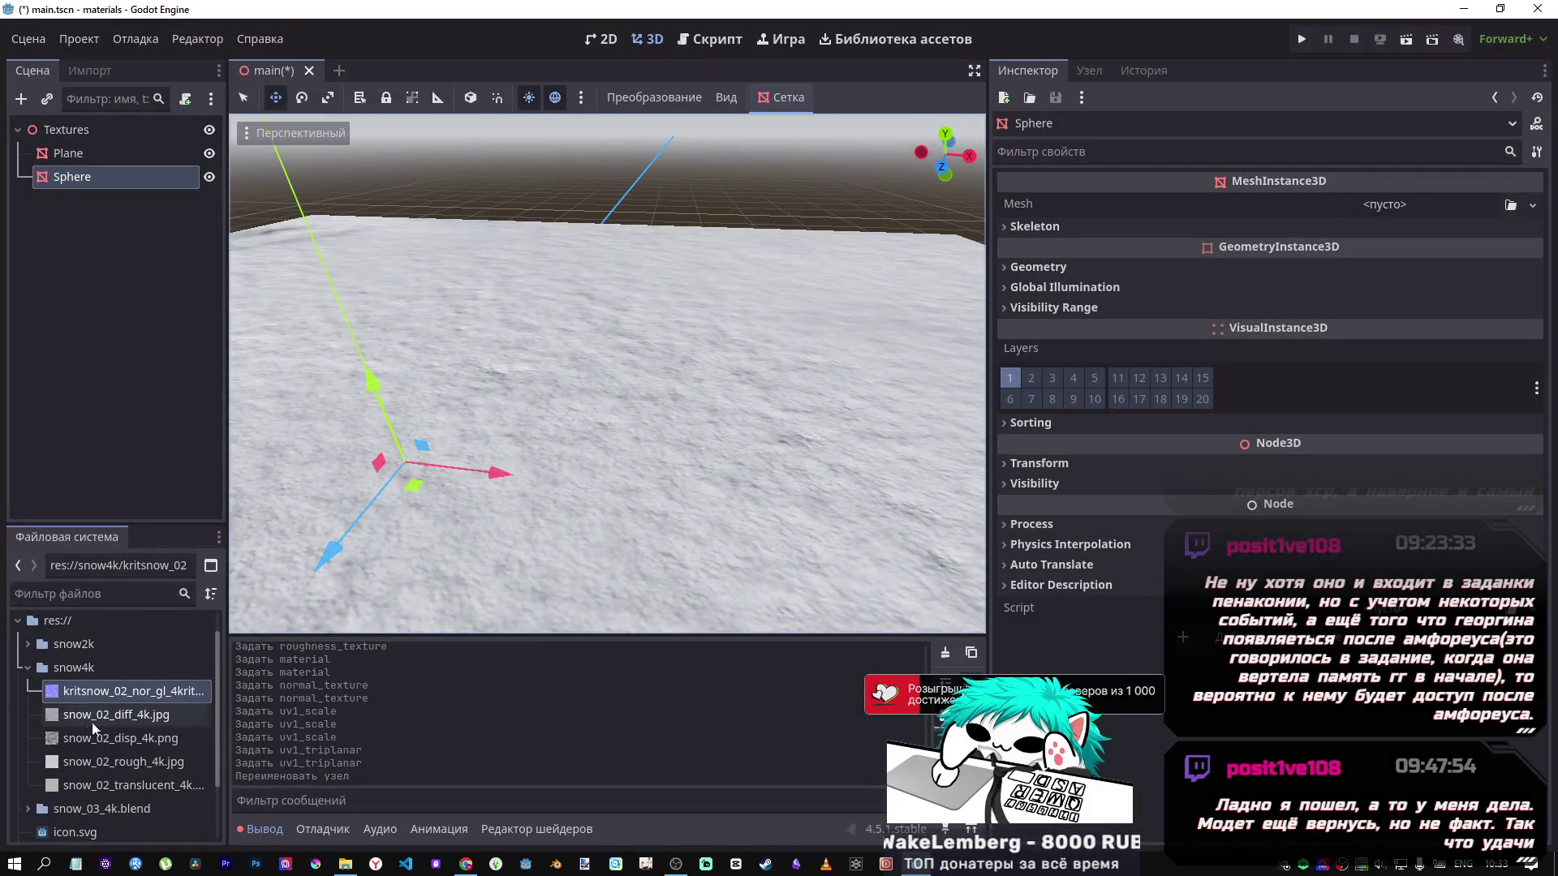
Select the Plane and open its snow.tres material in the Inspector.
click(160, 738)
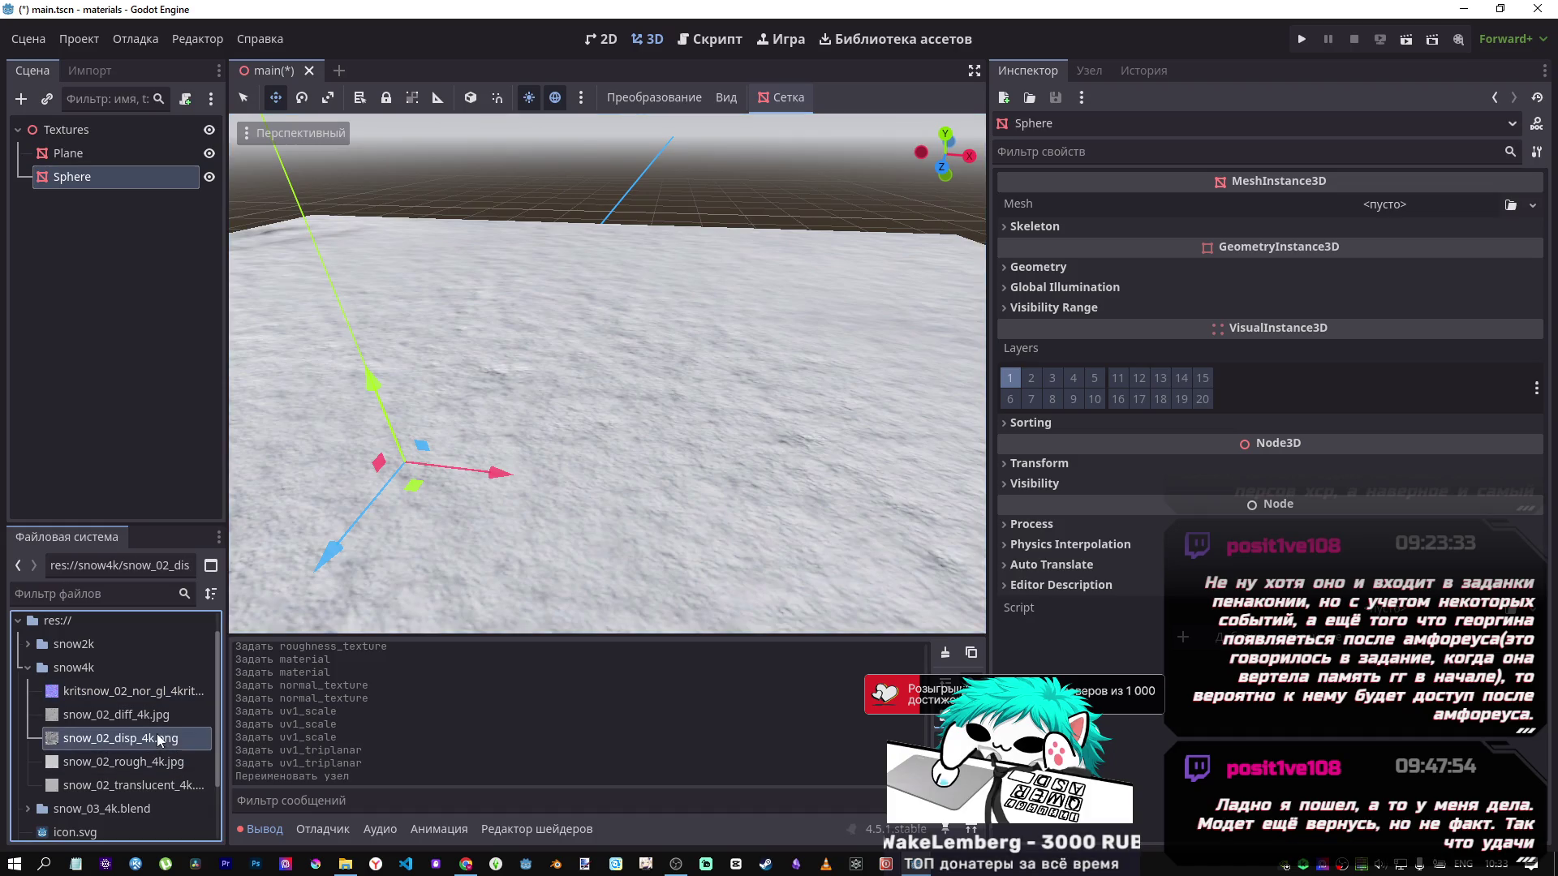
click(334, 703)
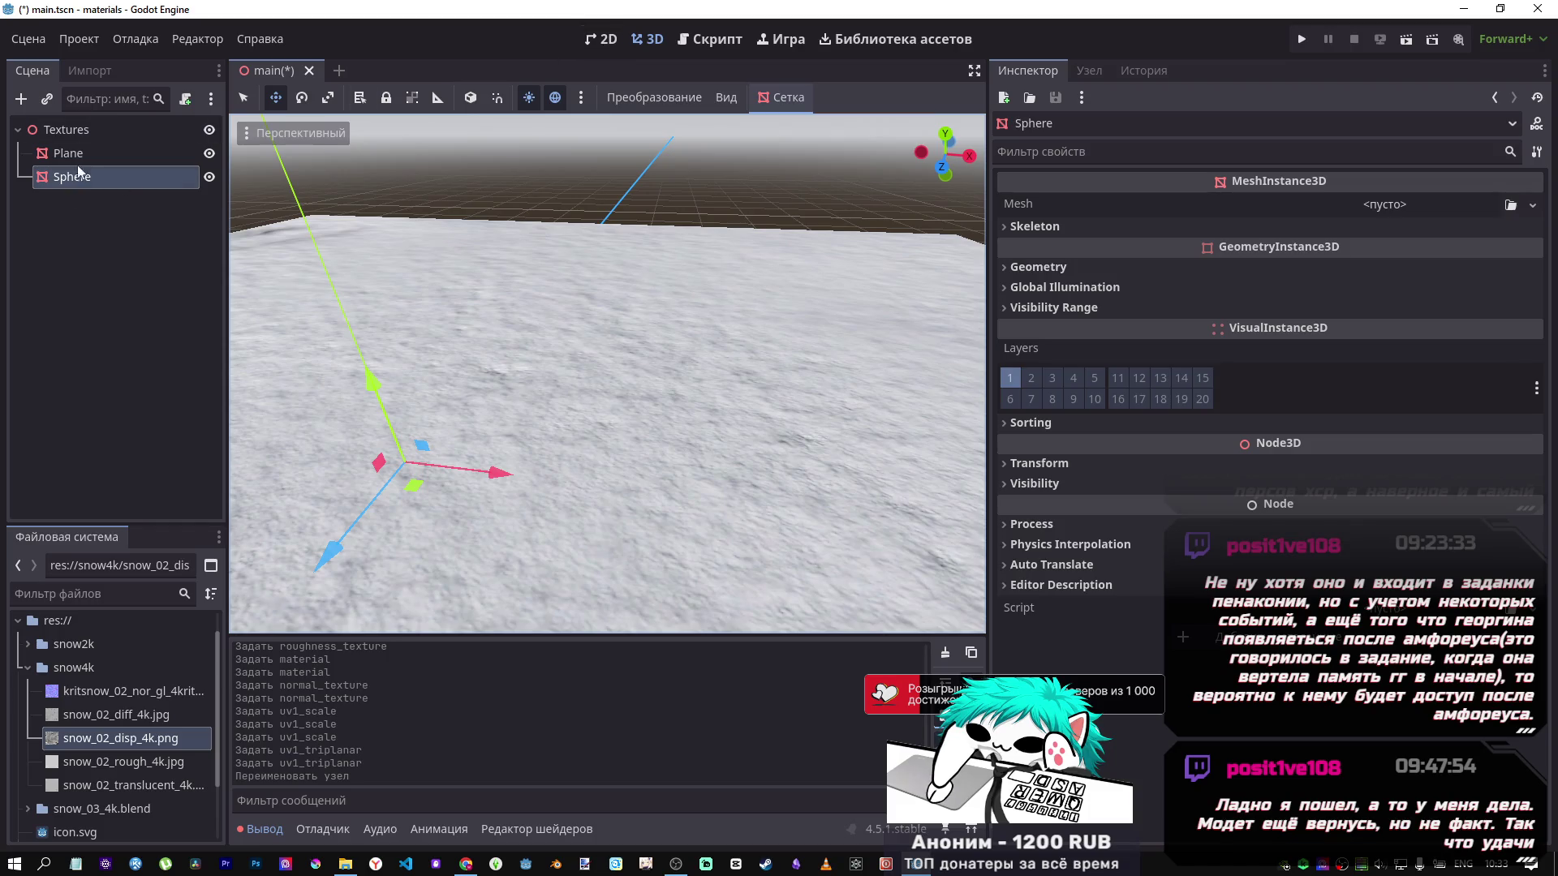
click(180, 154)
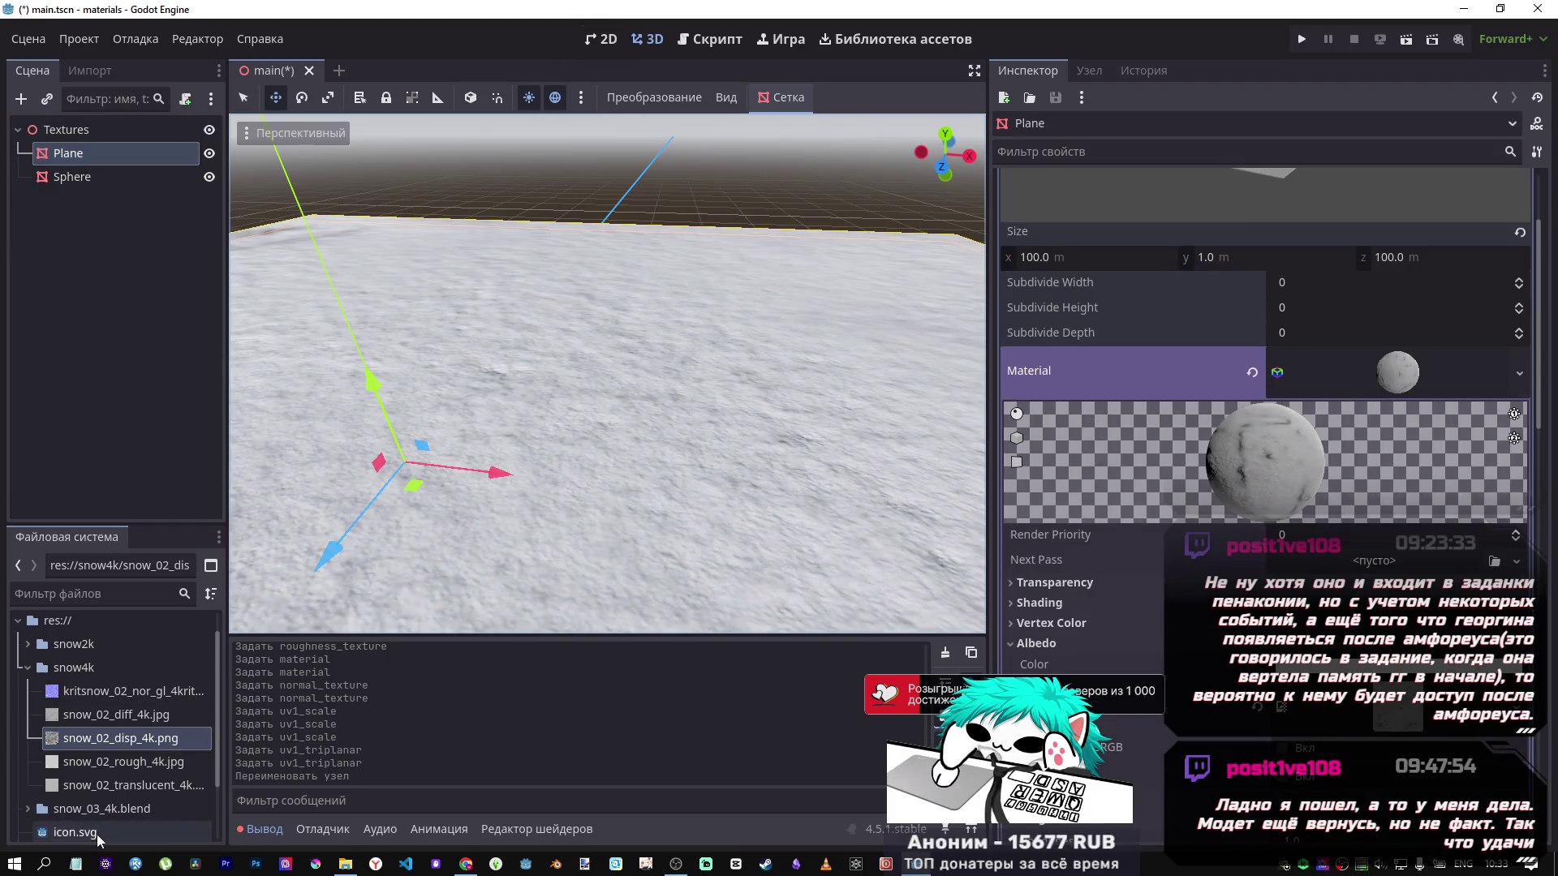
scroll(92, 803, down, 2)
click(92, 800)
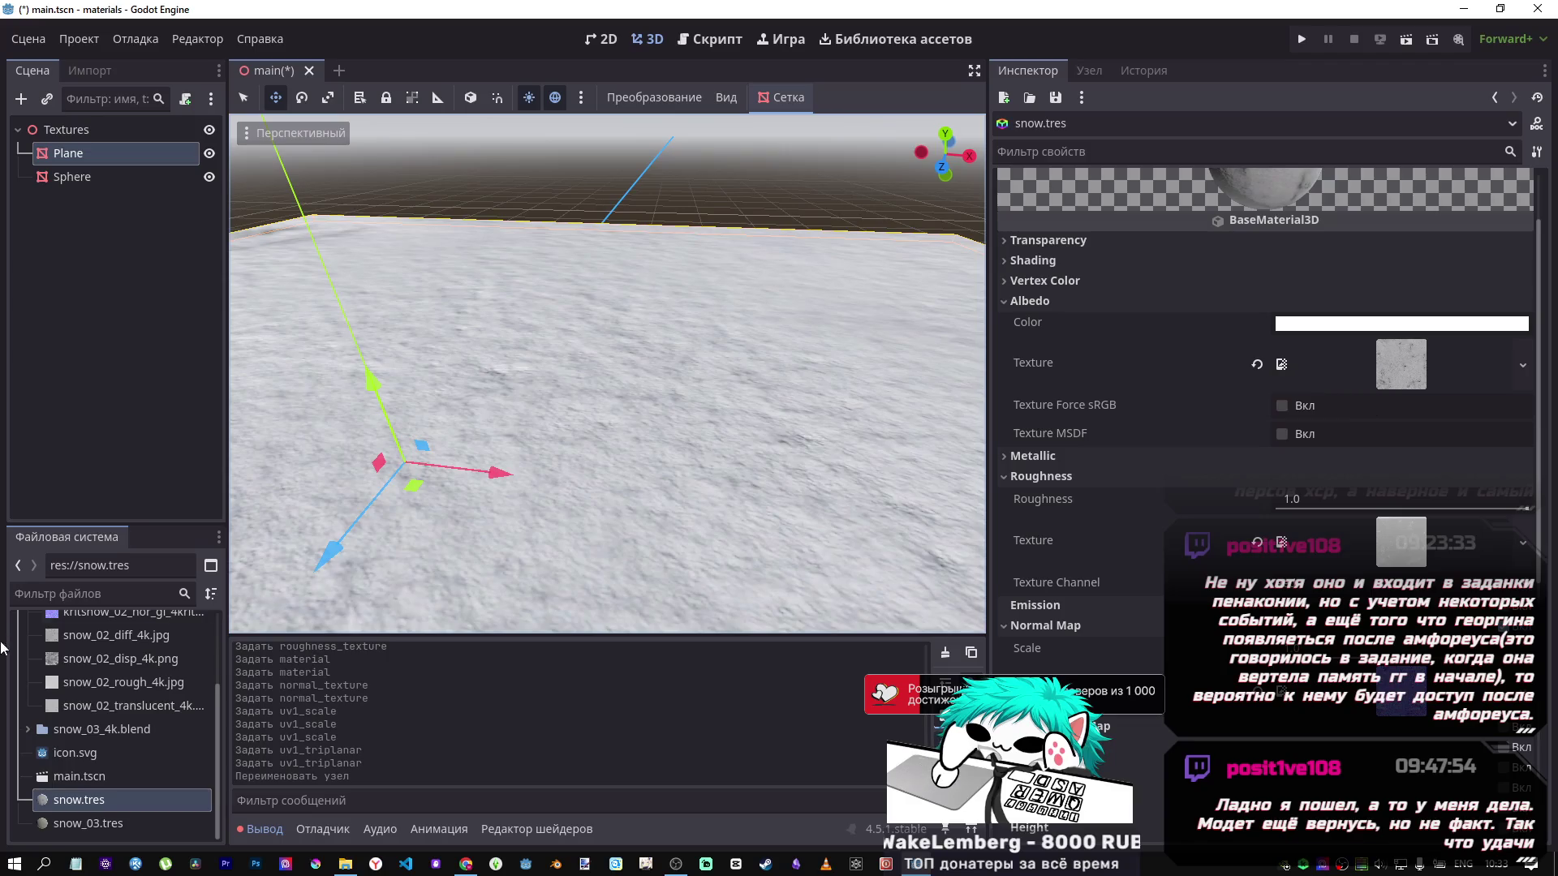
Clear the Albedo texture from snow.tres so the plane shows plain white.
right_click(1386, 363)
click(1260, 373)
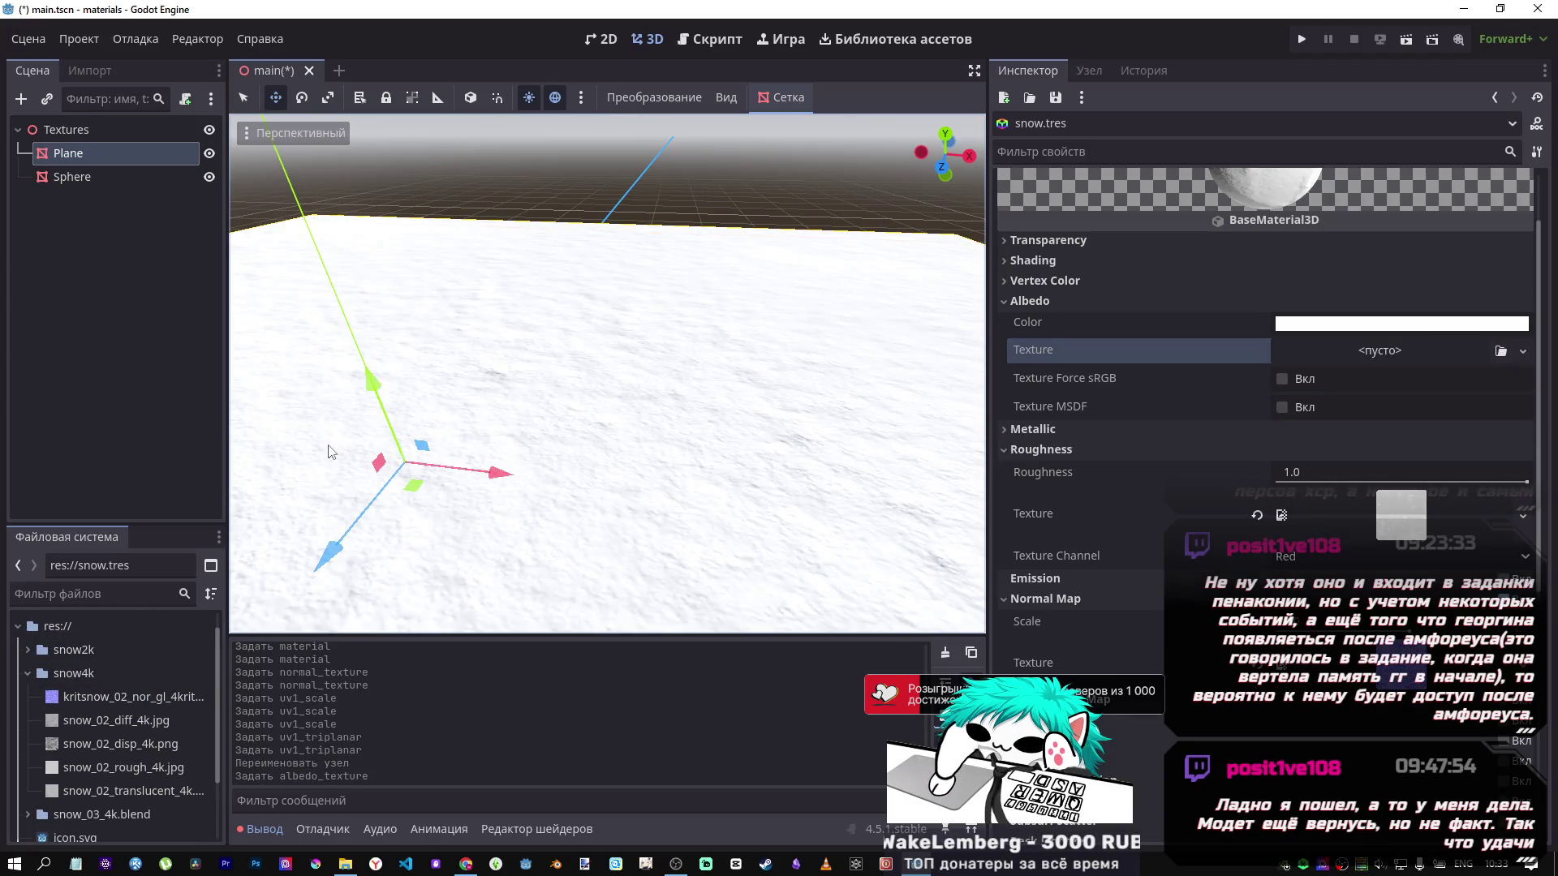
scroll(139, 692, up, 1)
scroll(139, 692, down, 1)
Assign snow_02_diff_4k.jpg as the Albedo texture after checking DeepSeek's instructions.
mouse_move(117, 716)
mouse_down()
mouse_move(134, 734)
mouse_move(1329, 457)
mouse_move(1346, 359)
mouse_move(83, 715)
mouse_up()
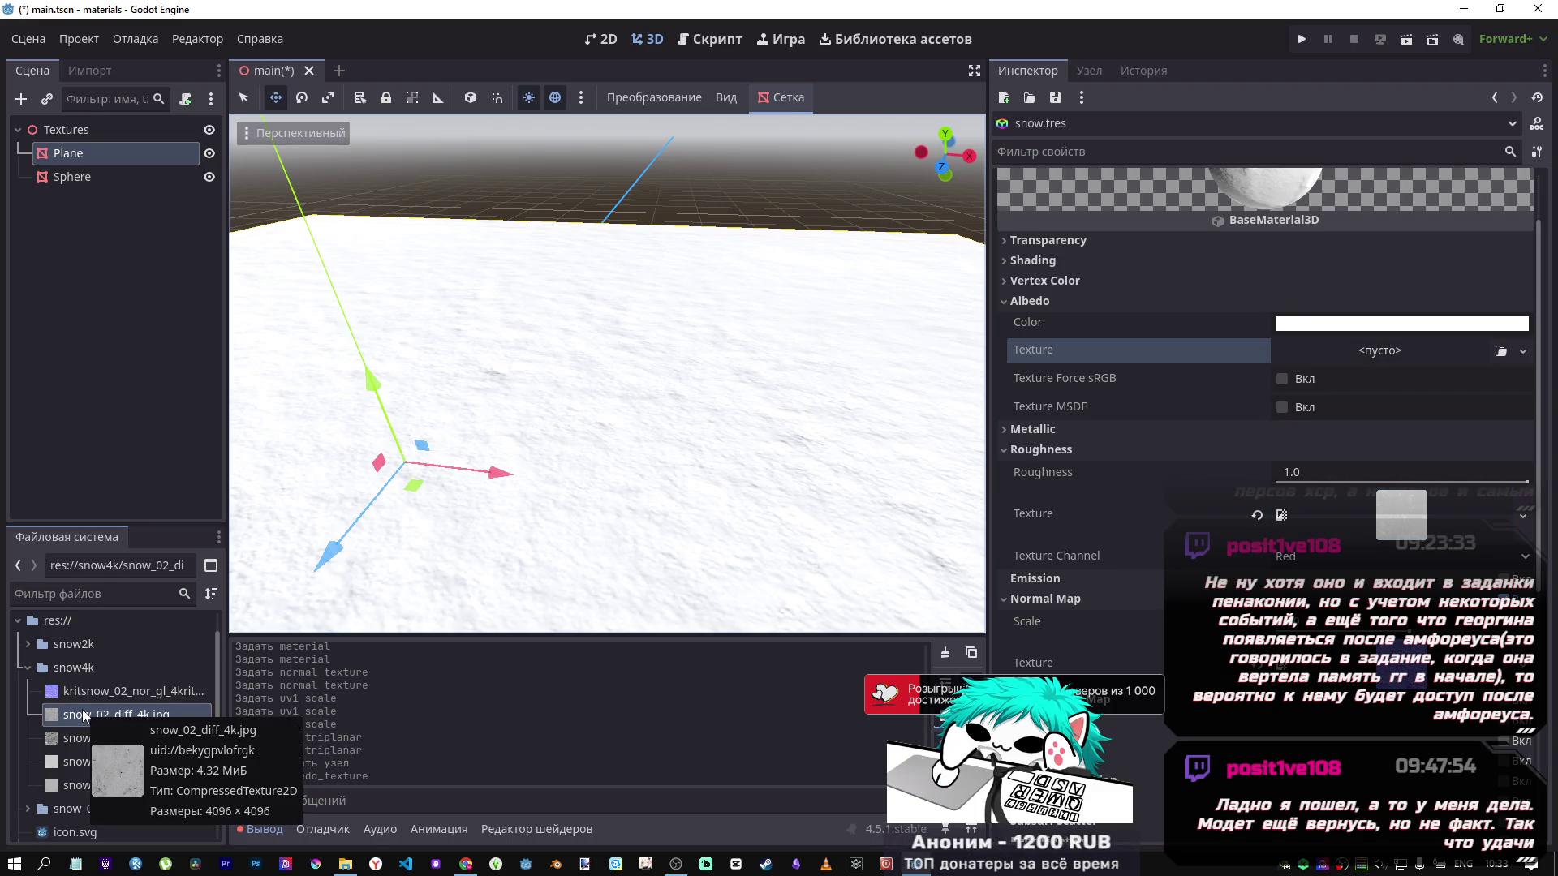
click(467, 864)
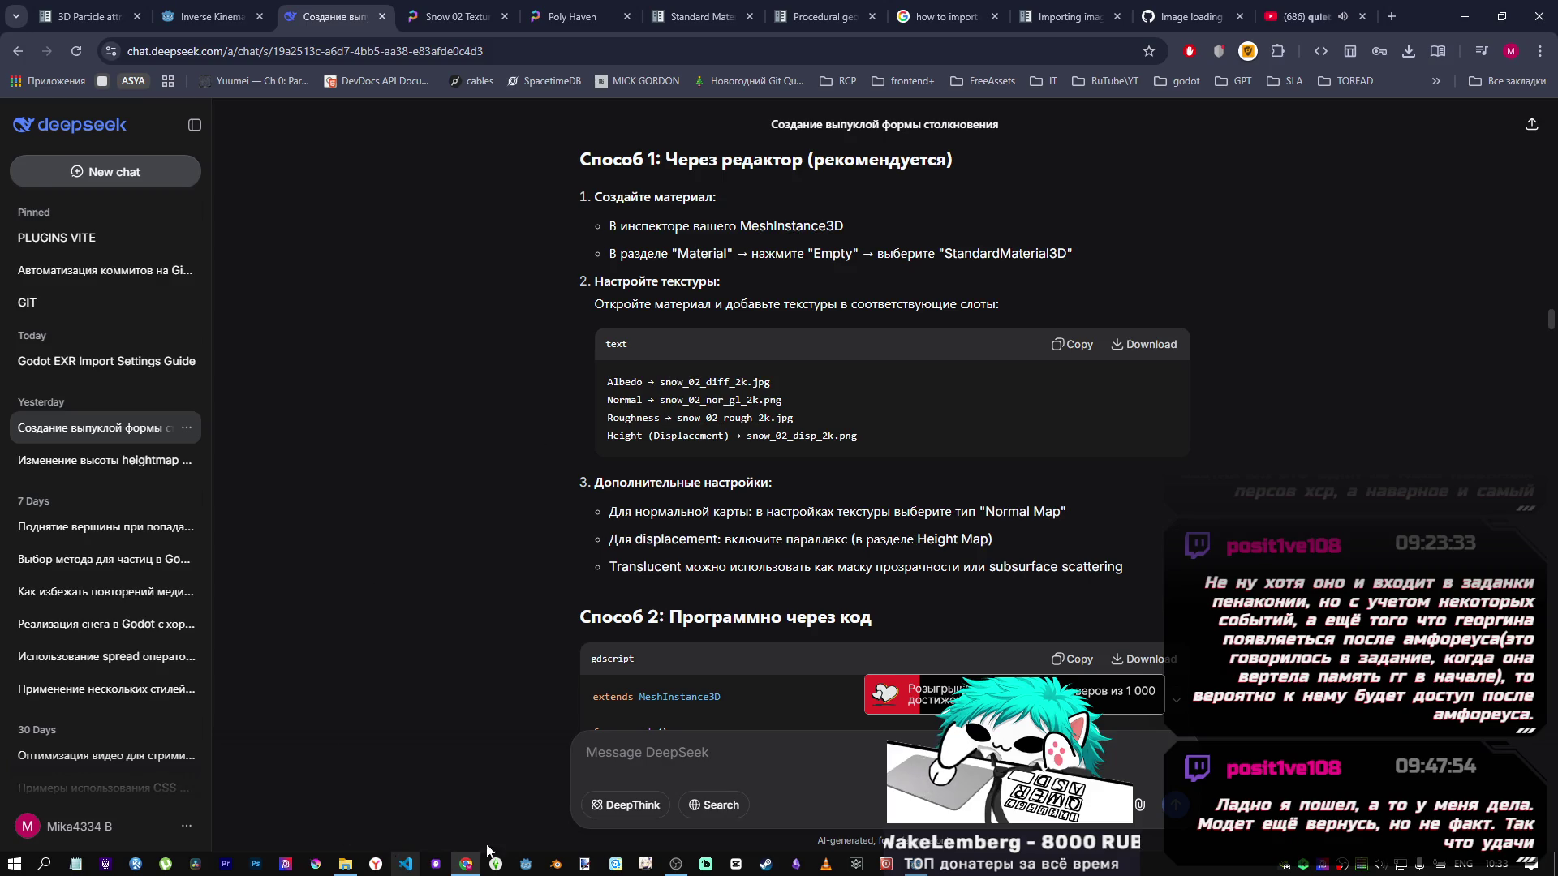
mouse_move(706, 864)
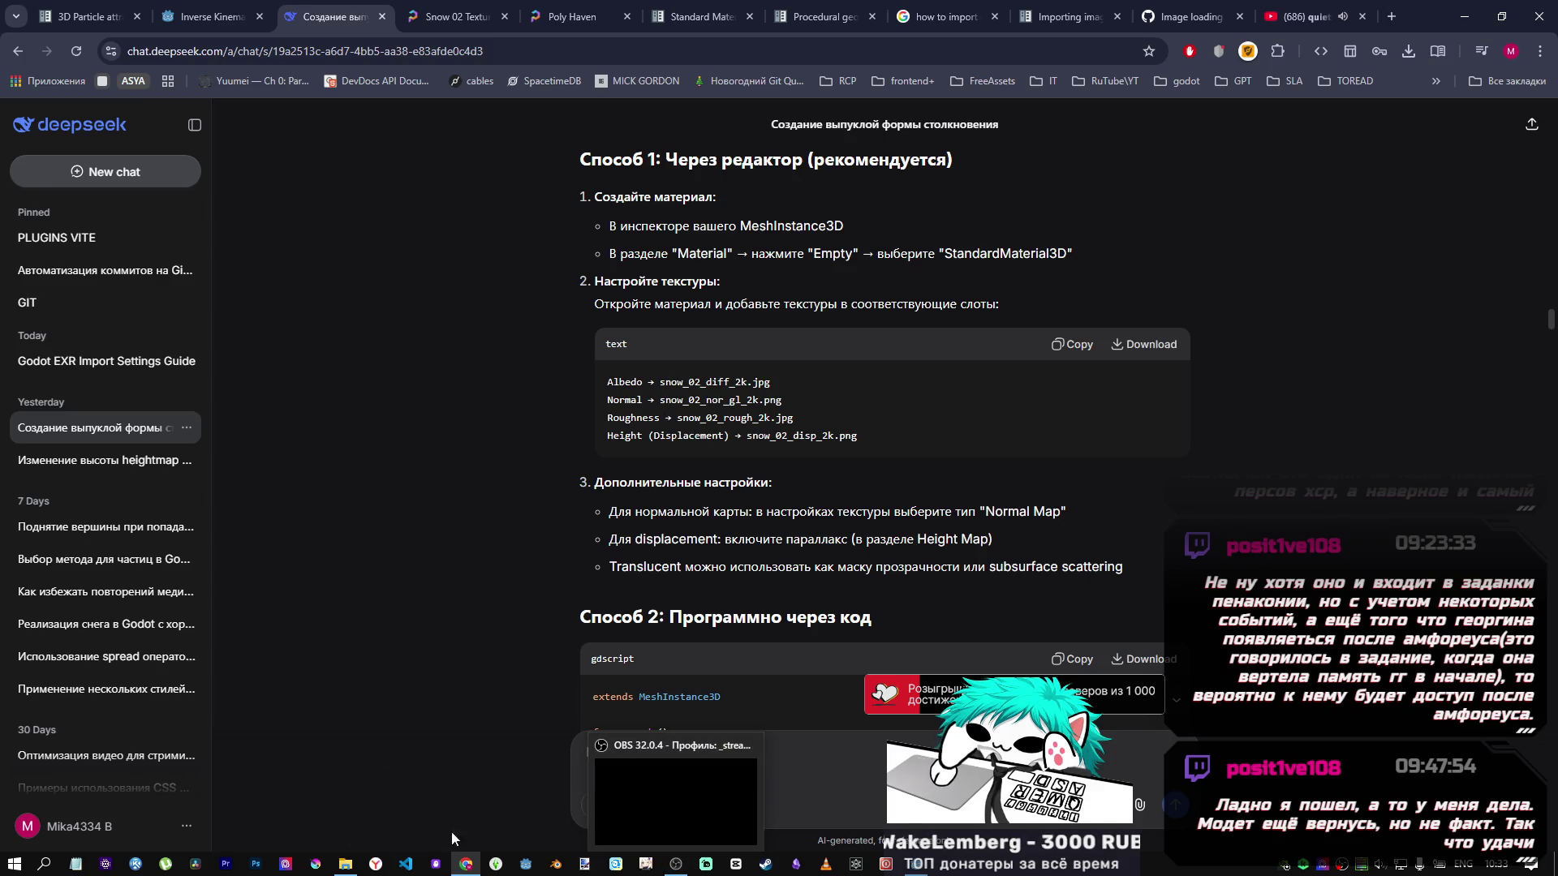
mouse_move(916, 863)
click(835, 803)
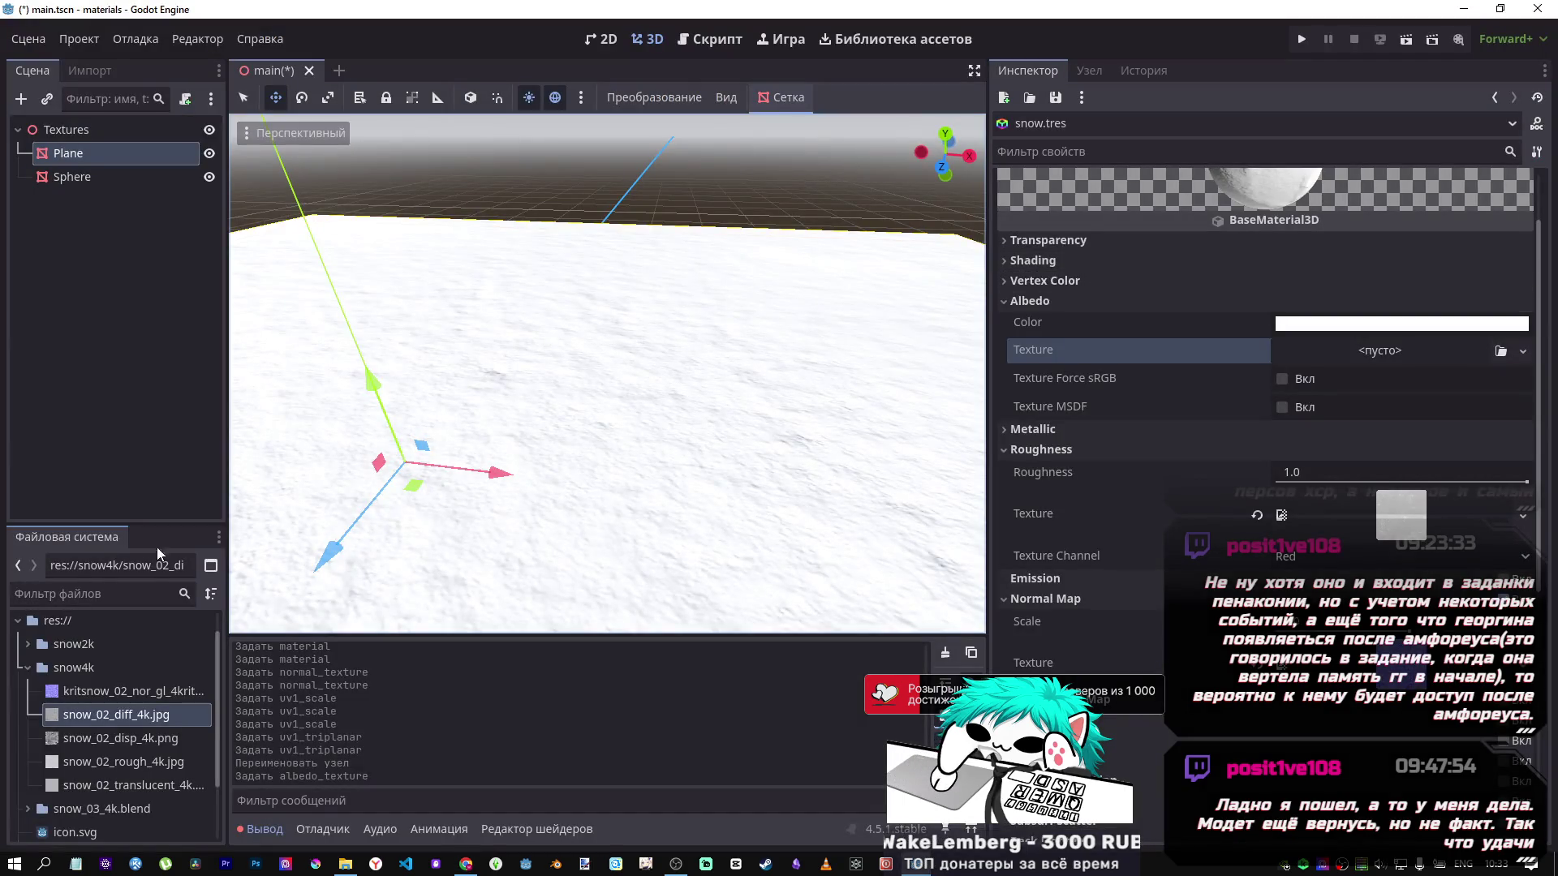
drag(66, 722, 1307, 357)
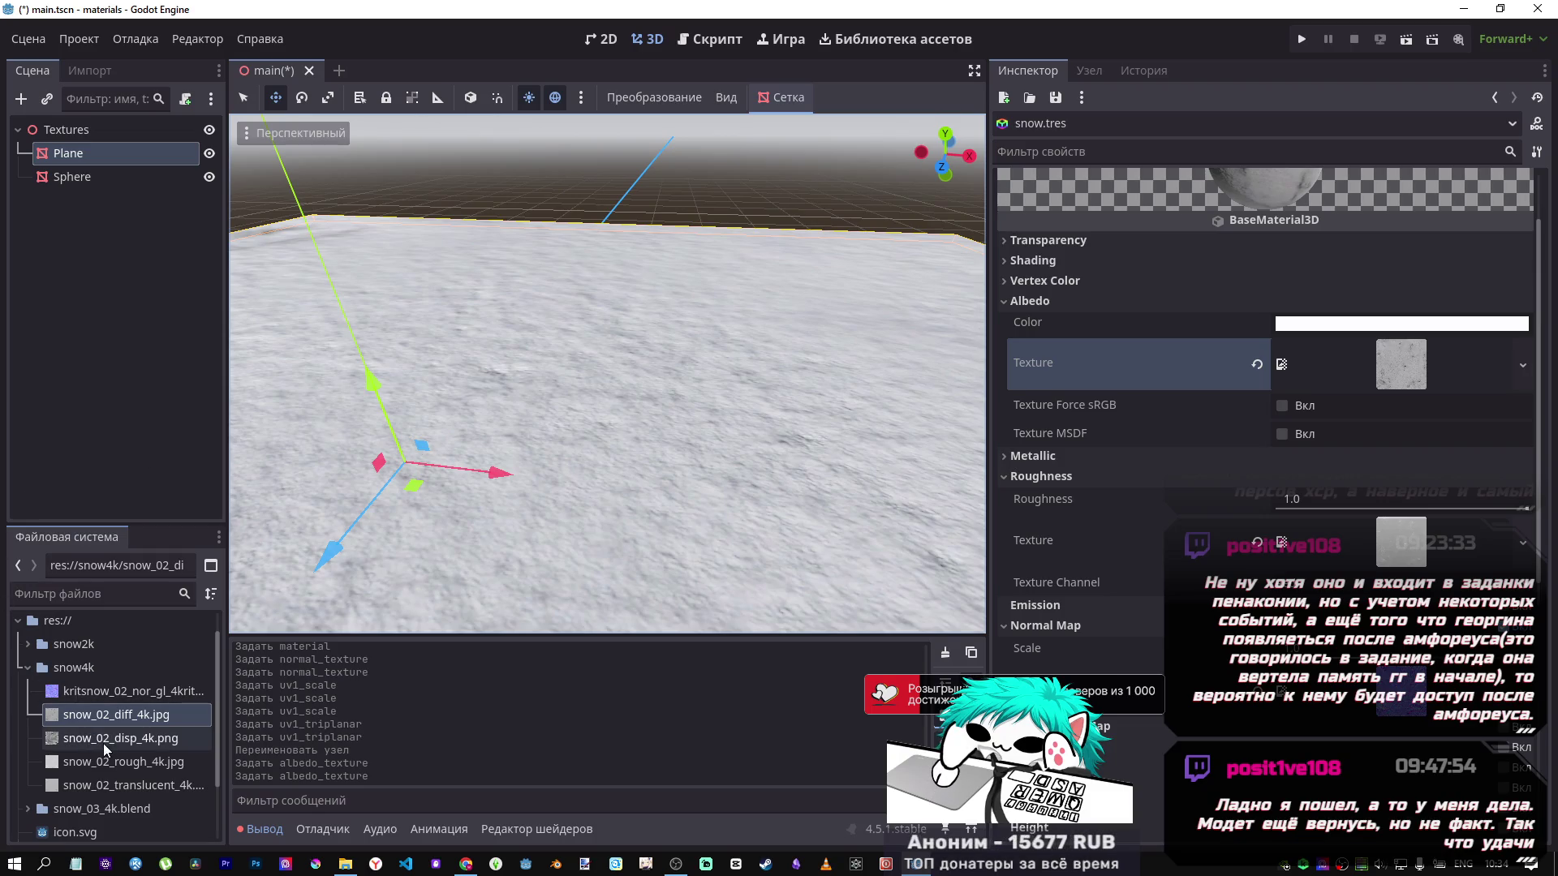
Assign snow_02_rough_4k.jpg as the Roughness texture after rechecking DeepSeek.
mouse_move(104, 746)
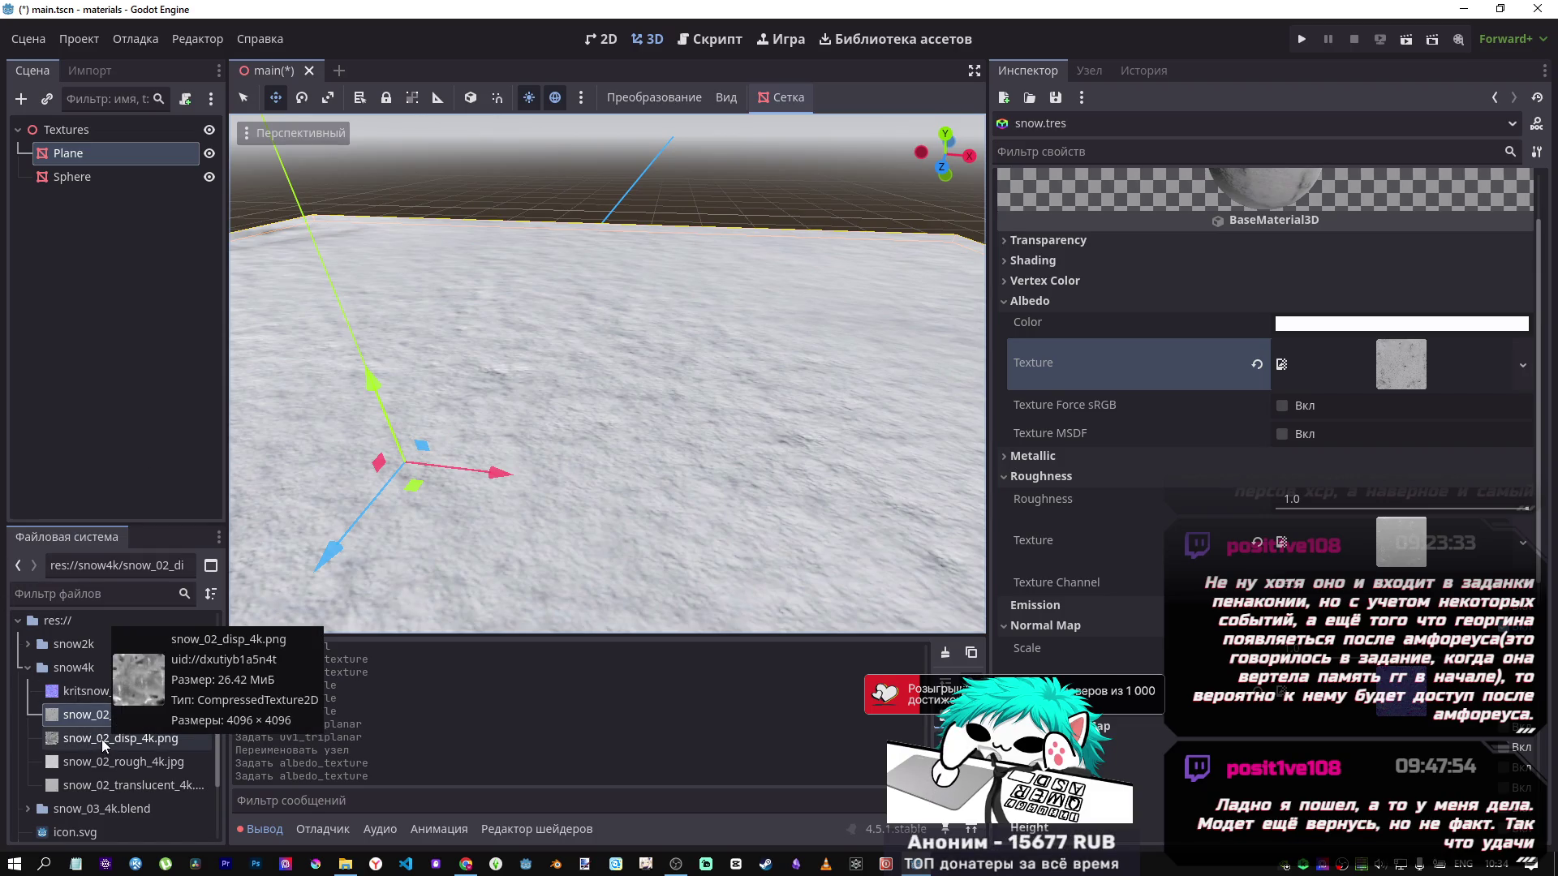
click(468, 867)
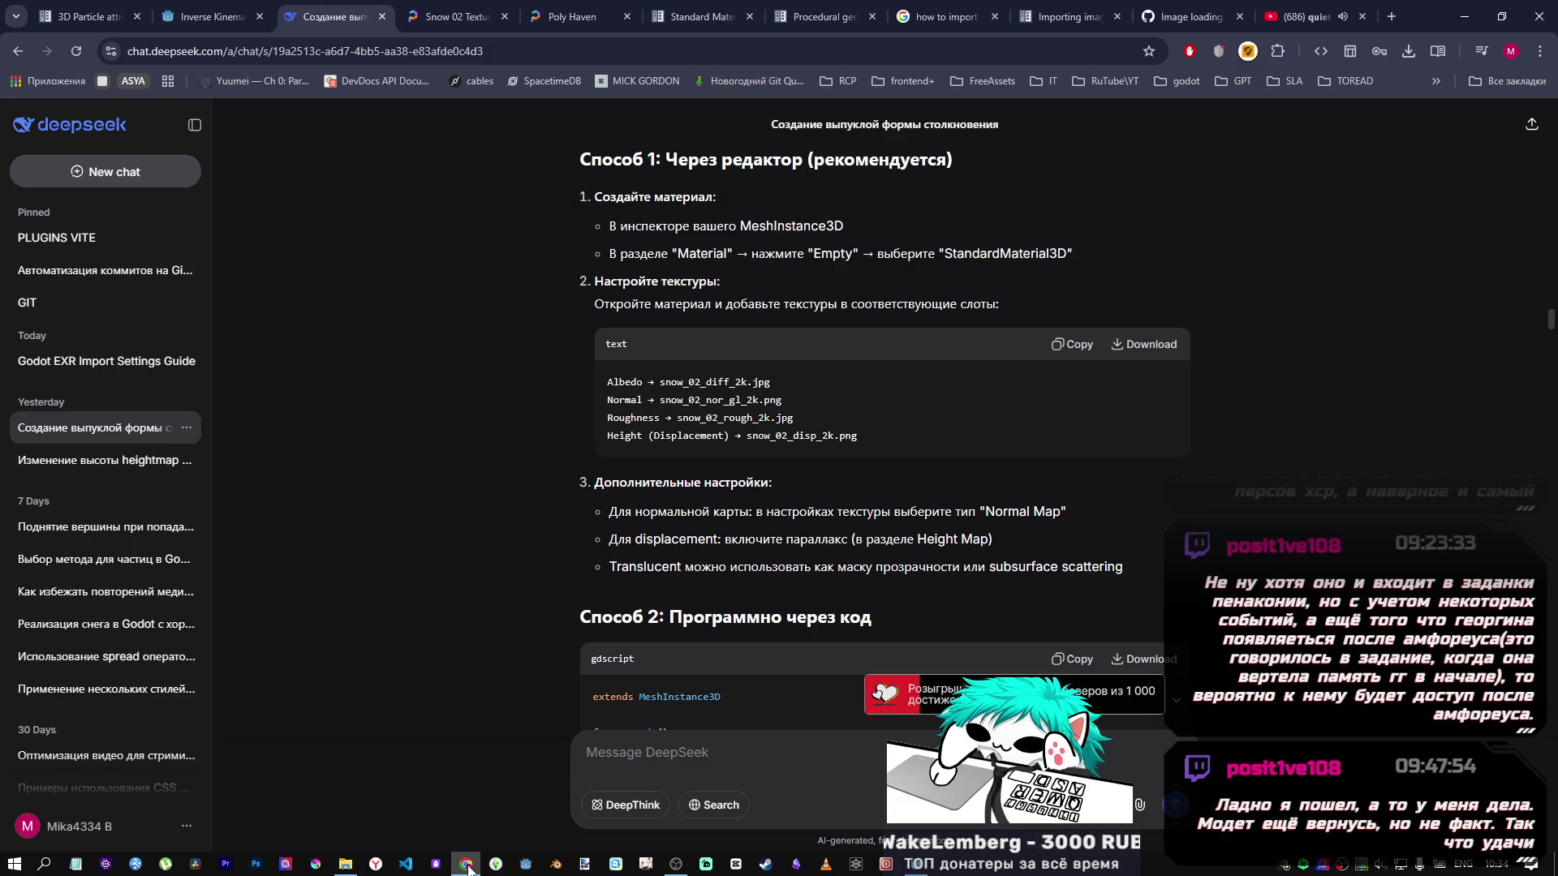
click(467, 867)
mouse_move(90, 762)
mouse_down()
mouse_move(396, 745)
mouse_move(1380, 542)
mouse_up()
Enable Height on snow.tres and set snow_02_disp_4k.png as its heightmap texture.
scroll(1241, 584, down, 2)
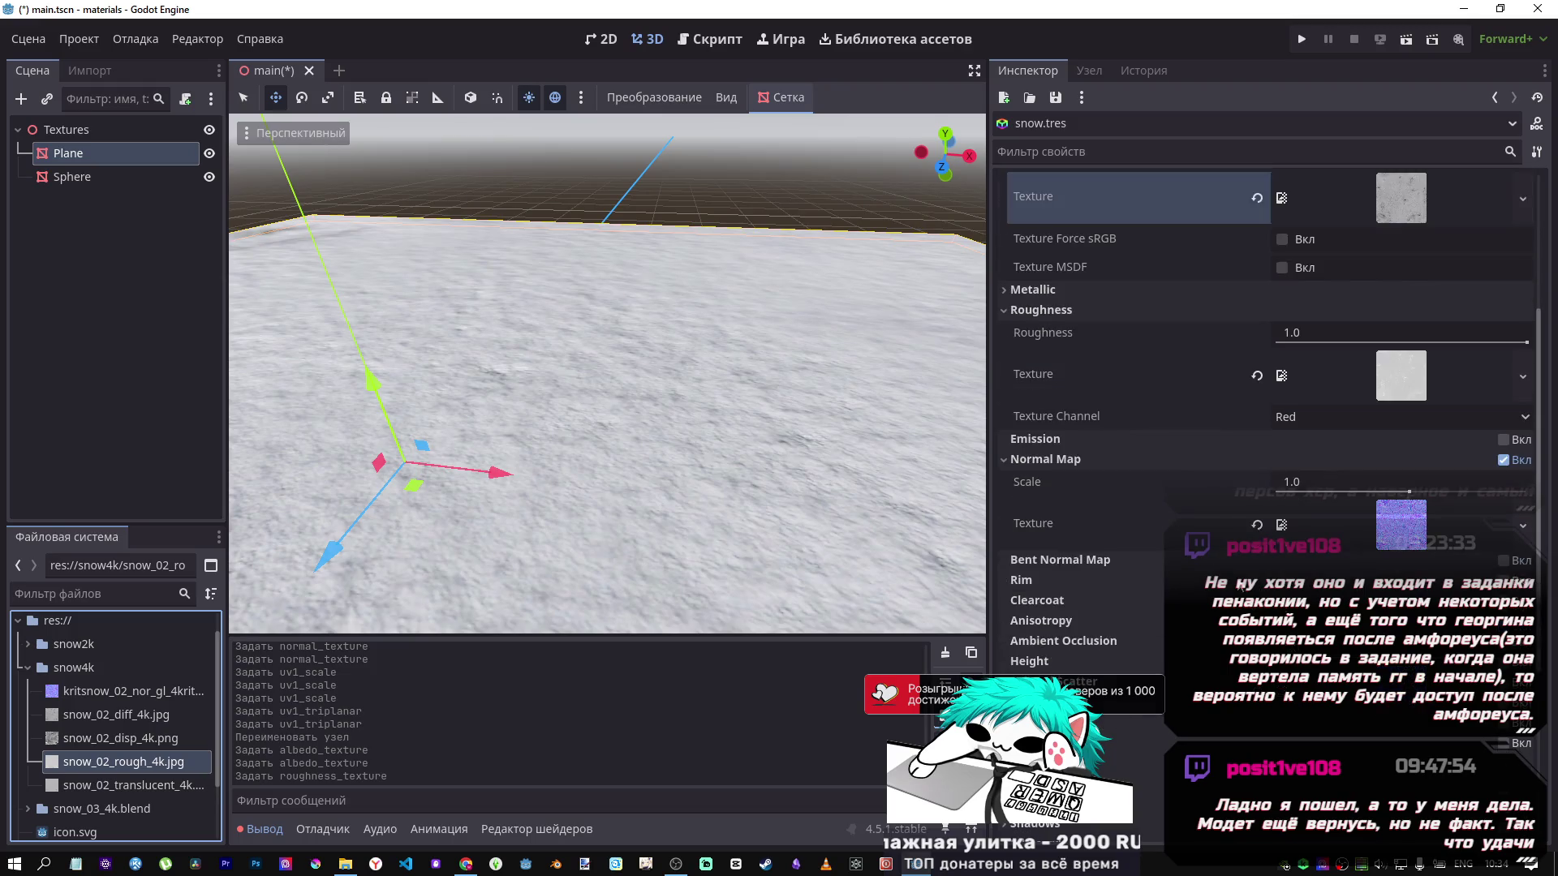
scroll(1170, 576, down, 2)
scroll(1168, 574, down, 2)
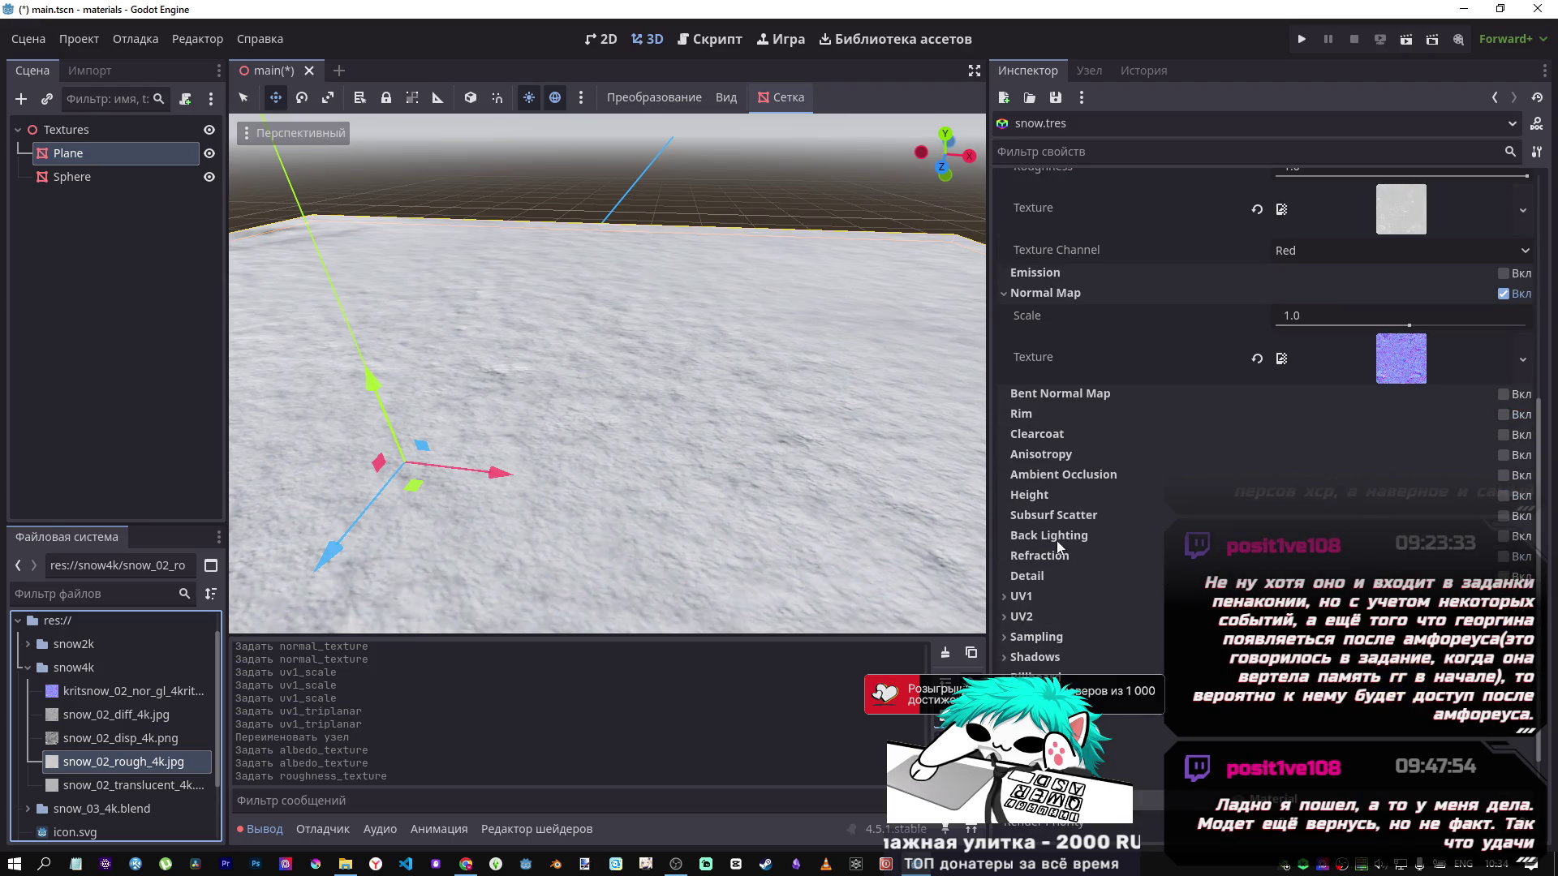
click(1504, 495)
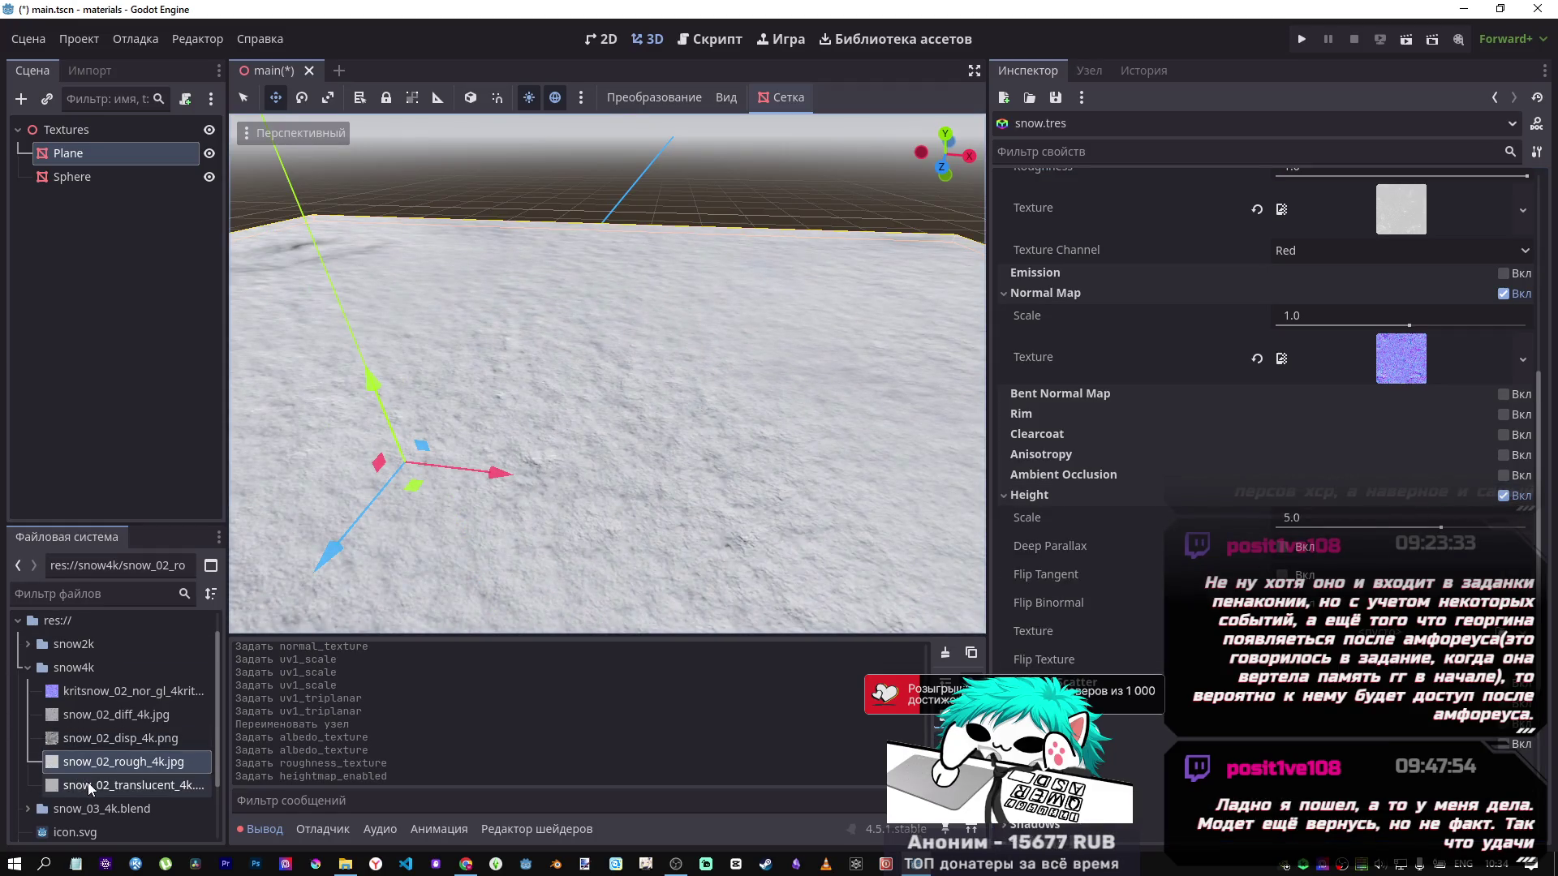
click(108, 740)
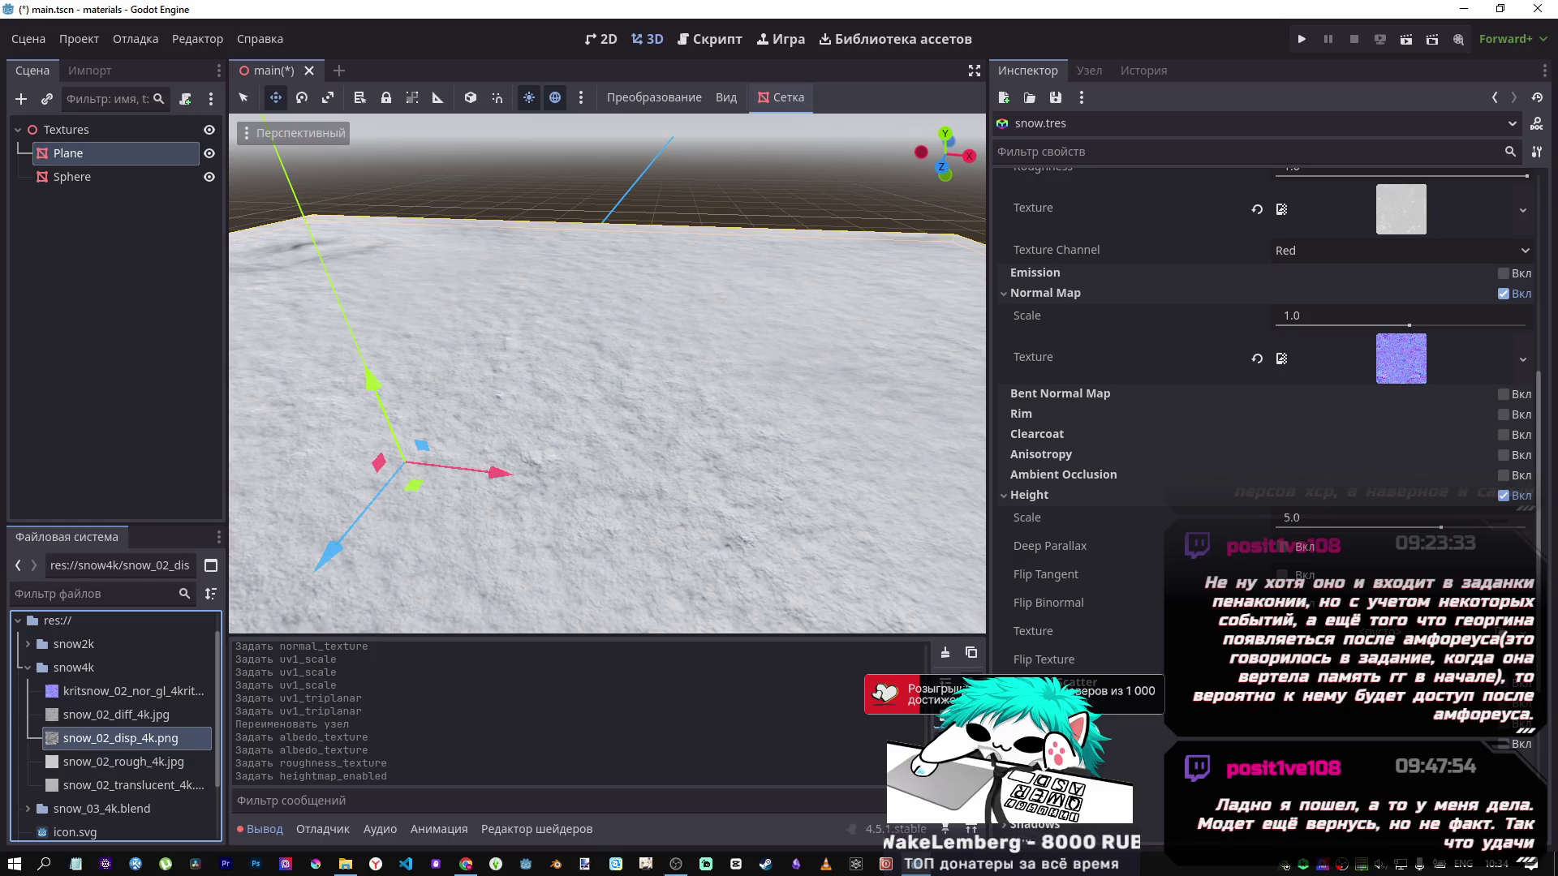
drag(108, 738, 120, 750)
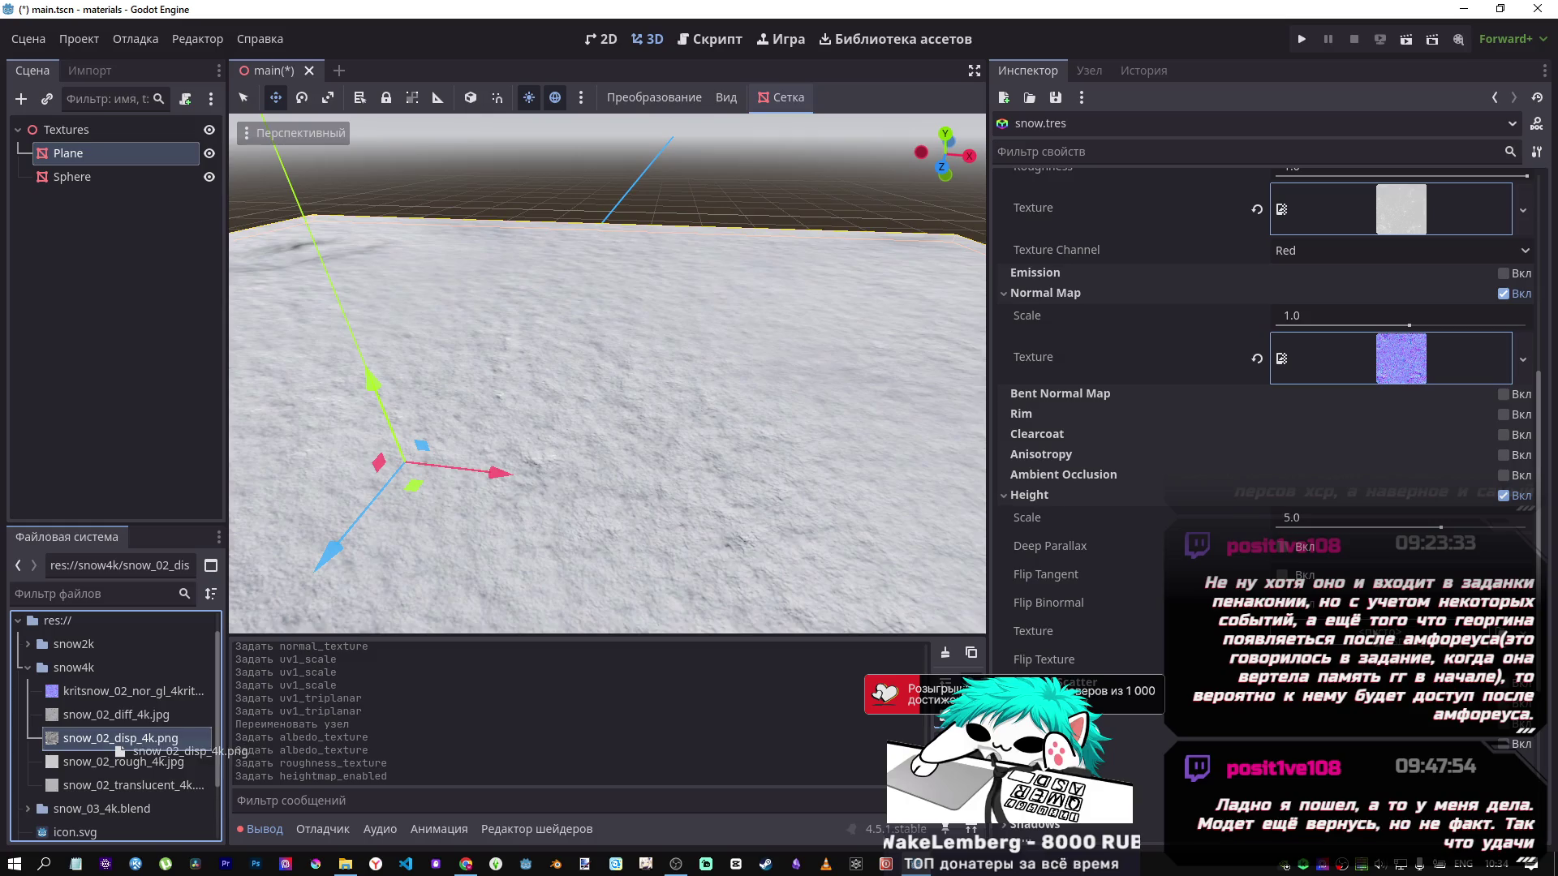
drag(1379, 632, 1379, 631)
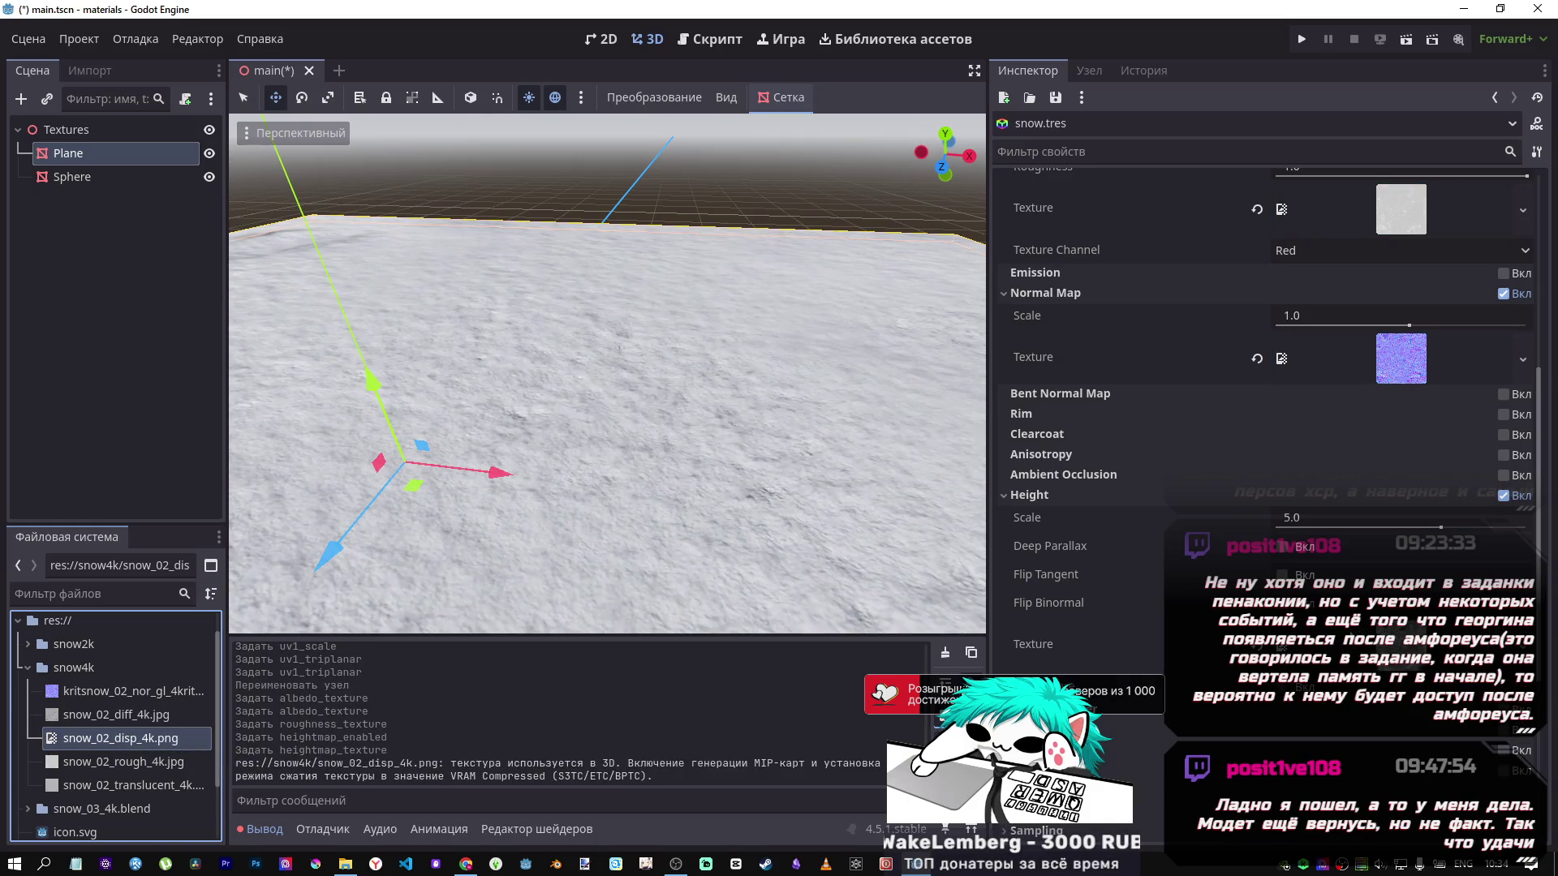
Pull the camera back from the snow plane and tick Height's Flip Texture.
scroll(505, 455, down, 3)
scroll(470, 465, up, 5)
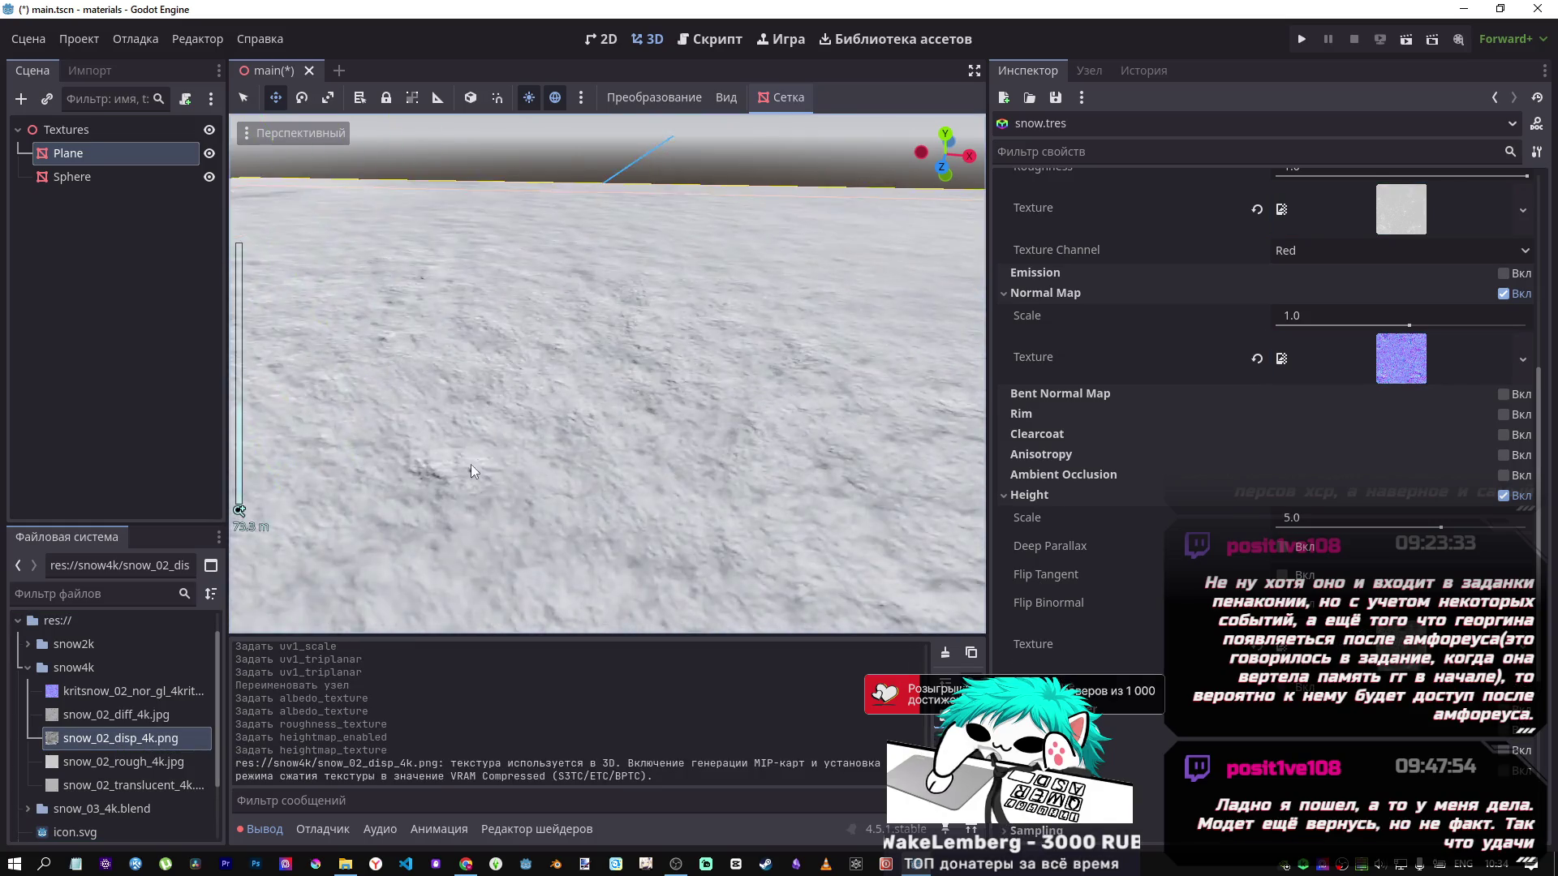
scroll(515, 469, down, 4)
scroll(514, 470, up, 5)
right_click(526, 465)
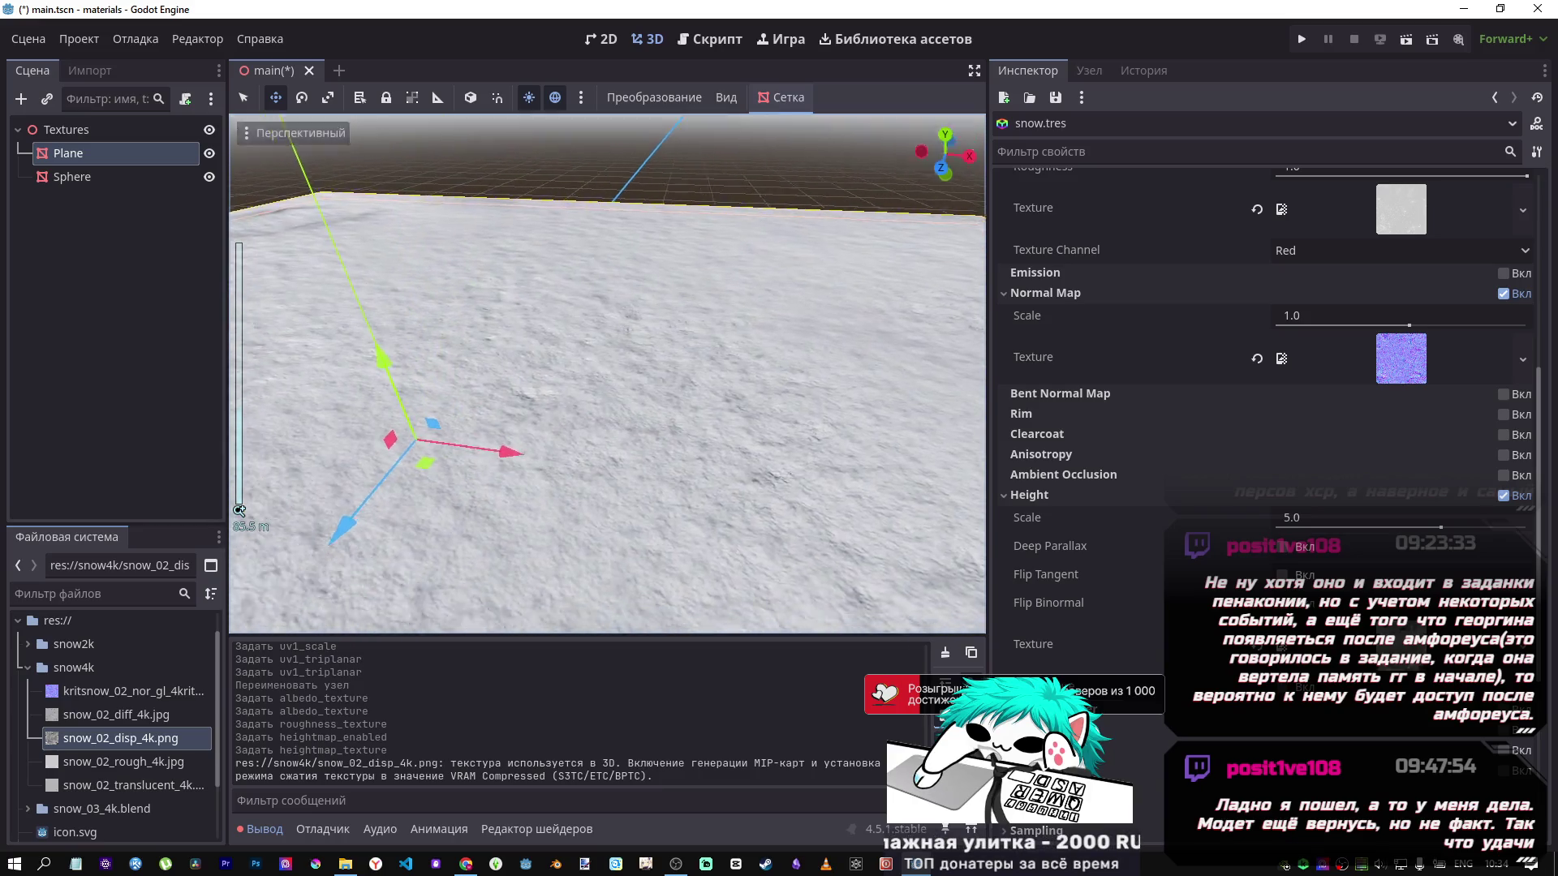
scroll(607, 373, up, 10)
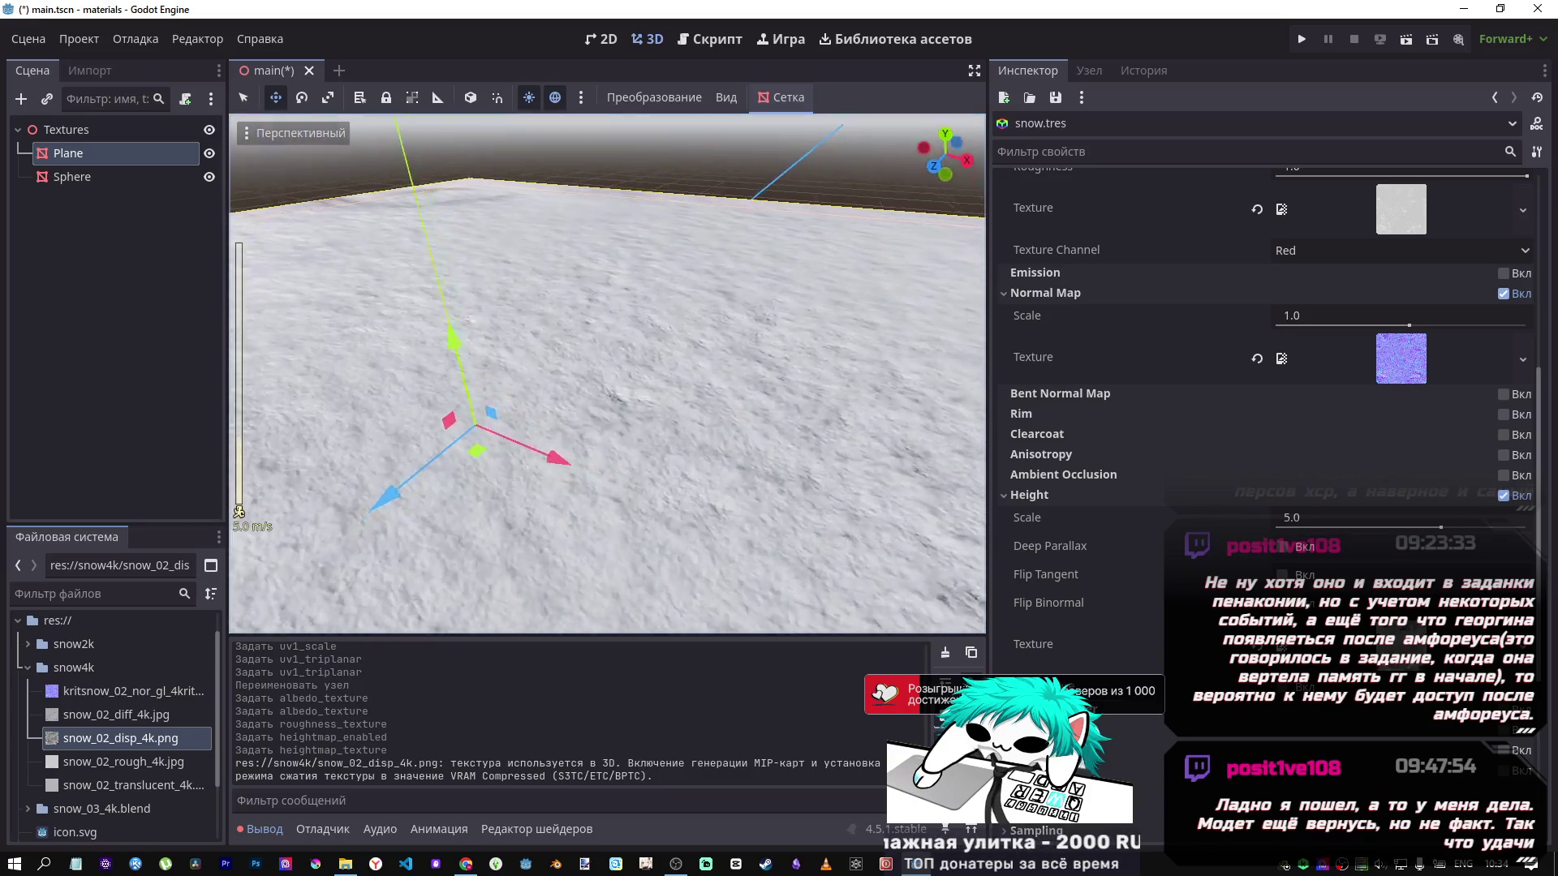
key(s)
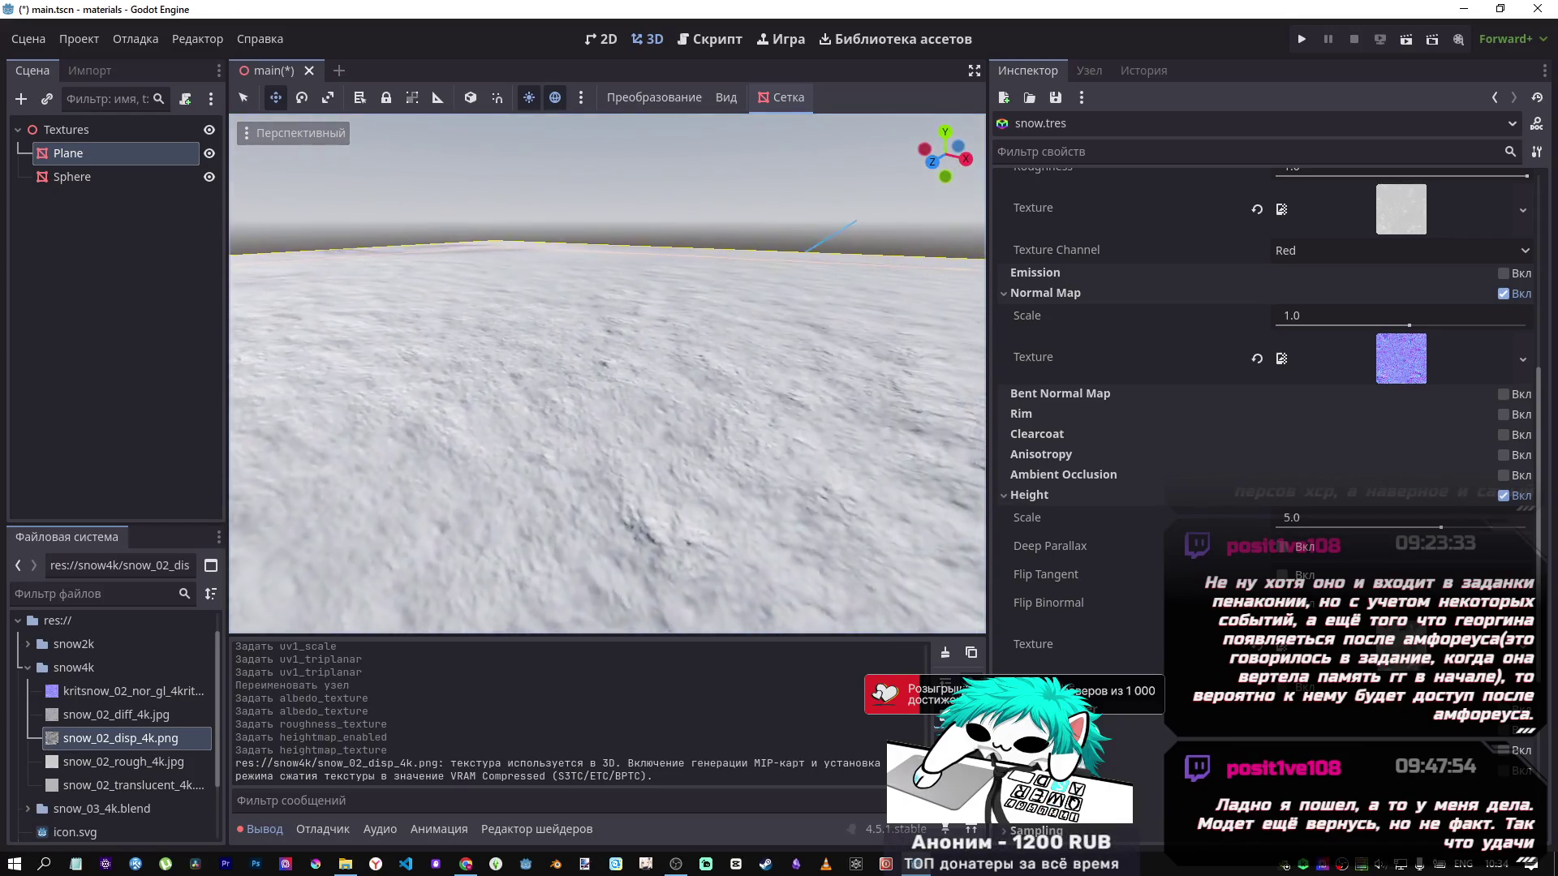
scroll(607, 373, up, 3)
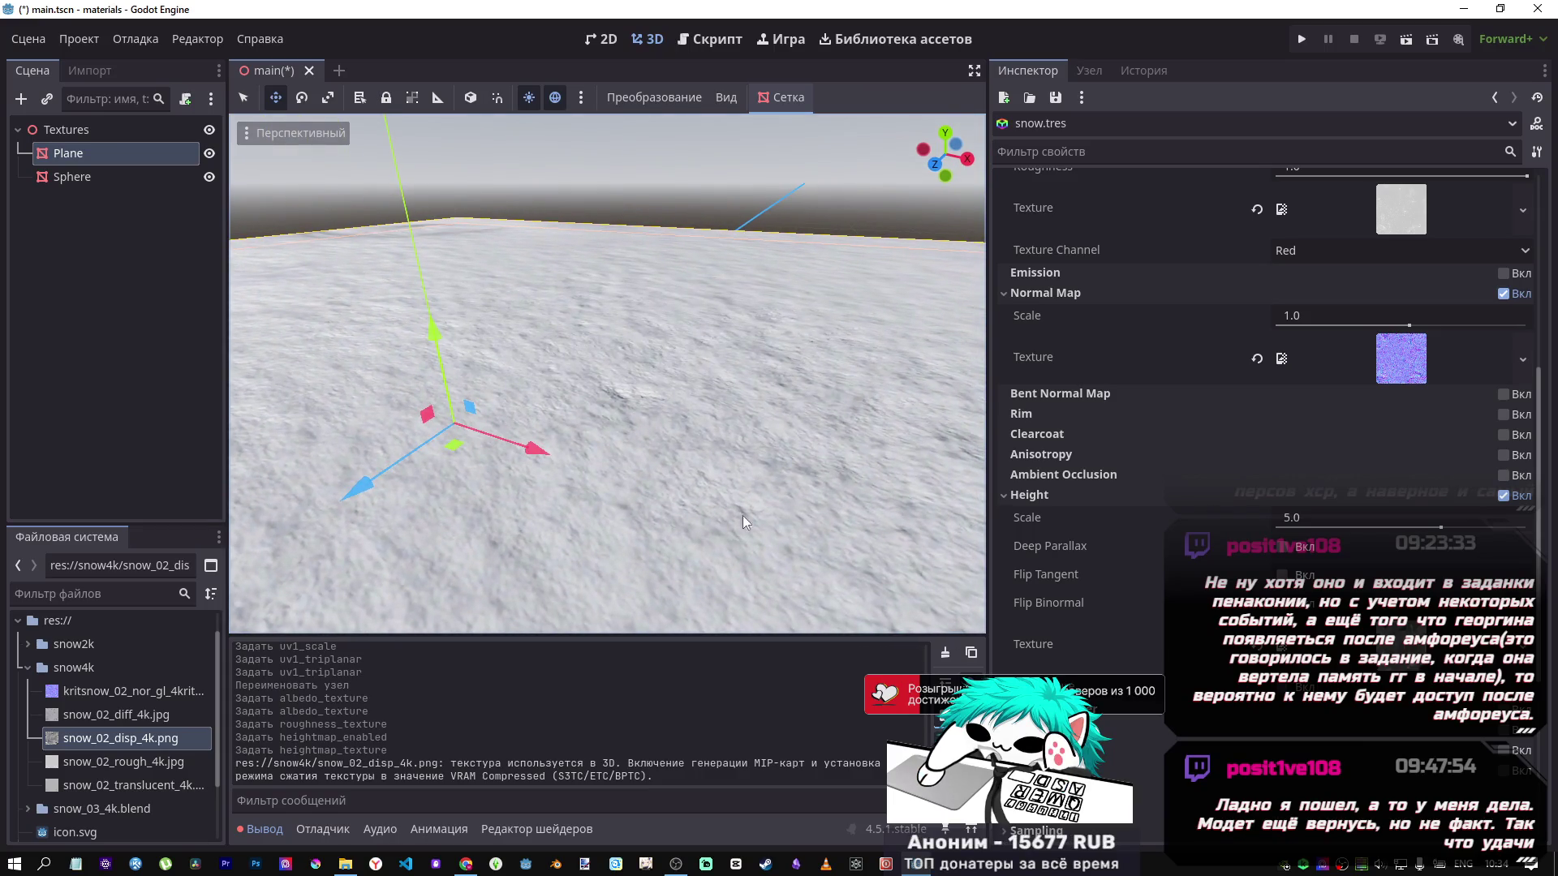
click(1281, 693)
click(1097, 688)
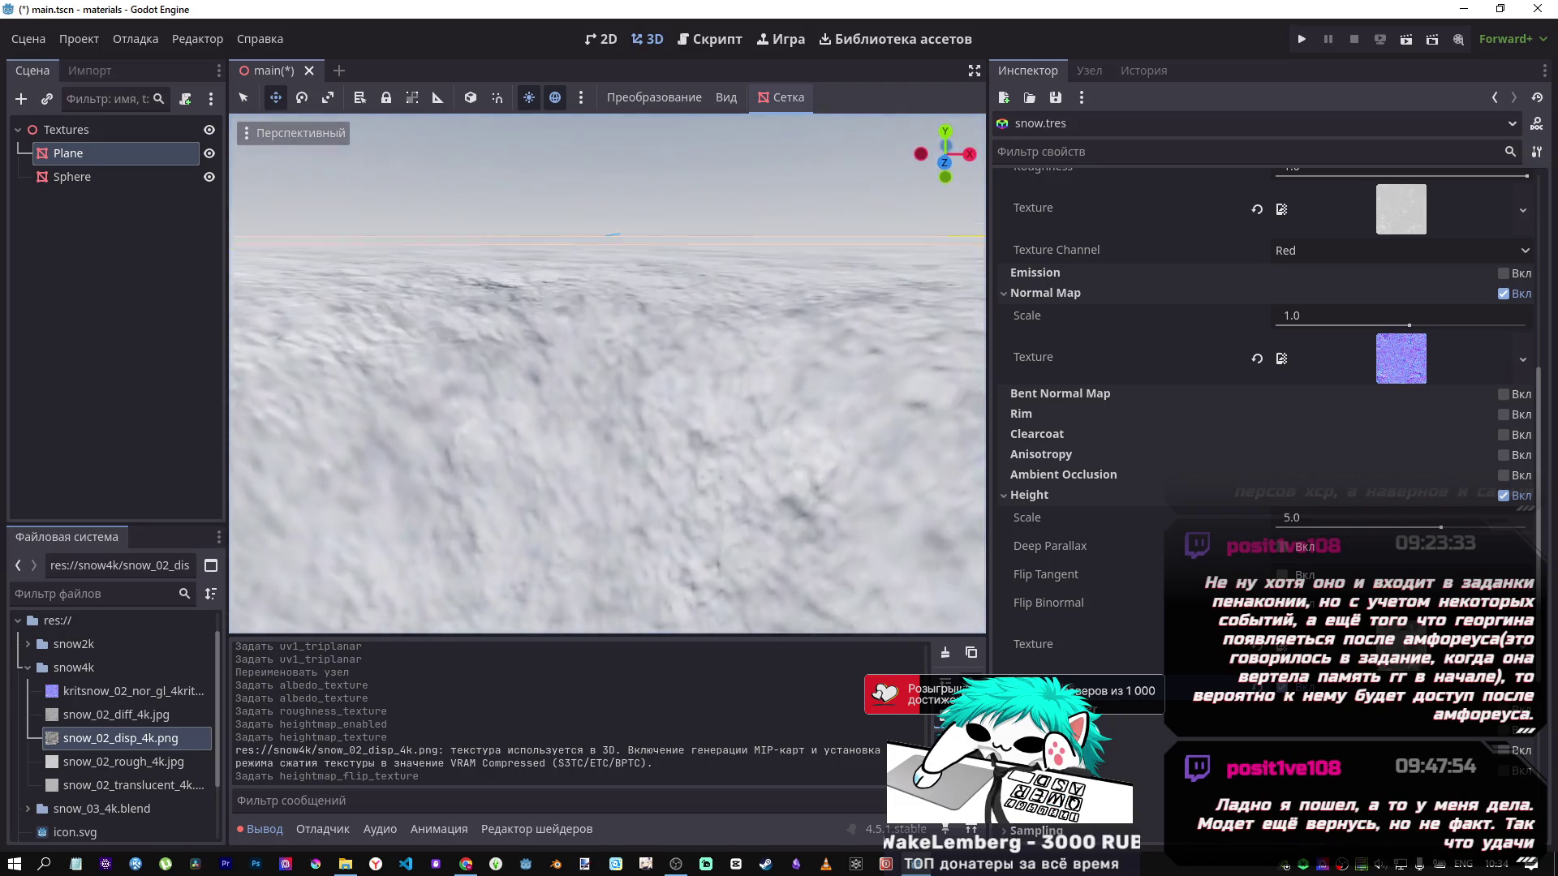
Try Height Scale values of 0 and then 1.0.
drag(1440, 527, 1402, 528)
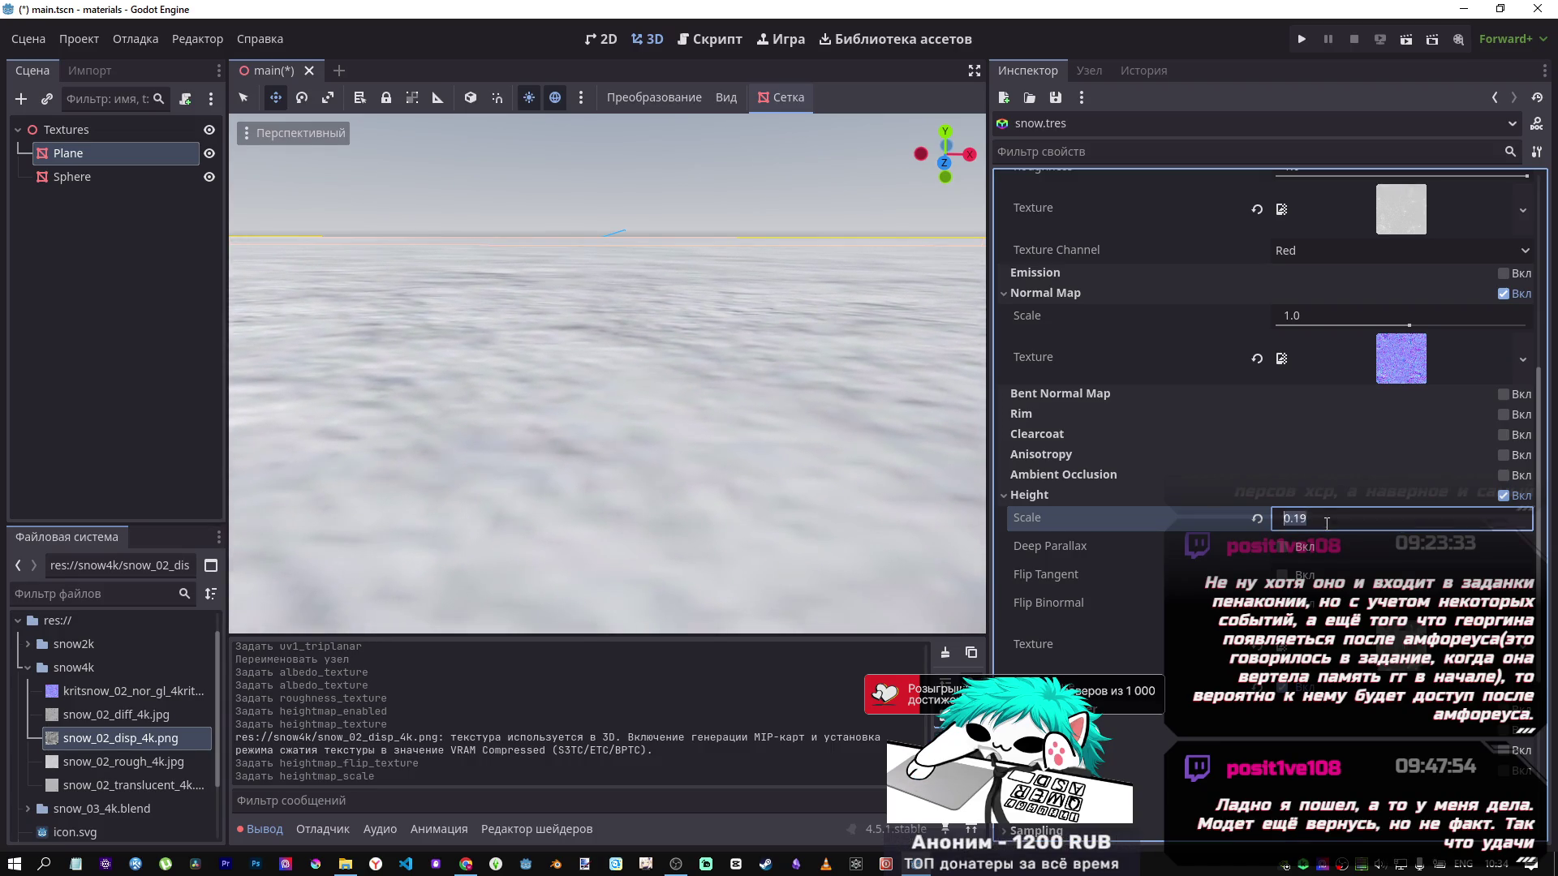
text(0)
key(Return)
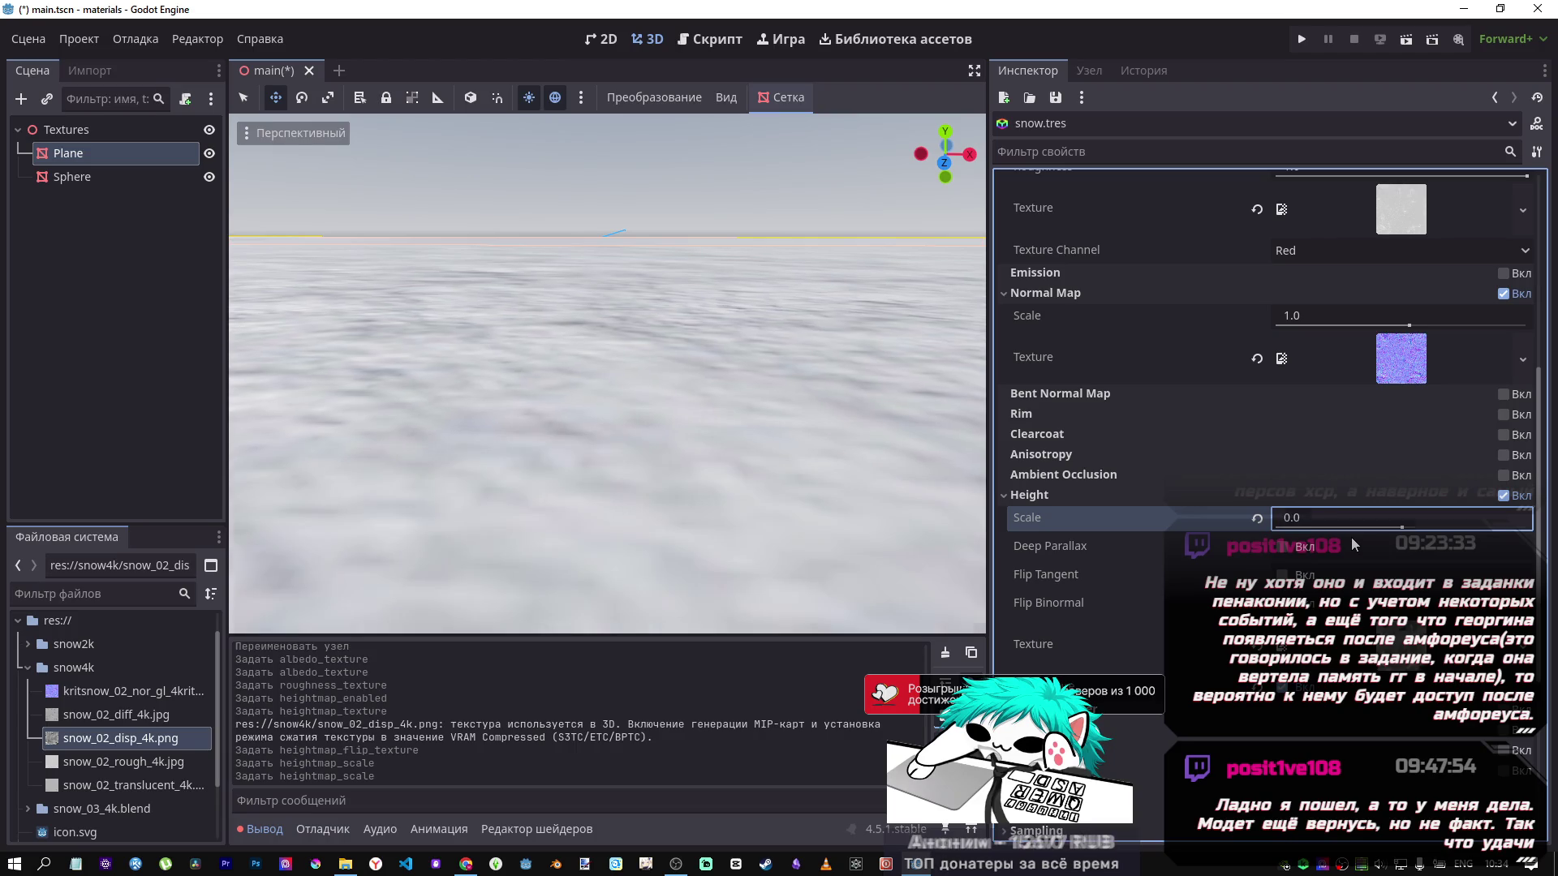
scroll(884, 519, down, 10)
scroll(709, 404, up, 8)
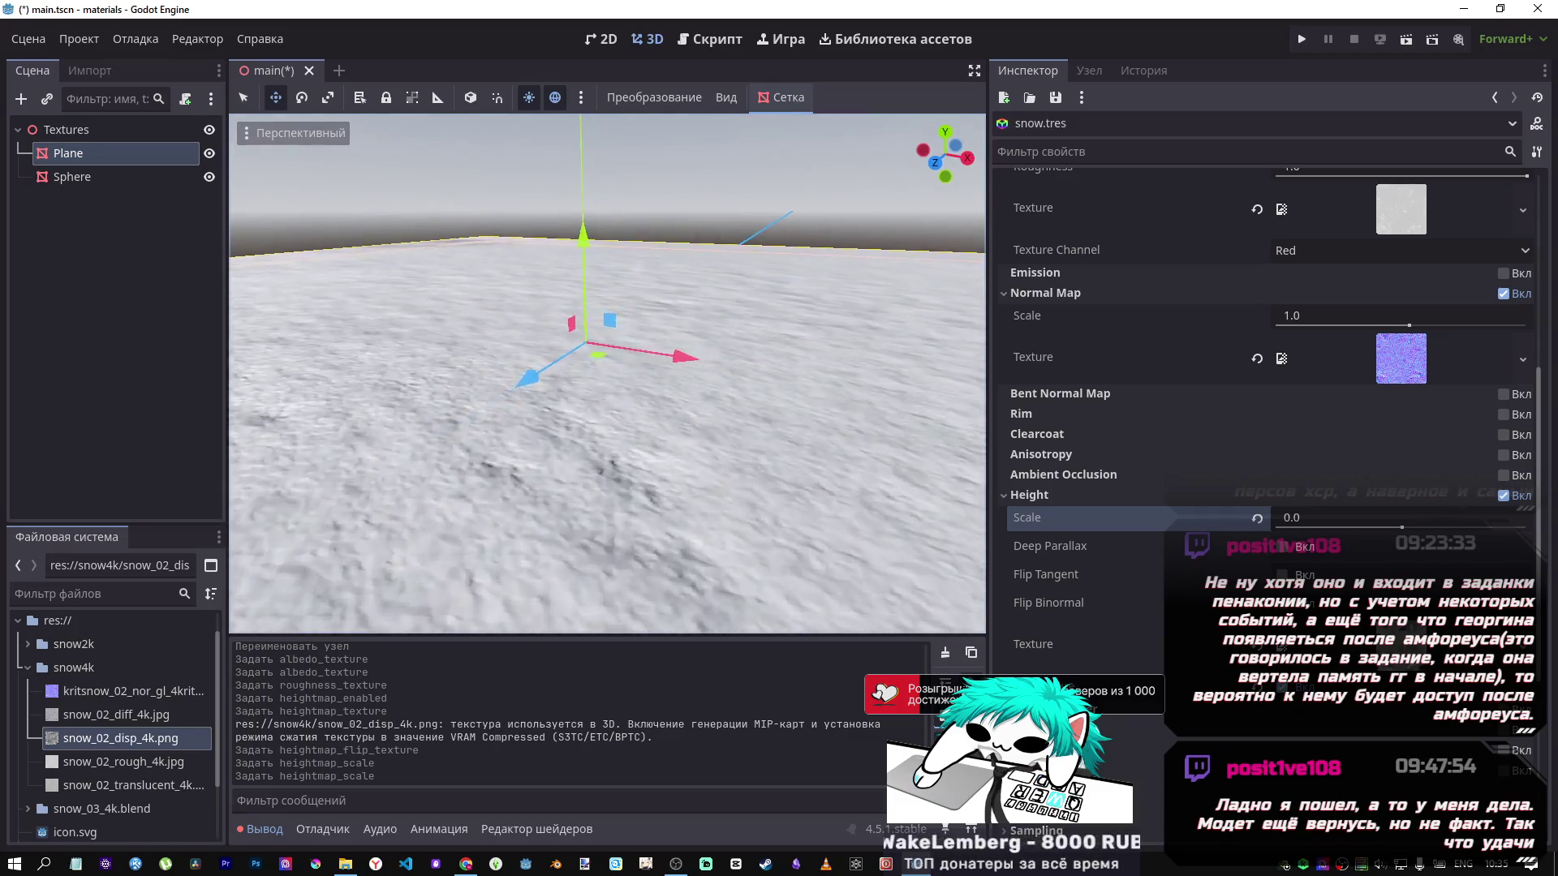
click(1320, 517)
text(1\)
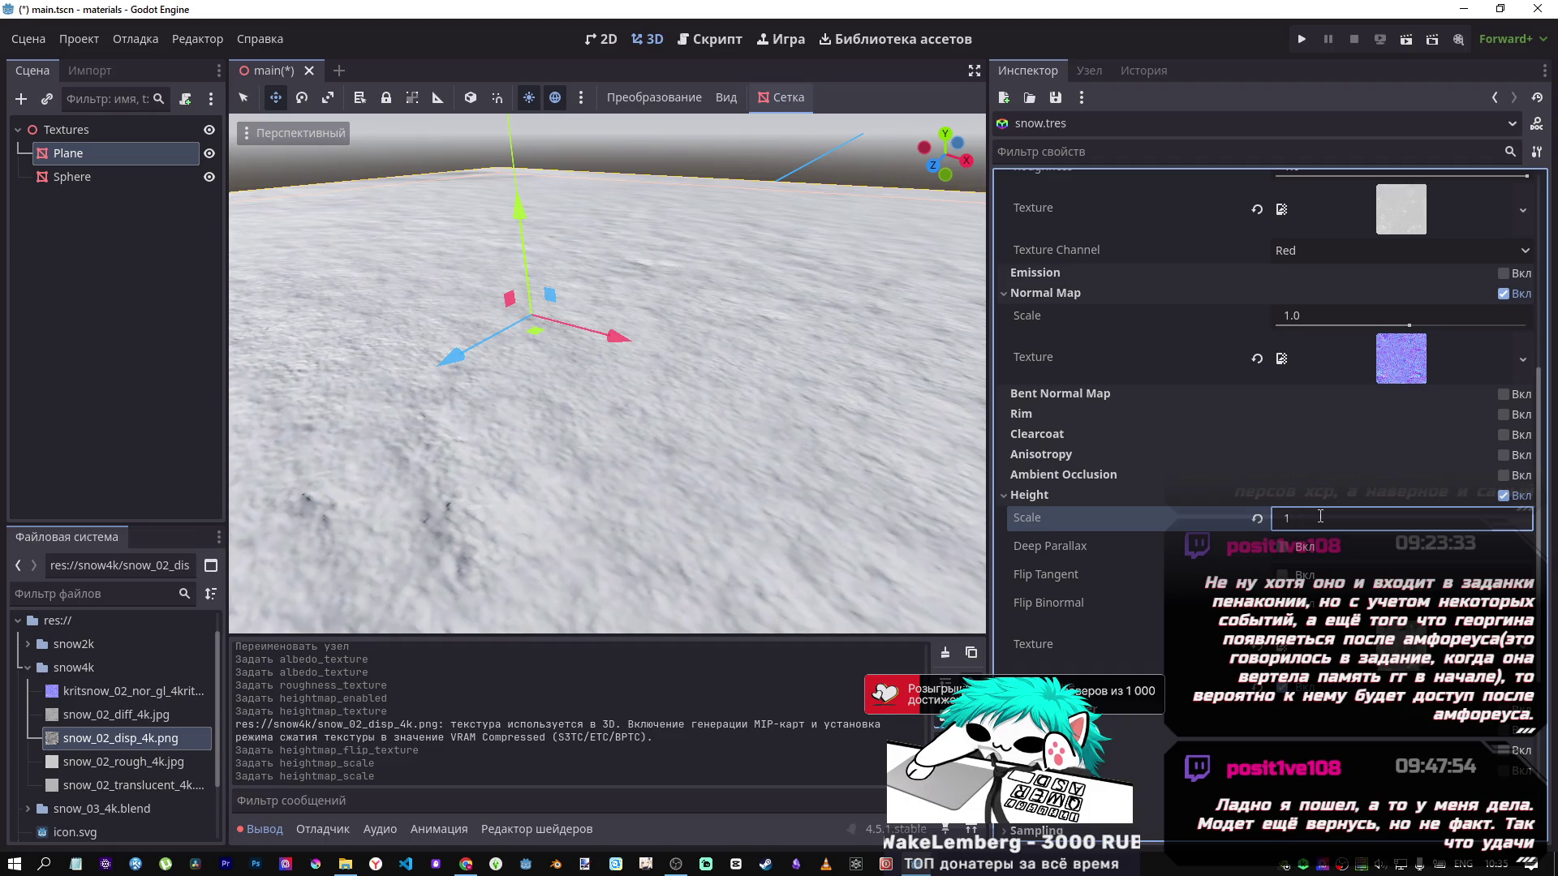
key(Return)
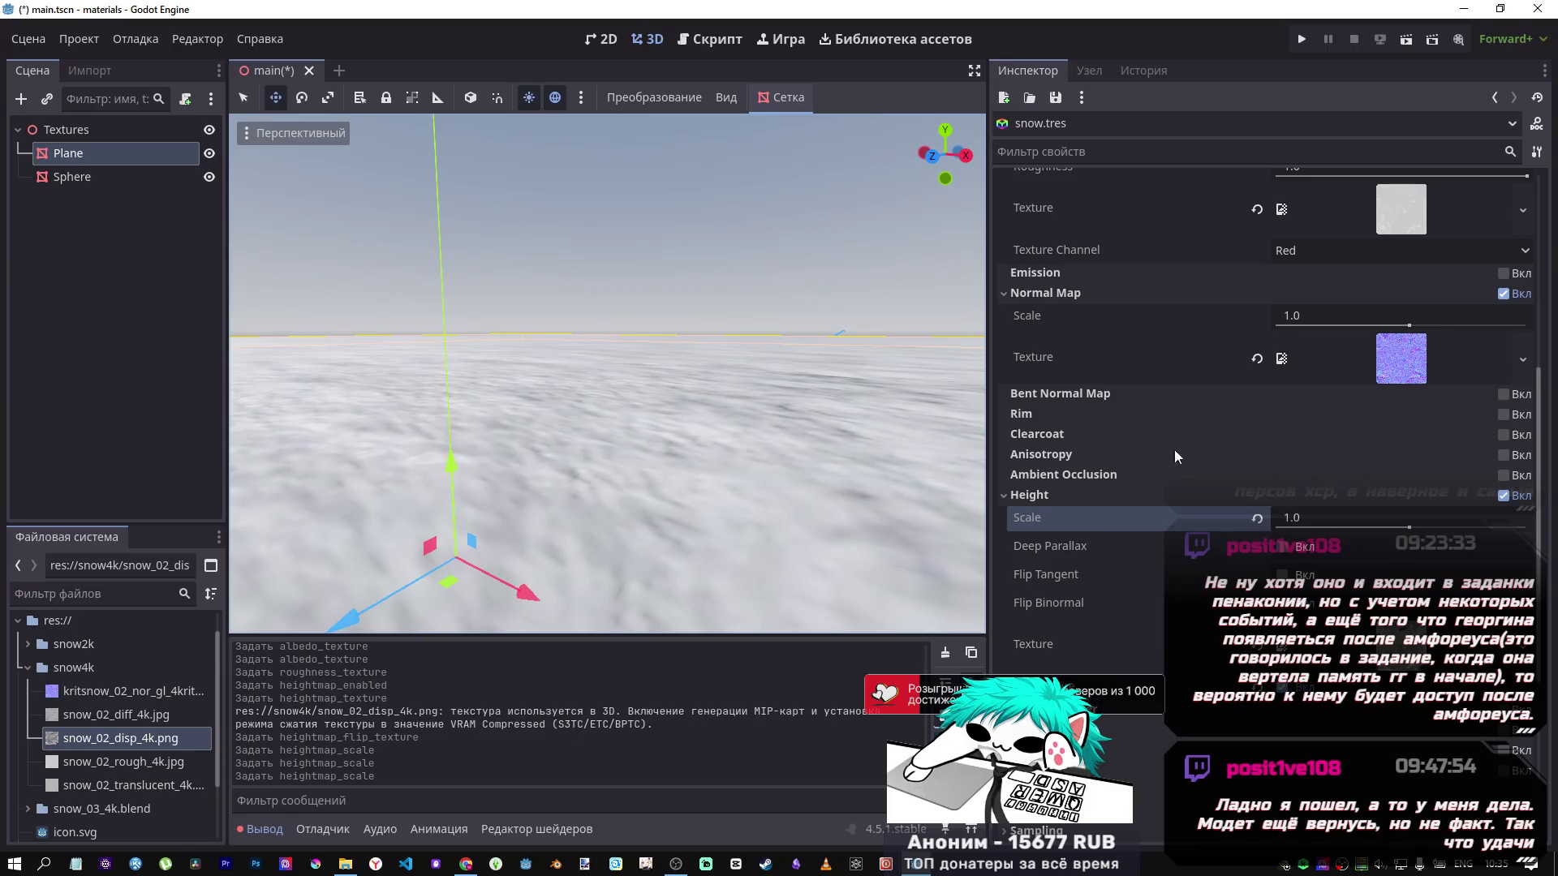
Revert the Height Scale to its default of 5.0.
click(1260, 519)
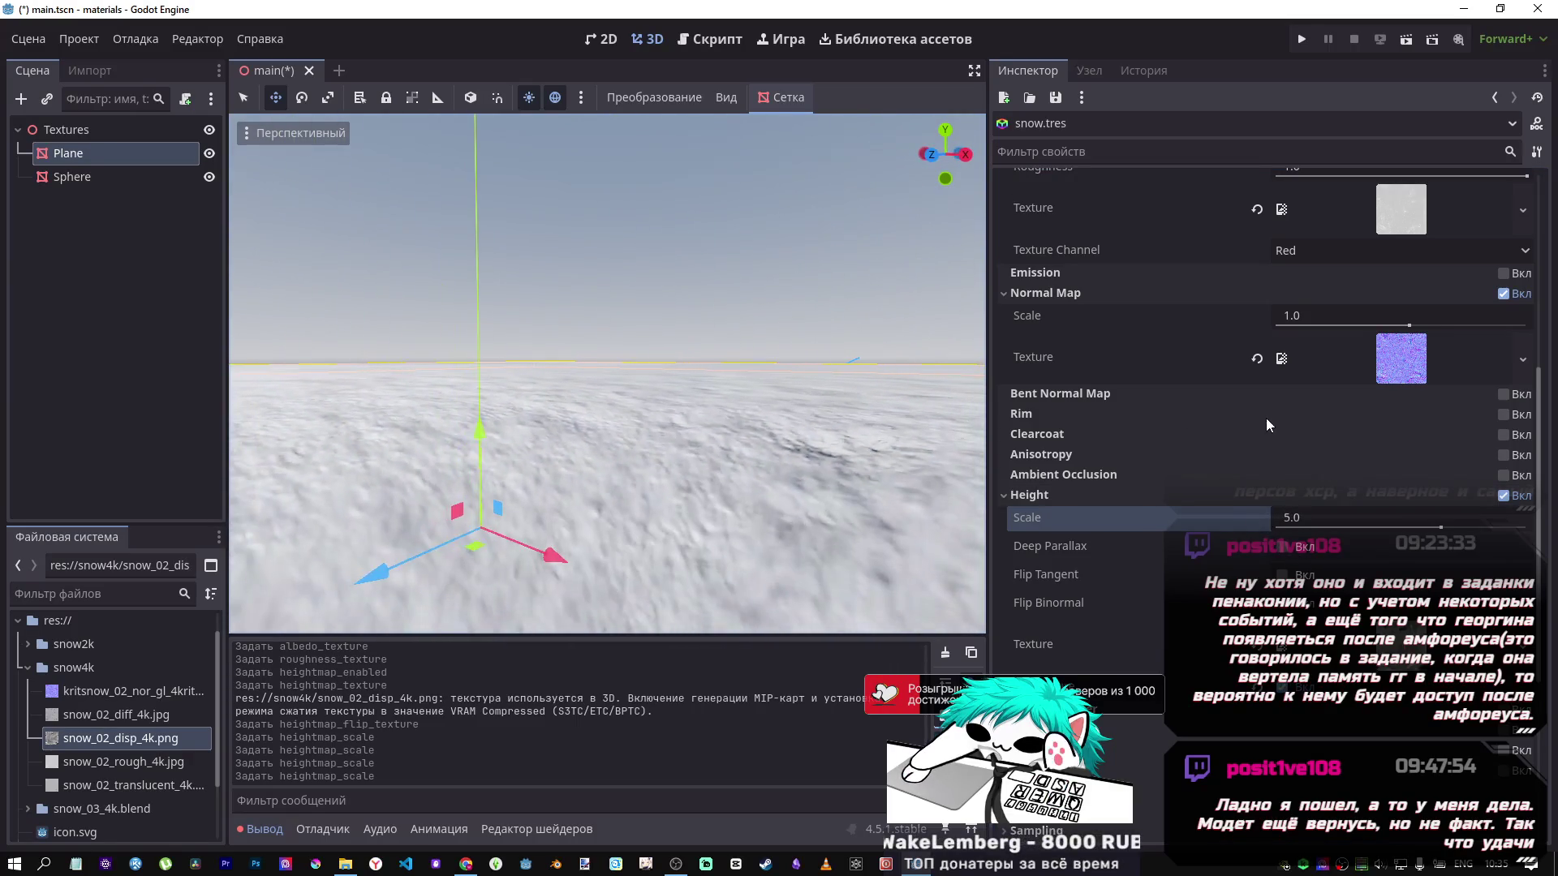
scroll(1267, 417, up, 15)
scroll(1195, 426, down, 15)
scroll(1112, 481, up, 5)
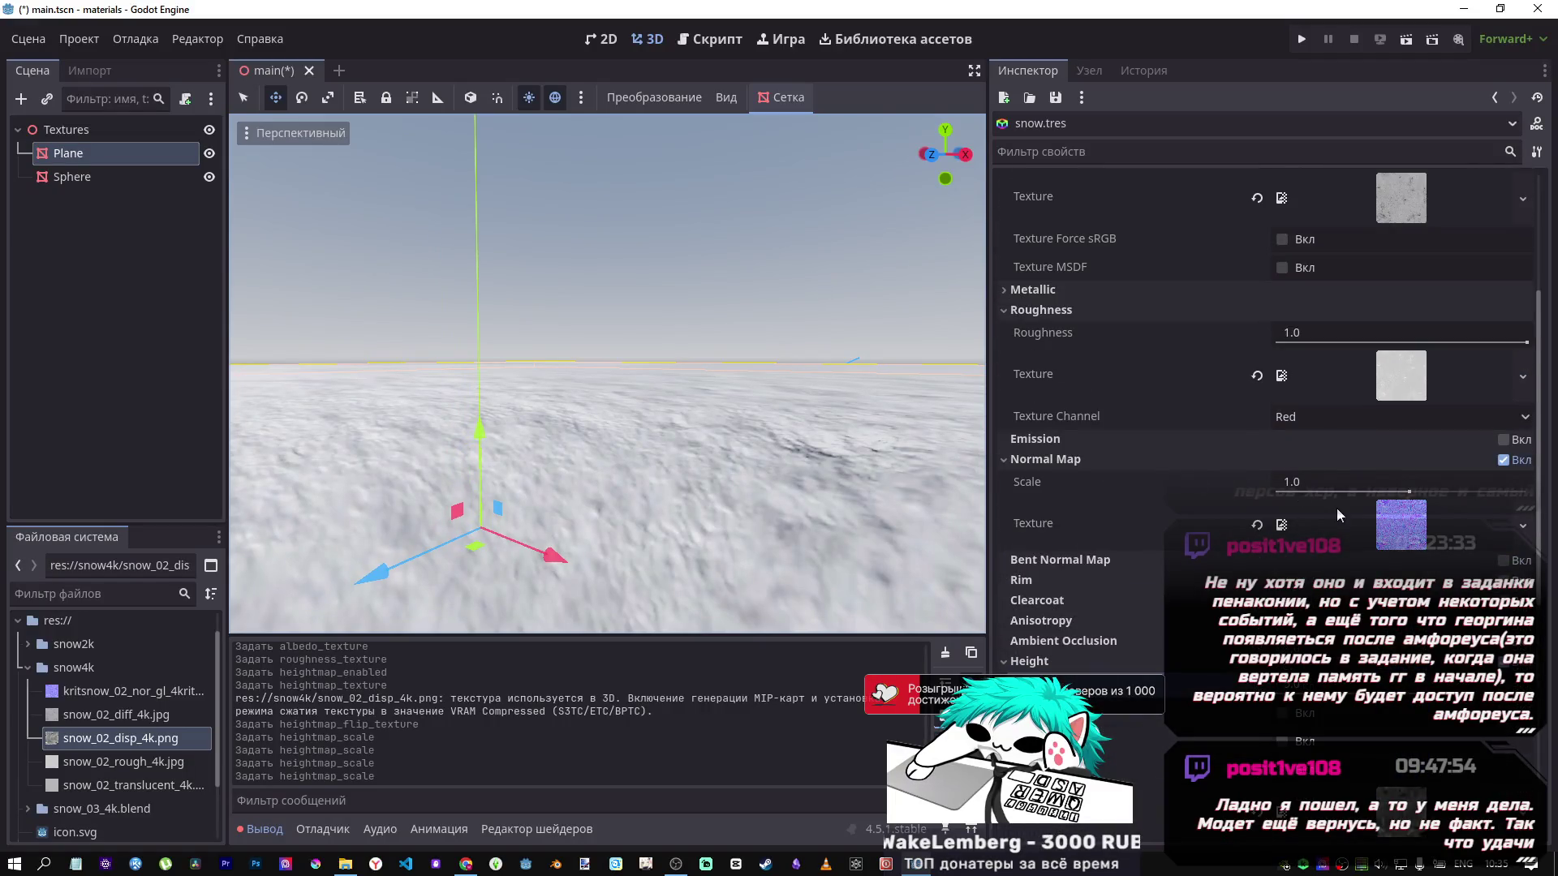
mouse_move(1365, 513)
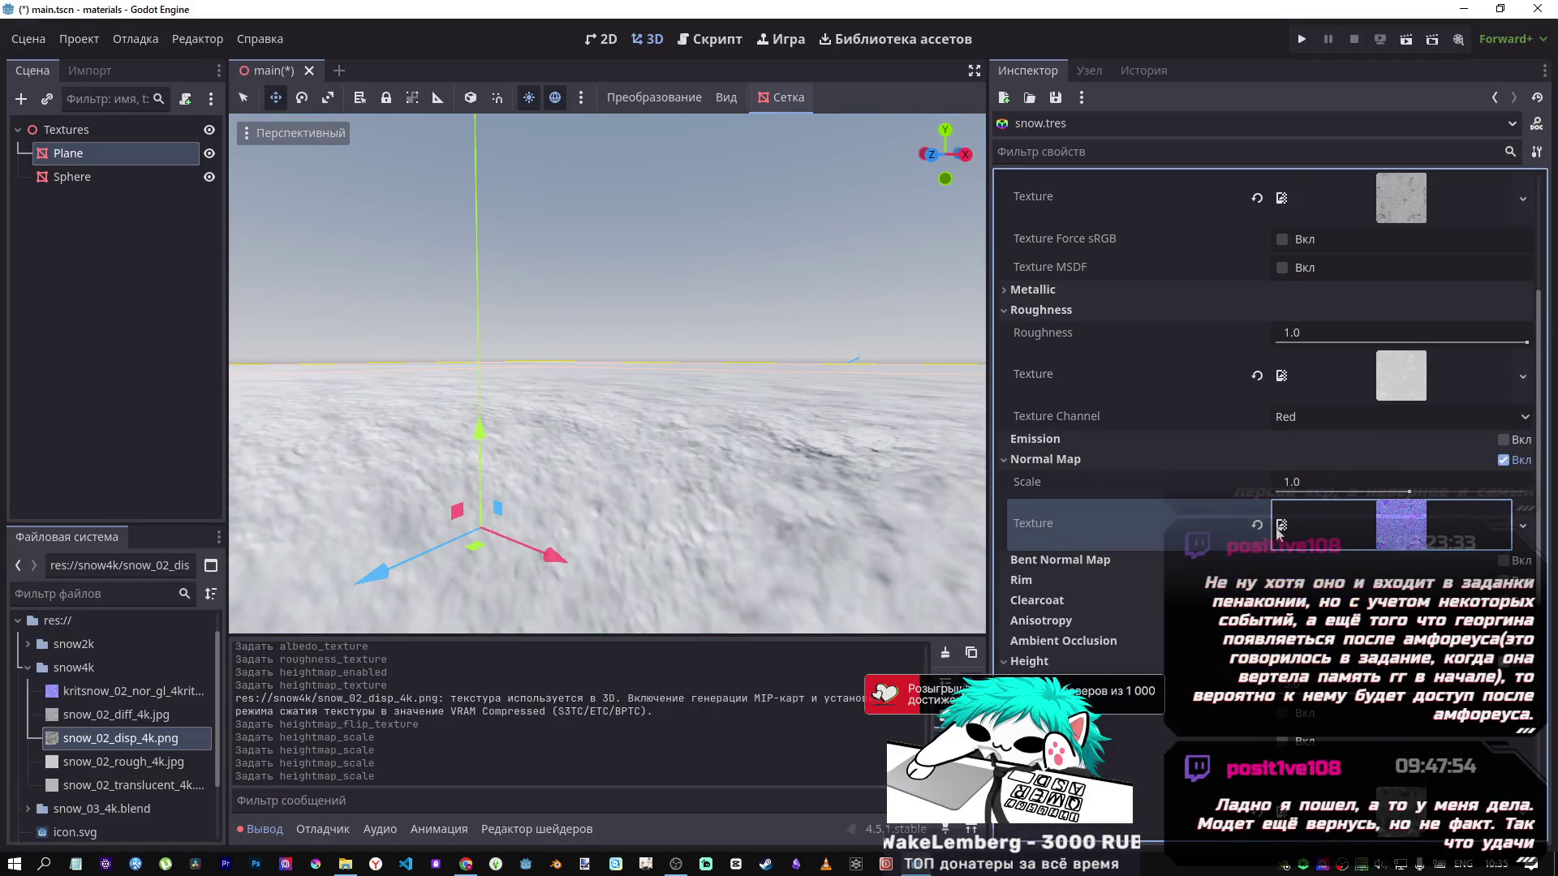
scroll(1101, 521, down, 4)
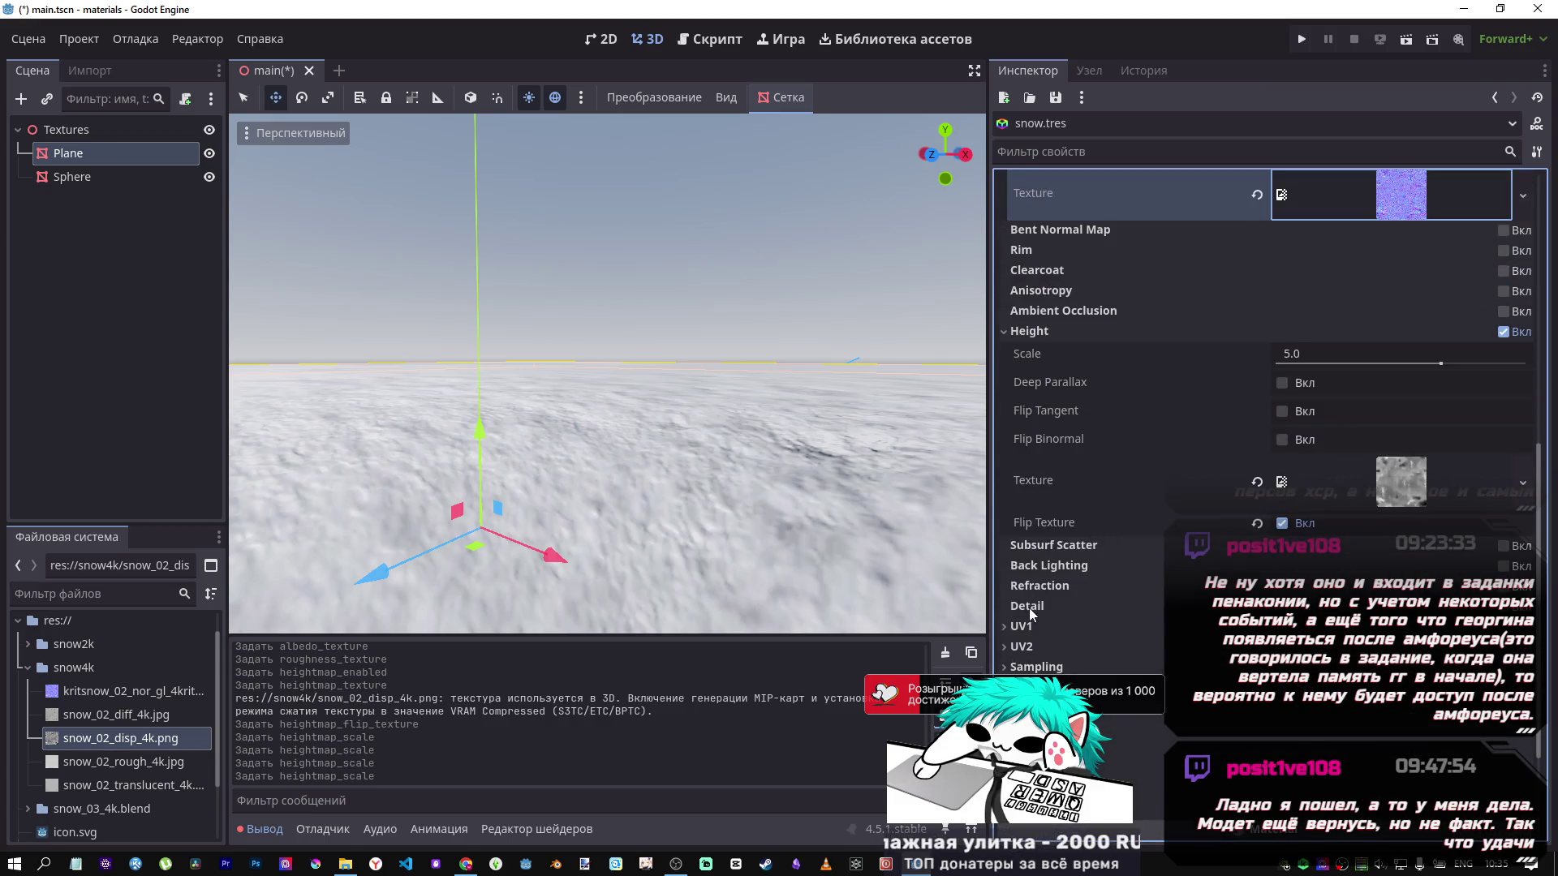
Set the UV1 Scale to 5, then back to 1.
click(1027, 628)
click(1071, 673)
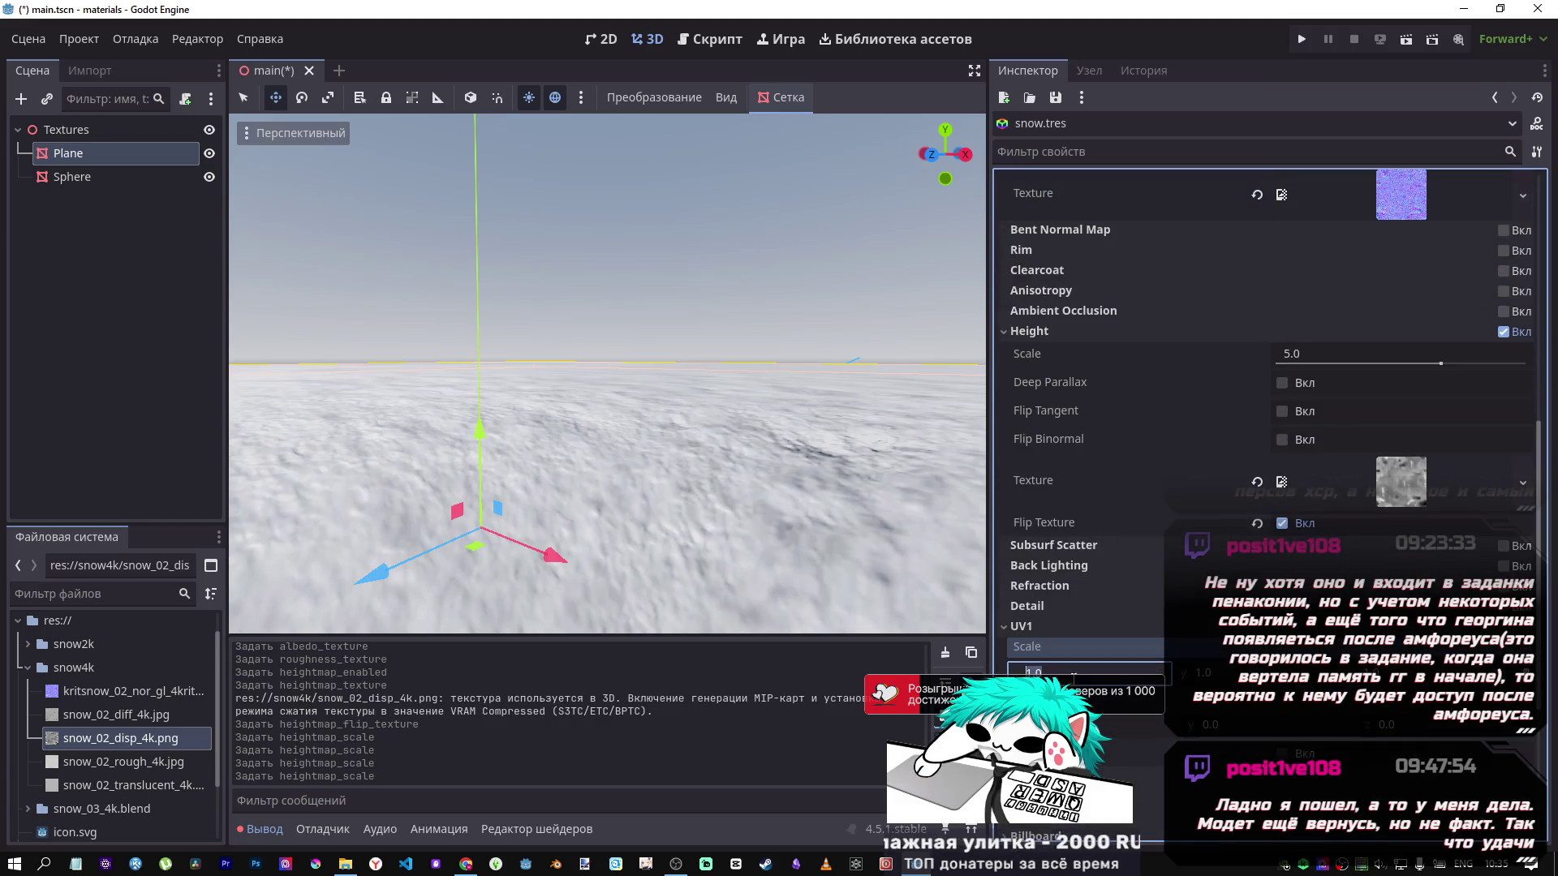
text(5)
key(Return)
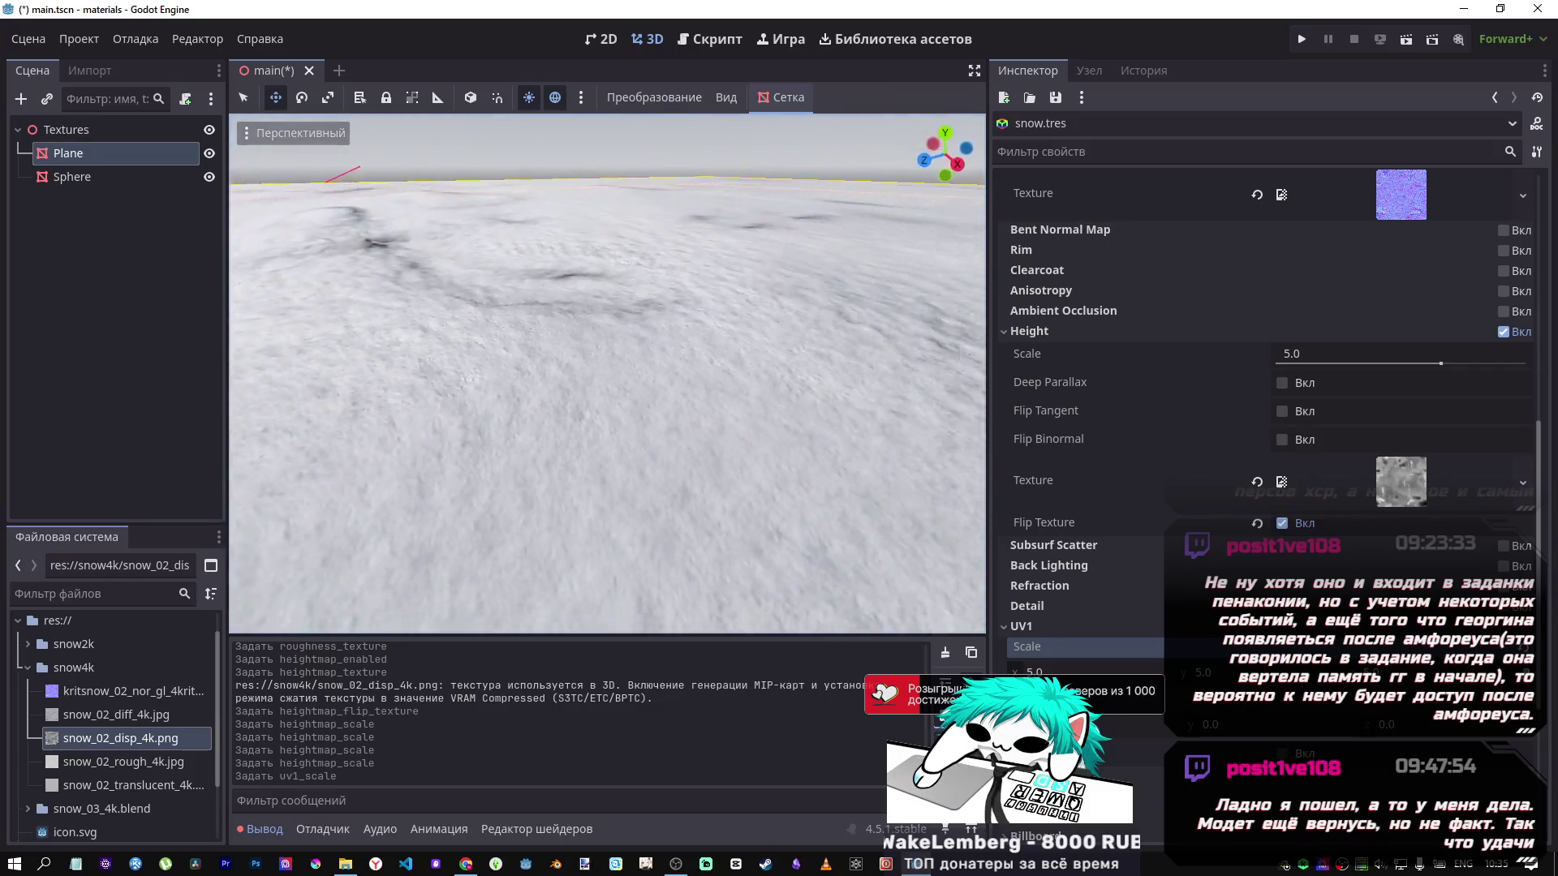
text(1)
key(Return)
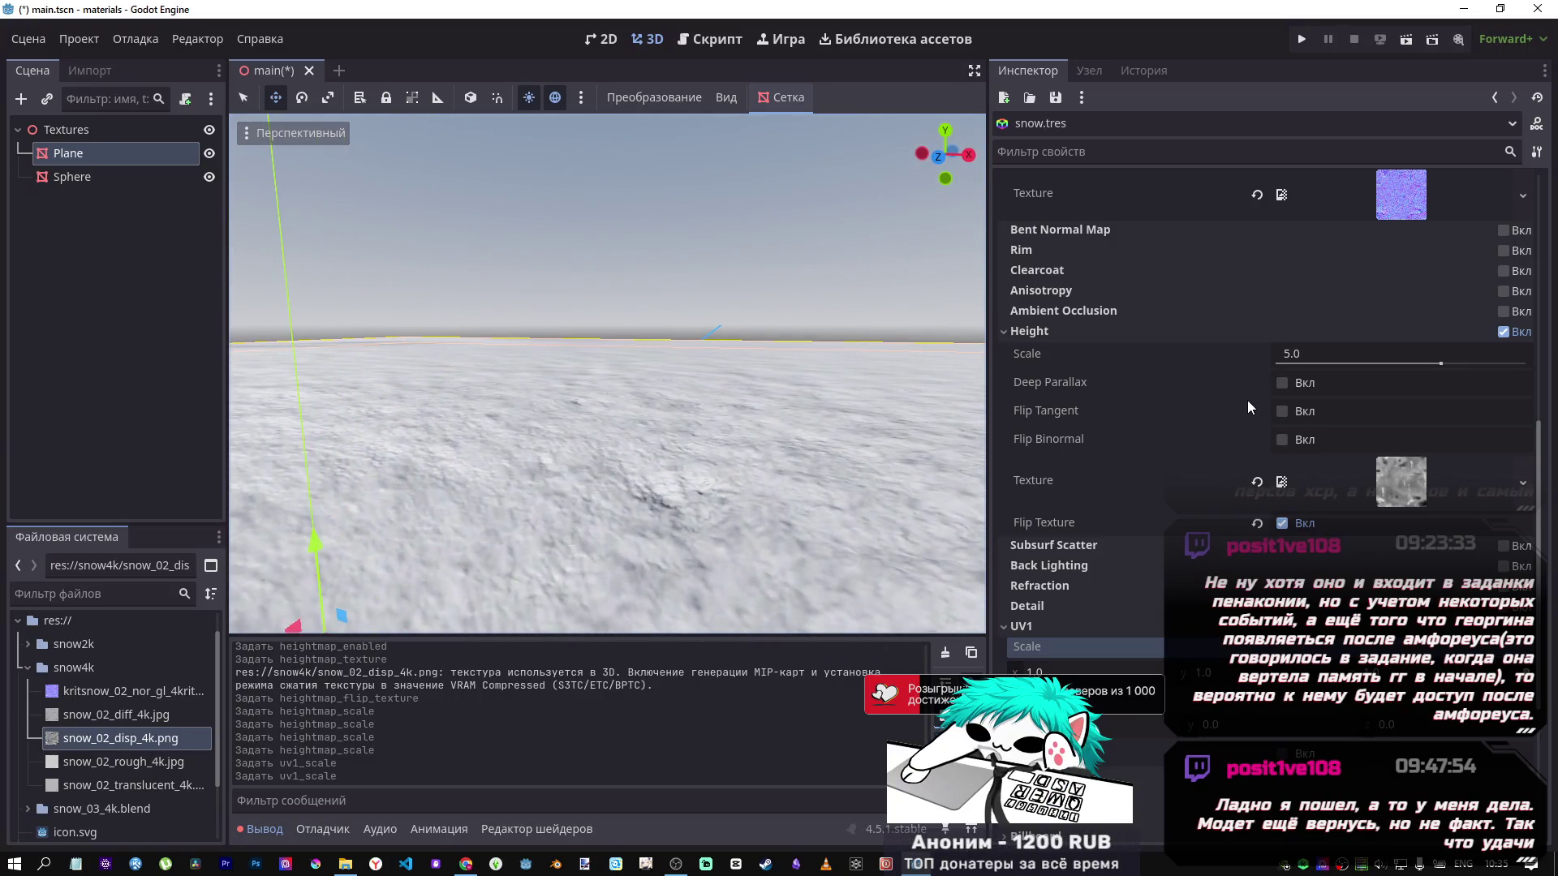
Toggle Flip Tangent, Flip Binormal and Deep Parallax on and back off.
click(1281, 410)
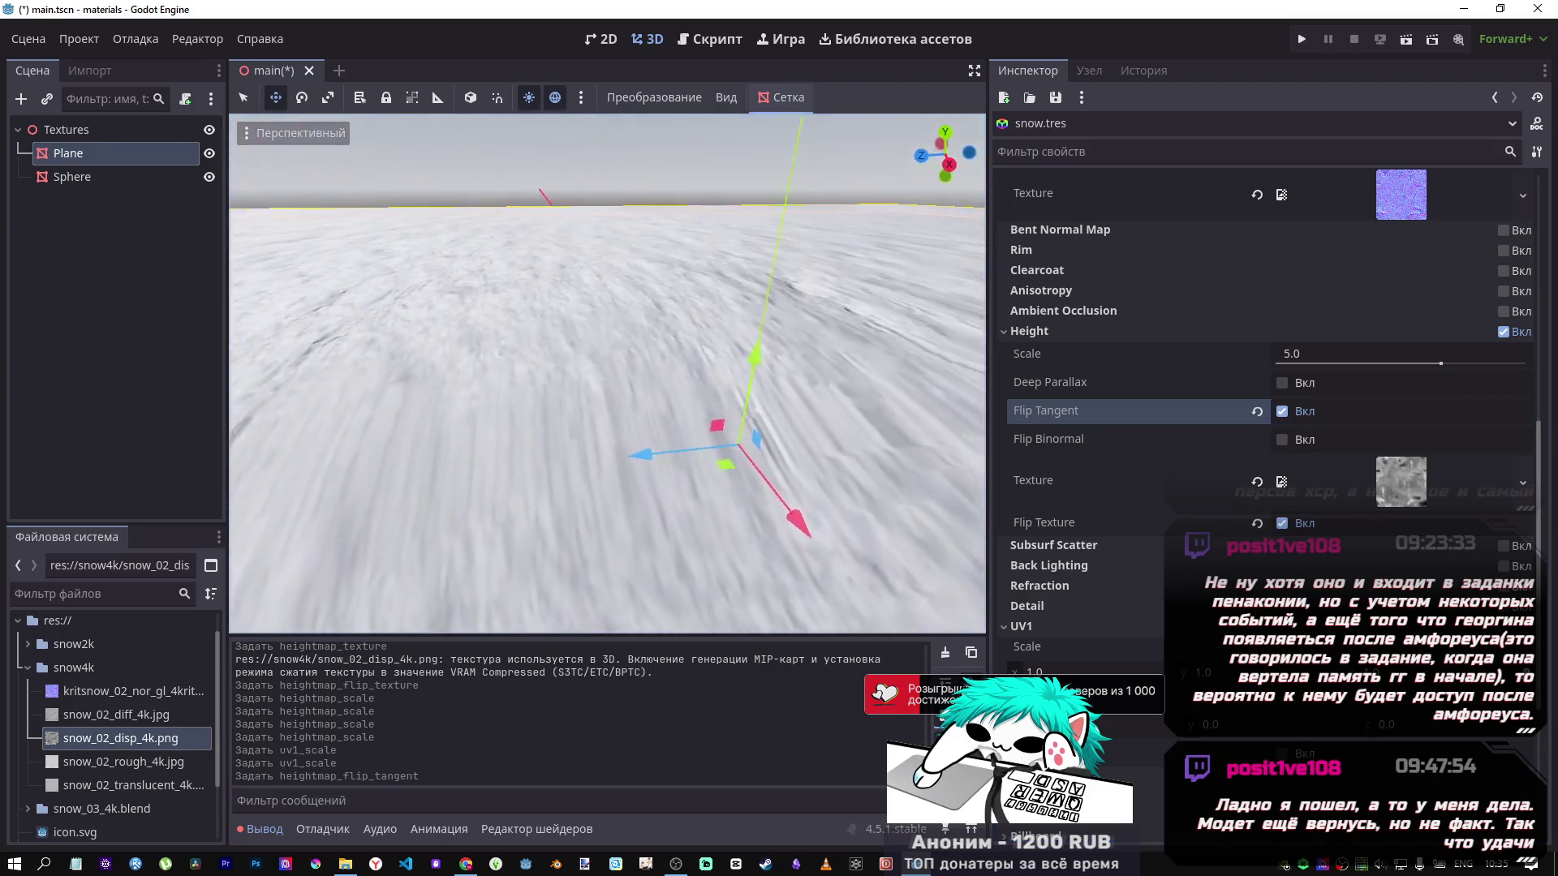
click(1282, 439)
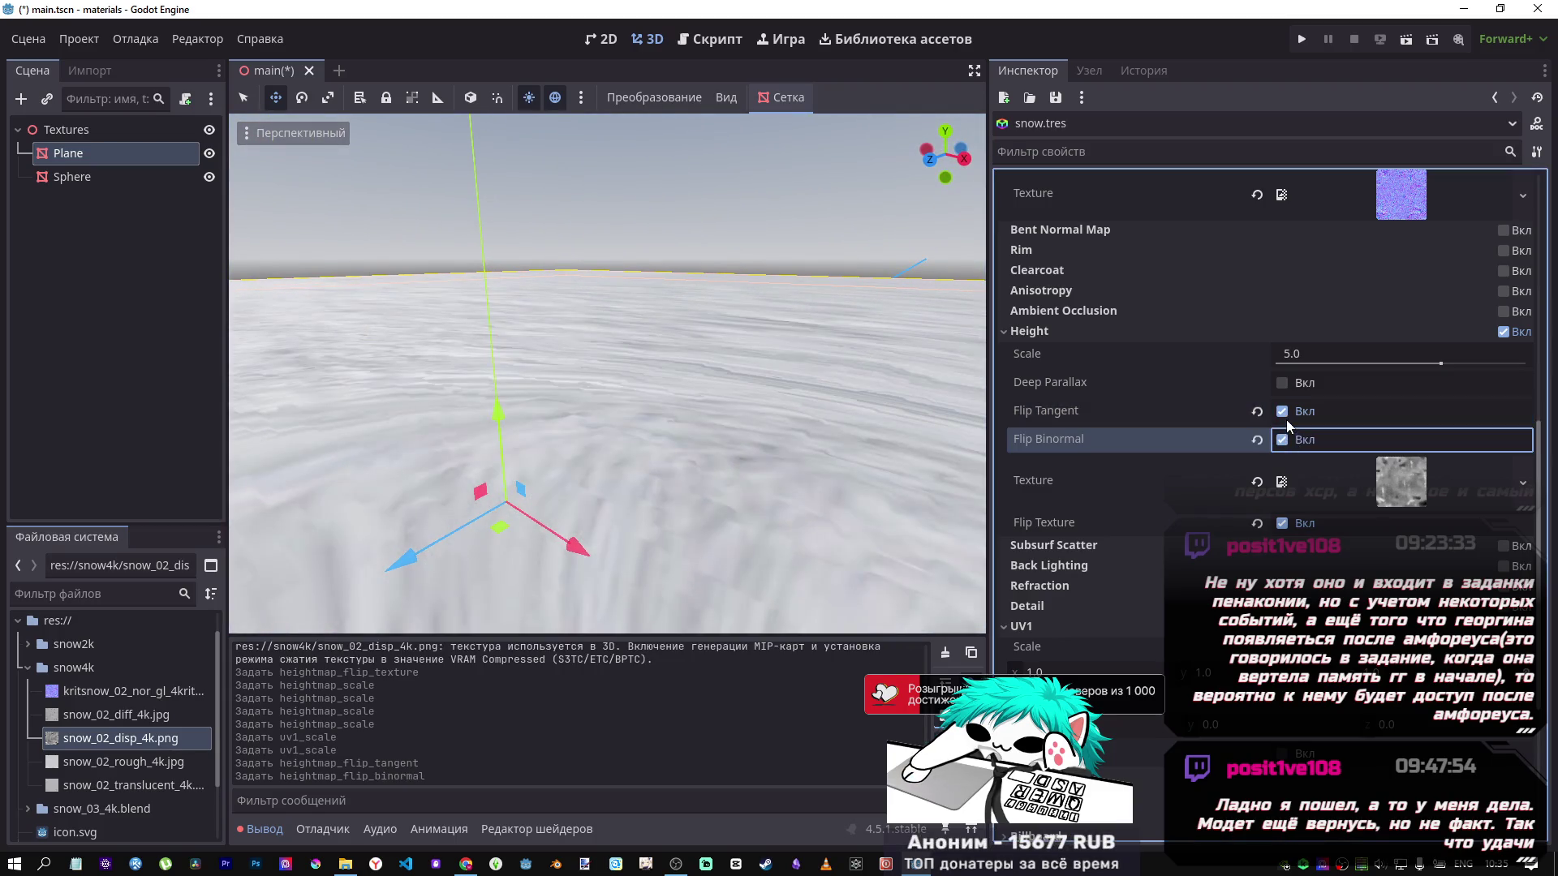
click(1283, 411)
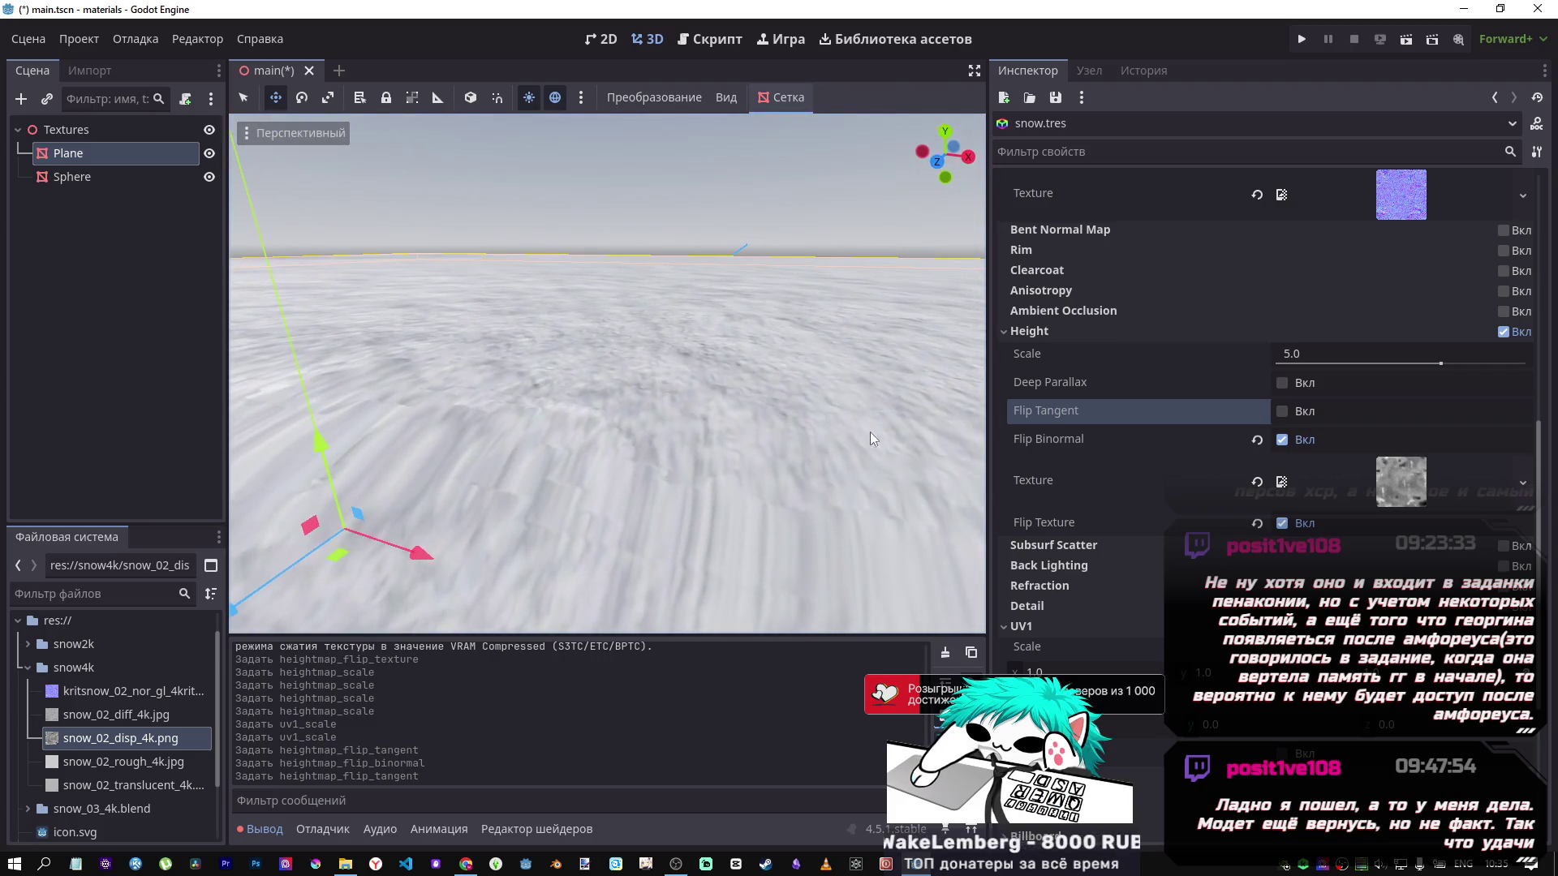
click(1281, 439)
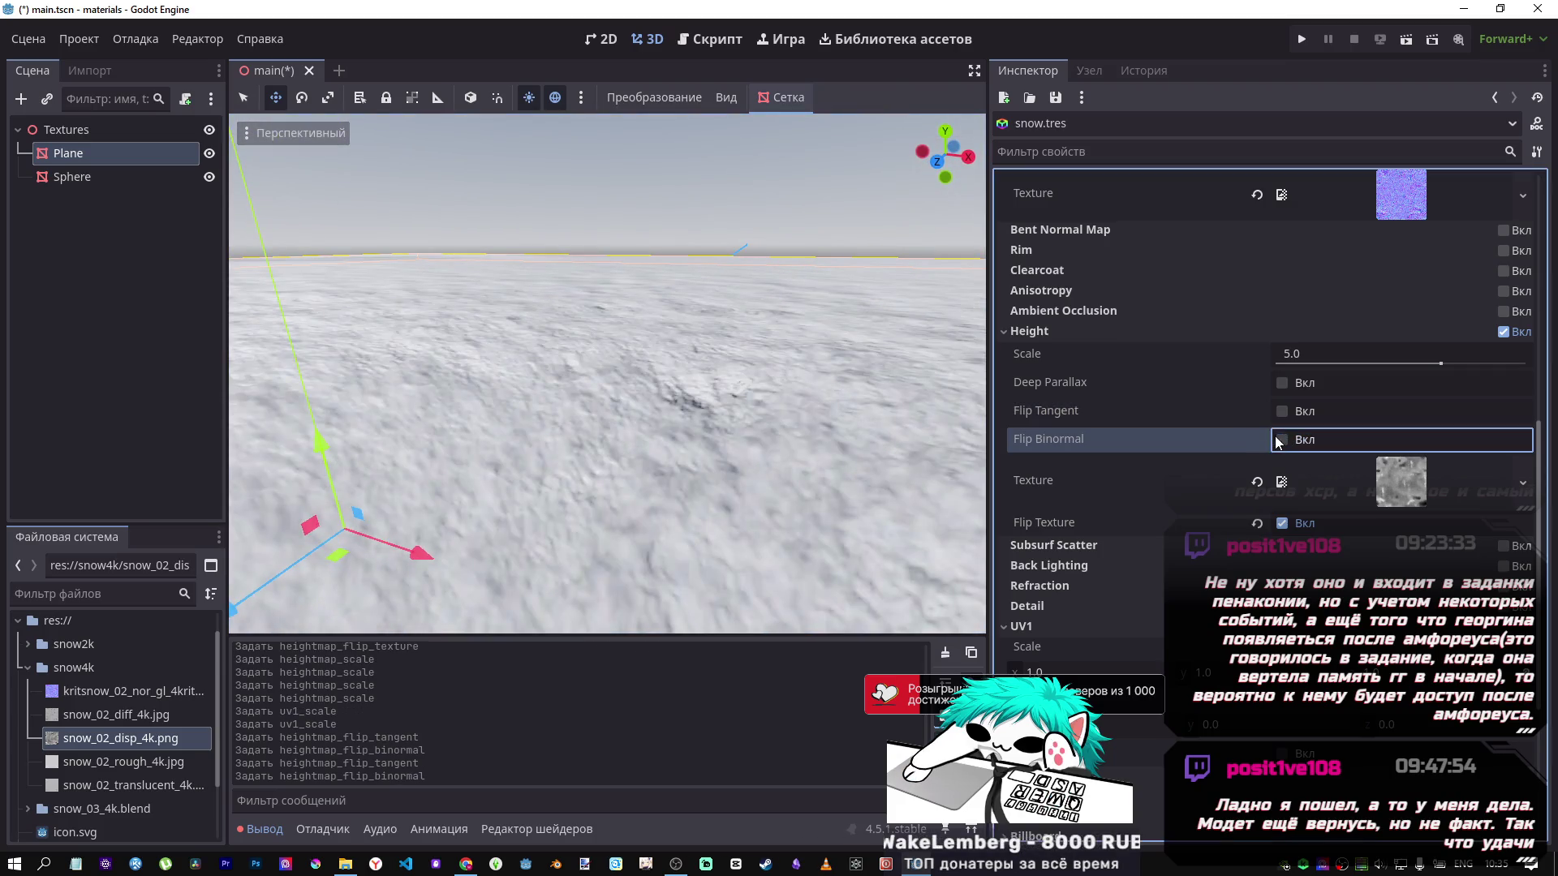
click(1283, 381)
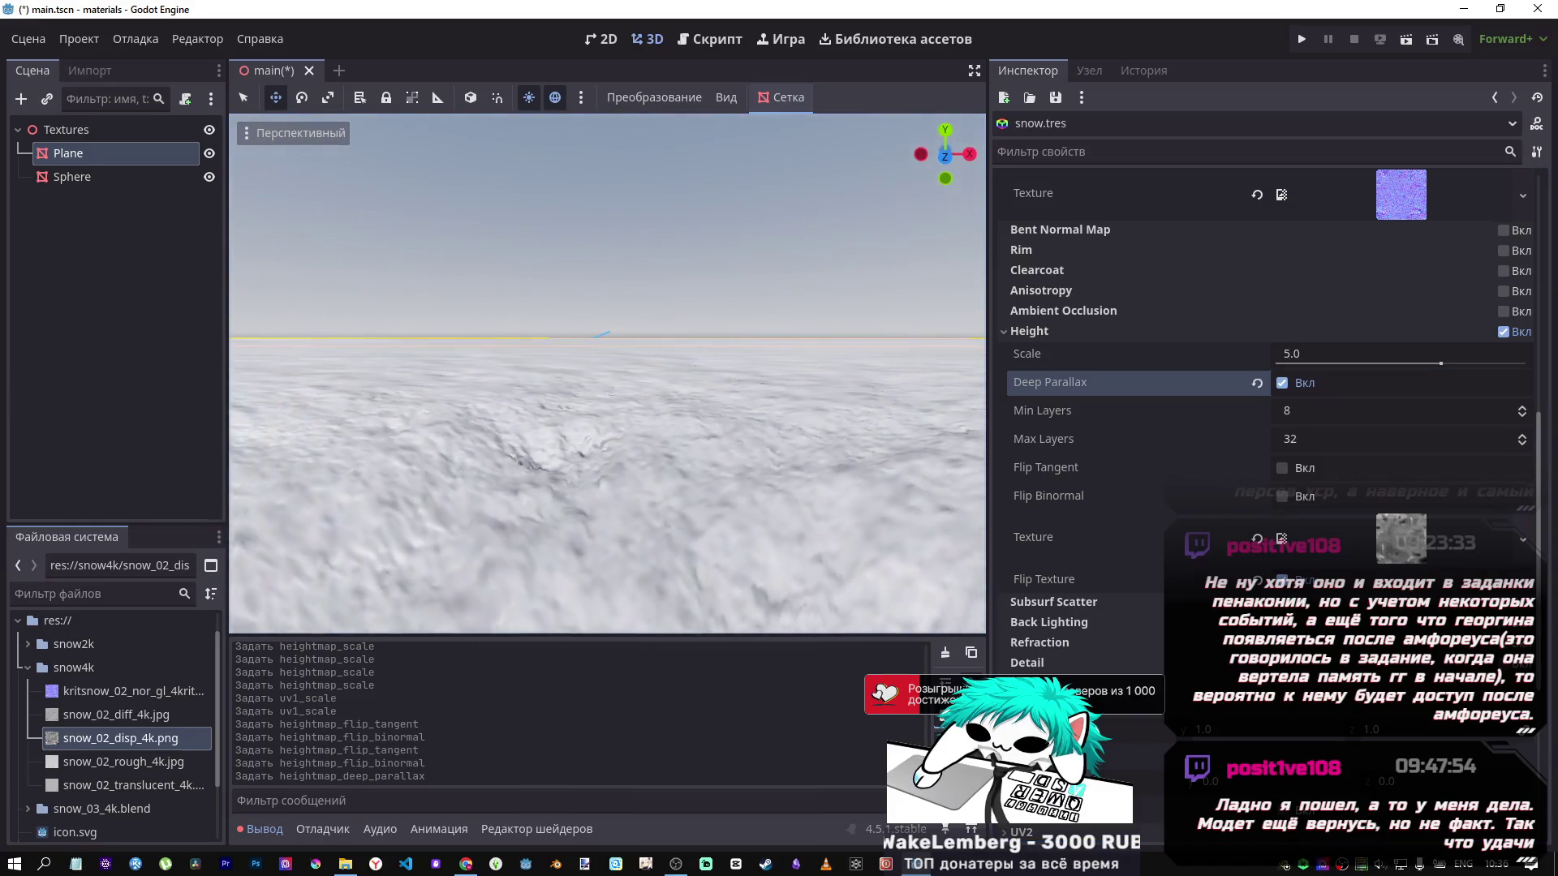
click(1278, 386)
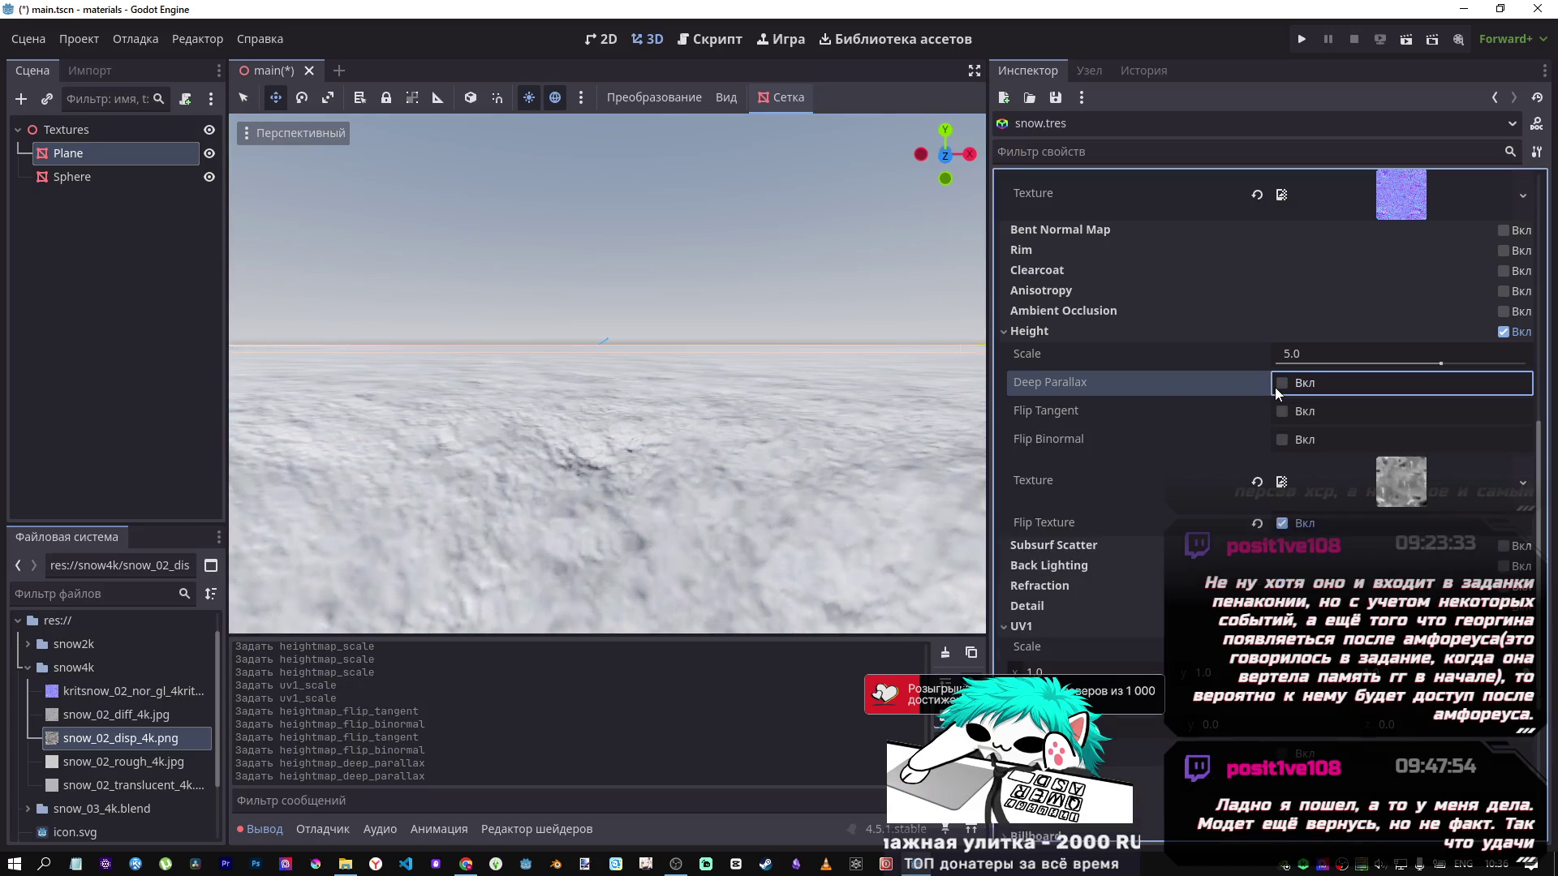
Untick Flip Texture, test Height Scale down to 0, then uncheck Height.
drag(1439, 363, 1278, 365)
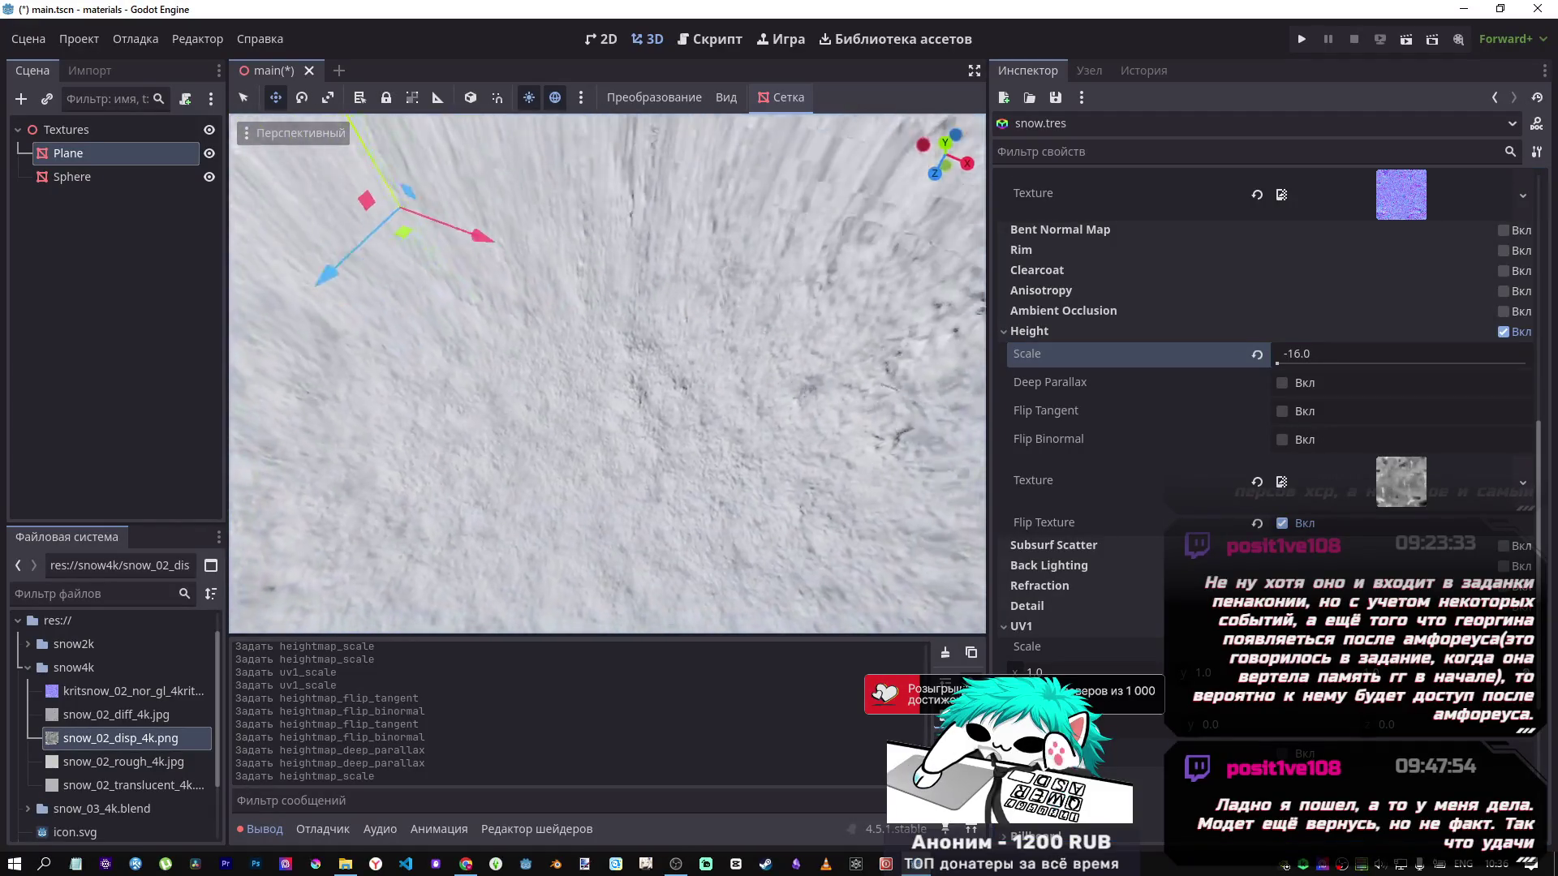
click(1257, 354)
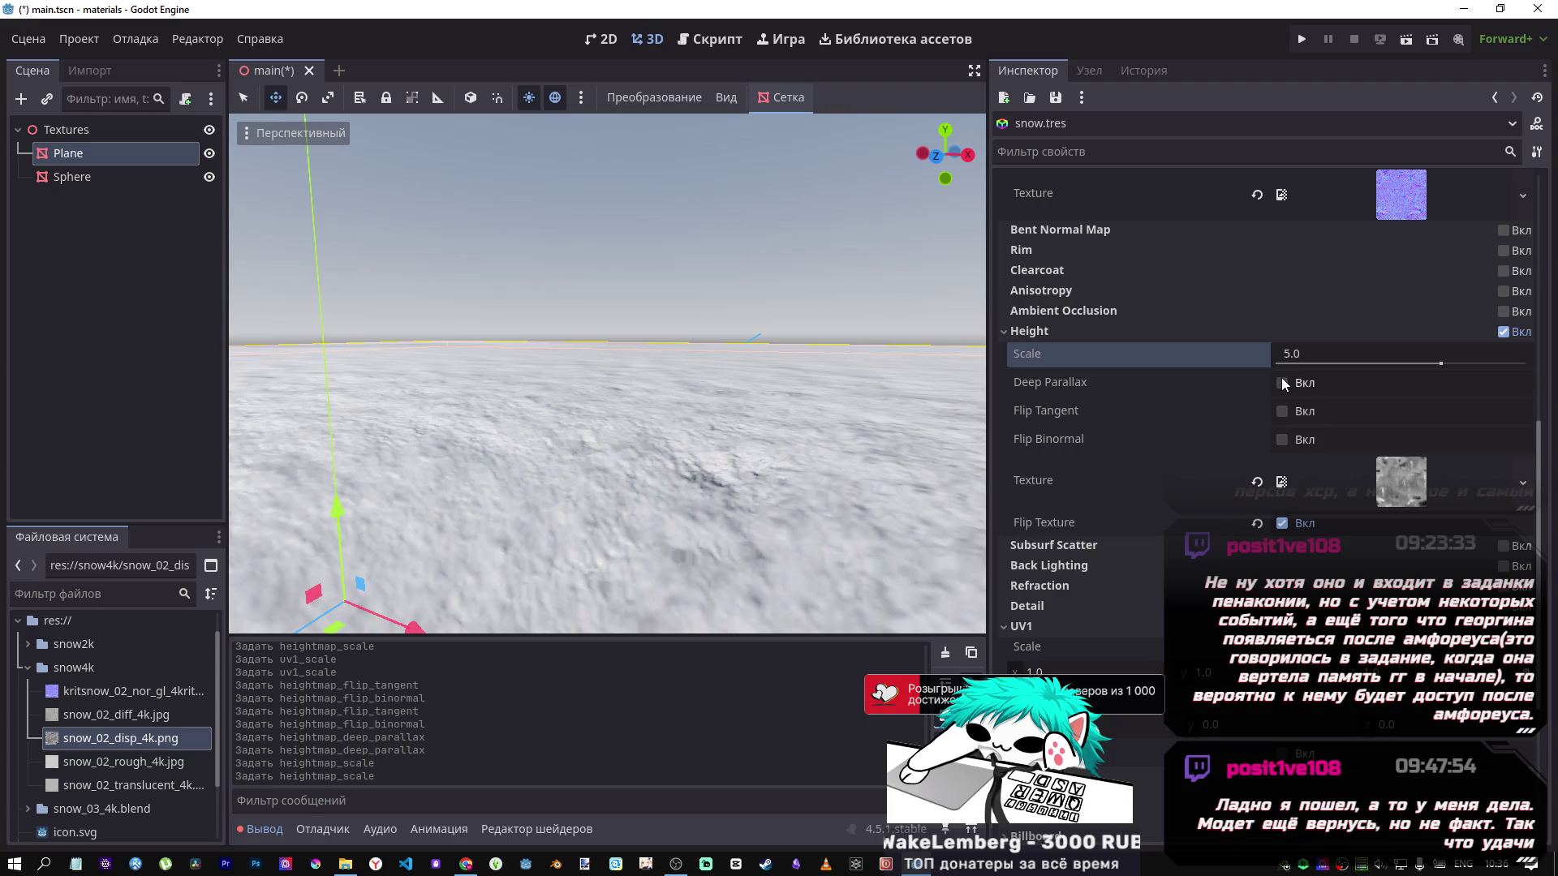
click(1283, 524)
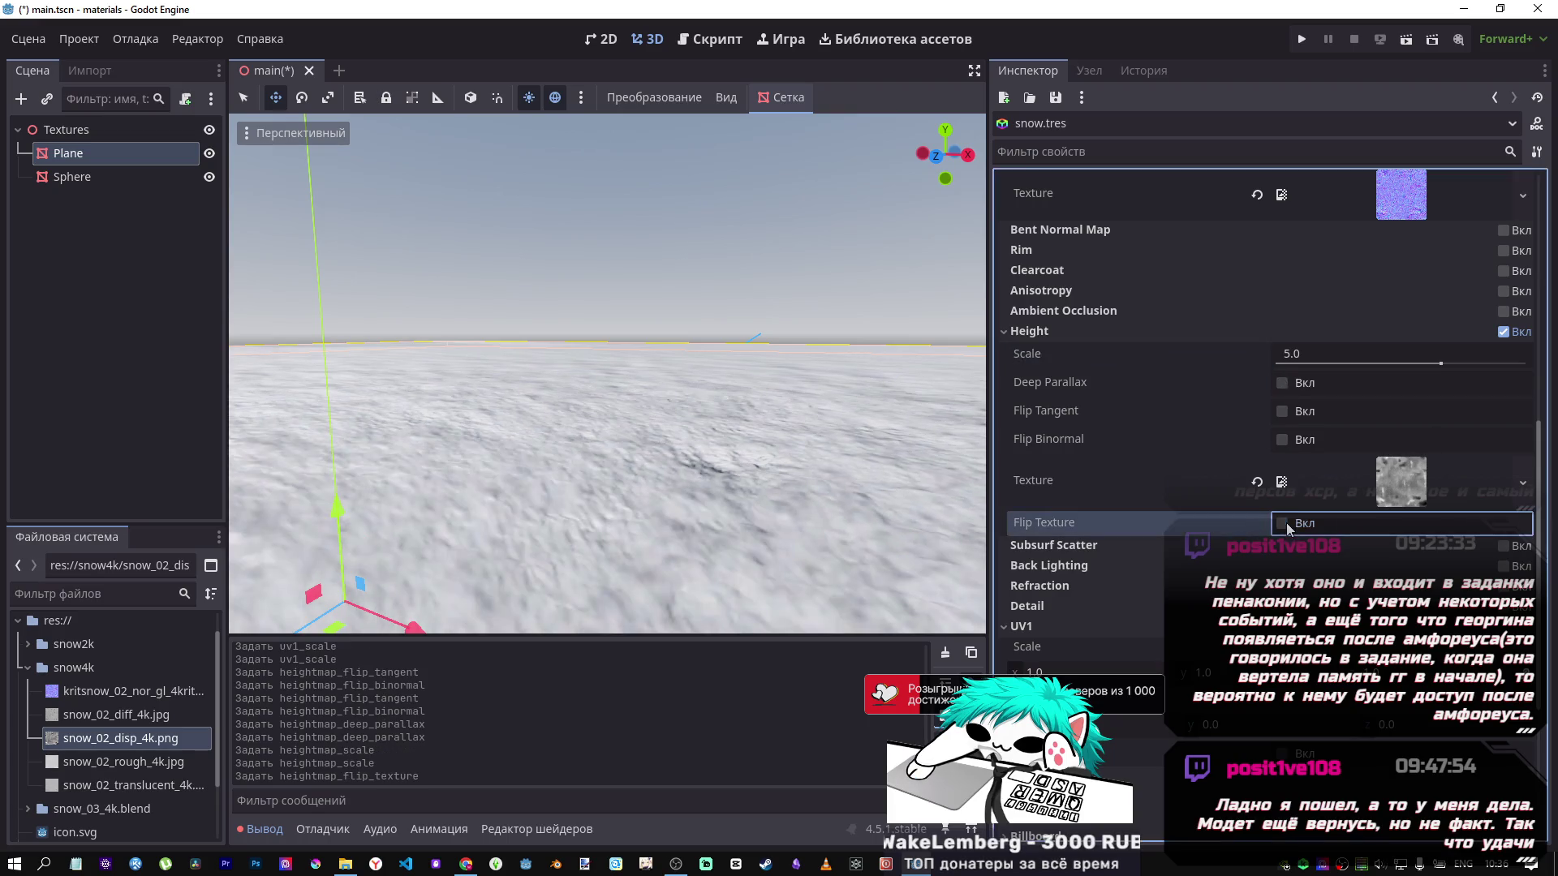
scroll(730, 425, down, 3)
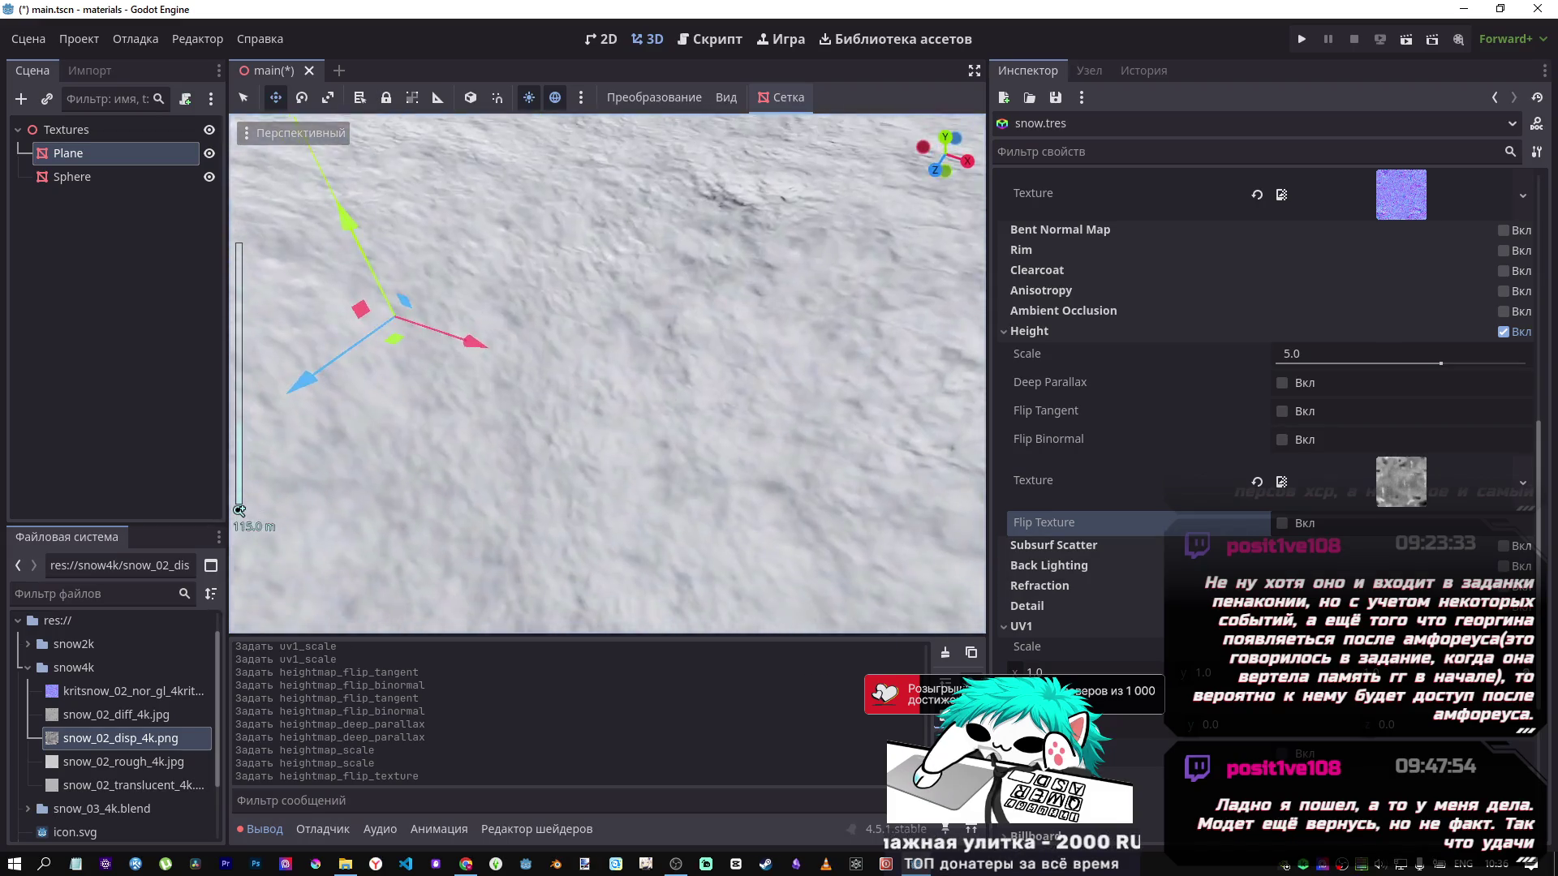
drag(1440, 367, 1345, 356)
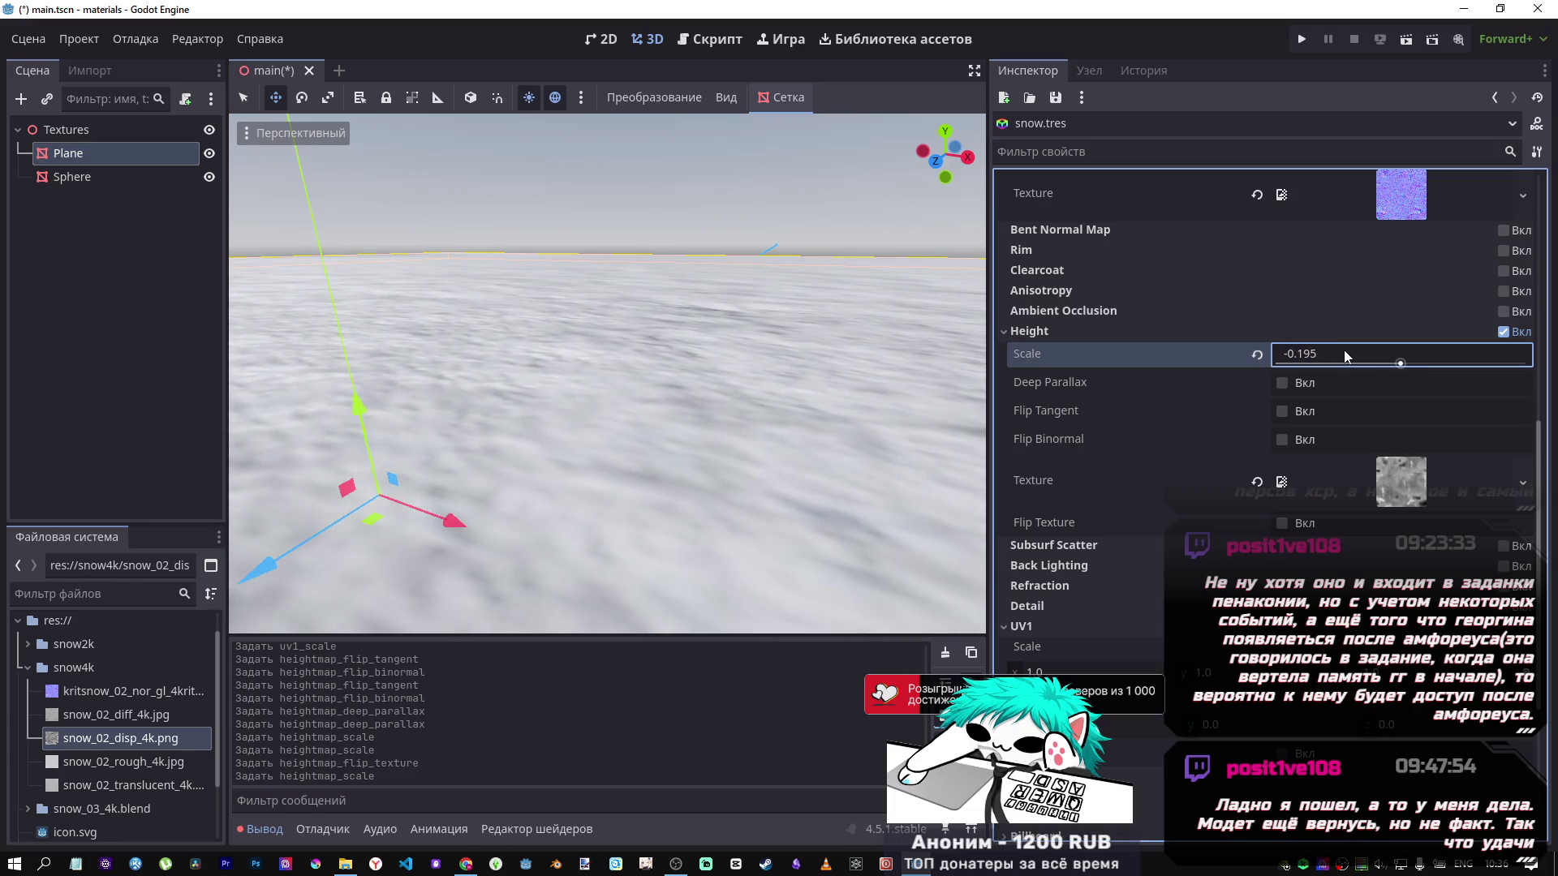
key(Return)
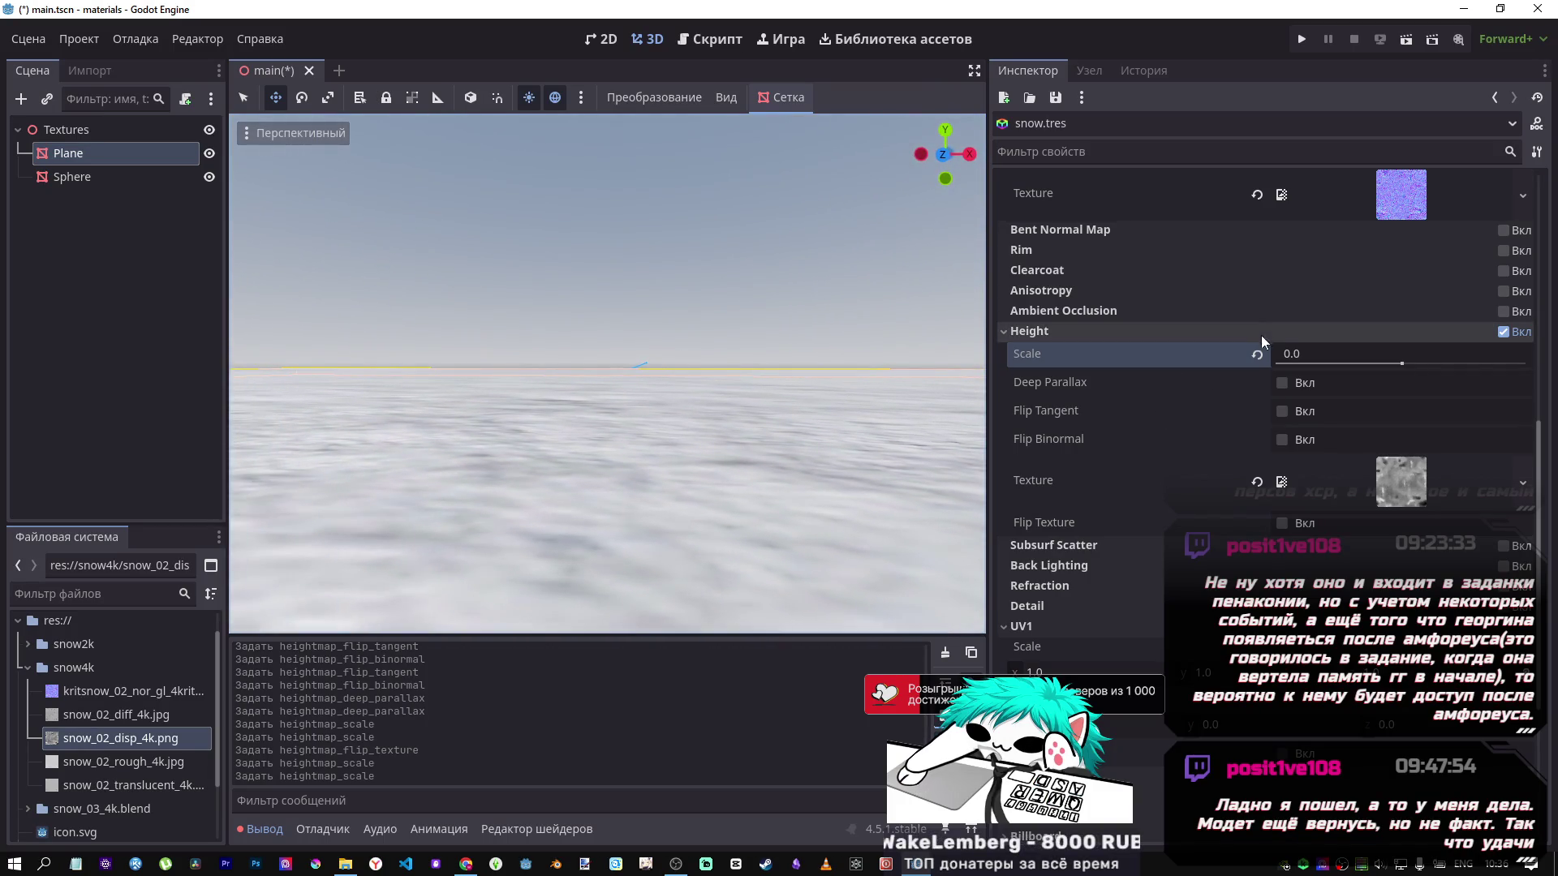
click(1257, 356)
click(1503, 331)
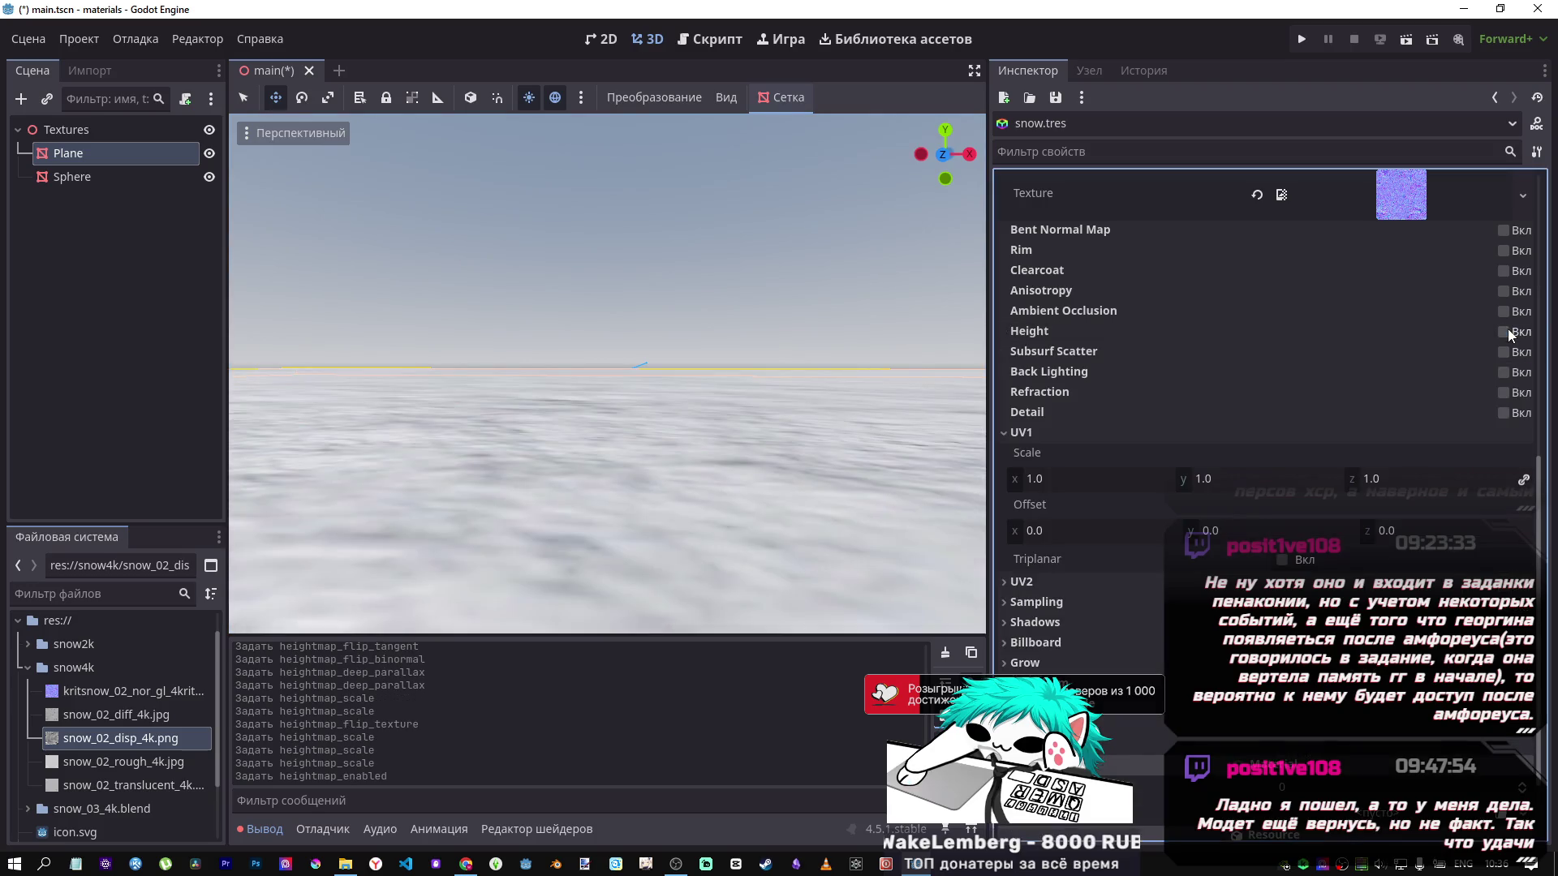
Toggle Height on and off again, leaving it off, and bring up the DeepSeek chat.
click(1514, 334)
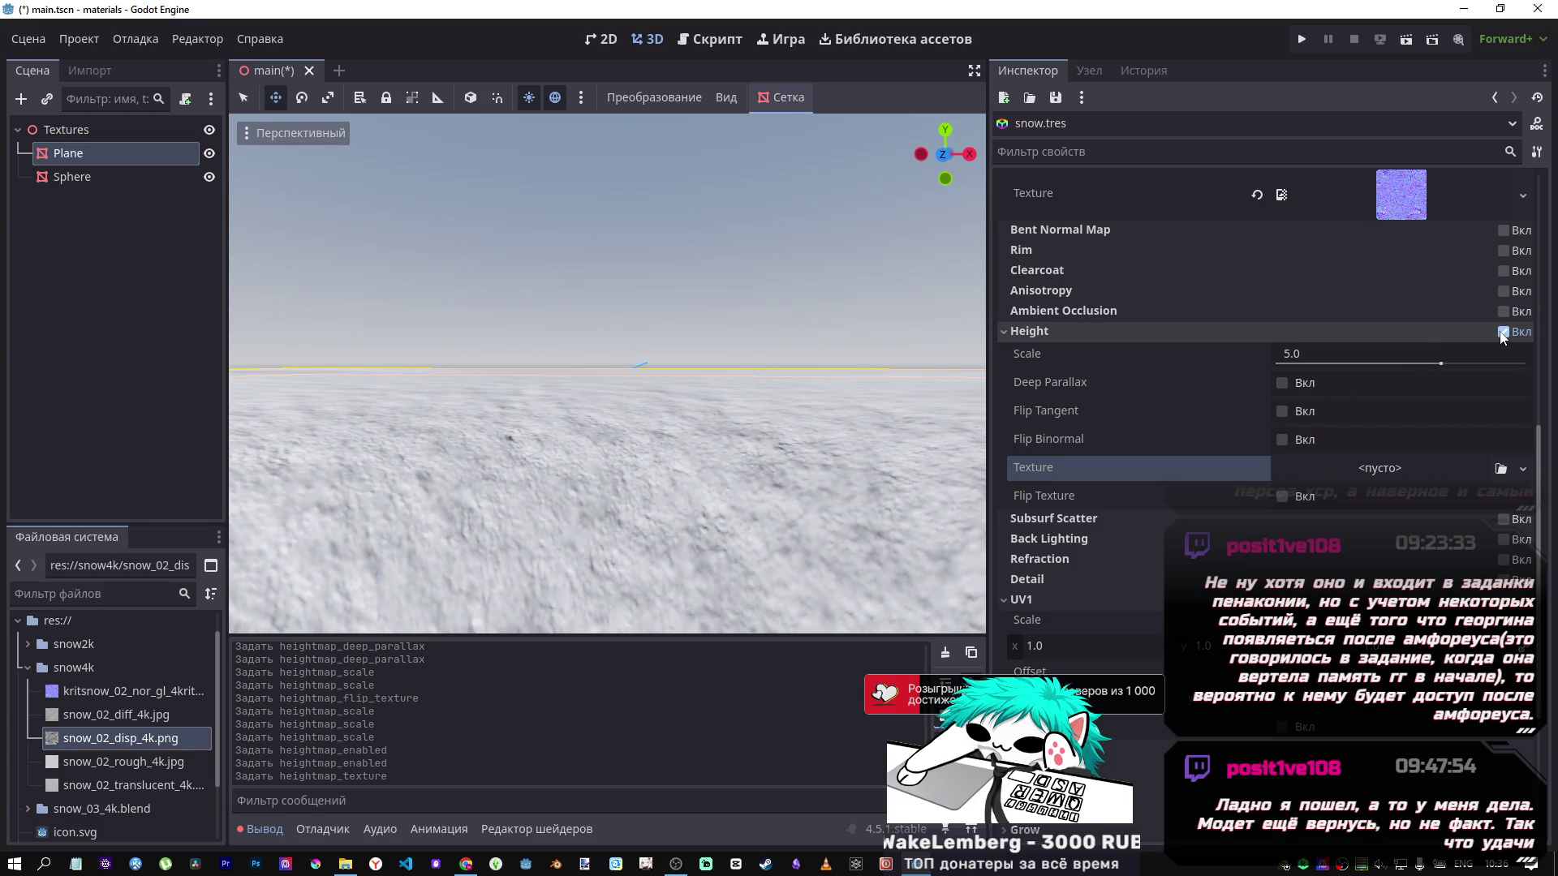
click(1501, 333)
key(alt+Tab)
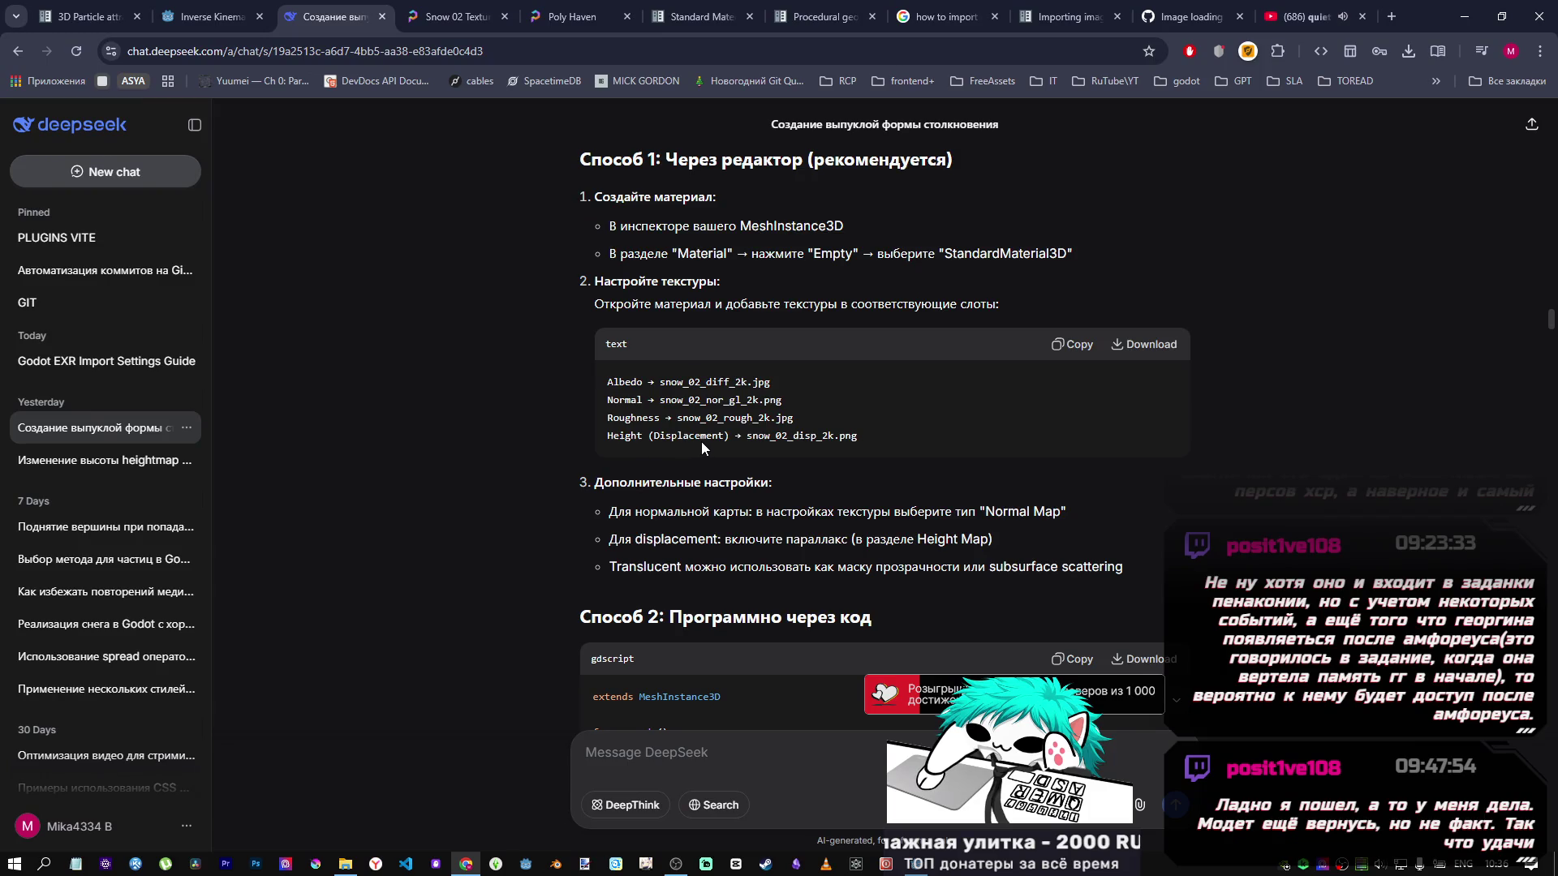
Scroll through DeepSeek's snow material answer, briefly flipping to Godot and back.
scroll(723, 455, down, 10)
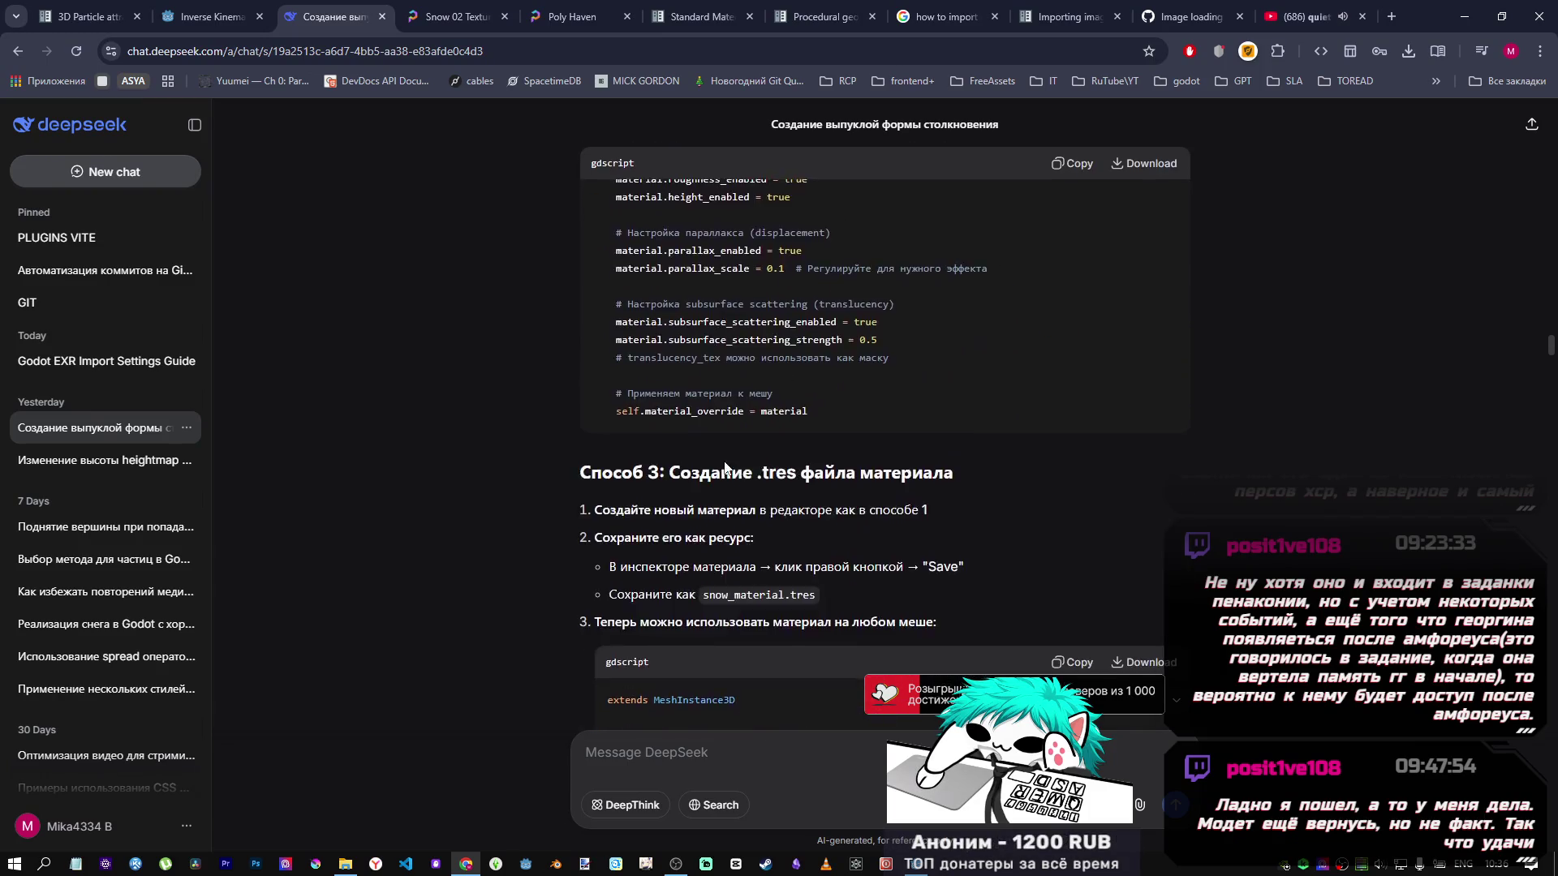
scroll(725, 467, down, 4)
scroll(723, 460, down, 15)
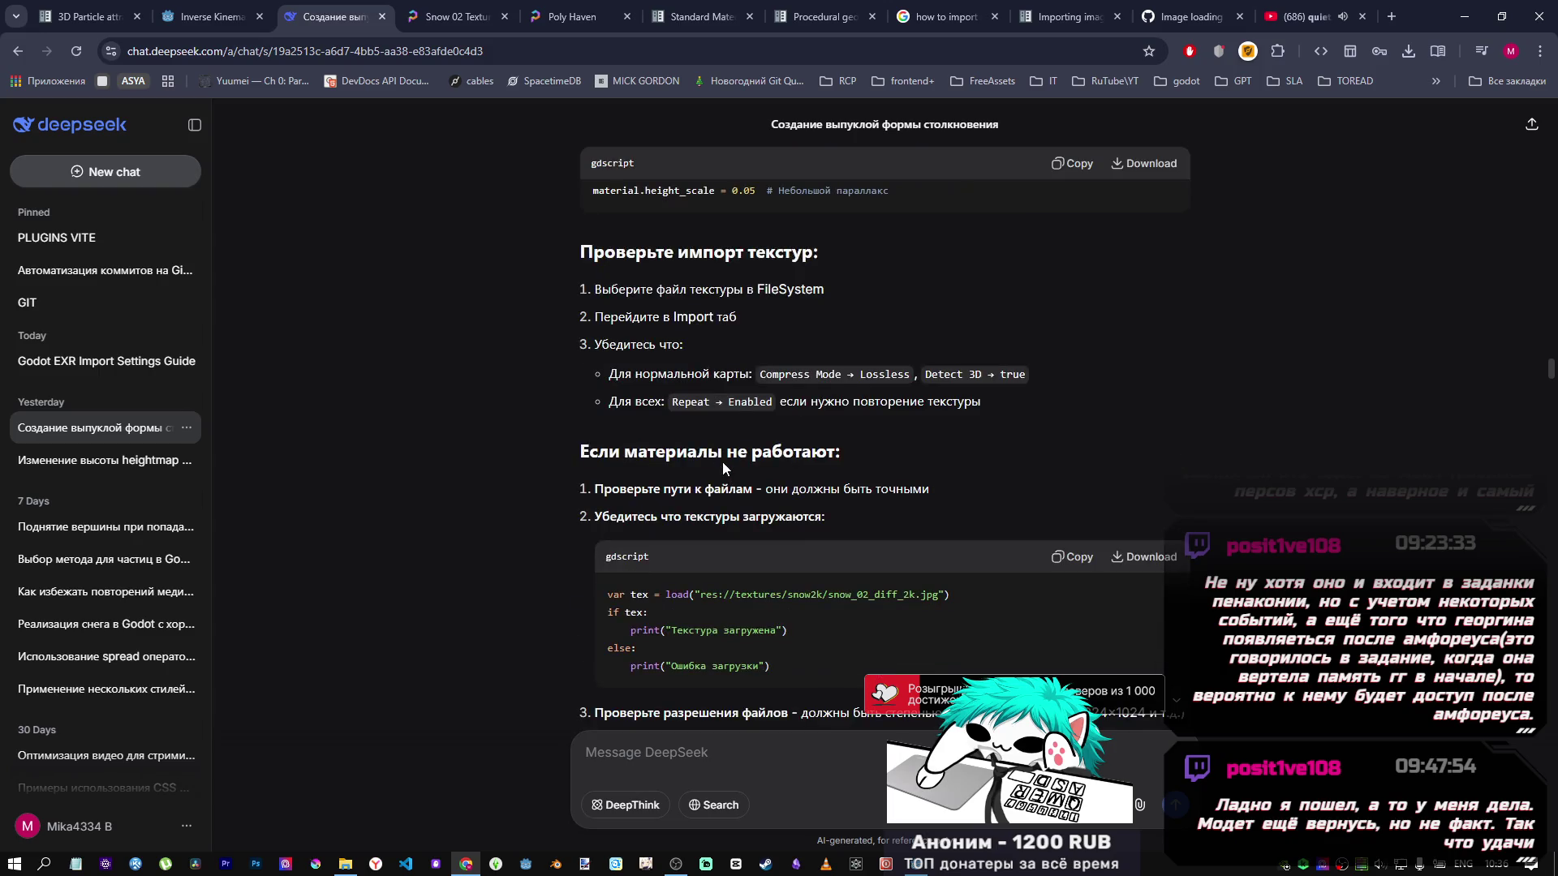
scroll(723, 464, down, 5)
scroll(725, 471, up, 13)
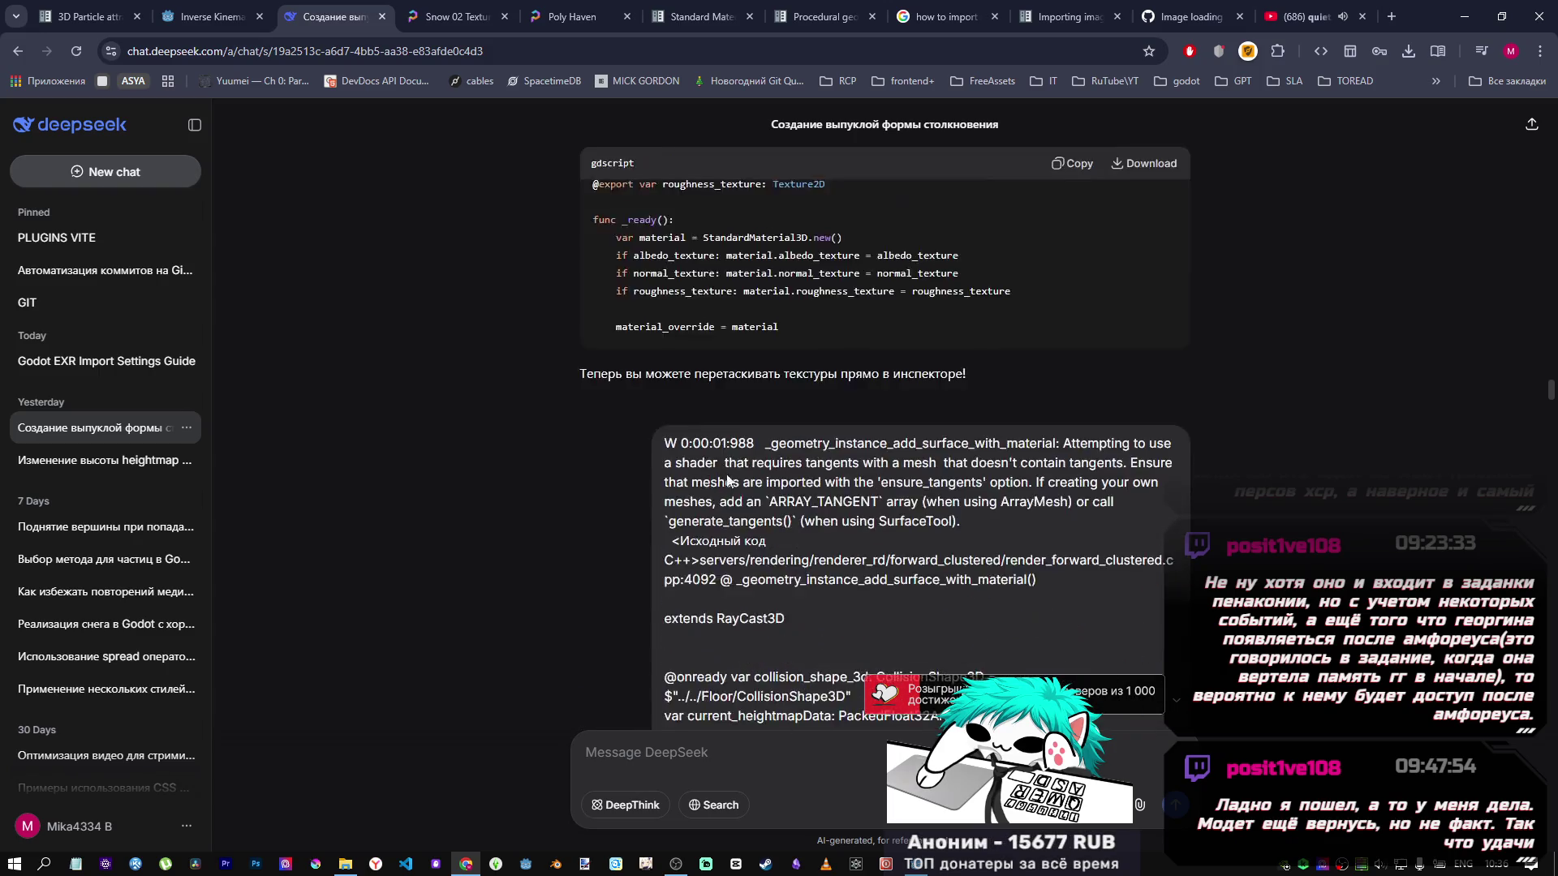
scroll(728, 472, up, 6)
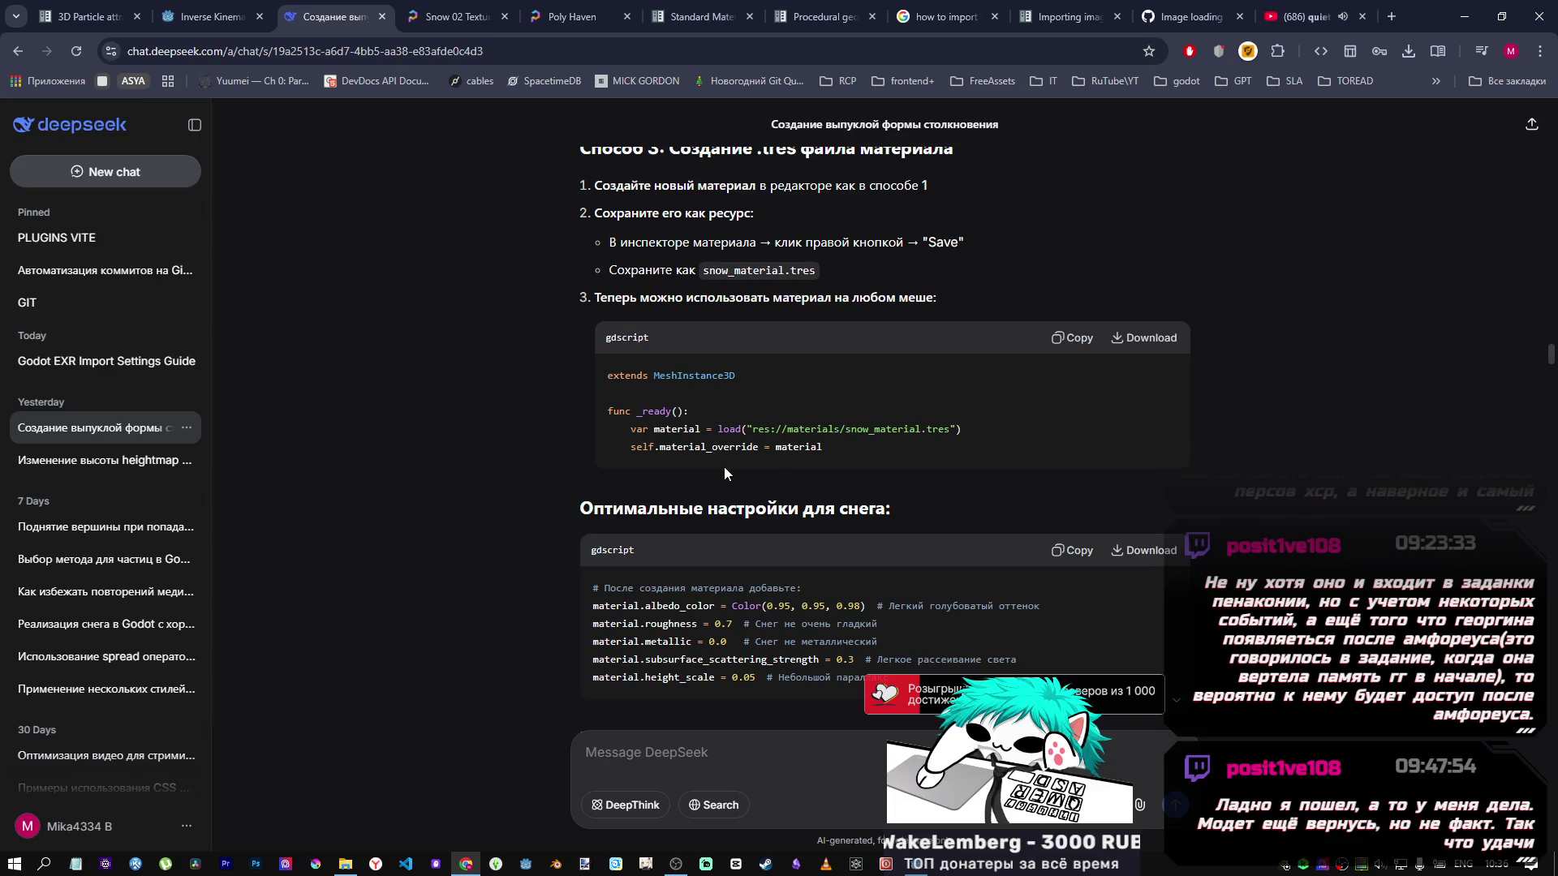
key(alt+Tab)
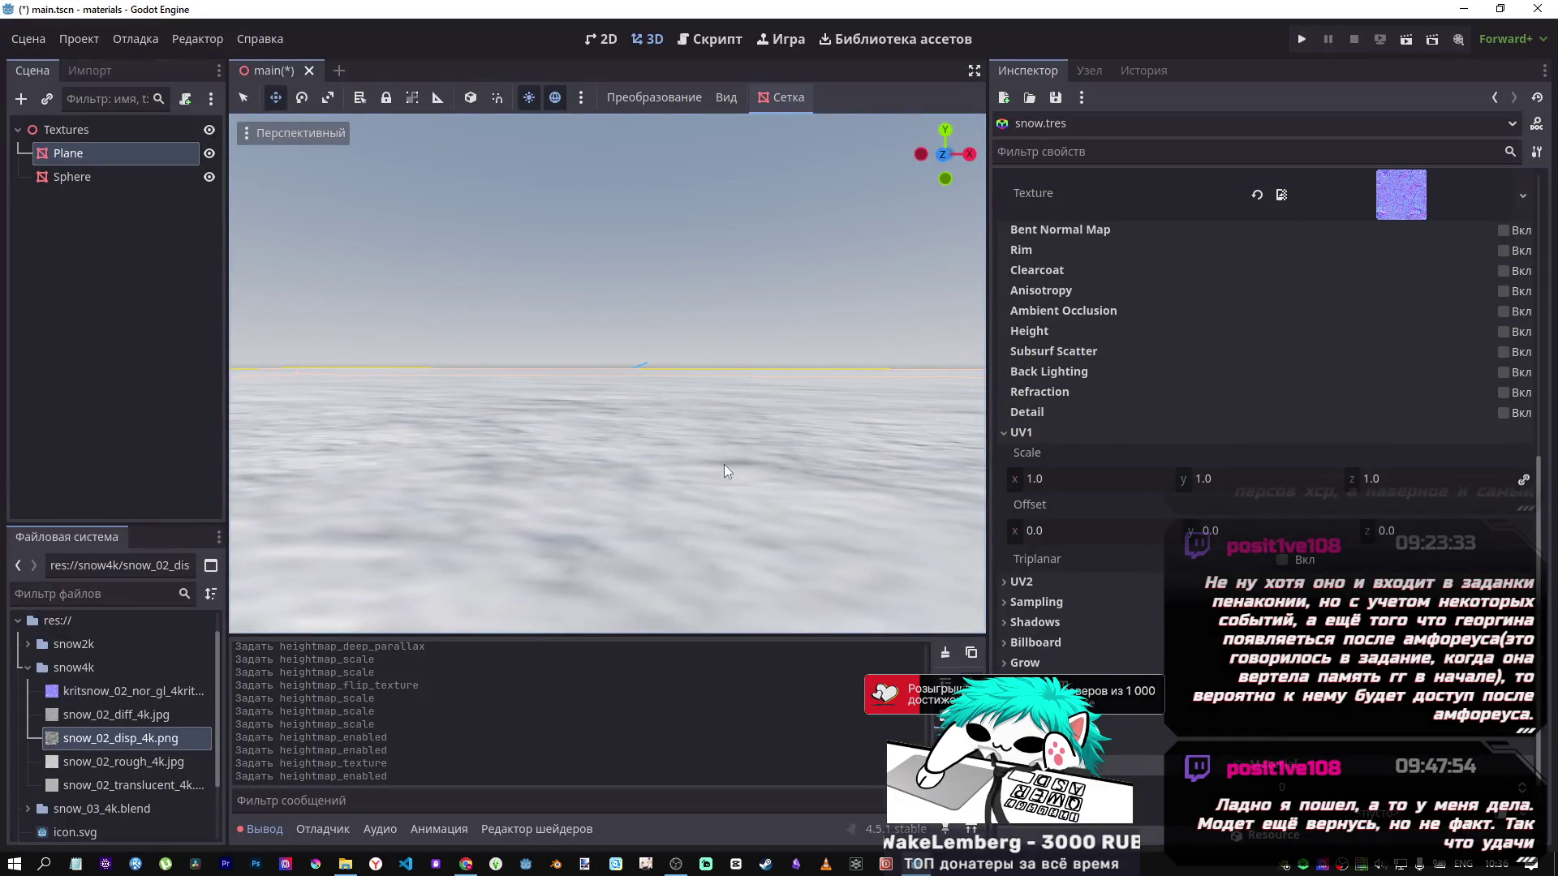
key(alt+Tab)
key(alt+Tab)
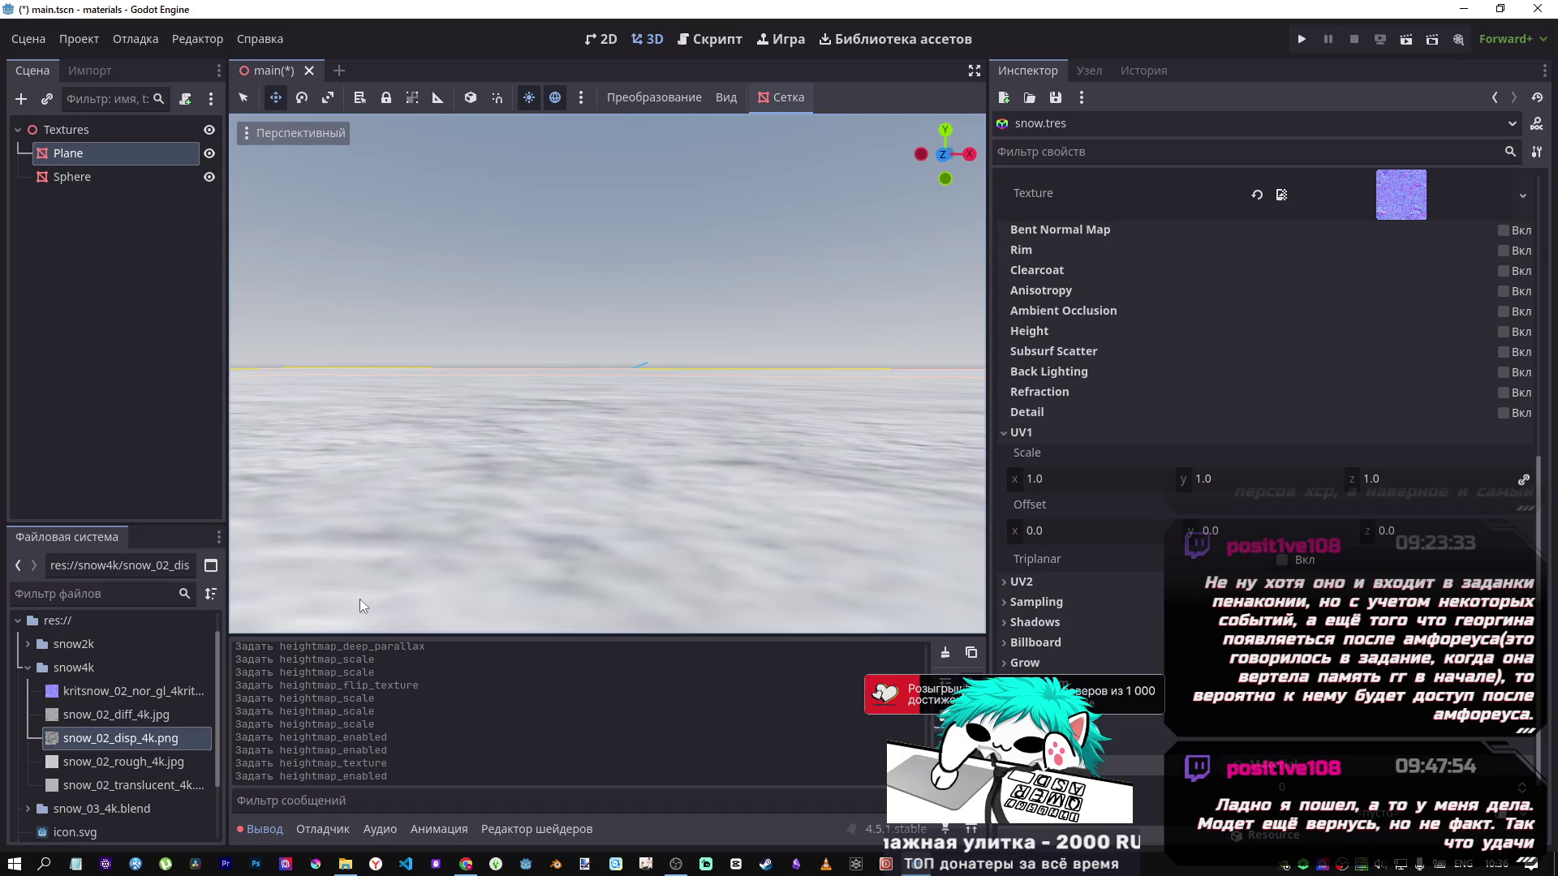
key(alt+Tab)
Choose Delete from the convex collision shape chat's menu in the sidebar.
scroll(766, 486, up, 20)
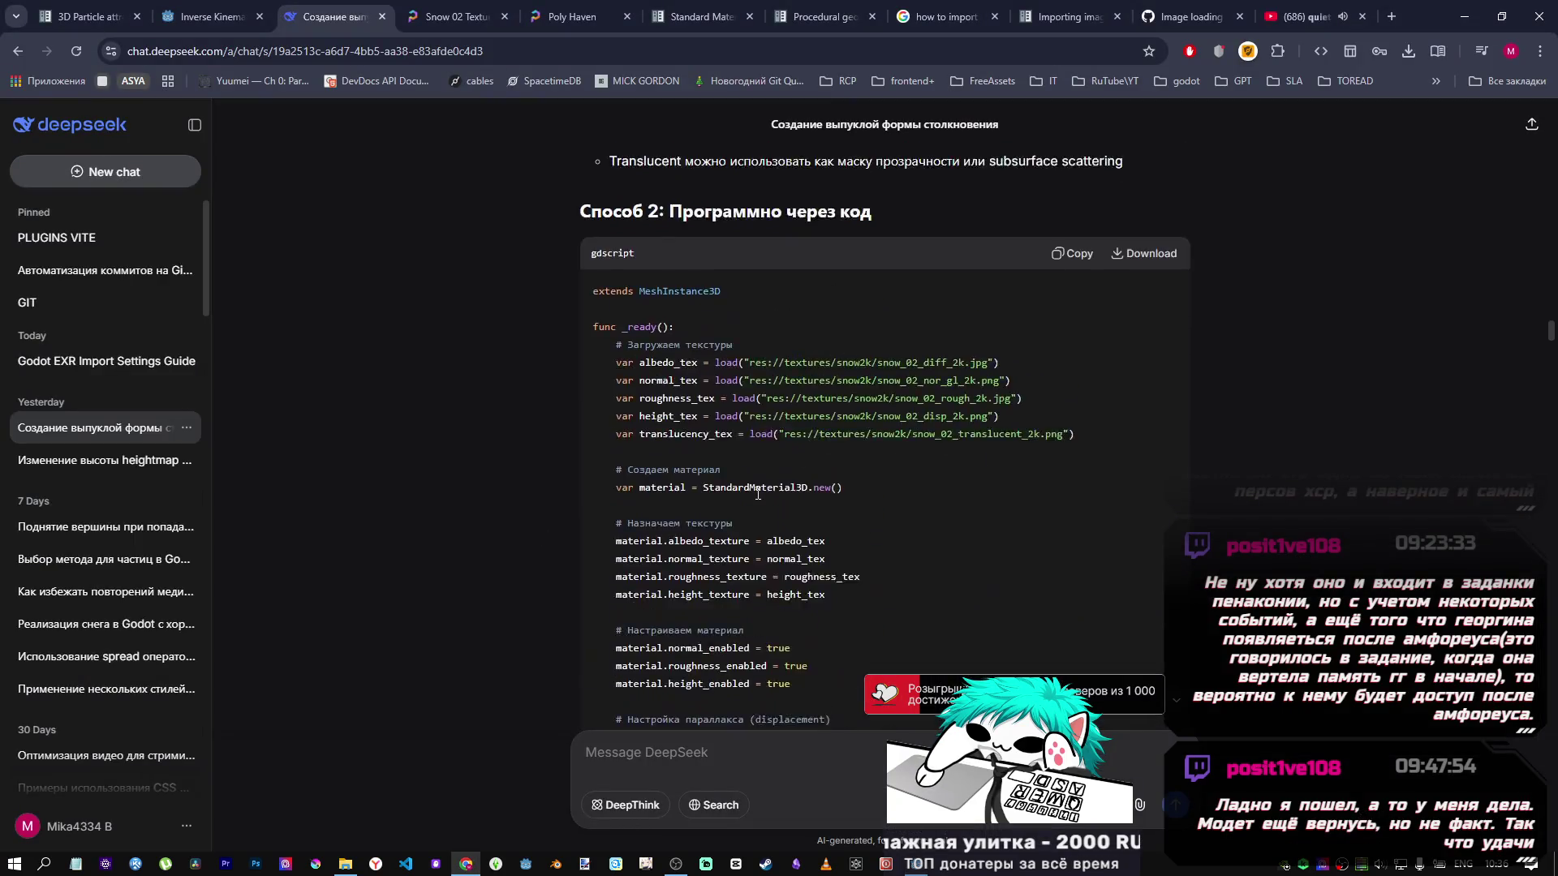
scroll(754, 501, down, 4)
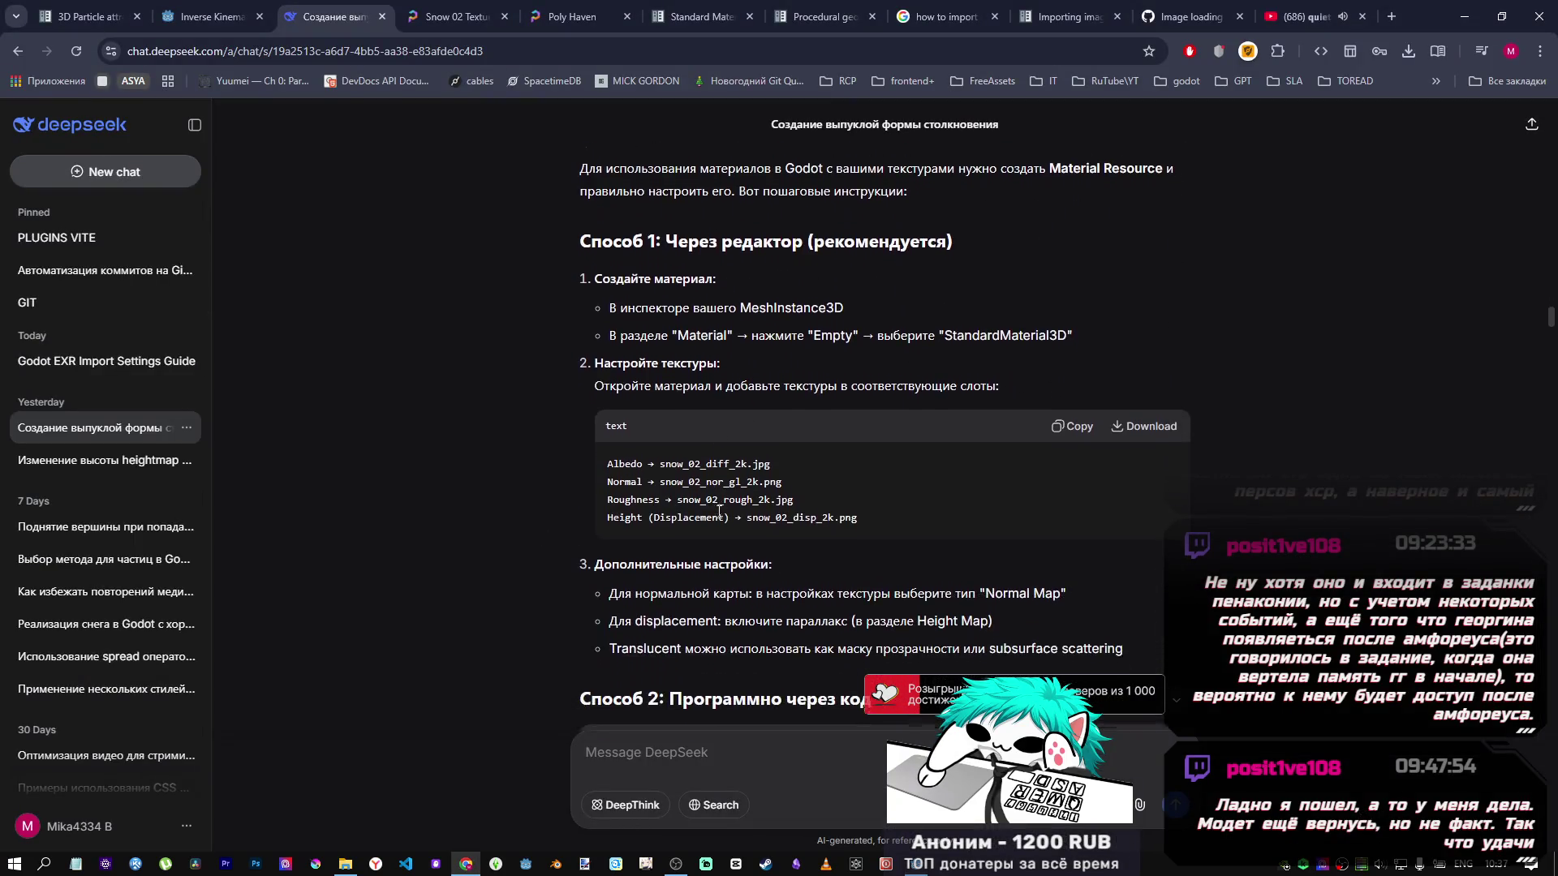
scroll(762, 536, down, 3)
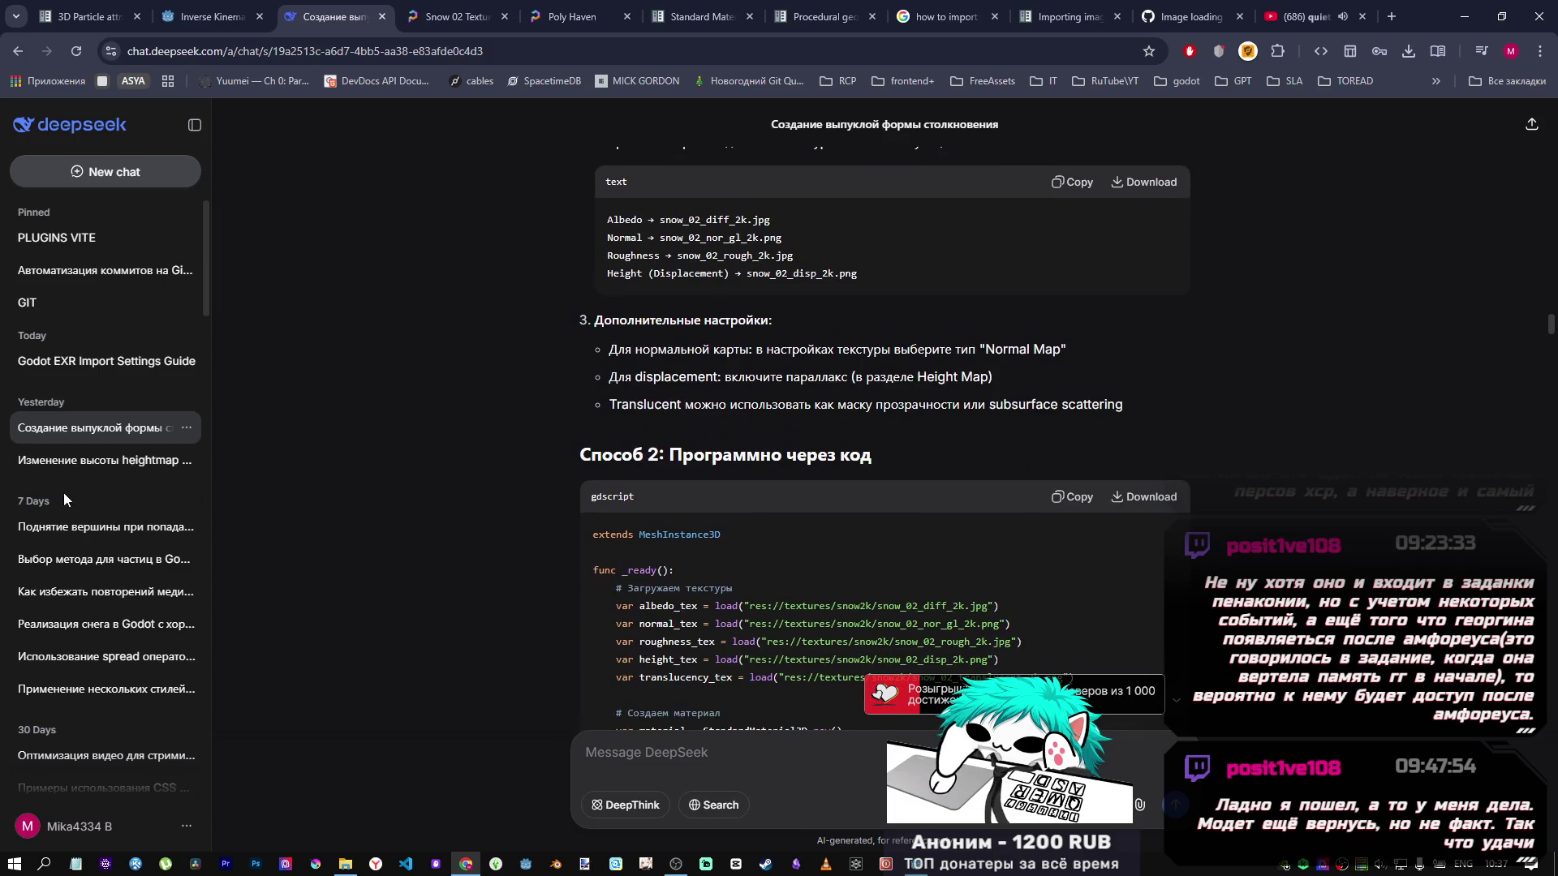
click(186, 427)
click(207, 557)
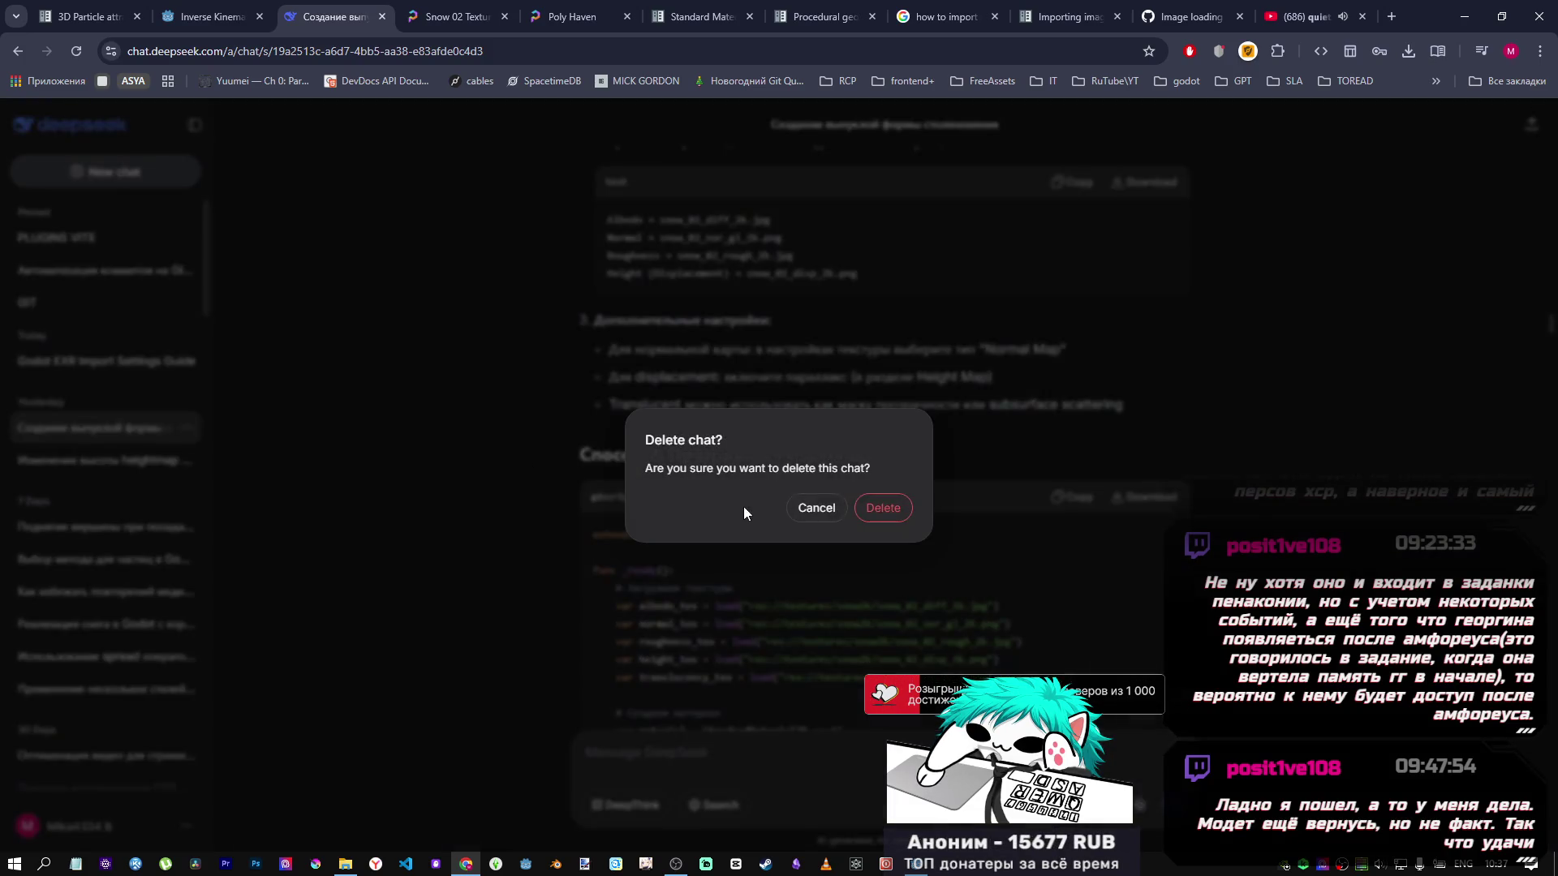
Confirm the chat deletion and open the chat about changing heightmap height.
key(Return)
click(125, 436)
scroll(1347, 566, up, 10)
scroll(1512, 144, up, 15)
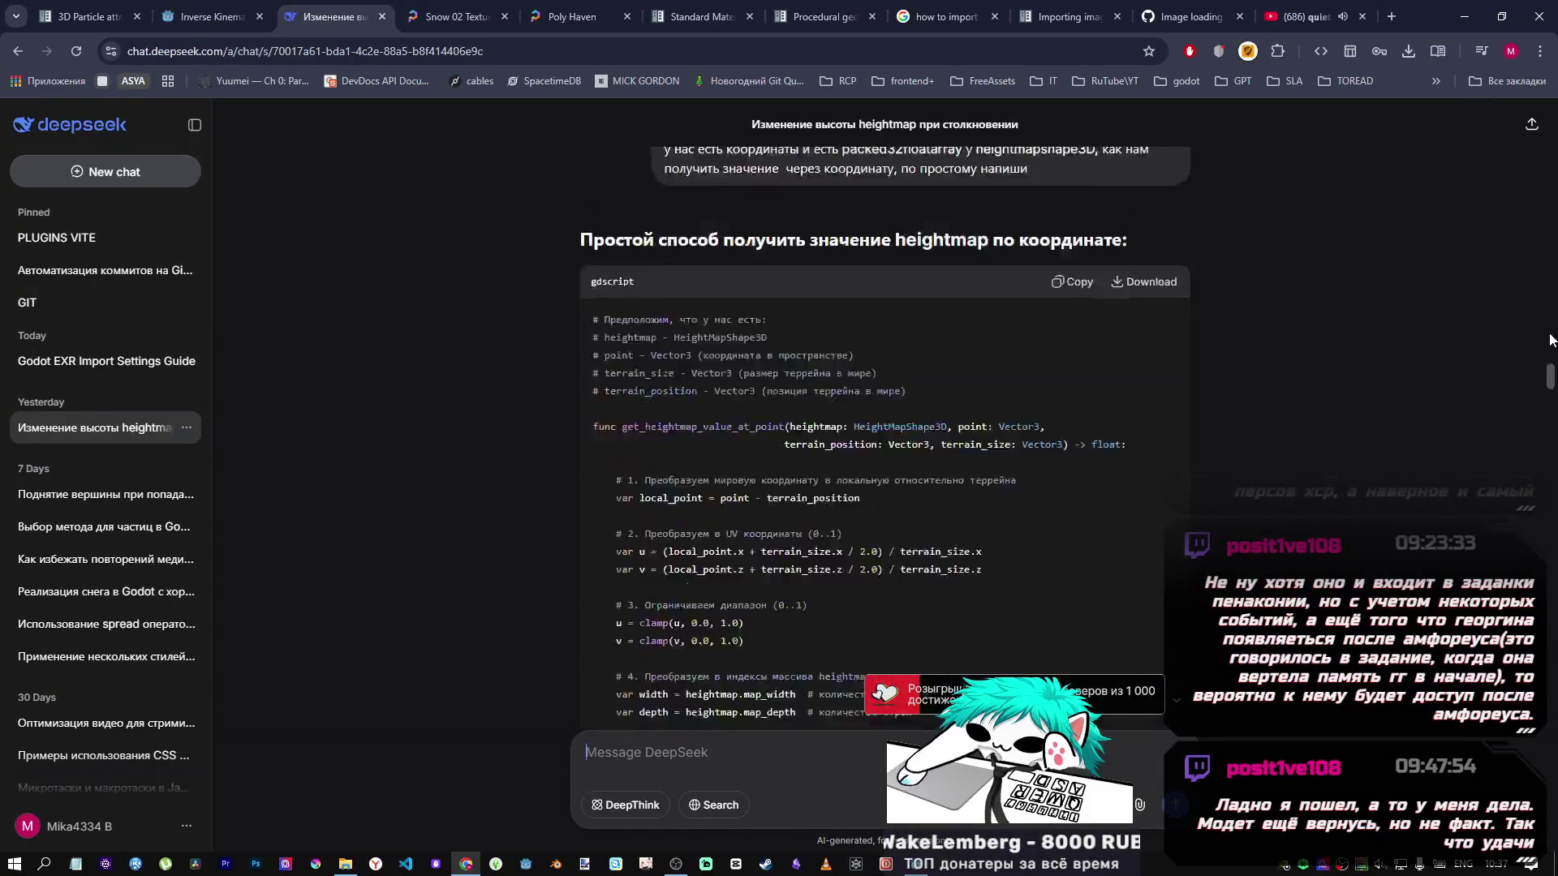
mouse_move(1553, 165)
mouse_down()
mouse_move(1551, 466)
mouse_move(1551, 445)
mouse_up()
scroll(455, 153, up, 15)
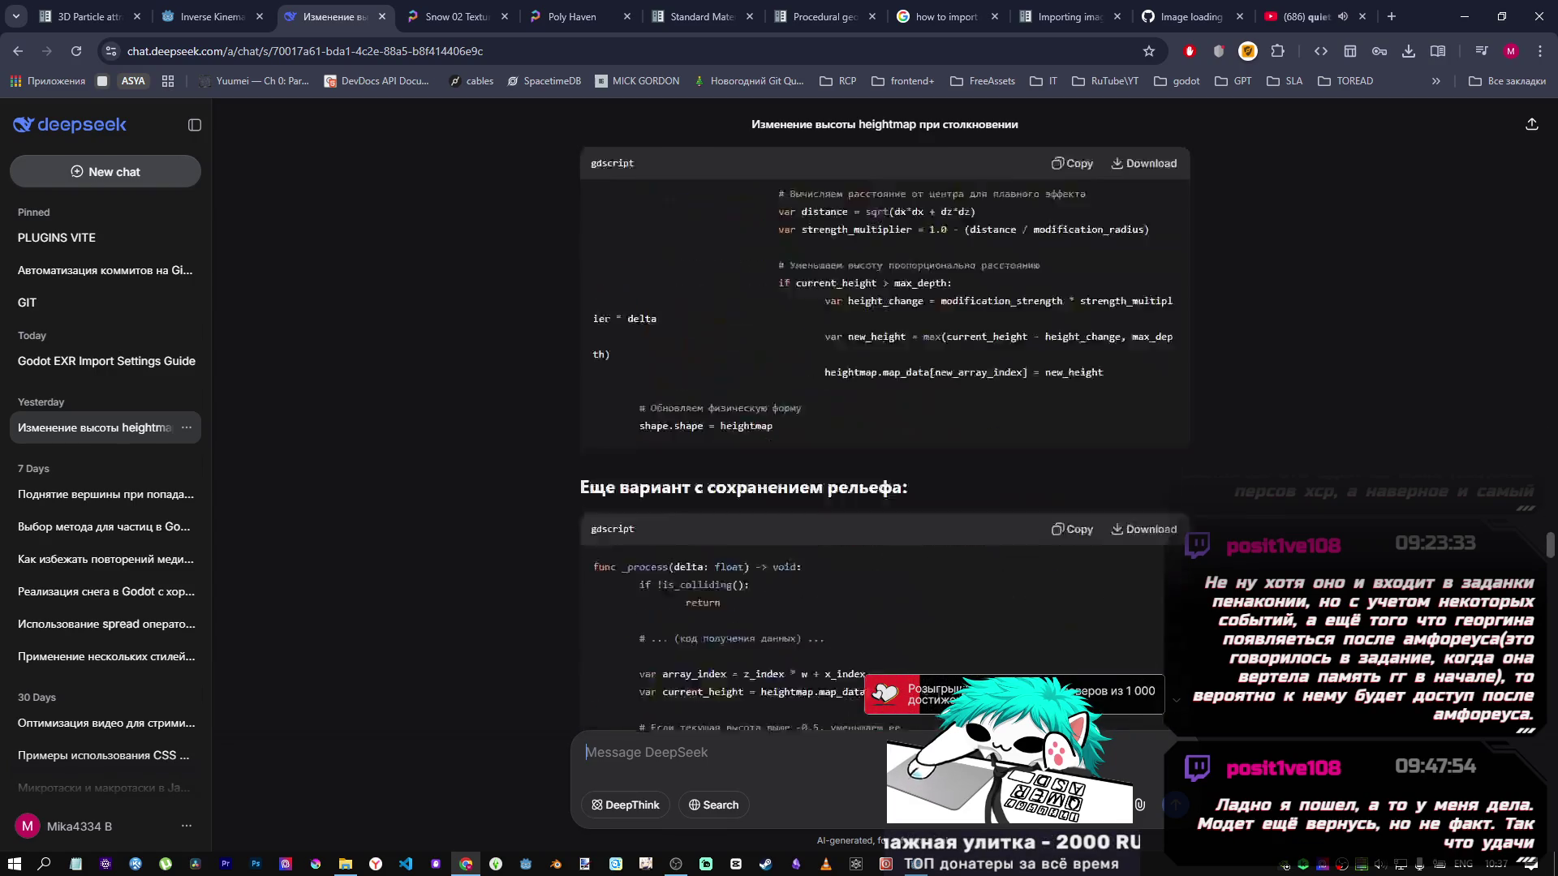
Open the Godot EXR Import Settings Guide chat and review its answer.
click(125, 370)
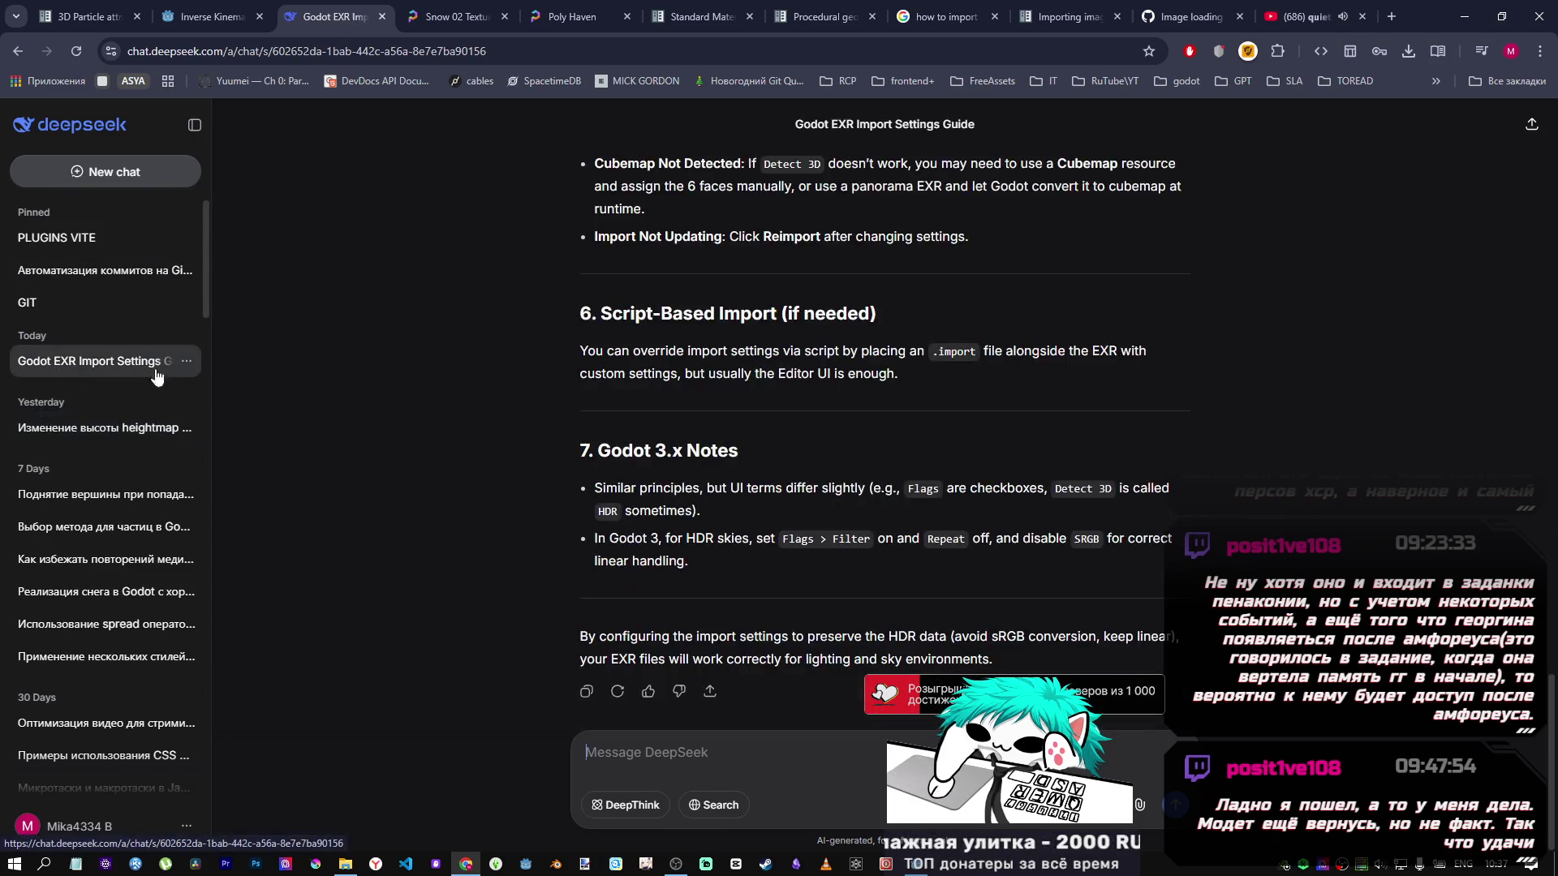
scroll(753, 403, up, 6)
mouse_move(1180, 673)
mouse_down()
mouse_move(594, 621)
mouse_move(579, 585)
mouse_up()
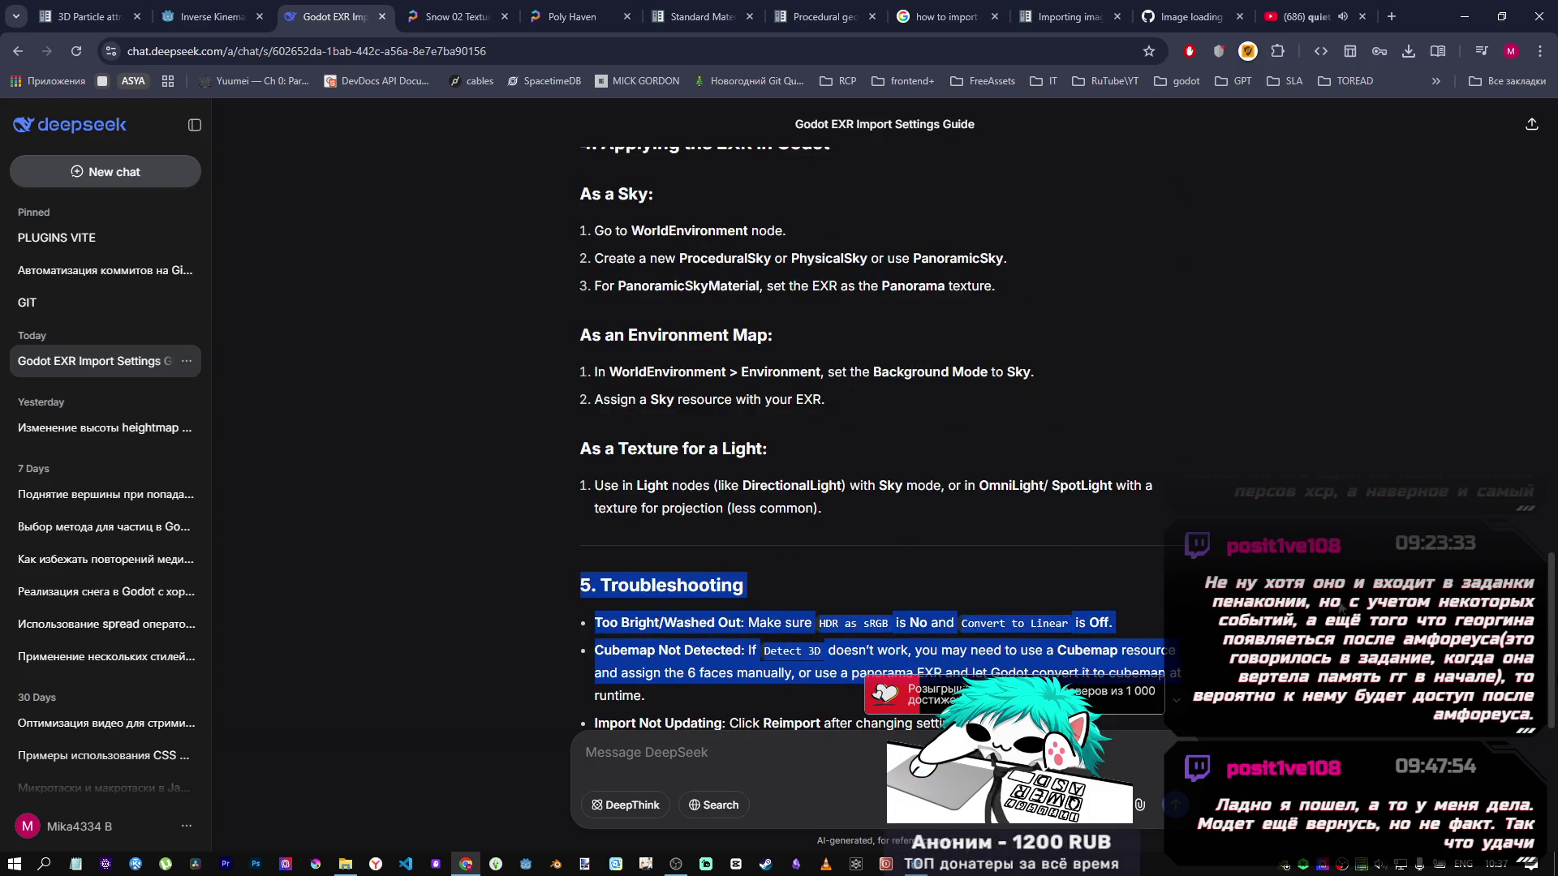
click(841, 692)
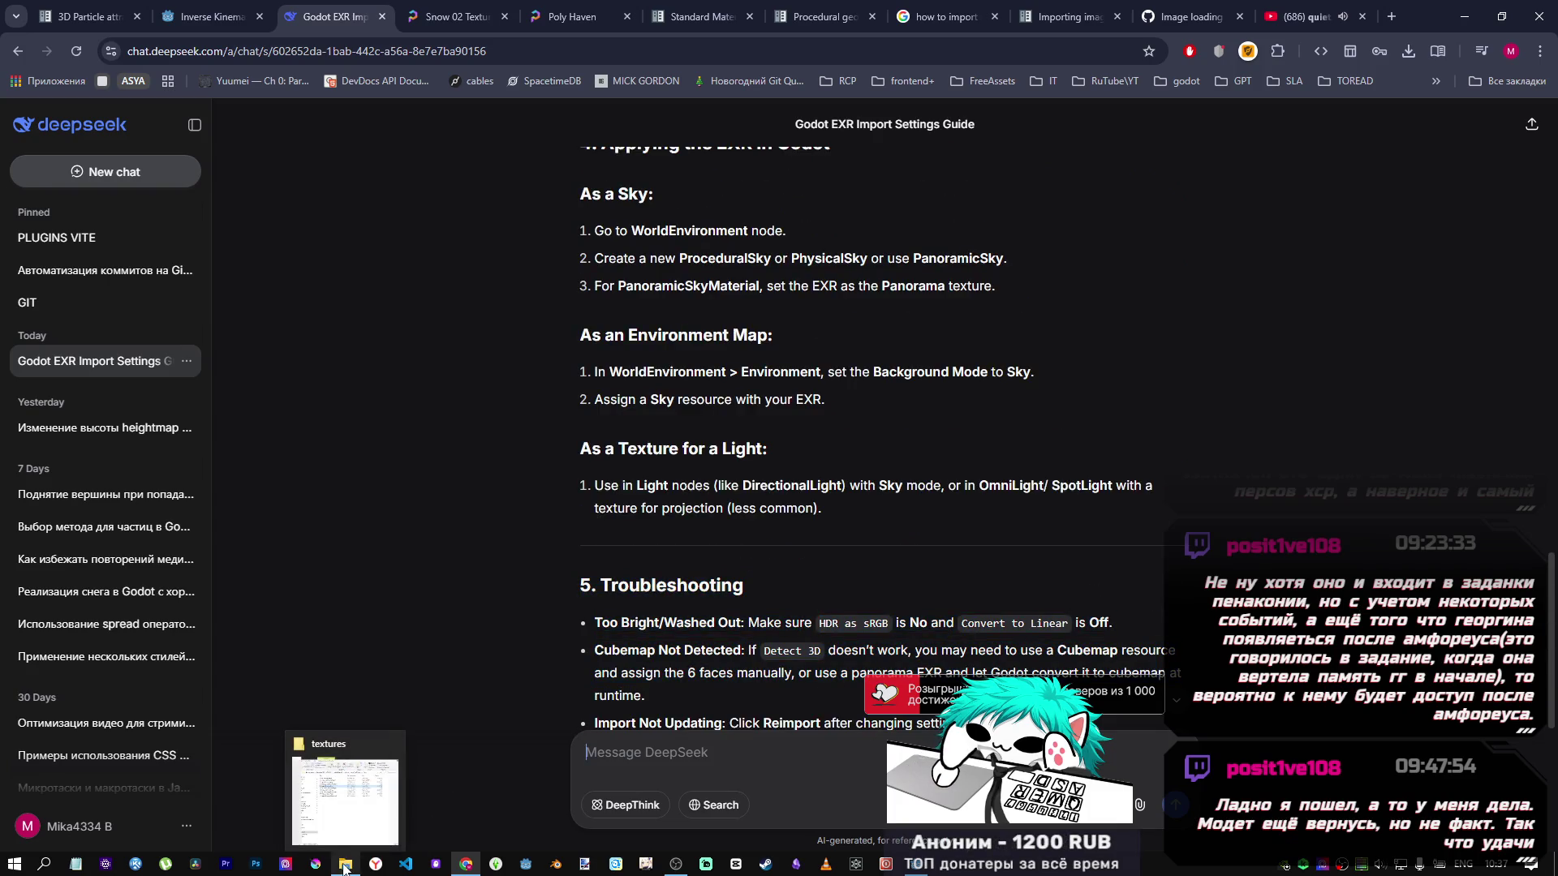
Select all five snow textures in Godot's FileSystem, then go to the YouTube tab.
key(alt+Tab)
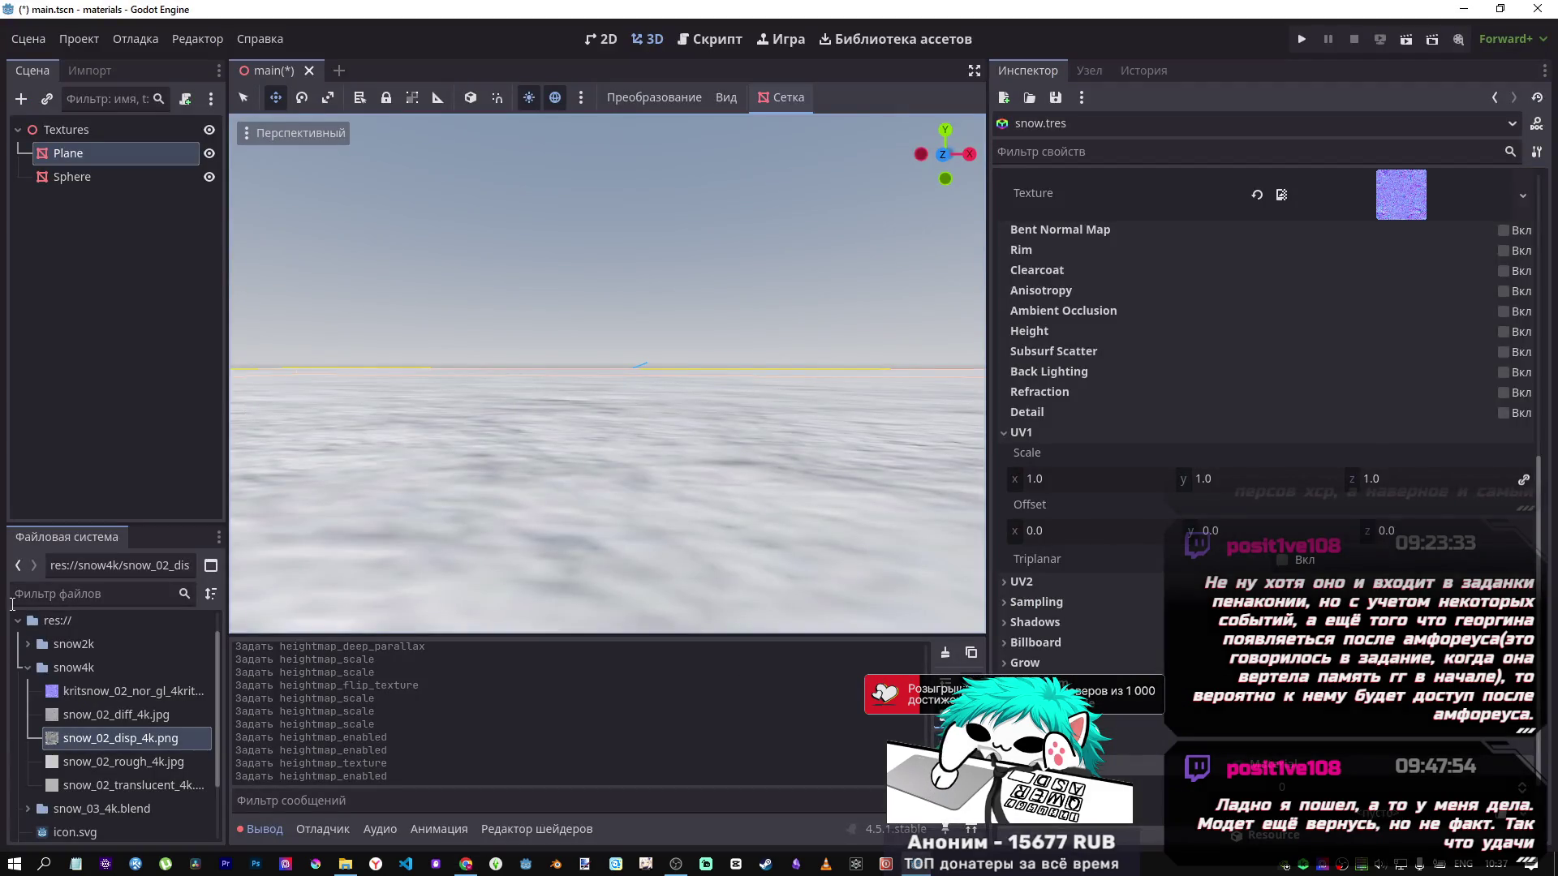
click(150, 691)
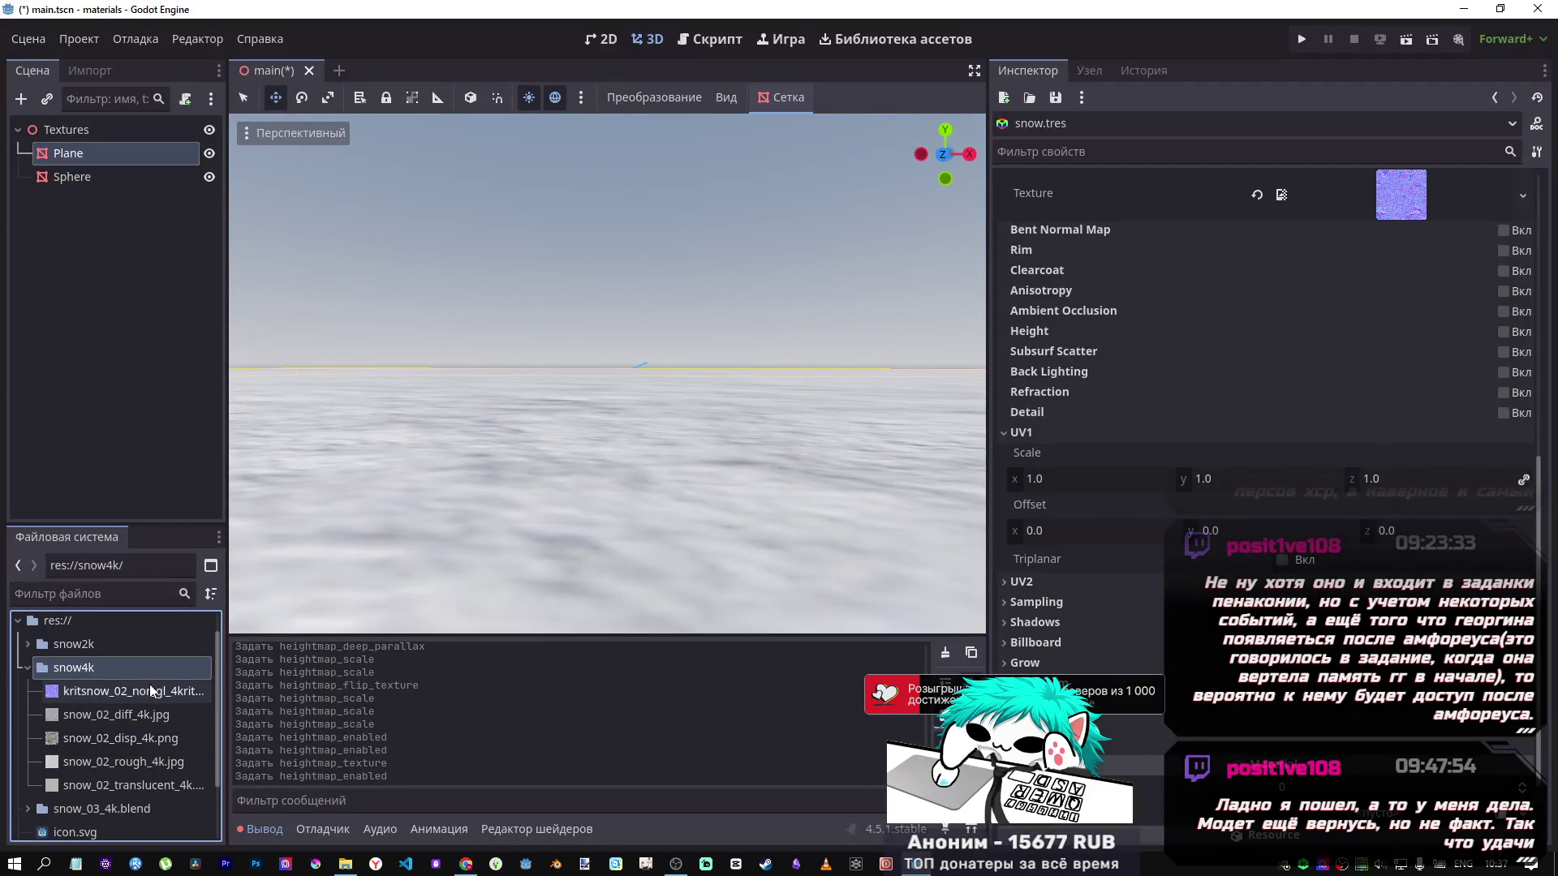
shift+click(153, 785)
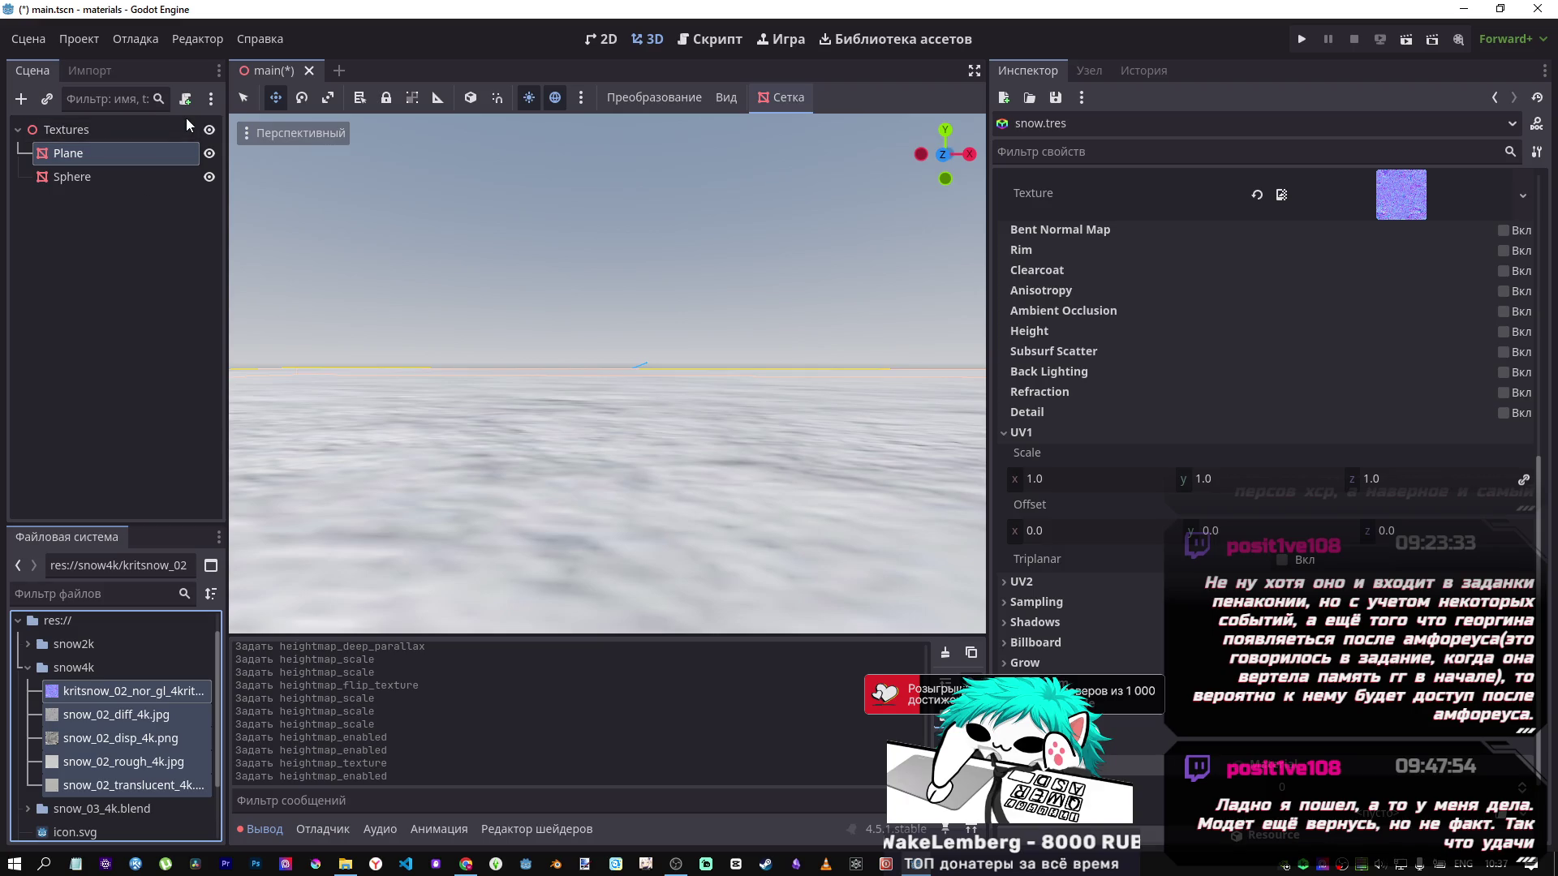
click(465, 864)
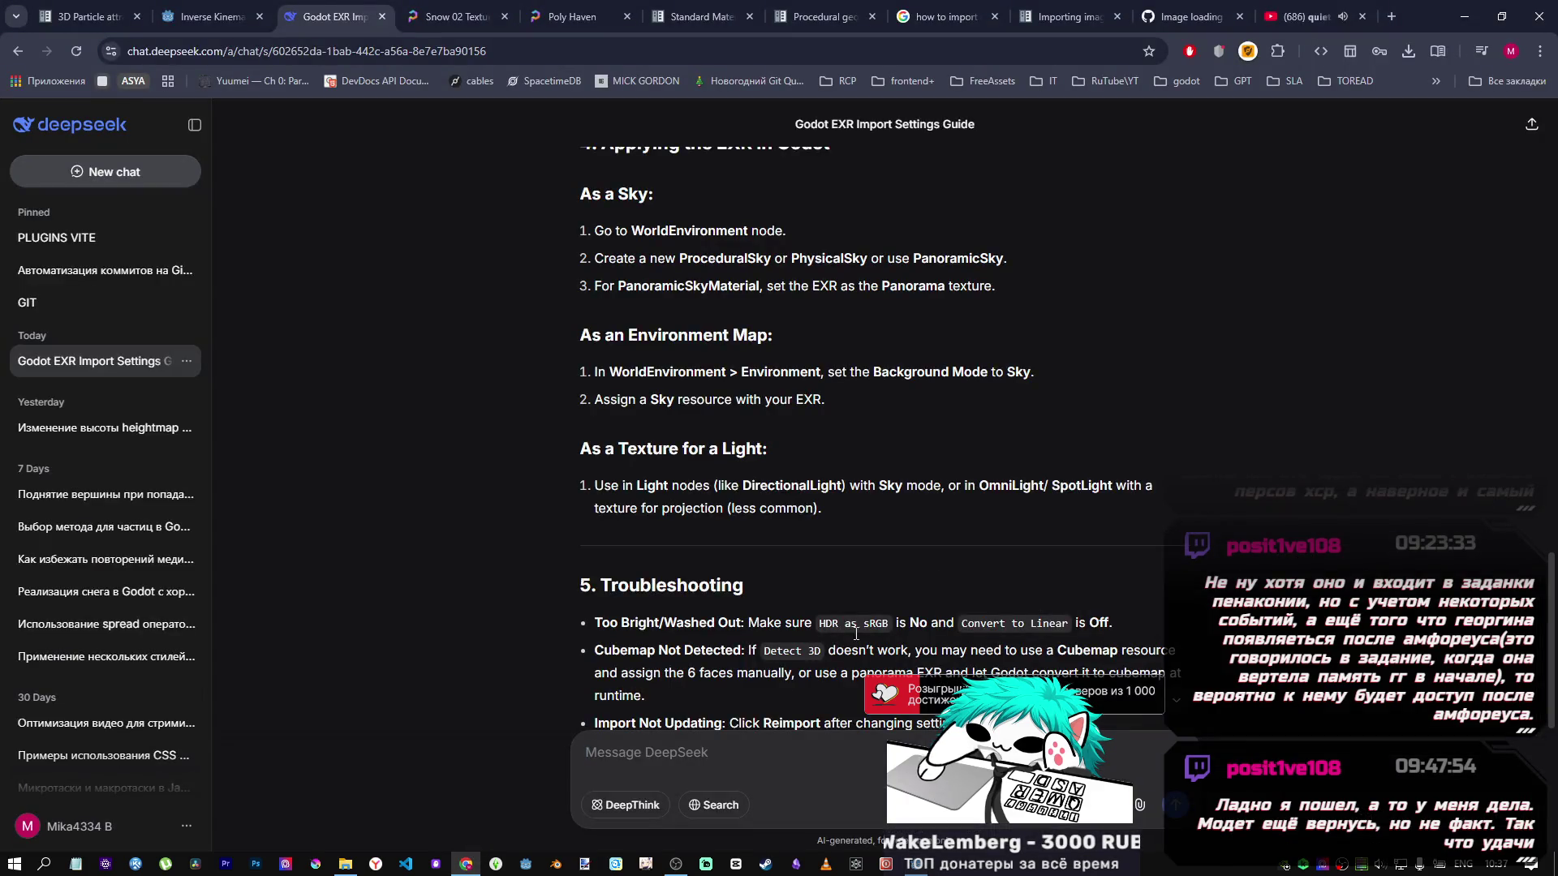
click(1329, 10)
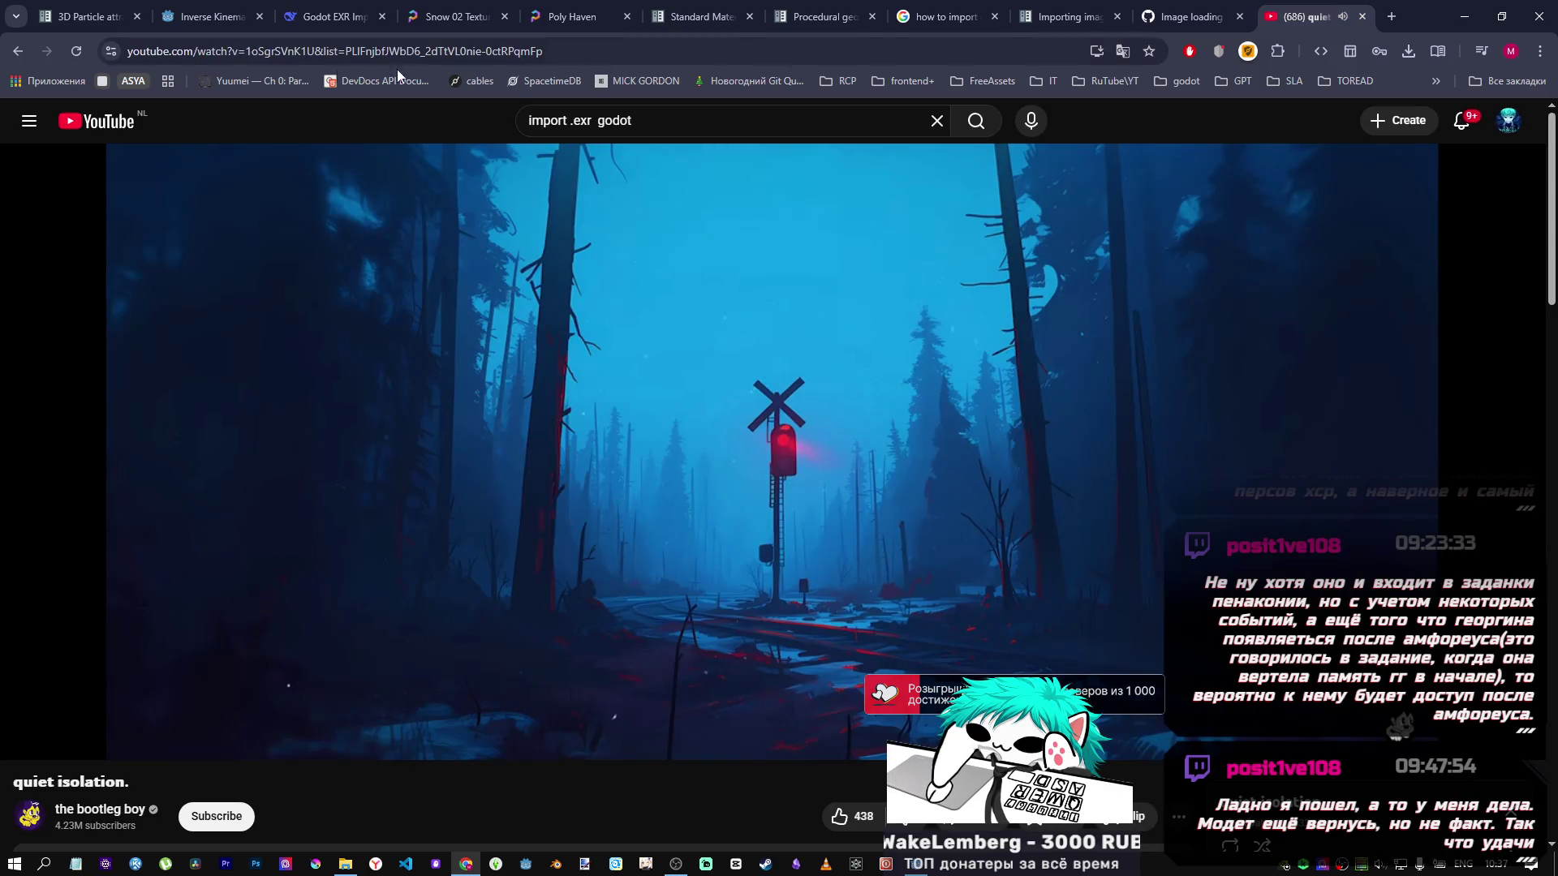
In a new YouTube tab, search 'how to set materials in godot' and open Godot Beginners 04.
middle_click(112, 126)
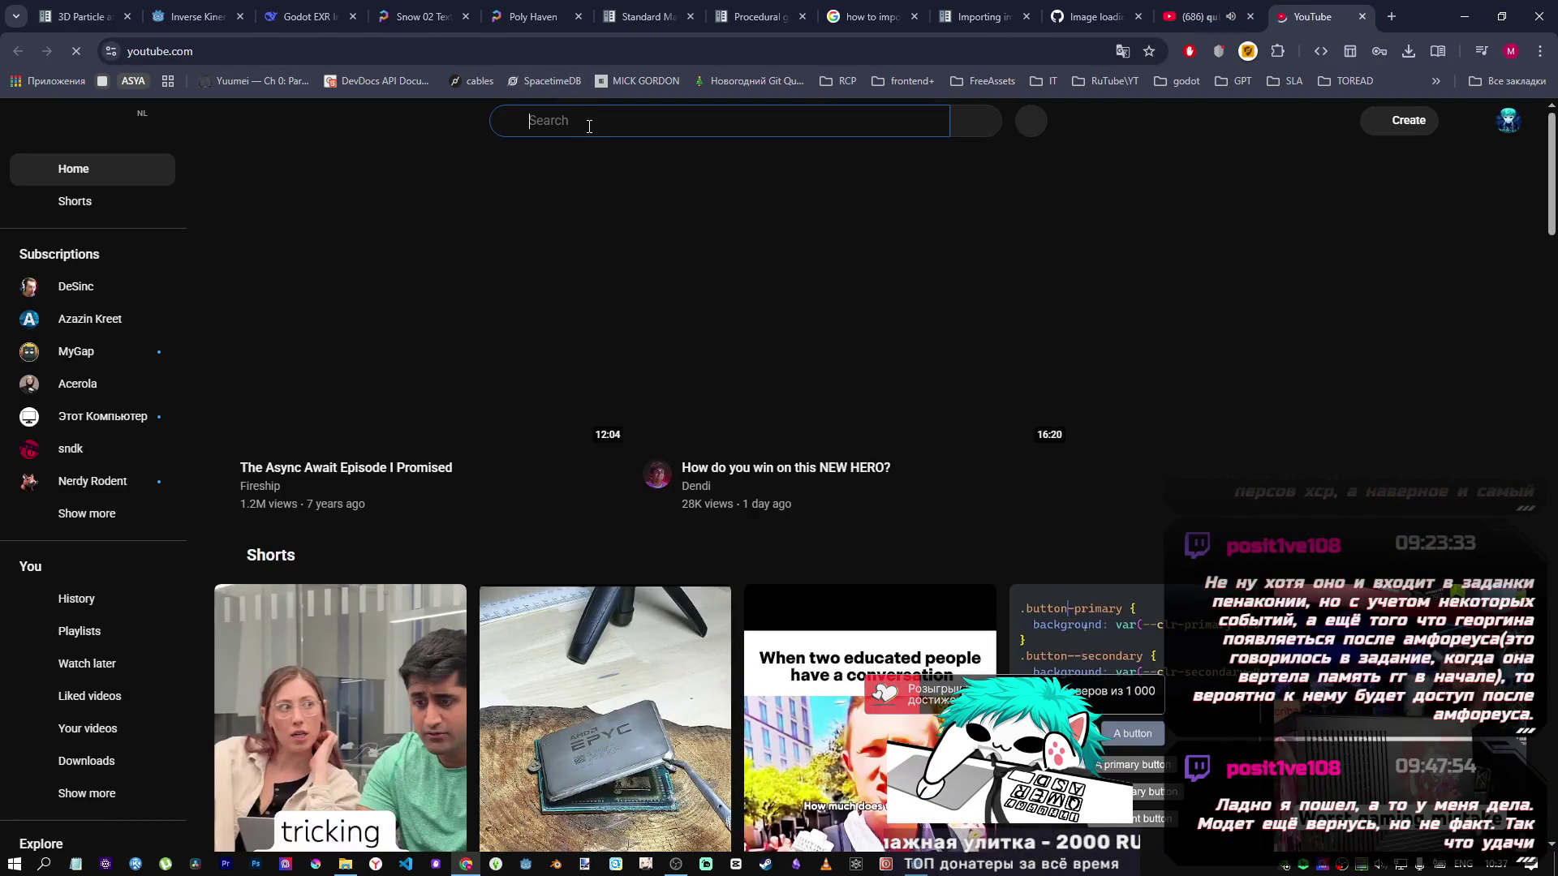
click(592, 123)
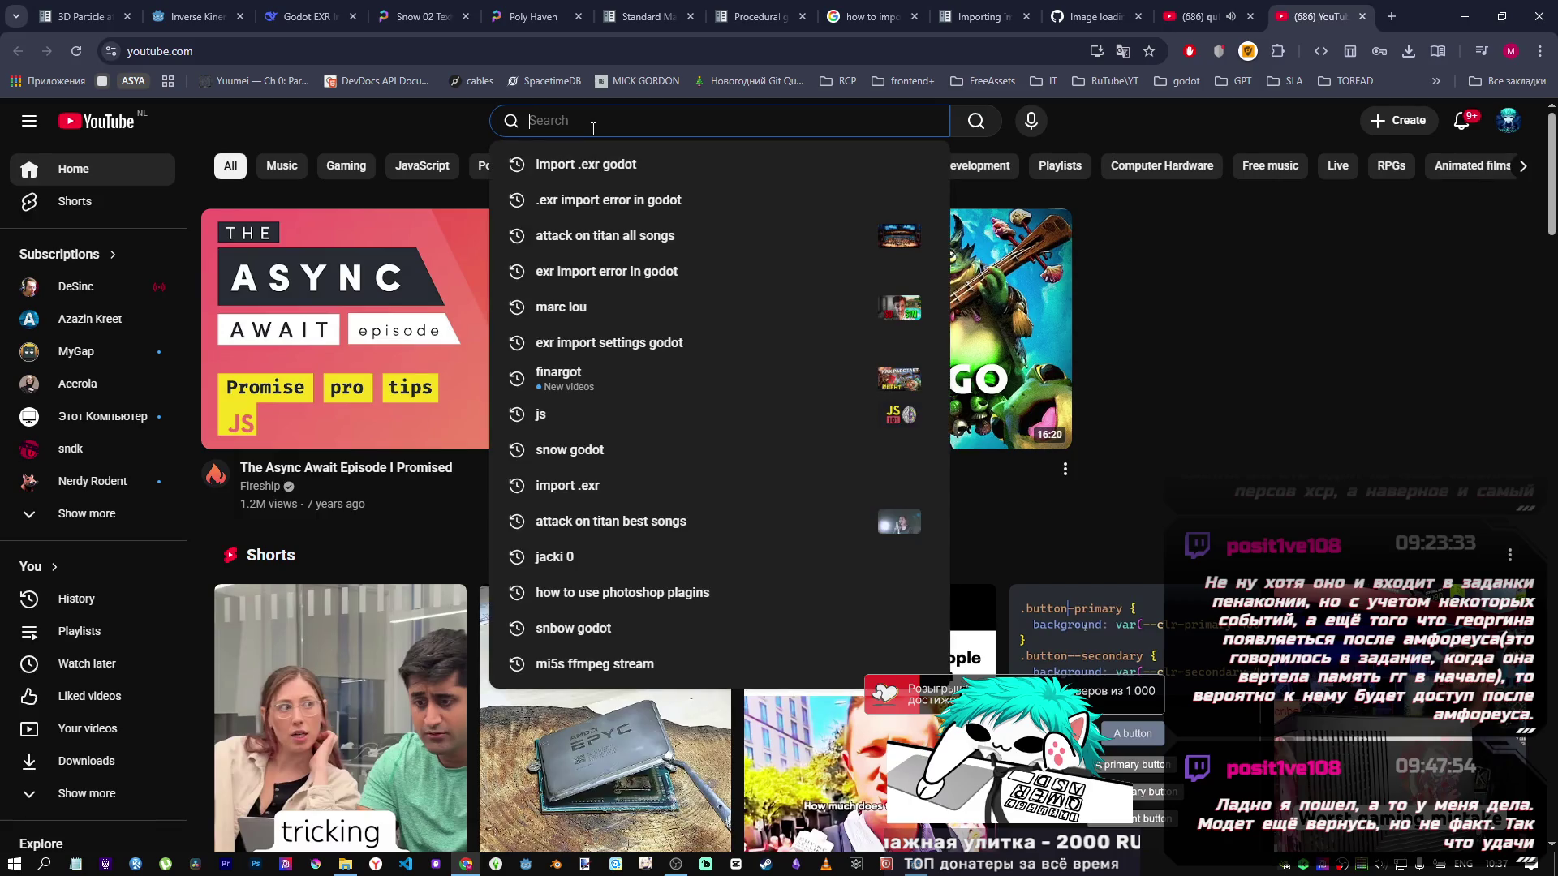
text(how to)
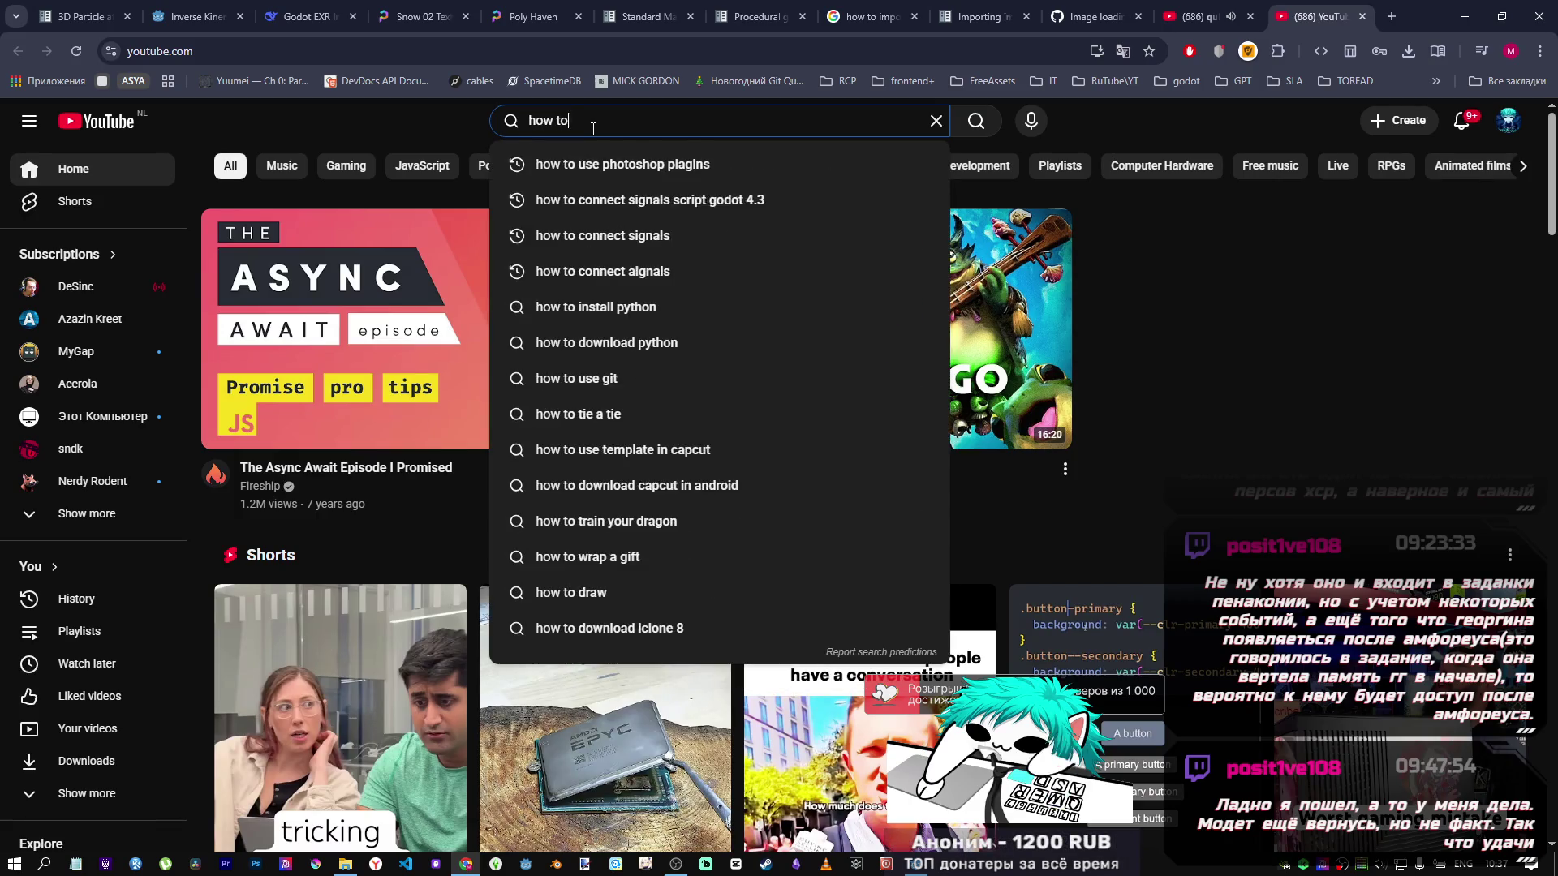
text( set materi)
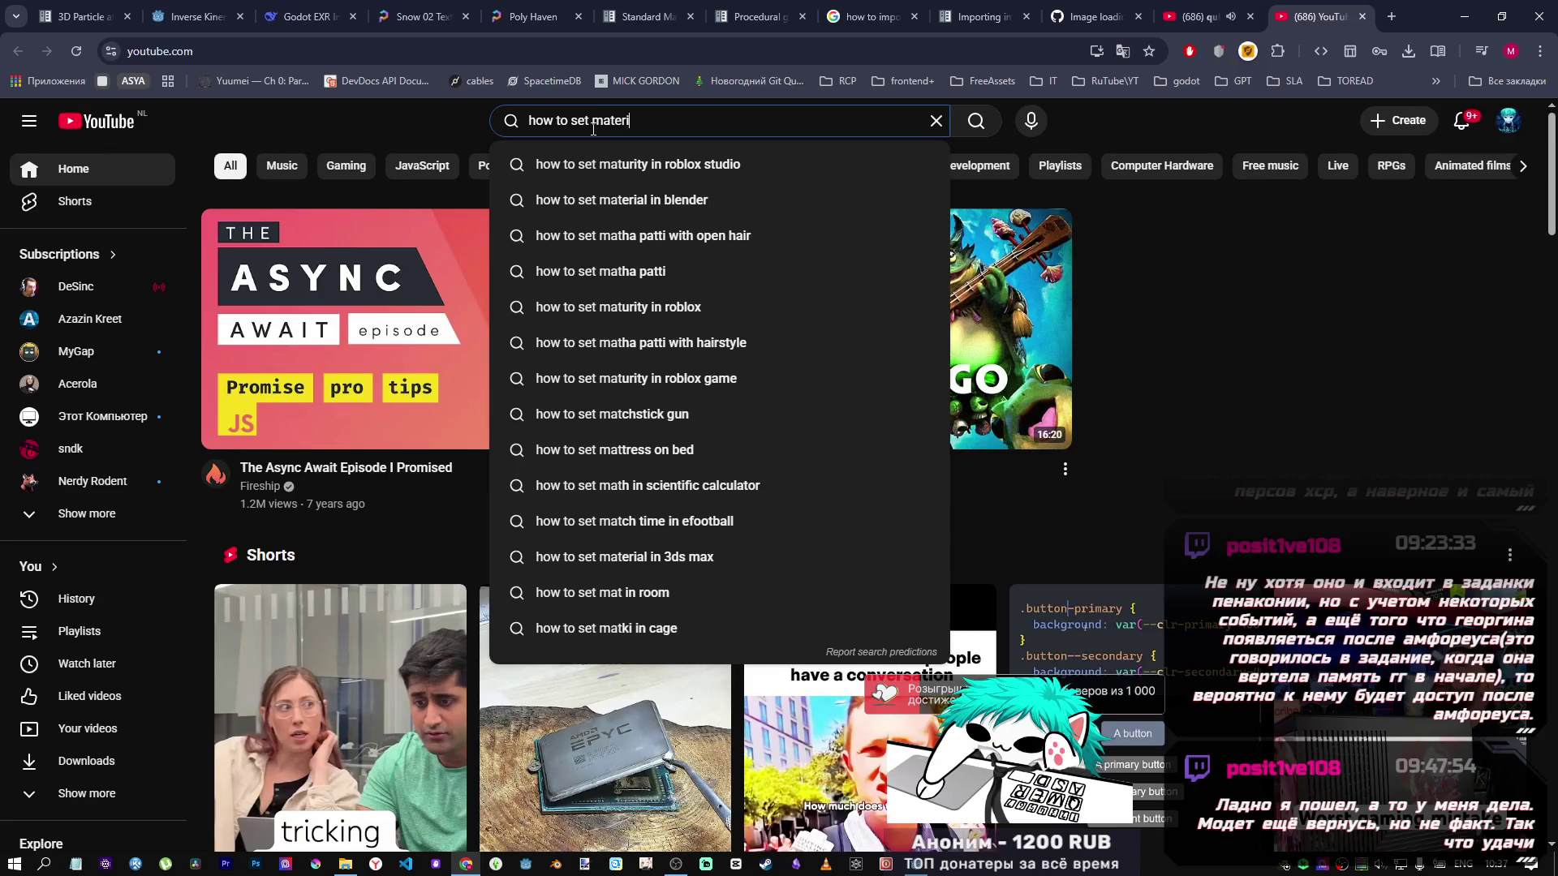
text(als in godot)
key(Return)
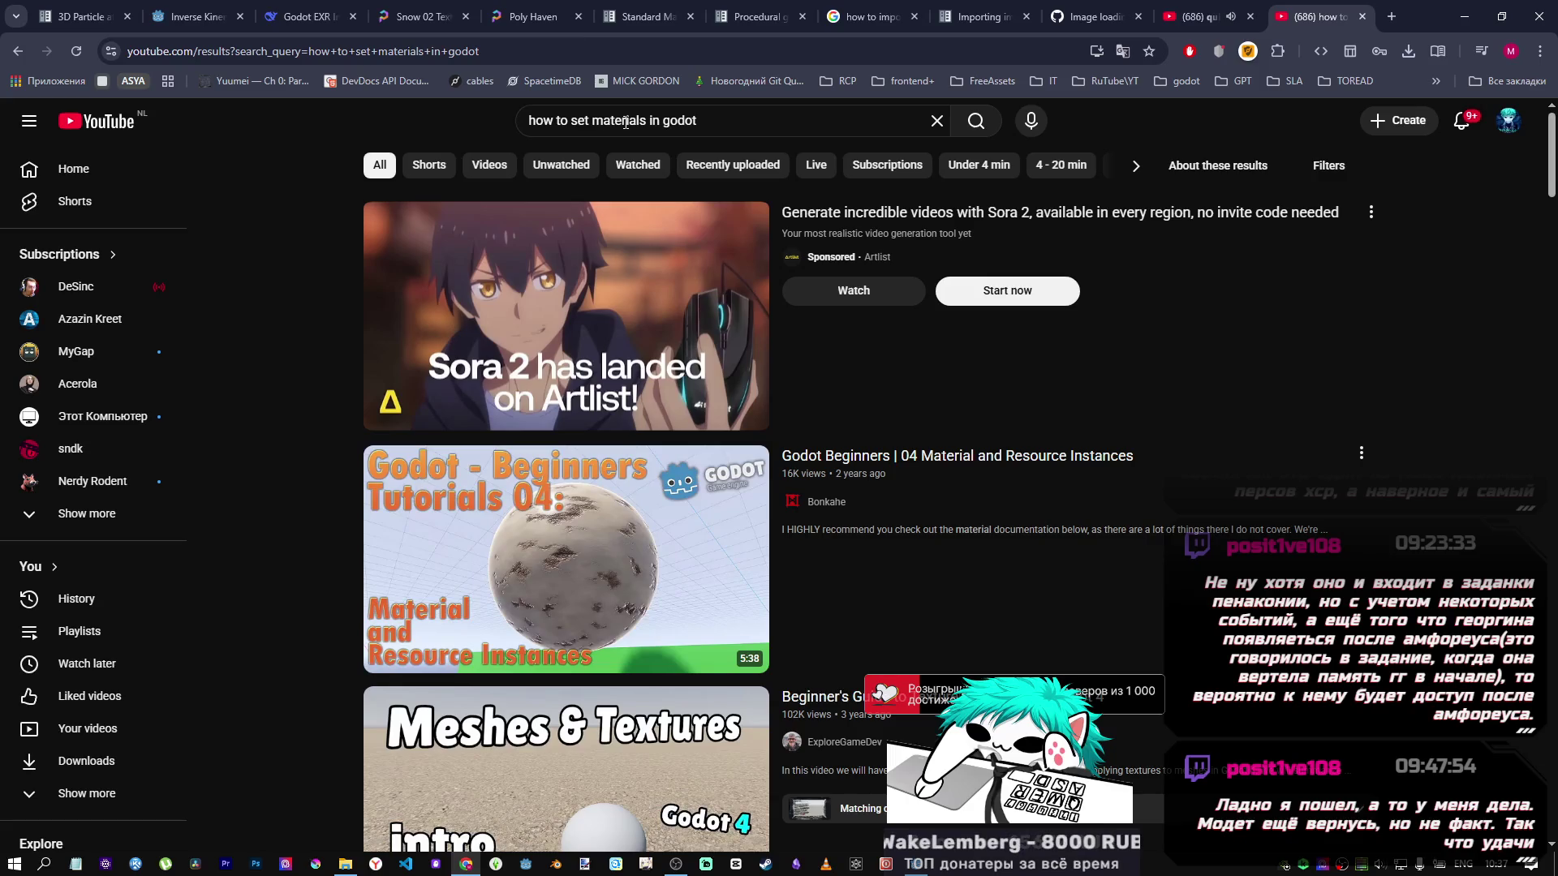
scroll(559, 399, down, 2)
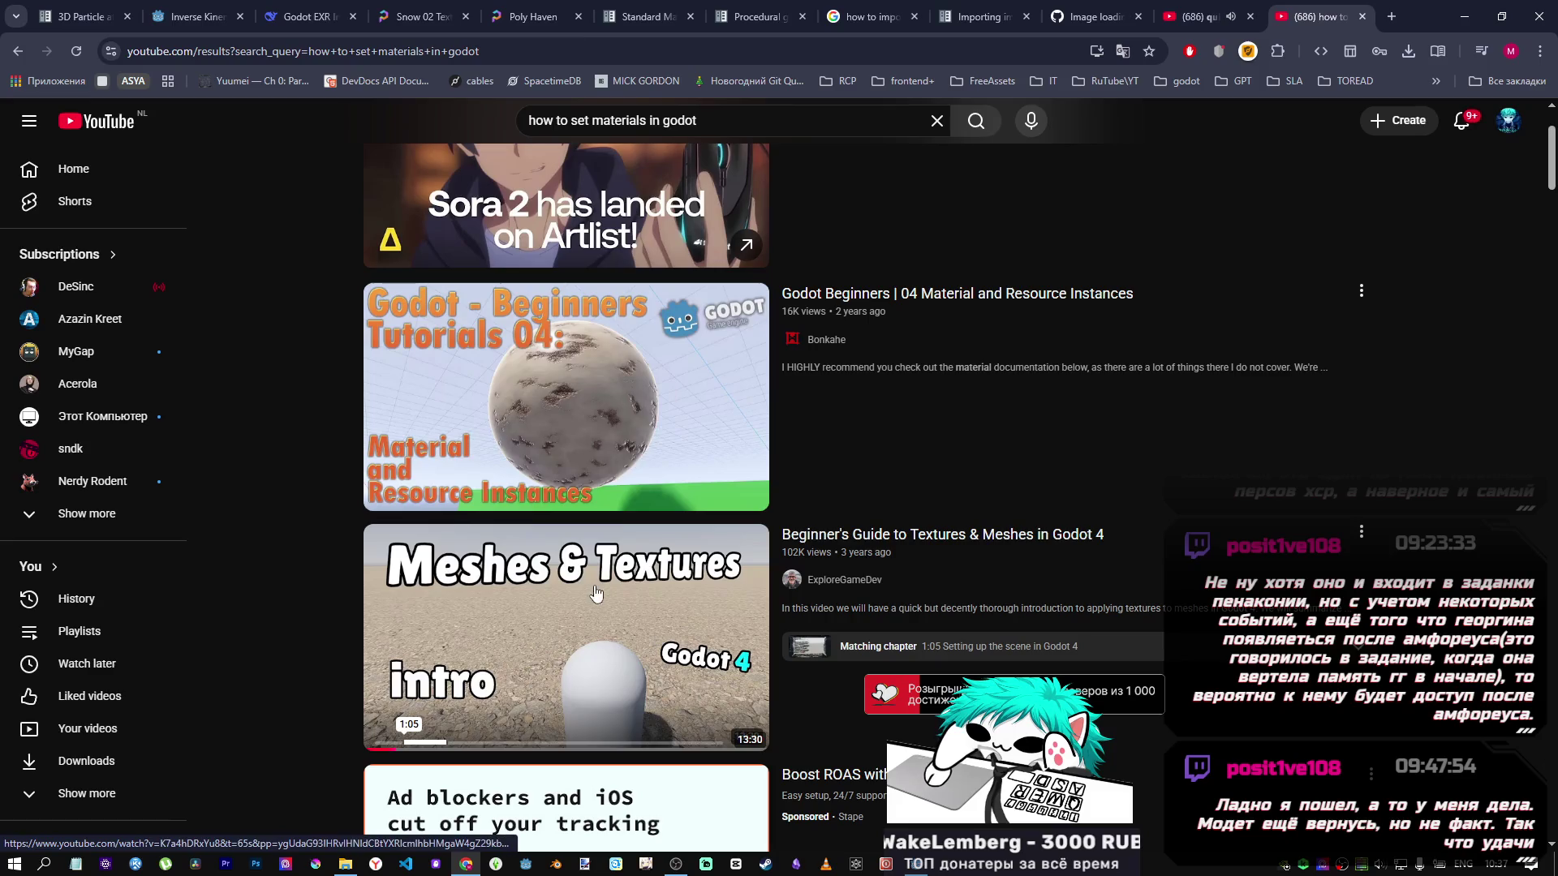
click(577, 421)
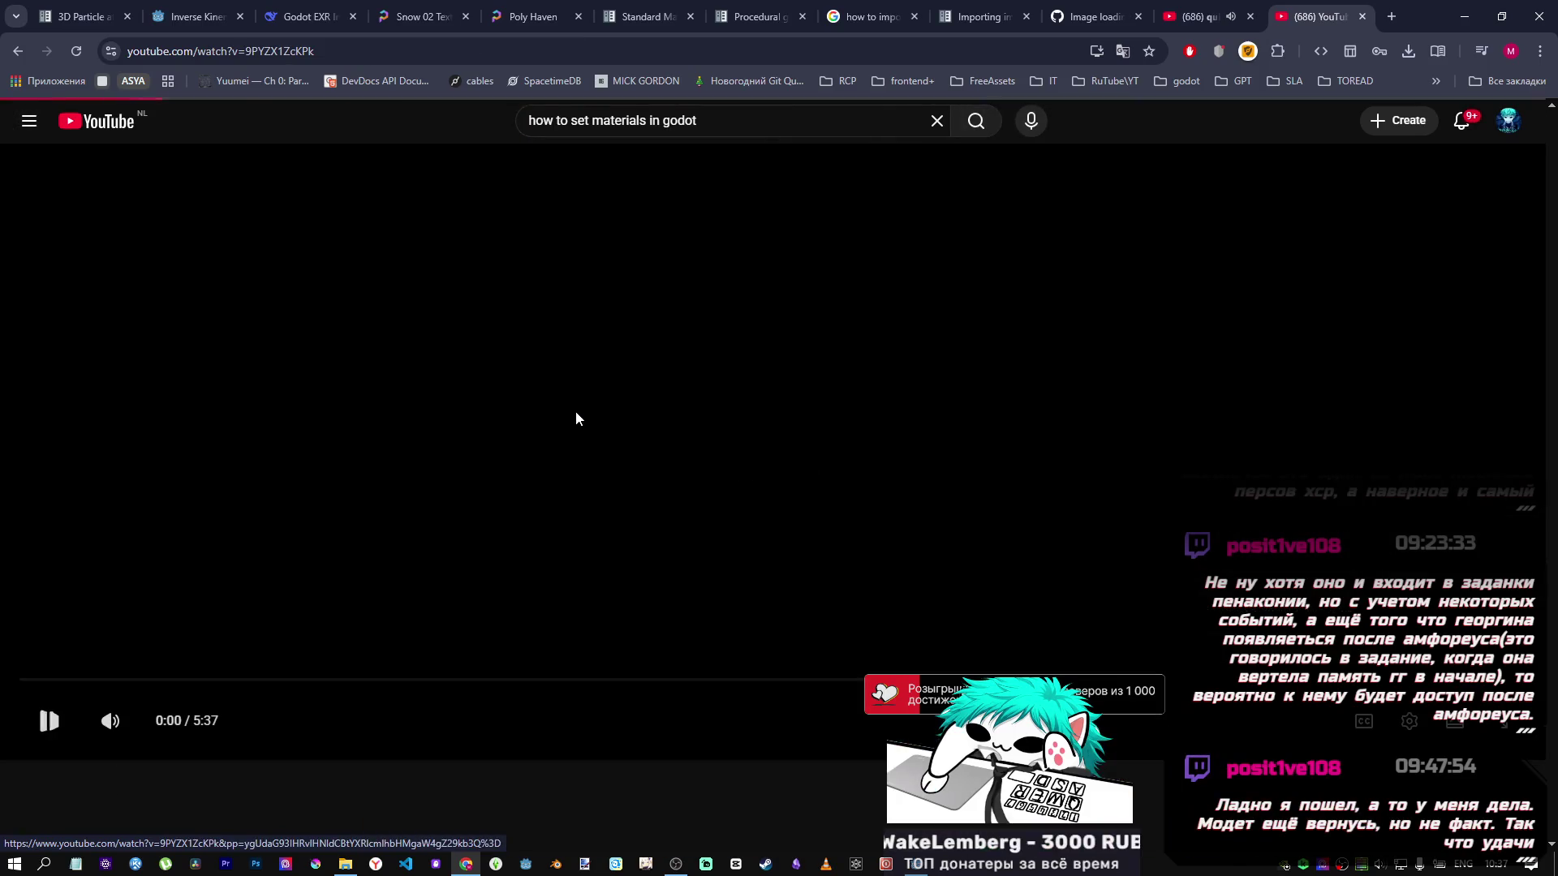
Skim the tutorial through 0:24, 1:08, 1:42, 1:53 and 2:19 to the colour-picker part, then go back.
click(1214, 13)
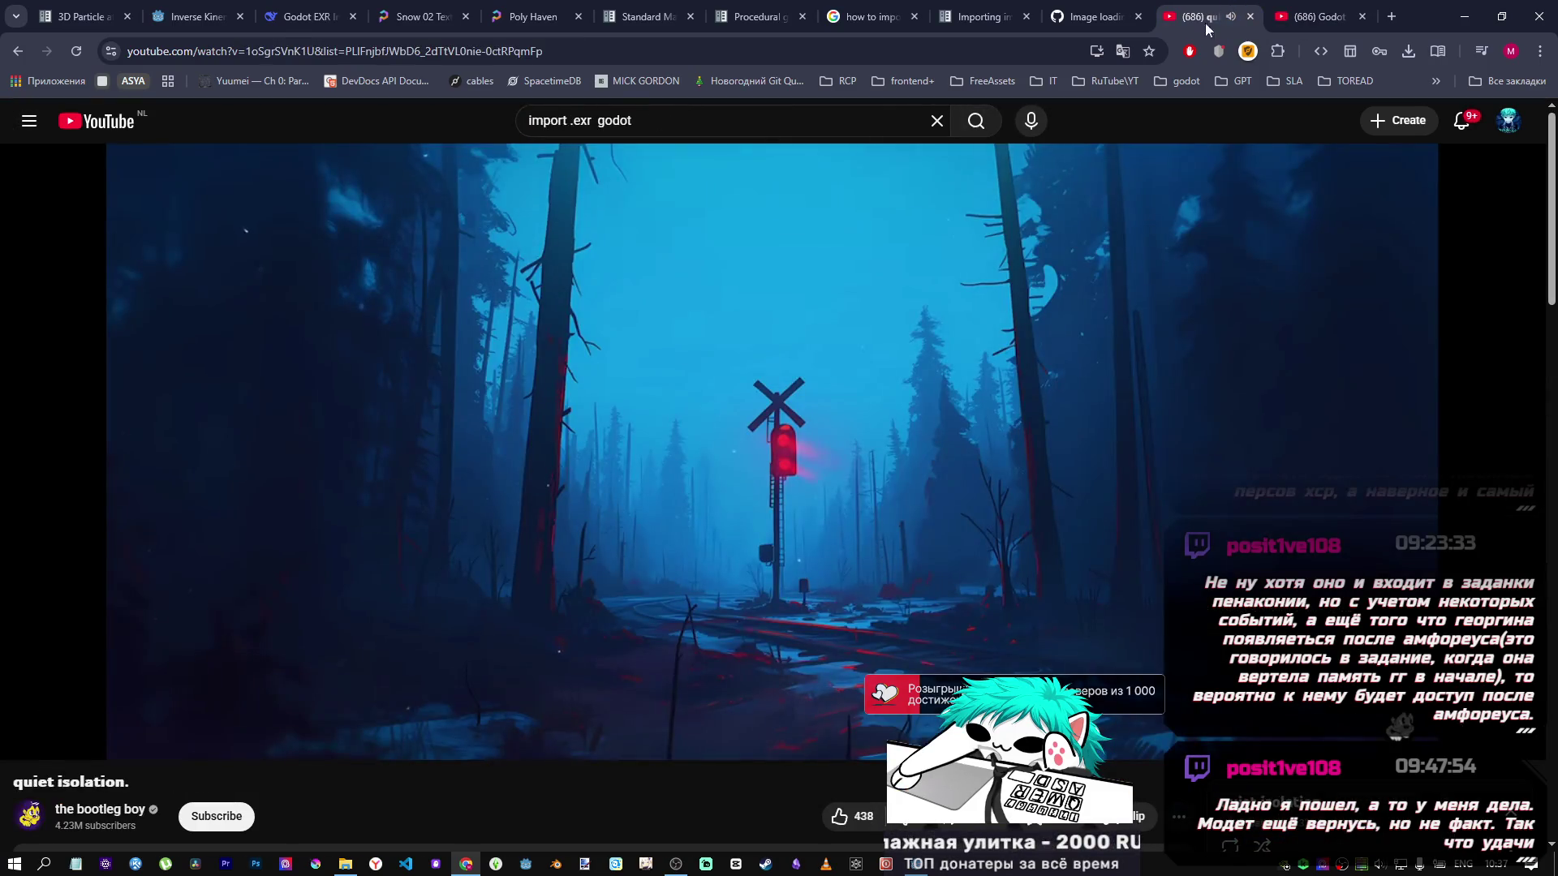
click(1318, 8)
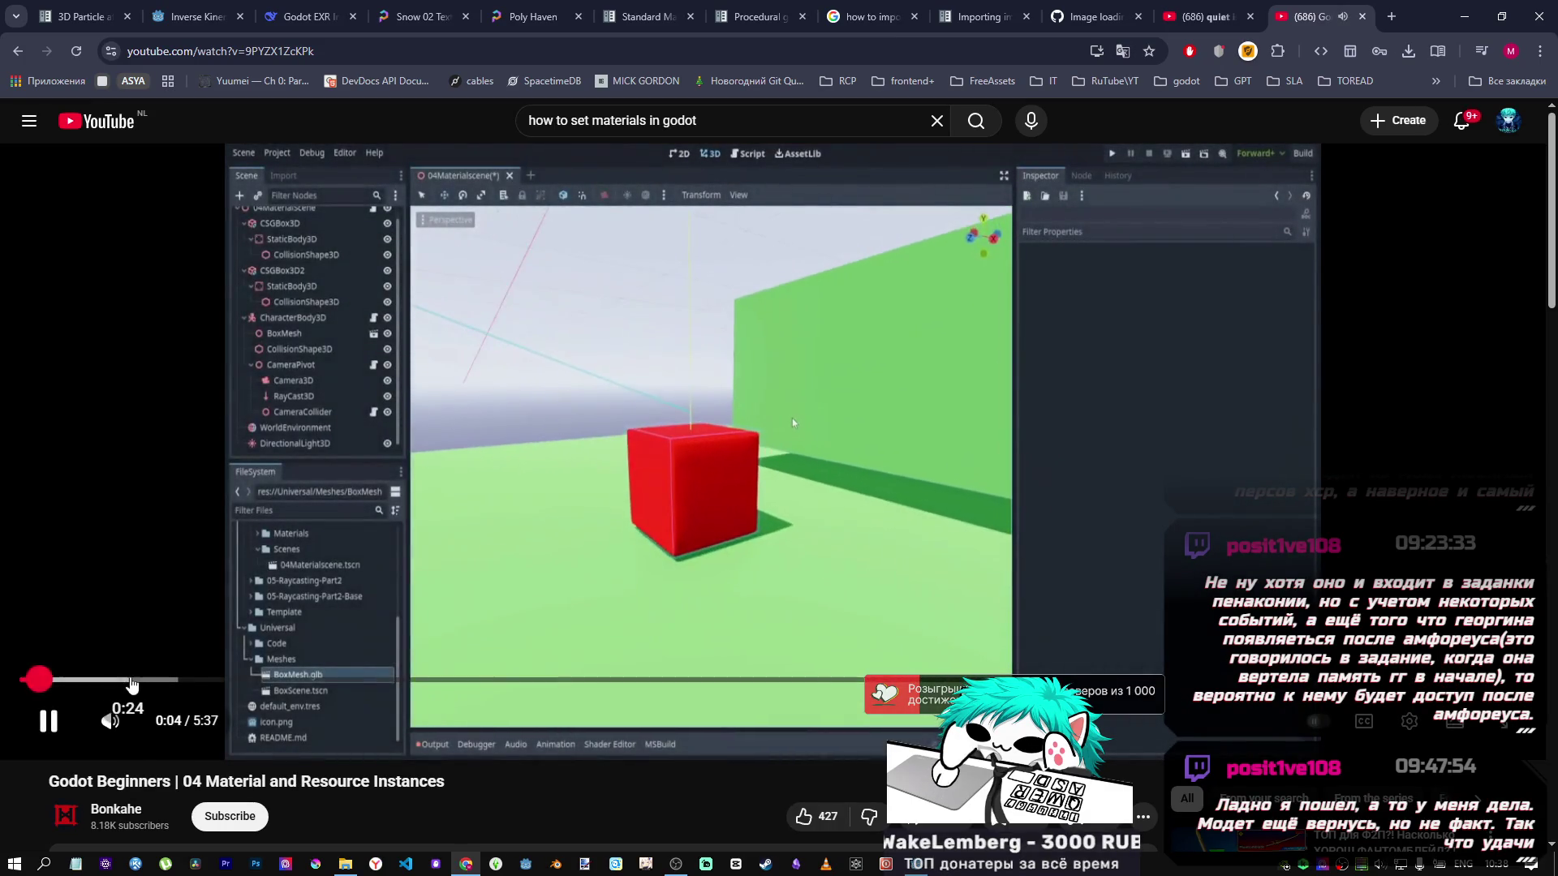
click(133, 680)
click(325, 680)
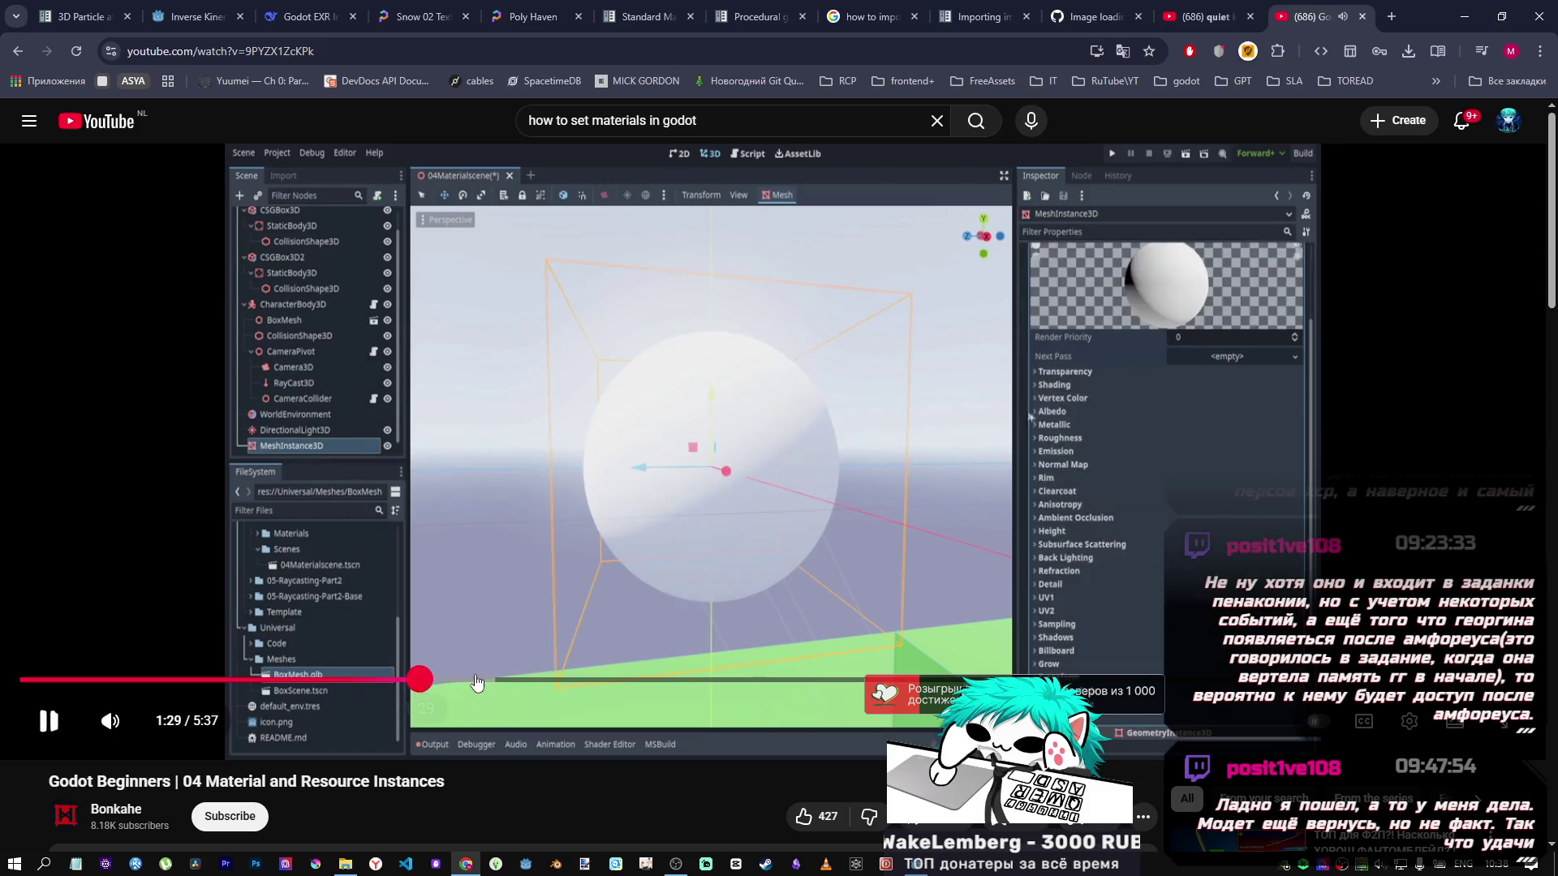
click(476, 679)
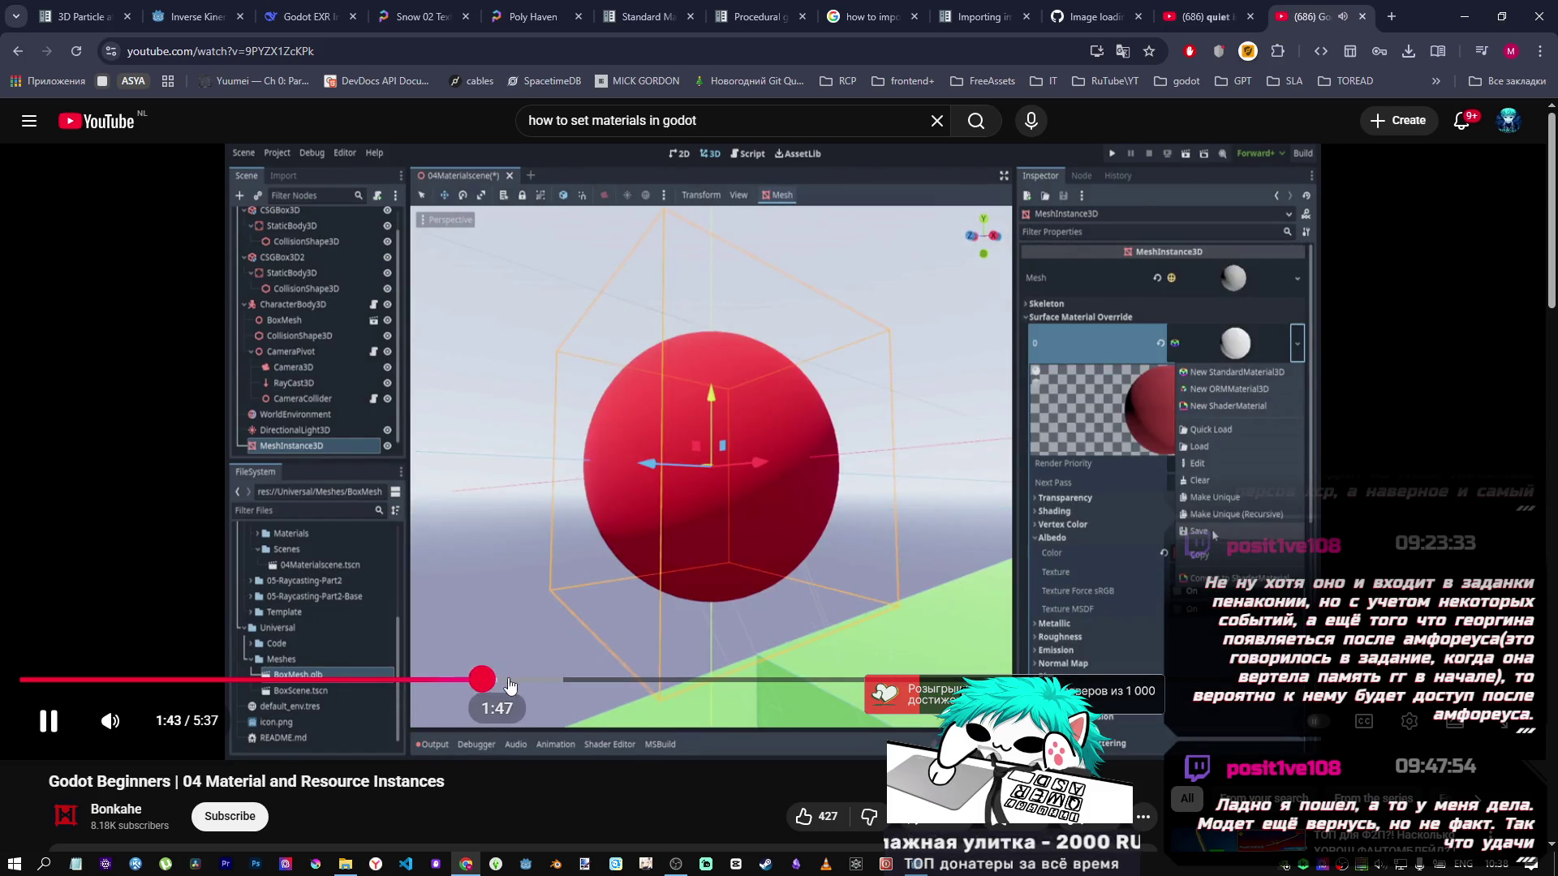
click(528, 680)
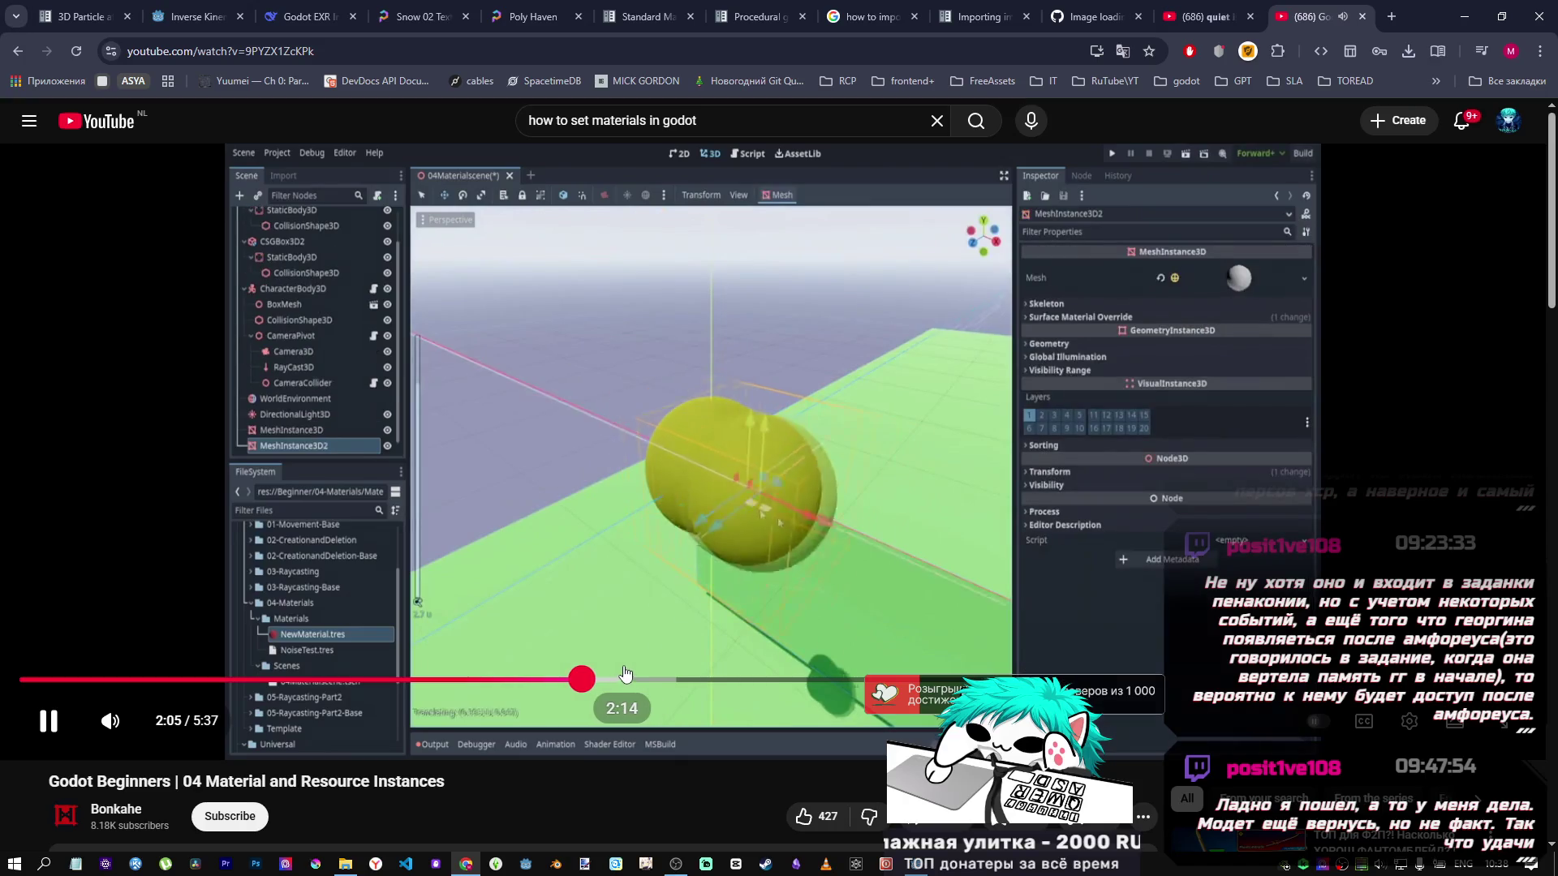
click(651, 682)
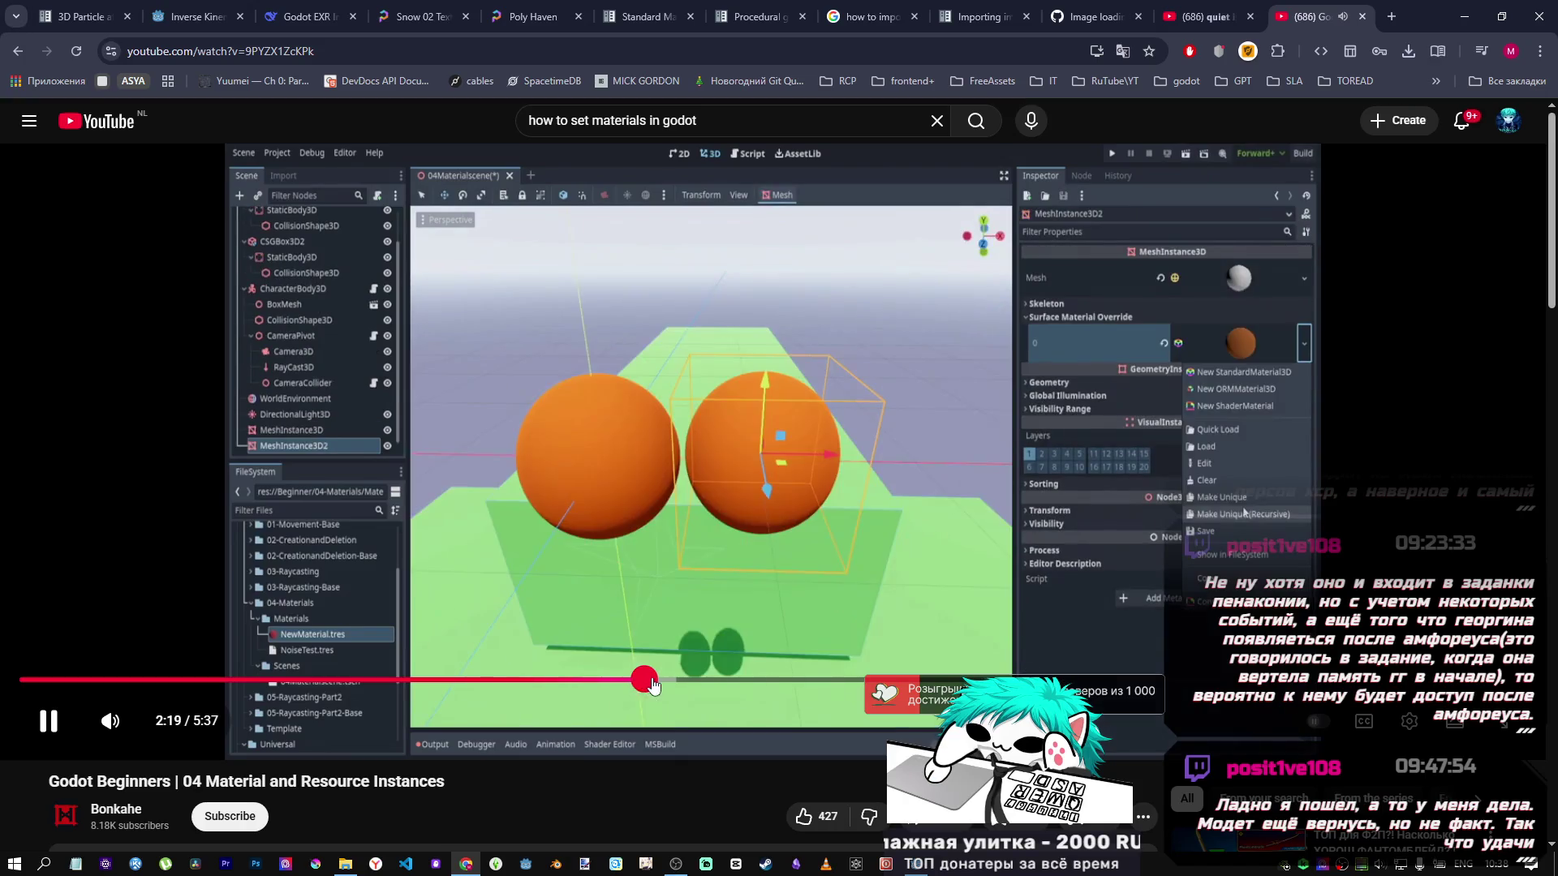
click(721, 684)
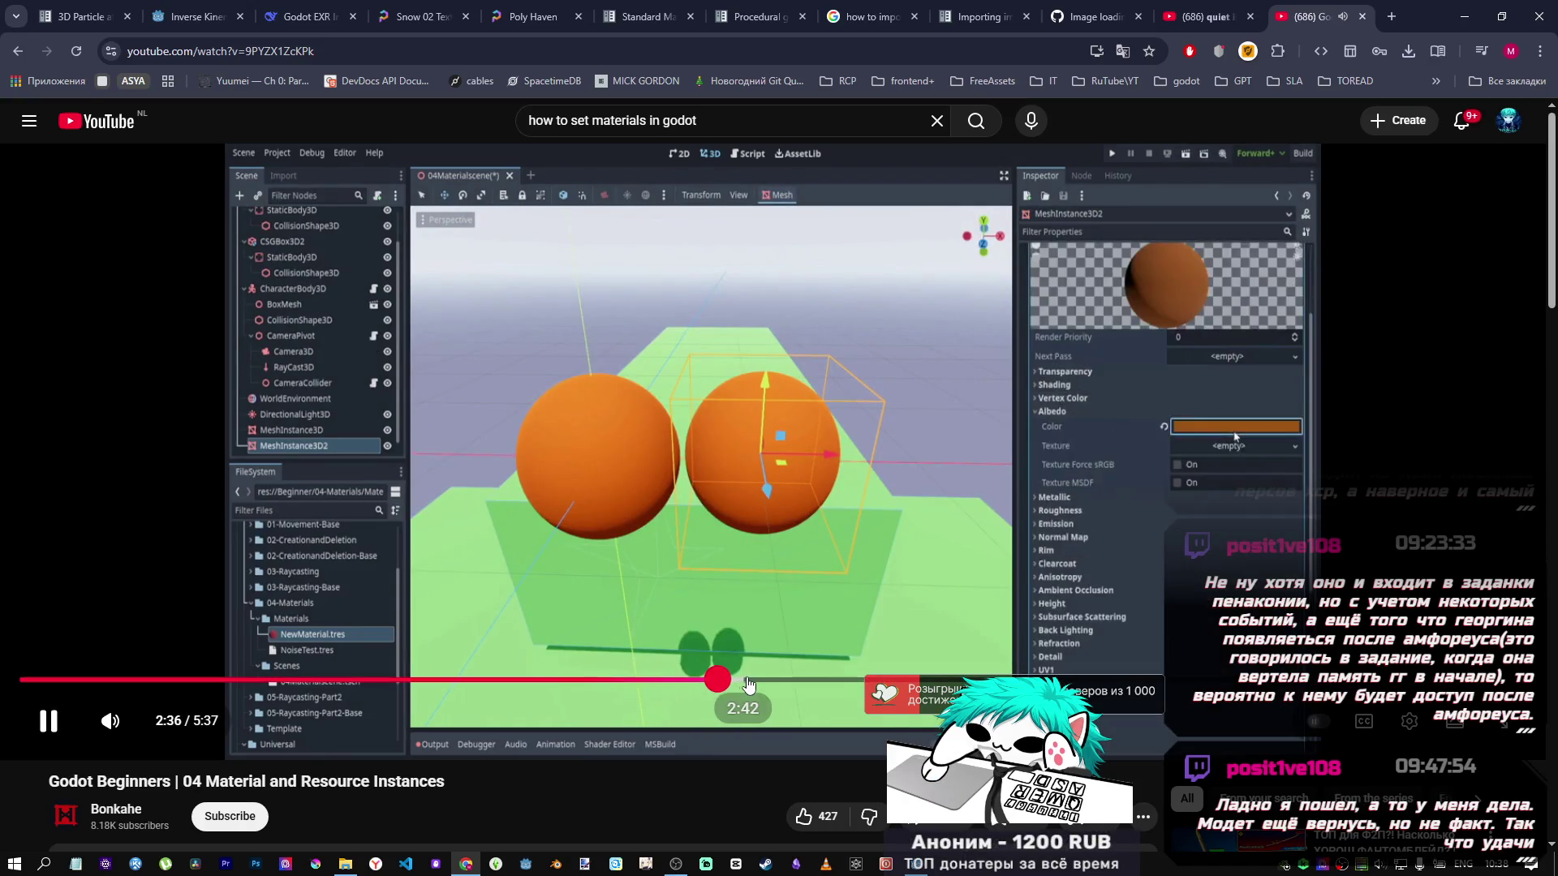
click(748, 683)
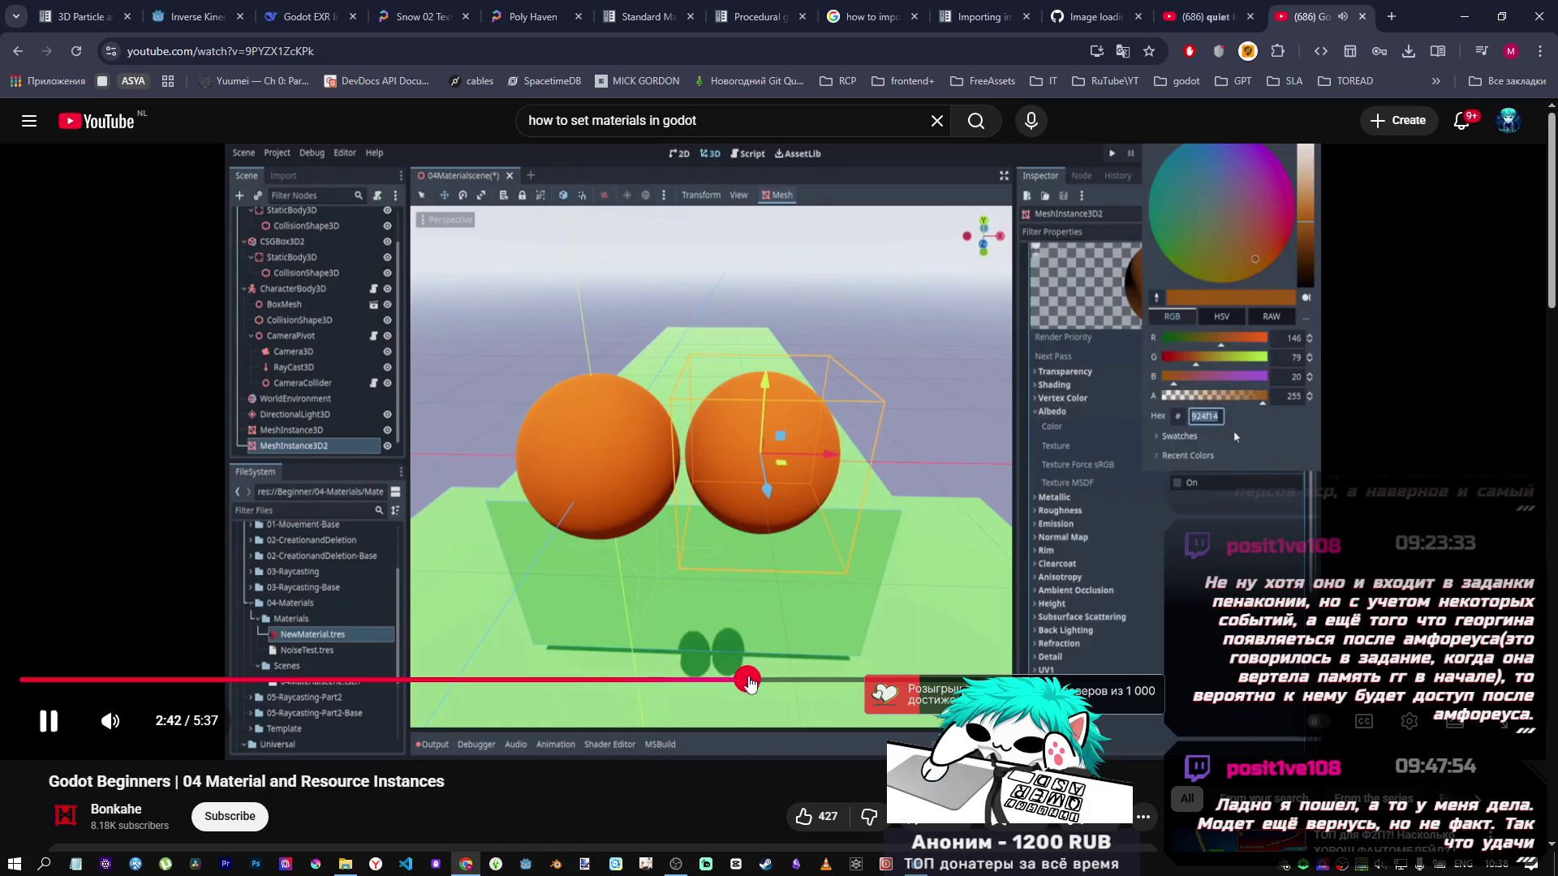
key(alt+Left)
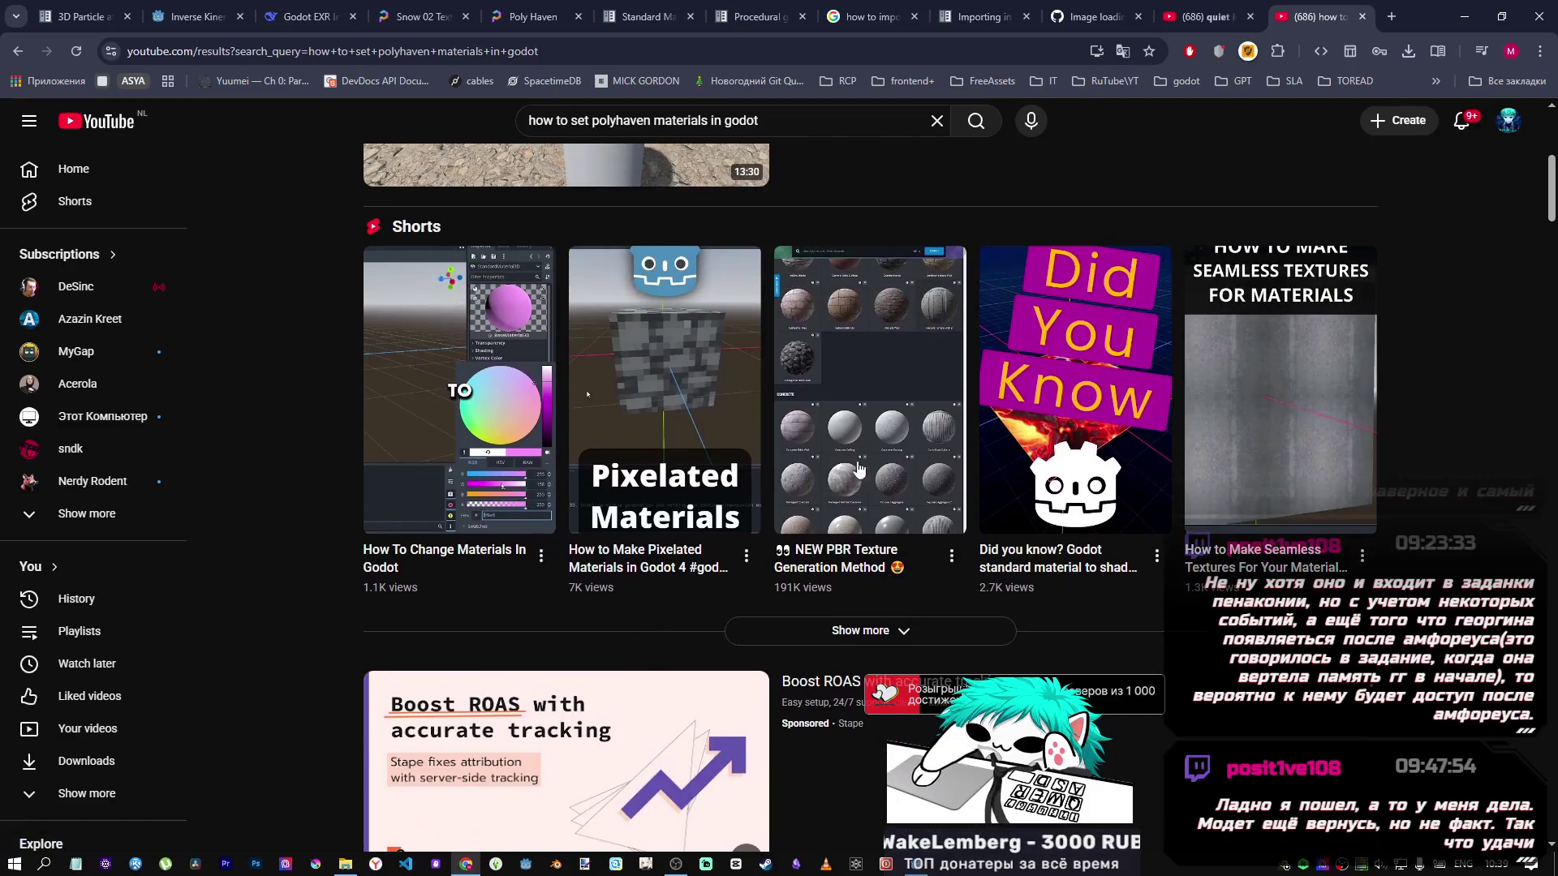
Watch the NEW PBR Texture Generation Method short in a separate tab, close it, and return to Godot.
middle_click(881, 460)
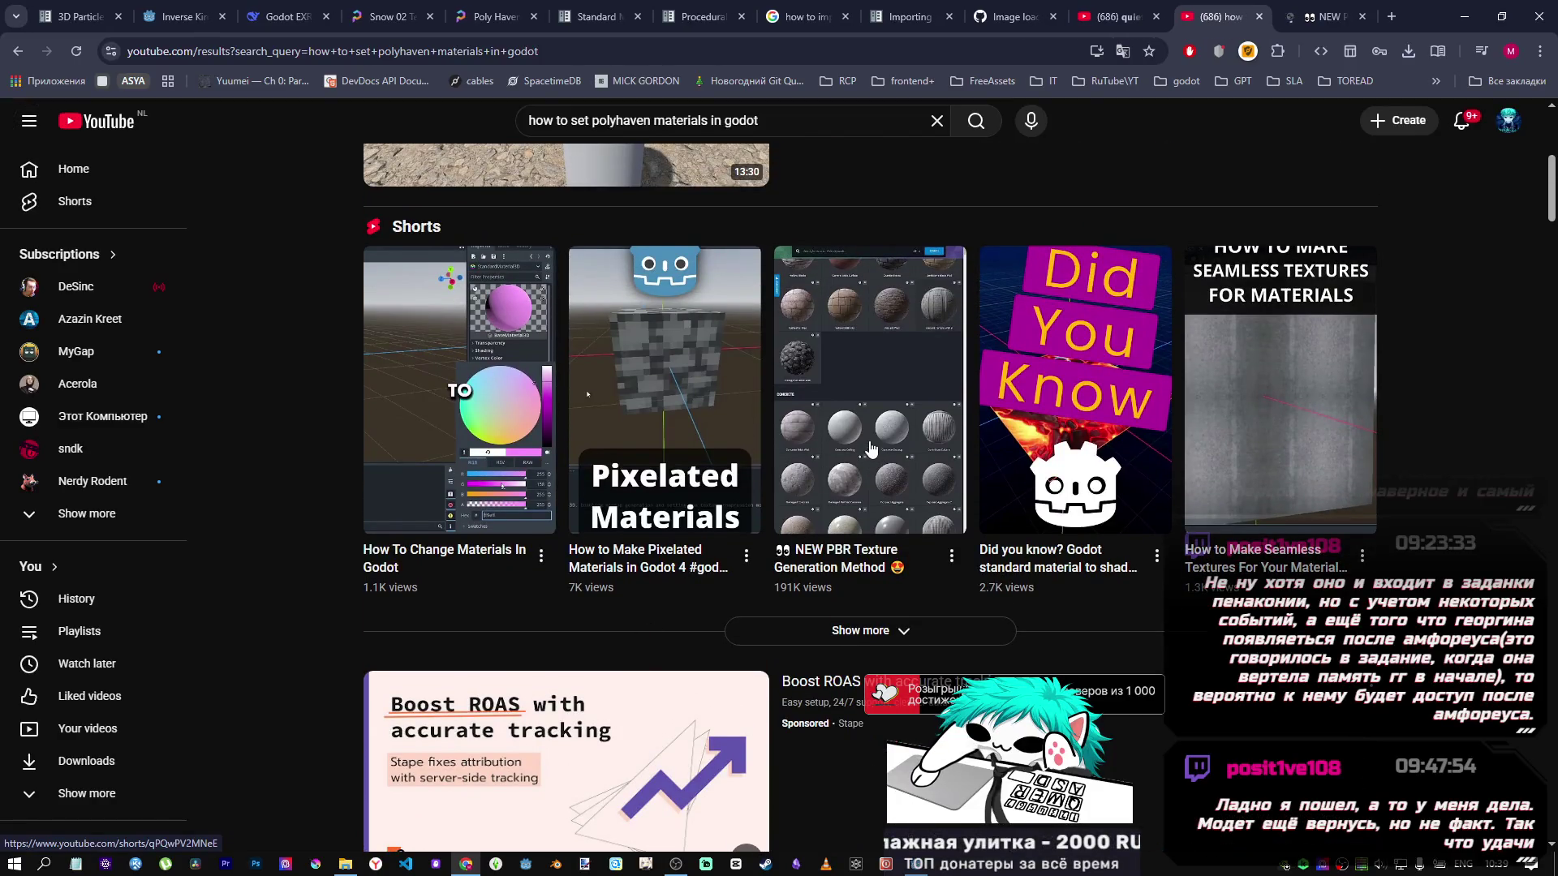
click(1298, 17)
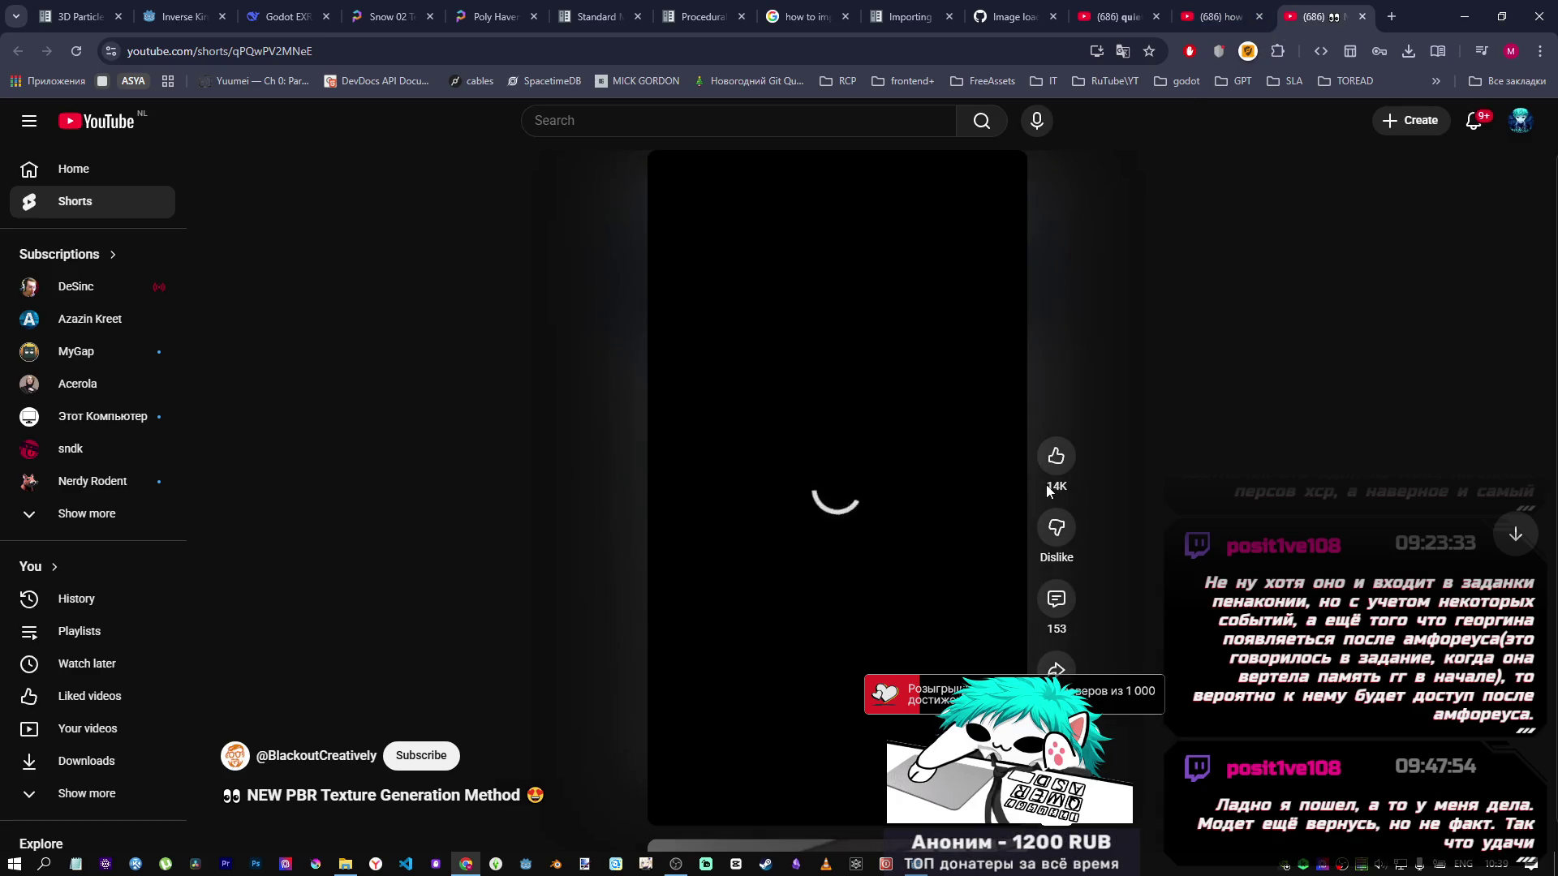
click(1242, 22)
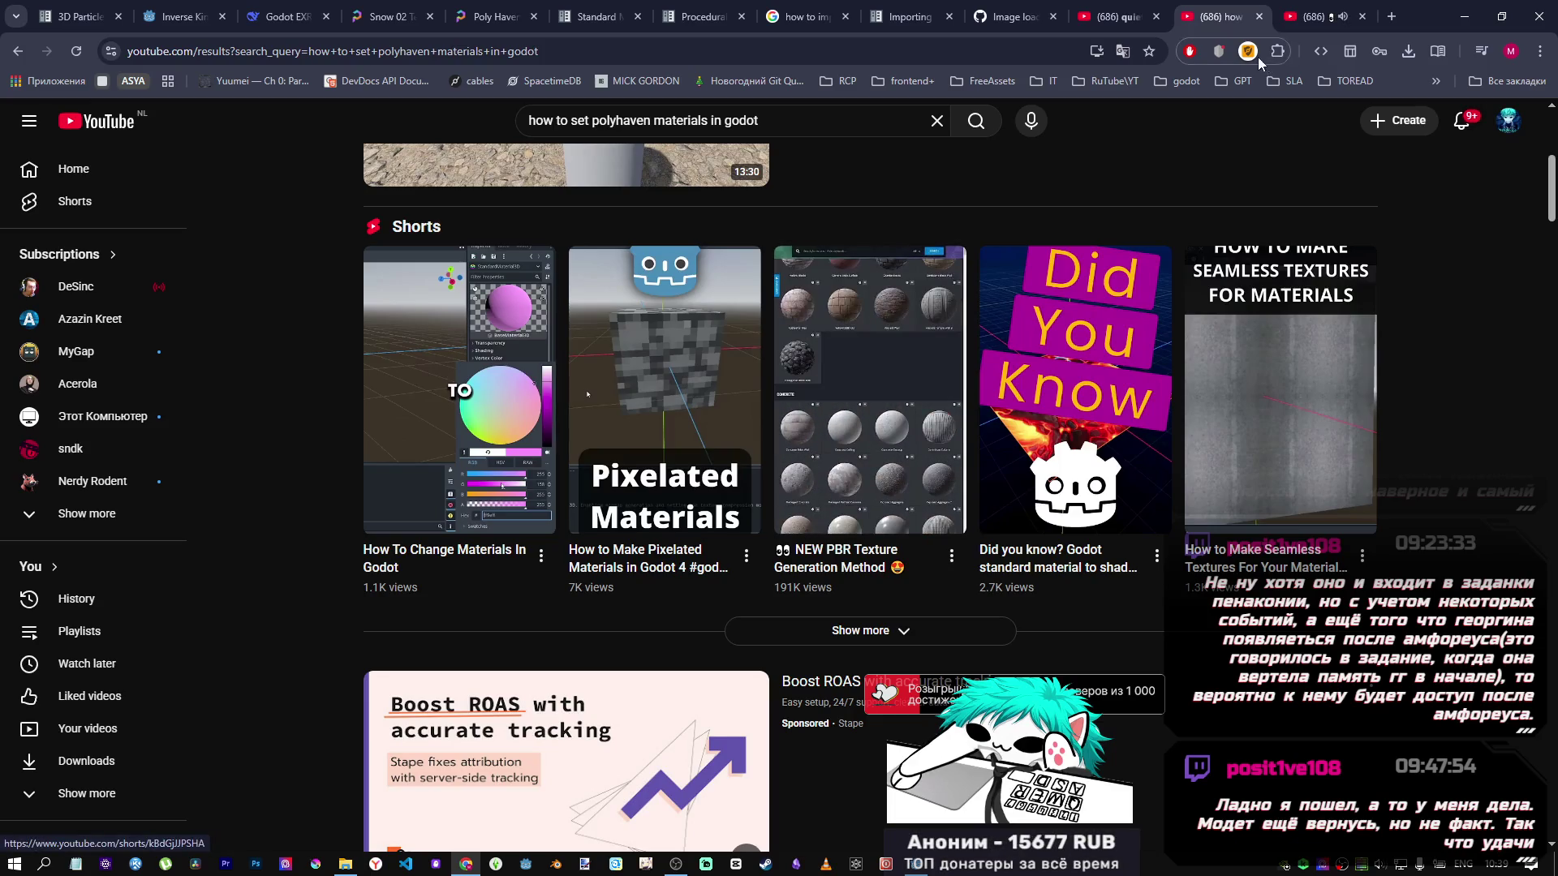
click(1314, 22)
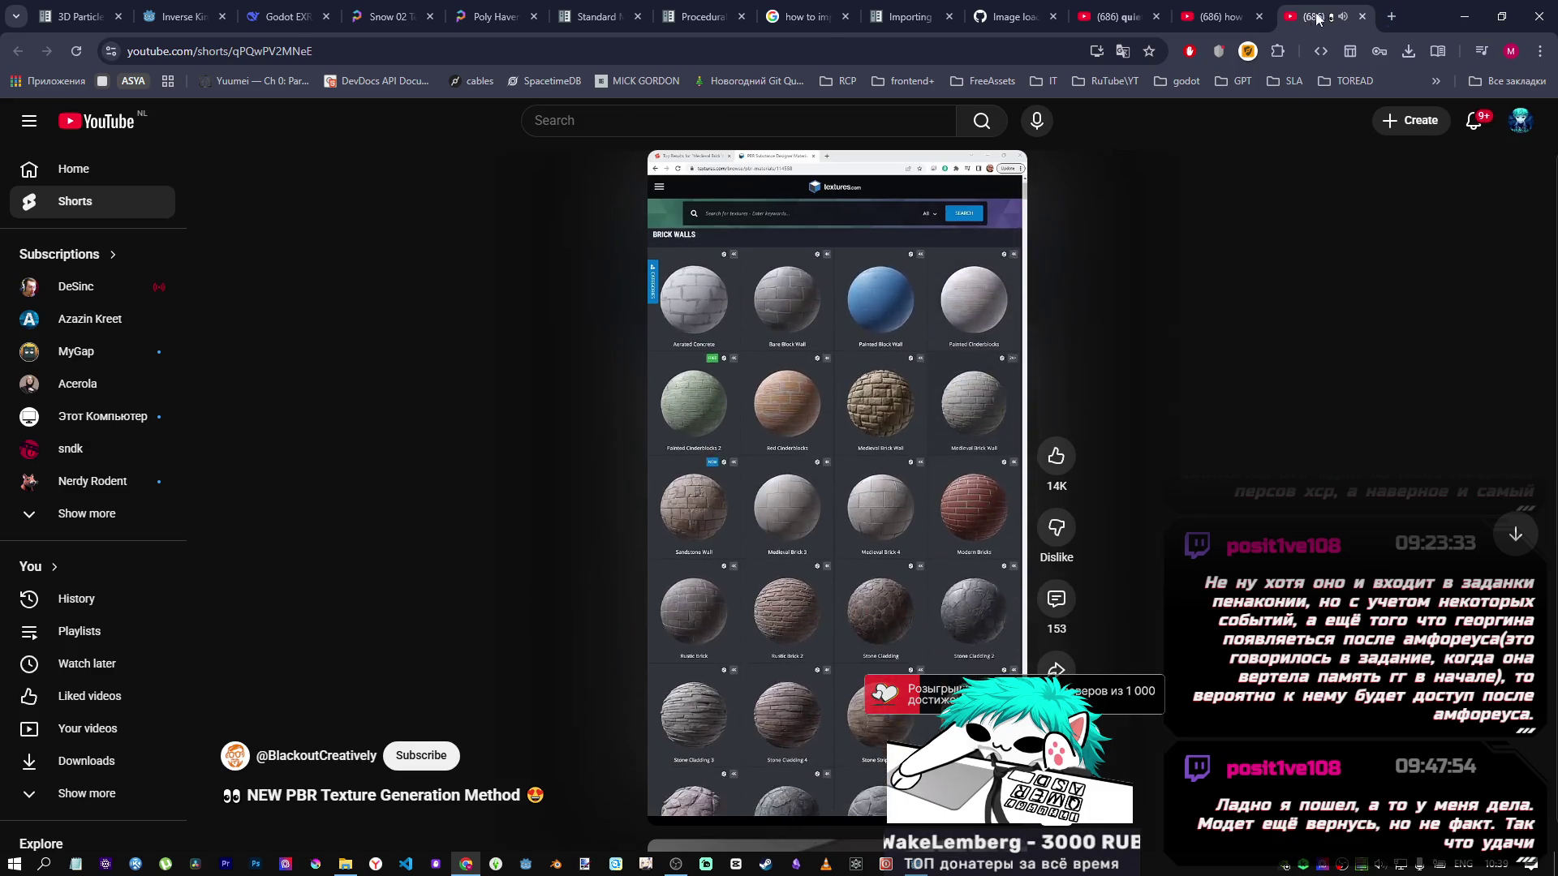
key(ctrl+w)
click(927, 867)
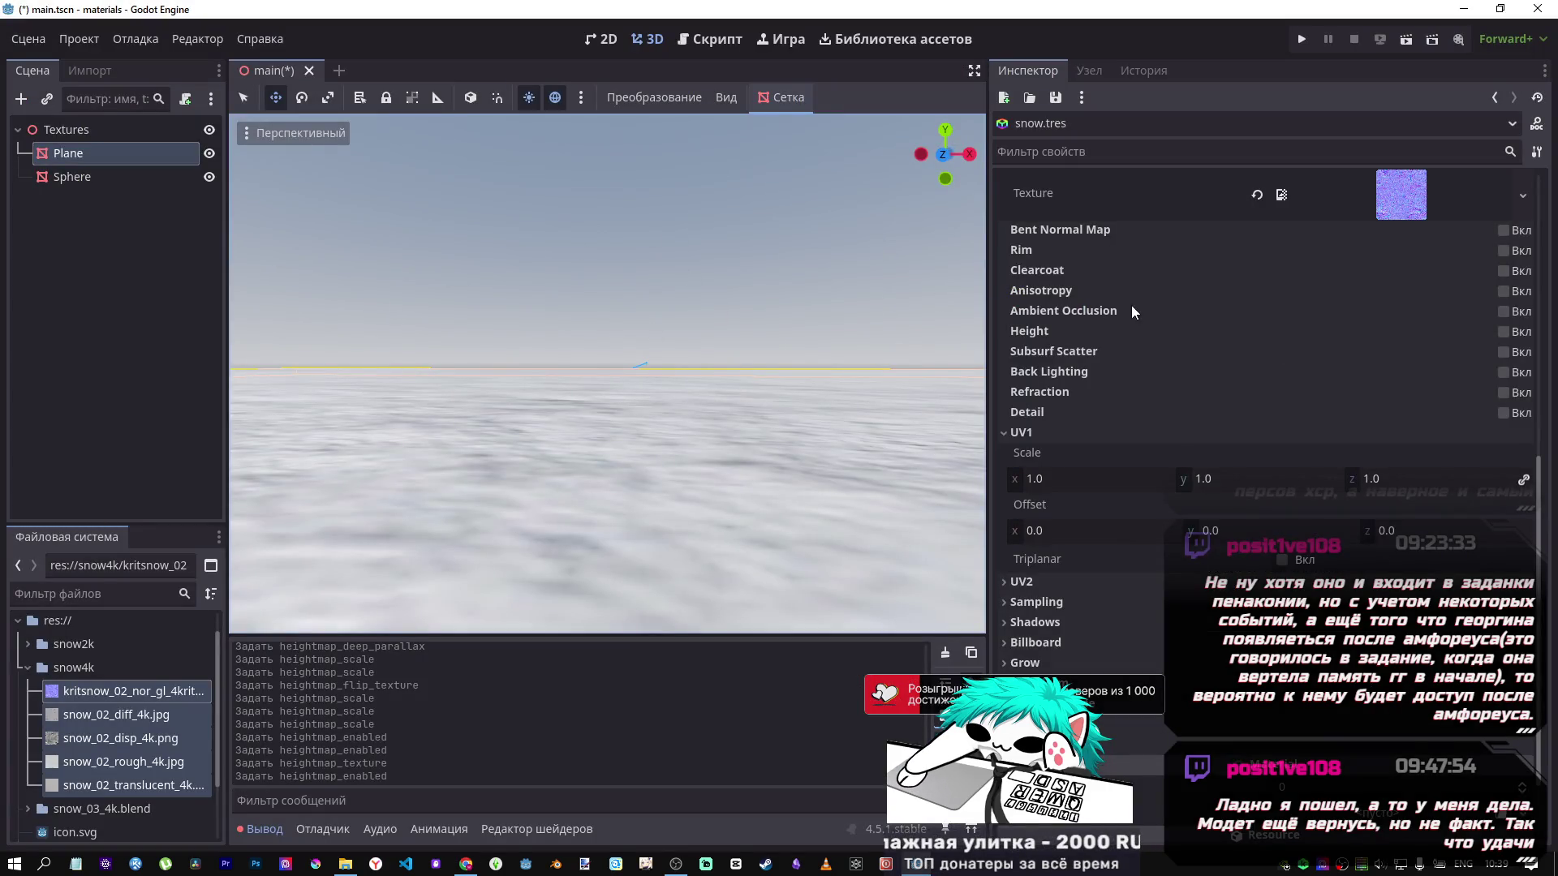
Review snow.tres Albedo and the normal-map file, then open the 'How To Change Materials In Godot' short.
scroll(1131, 304, up, 10)
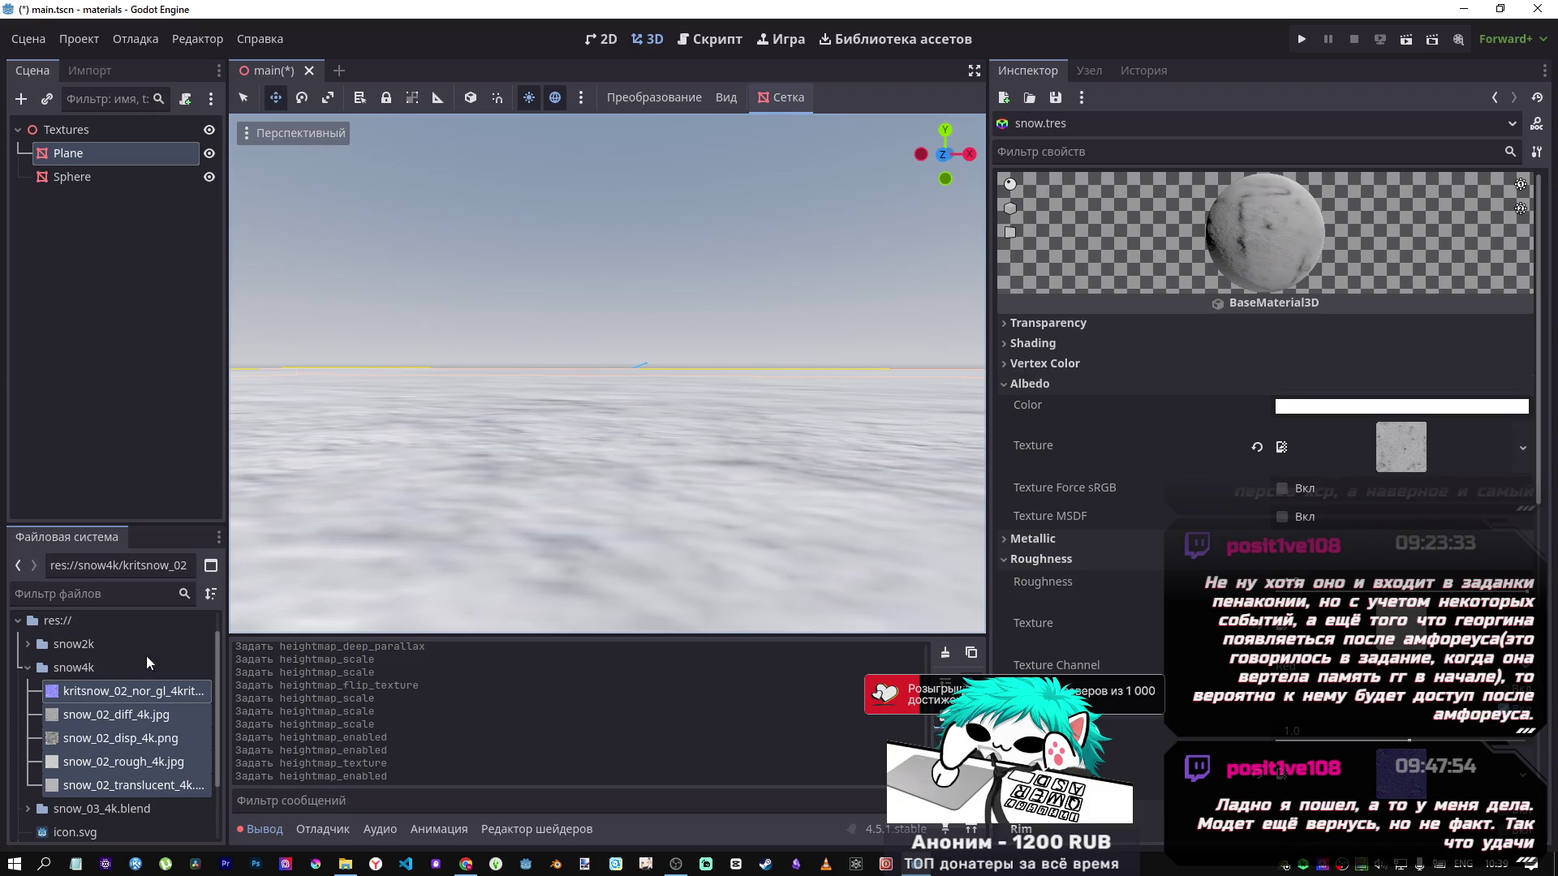
mouse_move(144, 698)
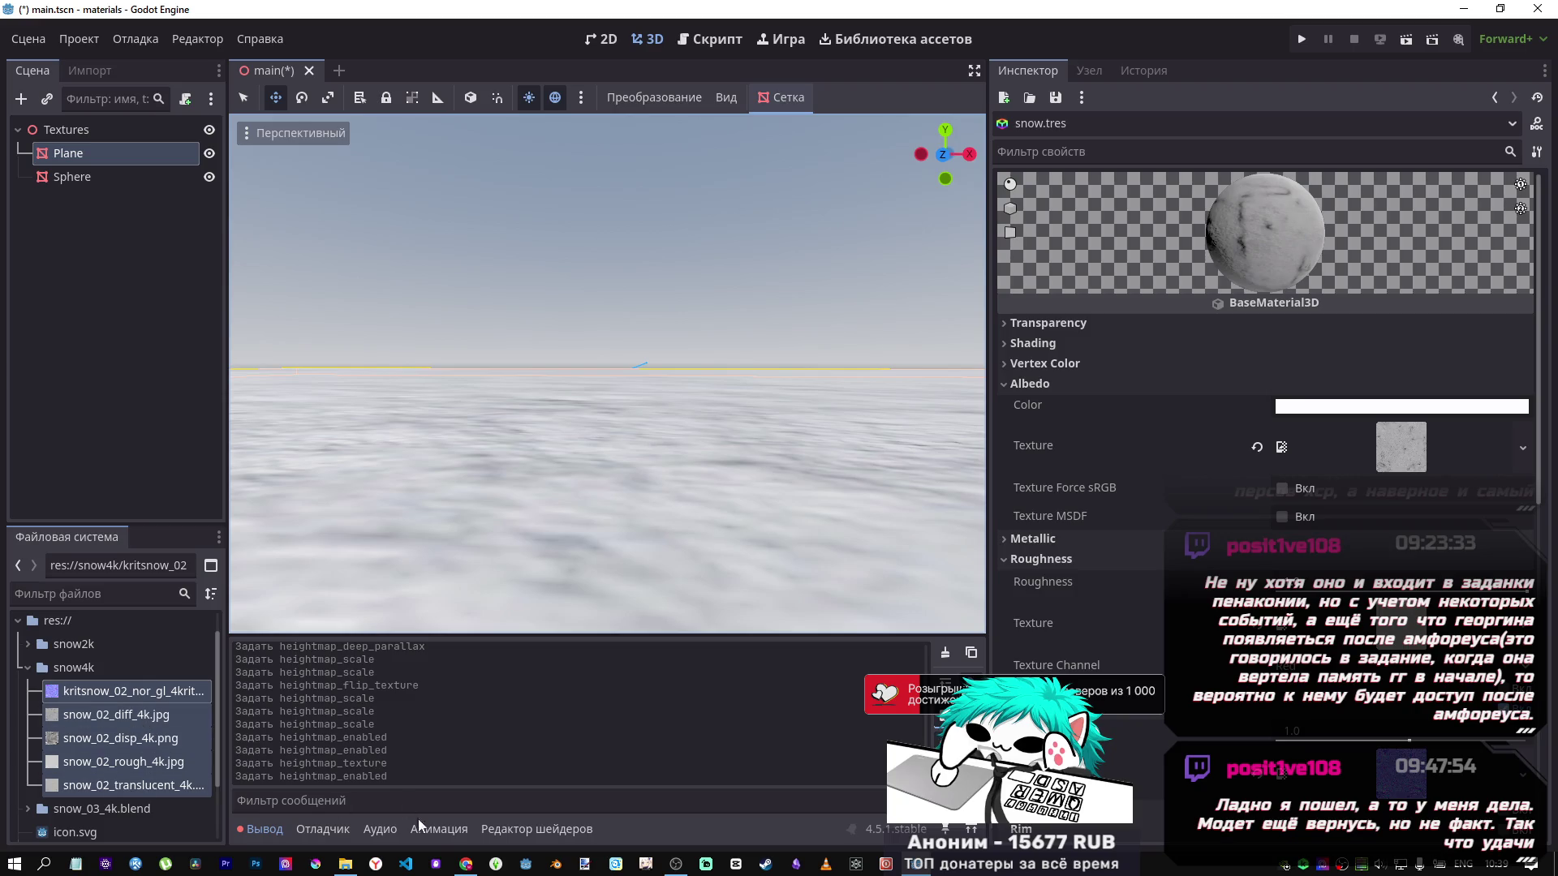
click(464, 864)
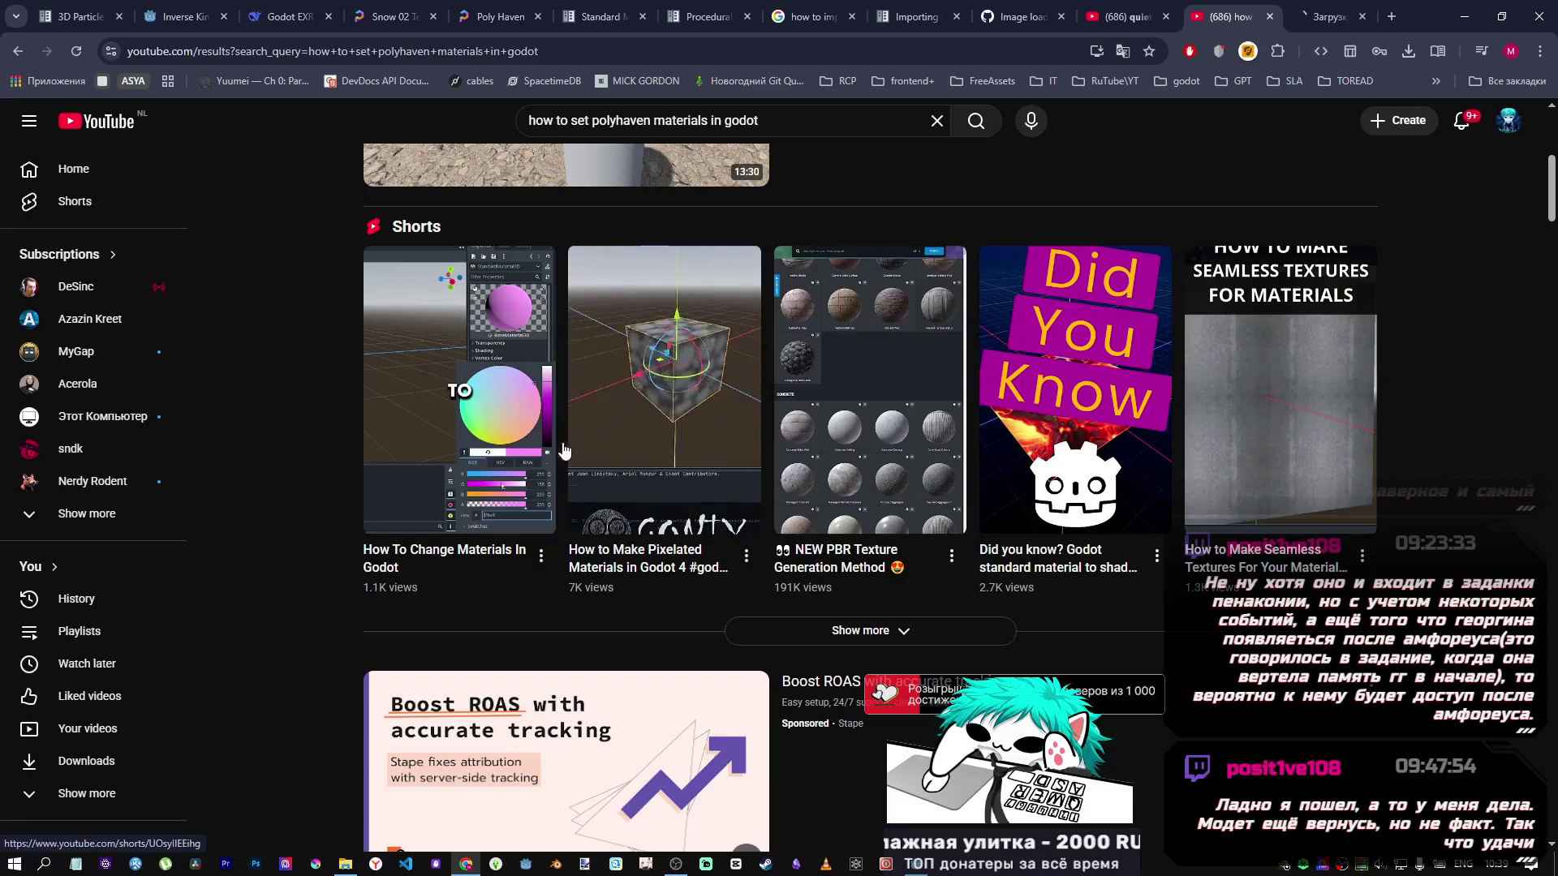
click(504, 443)
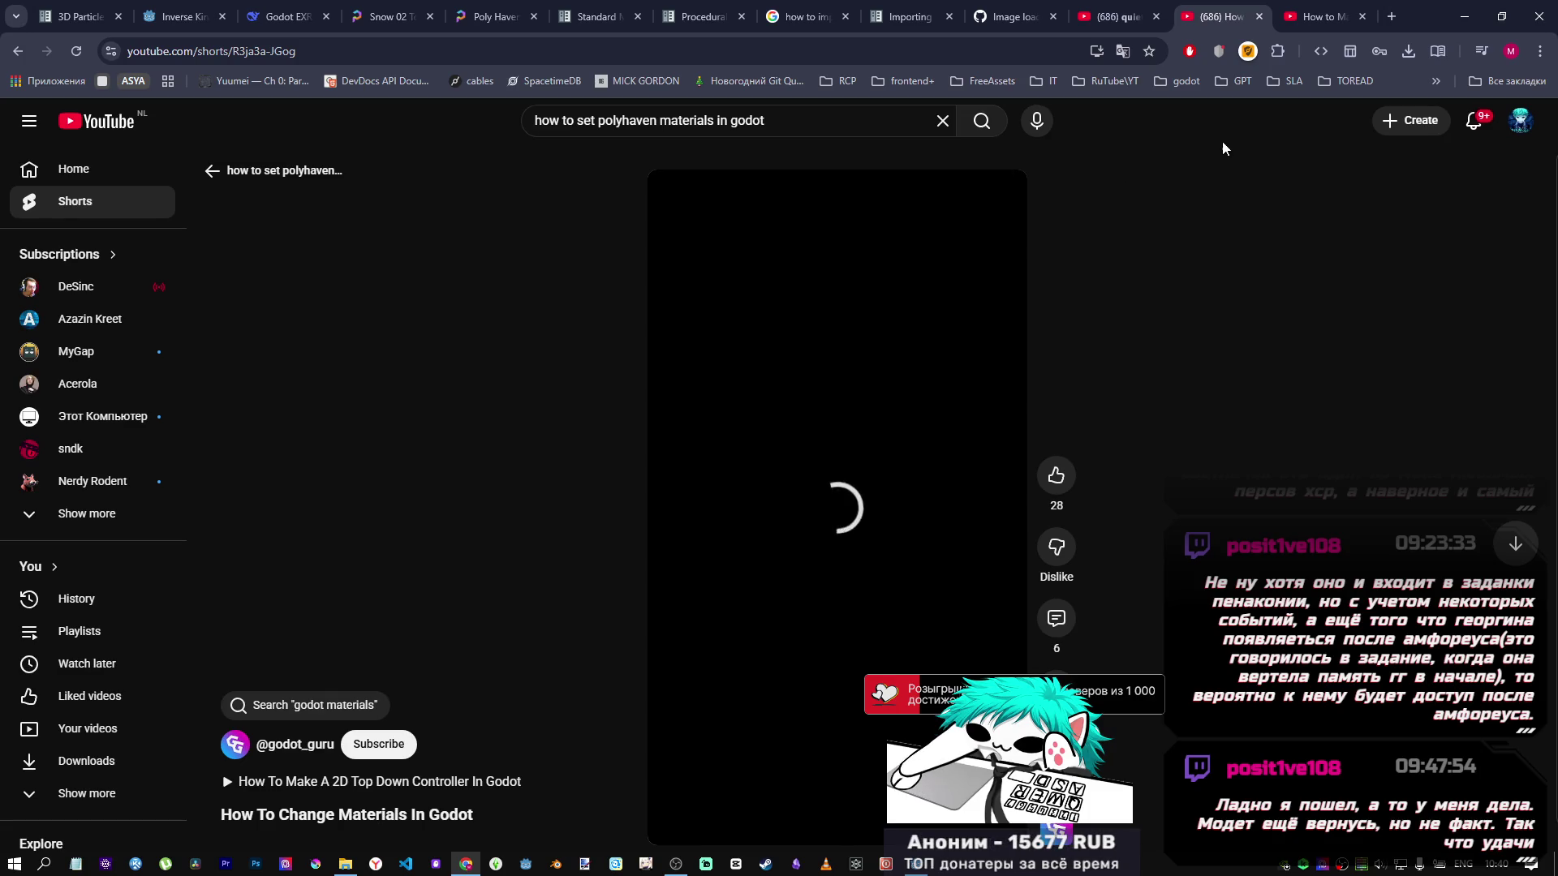
Compare the pixelated materials short with the 'How To Change Materials In Godot' short.
click(1288, 31)
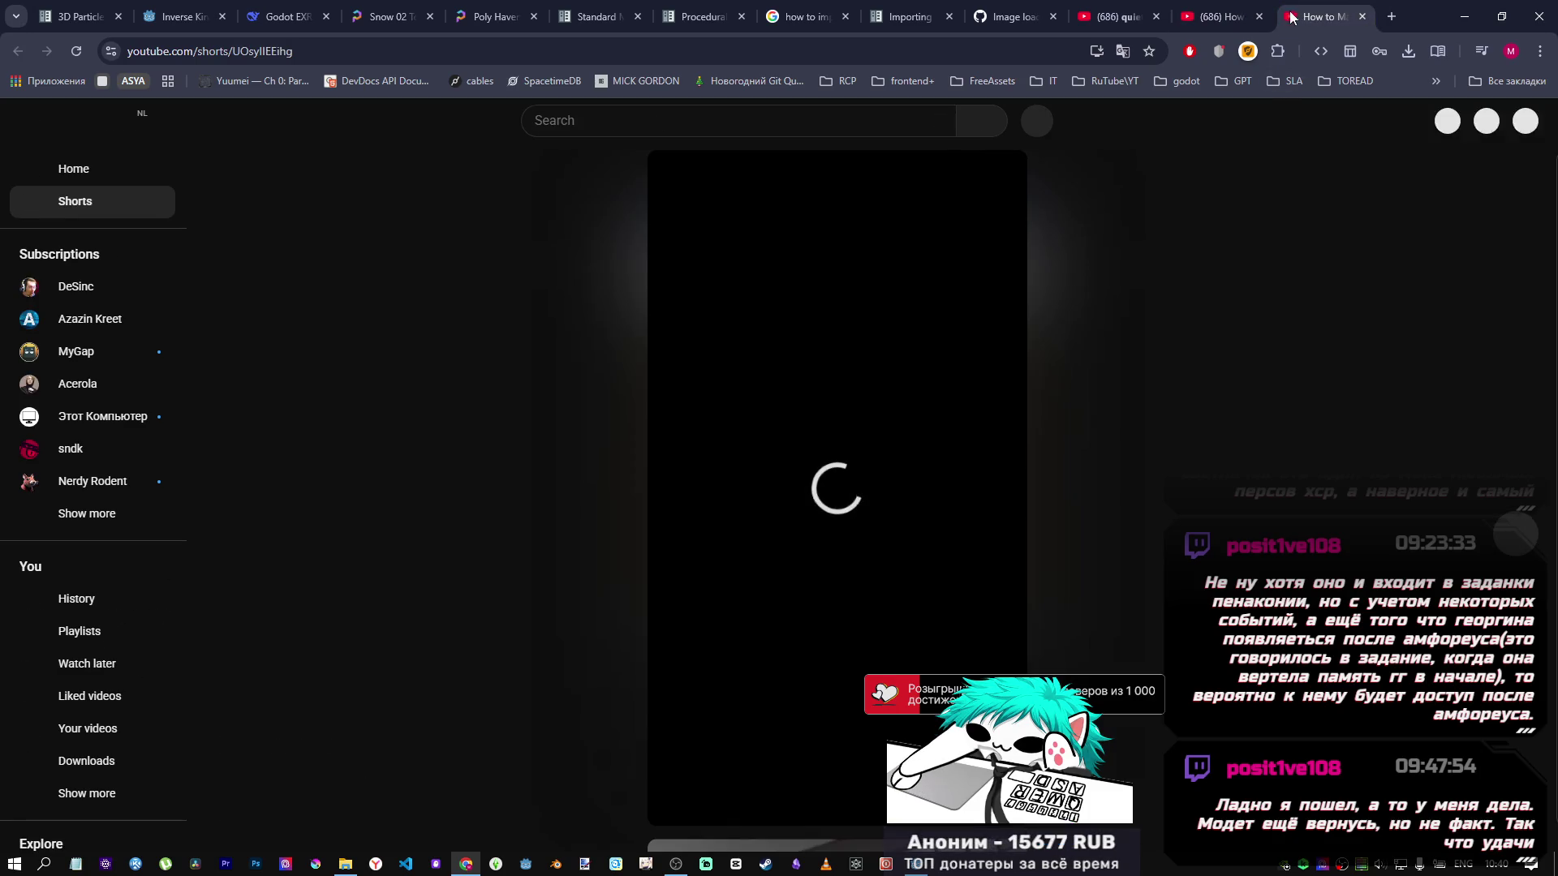
click(1242, 20)
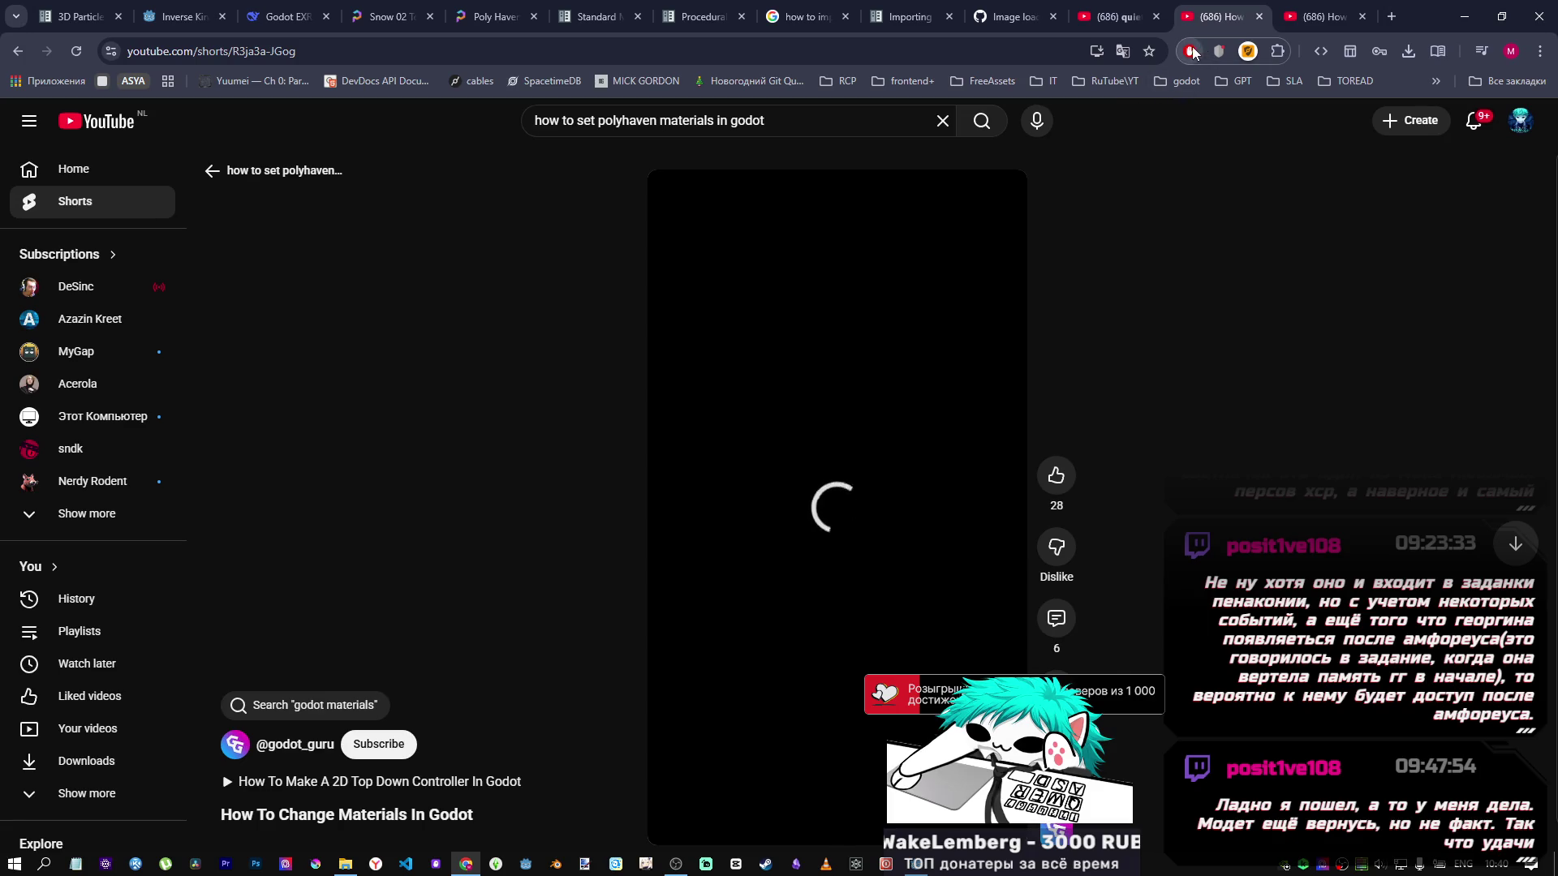
click(1297, 24)
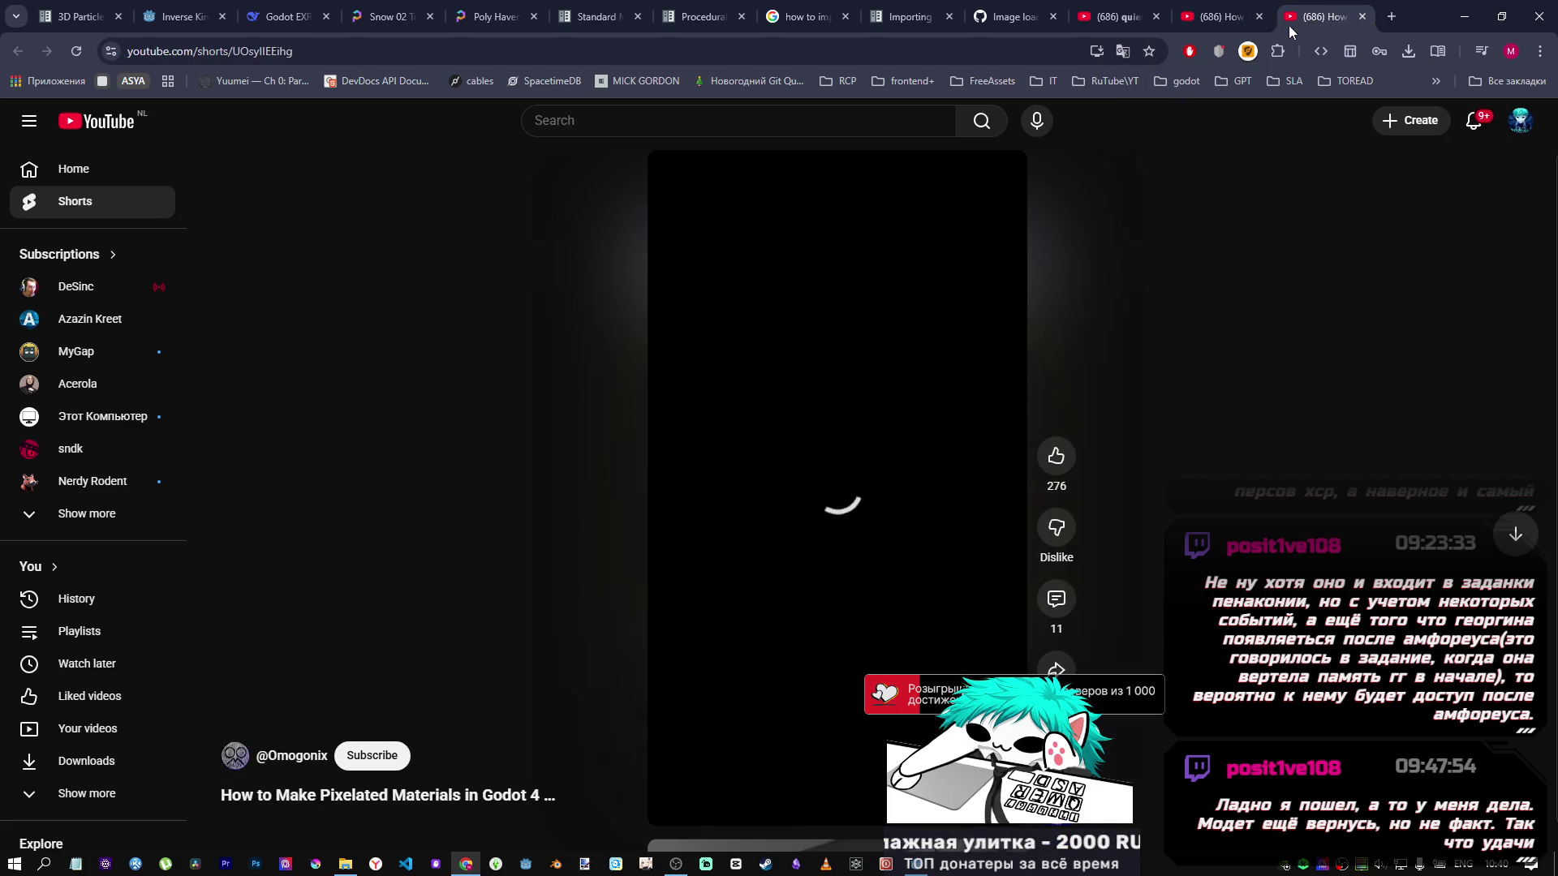
click(1232, 61)
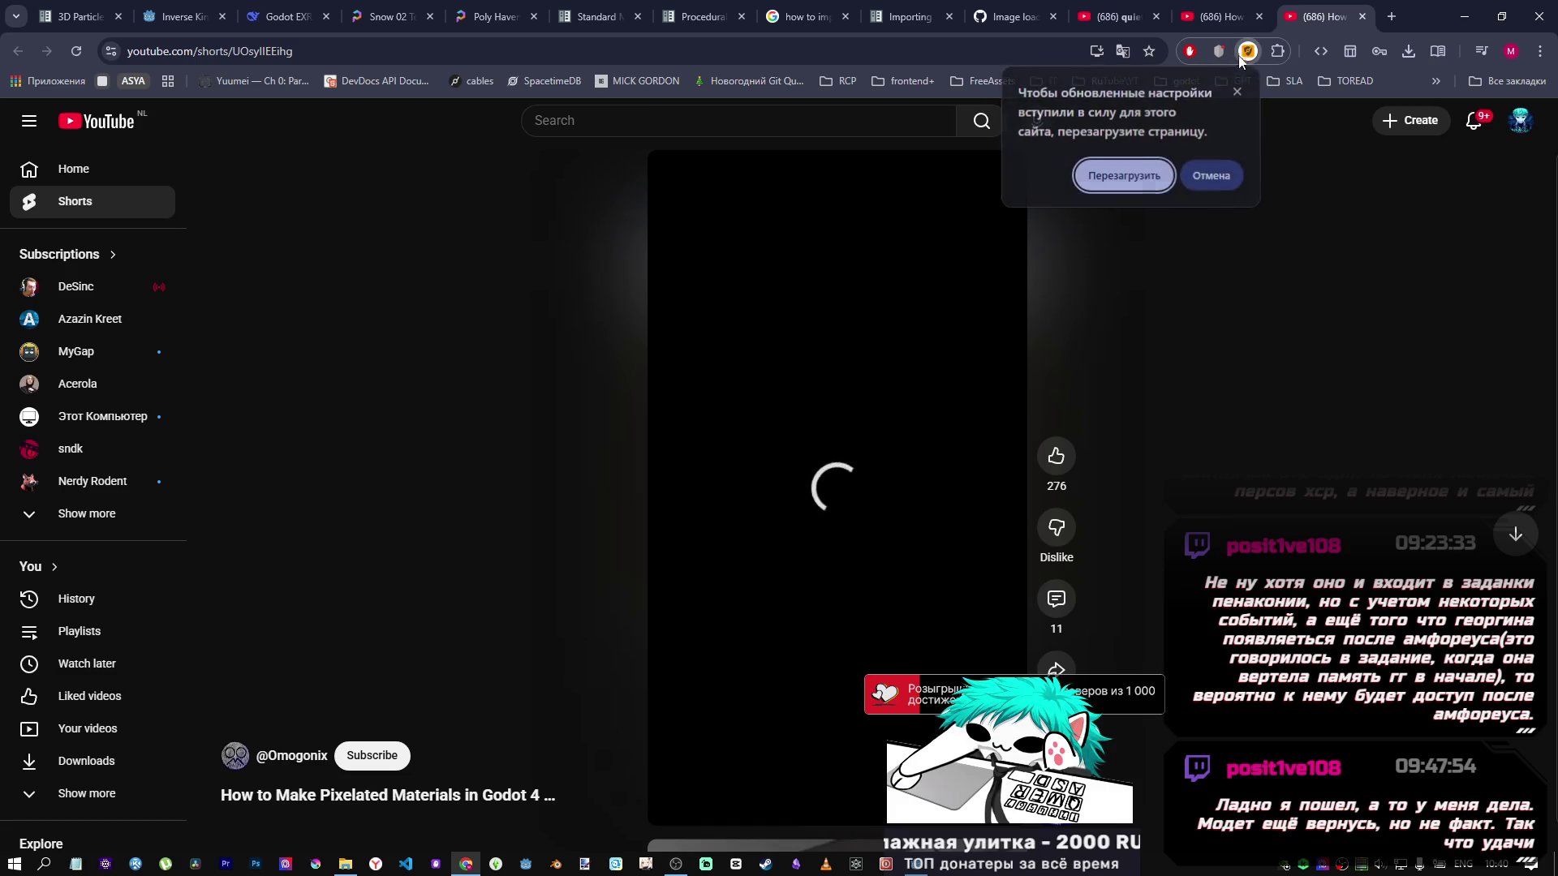
click(1213, 17)
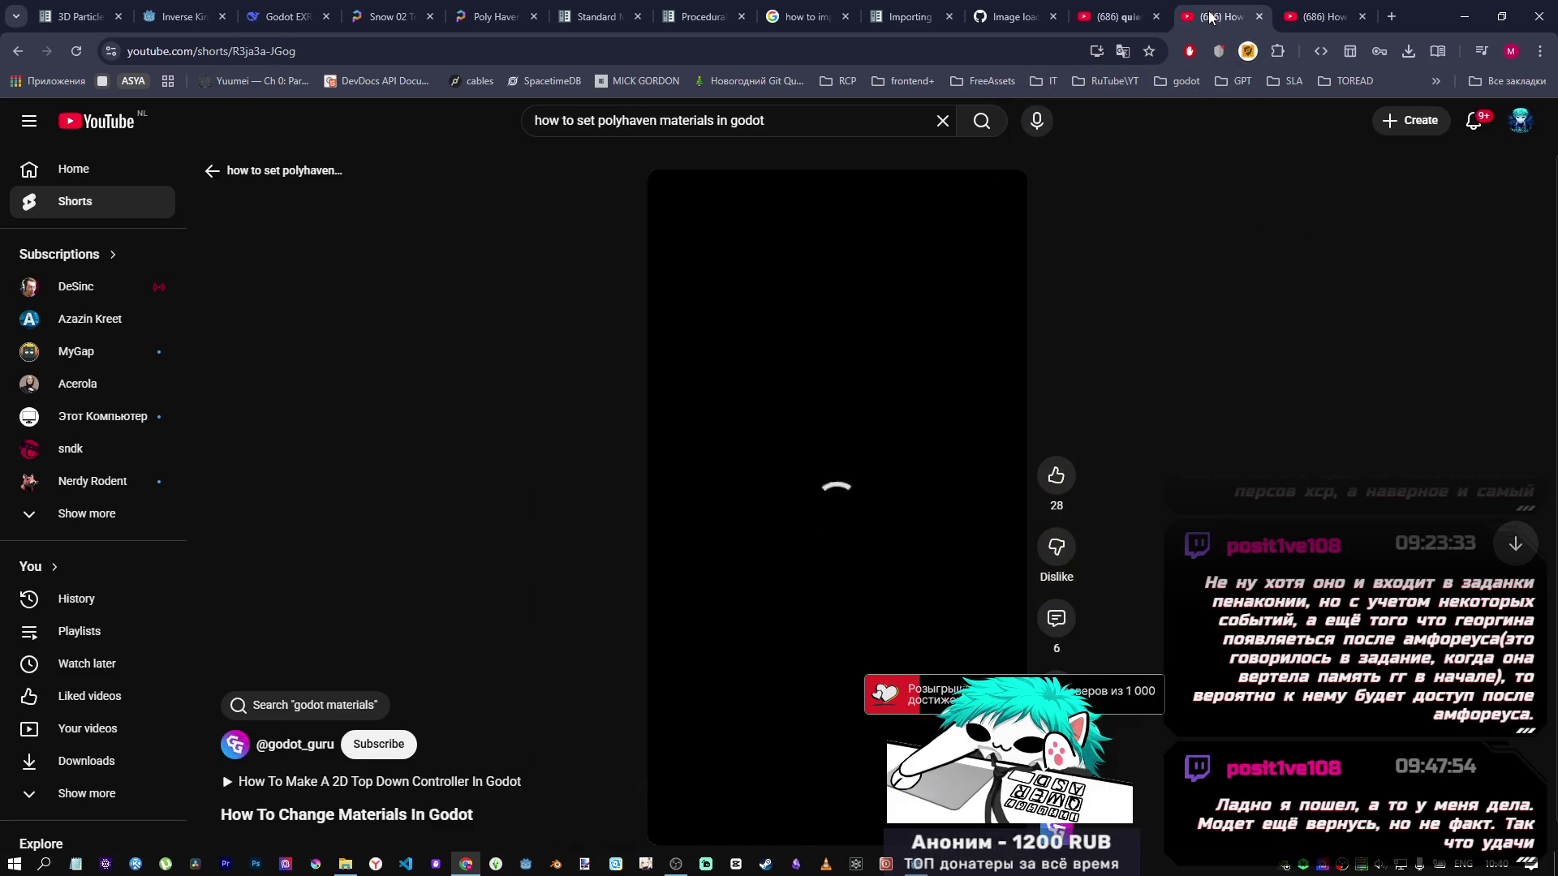
click(981, 122)
Close the extra shorts and open the 'Beginner's Guide to Textures & Meshes in Godot 4' video.
click(1323, 16)
click(1362, 17)
scroll(719, 373, down, 9)
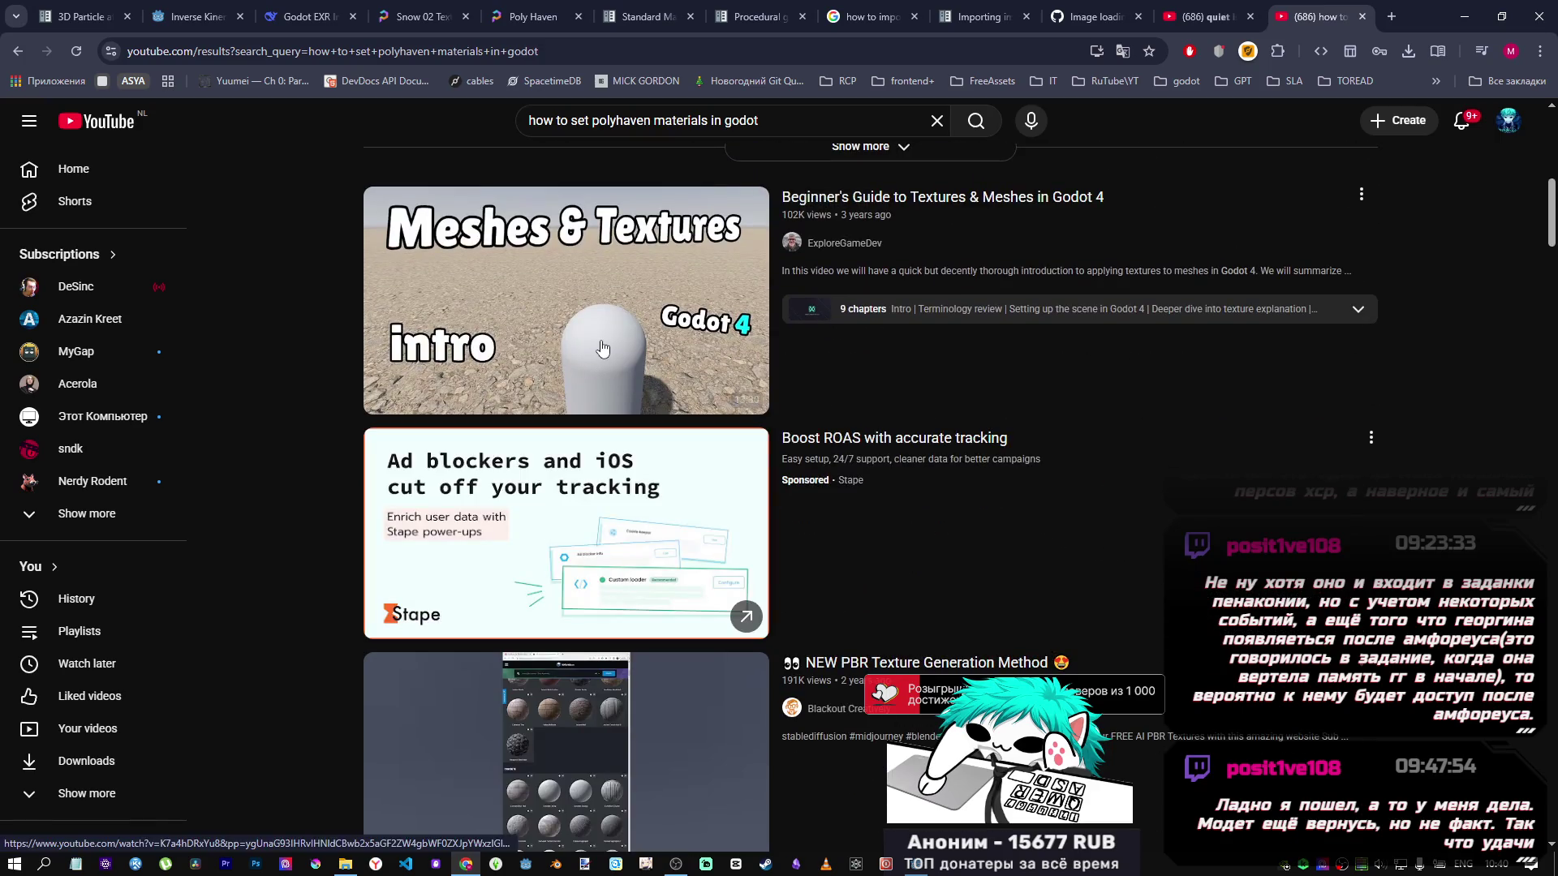
click(602, 349)
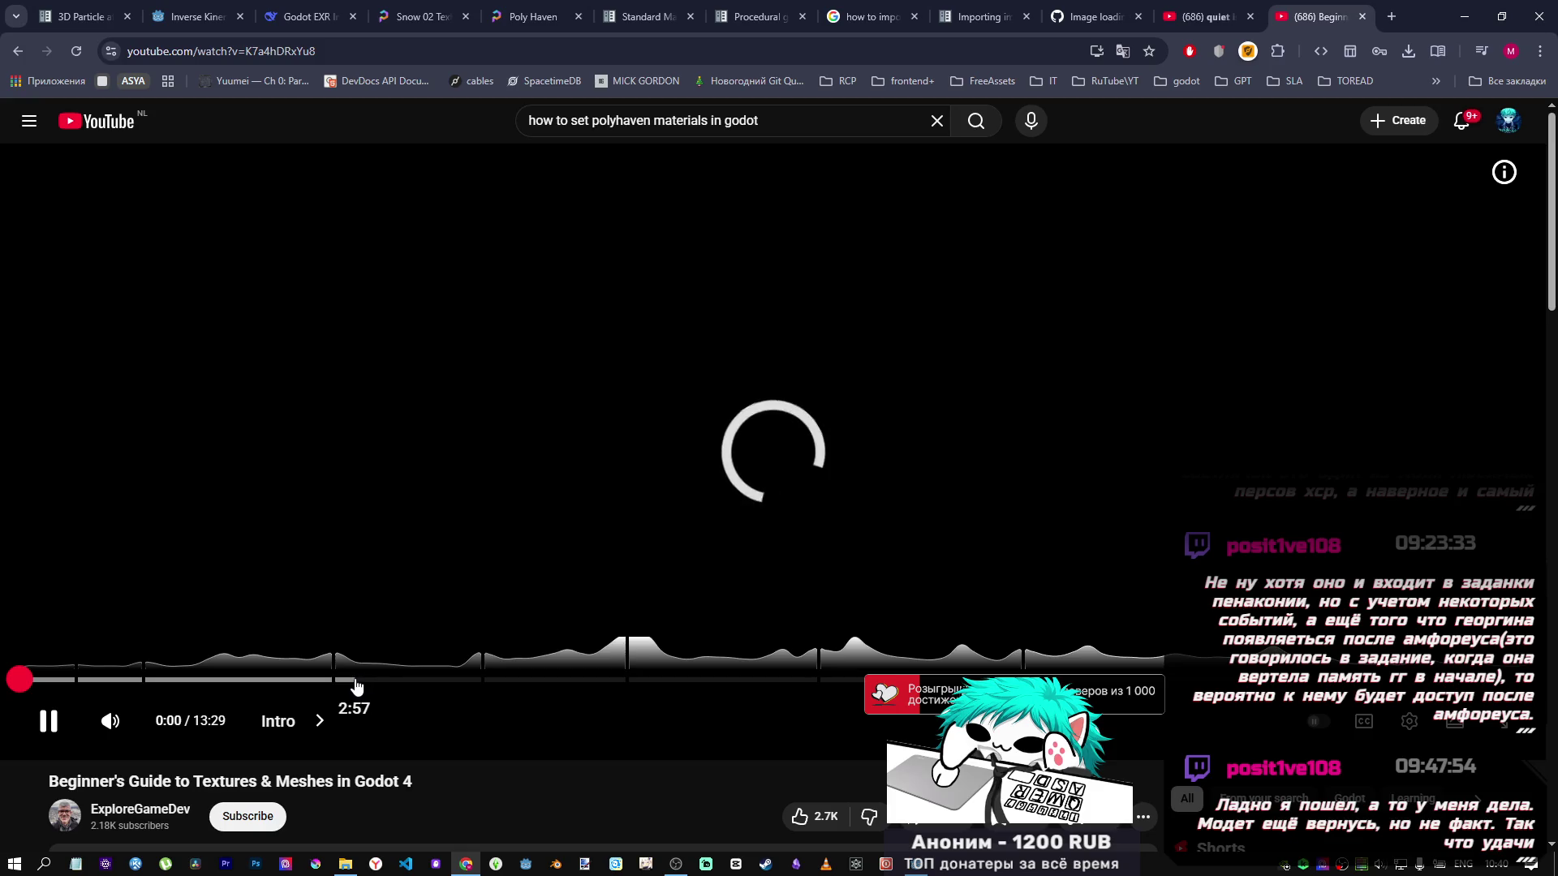
Skip through the tutorial chapters at 3:27, 5:47, 7:31, 9:18 and 10:00.
scroll(431, 674, down, 8)
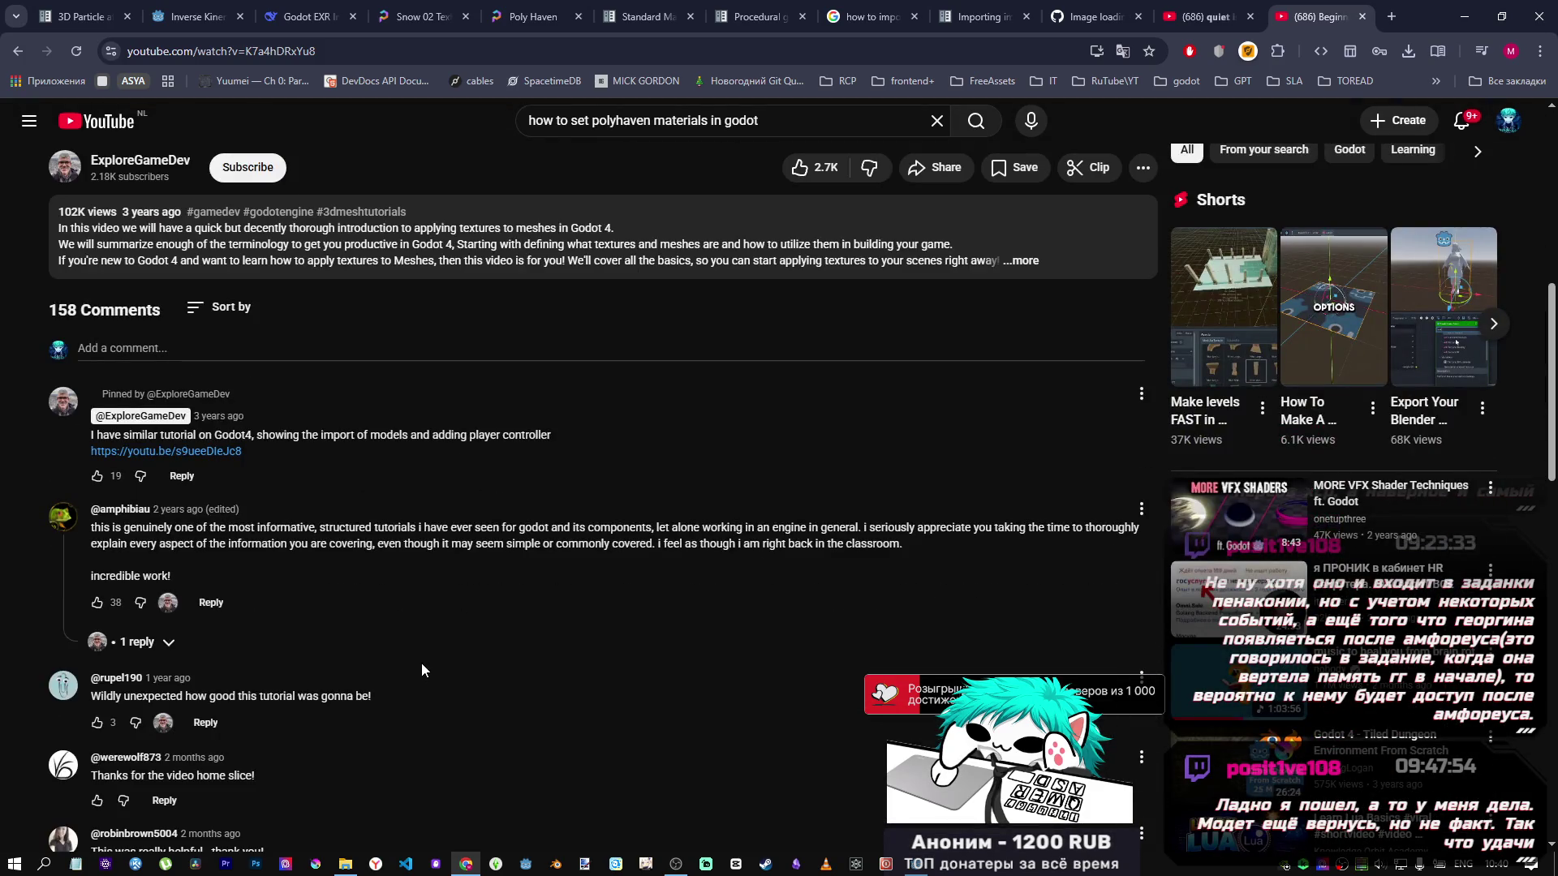
scroll(416, 664, up, 6)
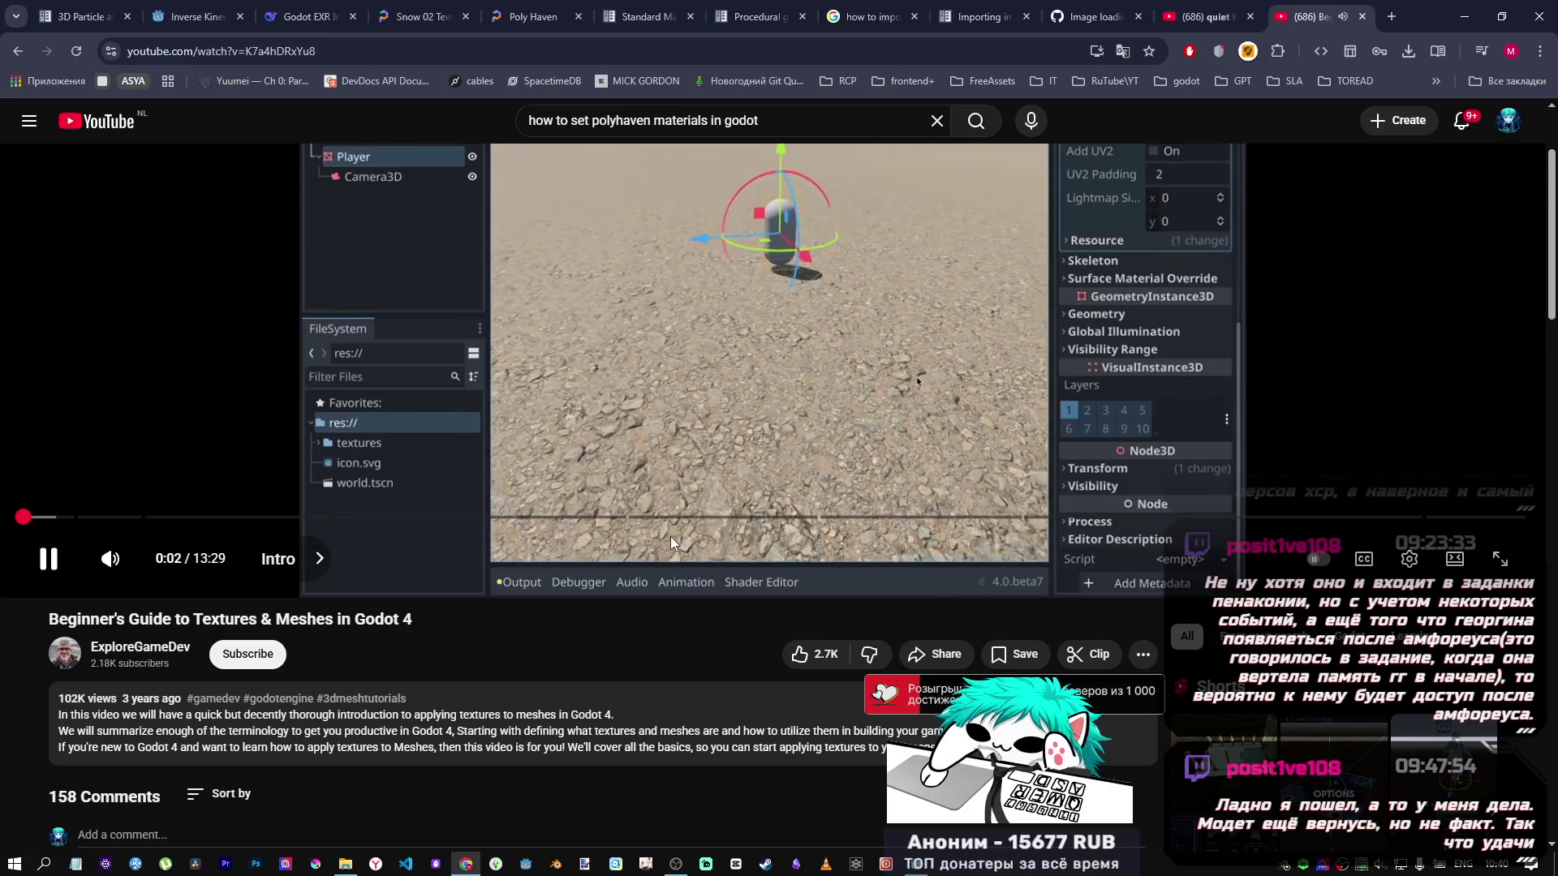
scroll(670, 541, up, 2)
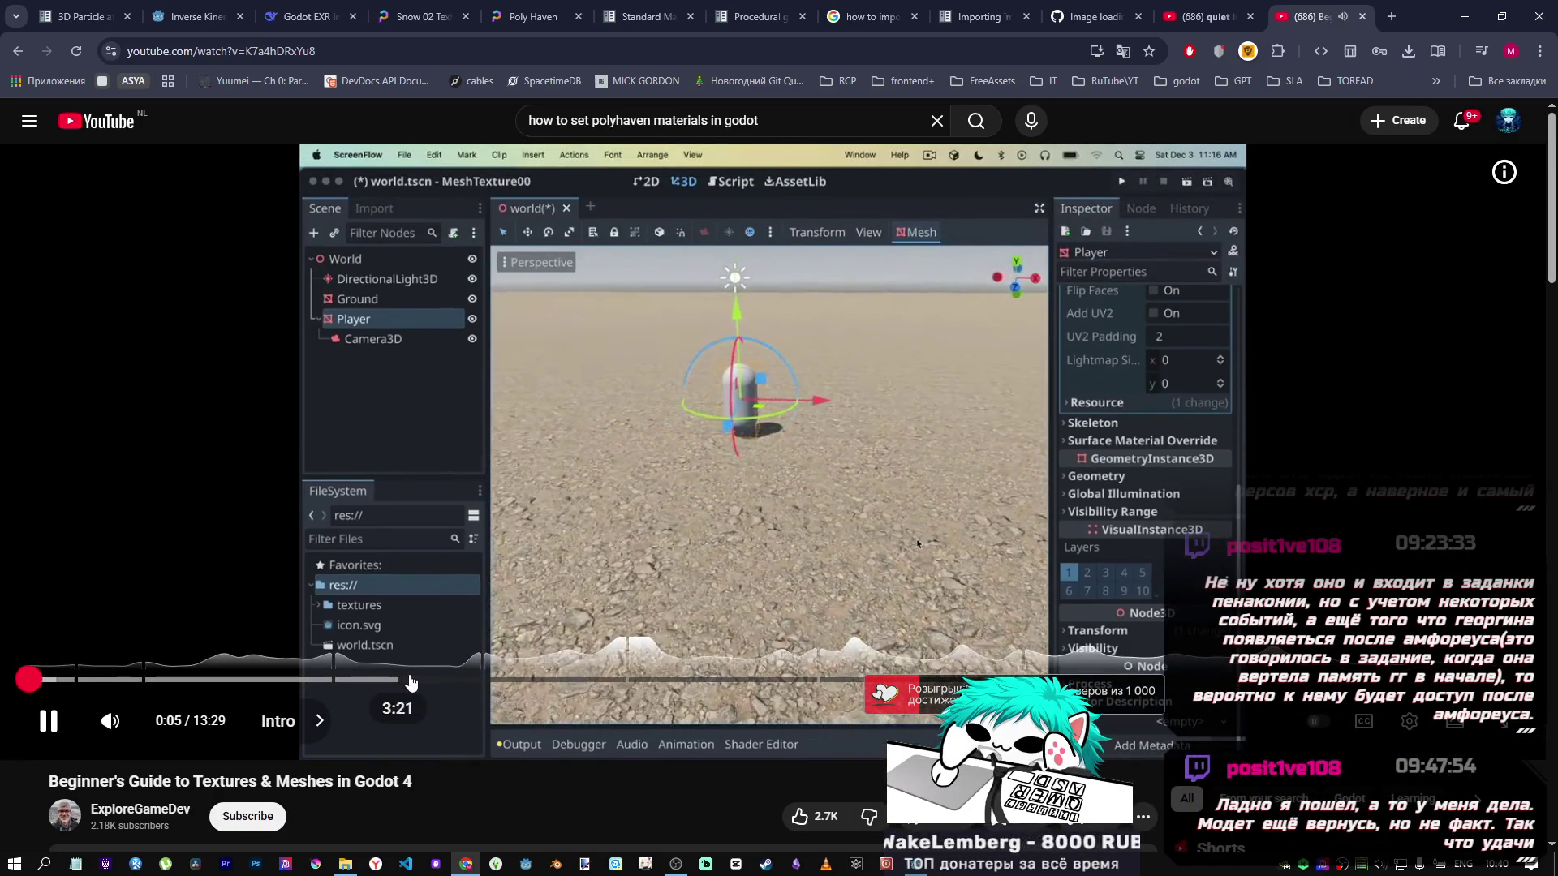
click(408, 679)
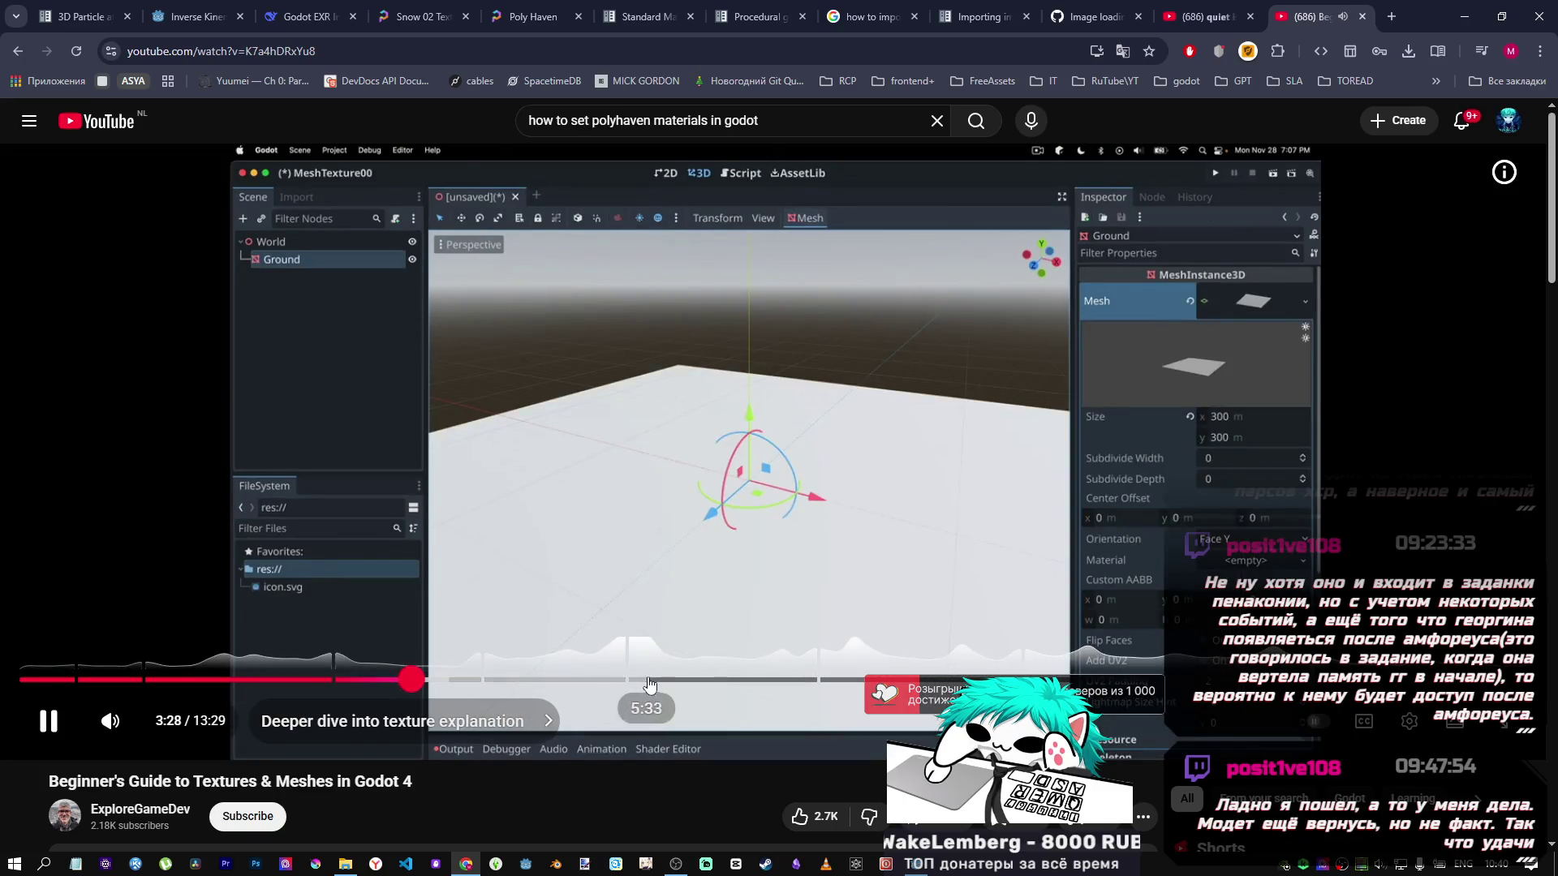
click(670, 679)
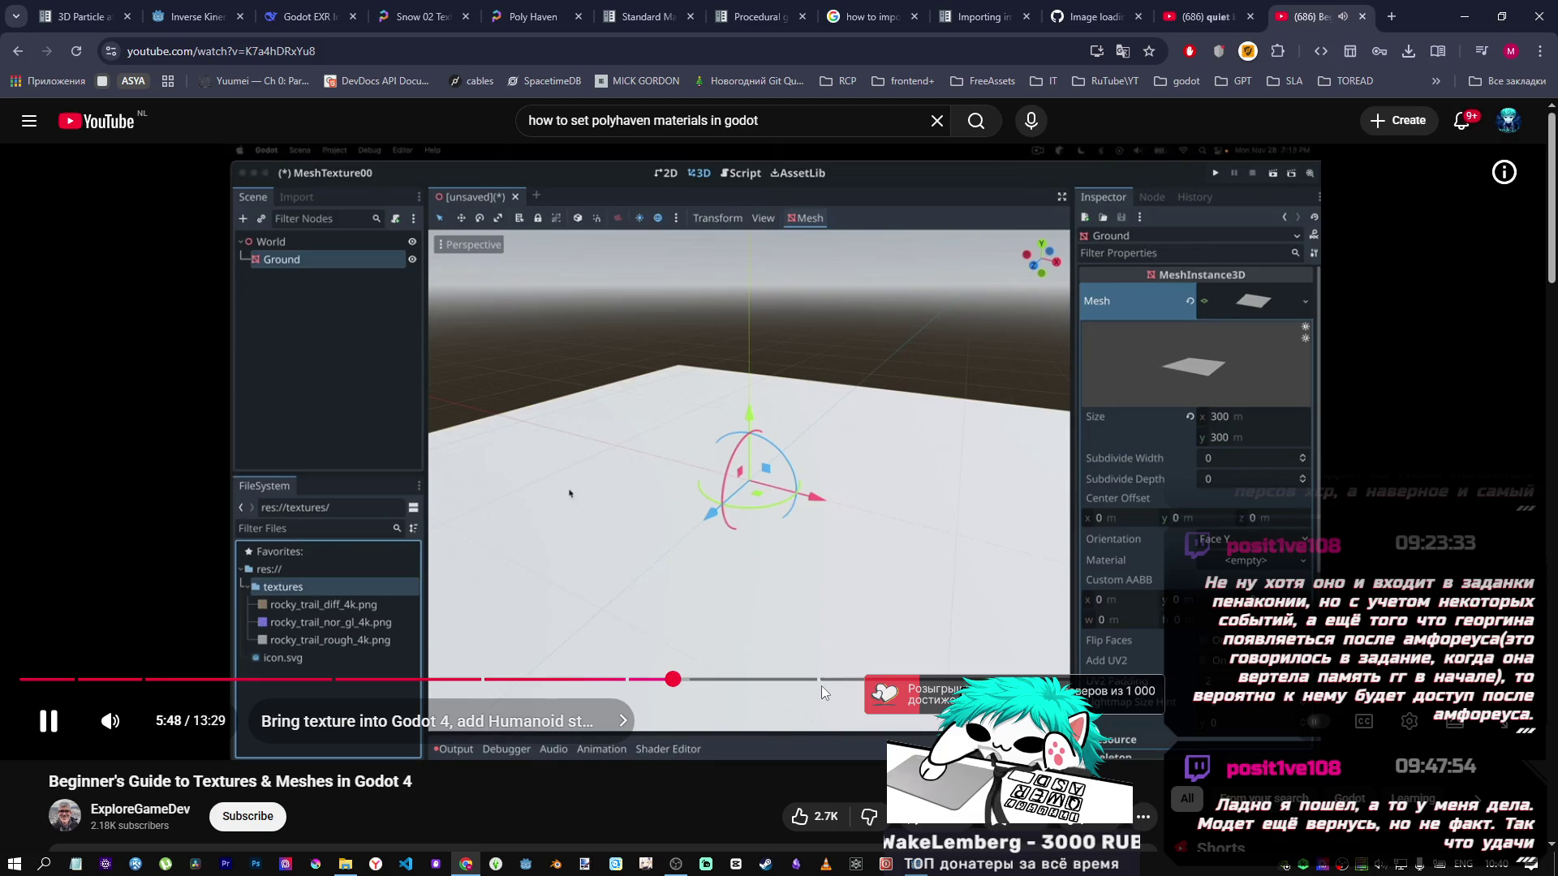
click(869, 679)
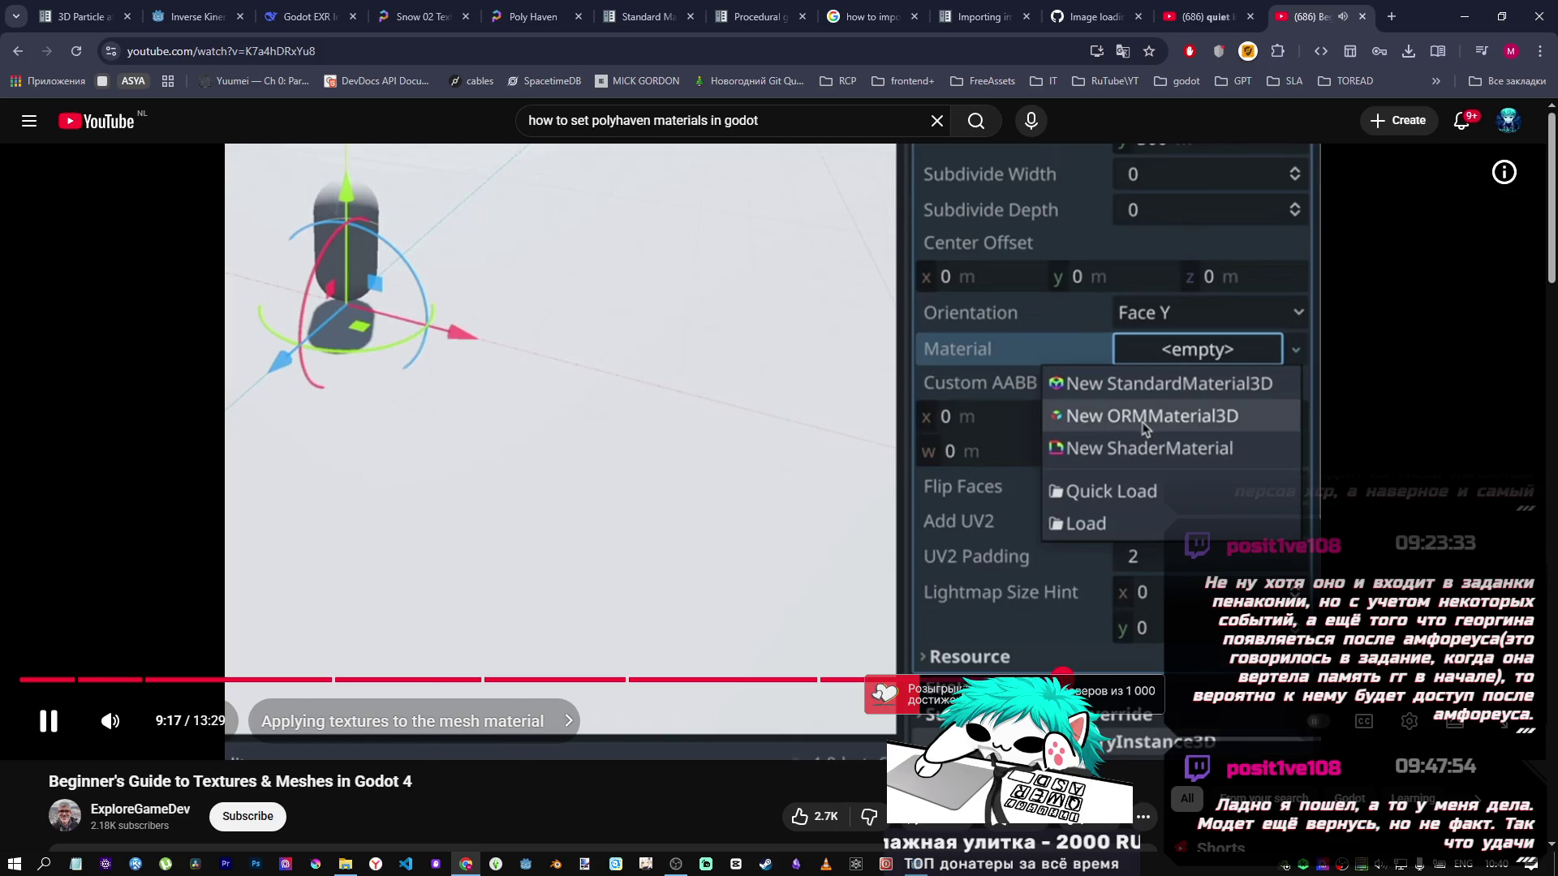
click(1063, 679)
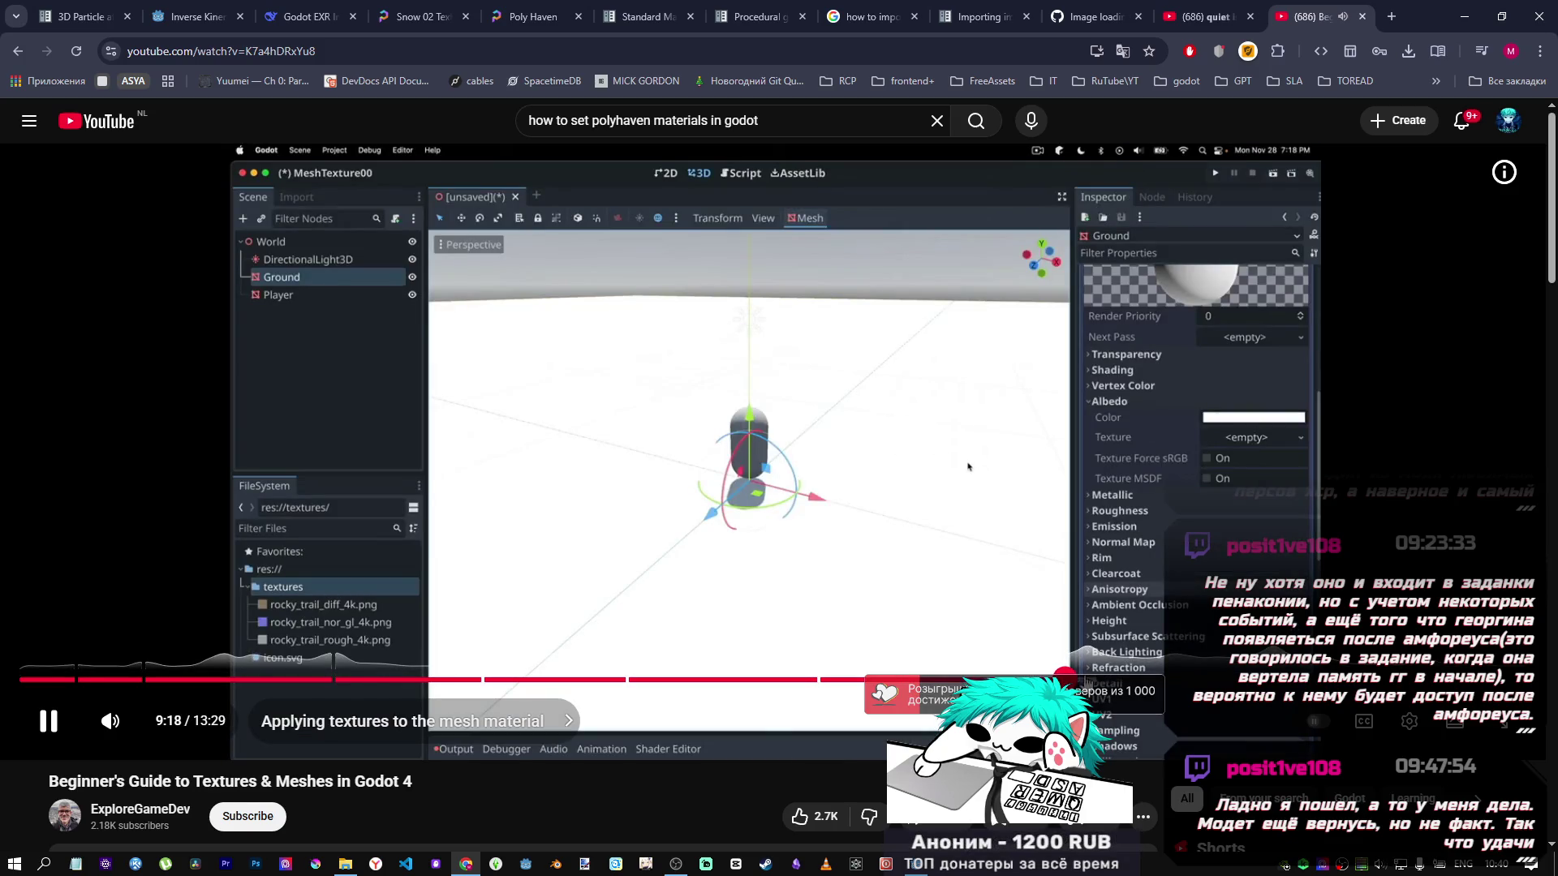
click(1140, 679)
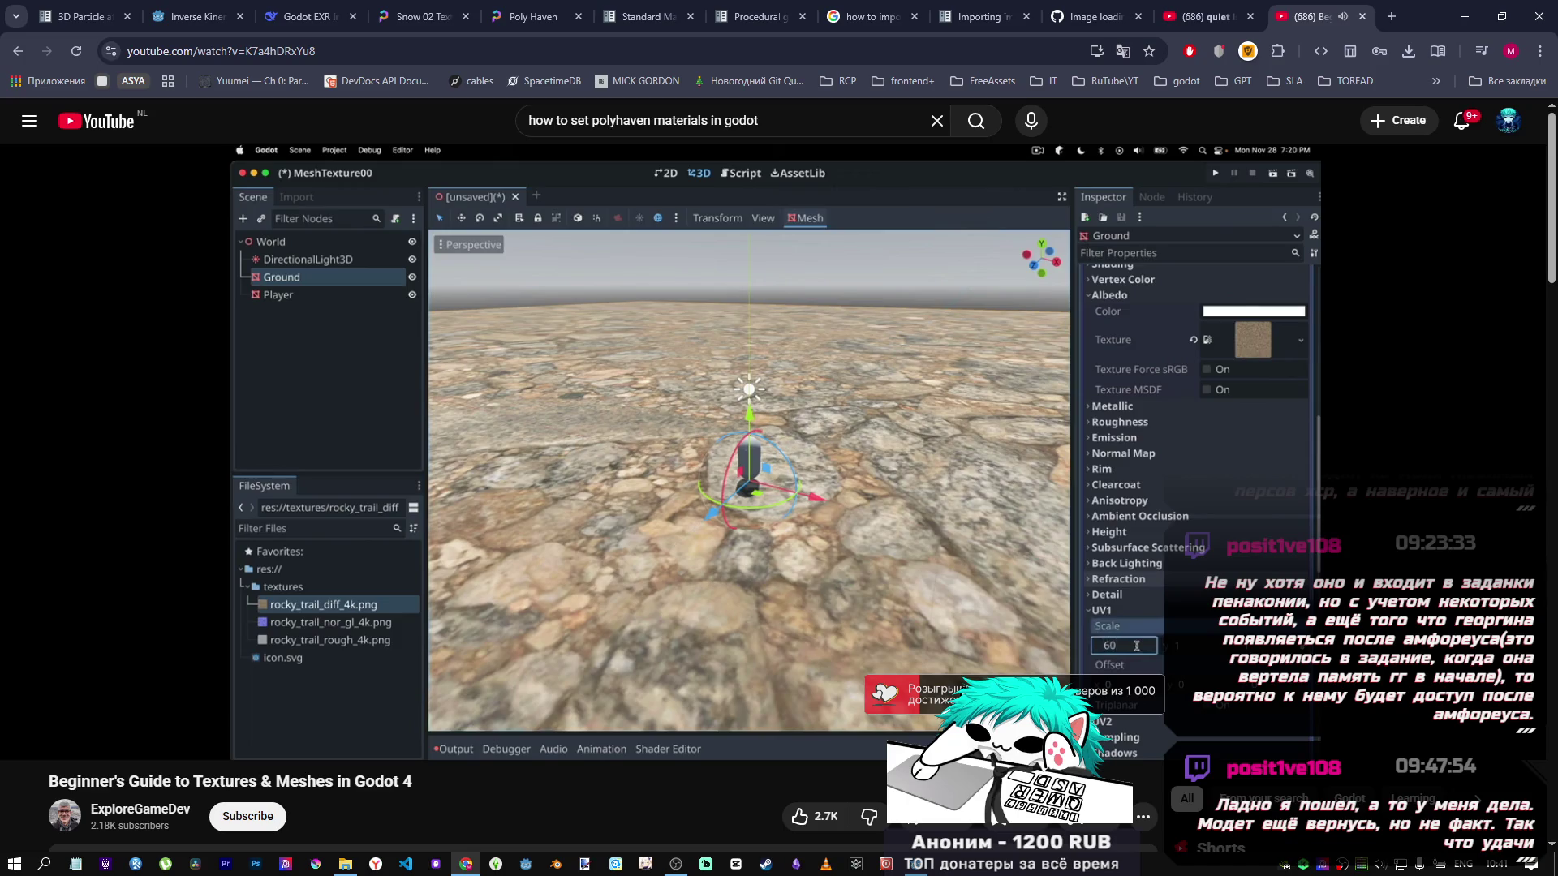
Pause the tutorial on the textured rock ground and return to Godot.
mouse_move(1017, 566)
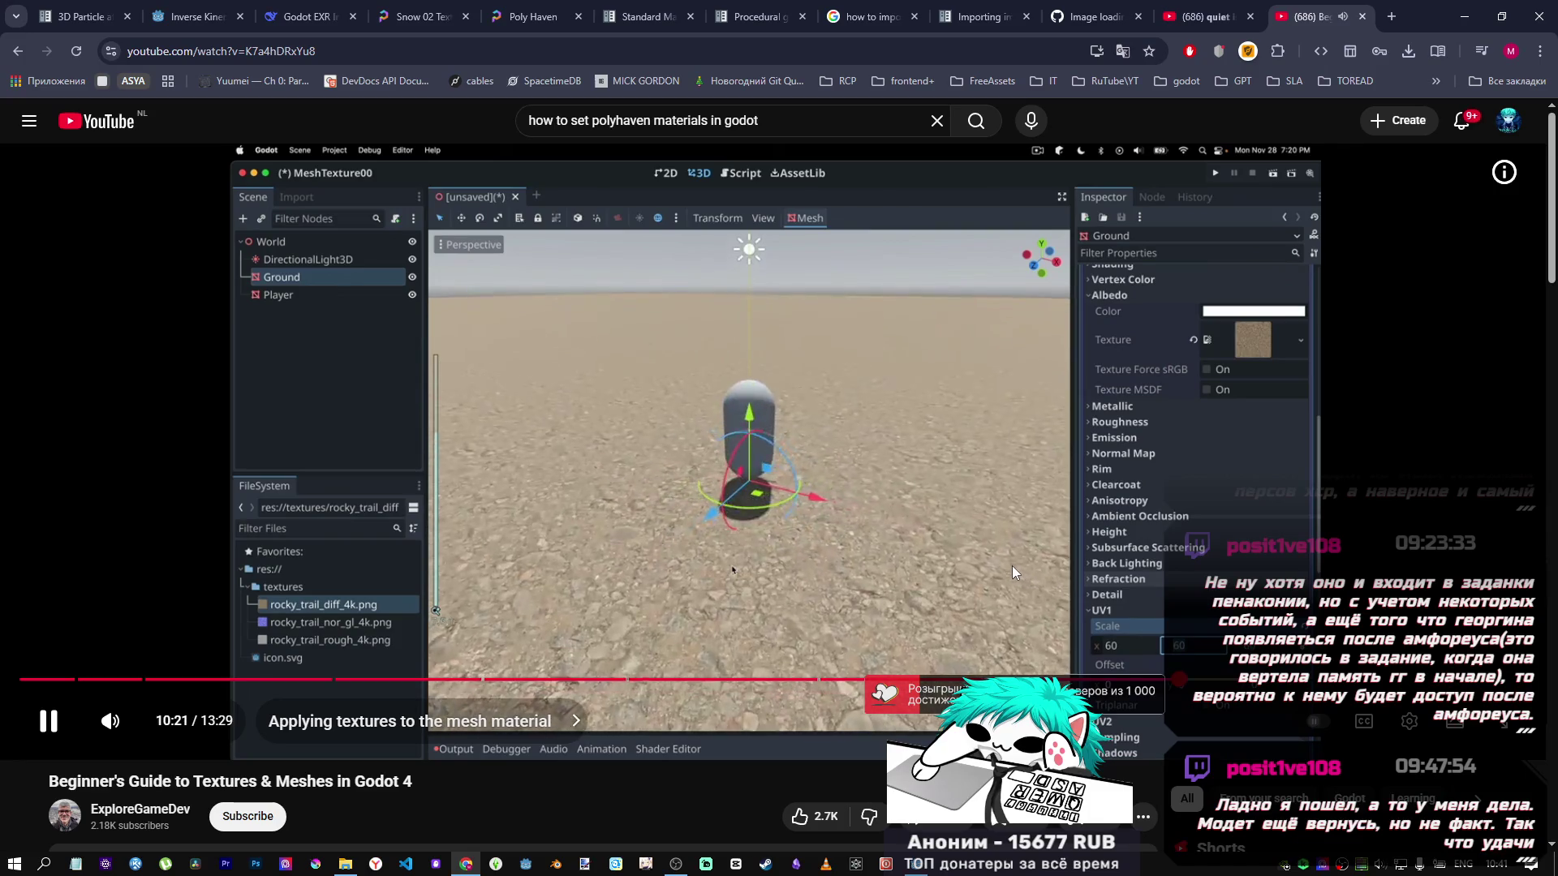
click(863, 482)
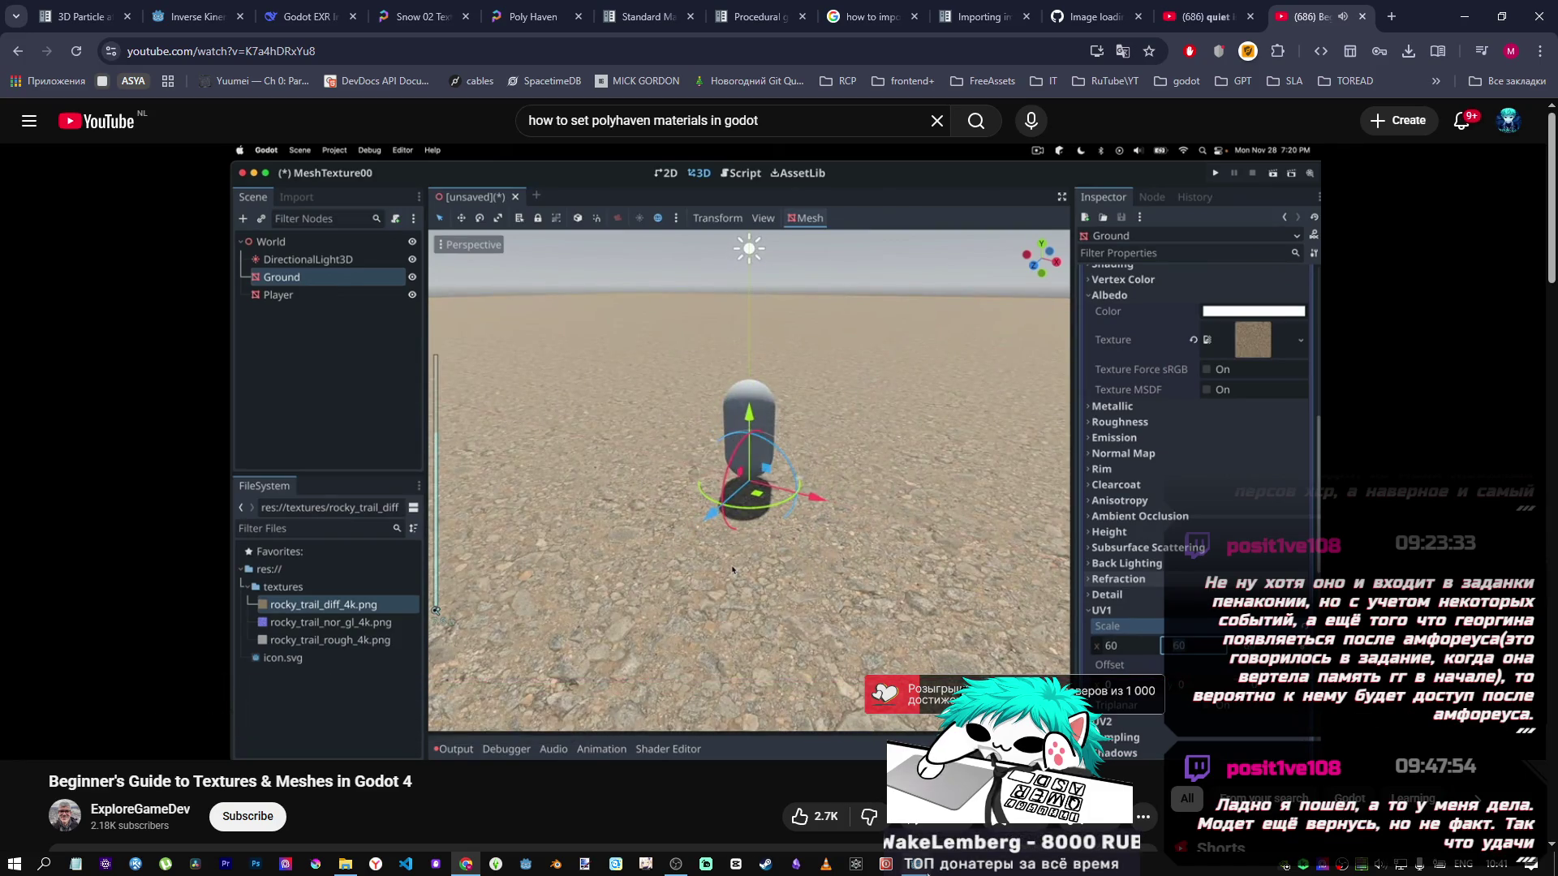
click(916, 863)
Set the snow material's UV1 scale to 60 and view the tiled snow up close.
scroll(510, 528, down, 6)
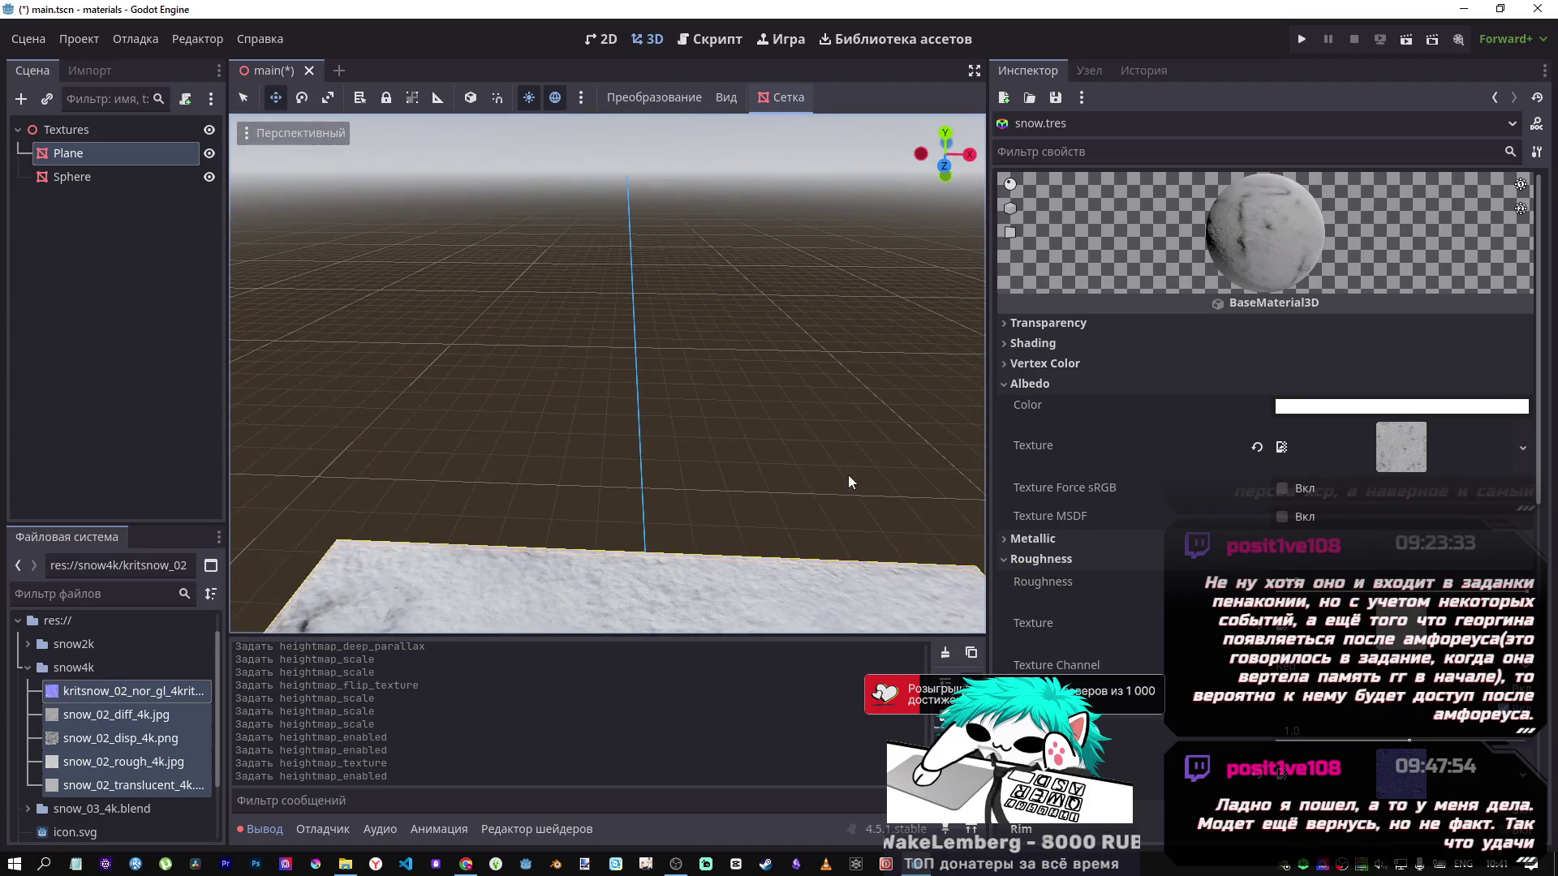
scroll(748, 532, down, 2)
drag(672, 482, 678, 438)
scroll(607, 373, up, 2)
key(w)
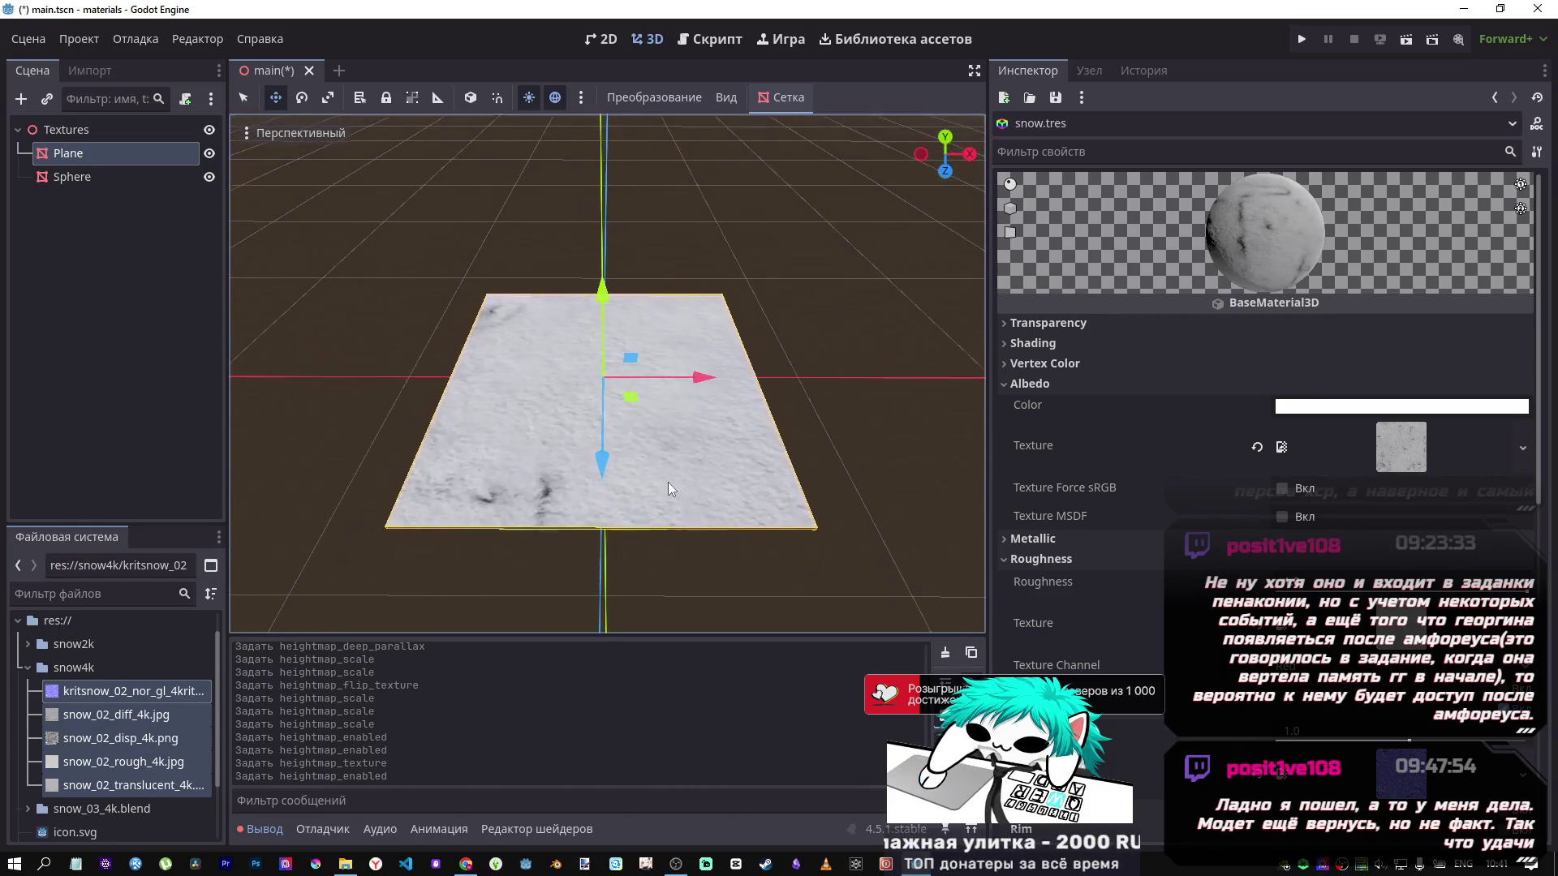
scroll(660, 476, down, 2)
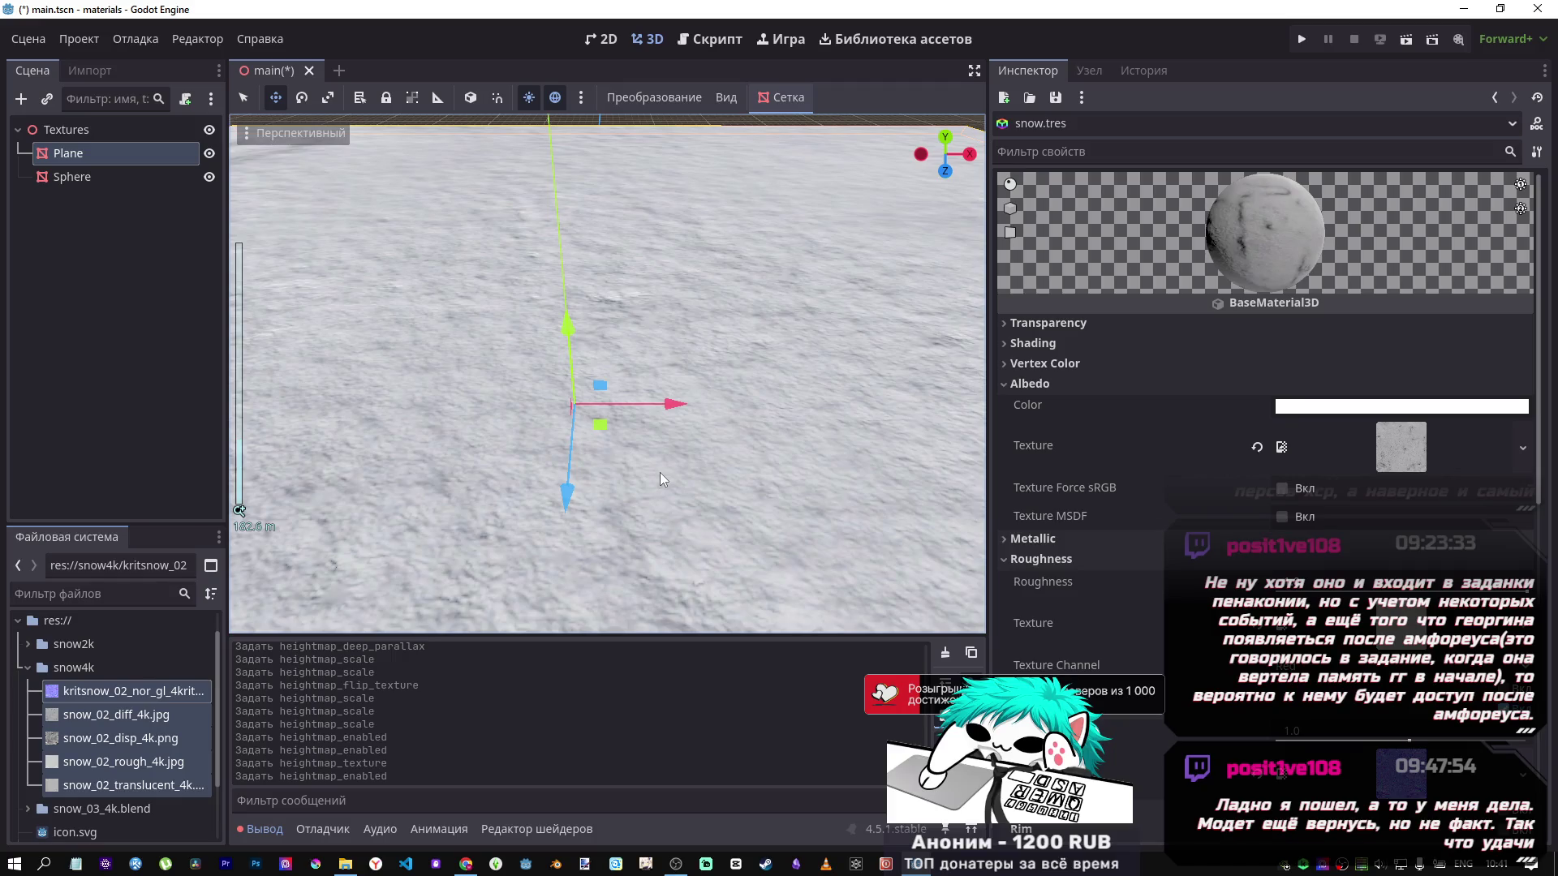
scroll(659, 470, down, 3)
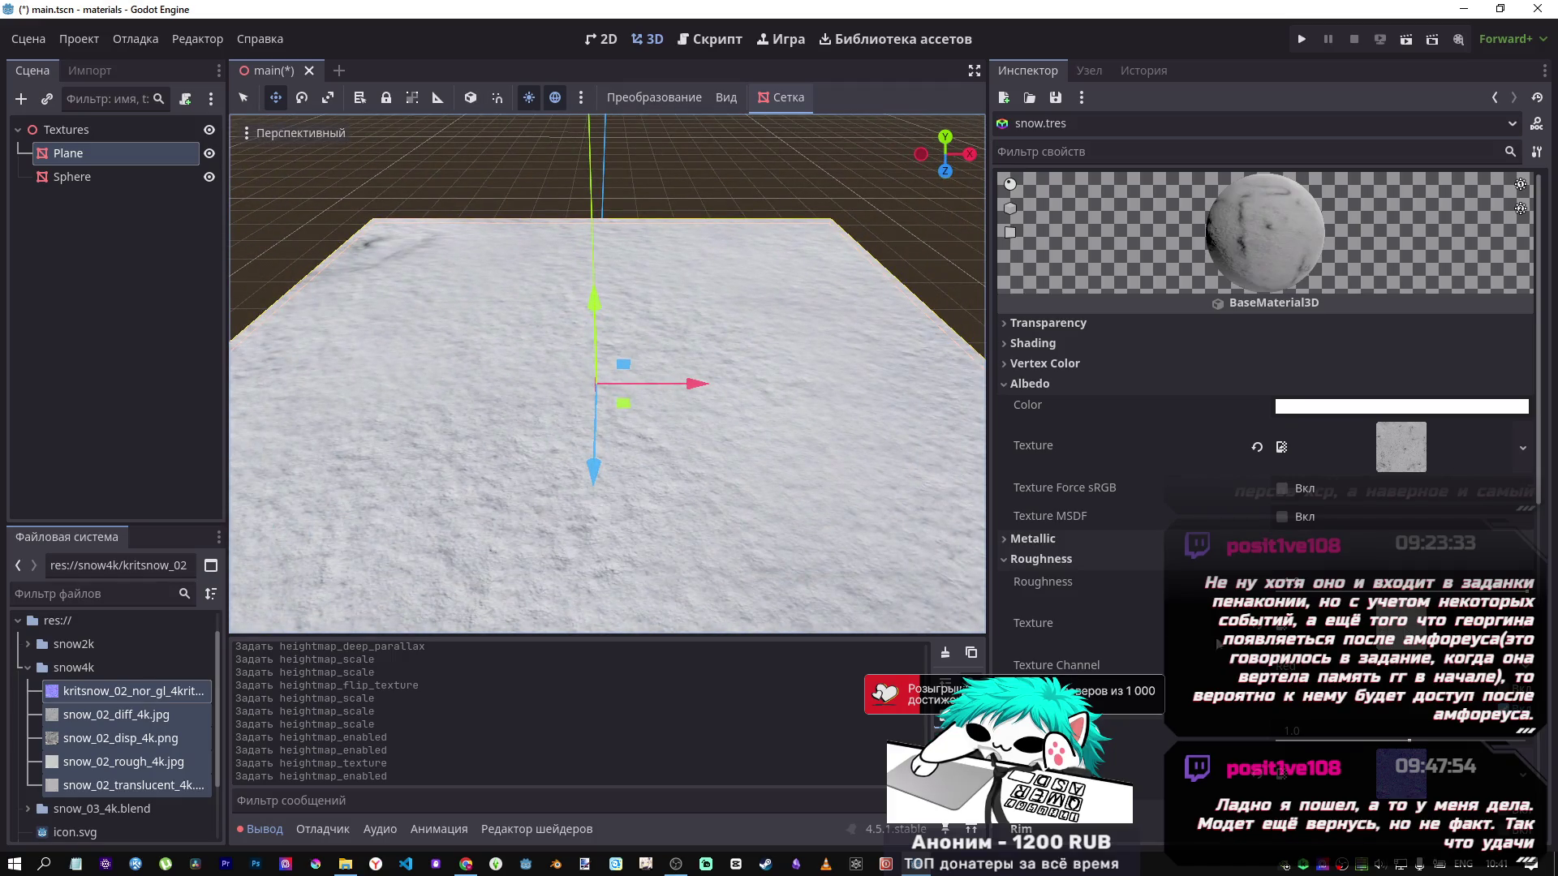
scroll(1152, 616, down, 5)
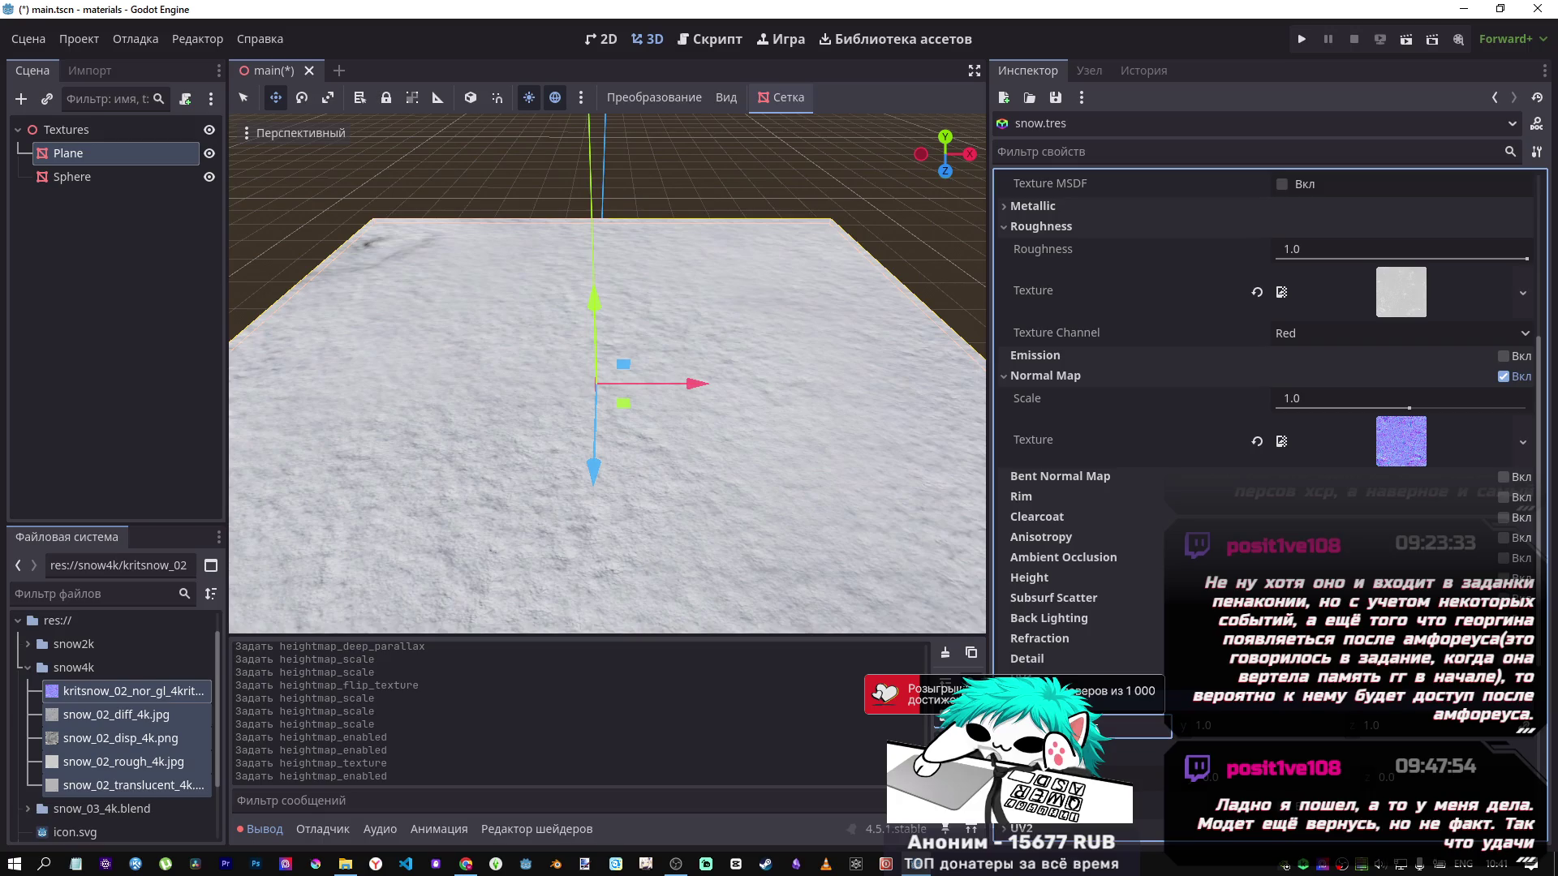
key(Return)
scroll(722, 519, up, 5)
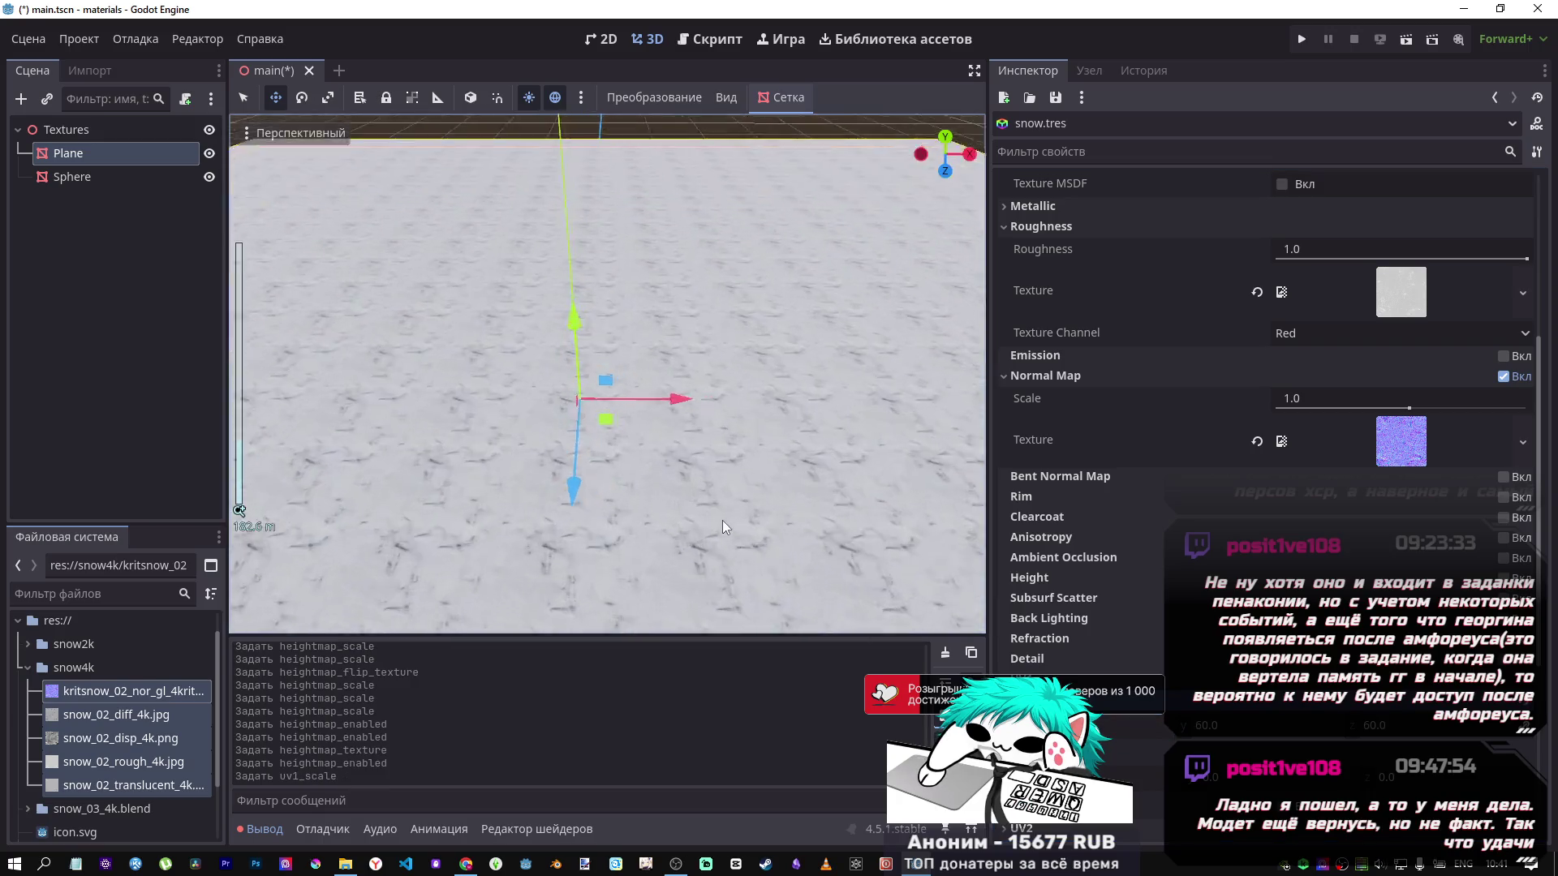
scroll(718, 519, down, 5)
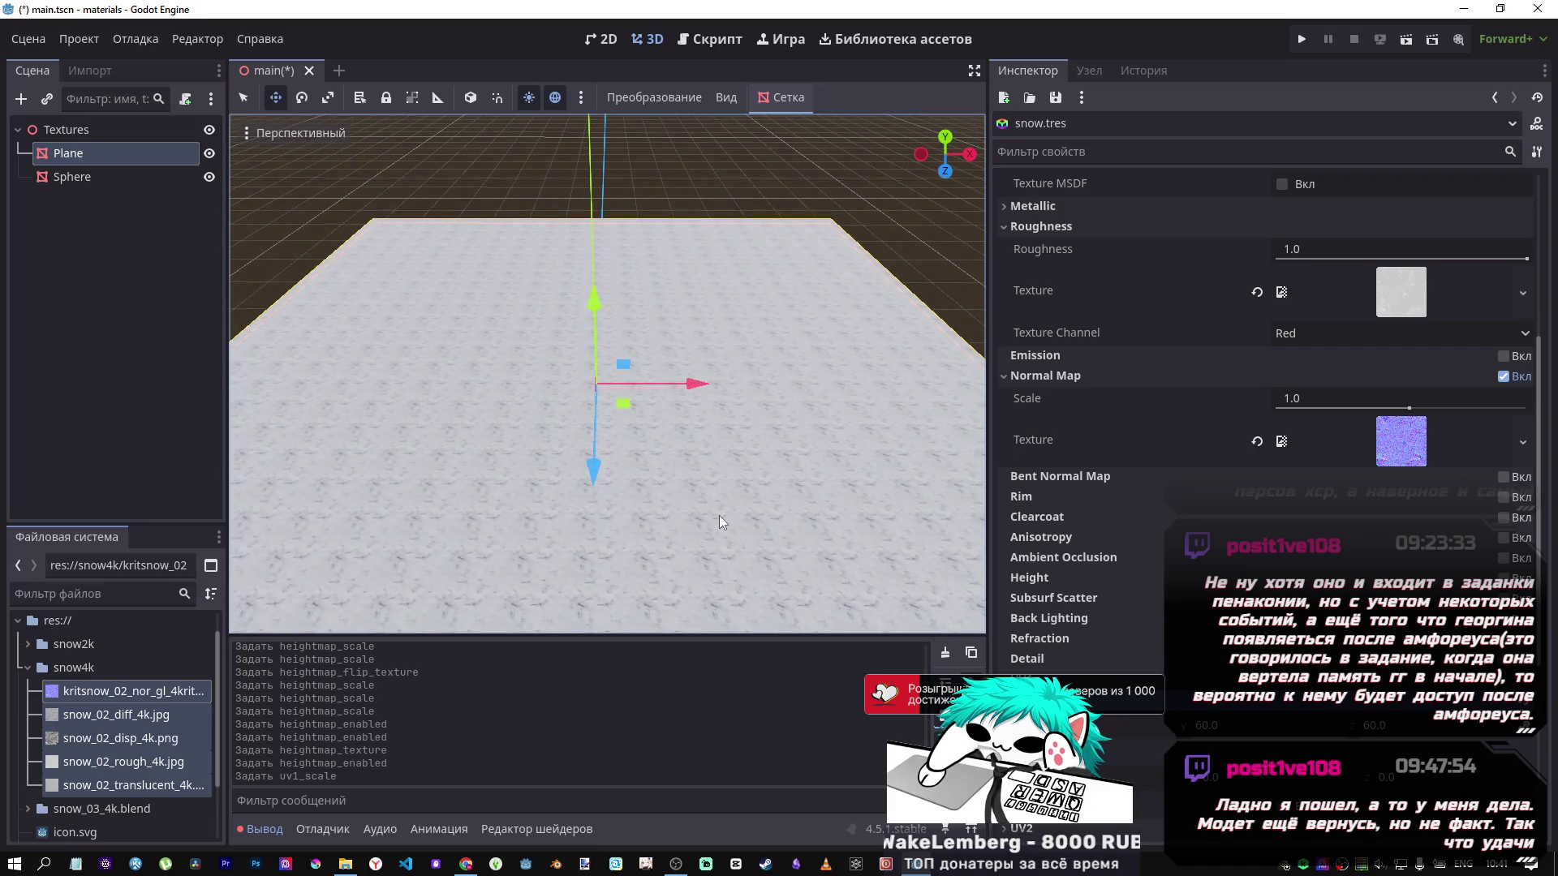
Try a UV1 scale X of 0, undo it, and briefly check the tutorial video.
click(1239, 726)
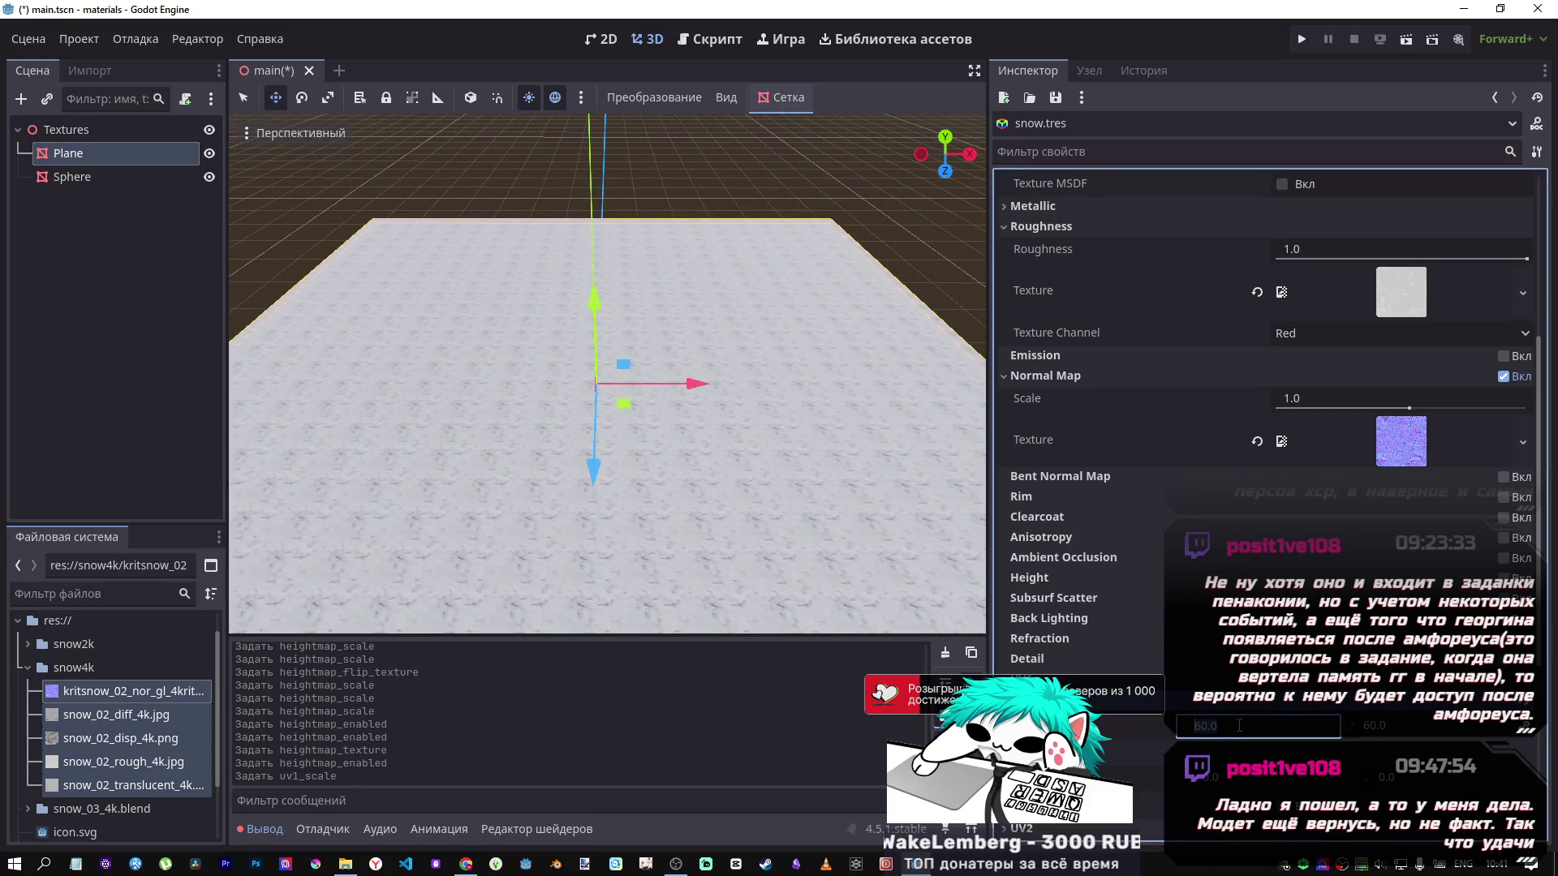
text(0)
key(Return)
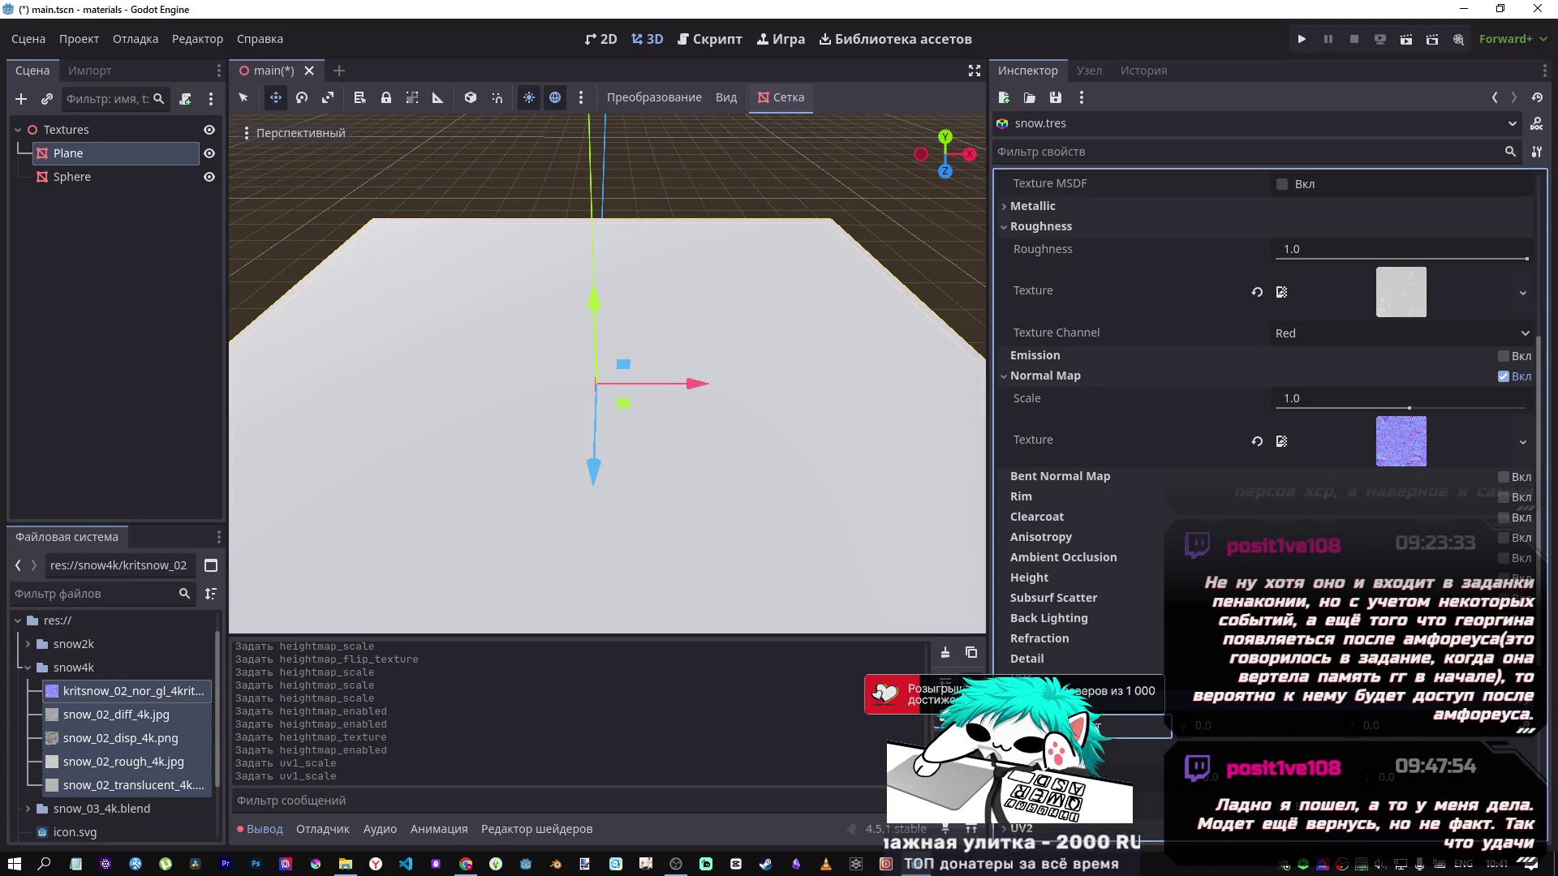
key(ctrl+z)
key(alt+Tab)
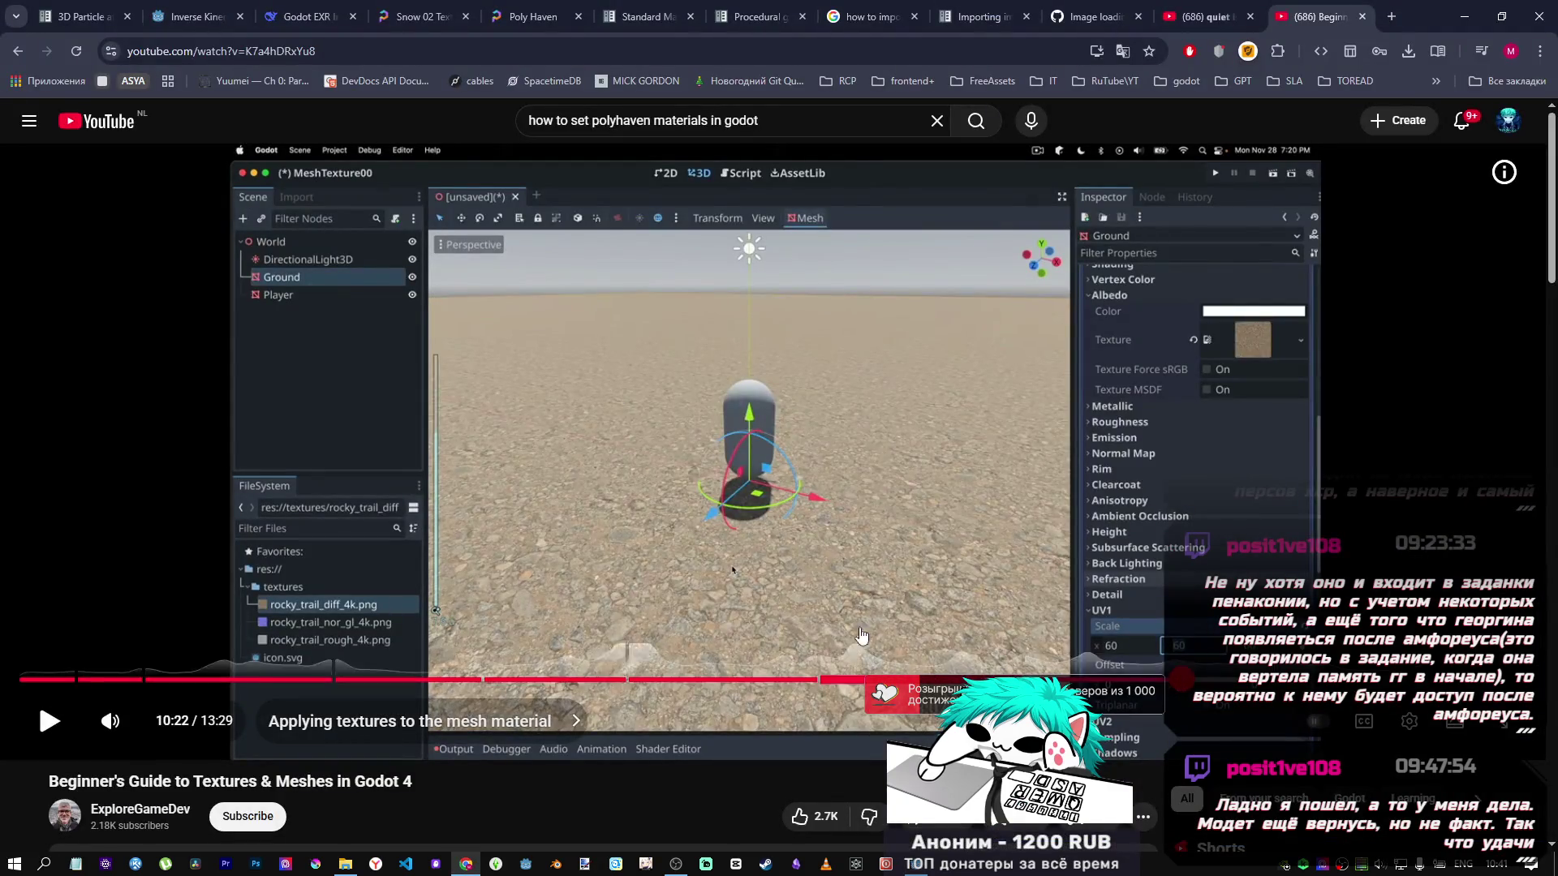
click(777, 600)
click(776, 594)
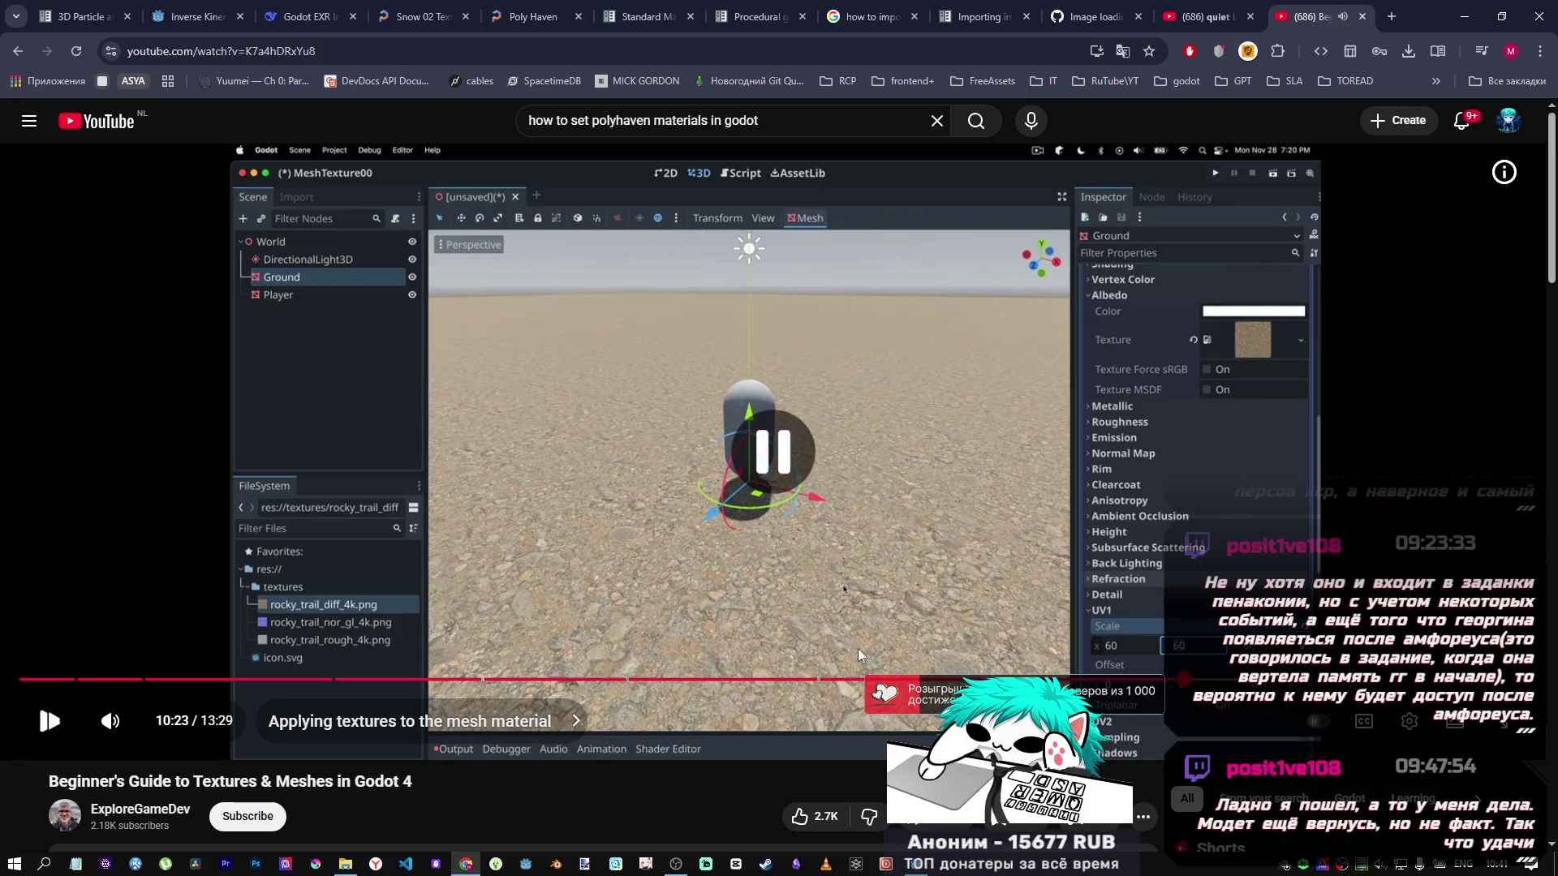
key(alt+Tab)
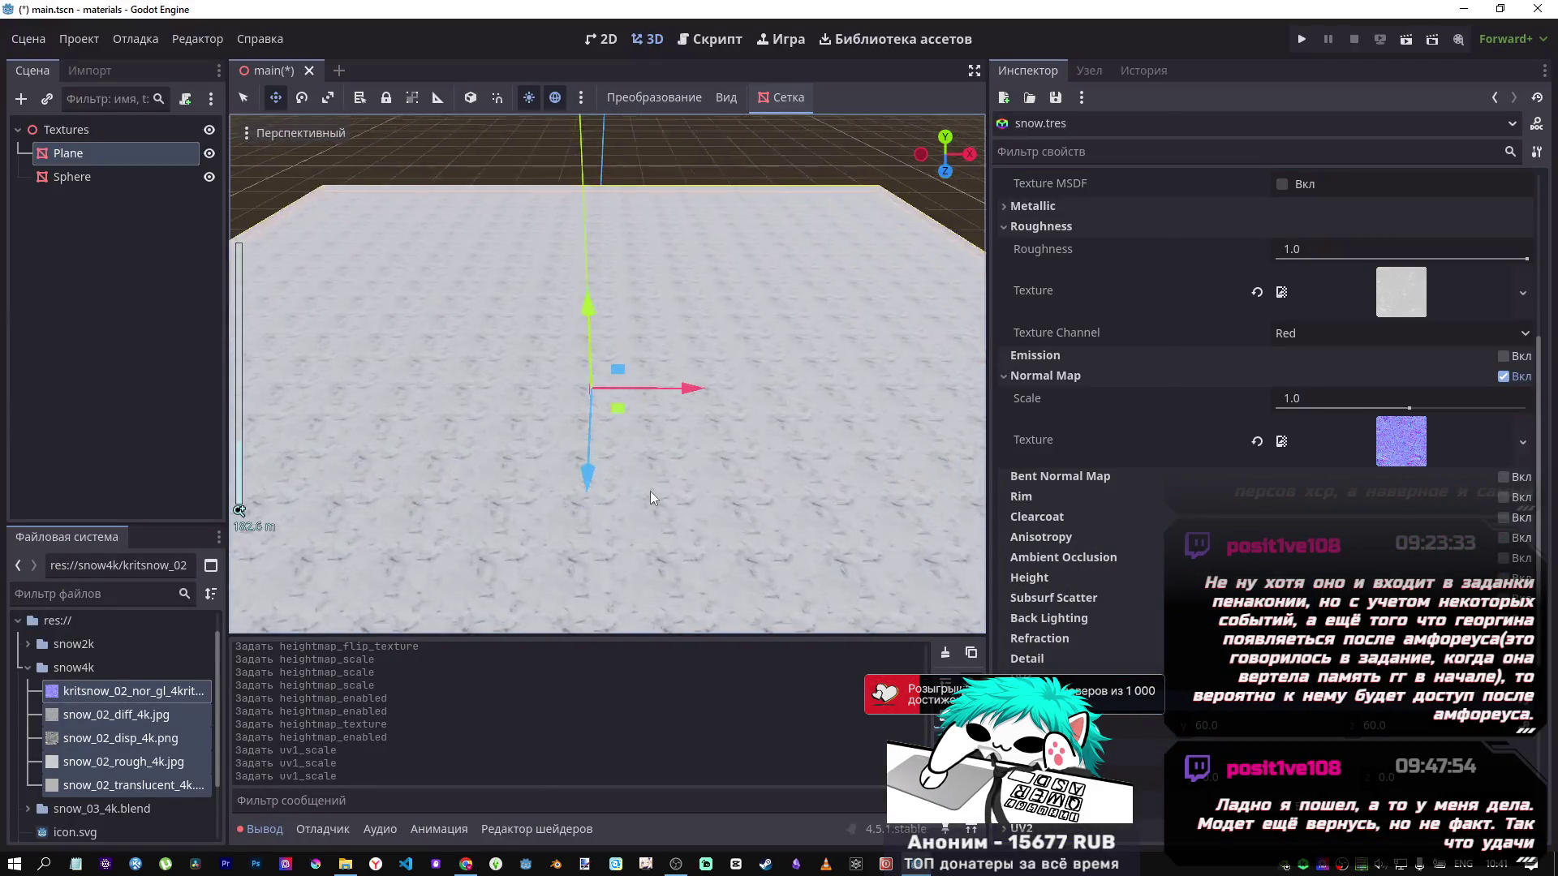
Experiment with Normal Map Scale strengths on the snow, then revert it to 1.0.
scroll(650, 492, up, 5)
mouse_move(649, 490)
mouse_down()
mouse_move(491, 537)
mouse_move(475, 495)
mouse_move(487, 531)
mouse_up()
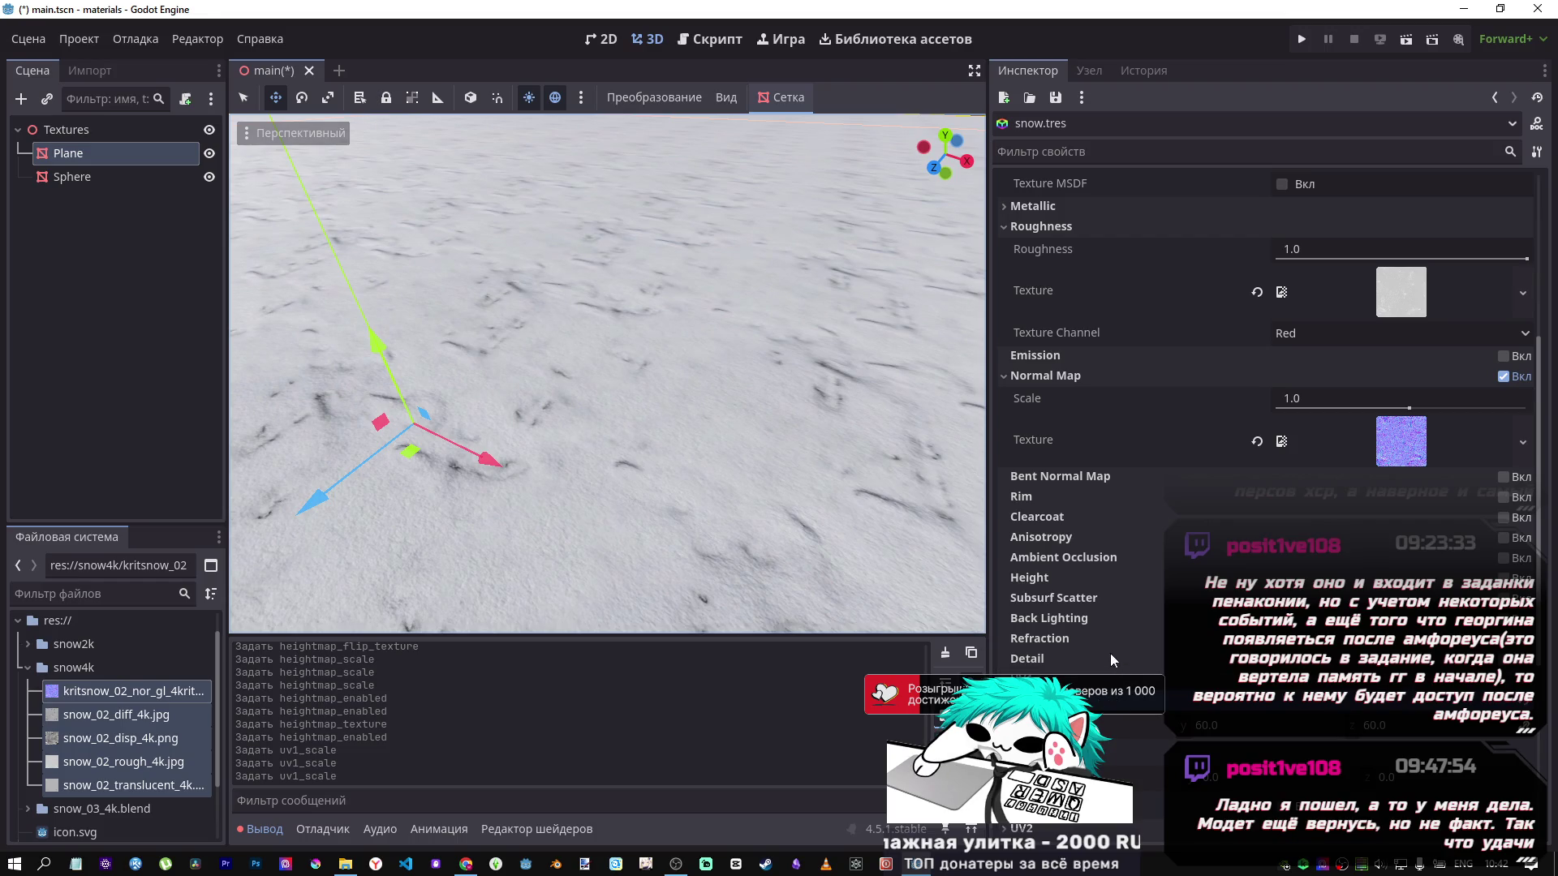
mouse_move(1404, 399)
mouse_down()
mouse_move(1315, 405)
mouse_move(1452, 408)
mouse_move(1430, 408)
mouse_up()
mouse_move(607, 373)
mouse_down()
mouse_move(598, 438)
mouse_move(859, 437)
mouse_up()
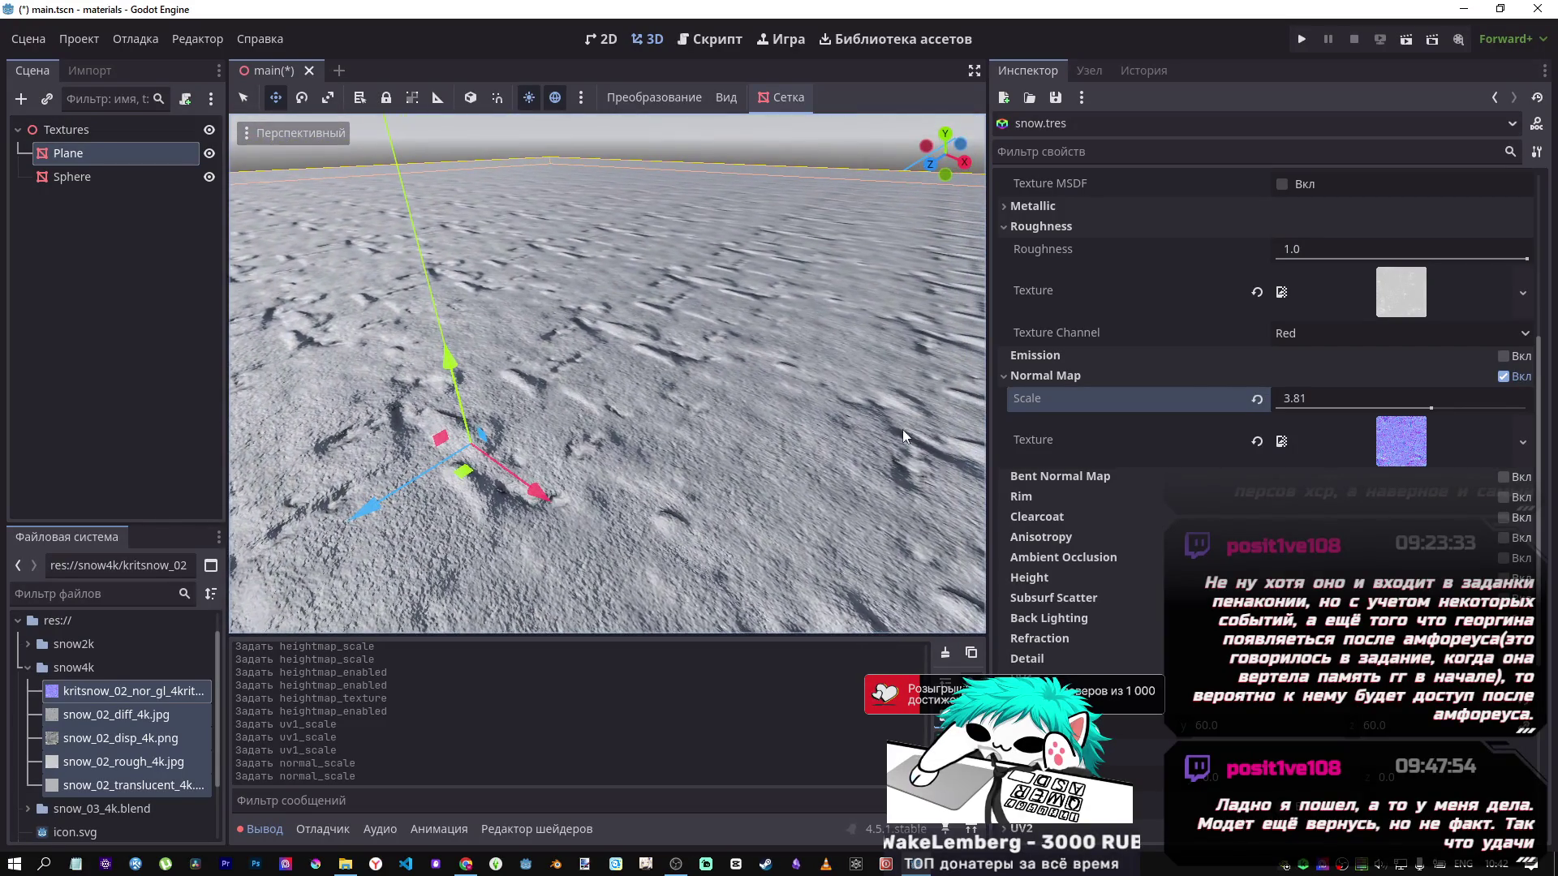
click(1257, 399)
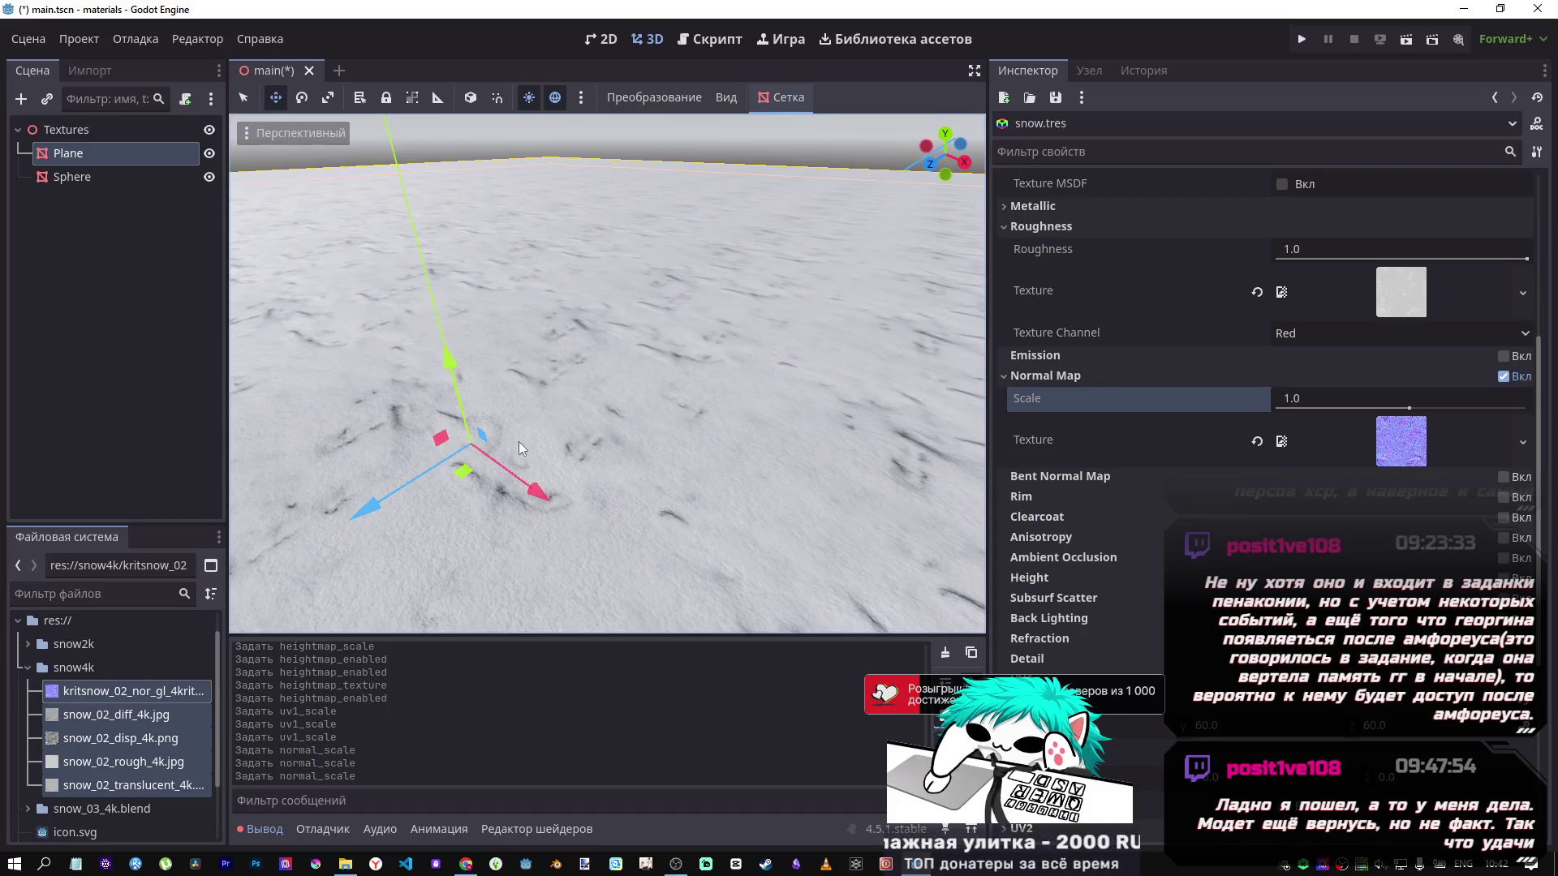
click(466, 863)
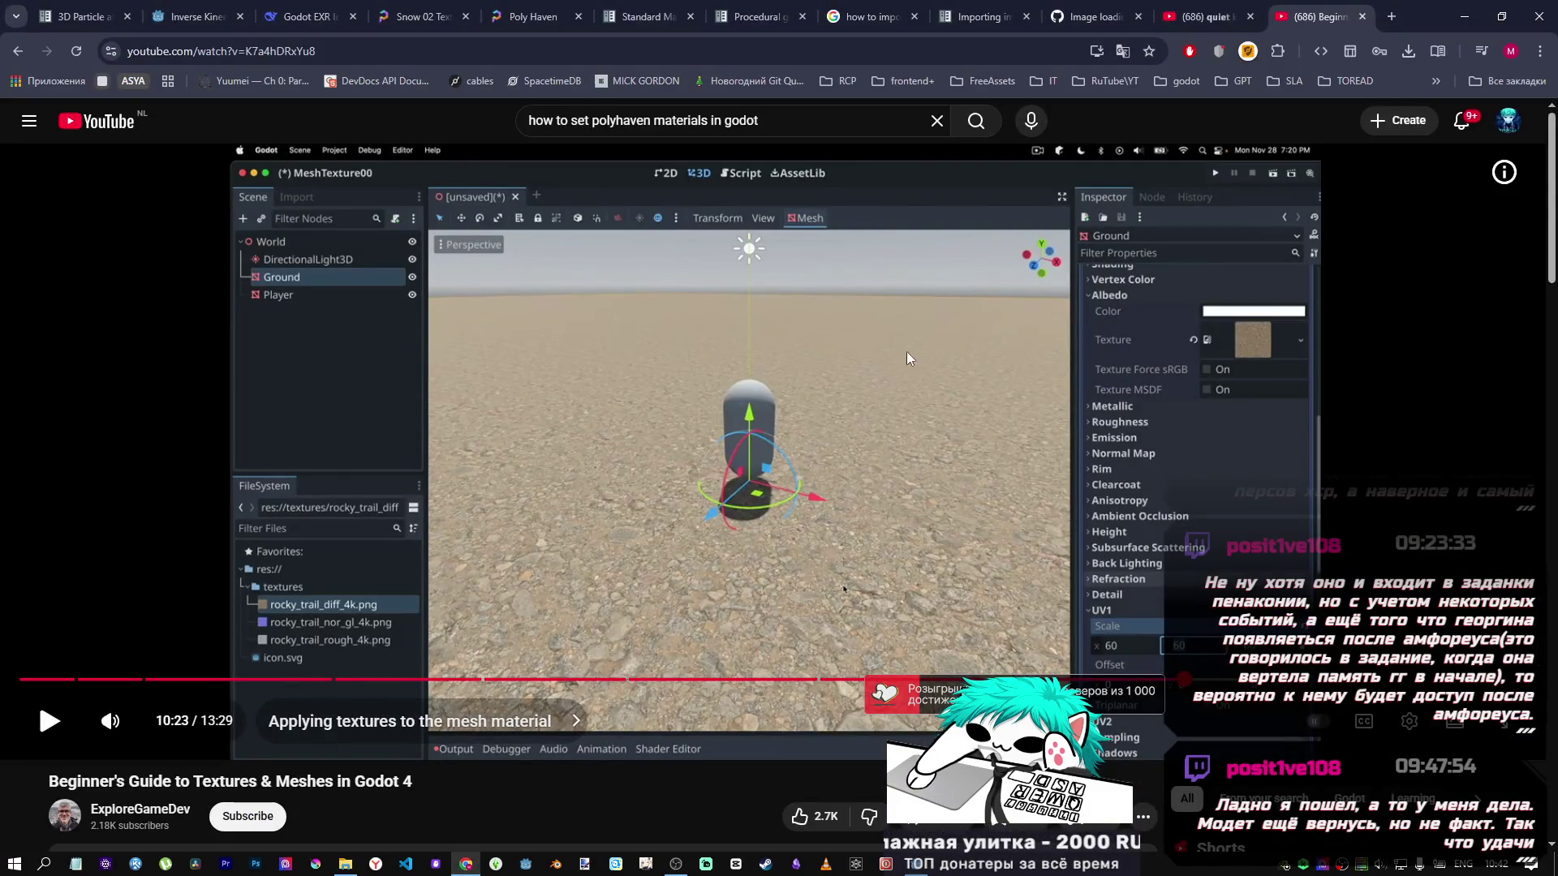
click(864, 358)
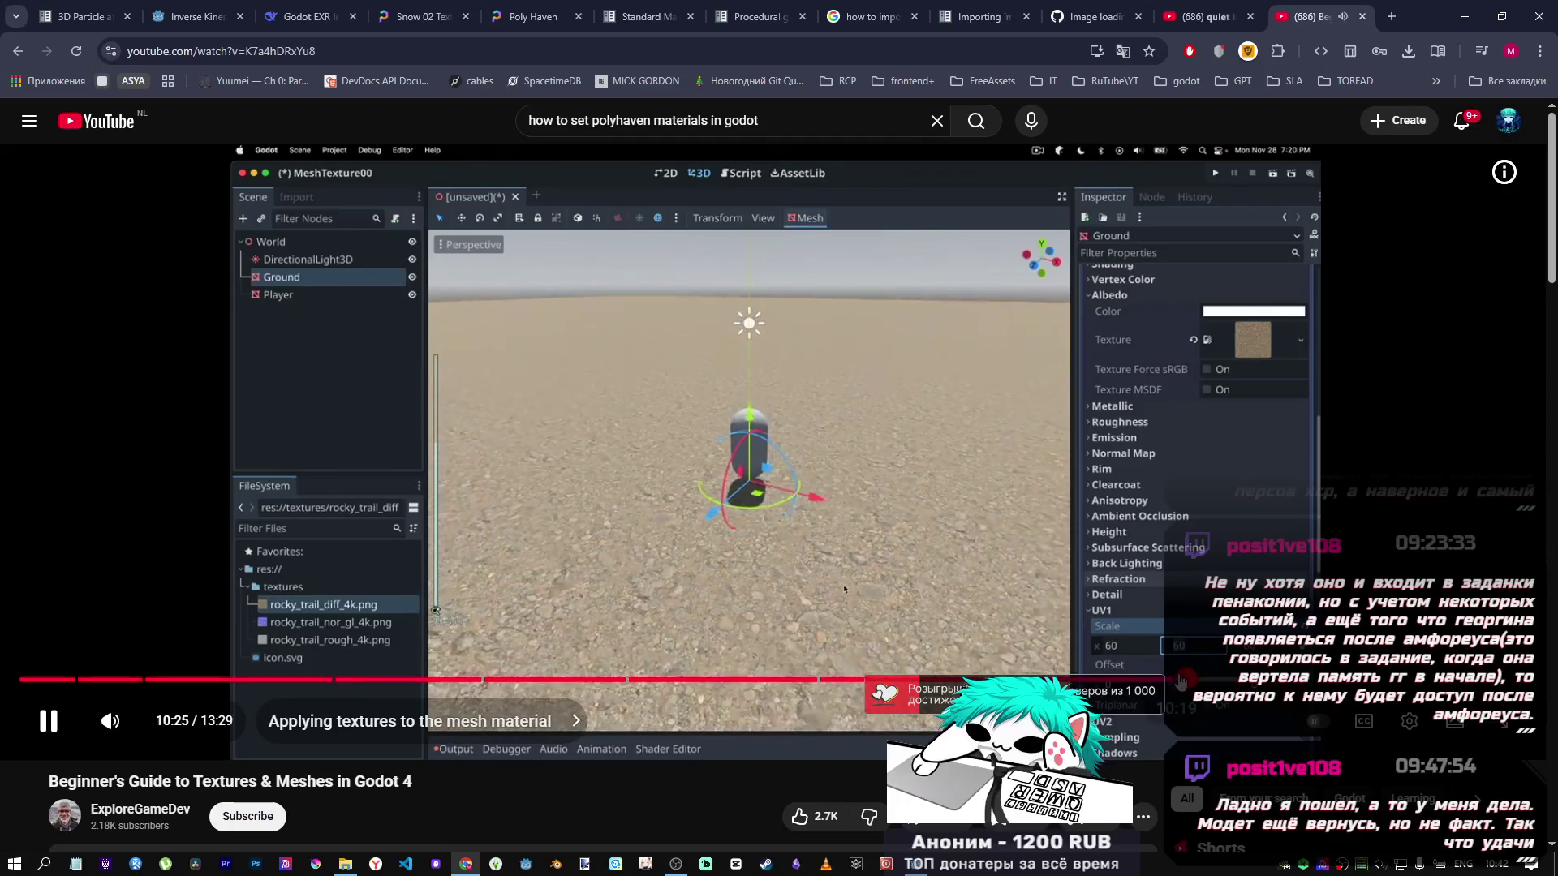
click(1232, 680)
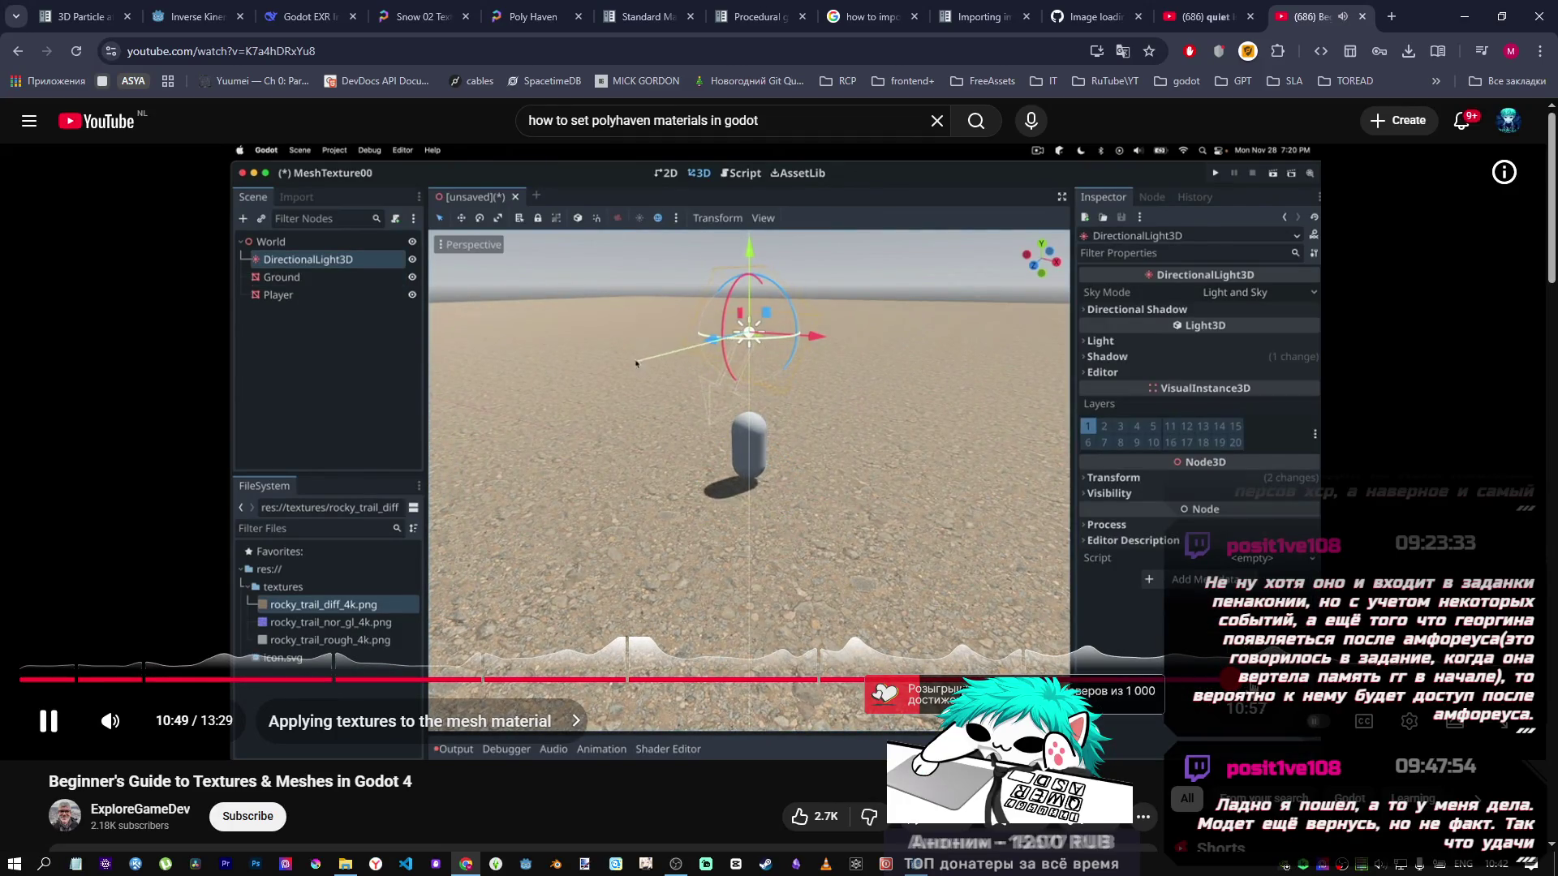
key(l)
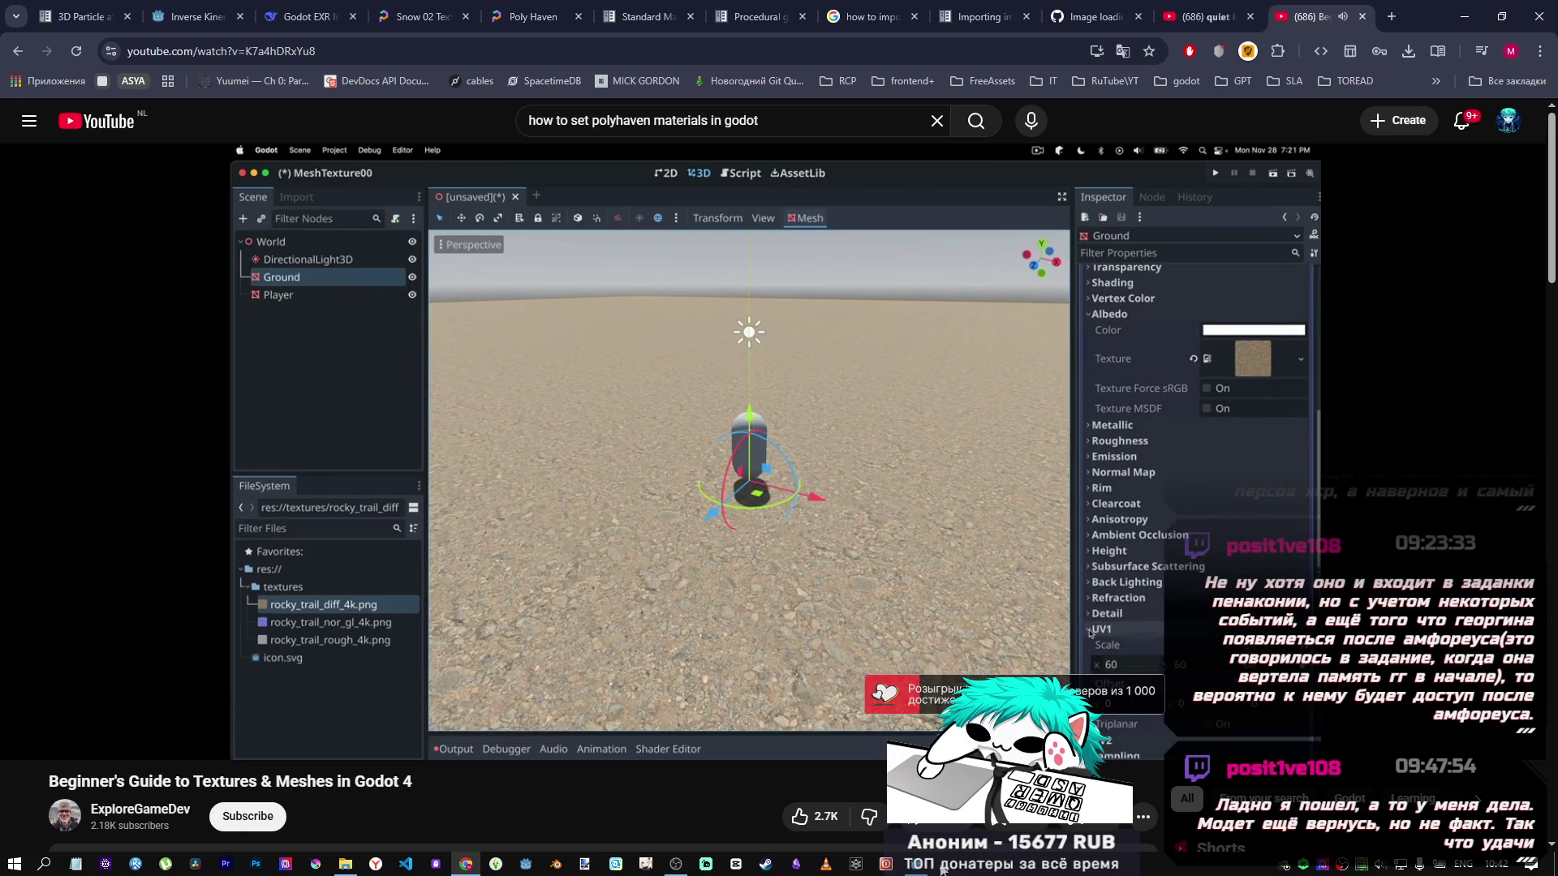
key(alt+Tab)
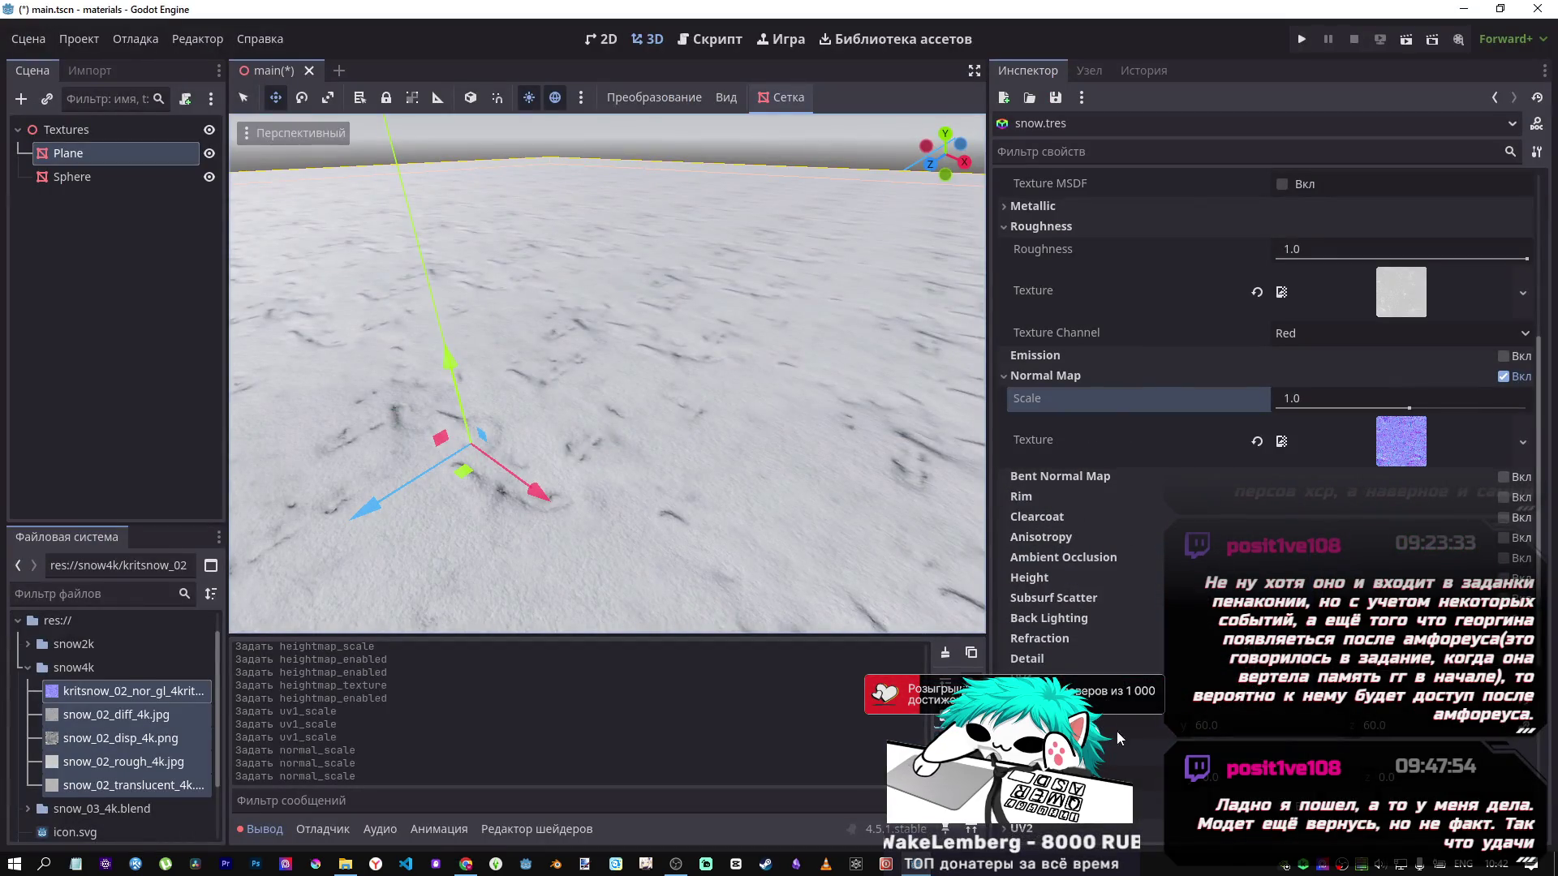
Orbit to a level view and raise the snow normal map scale to 1.62.
scroll(661, 465, up, 4)
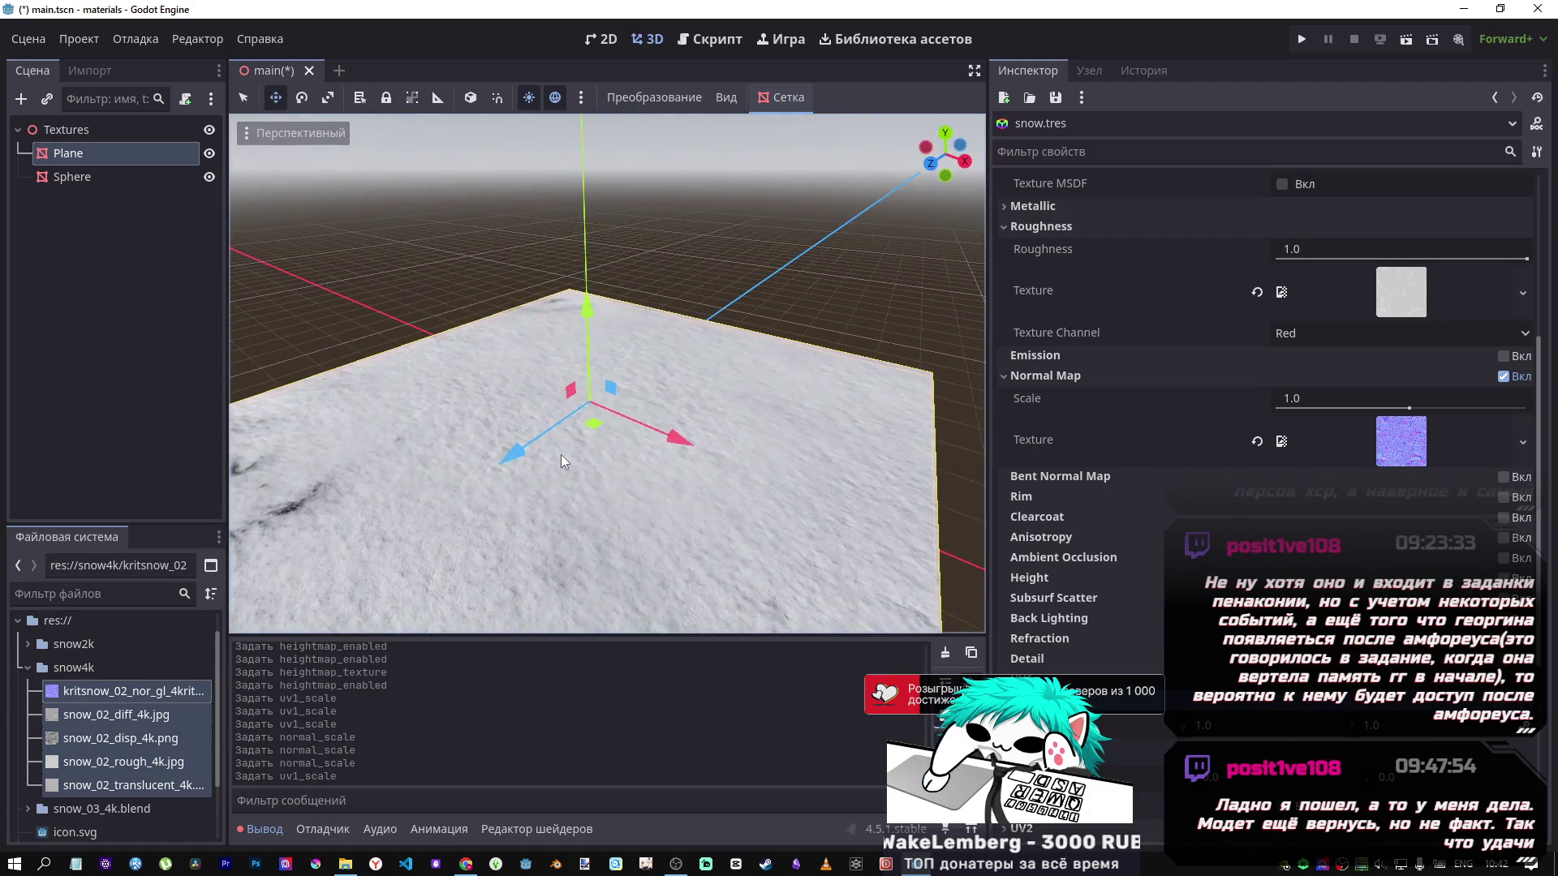
drag(629, 487, 772, 508)
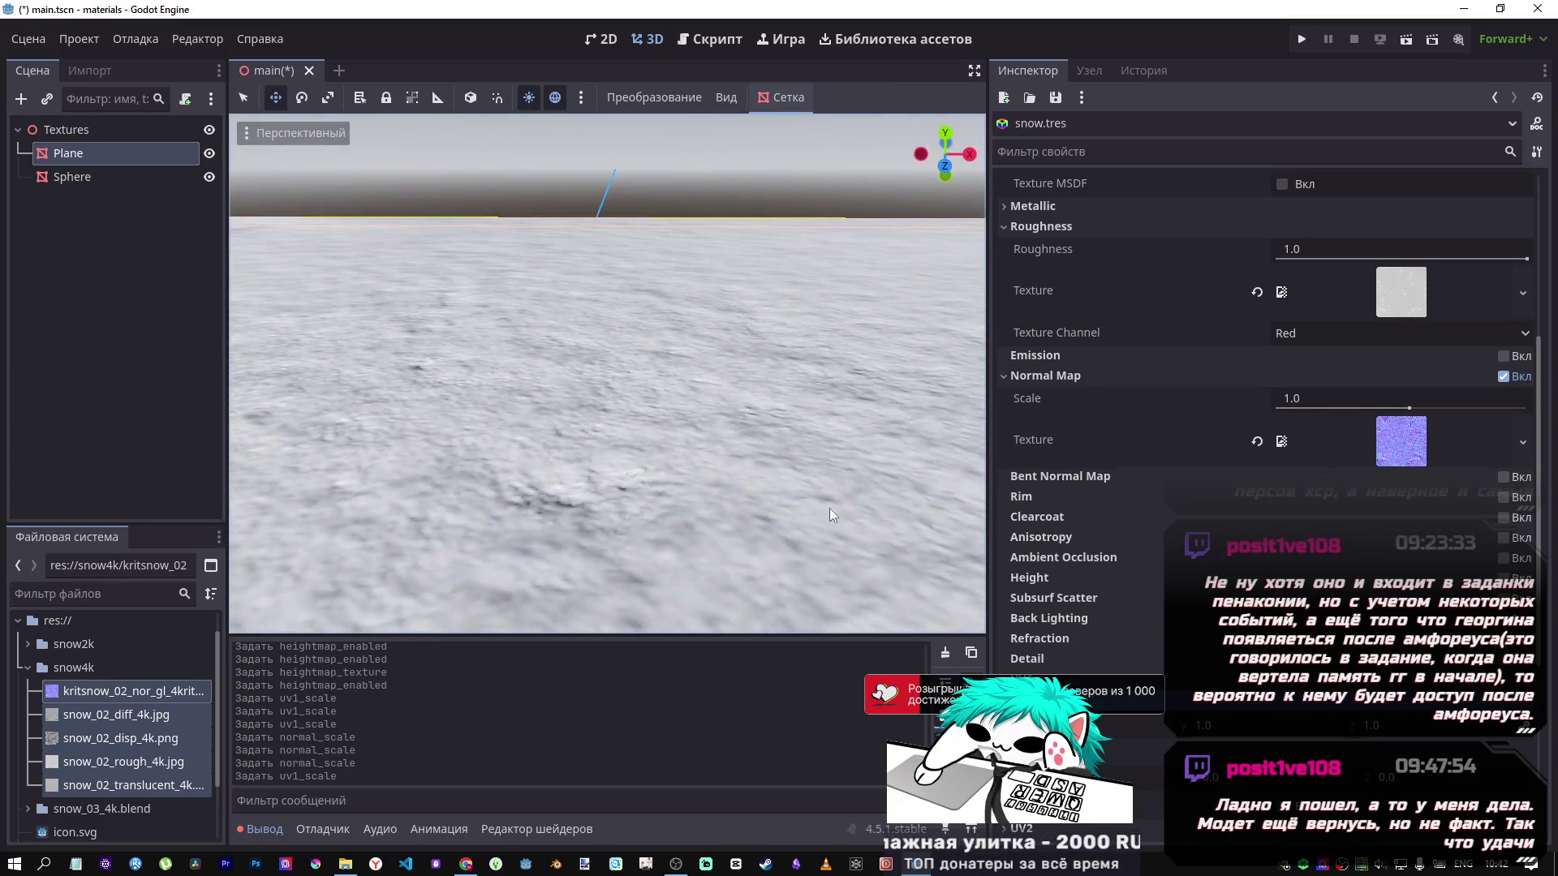
mouse_move(1408, 408)
mouse_down()
mouse_move(1452, 408)
mouse_move(1413, 409)
mouse_up()
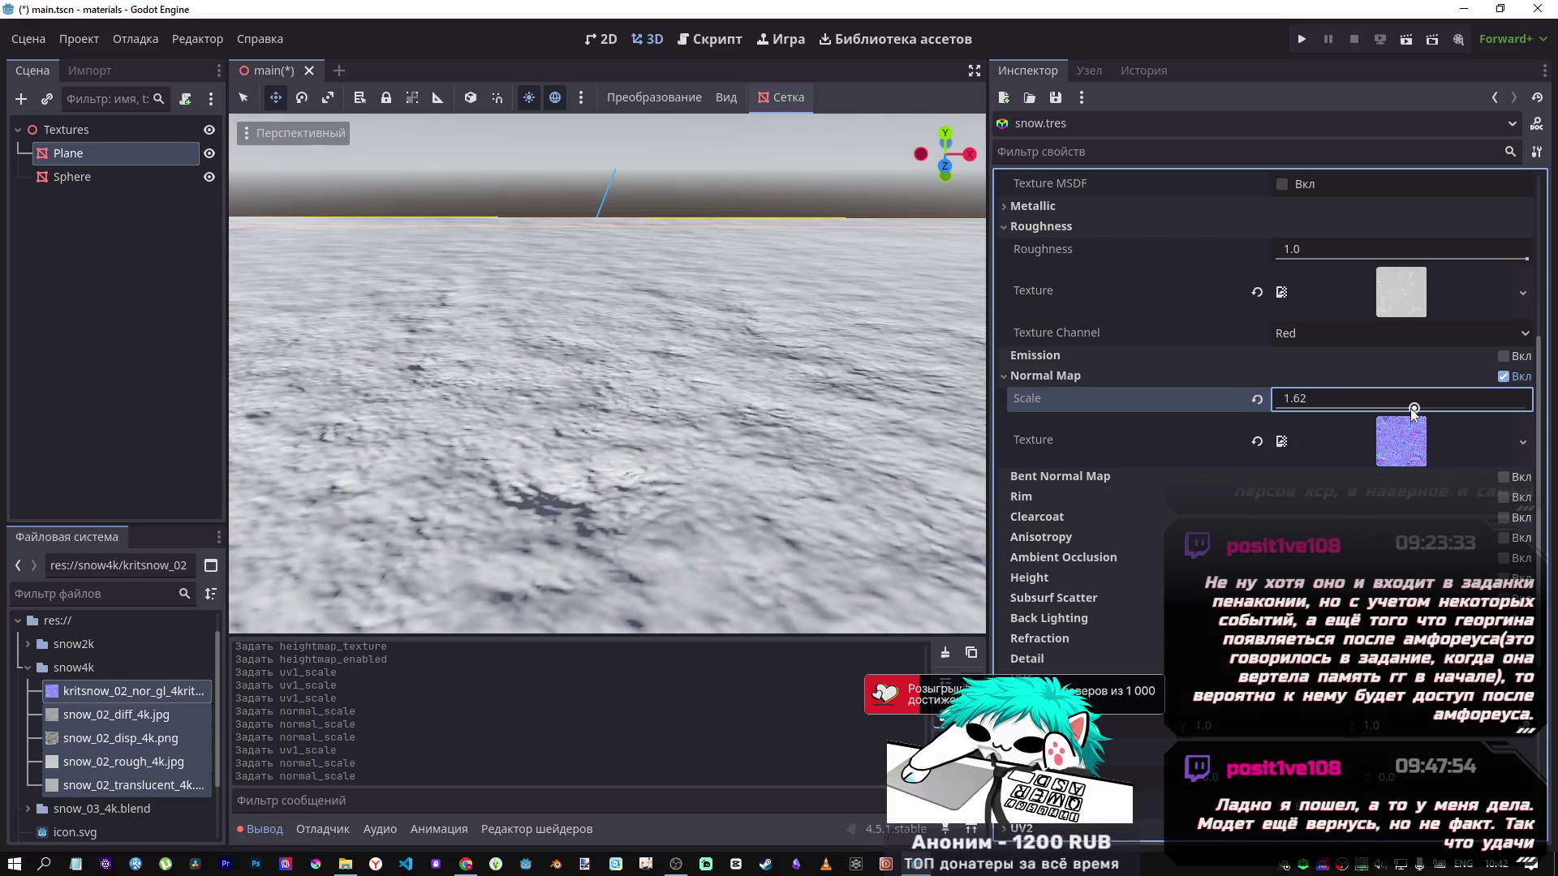
mouse_move(607, 373)
mouse_down()
mouse_move(584, 390)
mouse_move(527, 370)
mouse_move(733, 421)
mouse_up()
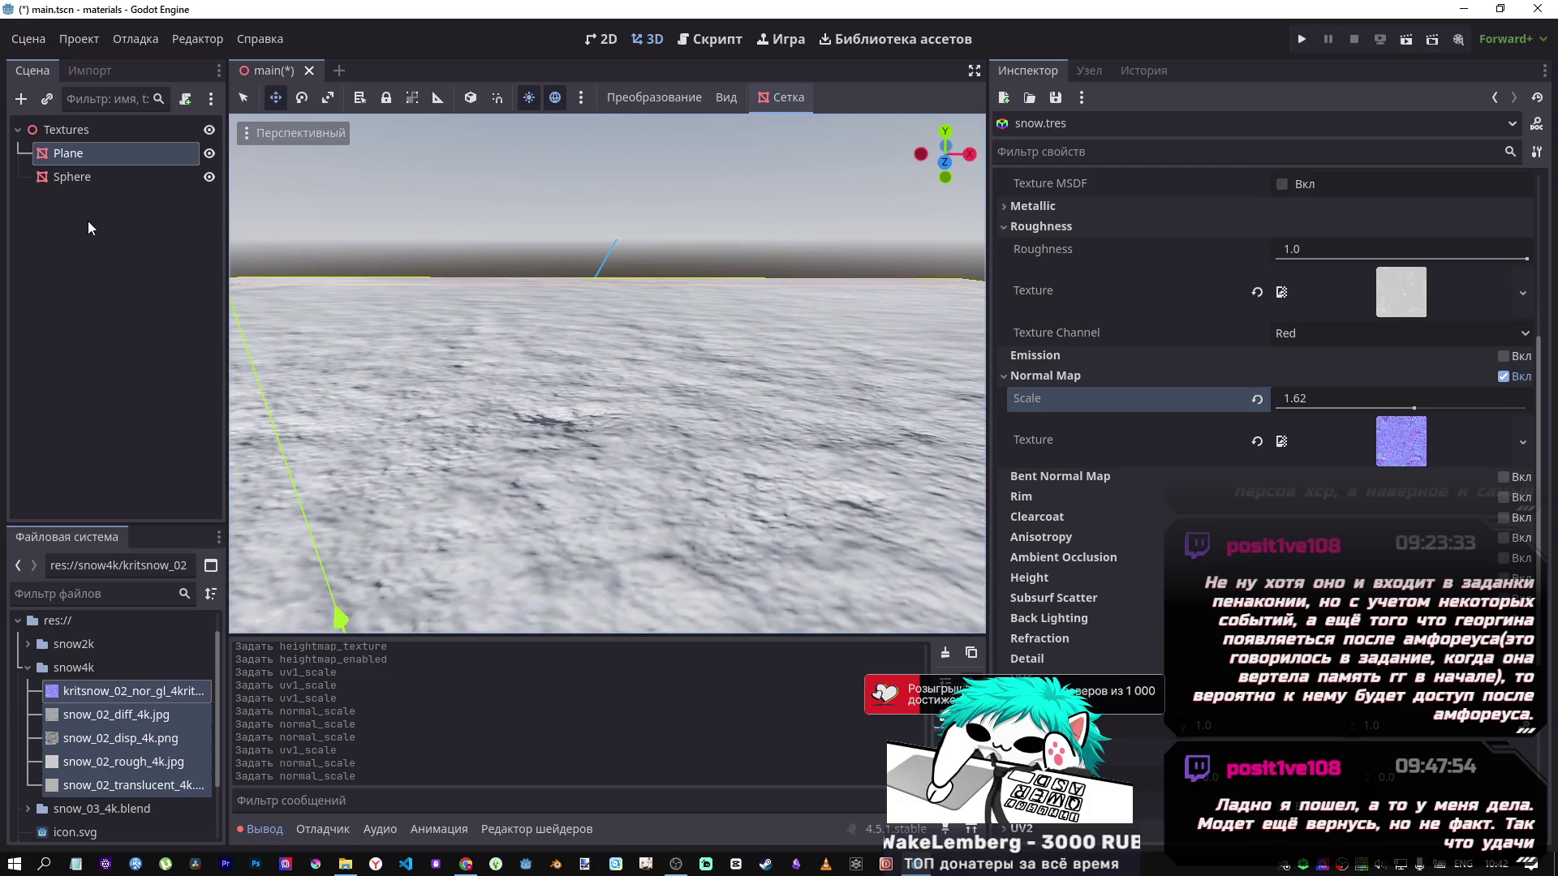
right_click(70, 133)
Add a DirectionalLight3D as a child of Textures using the 'lig' search.
click(109, 151)
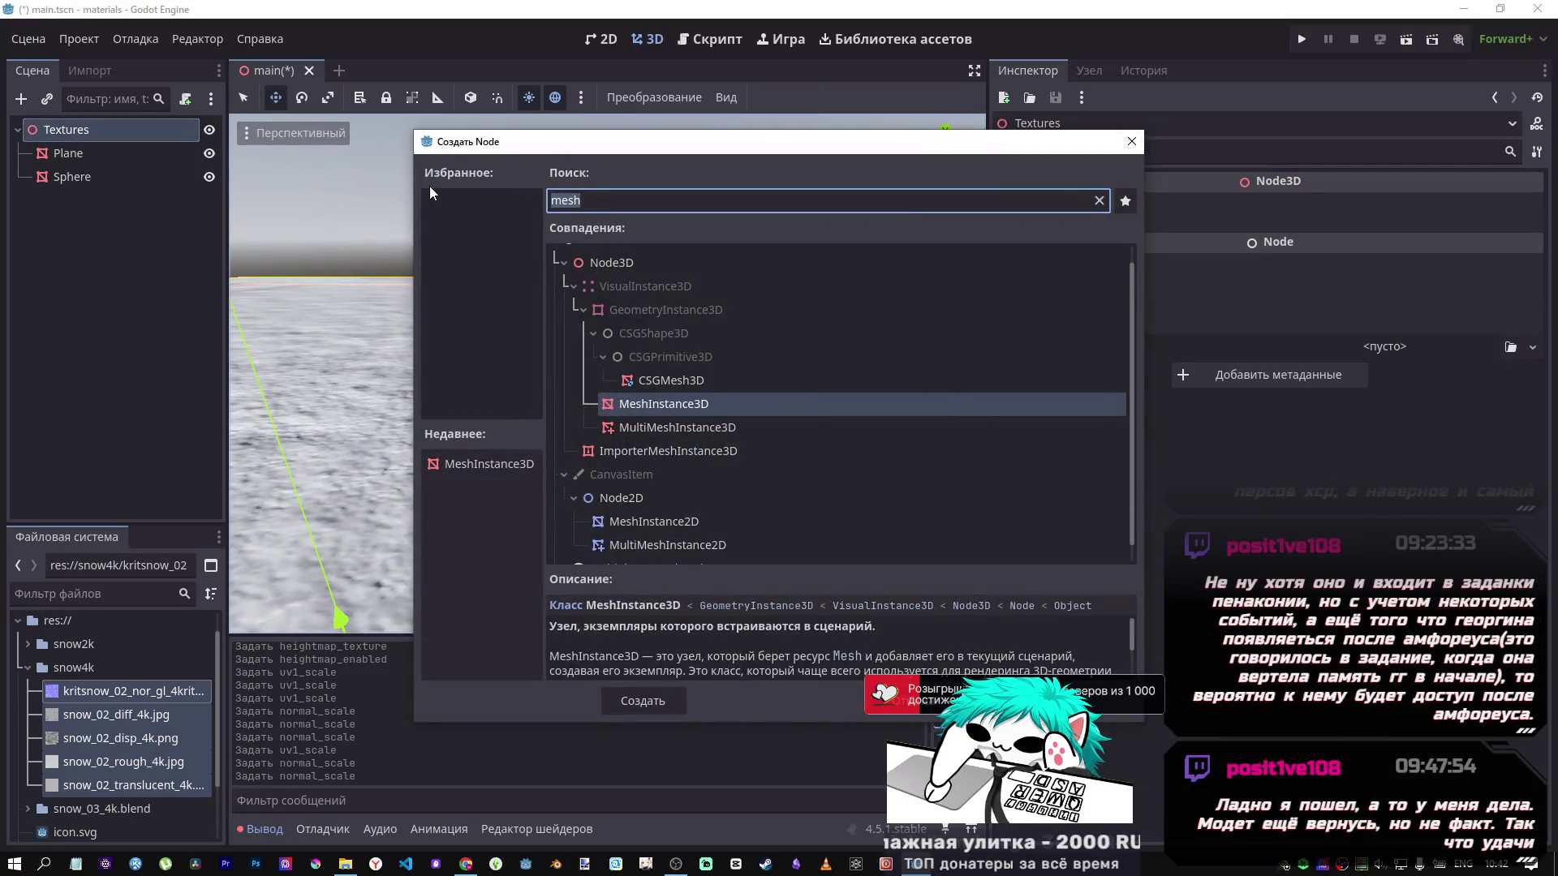
text(lig)
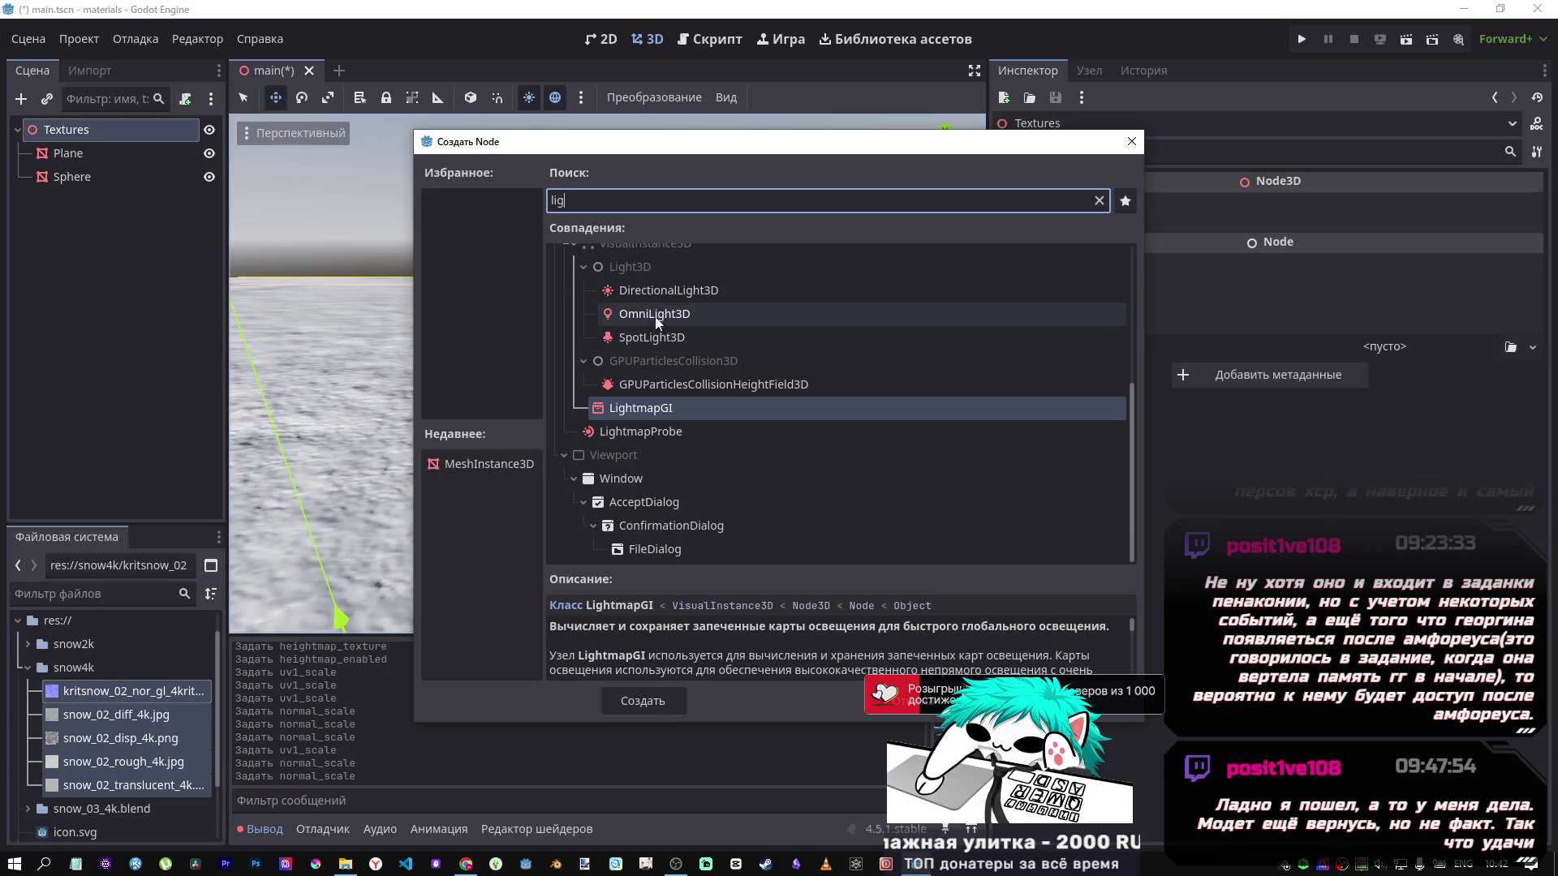
click(655, 295)
click(642, 699)
click(138, 206)
key(f)
Raise the light above the snow plane and rotate it about the X axis.
scroll(621, 406, up, 3)
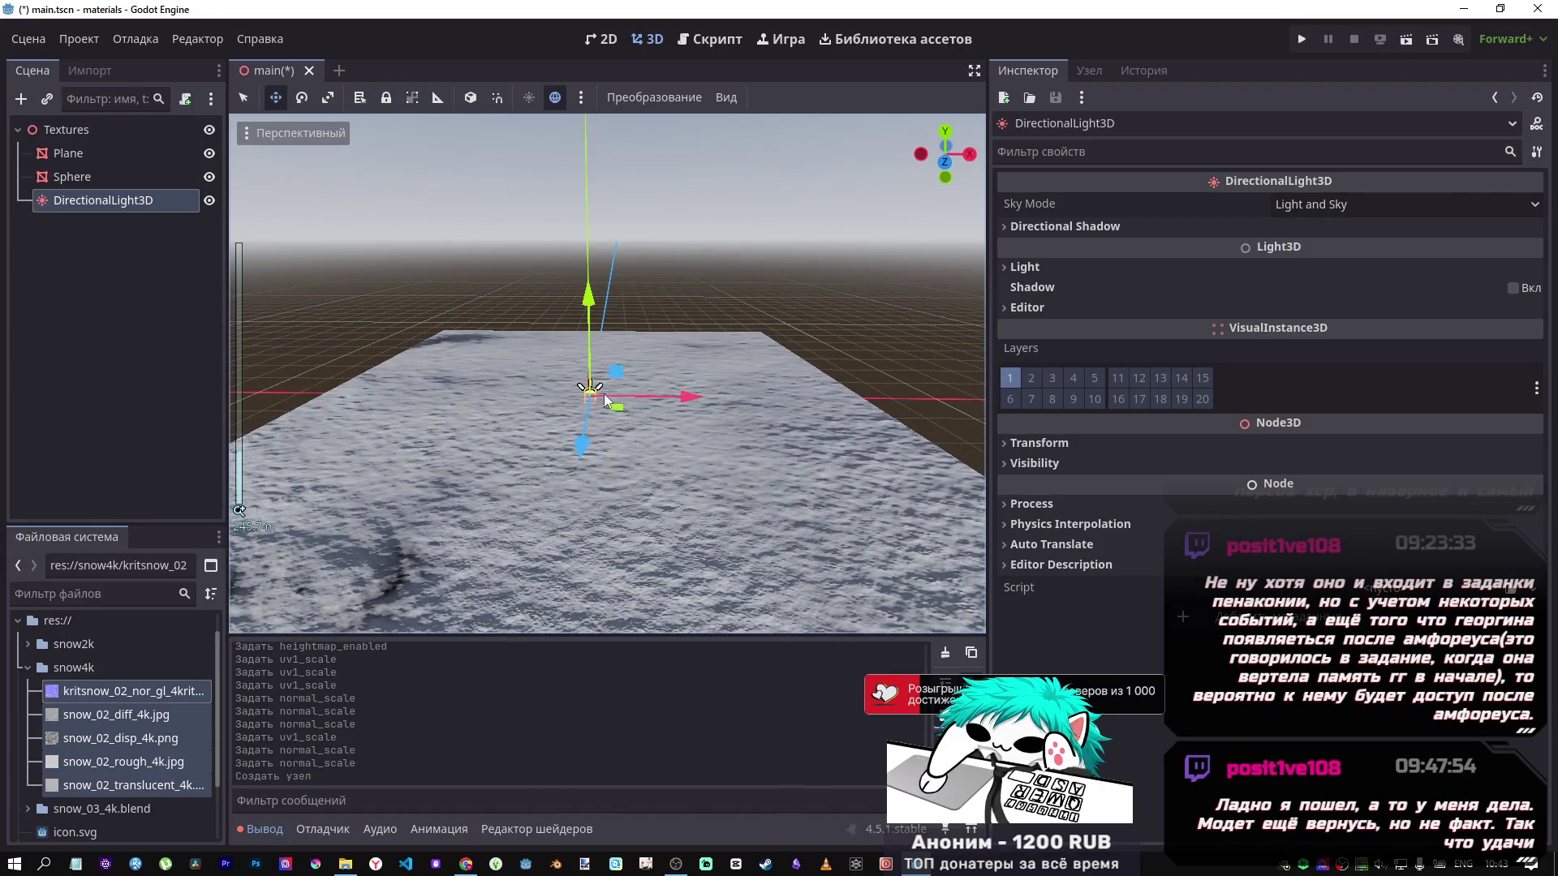
drag(588, 296, 589, 197)
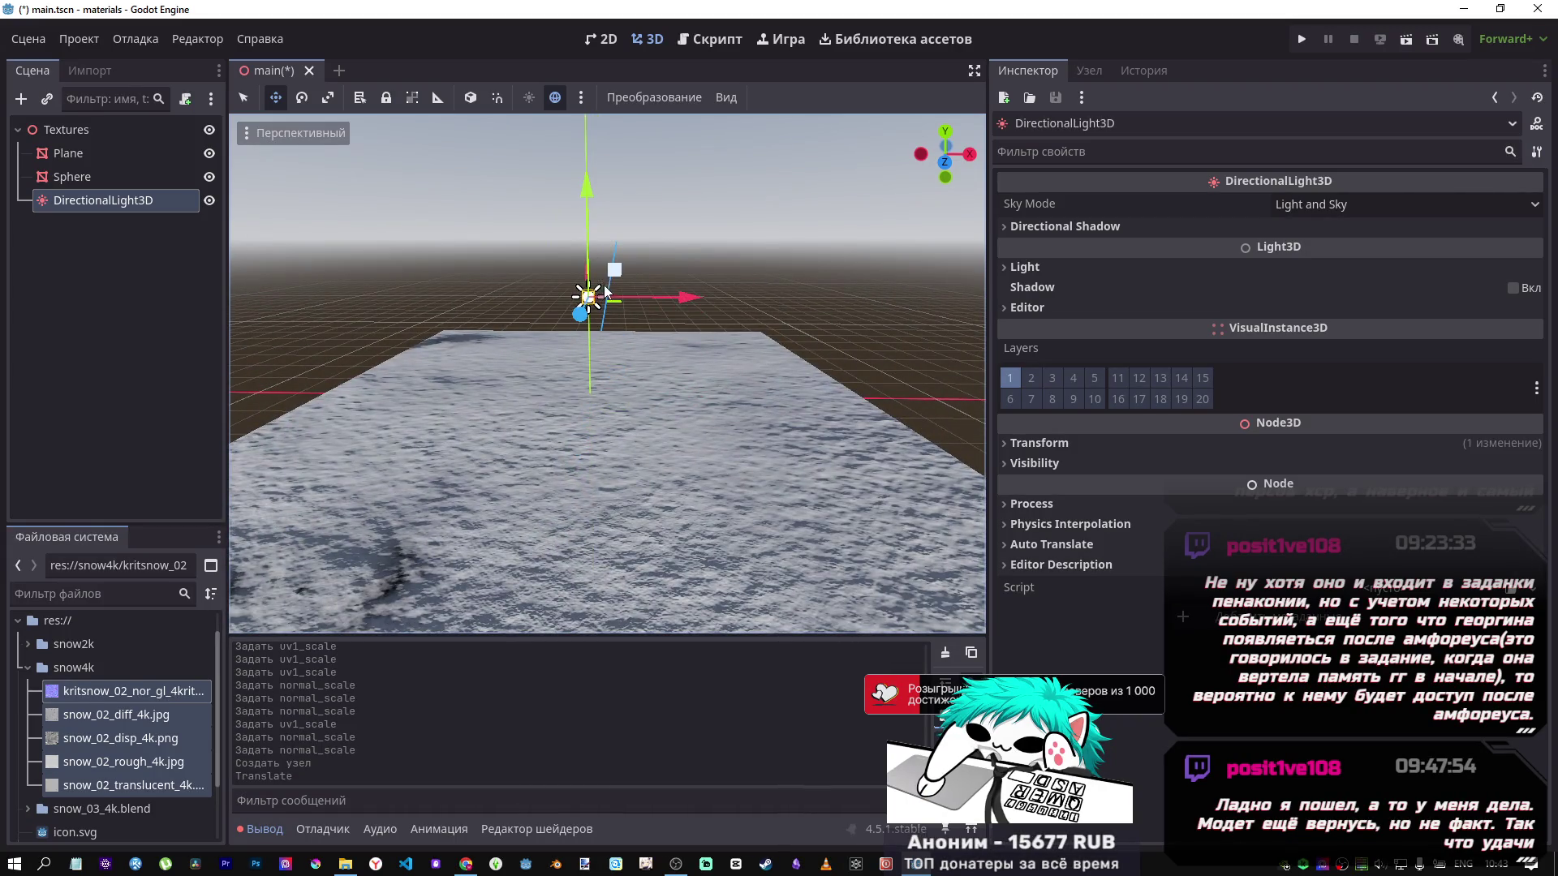
scroll(607, 373, up, 2)
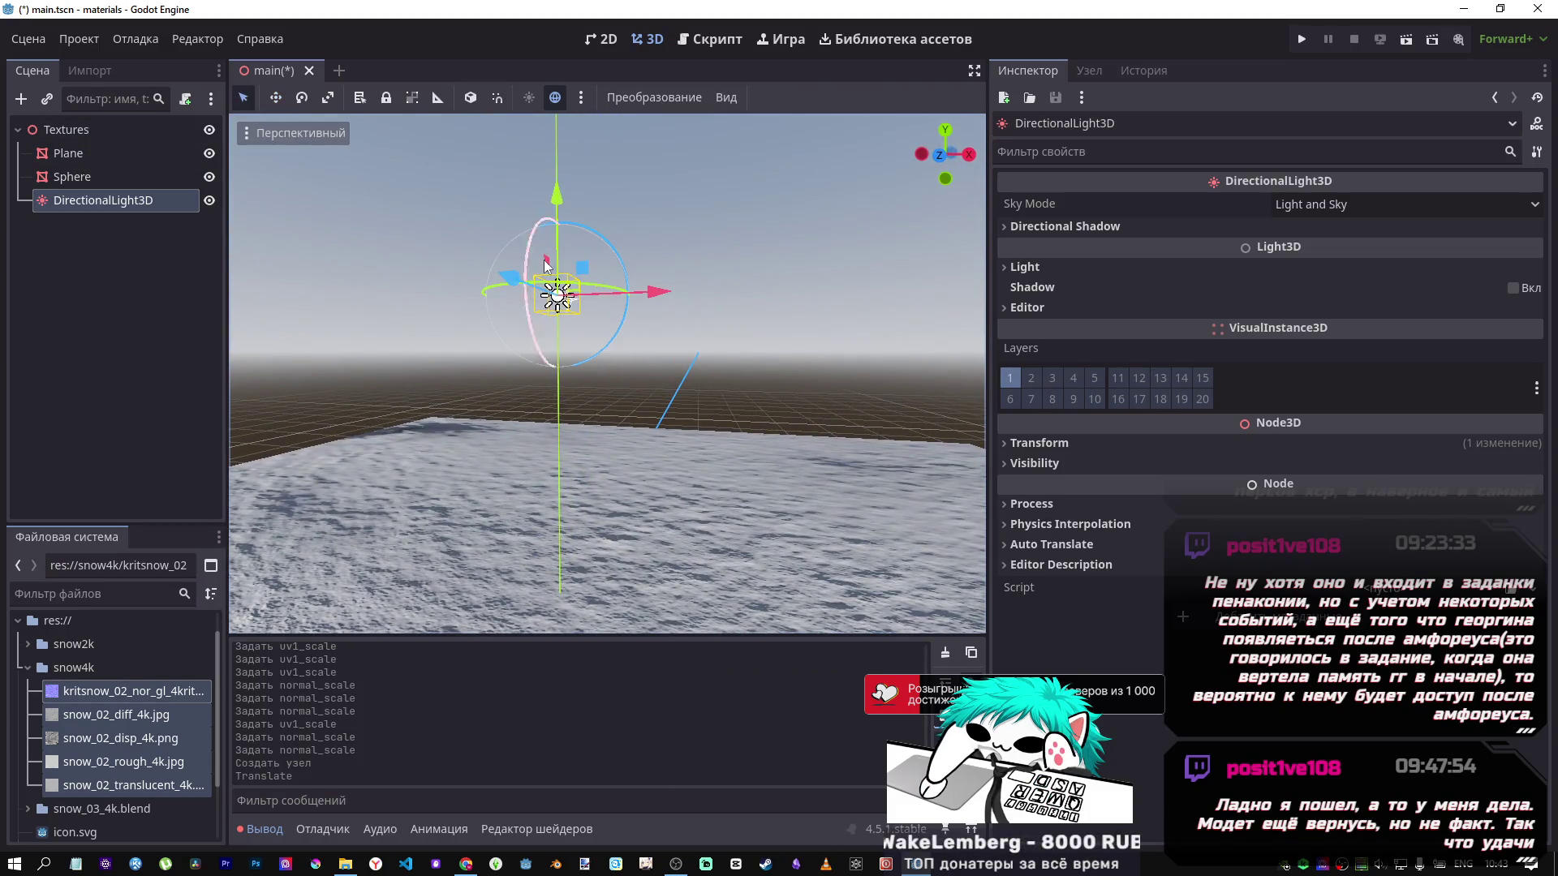
mouse_move(543, 231)
mouse_down()
mouse_move(533, 282)
mouse_move(568, 235)
mouse_move(606, 229)
mouse_move(641, 259)
mouse_move(621, 336)
mouse_move(581, 362)
mouse_move(528, 276)
mouse_move(537, 263)
mouse_up()
Hide the Sphere with its eye icon and revert the Plane's Normal Map Scale to 1.0.
click(110, 177)
click(114, 154)
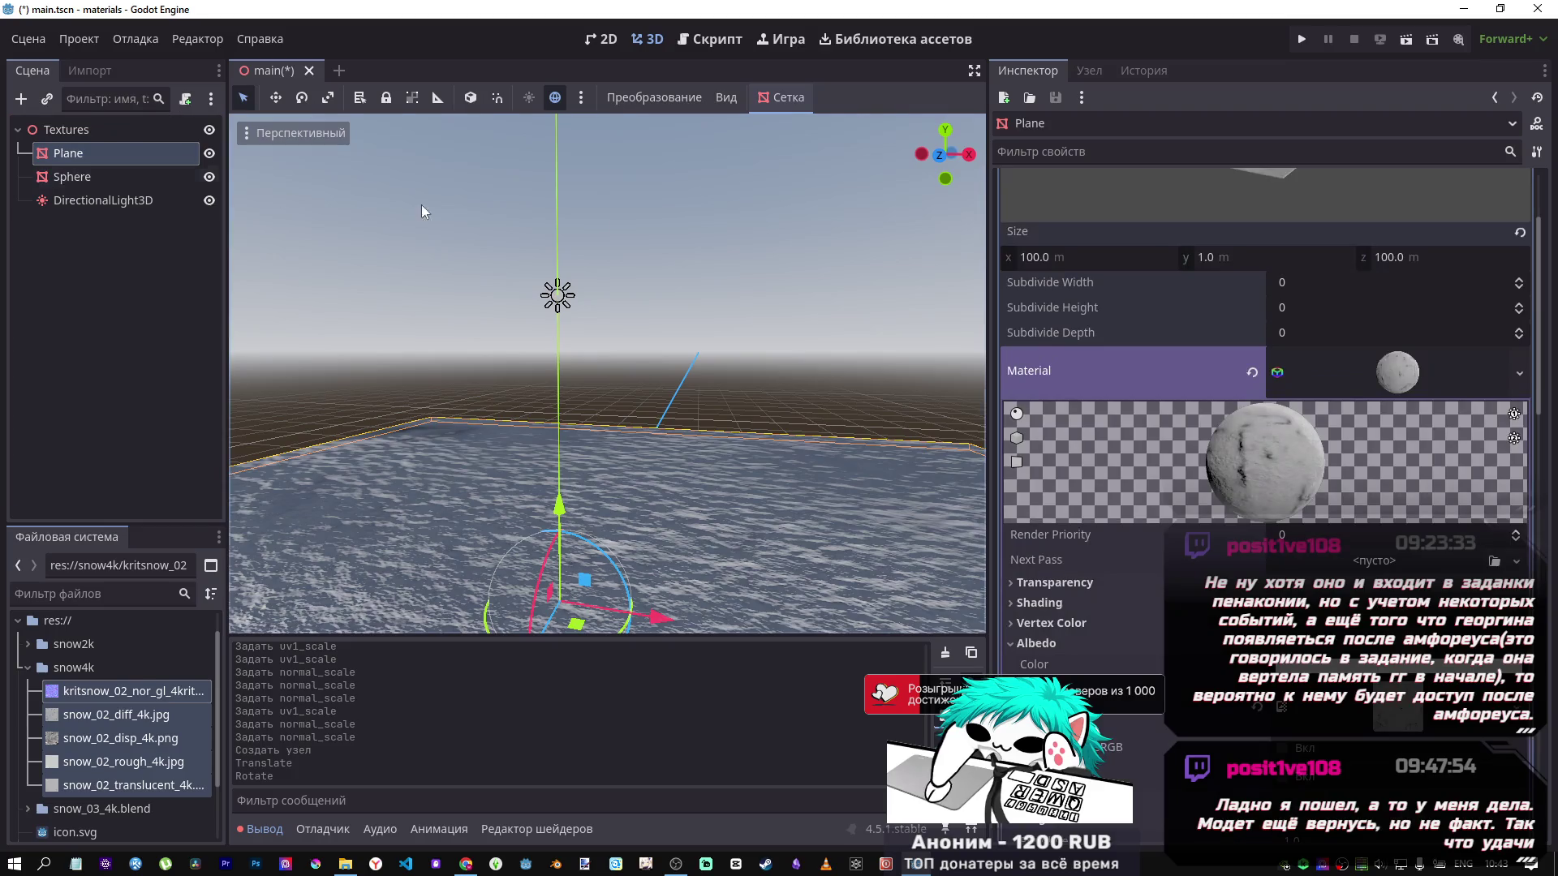
click(210, 176)
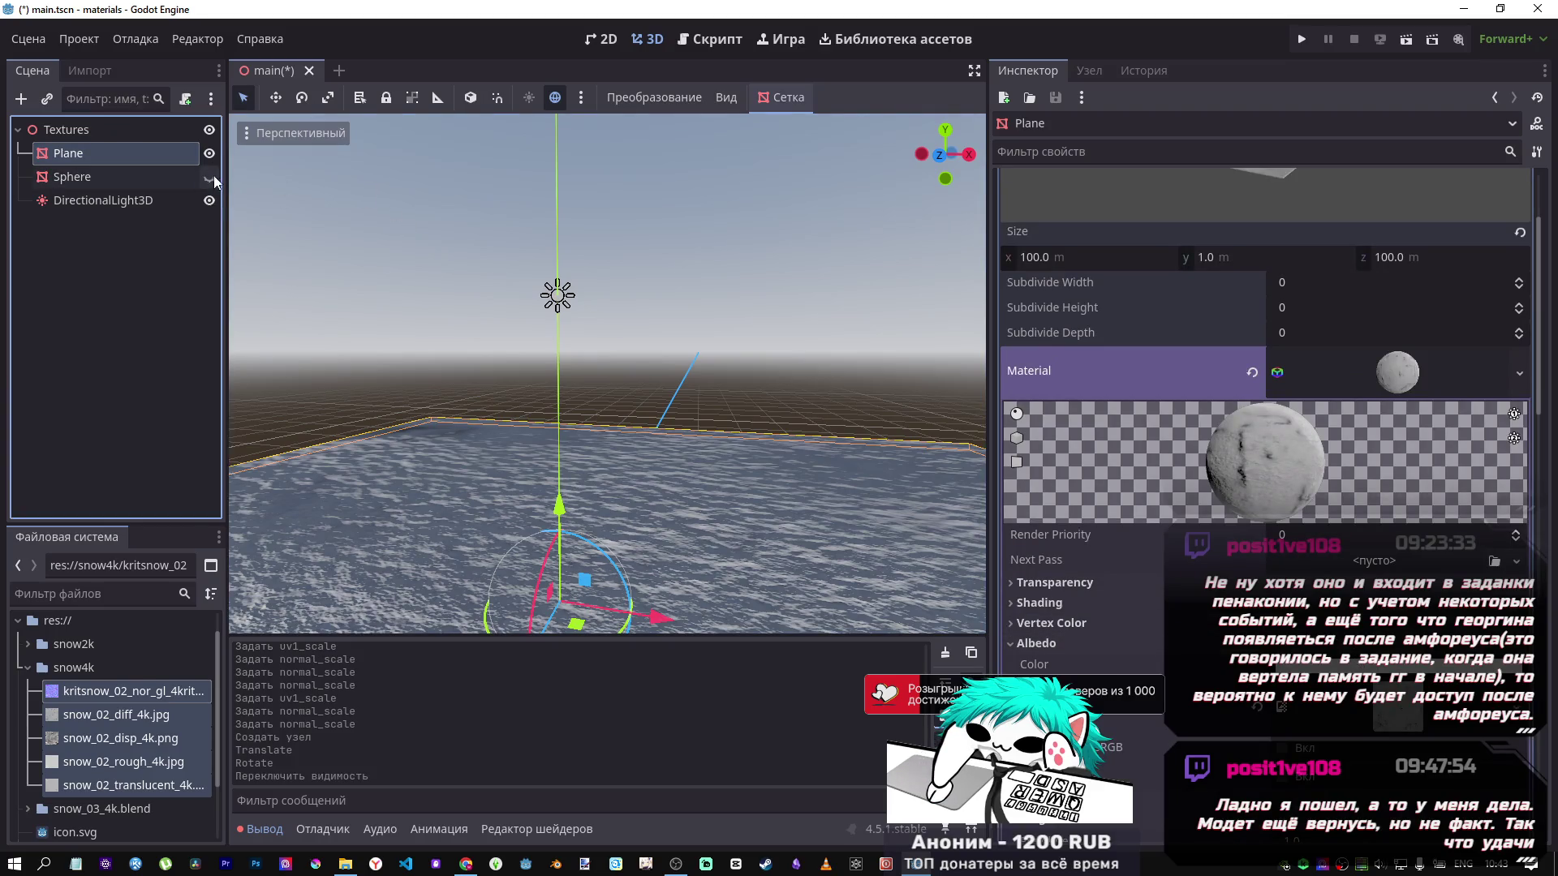
scroll(1375, 715, down, 5)
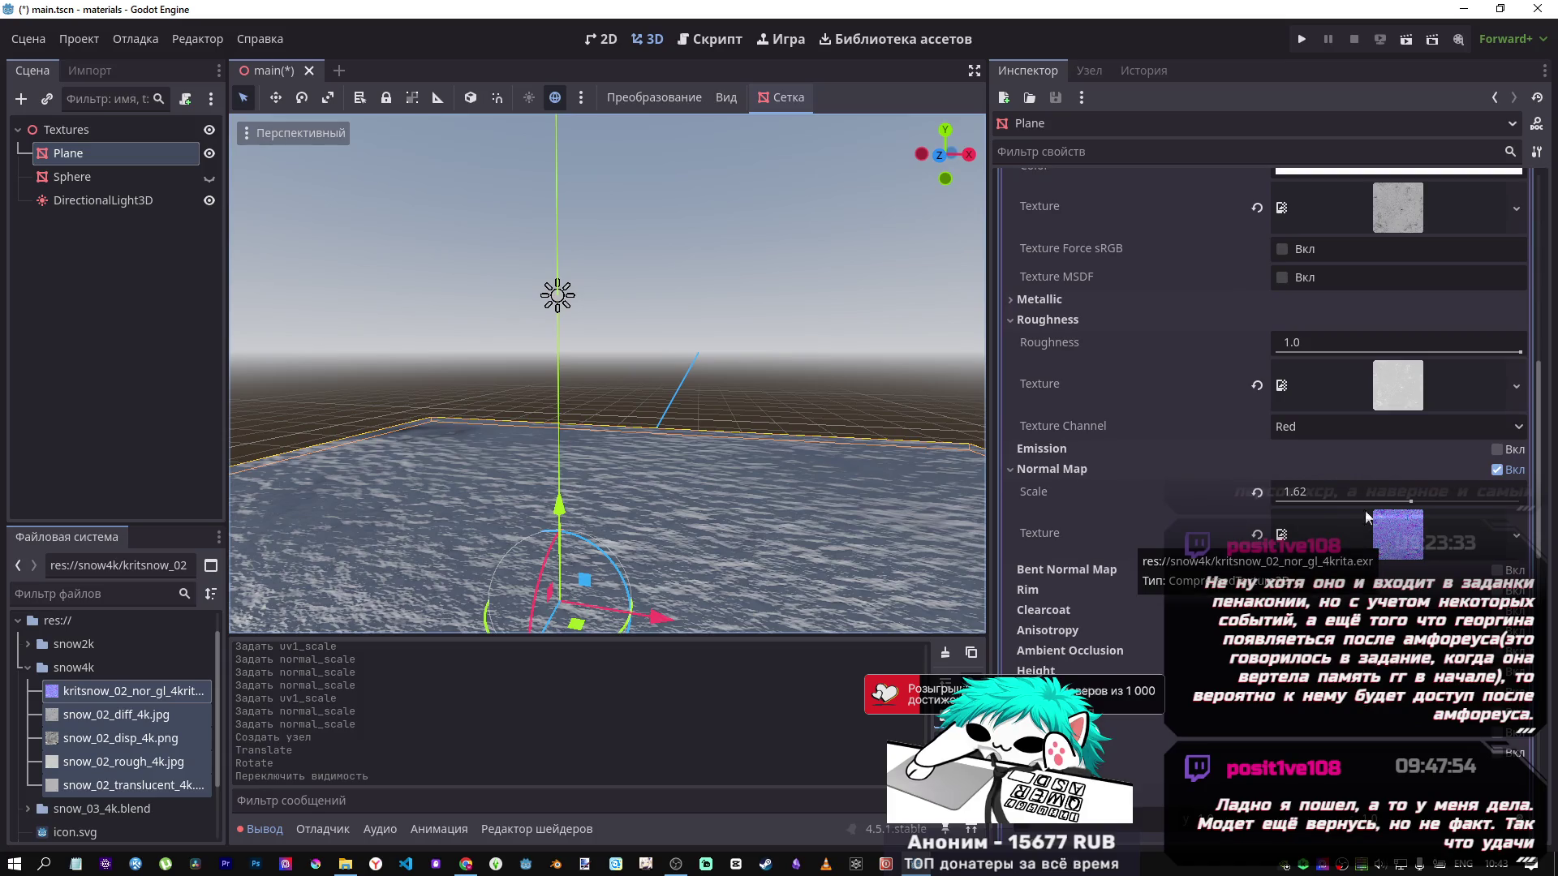
click(1258, 491)
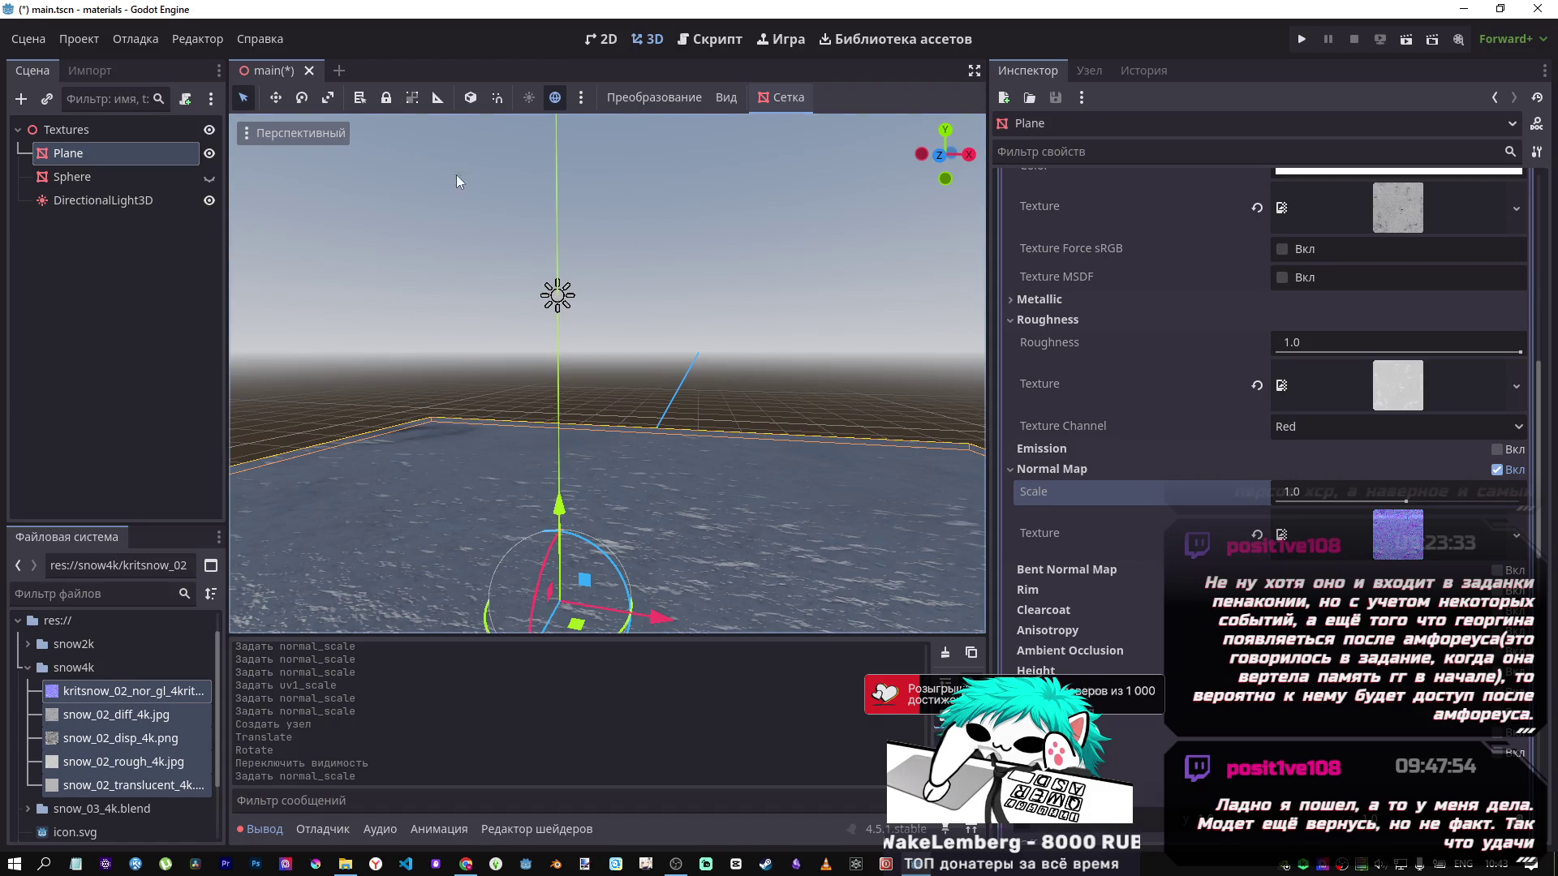
mouse_move(607, 374)
mouse_down()
mouse_move(607, 421)
mouse_move(607, 365)
mouse_move(446, 373)
mouse_move(503, 390)
mouse_move(535, 366)
mouse_move(687, 407)
mouse_up()
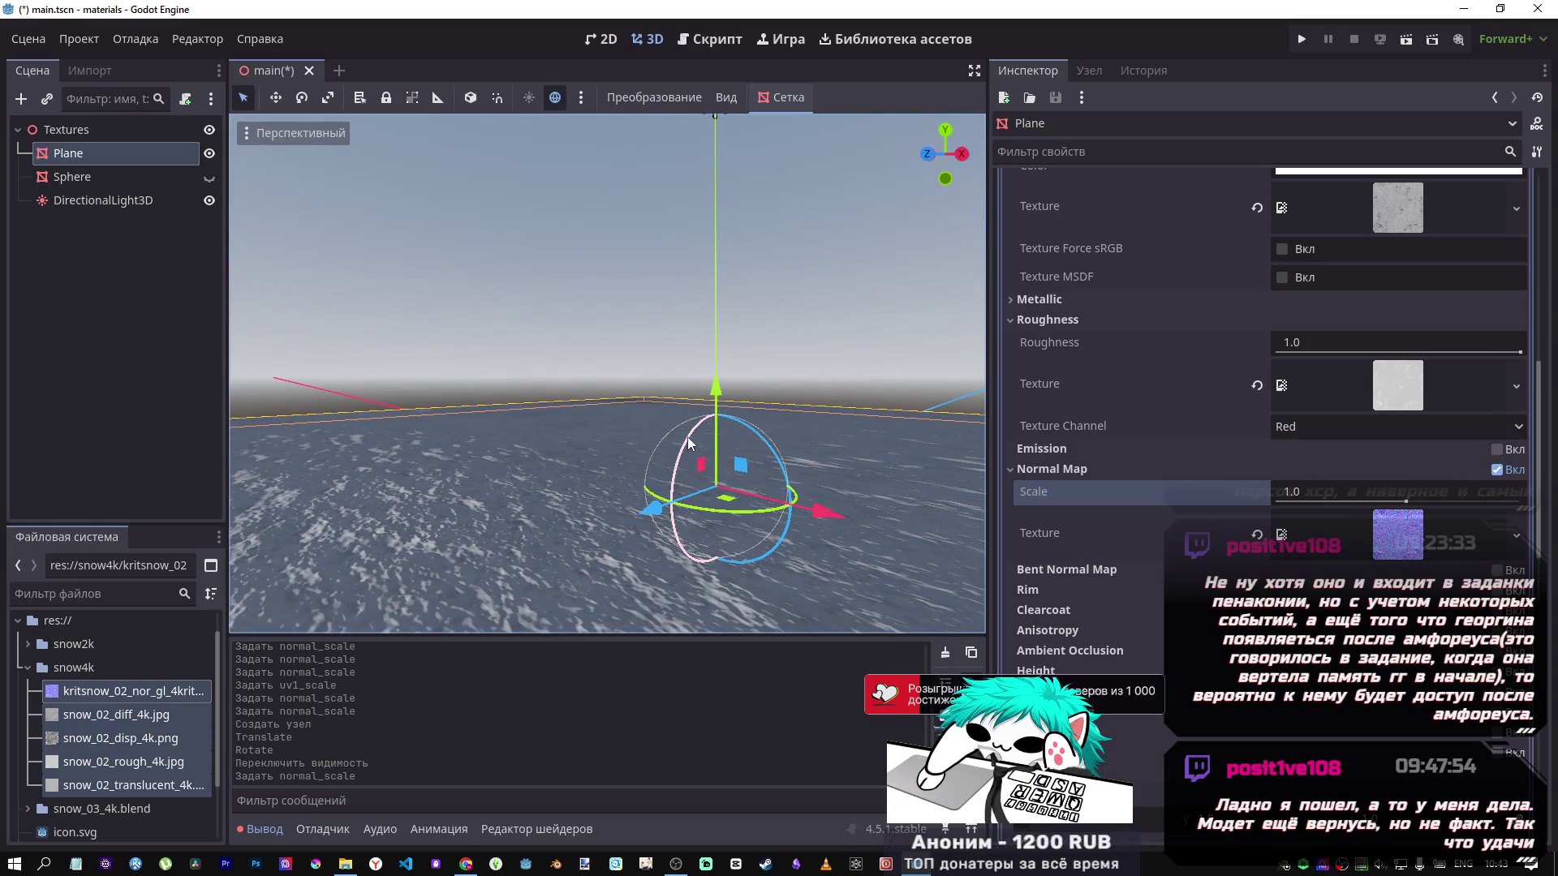
Reset the DirectionalLight3D's position to the origin and its rotation to zero.
click(122, 200)
key(f)
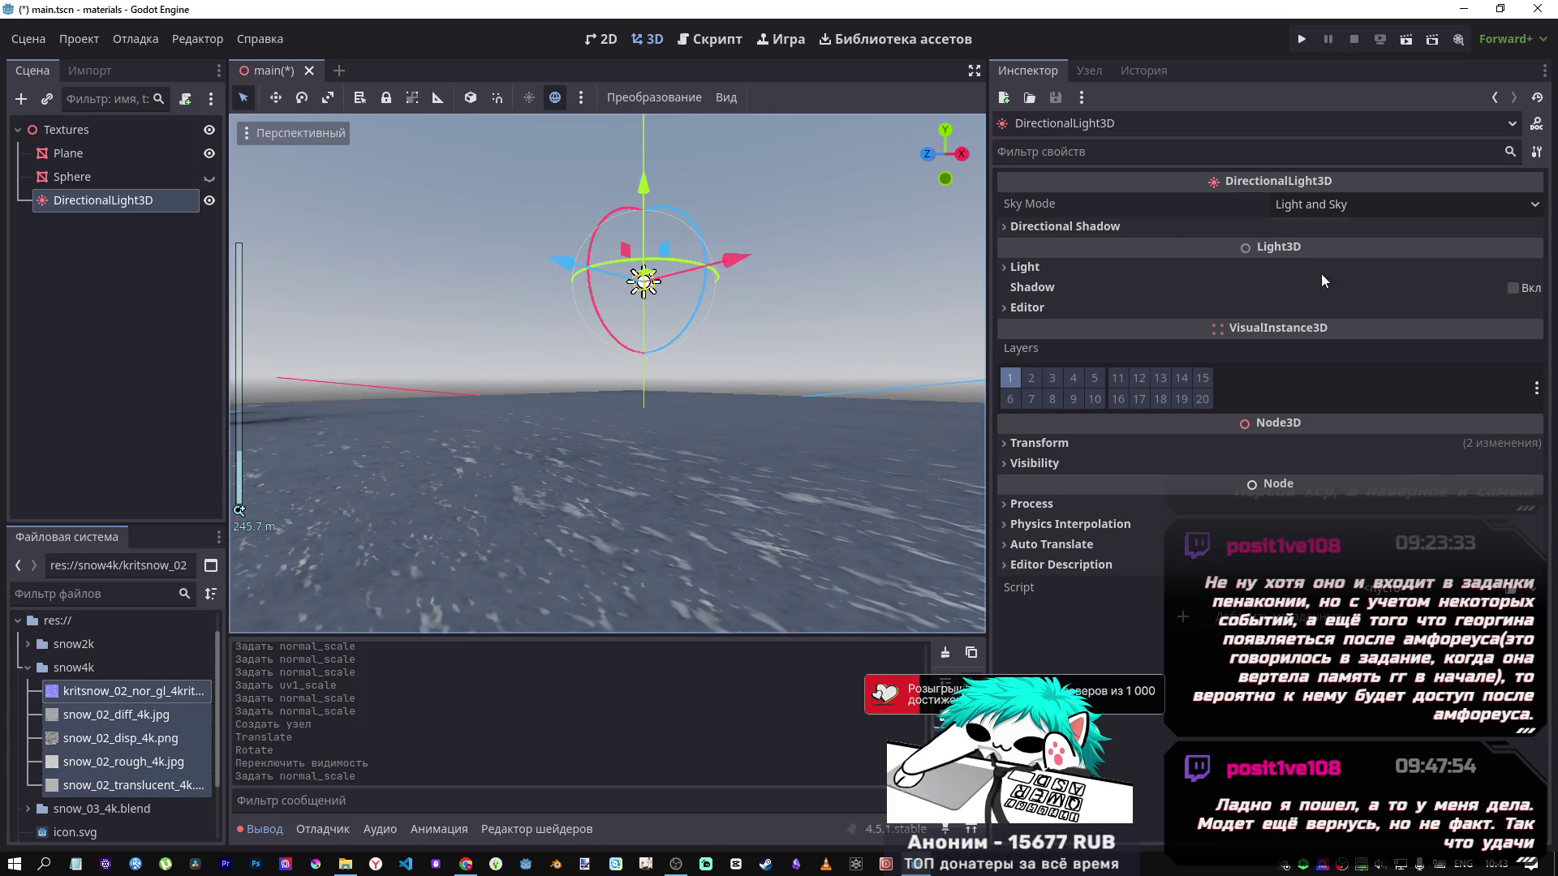
click(1111, 444)
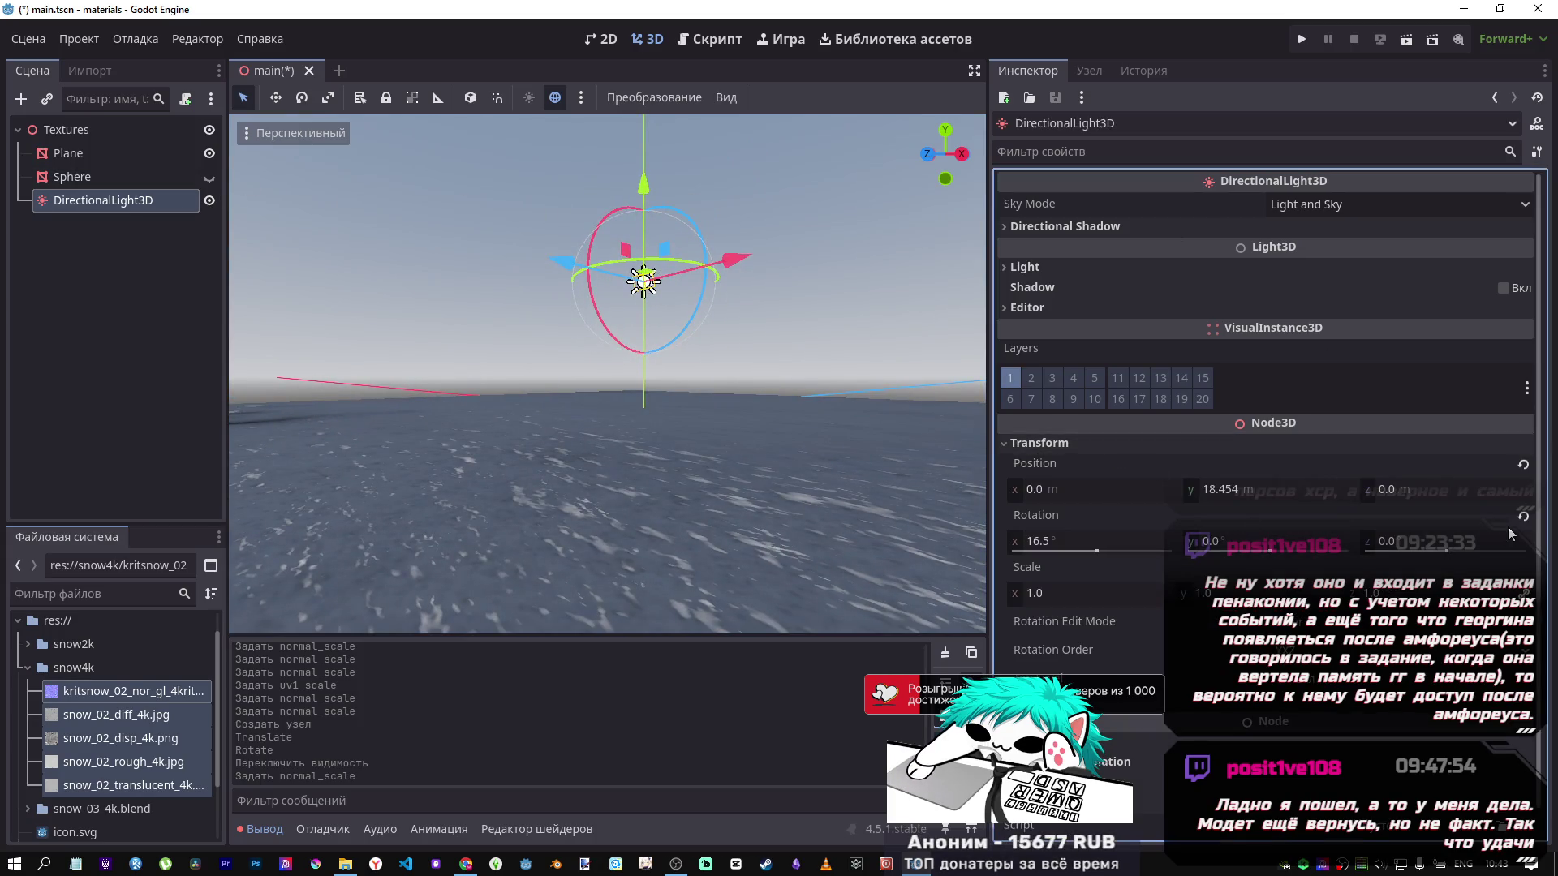
click(1523, 467)
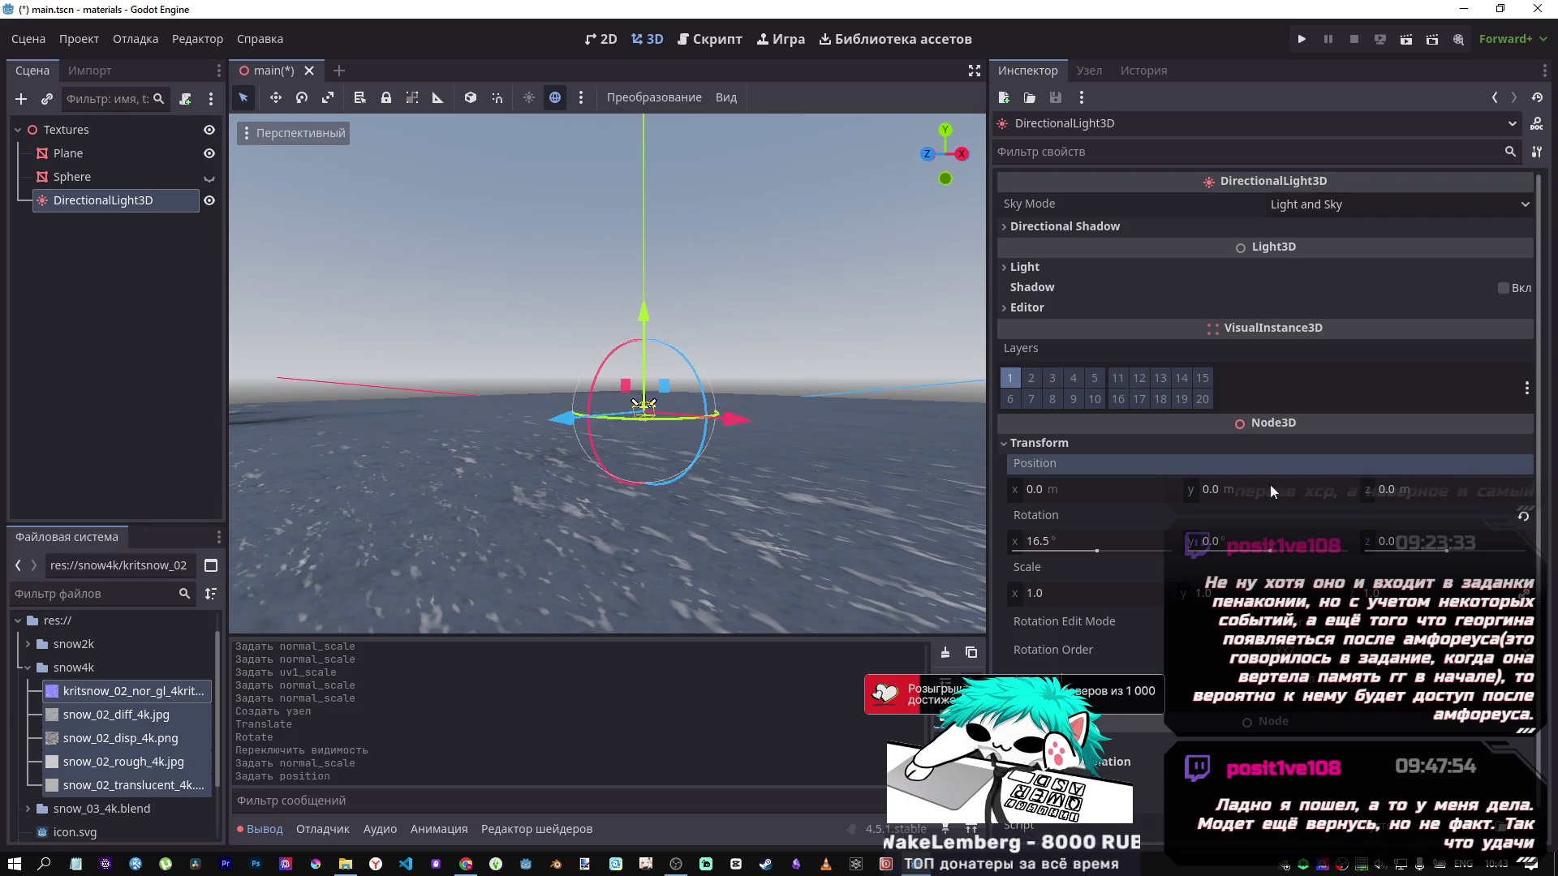
mouse_move(1097, 552)
mouse_down()
mouse_move(1059, 543)
mouse_move(1089, 547)
mouse_up()
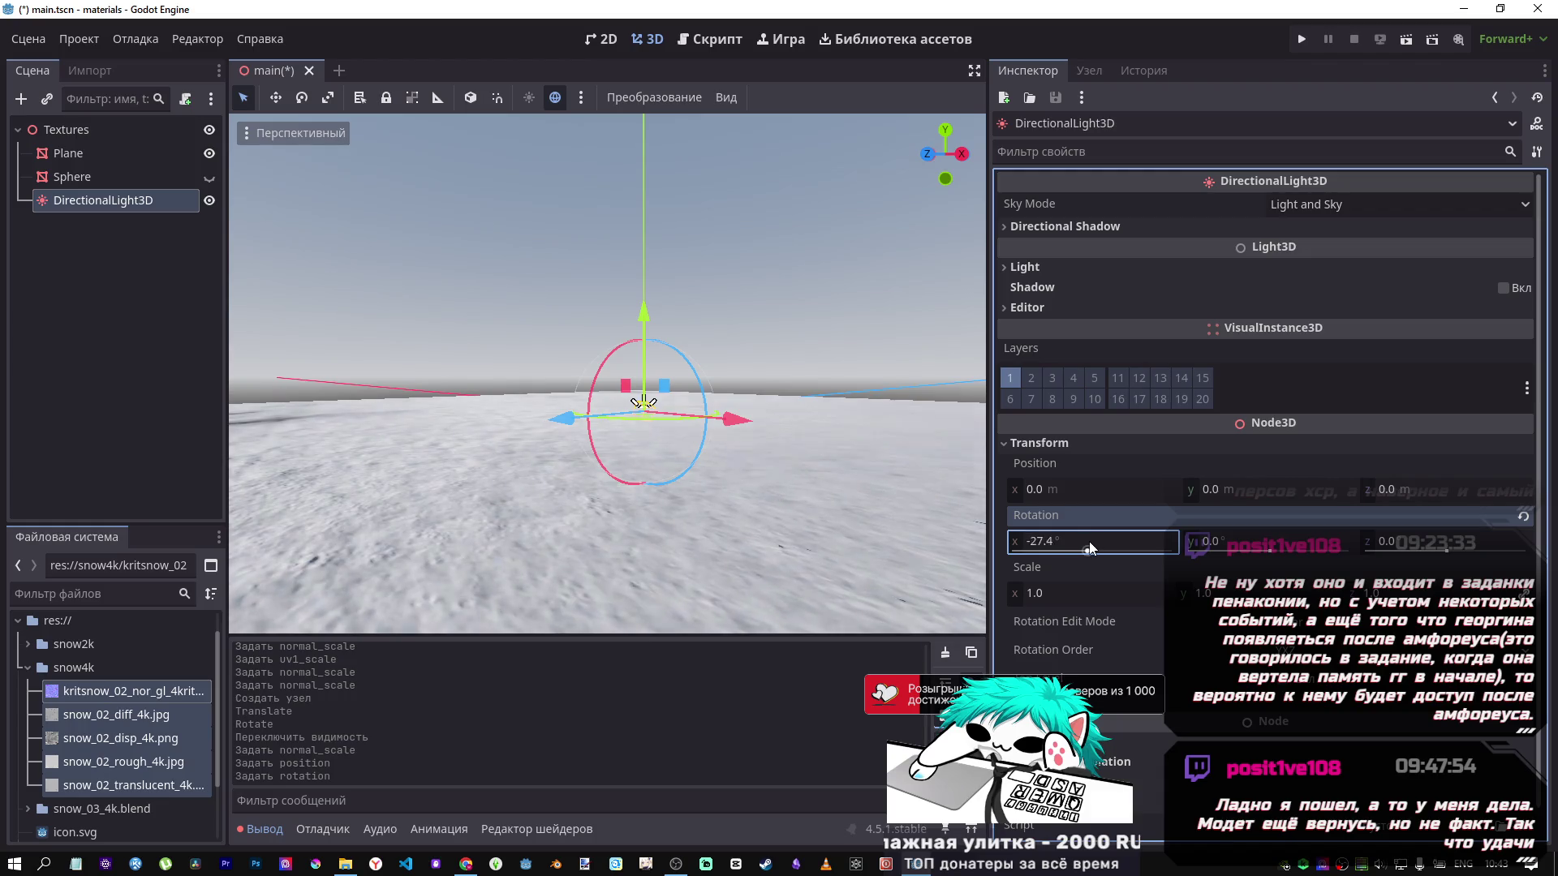
drag(1446, 554, 1399, 554)
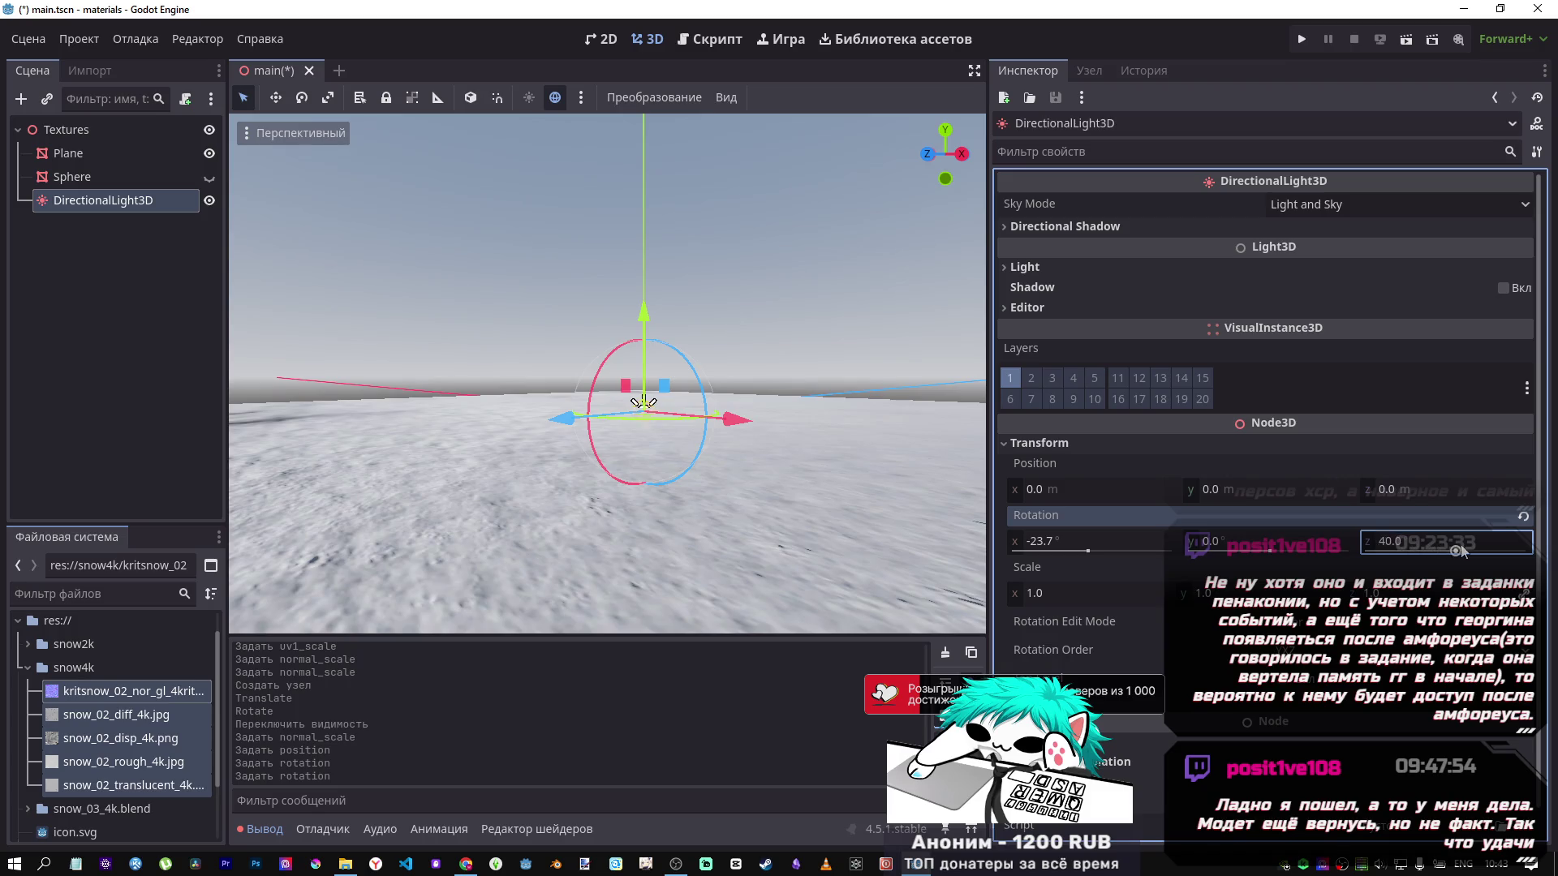
click(1524, 517)
Tilt the light to about -132° on X and 7.3° on Y.
drag(1098, 548, 1086, 548)
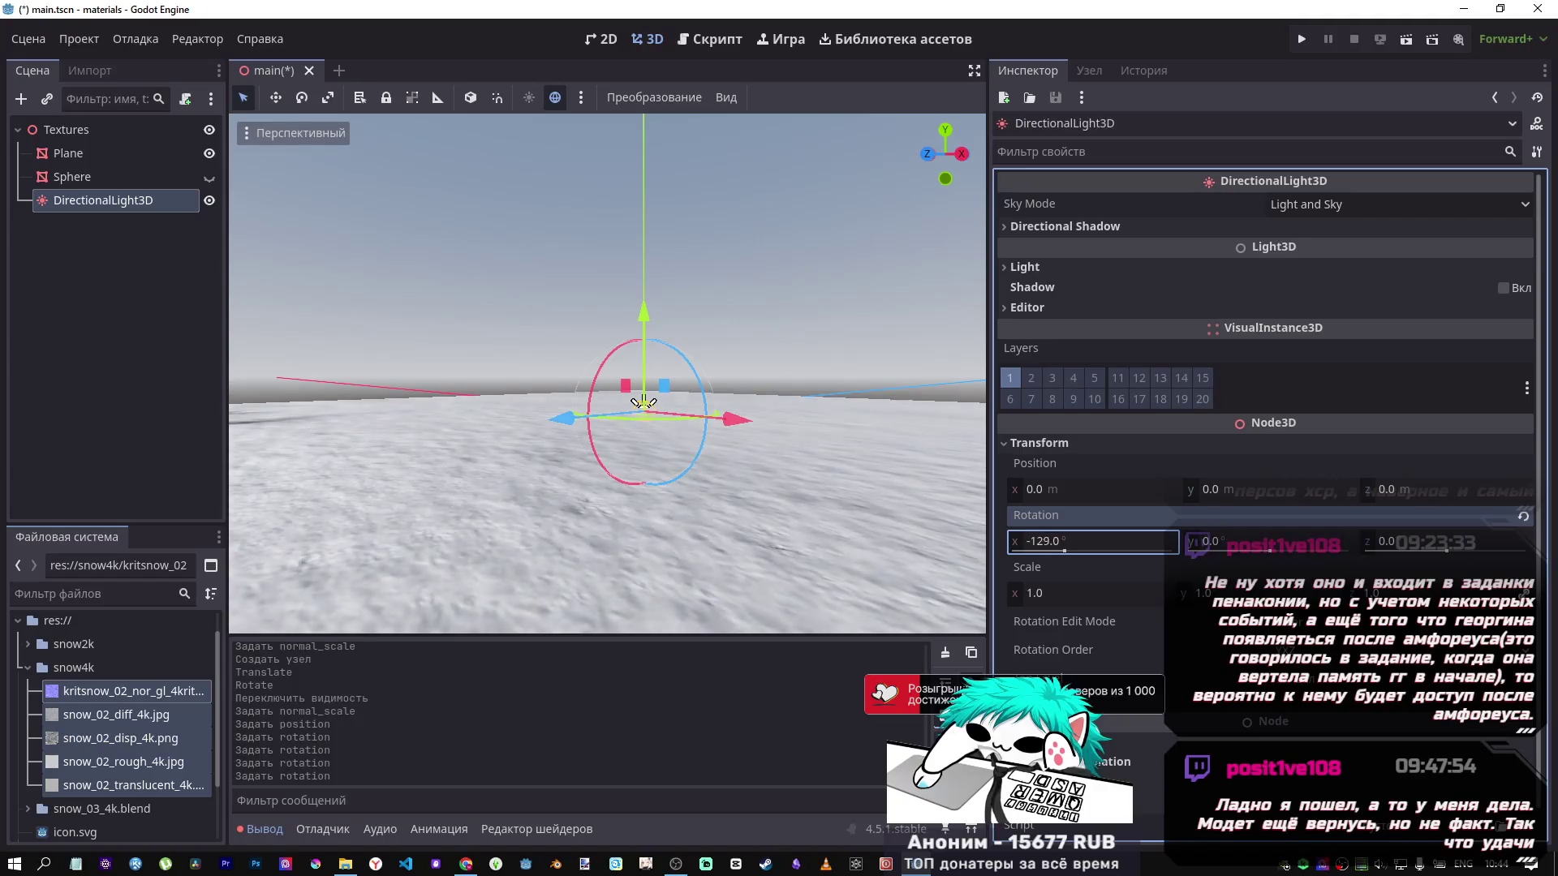
mouse_move(1234, 547)
mouse_down()
mouse_move(1171, 554)
mouse_move(1209, 553)
mouse_up()
click(1066, 542)
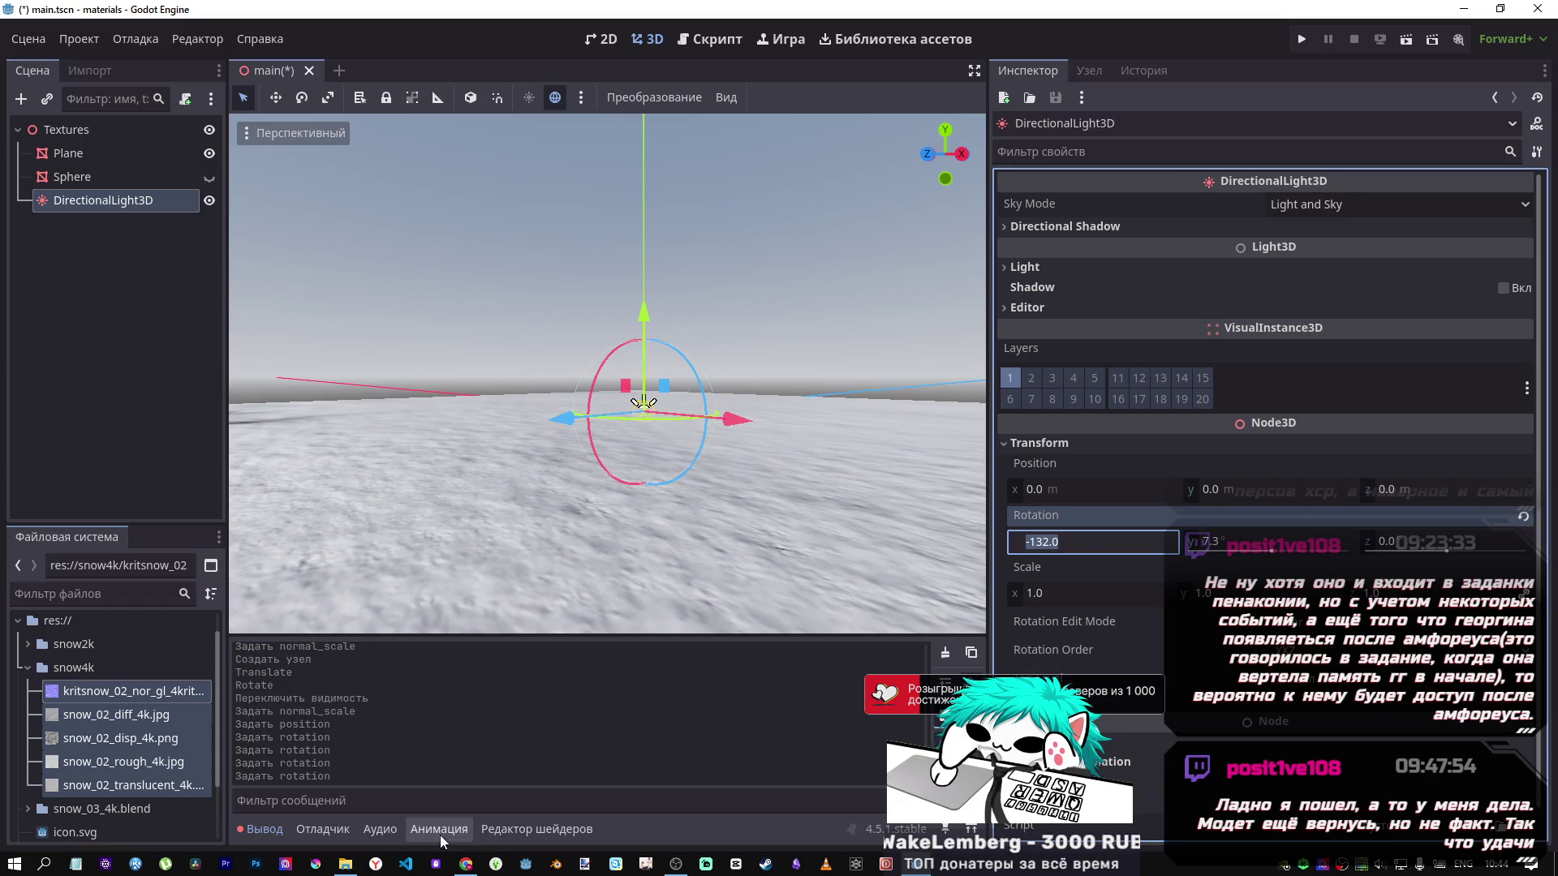
click(470, 863)
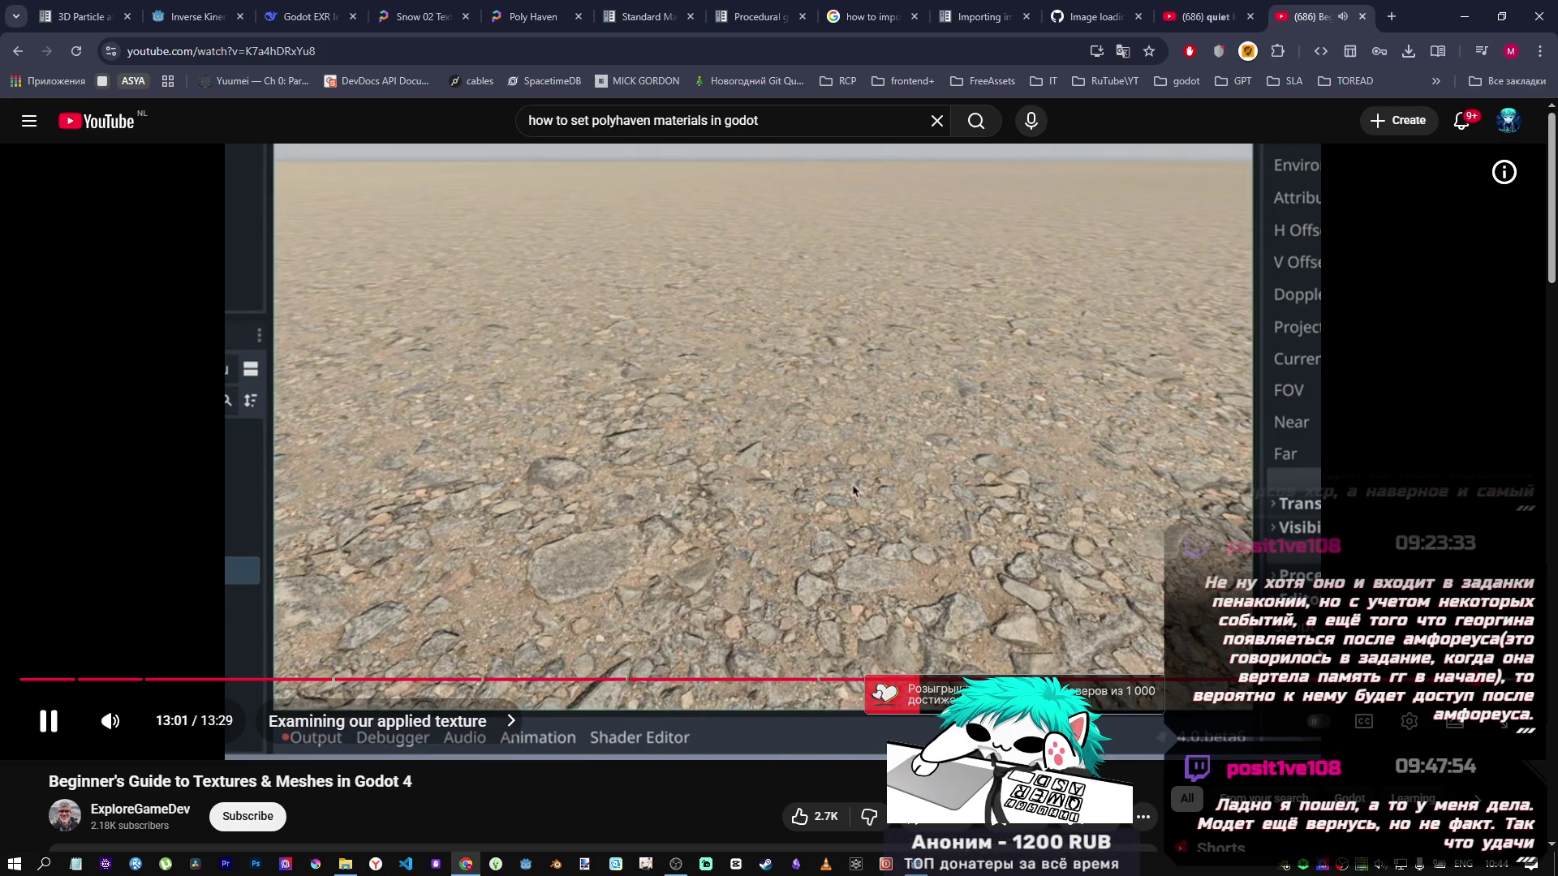
Pause the Godot 4 textures tutorial at 13:03 and go back to the search results.
click(1088, 516)
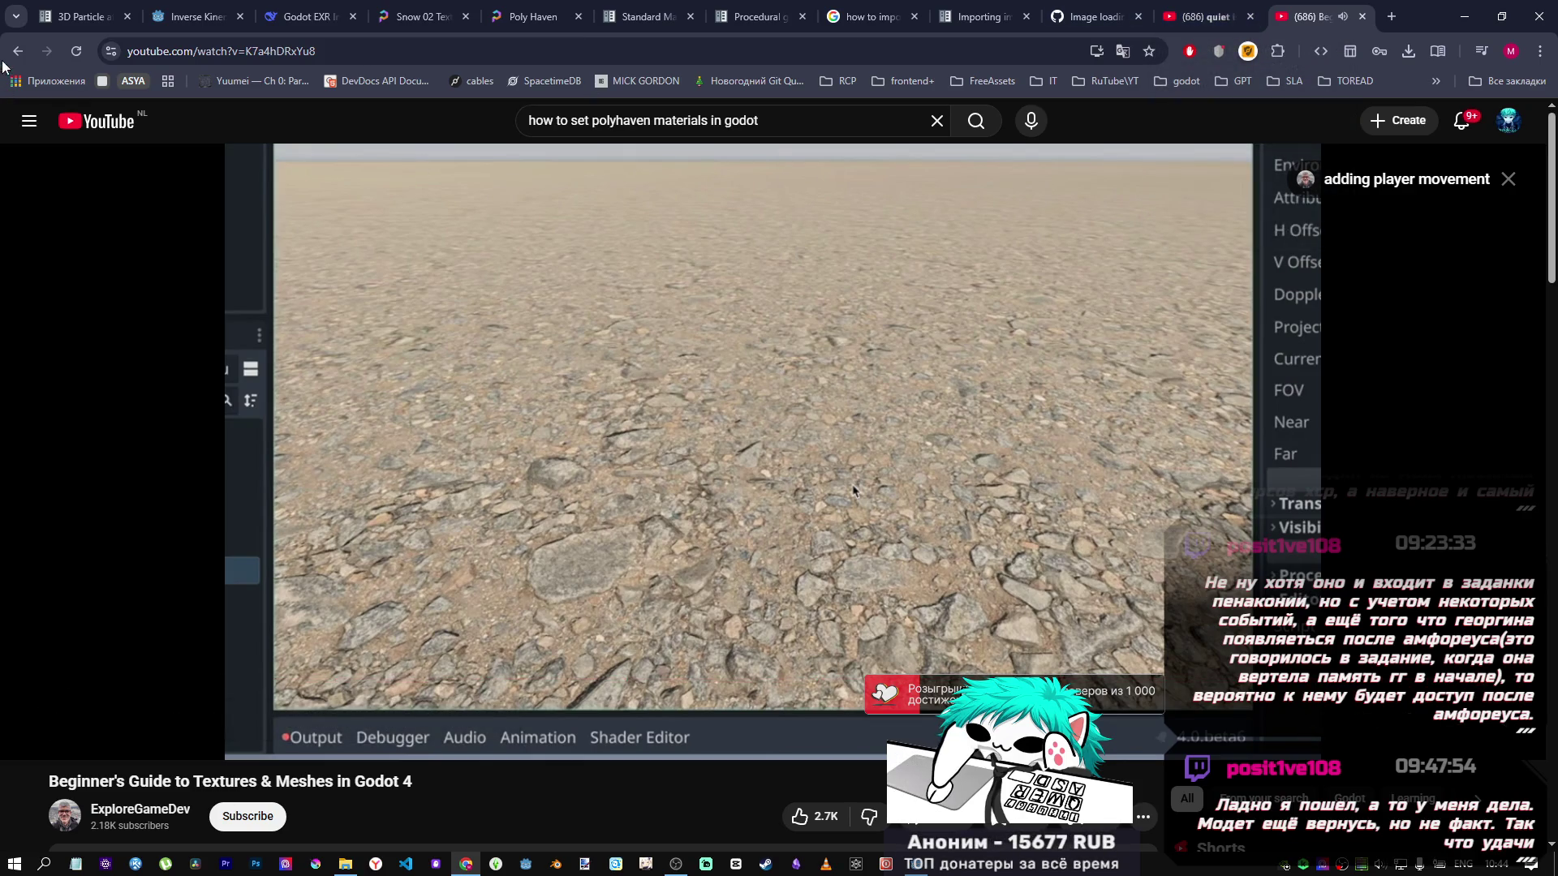
click(30, 53)
Browse the search results and open 'Create Realistic PBR Shaders & Materials in Godot 4' (5:22).
scroll(722, 475, down, 5)
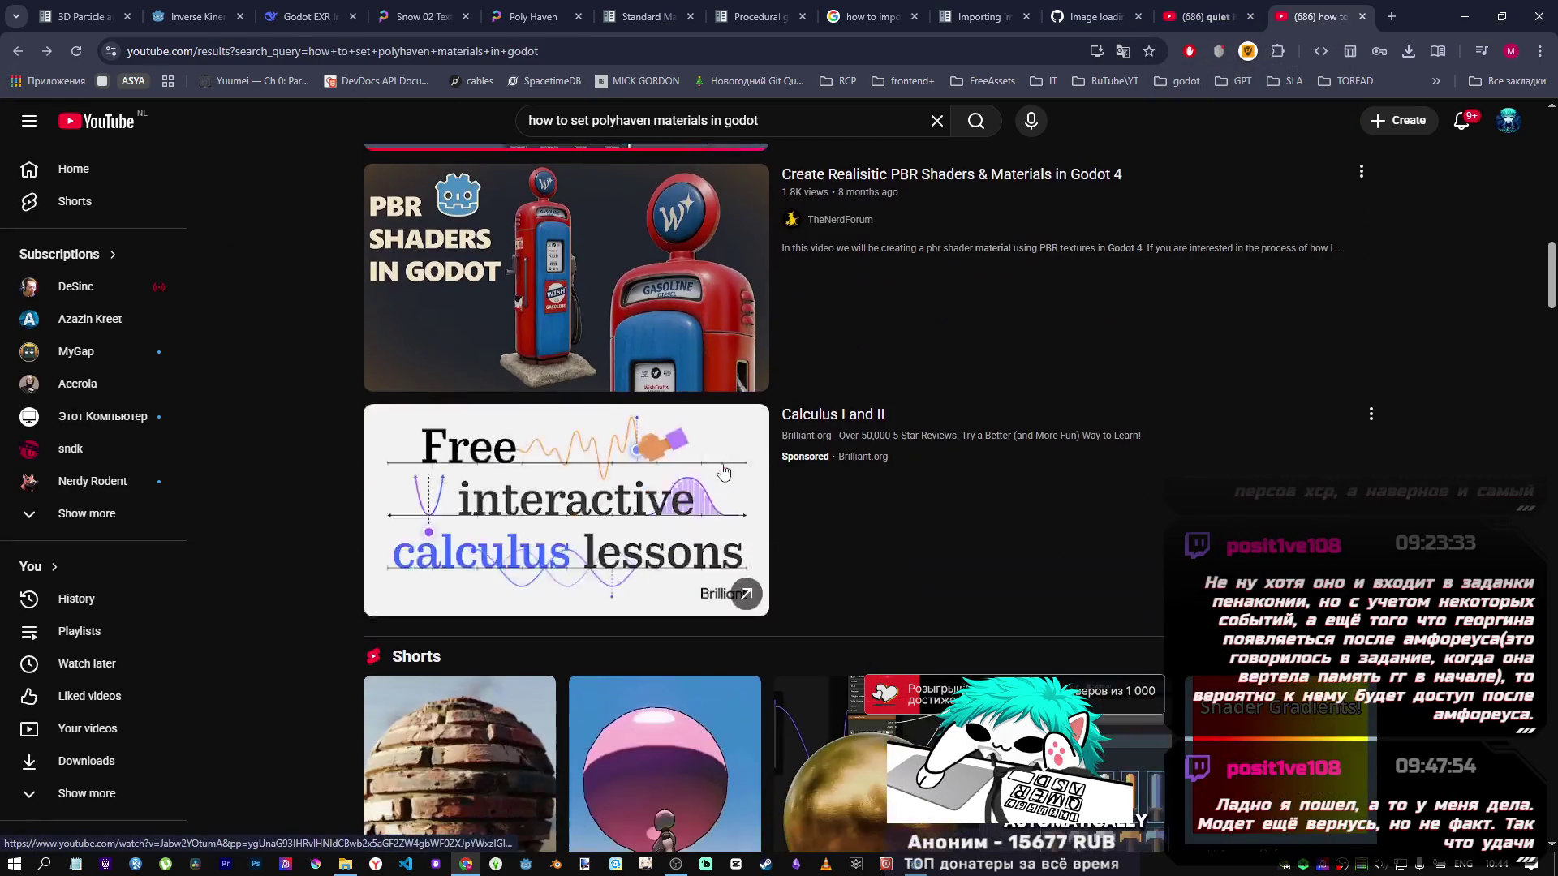
scroll(722, 469, down, 6)
scroll(722, 469, up, 5)
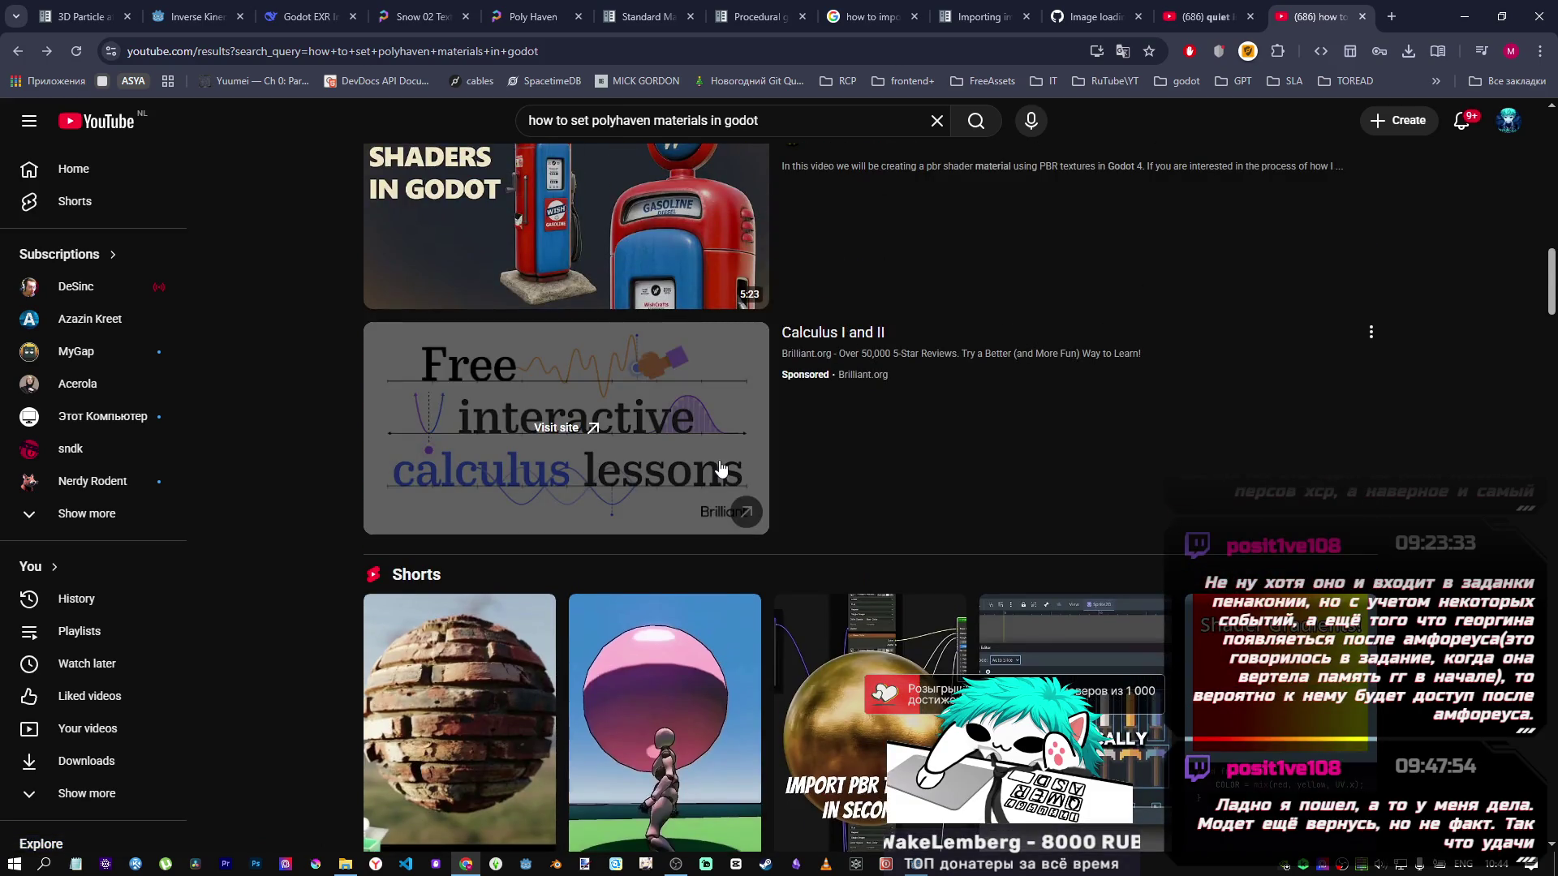
scroll(721, 469, up, 3)
scroll(813, 460, down, 12)
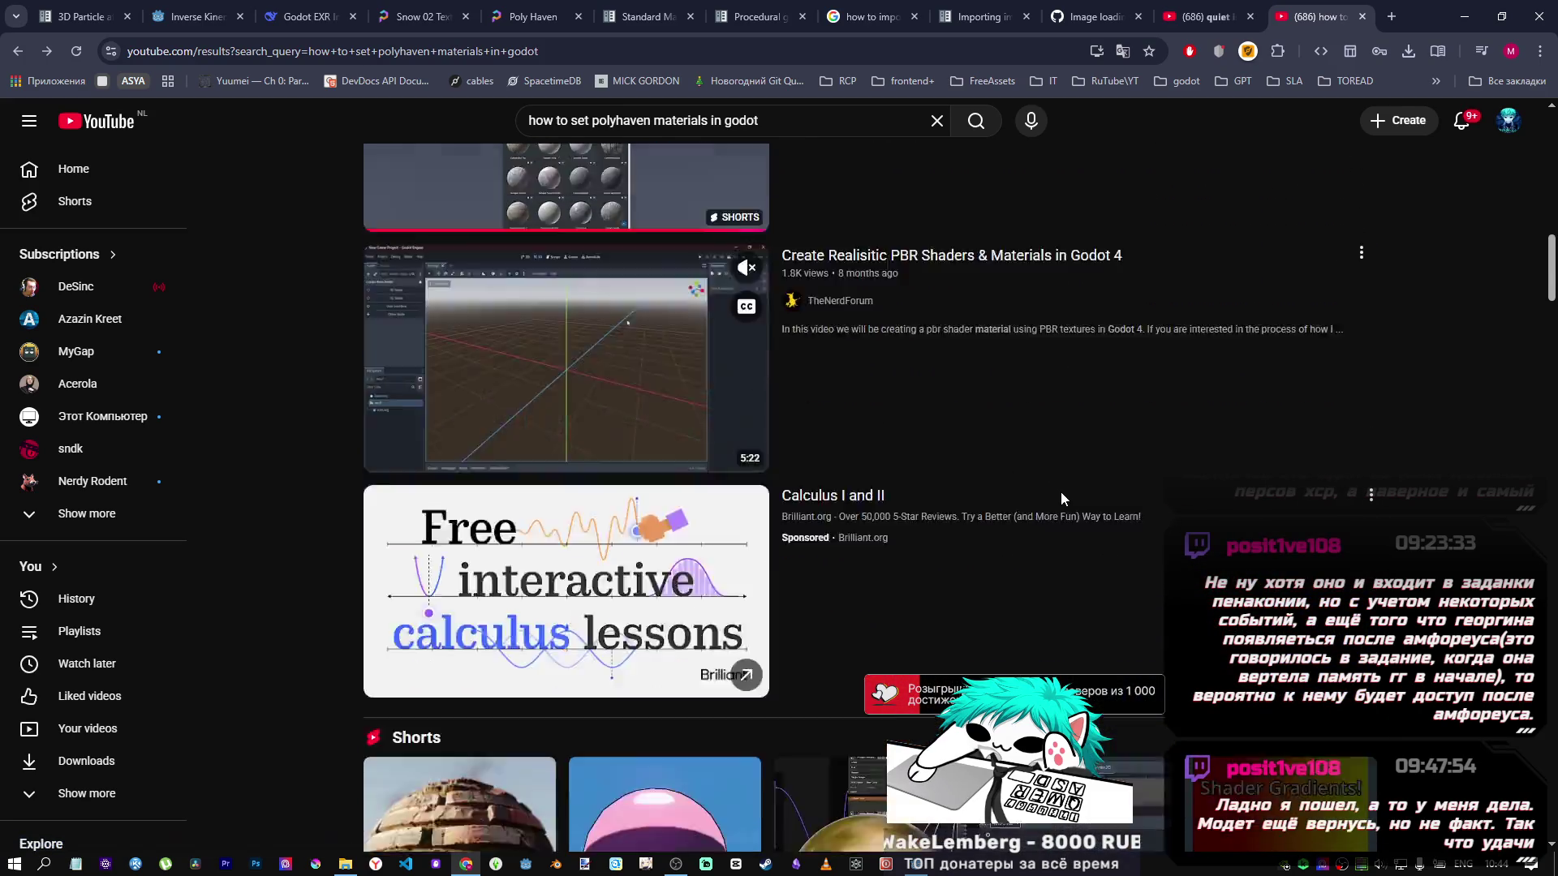
scroll(738, 422, up, 2)
scroll(735, 442, up, 1)
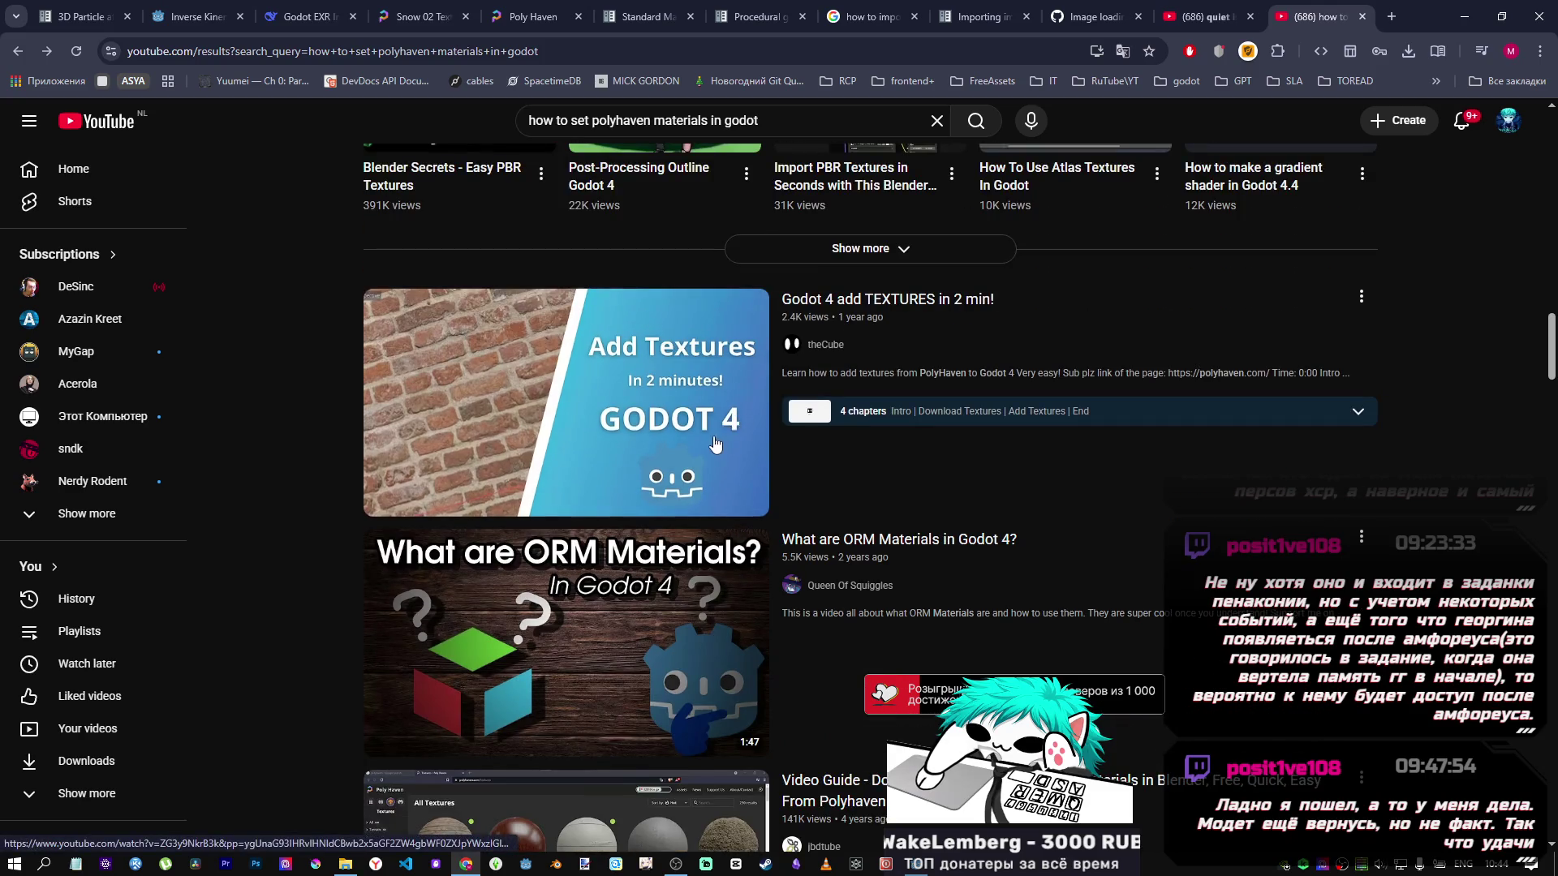
scroll(680, 435, down, 5)
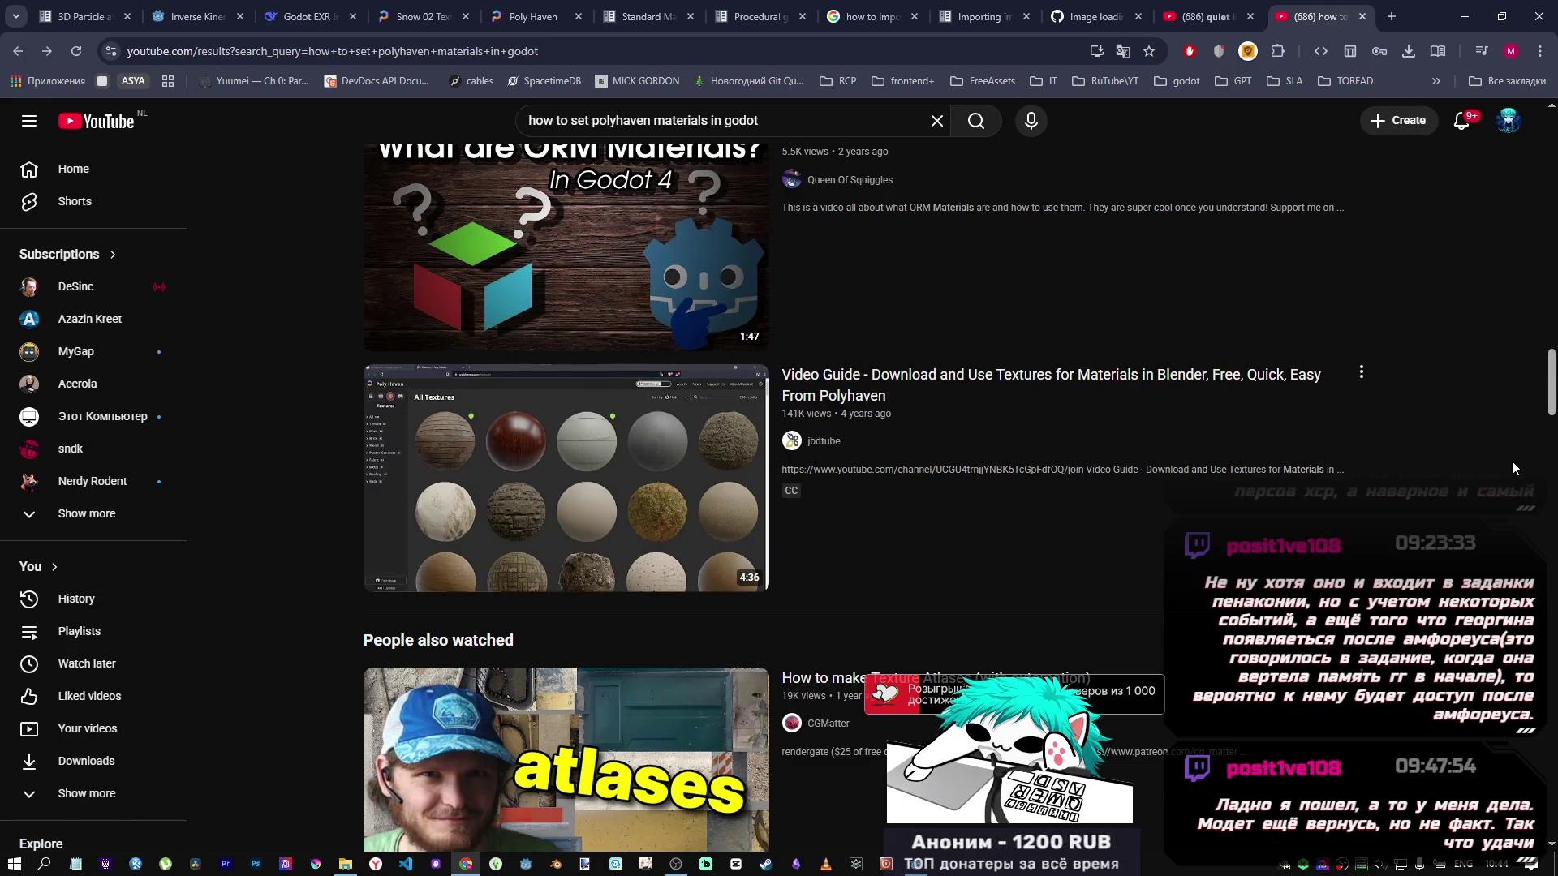
scroll(1500, 466, down, 8)
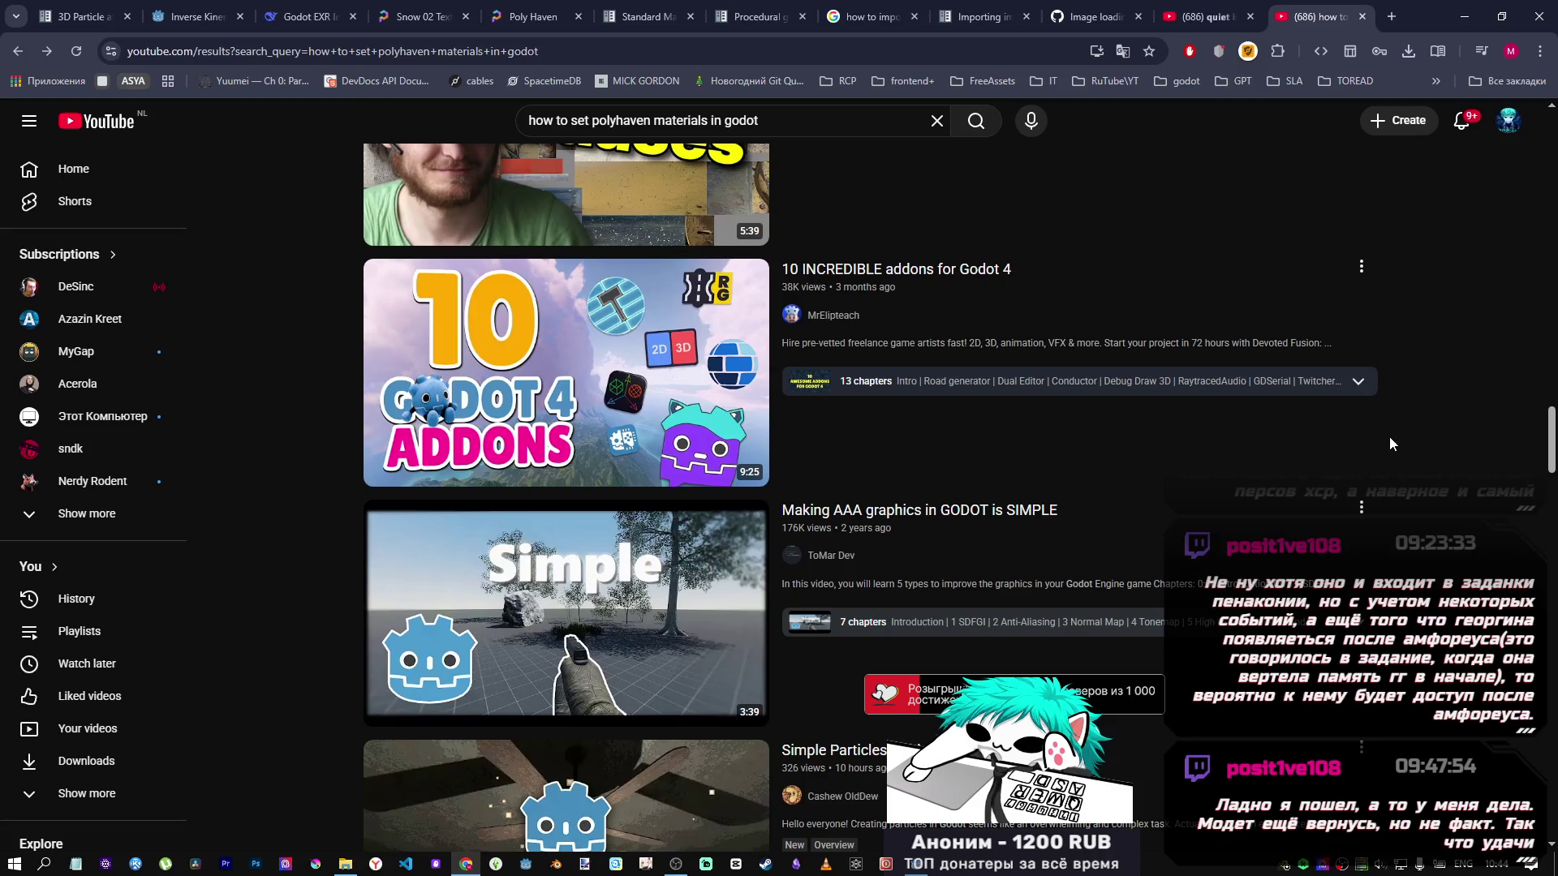
scroll(1505, 459, down, 3)
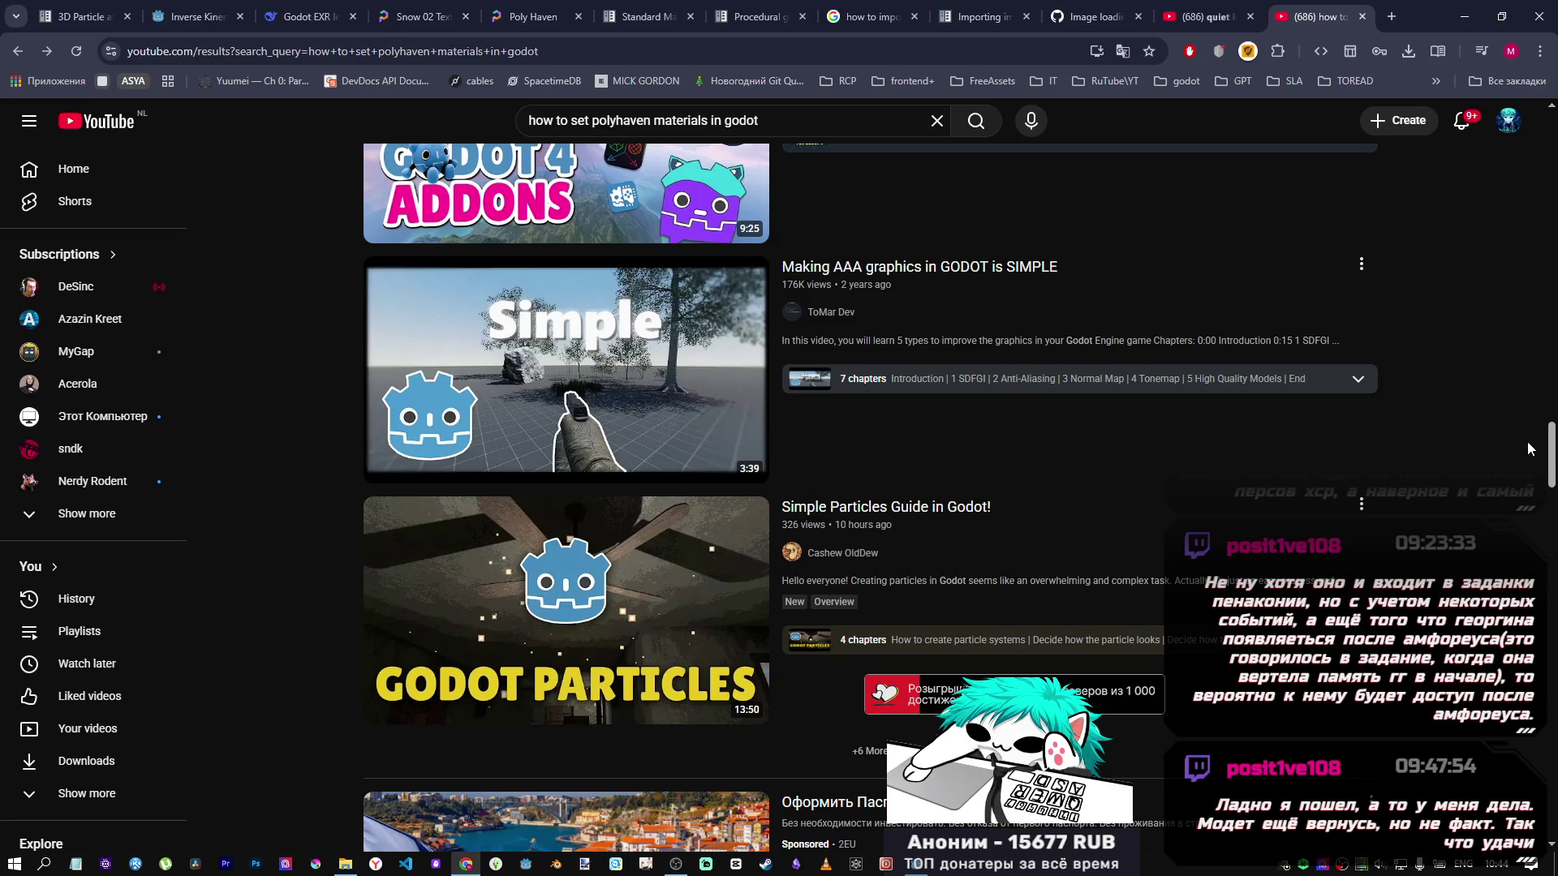
drag(1553, 468, 1497, 128)
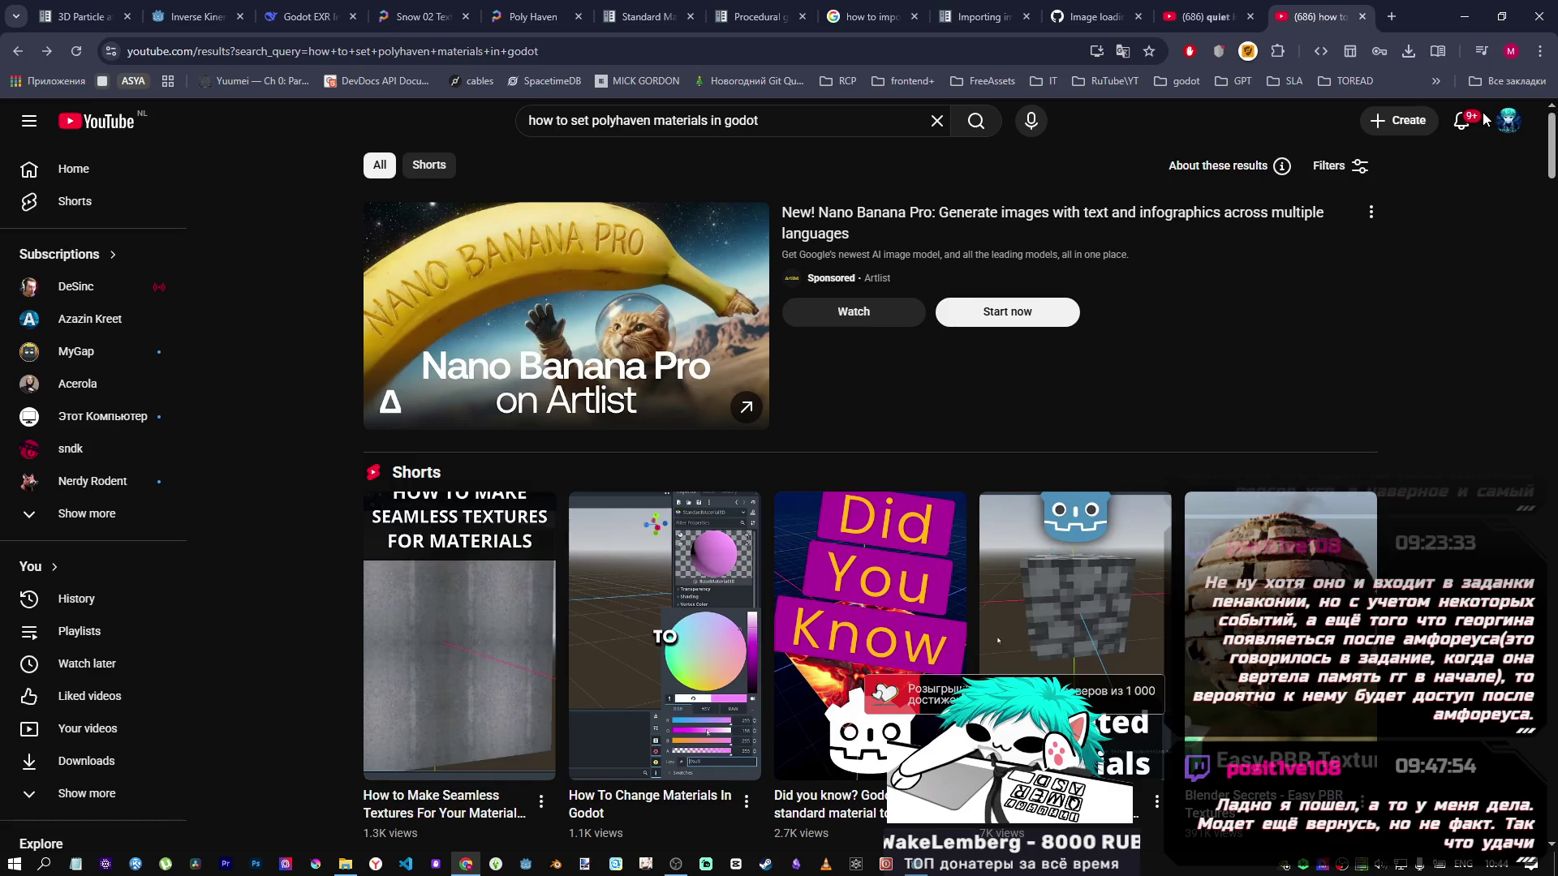
scroll(1282, 276, down, 4)
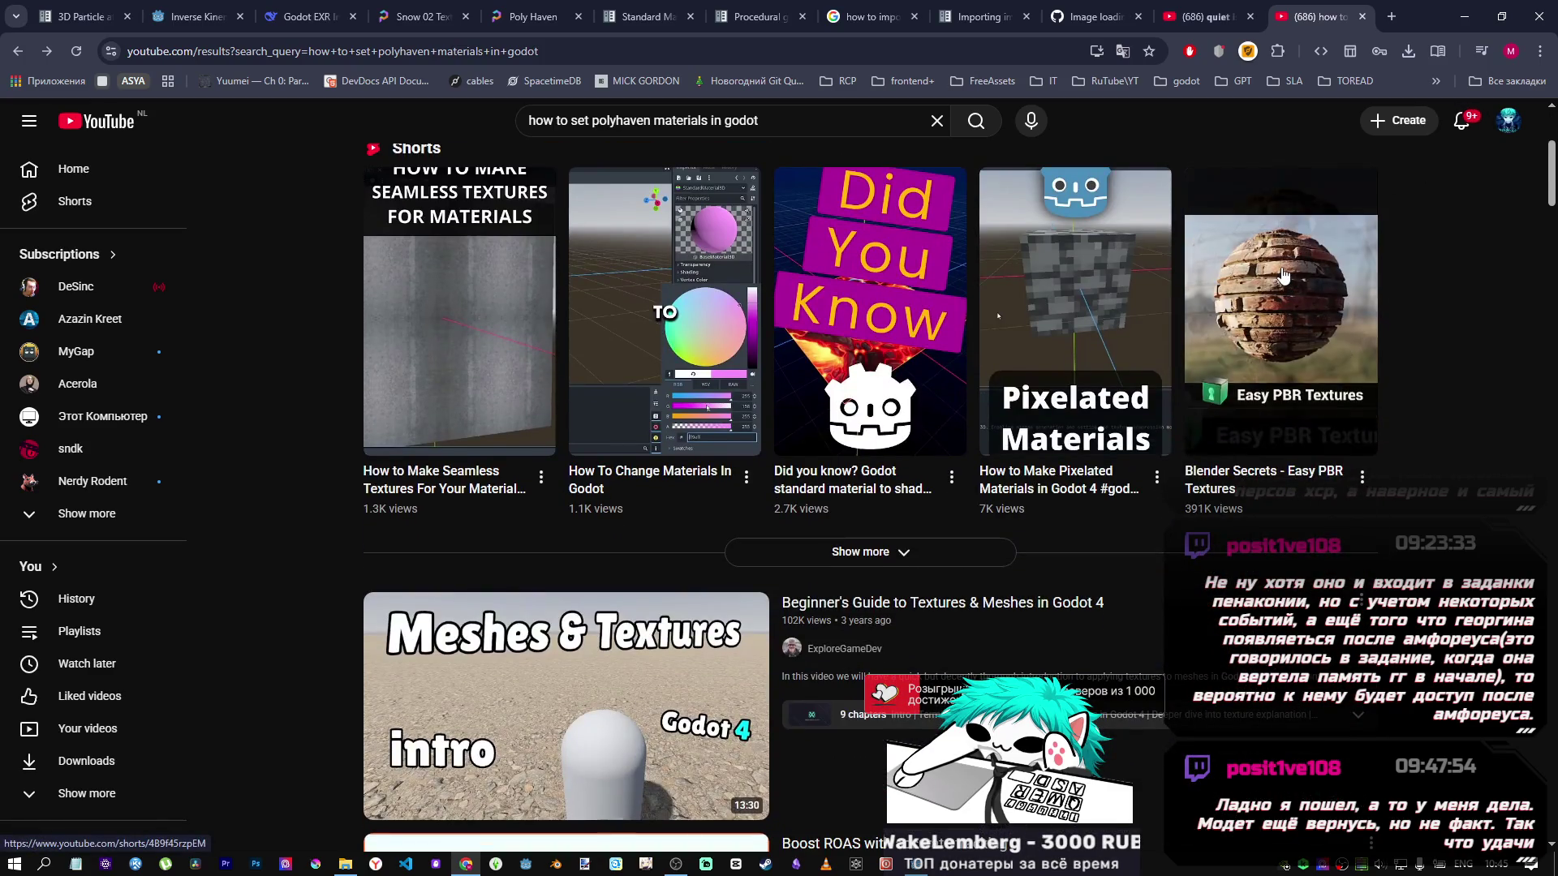
scroll(1261, 300, down, 3)
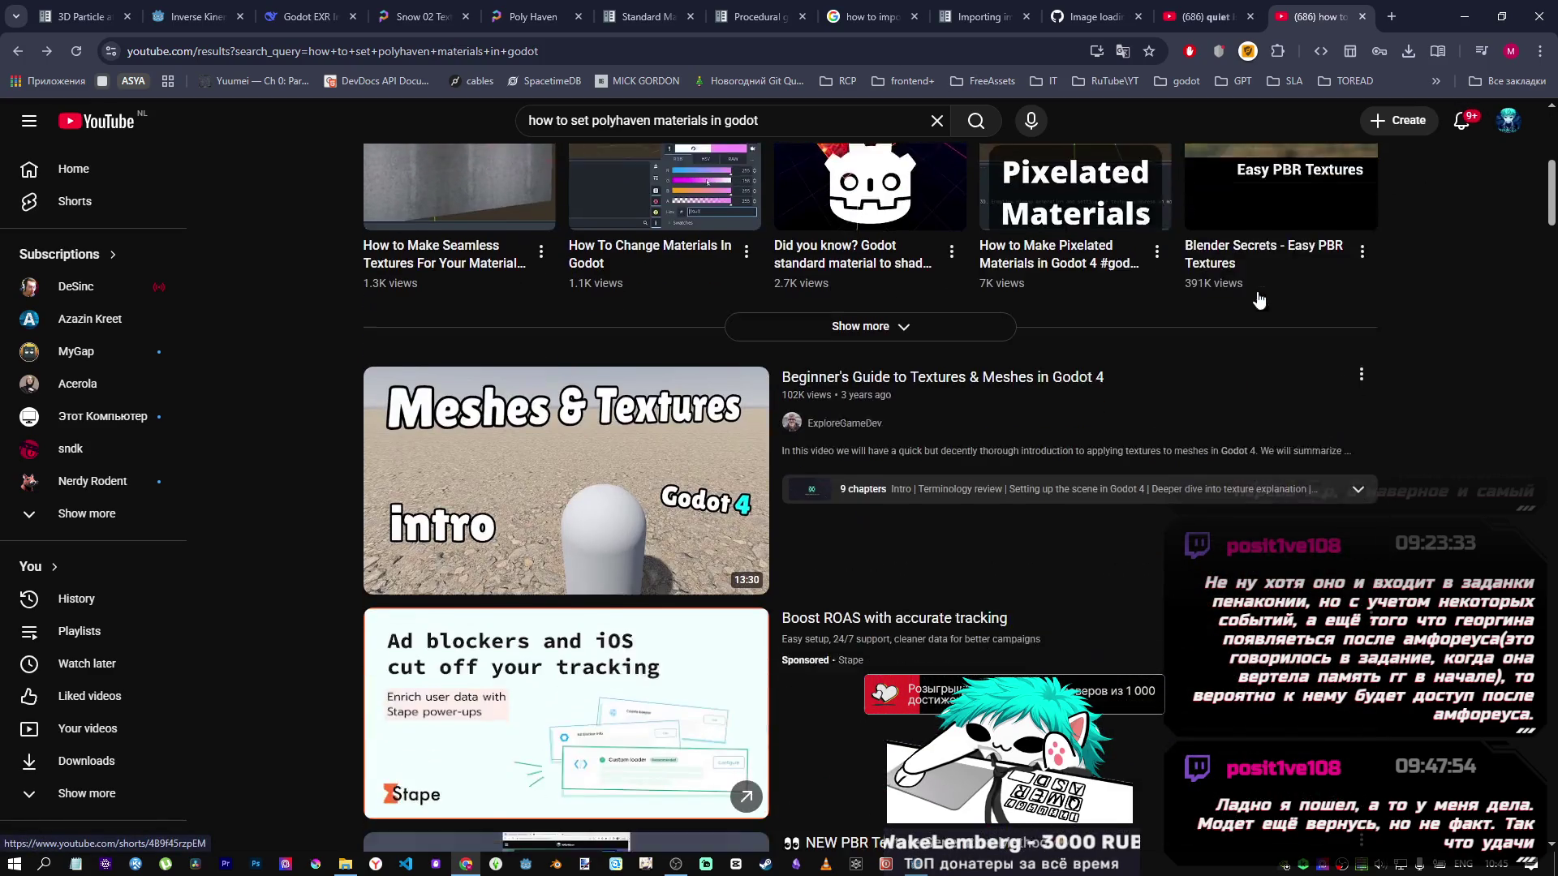
scroll(1262, 300, down, 8)
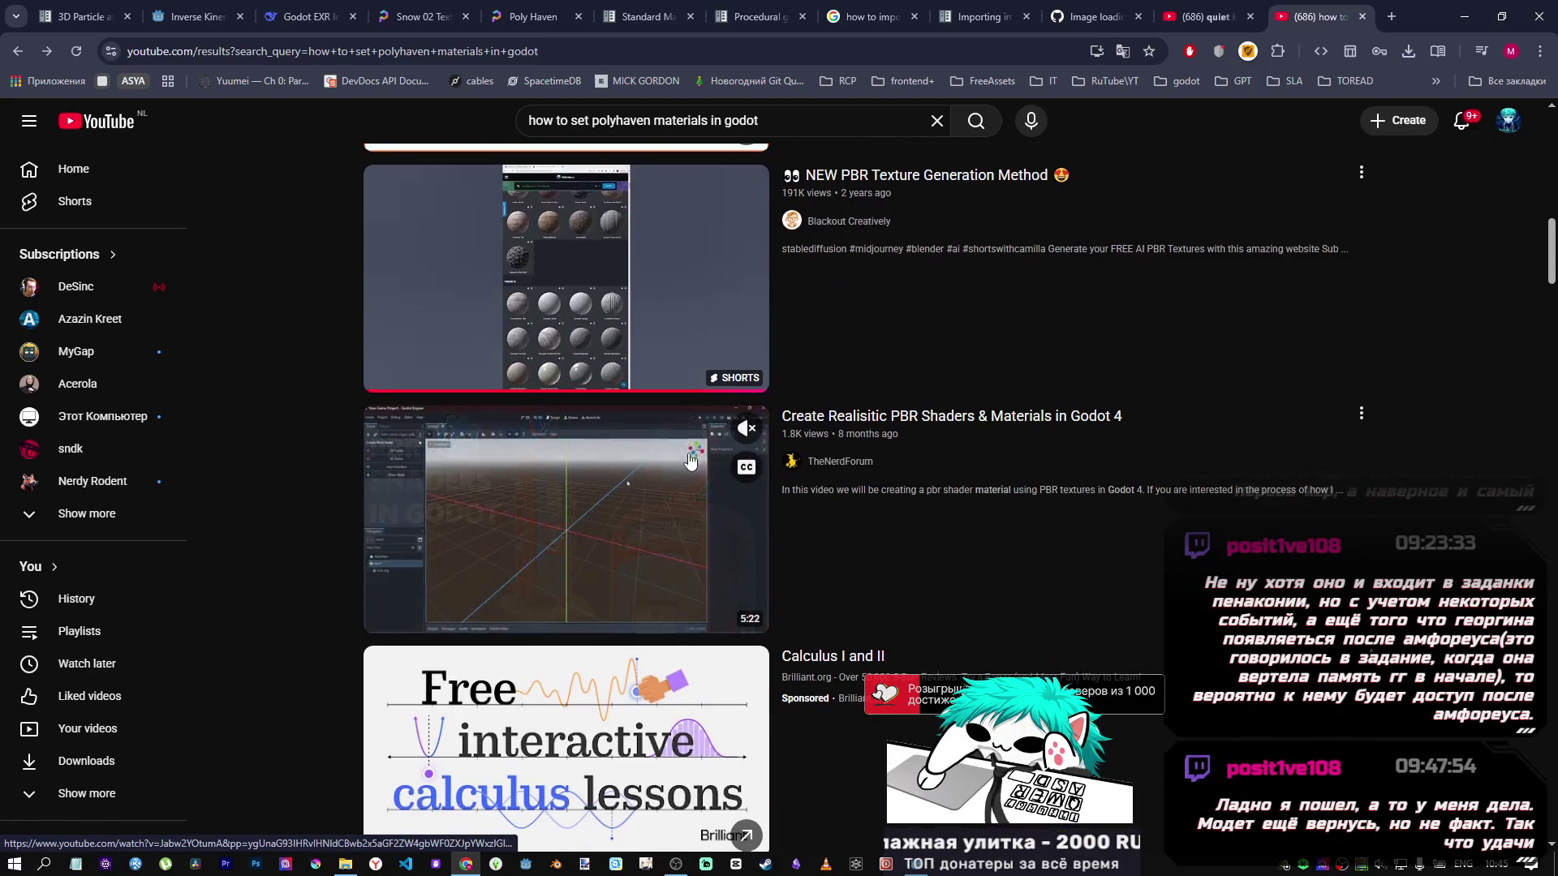
scroll(673, 460, down, 2)
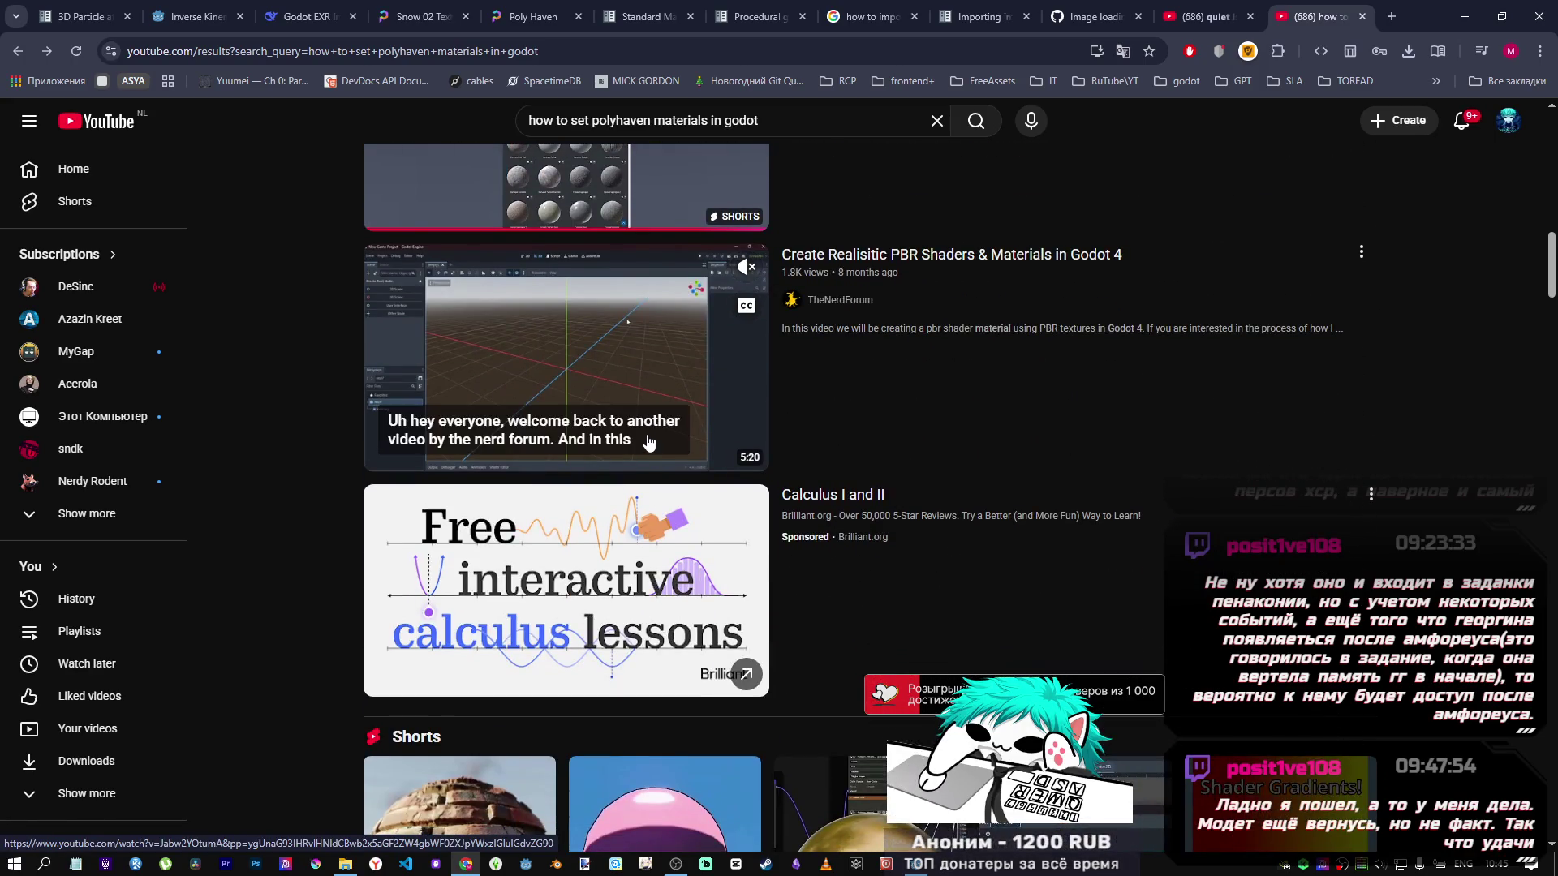
click(650, 357)
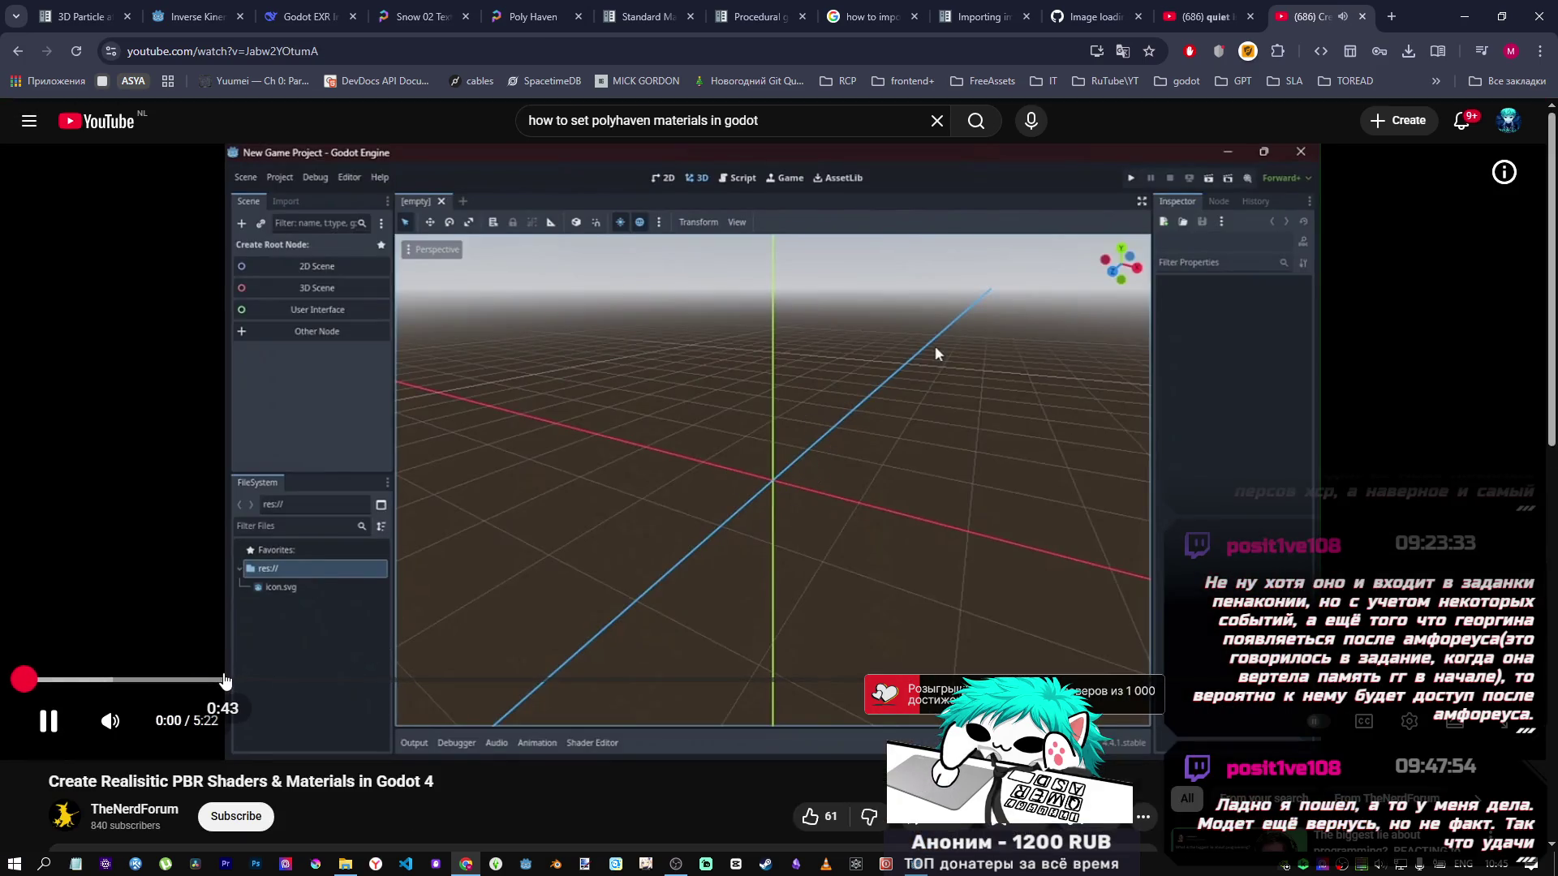
Skip the tutorial to about 0:43 and trim the search query down to 'polyhaven godot'.
click(223, 680)
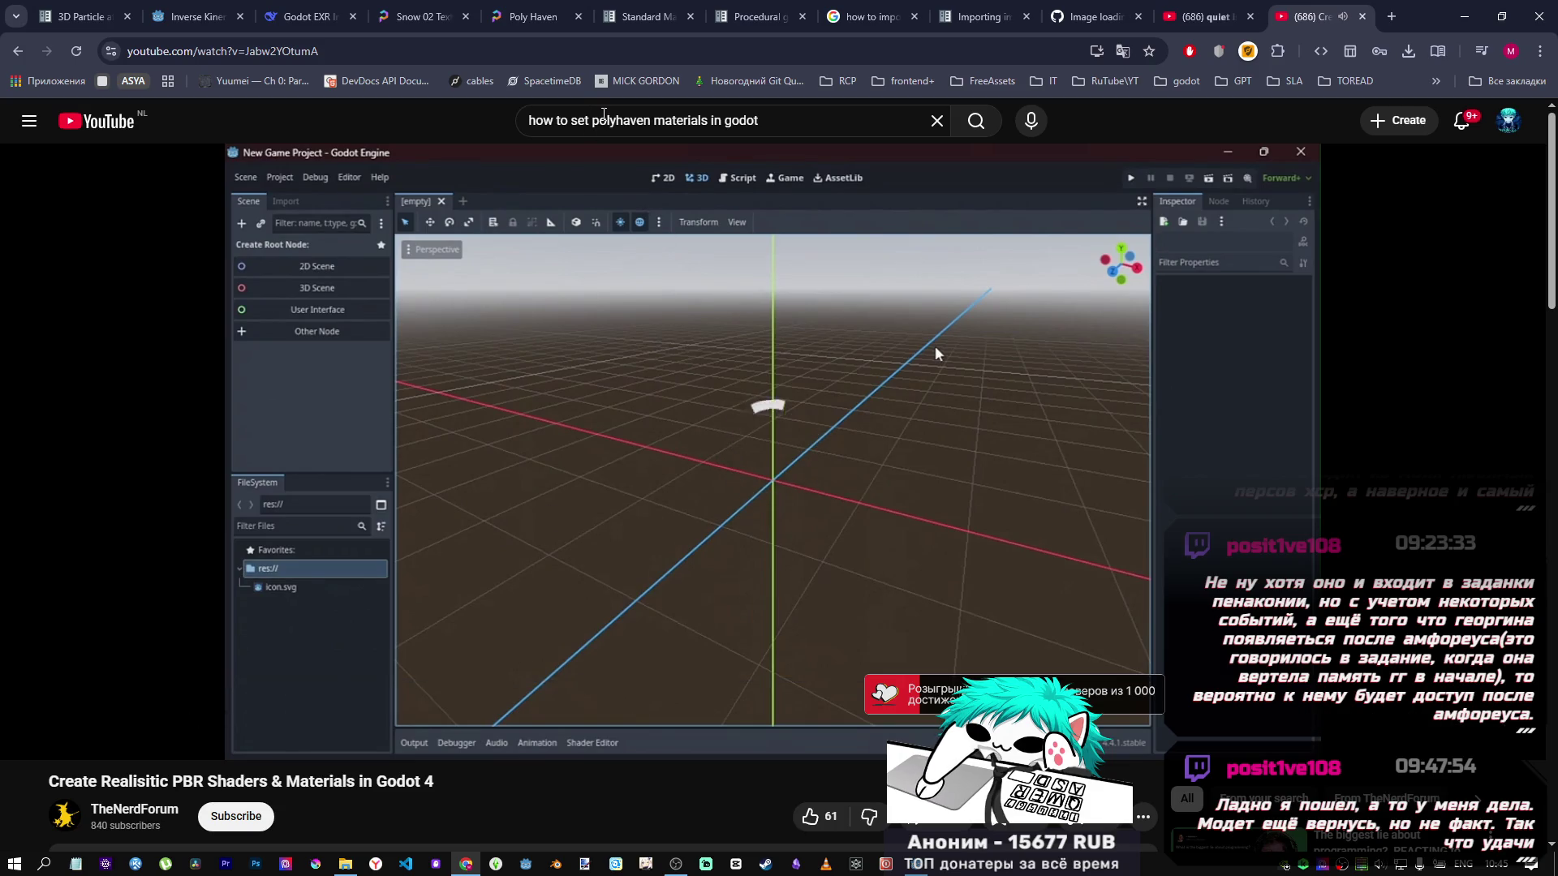
drag(593, 121, 527, 121)
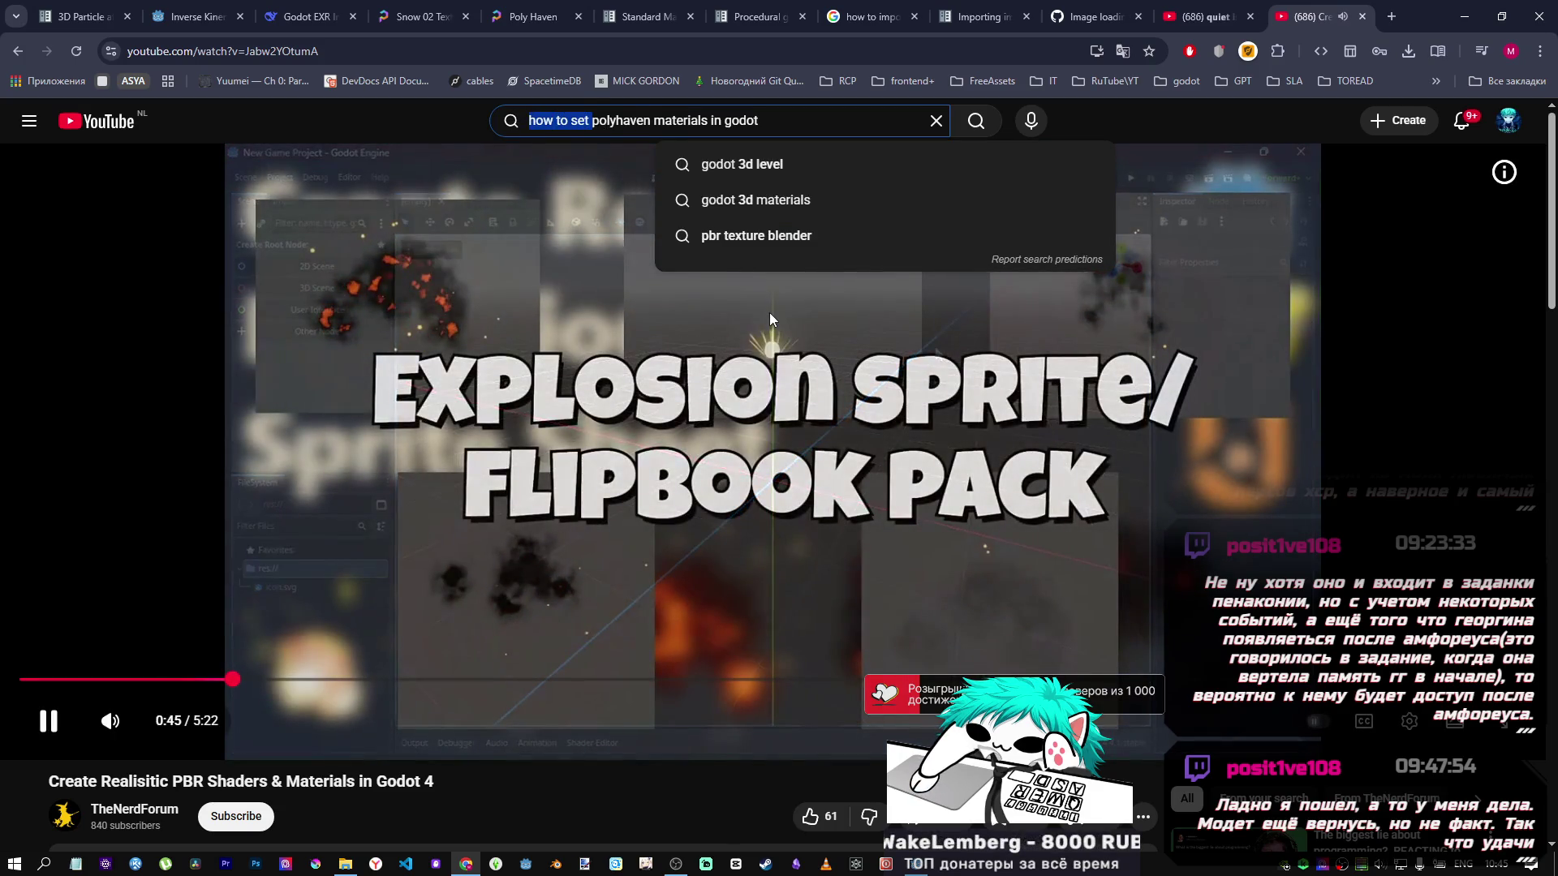
key(BackSpace)
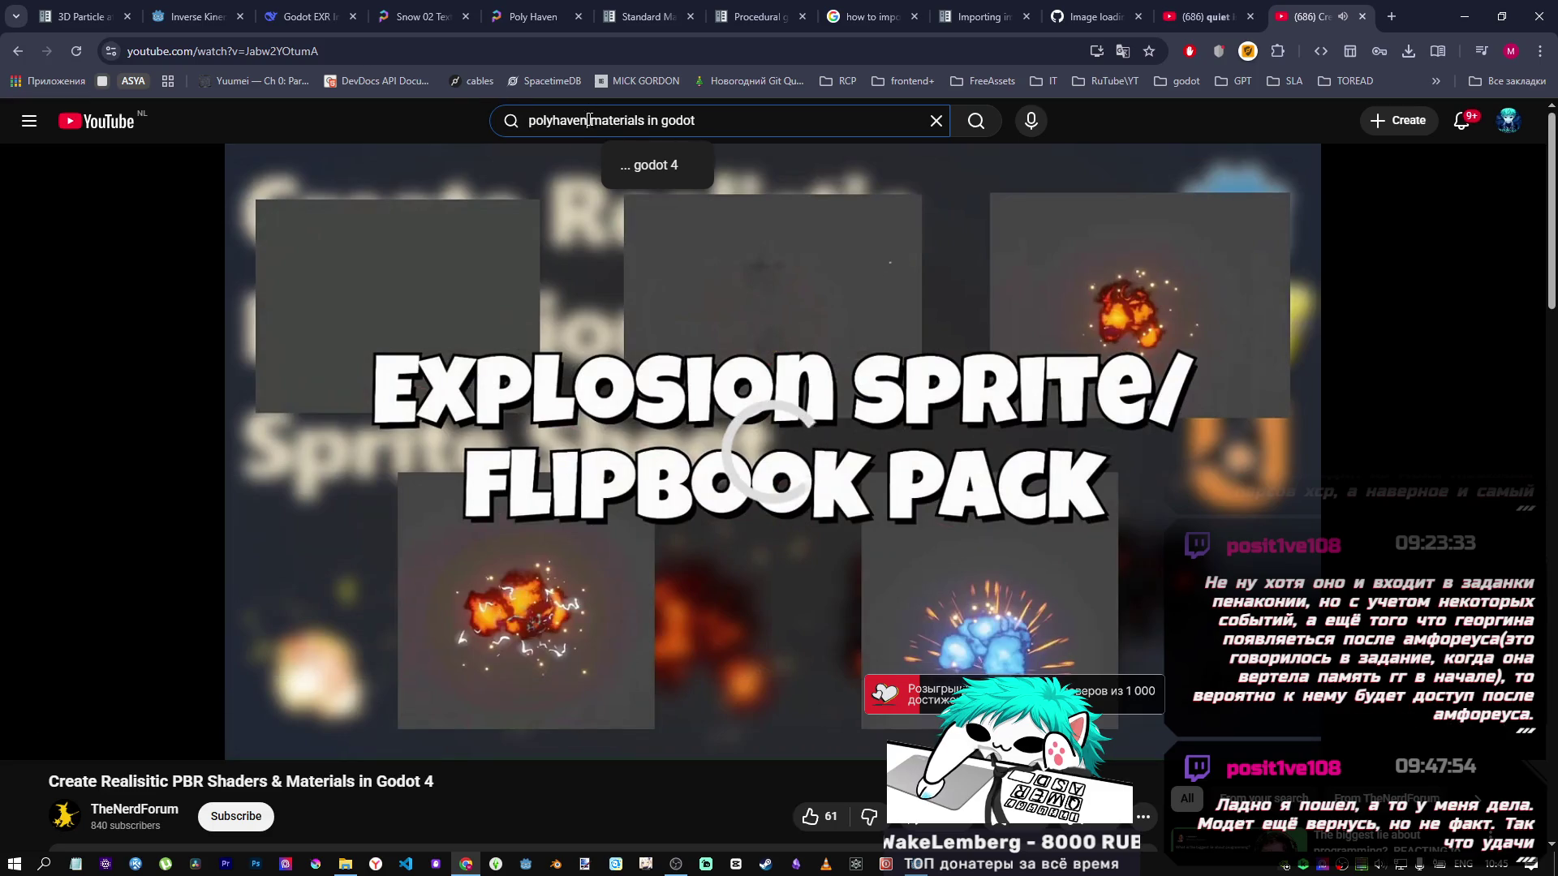
drag(590, 120, 662, 120)
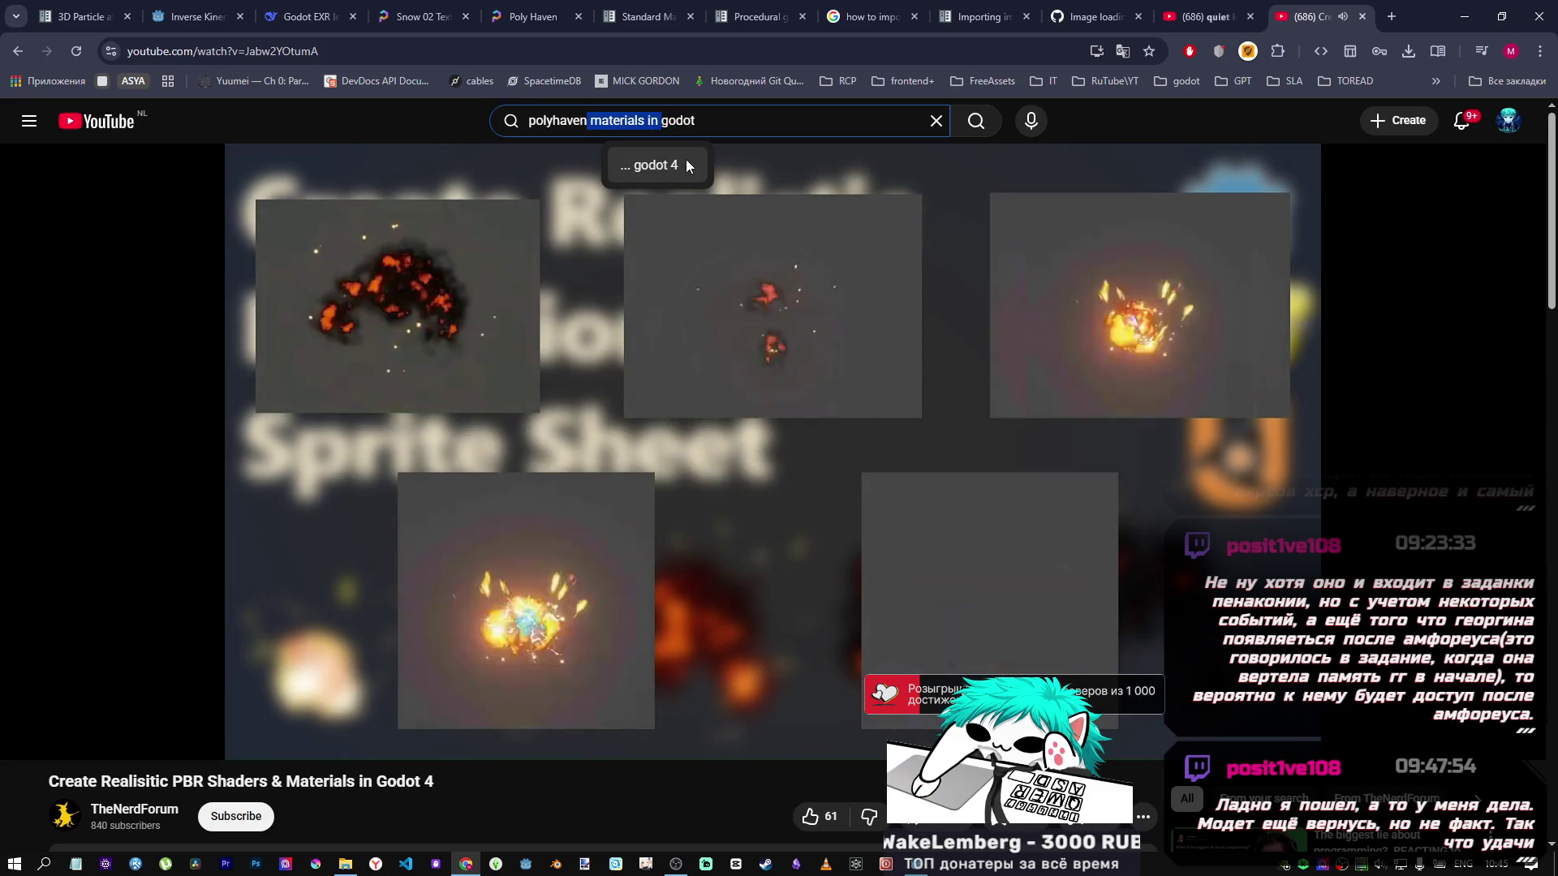
key(BackSpace)
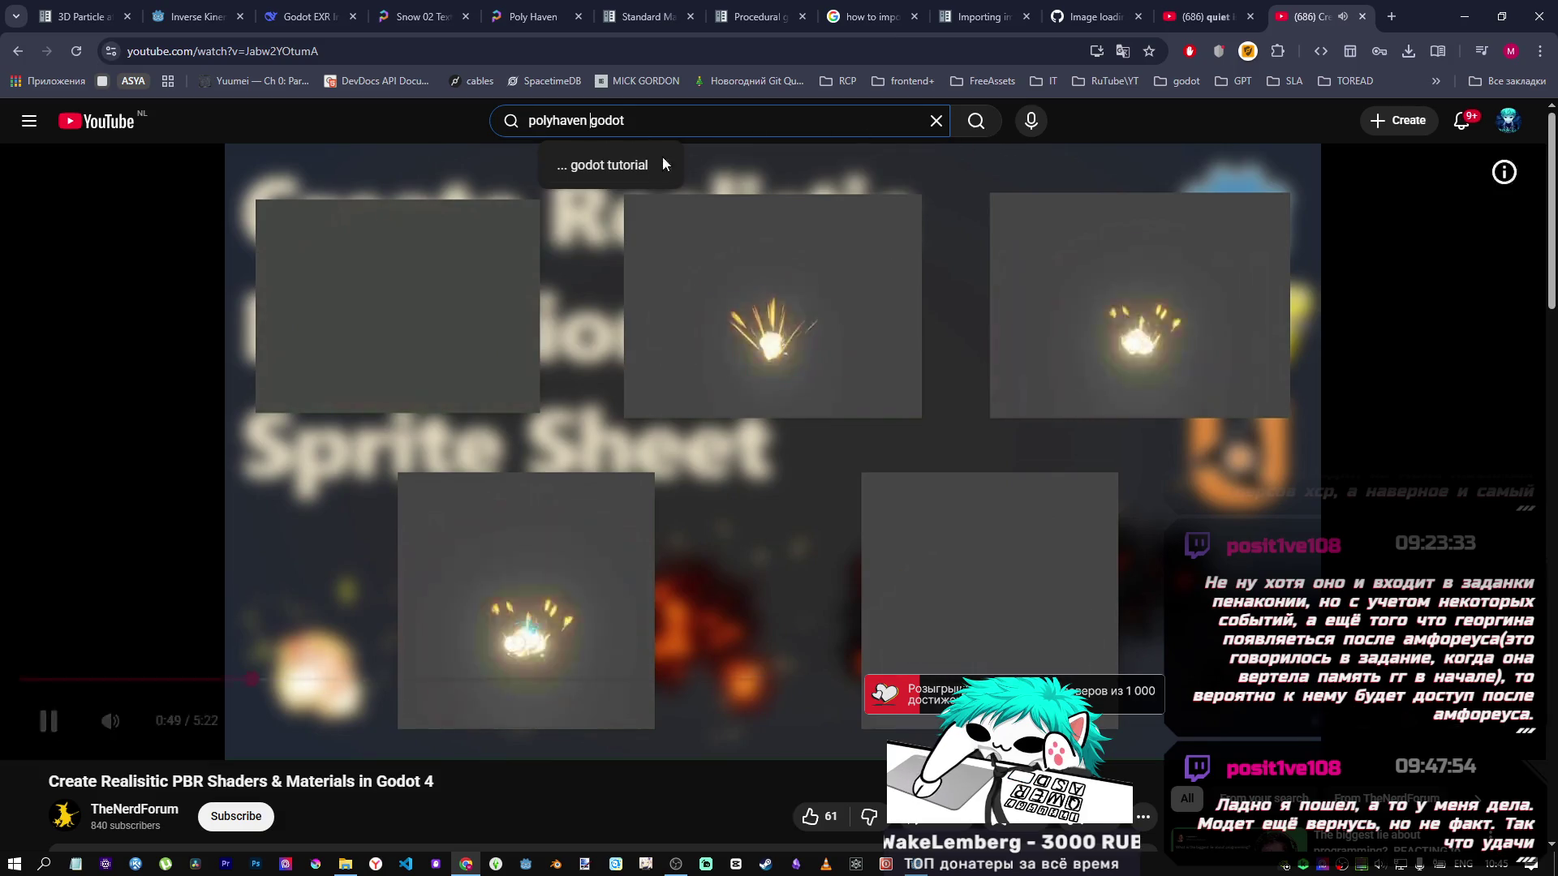
Seek the tutorial ahead through 1:56 and 2:56 to about 3:32.
drag(309, 679, 748, 679)
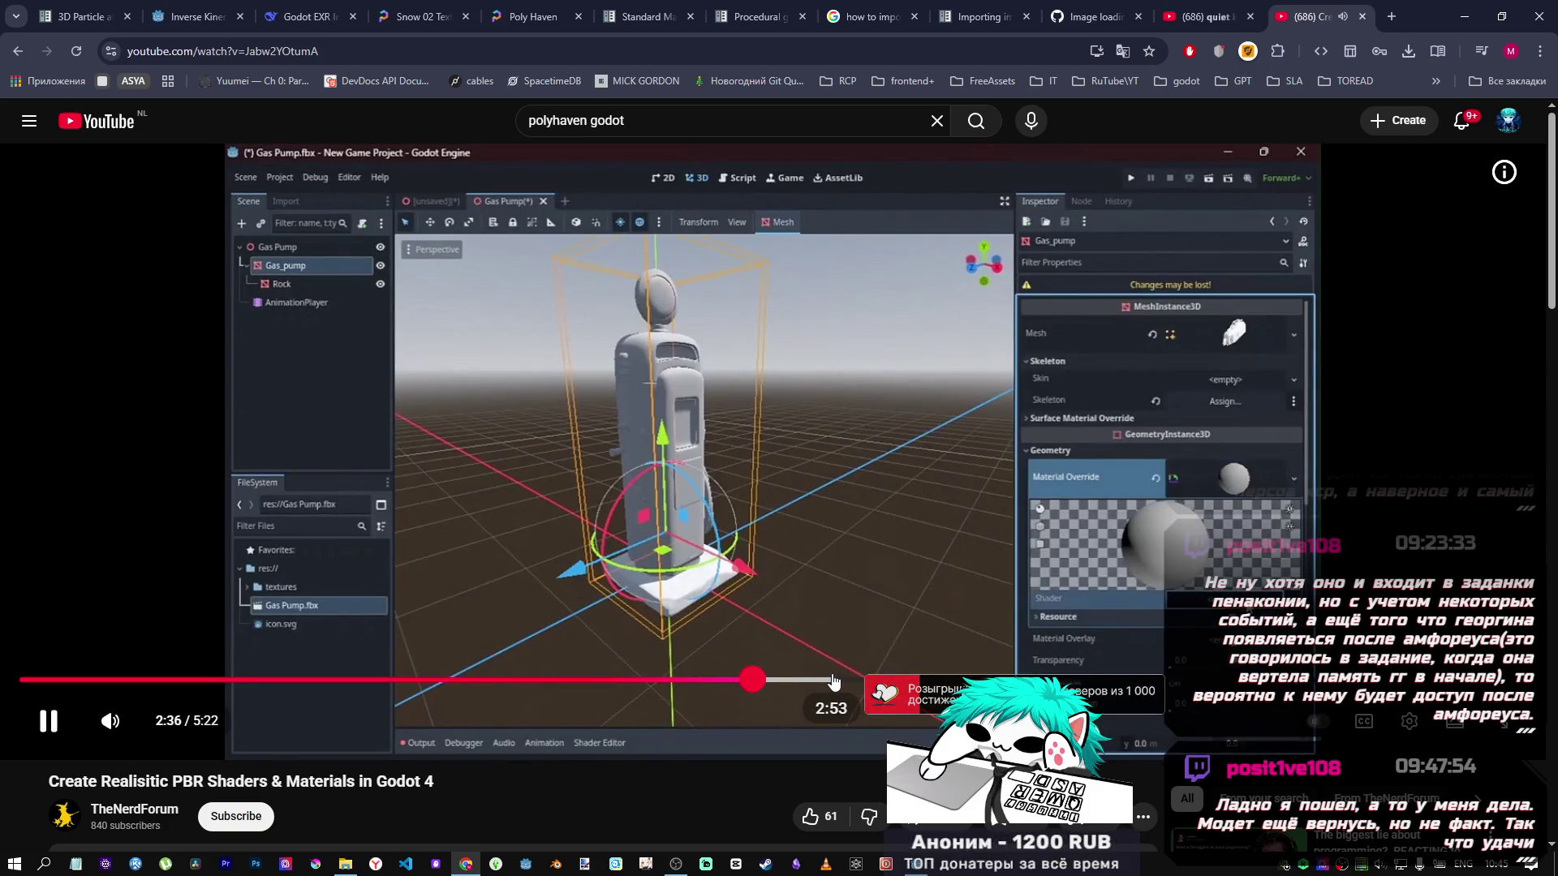
click(847, 681)
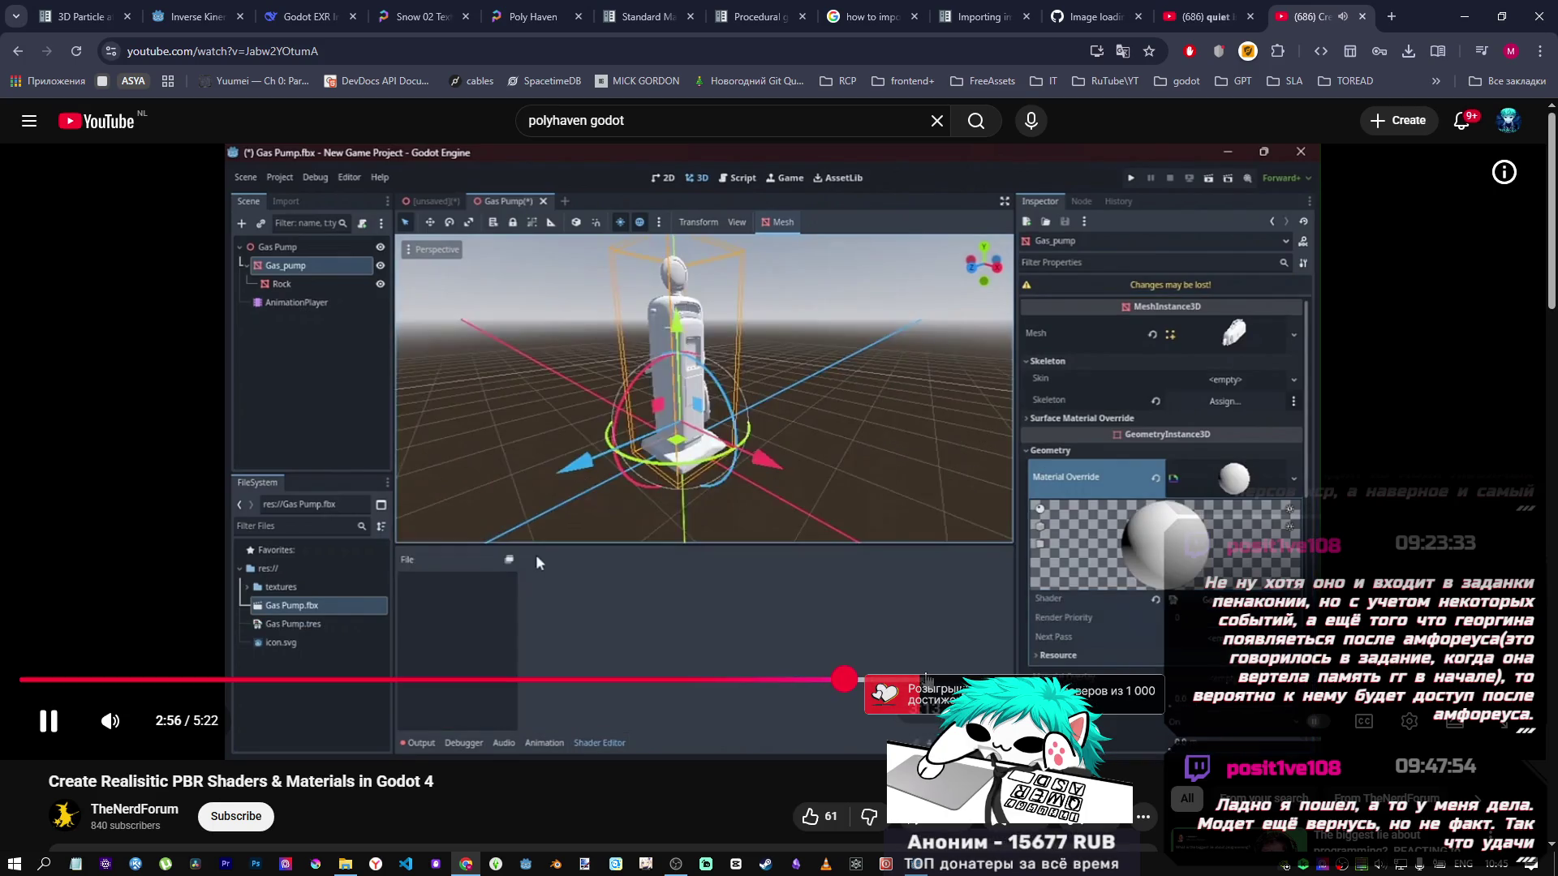
key(l)
key(l)
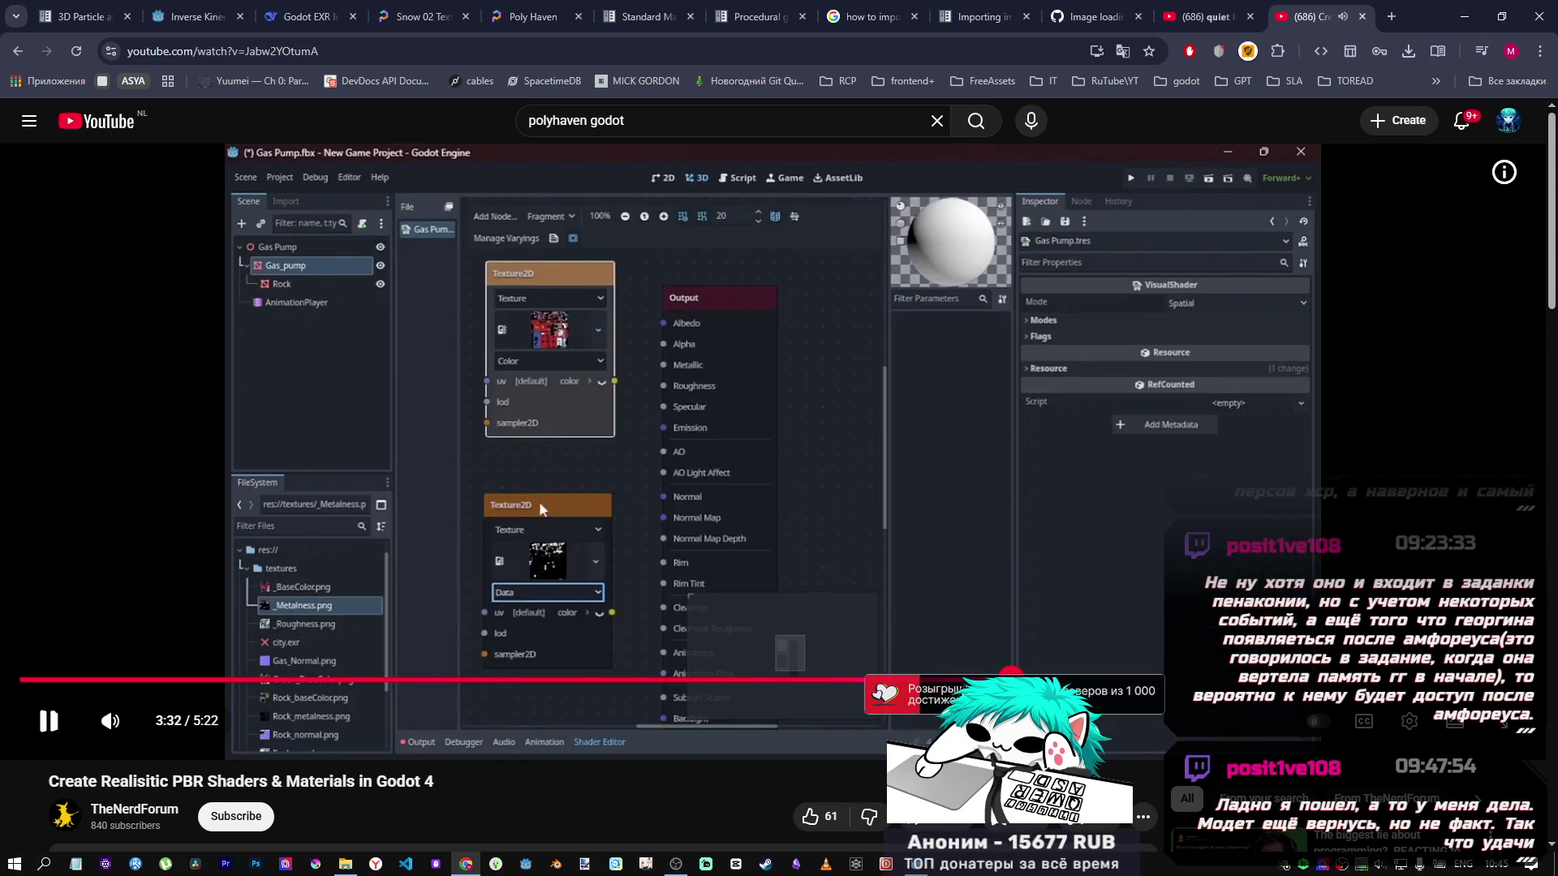
key(l)
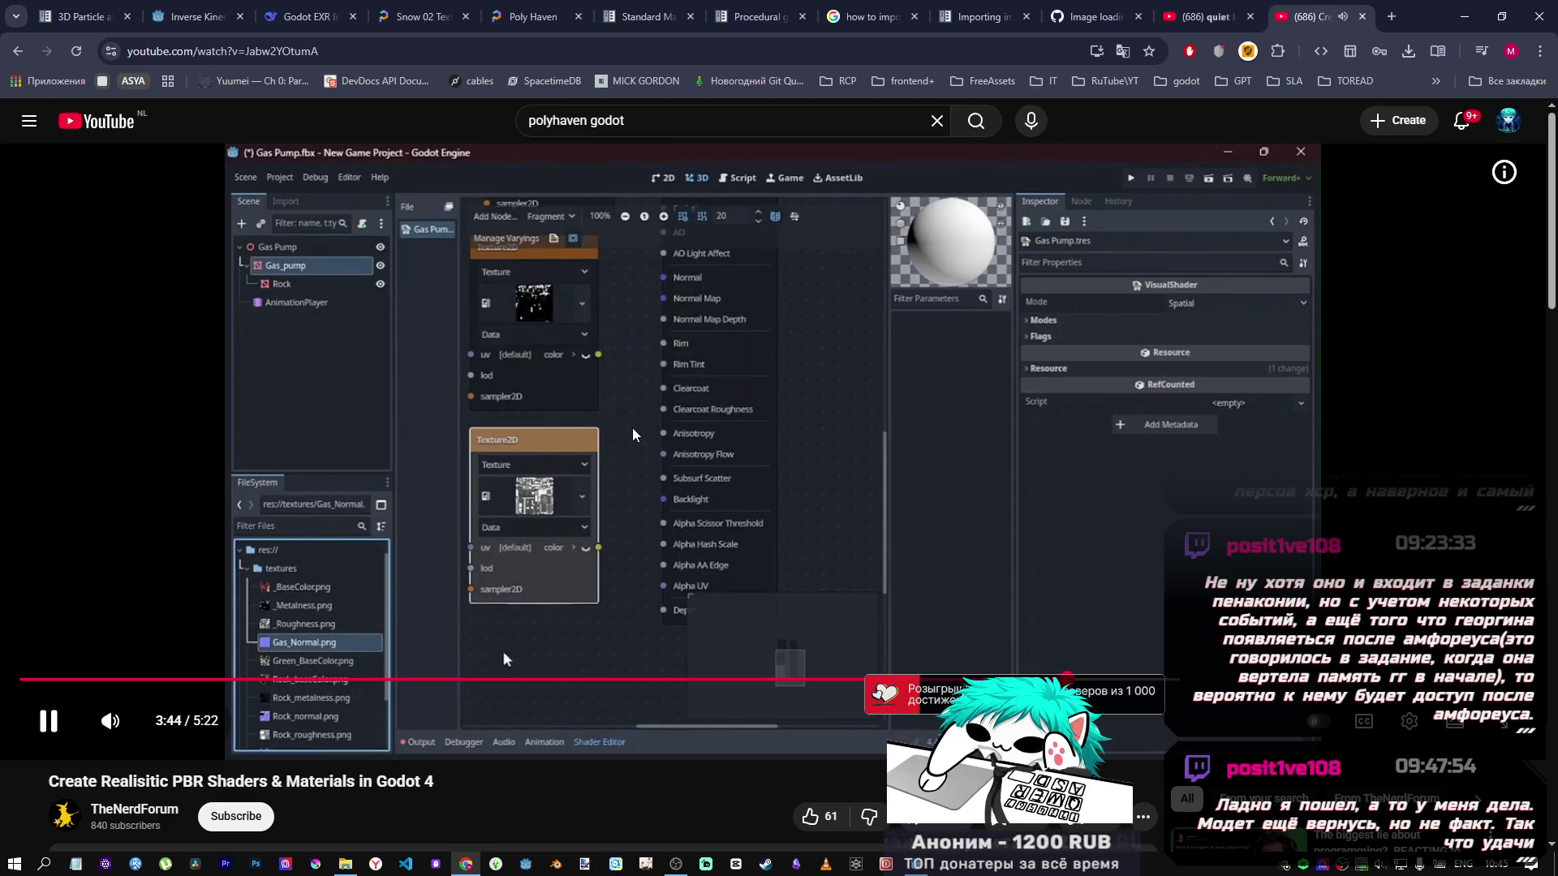
Jump to the Output node section, fine-tune the position, then close the tutorial tab.
click(1161, 680)
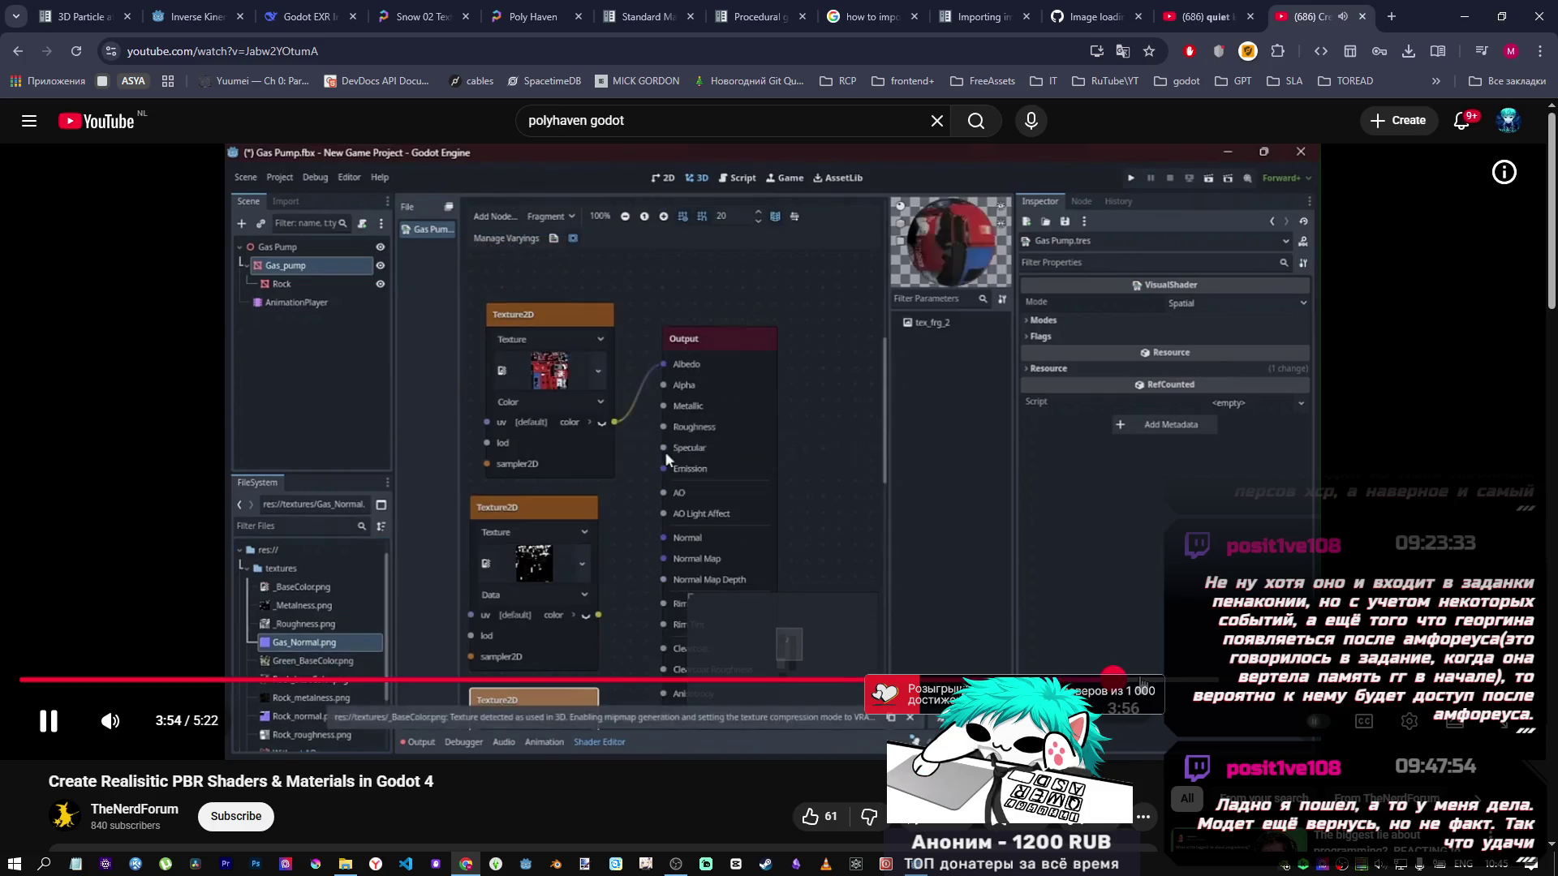
click(1197, 684)
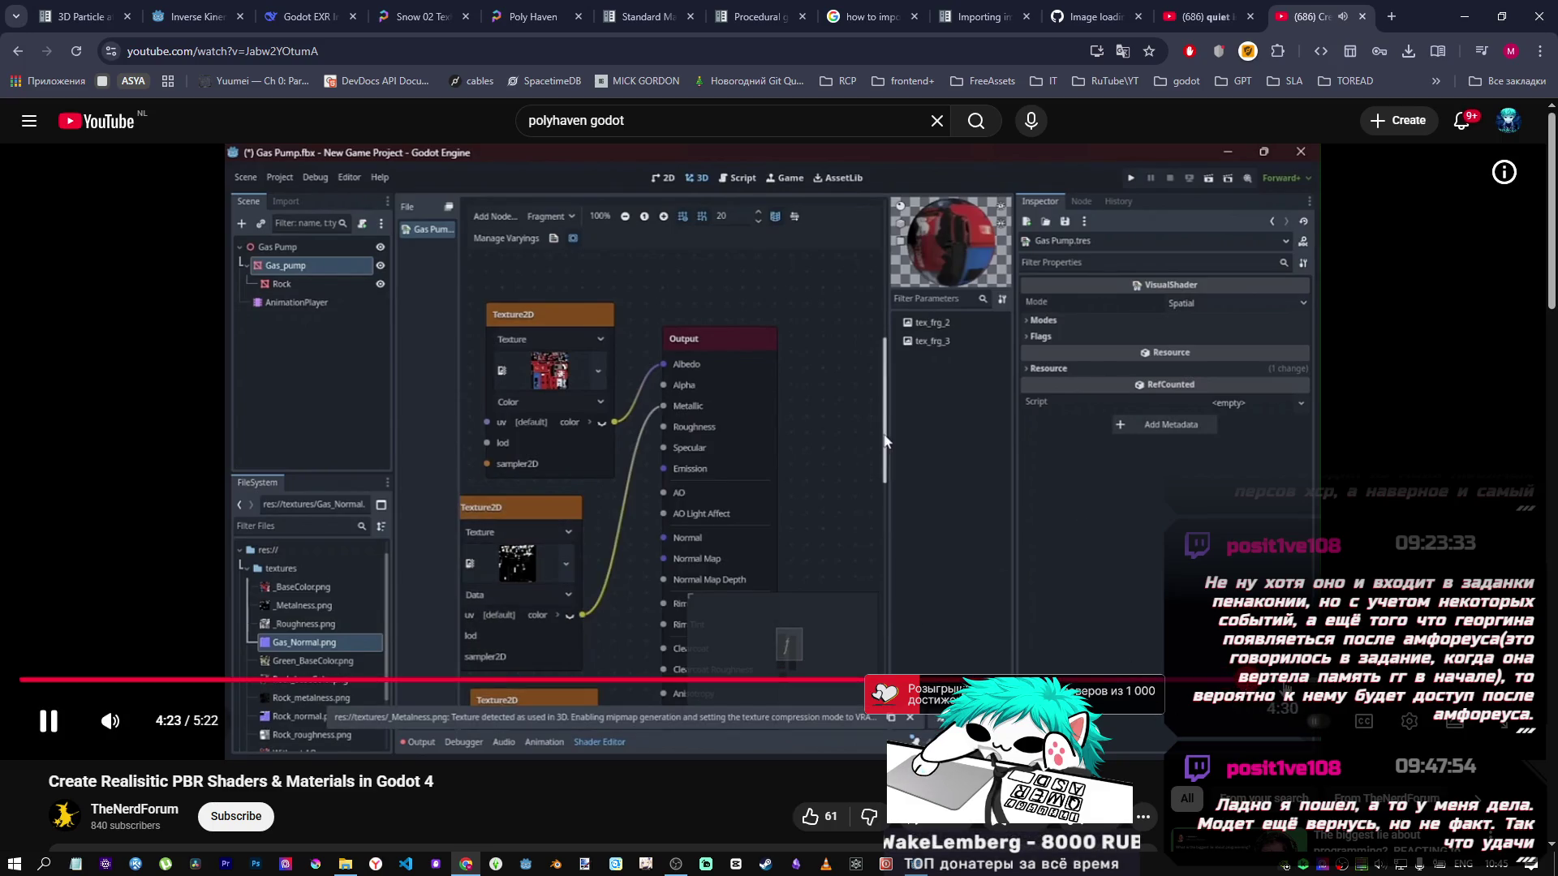
key(Right)
key(Right)
key(Right)
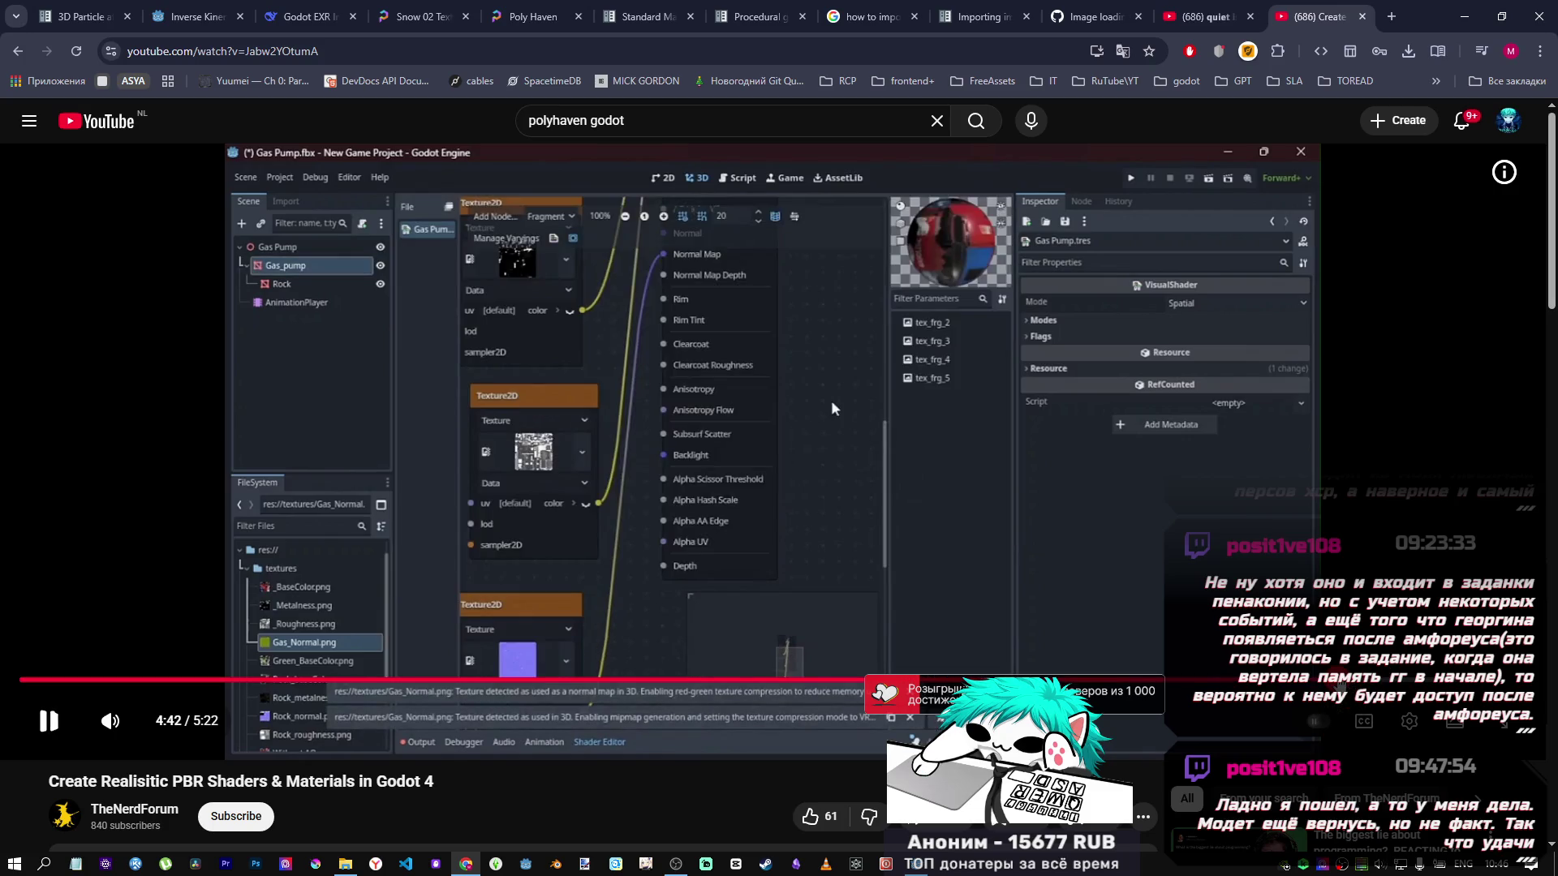
key(Left)
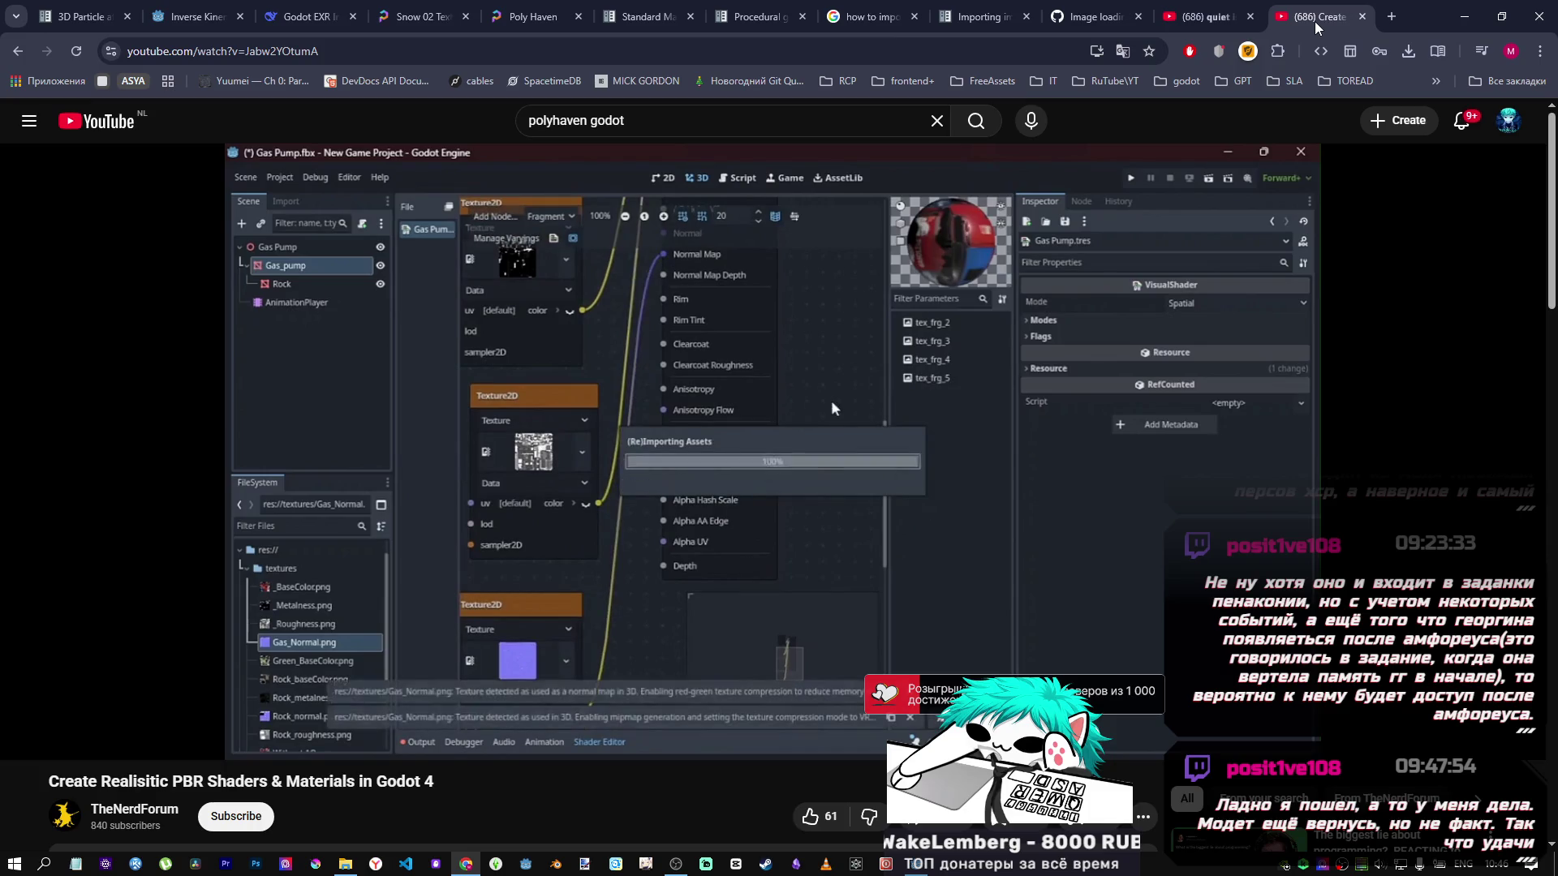
middle_click(1269, 21)
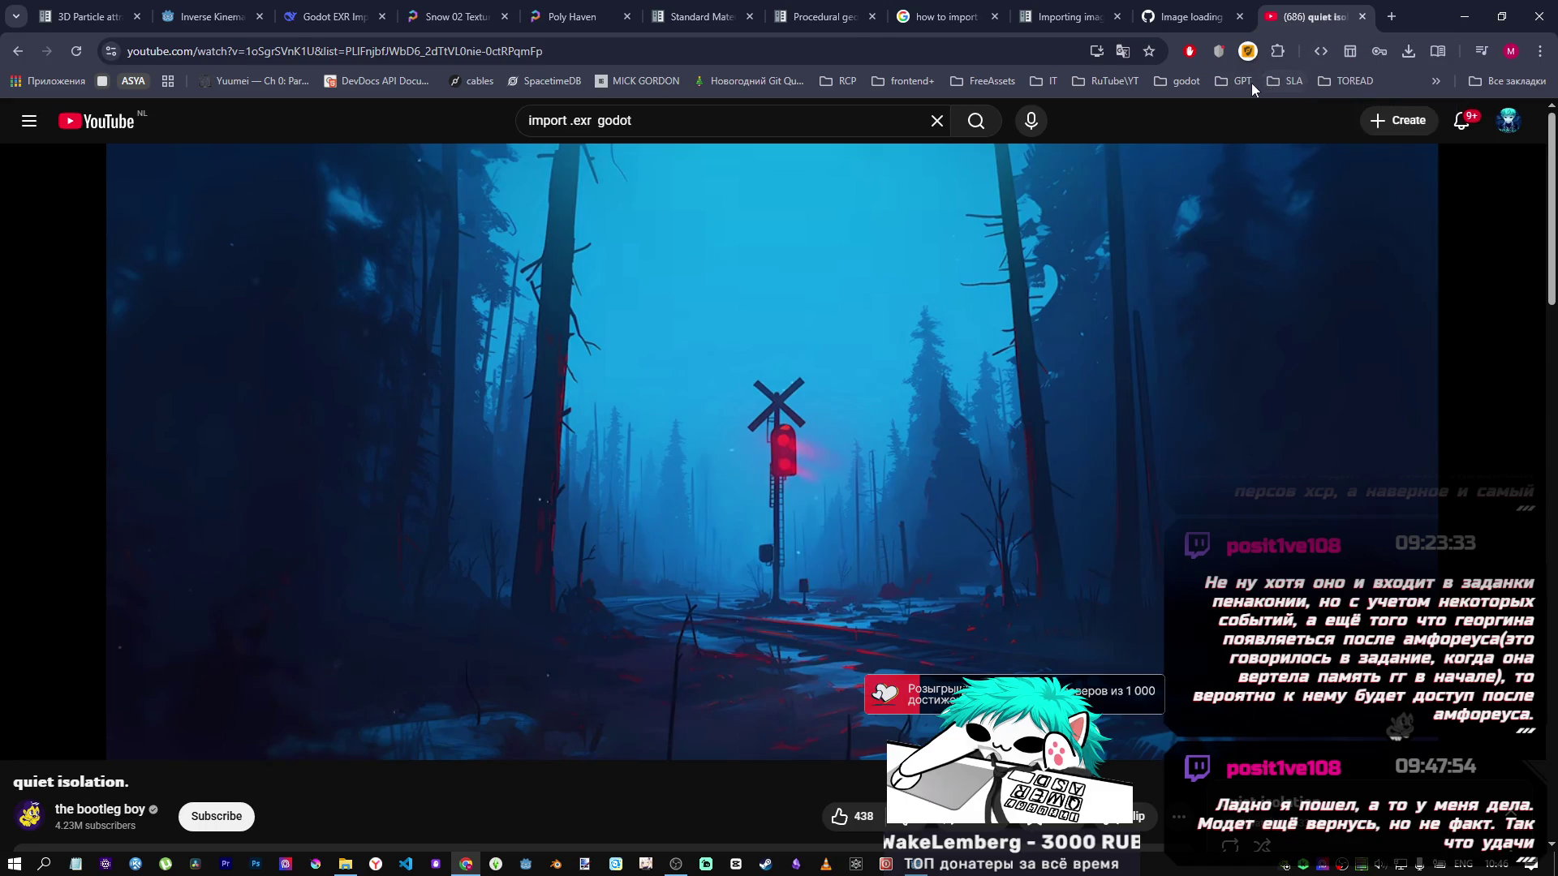
Reopen the closed tutorial, pause it, and search YouTube for 'polyhaven godot'.
key(ctrl+shift+t)
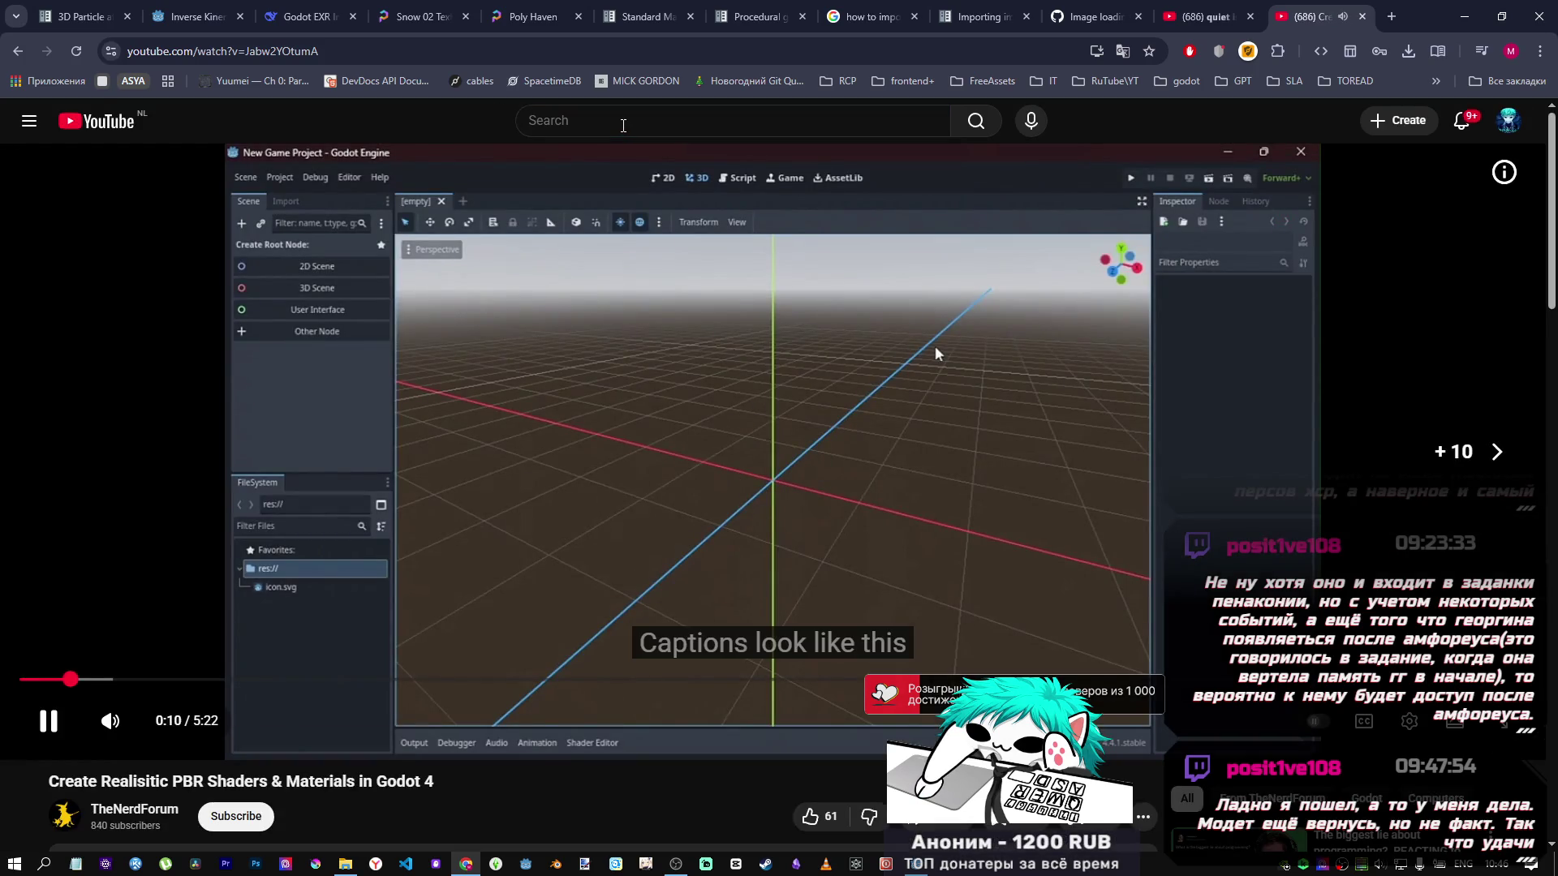
click(936, 349)
click(608, 123)
text(polyhaven )
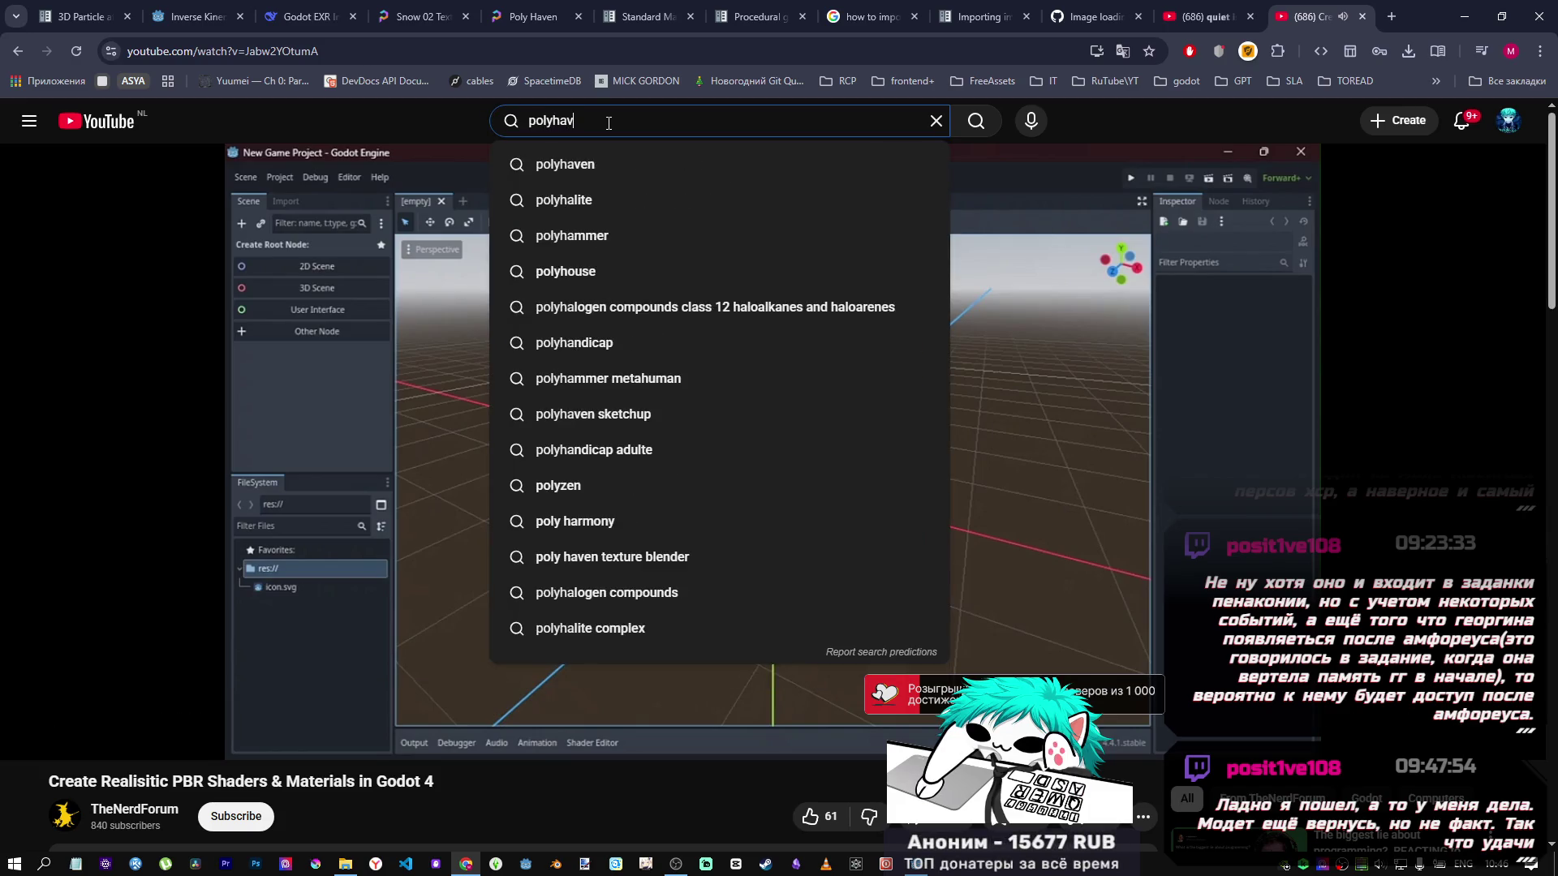
text(godot)
key(Return)
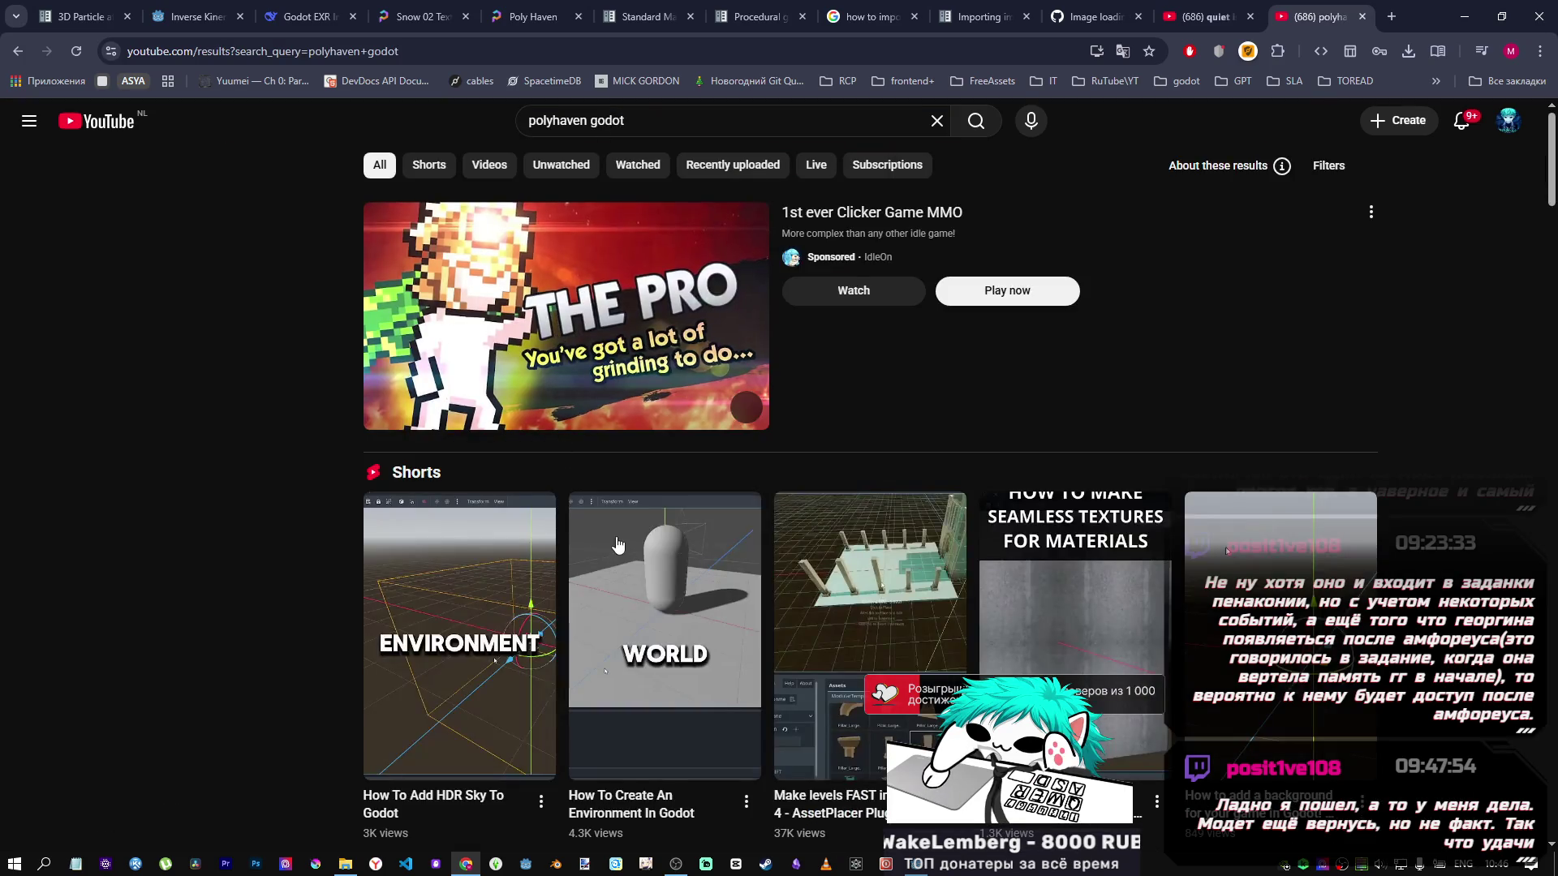
Open a Godot texturing video from the results in a background tab.
scroll(595, 516, down, 4)
scroll(714, 602, down, 3)
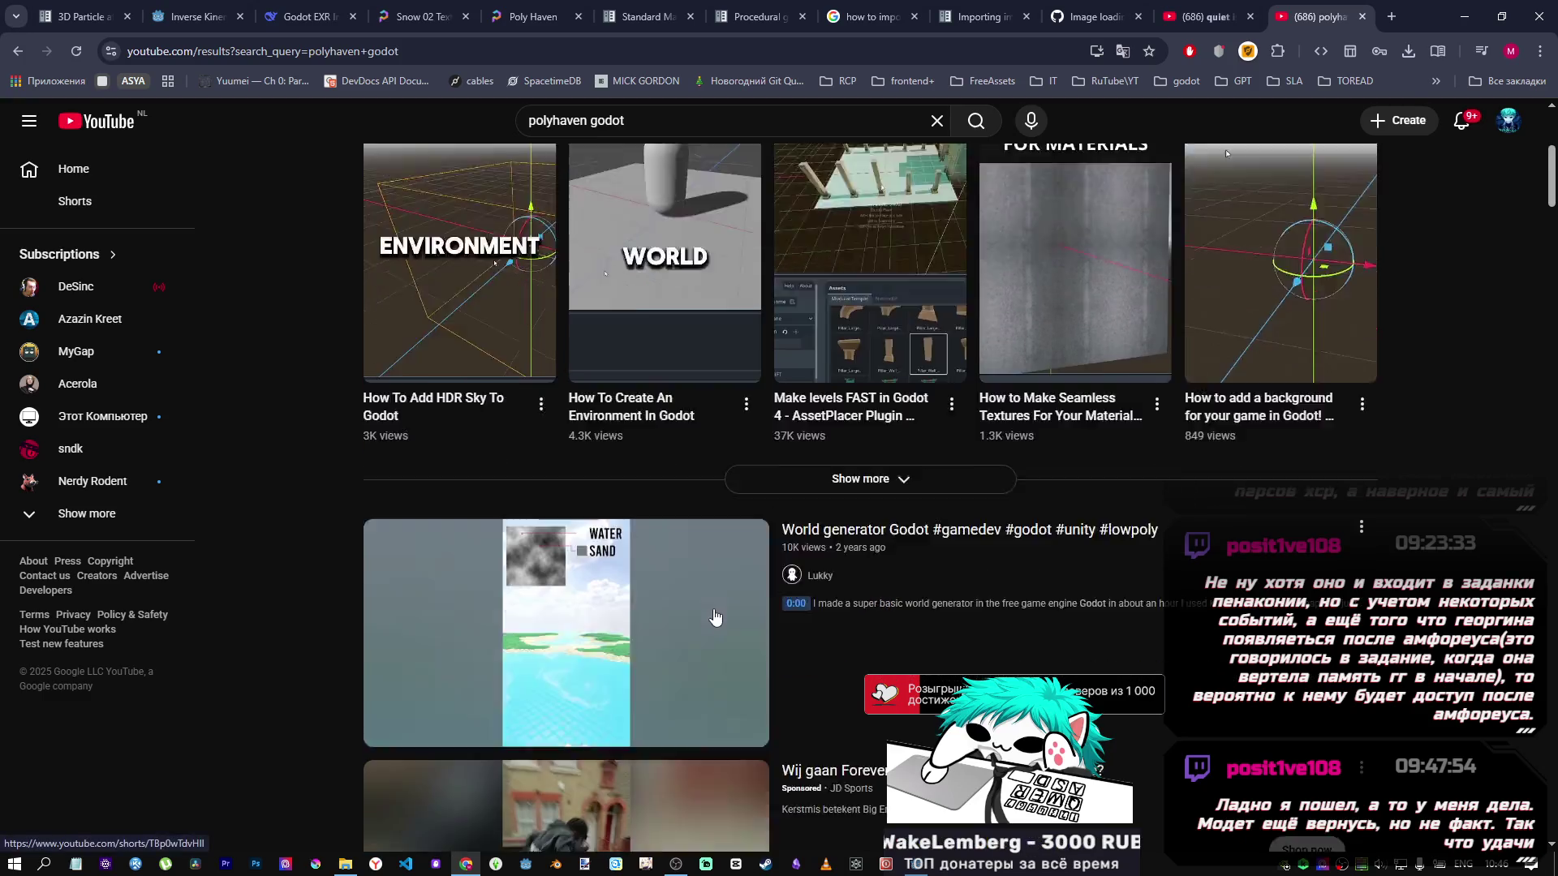
scroll(957, 496, down, 9)
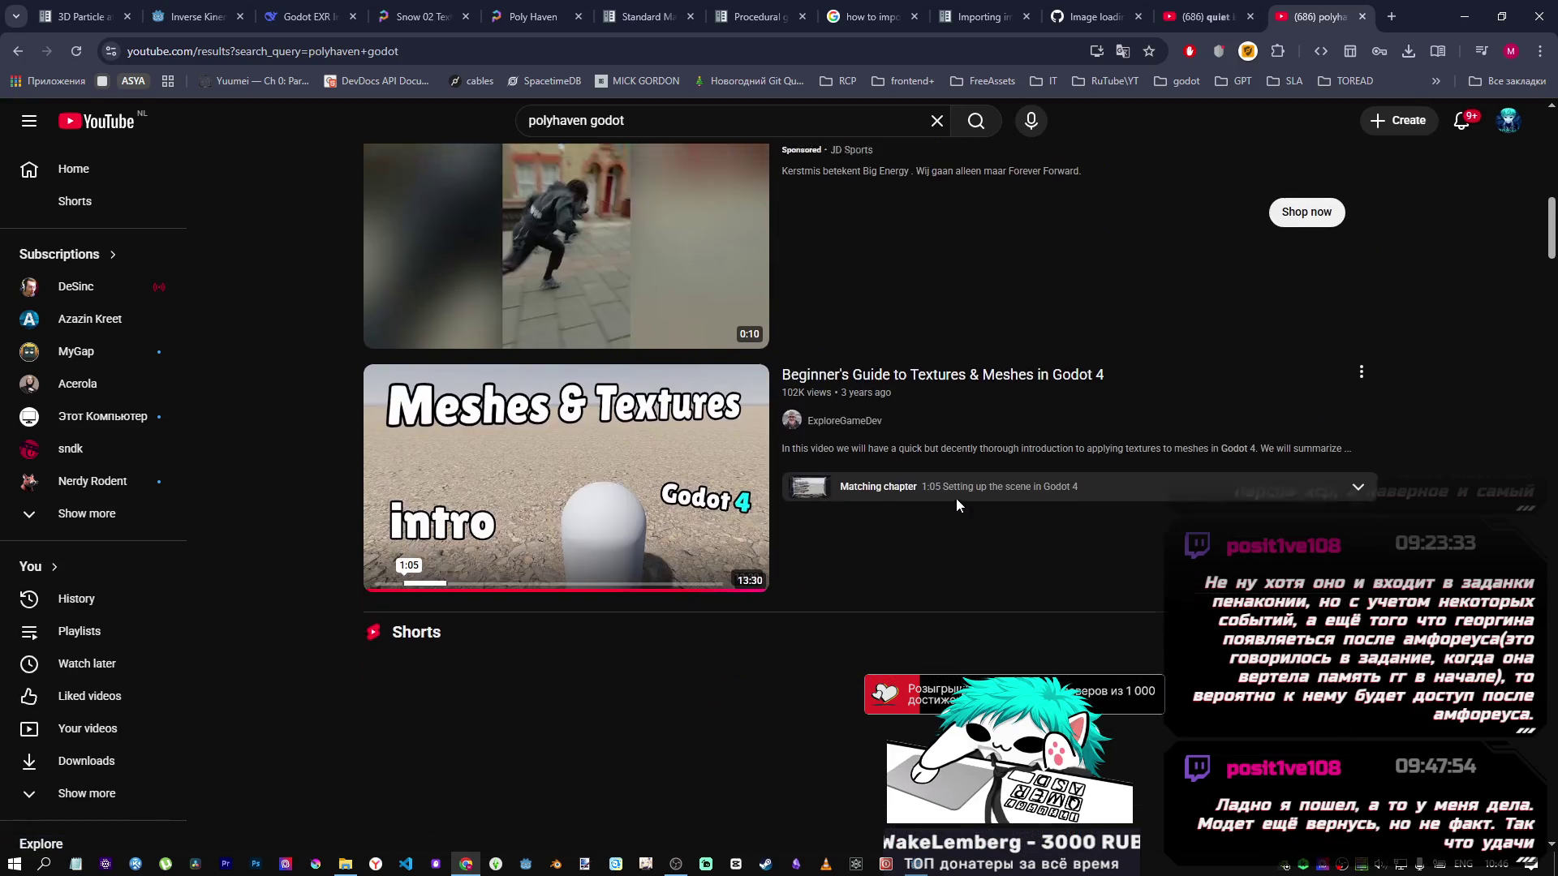
scroll(955, 504, down, 1)
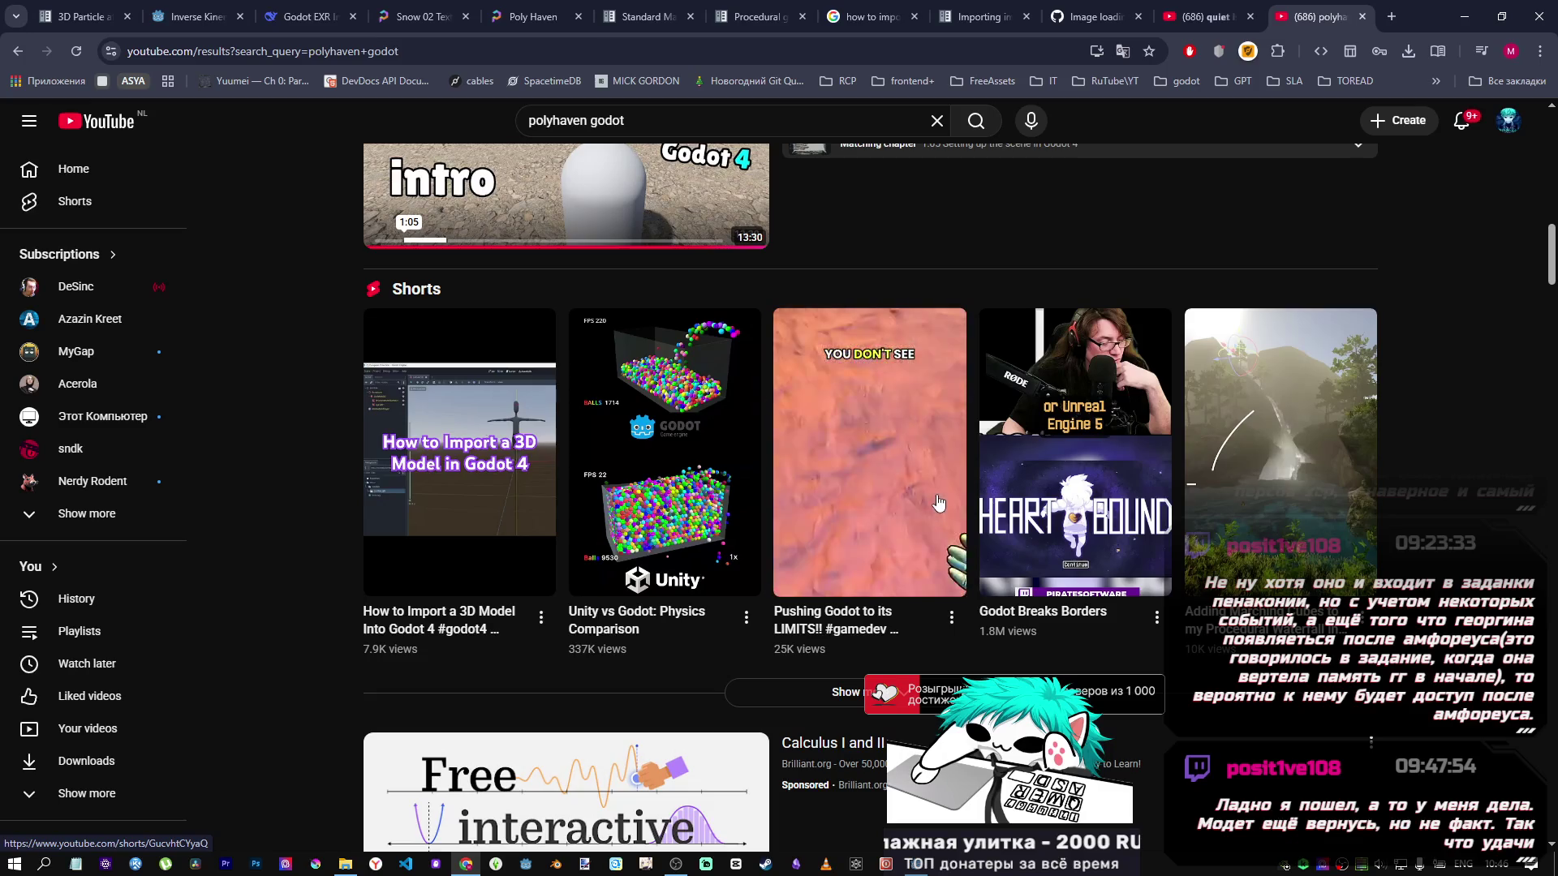
scroll(927, 506, down, 4)
scroll(917, 495, up, 8)
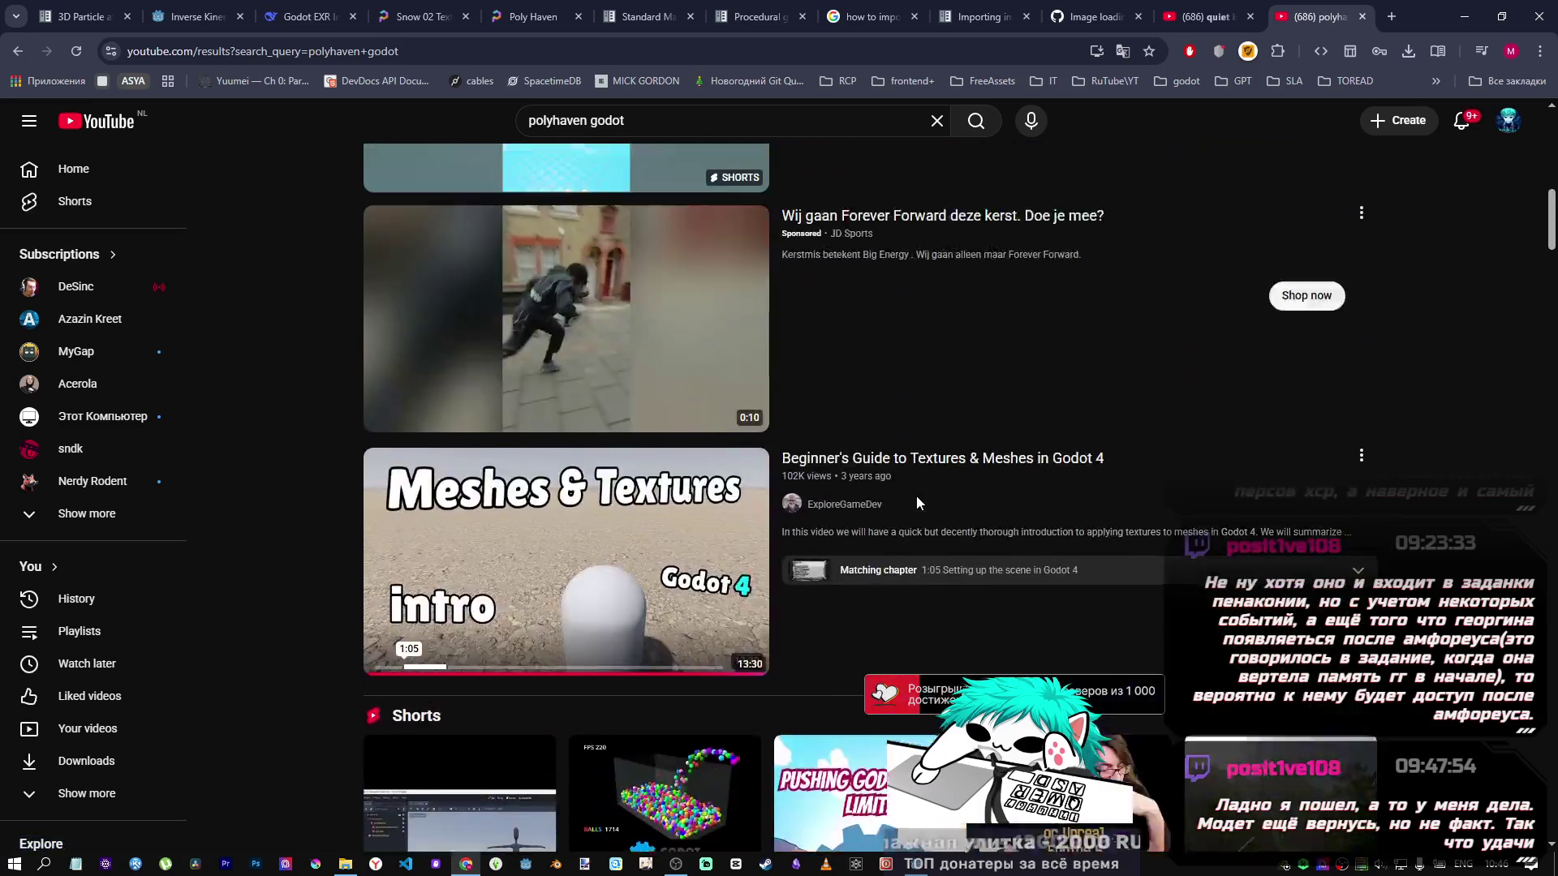
scroll(664, 595, down, 8)
scroll(664, 595, down, 1)
middle_click(663, 595)
Open the seamless-textures Short in a background tab and close the results tab.
scroll(689, 560, up, 10)
scroll(730, 527, down, 7)
scroll(884, 608, up, 4)
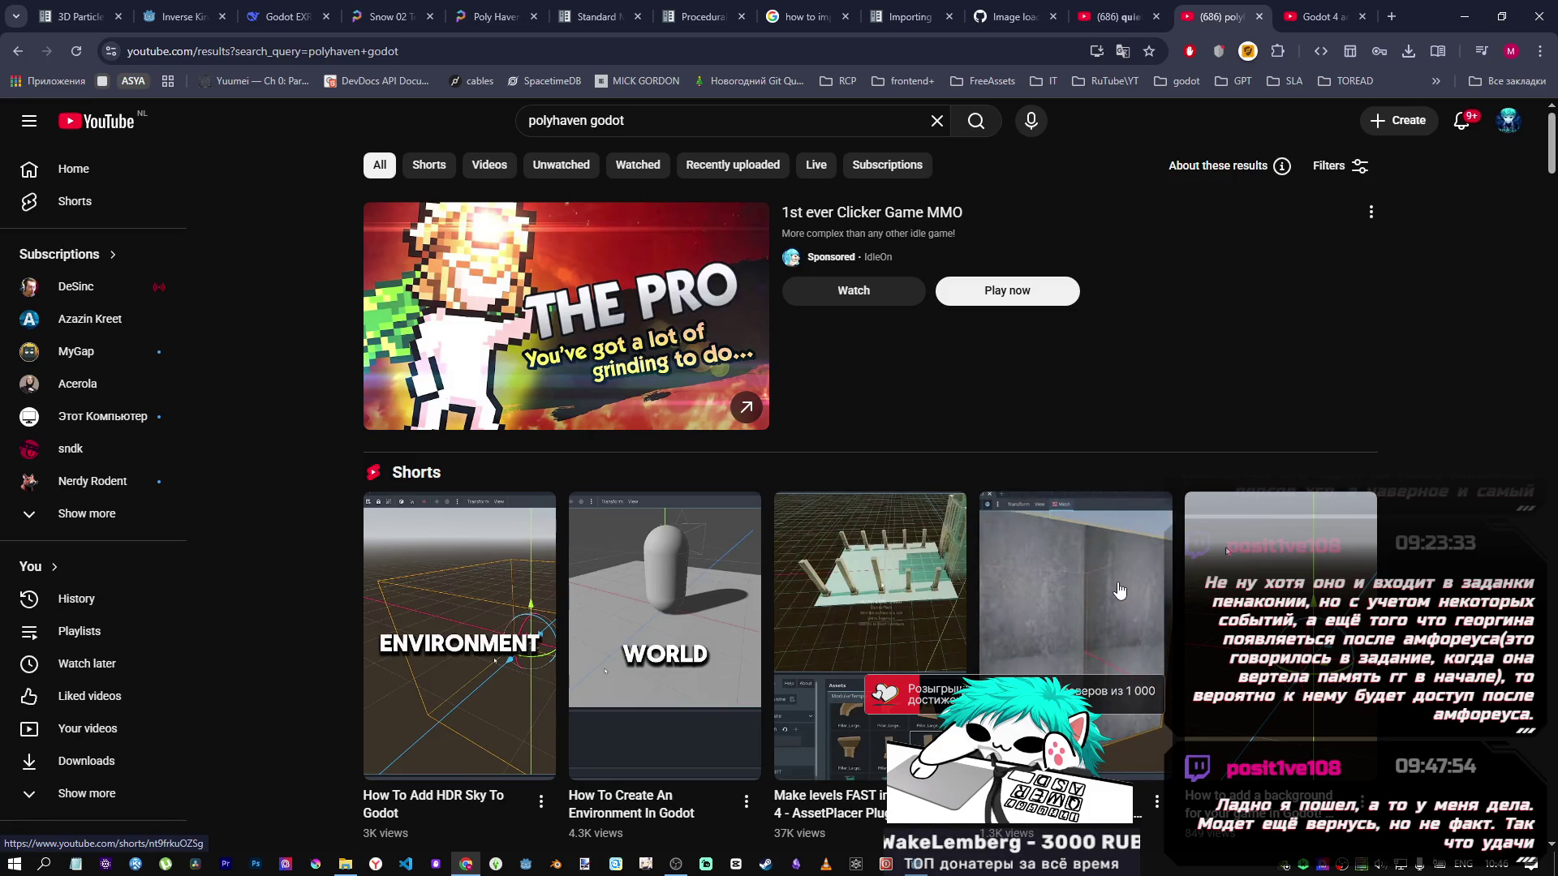
middle_click(1018, 592)
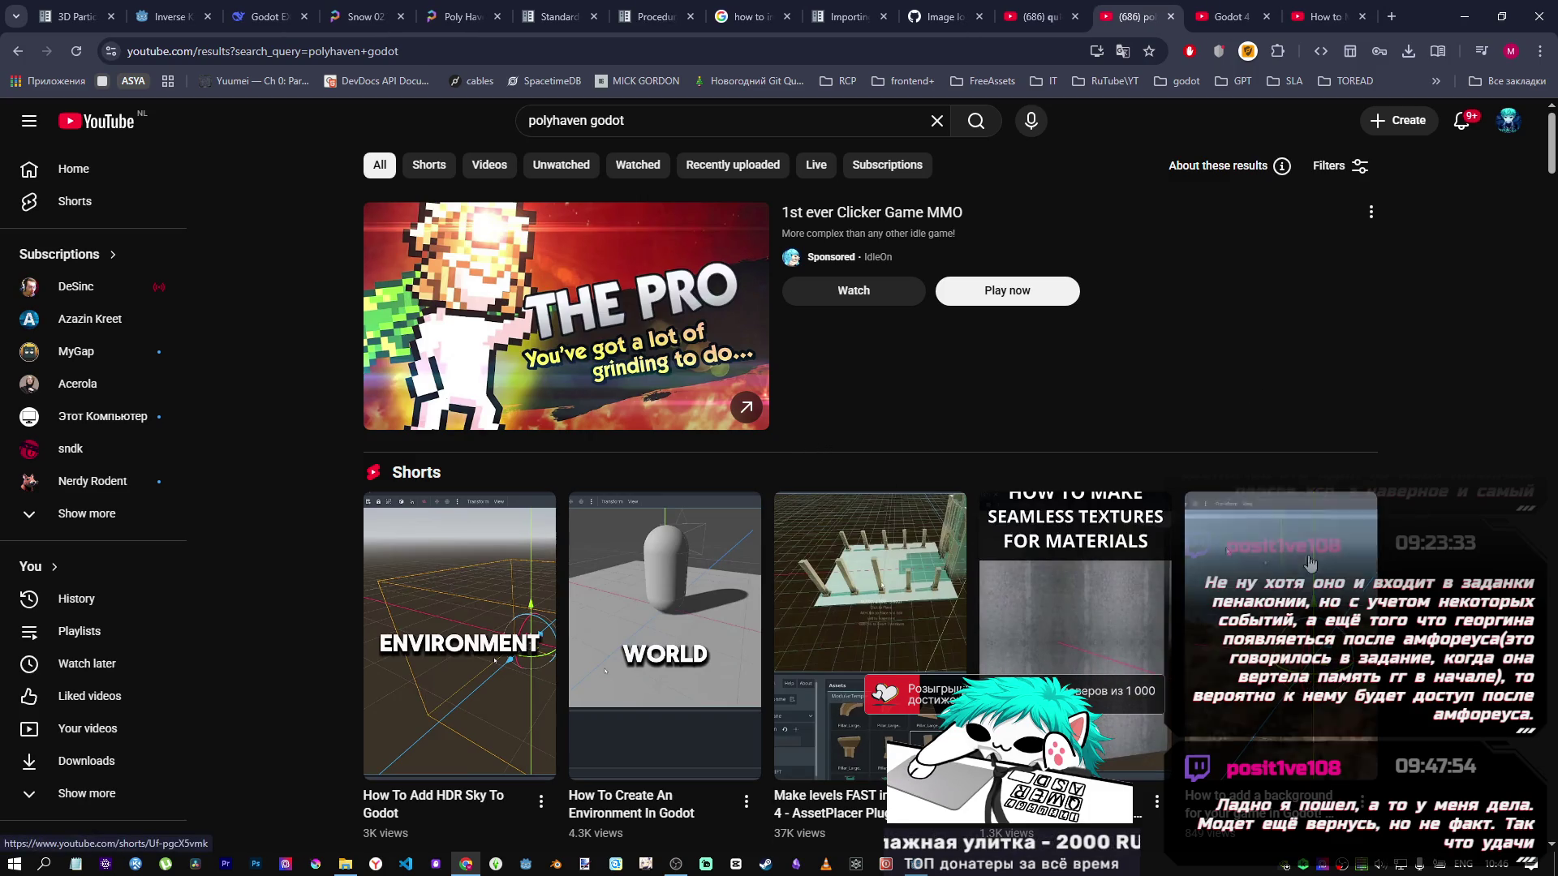
middle_click(1146, 16)
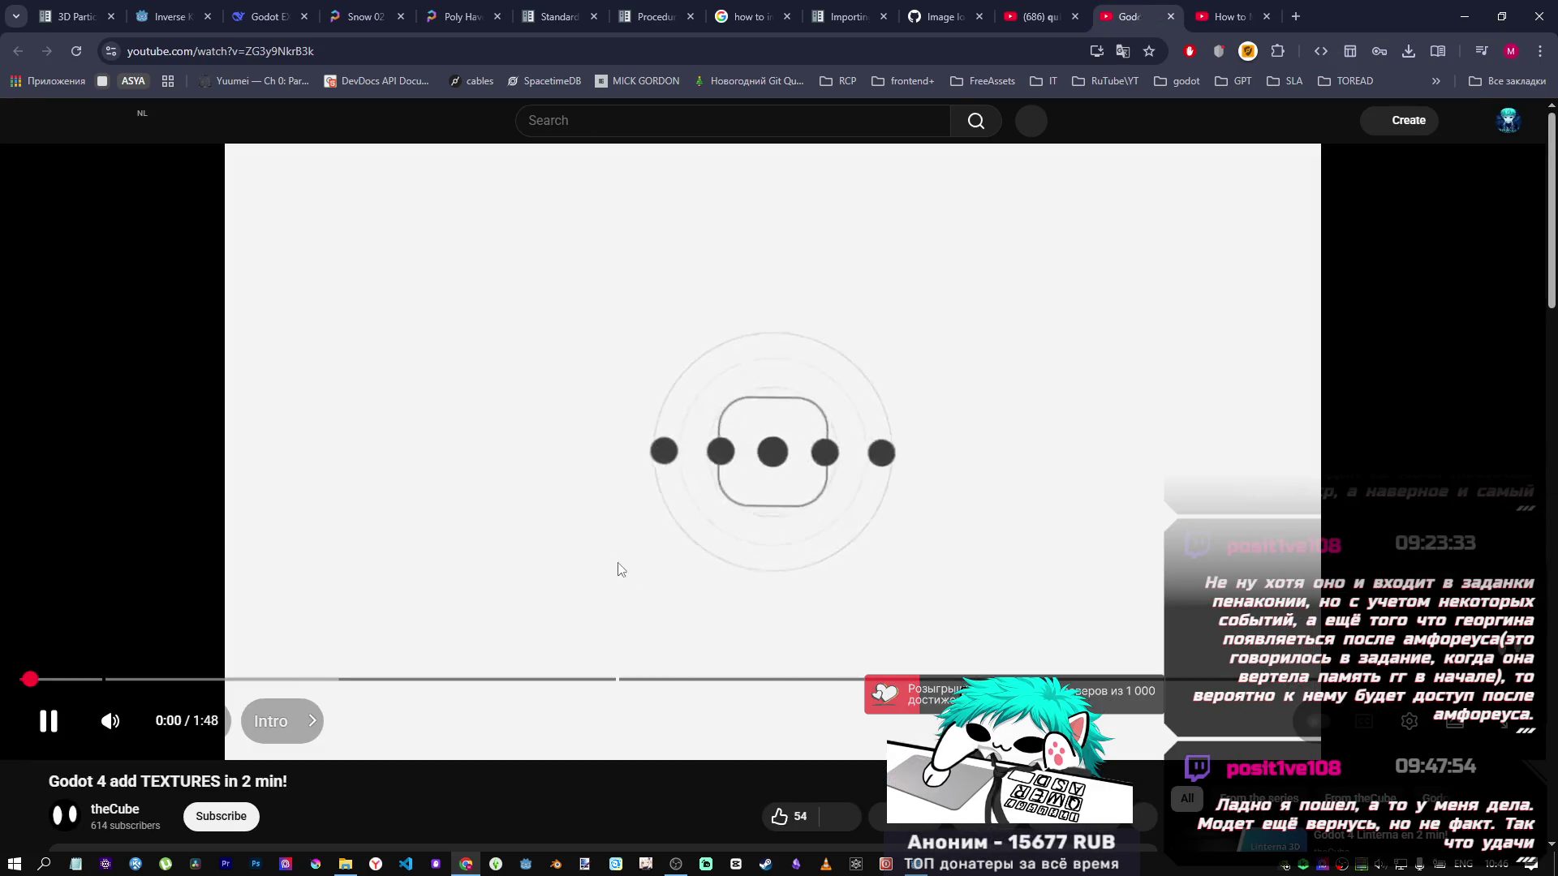
Skip the texturing video to where textures are applied in Godot, pause at 1:09, and close it.
click(153, 680)
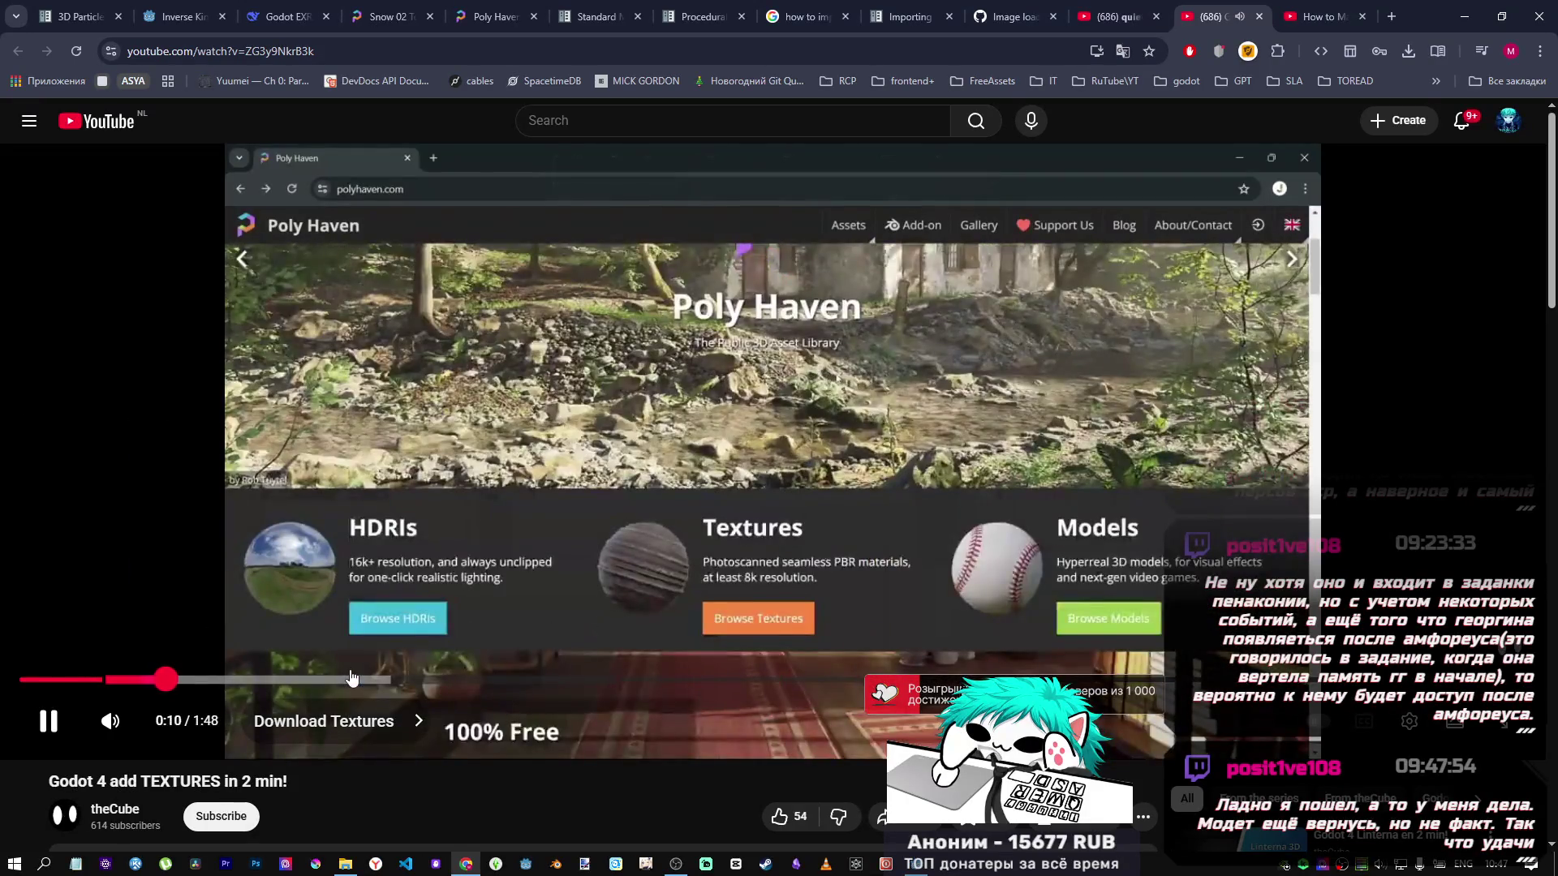
click(357, 682)
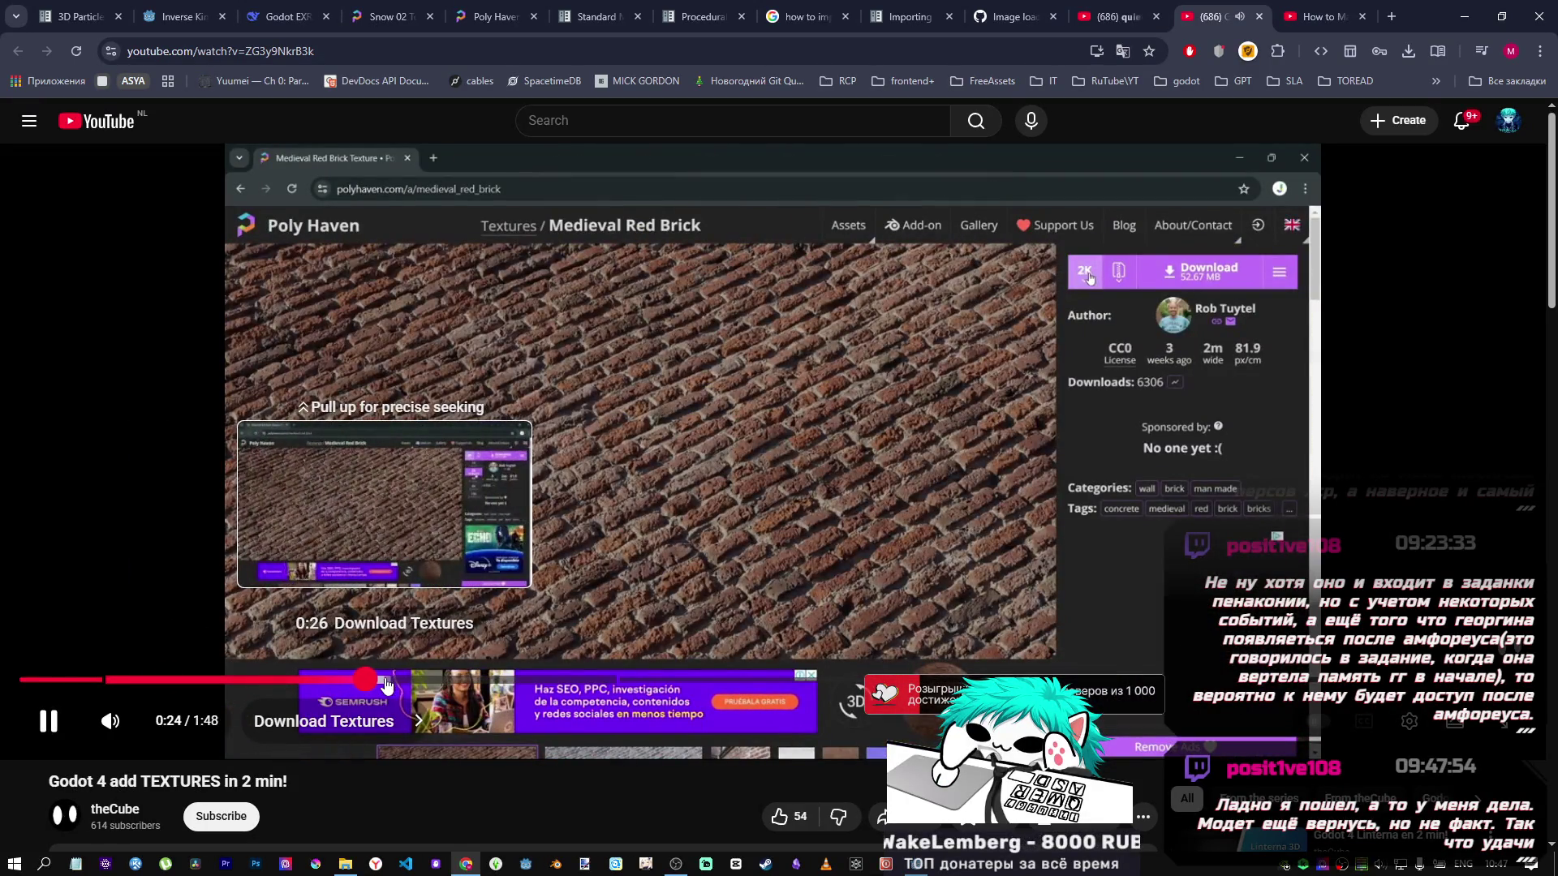
mouse_move(573, 680)
mouse_down()
mouse_move(690, 682)
mouse_move(694, 706)
mouse_move(708, 680)
mouse_move(1010, 680)
mouse_up()
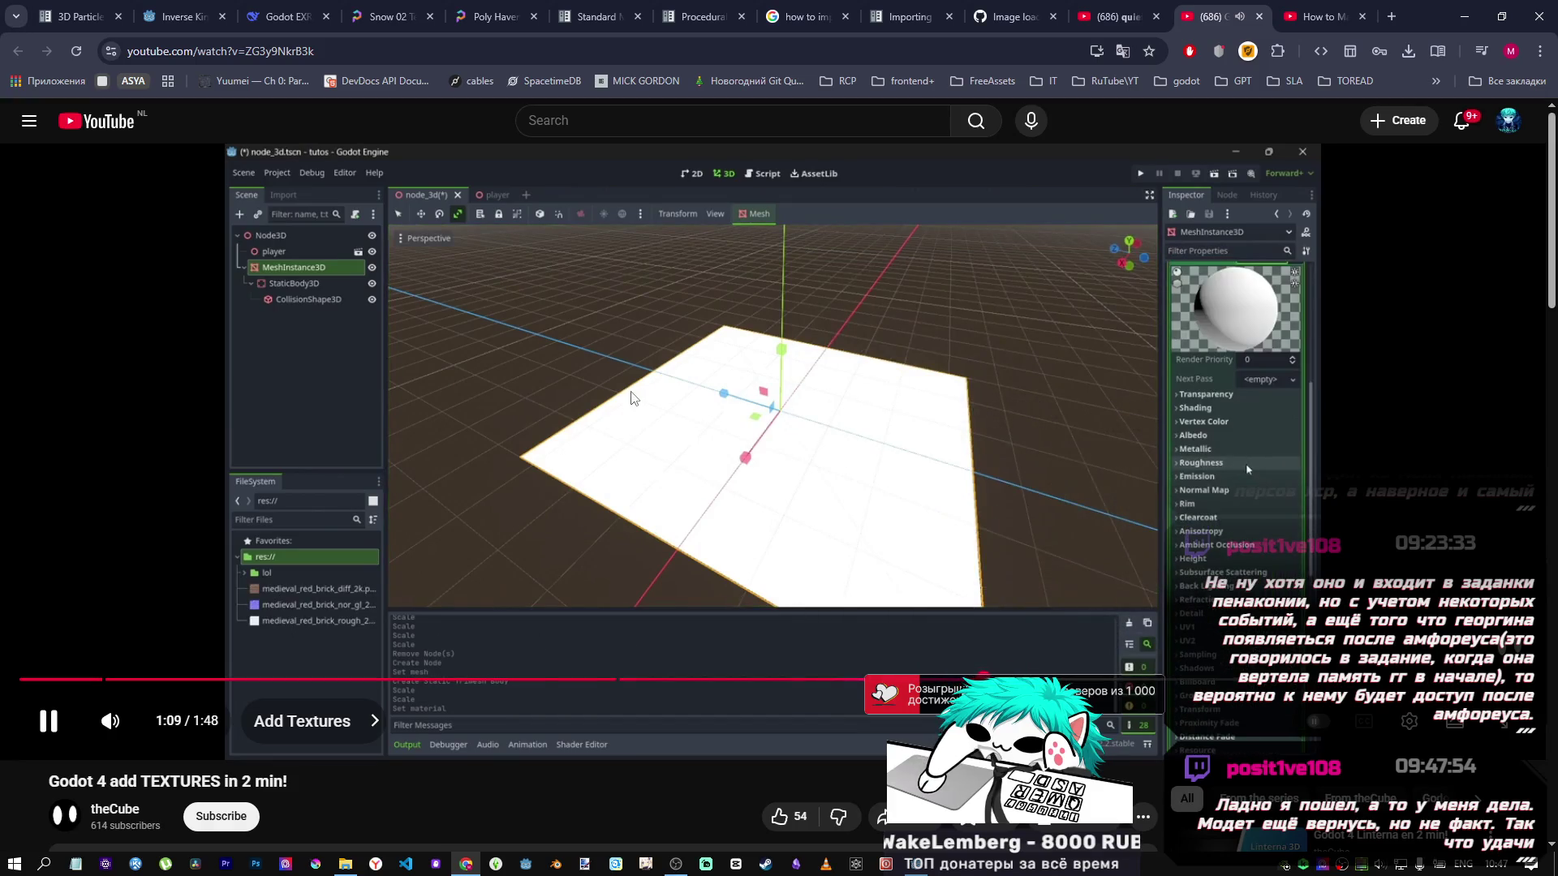
key(space)
click(1259, 16)
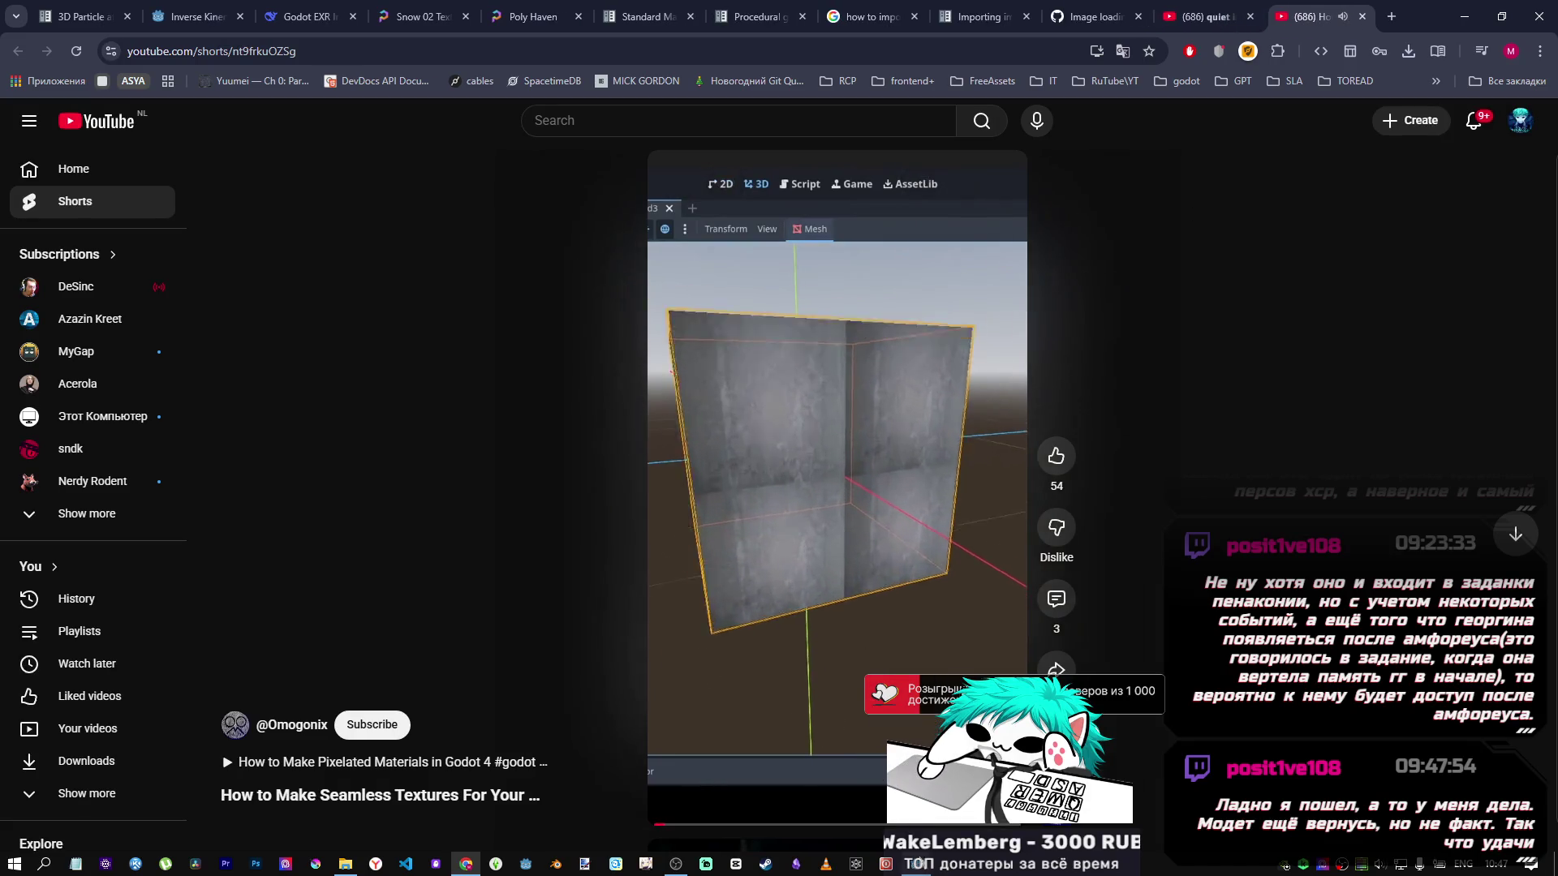
Skip the seamless-textures Short ahead to its texture-editing part, then close the Short.
drag(694, 826, 921, 826)
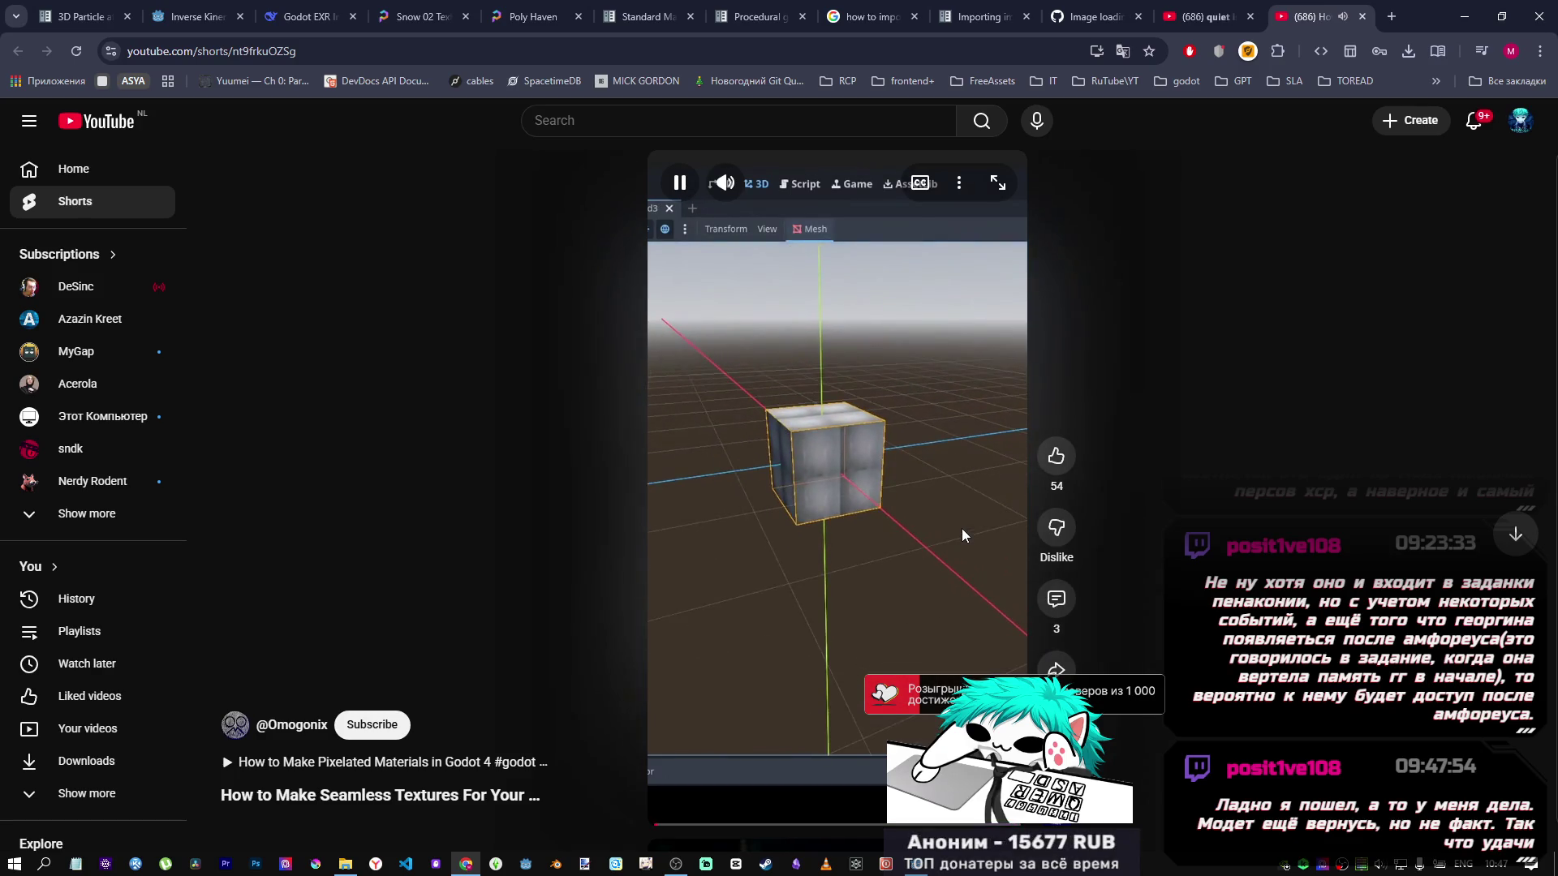
middle_click(1330, 23)
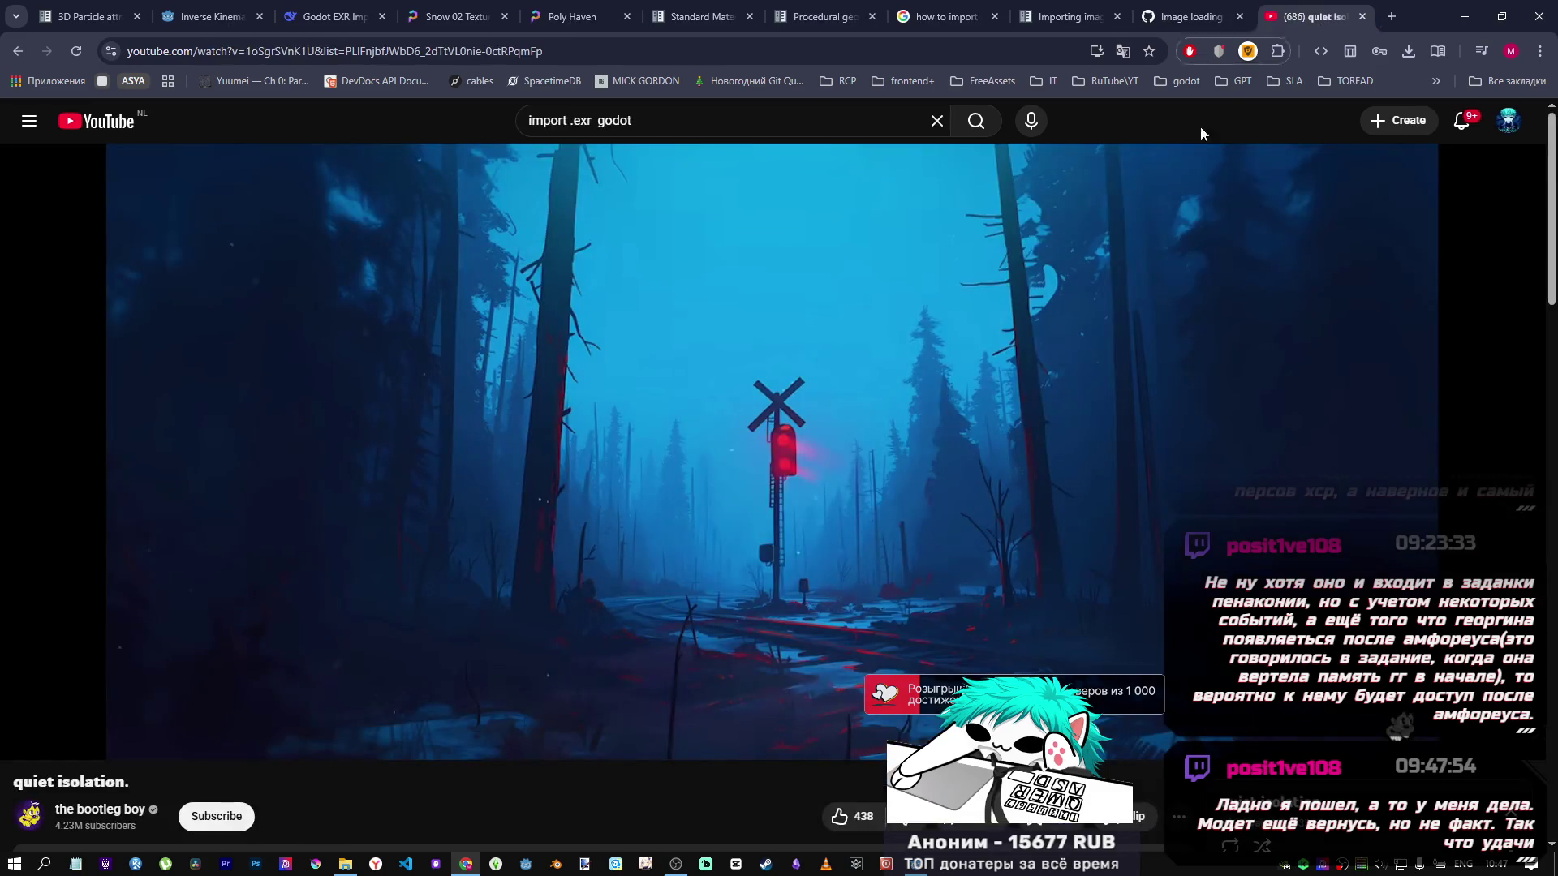
Resume the quiet isolation video and flip between the Snow 02 preview images.
click(848, 425)
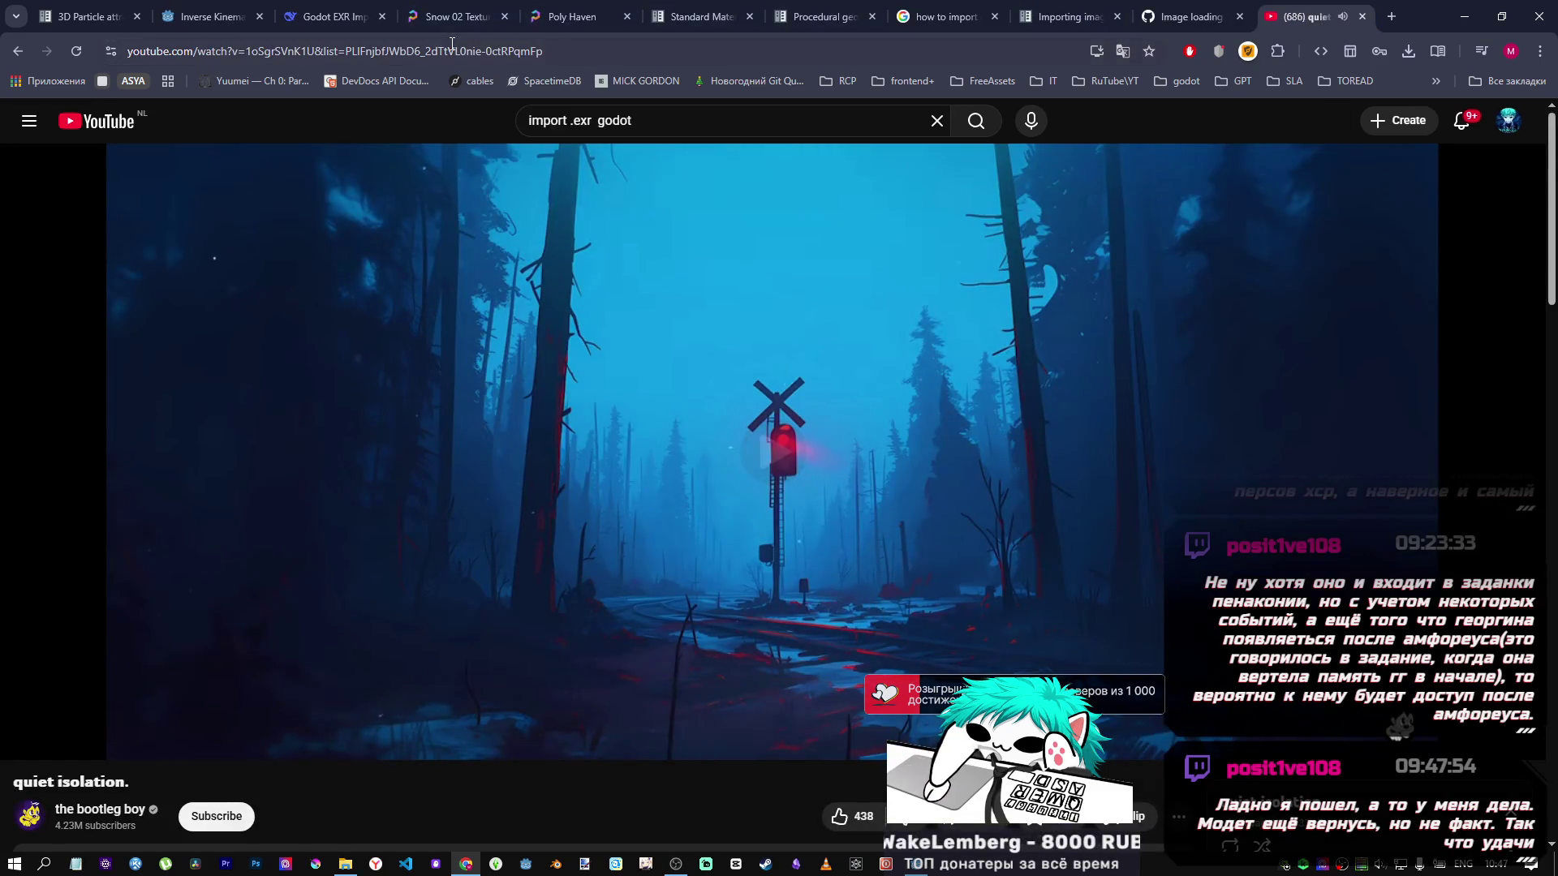
click(448, 10)
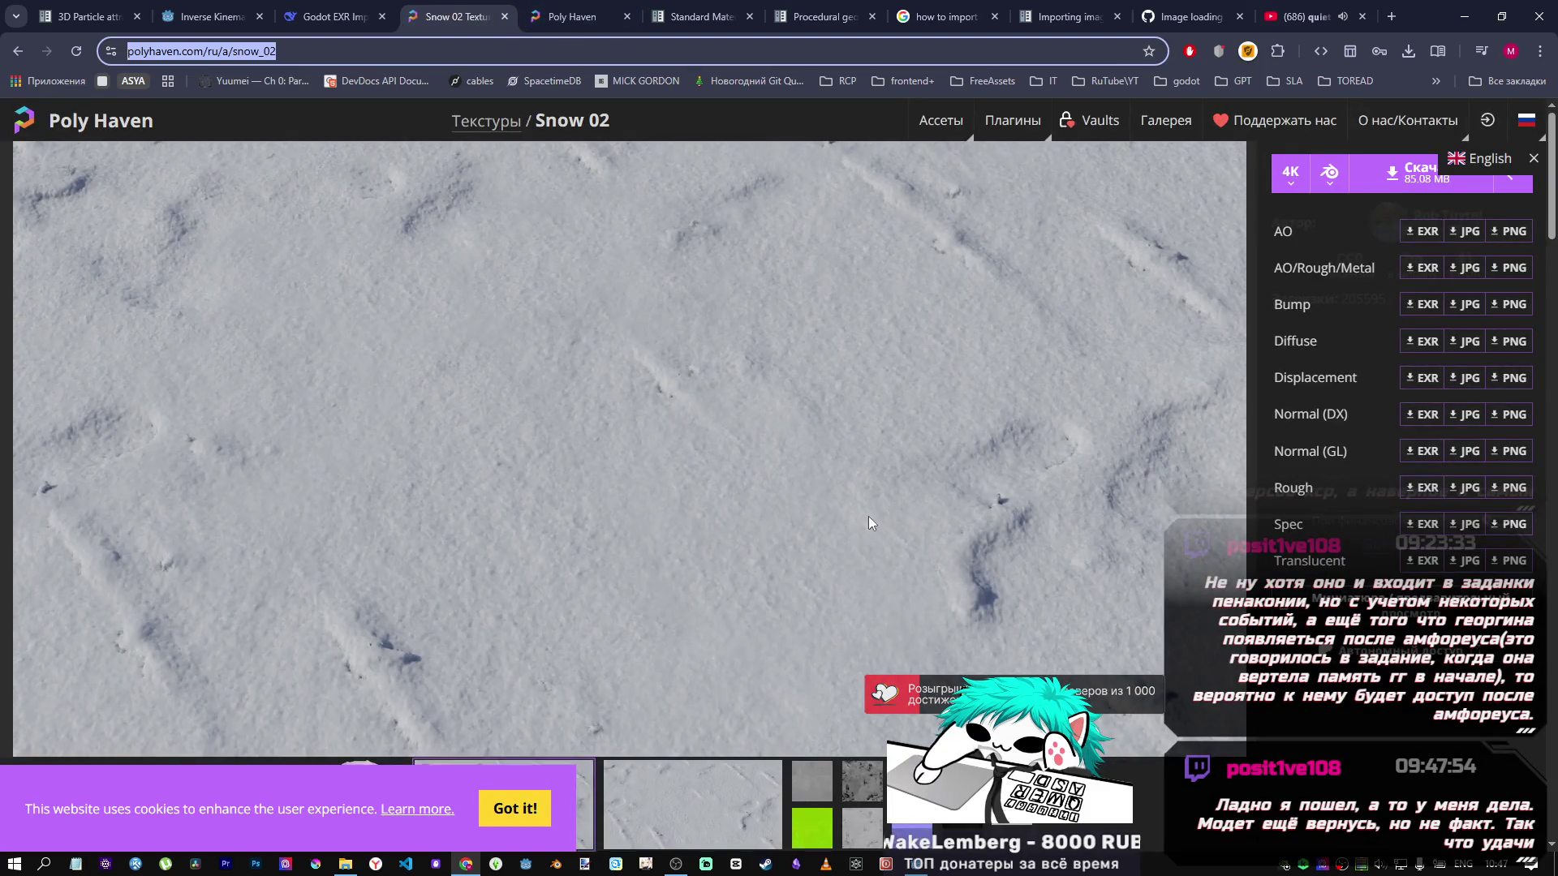
scroll(870, 520, down, 4)
scroll(777, 478, up, 3)
click(661, 743)
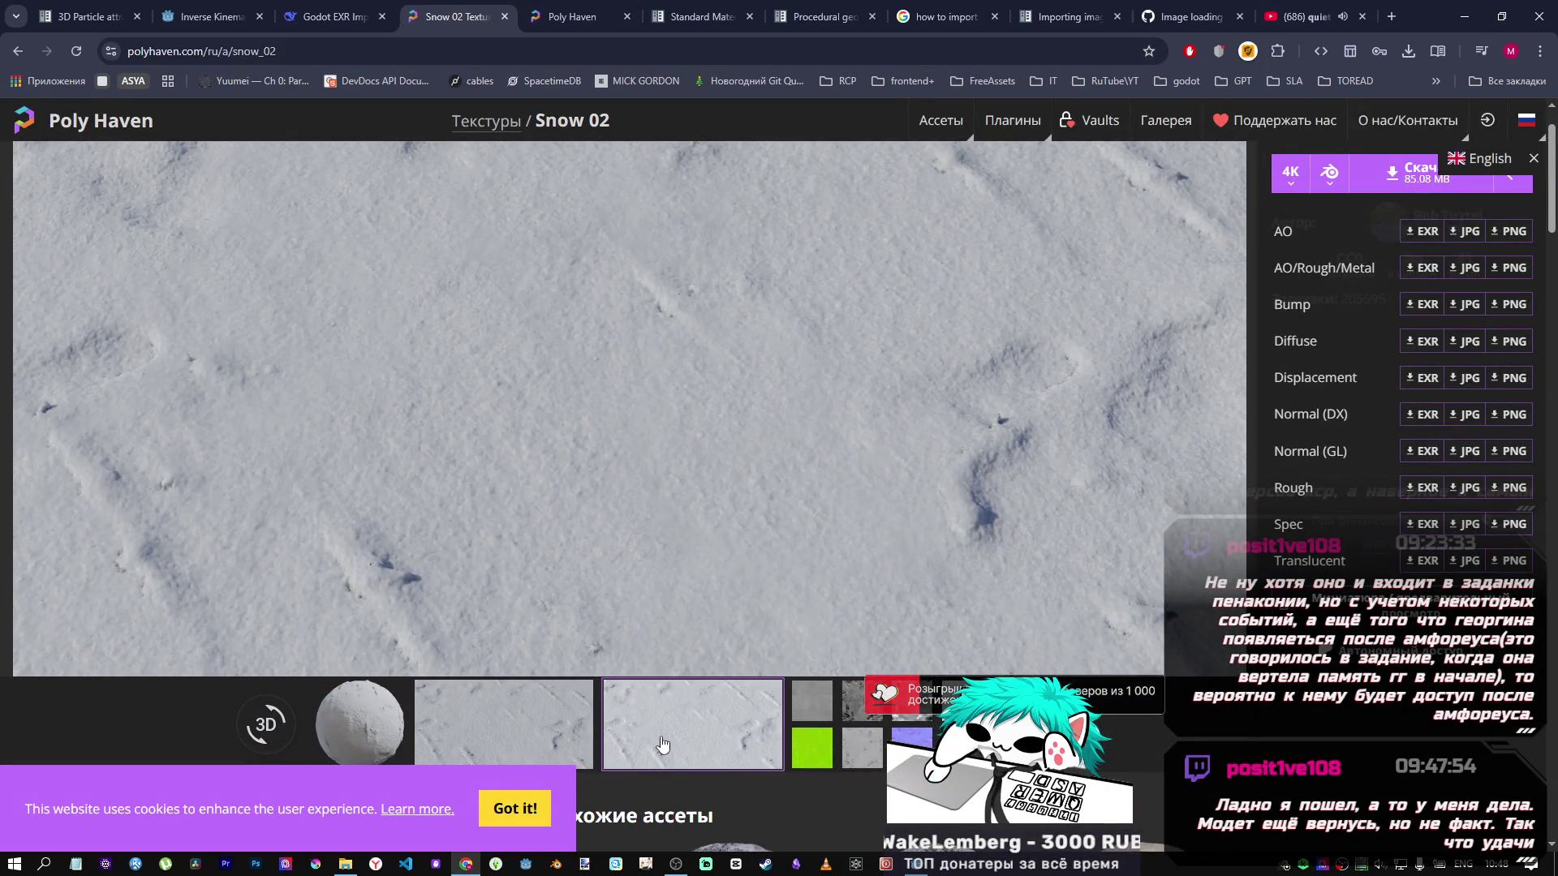
click(498, 721)
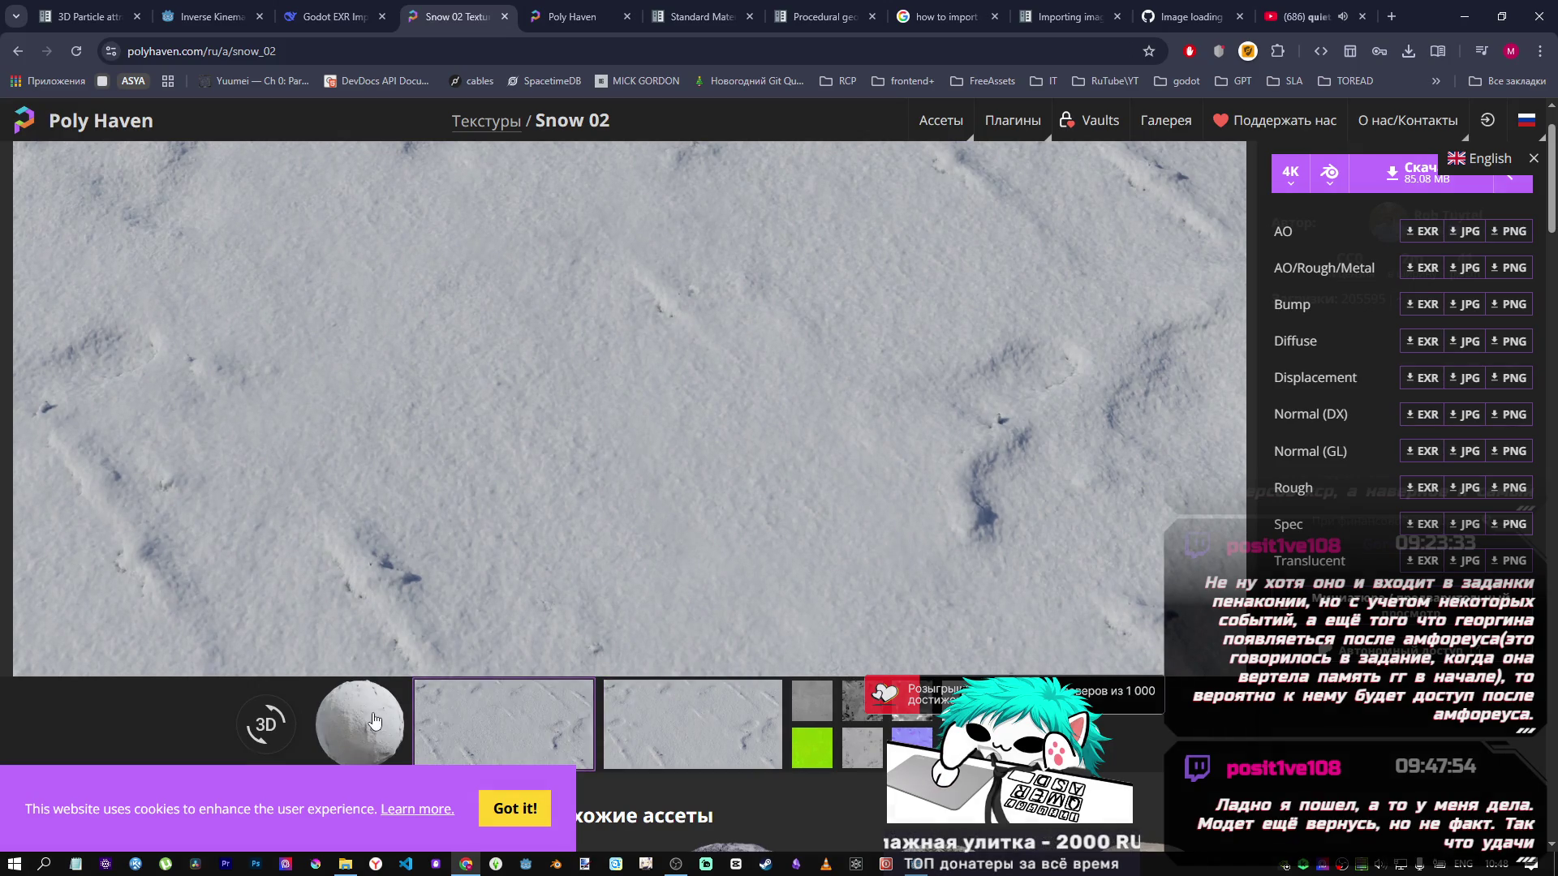
Return to the Godot editor and orbit to look down on the snow plane.
scroll(866, 482, down, 3)
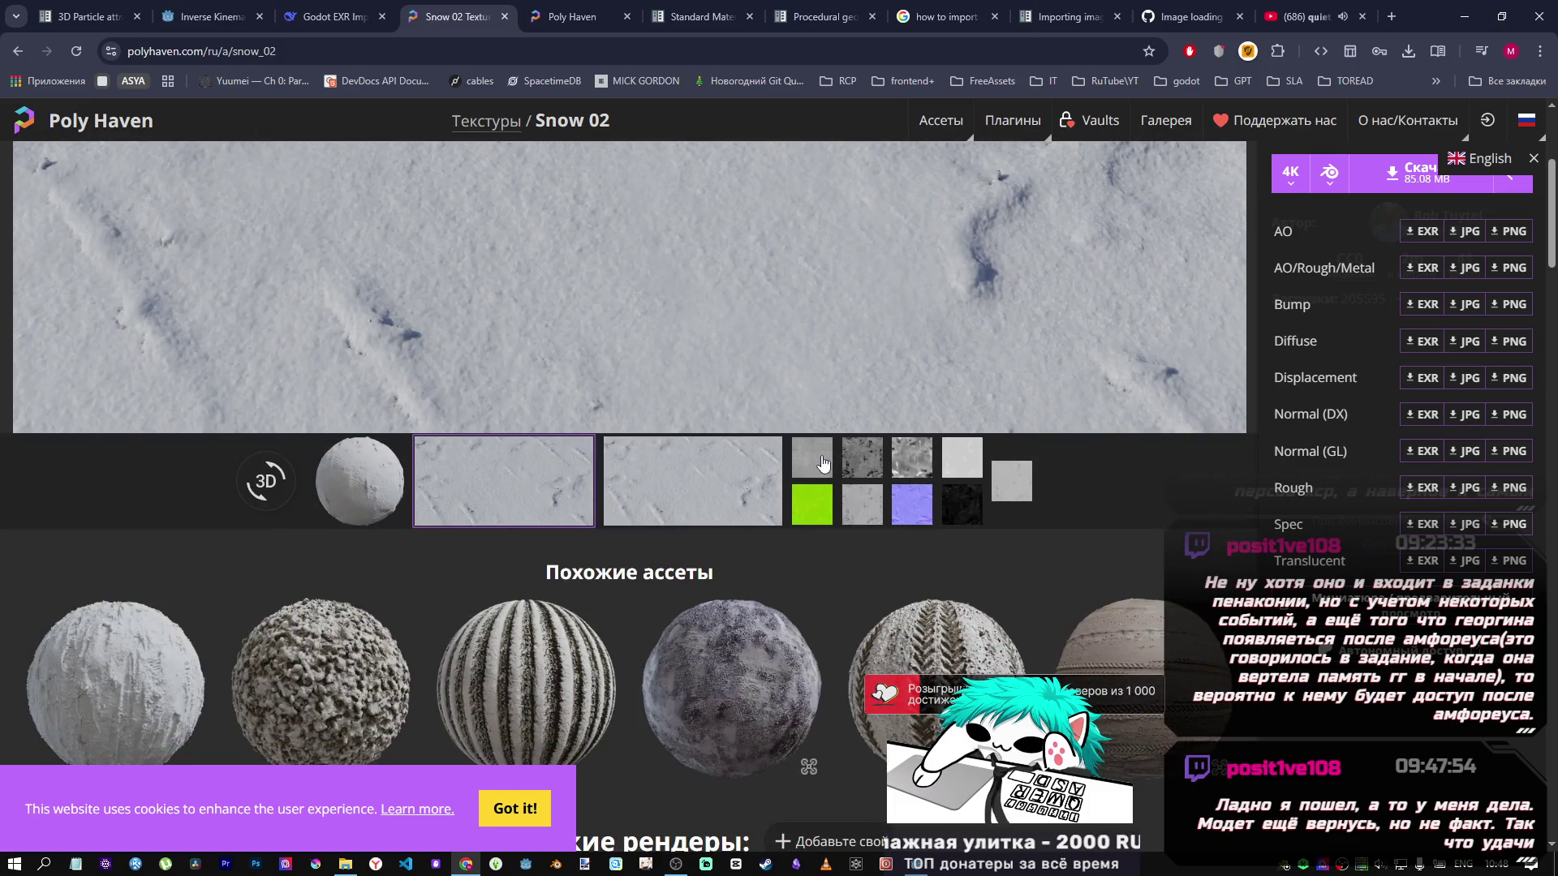
ctrl+scroll(821, 463, down, 2)
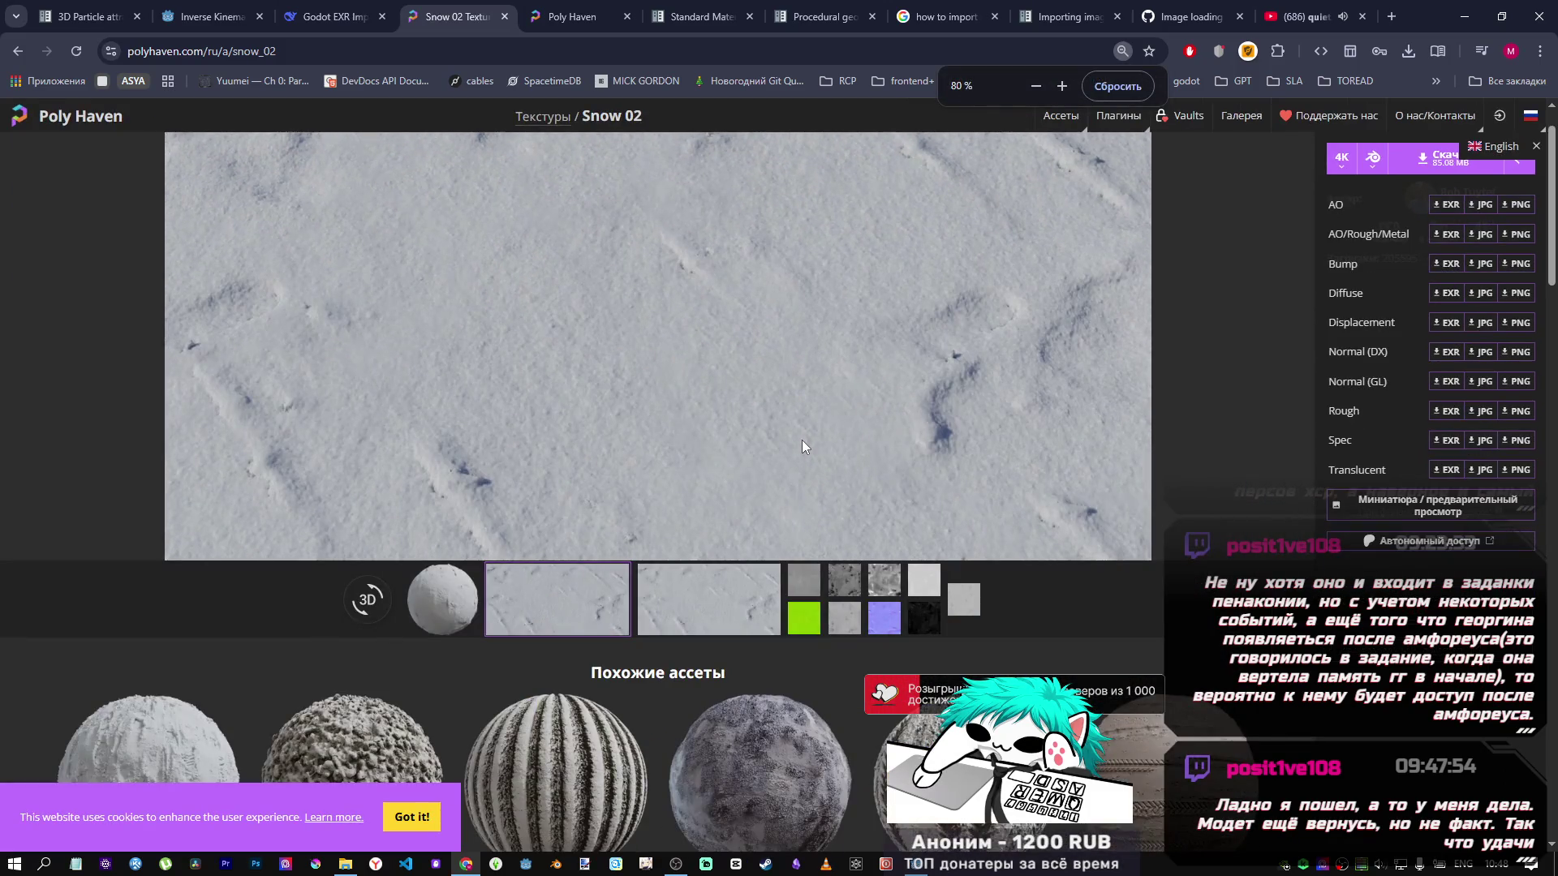
ctrl+scroll(801, 442, up, 2)
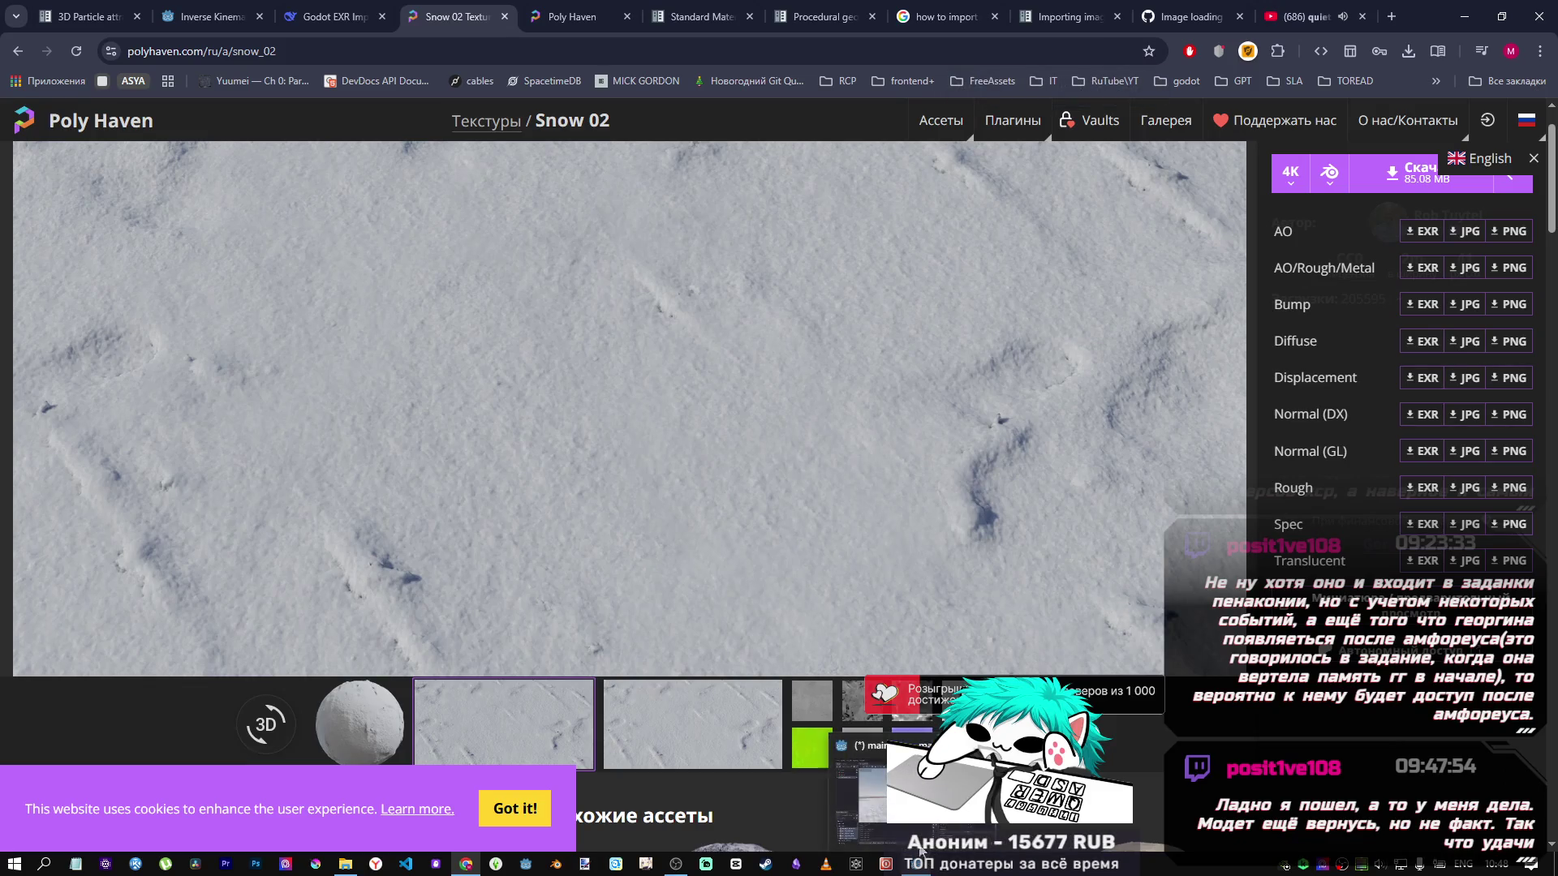
click(856, 864)
scroll(732, 380, down, 3)
mouse_move(732, 379)
mouse_down()
mouse_move(657, 430)
mouse_move(616, 409)
mouse_move(604, 369)
mouse_move(751, 373)
mouse_up()
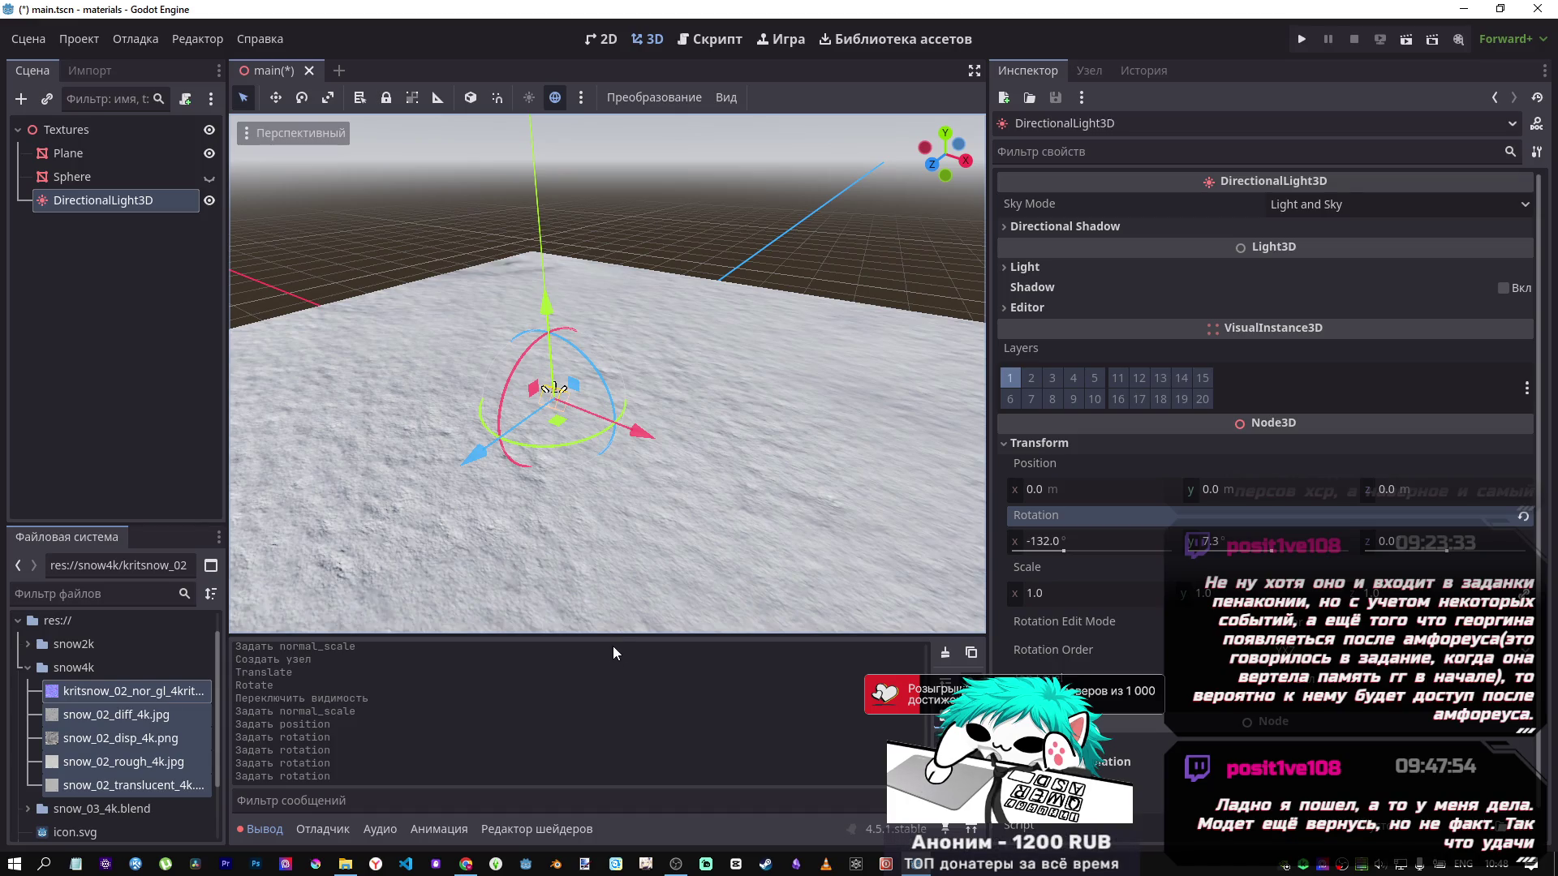
Attach a new script to DirectionalLight3D and clear its template code.
click(341, 865)
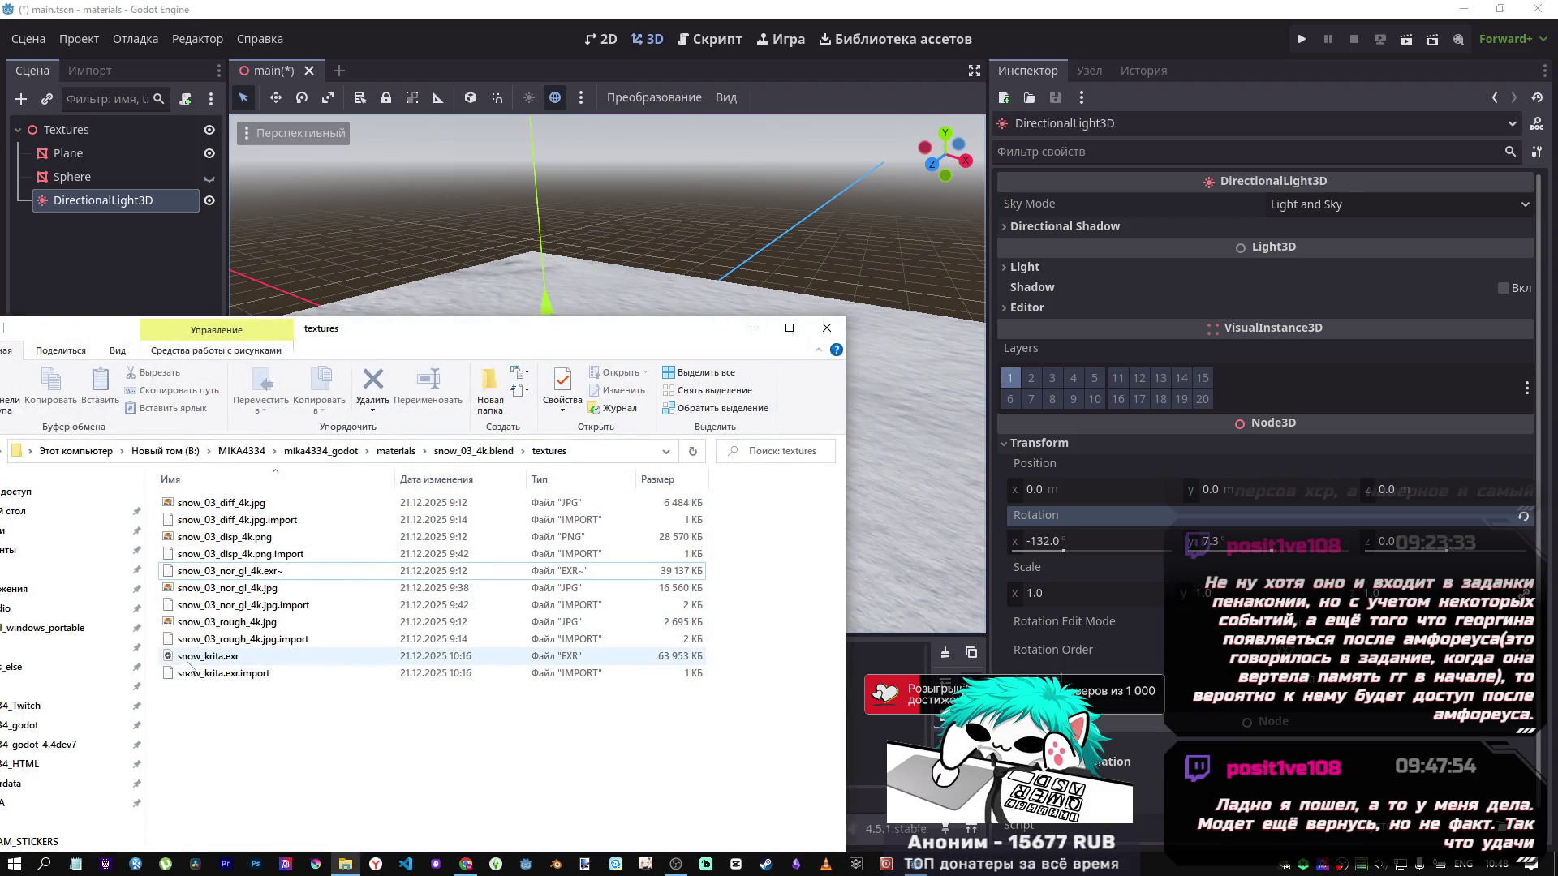
click(753, 328)
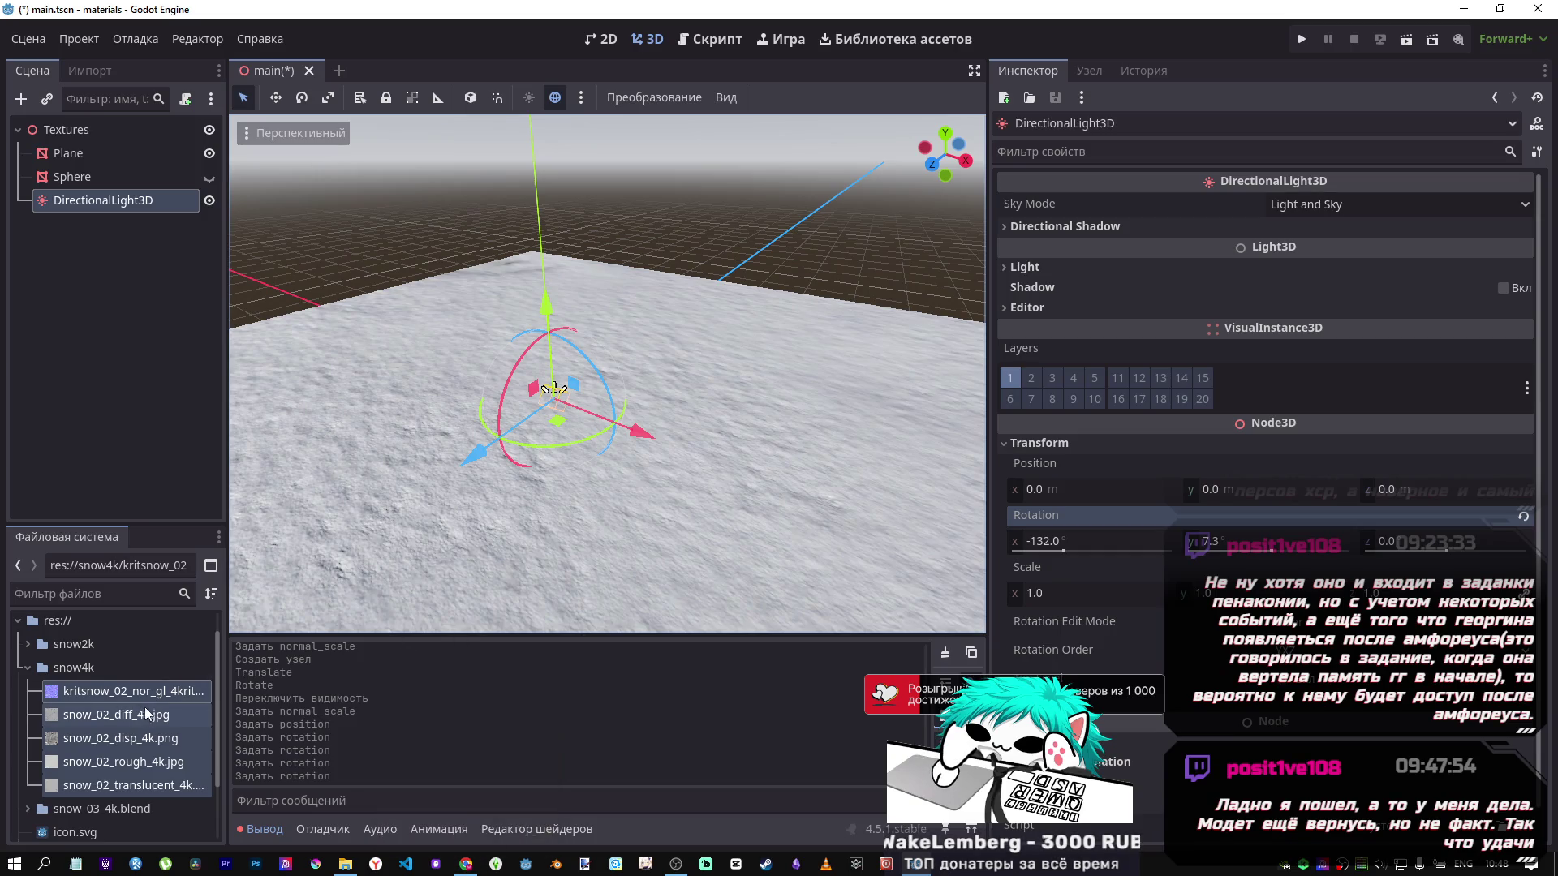
right_click(94, 203)
click(513, 430)
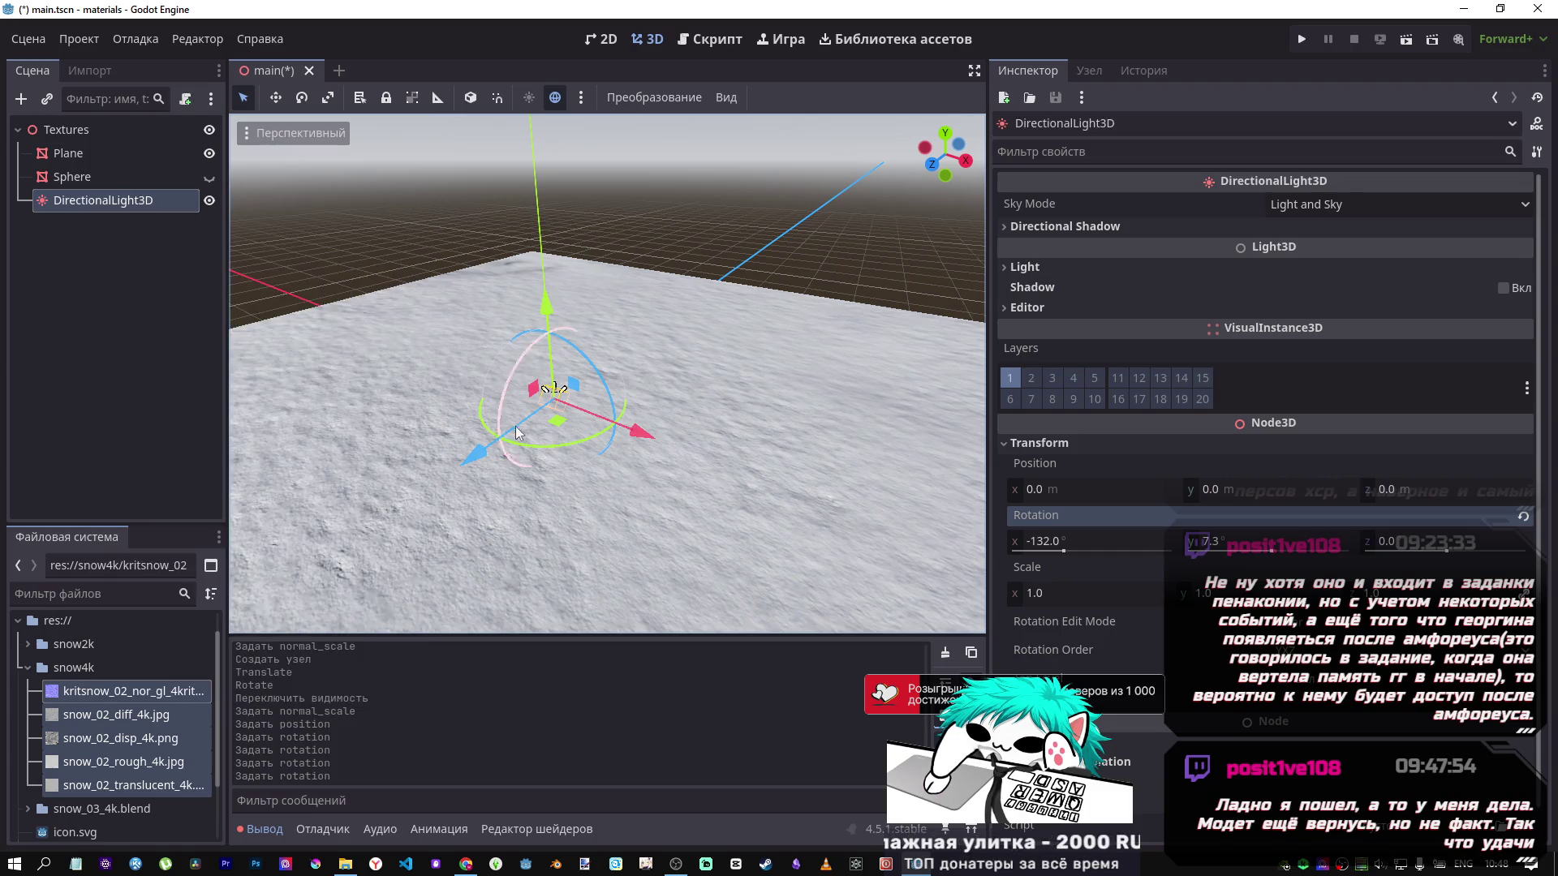
click(182, 99)
click(695, 623)
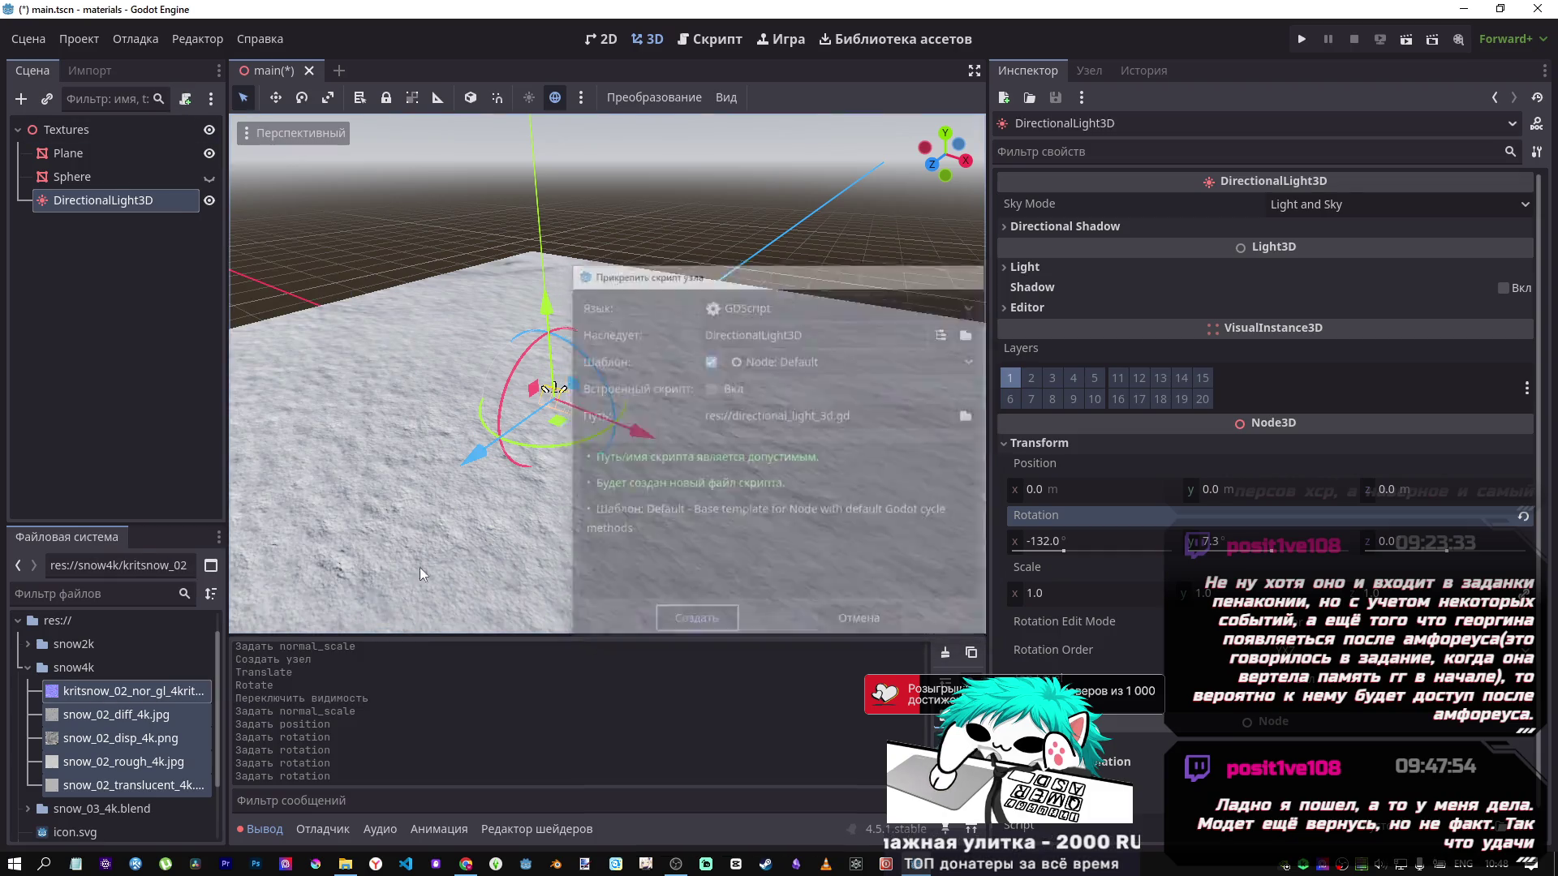
mouse_move(535, 454)
mouse_down()
mouse_move(479, 239)
mouse_move(380, 129)
mouse_move(381, 207)
mouse_move(383, 186)
mouse_up()
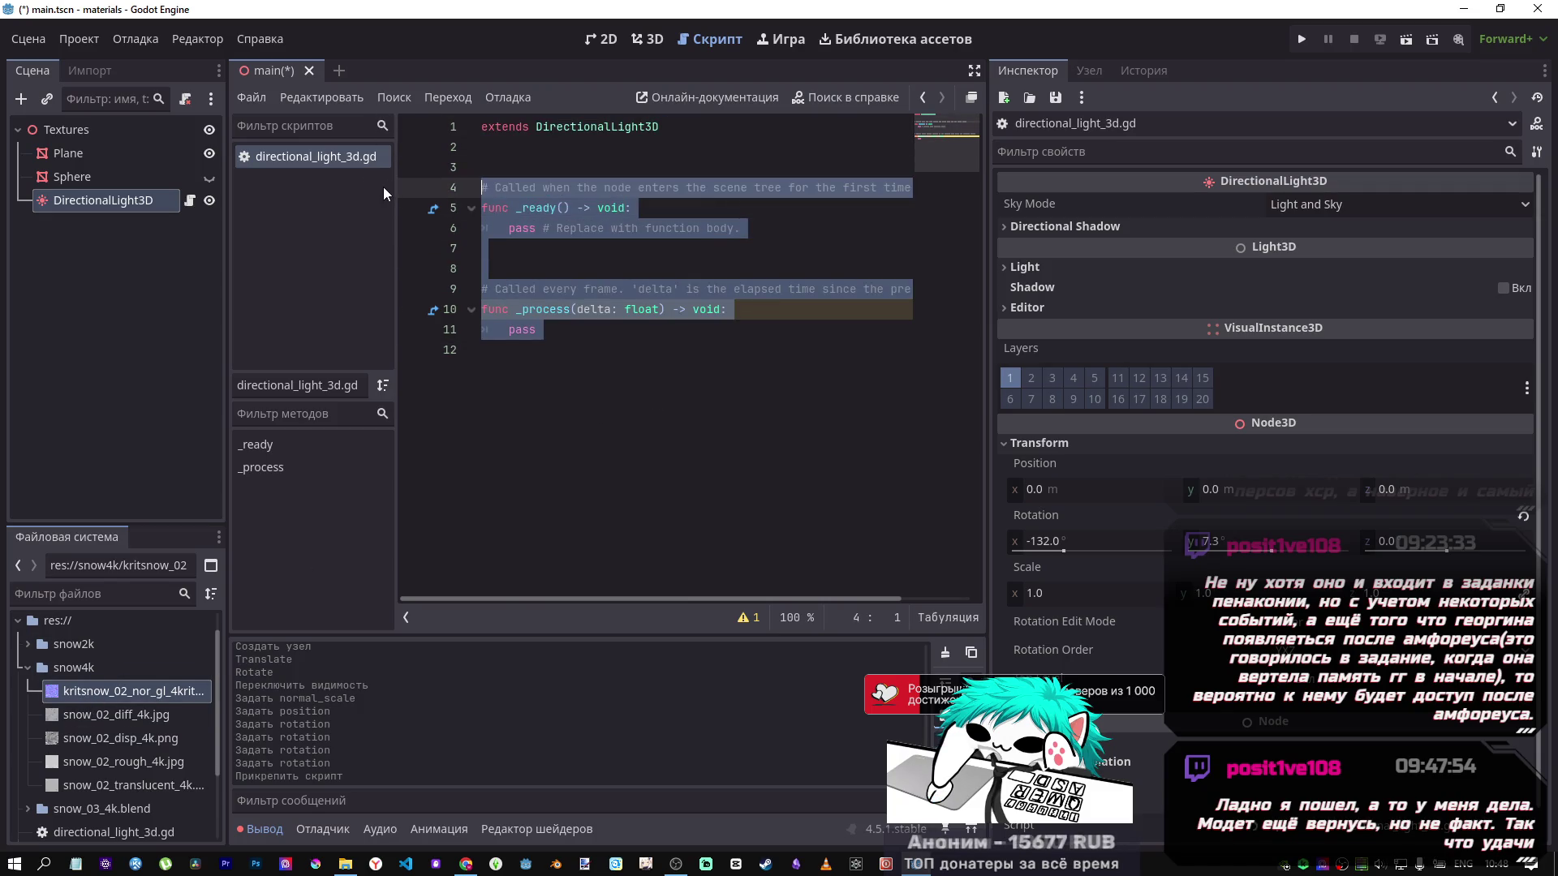
key(BackSpace)
Drop the five snow4k texture paths into the script, select them, and switch to the browser.
shift+click(89, 785)
mouse_move(117, 691)
mouse_down()
mouse_move(162, 673)
mouse_move(529, 341)
mouse_move(493, 341)
mouse_move(512, 326)
mouse_up()
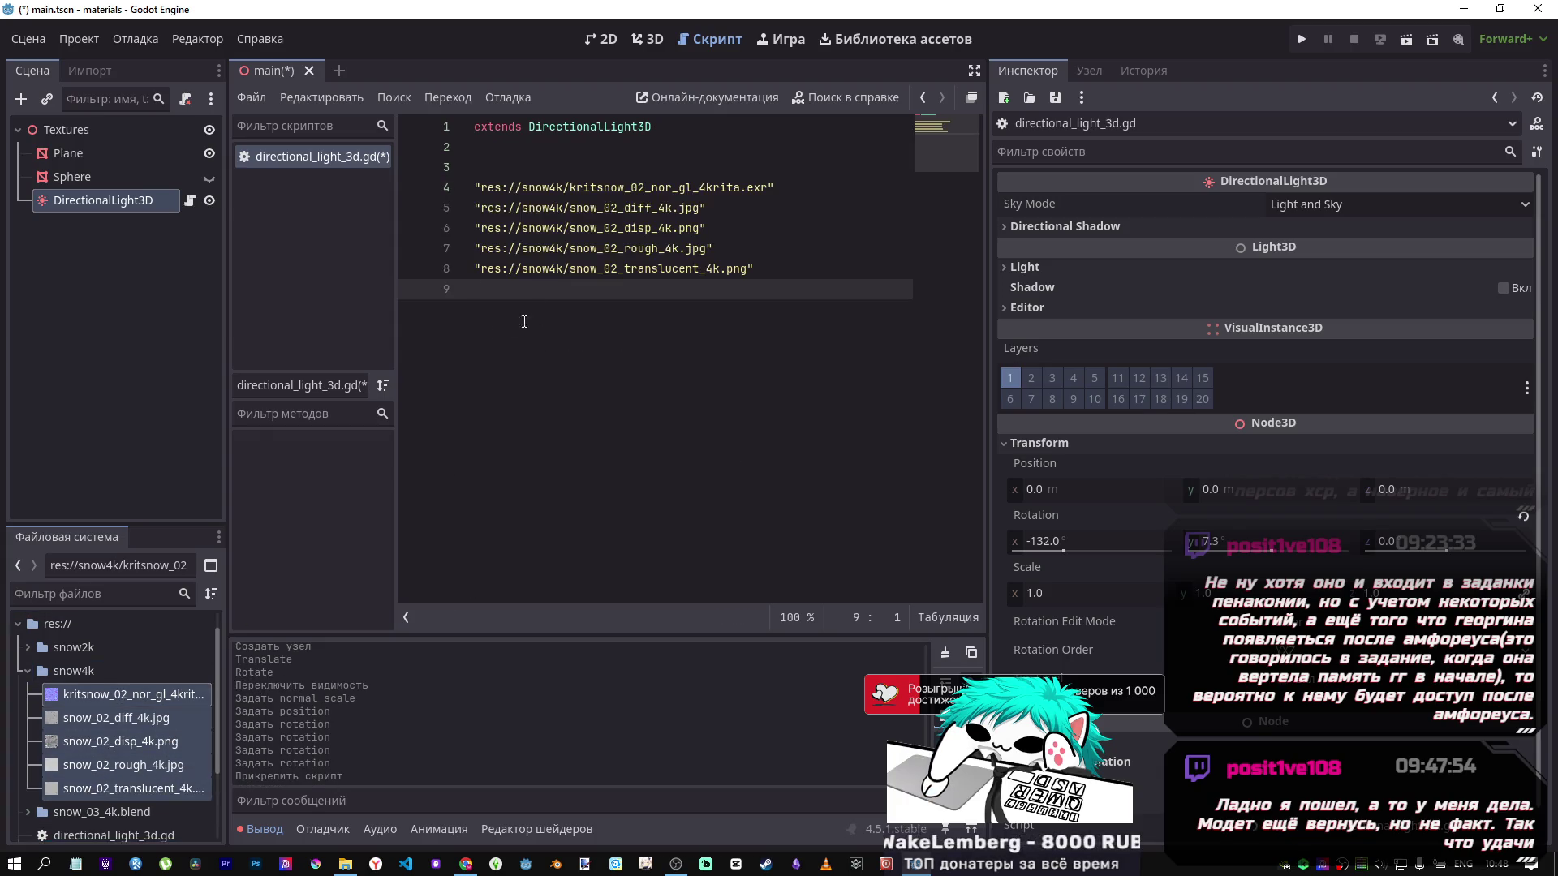
mouse_move(795, 276)
mouse_down()
mouse_move(479, 207)
mouse_move(473, 187)
mouse_up()
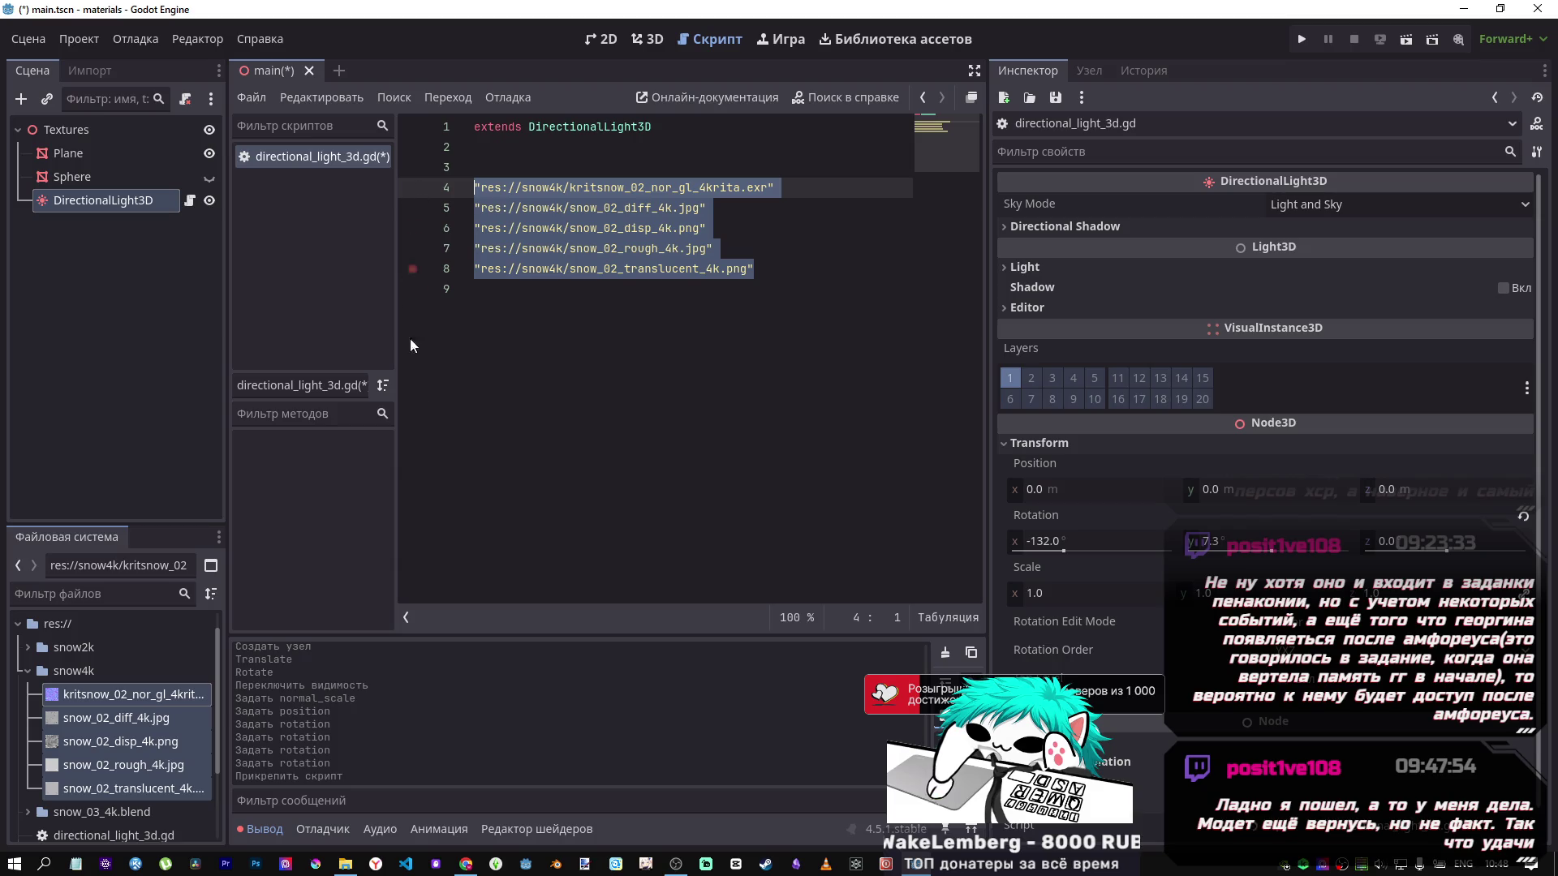
click(465, 863)
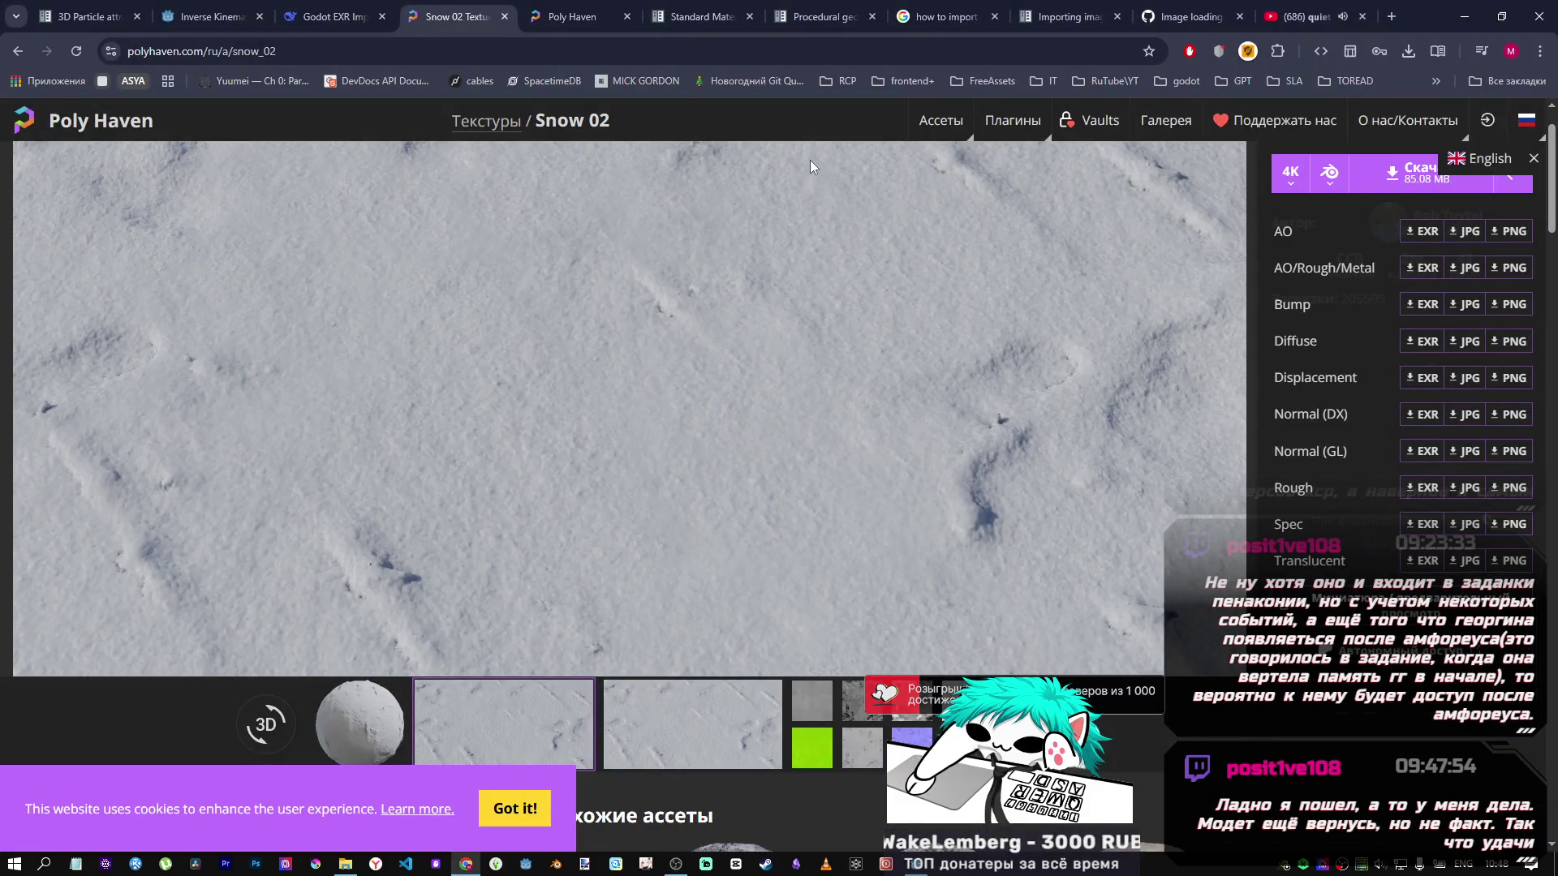
Ask DeepSeek 'add texture from polyhaven use only 5 sentences to answer' with the five texture paths pasted below.
click(352, 6)
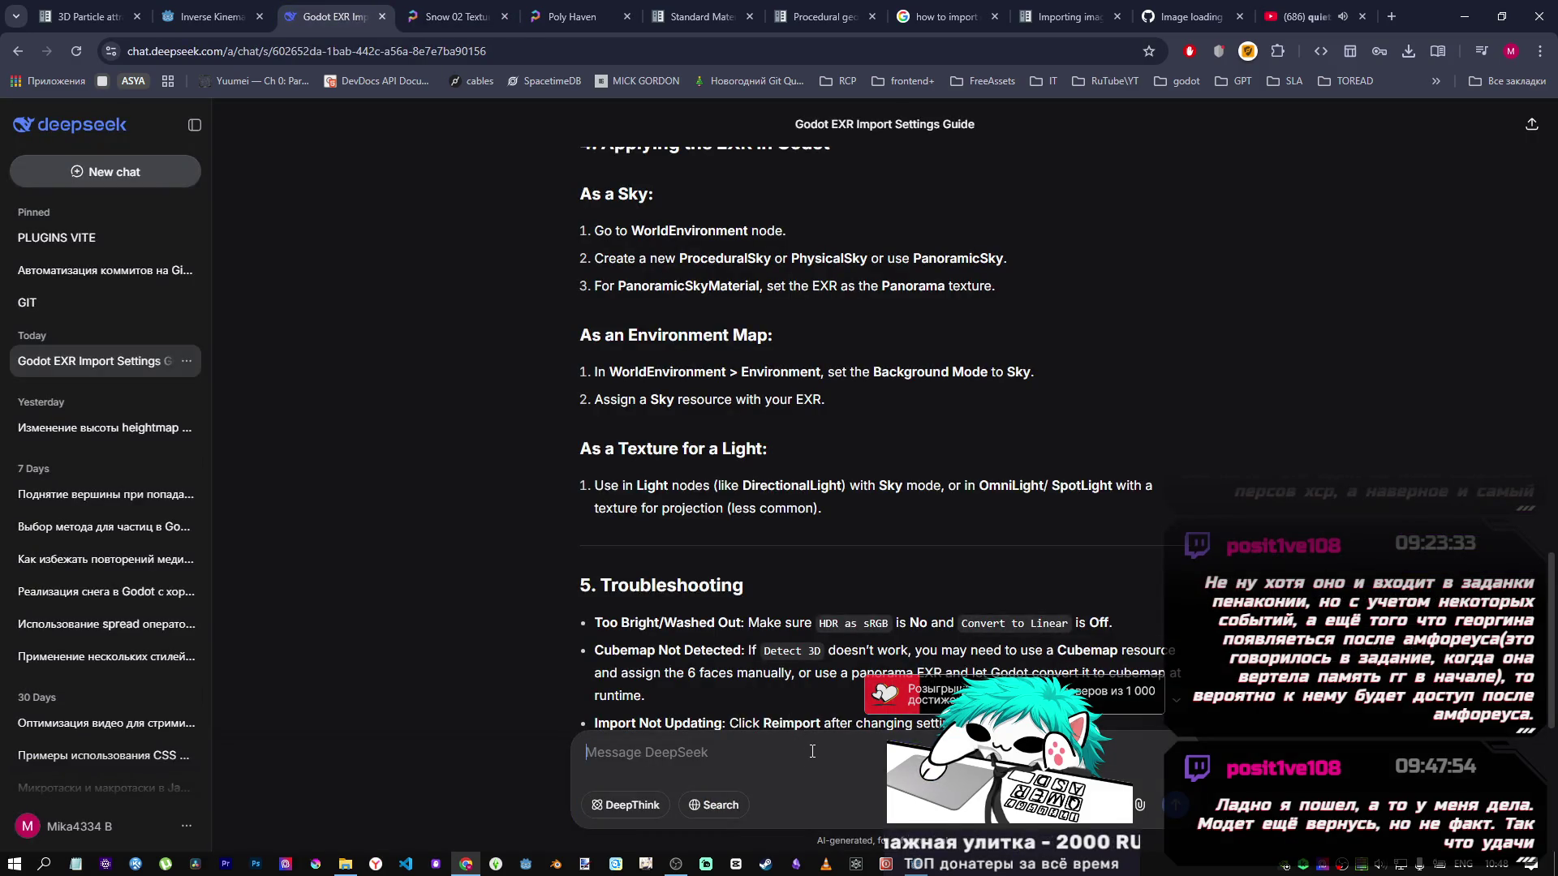
text(addtexture from polyhaven)
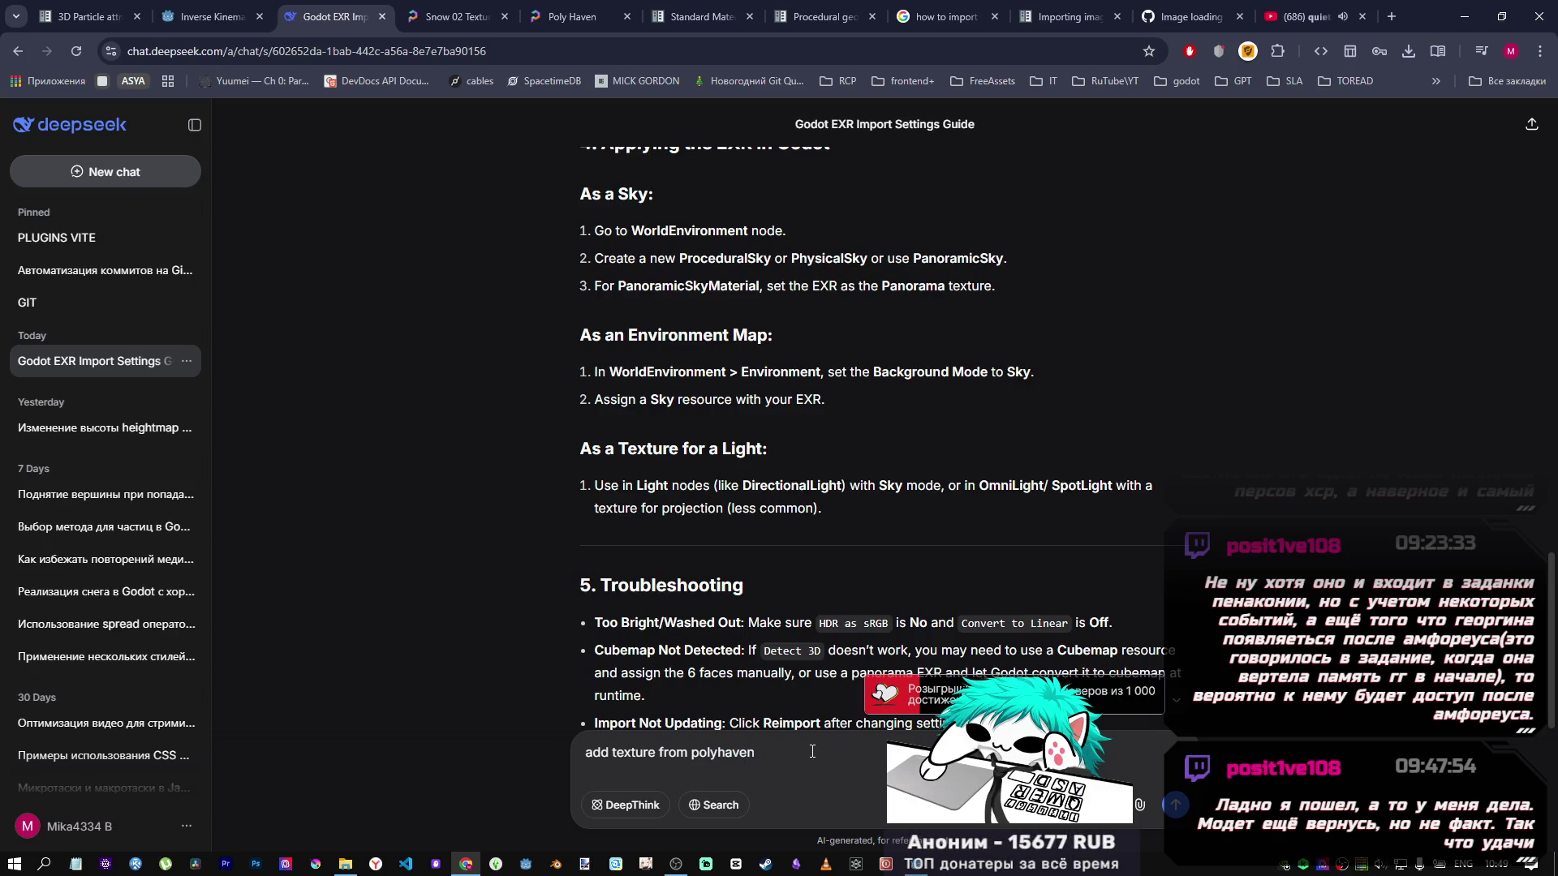
text(e only 5)
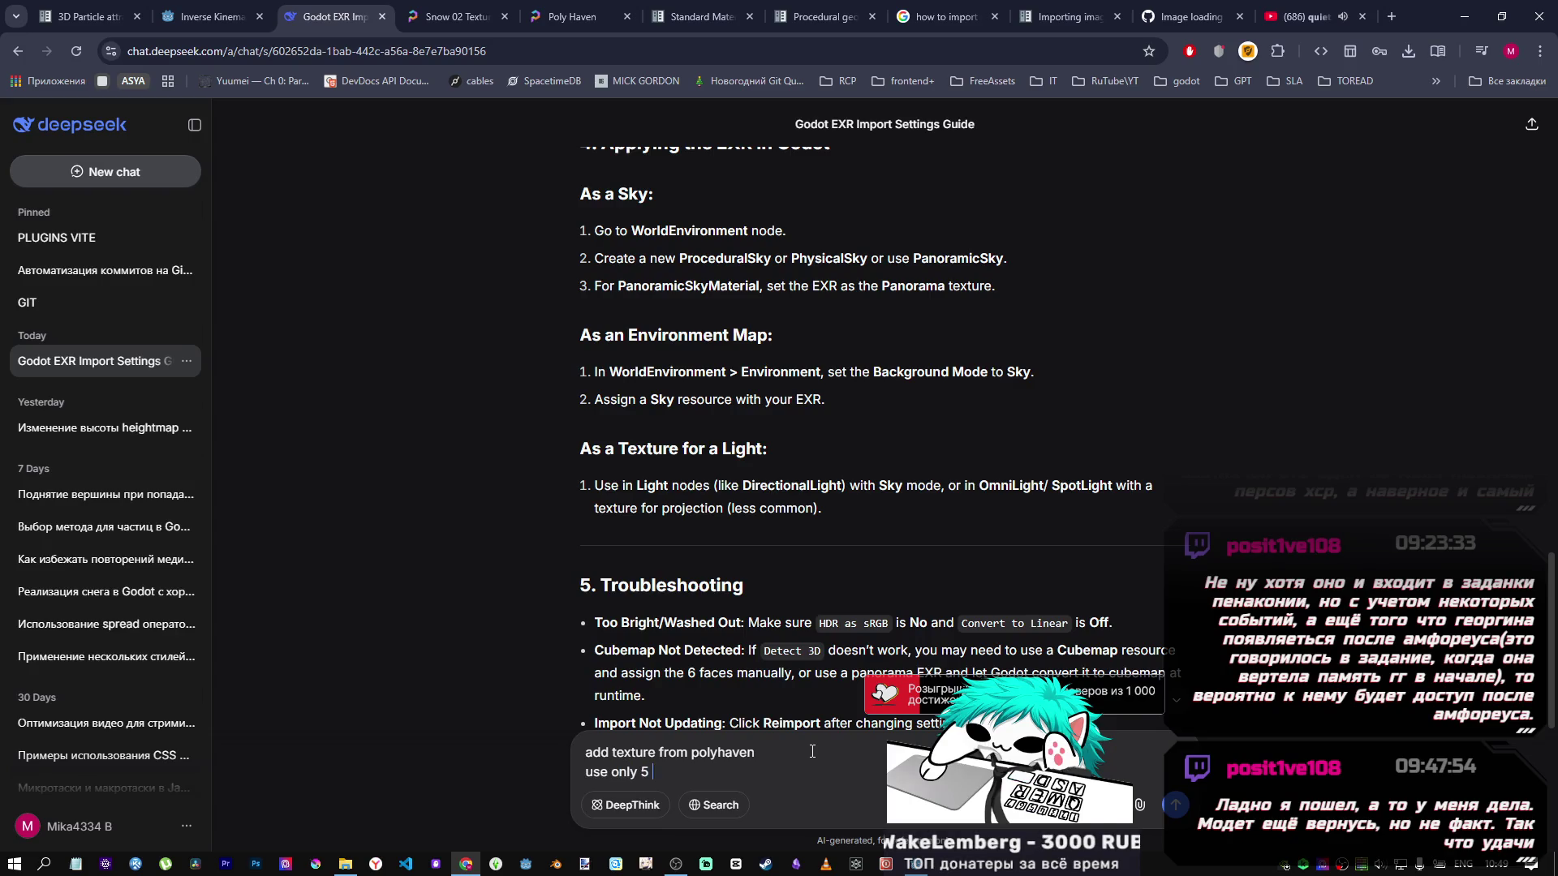
text(sentences)
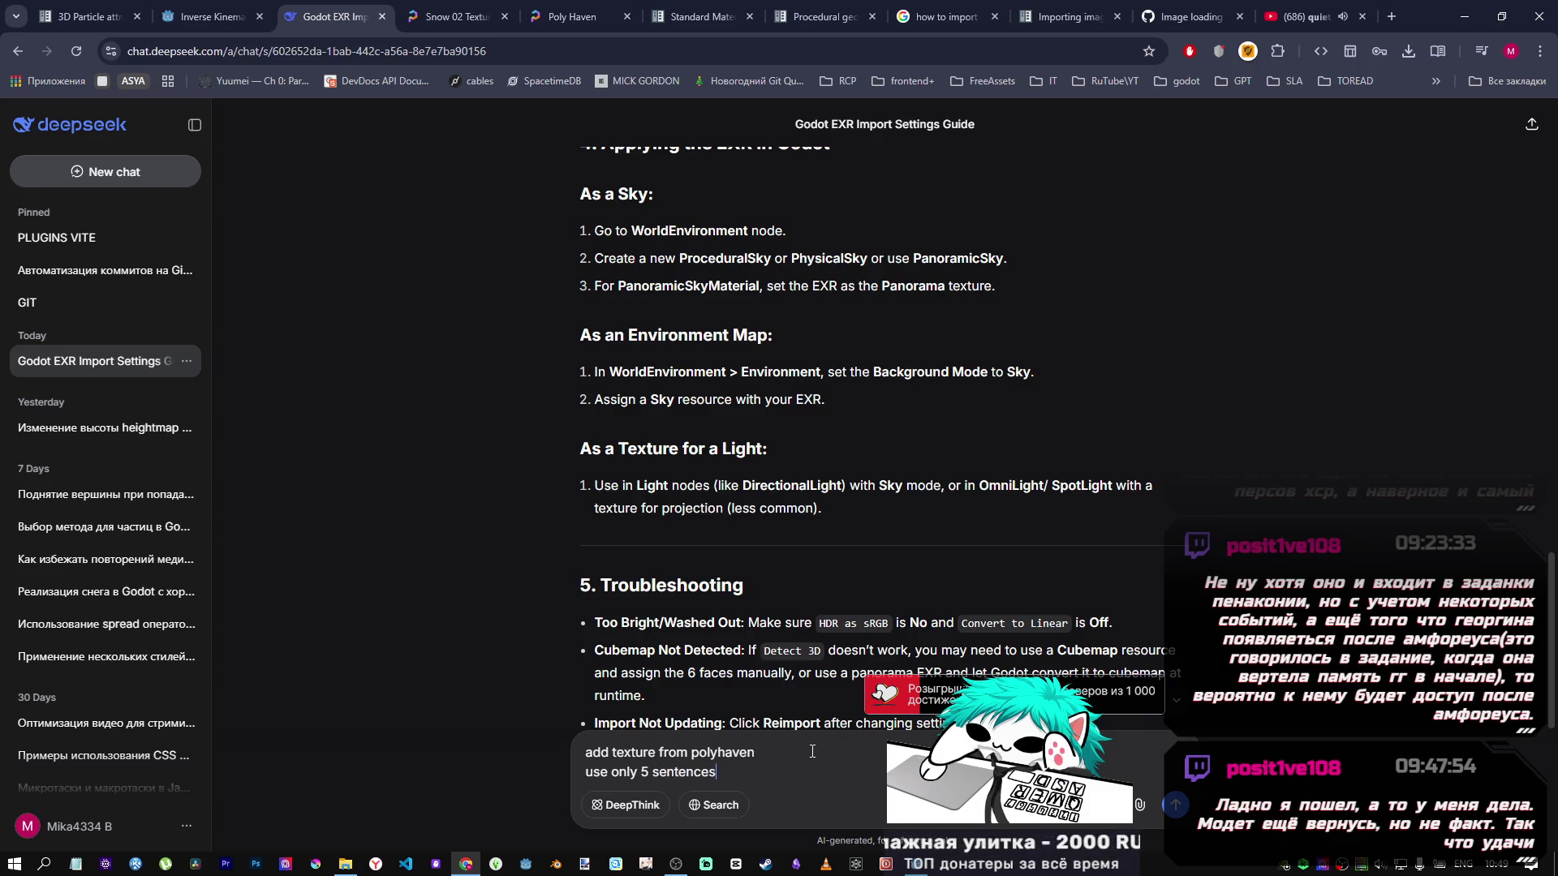
text( to )
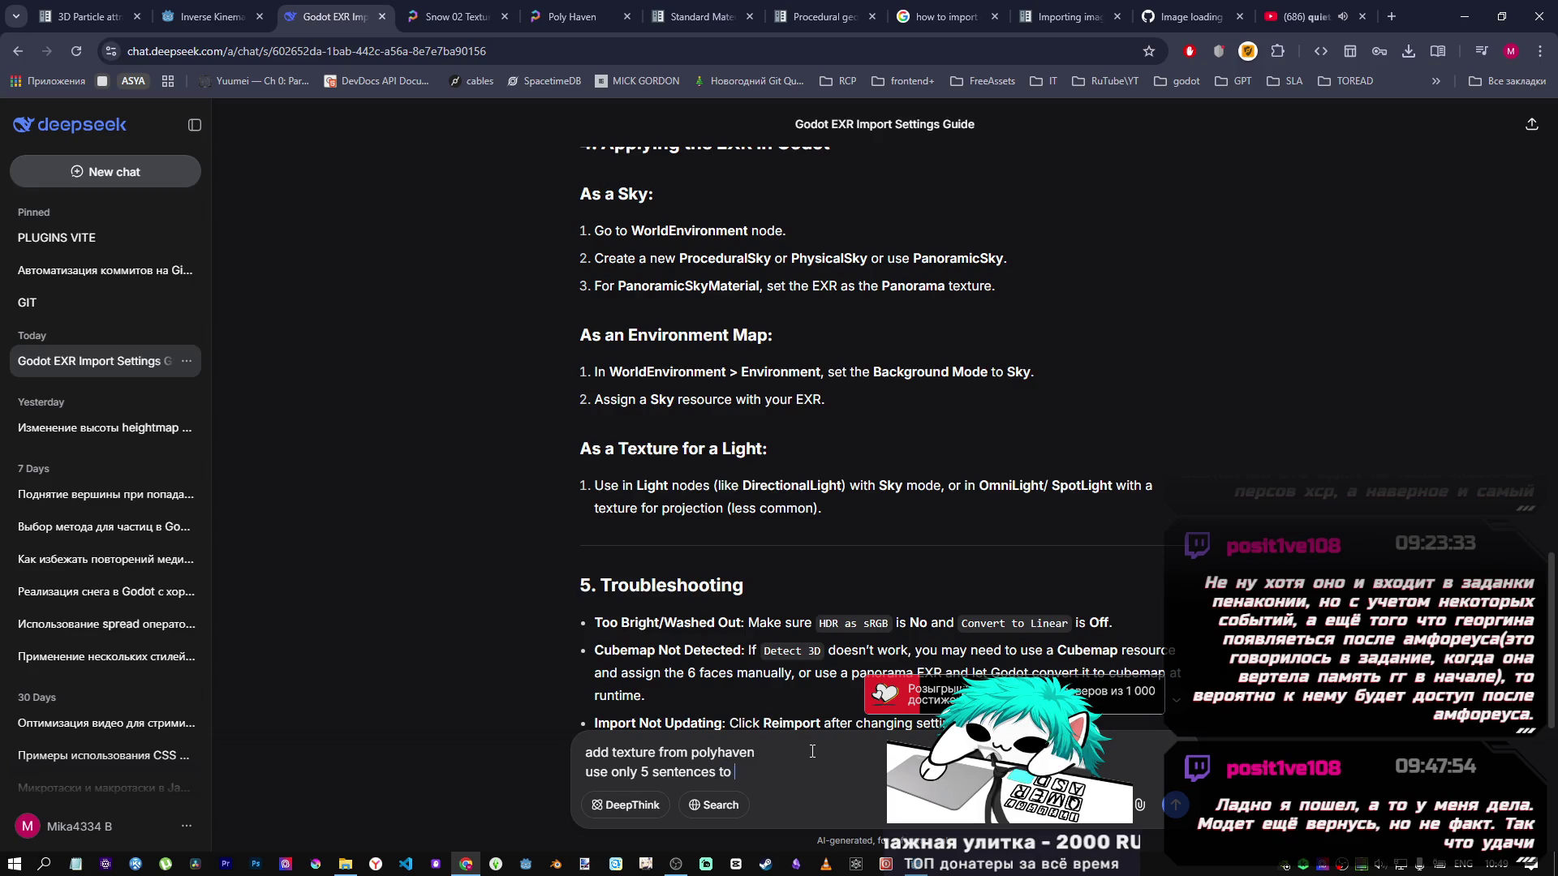
text(answer)
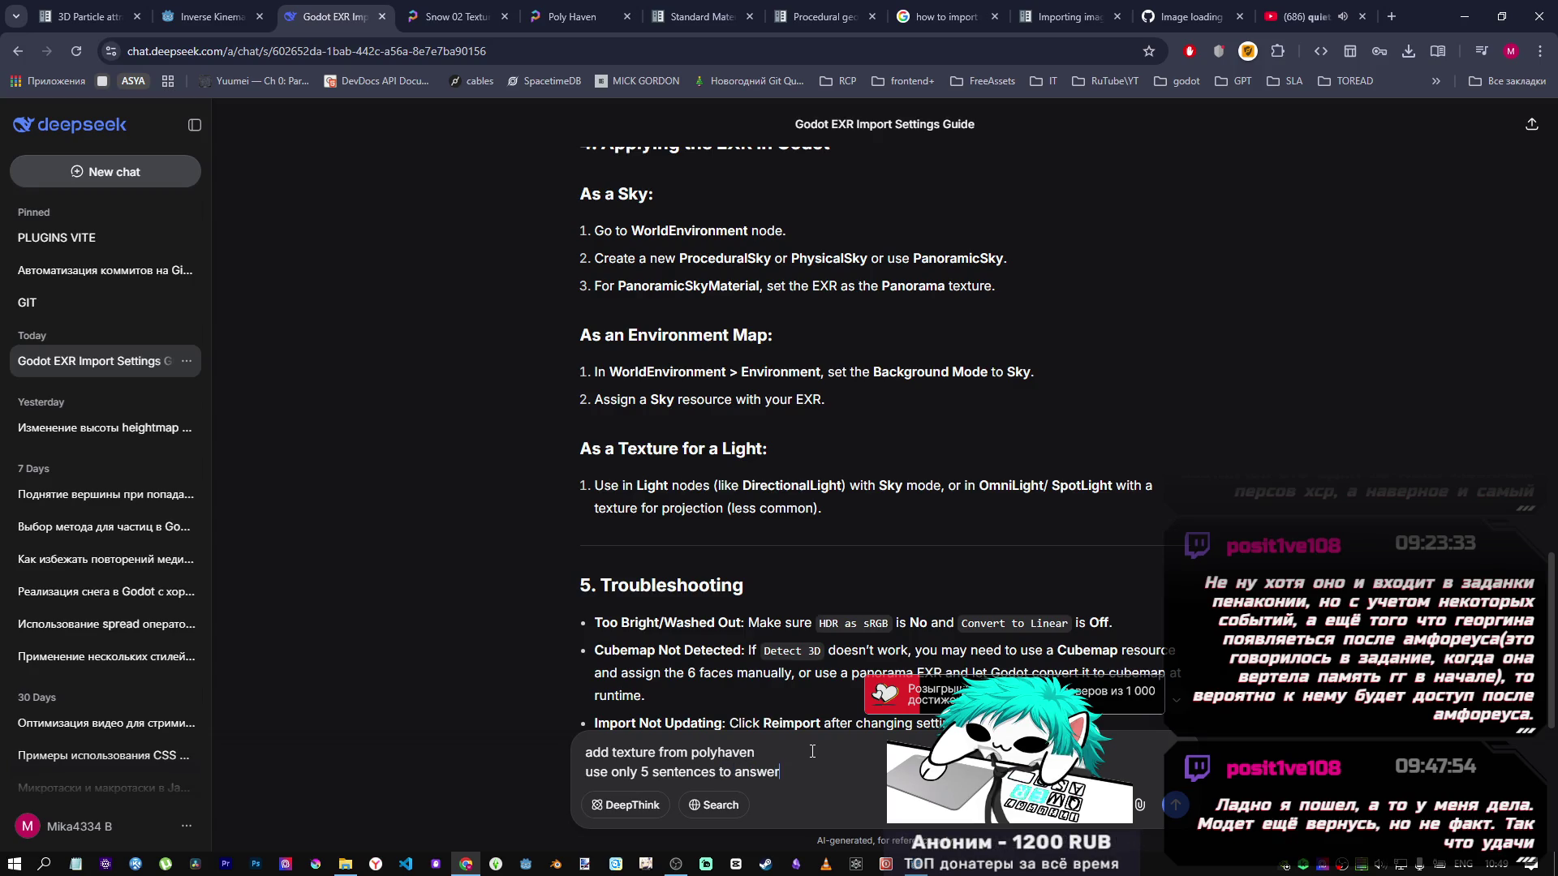
key(shift+Return)
key(shift+Return)
text("res://snow4k/kritsnow_02_nor_gl_4krita.exr" "res://snow4k/snow_02_diff_4k.jpg" "res://snow4k/snow_02_disp_4k.png" "res://snow4k/snow_02_rough_4k.jpg" "res://snow4k/snow_02_translucent_4k.png")
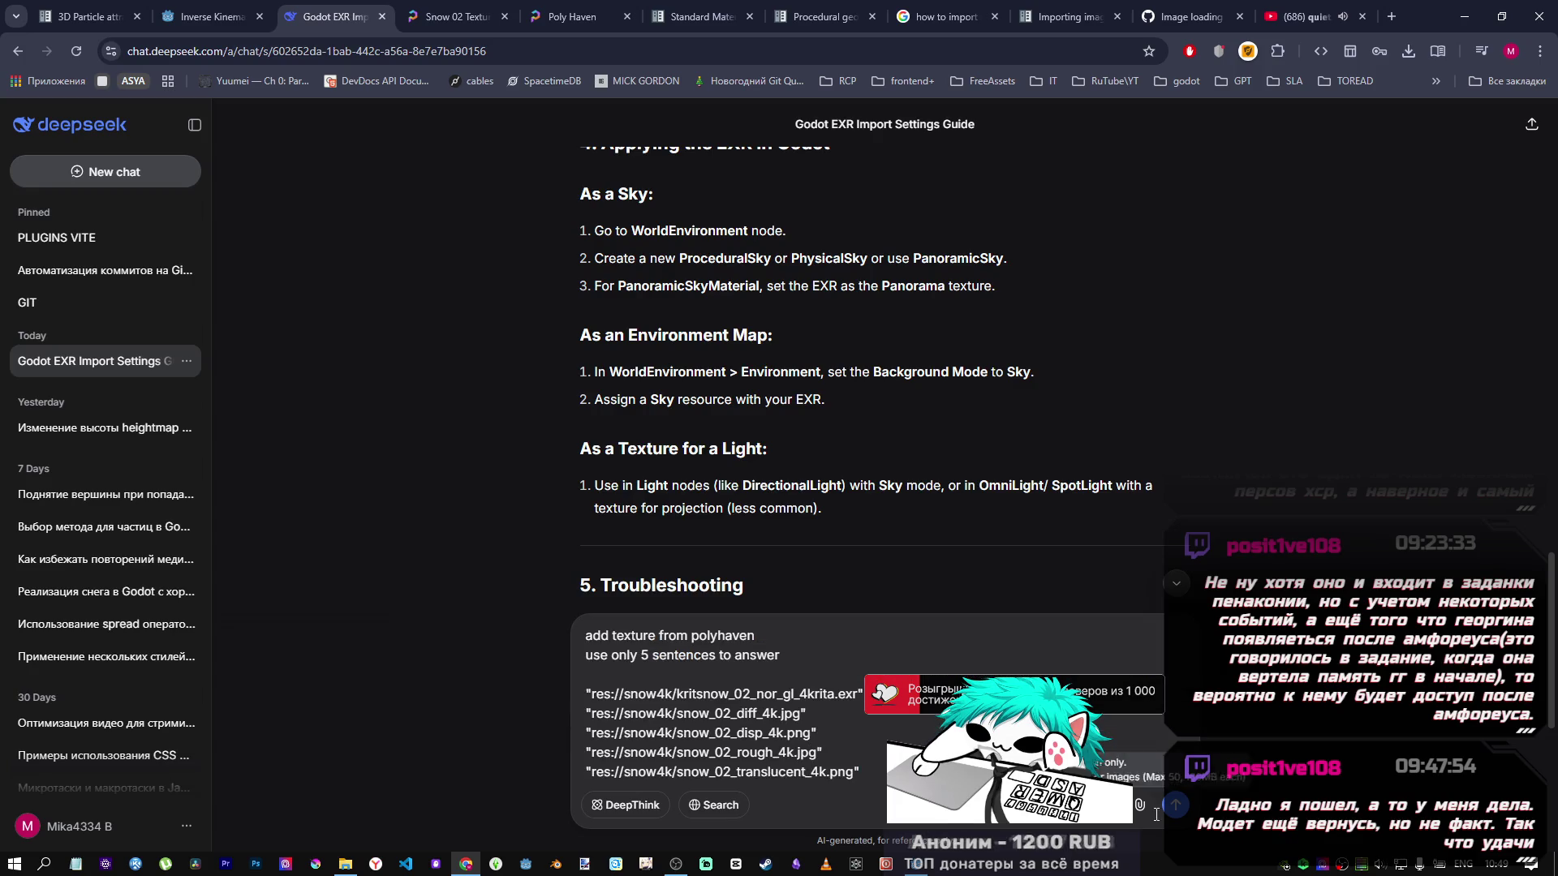
key(Return)
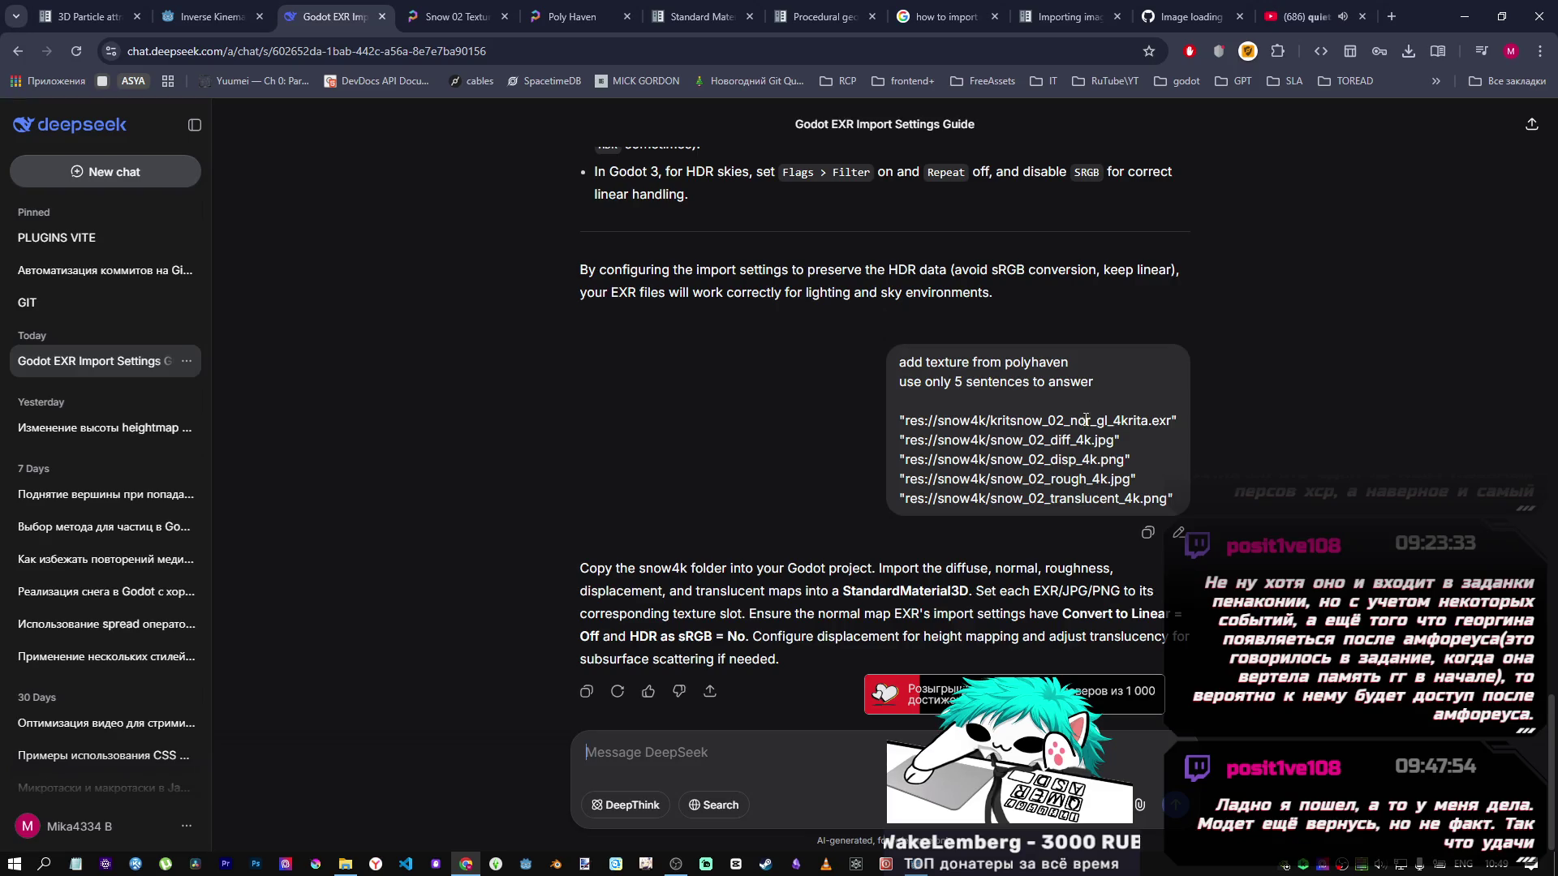
Change the DeepSeek question from 5 to 10 sentences, resend it, and snap the browser to the left half.
click(1177, 535)
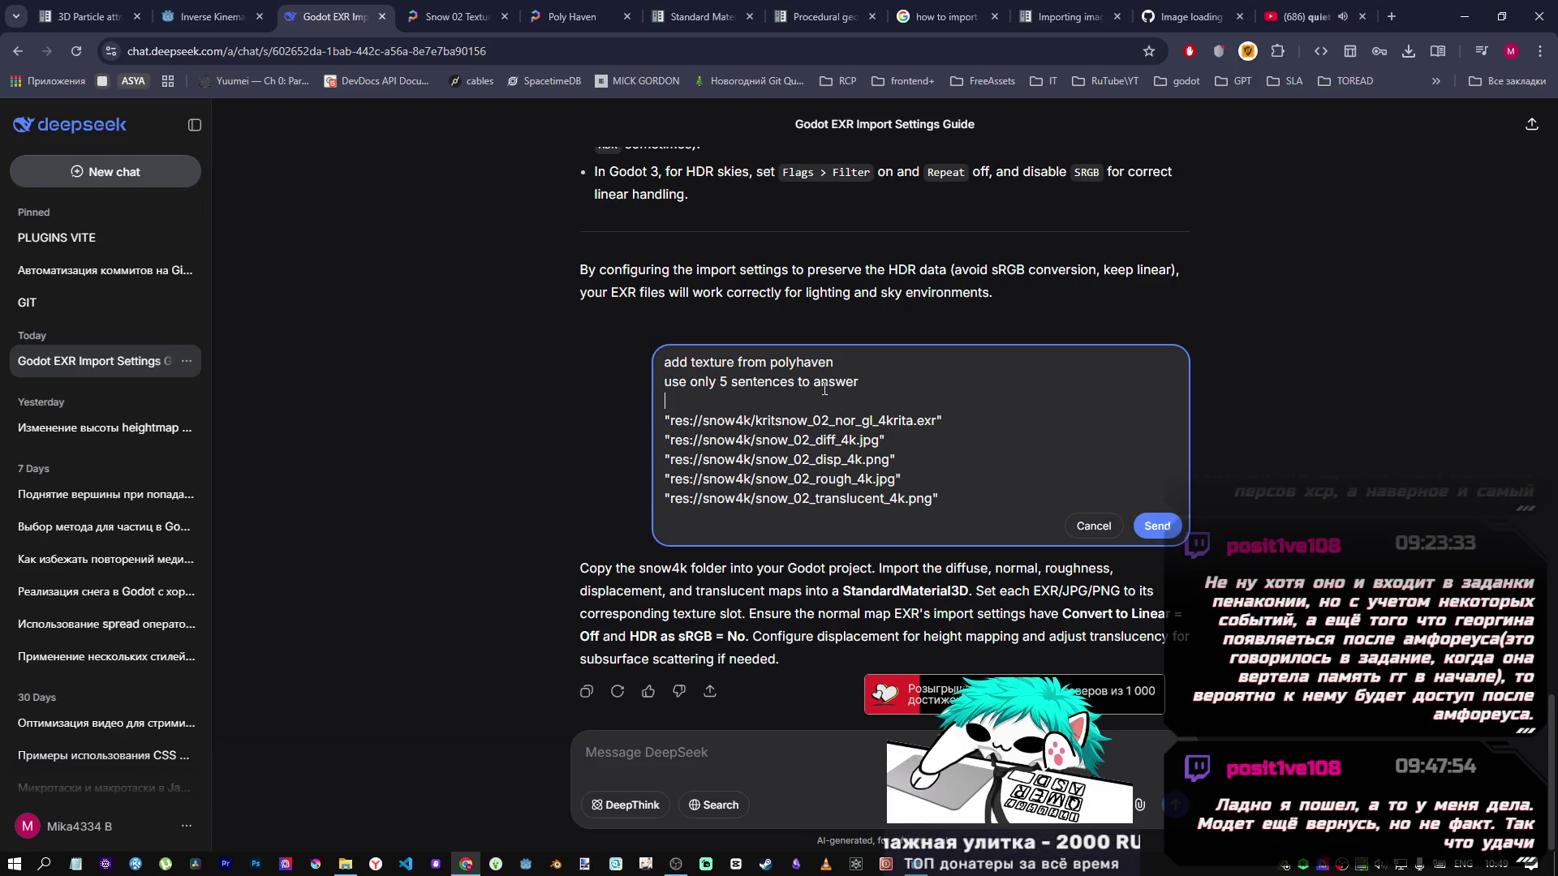
text(10)
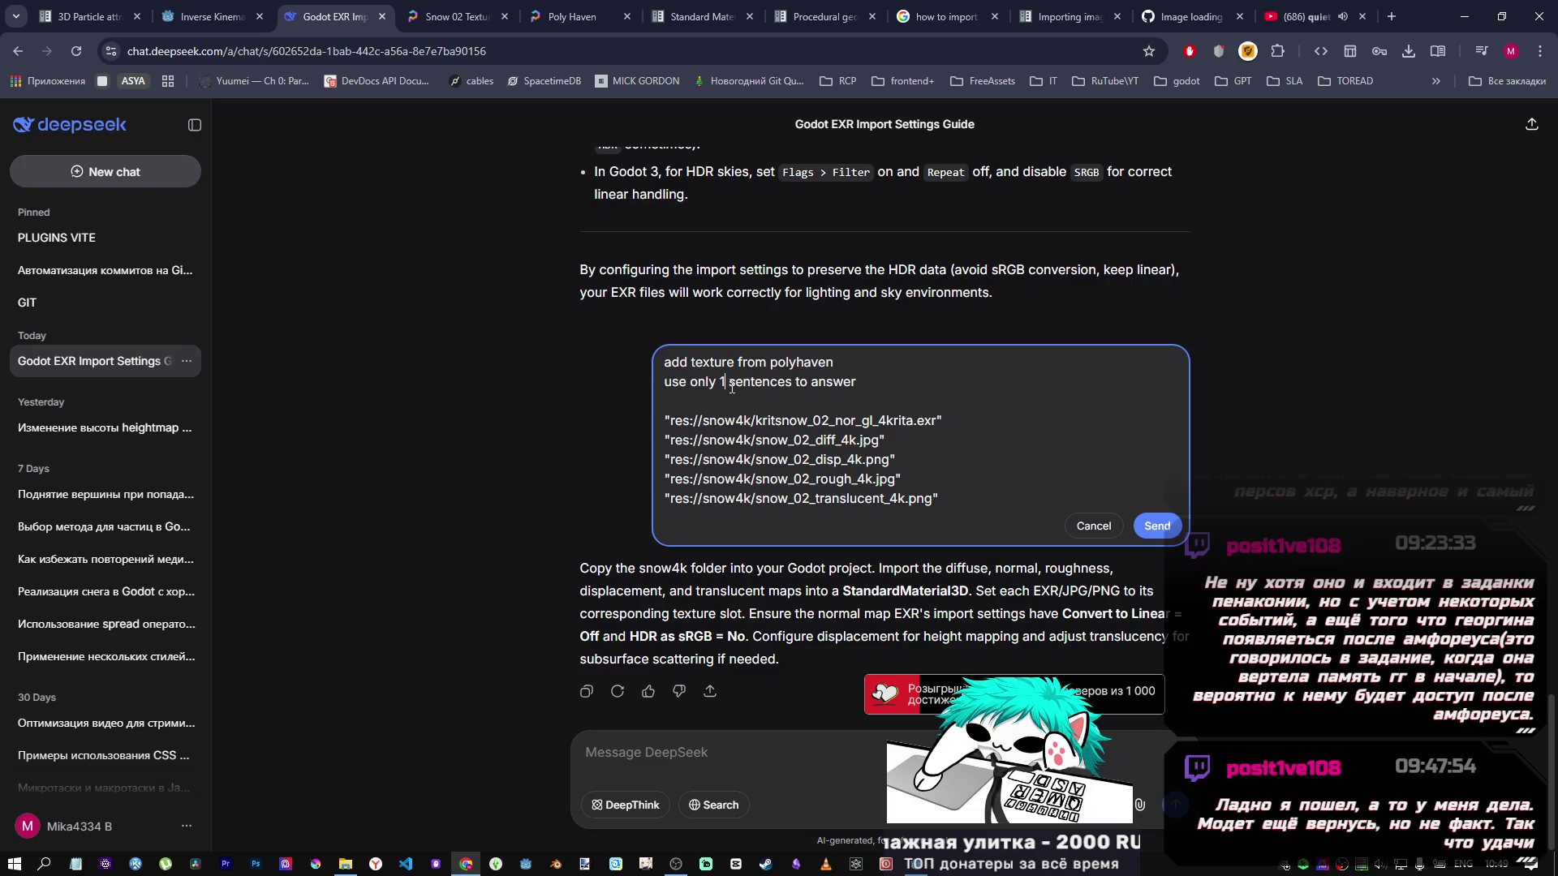
click(1152, 525)
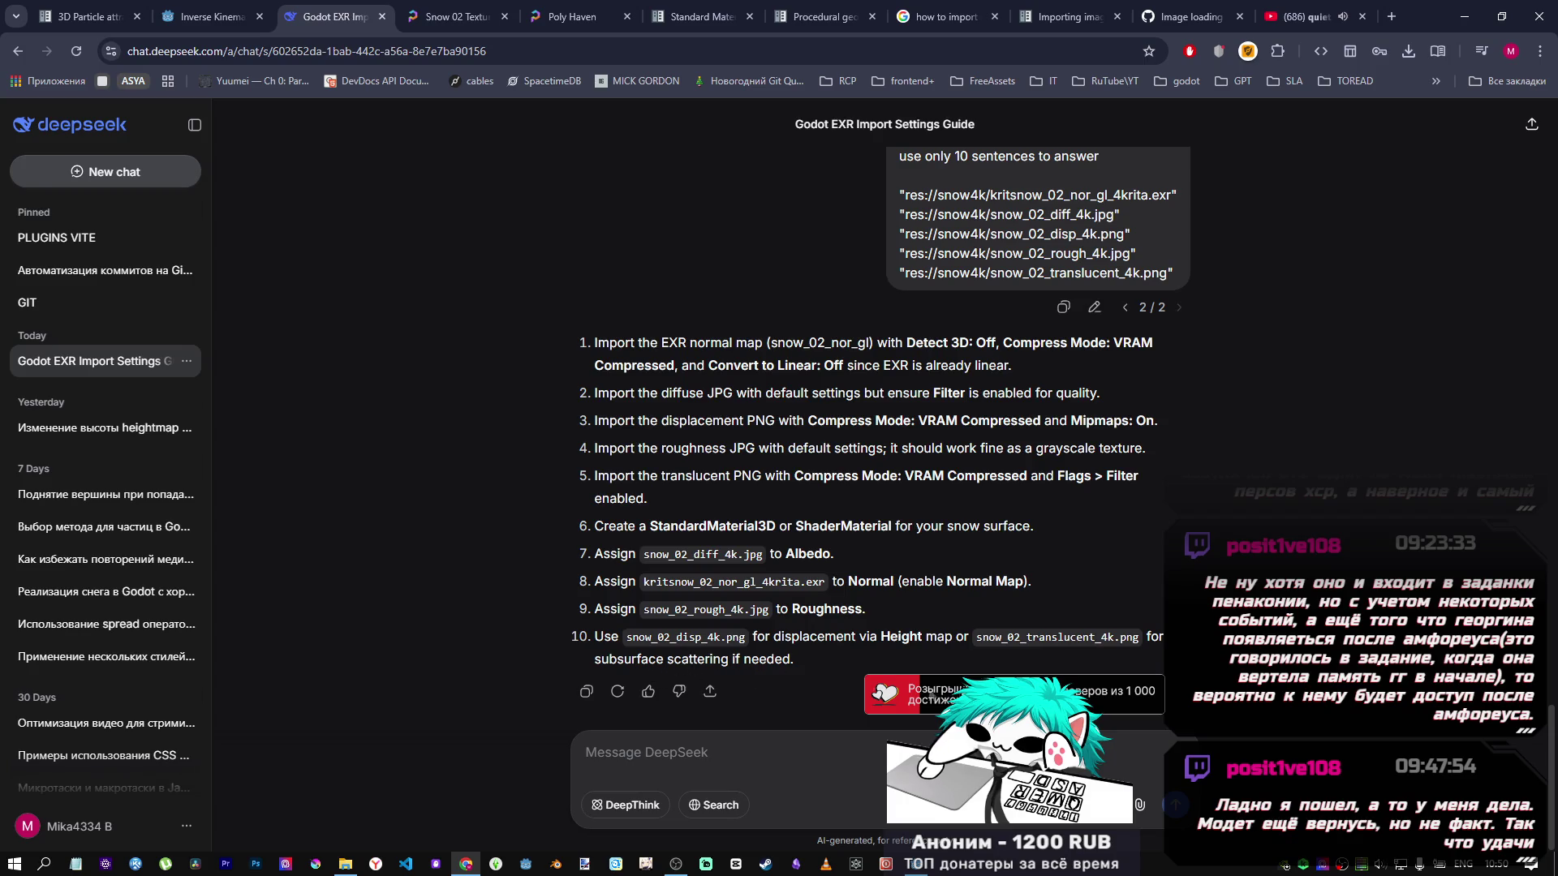
drag(1399, 17, 2, 243)
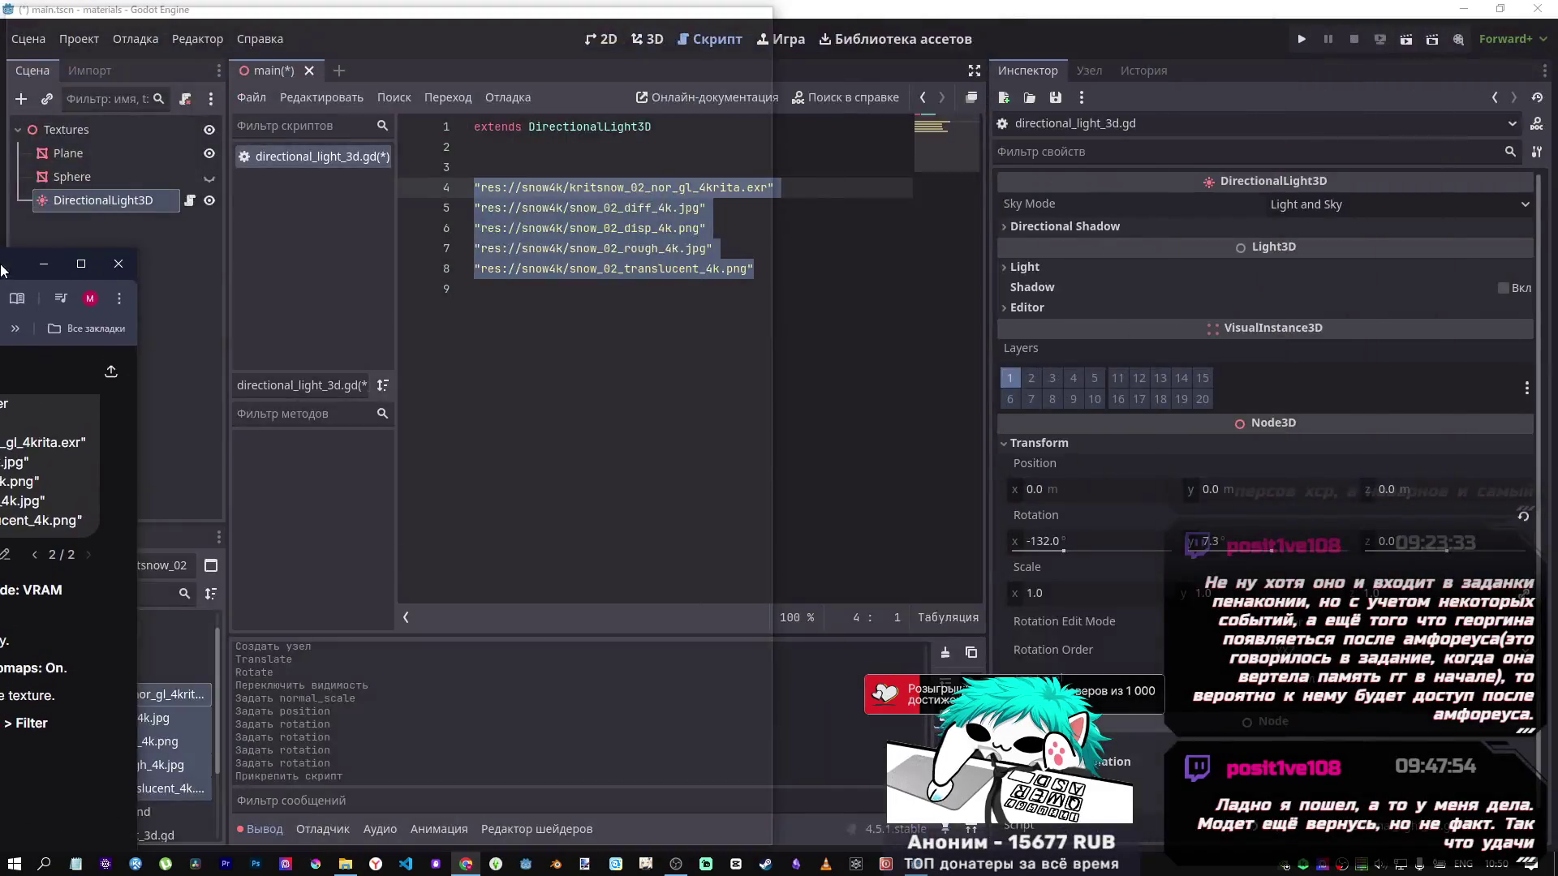
Dismiss the snap suggestions, re-maximise the browser, and return to Godot.
click(607, 382)
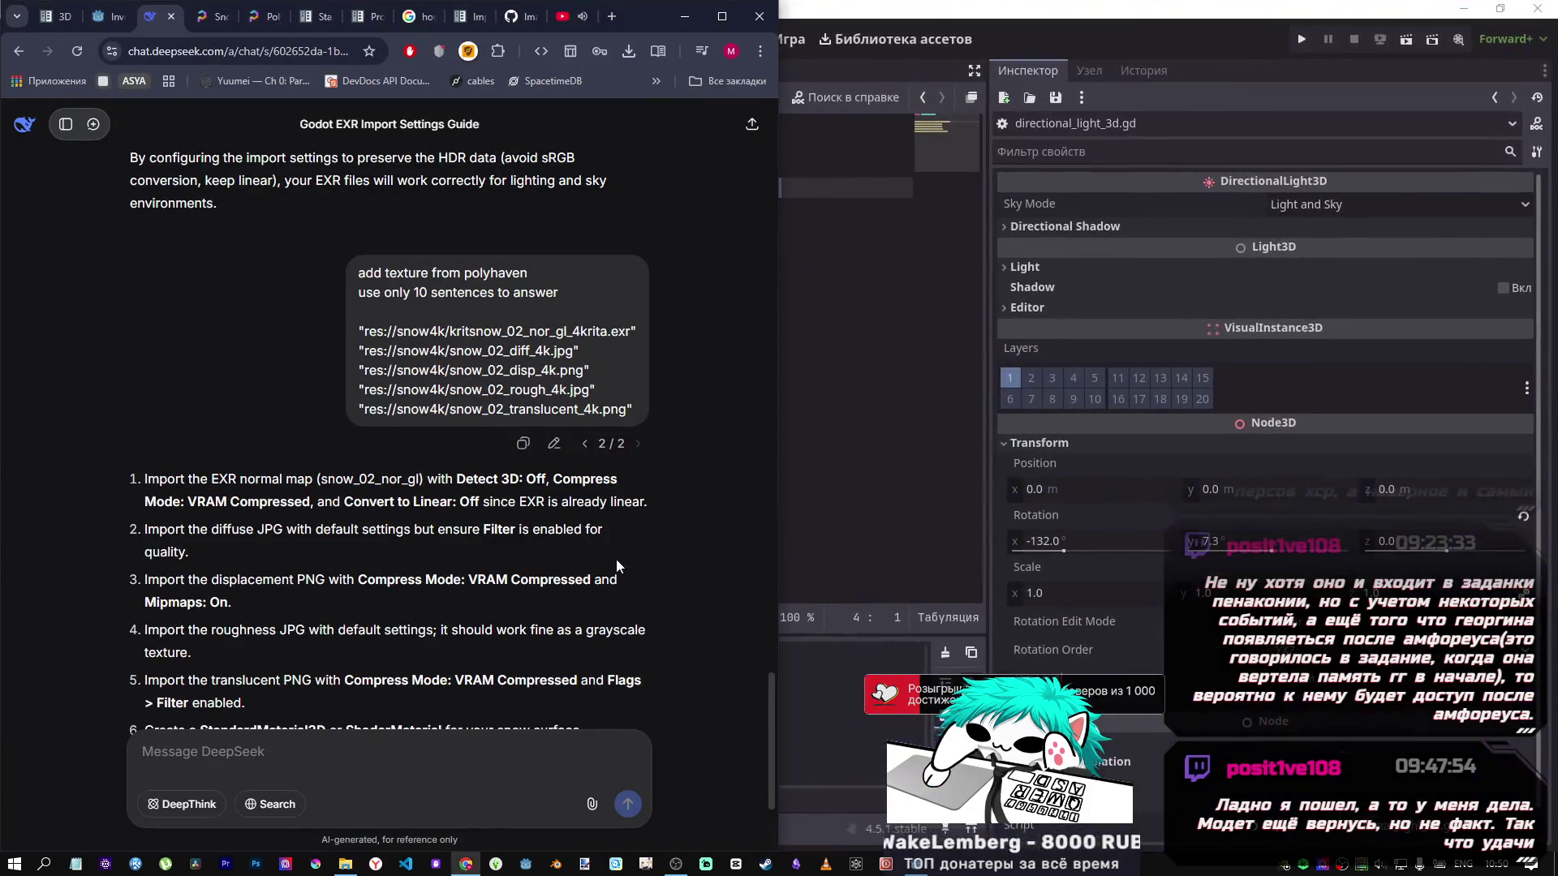
scroll(618, 558, down, 3)
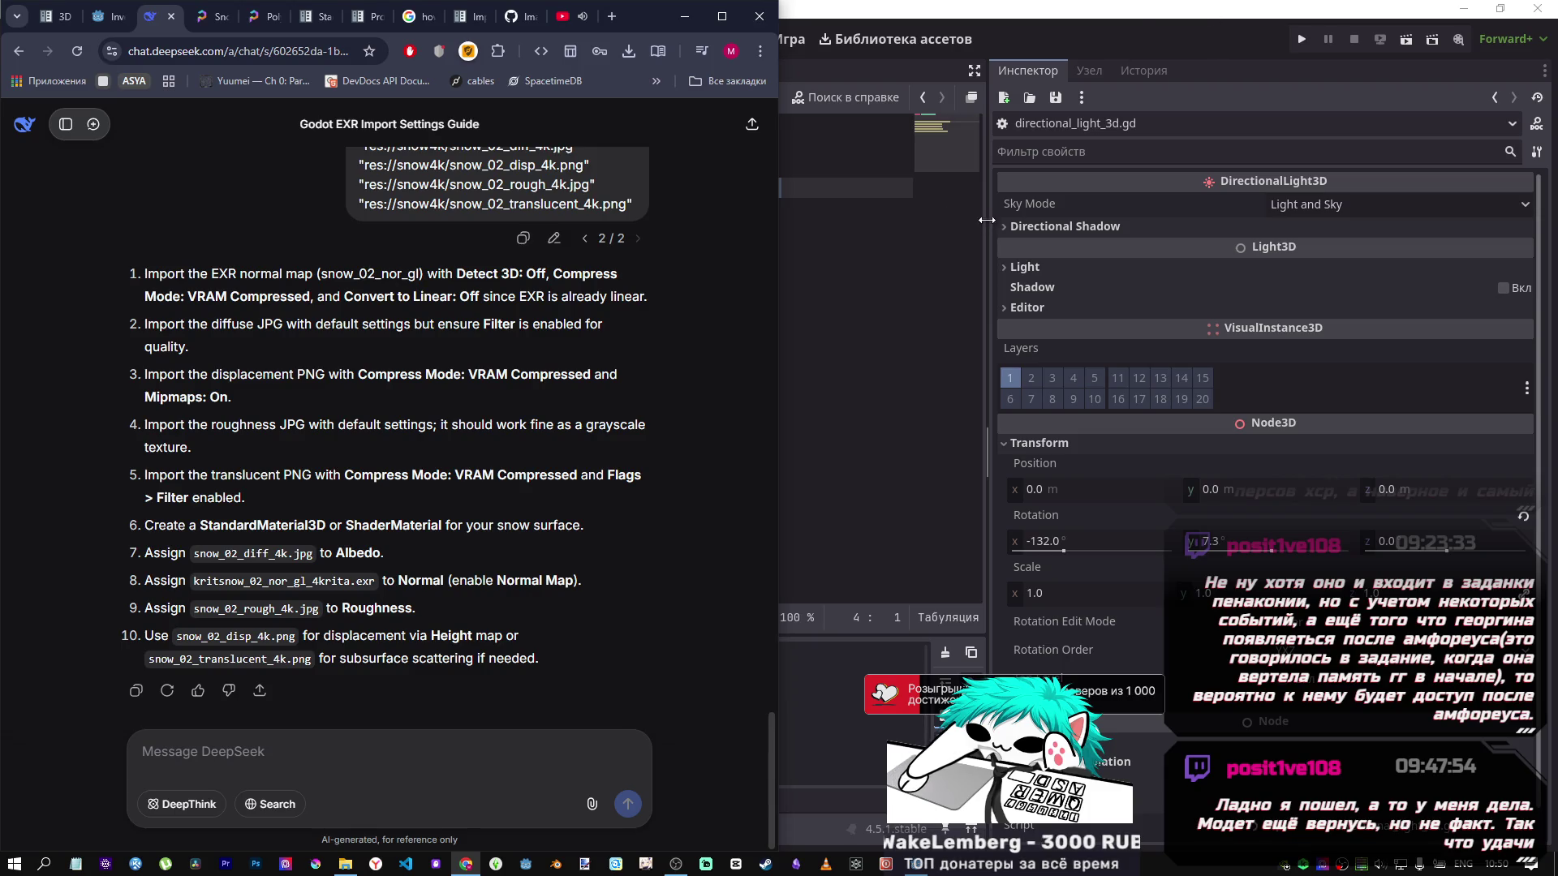
double_click(649, 19)
key(alt+Tab)
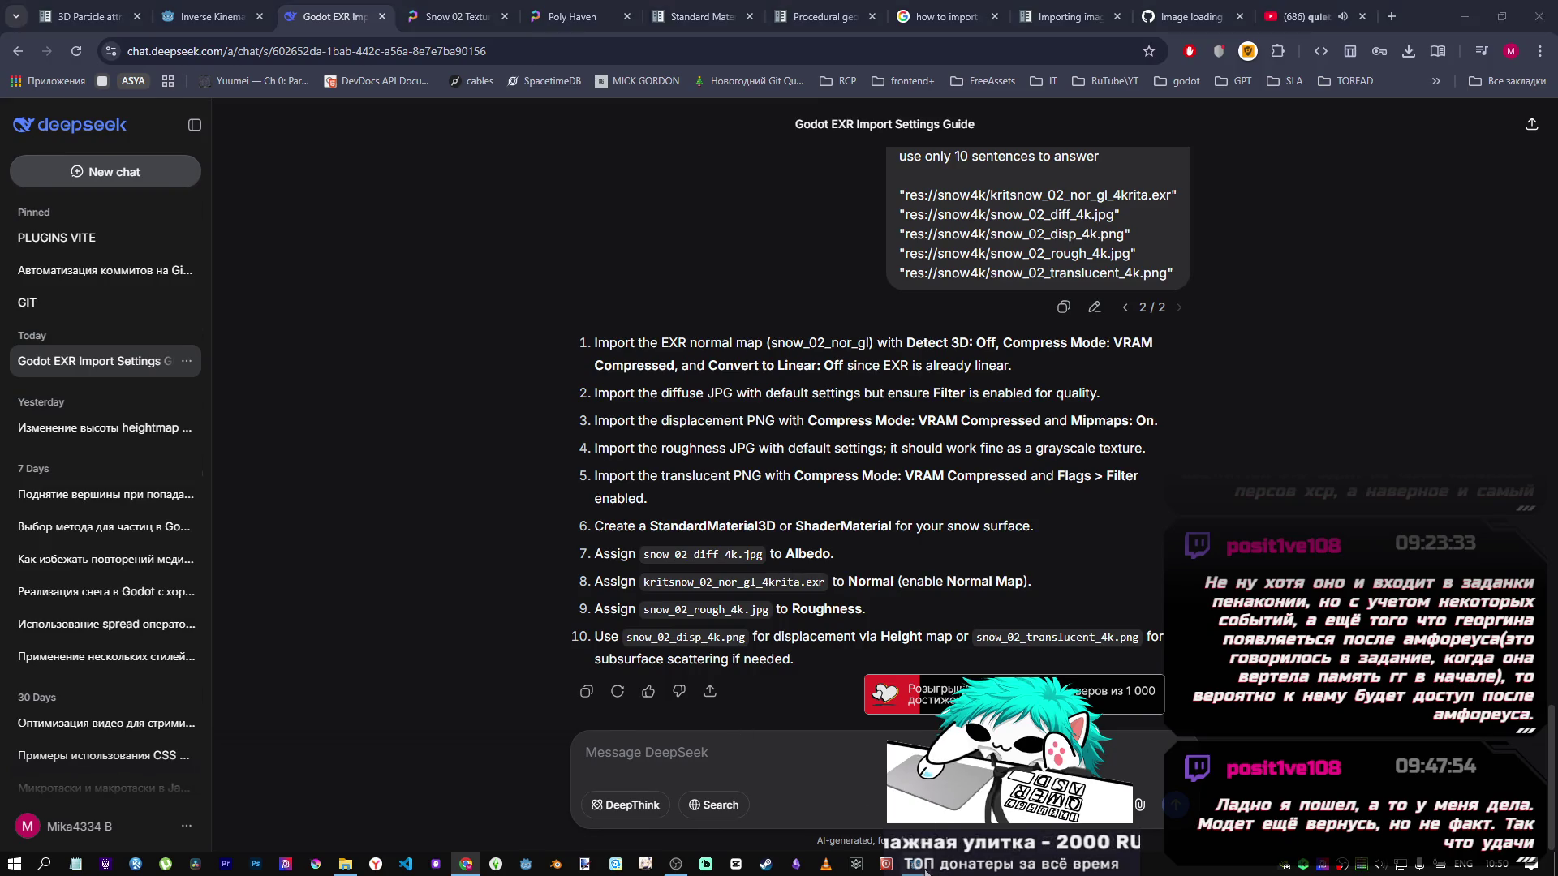
Comment out the five texture path lines (4–8) in directional_light_3d.gd and save.
click(81, 154)
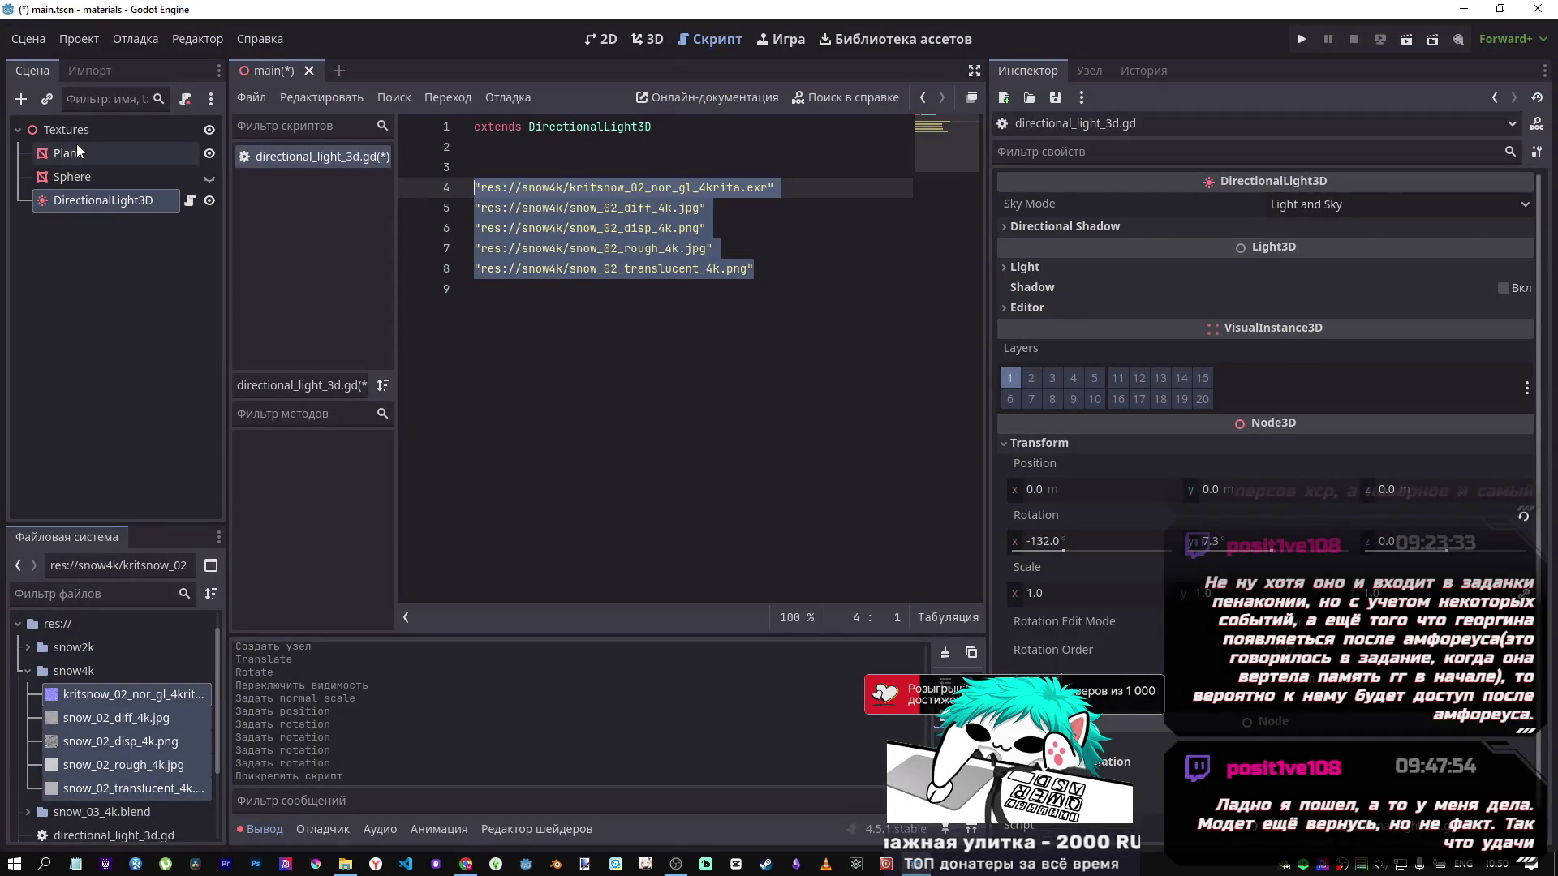
drag(806, 290, 319, 186)
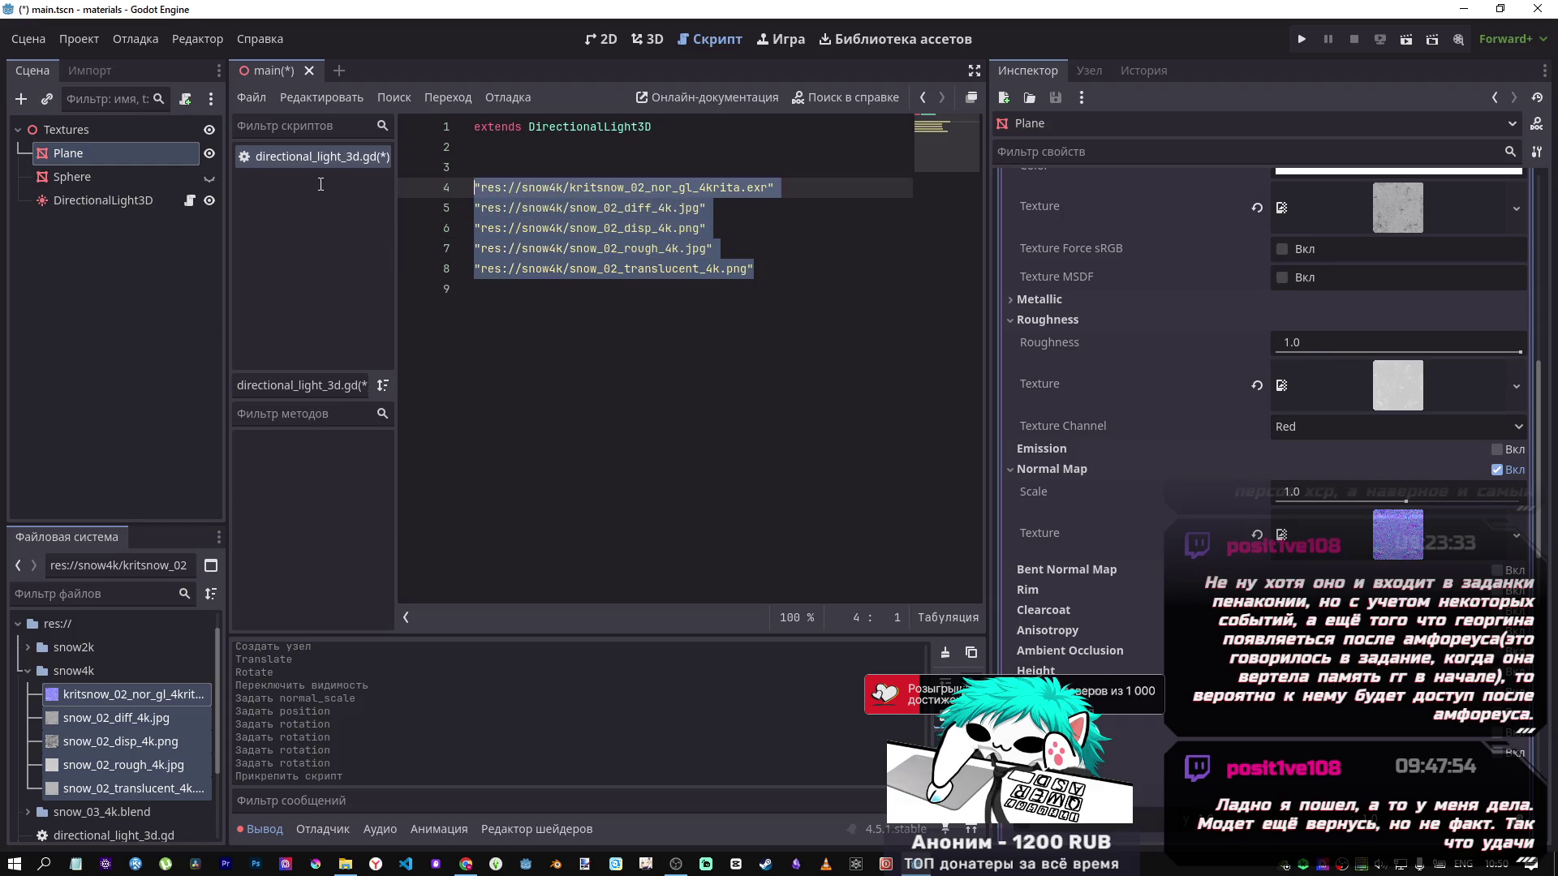
key(ctrl+k)
key(ctrl+s)
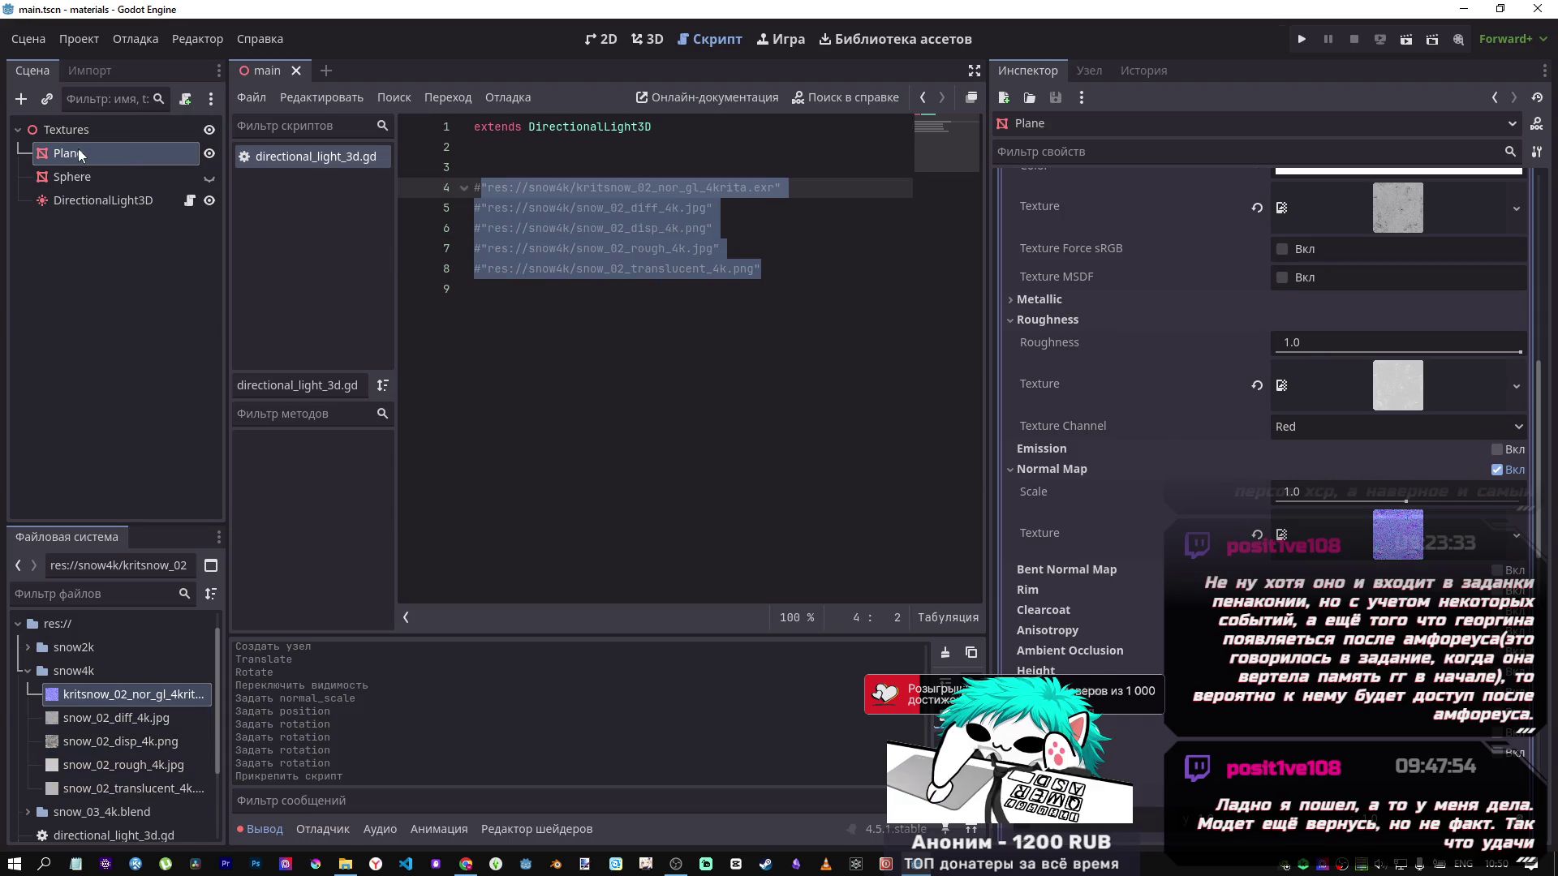
Return to the 3D view with snow_02_translucent_4k.png selected, after checking DeepSeek's answer in Chrome.
click(82, 161)
click(648, 39)
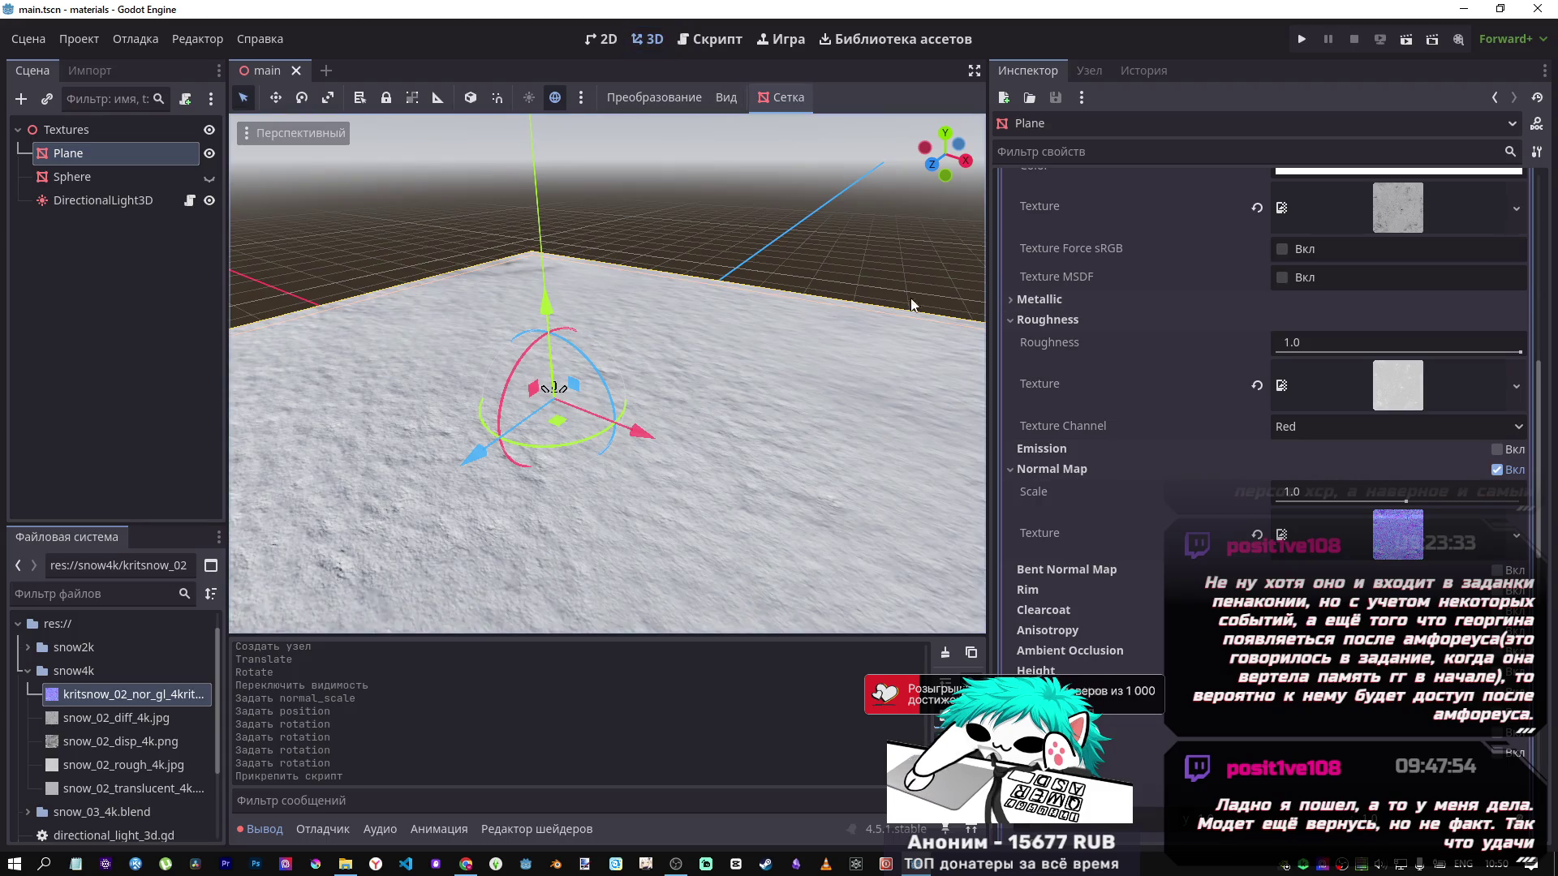
click(142, 790)
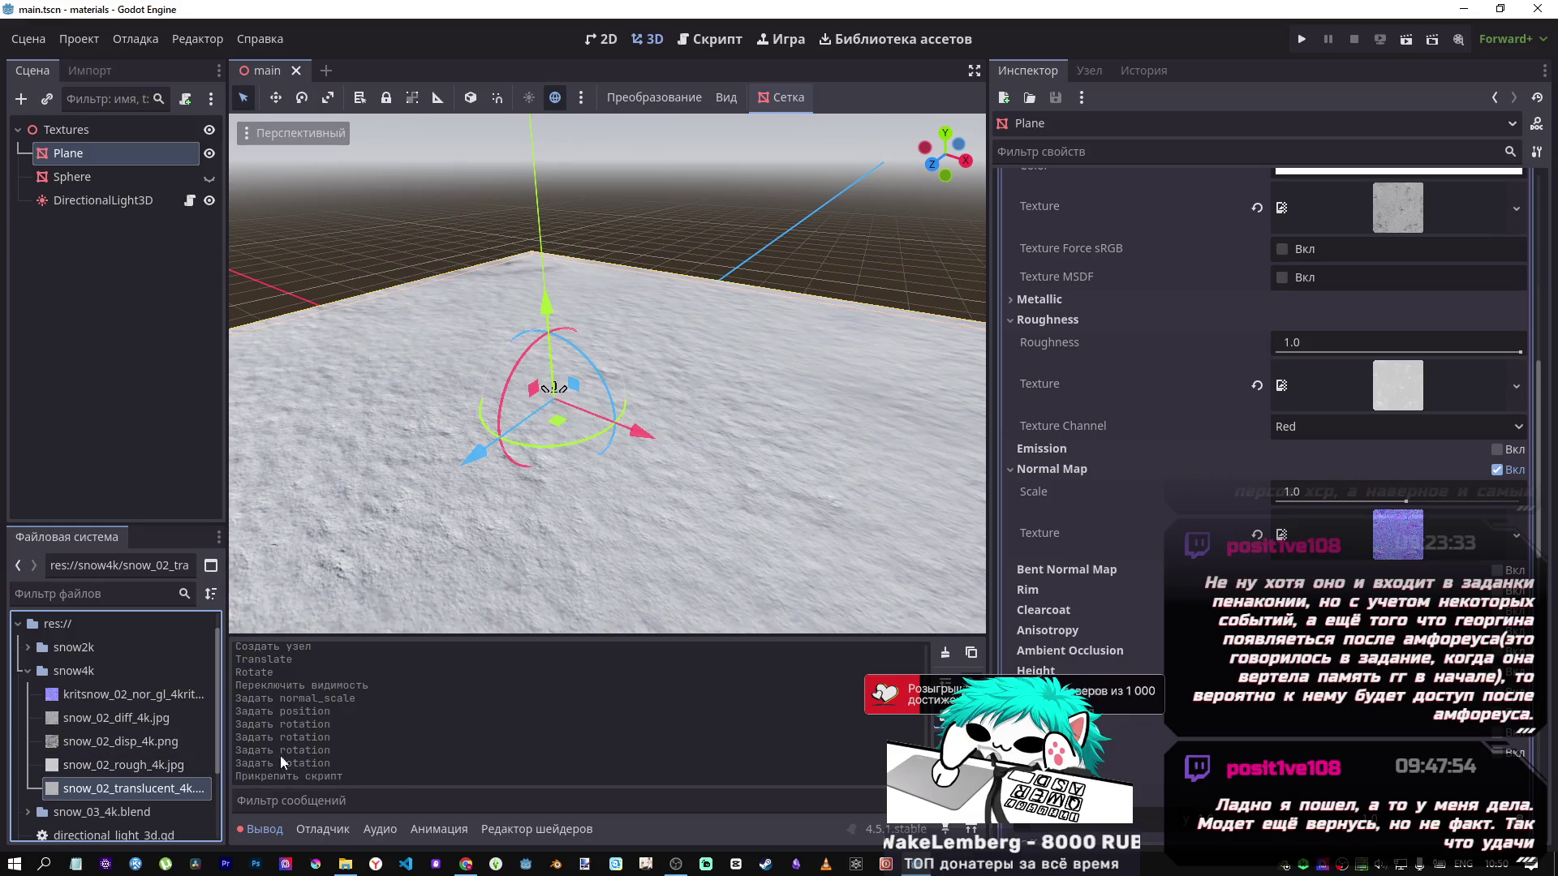
click(466, 863)
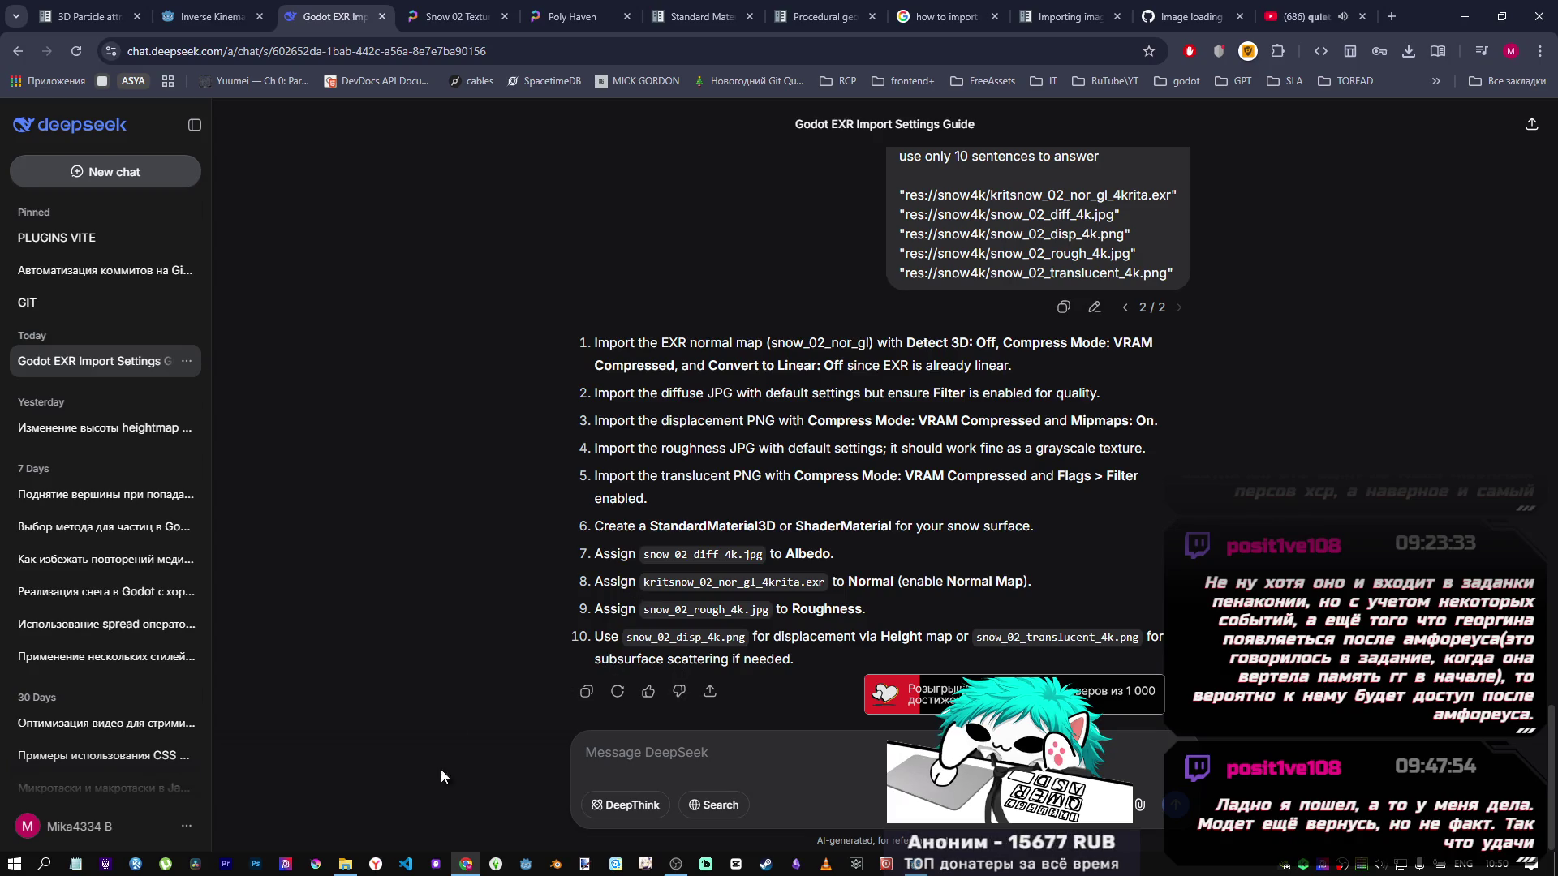
click(466, 862)
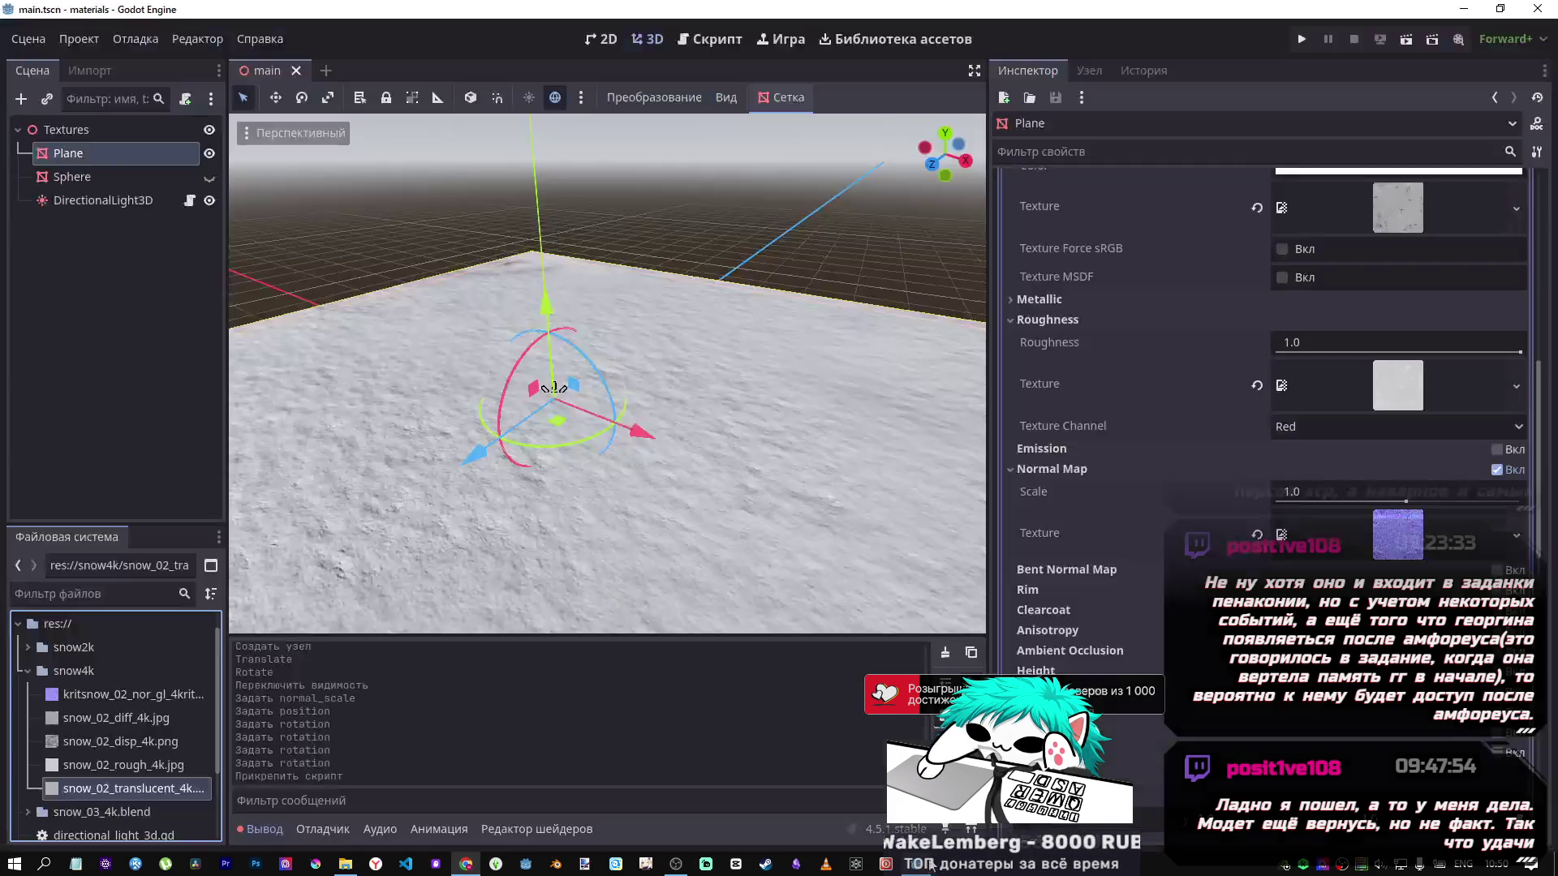
scroll(1248, 548, down, 5)
Enable subsurface scattering on the Plane material using snow_02_translucent_4k.png as its texture.
click(1136, 553)
click(1497, 526)
click(1495, 527)
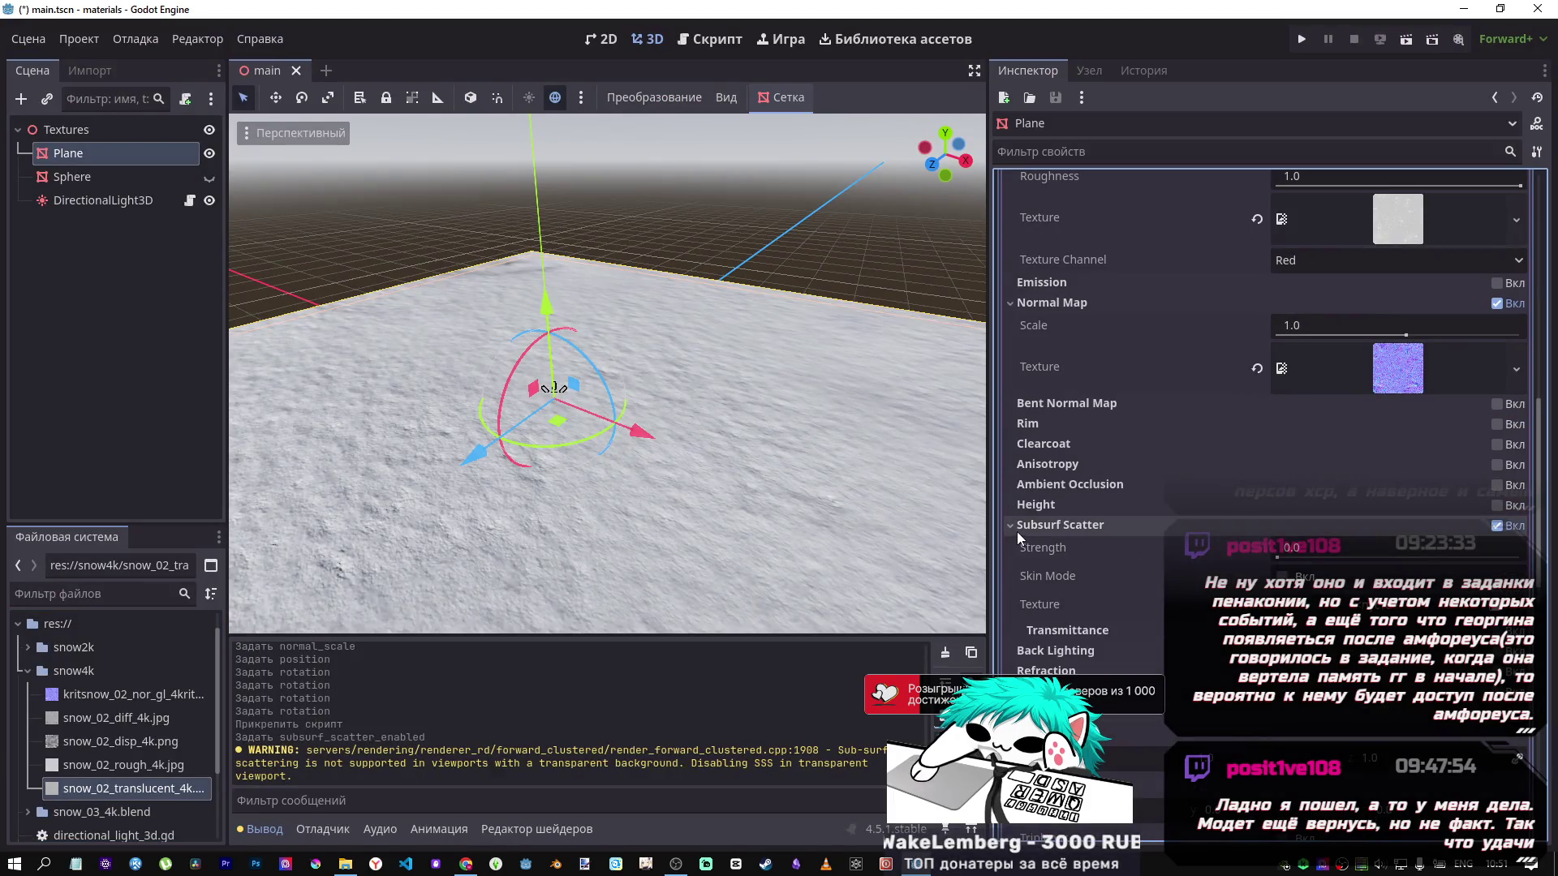
click(113, 793)
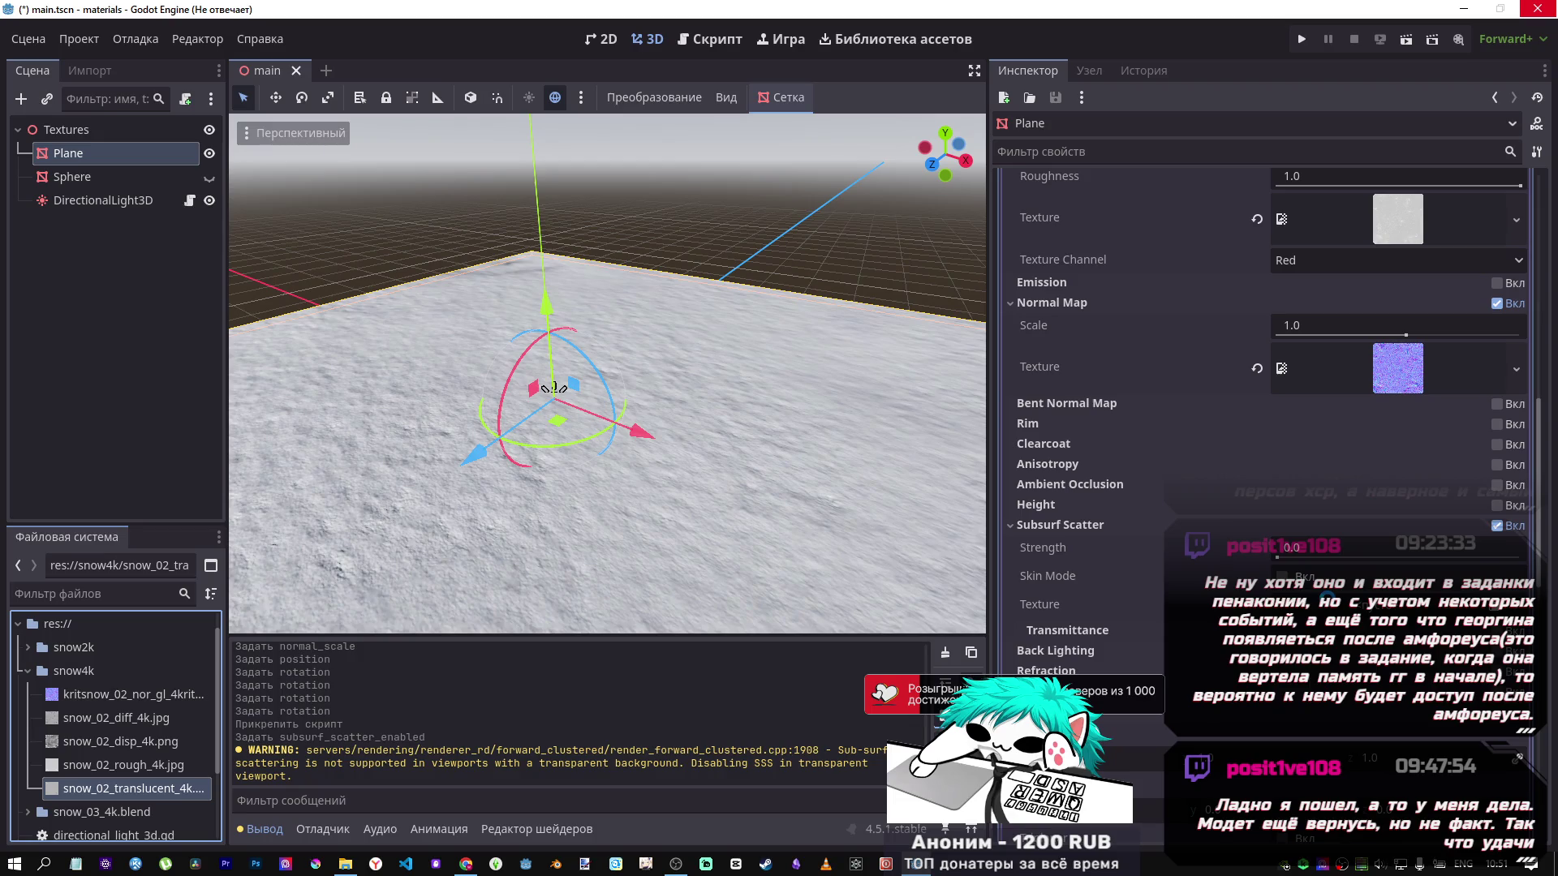
drag(122, 789, 1379, 616)
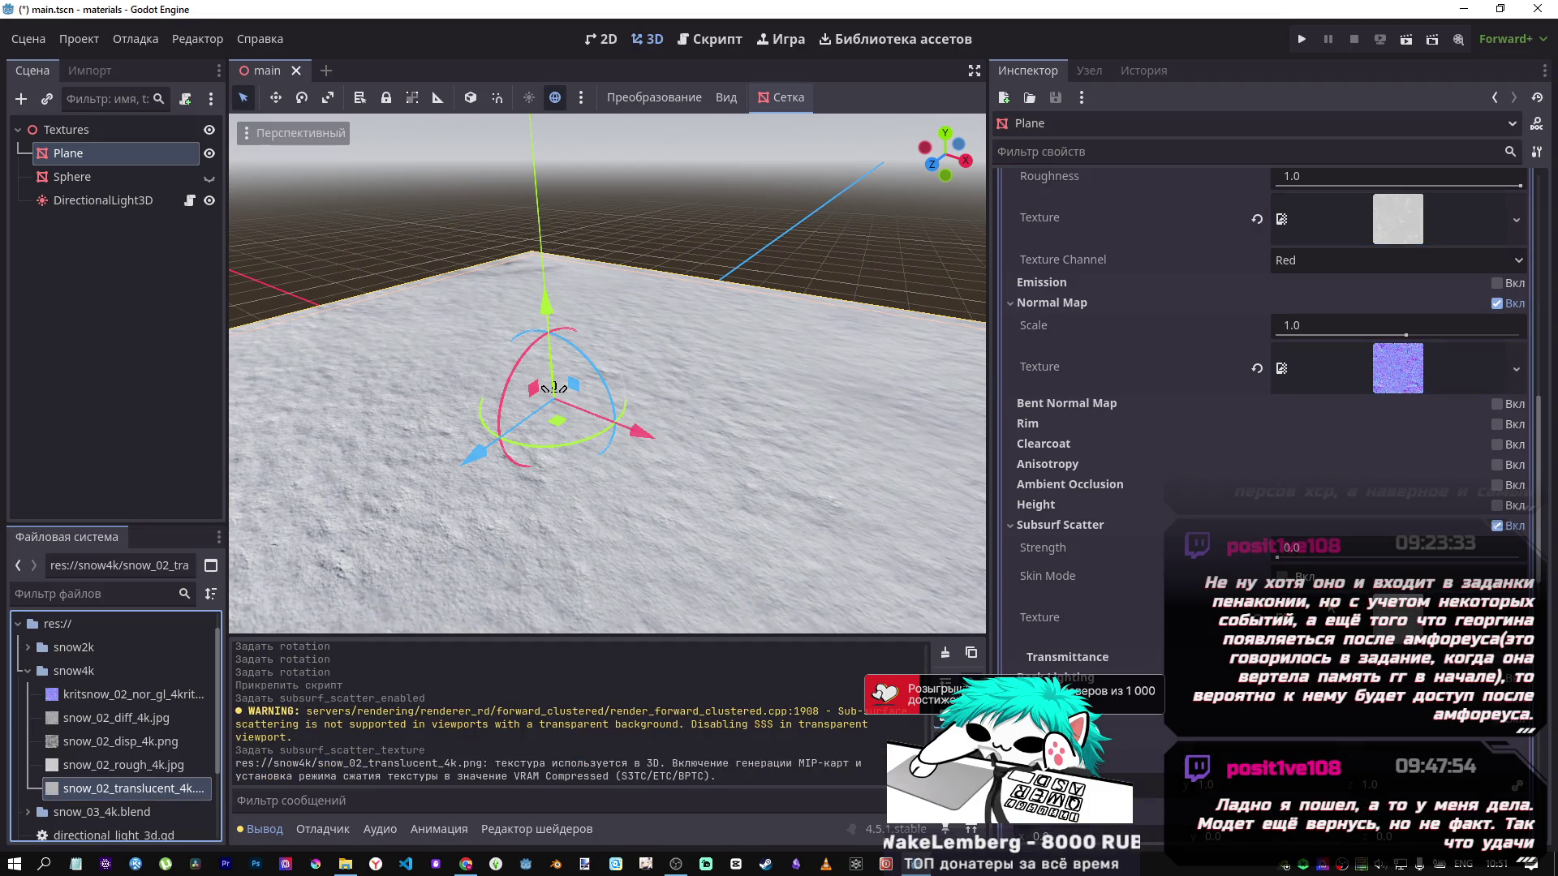
Set subsurface scatter strength to 1.0, toggle Skin Mode on and off, then lower strength to 0.0.
scroll(649, 467, up, 5)
scroll(649, 467, down, 5)
scroll(648, 467, up, 5)
drag(1286, 551, 1347, 552)
key(Return)
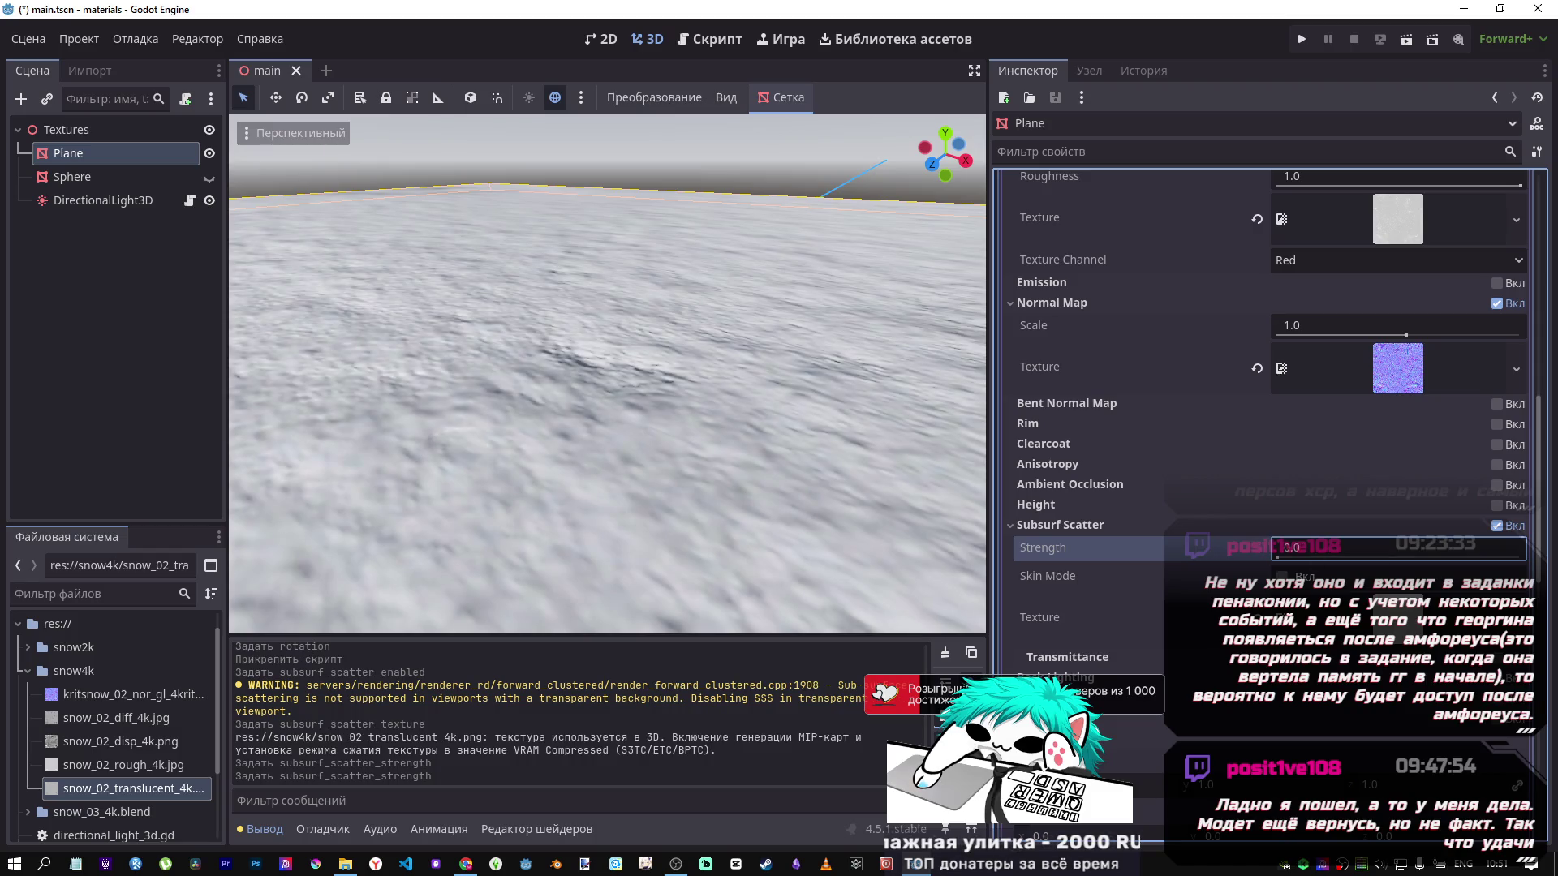
text(1)
click(1282, 576)
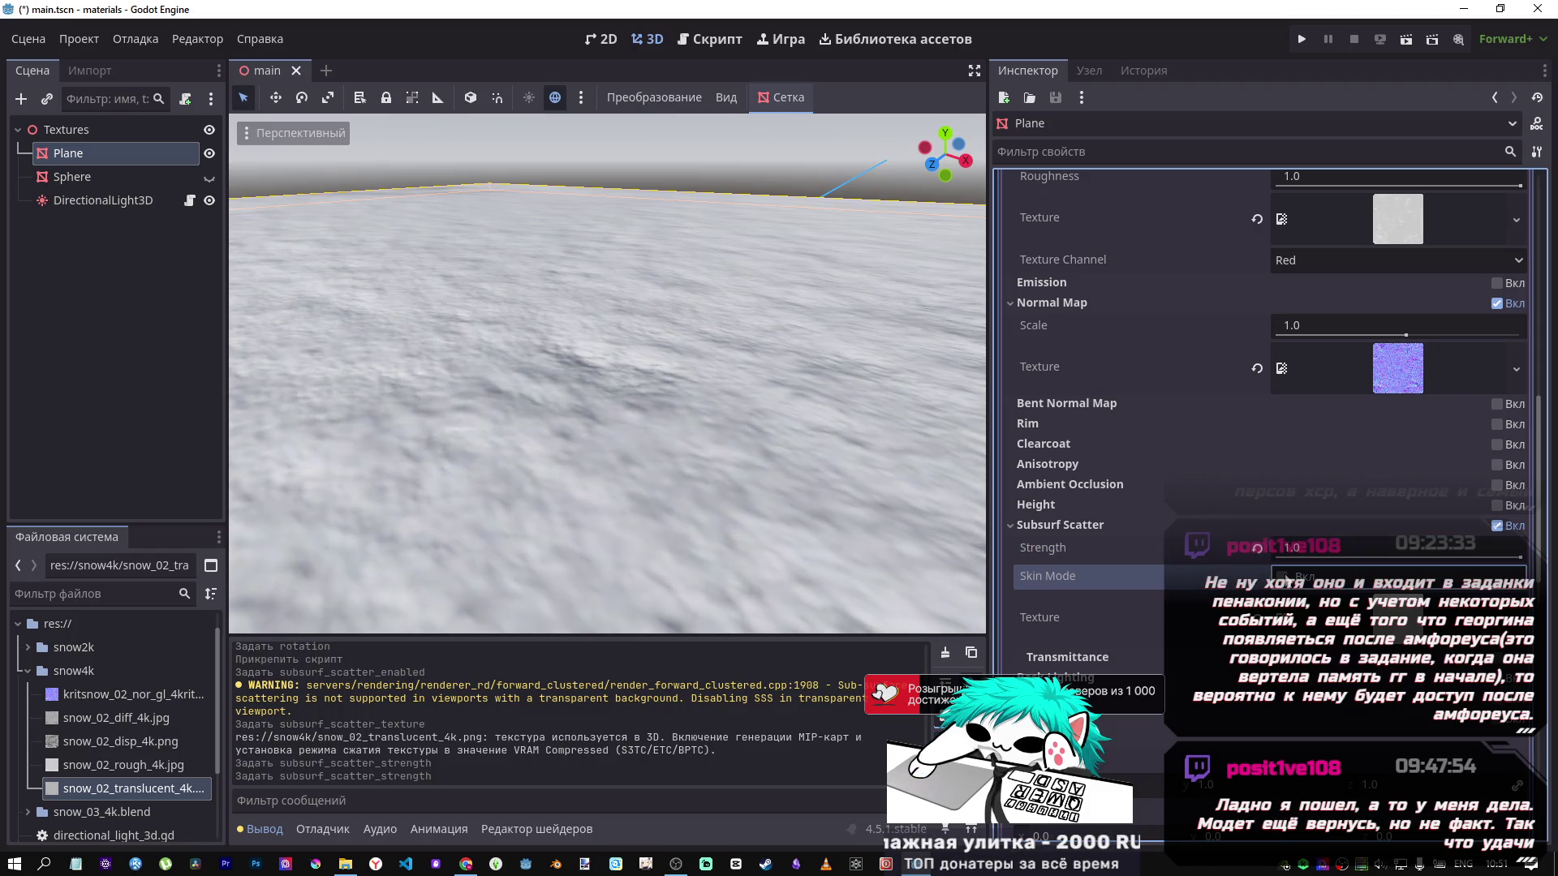
click(1281, 576)
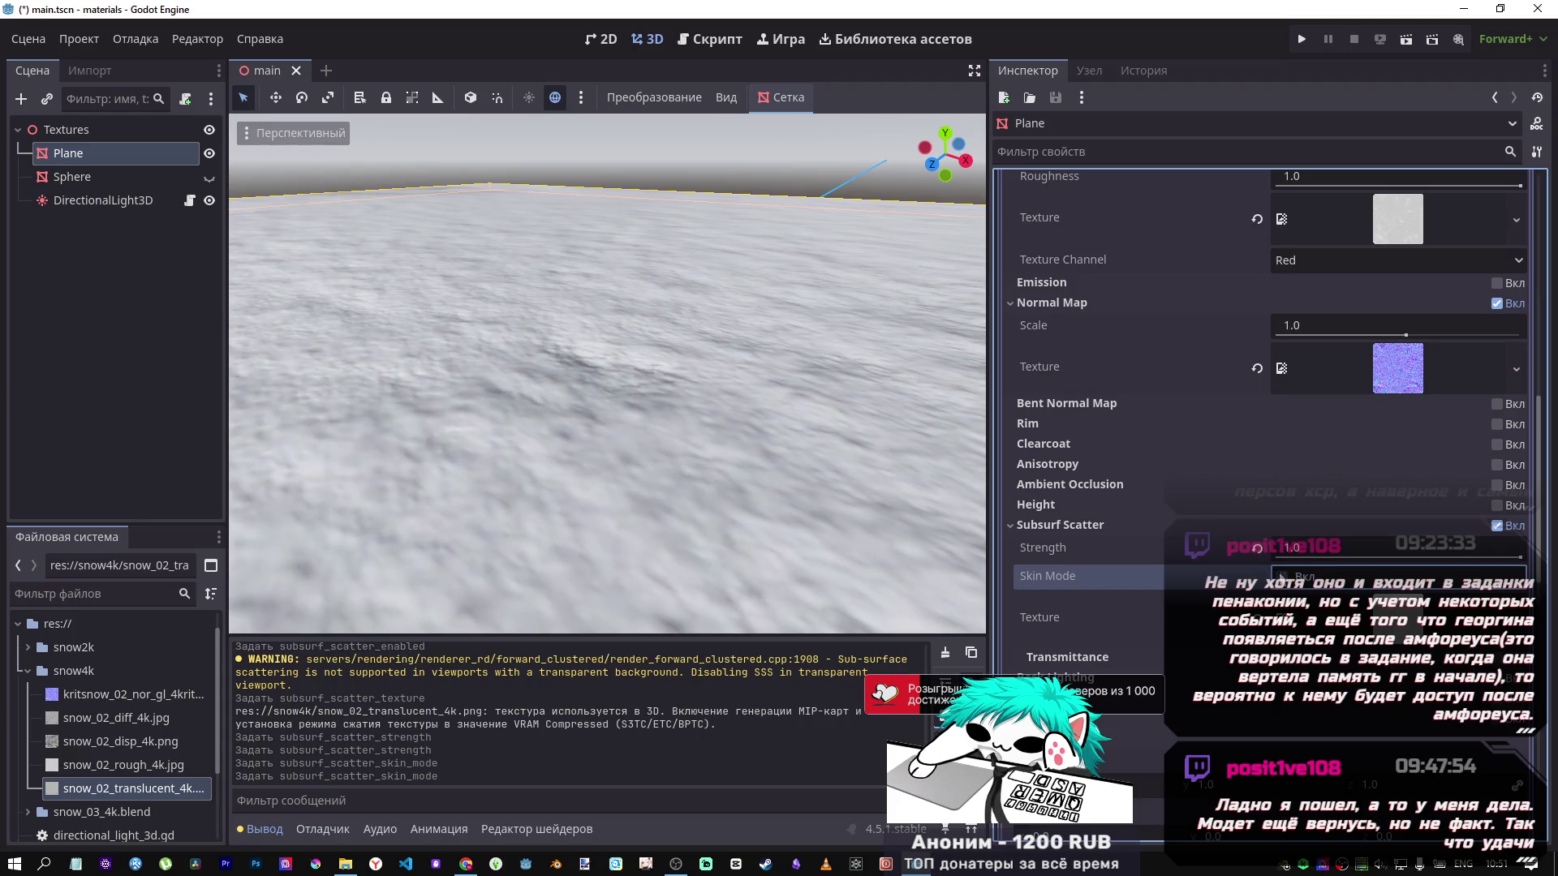
drag(1472, 562, 1434, 558)
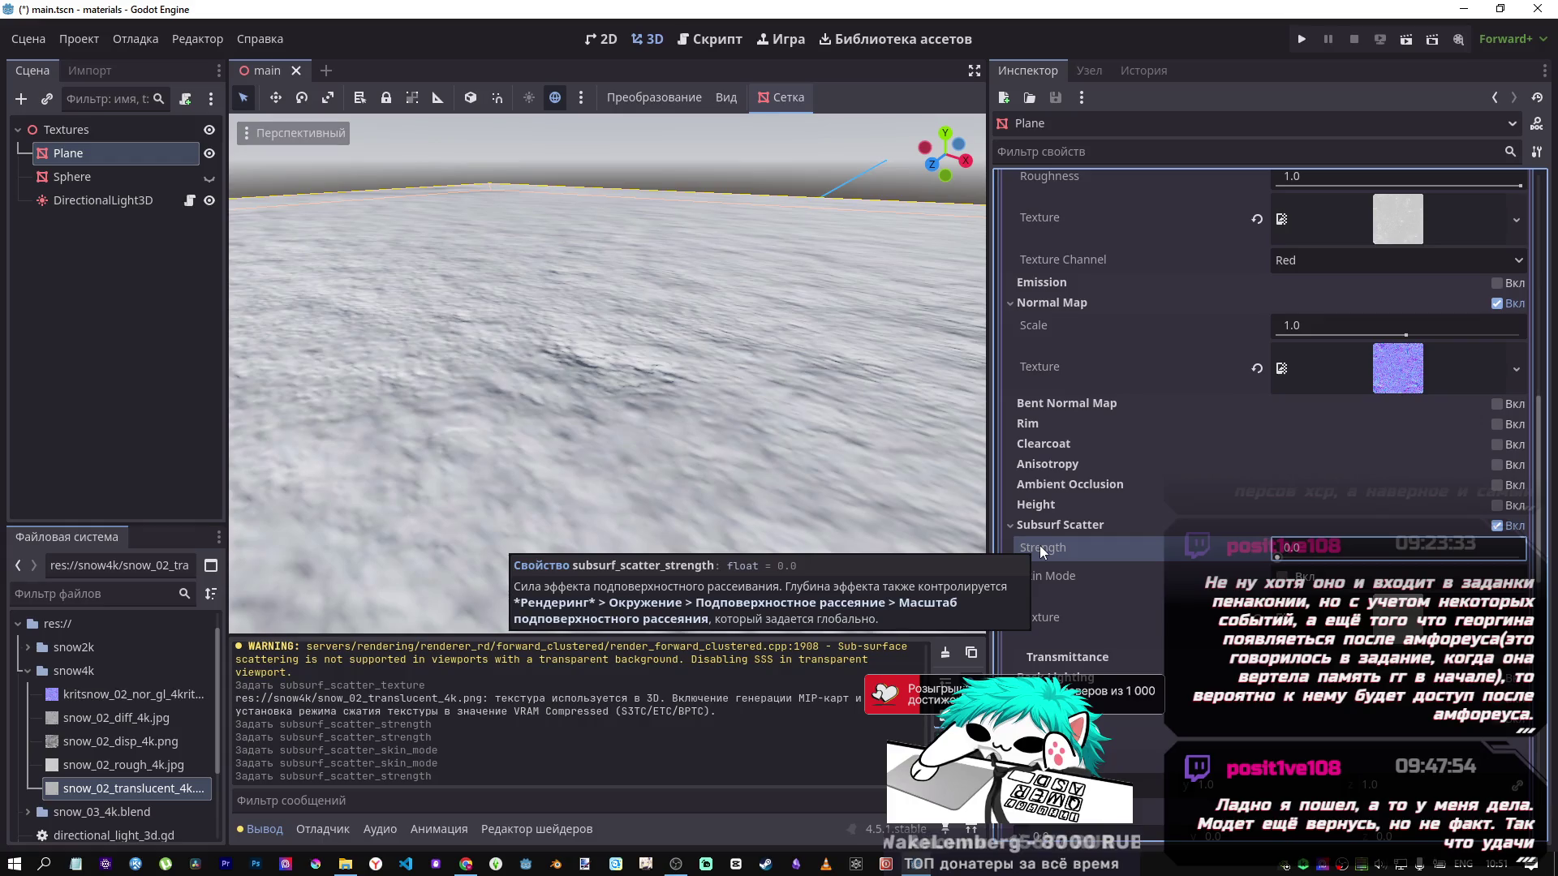
mouse_move(570, 381)
mouse_down()
mouse_move(570, 424)
mouse_move(570, 377)
mouse_move(612, 349)
mouse_up()
Rotate the DirectionalLight3D to about -66.2, -167.8, 174.3 degrees with the viewport gizmo.
click(117, 199)
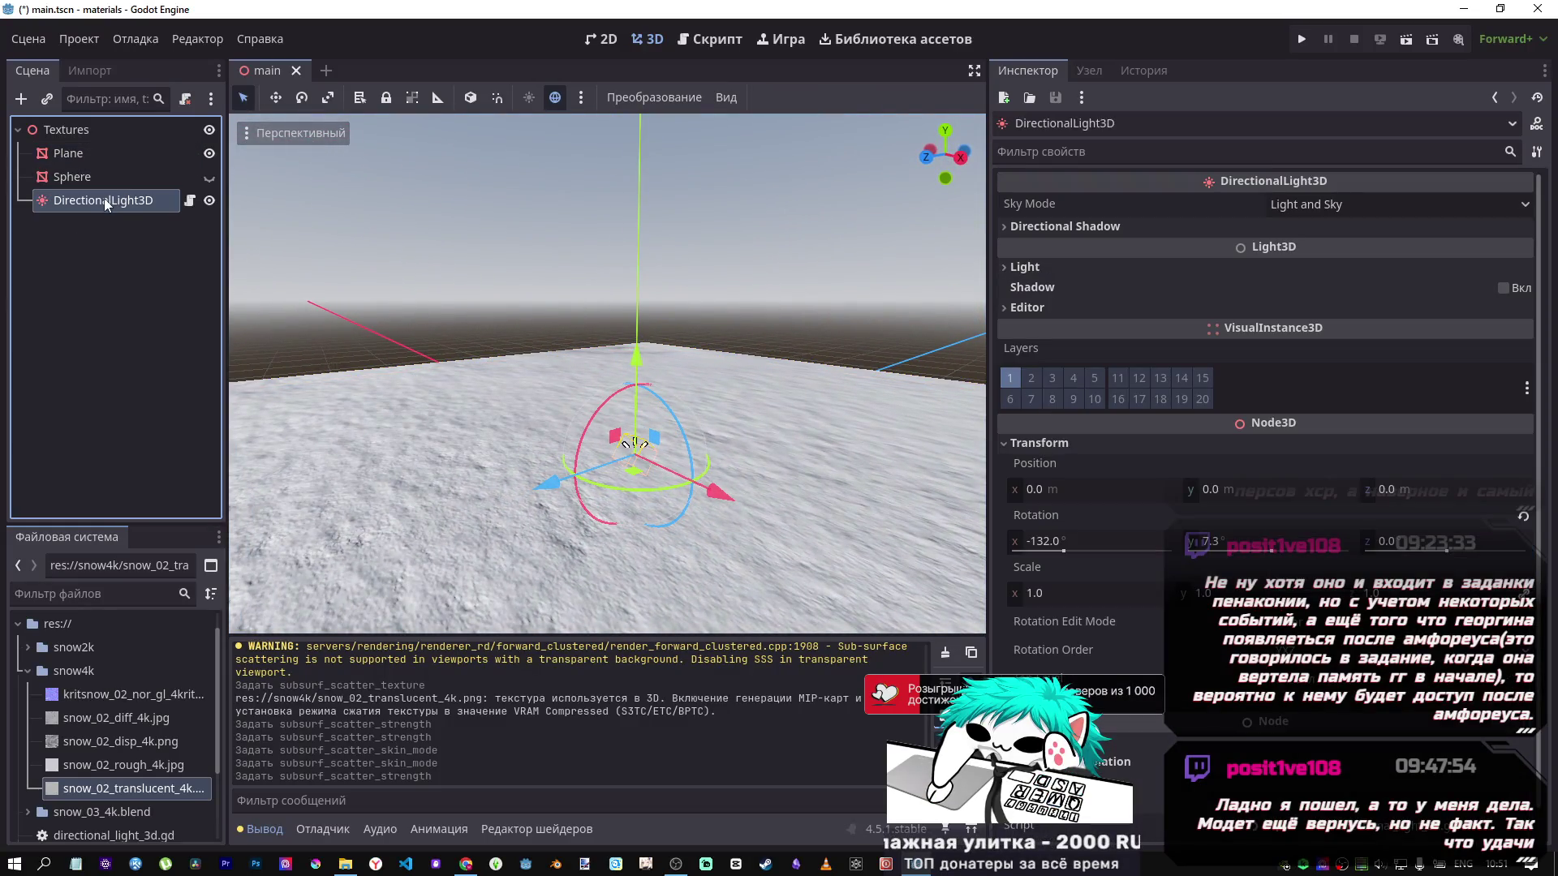
mouse_move(600, 412)
mouse_down()
mouse_move(696, 374)
mouse_move(548, 407)
mouse_move(537, 480)
mouse_move(593, 542)
mouse_move(646, 542)
mouse_move(596, 538)
mouse_move(658, 400)
mouse_move(575, 416)
mouse_move(616, 422)
mouse_move(600, 467)
mouse_move(446, 490)
mouse_up()
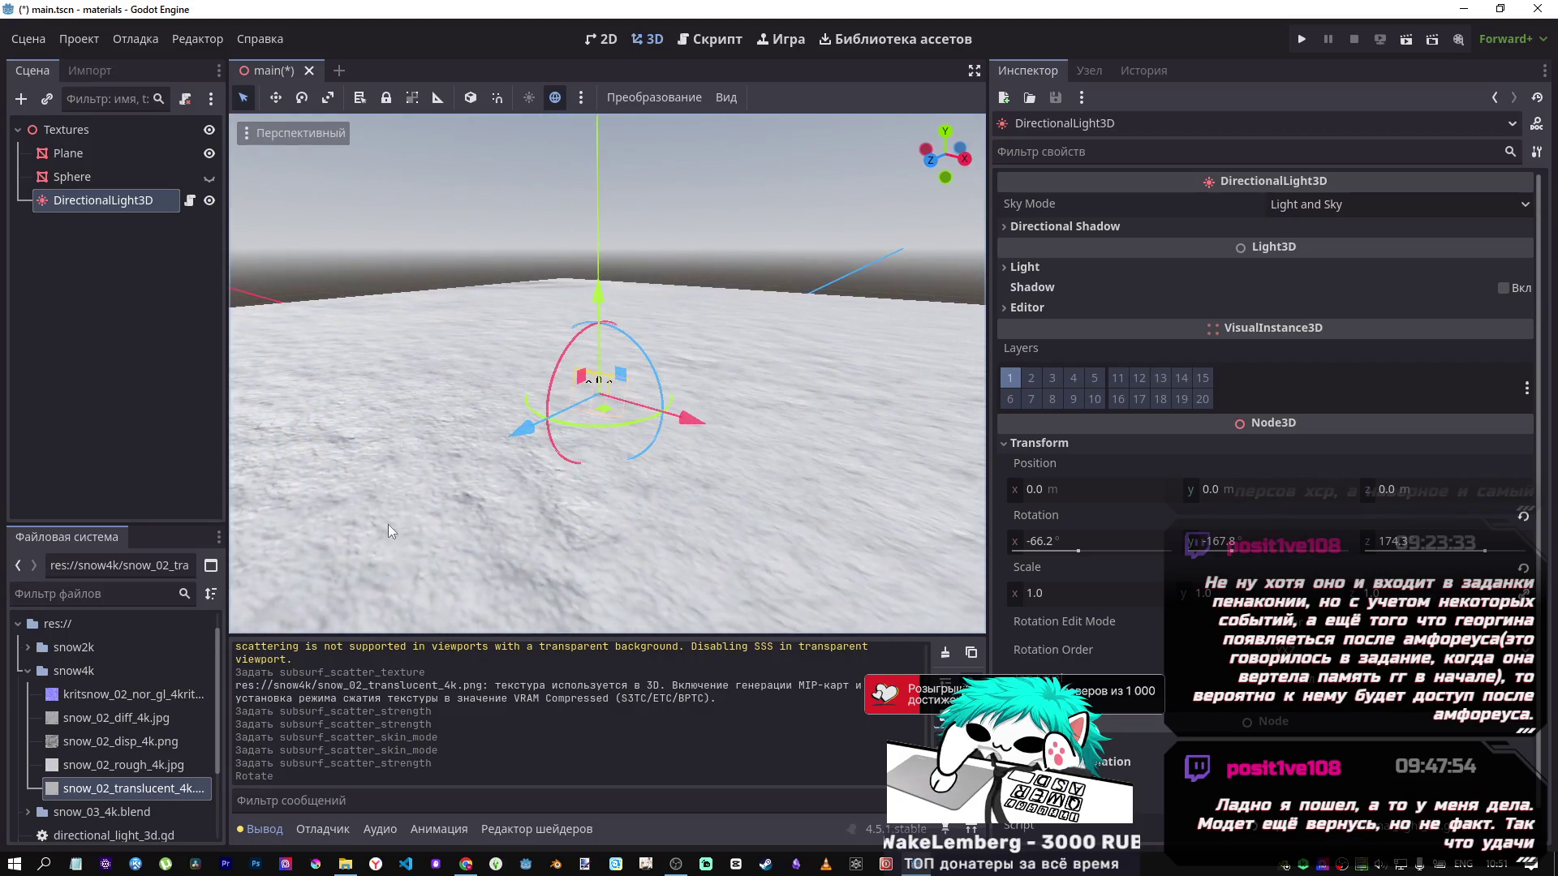
click(163, 792)
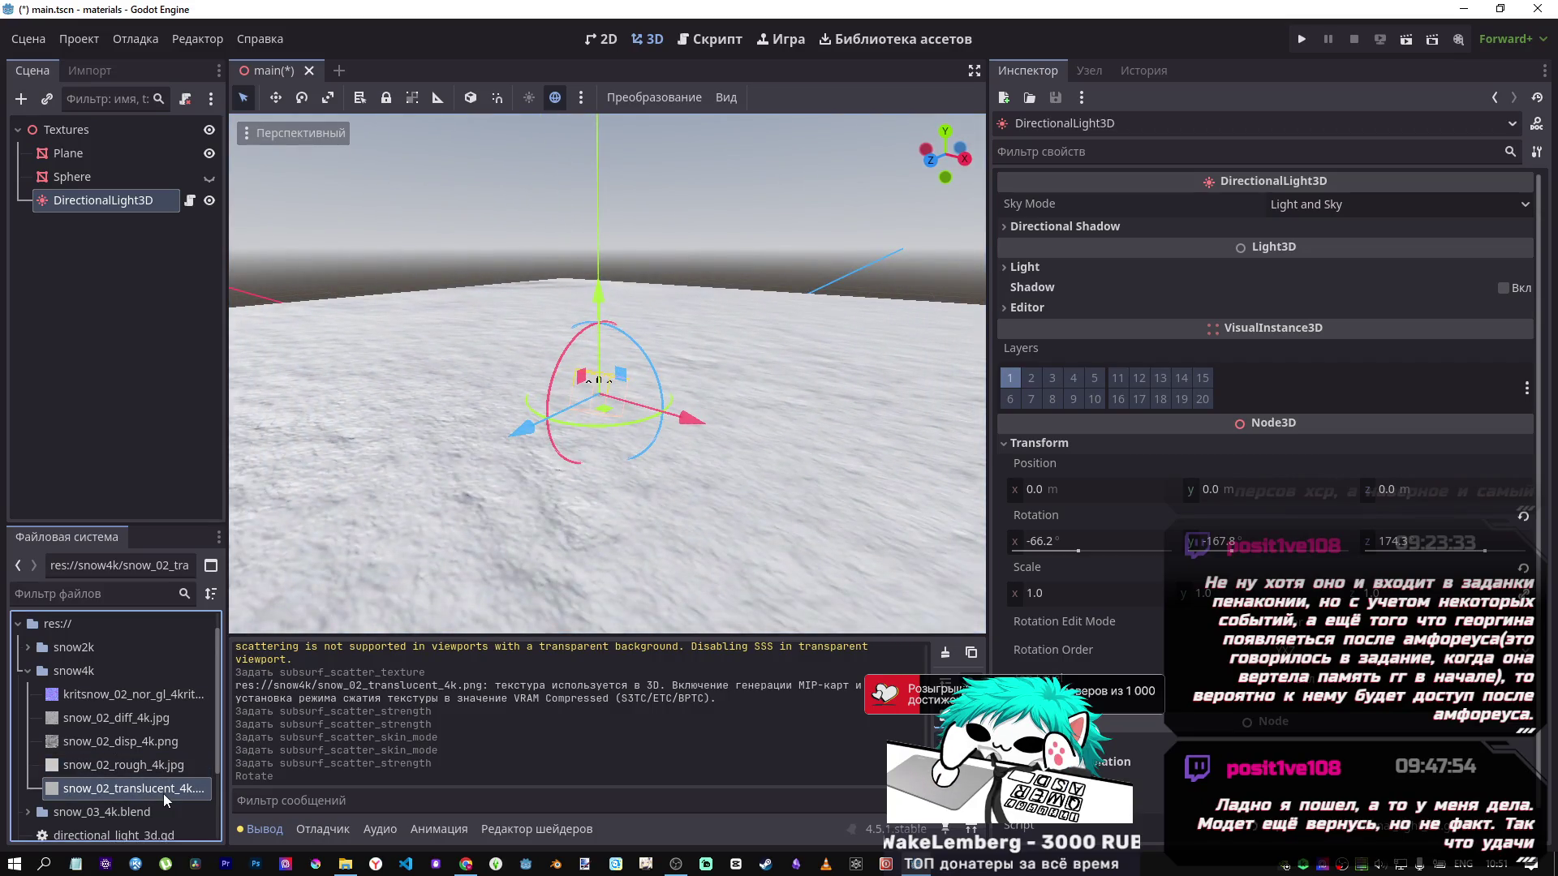
Show the import settings for snow_02_translucent_4k.png and review its normal map detection options.
click(91, 73)
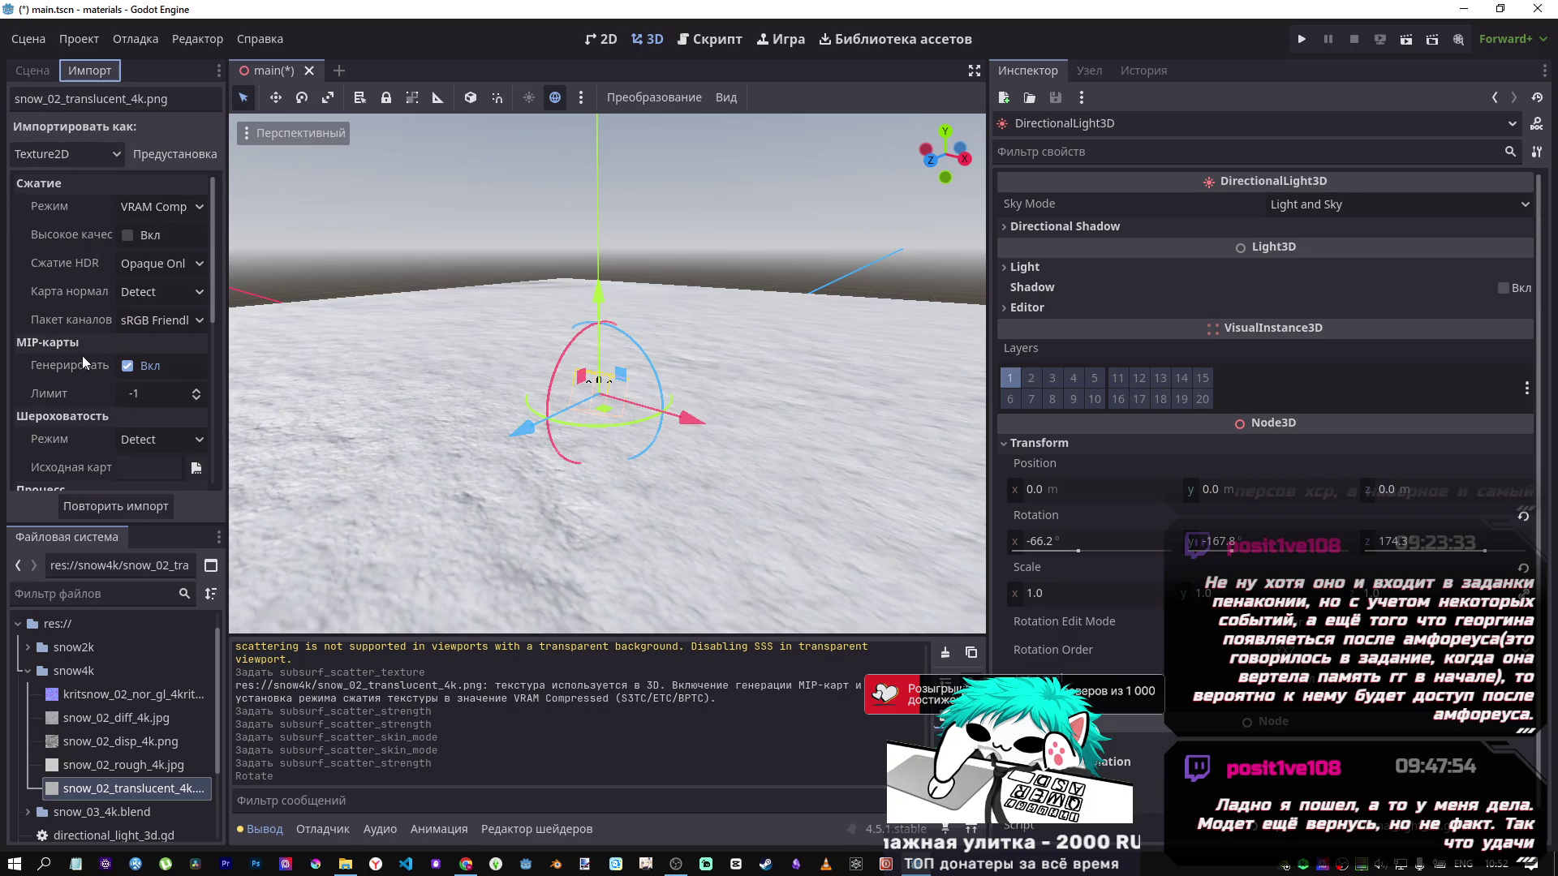
mouse_move(79, 359)
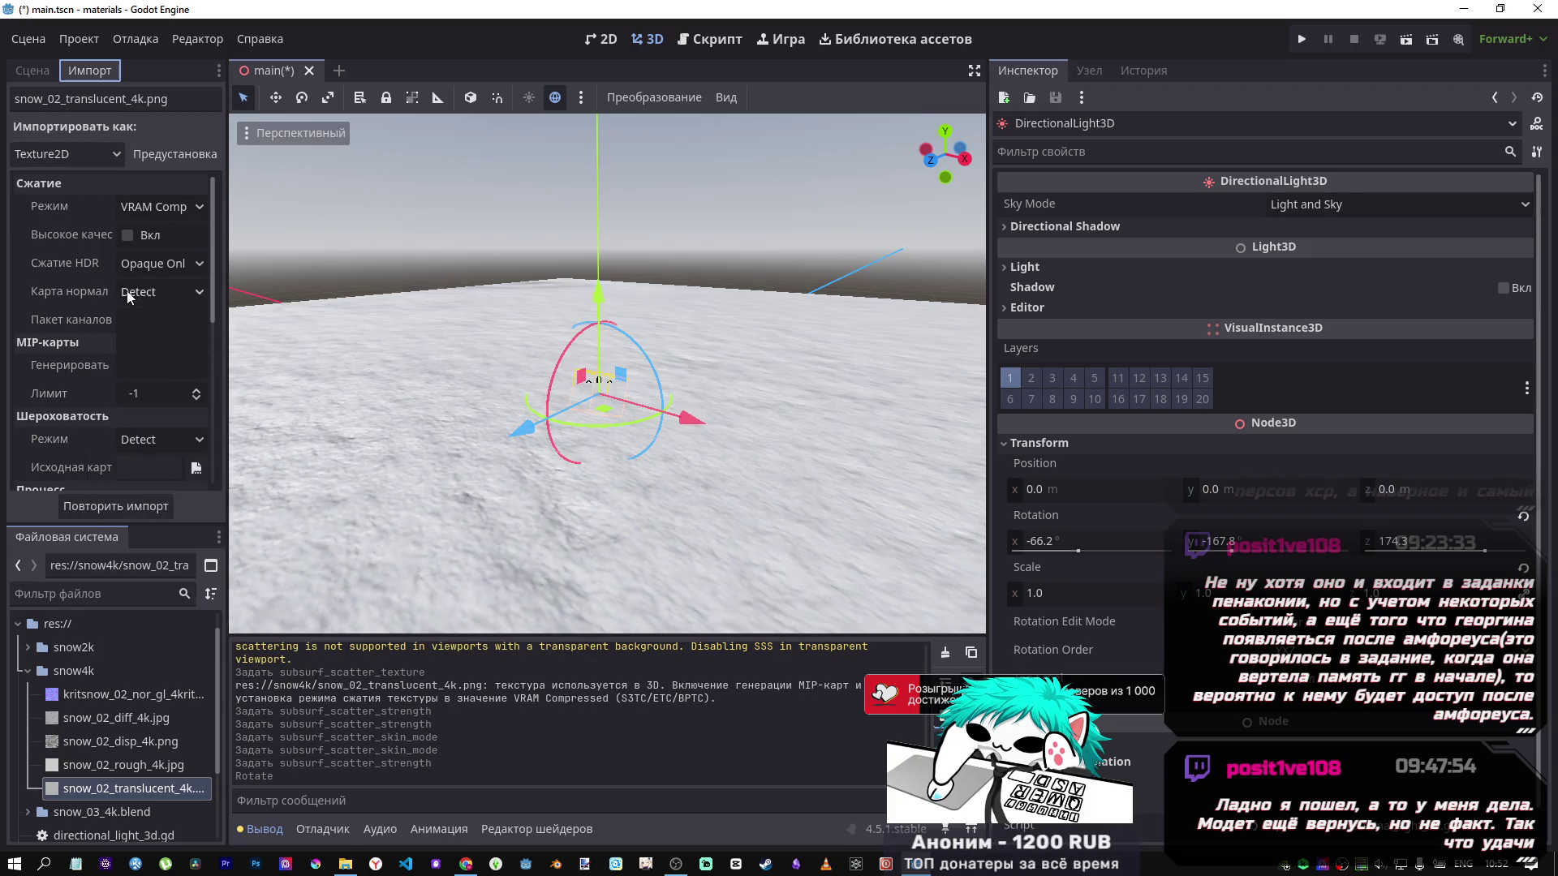
click(123, 292)
click(103, 297)
scroll(61, 290, down, 5)
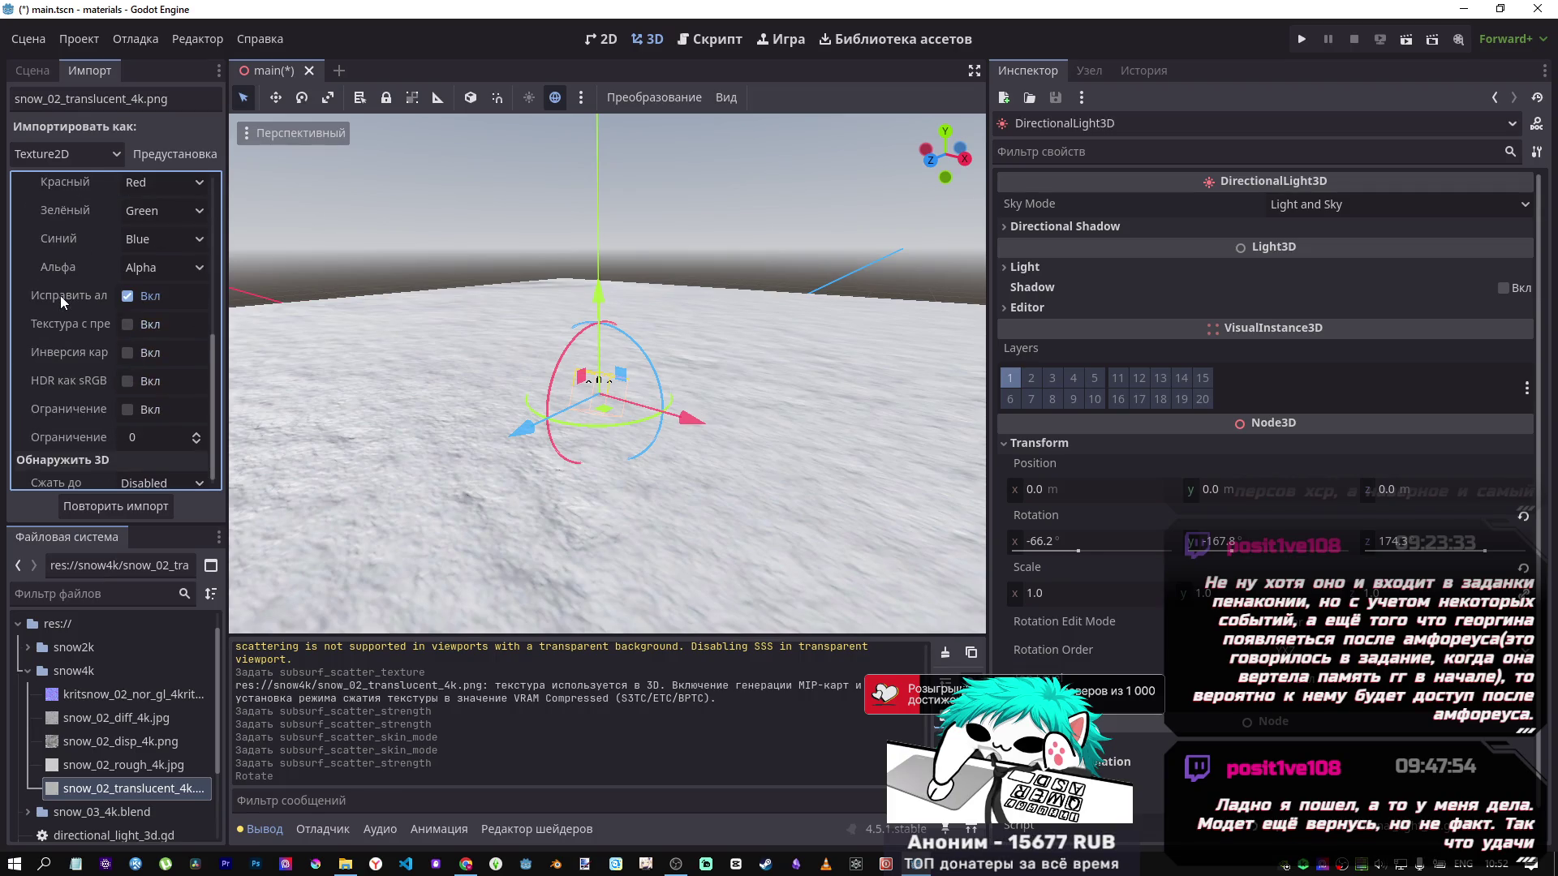
Toggle Fix Alpha Border off and on with reimports, finishing with it enabled.
click(128, 296)
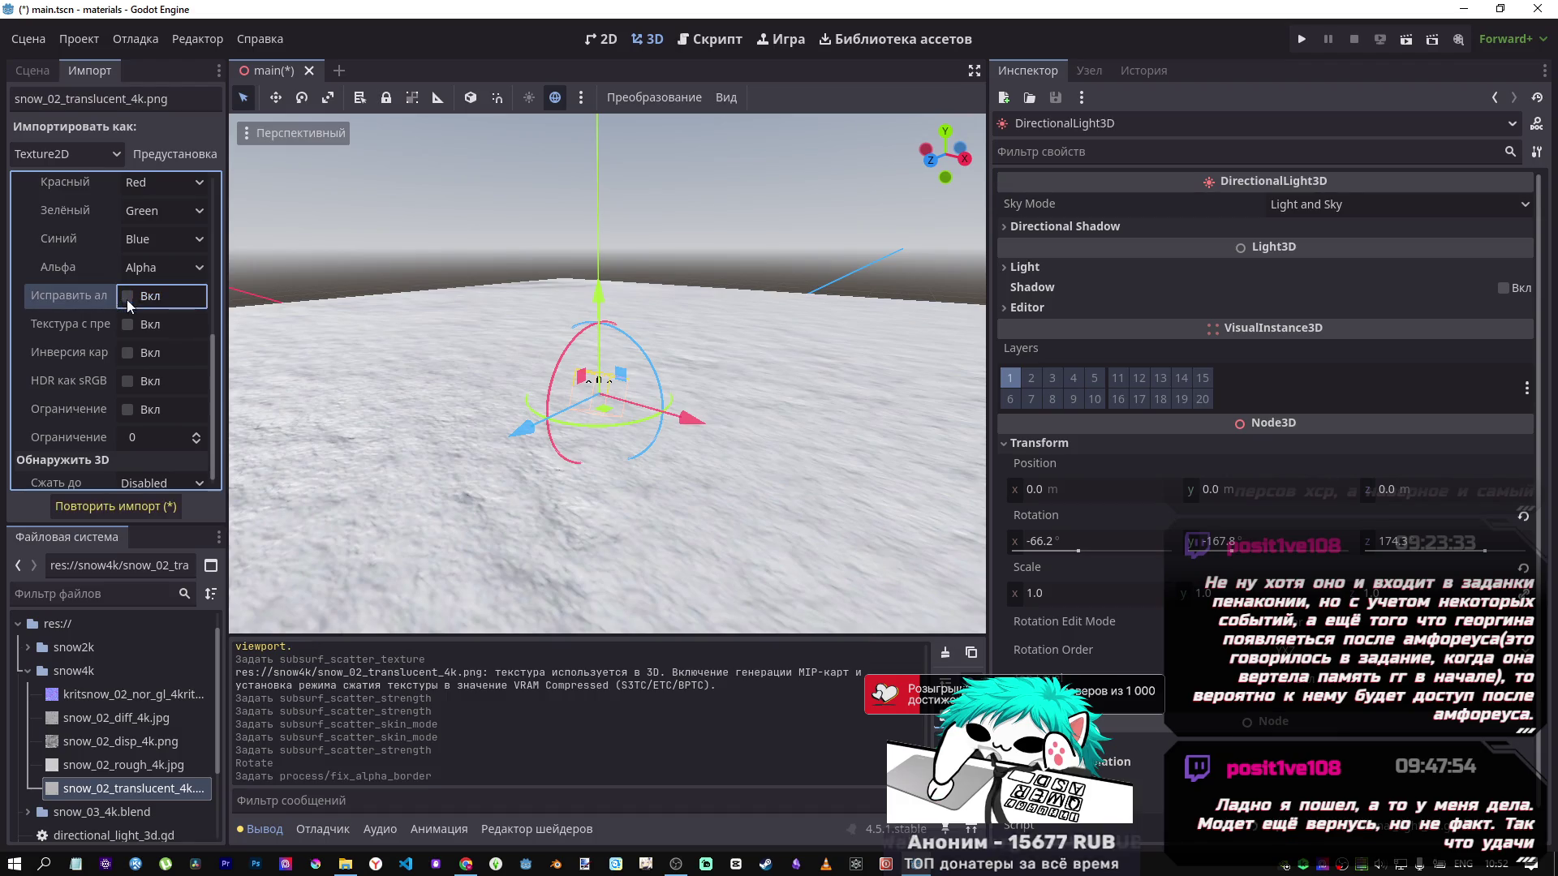
click(133, 506)
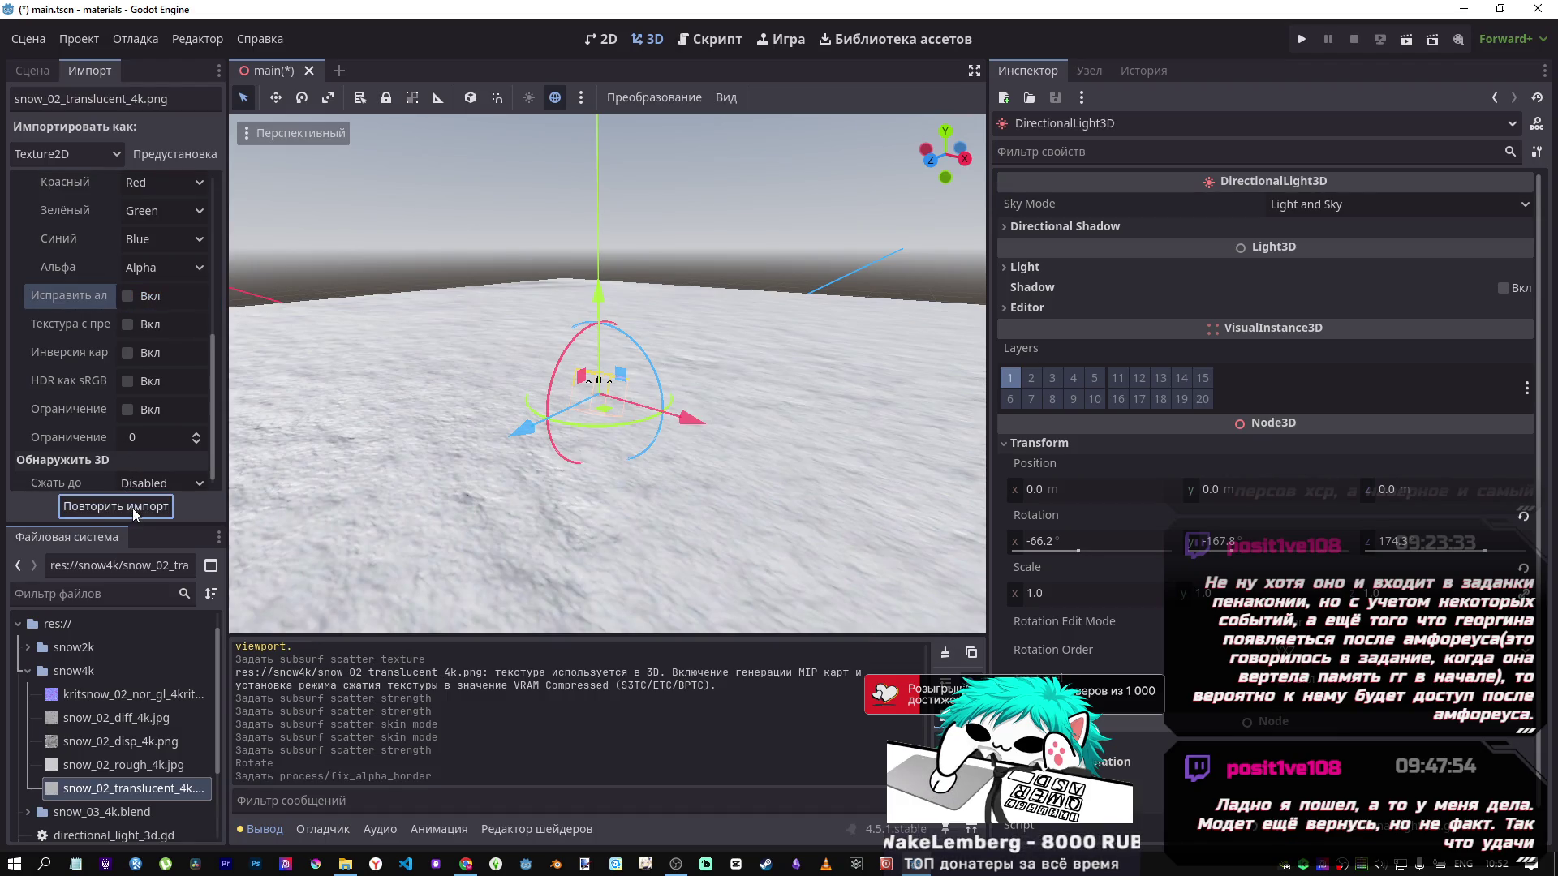
click(128, 295)
click(110, 507)
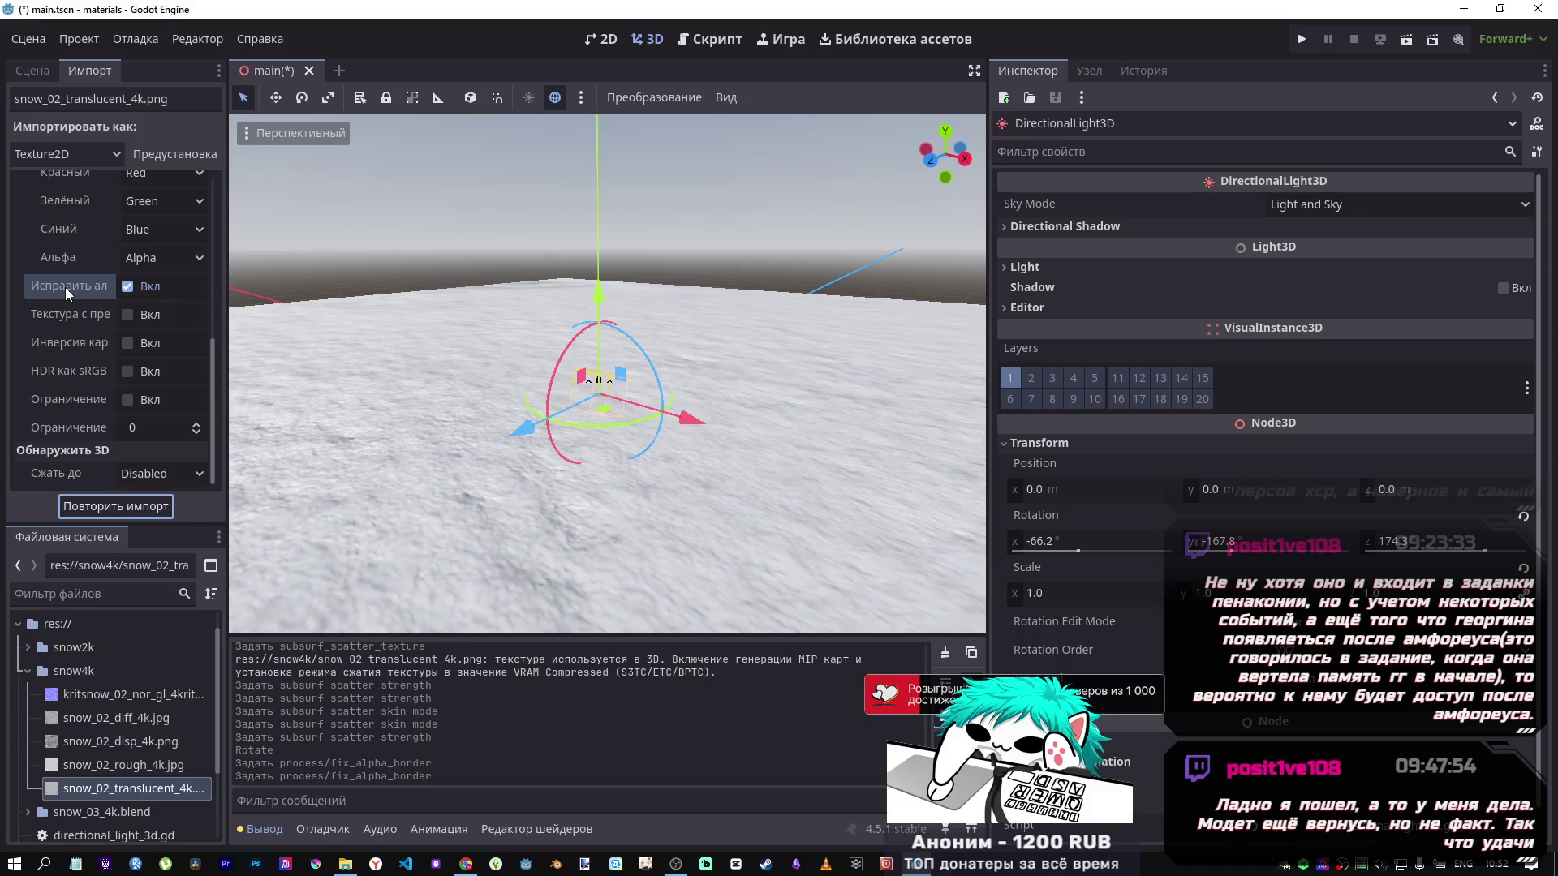
click(126, 287)
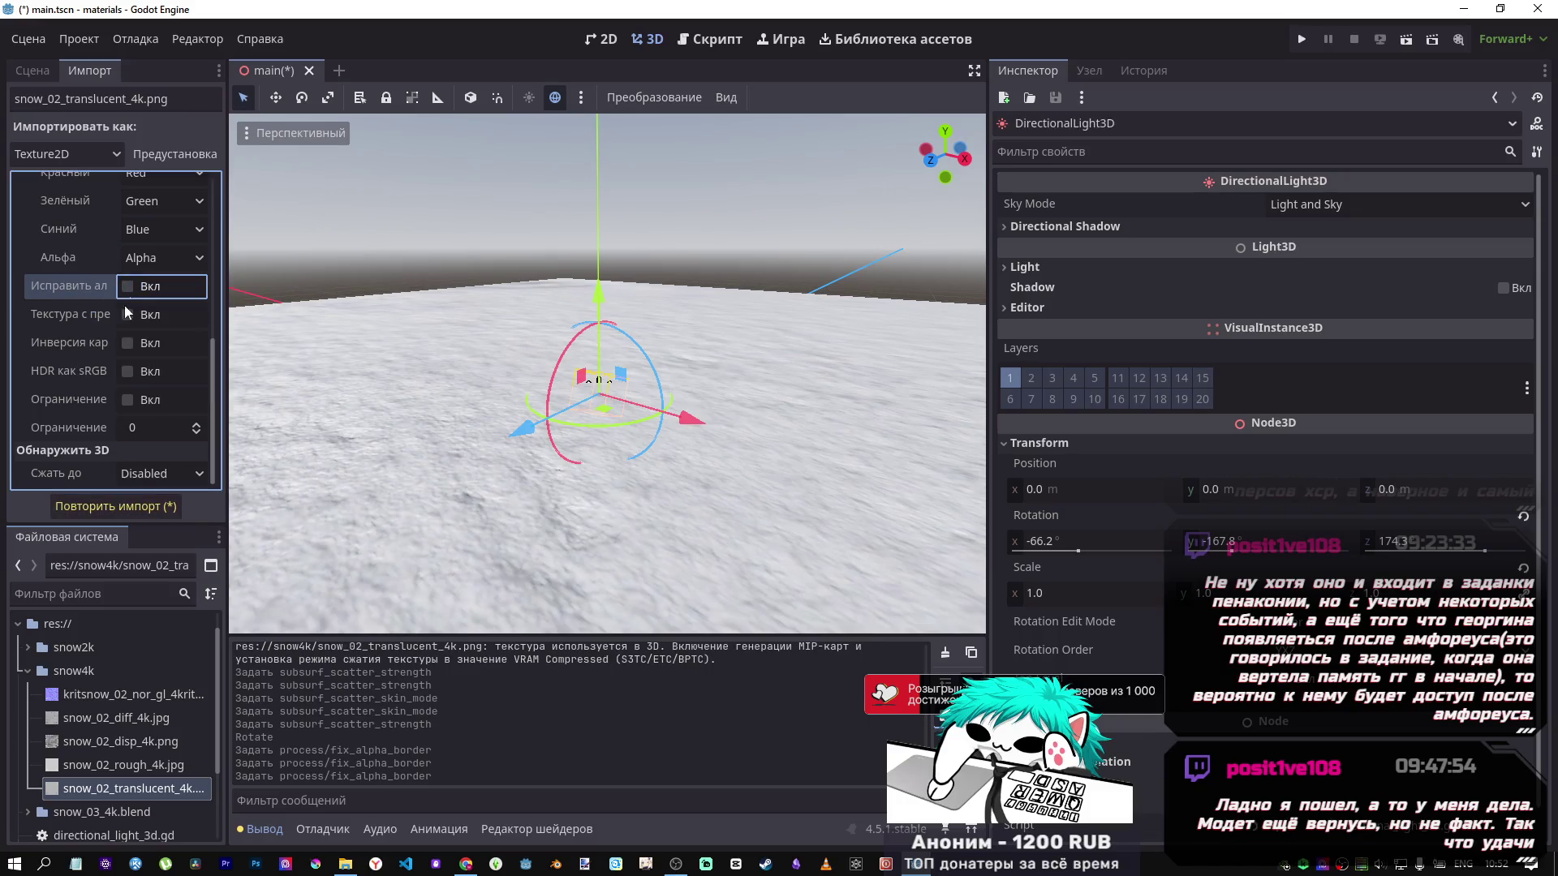
click(132, 509)
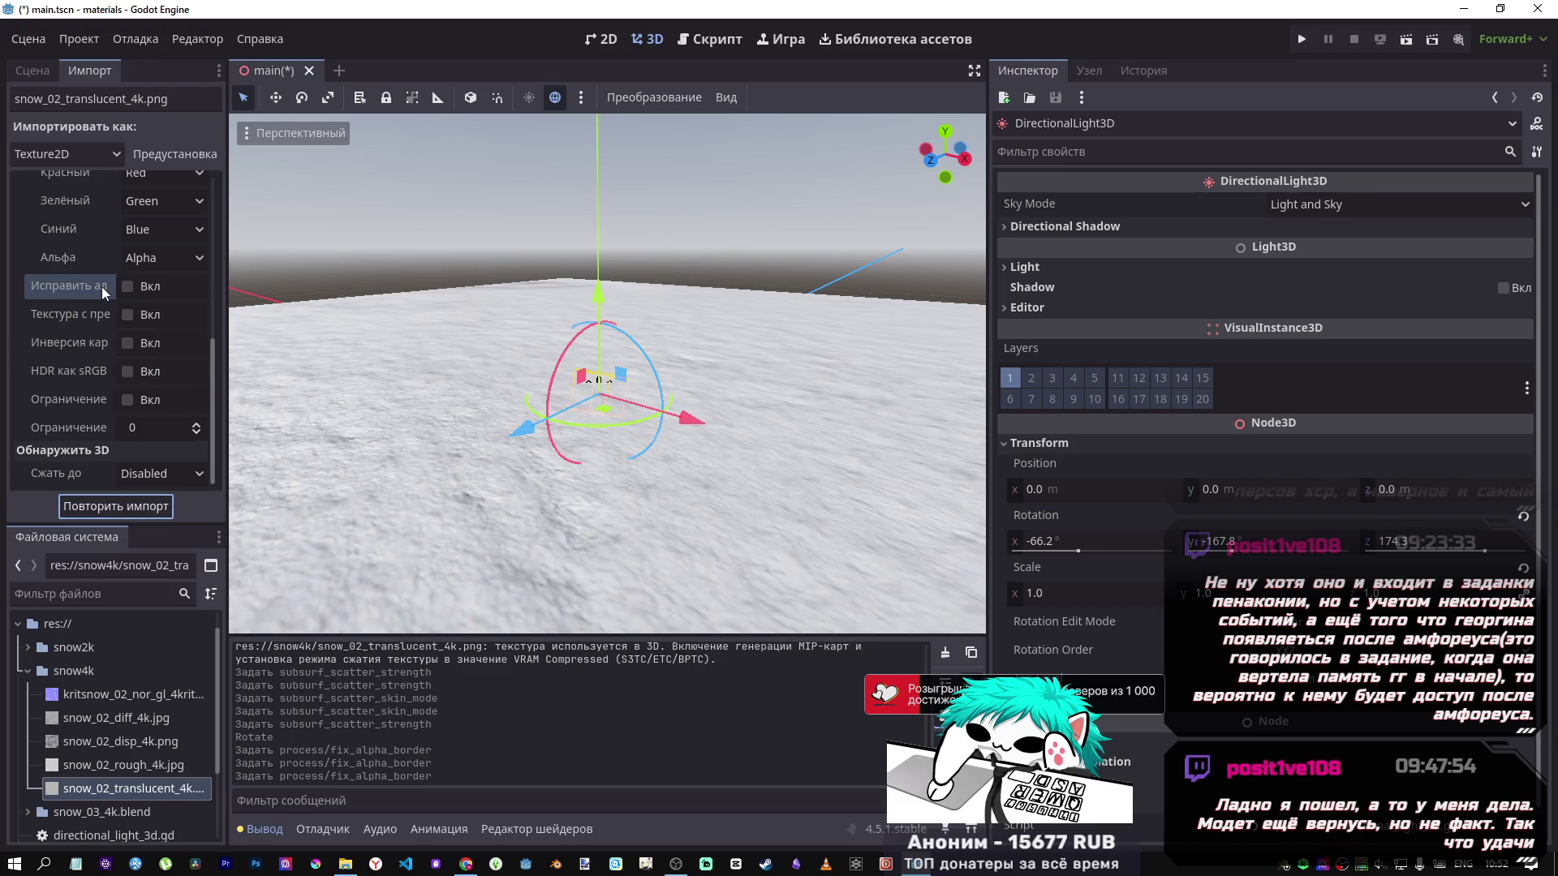
mouse_move(100, 286)
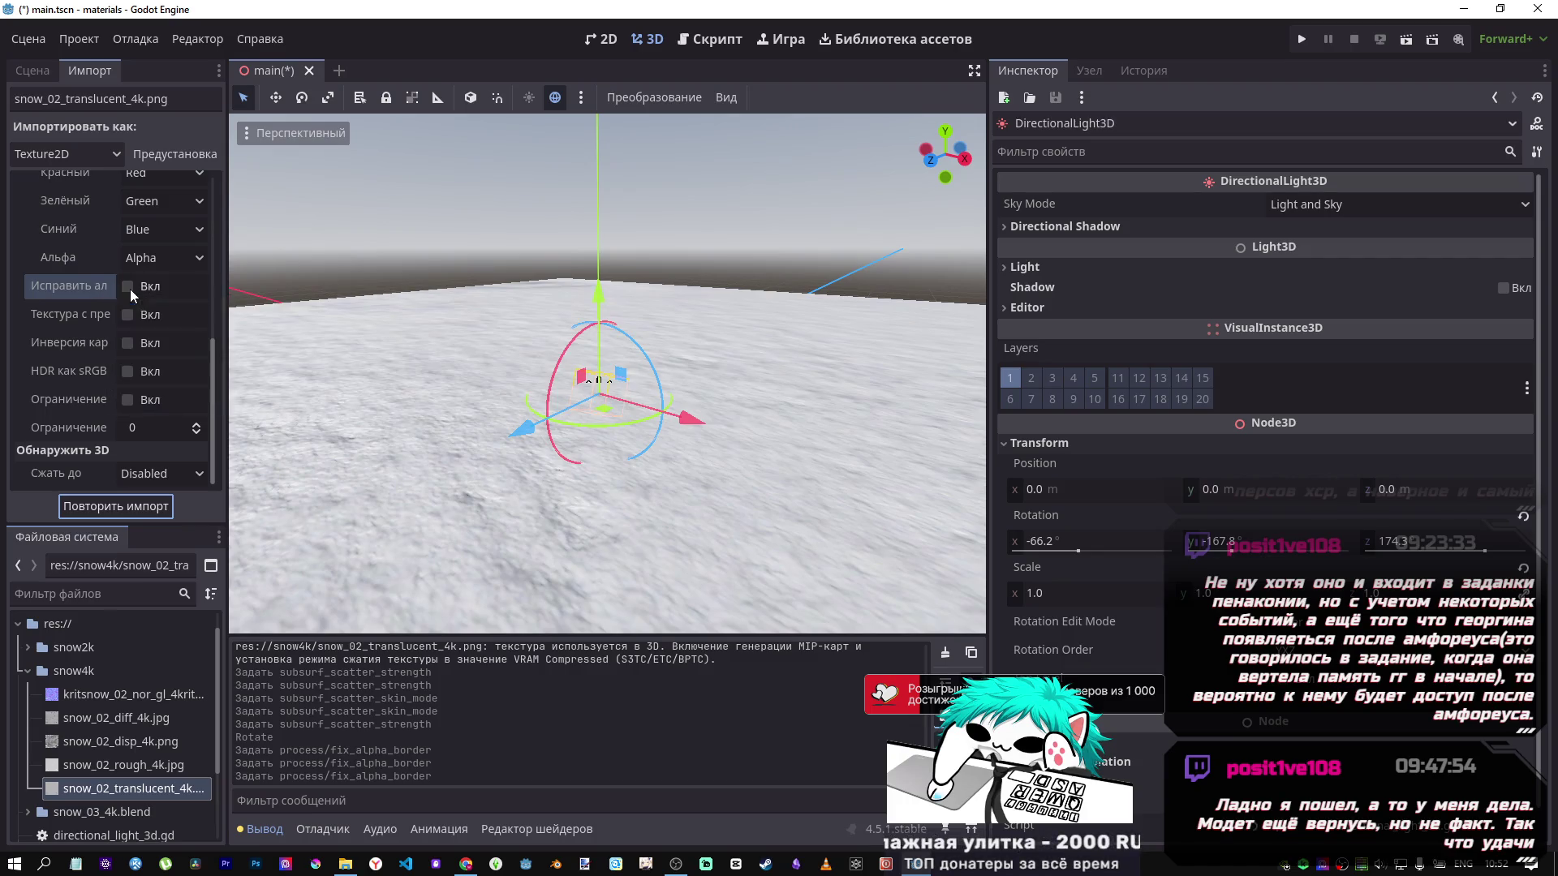
click(129, 287)
click(109, 511)
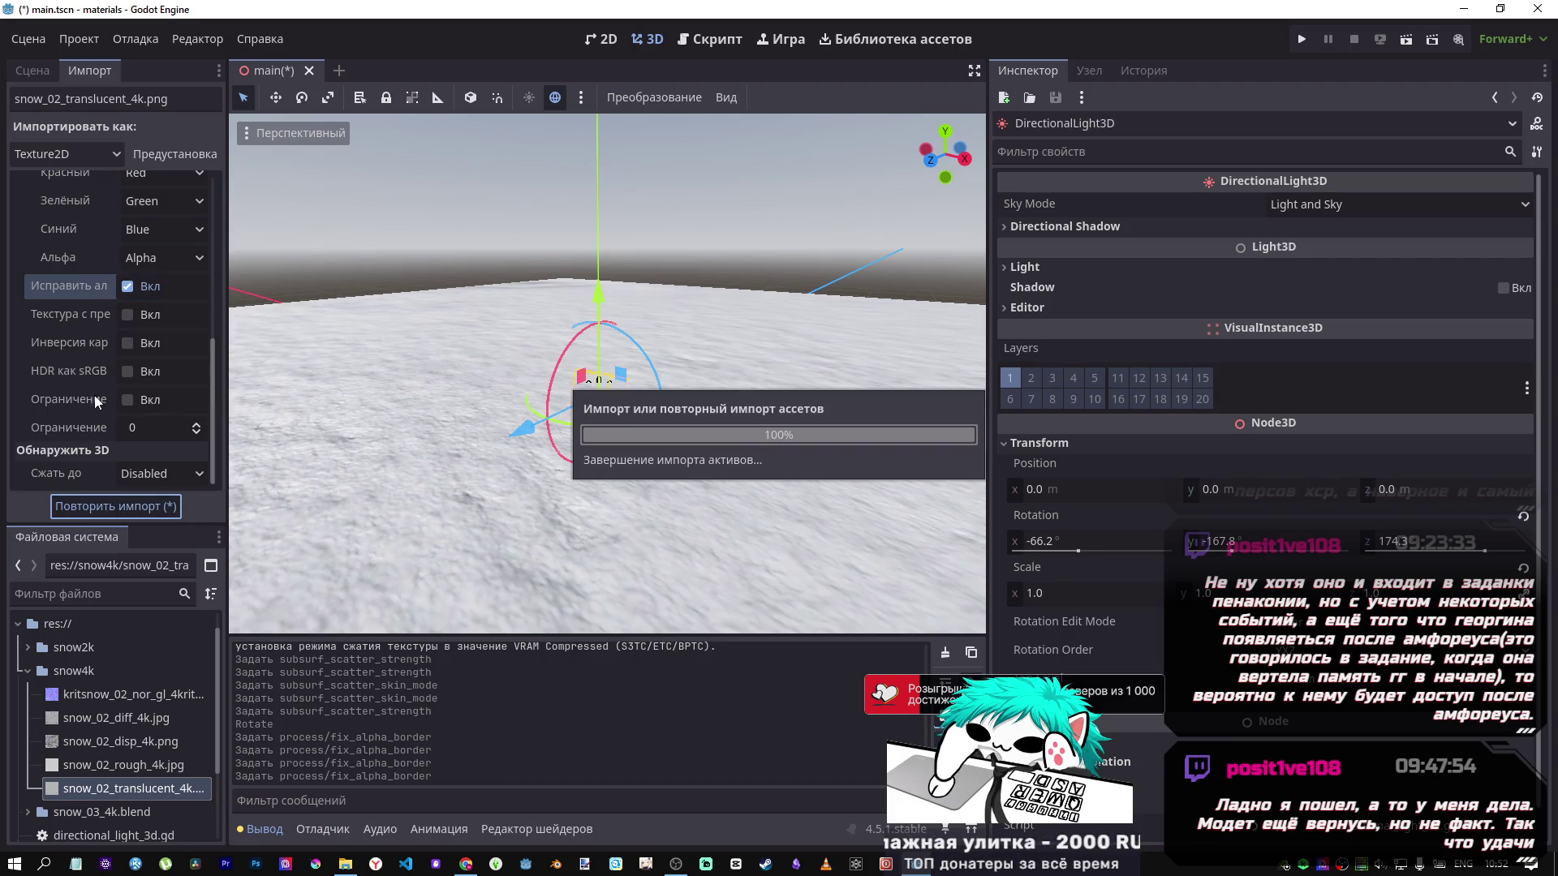
Switch the texture's 3D compression to VRAM Compressed and reimport it.
mouse_move(94, 315)
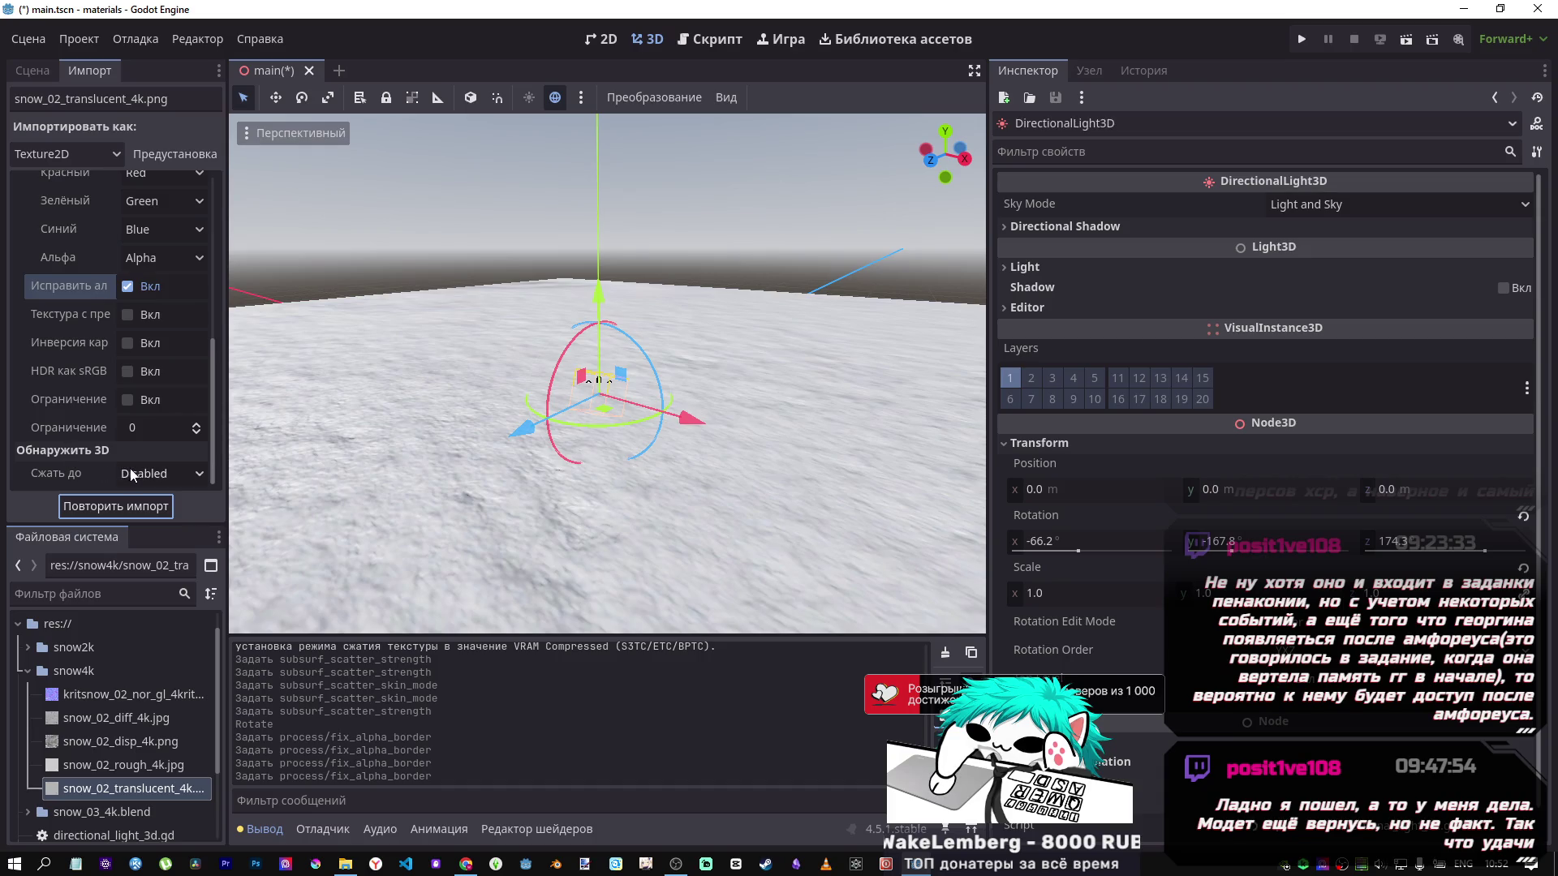
click(132, 475)
click(132, 475)
click(132, 475)
click(162, 523)
click(123, 506)
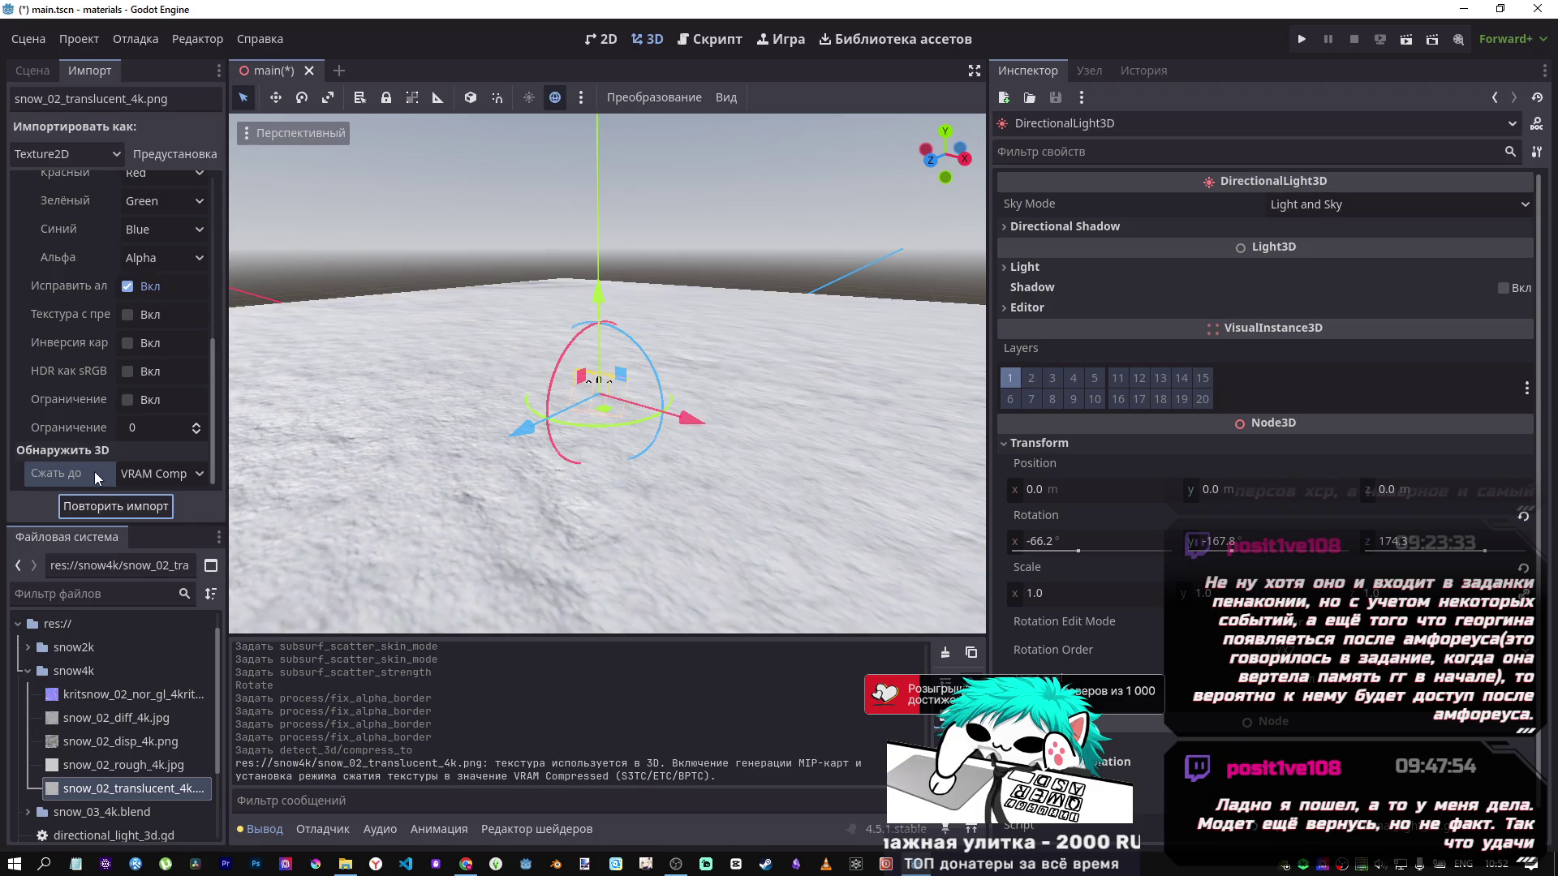
mouse_move(89, 470)
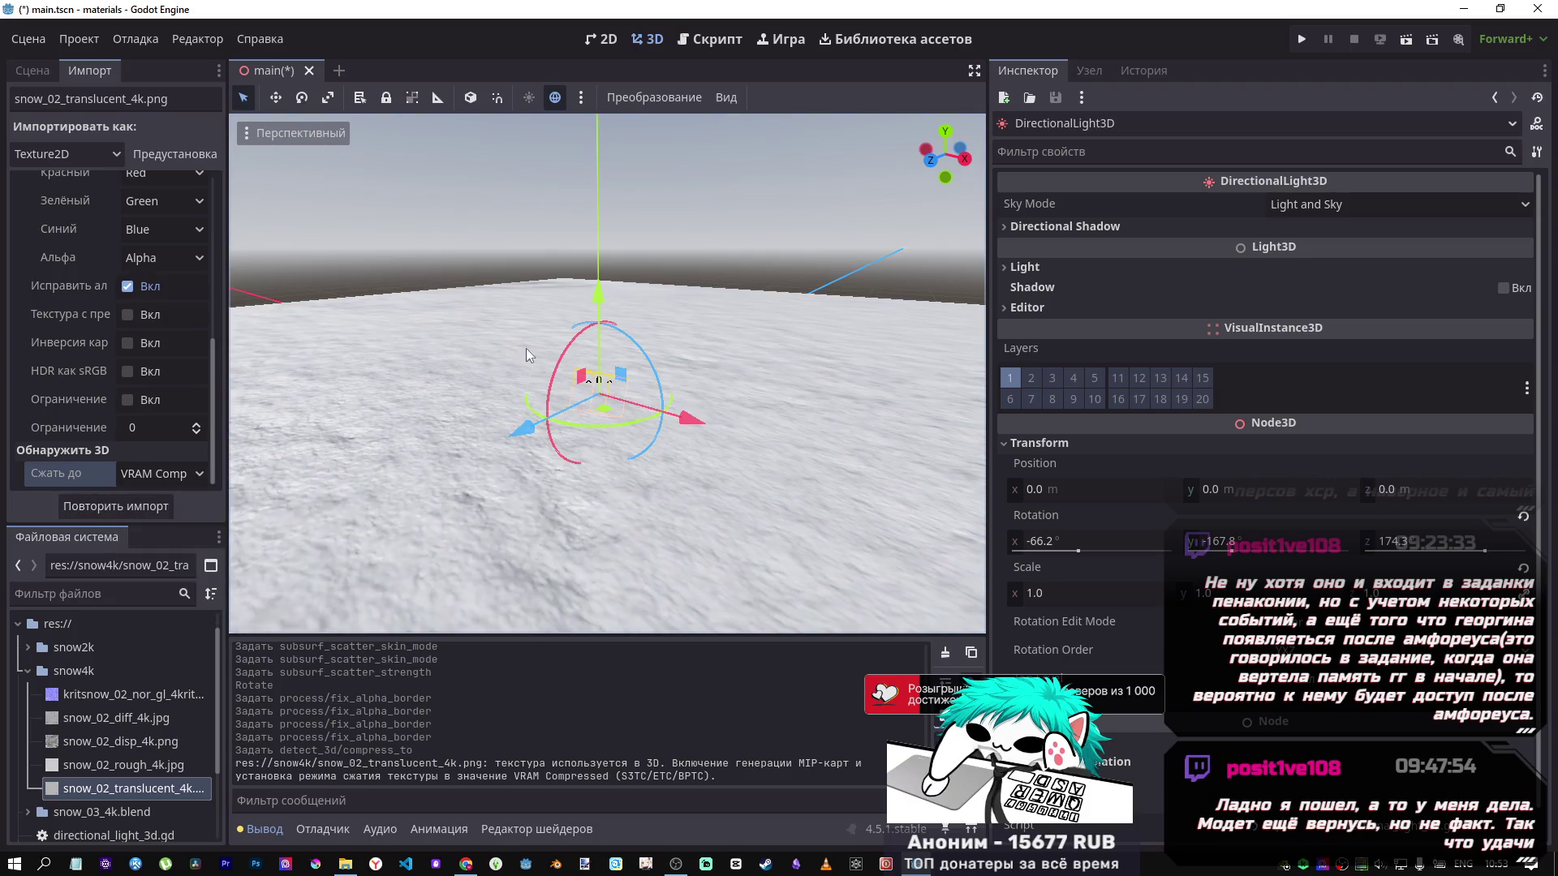
Set 3D compression back to Disabled and reimport snow_02_translucent_4k.png.
click(120, 766)
click(122, 787)
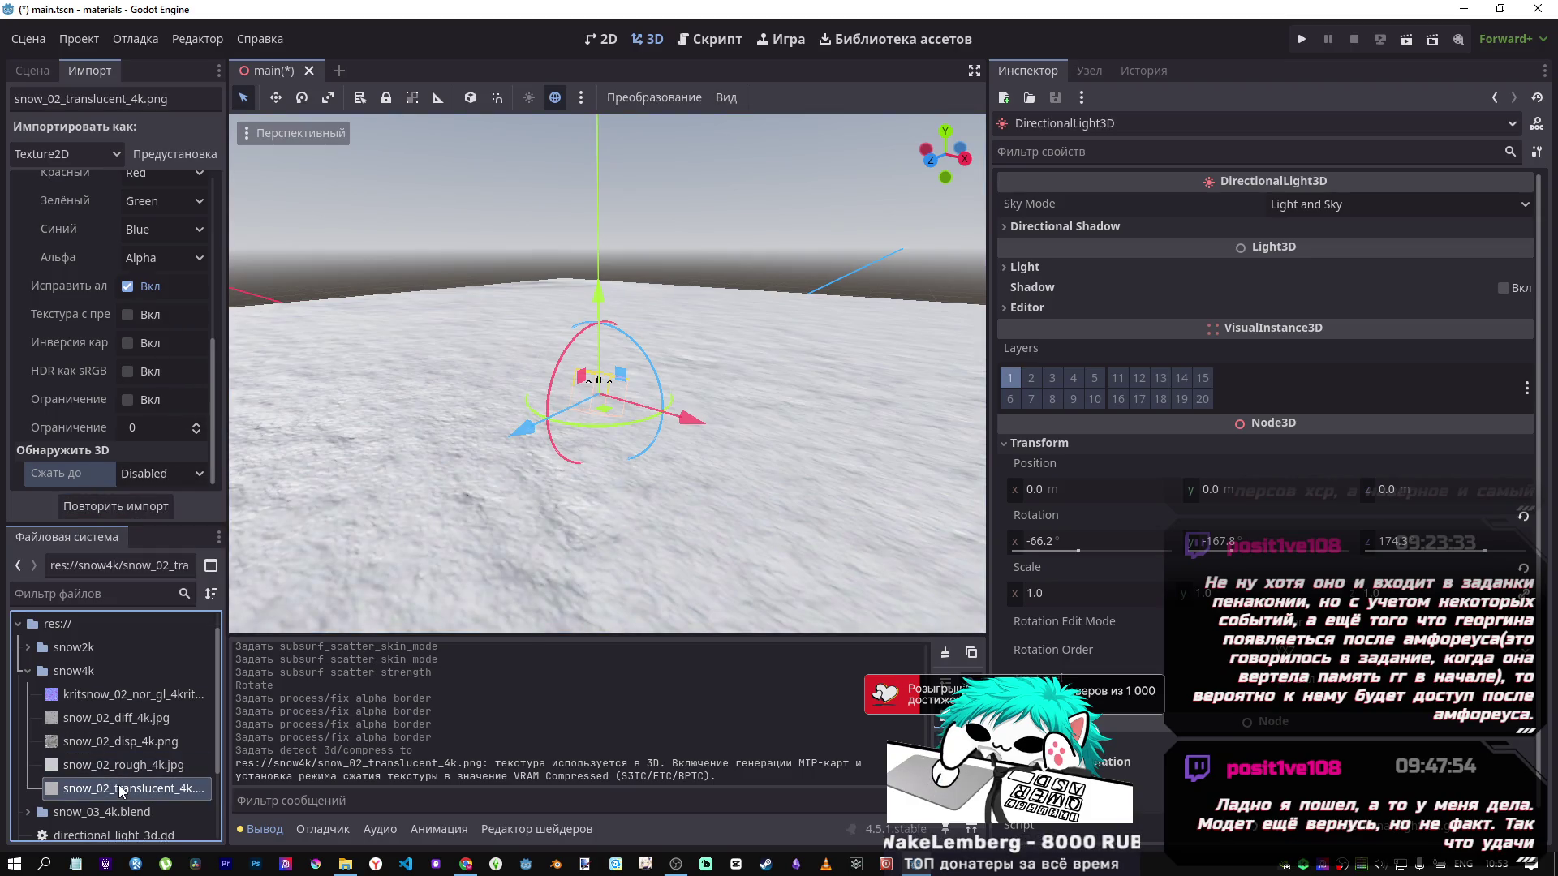
click(109, 770)
click(110, 786)
click(108, 769)
click(109, 785)
click(123, 497)
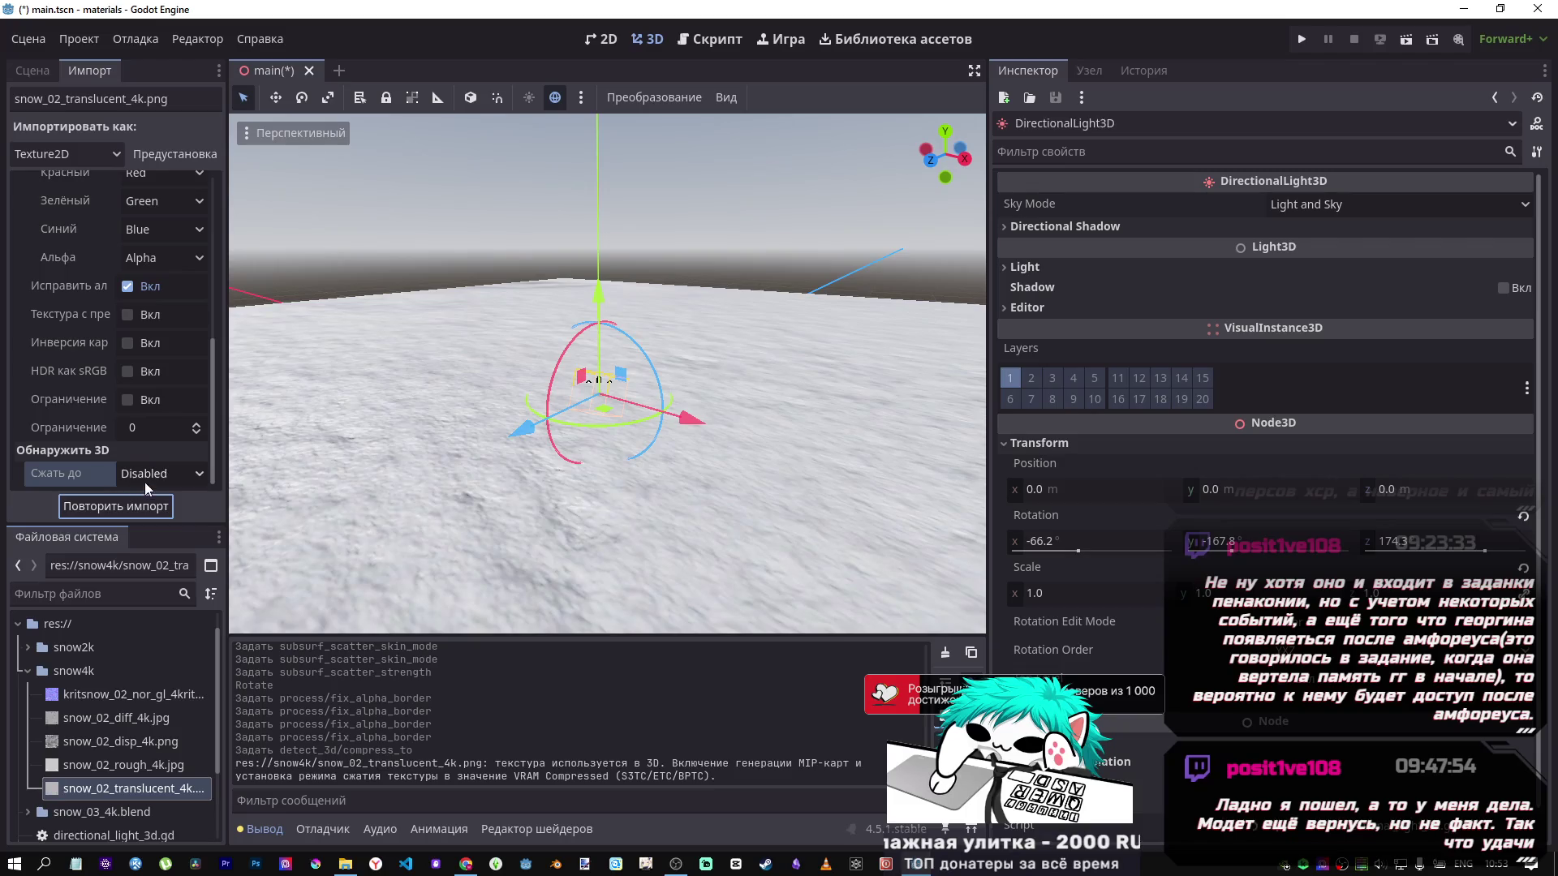
mouse_move(602, 479)
mouse_down()
mouse_move(558, 520)
mouse_move(535, 469)
mouse_move(580, 508)
mouse_move(613, 418)
mouse_move(558, 370)
mouse_move(511, 358)
mouse_move(626, 295)
mouse_move(497, 445)
mouse_move(411, 435)
mouse_move(503, 495)
mouse_up()
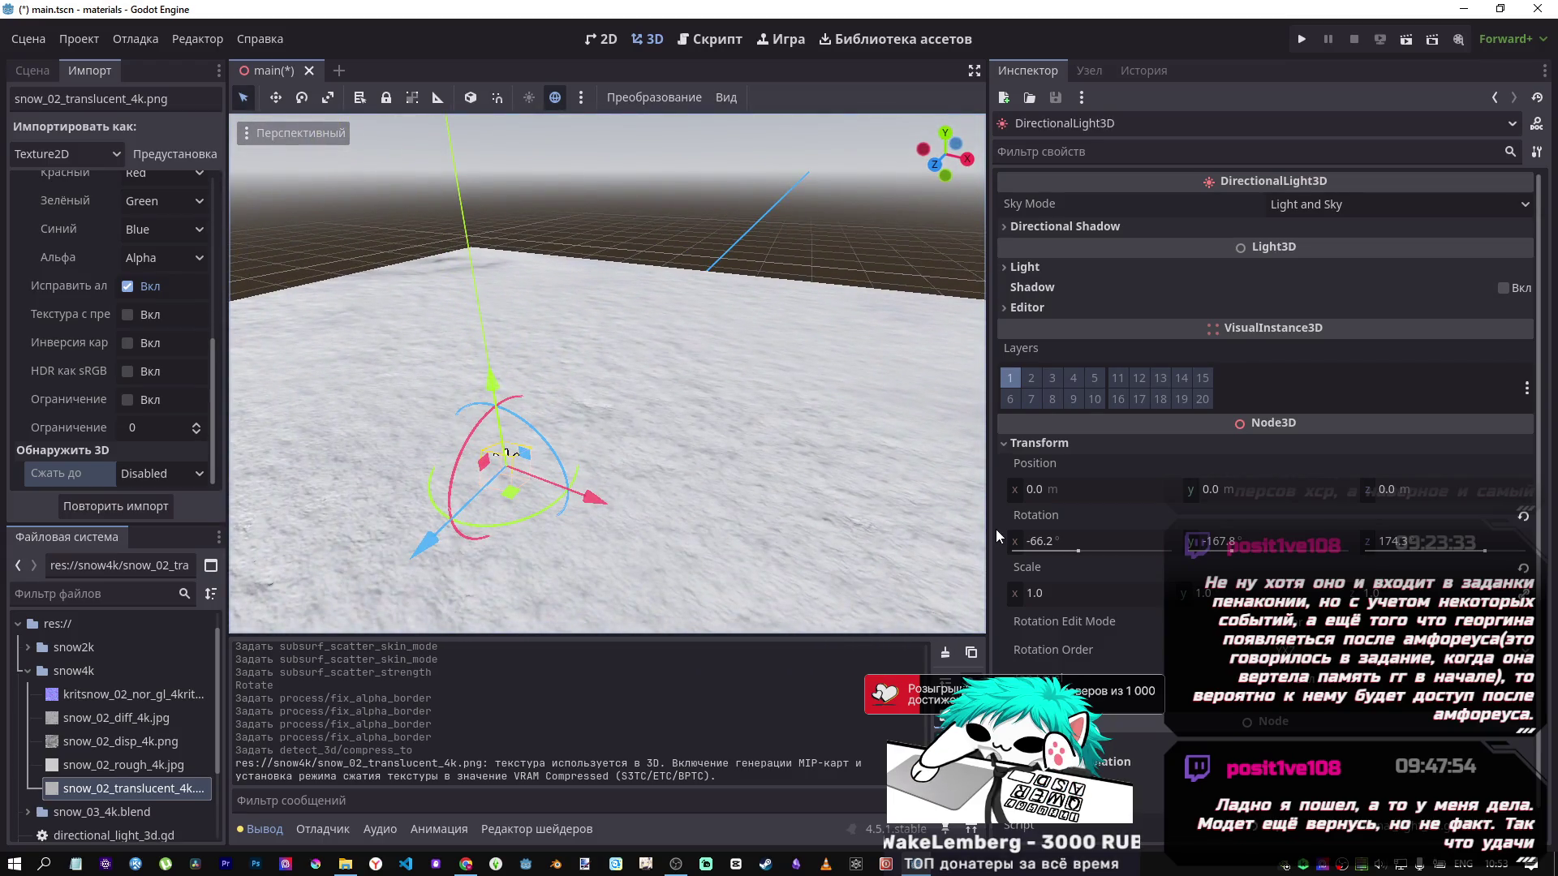
Zero the DirectionalLight3D's rotation, then tilt it to about -16.9° on X.
drag(731, 527, 920, 541)
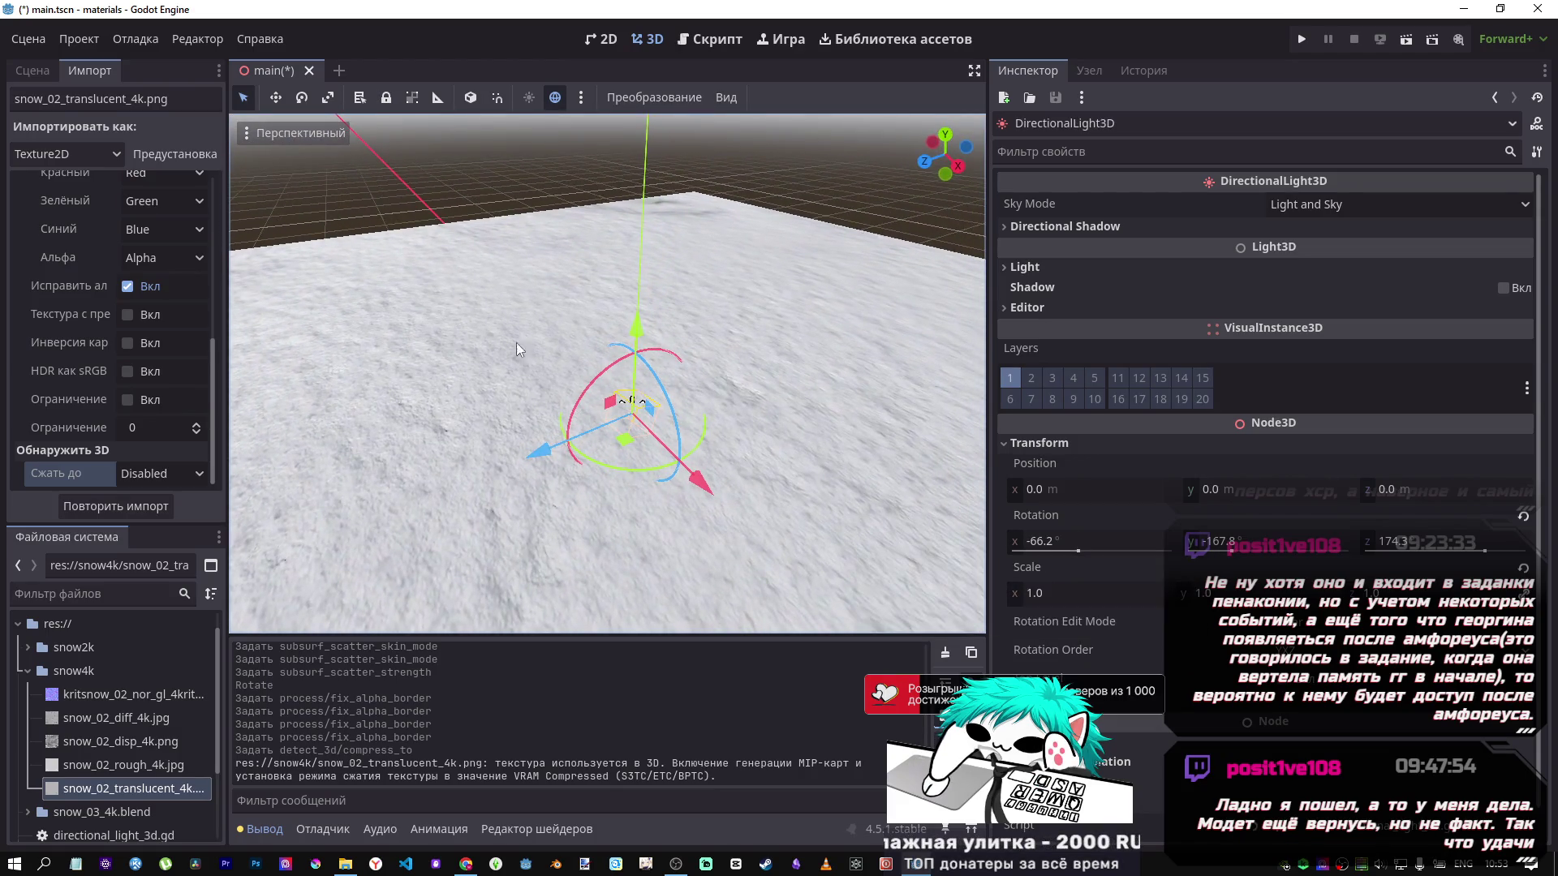
click(34, 72)
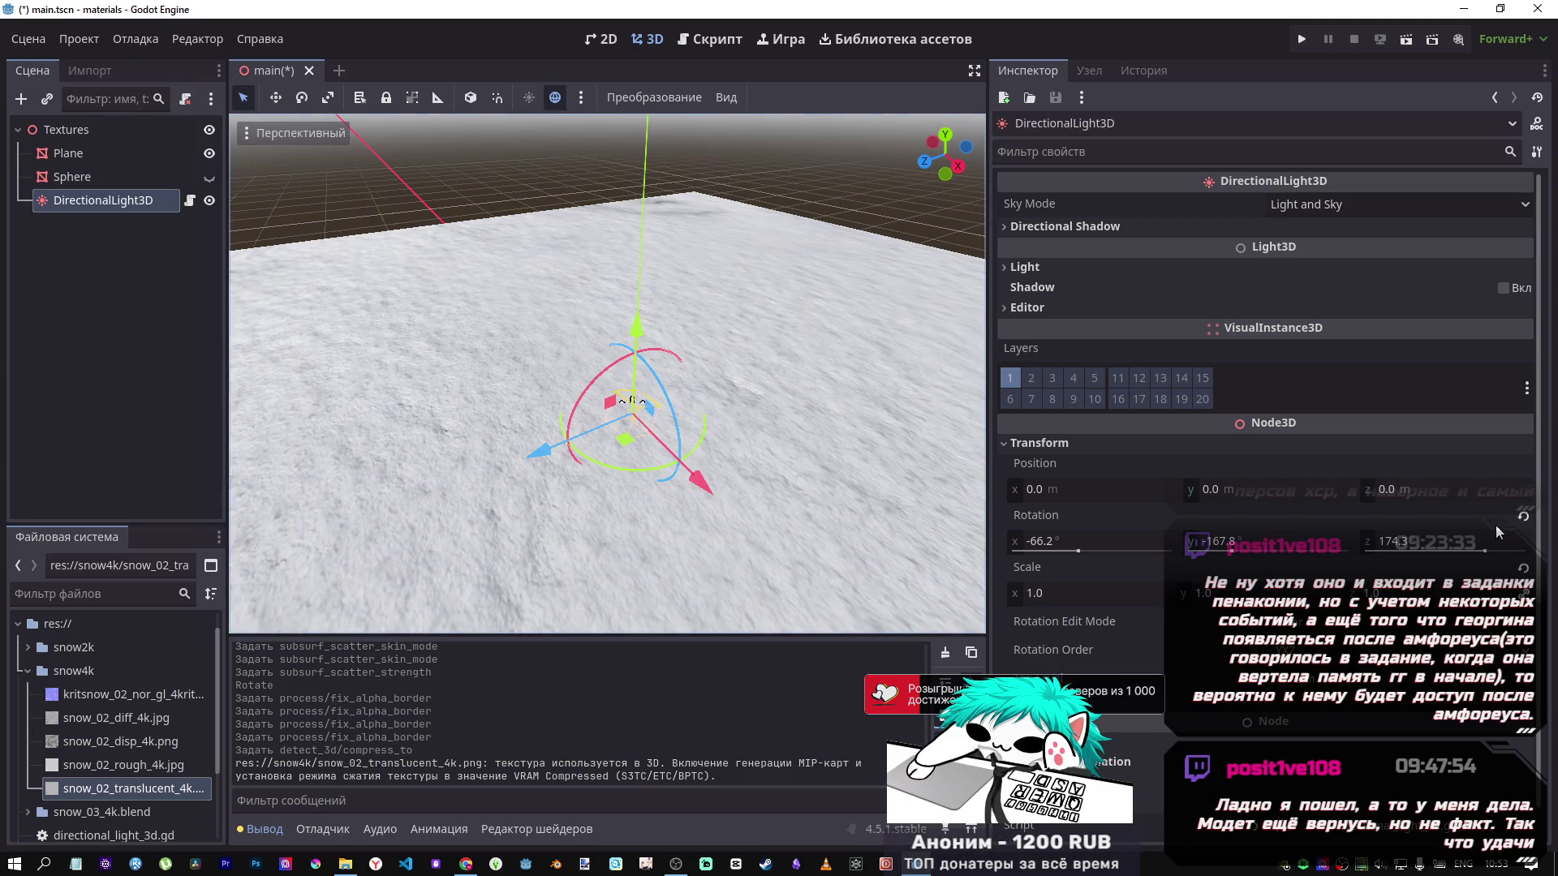
click(1524, 516)
mouse_move(1083, 551)
mouse_down()
mouse_move(1053, 551)
mouse_move(1085, 554)
mouse_up()
mouse_move(649, 373)
mouse_down()
mouse_move(633, 308)
mouse_move(673, 325)
mouse_move(616, 422)
mouse_move(665, 406)
mouse_move(673, 357)
mouse_move(592, 398)
mouse_move(625, 376)
mouse_up()
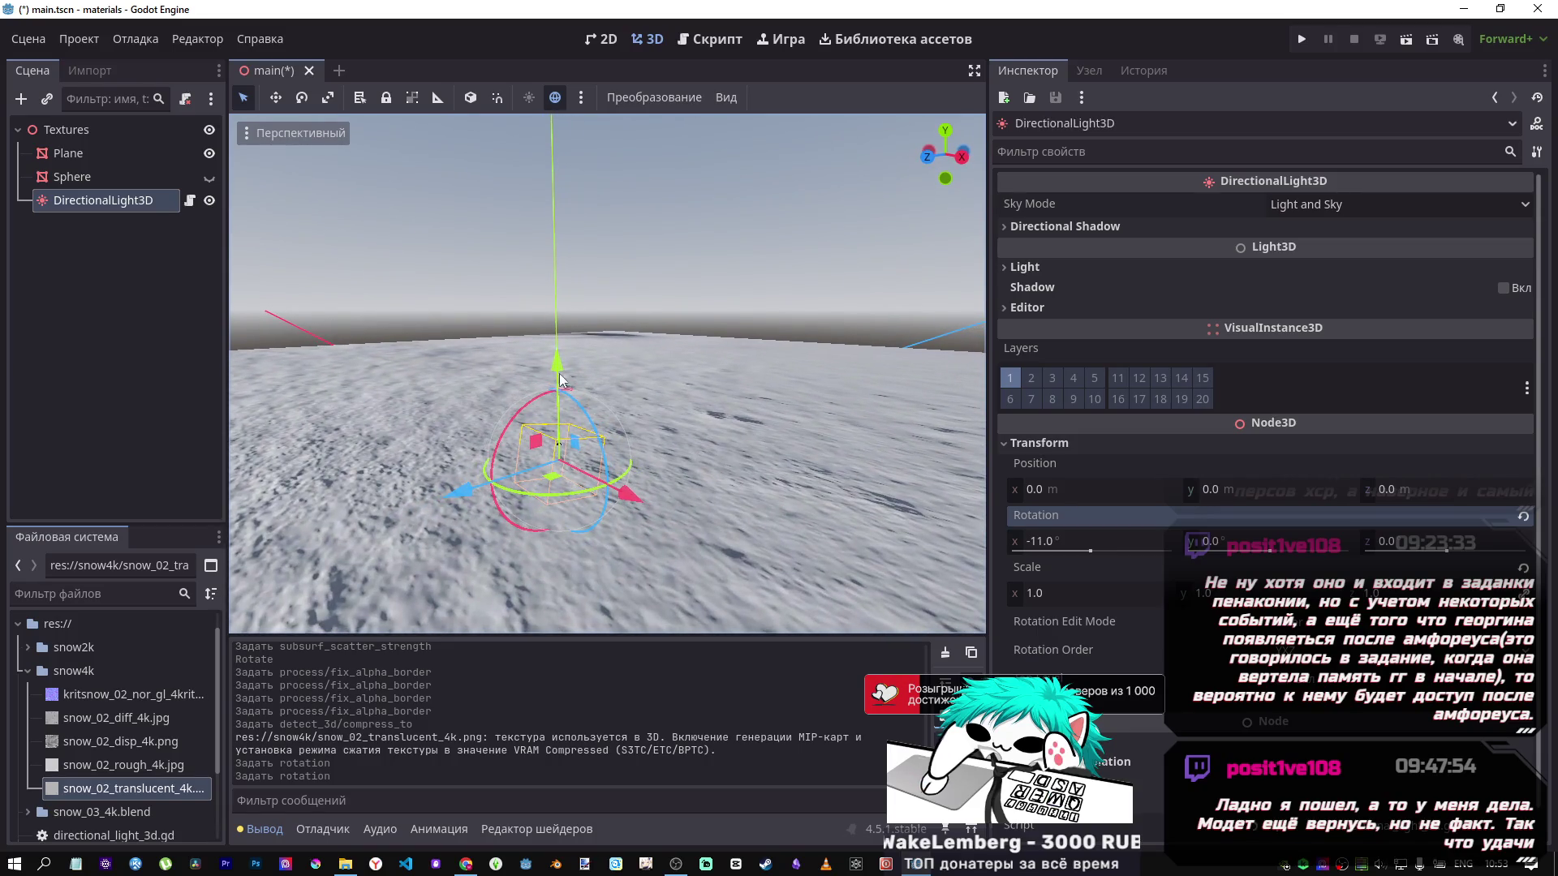
mouse_move(519, 413)
mouse_down()
mouse_move(646, 357)
mouse_move(526, 414)
mouse_move(616, 365)
mouse_up()
key(w)
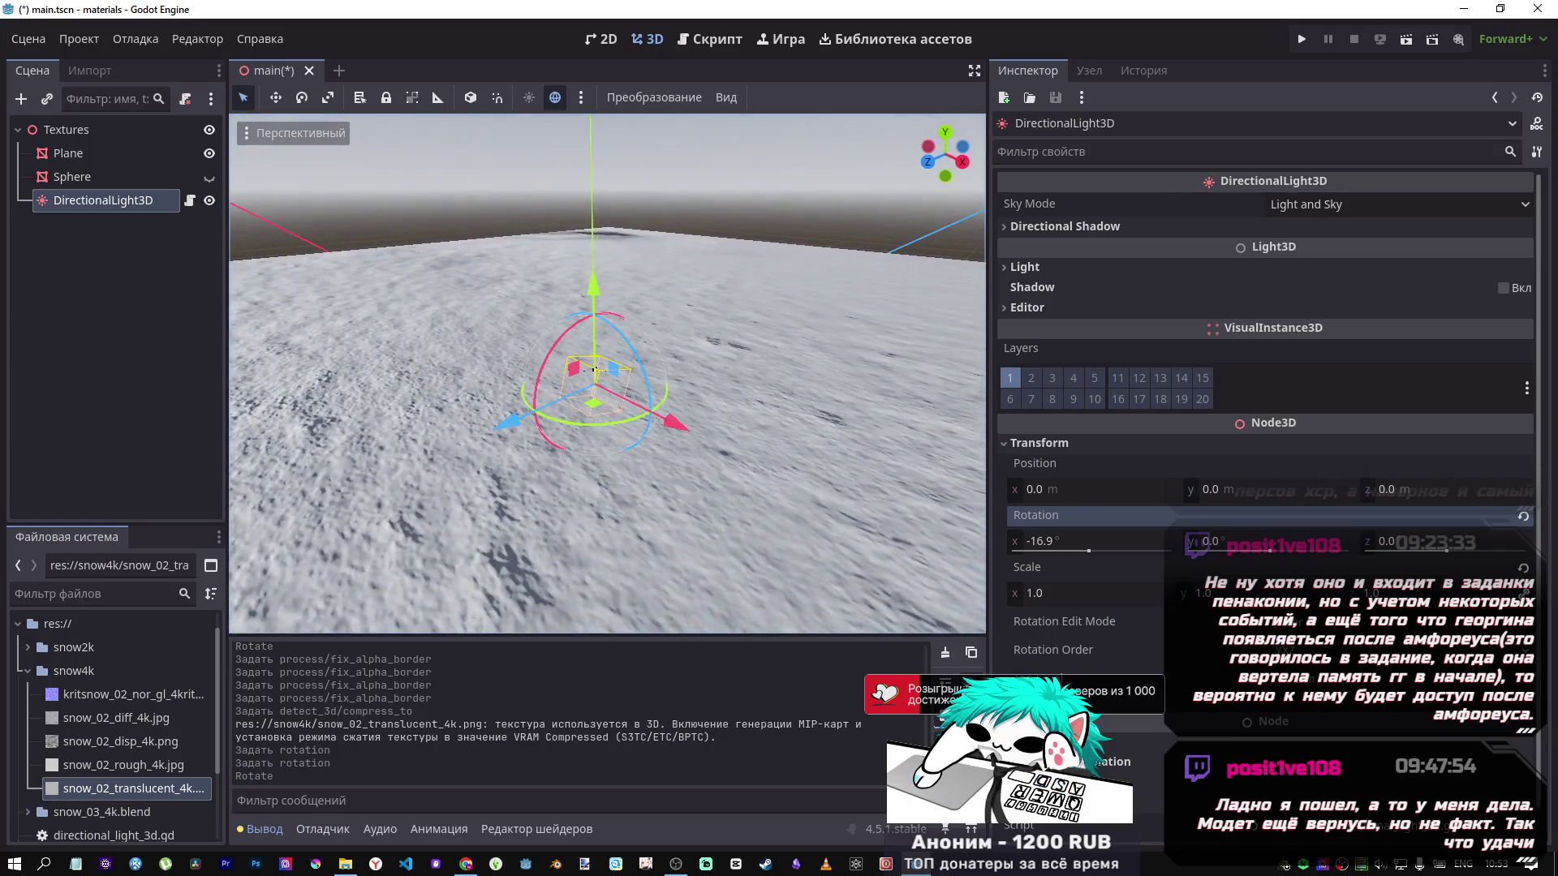